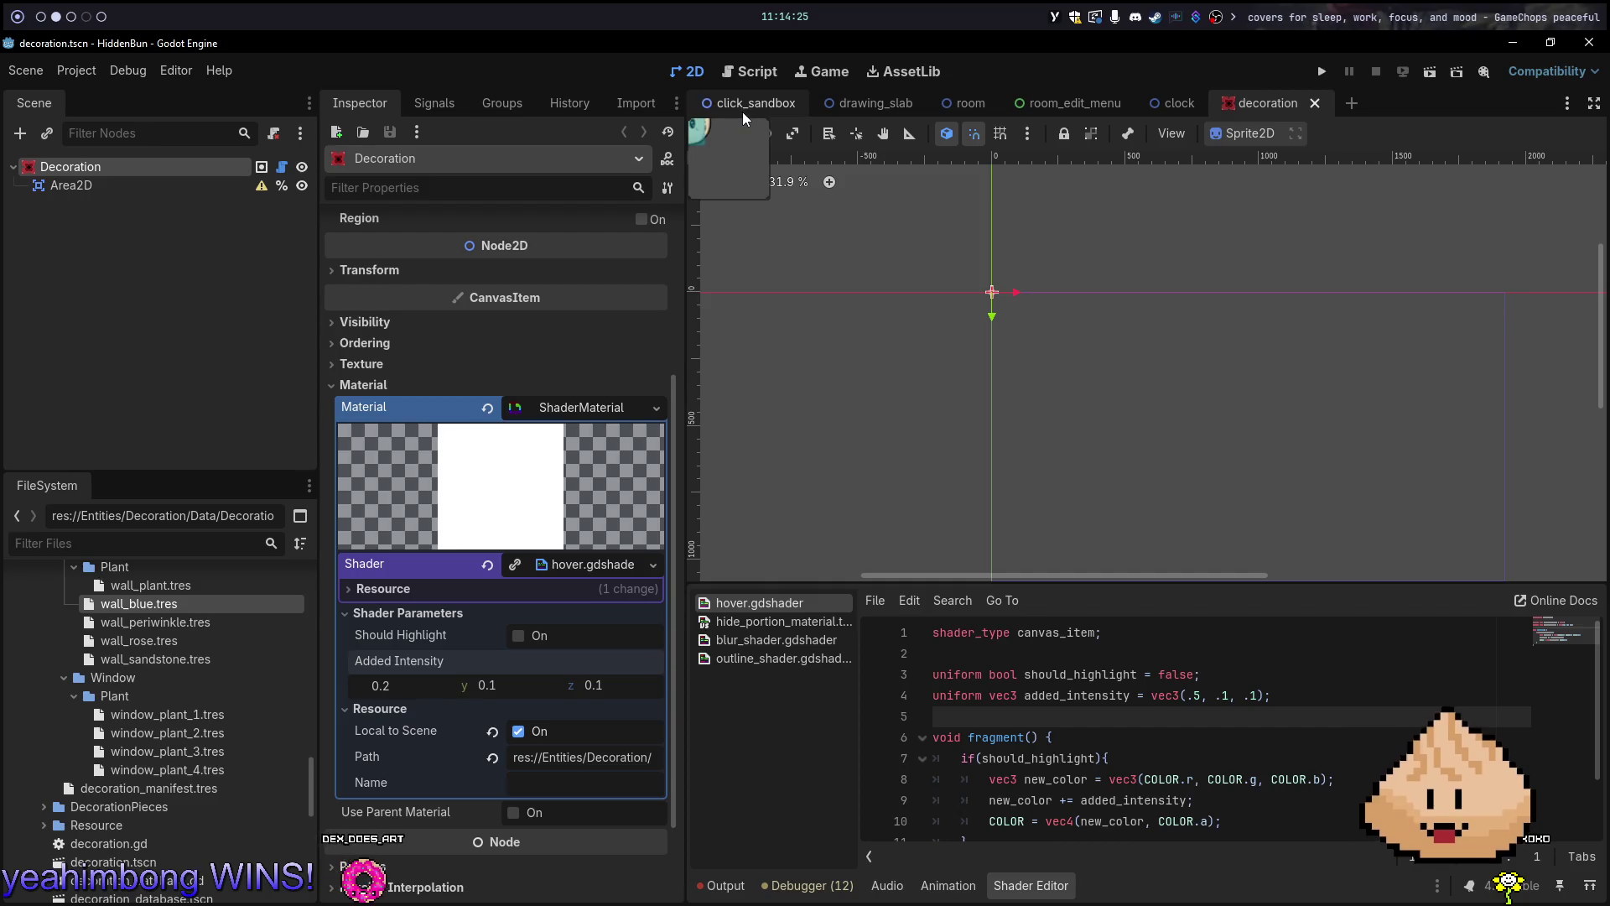
Run the game from the room scene, try pink curtains, switch back to blue, then stop it
click(972, 103)
key(F5)
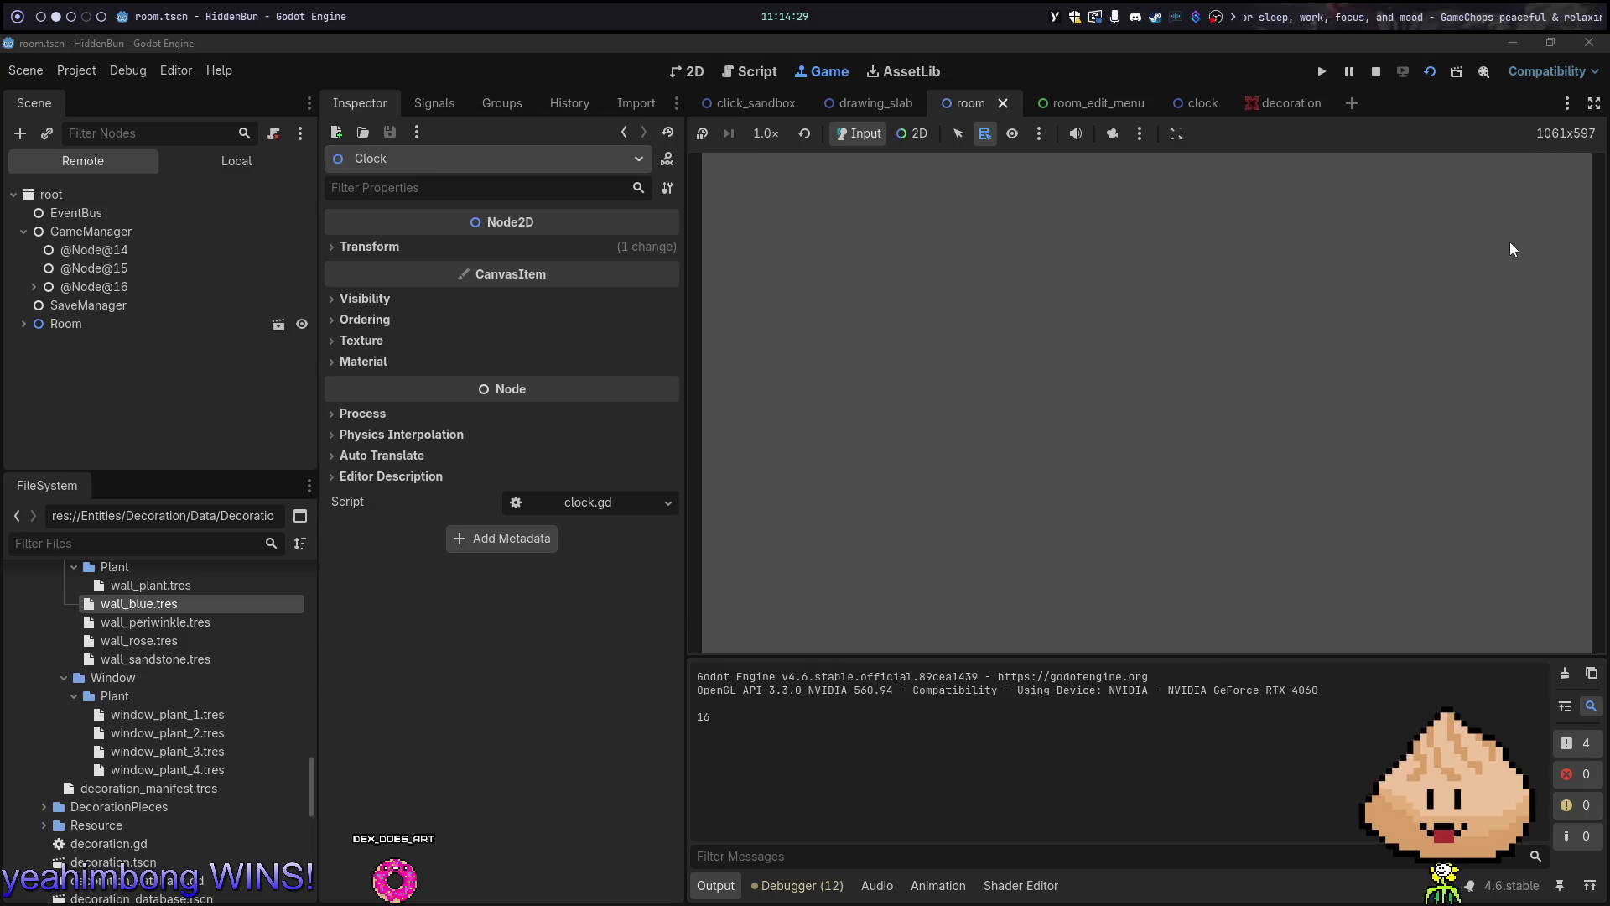
click(1317, 423)
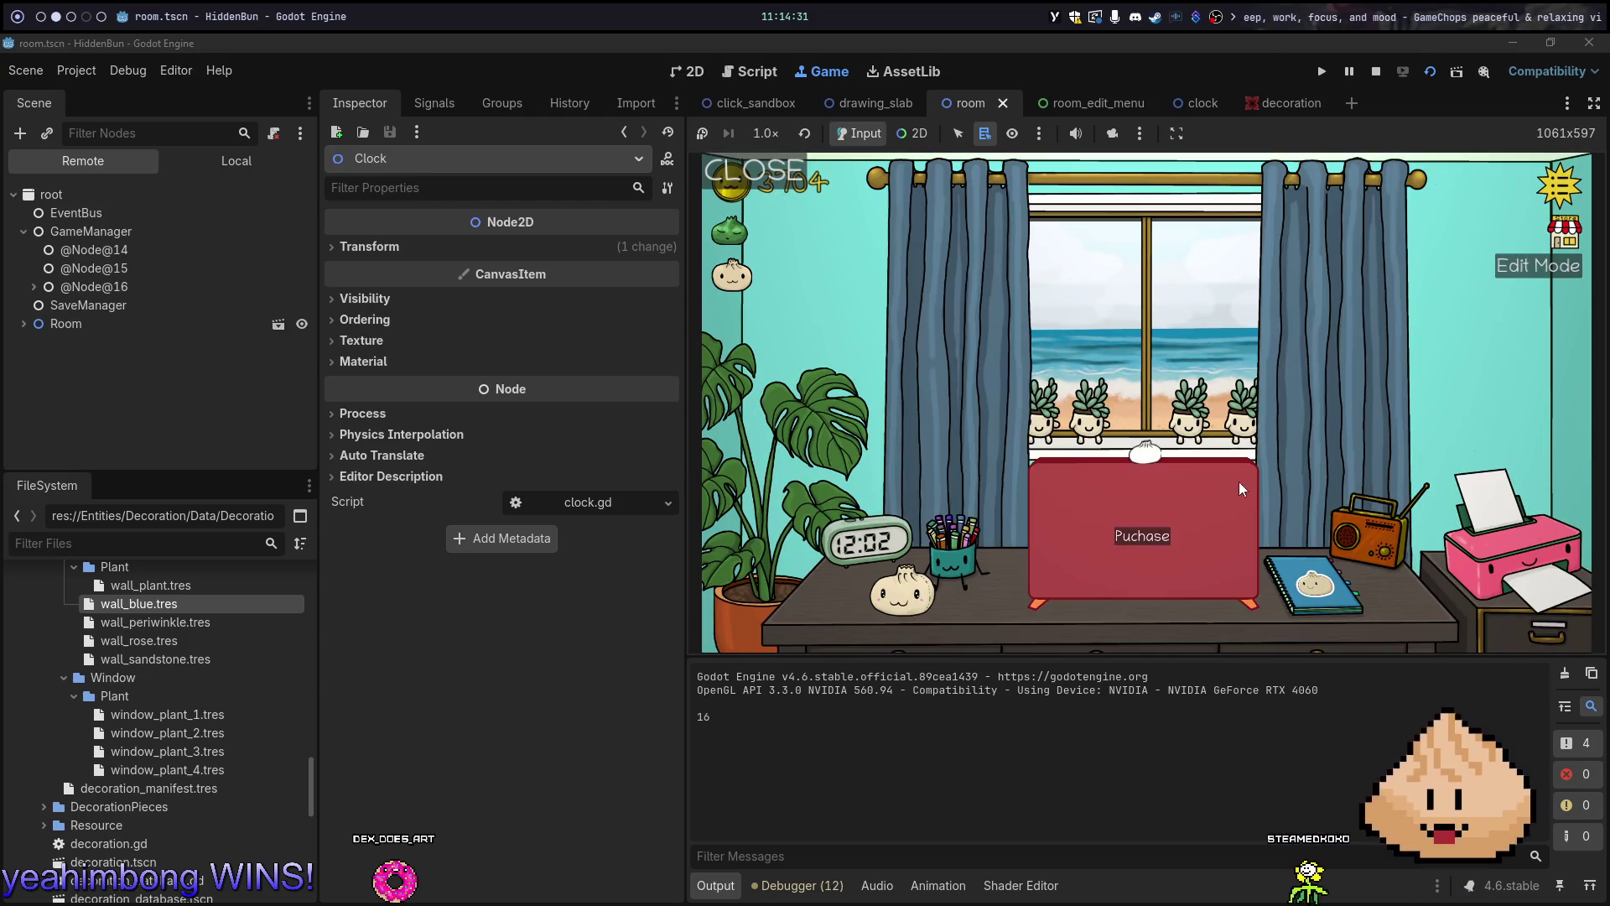
click(1319, 439)
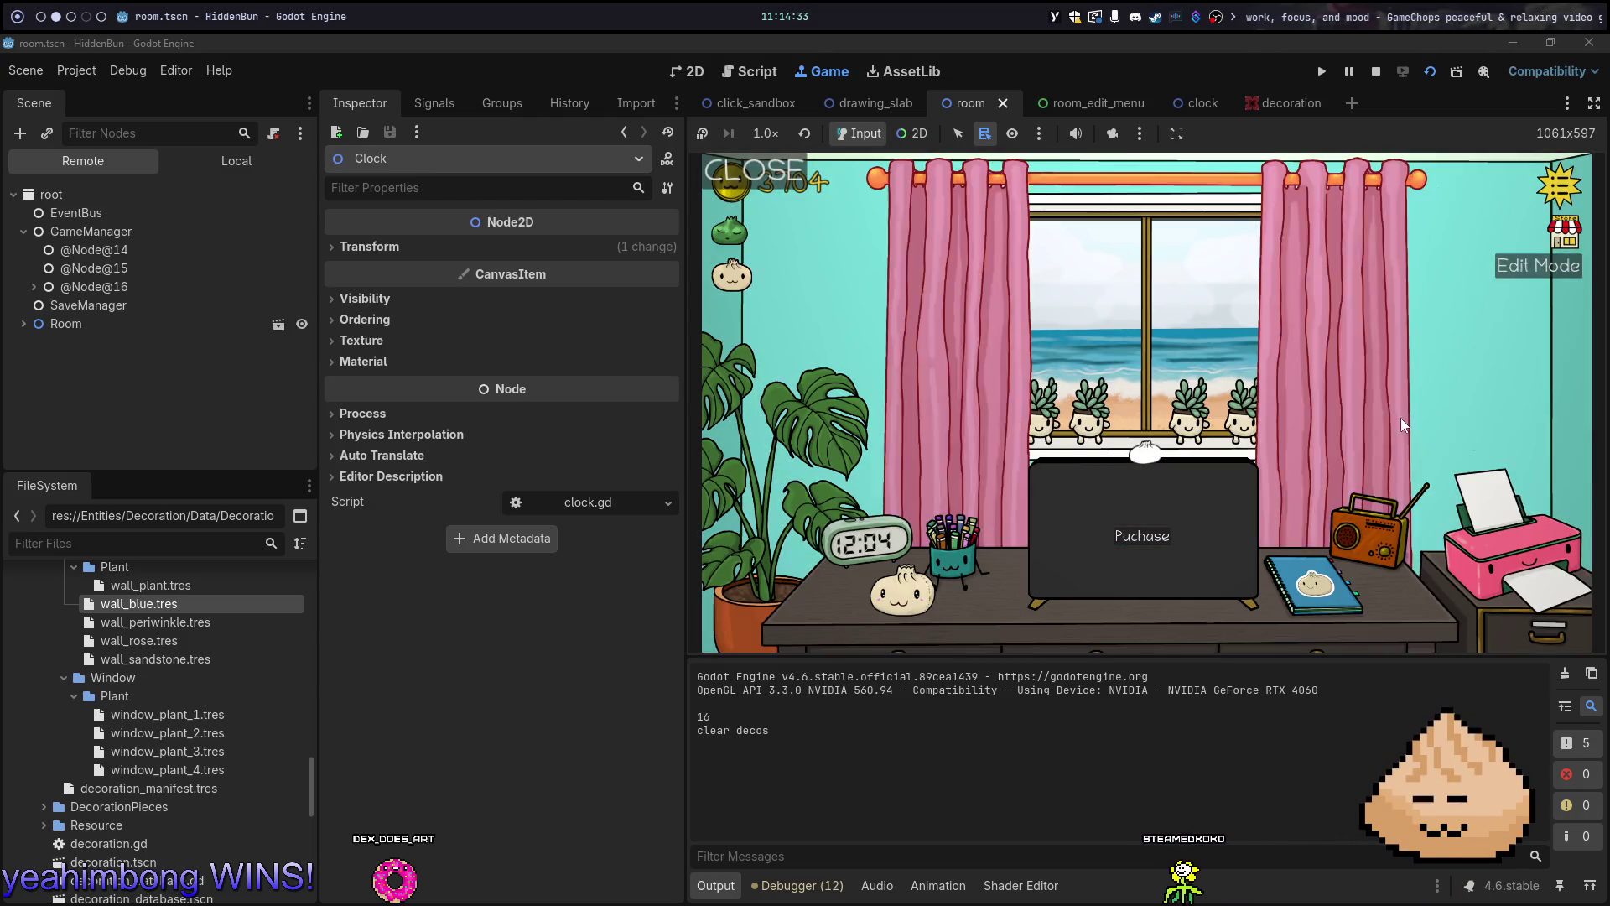
click(1401, 418)
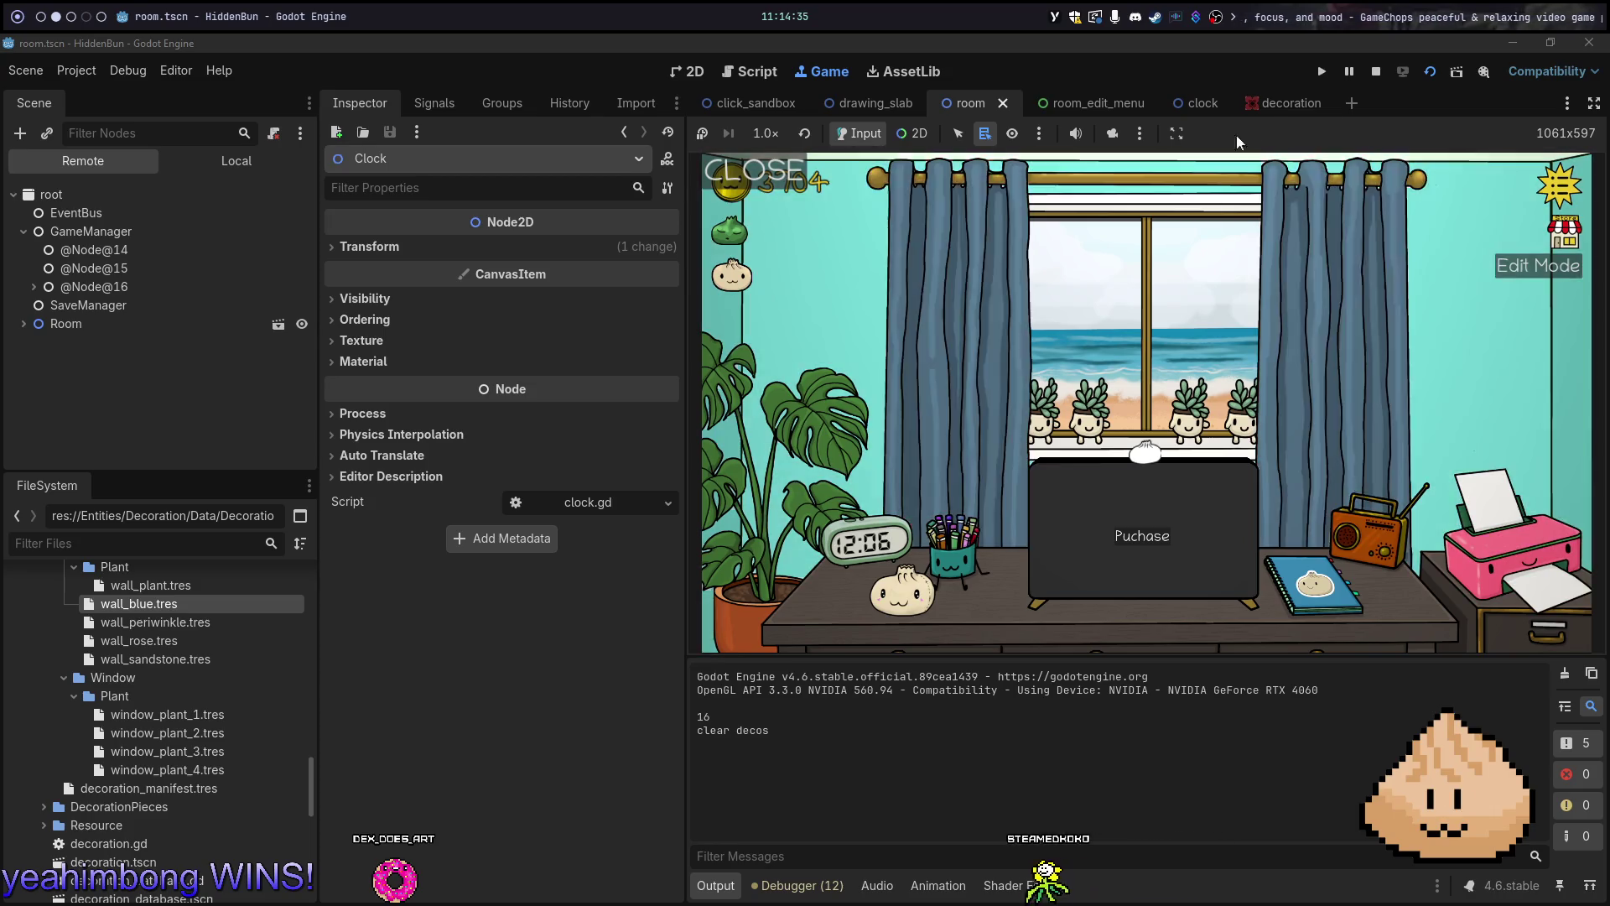
click(1376, 71)
Return to the decoration scene, clear the selection and save it
click(1268, 103)
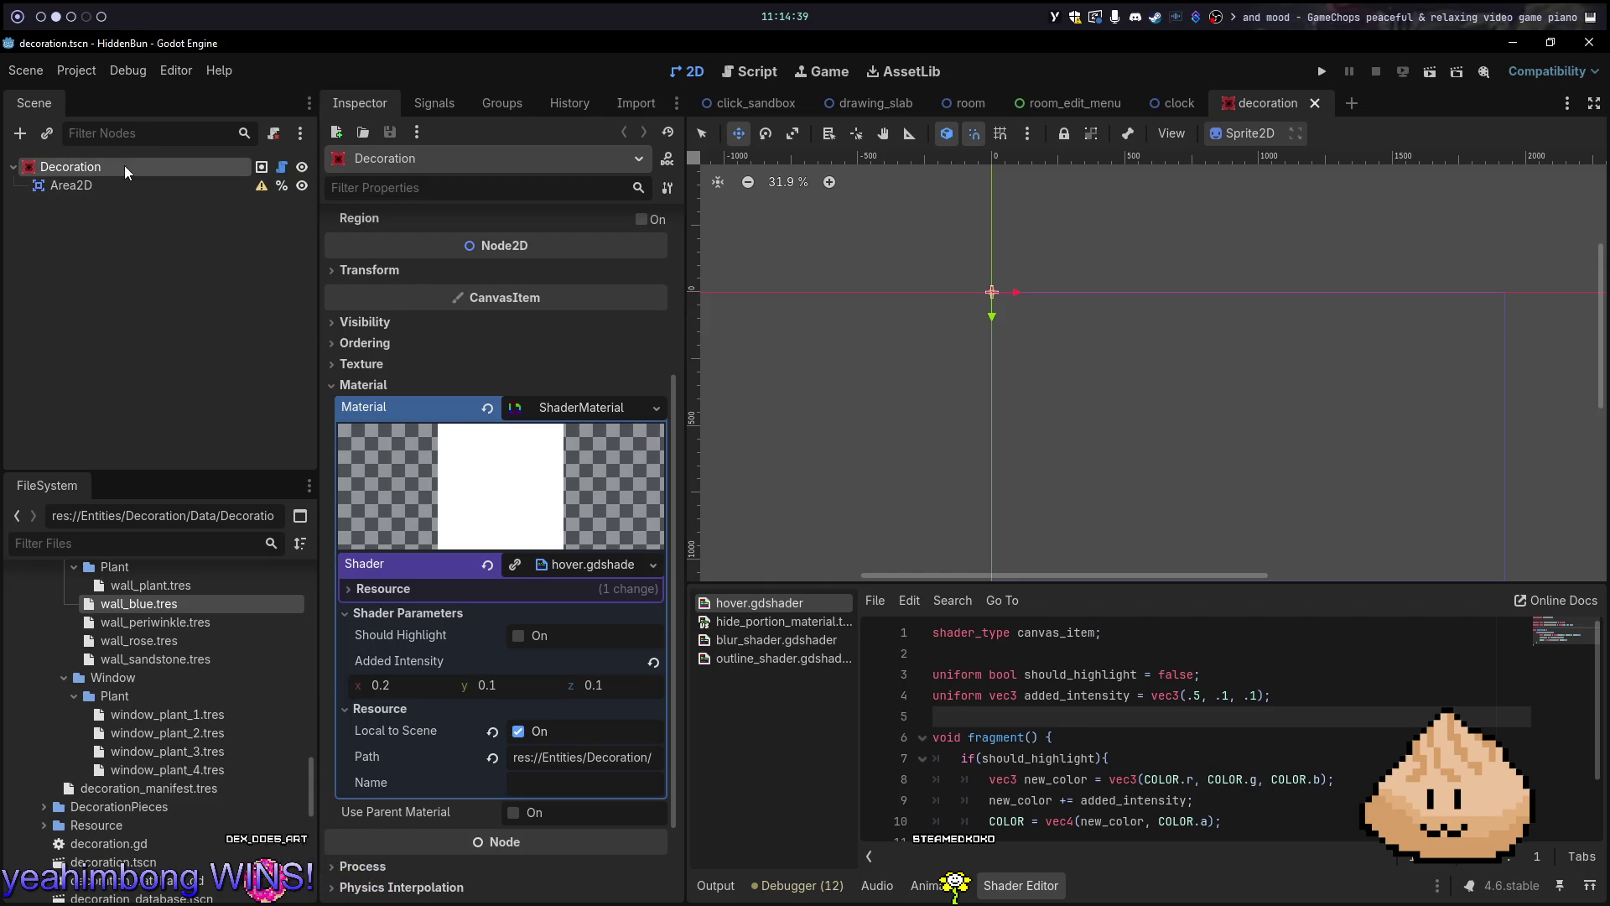
click(237, 395)
key(ctrl+s)
In the room scene, inspect the Markers decoration's ShaderMaterial and its hover.gdshader parameters
click(1045, 97)
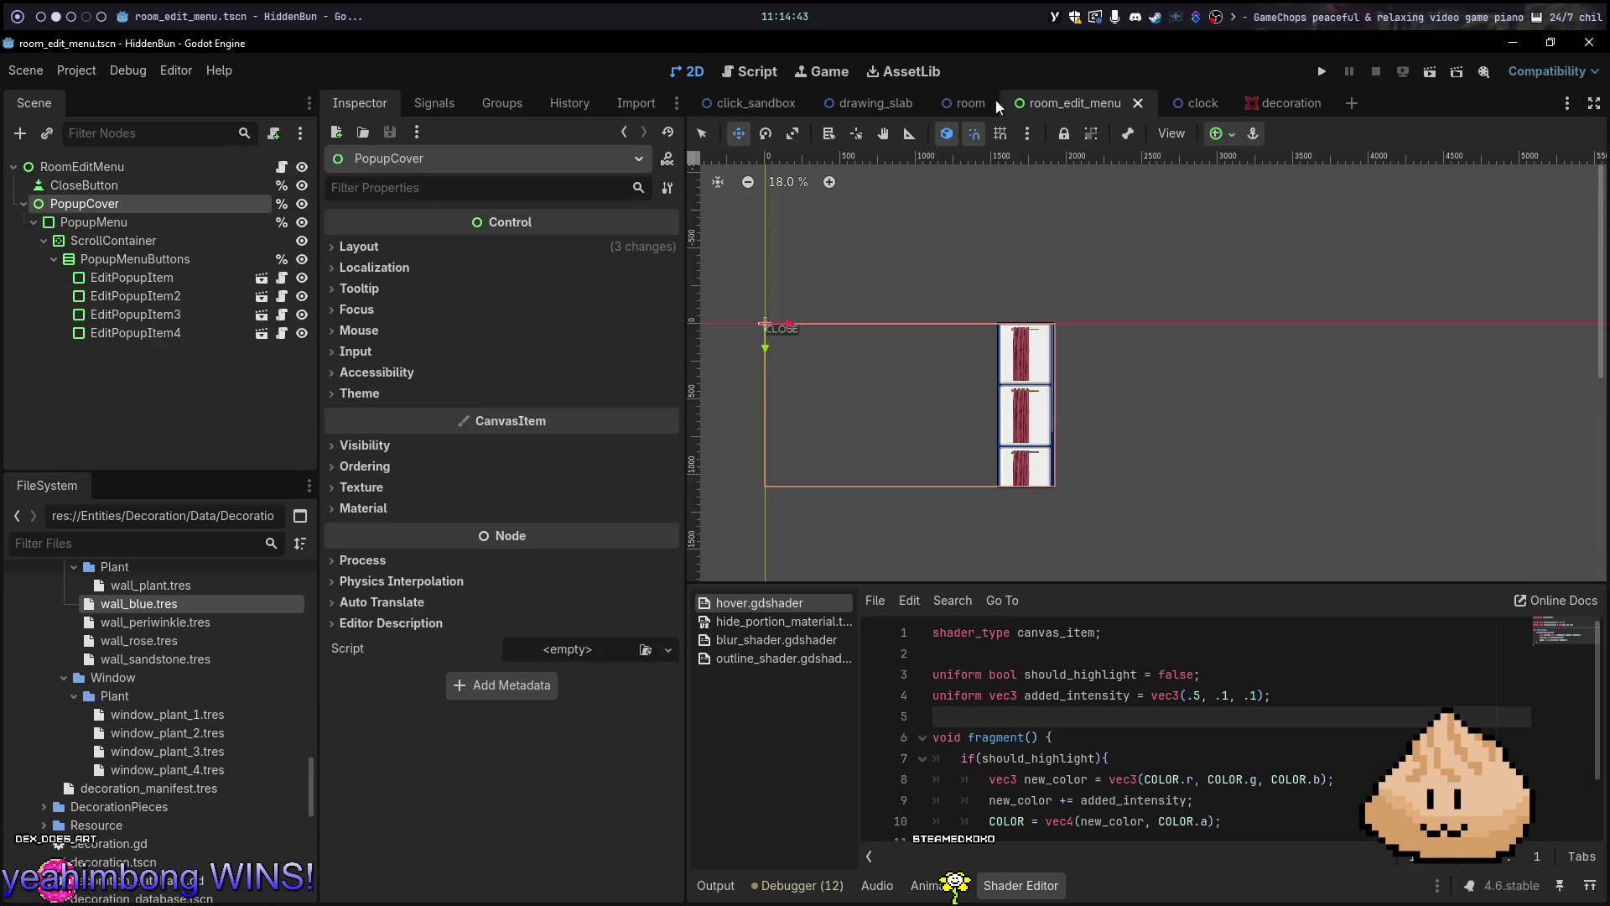
click(971, 99)
click(184, 433)
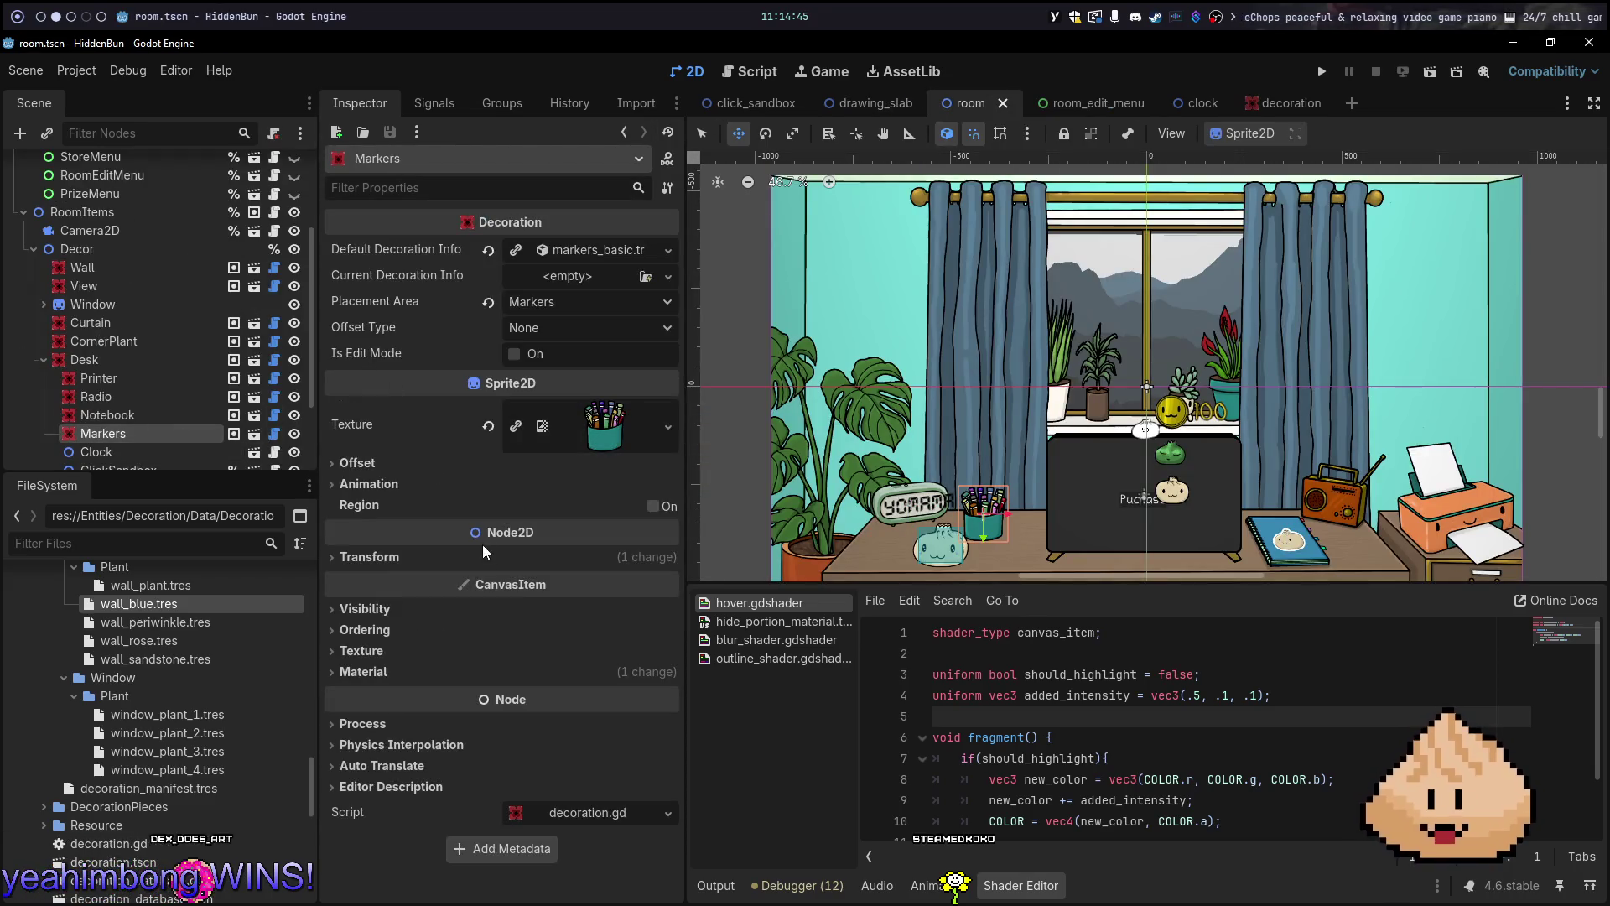
click(379, 675)
click(544, 694)
click(597, 847)
scroll(592, 806, down, 3)
click(531, 734)
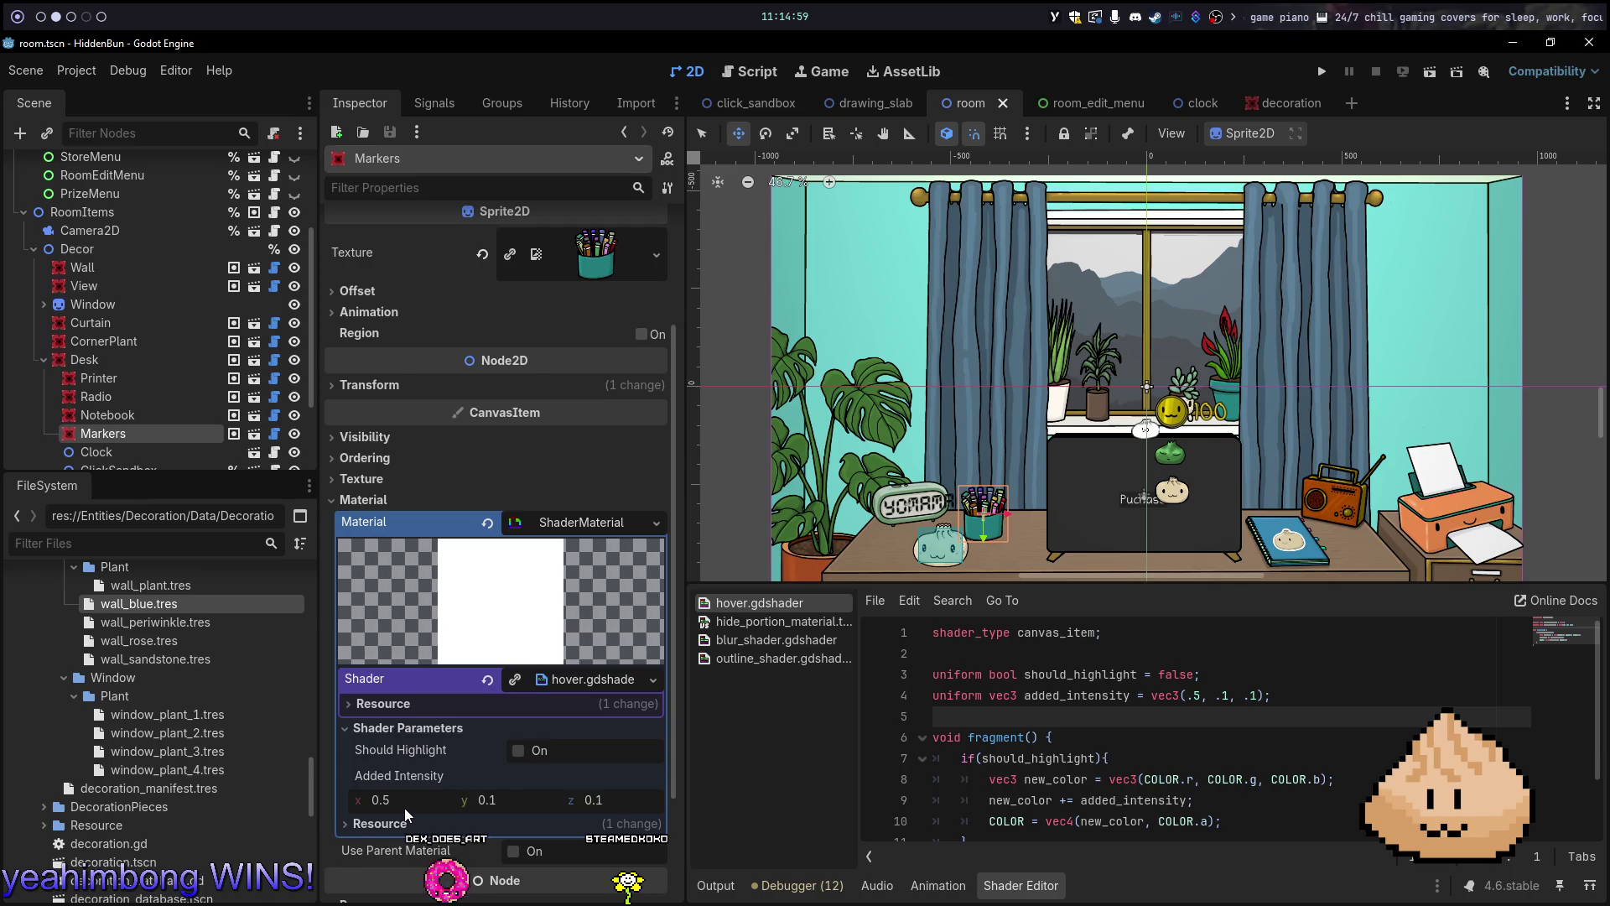
click(431, 729)
scroll(460, 707, up, 3)
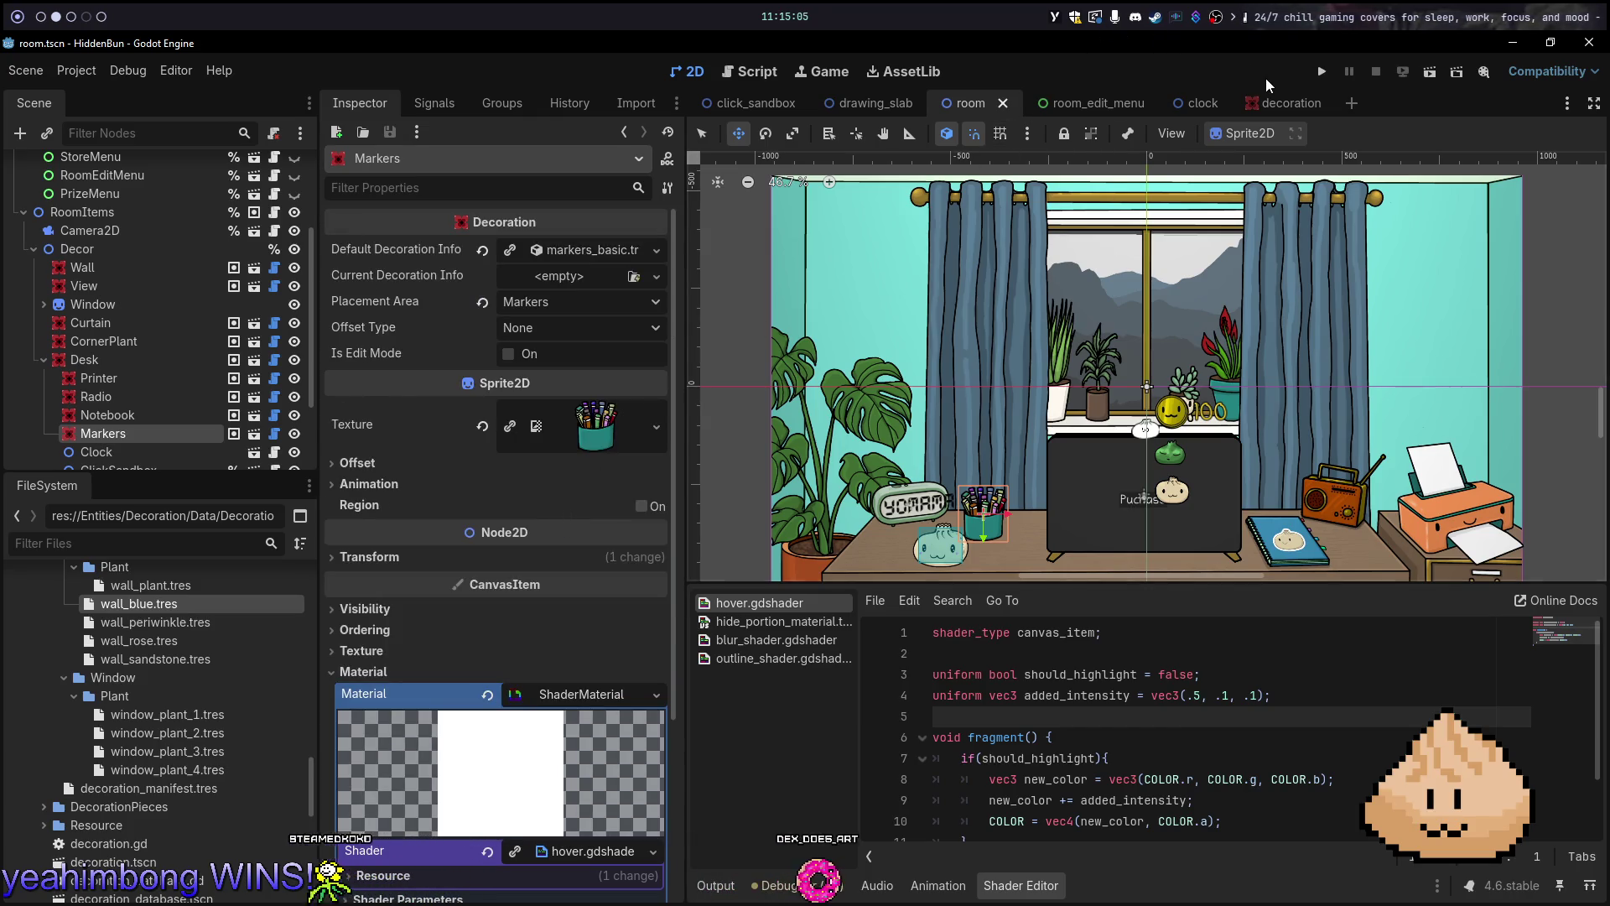
In decoration.gd in Neovim, fold the Category, PlacementArea and OffsetTypes enums
click(1255, 105)
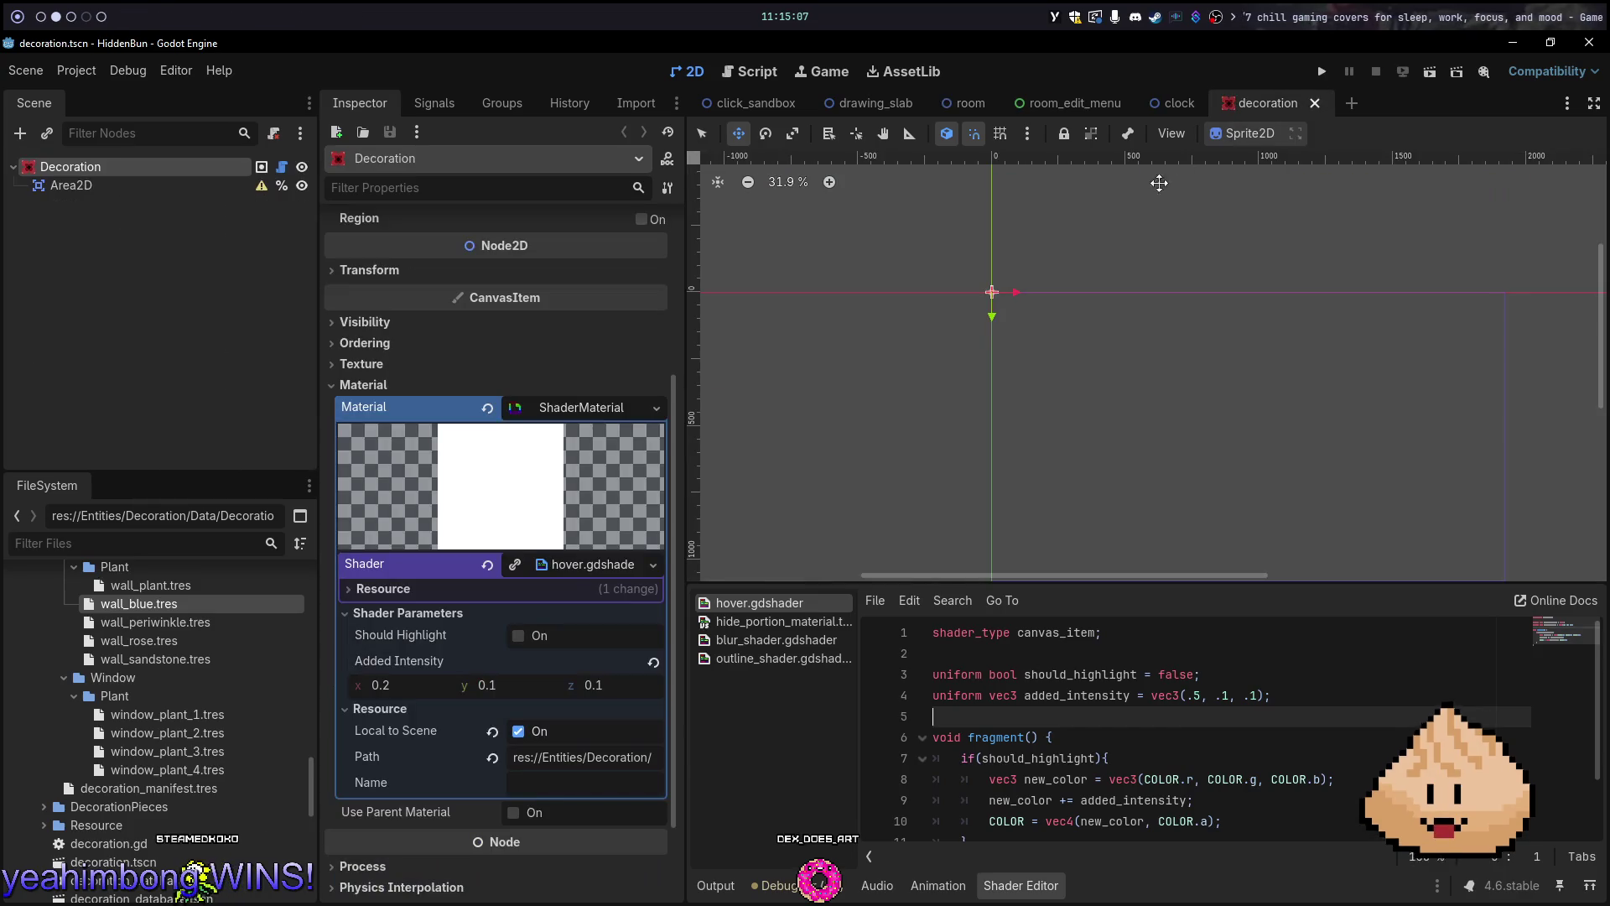
key(alt+Tab)
key(7)
key(j)
key(dollar)
key(z)
key(c)
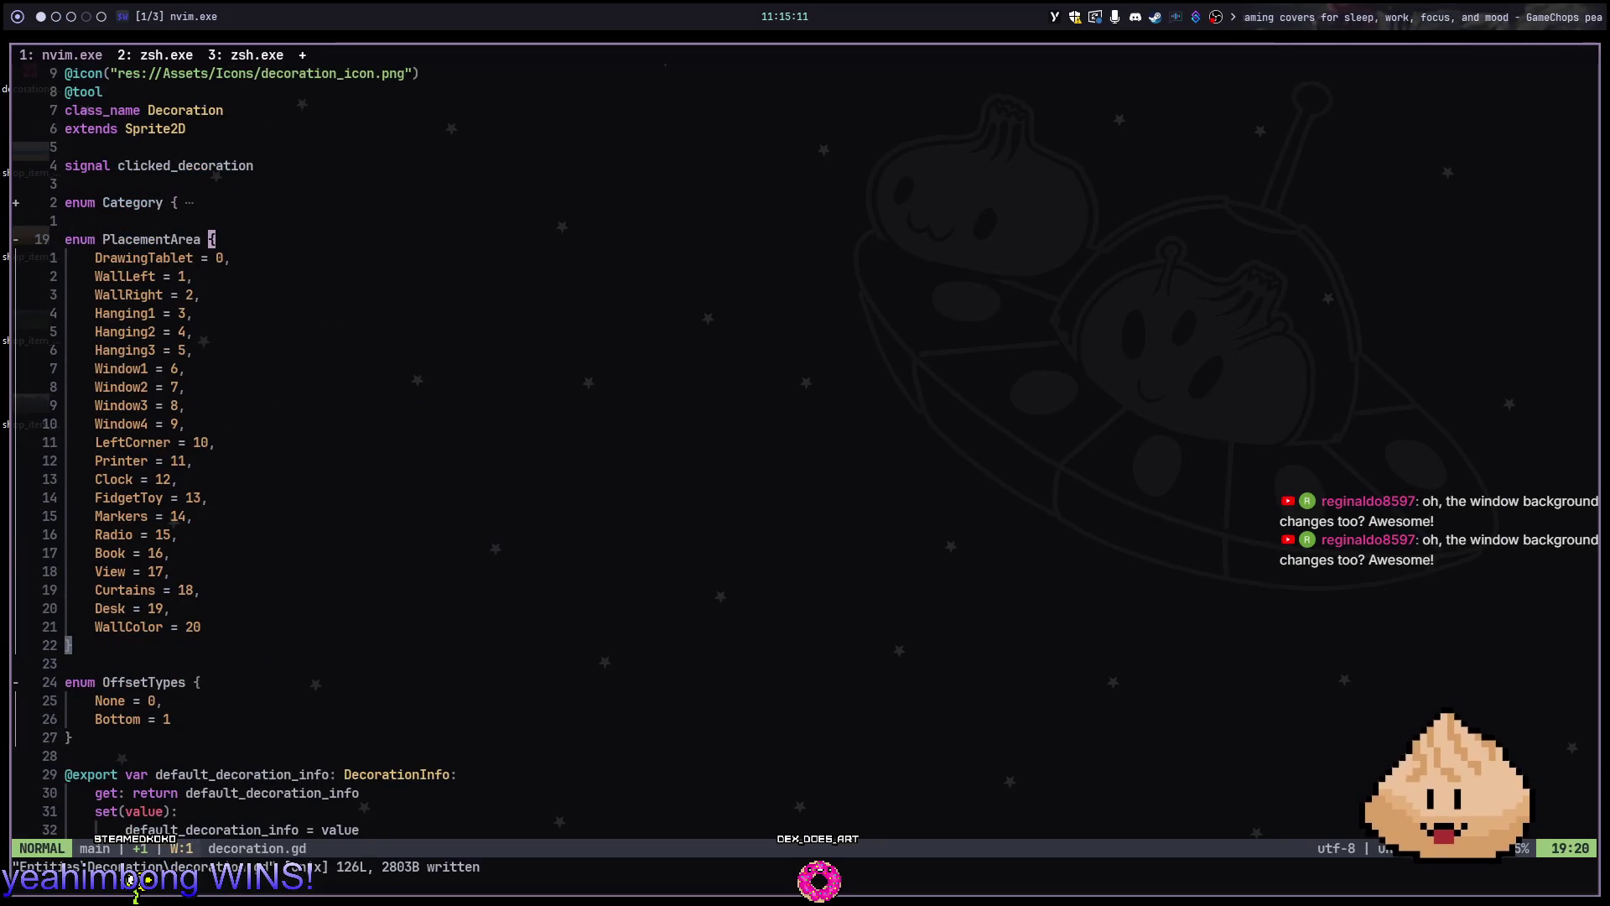
key(j)
key(j)
key(z)
key(c)
key(j)
key(z)
key(c)
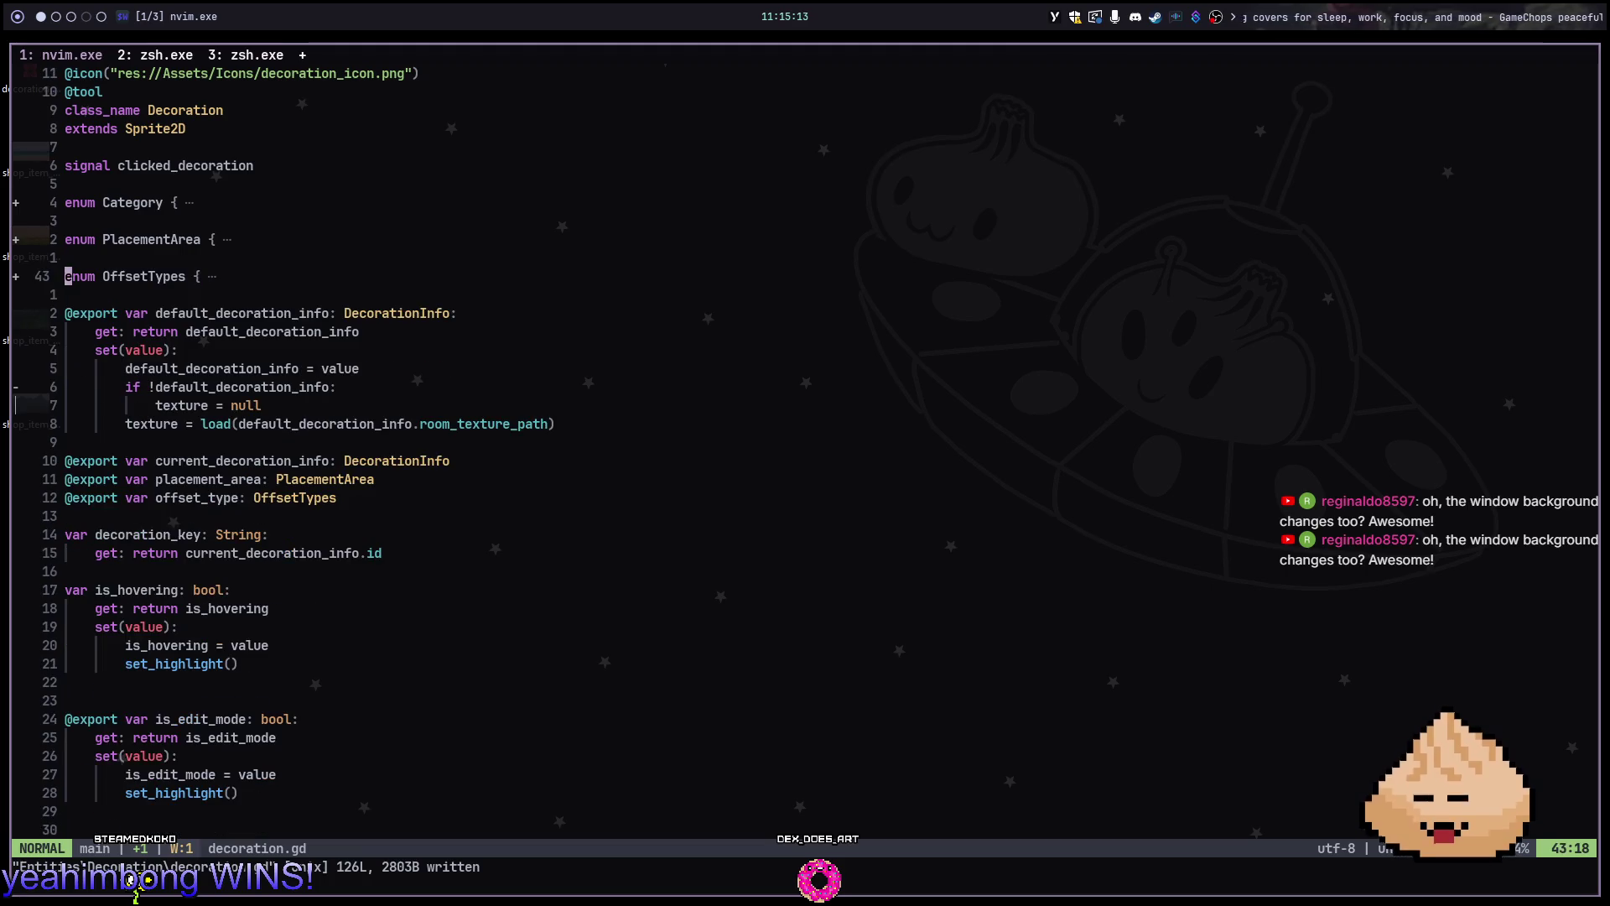
key(o)
key(Return)
text(@e)
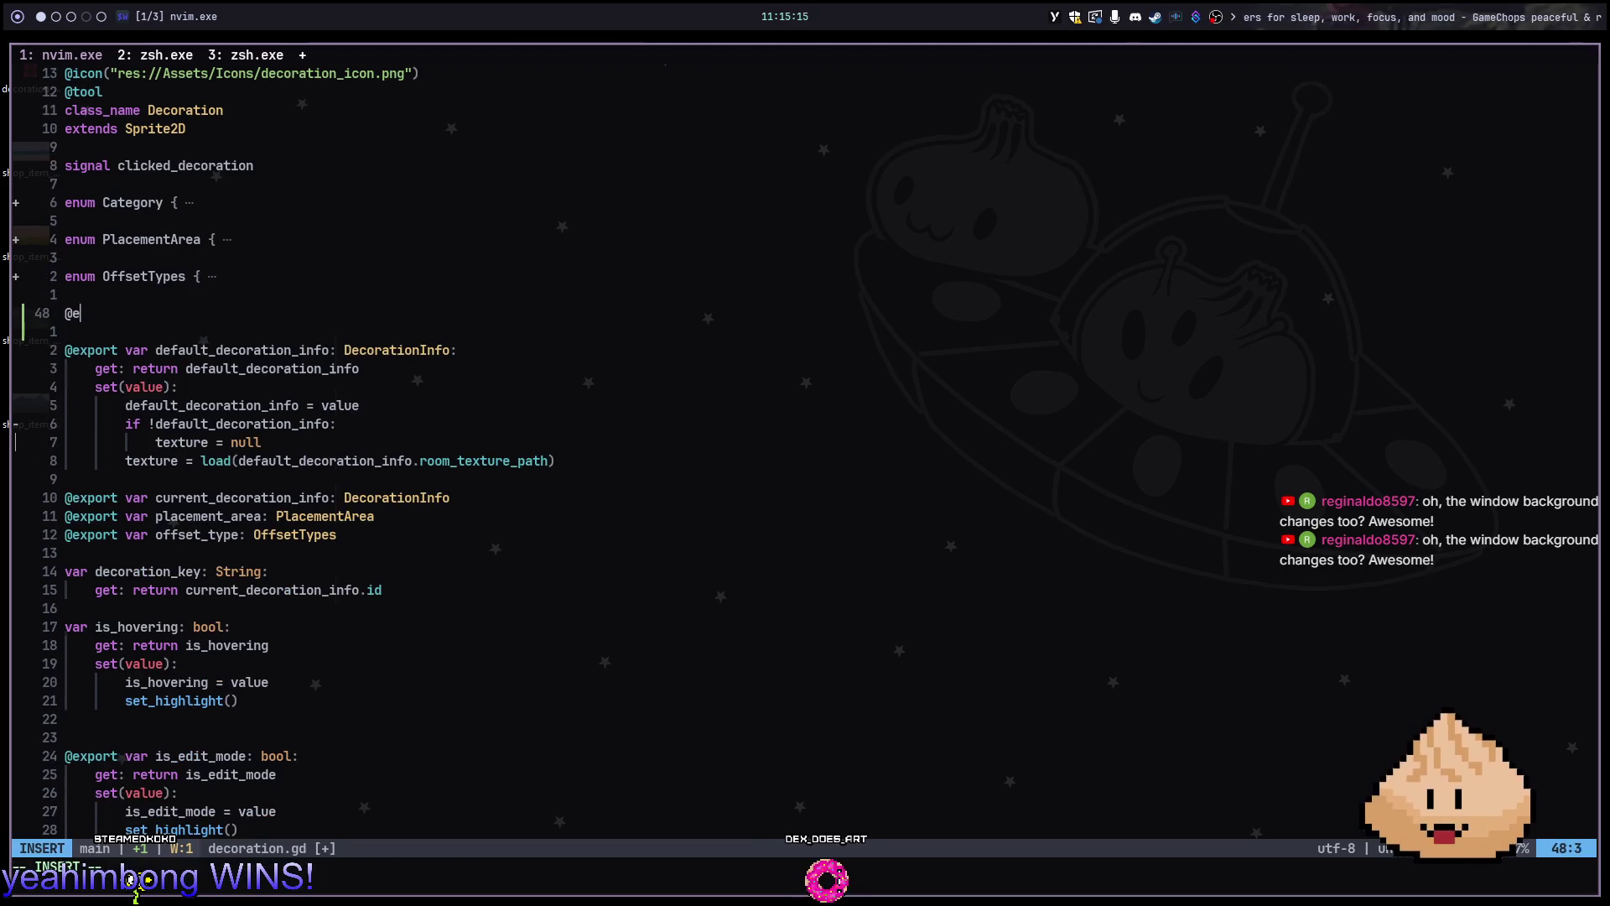
text(xport var high)
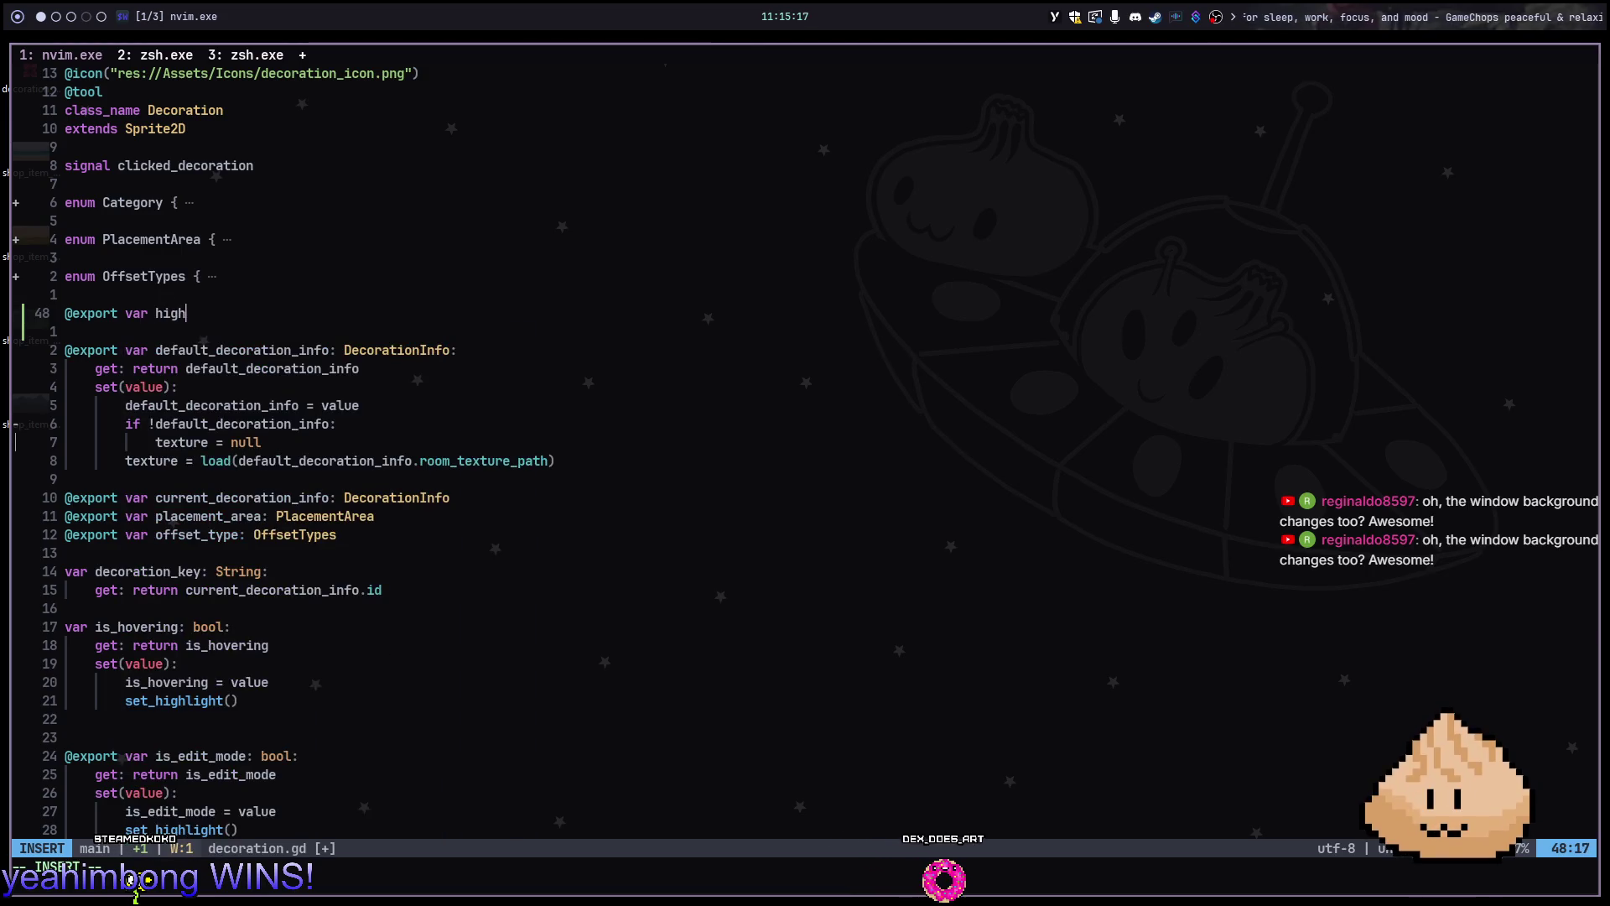
text(light_inte)
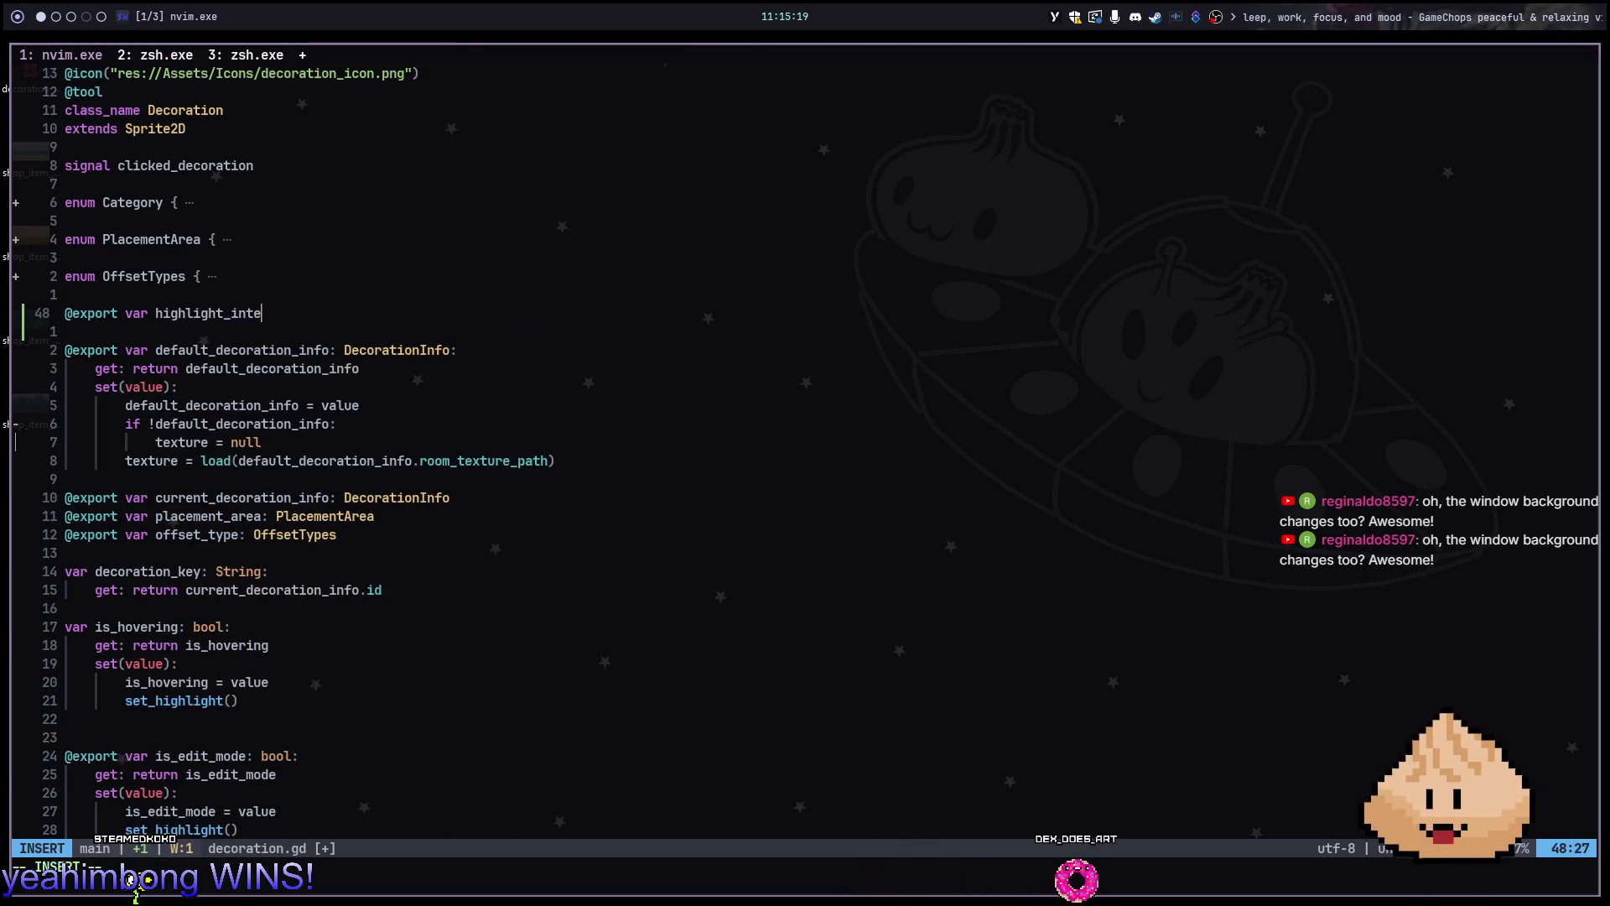
text(nsity: Vector3)
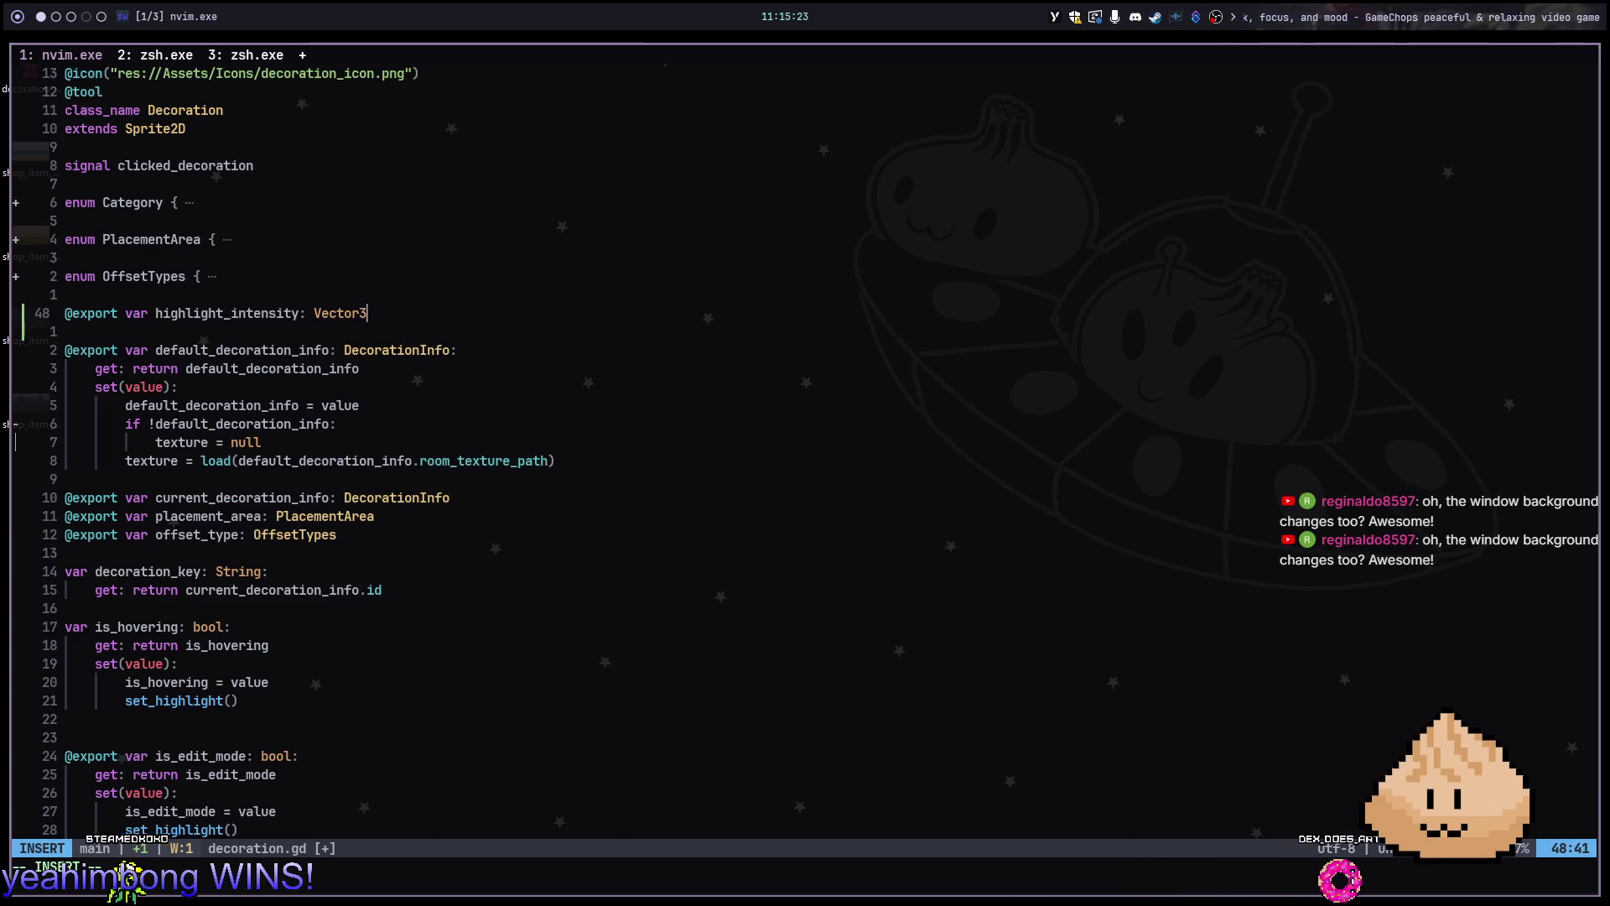
text(()
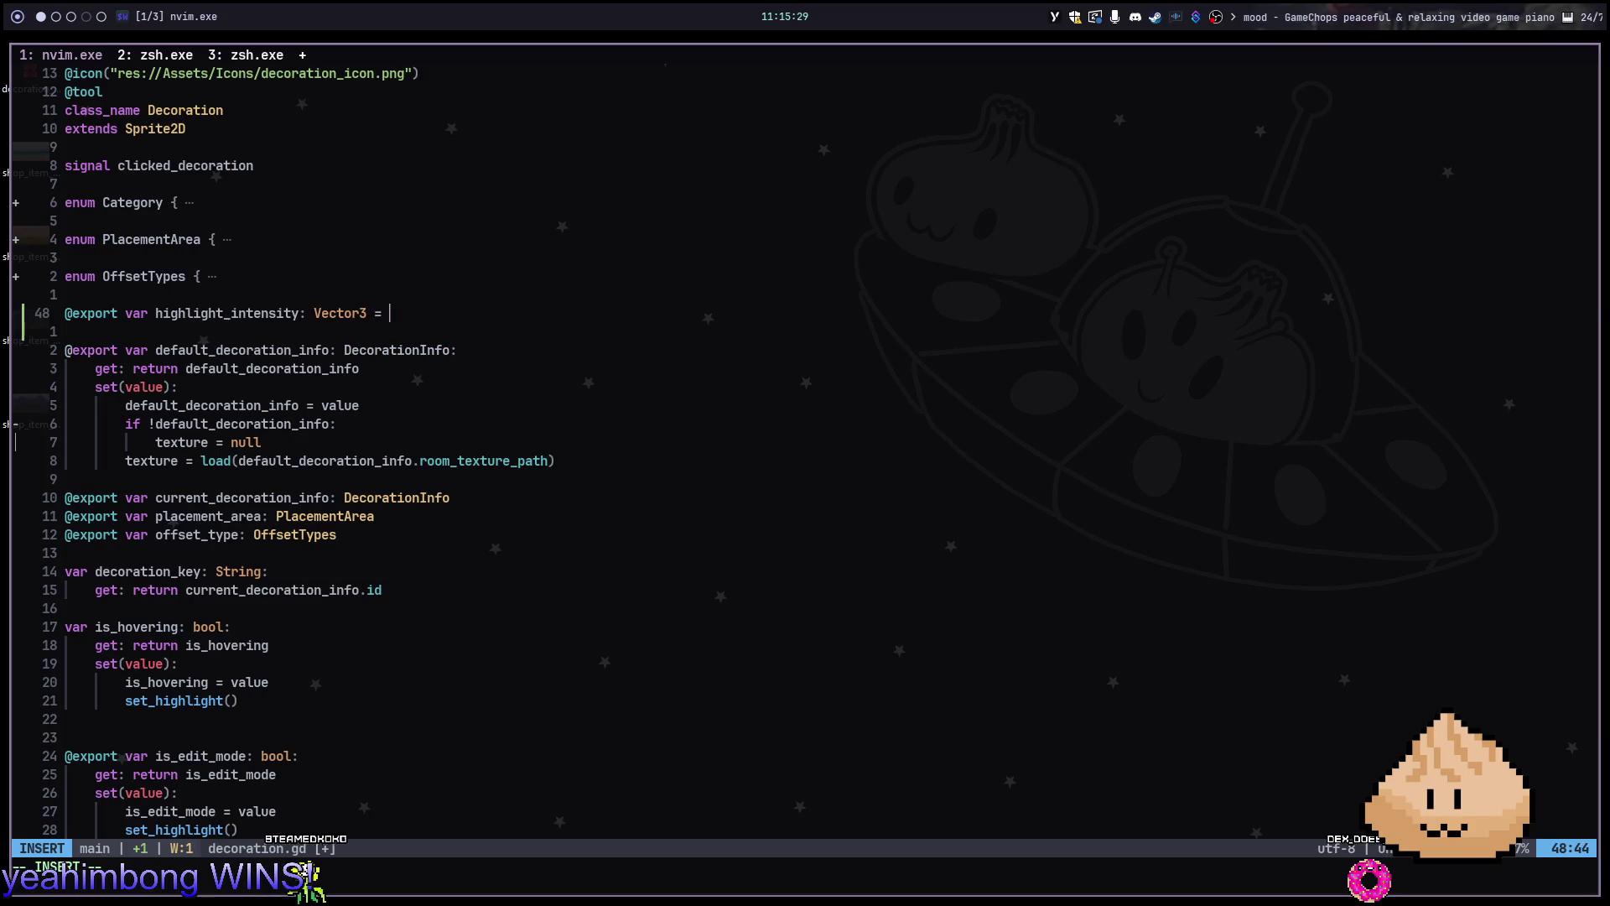
text( Vector3)
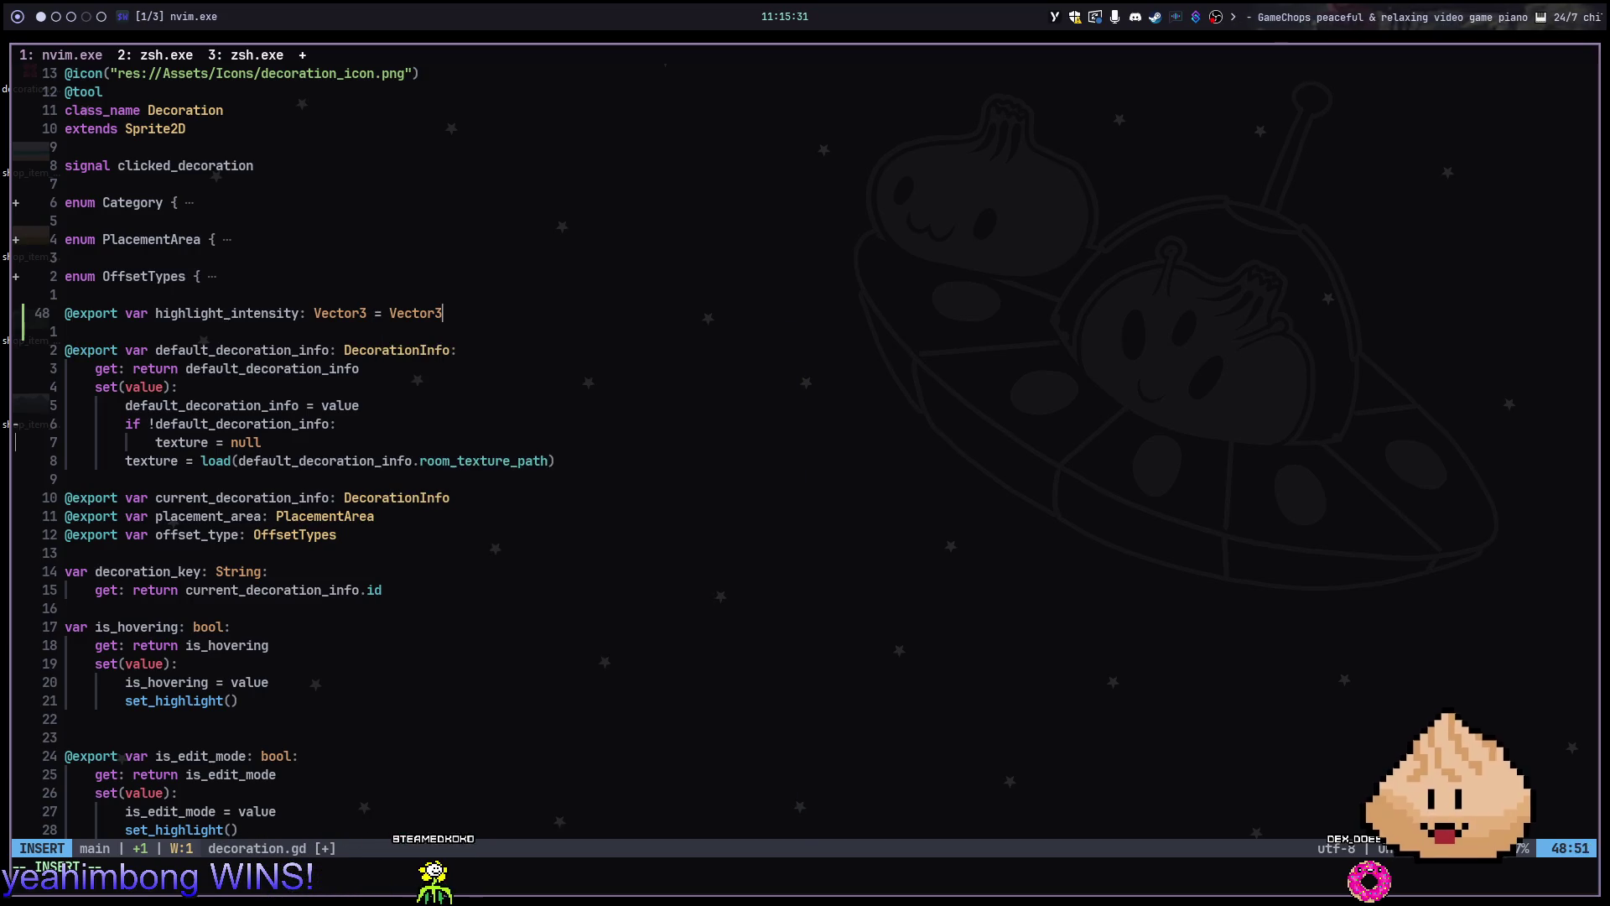
text((.5, .1)
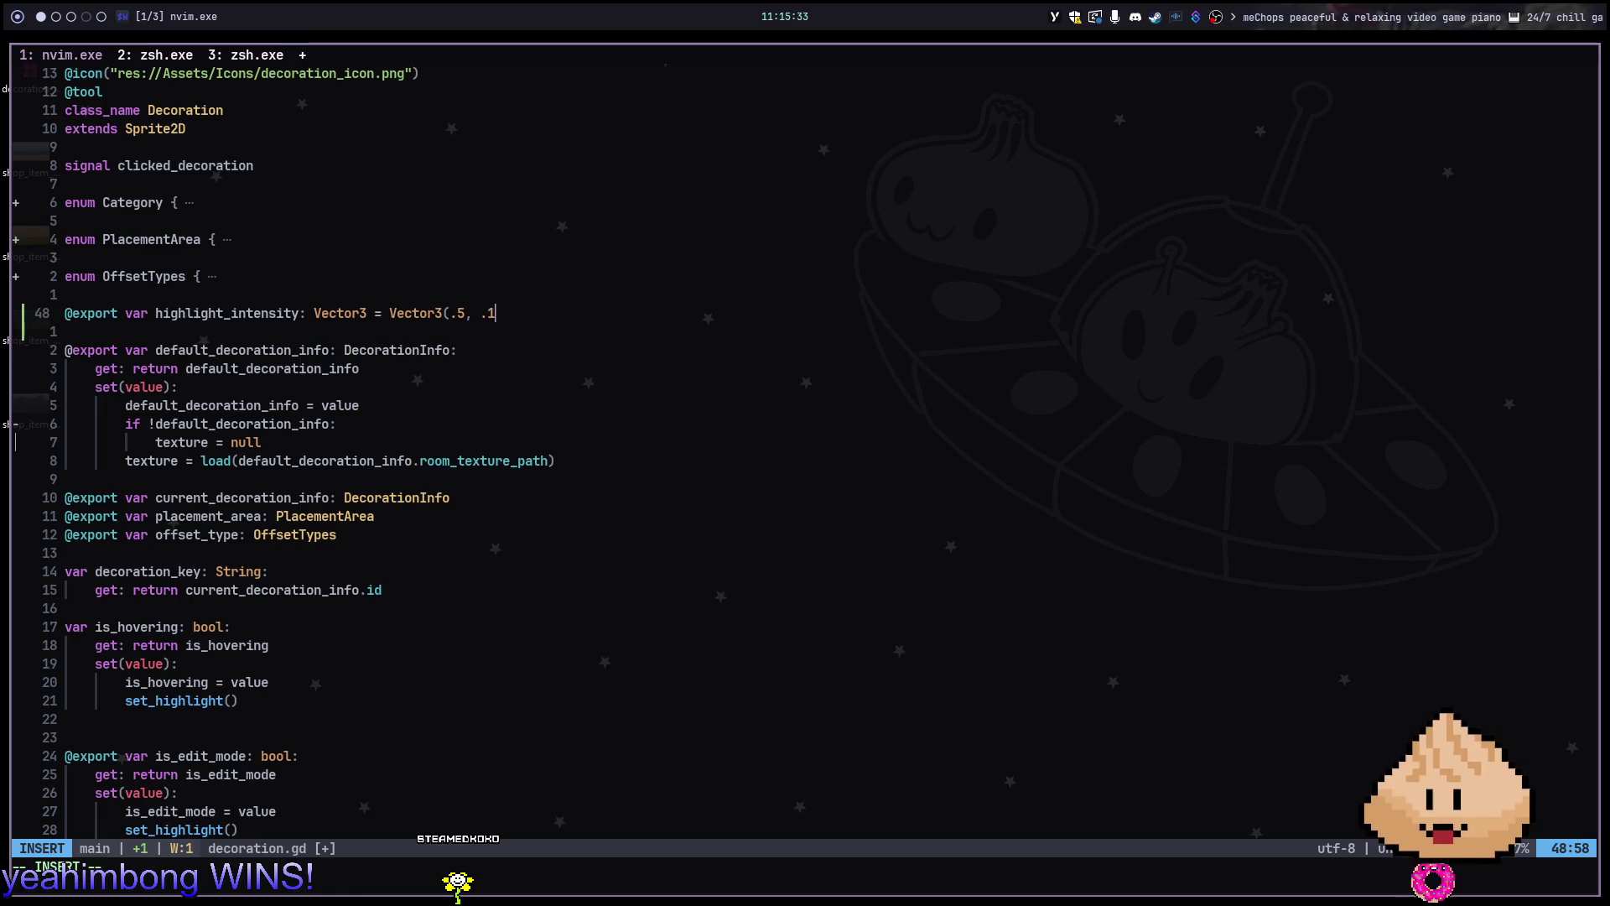
key(h)
key(h)
text(:w)
key(Return)
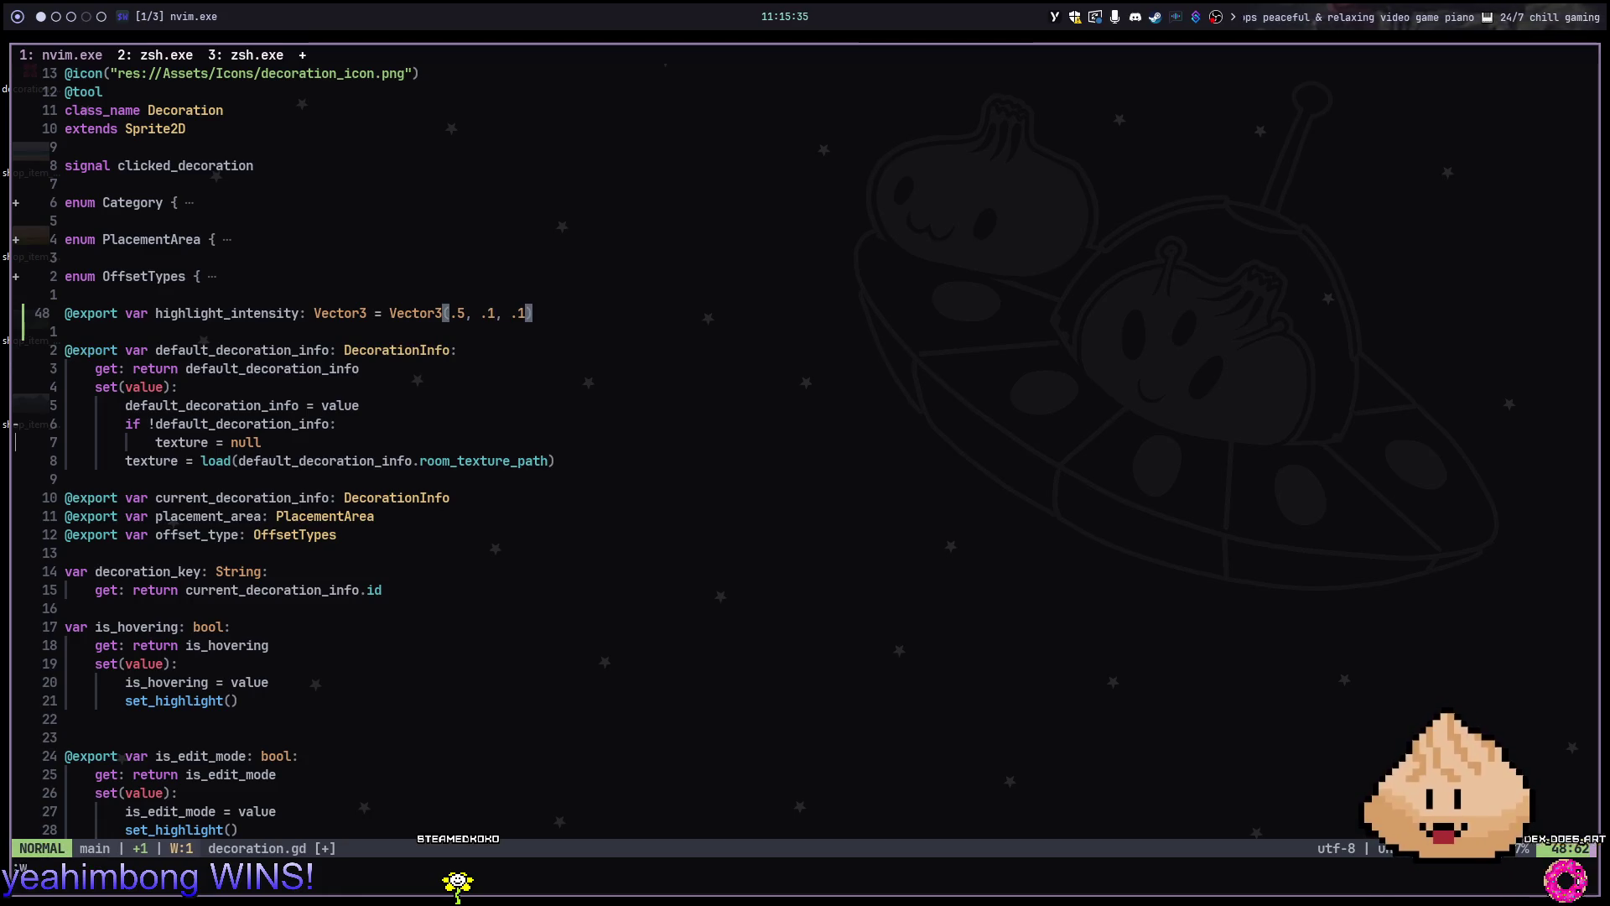
text(:w)
key(Return)
text(/shader)
key(Return)
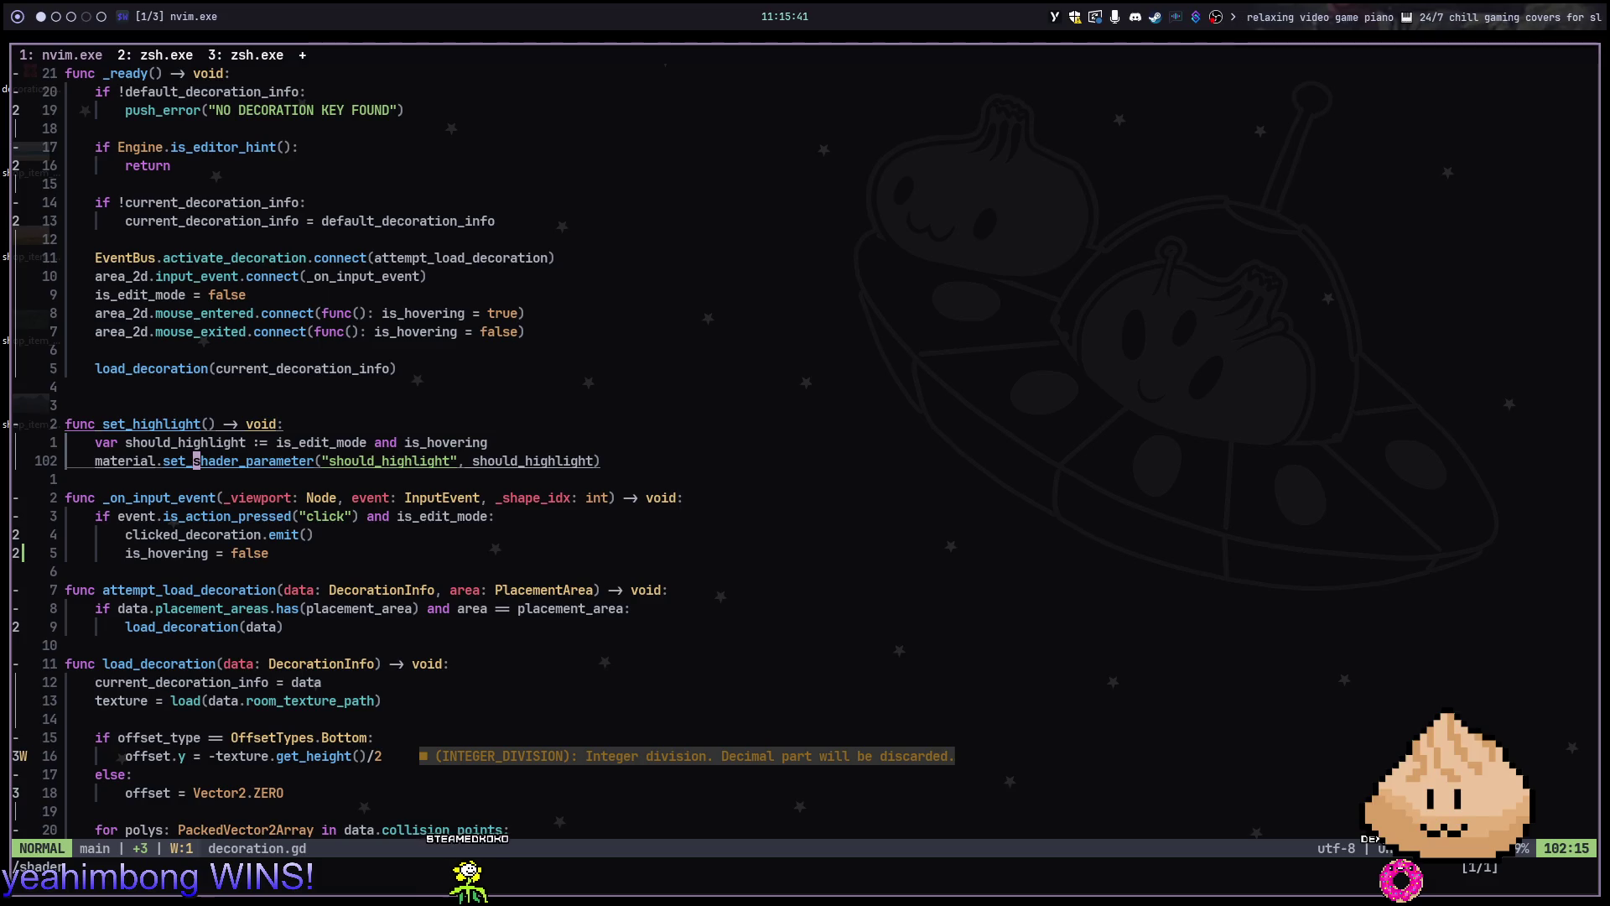
Duplicate the should_highlight set_shader_parameter line and move onto the copy's parameter name
key(y)
key(y)
key(p)
key(w)
key(w)
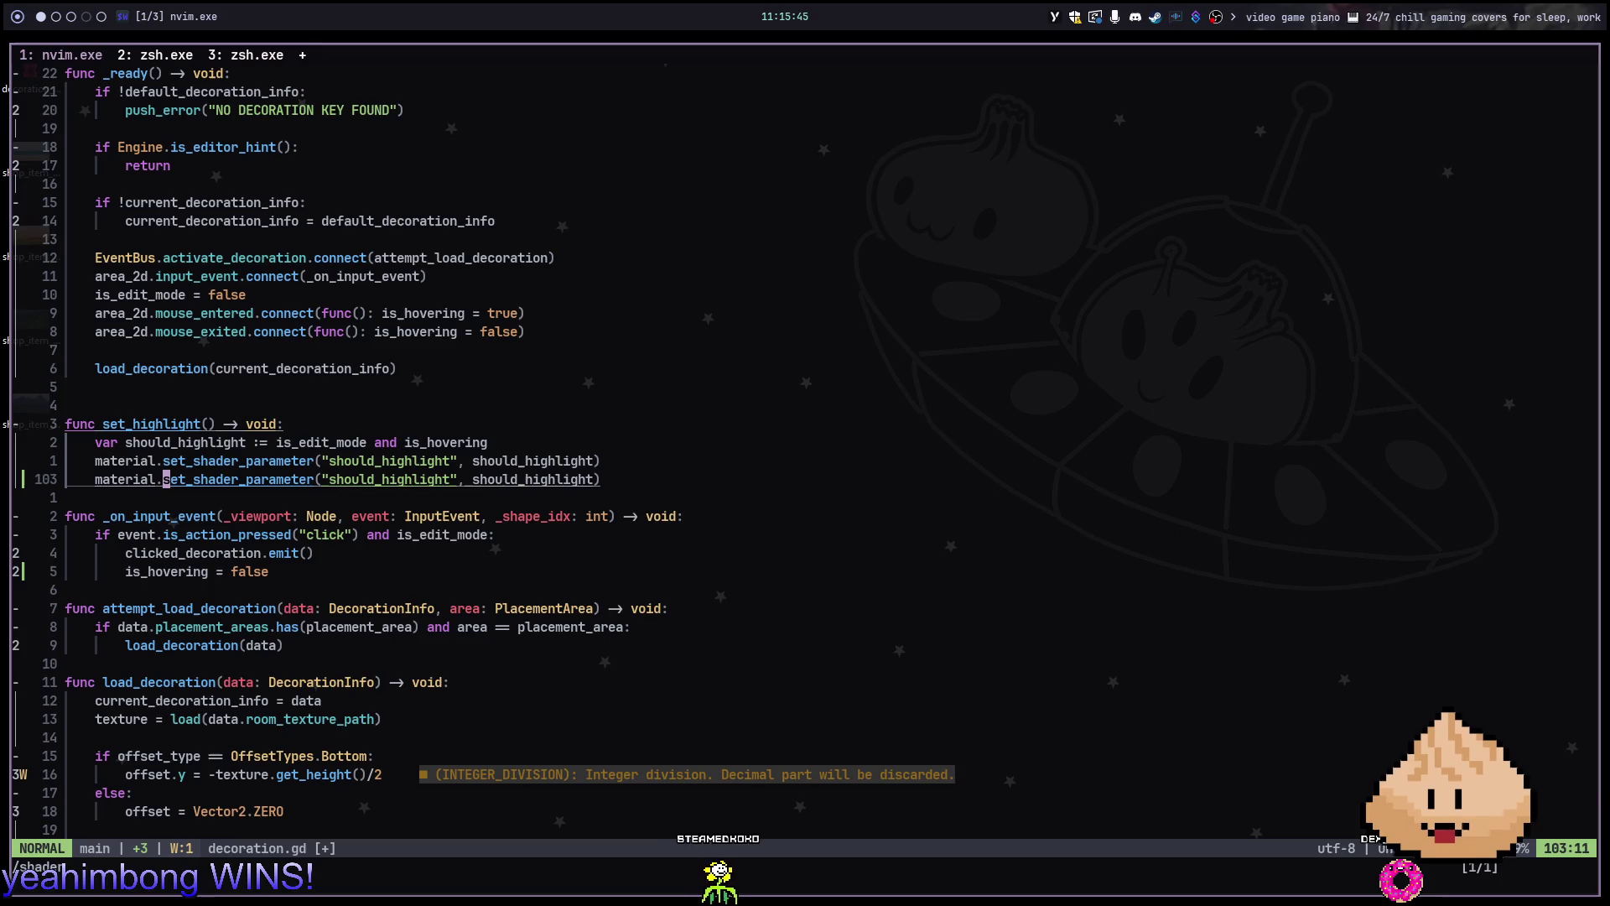
key(w)
key(w)
key(w)
key(w)
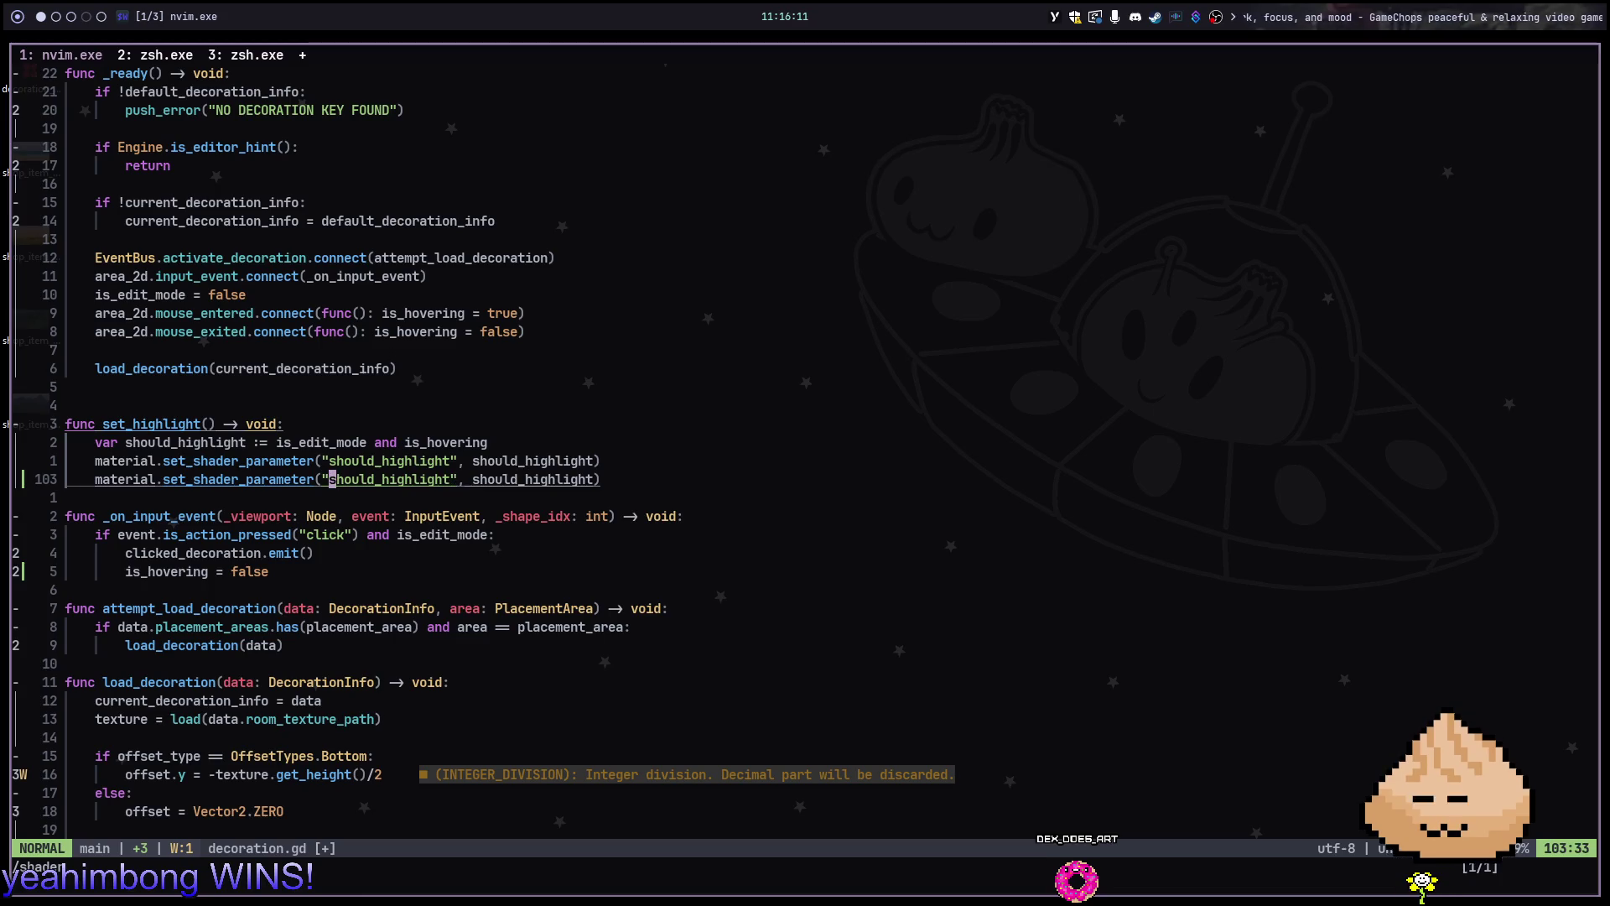
key(alt+2)
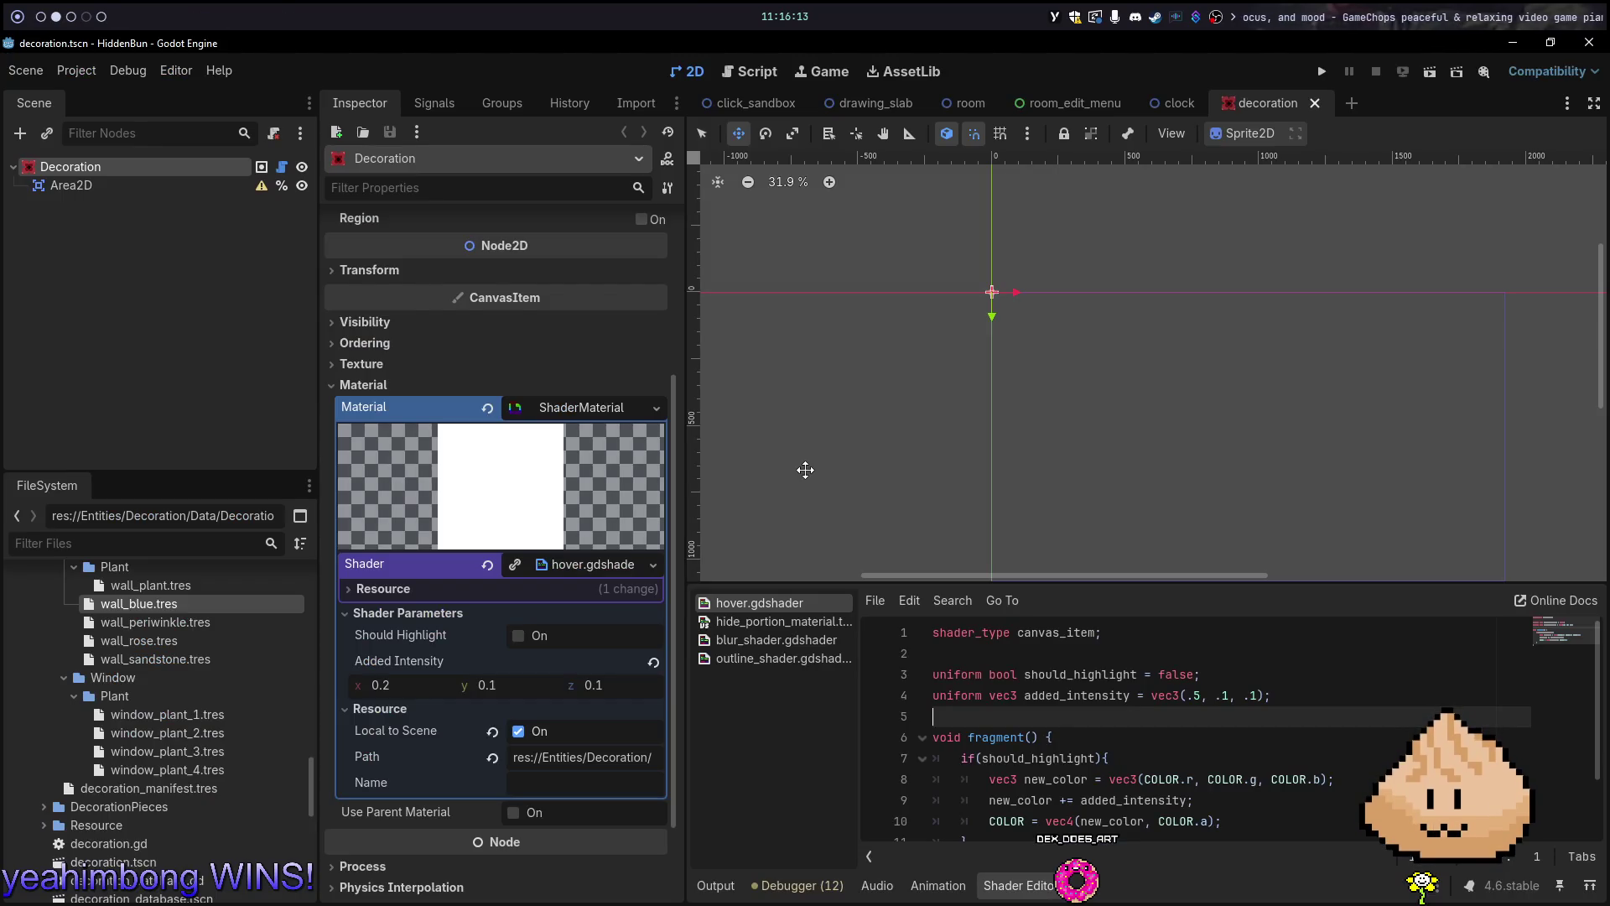
Rename the duplicated line's shader parameter from should_highlight to 'added_intensity'
key(alt+1)
key(c)
key(i)
key(quotedbl)
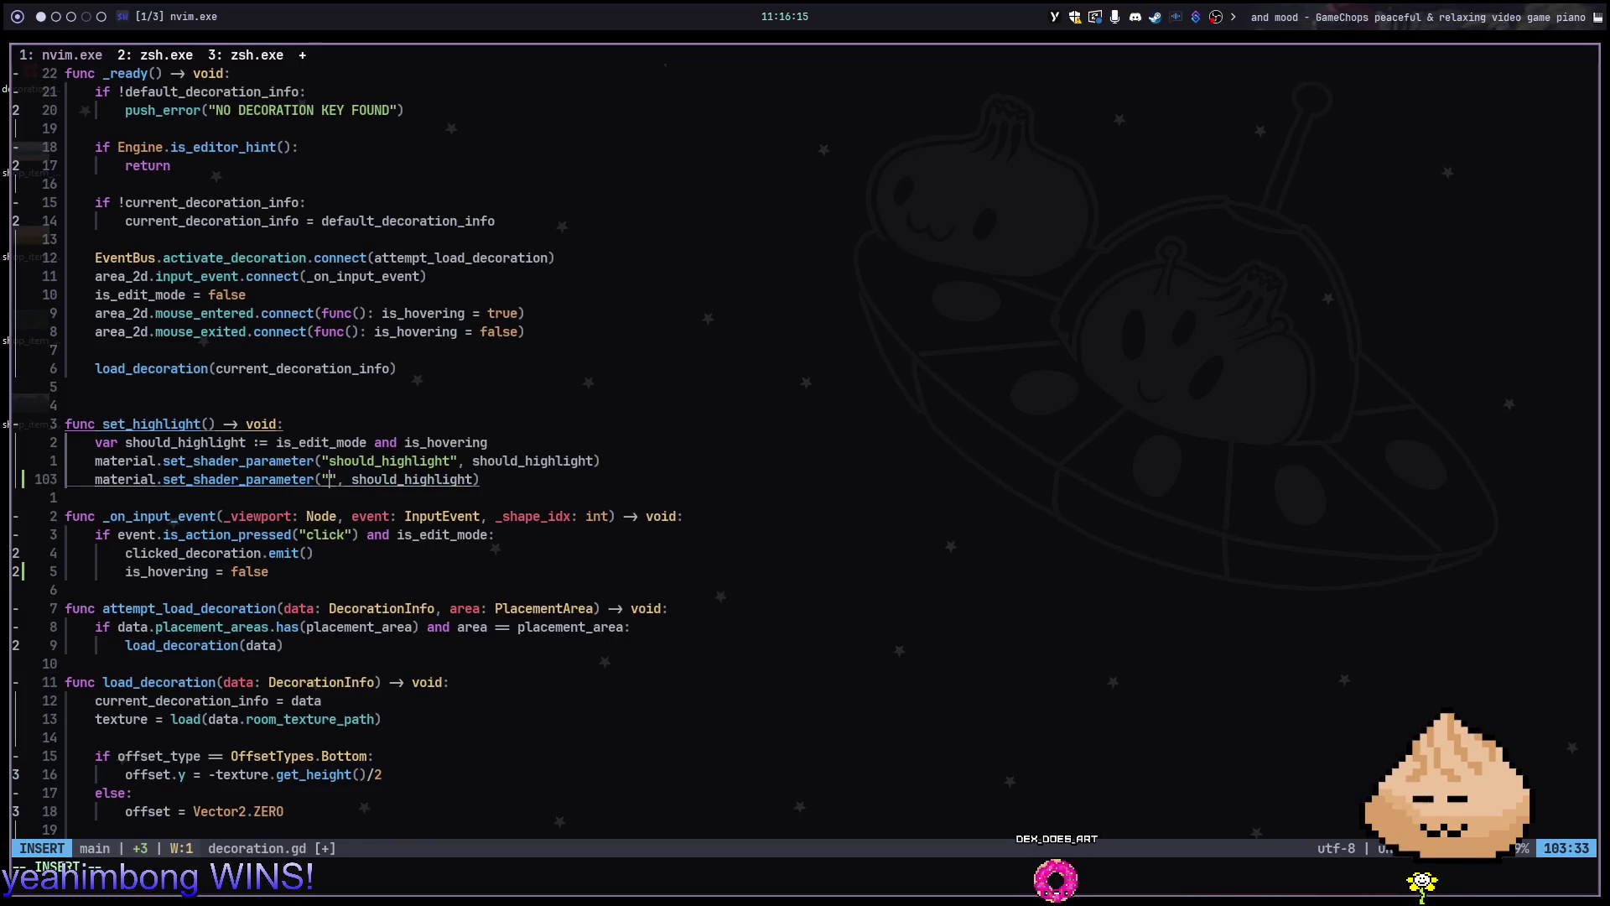
text(added_intesns)
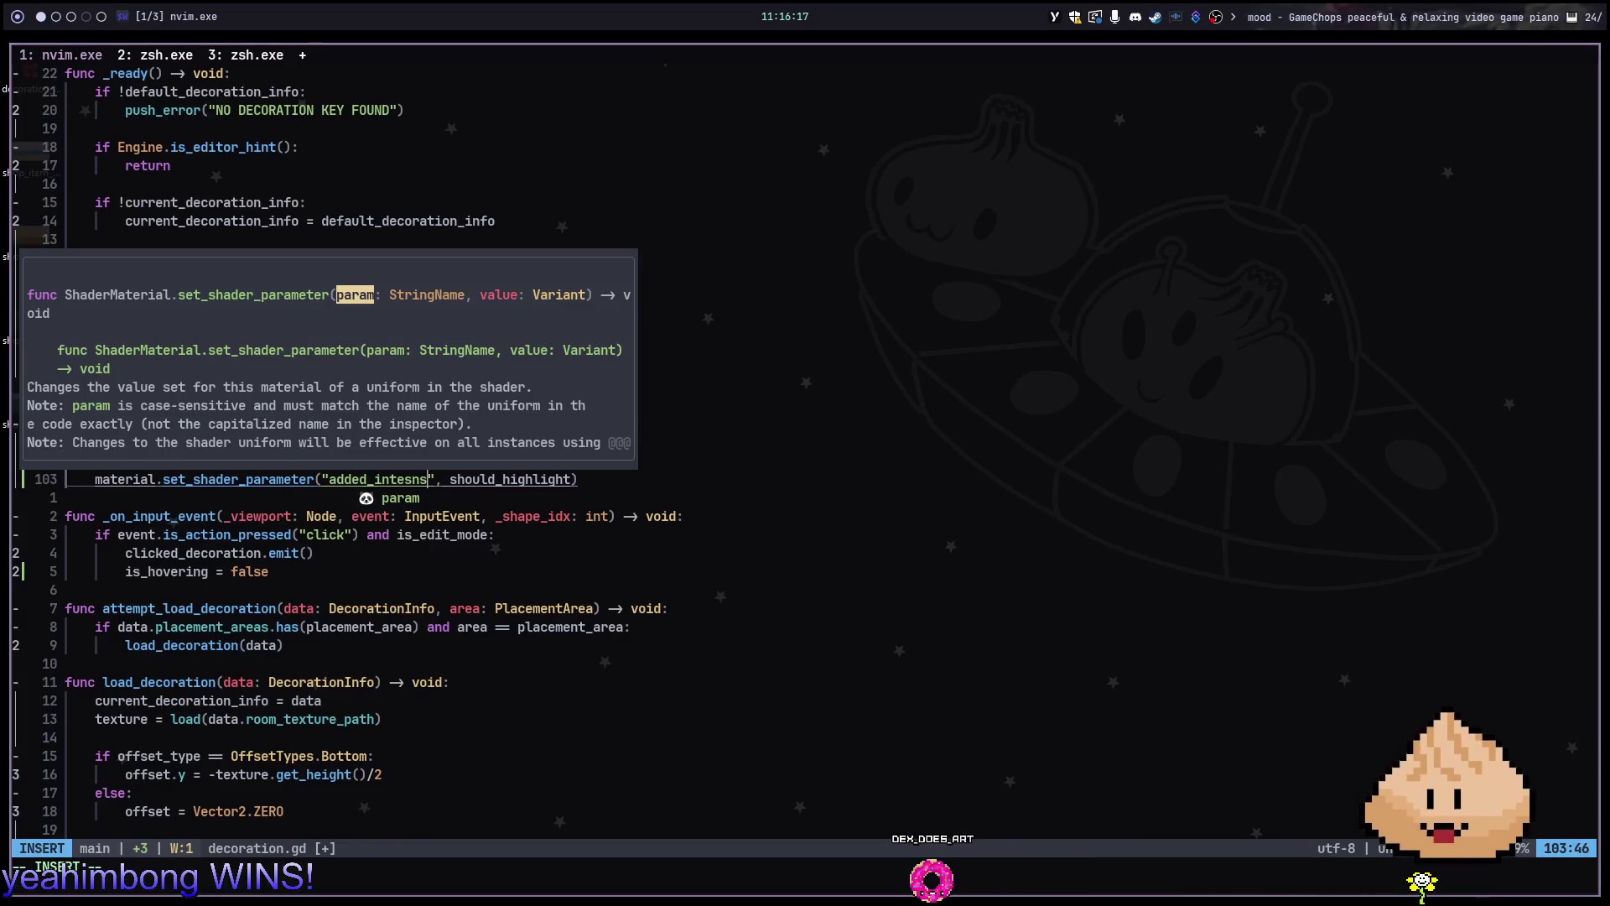
key(BackSpace)
key(BackSpace)
key(BackSpace)
text(nsity)
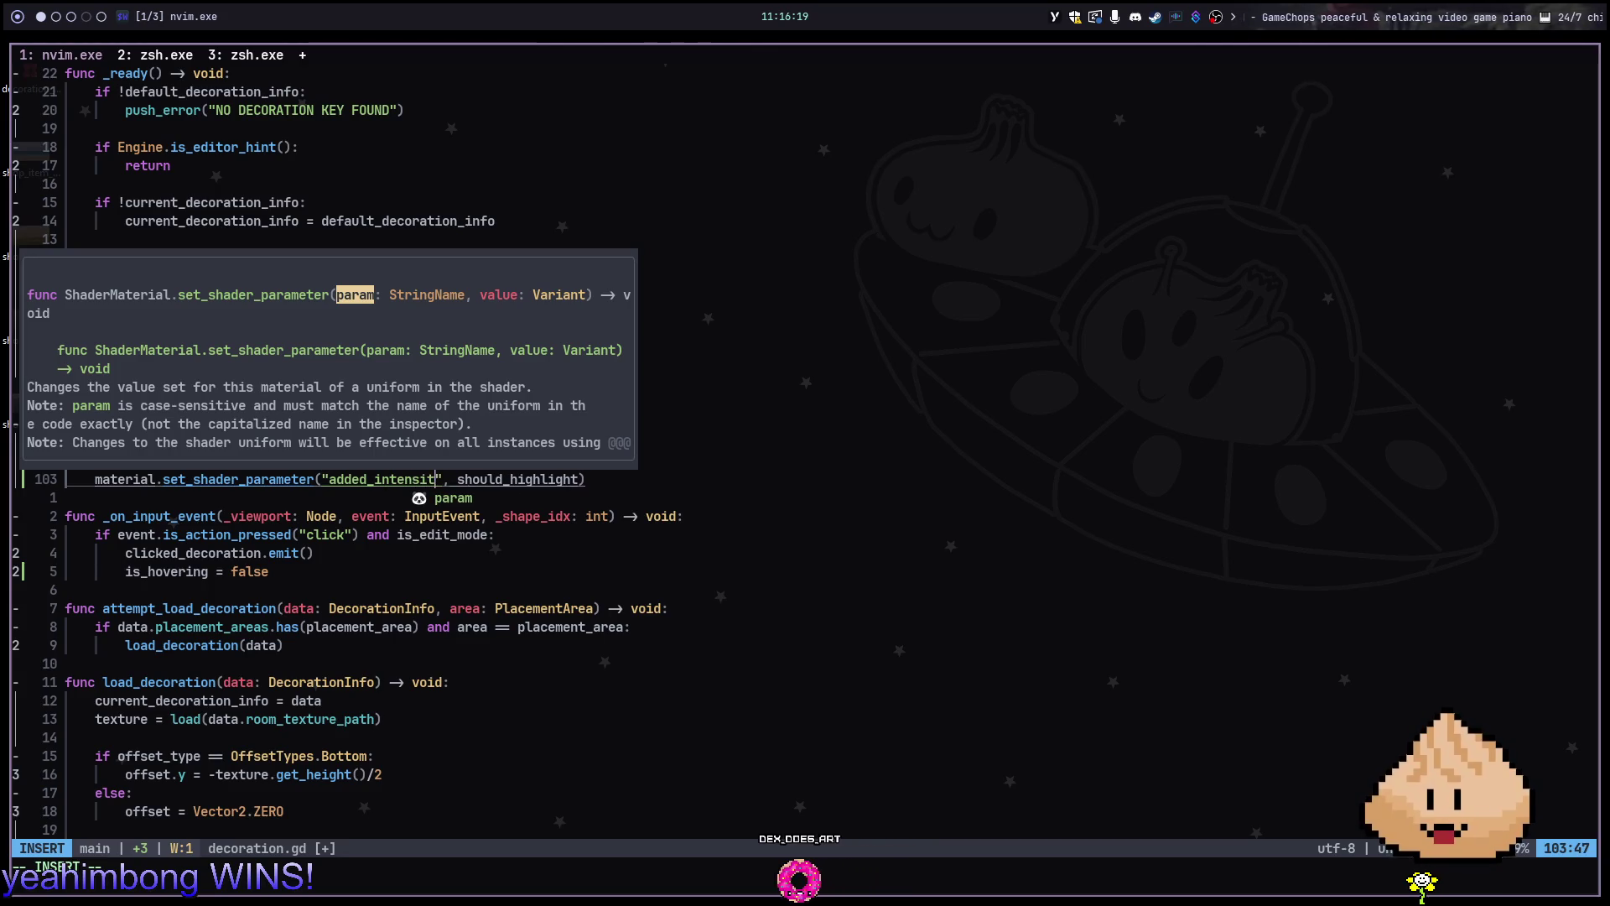
key(Escape)
Set the duplicated line's value to highlight_intensity and save decoration.gd
text(wciw)
text(add)
key(BackSpace)
key(BackSpace)
key(BackSpace)
text(int)
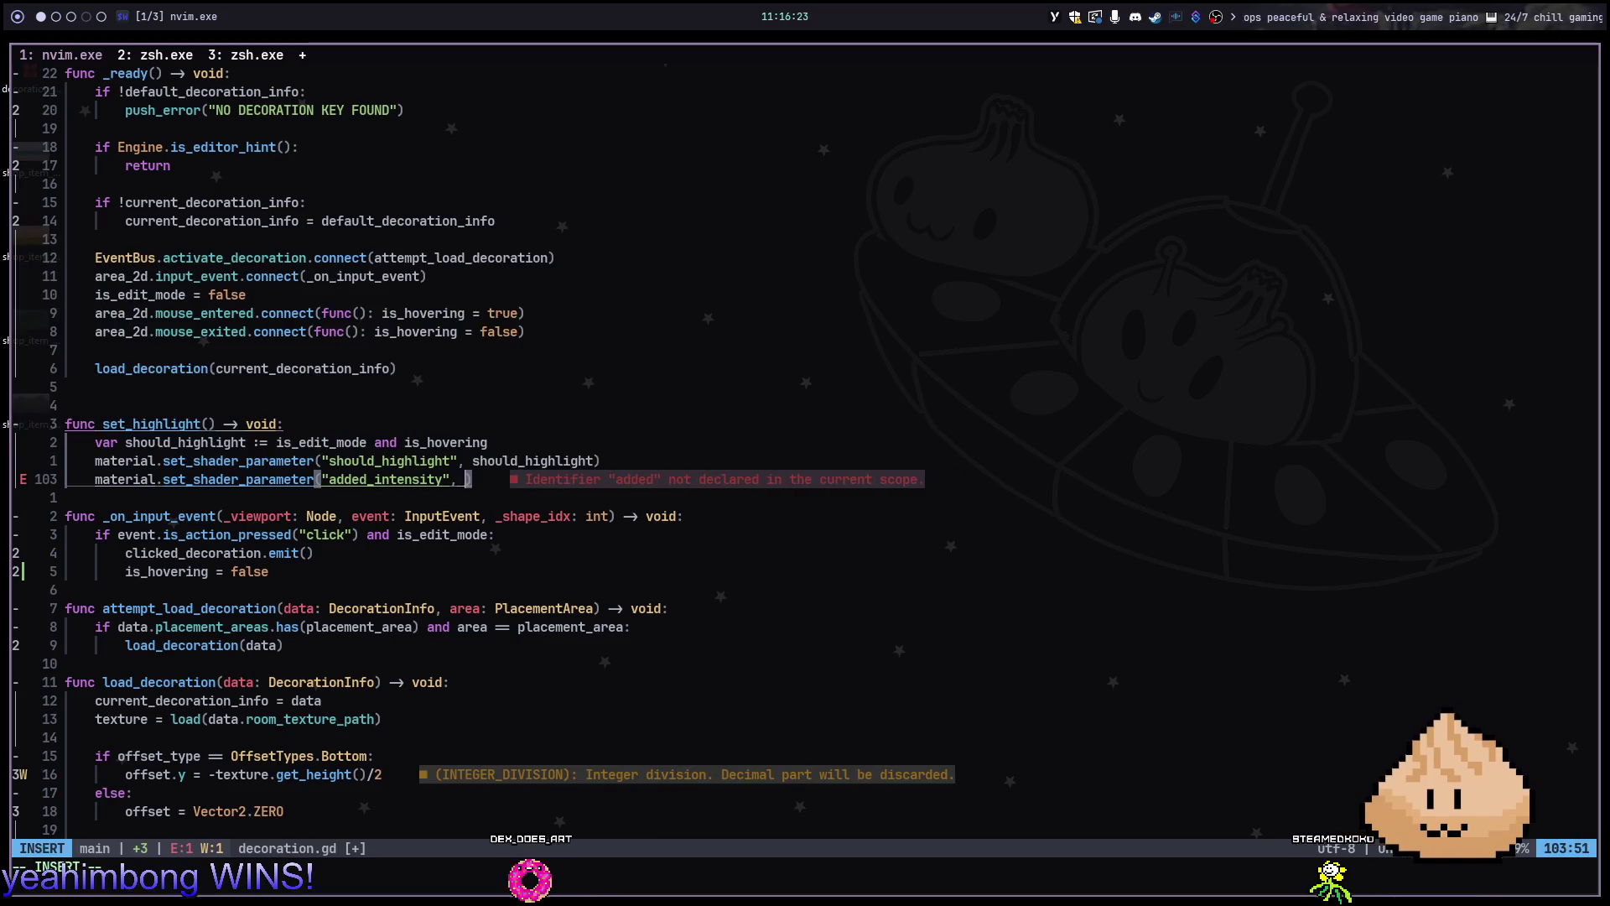
text(ens)
key(Return)
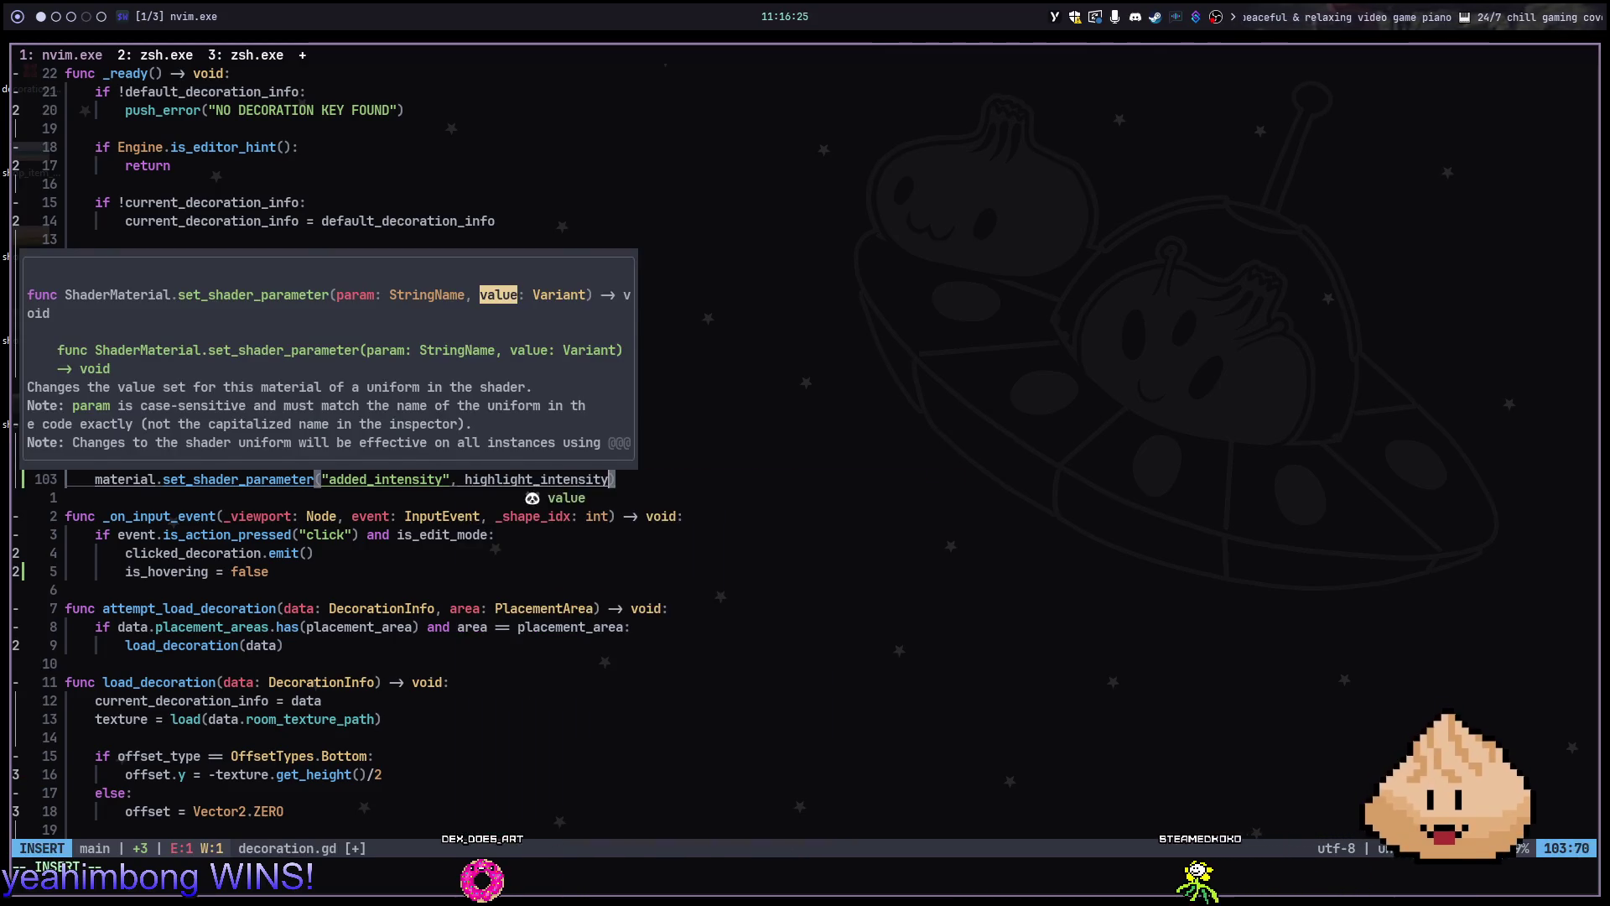
key(Escape)
key(colon)
text(w)
key(Return)
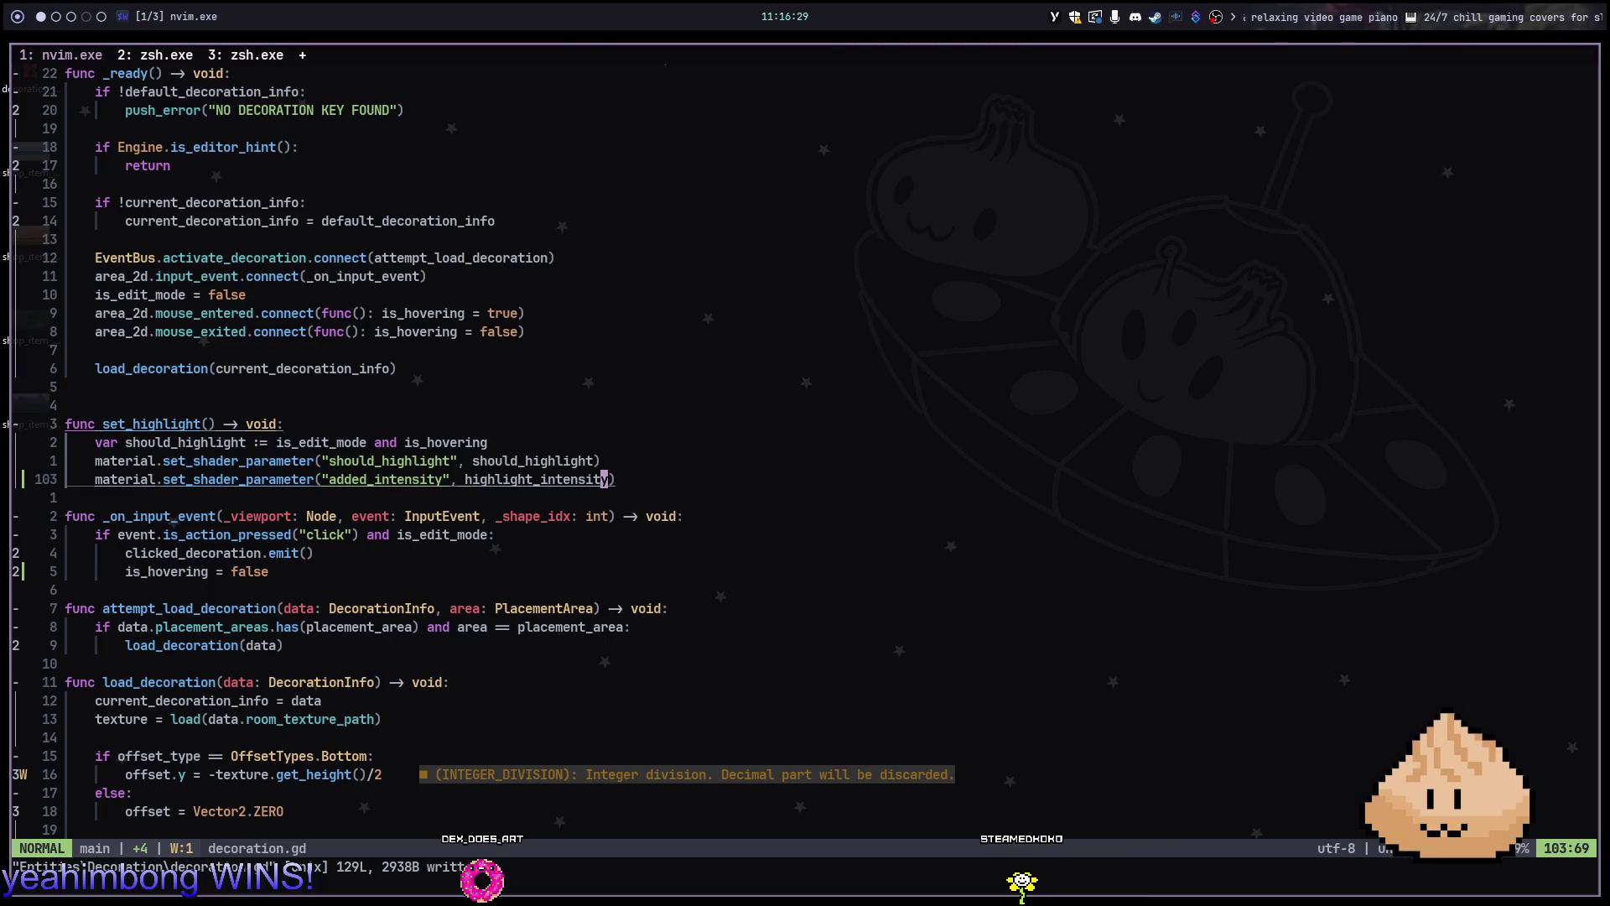
key(alt+2)
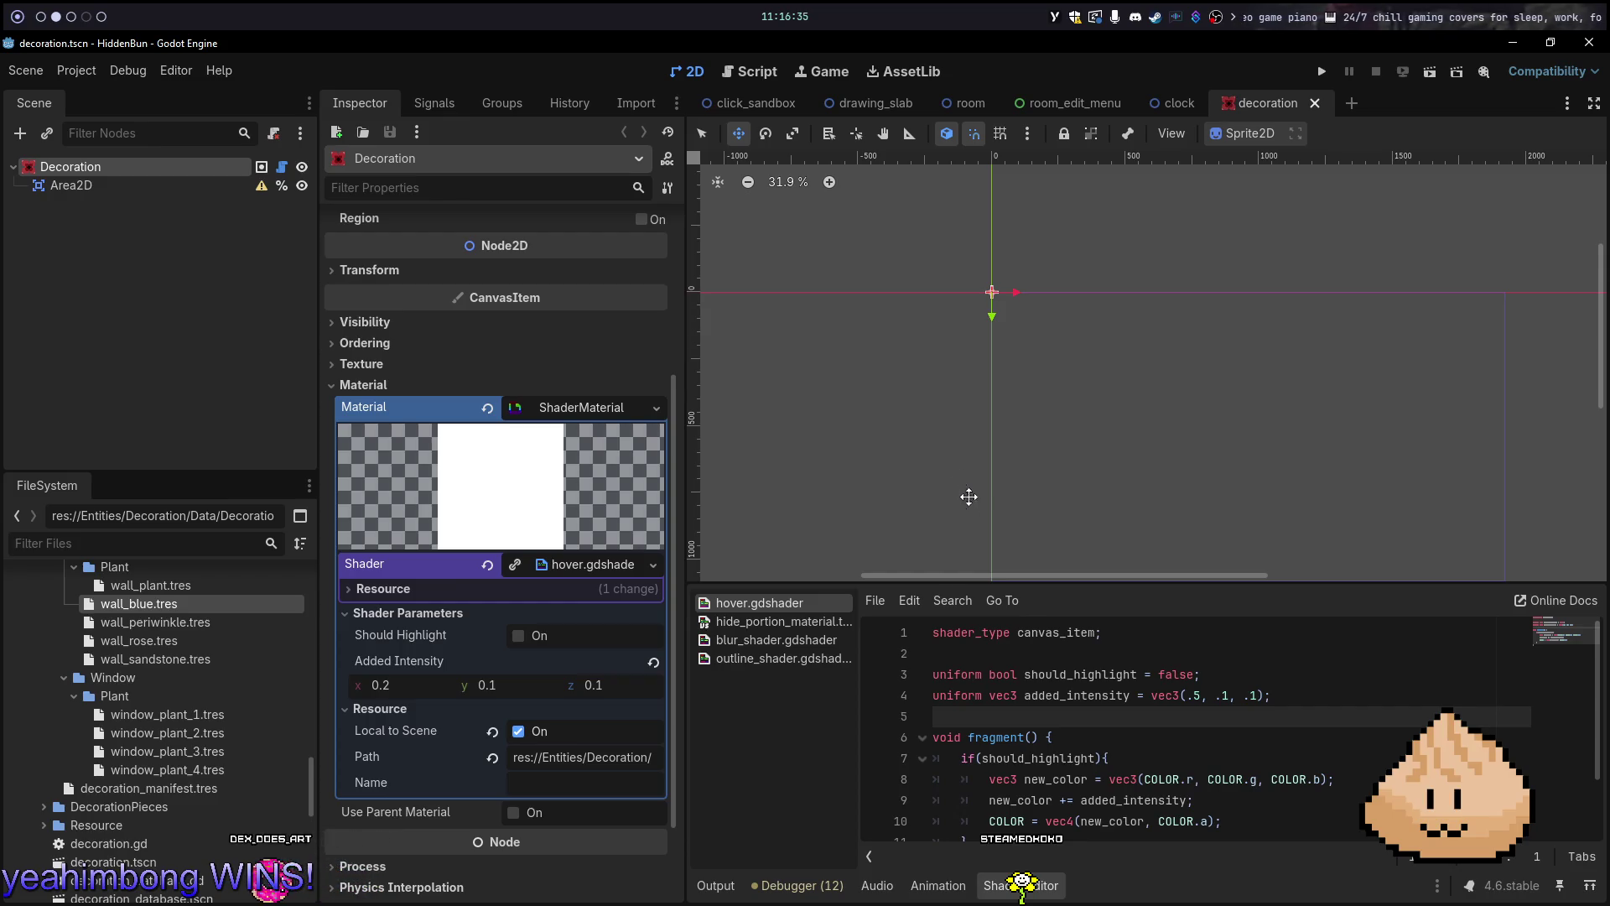
Review hover.gdshader's fragment code in Godot, selecting should_highlight on line 7
scroll(1126, 745, down, 2)
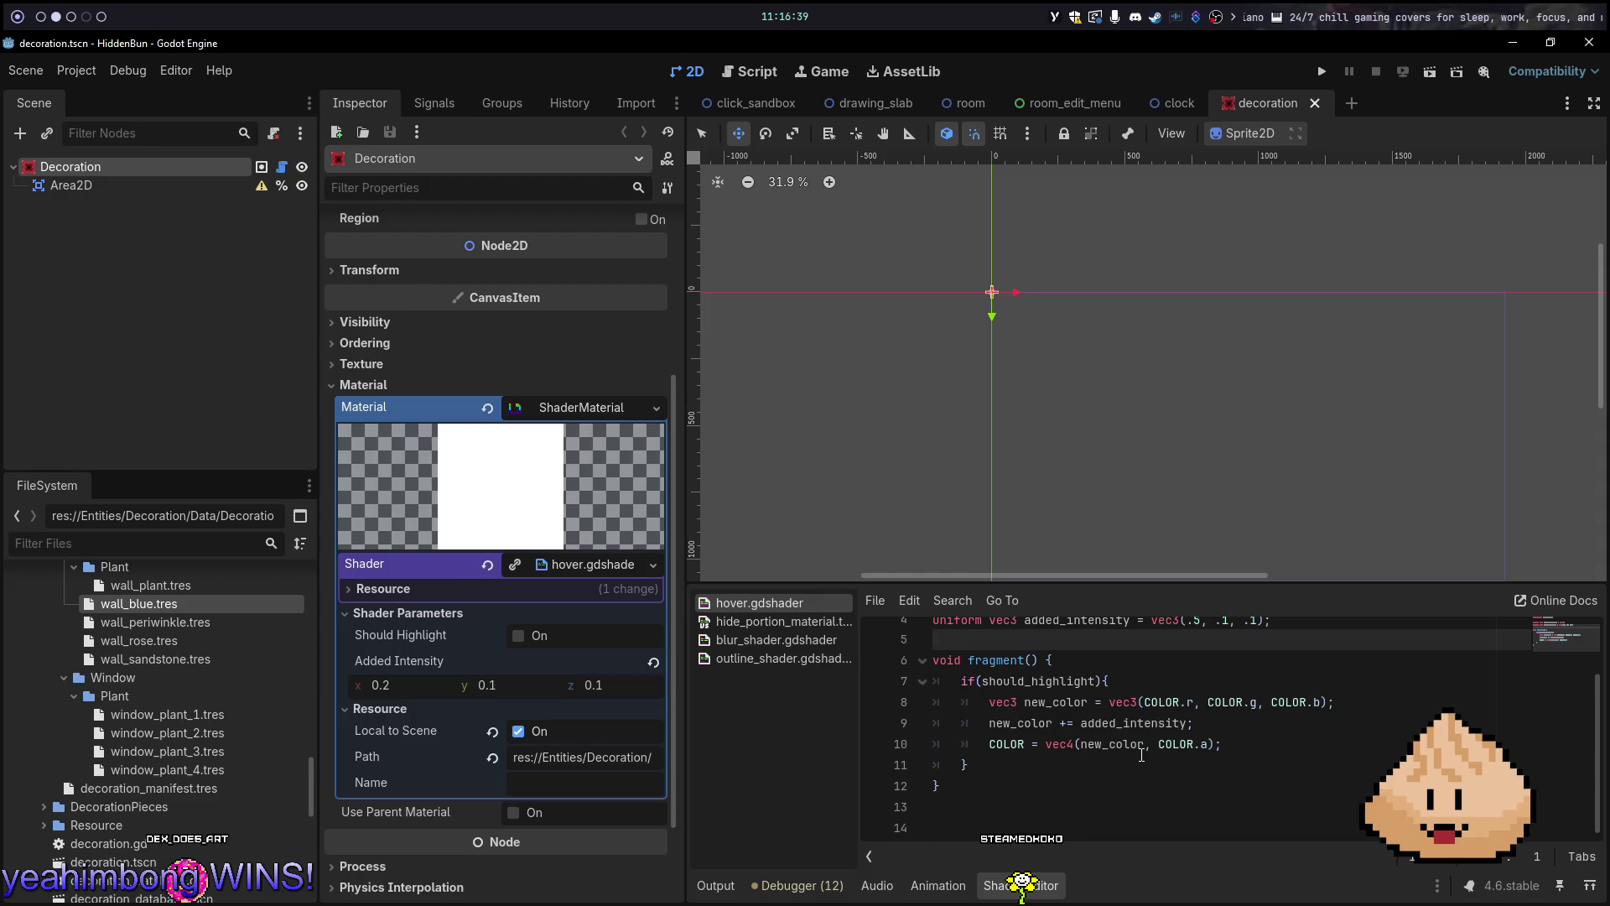
double_click(1074, 681)
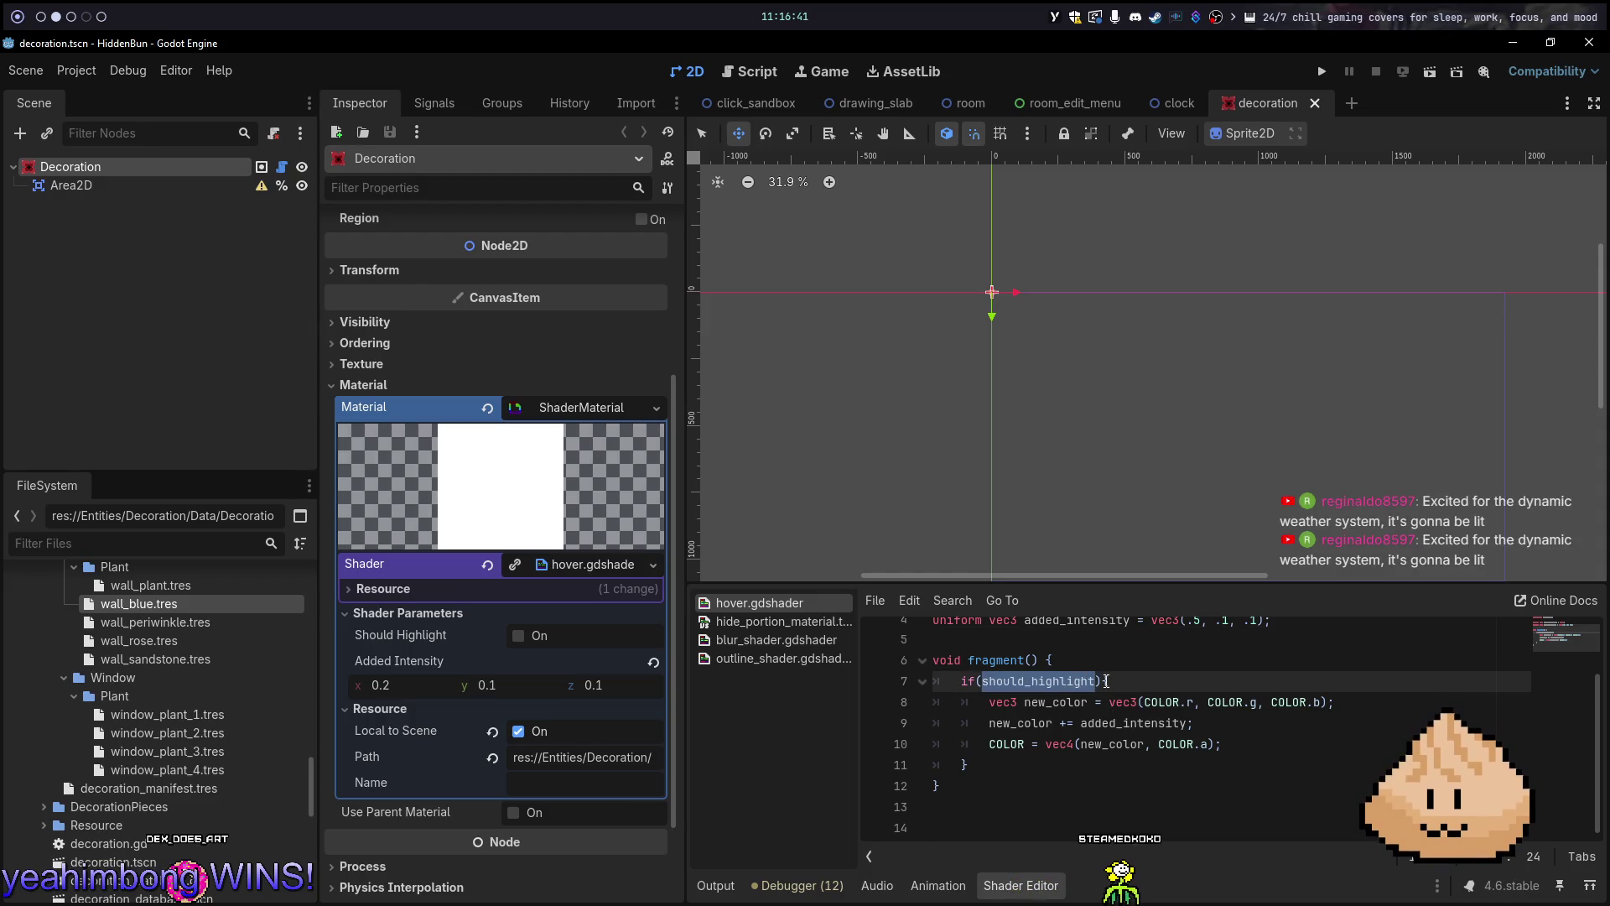
click(1122, 684)
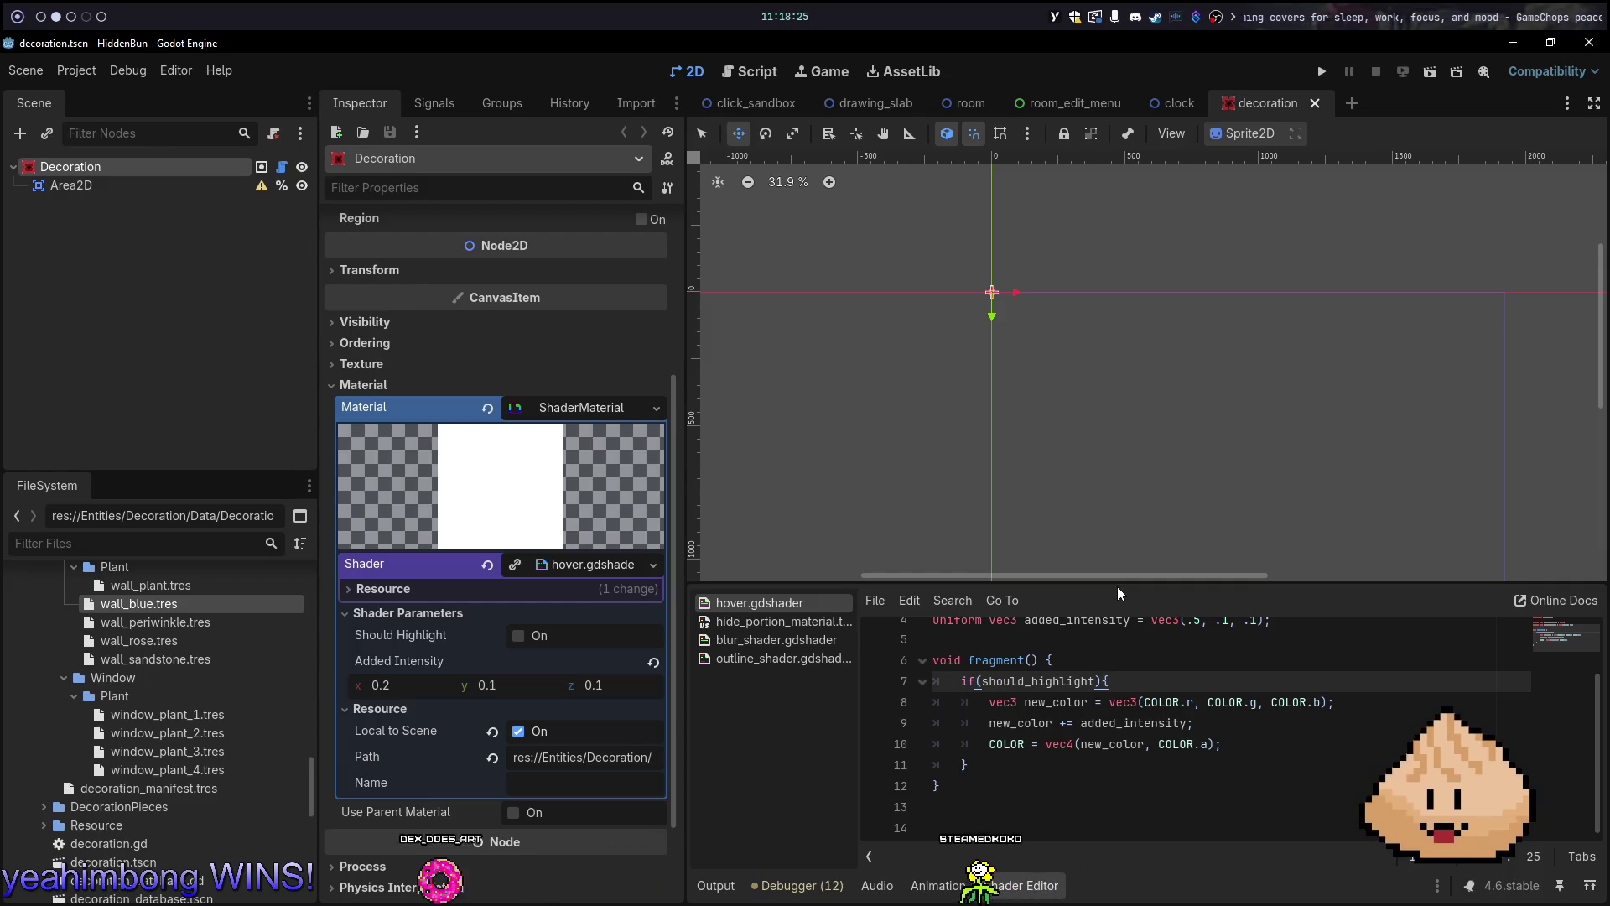
key(alt+1)
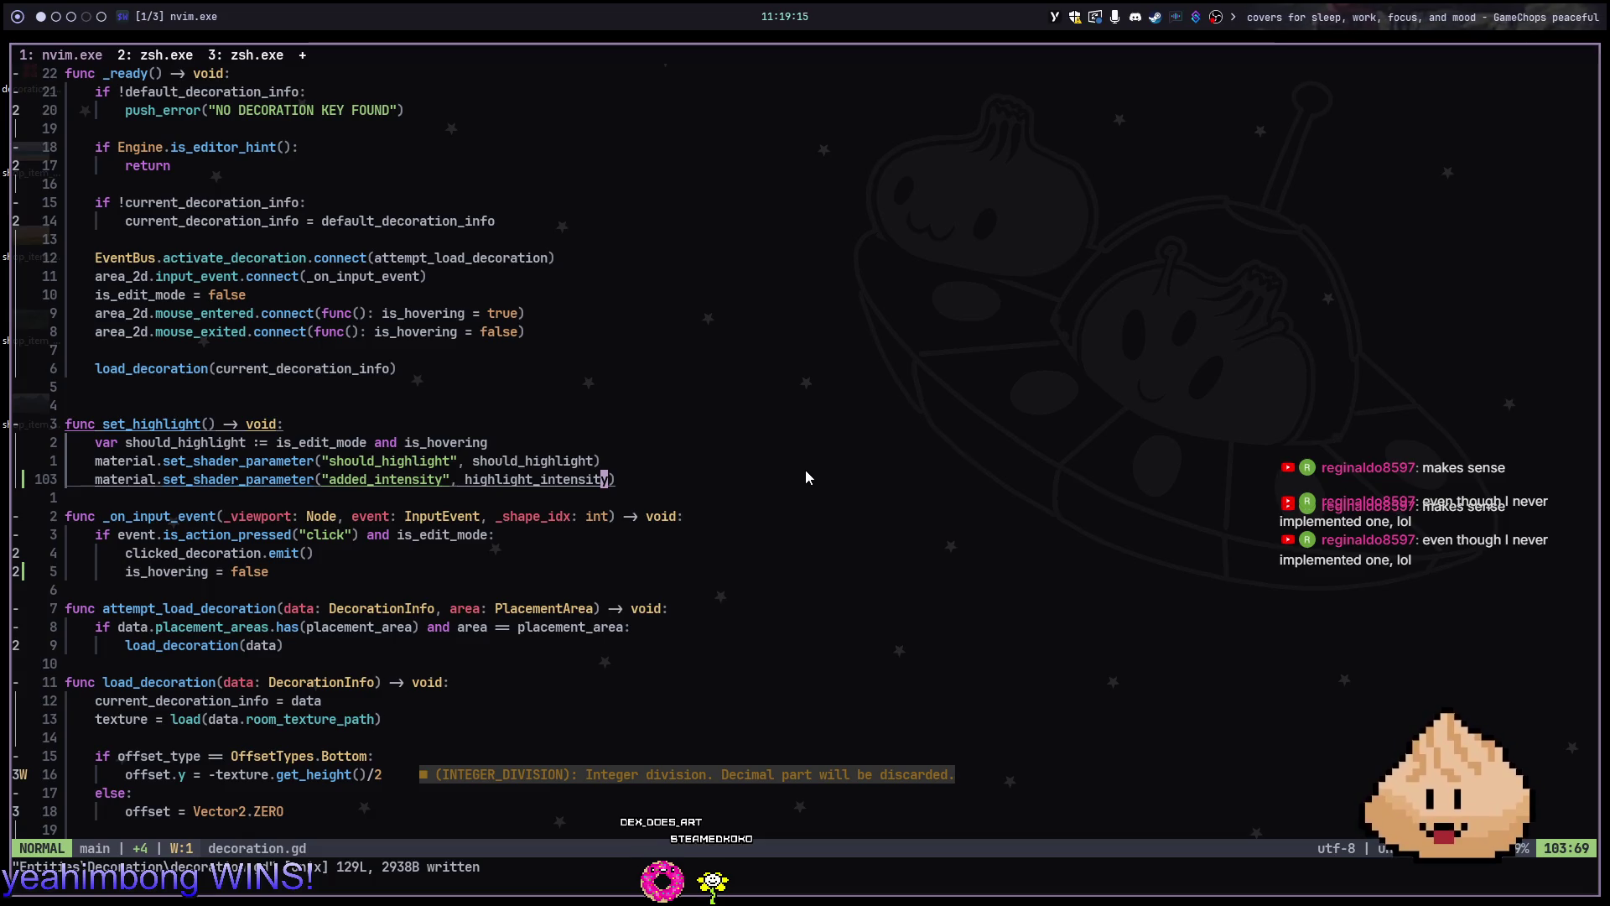
Open the room scene in Godot and run it with F6
key(k)
key(j)
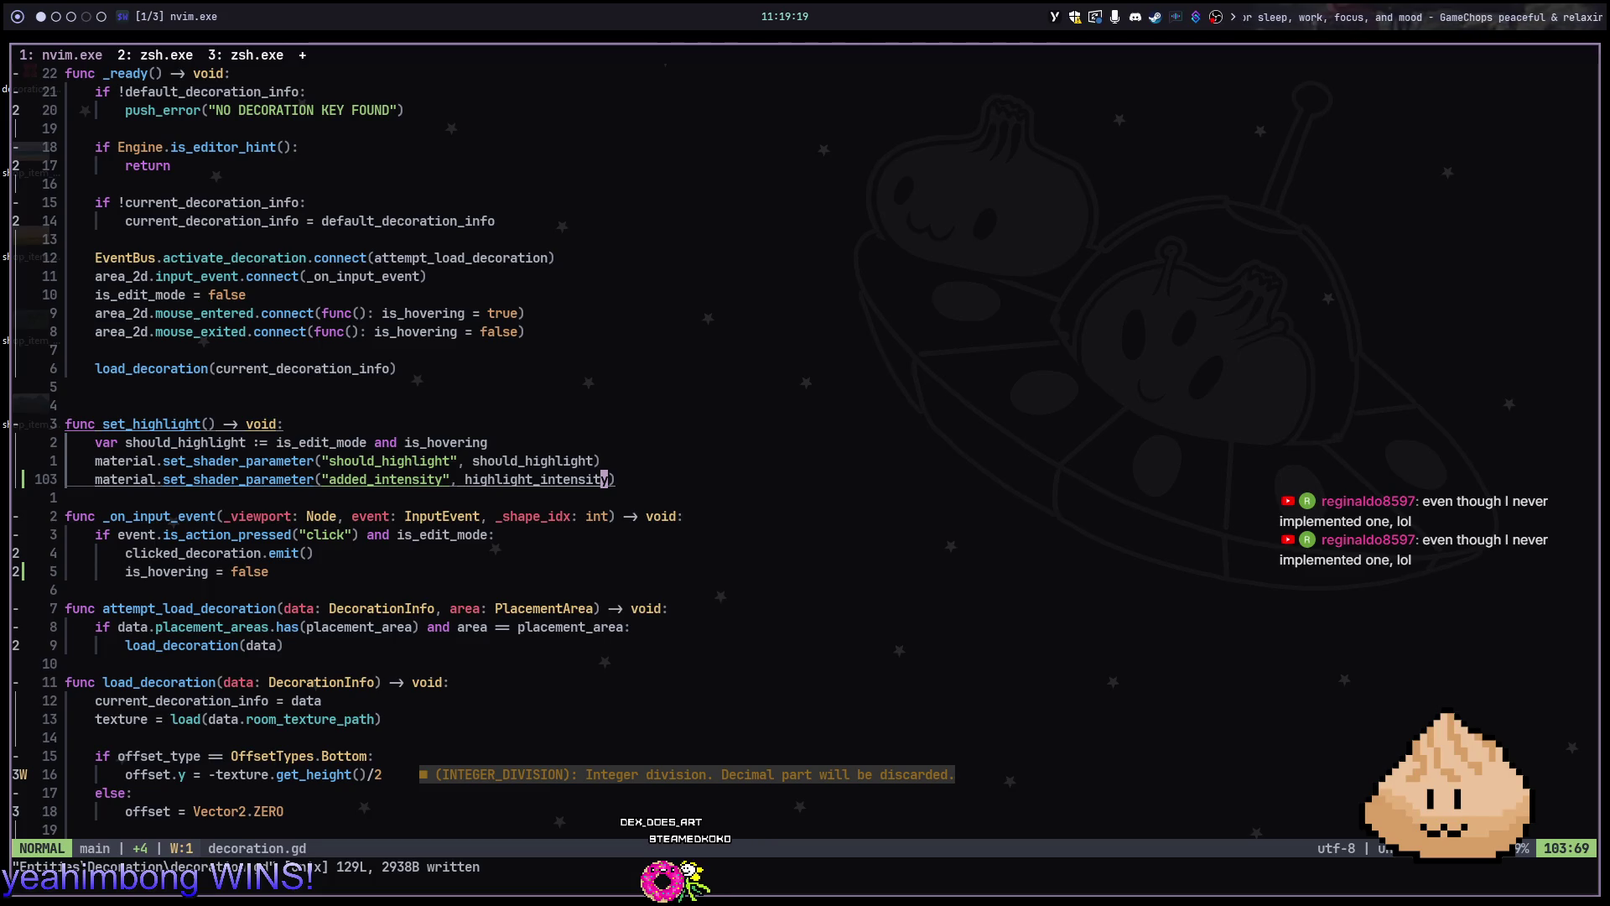
key(alt+2)
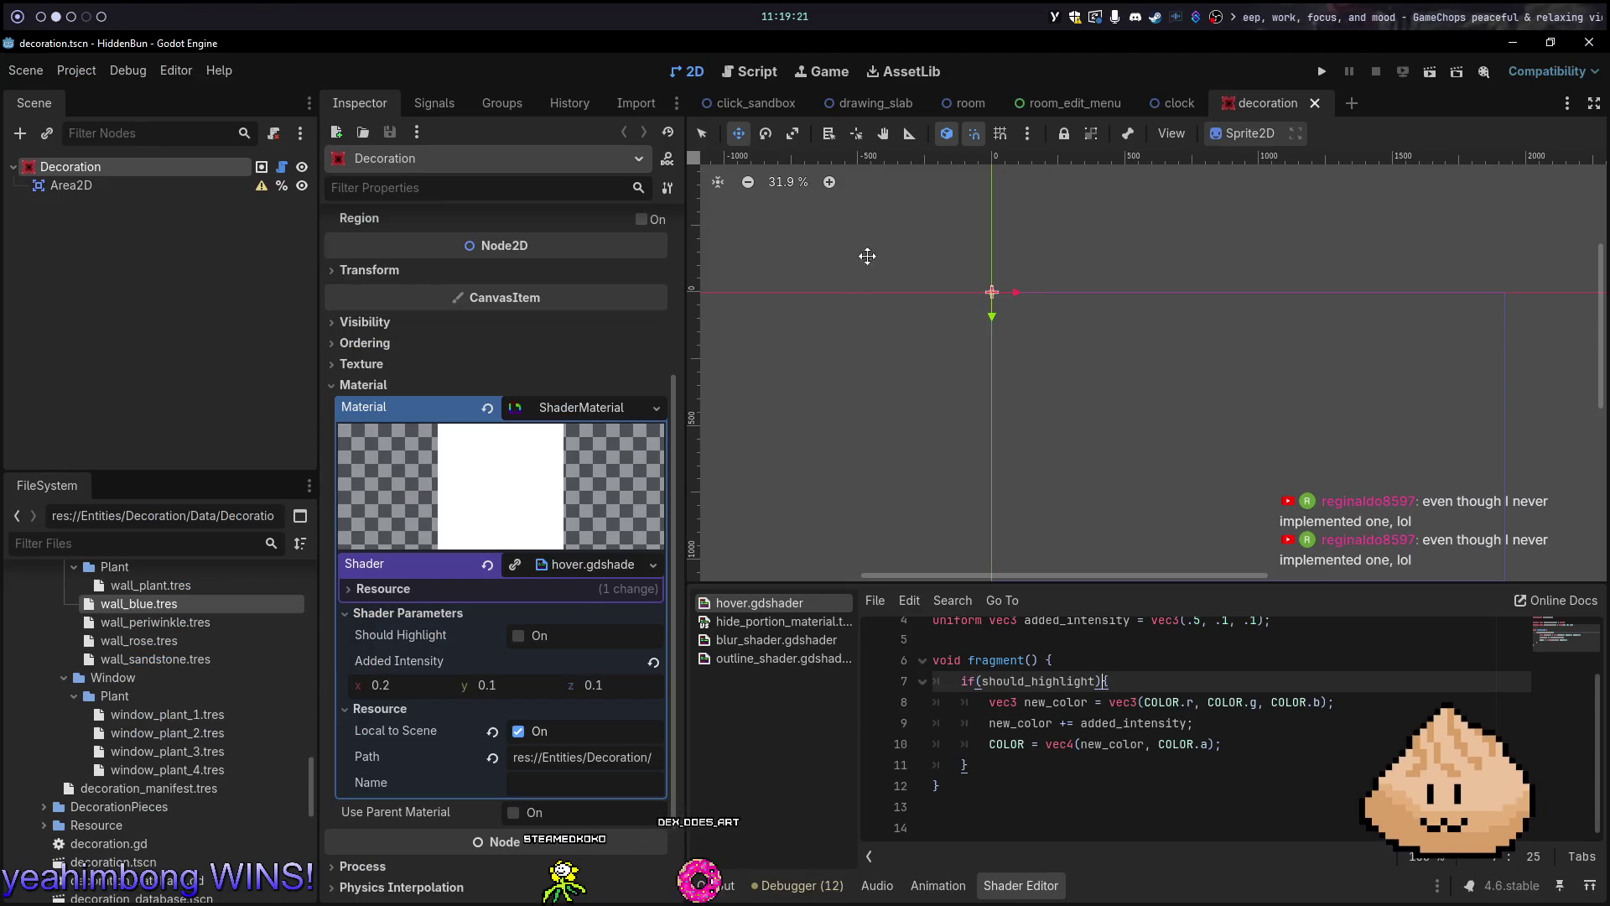
click(766, 105)
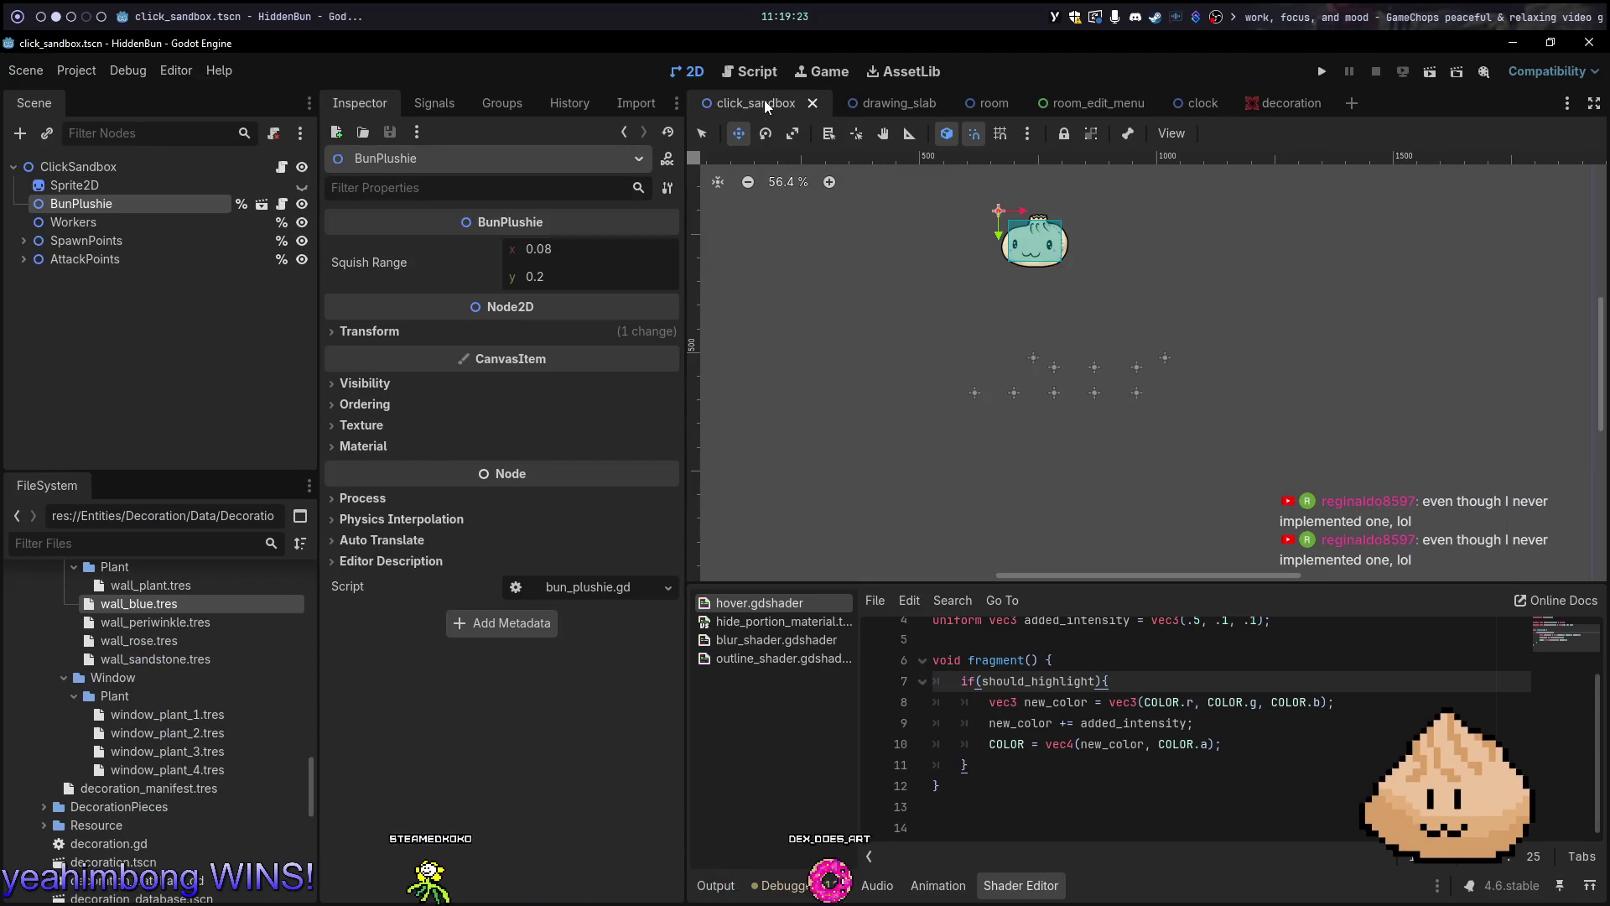
click(981, 102)
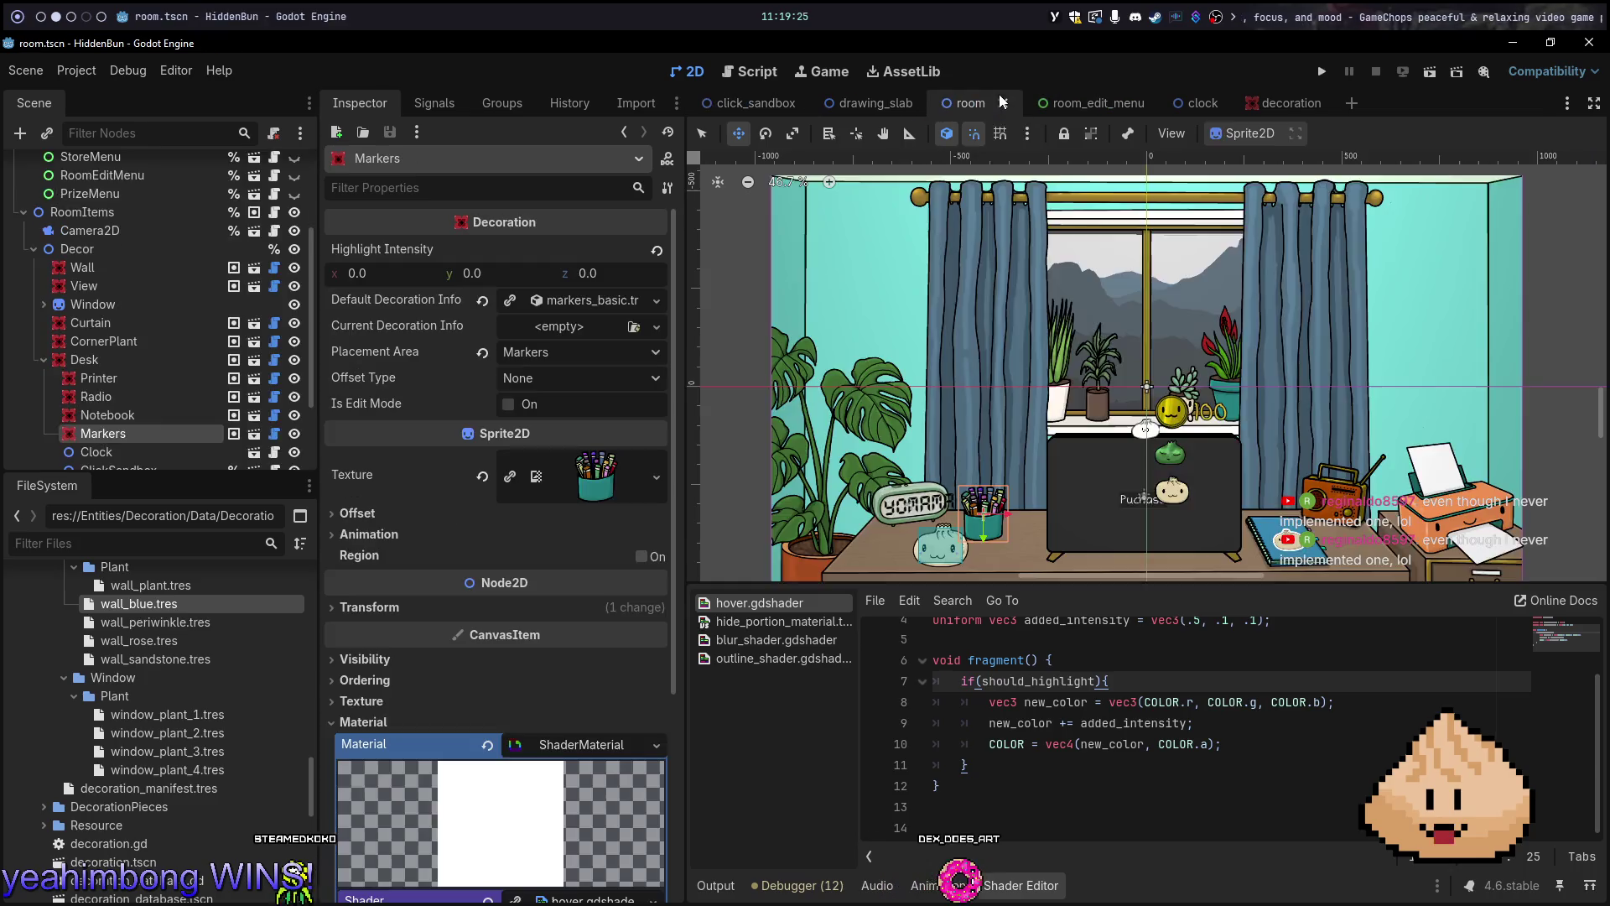
key(F6)
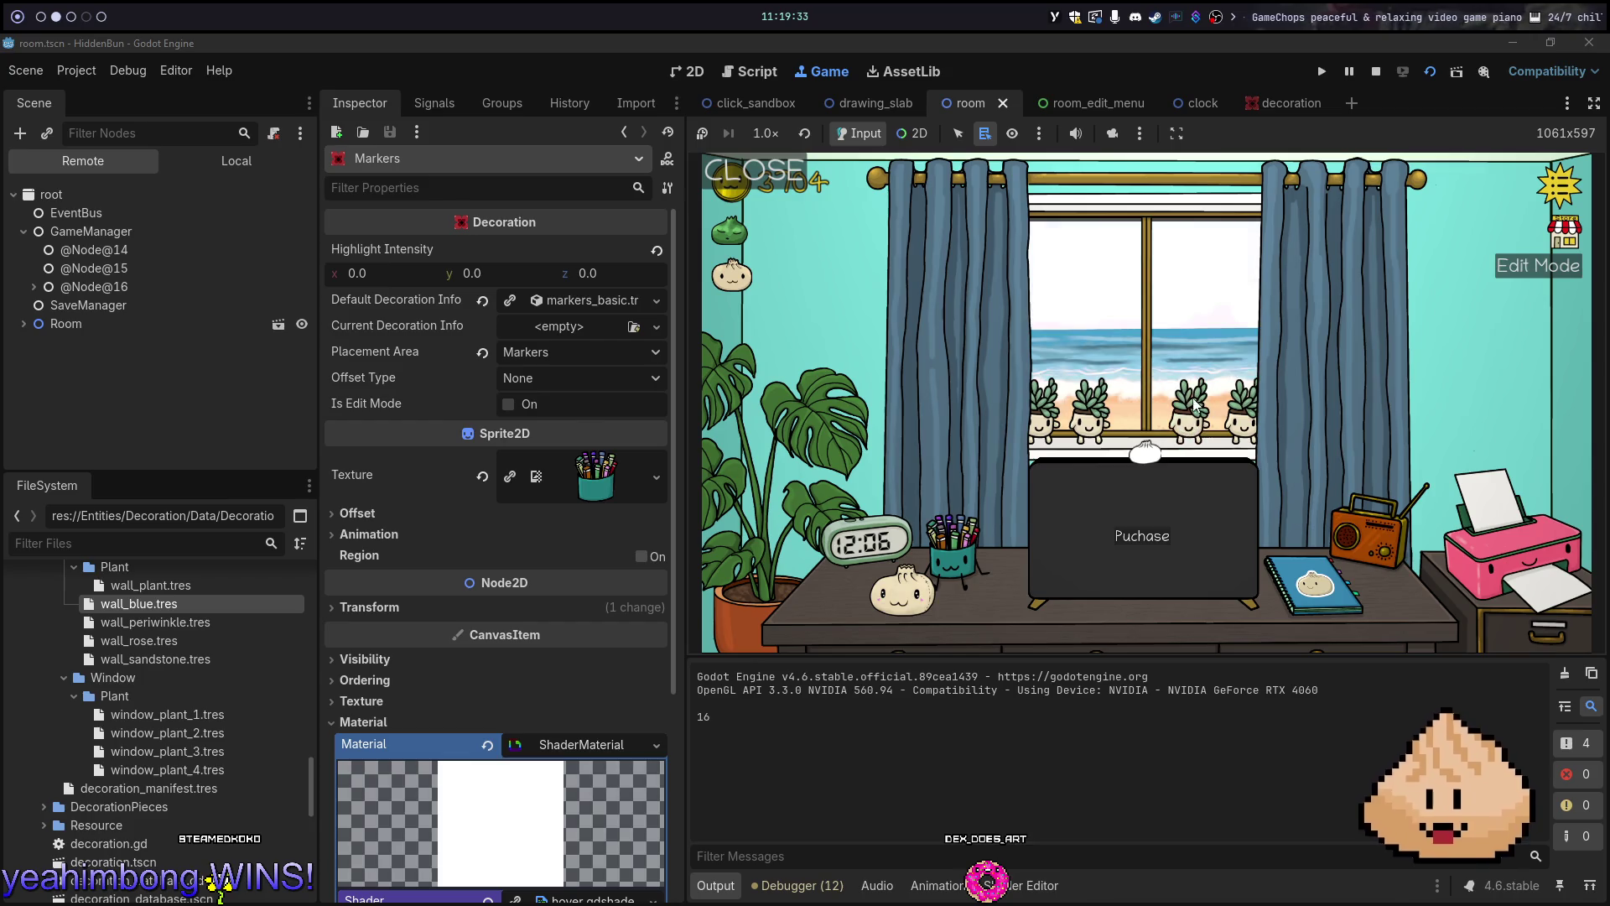
In the running game, set the window view to grey mountains, then stop the game
click(1186, 375)
click(1489, 474)
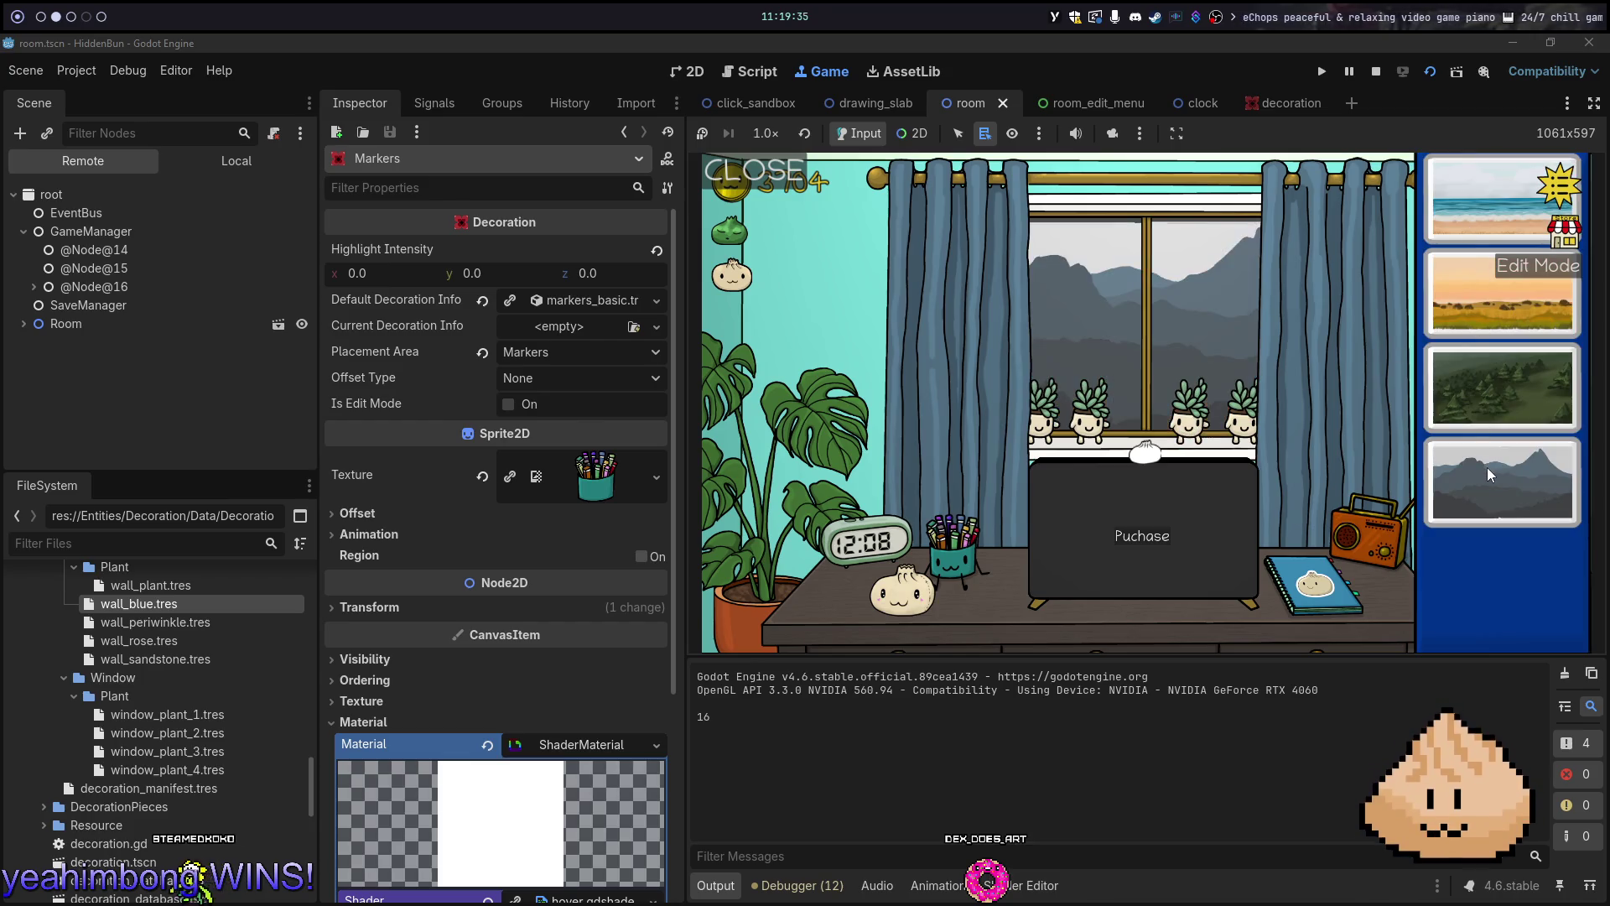
click(1406, 390)
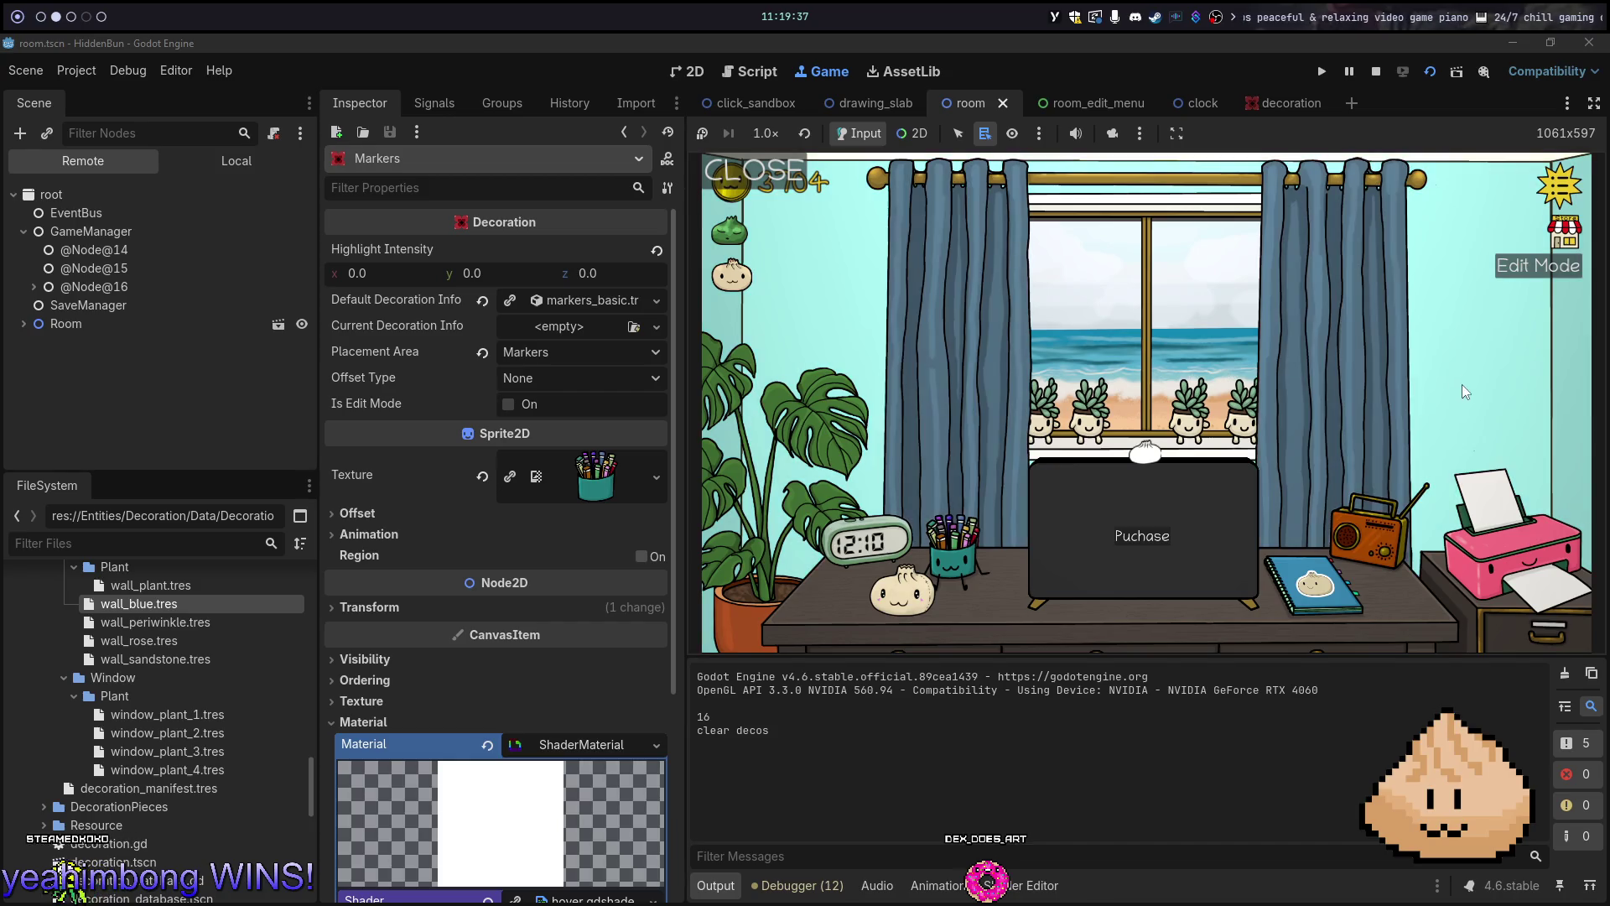
key(F8)
Move between Neovim and Godot, open the animation panel, then return to decoration.gd in Neovim
key(alt+1)
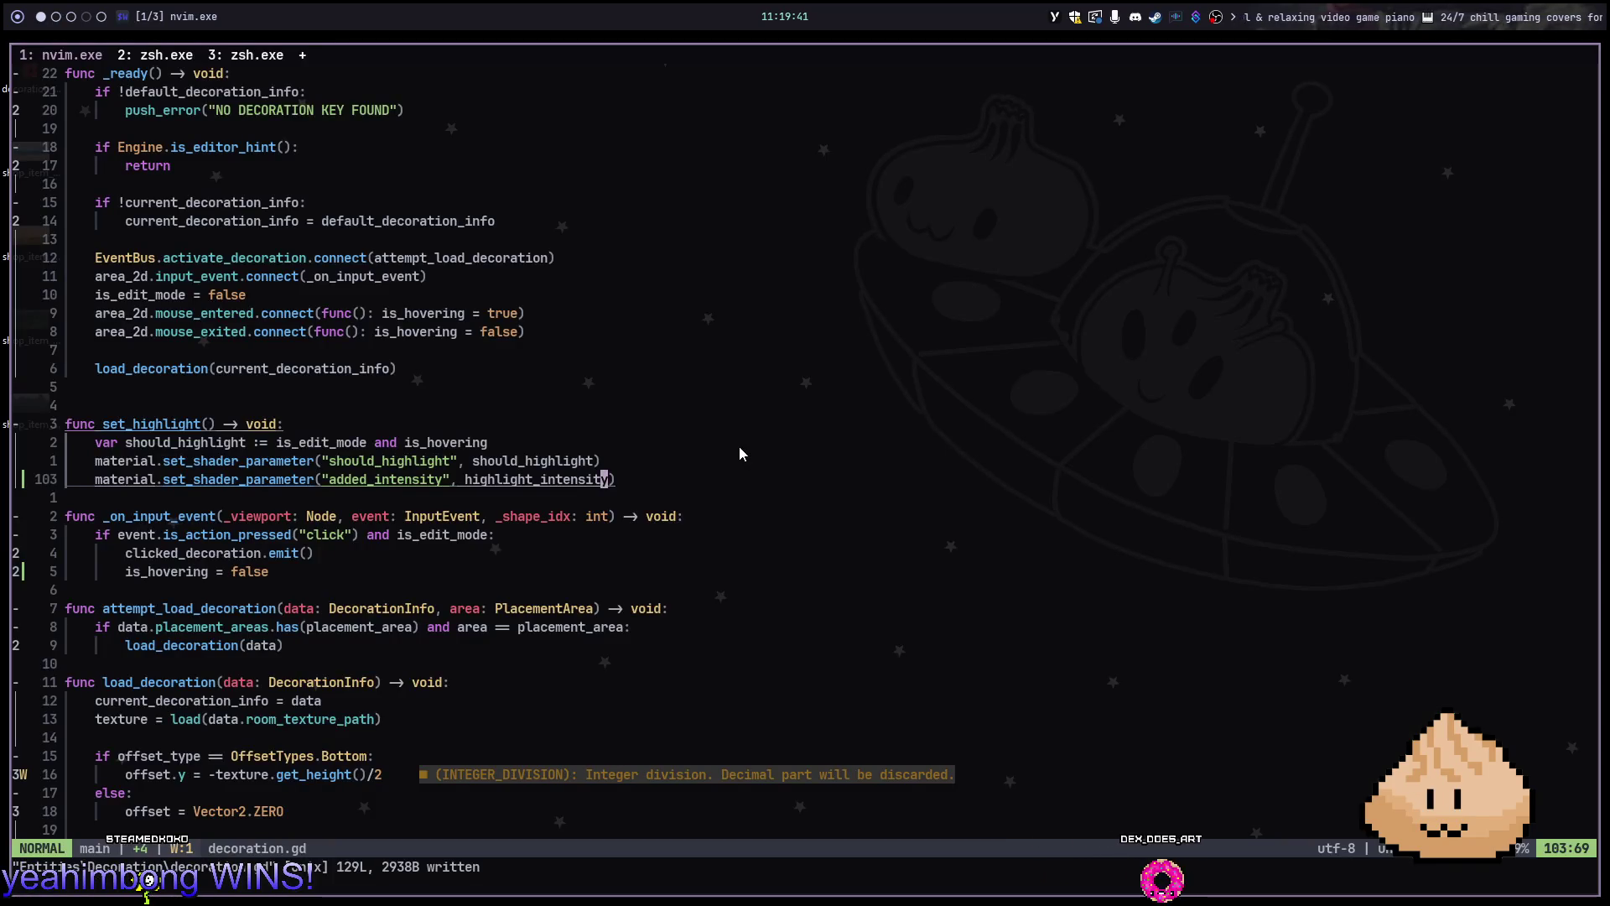
key(alt+2)
key(alt+1)
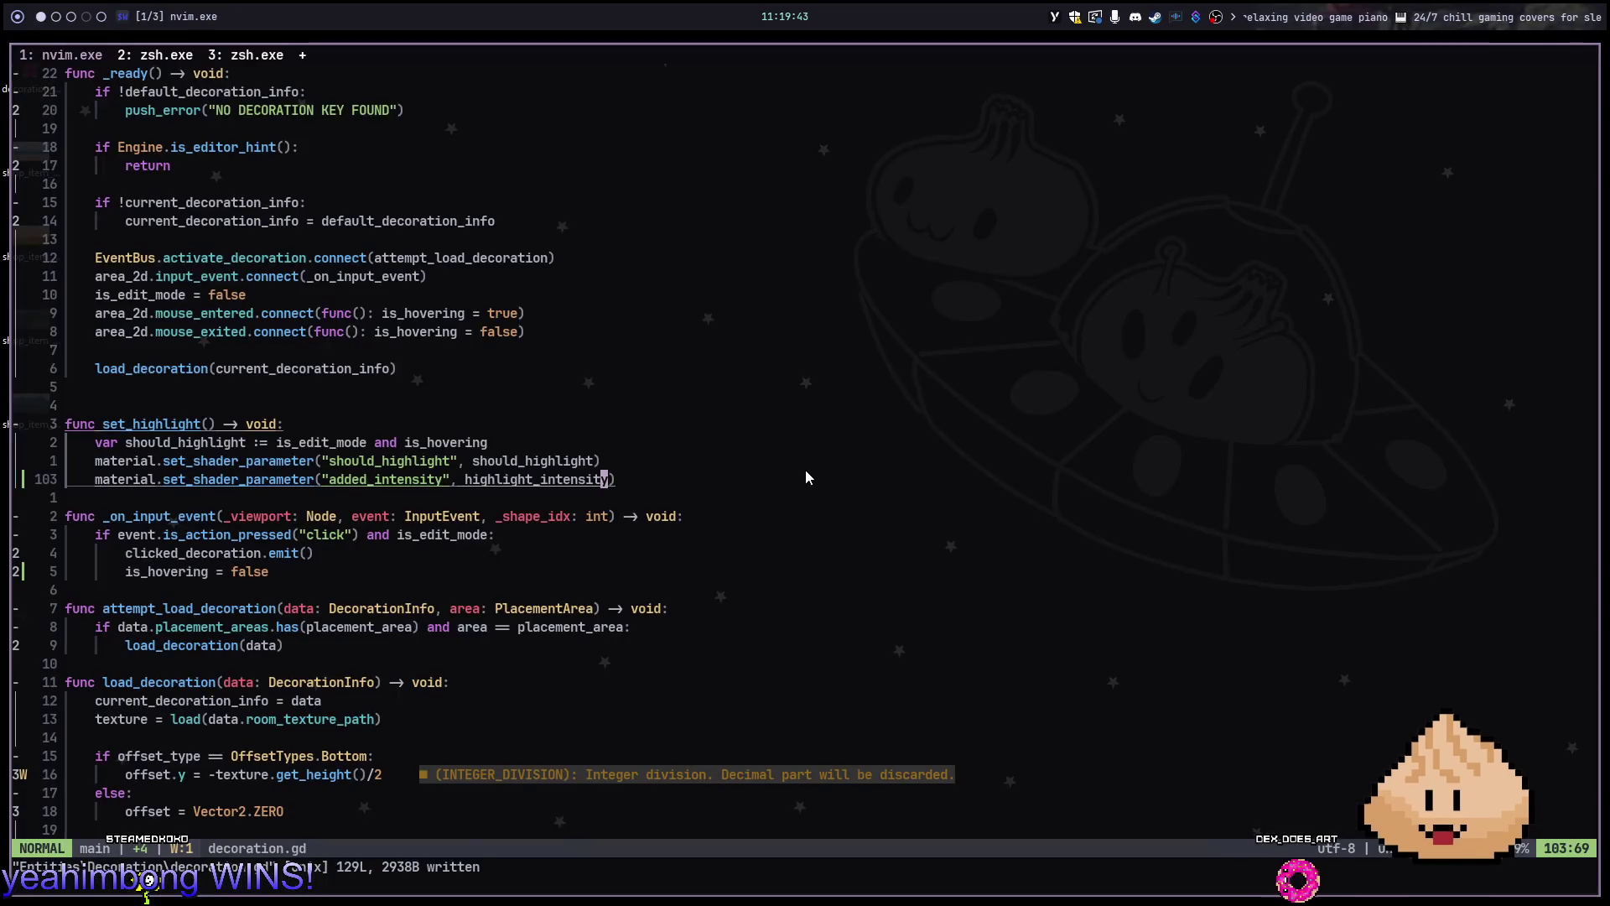
key(alt+3)
key(alt+2)
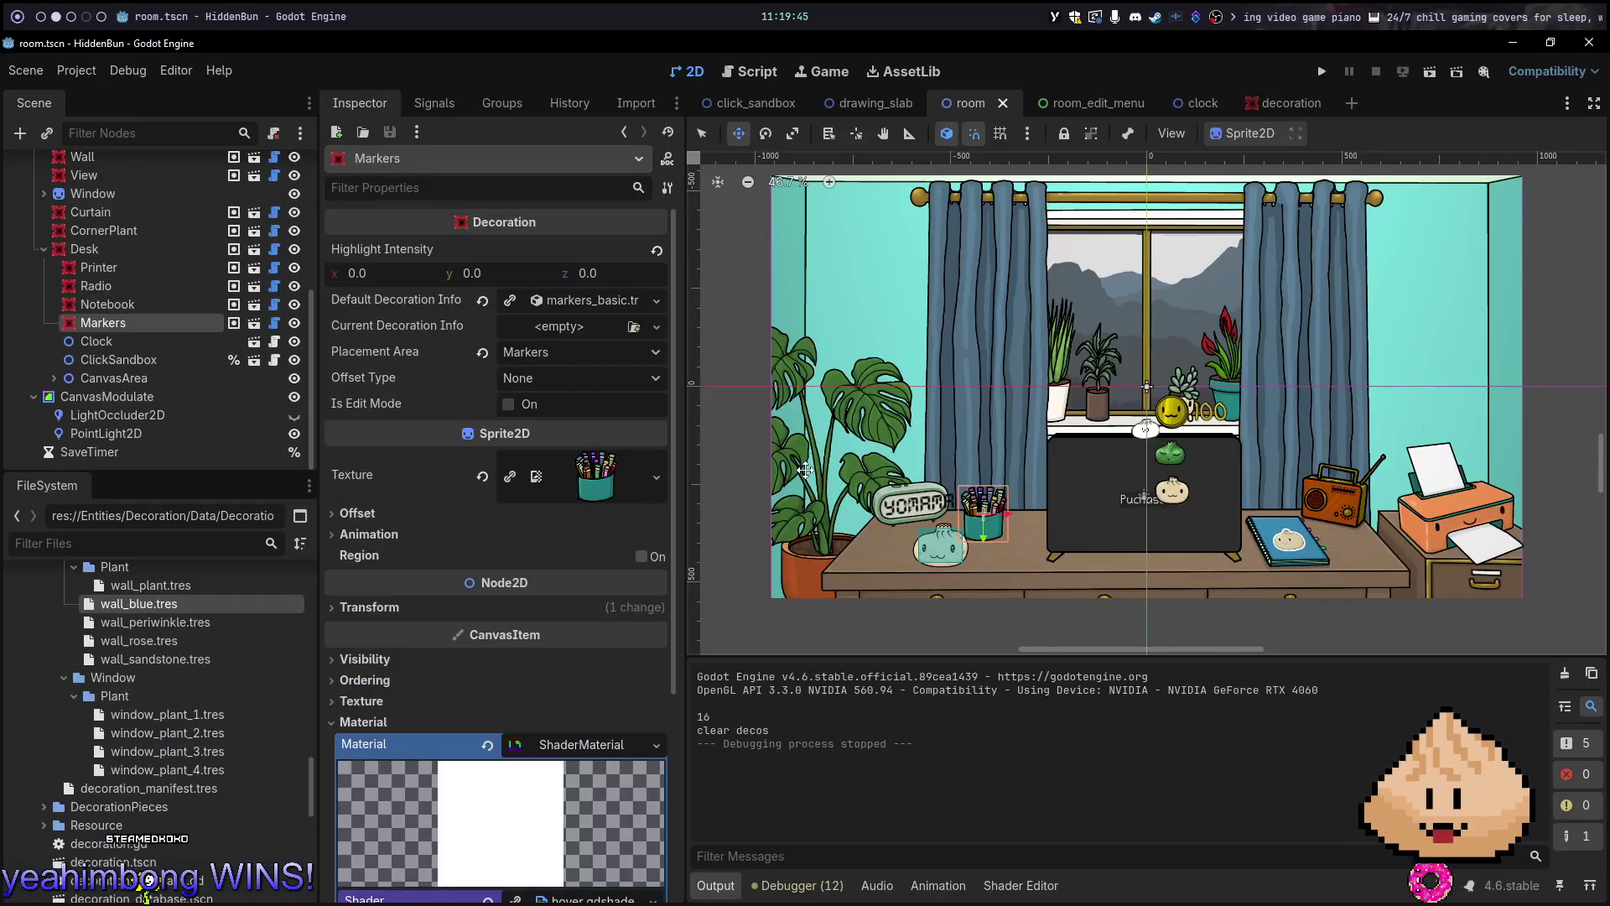
click(938, 885)
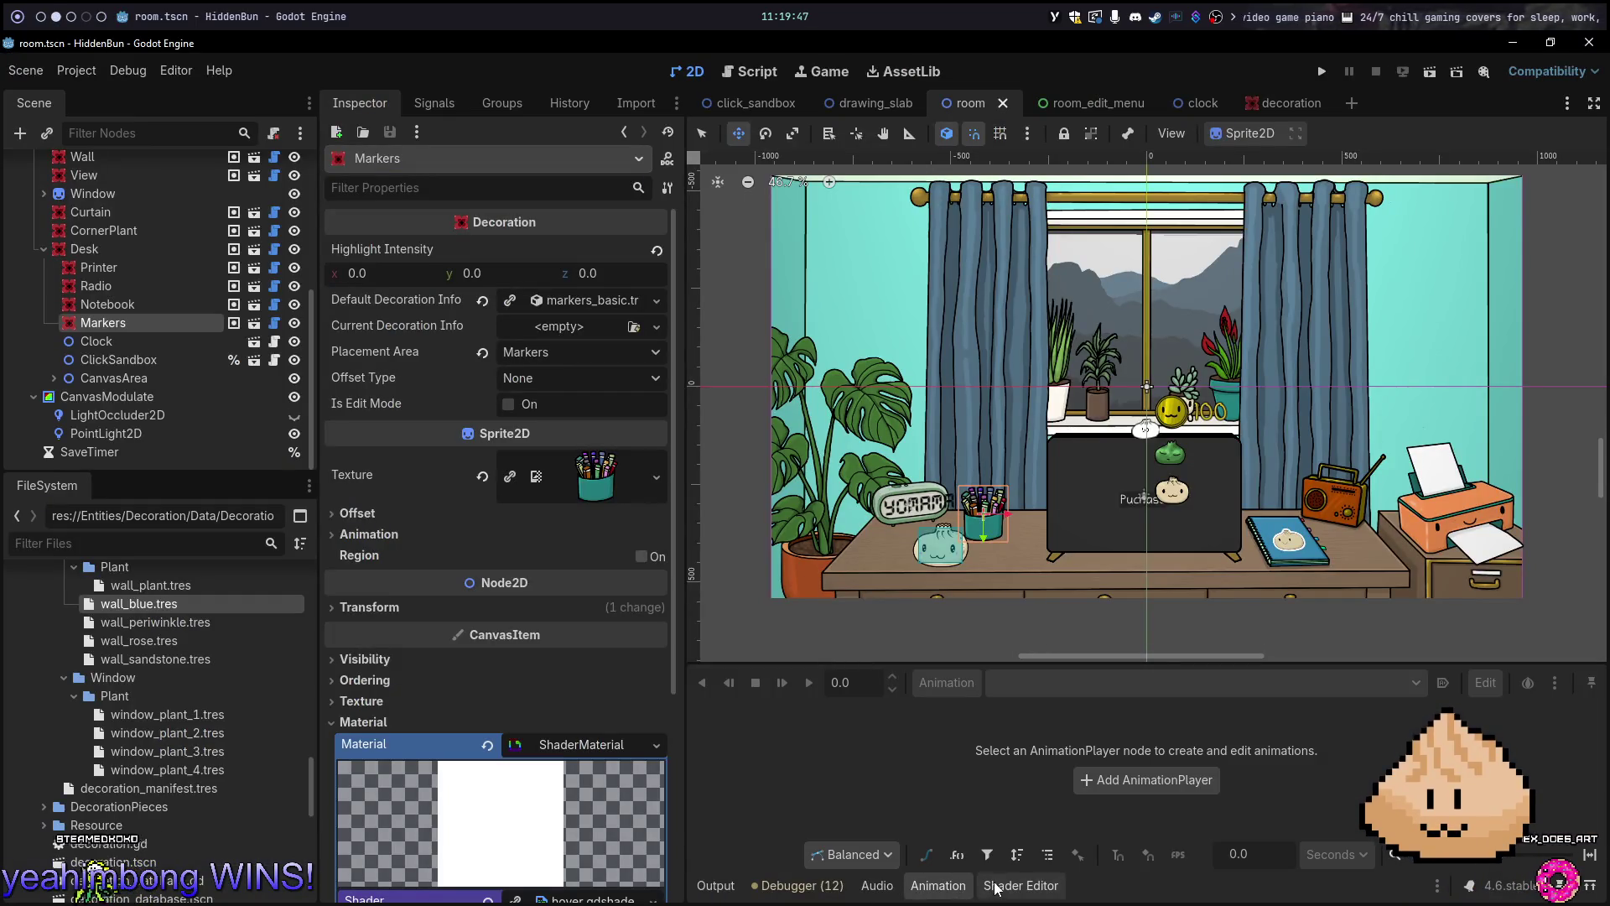
key(alt+1)
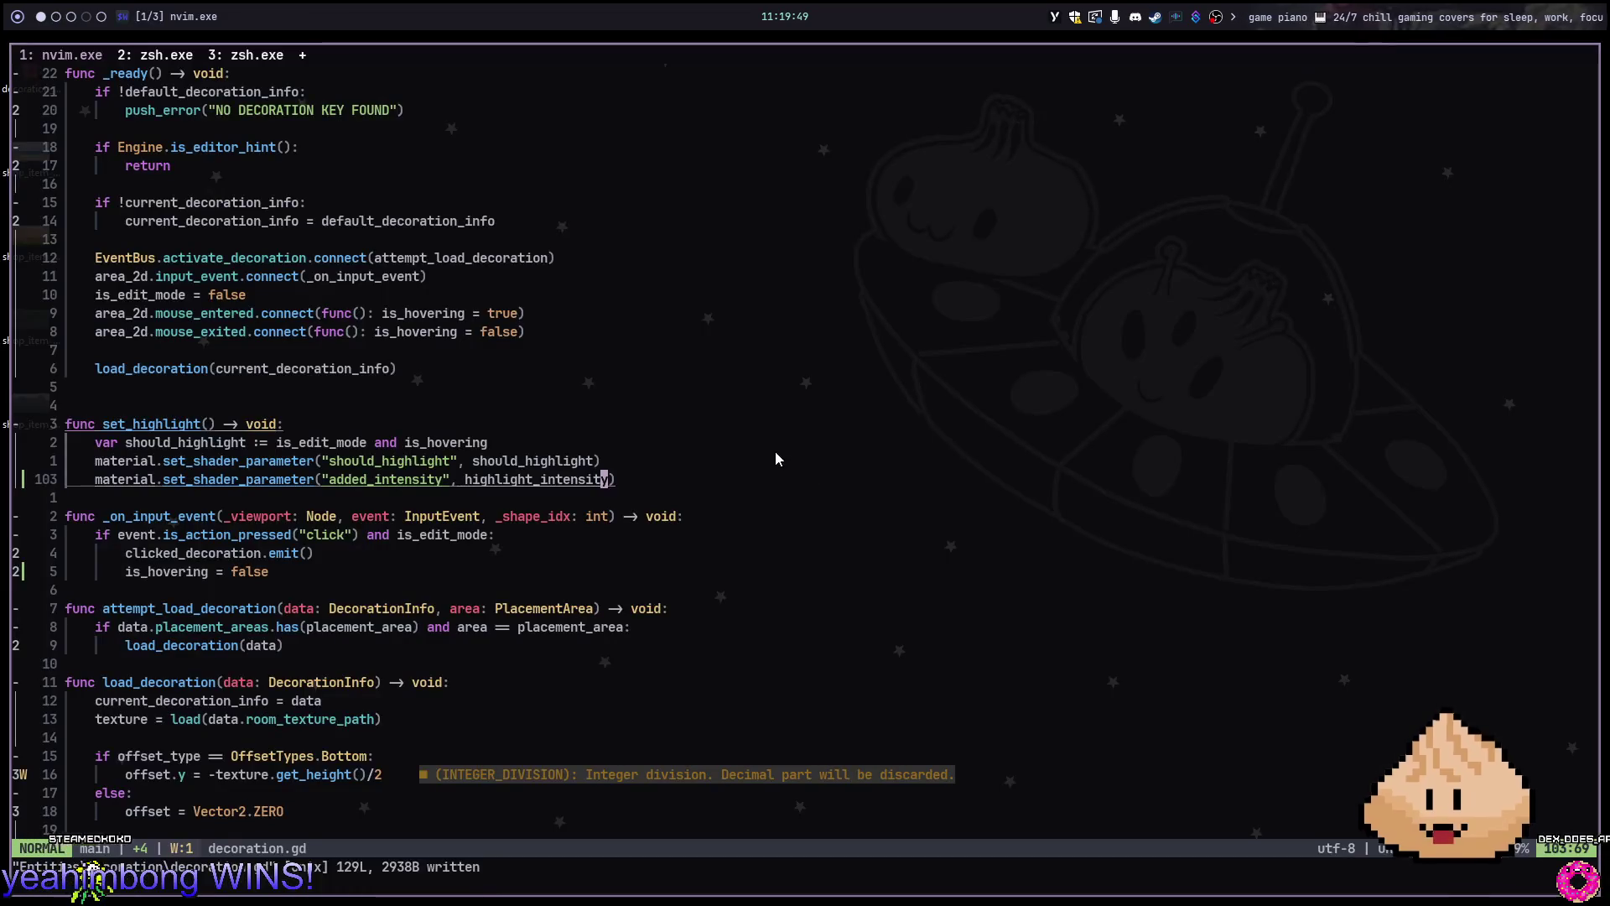
key(space)
Find 'shader' in the project file finder and open hover.gdshader
key(f)
key(f)
text(shader)
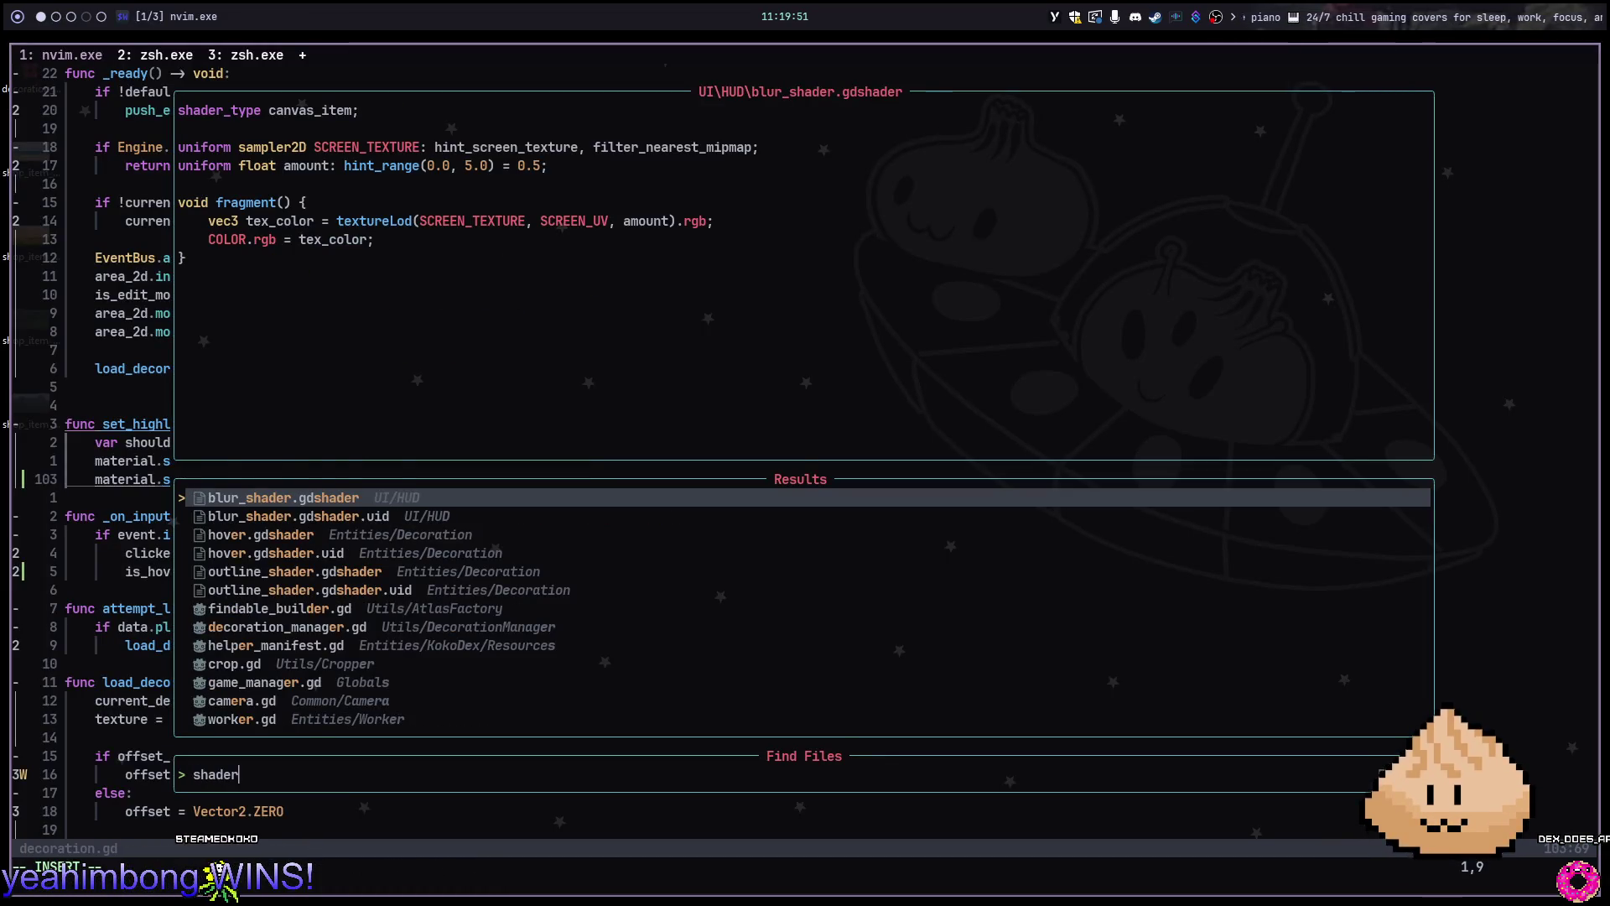
key(Down)
key(Down)
key(Down)
key(Down)
key(Down)
key(Down)
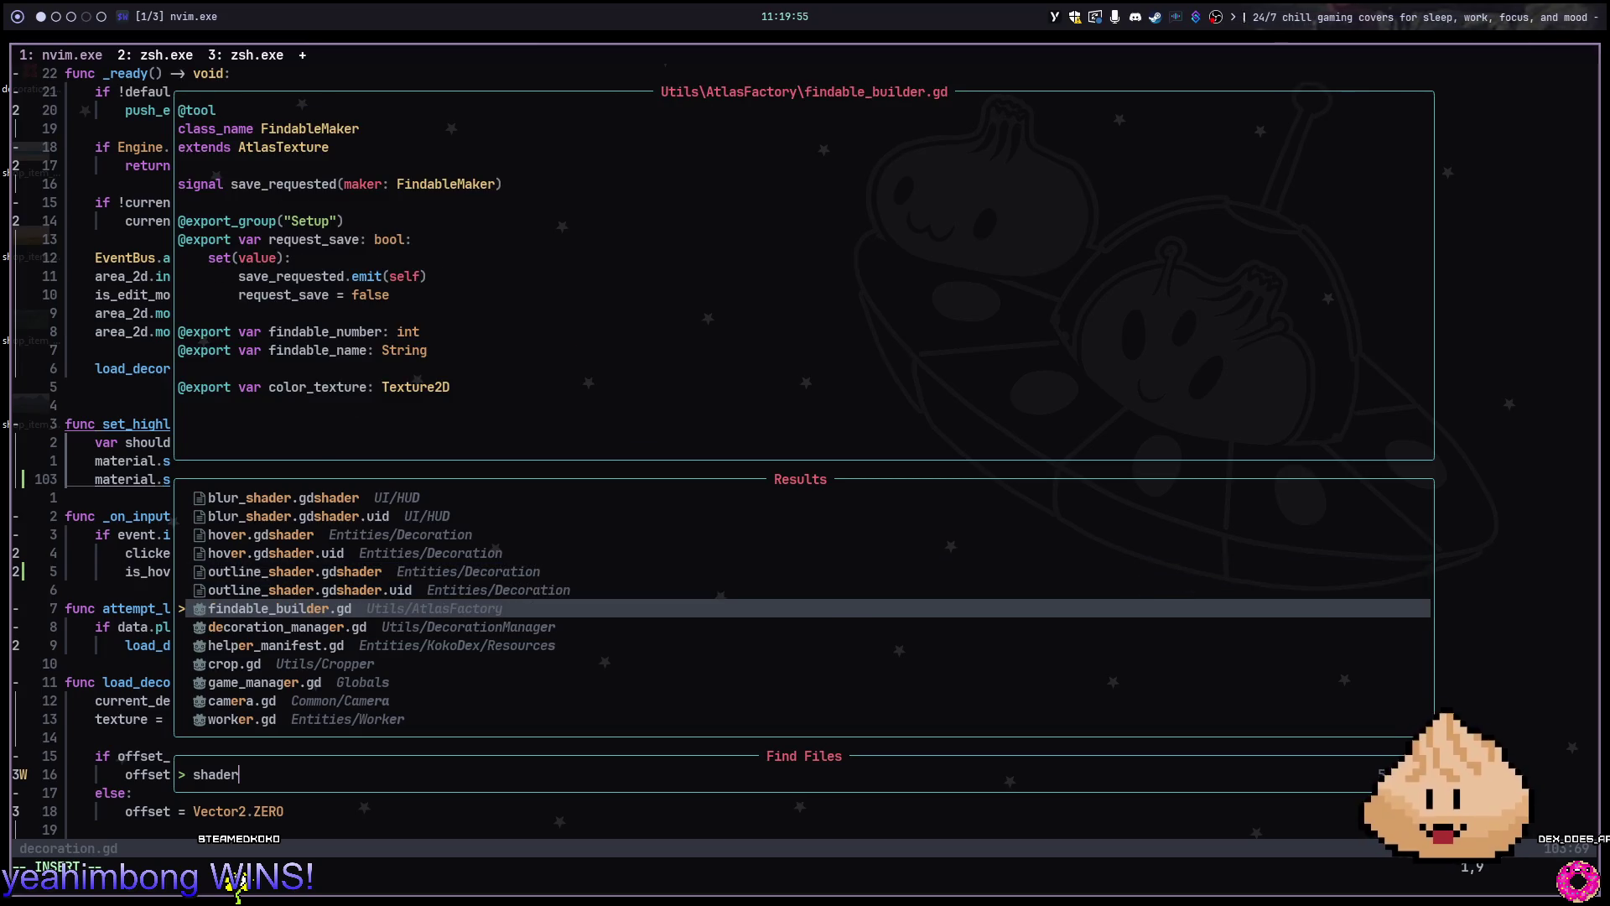
key(Up)
key(Up)
key(Up)
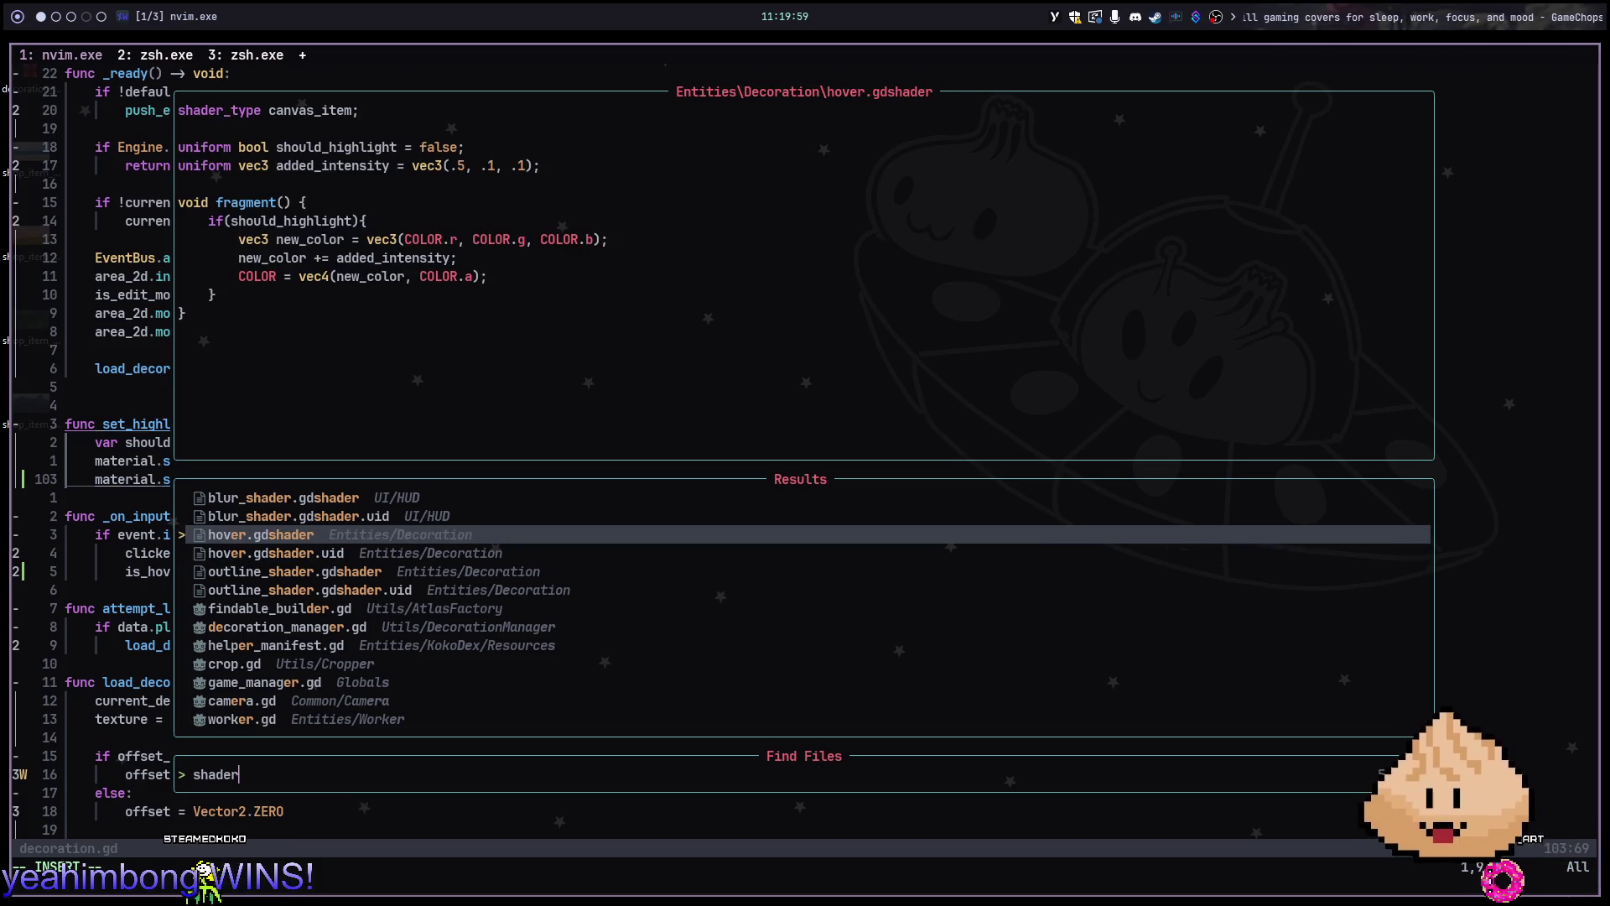
key(Return)
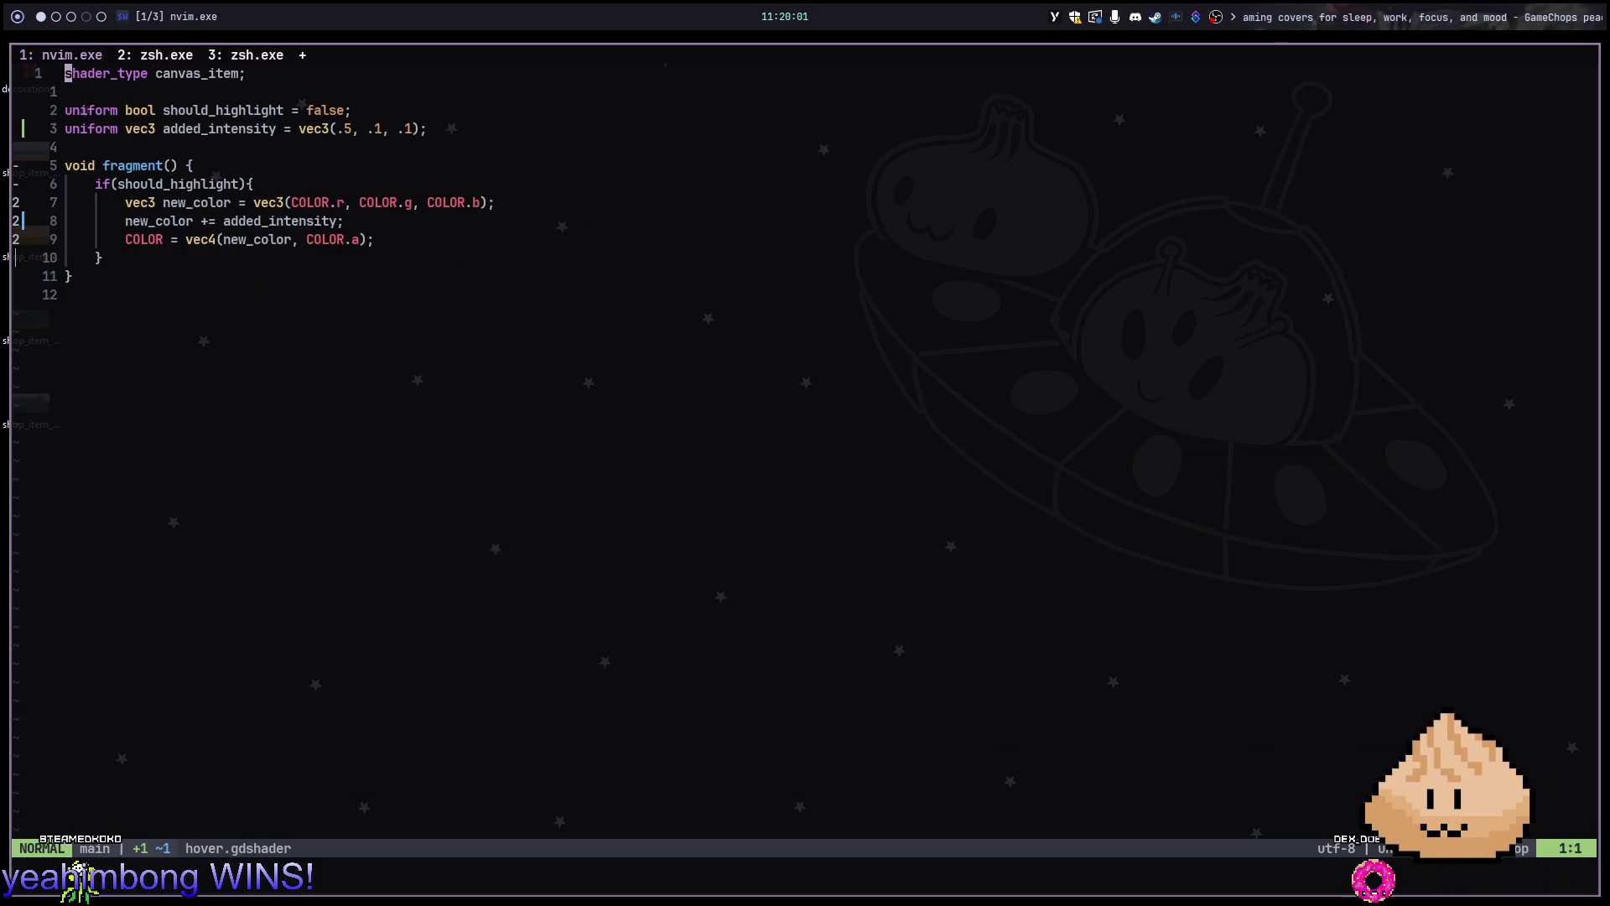
Select and yank the fragment function block down to its closing brace
key(shift+v)
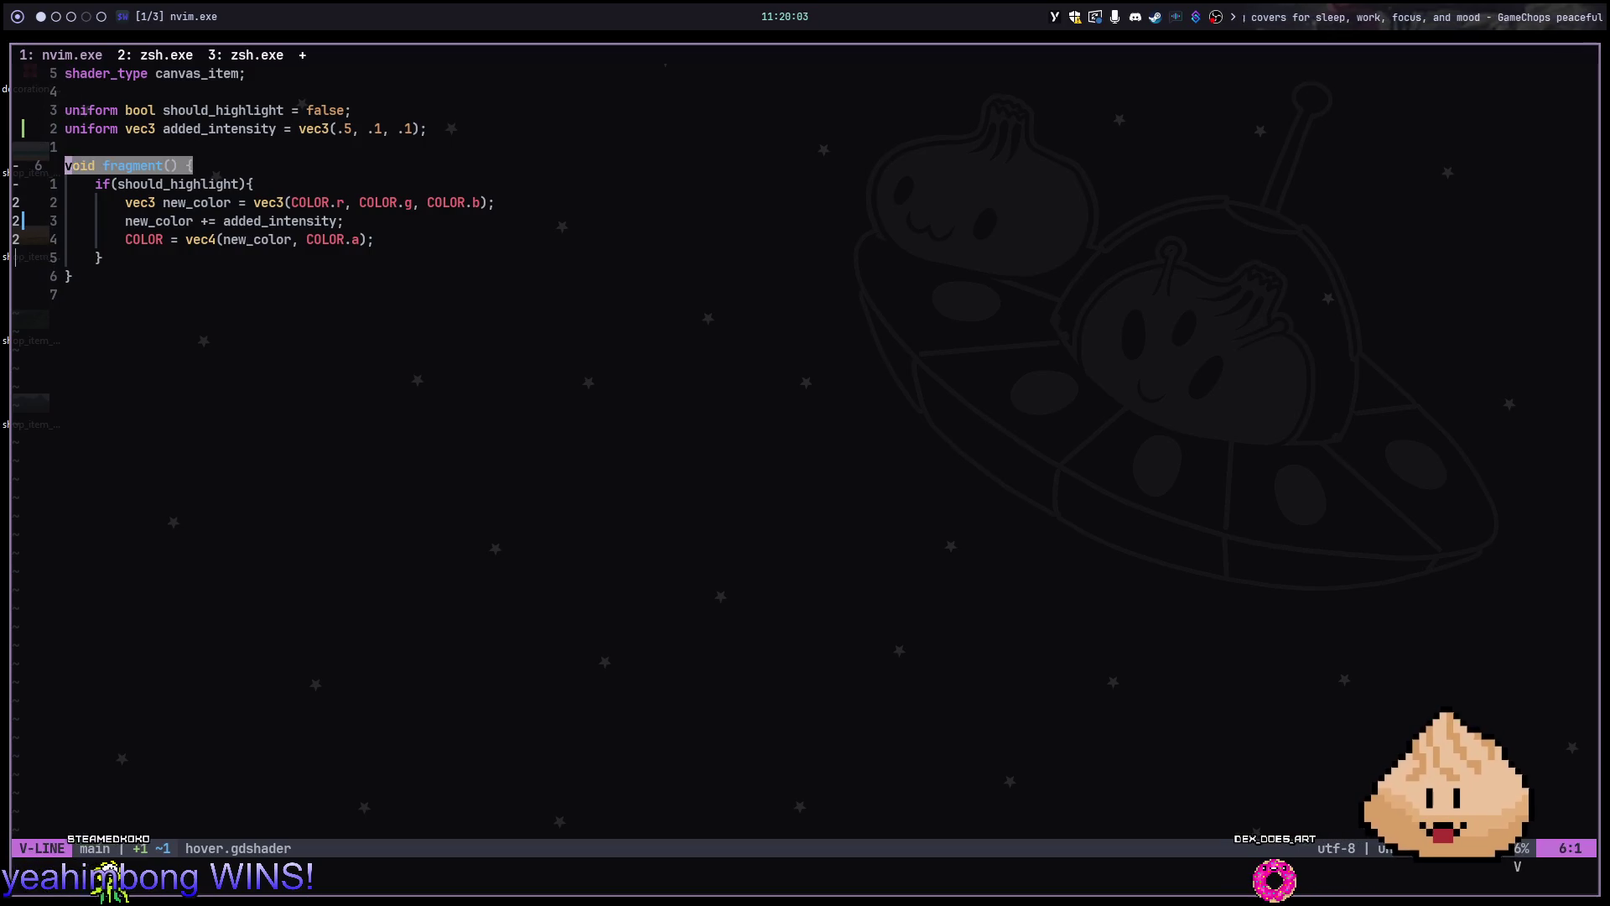
key(j)
key(j)
key(j)
key(y)
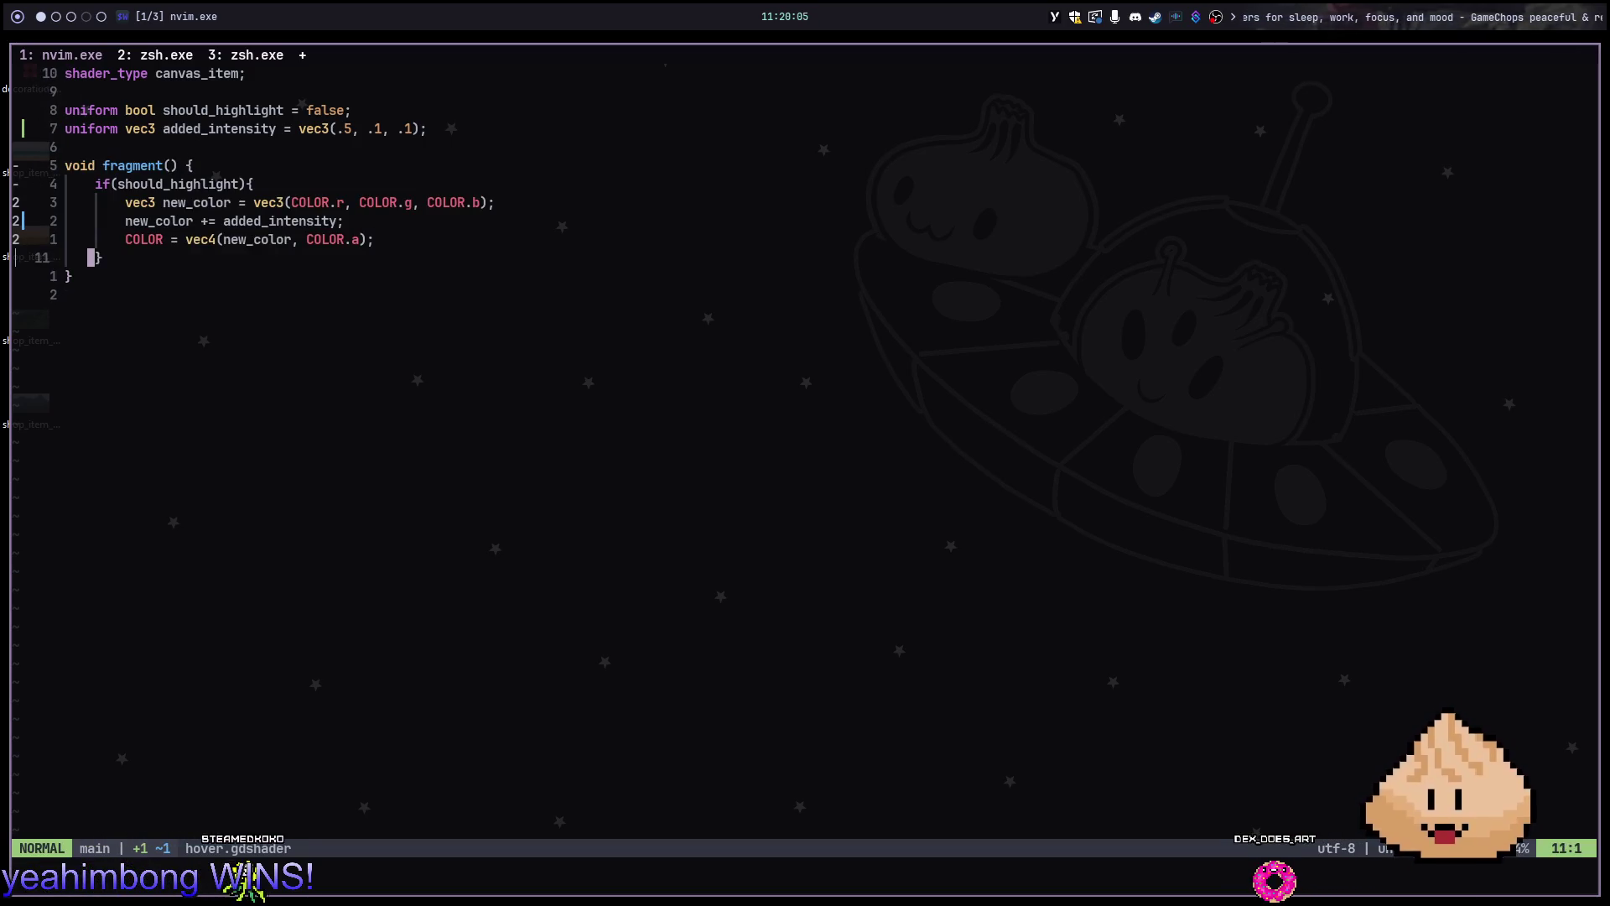
key(shift+v)
key(j)
key(j)
key(j)
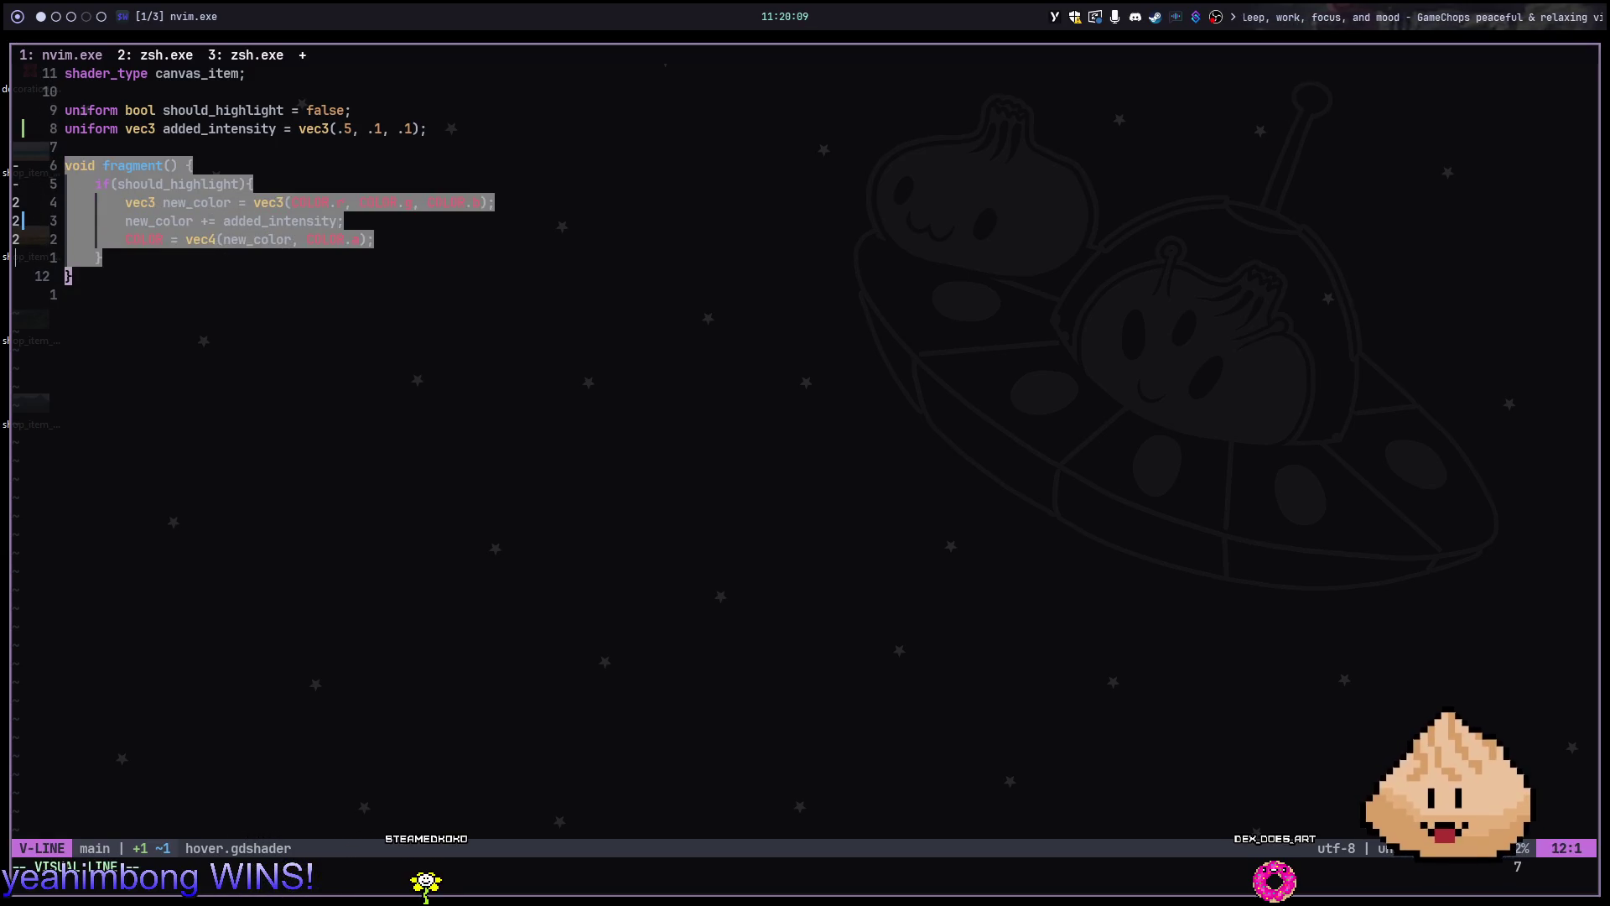
key(Escape)
key(j)
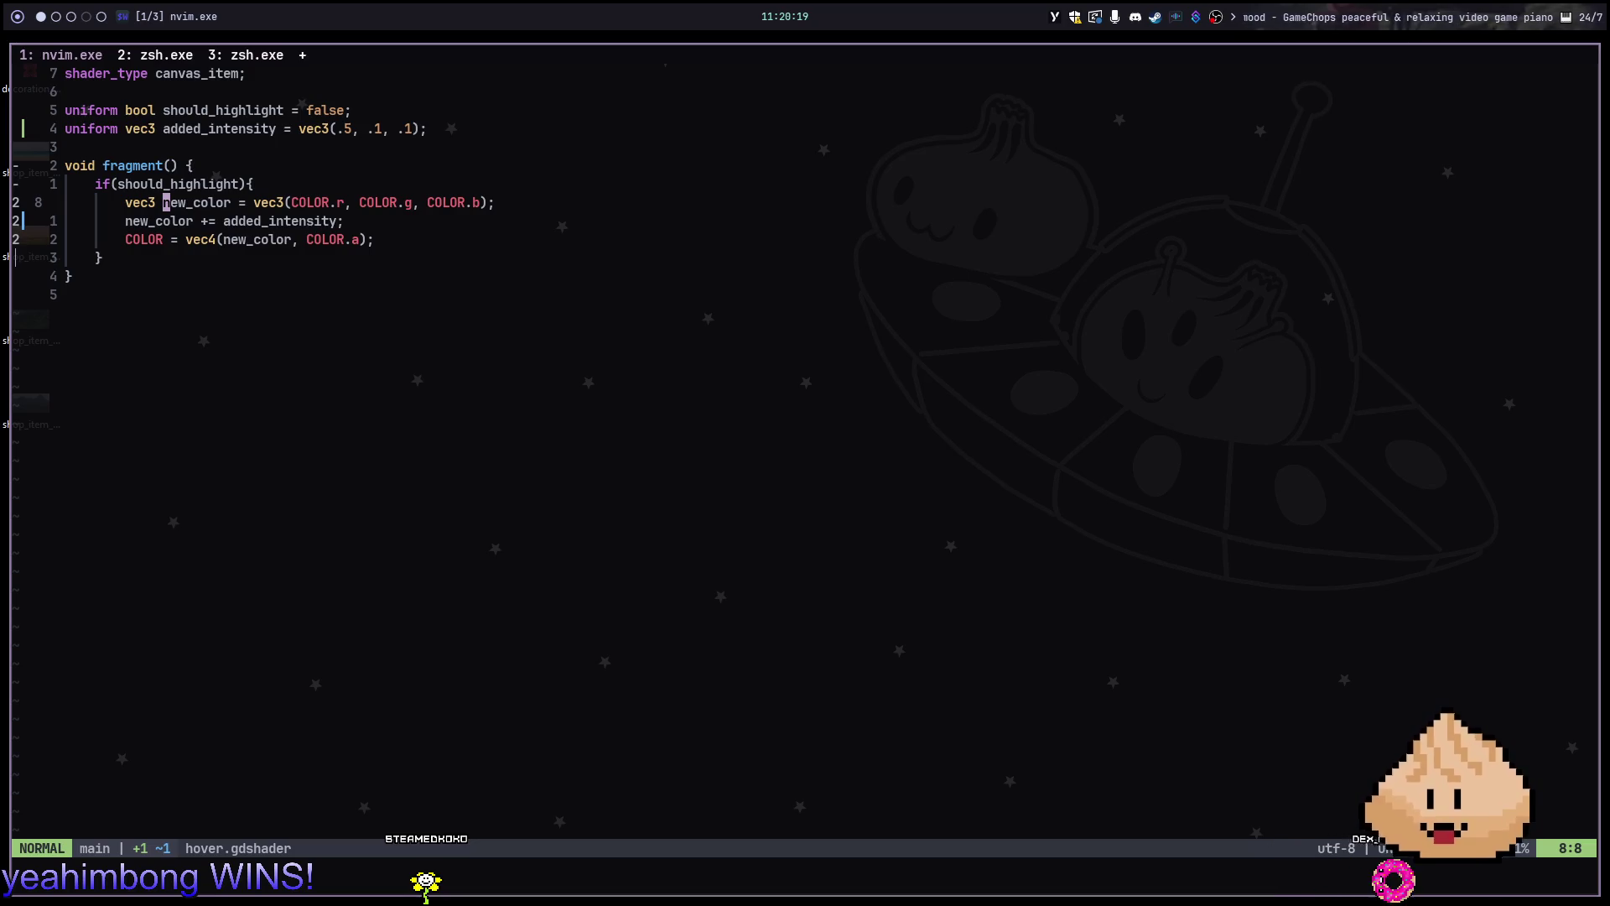
Change the added_intensity uniform from vec3 to vec4 and save hover.gdshader
key(k)
key(k)
key(k)
key(w)
key(w)
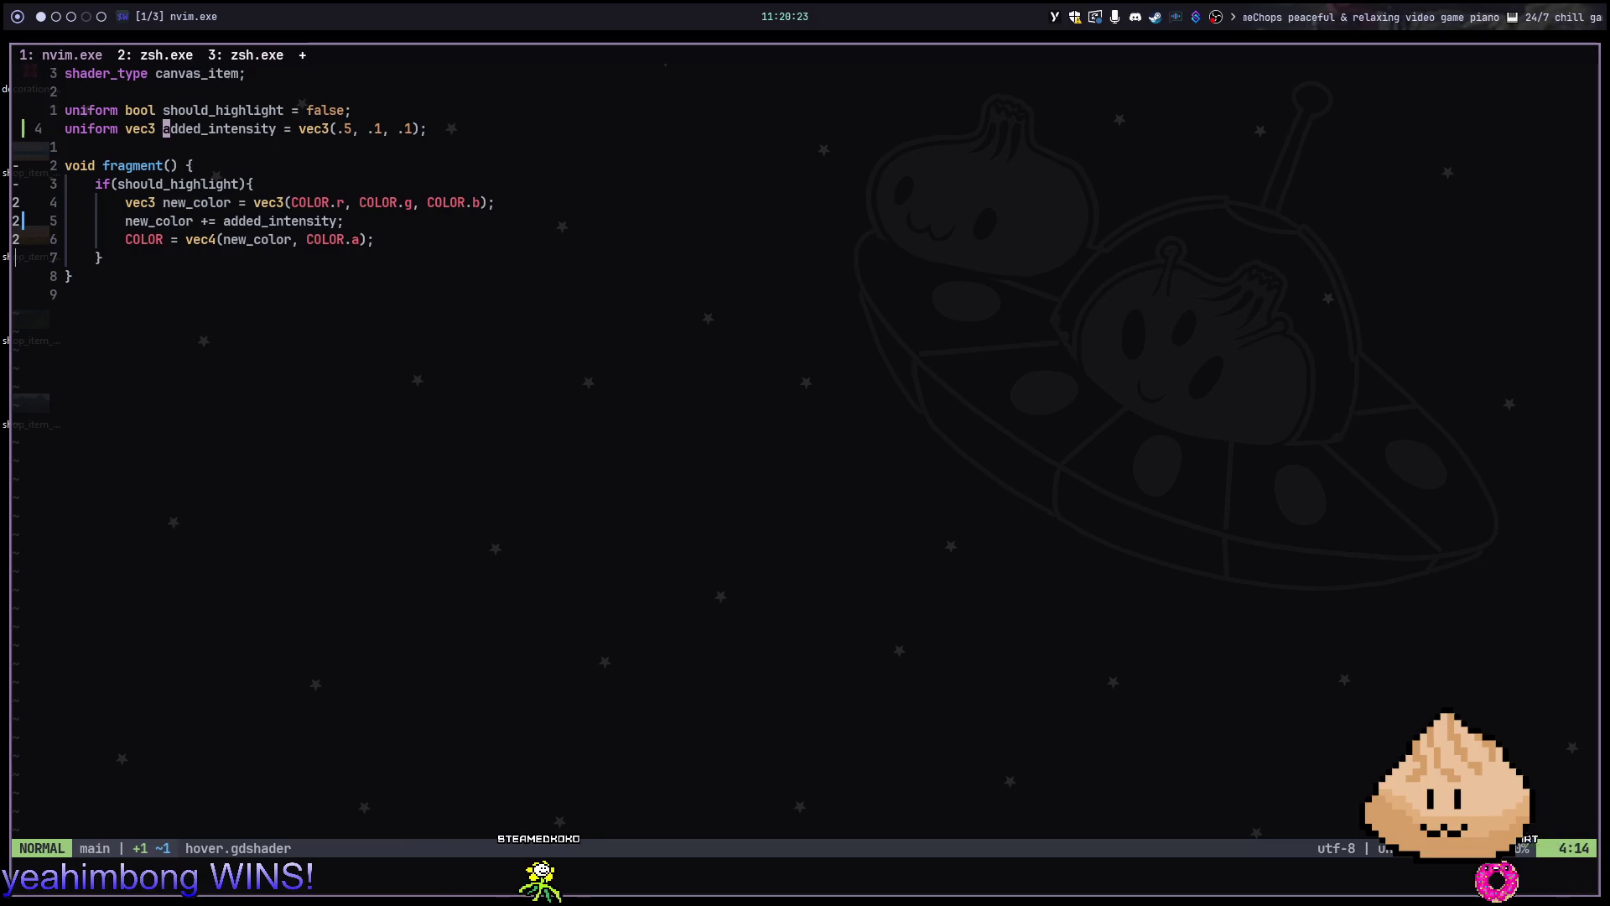
key(dollar)
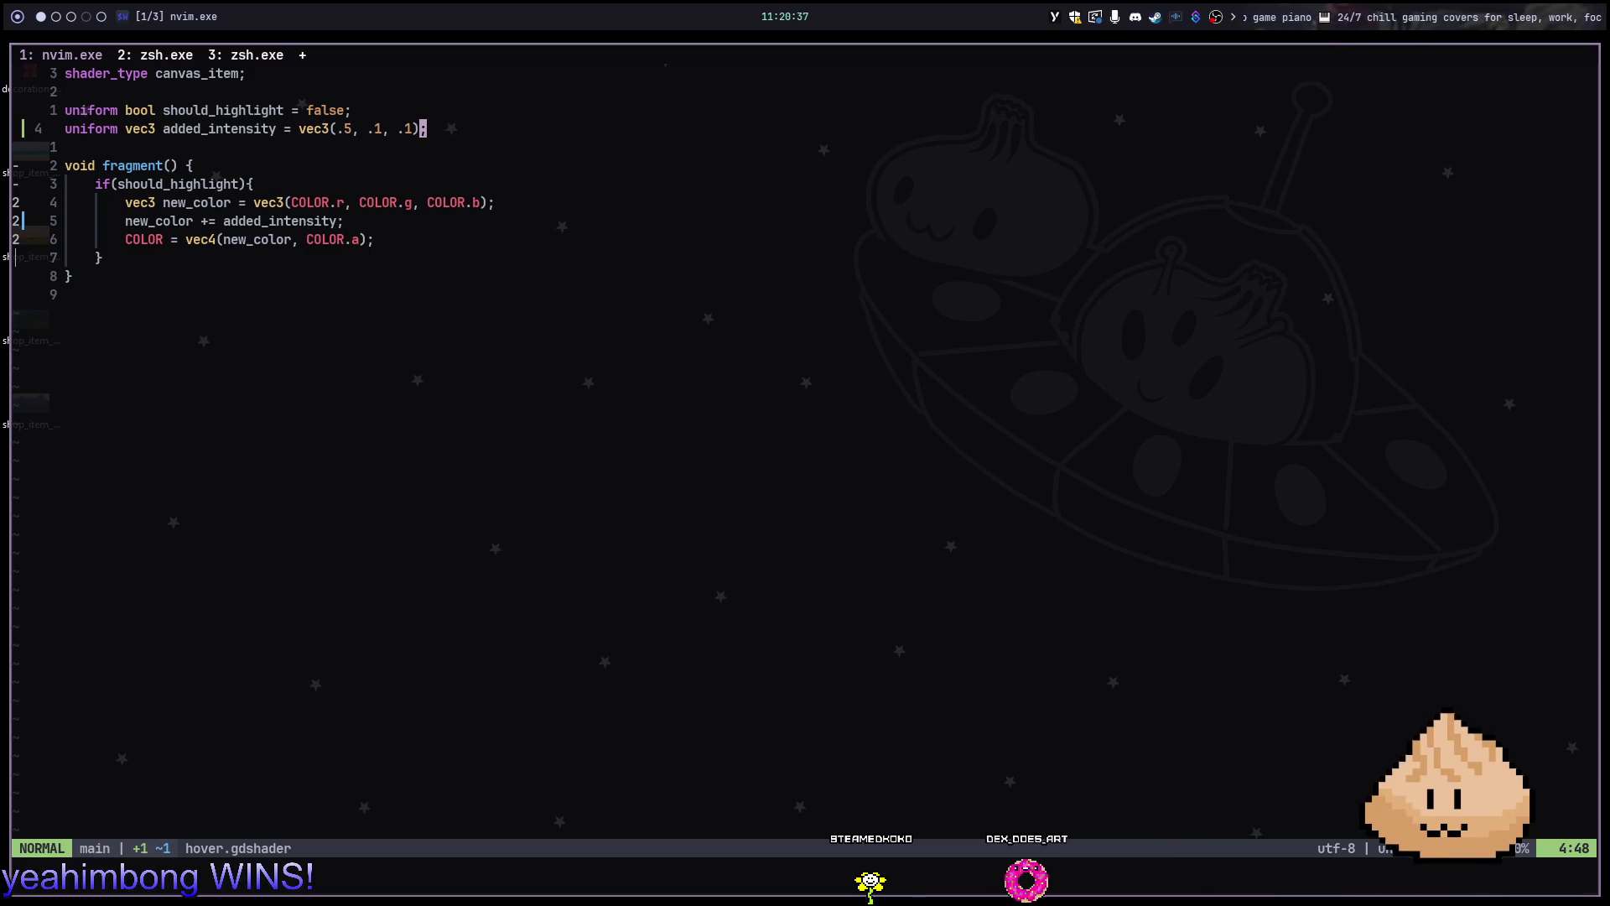
key(h)
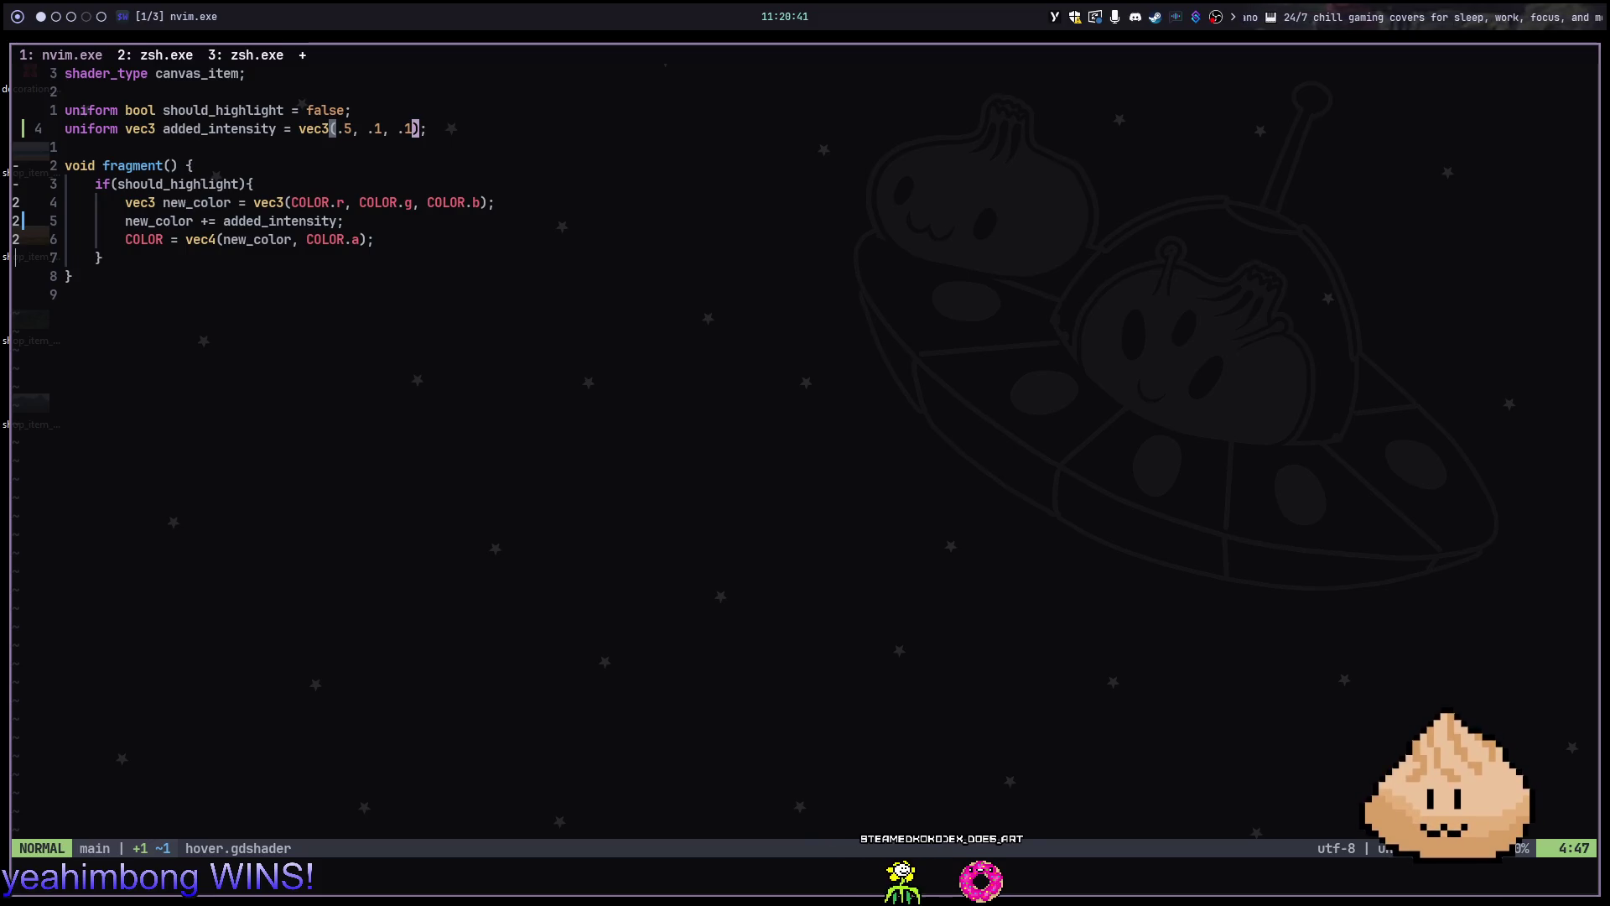
key(j)
key(j)
key(j)
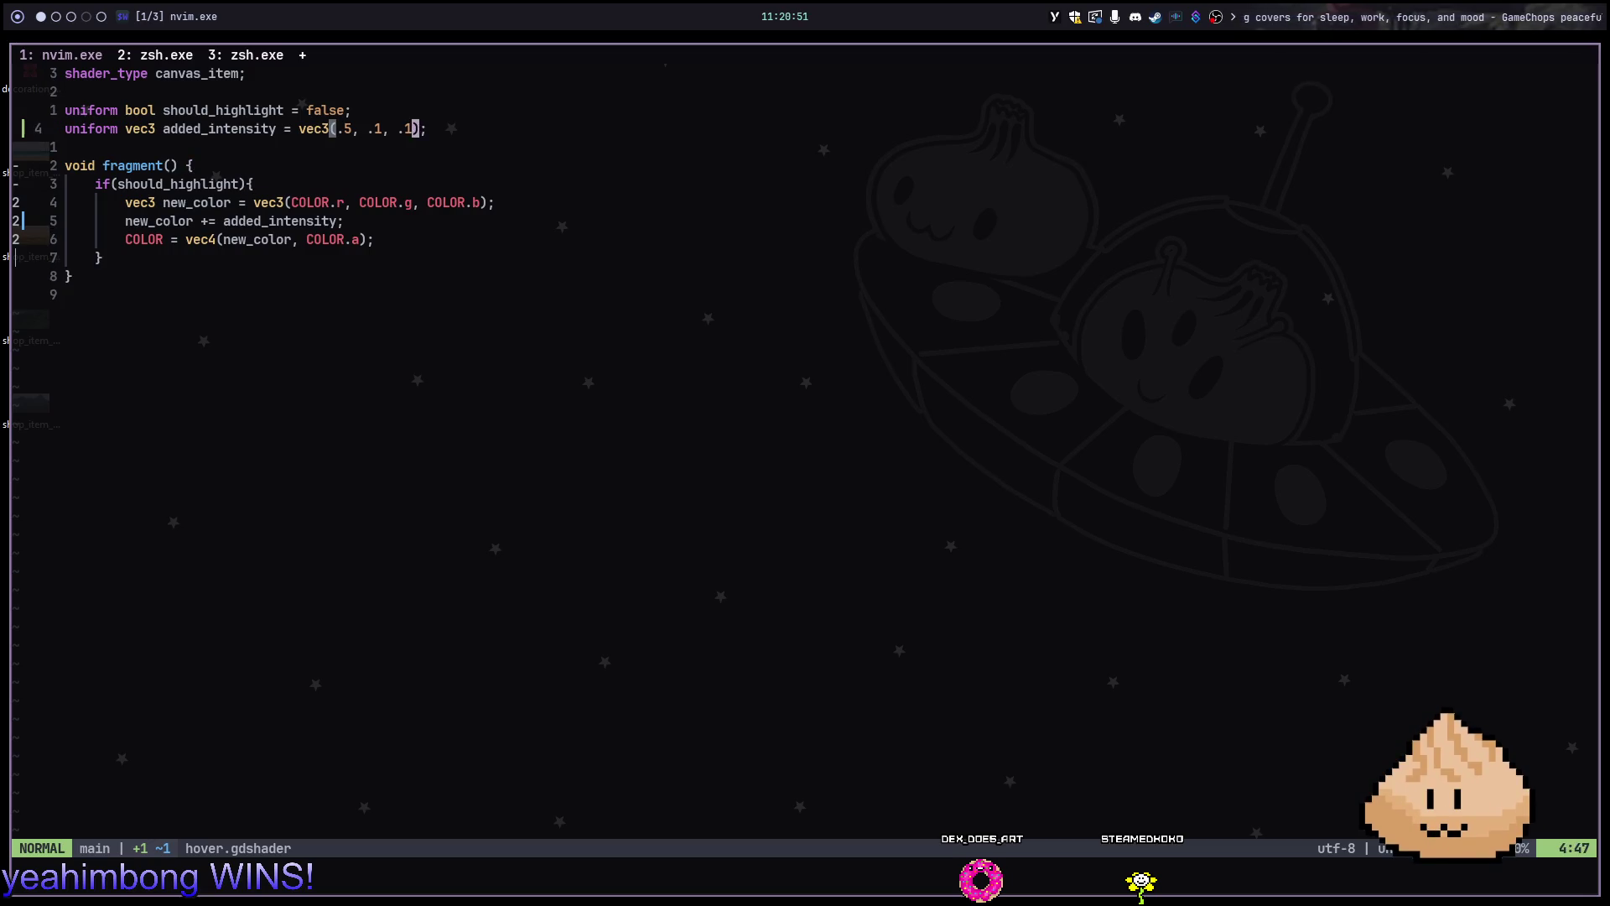
key(h)
key(h)
key(h)
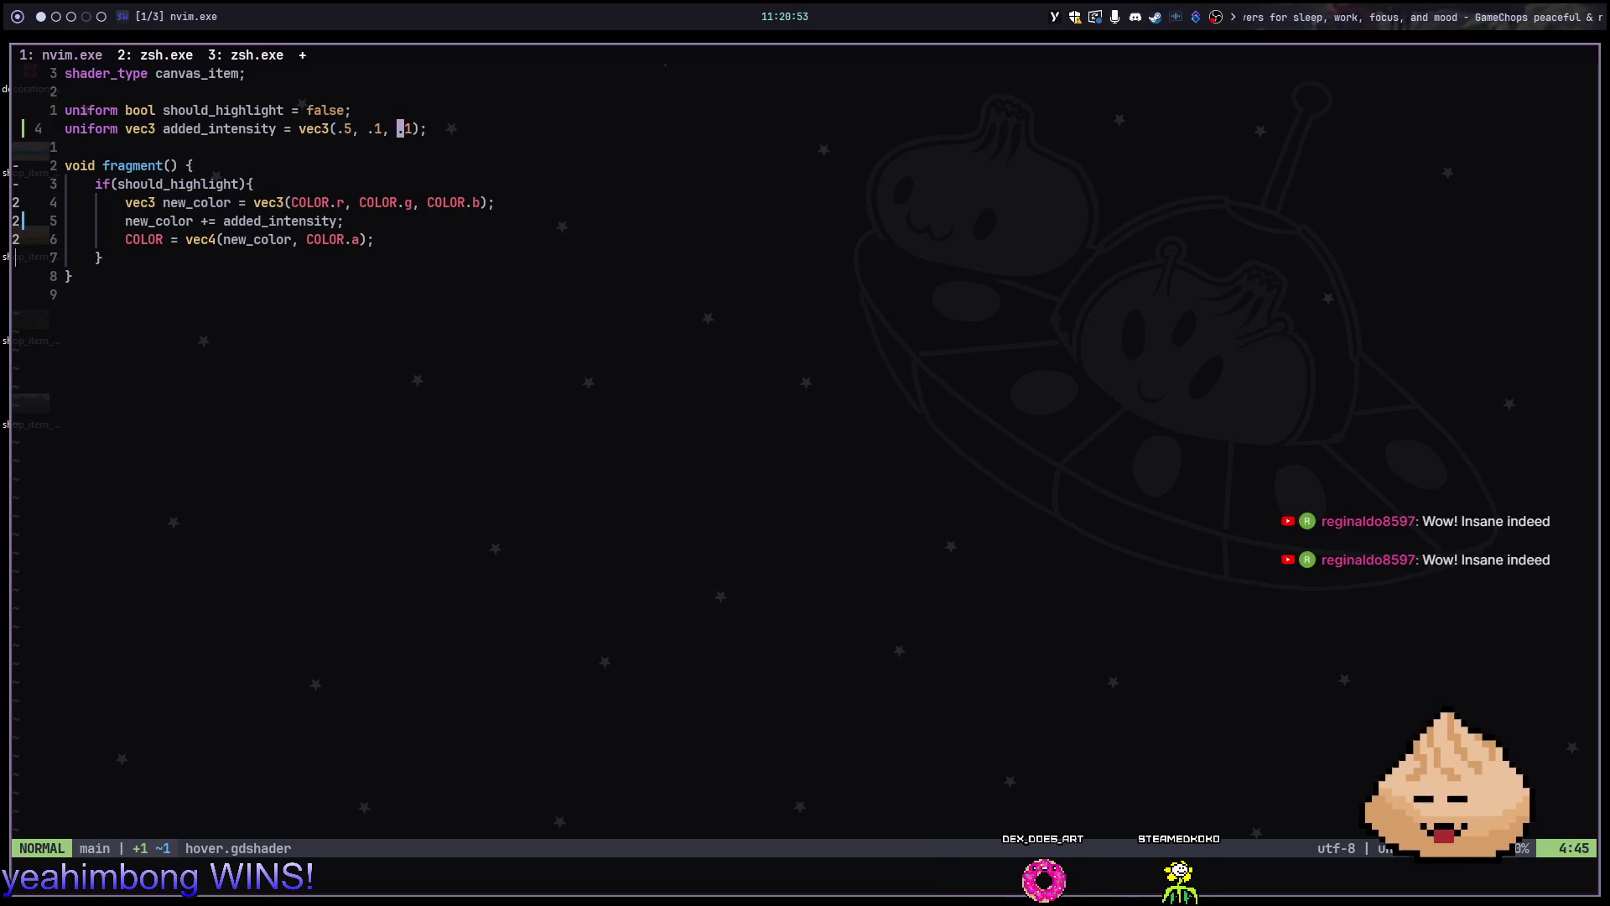
key(h)
key(h)
key(h)
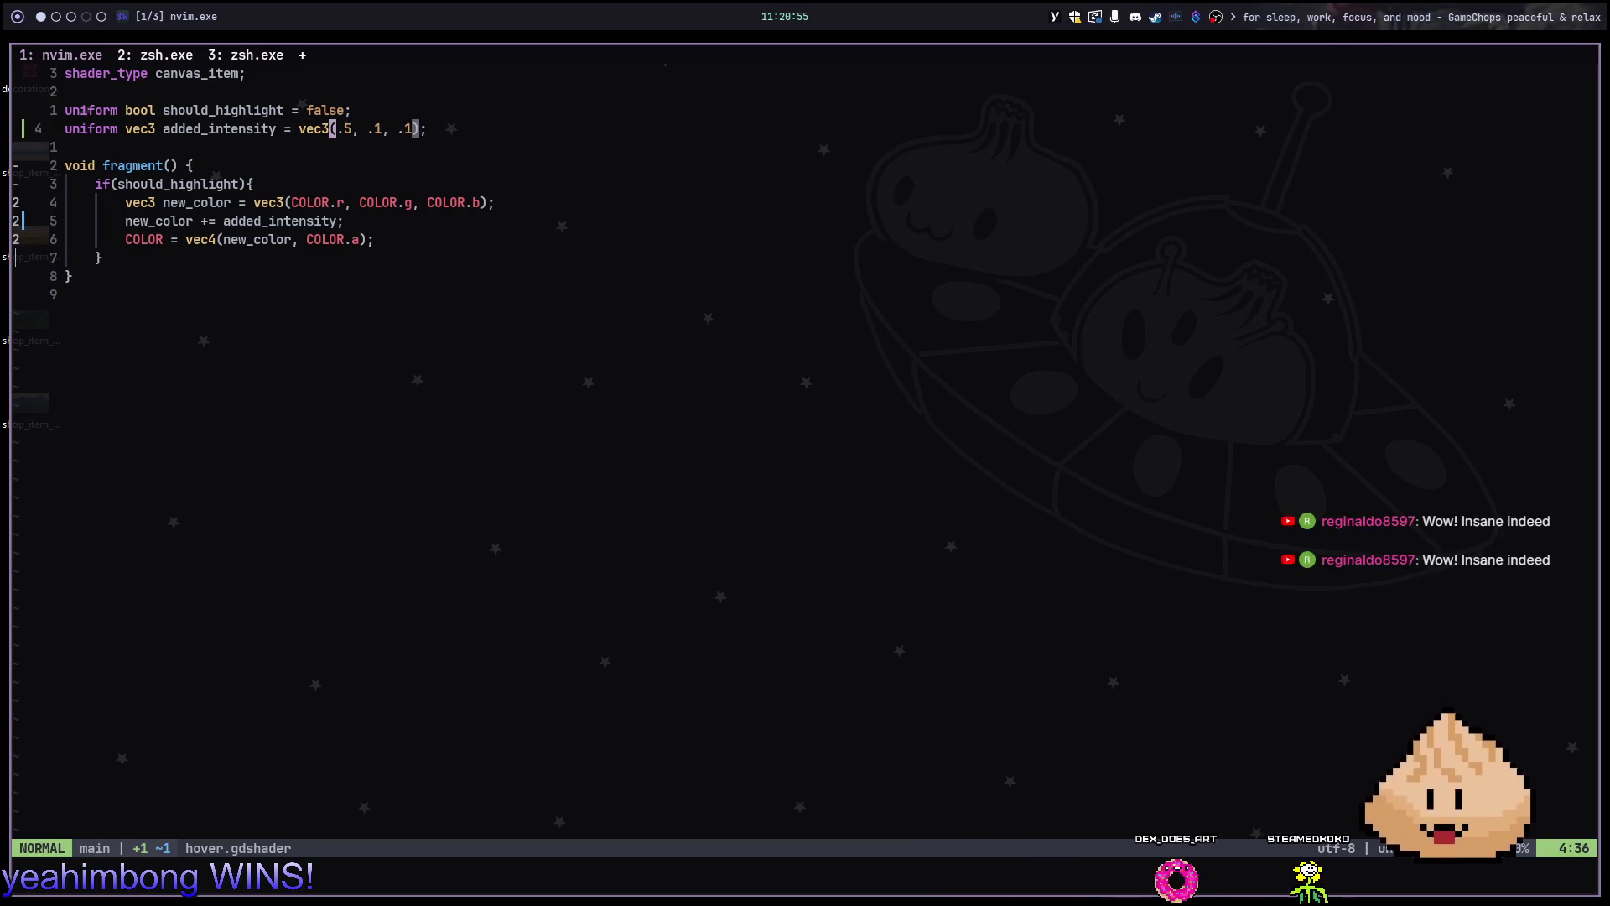
key(r)
key(4)
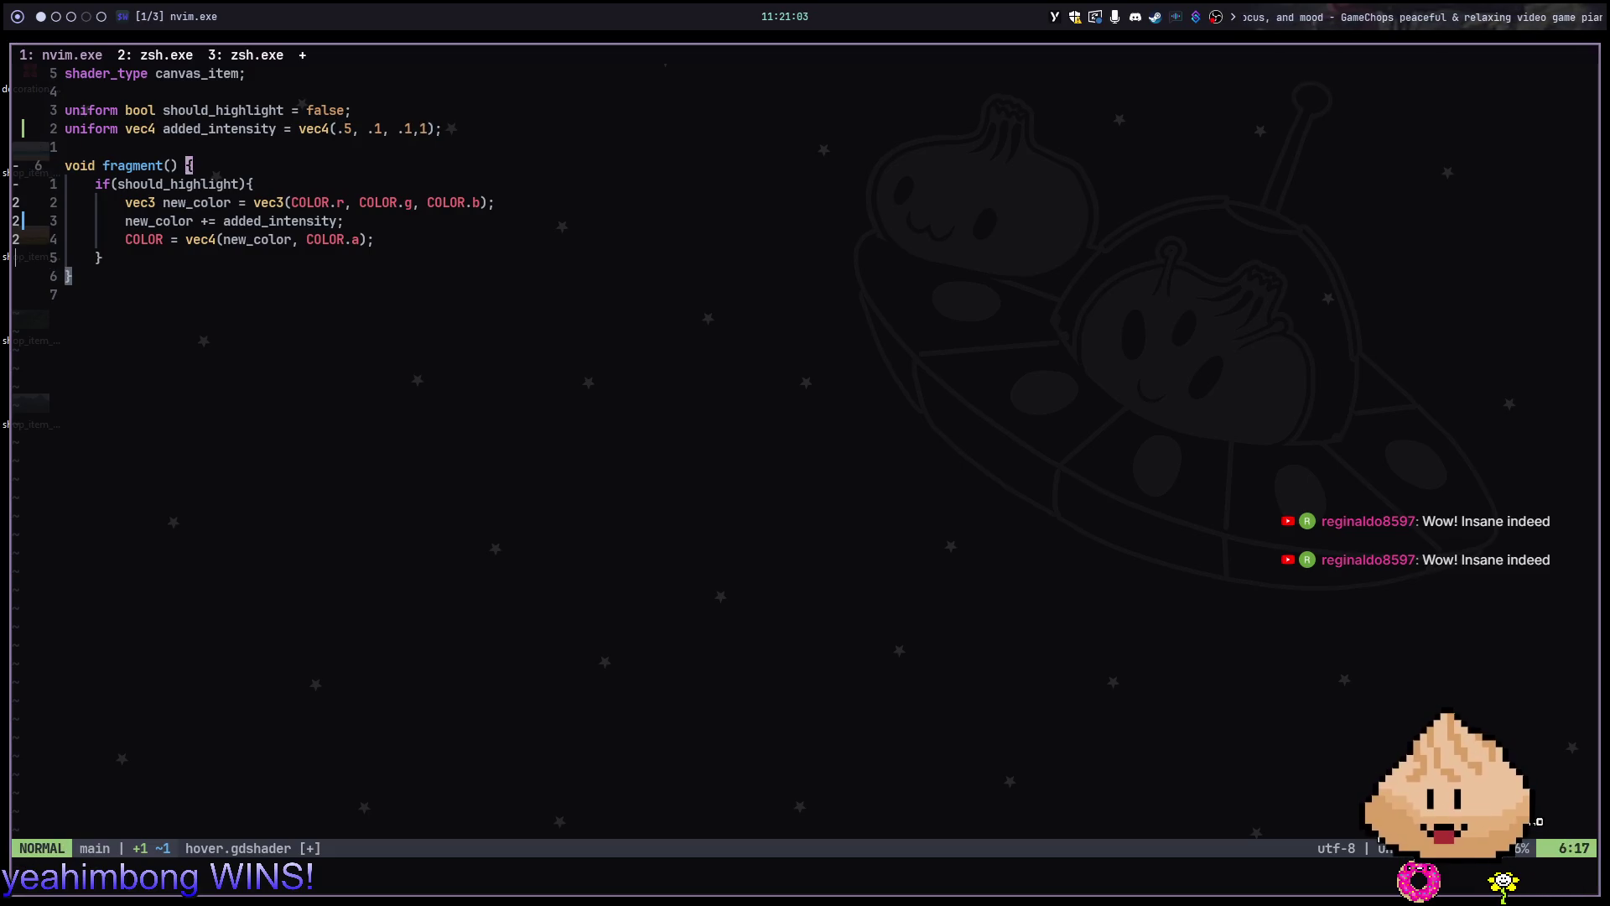
text(:w)
key(Return)
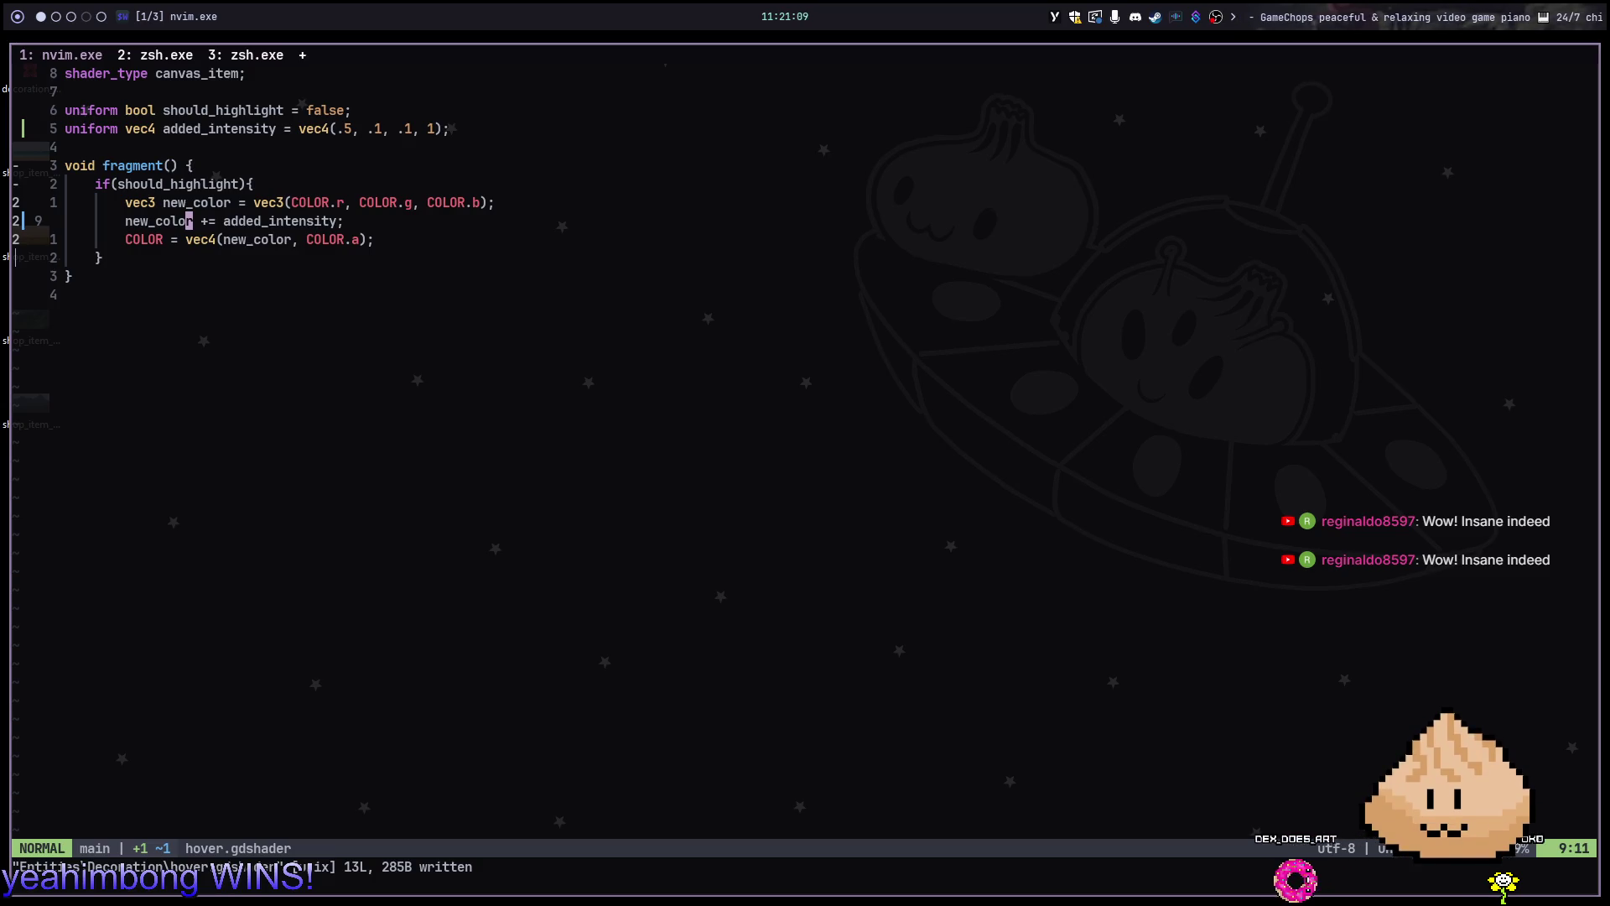
click(288, 202)
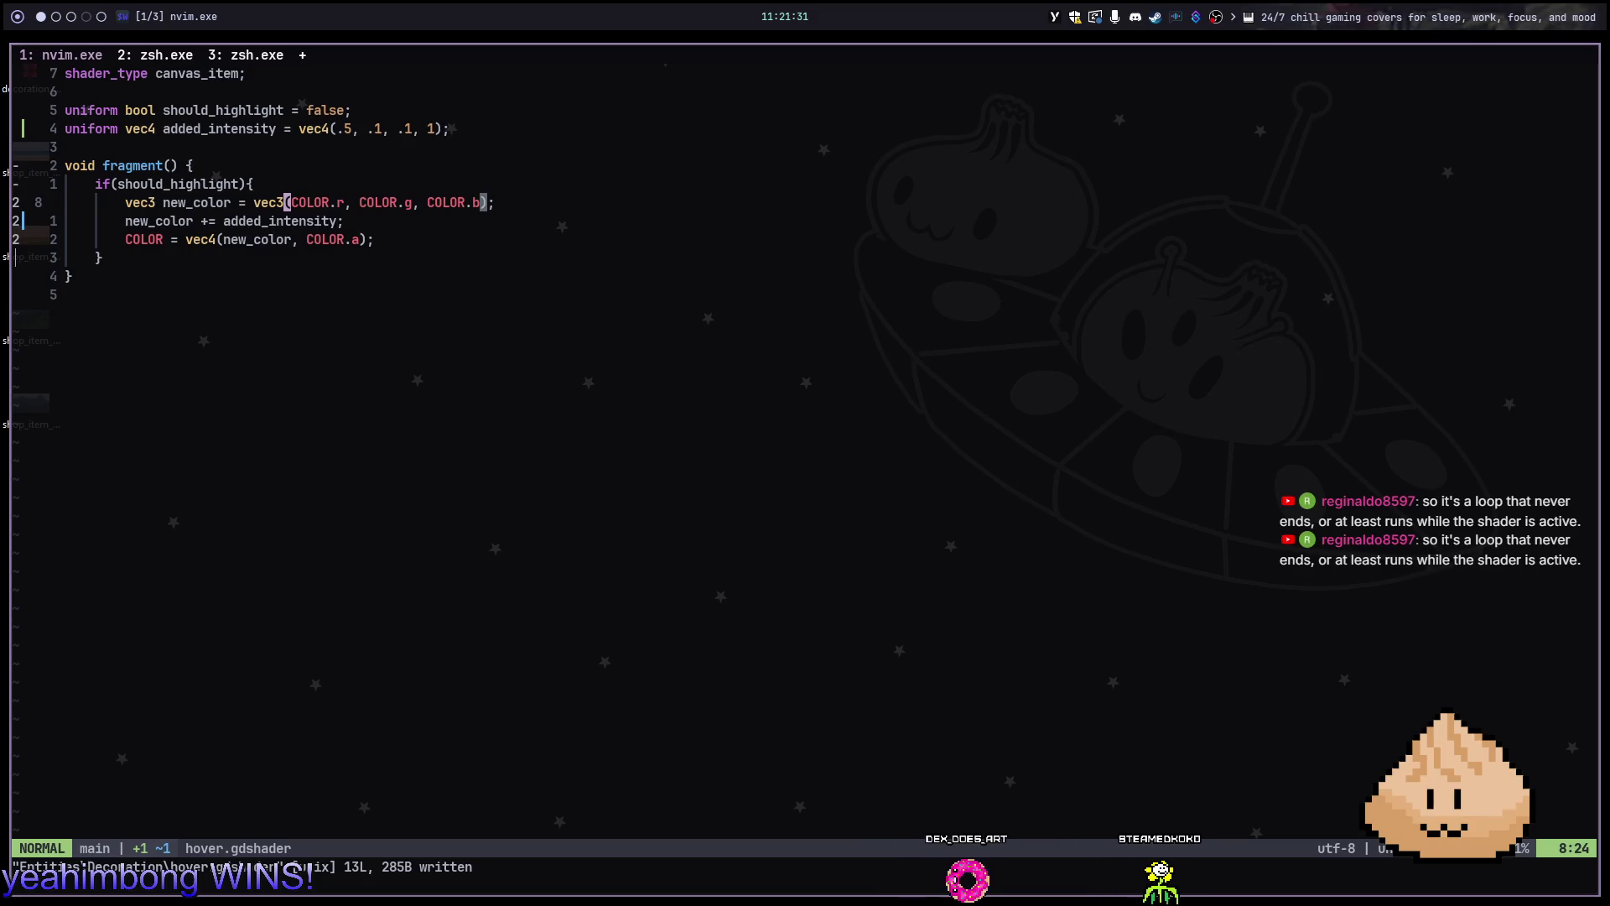
key(j)
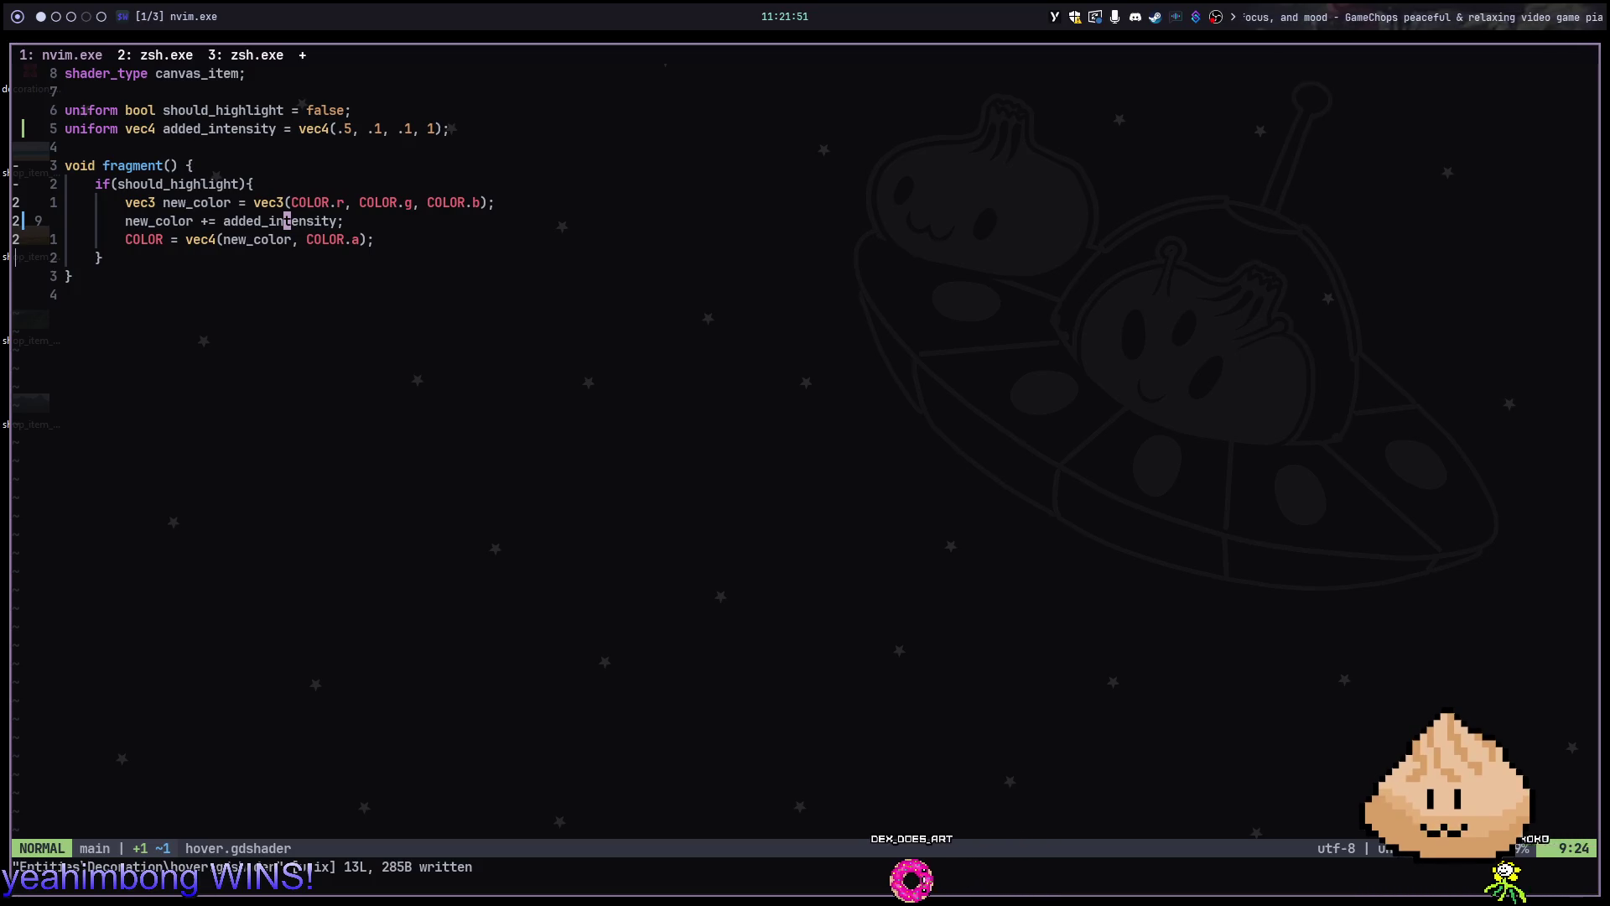
text(o)
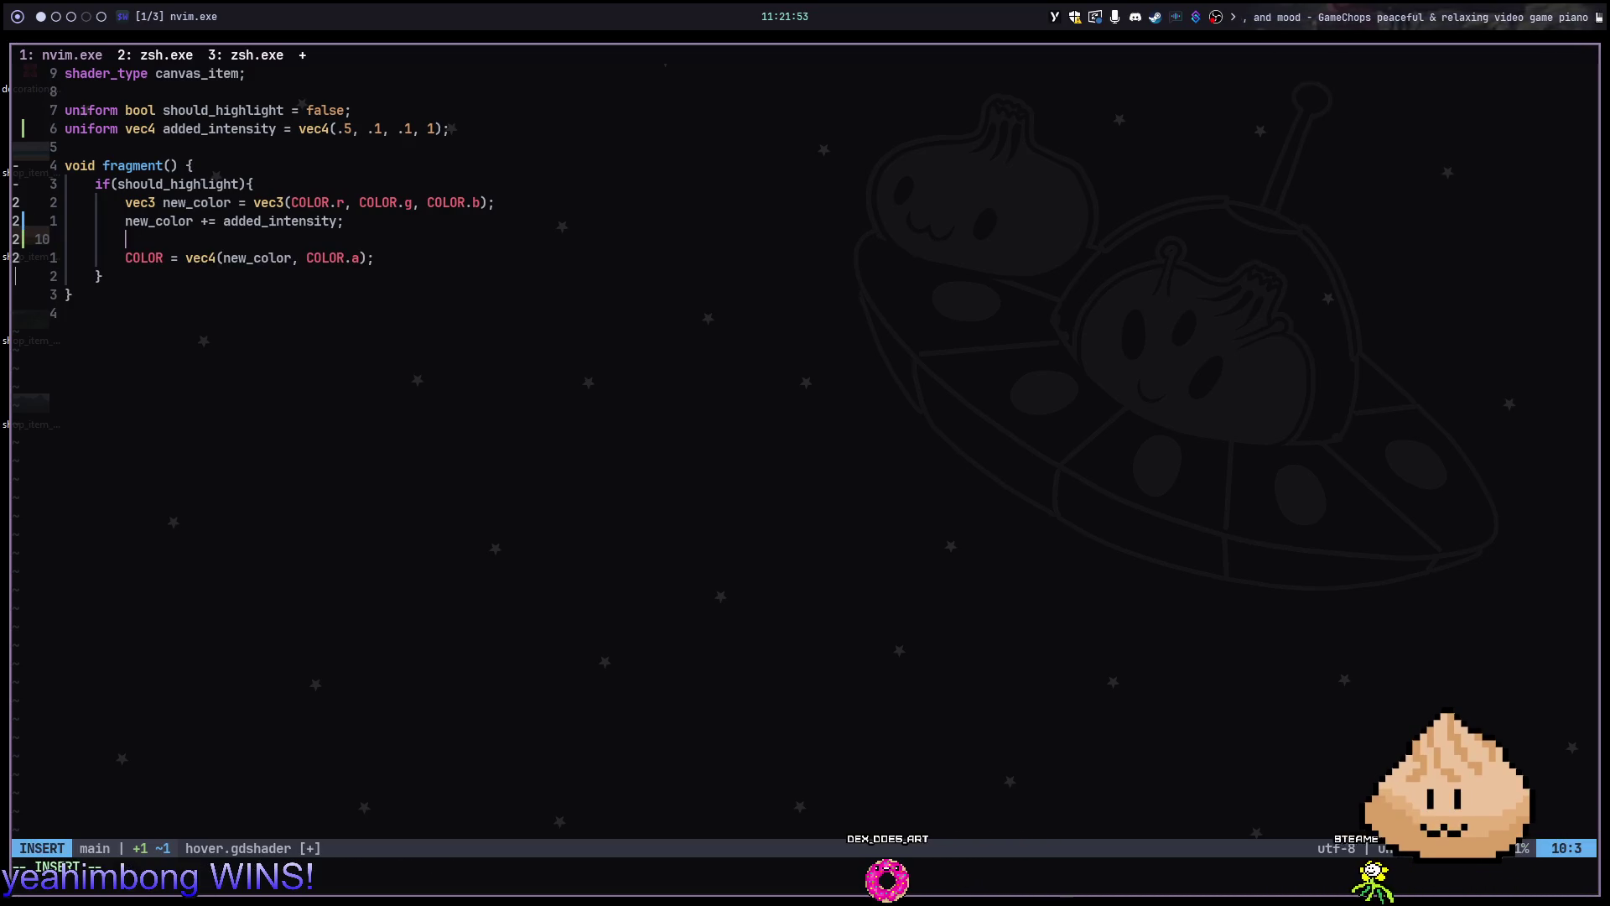
text(alpha =)
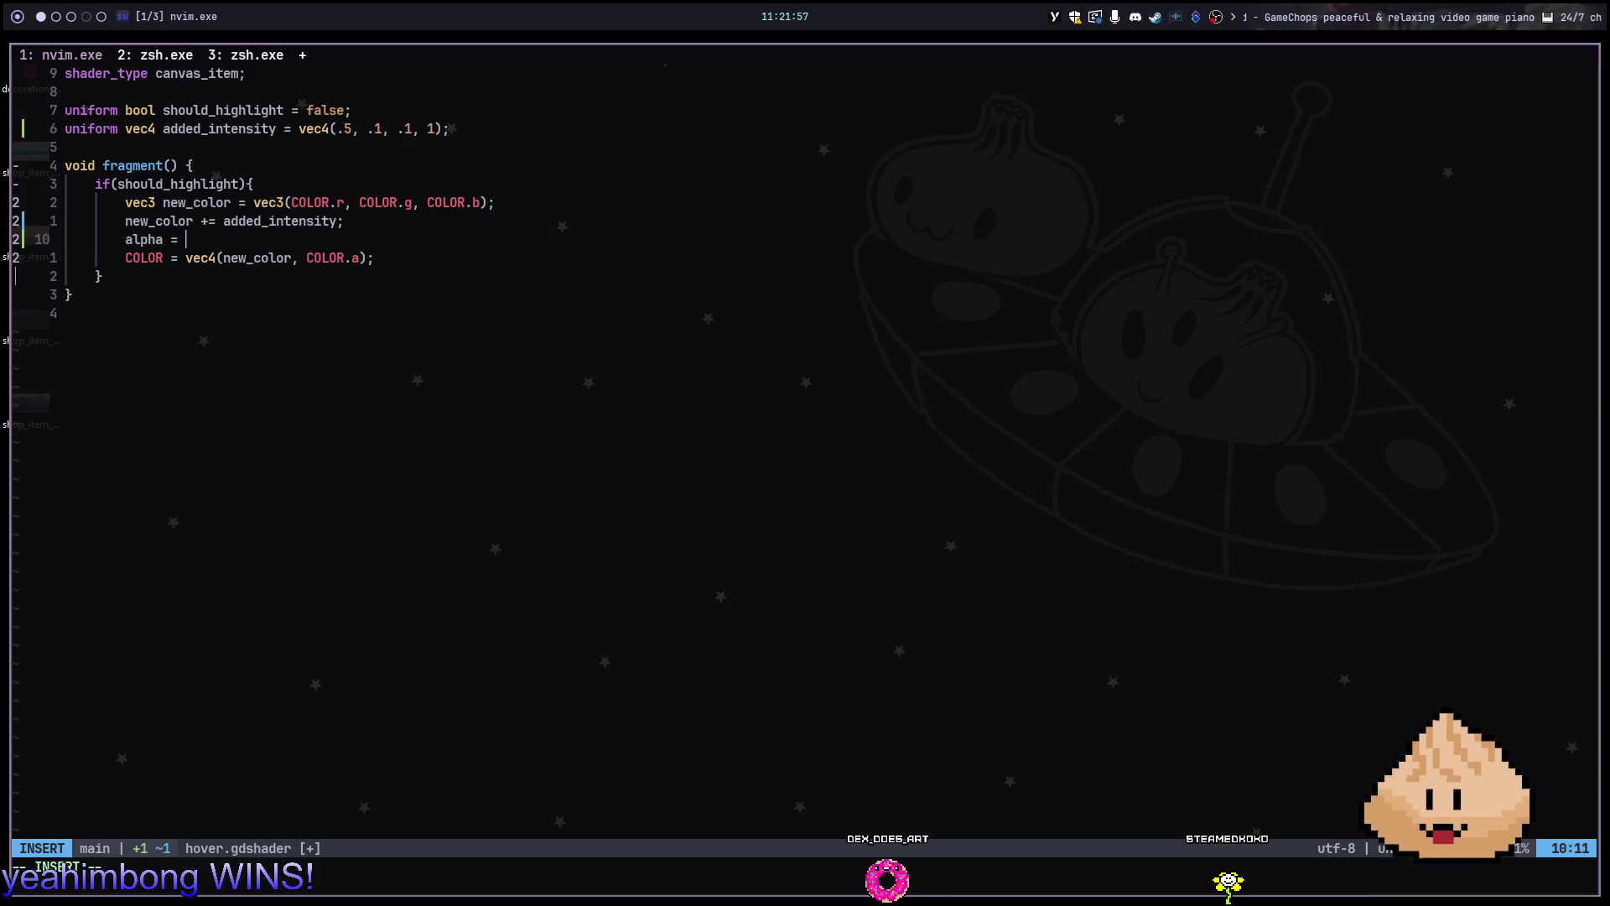
Write the new_alpha = COLOR.a assignment in the fragment shader
key(BackSpace)
key(BackSpace)
key(BackSpace)
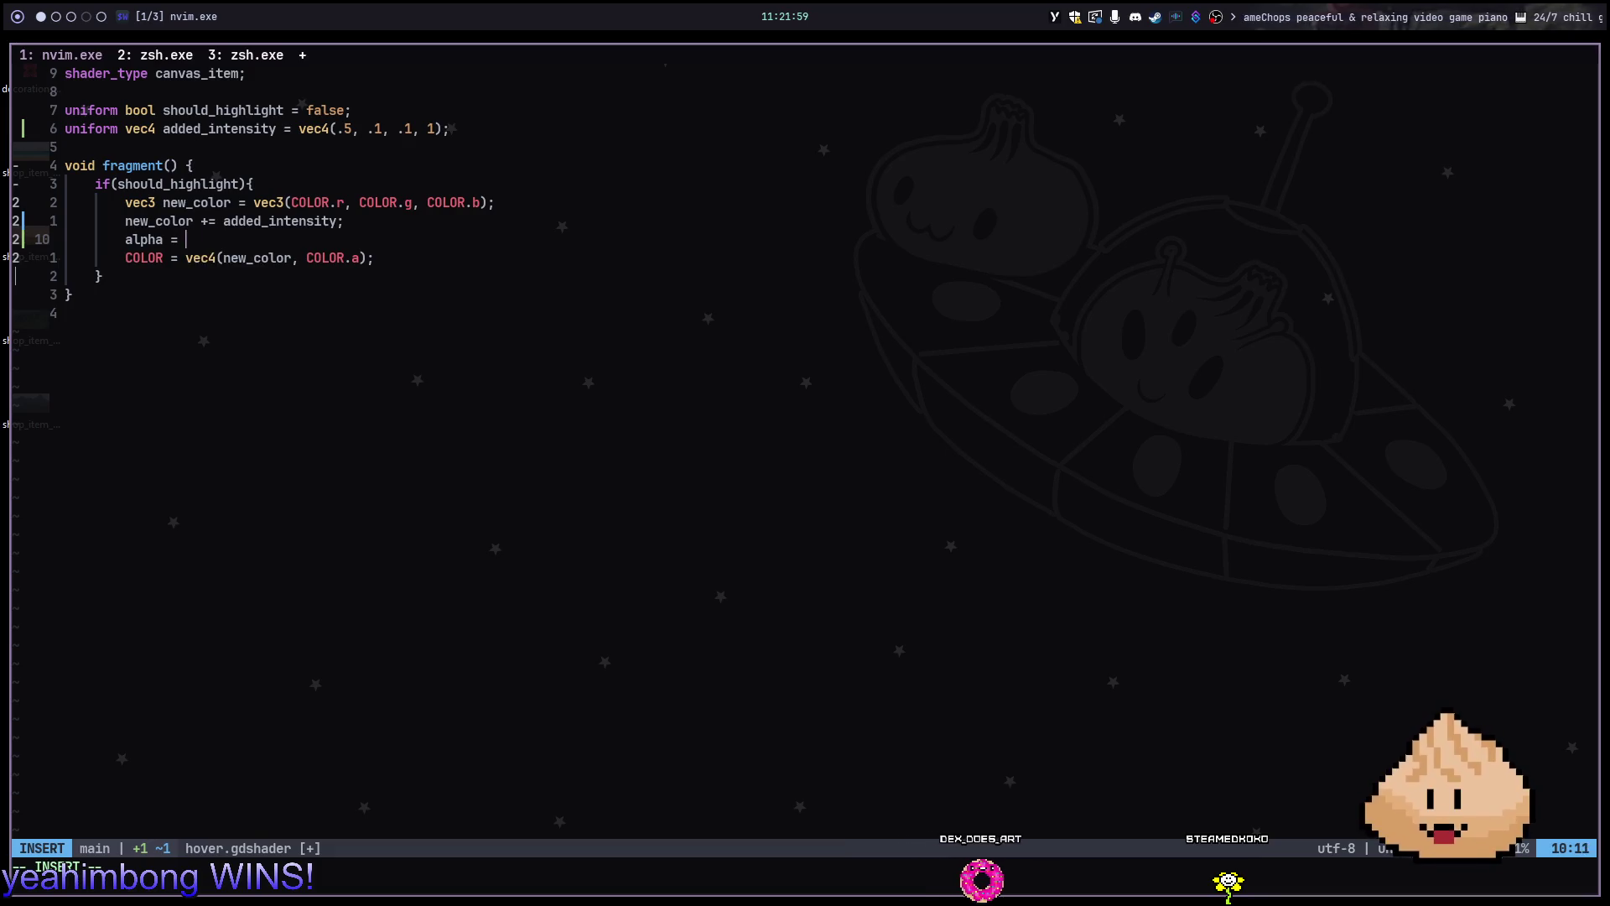
key(BackSpace)
key(BackSpace)
key(BackSpace)
text(new)
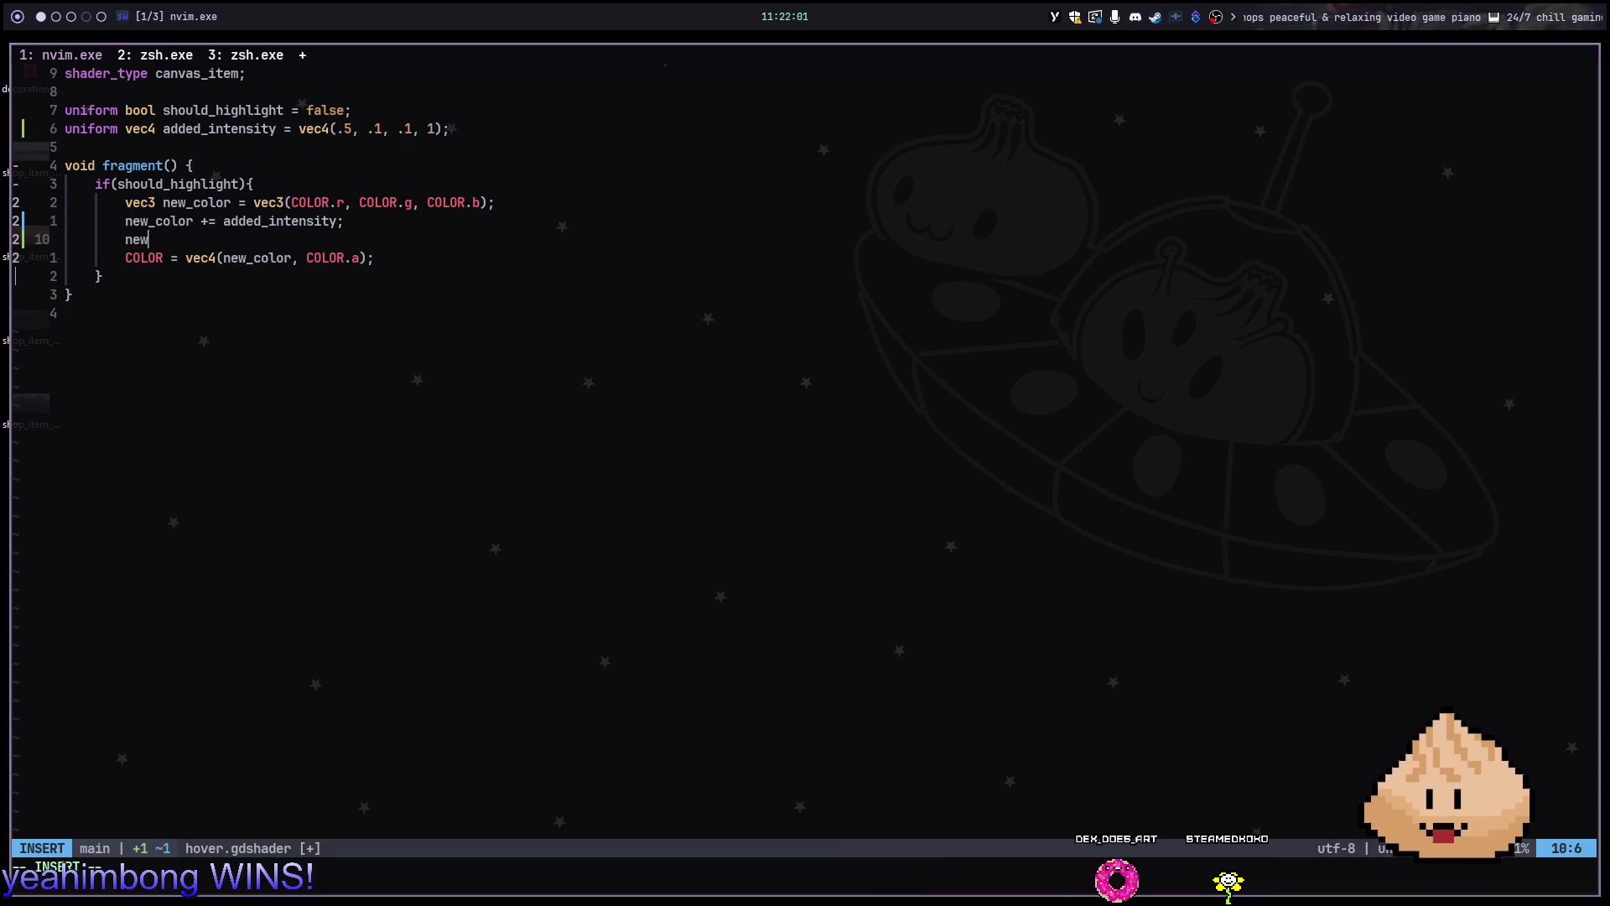
text(_alpha =)
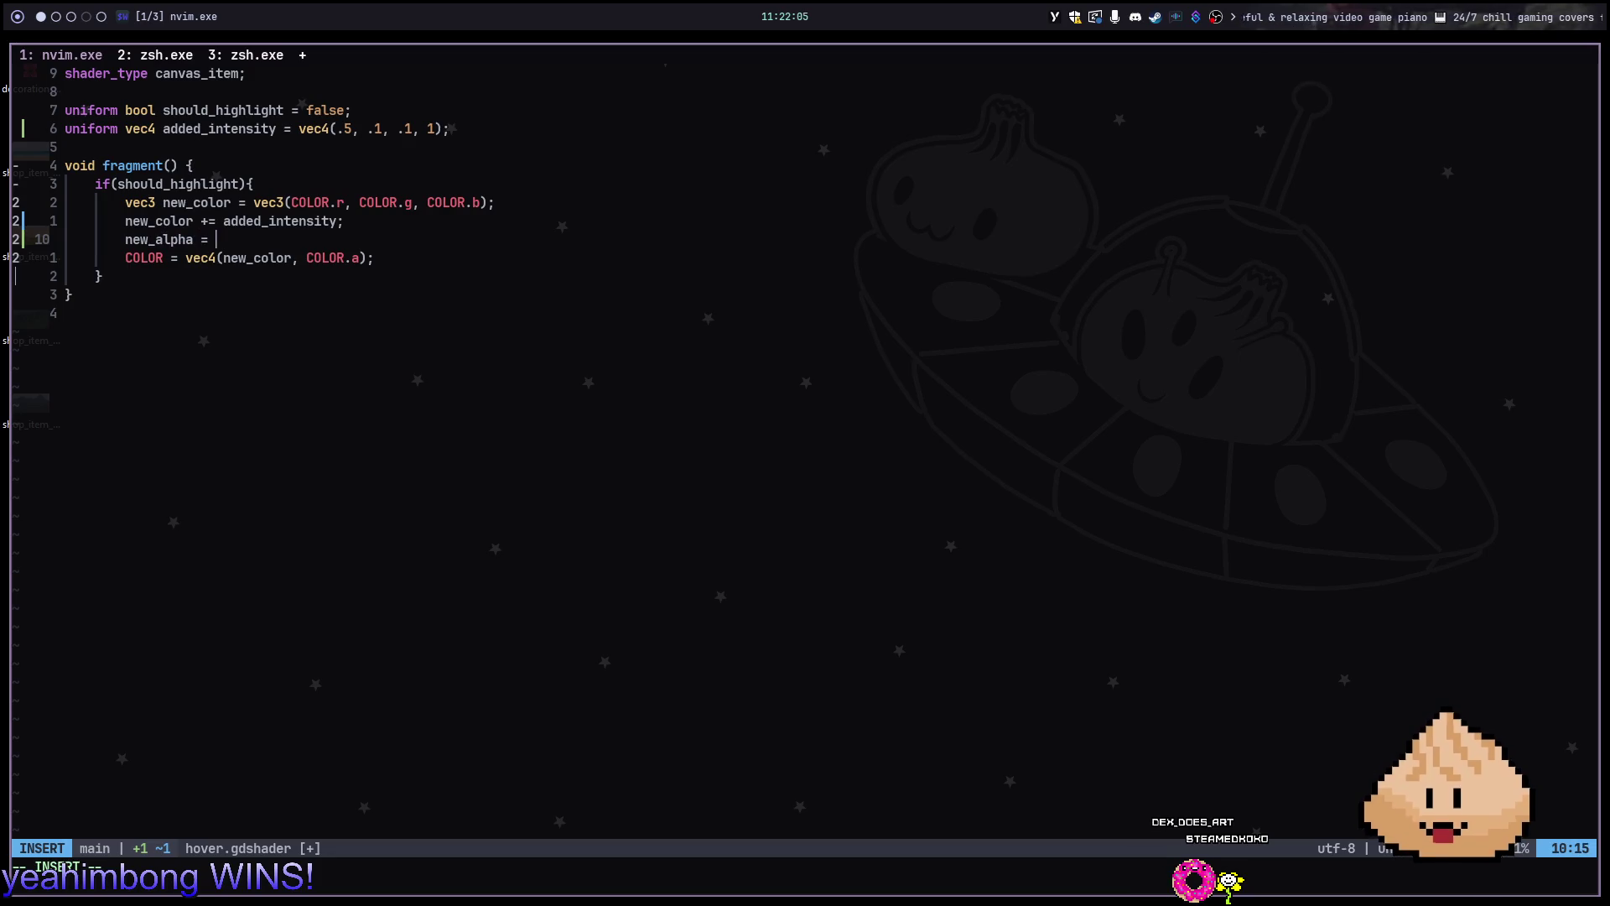
text(a)
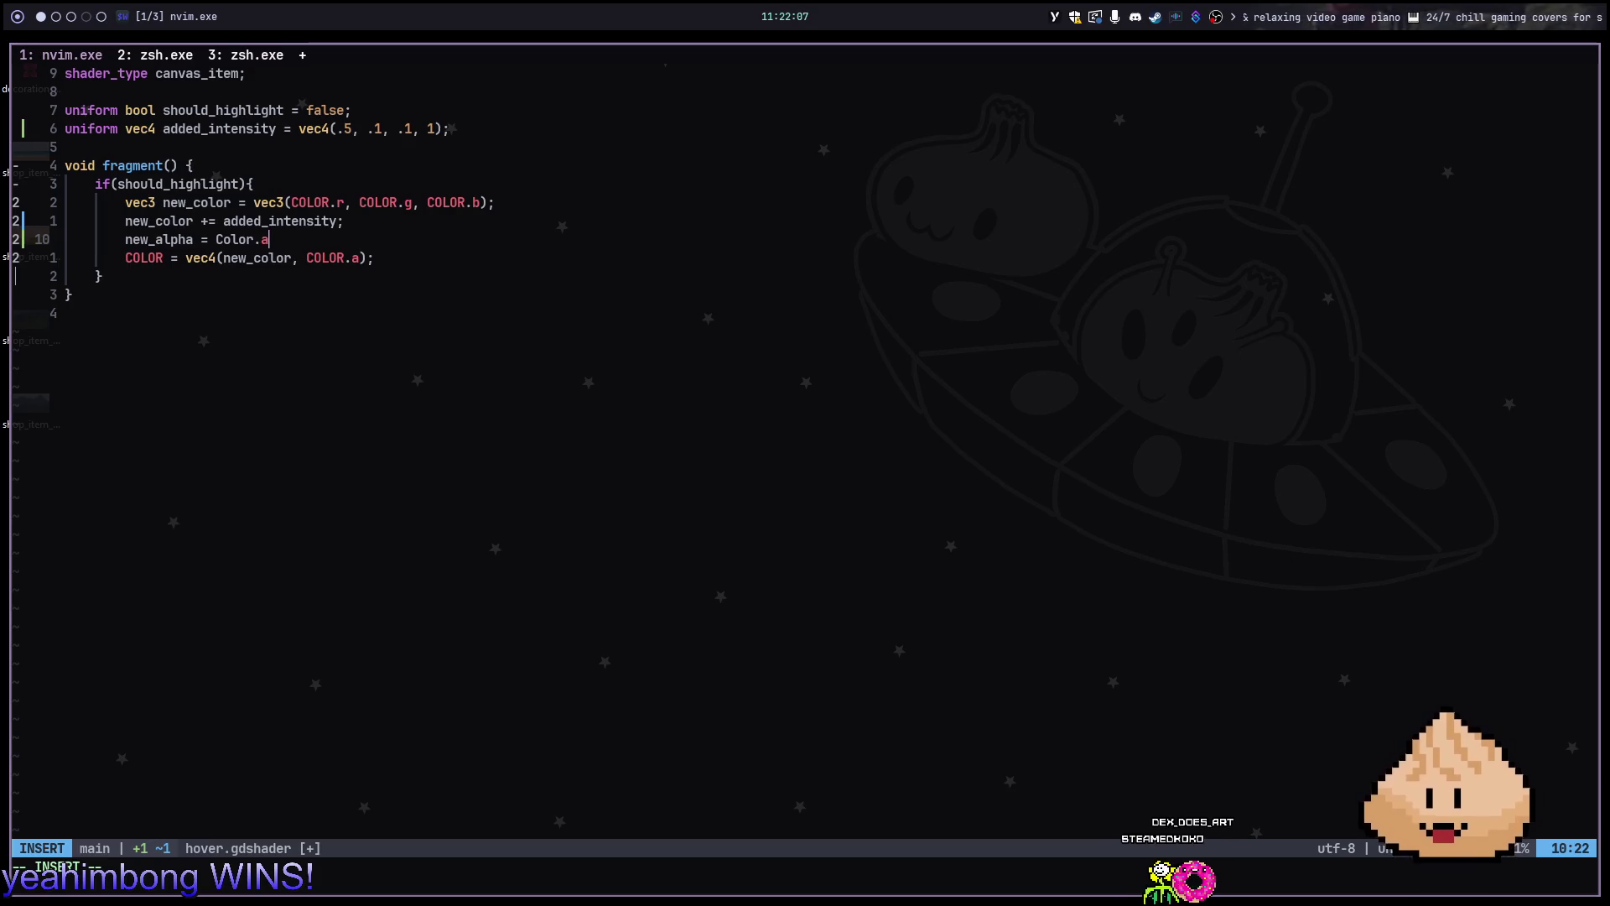
key(BackSpace)
key(BackSpace)
key(BackSpace)
text(COLOR.a)
key(Escape)
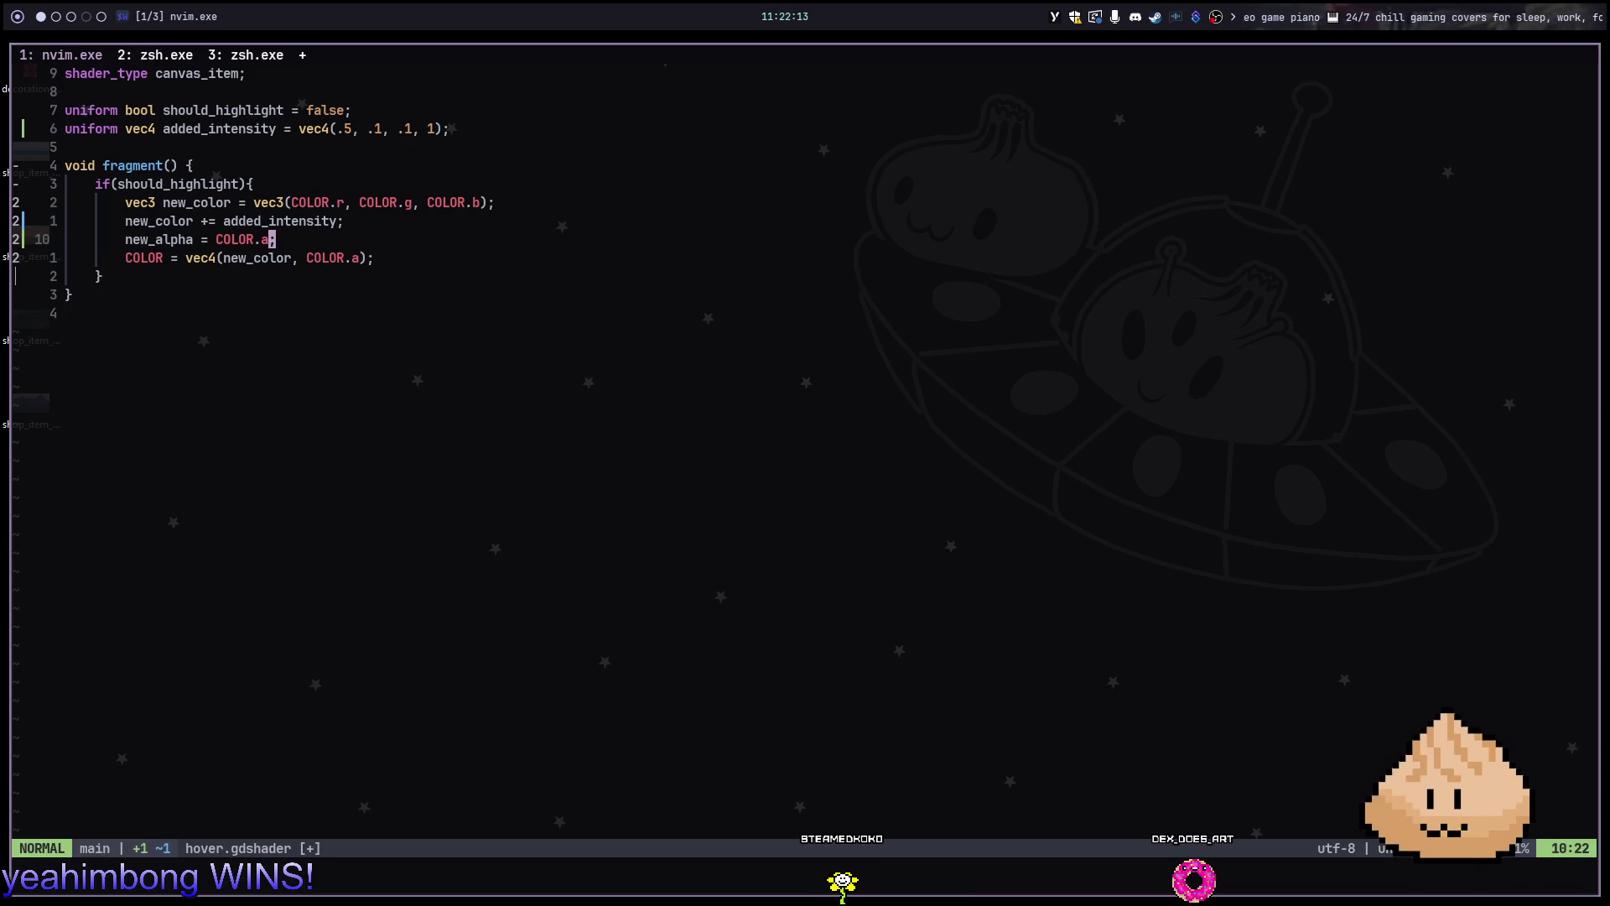
Begin an if new_alpha > 0: block with new_alpha on its indented line
key(o)
text(if new_)
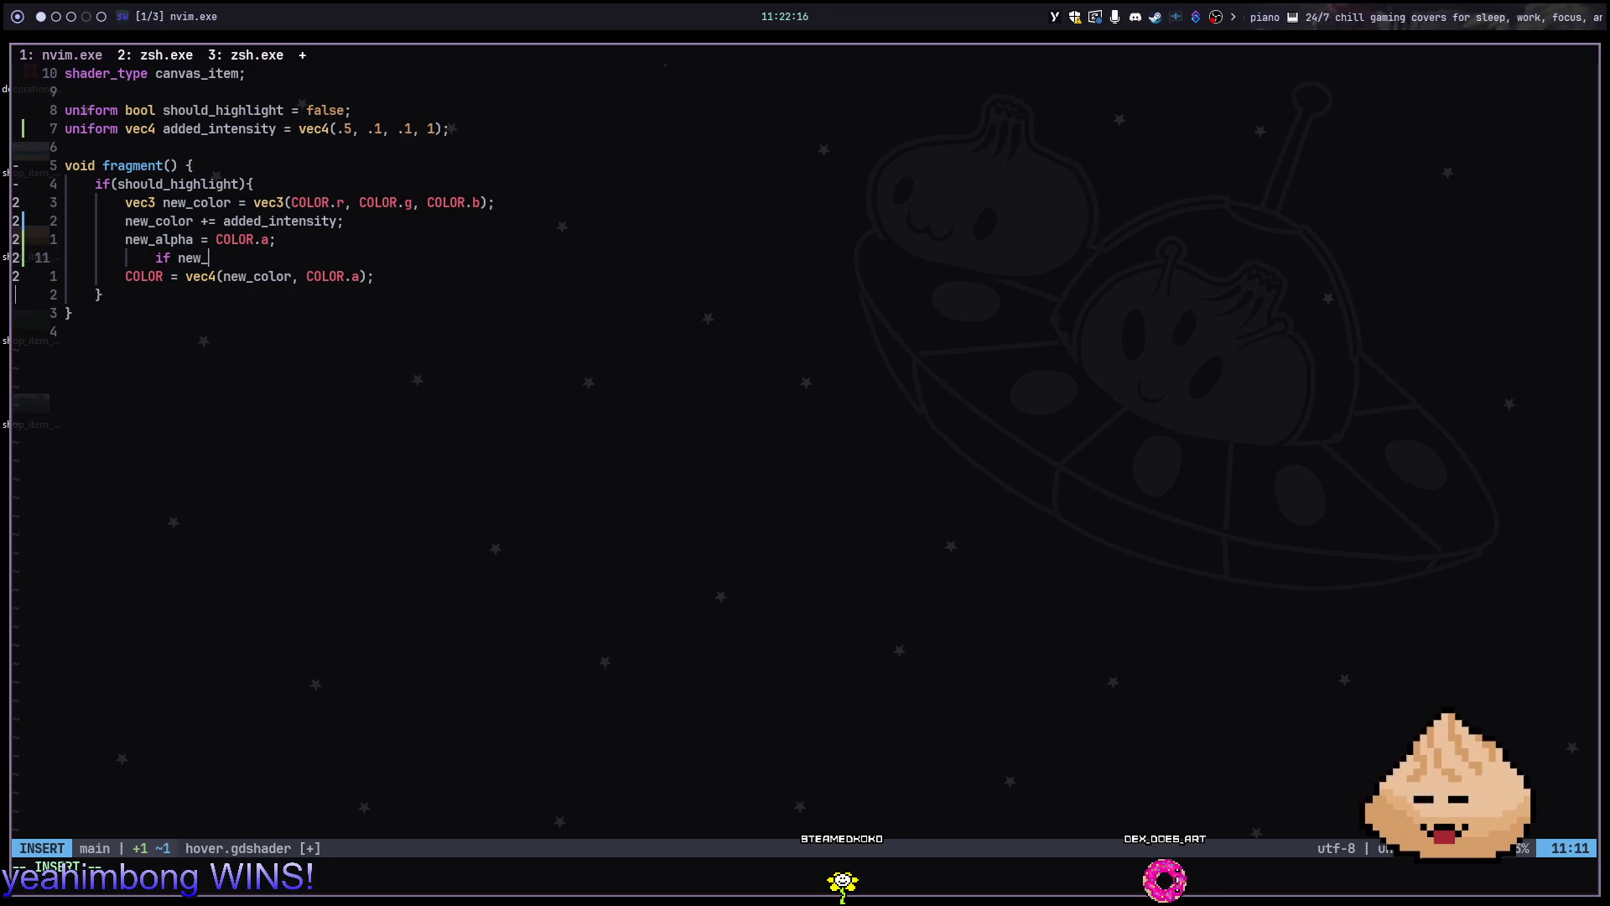
text(alpha)
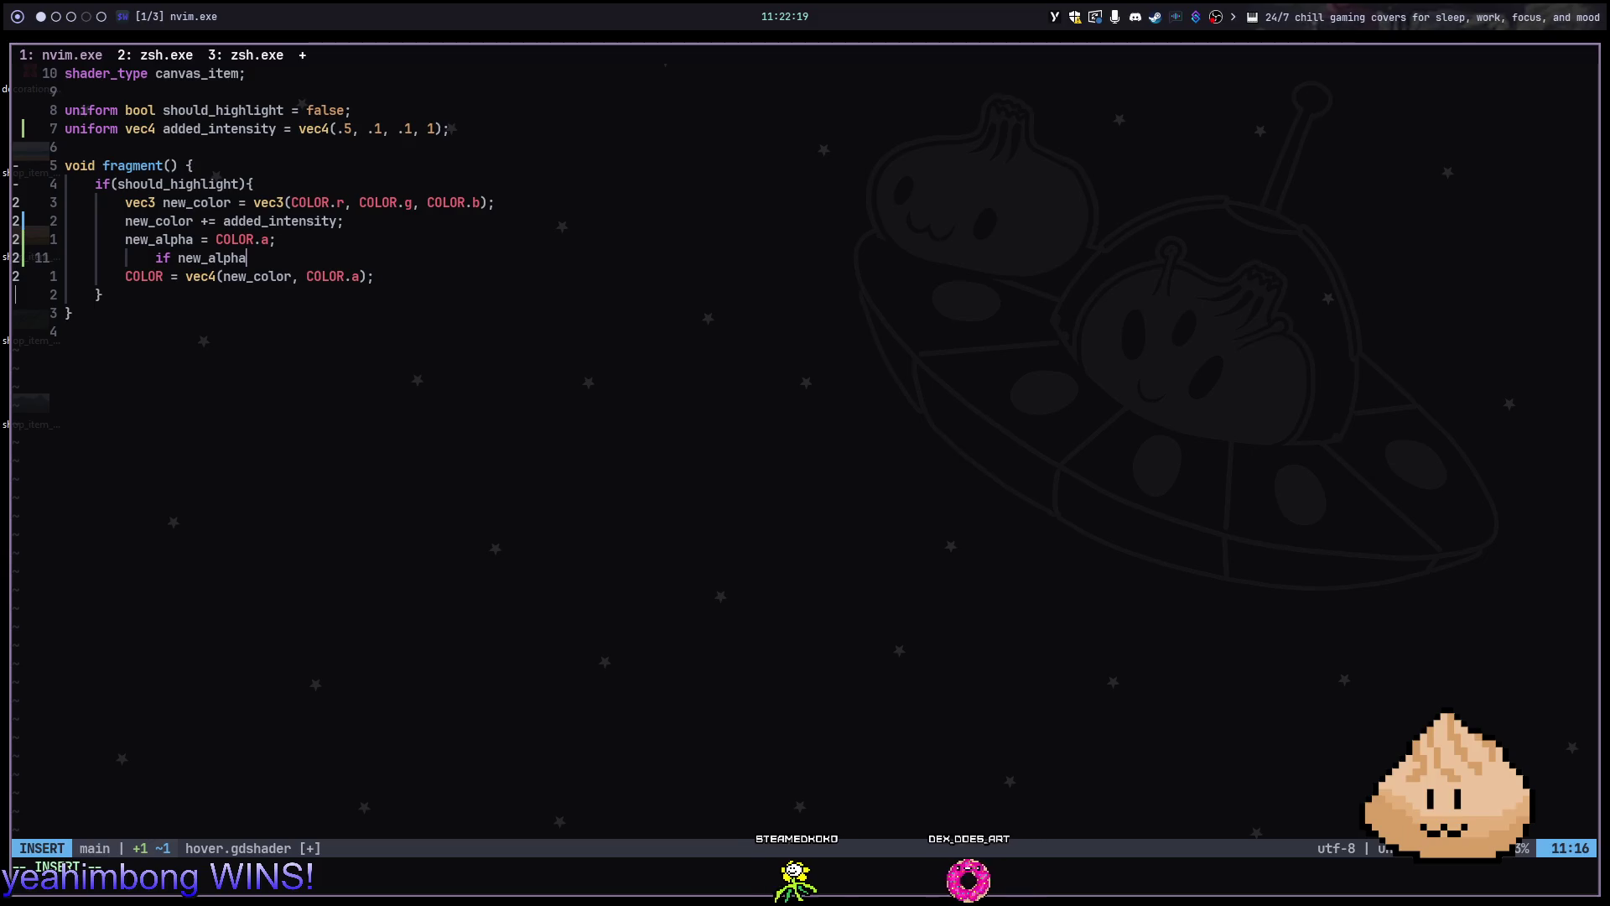
text( >)
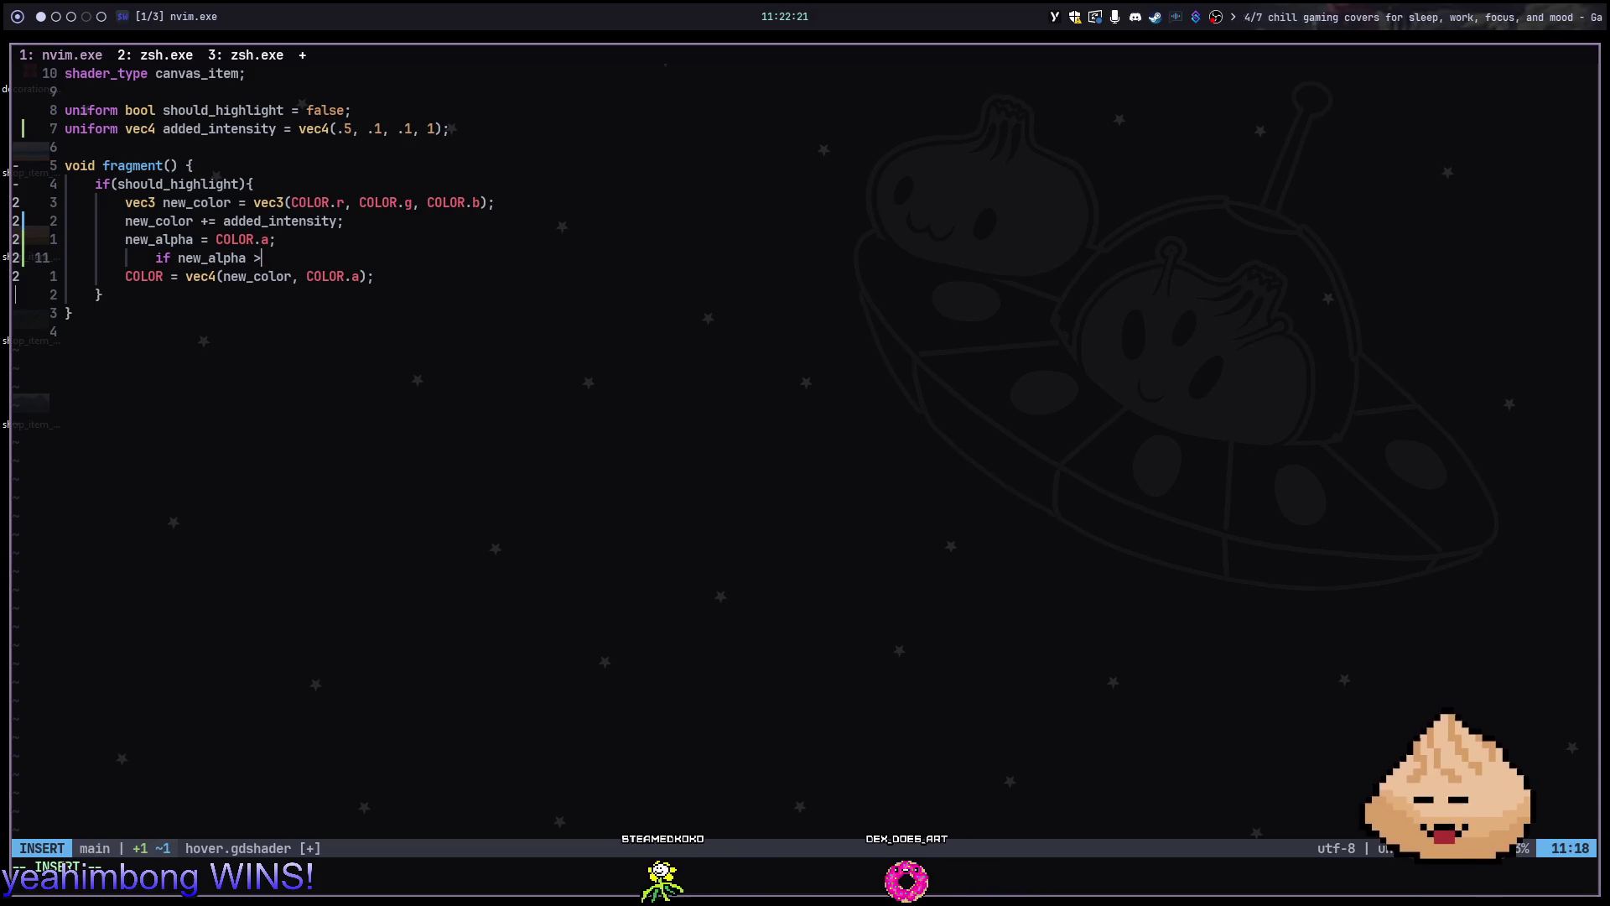
text( 0:)
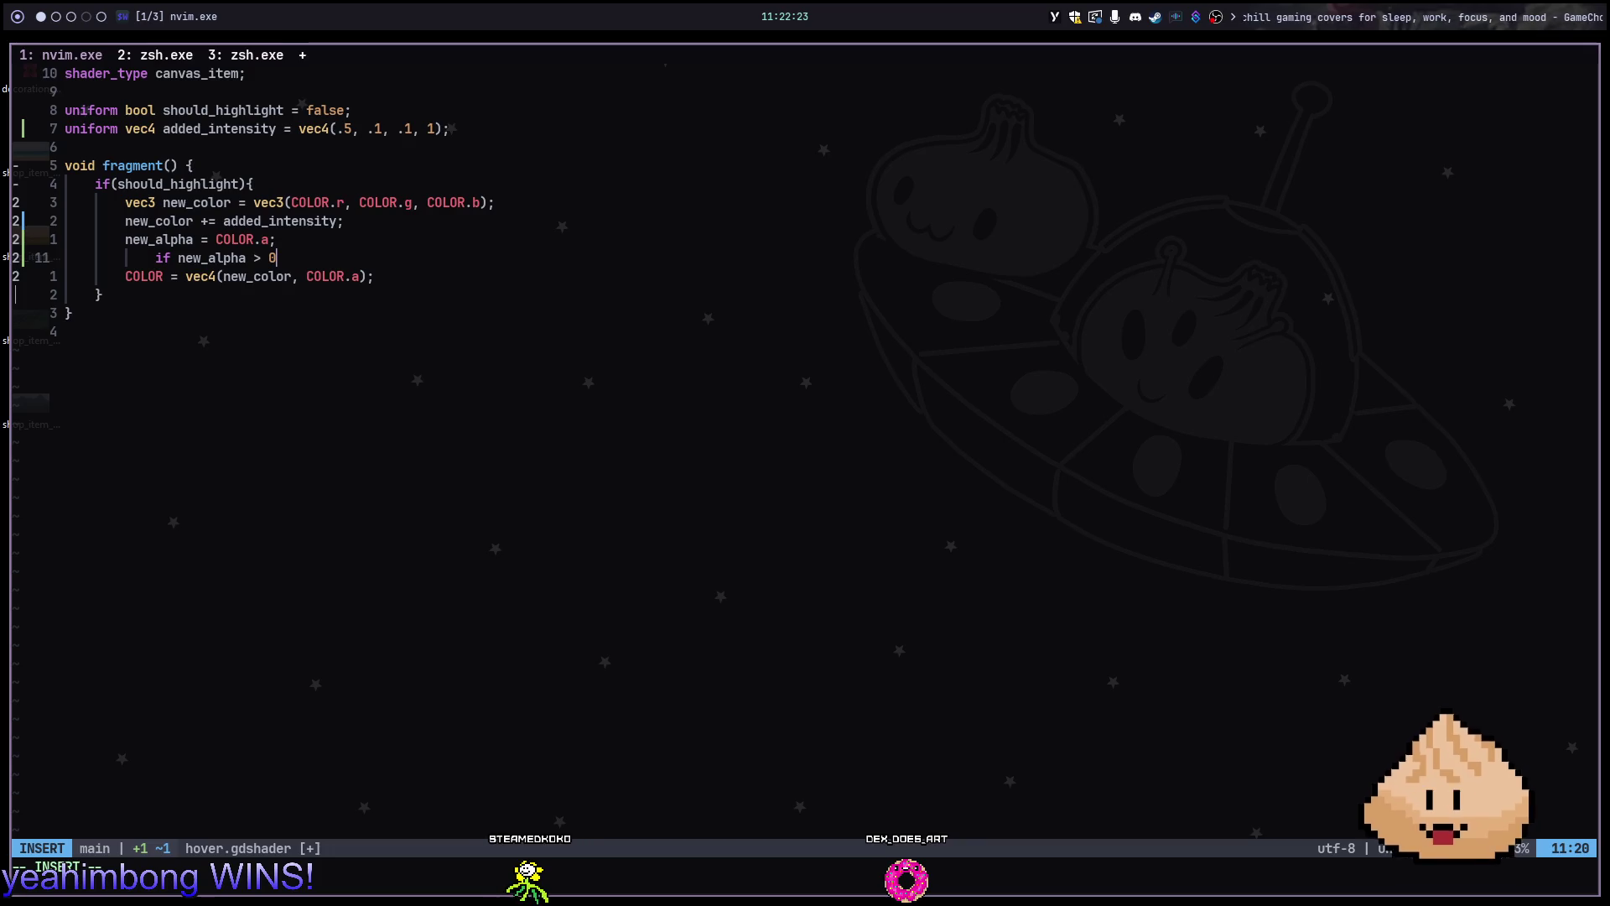
key(Return)
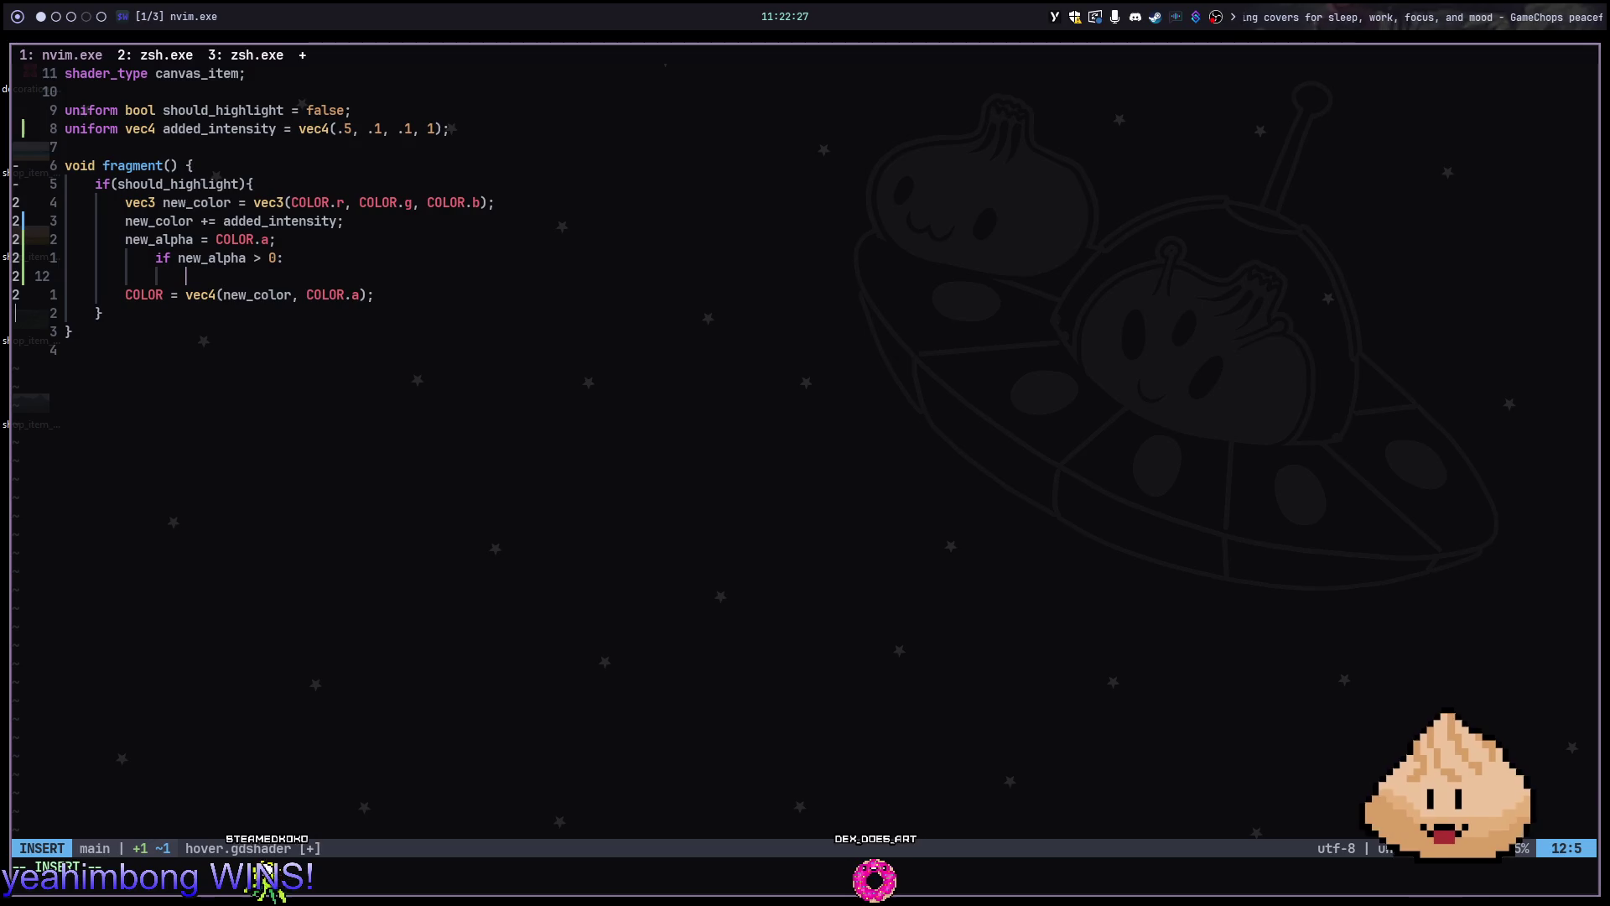
text(new)
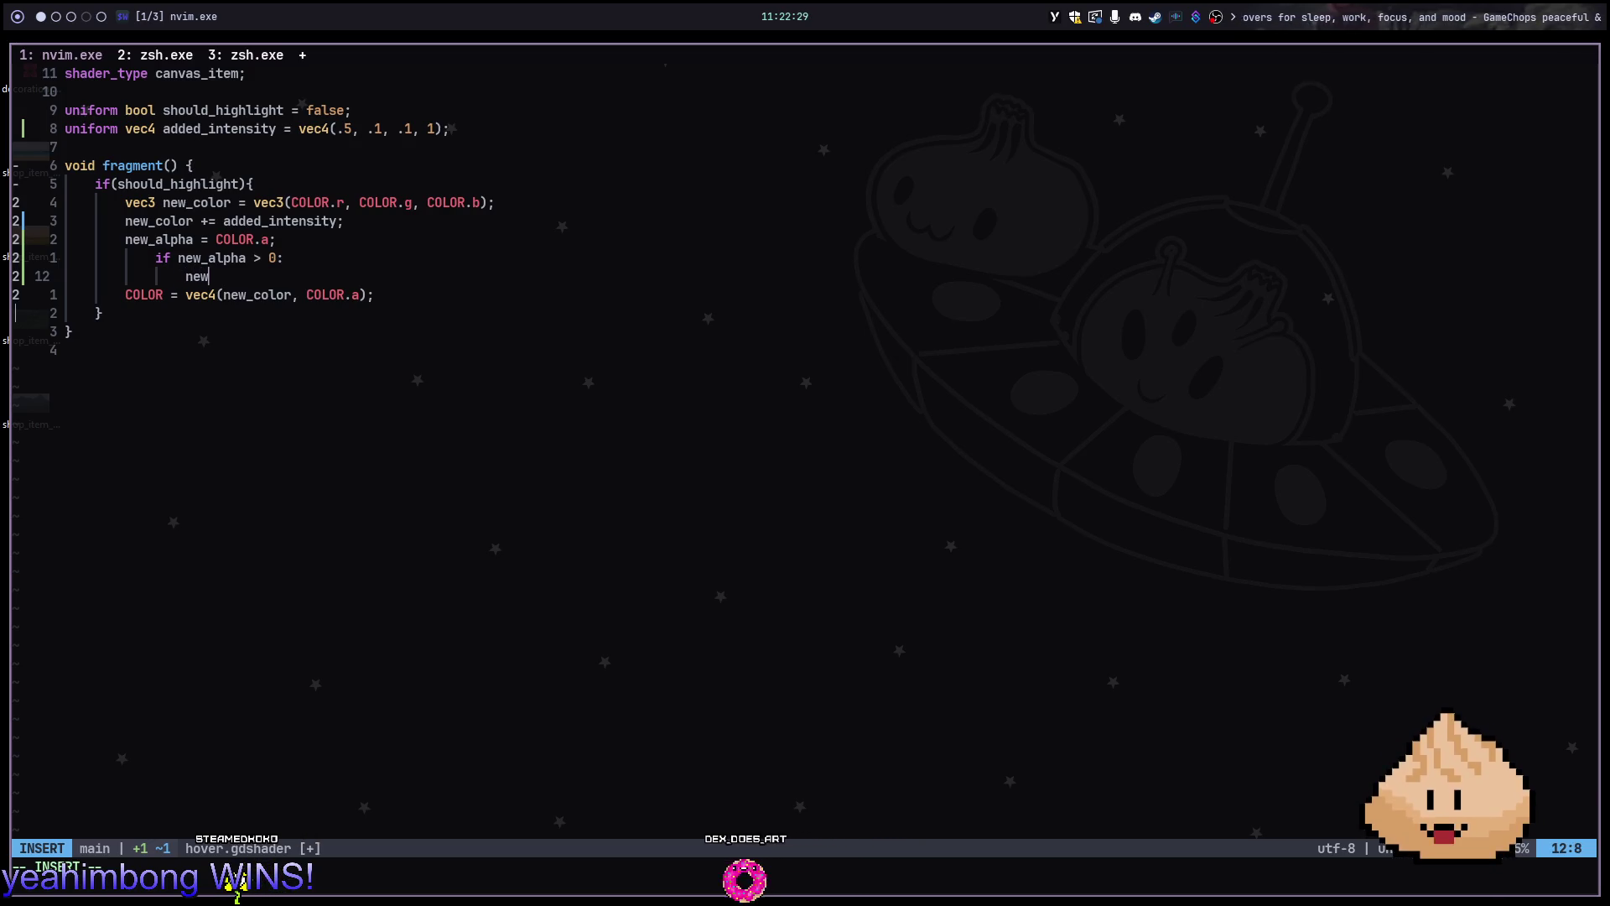
text(_alpha)
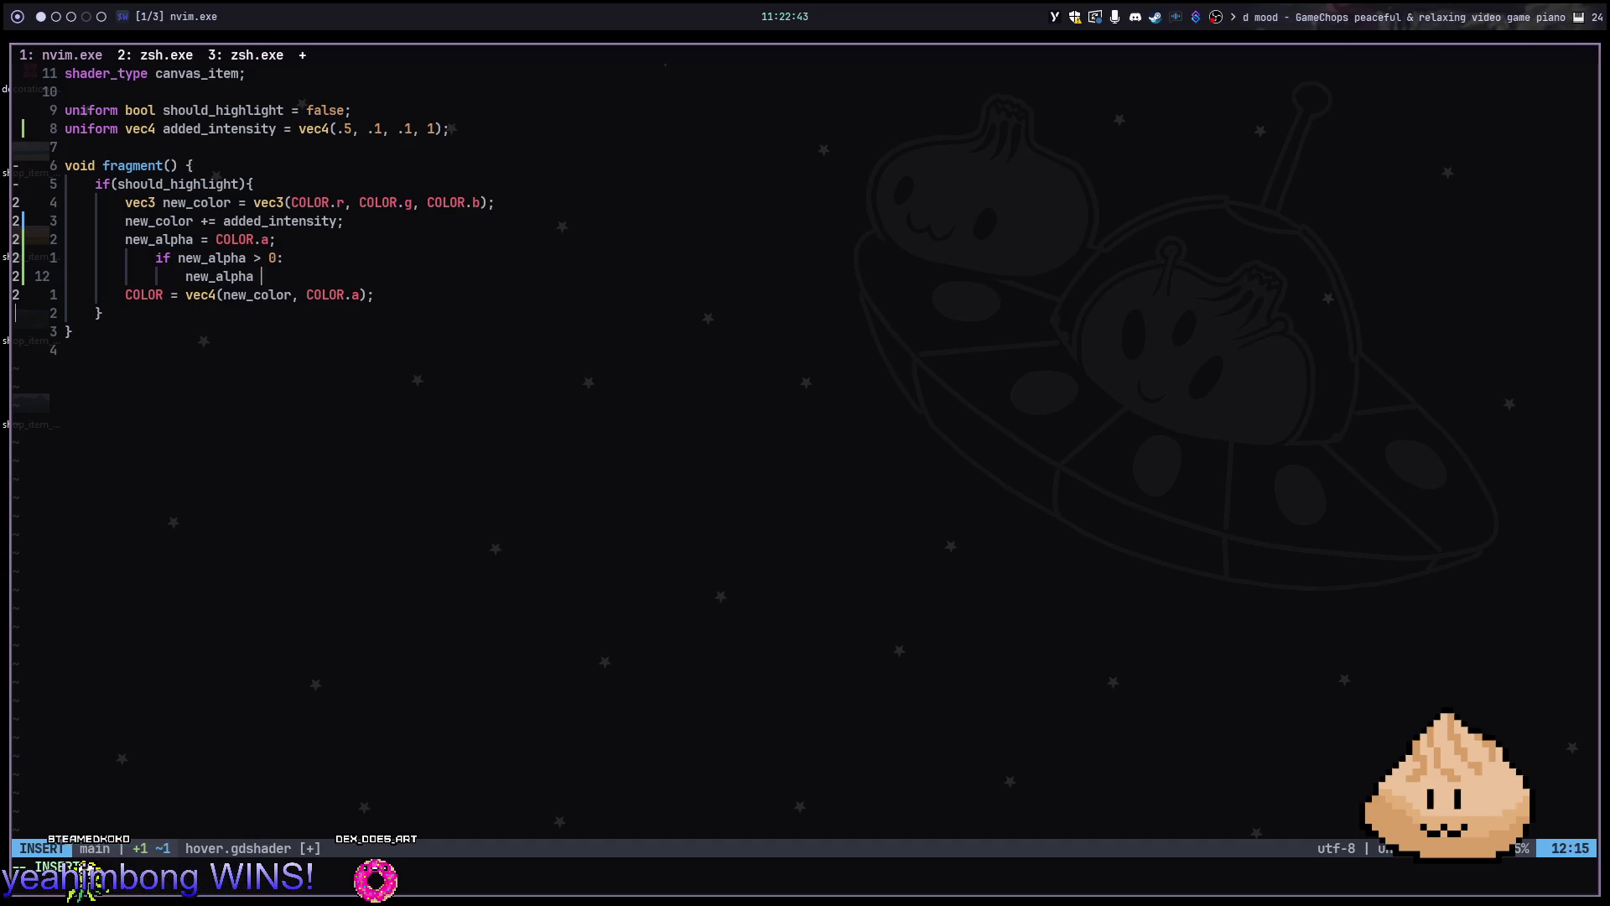
key(Escape)
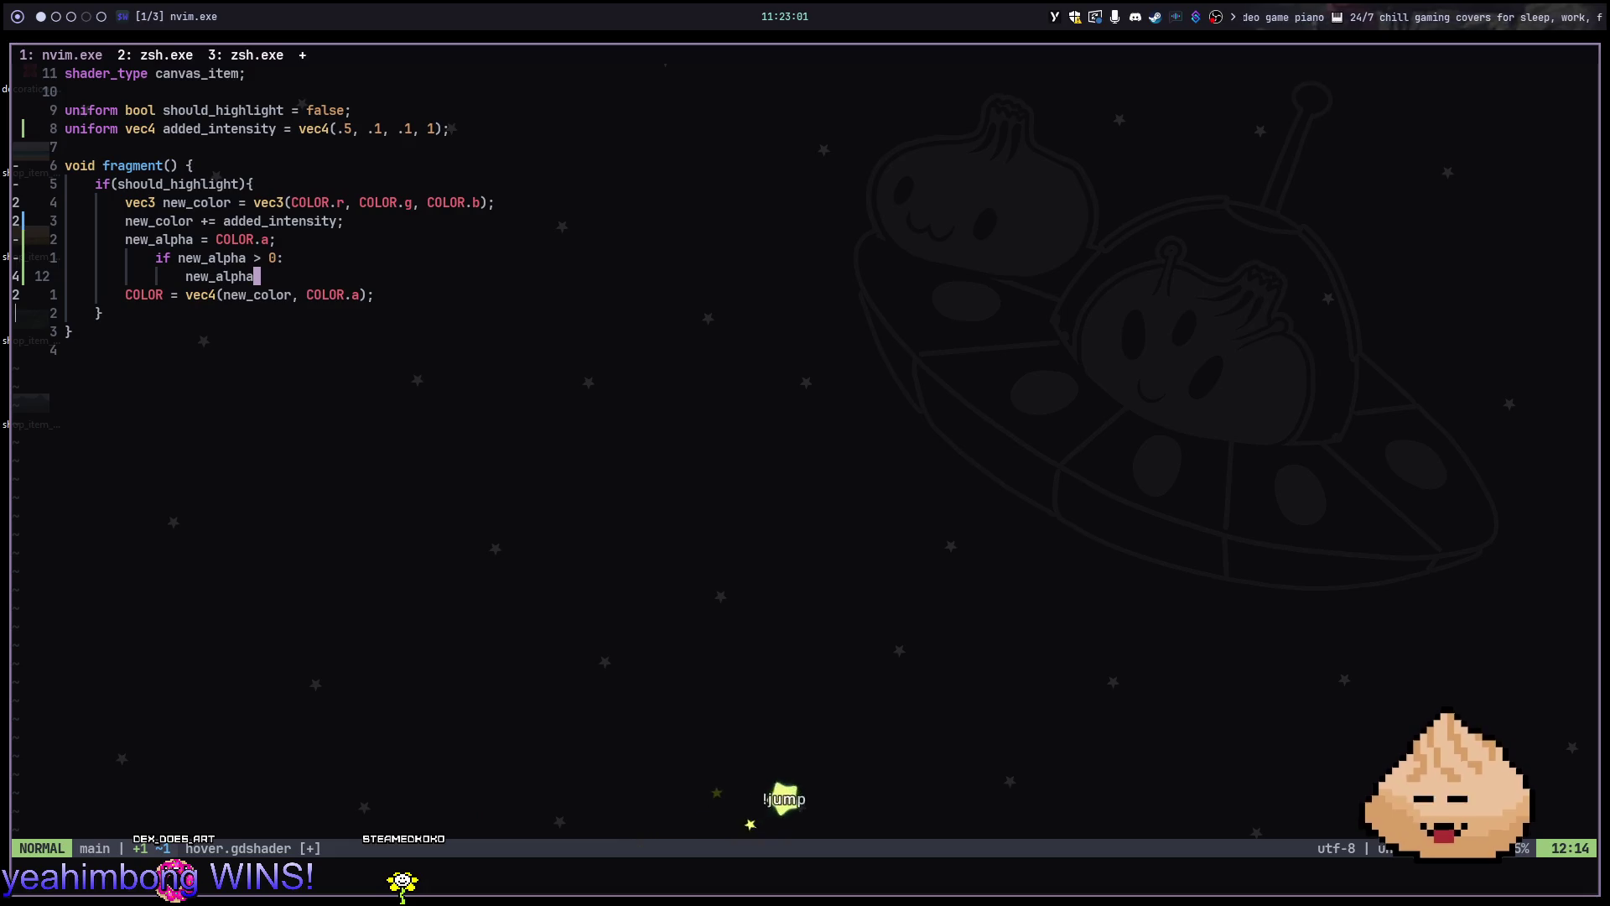
key(shift+v)
Delete the alpha lines, undo to the vec3 version, save hover.gdshader, and jump to decoration.gd
key(k)
key(k)
key(d)
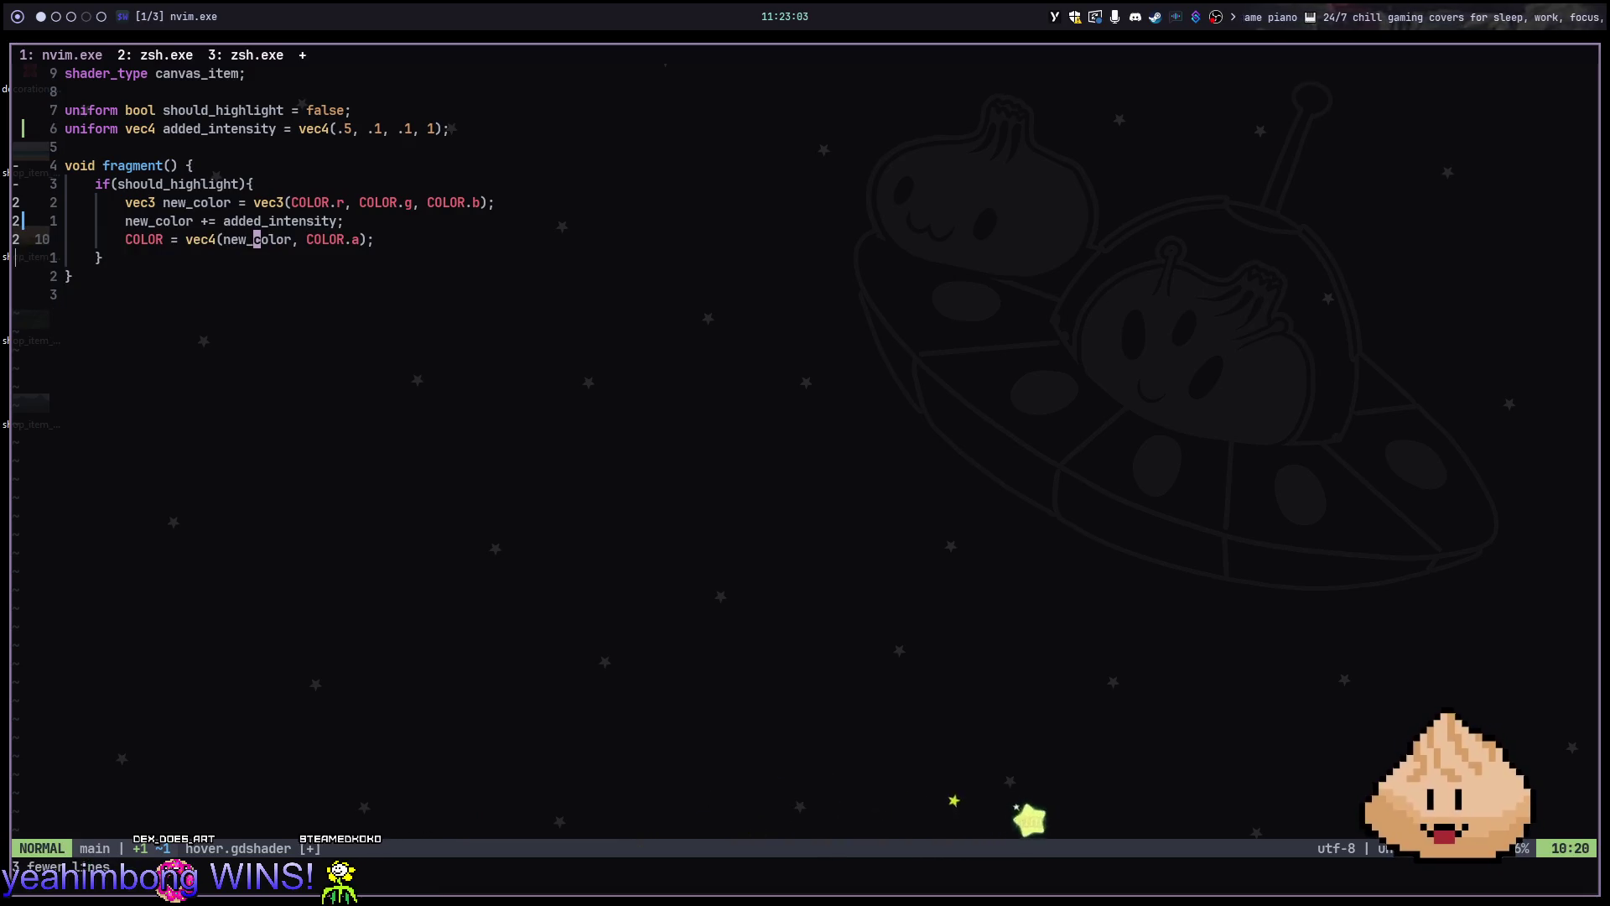
key(u)
key(u)
key(u)
key(u)
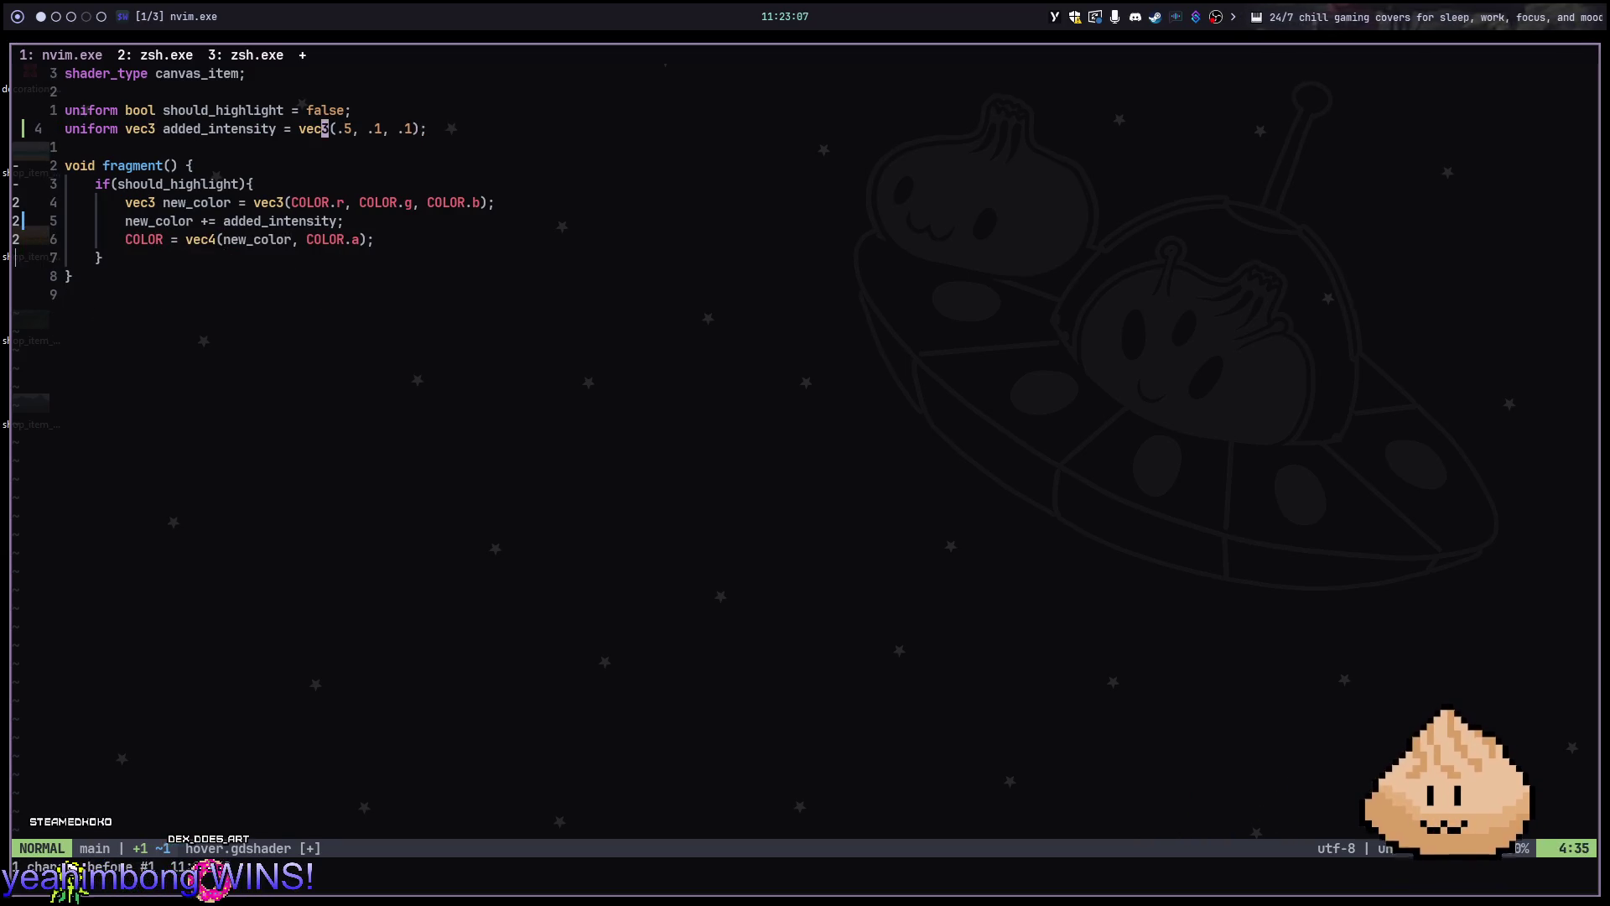
text(:w)
key(Return)
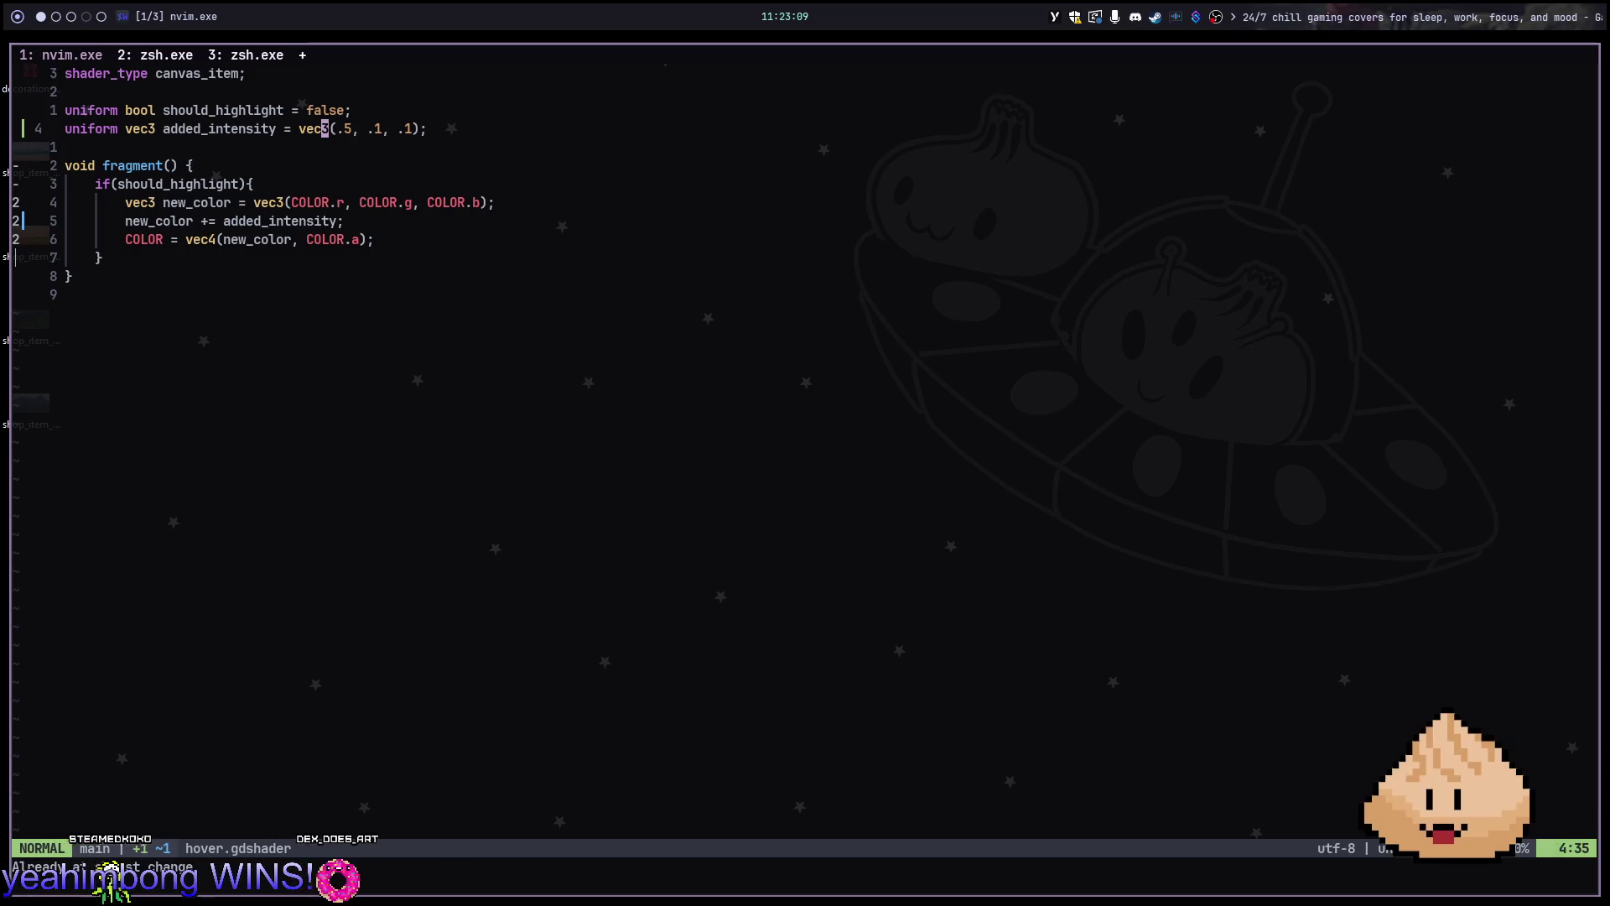
key(ctrl+o)
key(ctrl+o)
key(ctrl+o)
key(ctrl+o)
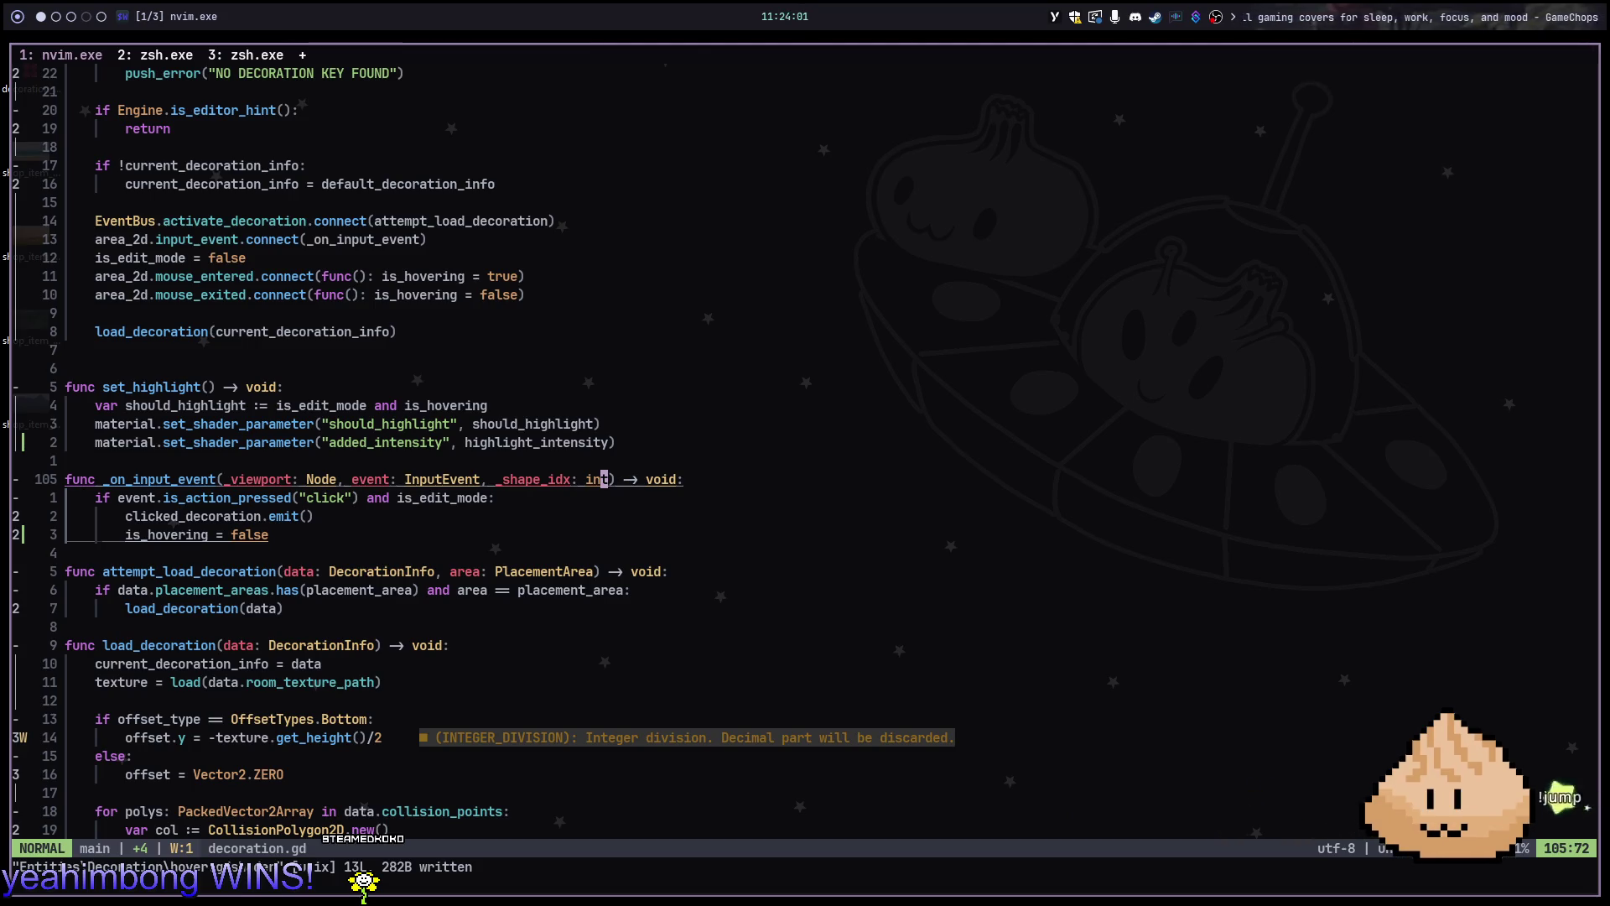
key(j)
key(j)
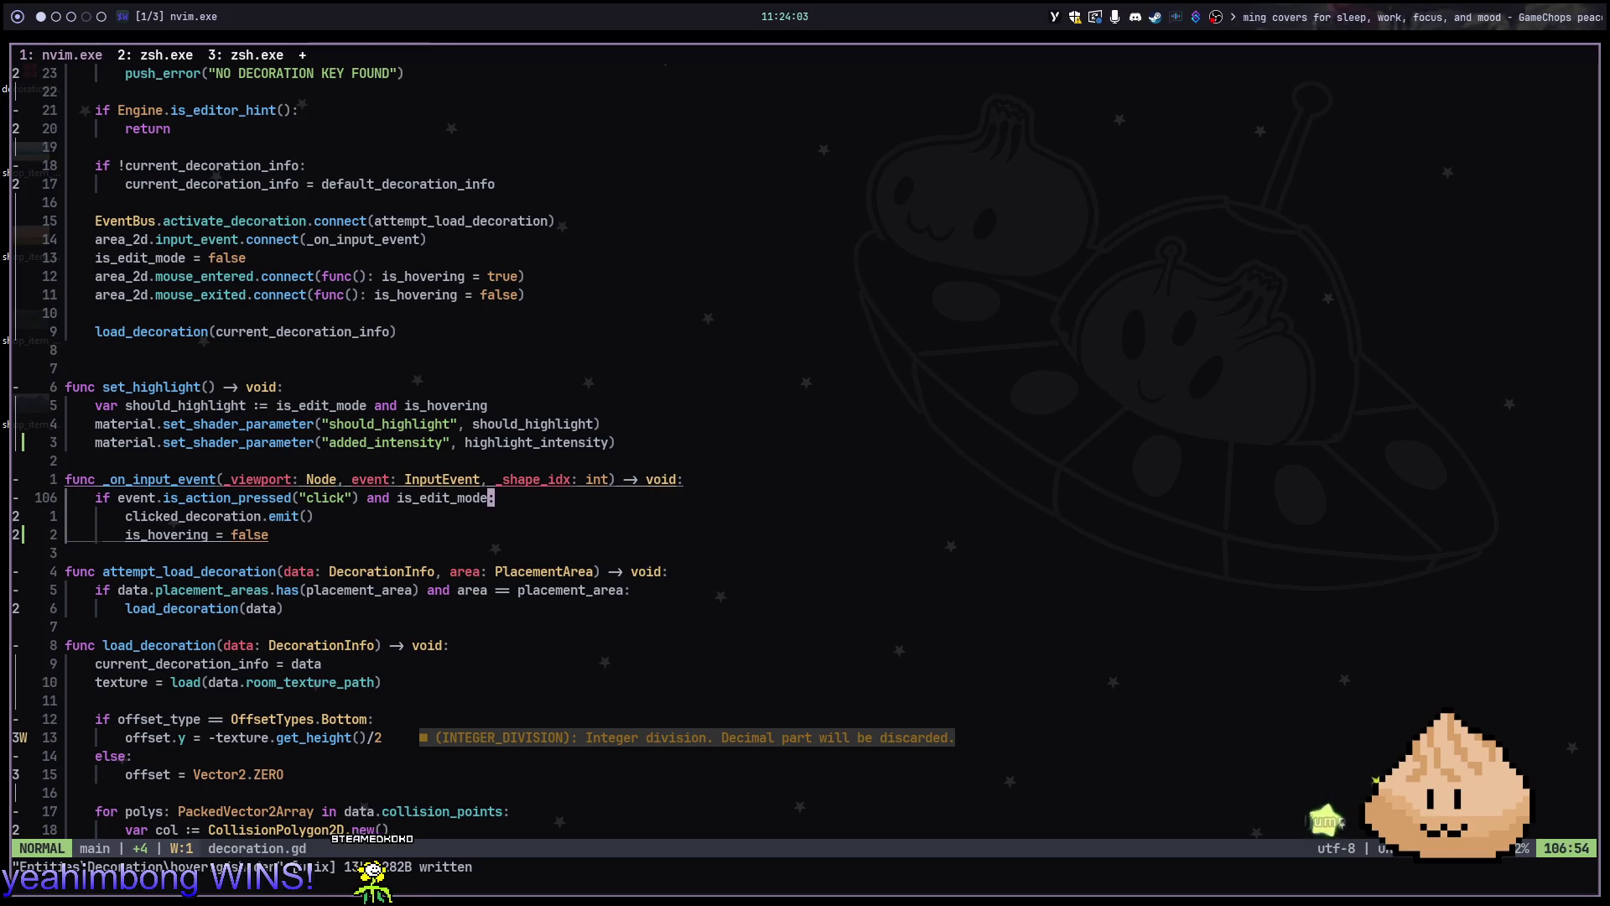
In decoration.gd, find set_highlight's shader parameter lines and start appending a line after them
key(k)
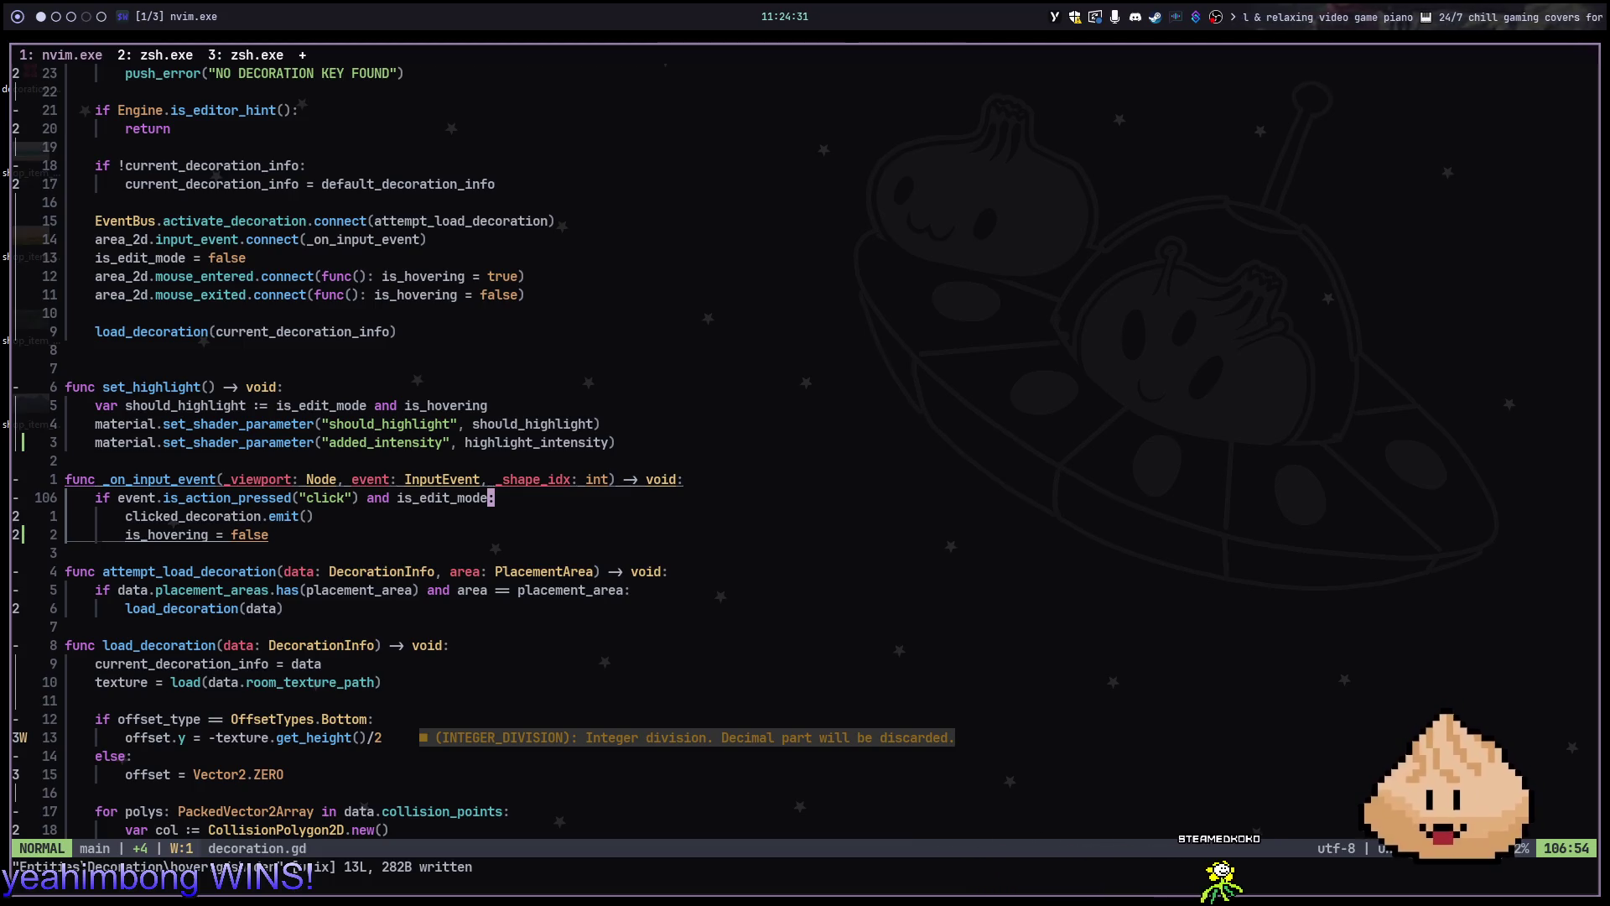
key(j)
key(j)
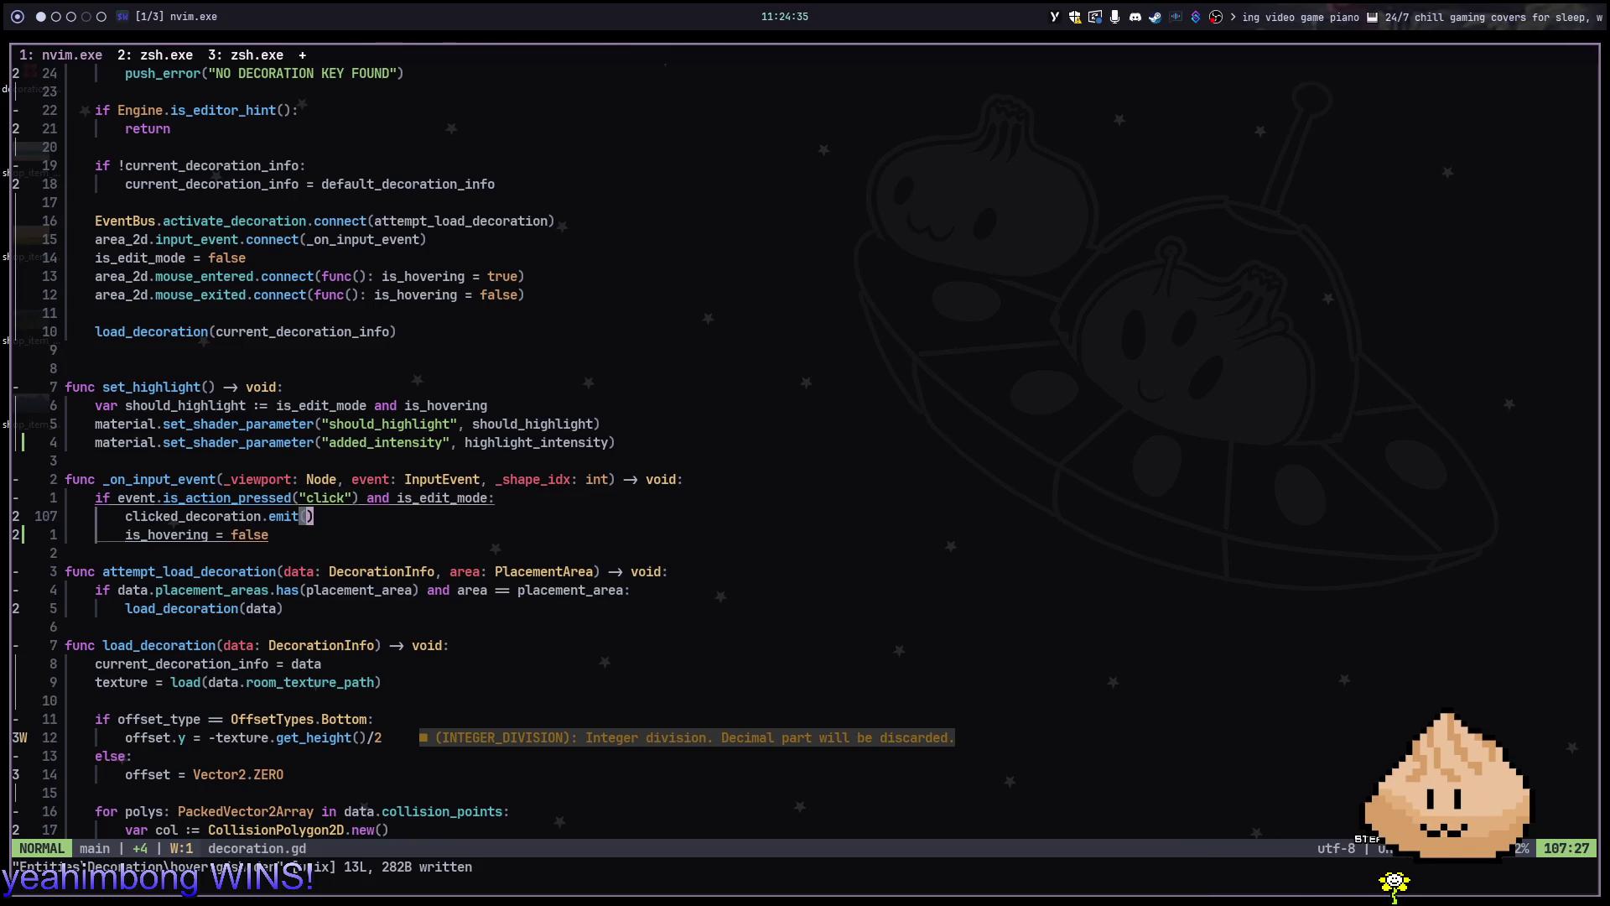
key(k)
key(k)
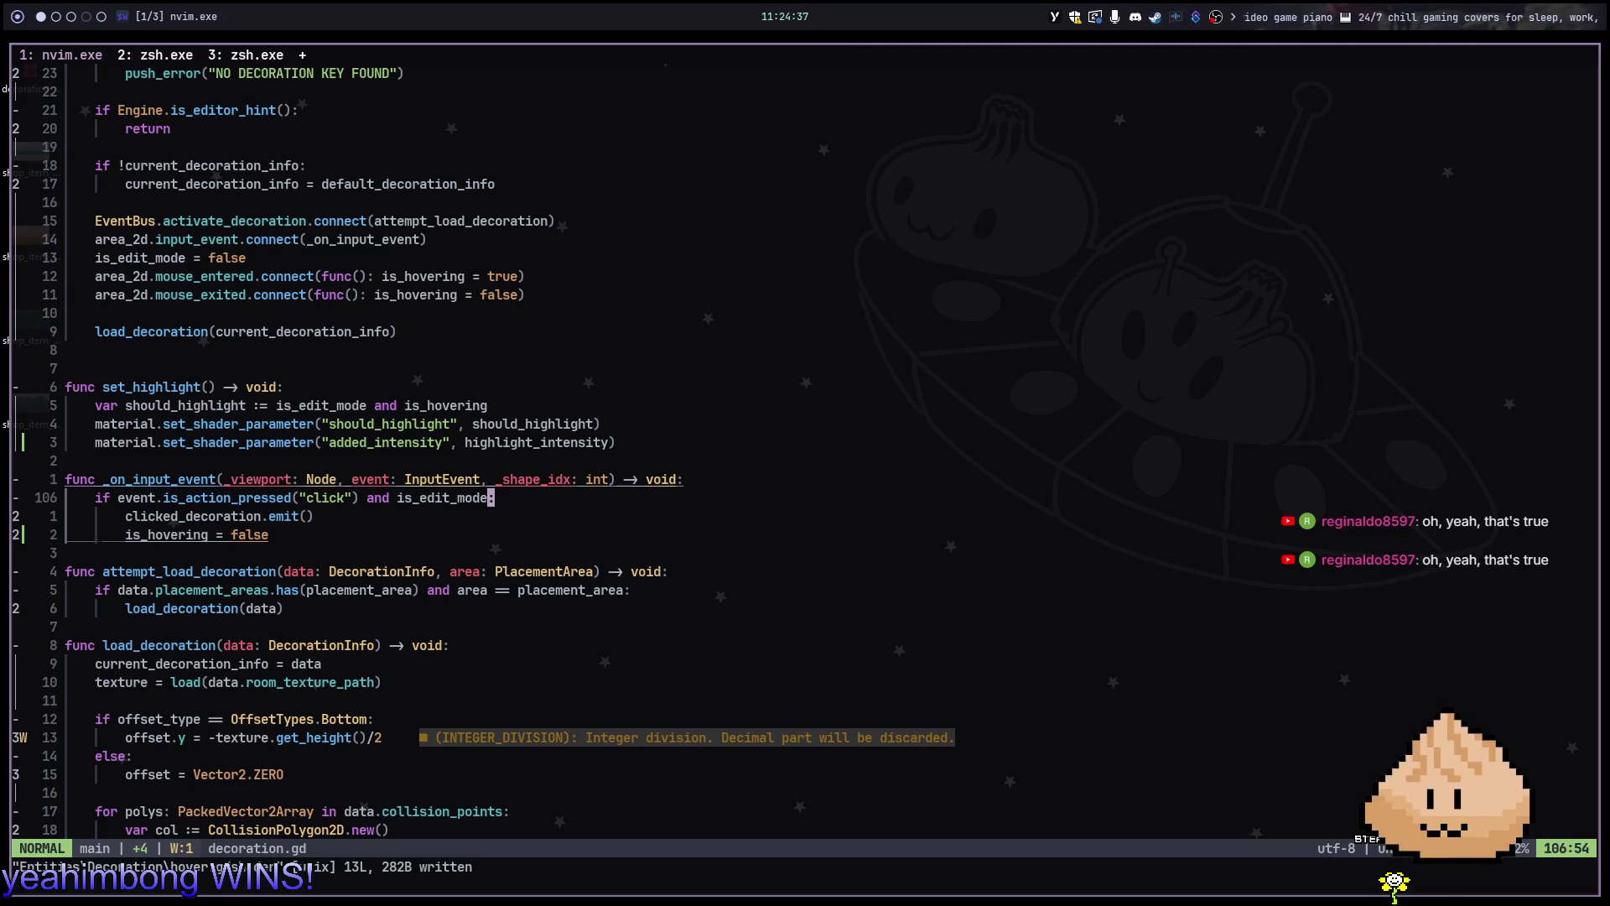
key(j)
key(j)
key(j)
key(j)
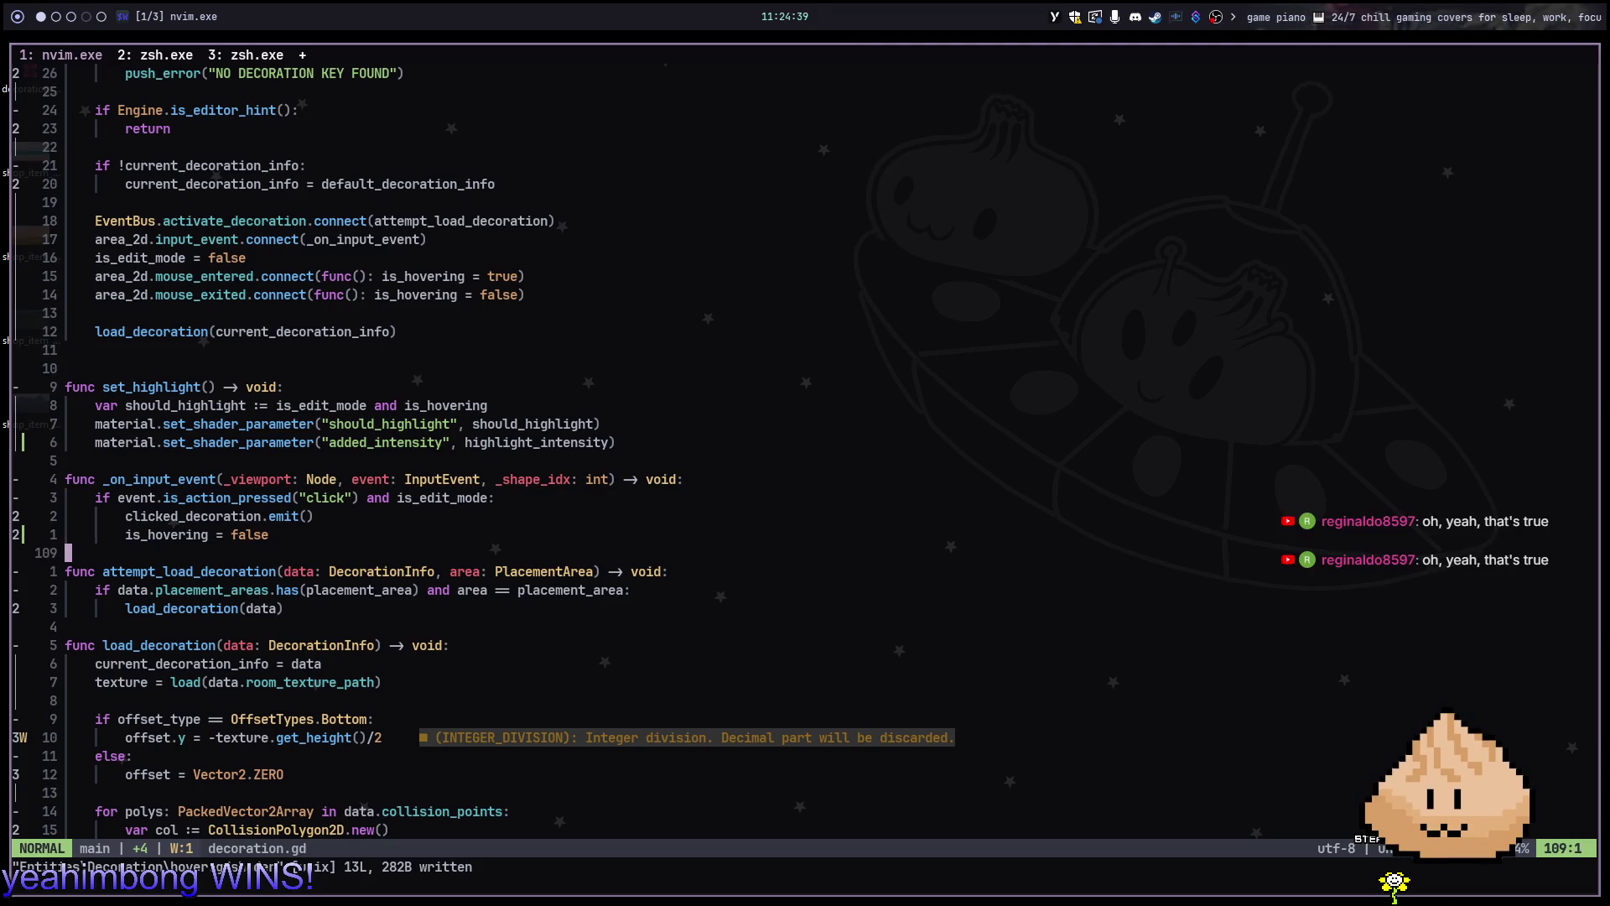
key(k)
key(k)
key(k)
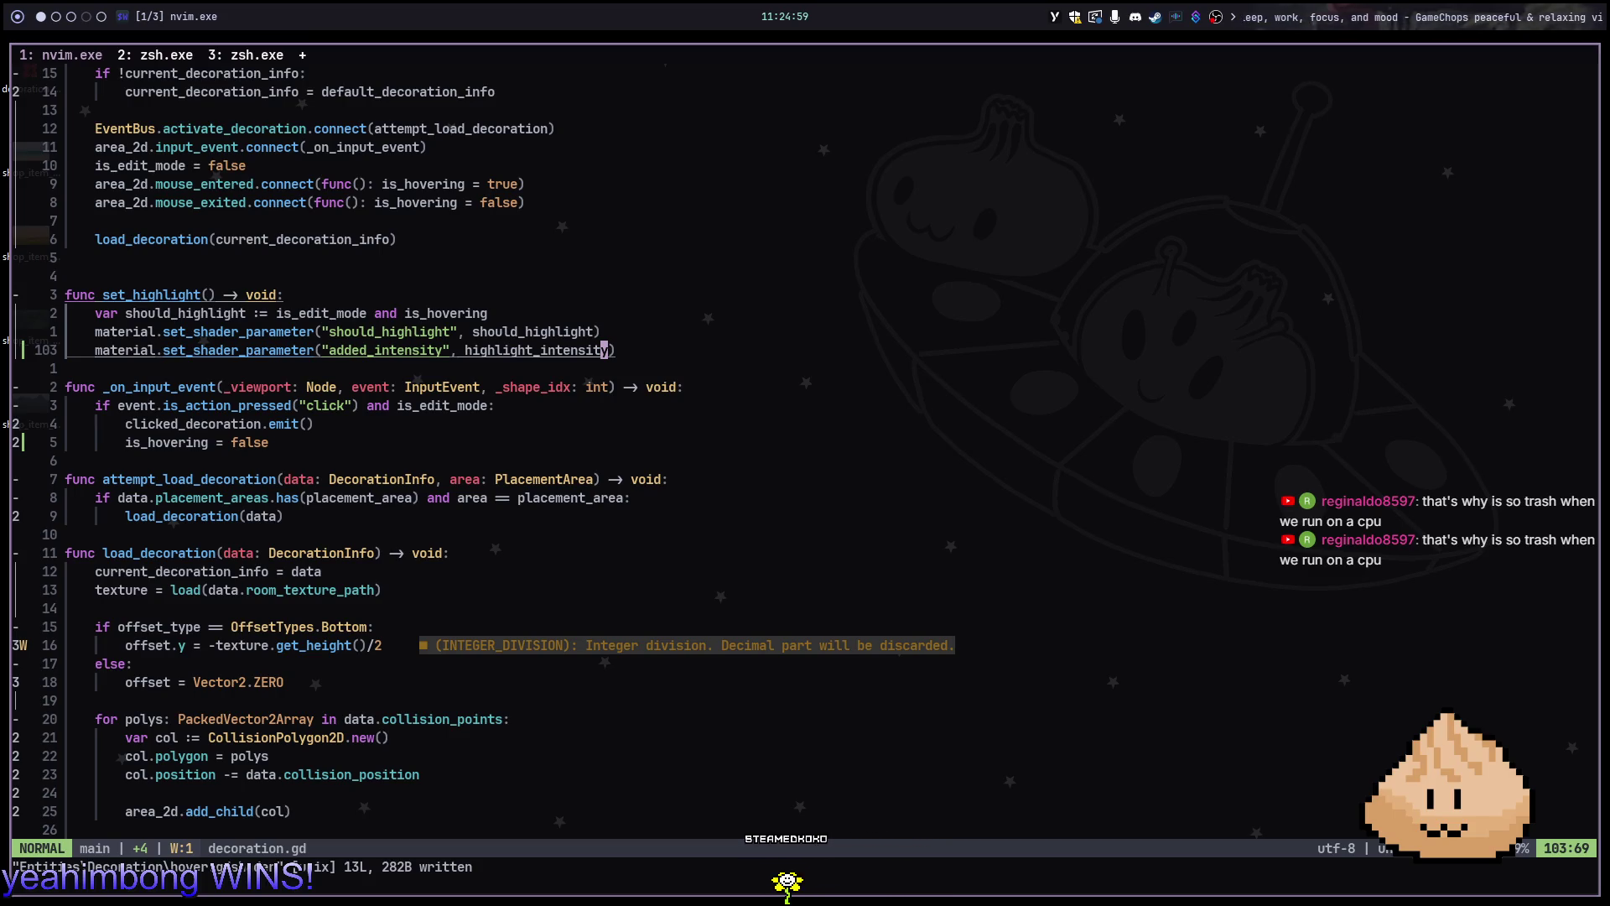
key(A)
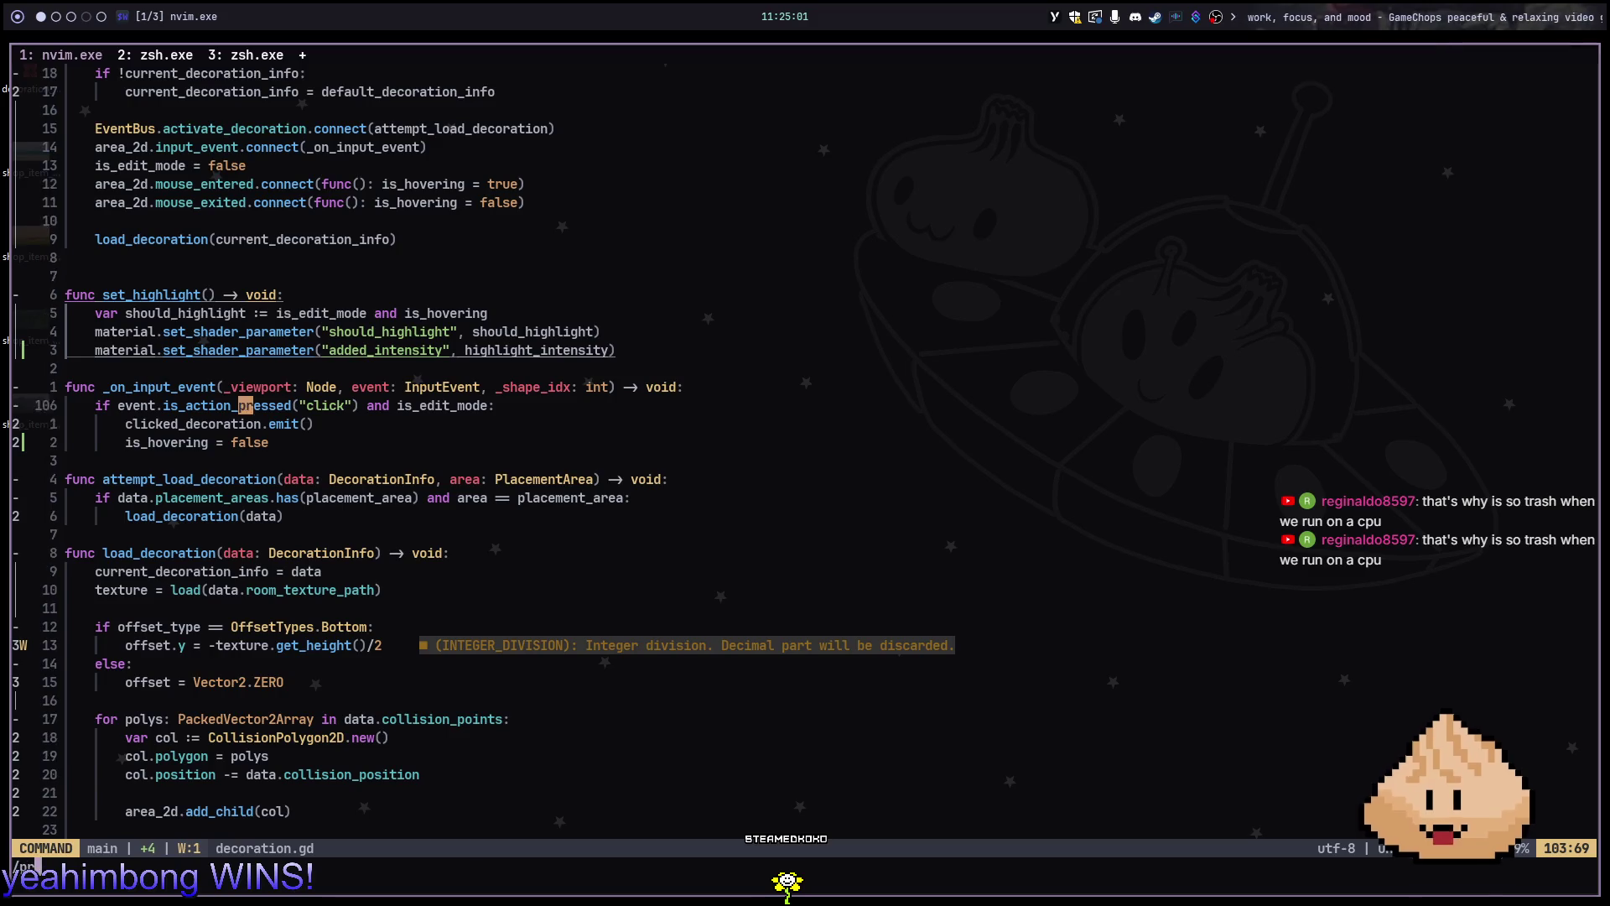
key(Return)
key(Return)
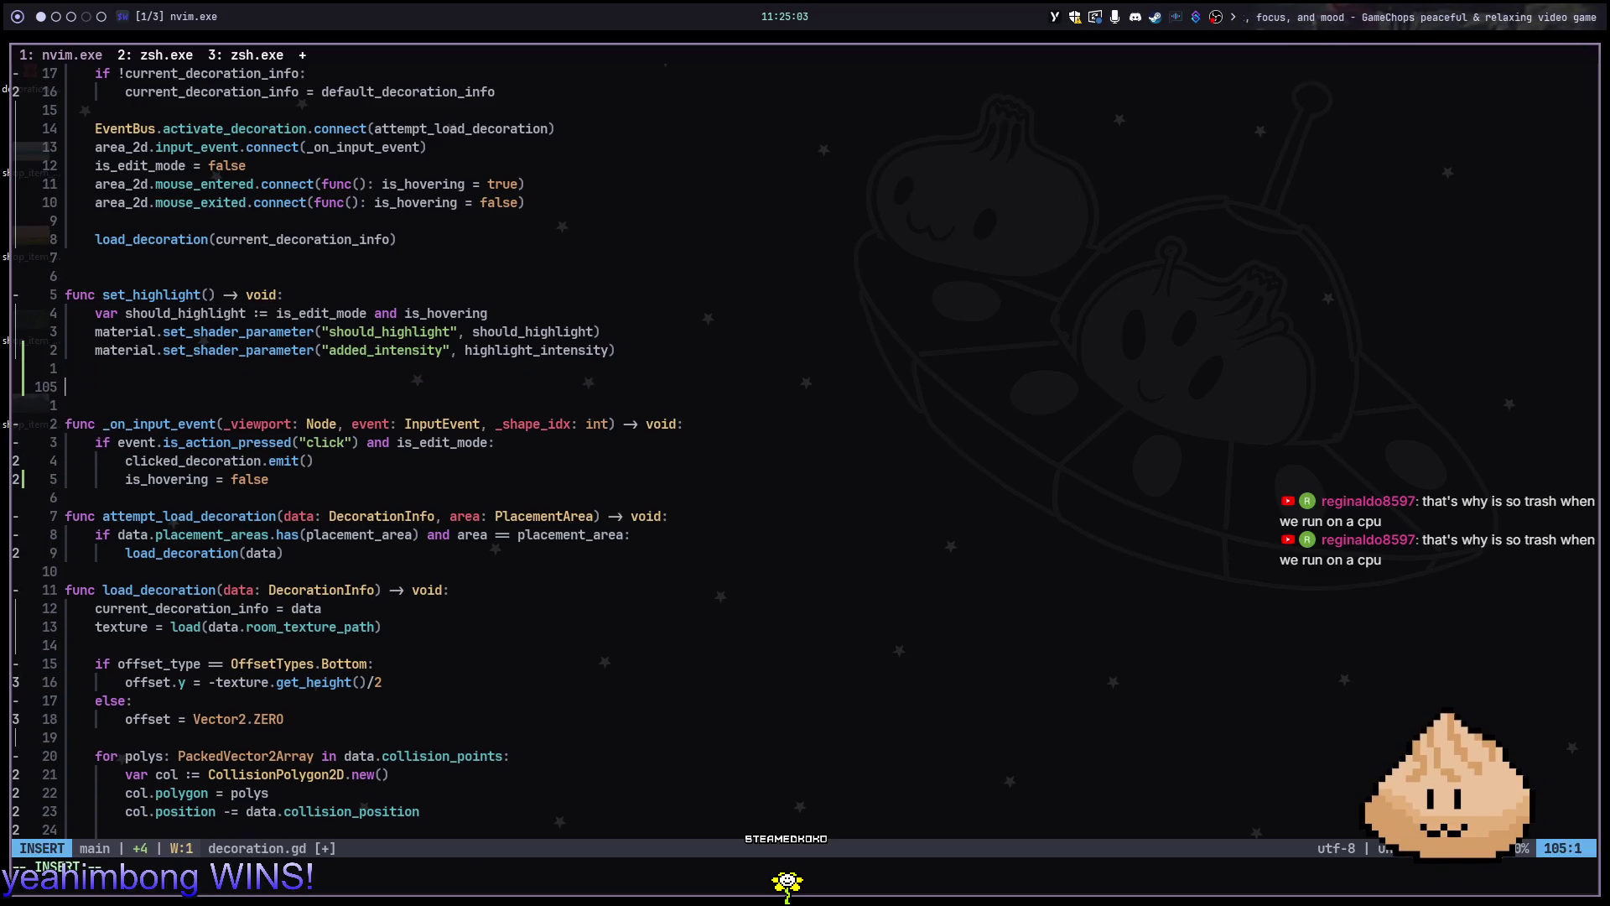
text(func _phy)
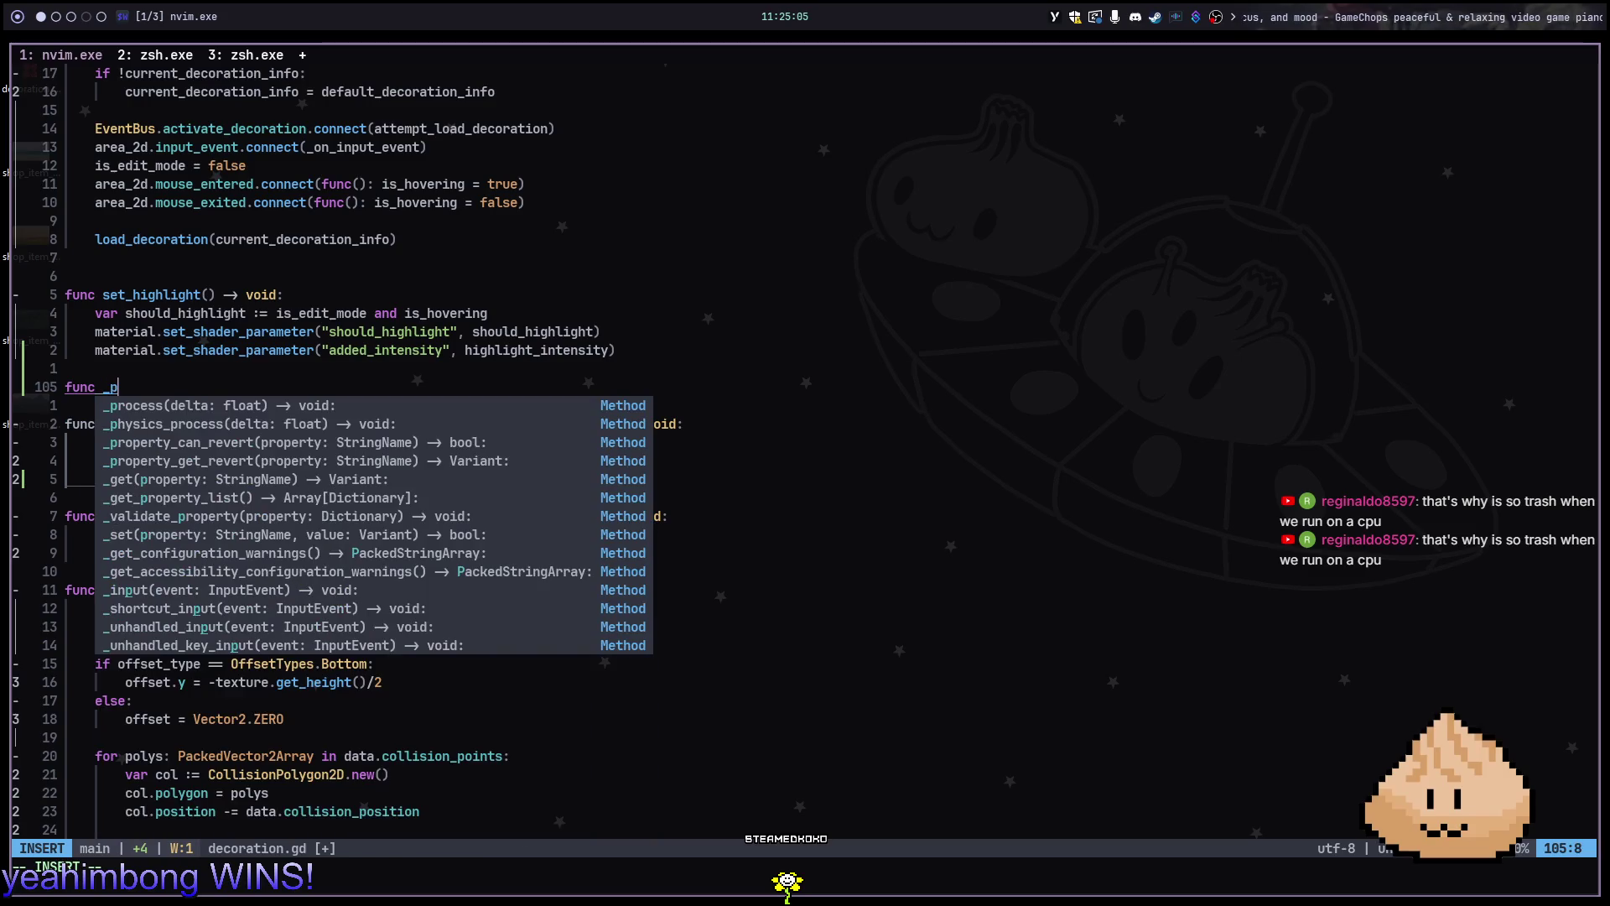
key(Return)
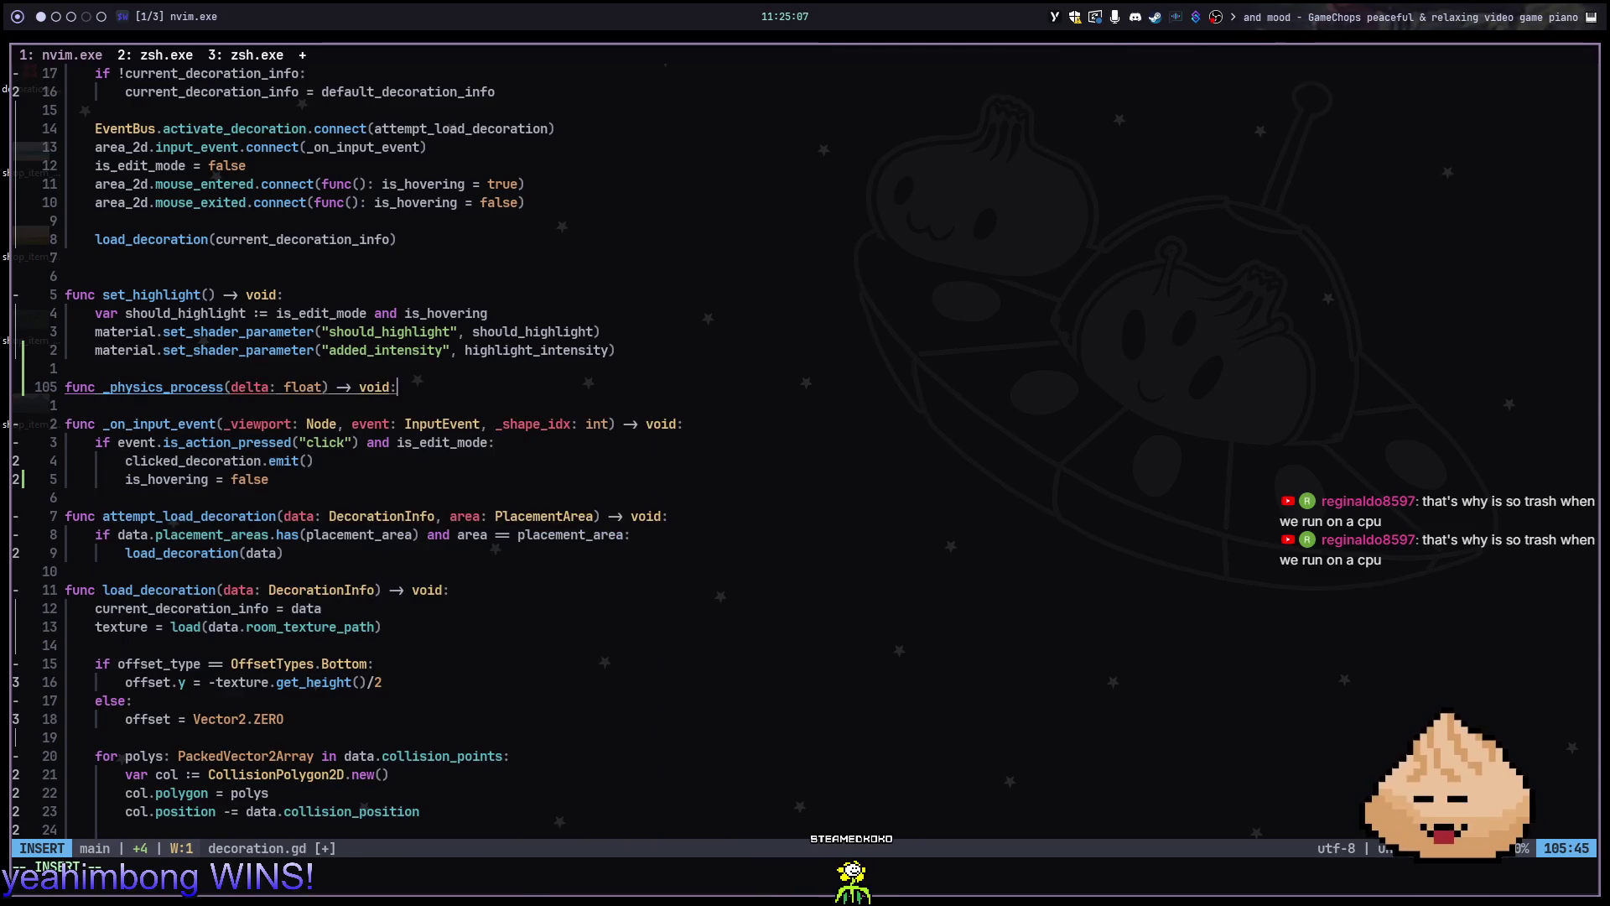
key(Return)
key(Tab)
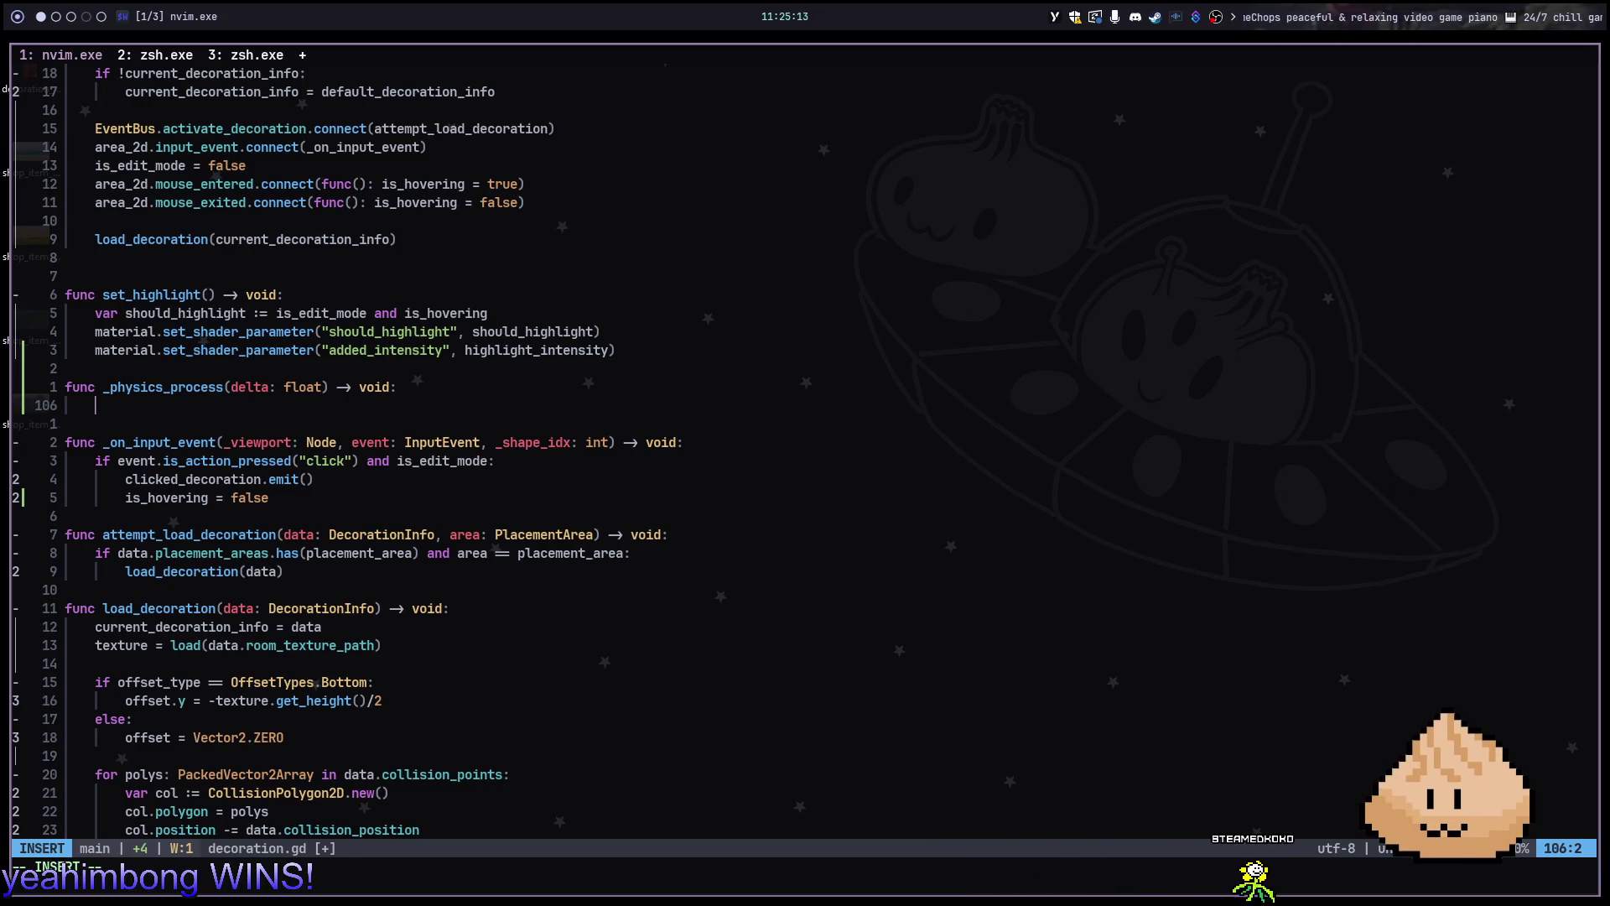
text(mater)
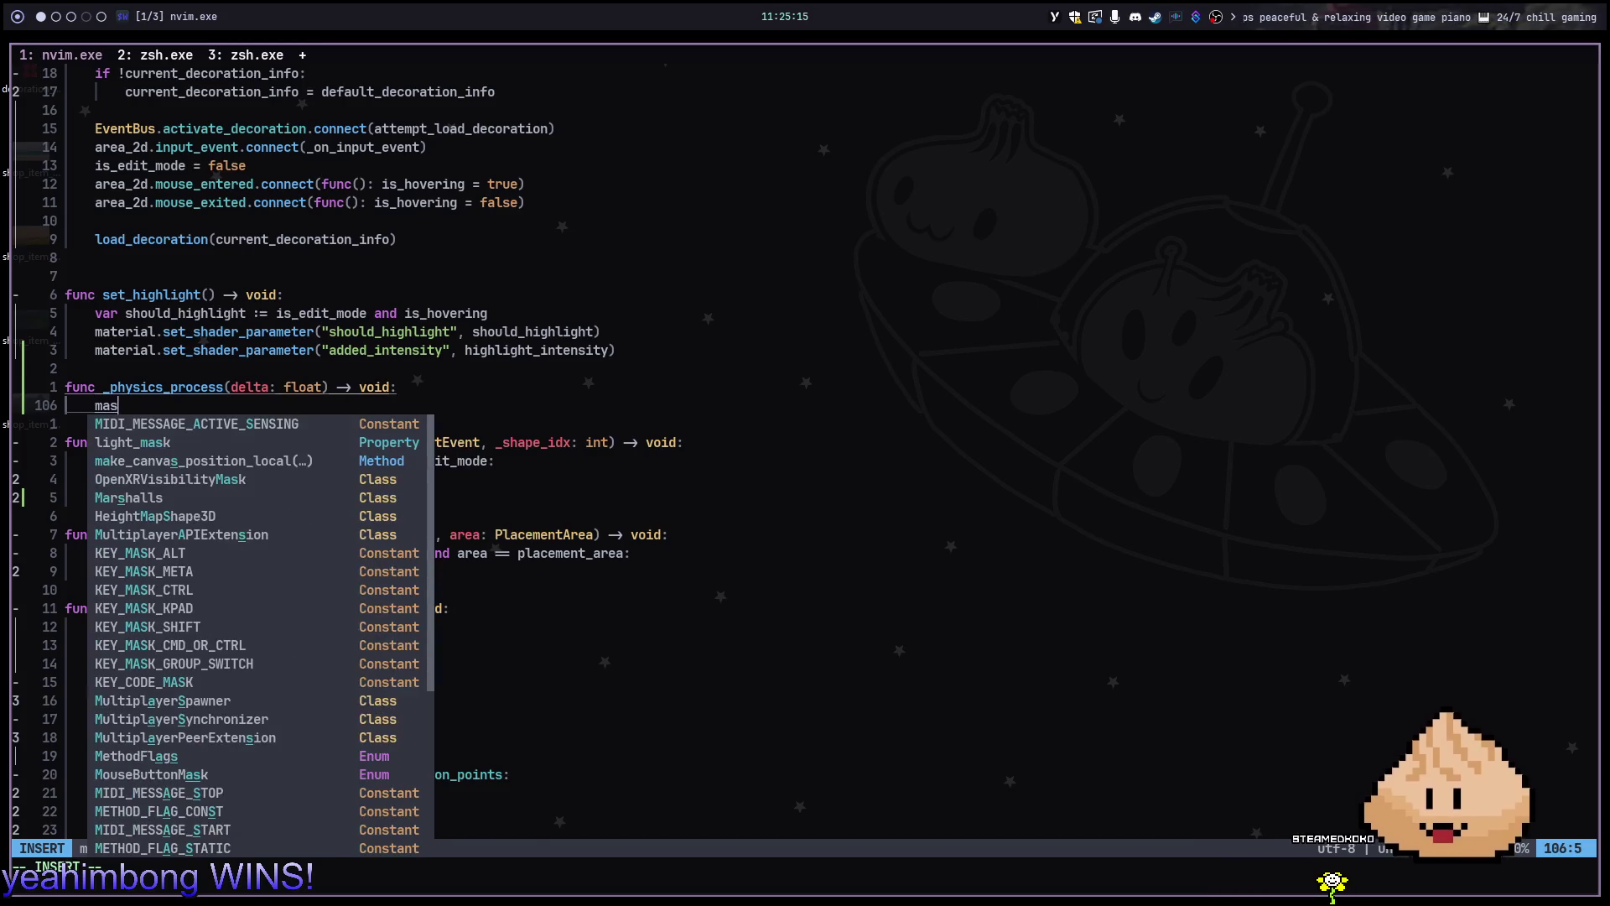
text(i)
key(Return)
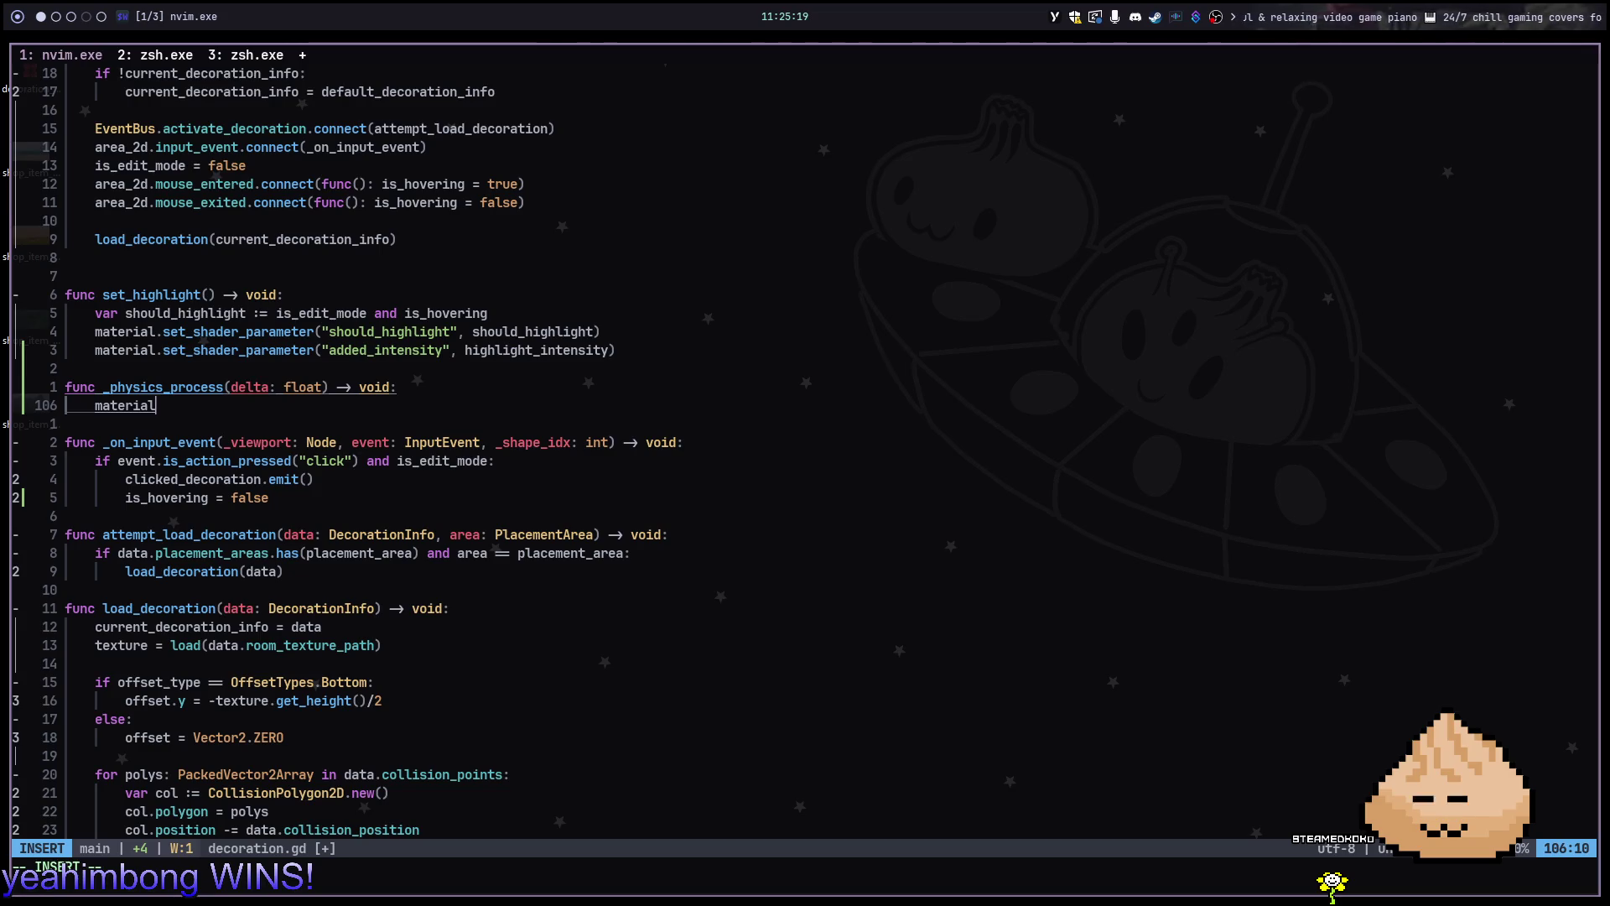
text(.)
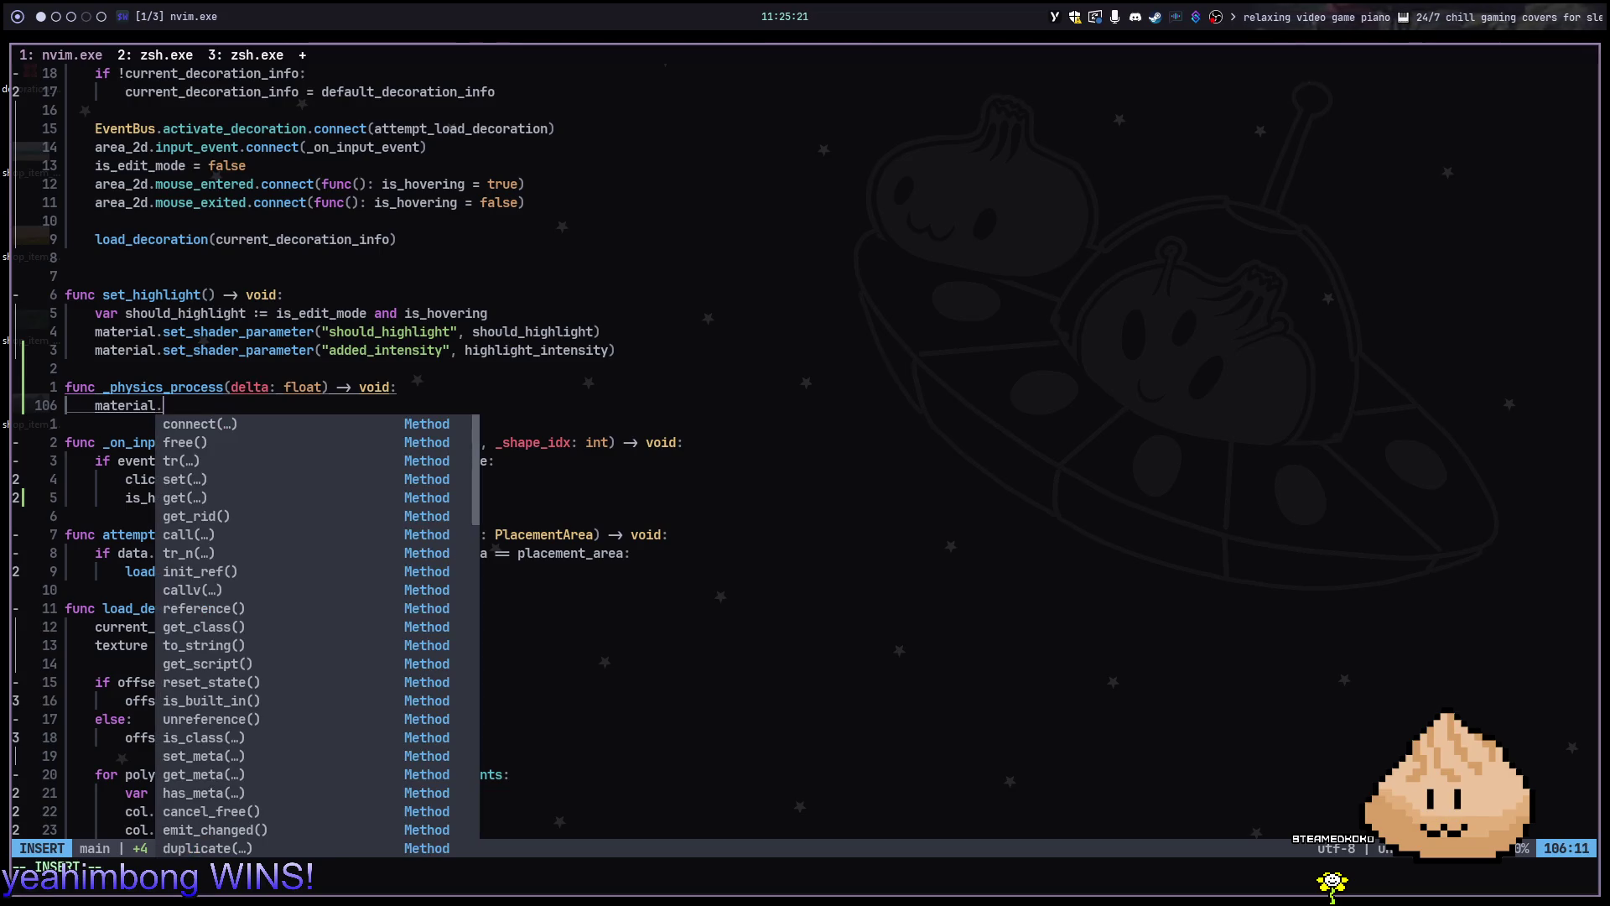
text(setsha)
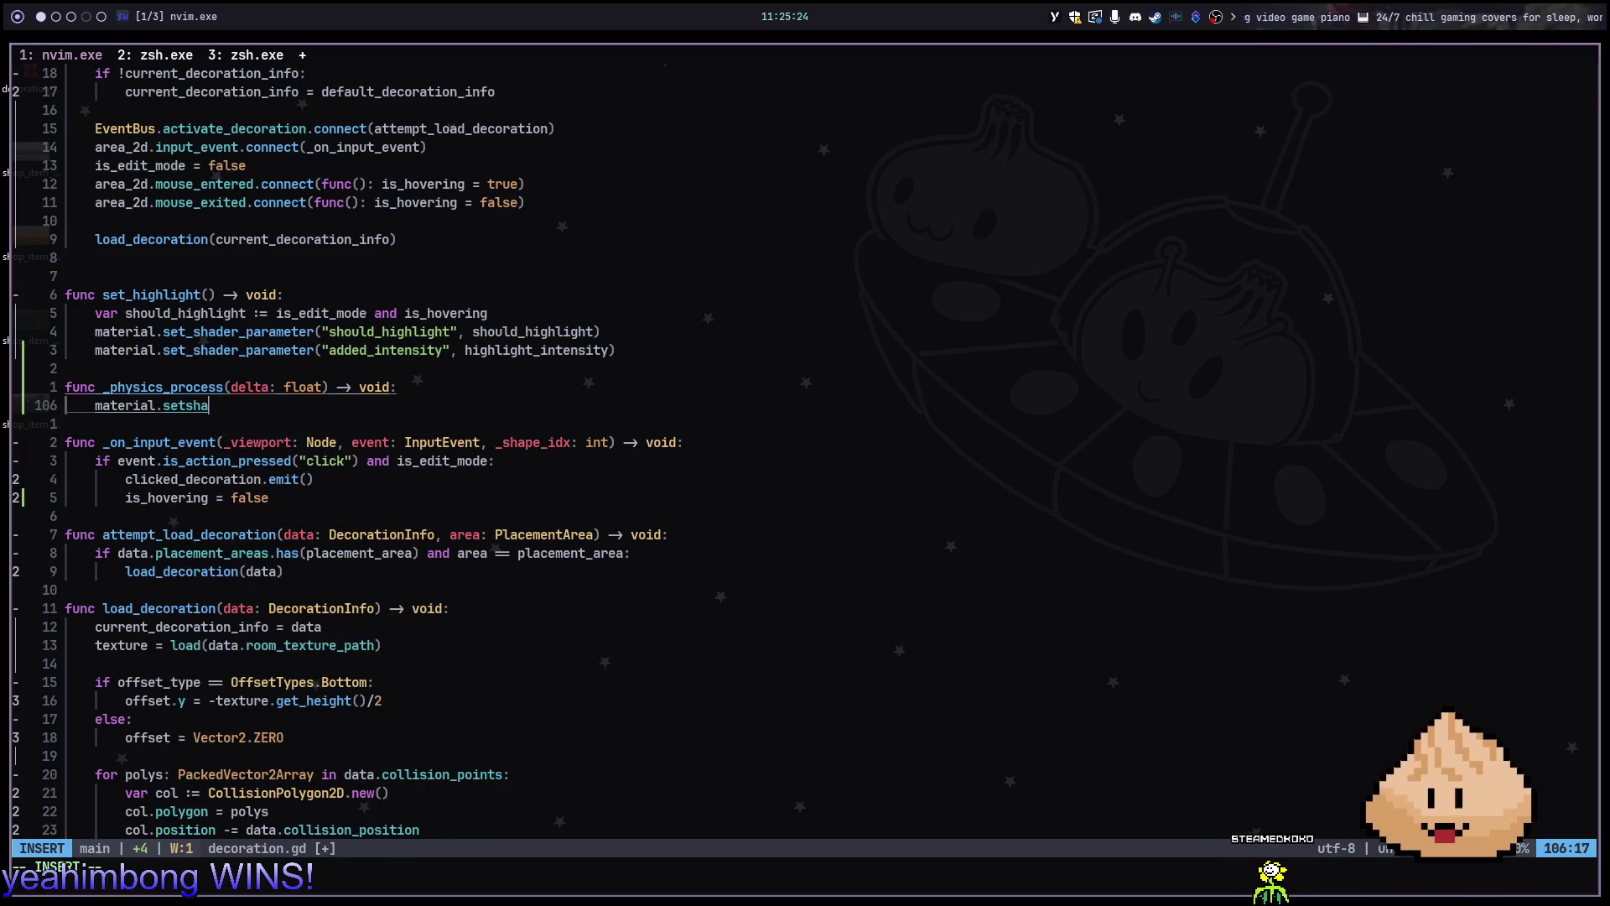
key(Escape)
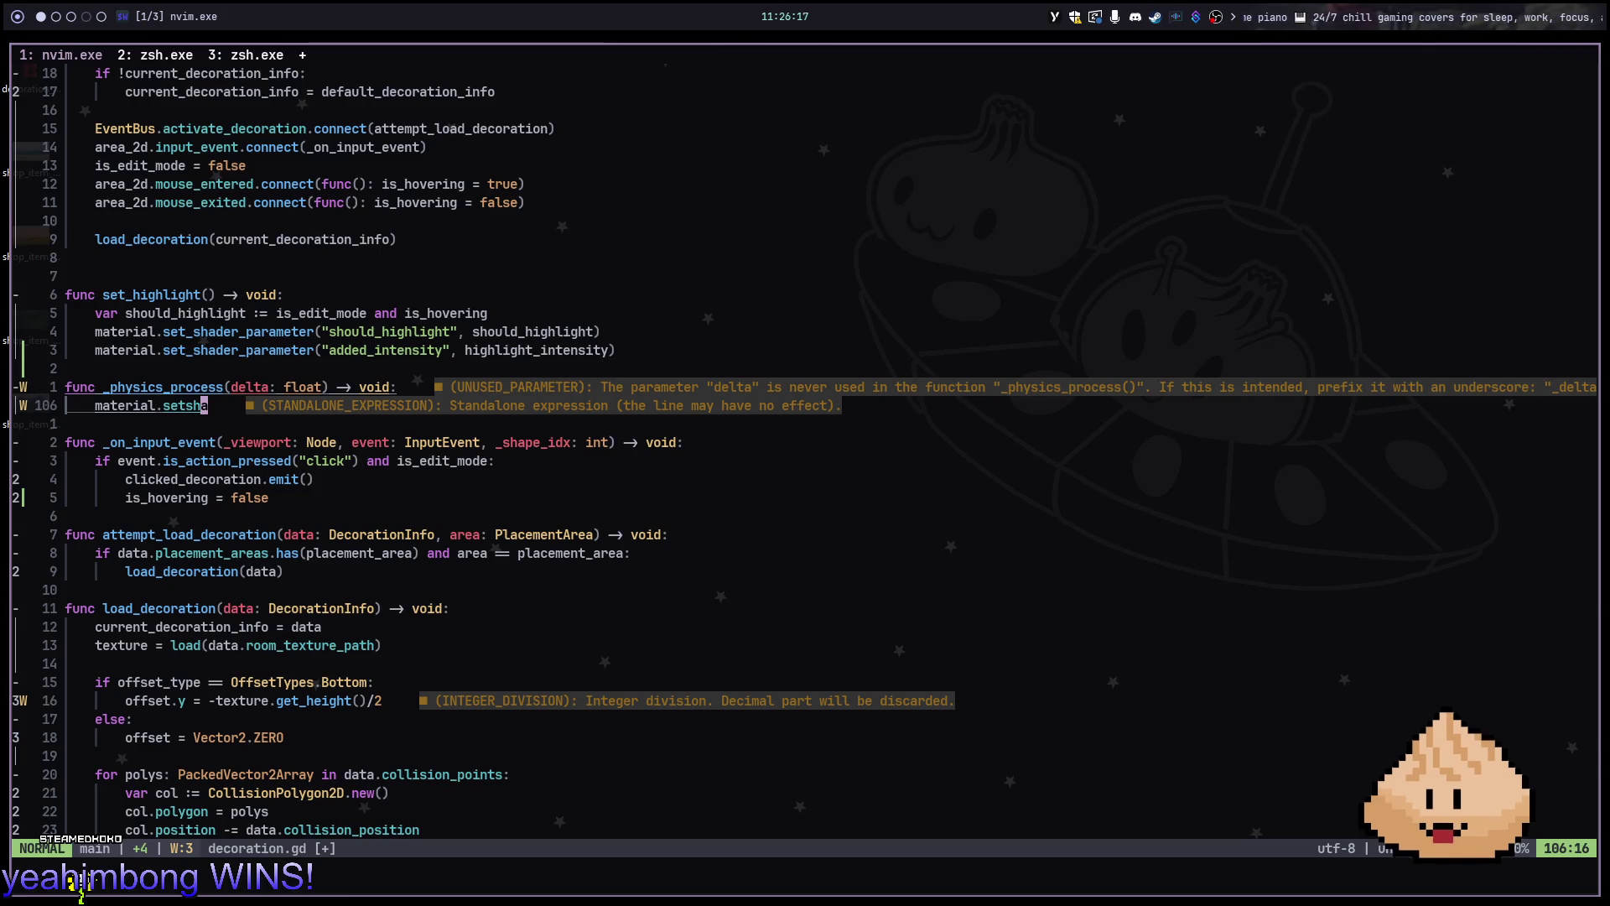
key(k)
key(k)
key(k)
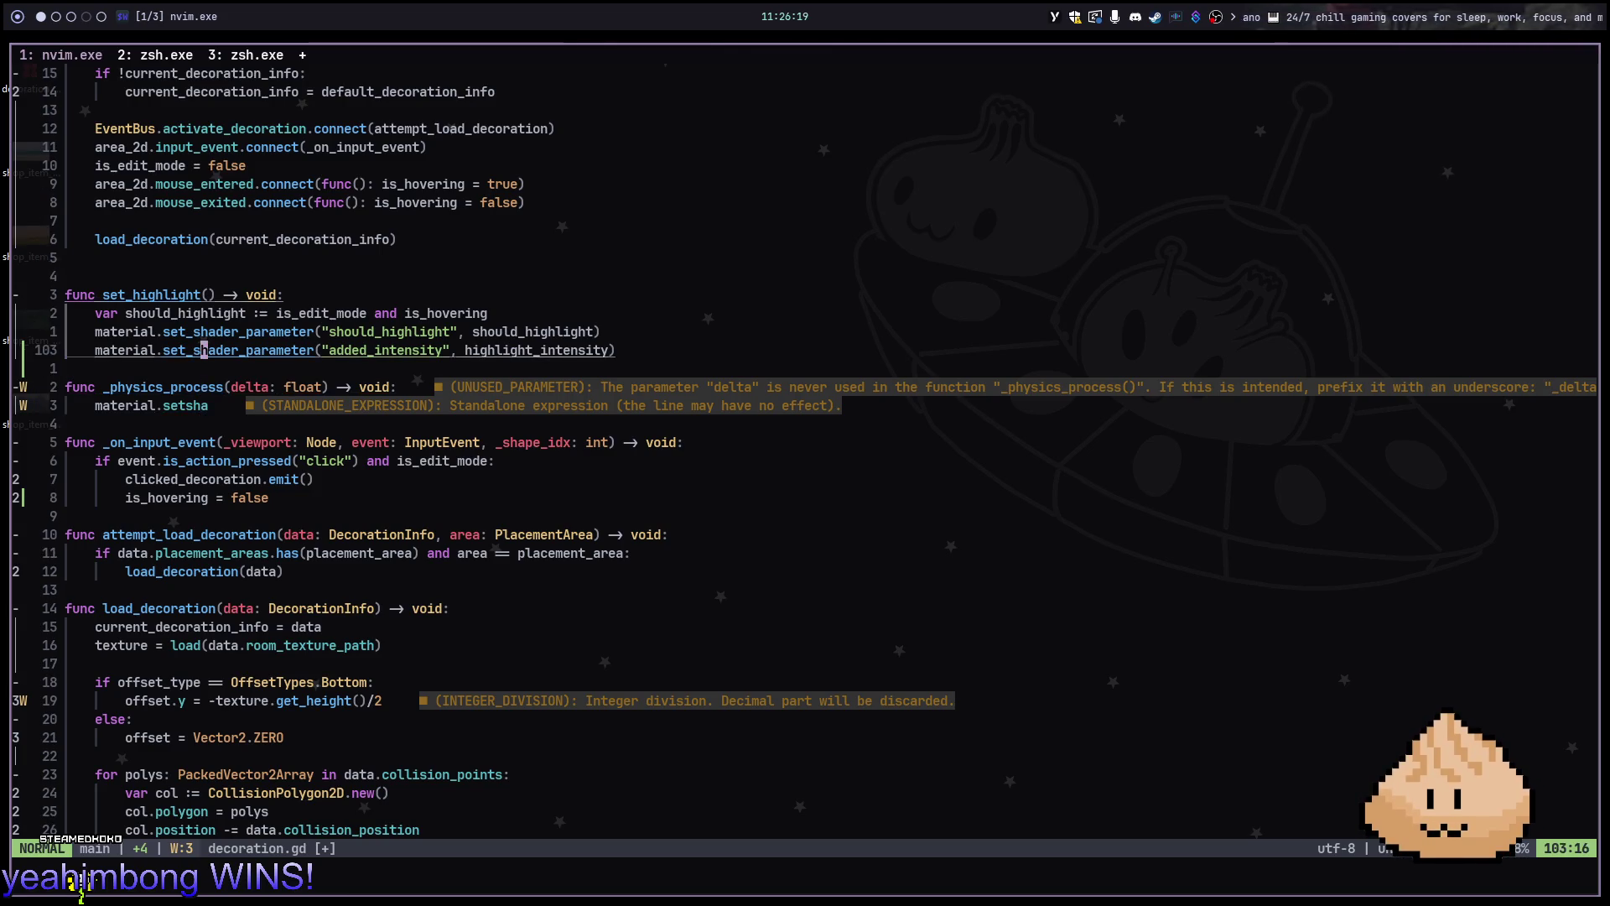
key(j)
key(j)
key(j)
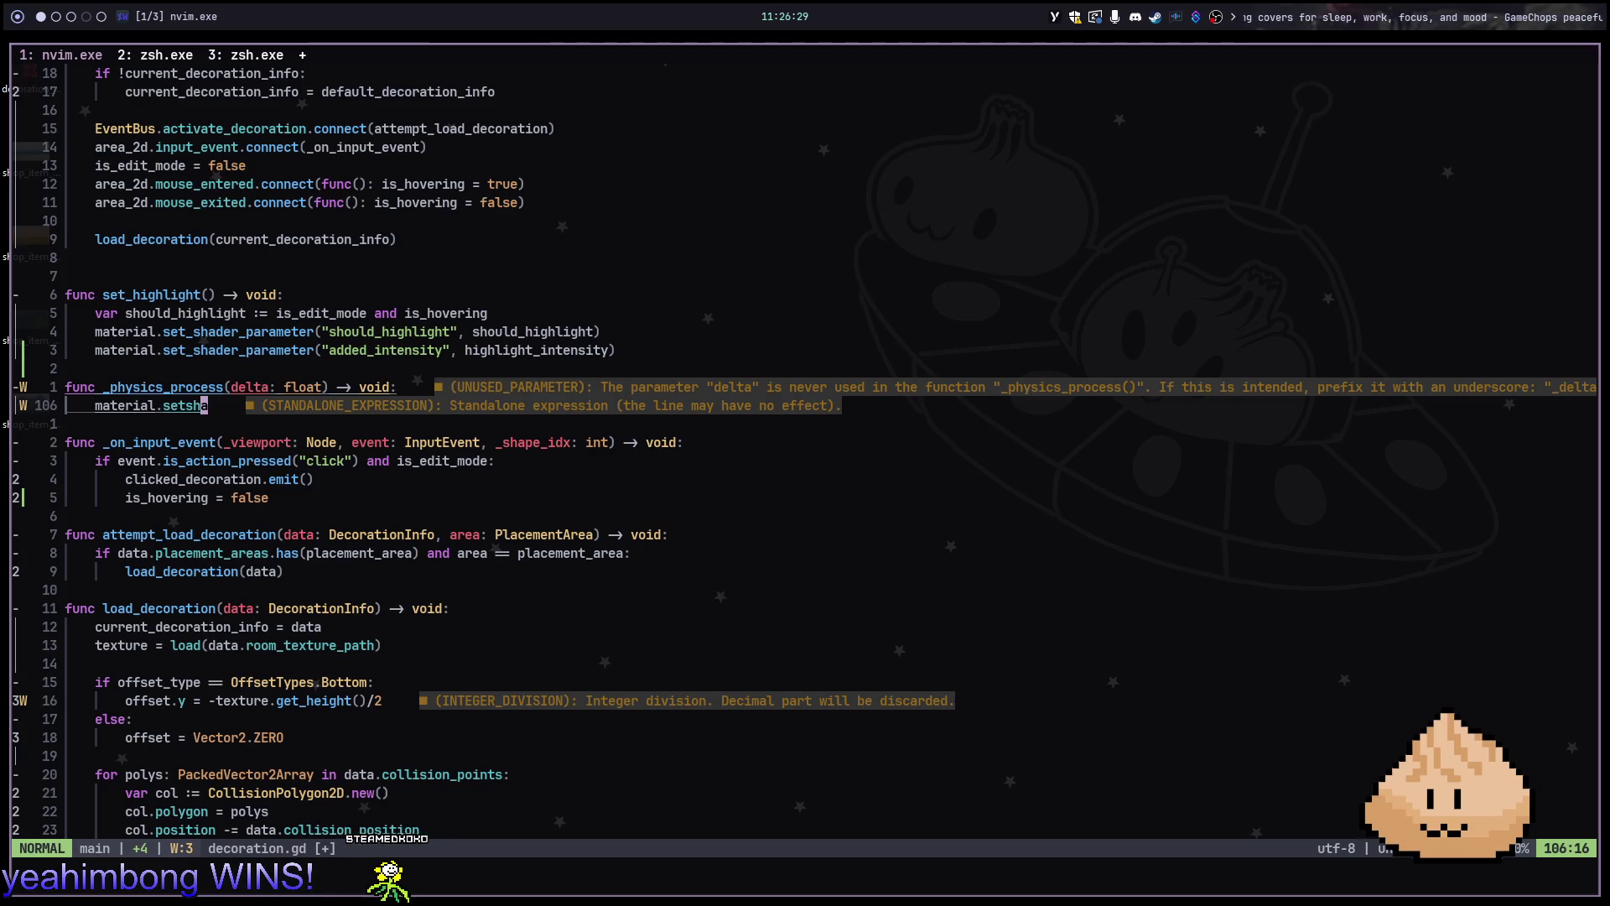
key(d)
key(k)
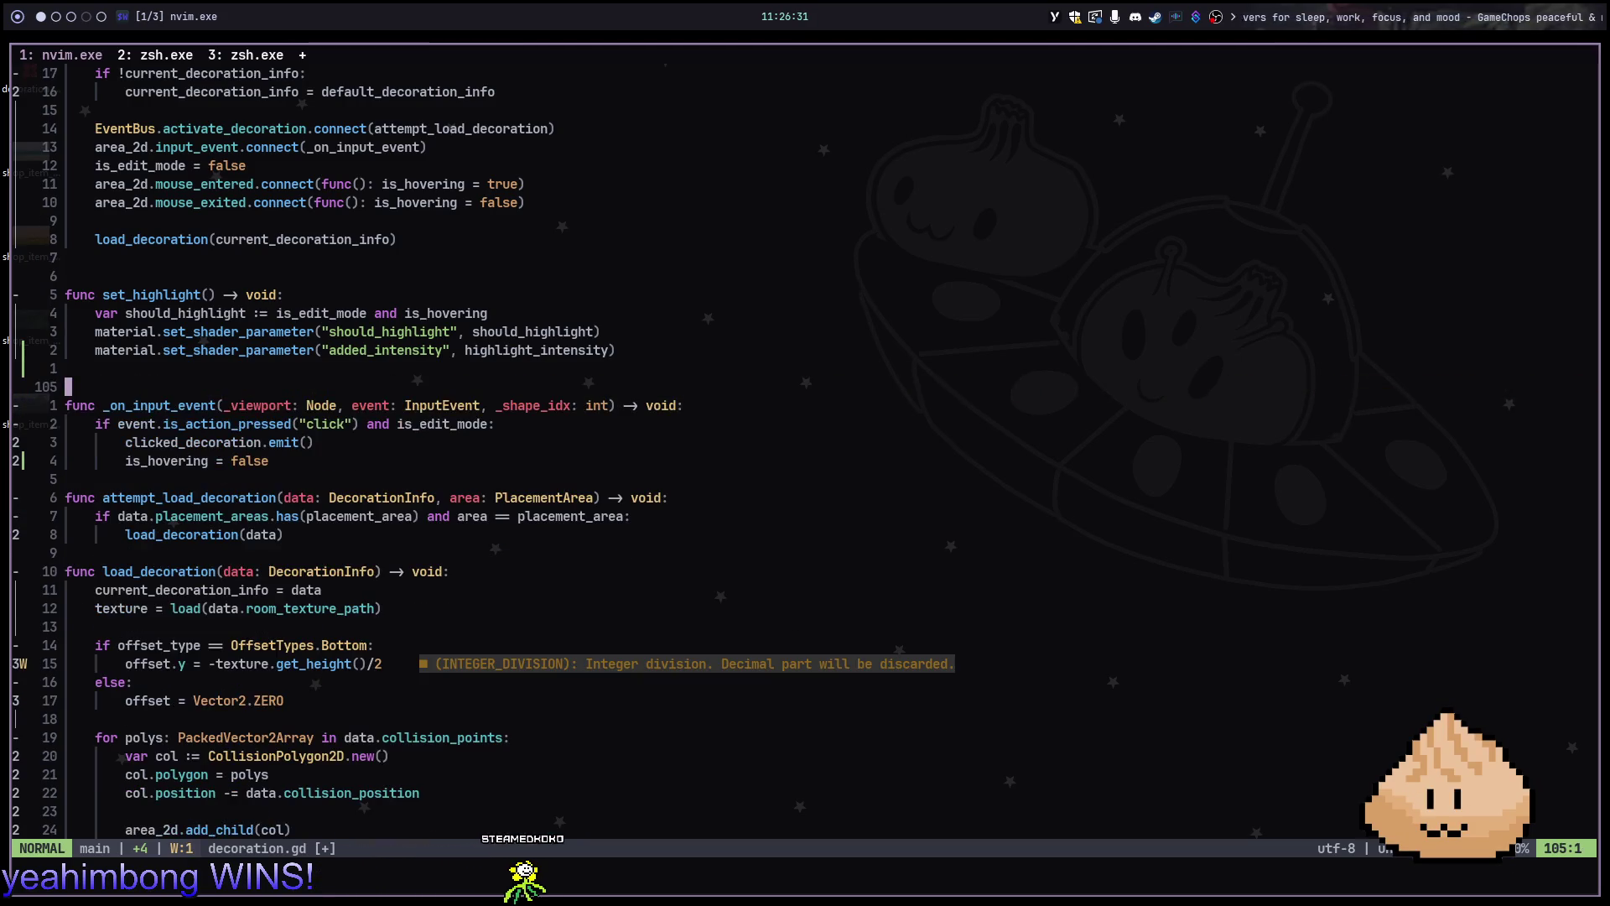
Delete the leftover blank line in decoration.gd and save it with :w
key(d)
key(d)
text(:w)
key(Return)
key(alt+2)
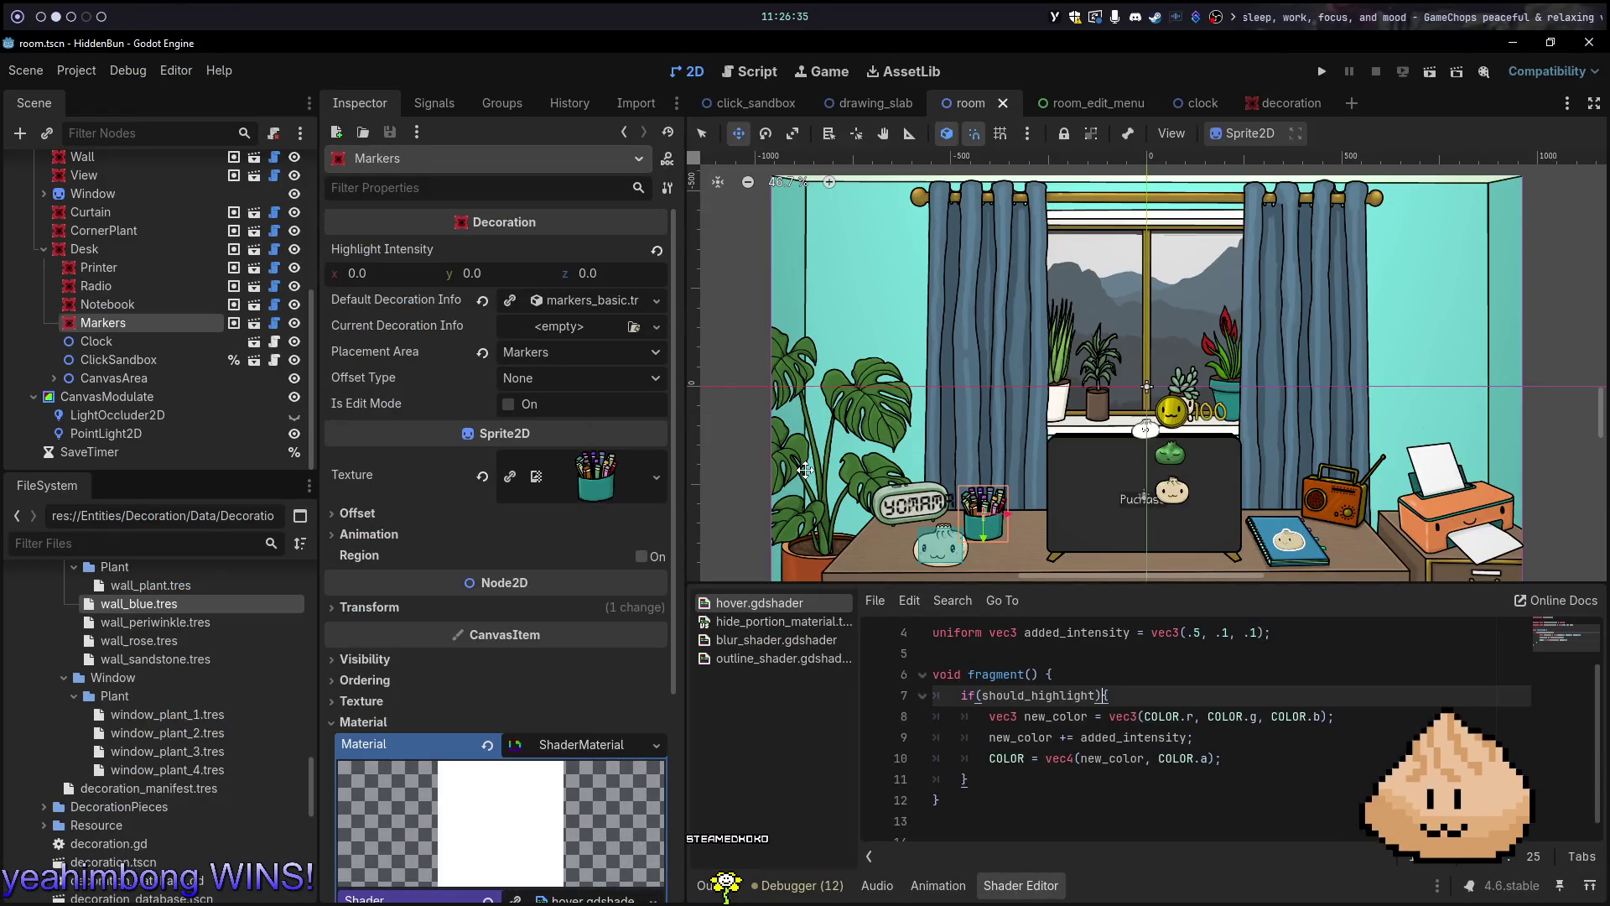
key(alt+1)
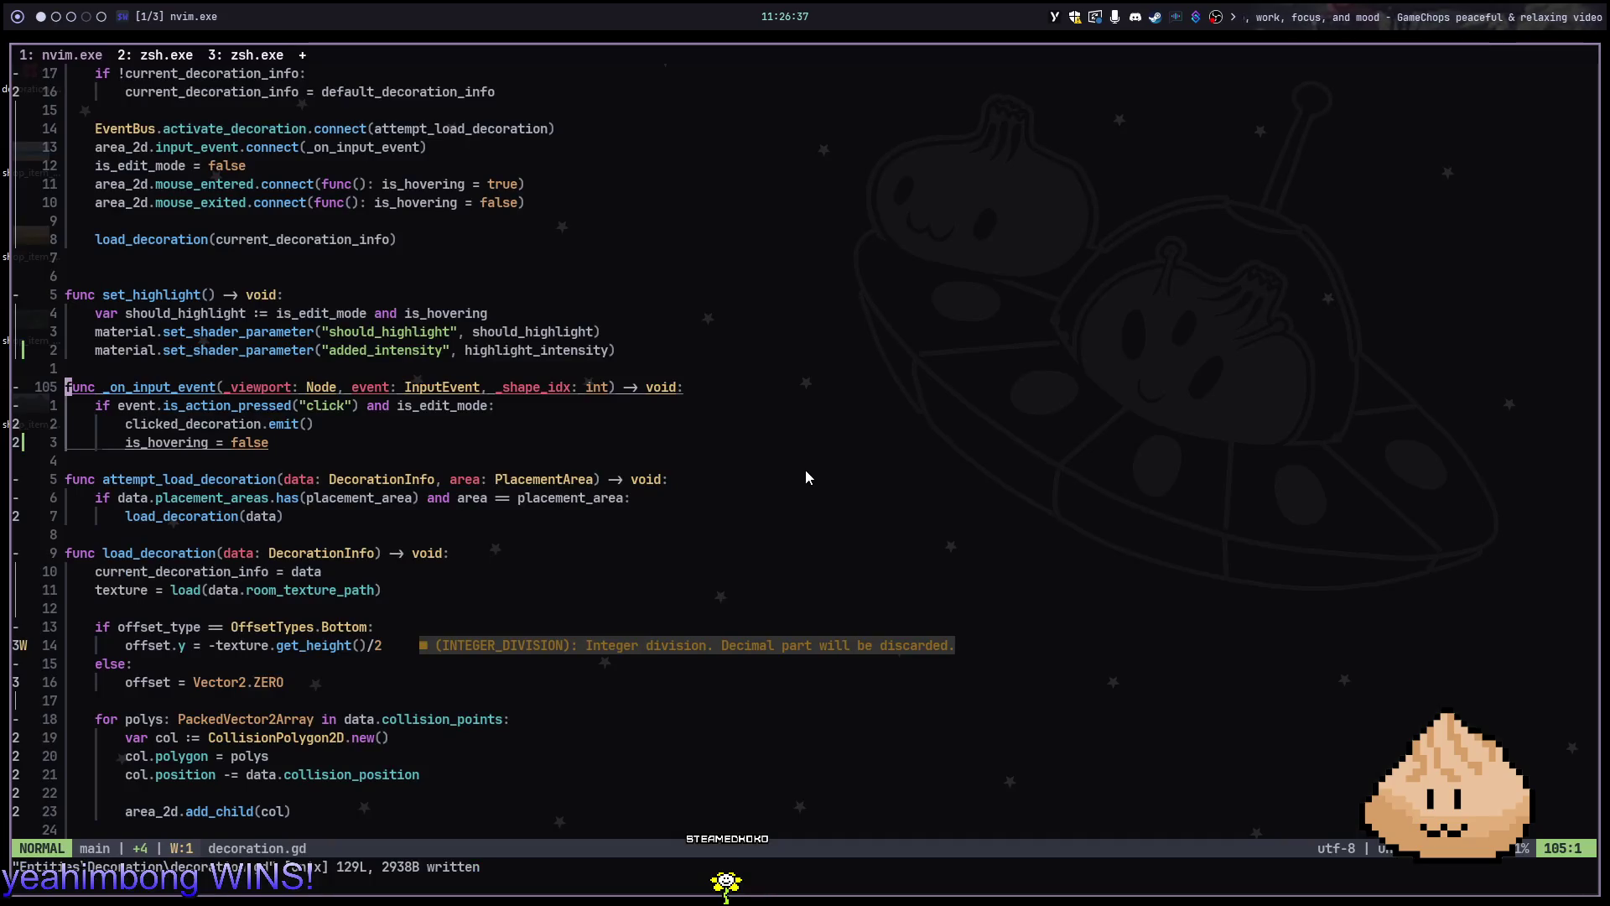
Open hover.gdshader through the Telescope file finder by searching 'shader'
key(space)
key(f)
key(f)
text(shader)
key(Down)
key(Down)
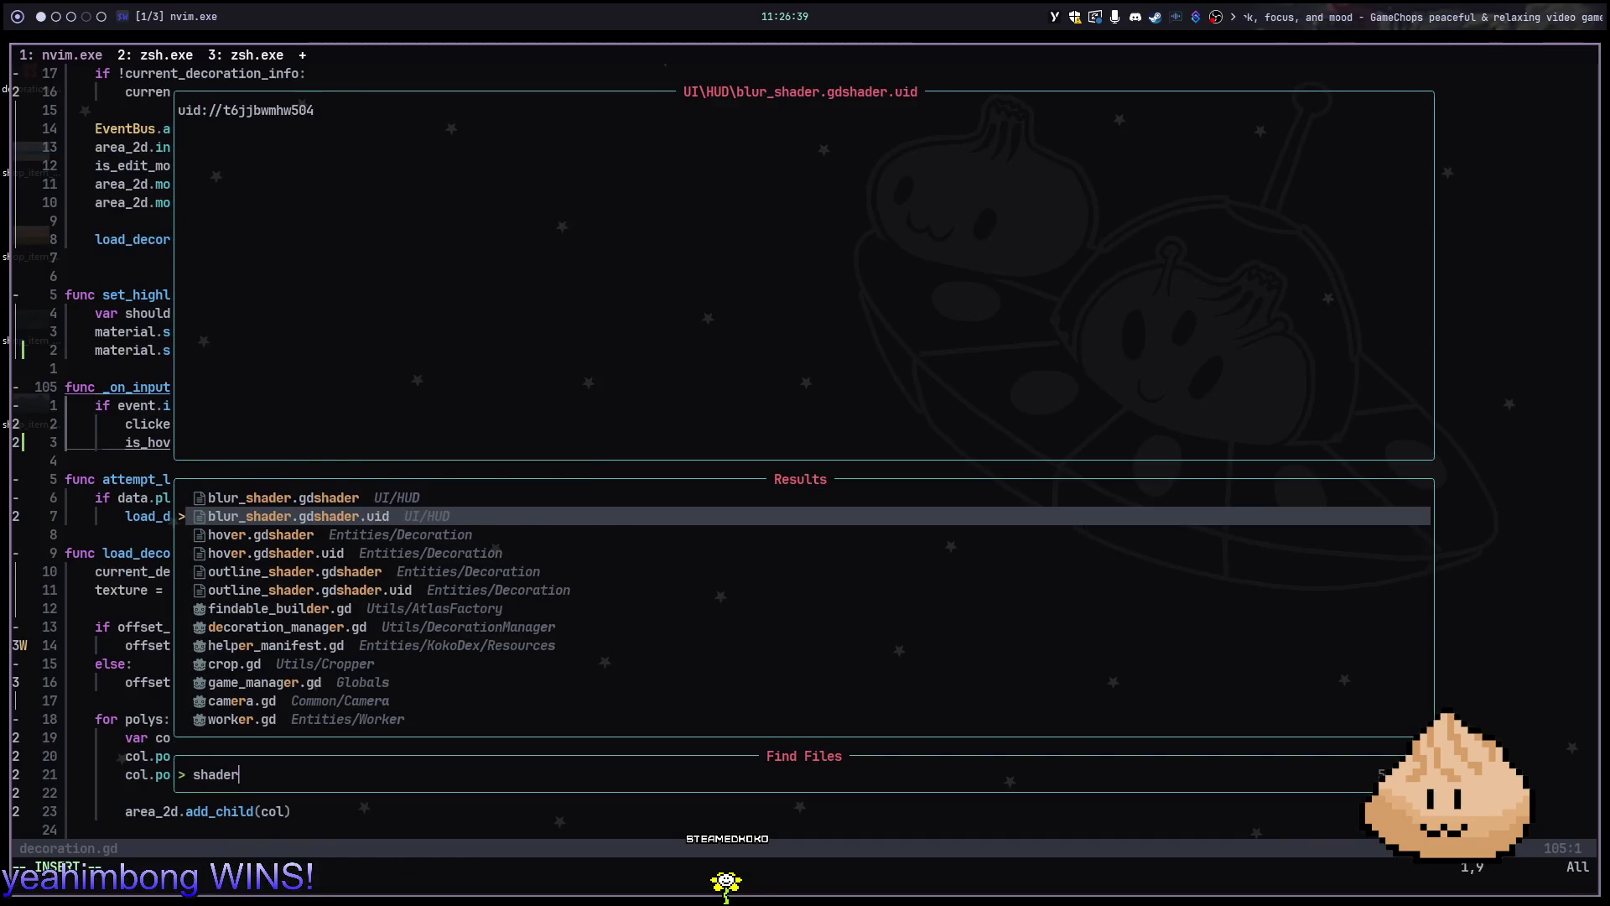
key(Return)
Discard a trial line in hover.gdshader, save it unchanged with :w, and switch to Godot
key(k)
key(k)
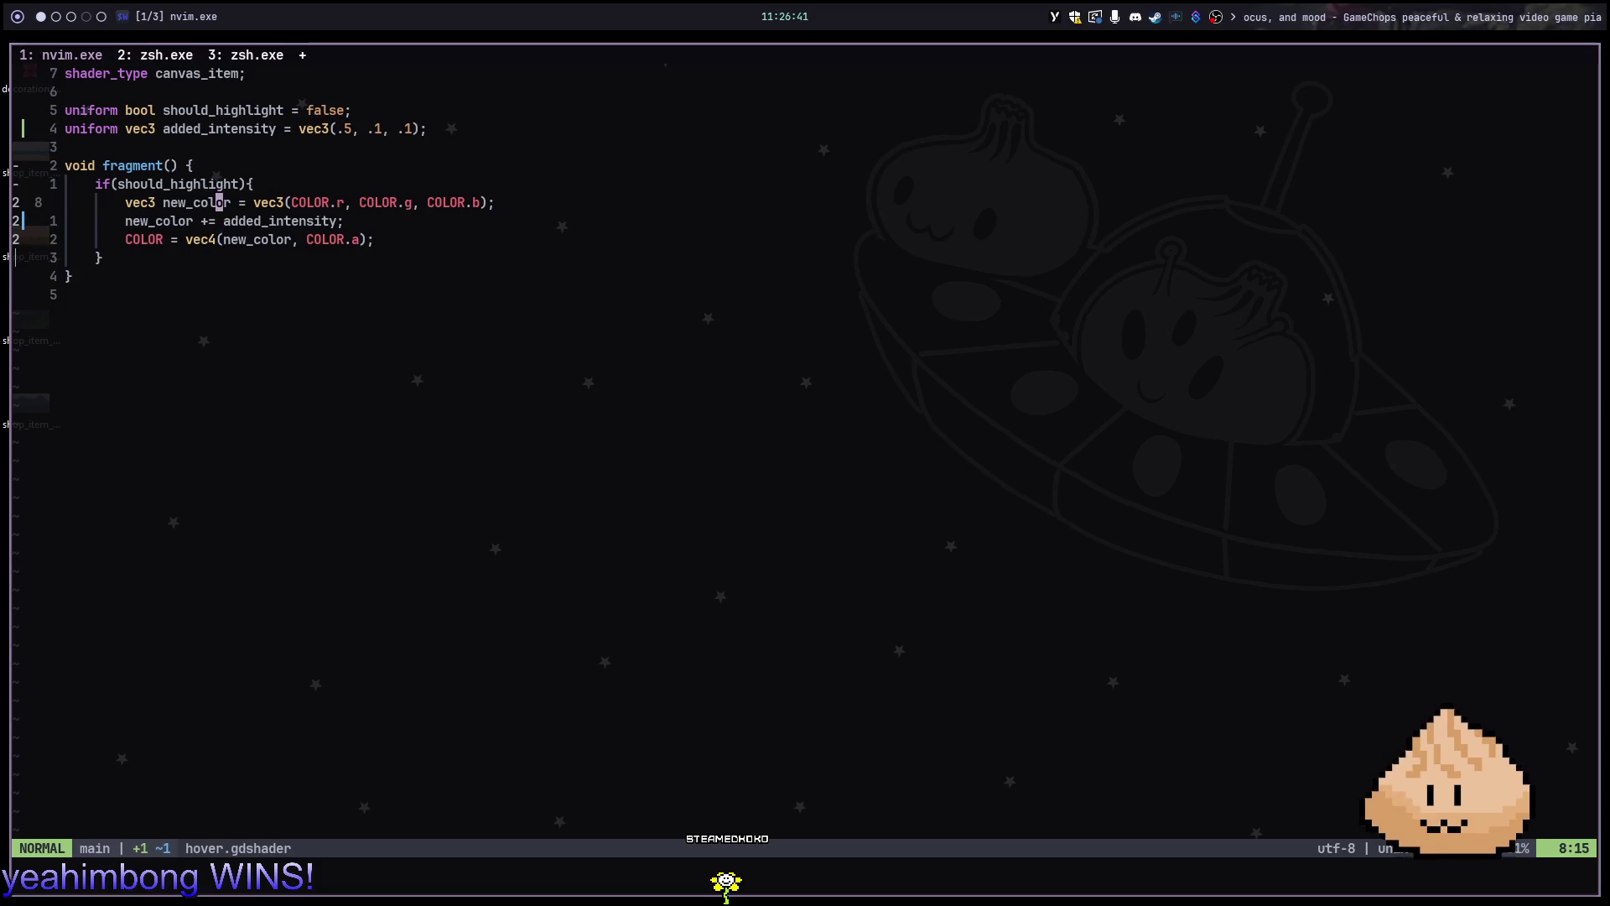
text(osi)
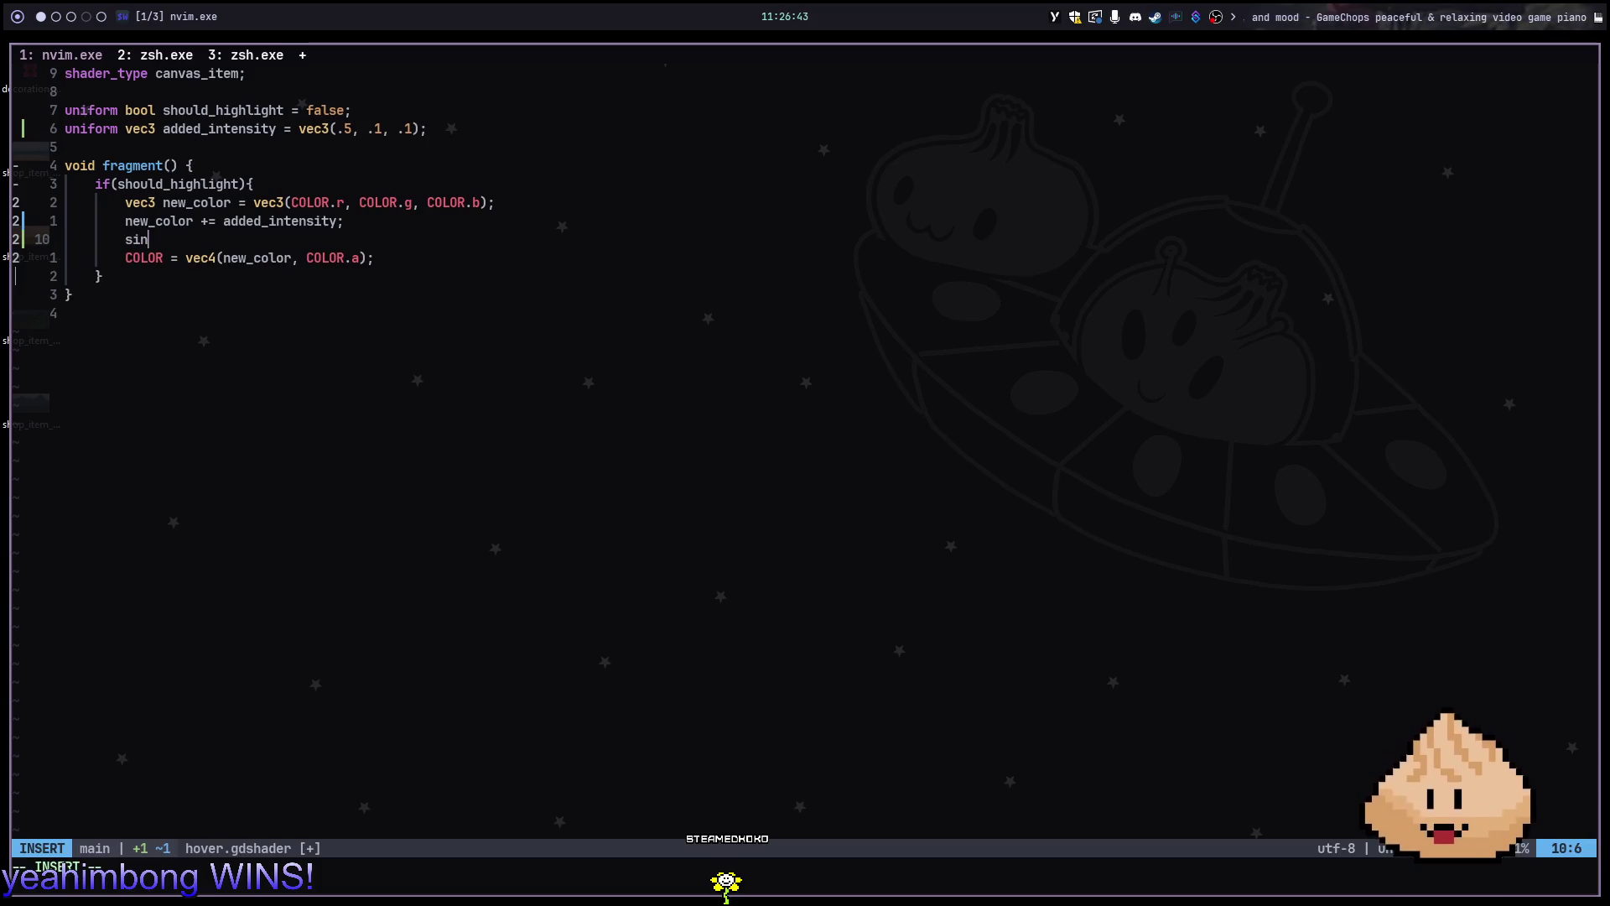
key(Escape)
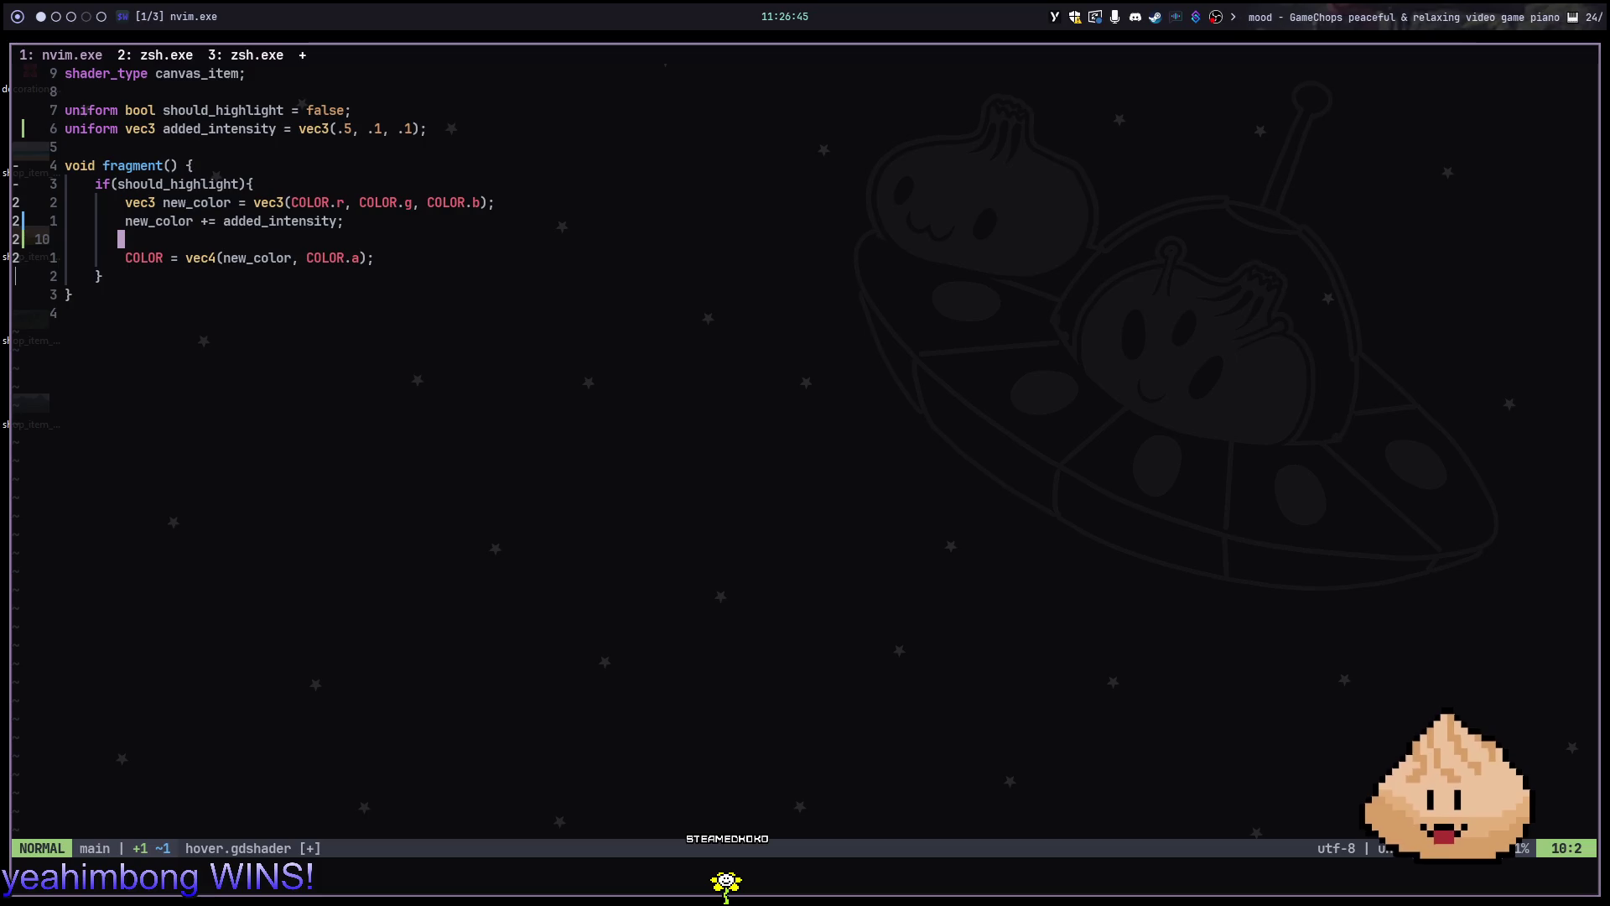
key(d)
key(d)
text(:w)
key(Return)
key(alt+2)
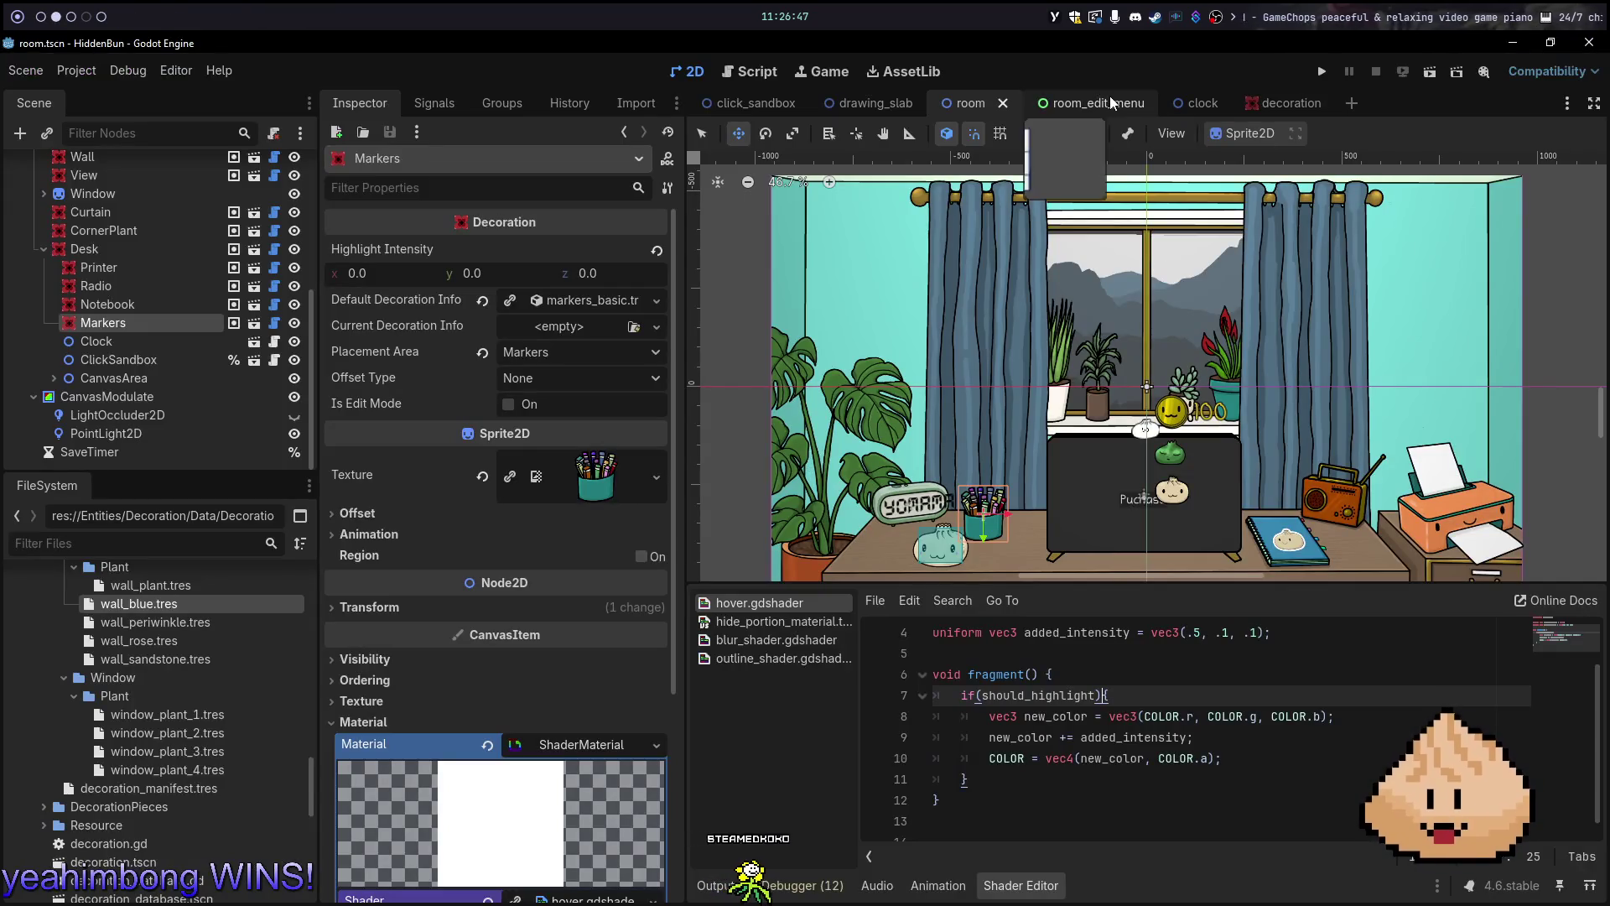
In the Shader Editor, add a new line after line 9 (added_intensity) and type sin
click(1227, 756)
click(1227, 744)
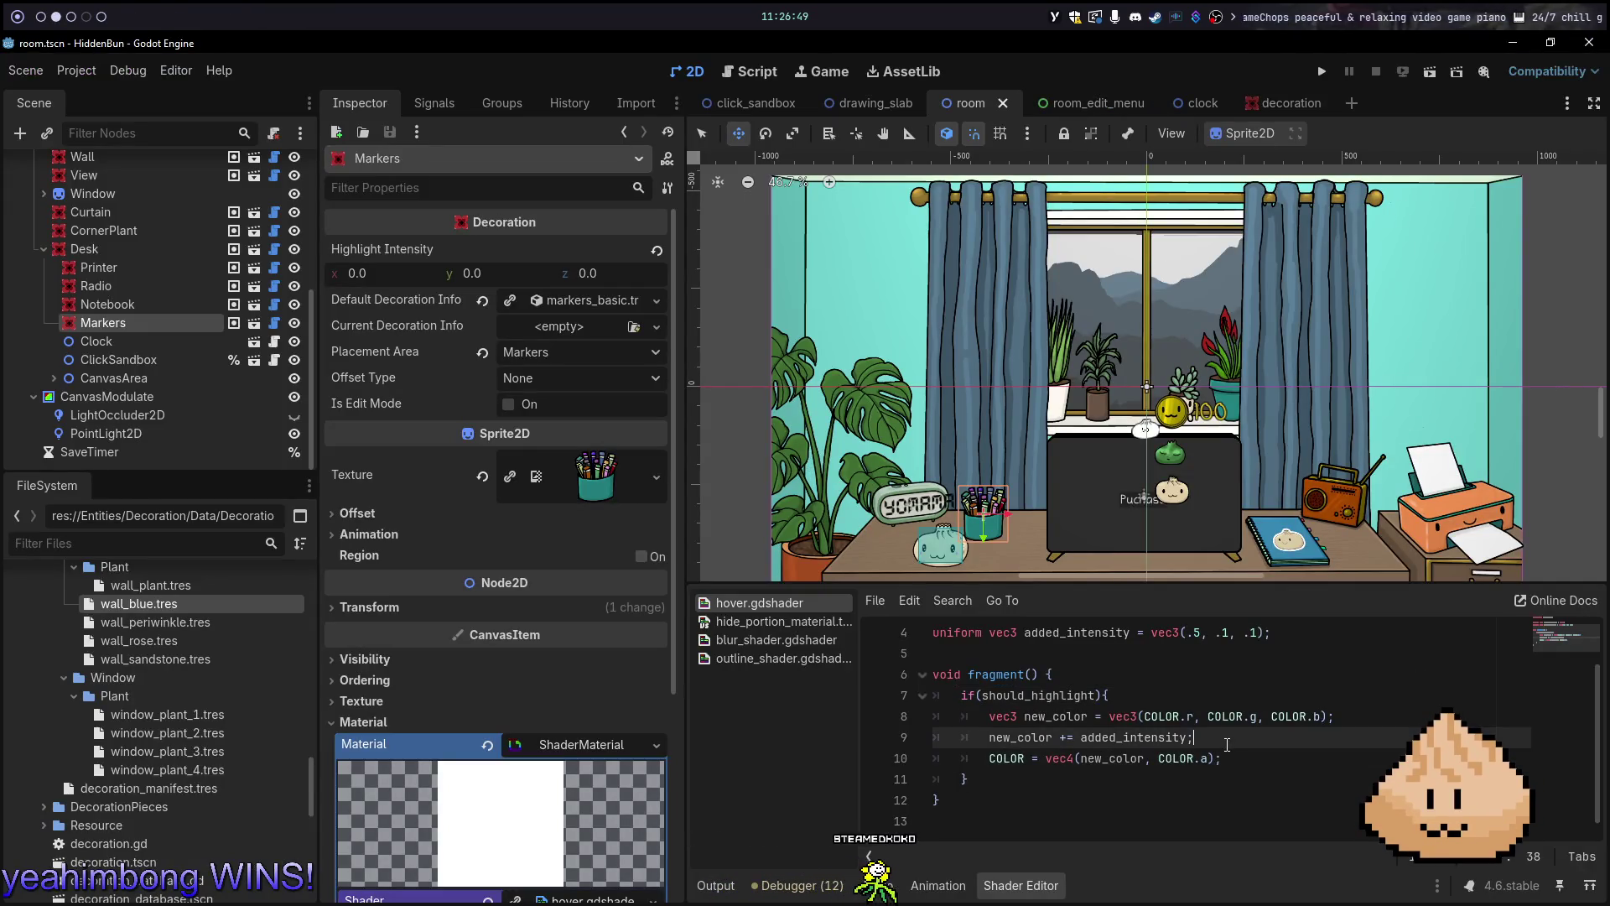
key(Return)
text(si)
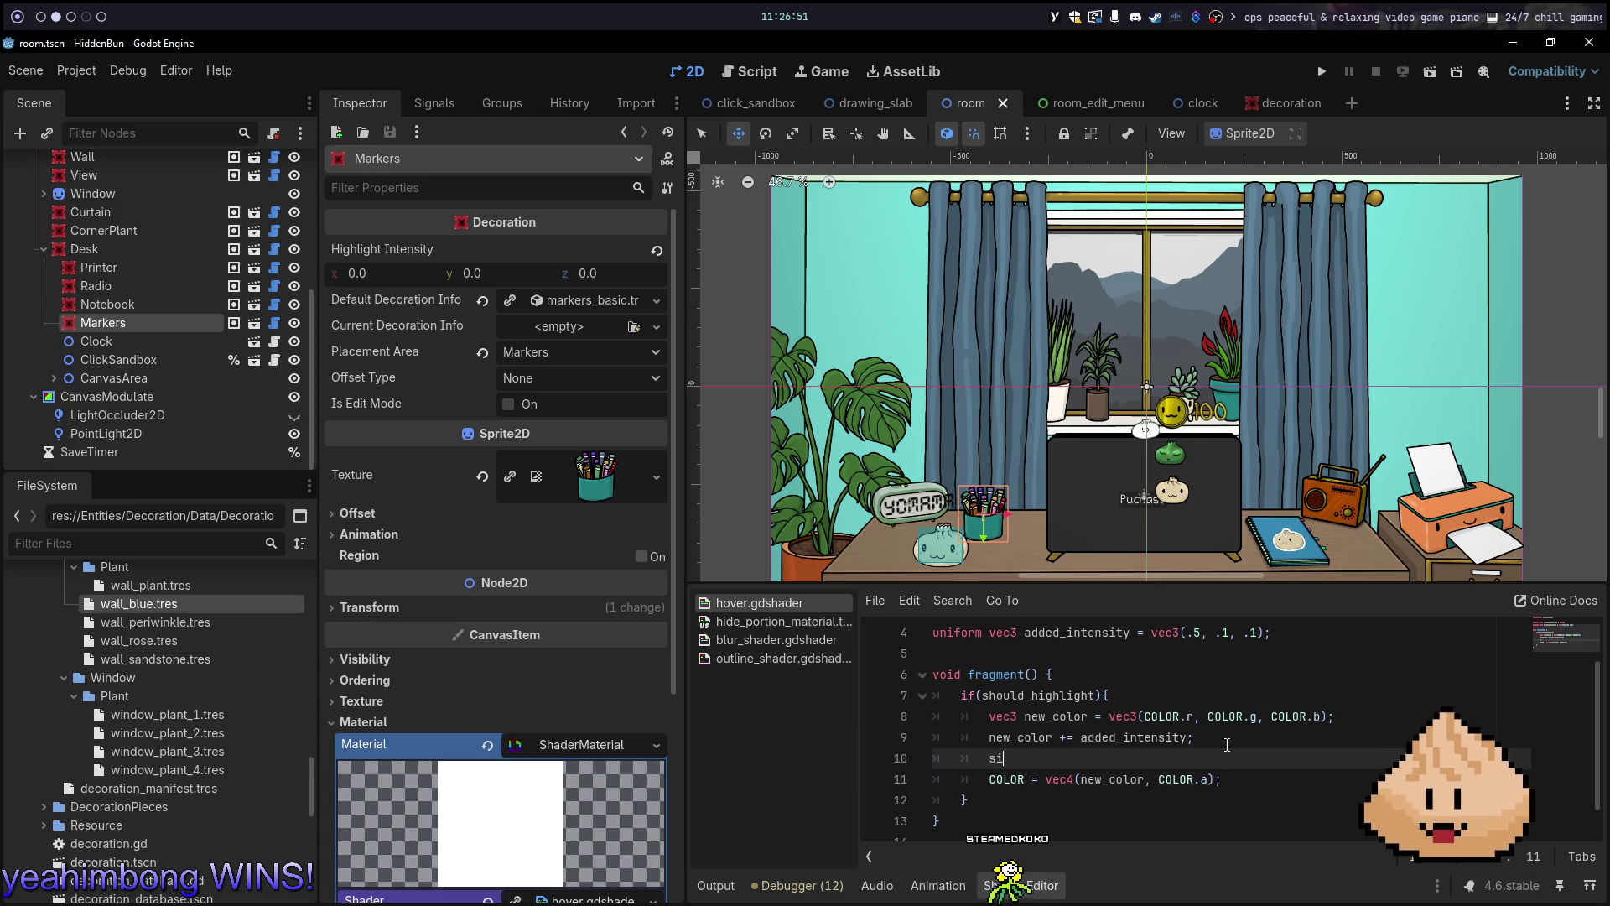
text(n)
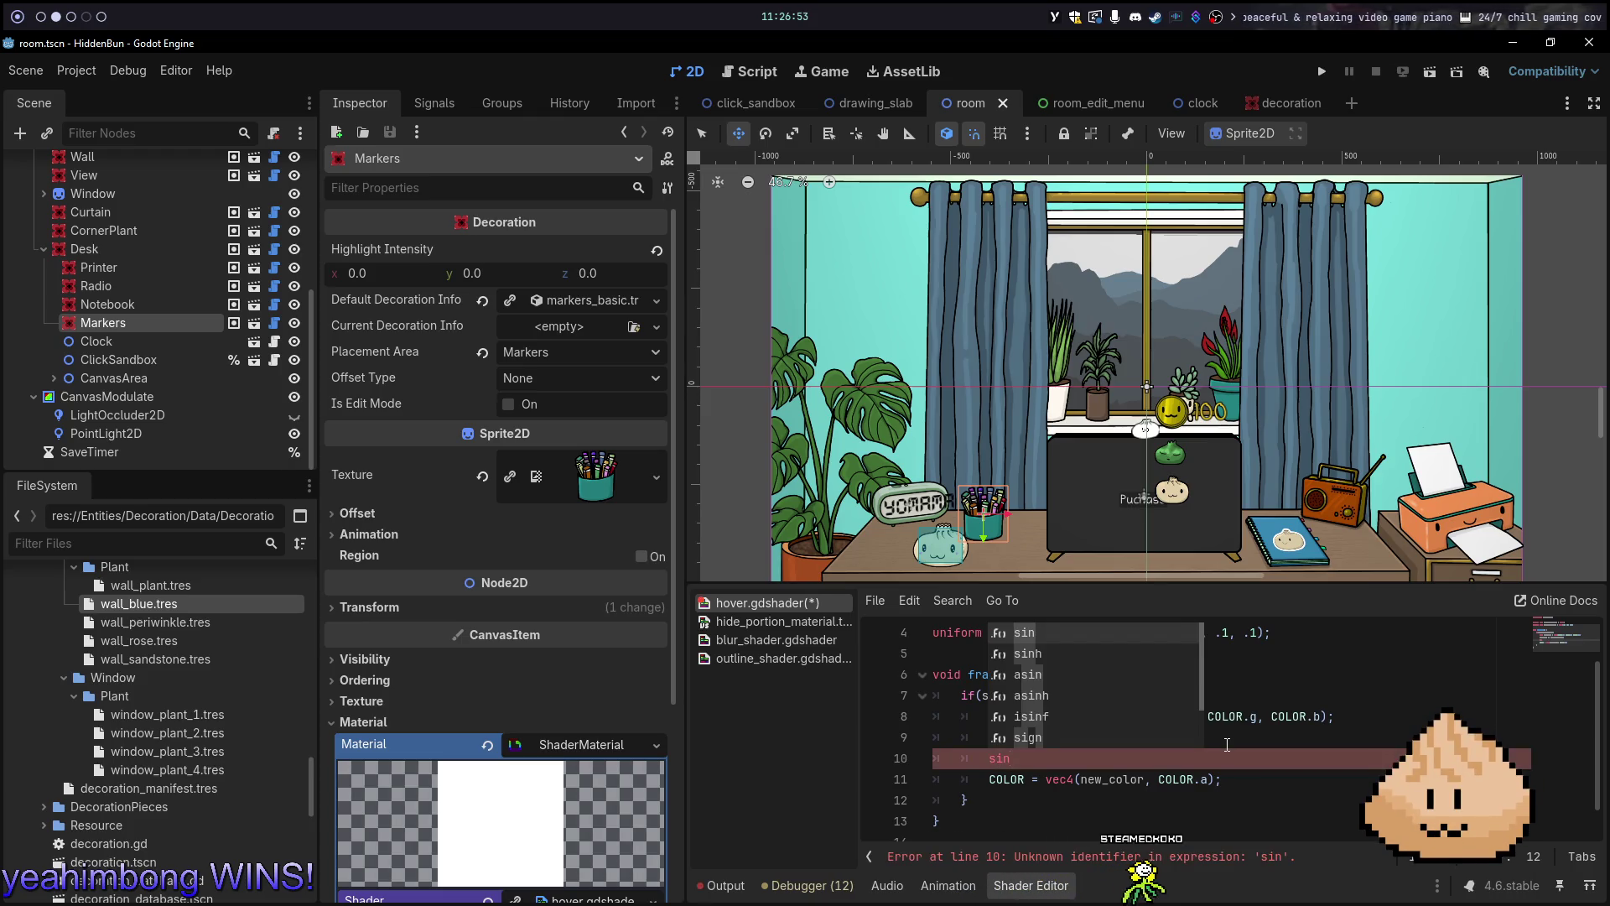
key(Escape)
key(alt+Tab)
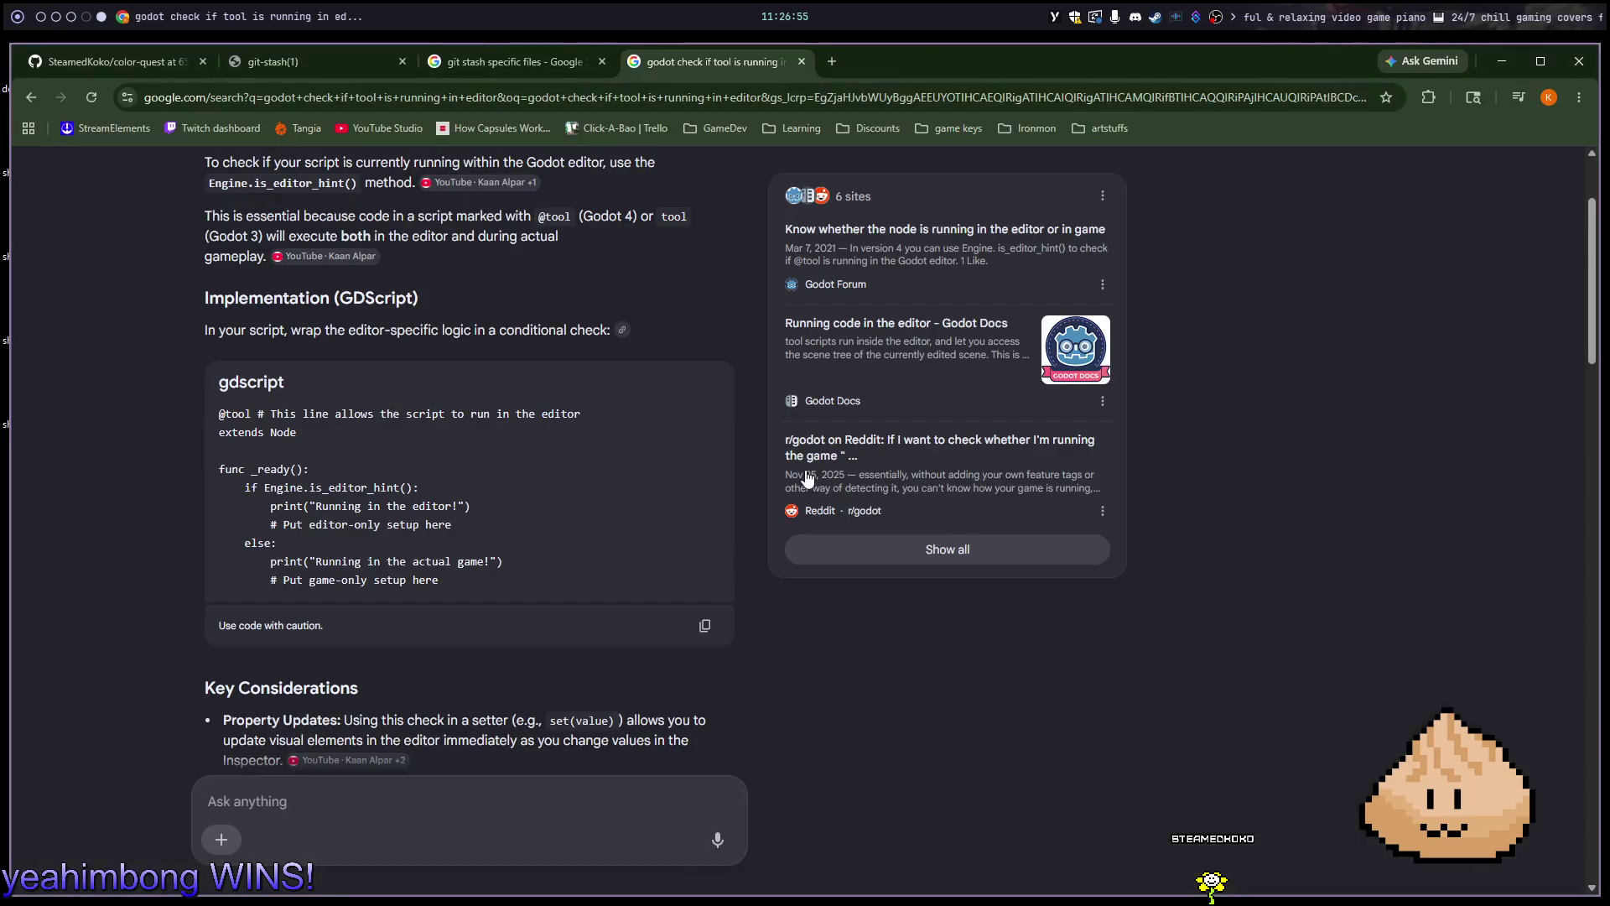
Load the cashew-olddew Shader Basics tutorial from the GameDev bookmarks in a new tab
key(ctrl+t)
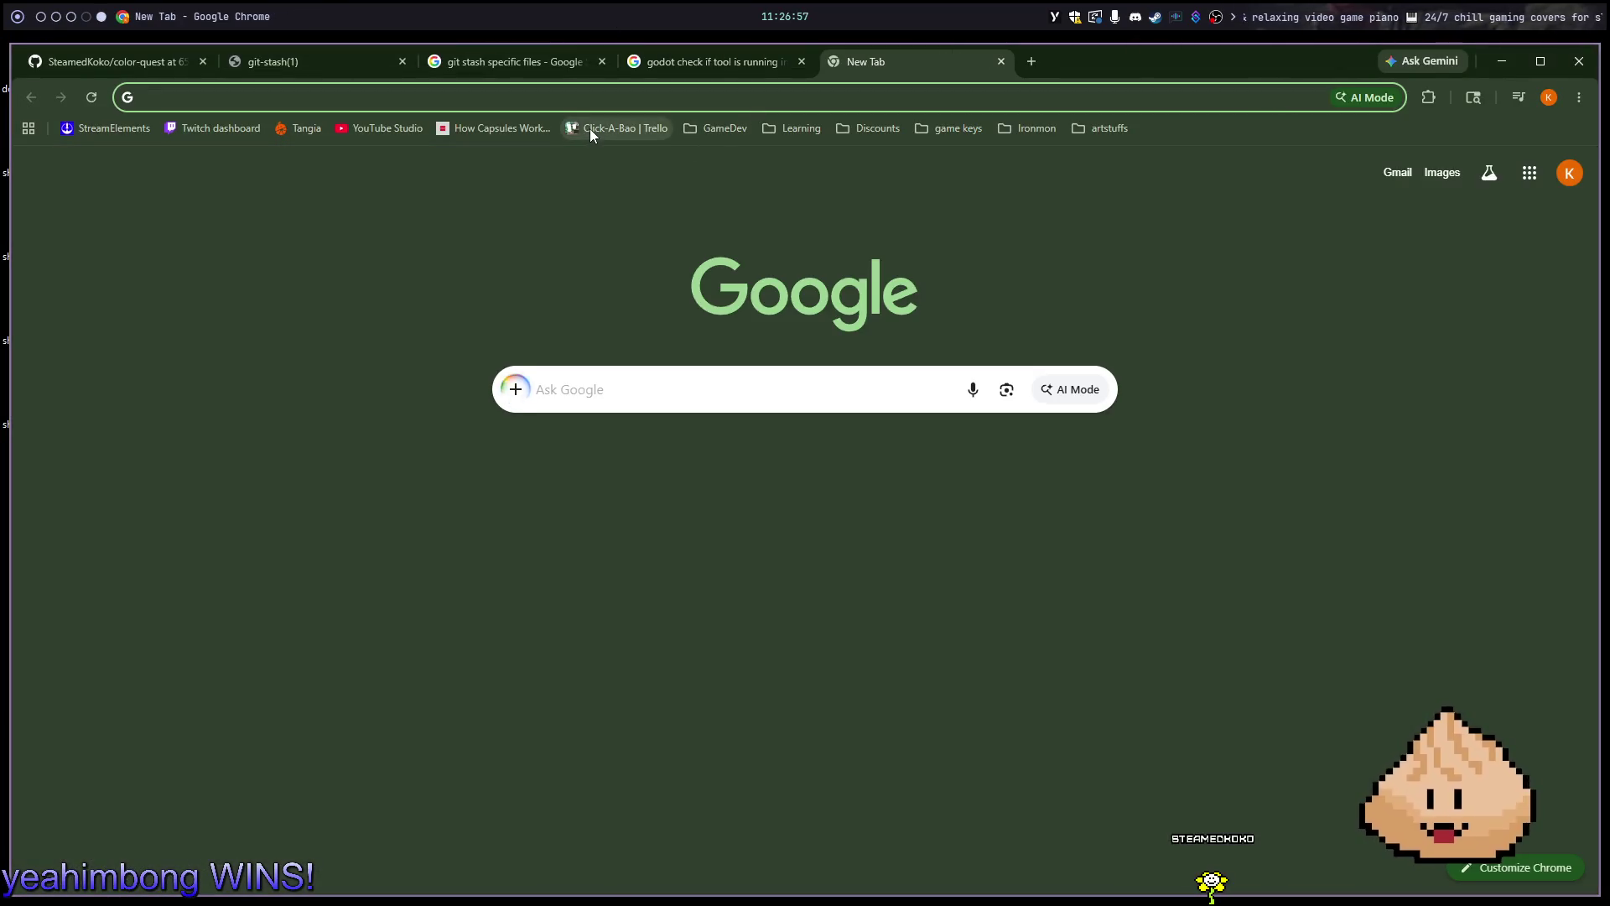
click(717, 134)
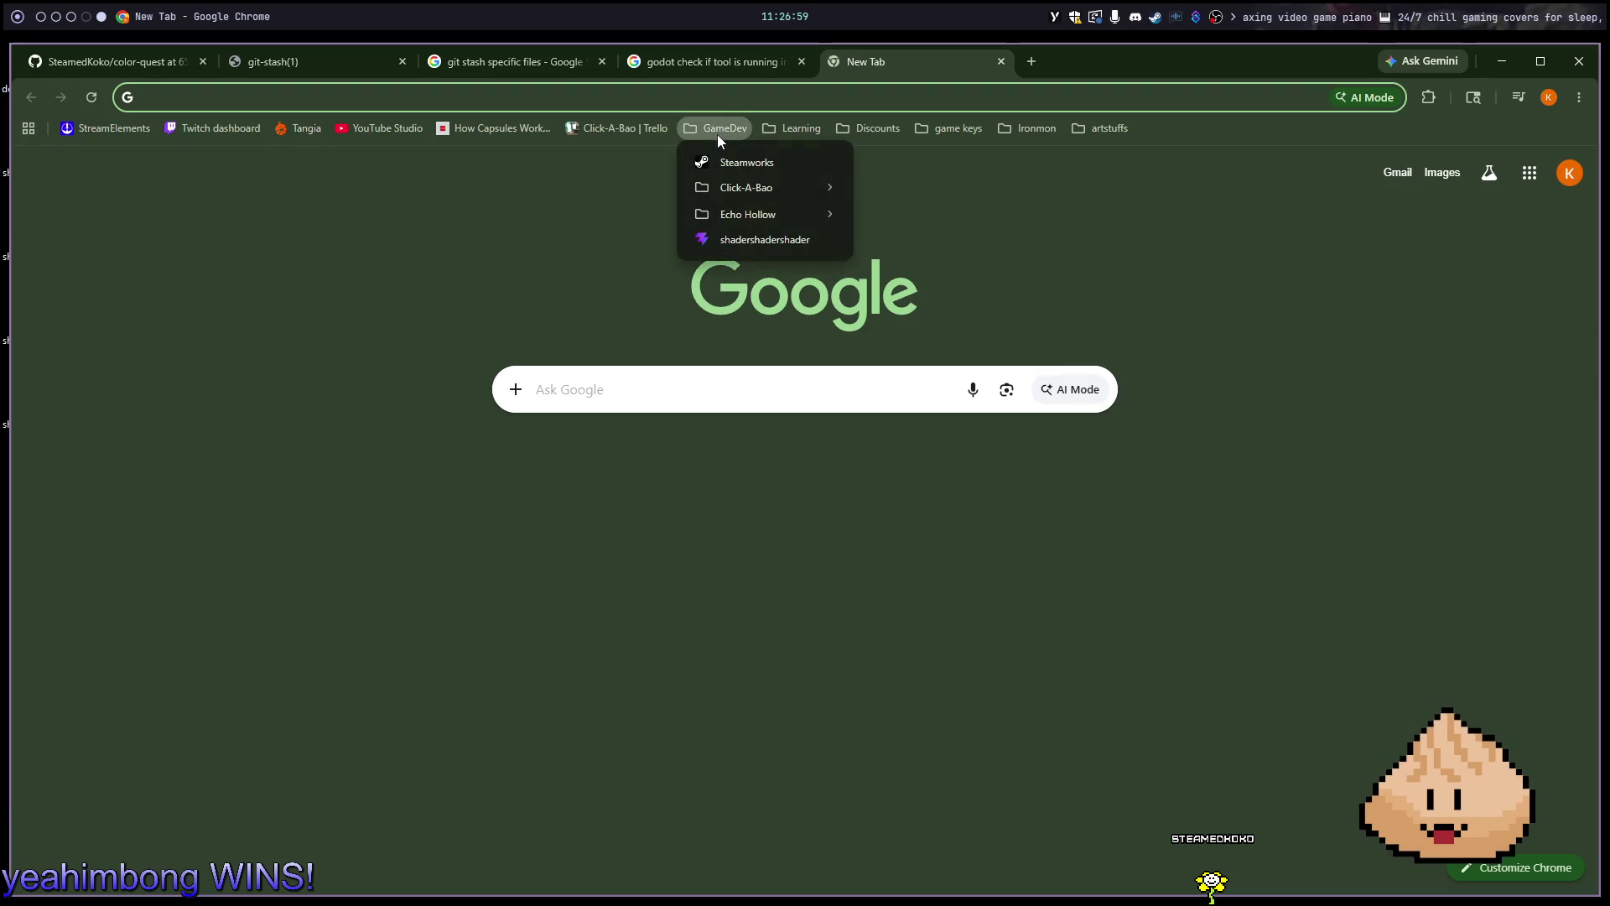
click(741, 240)
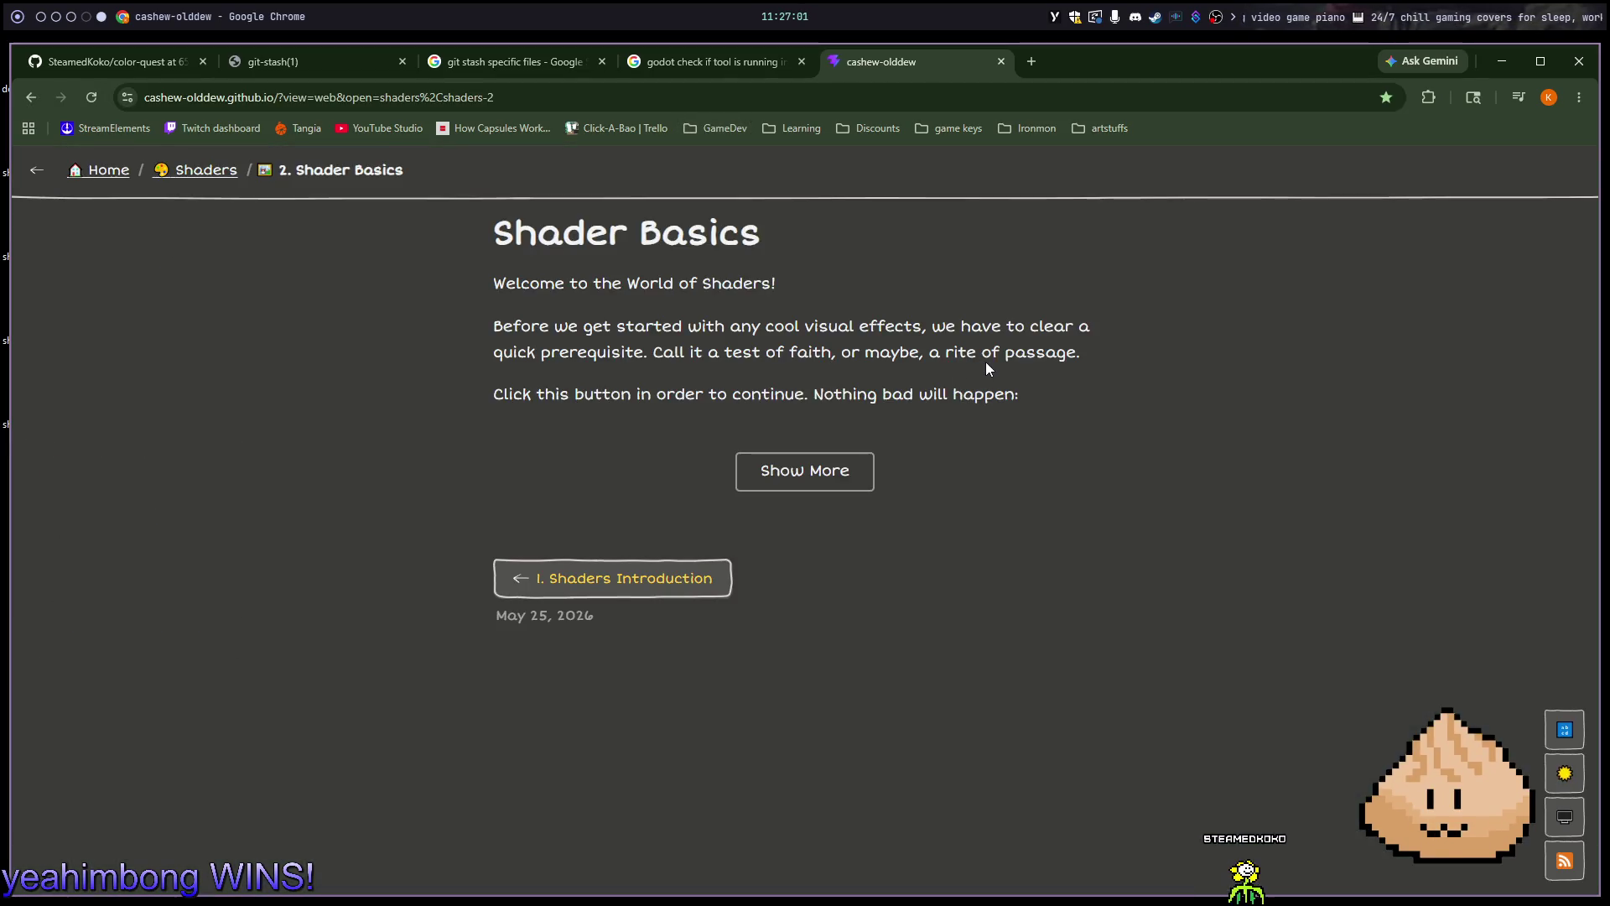
click(780, 498)
scroll(817, 525, down, 20)
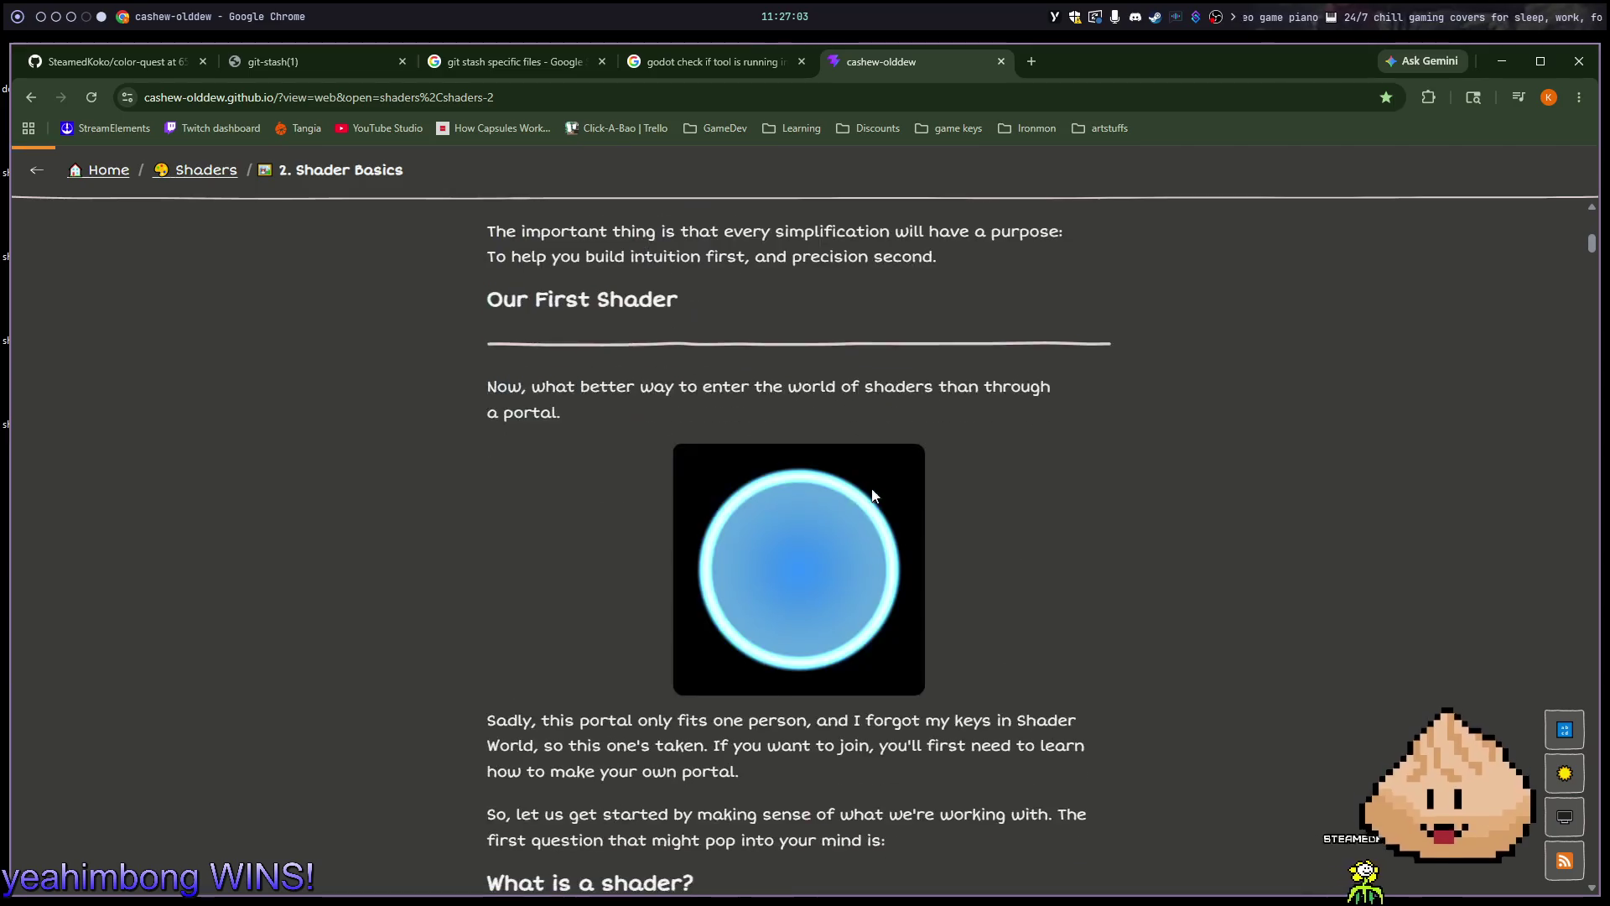
scroll(1296, 423, down, 8)
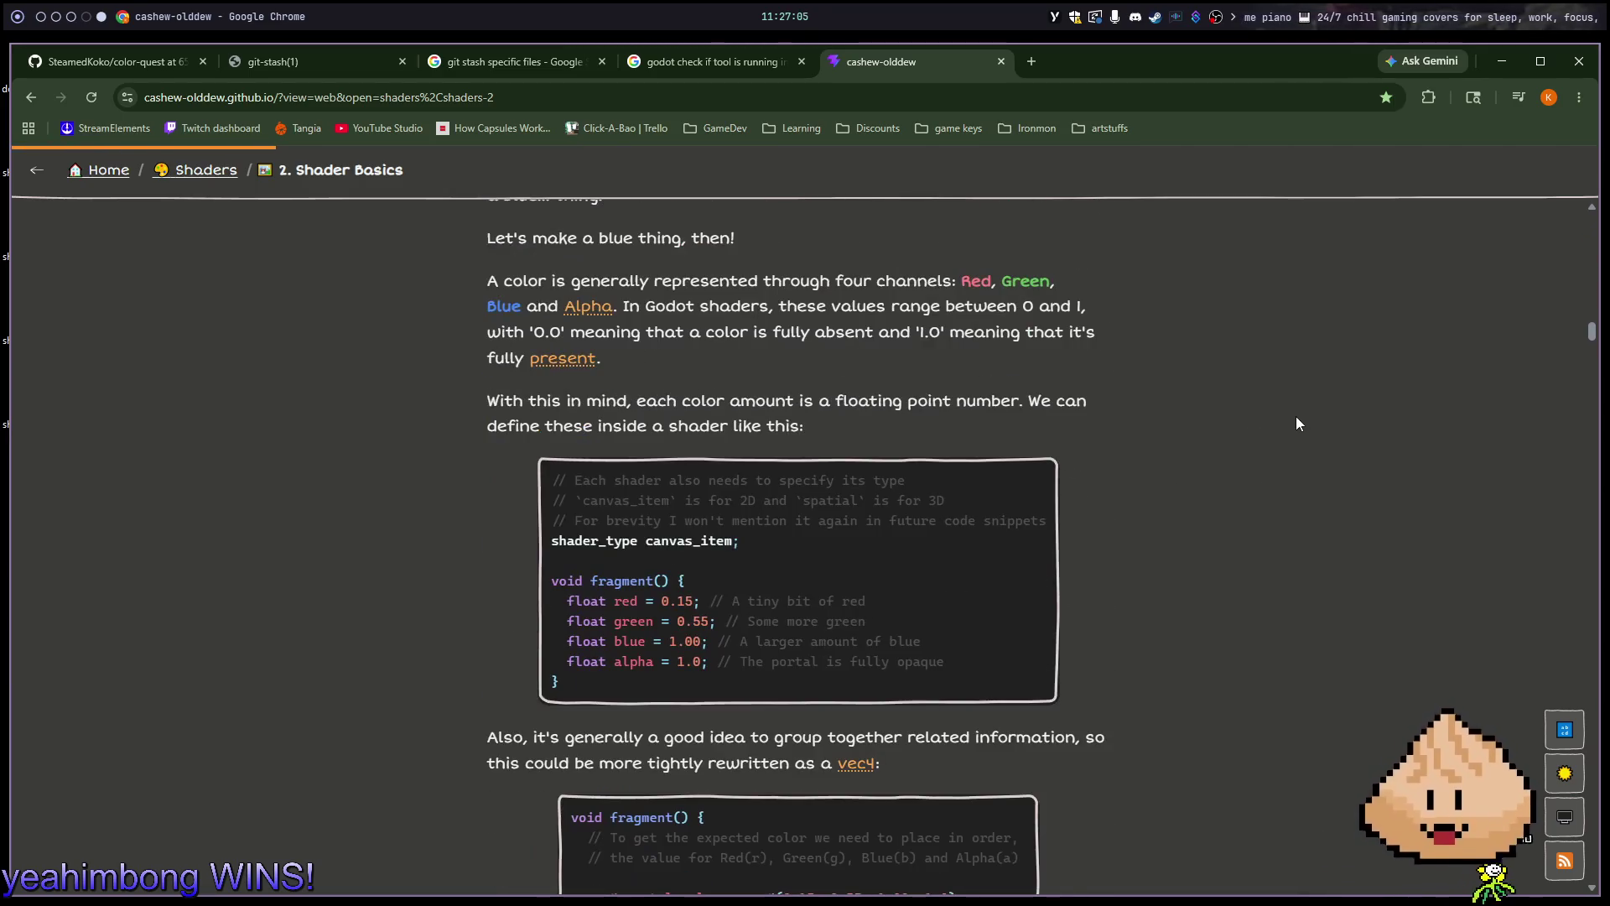
Search the page for 'sin' and step to the pulse example remapped with * 0.5 + 0.5
key(ctrl+f)
text(sin)
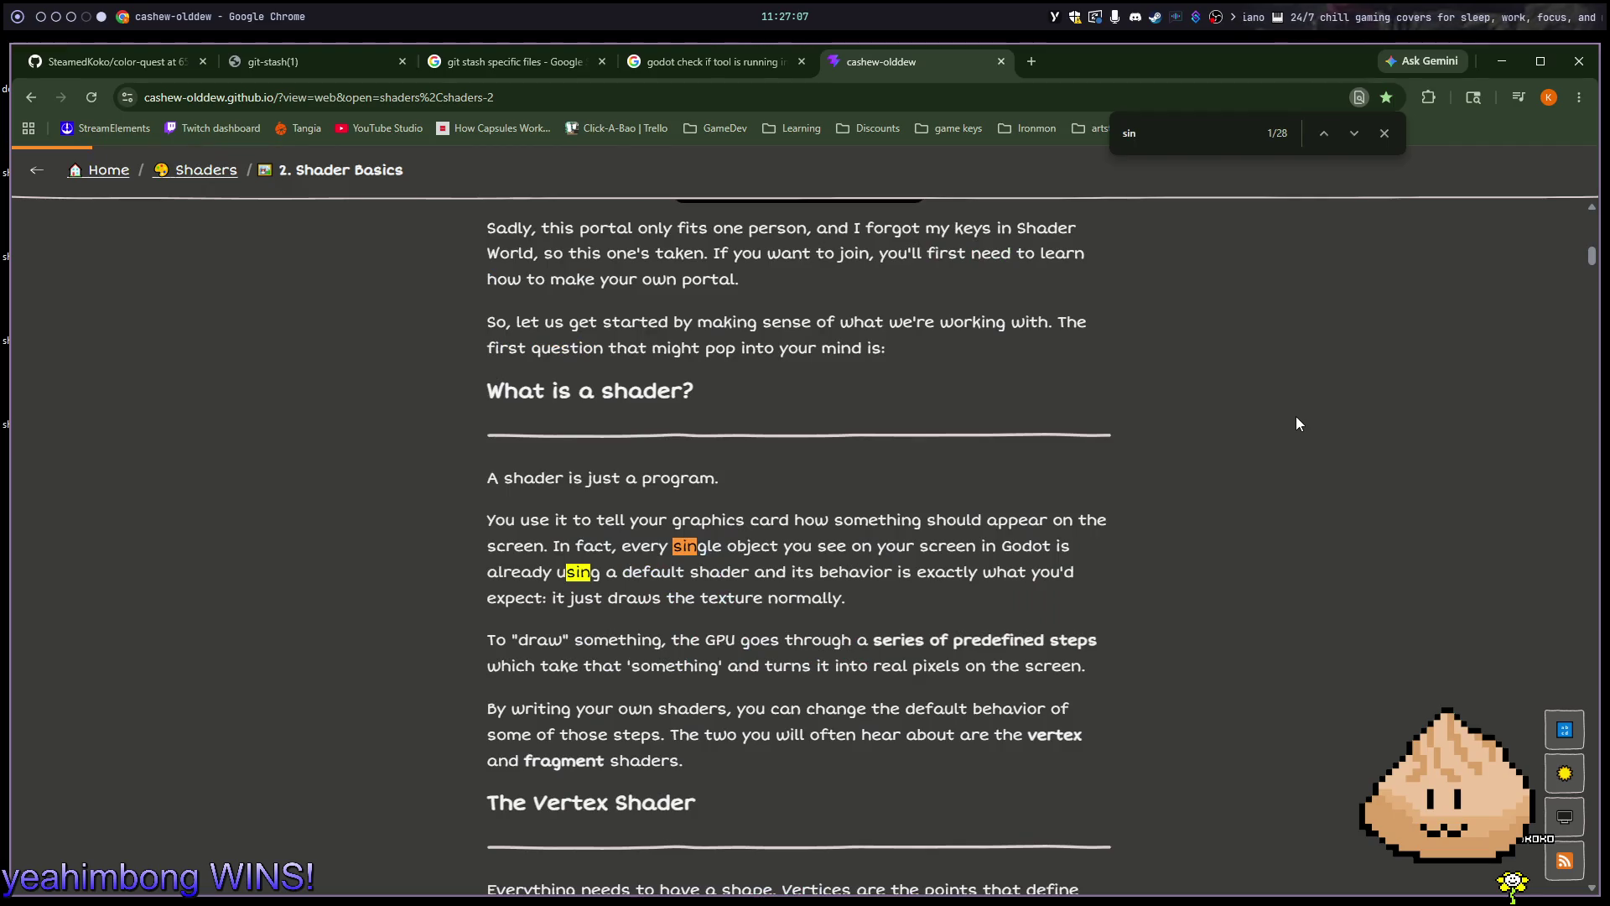
key(Return)
key(Return)
key(Return)
key(Return)
key(Return)
key(Return)
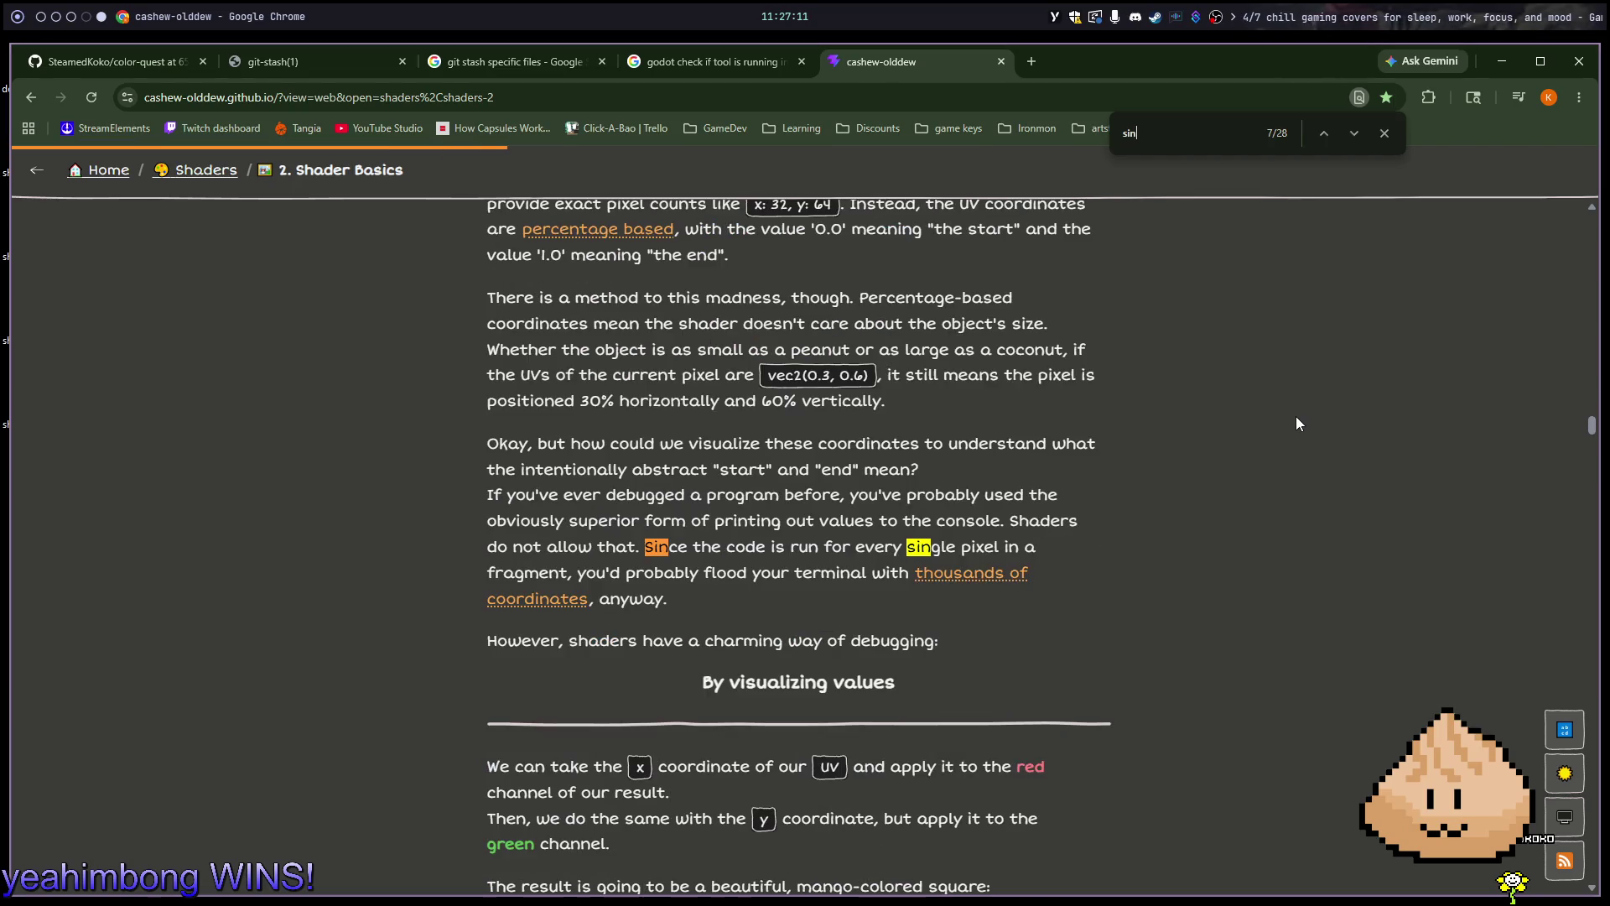
key(Return)
key(Return)
key(Return)
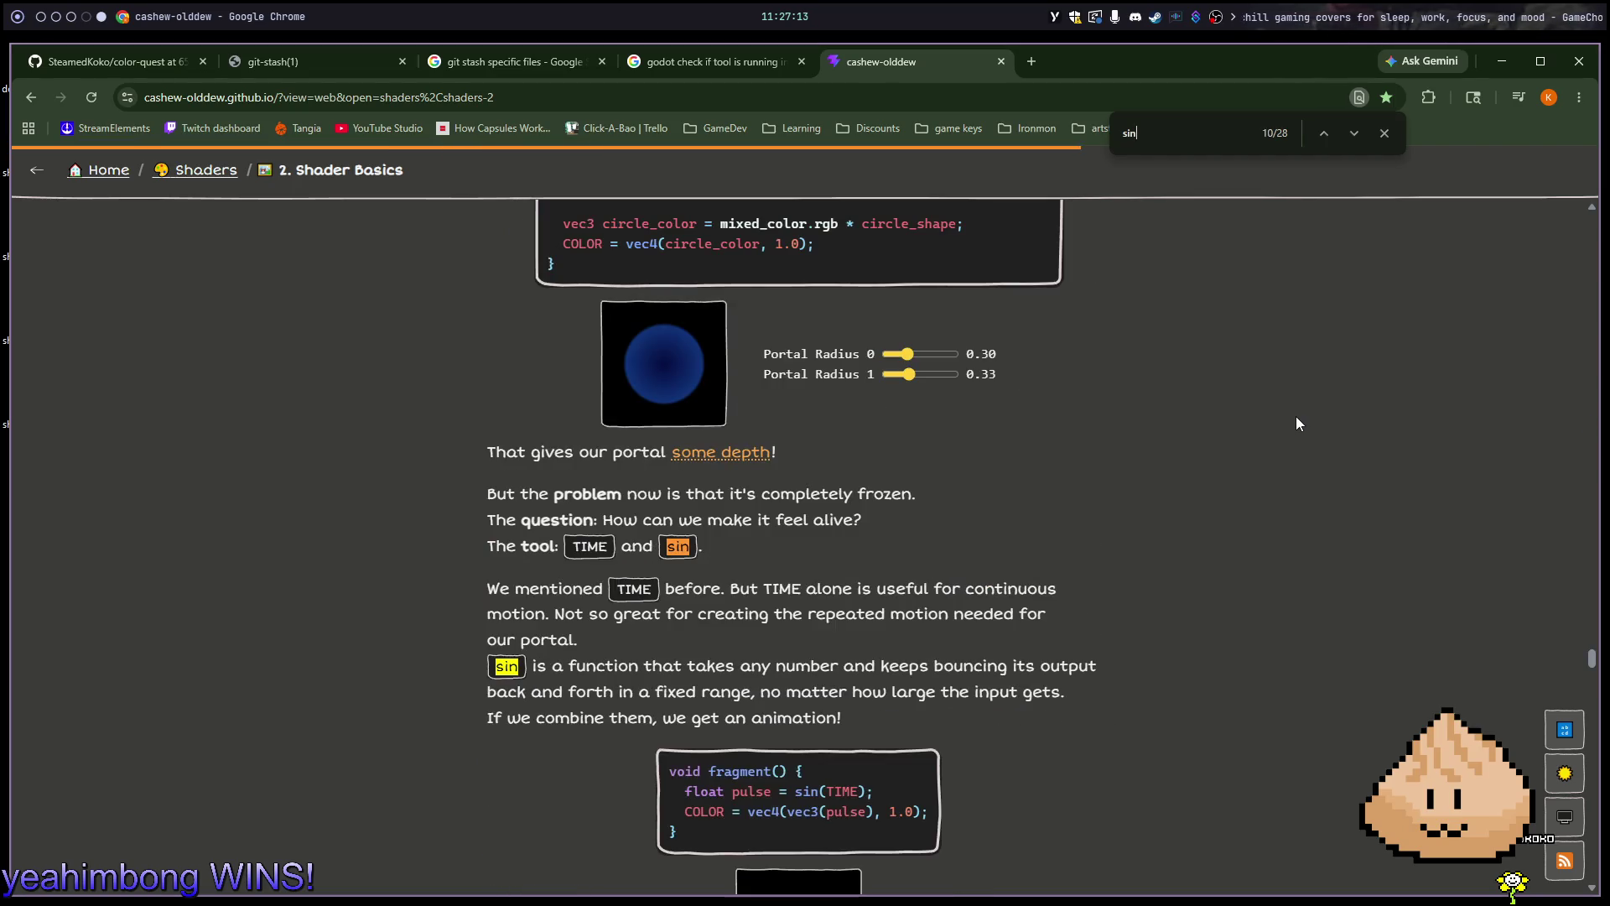
key(Return)
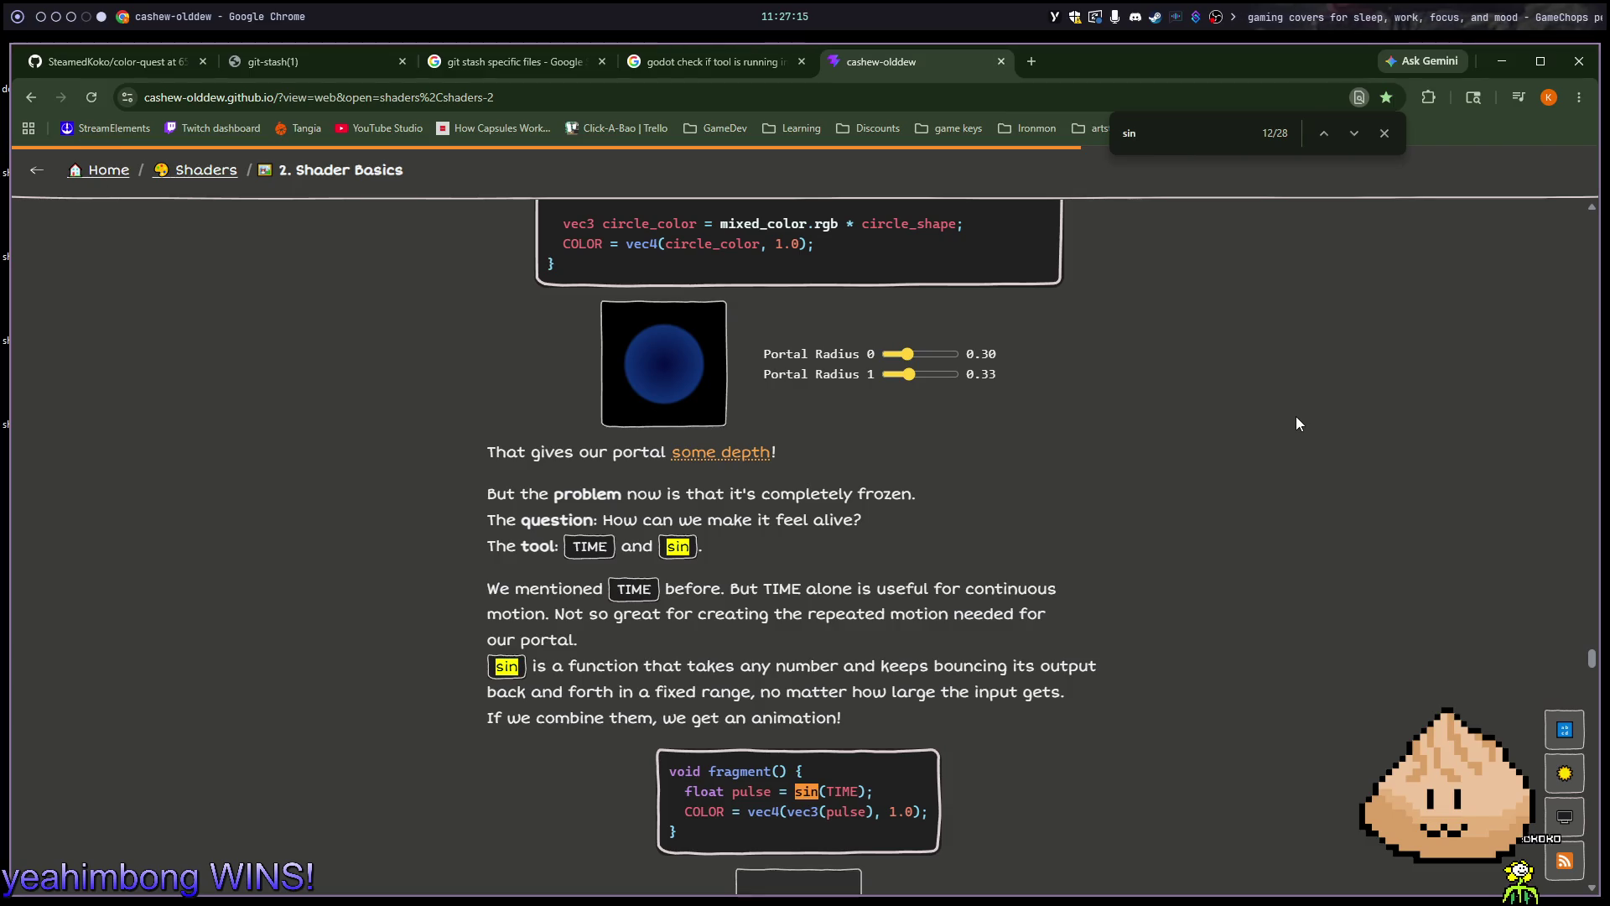
key(Return)
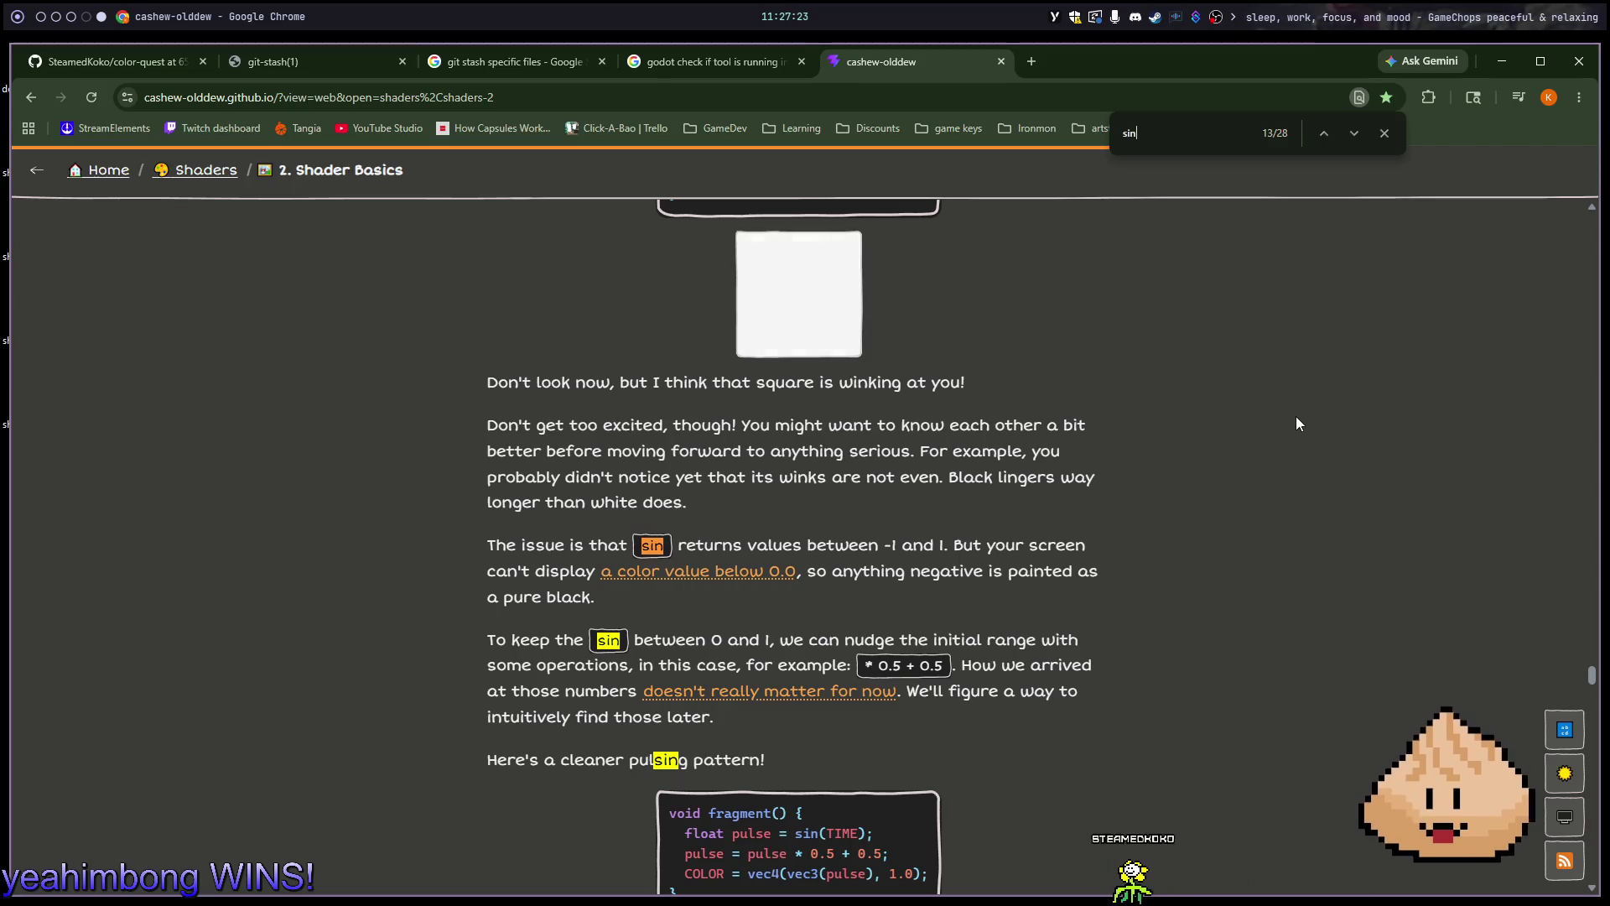
scroll(1296, 418, down, 2)
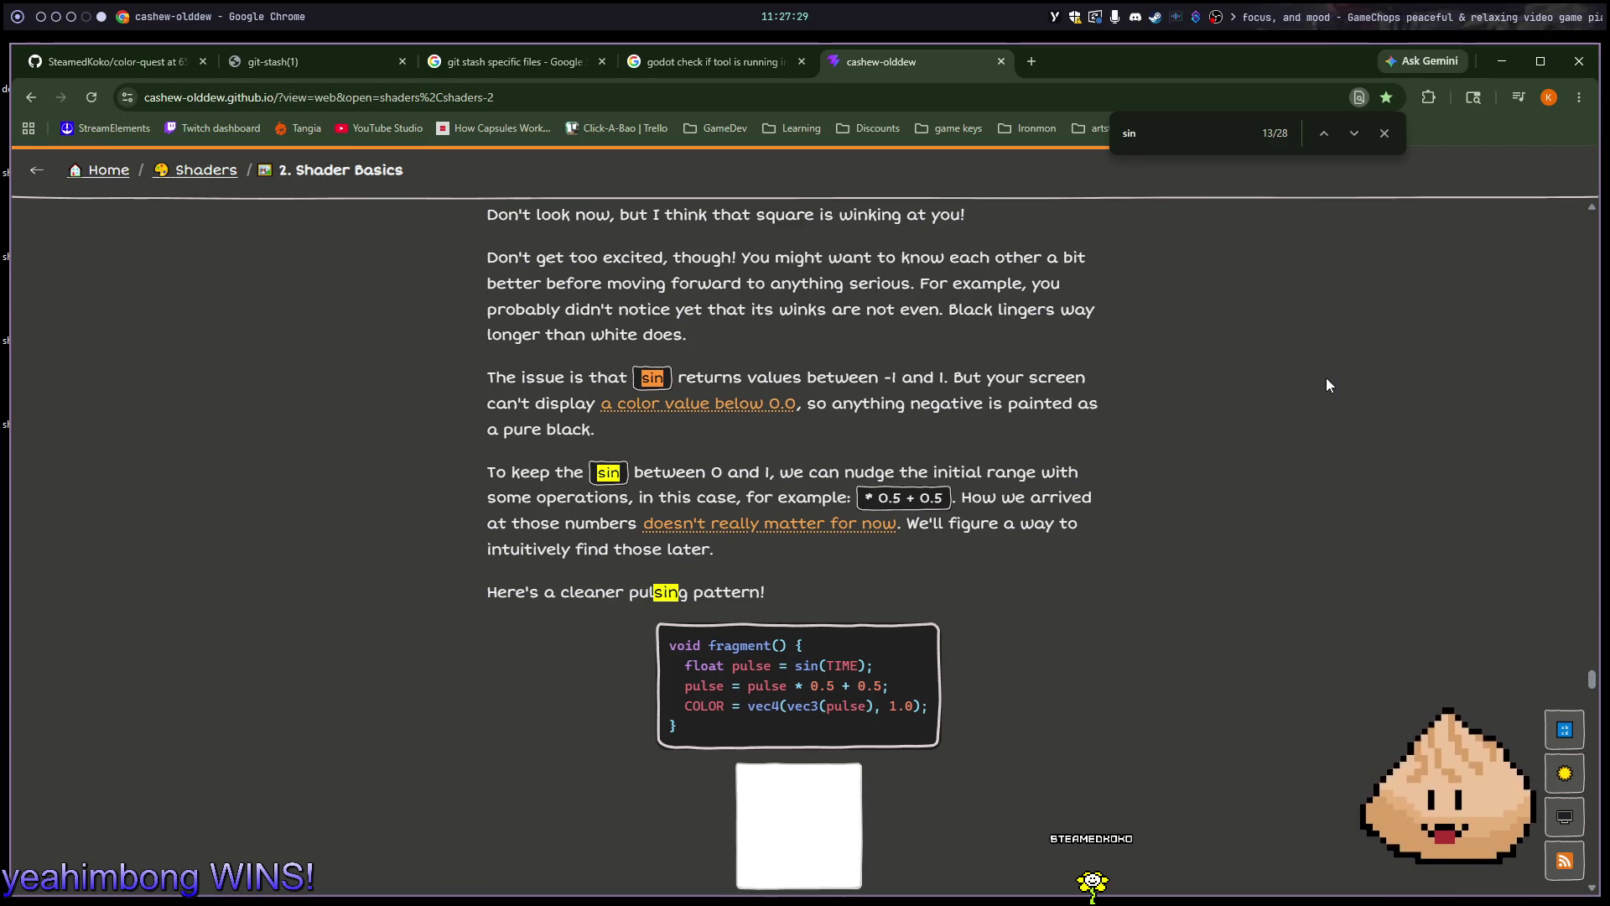
scroll(1327, 385, down, 1)
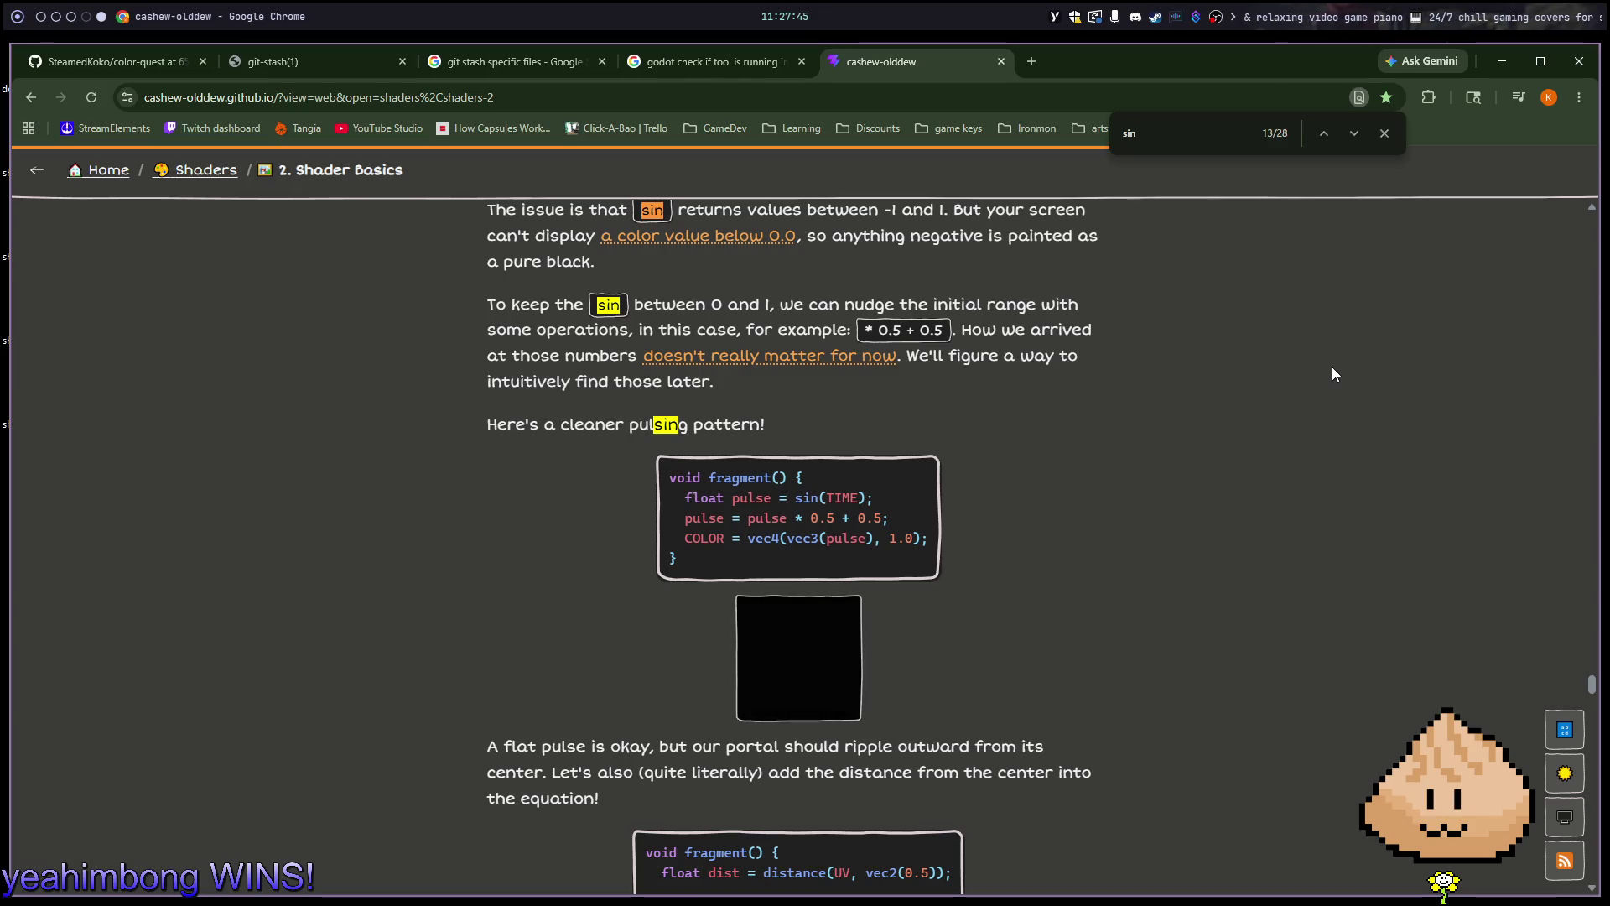
scroll(1334, 374, down, 3)
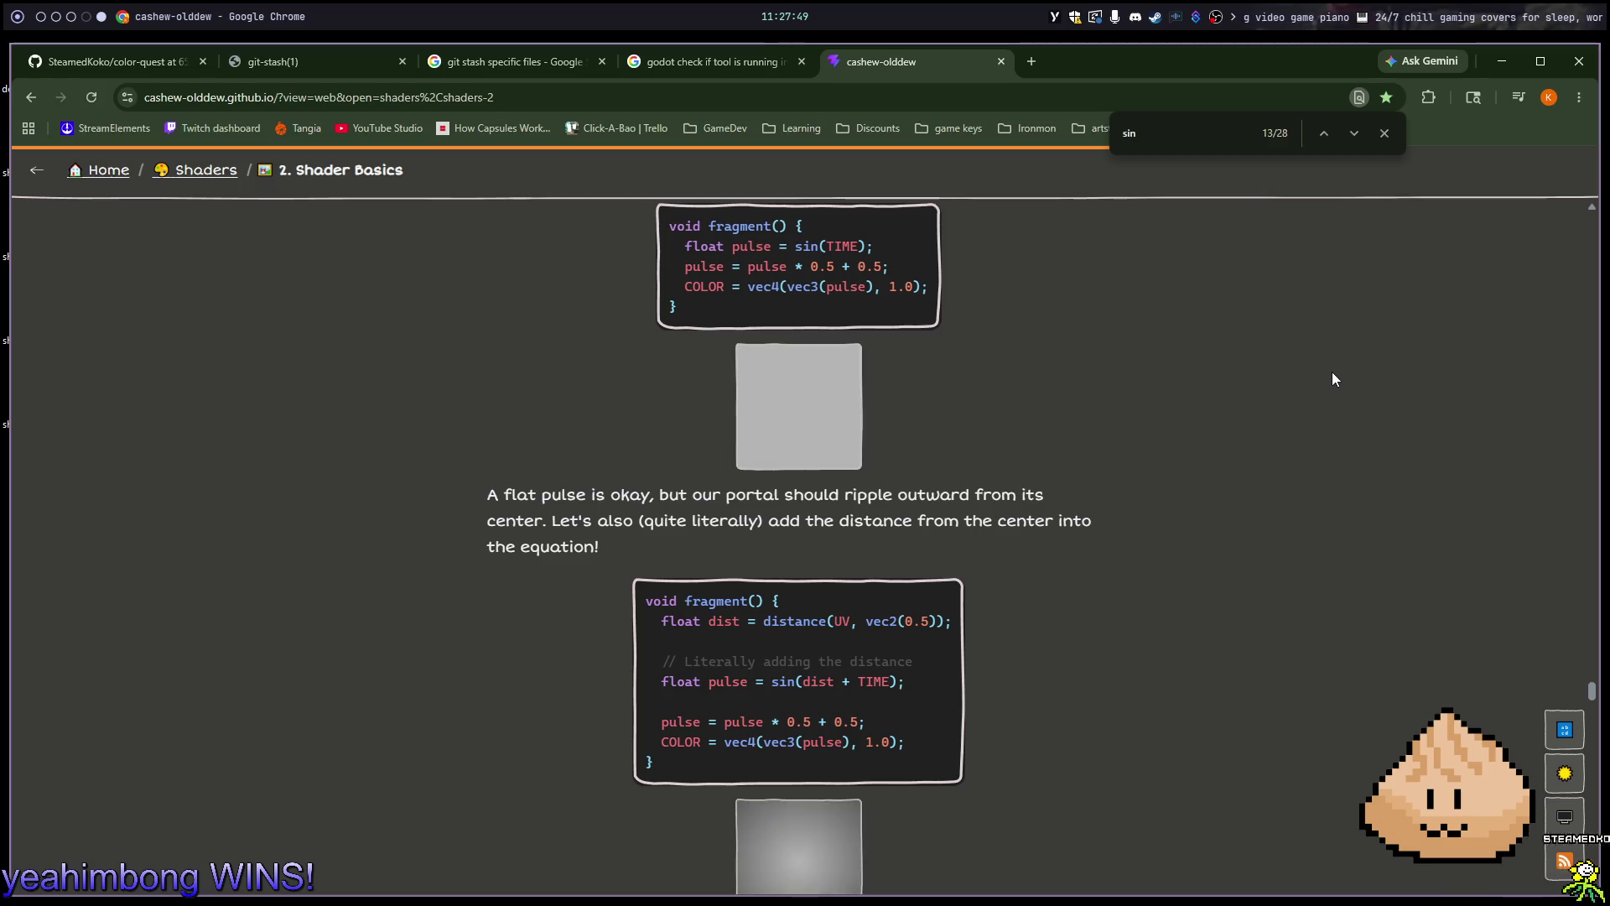
Scroll through the tutorial's time-travel, faster-pulse and mix examples down to the pulsing portal code
scroll(1333, 379, down, 1)
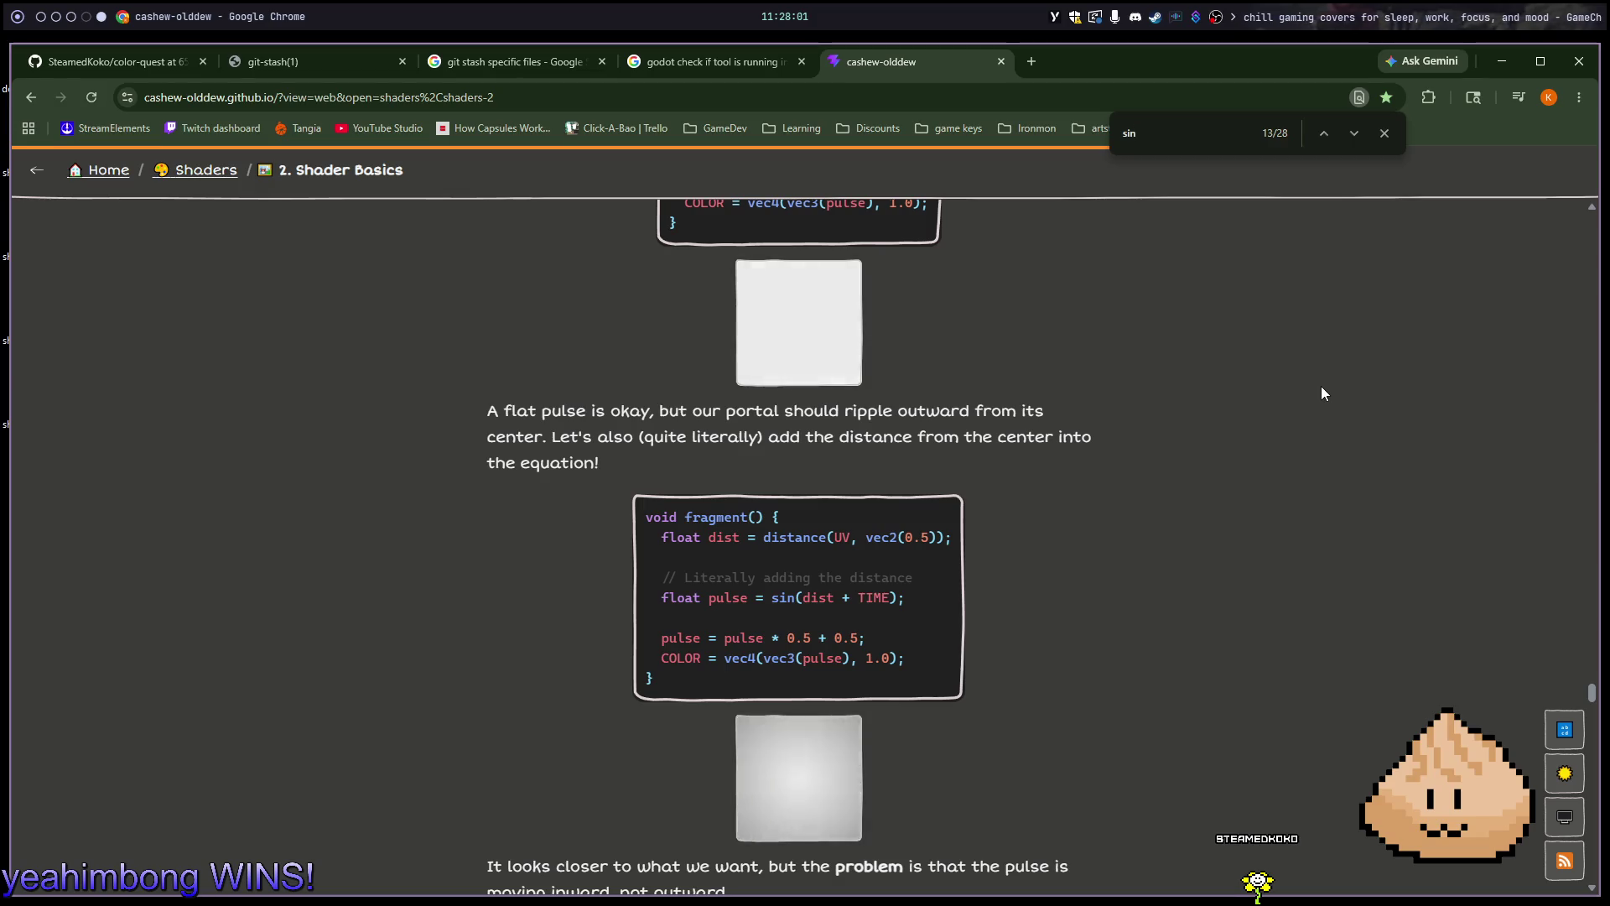
scroll(1322, 387, down, 6)
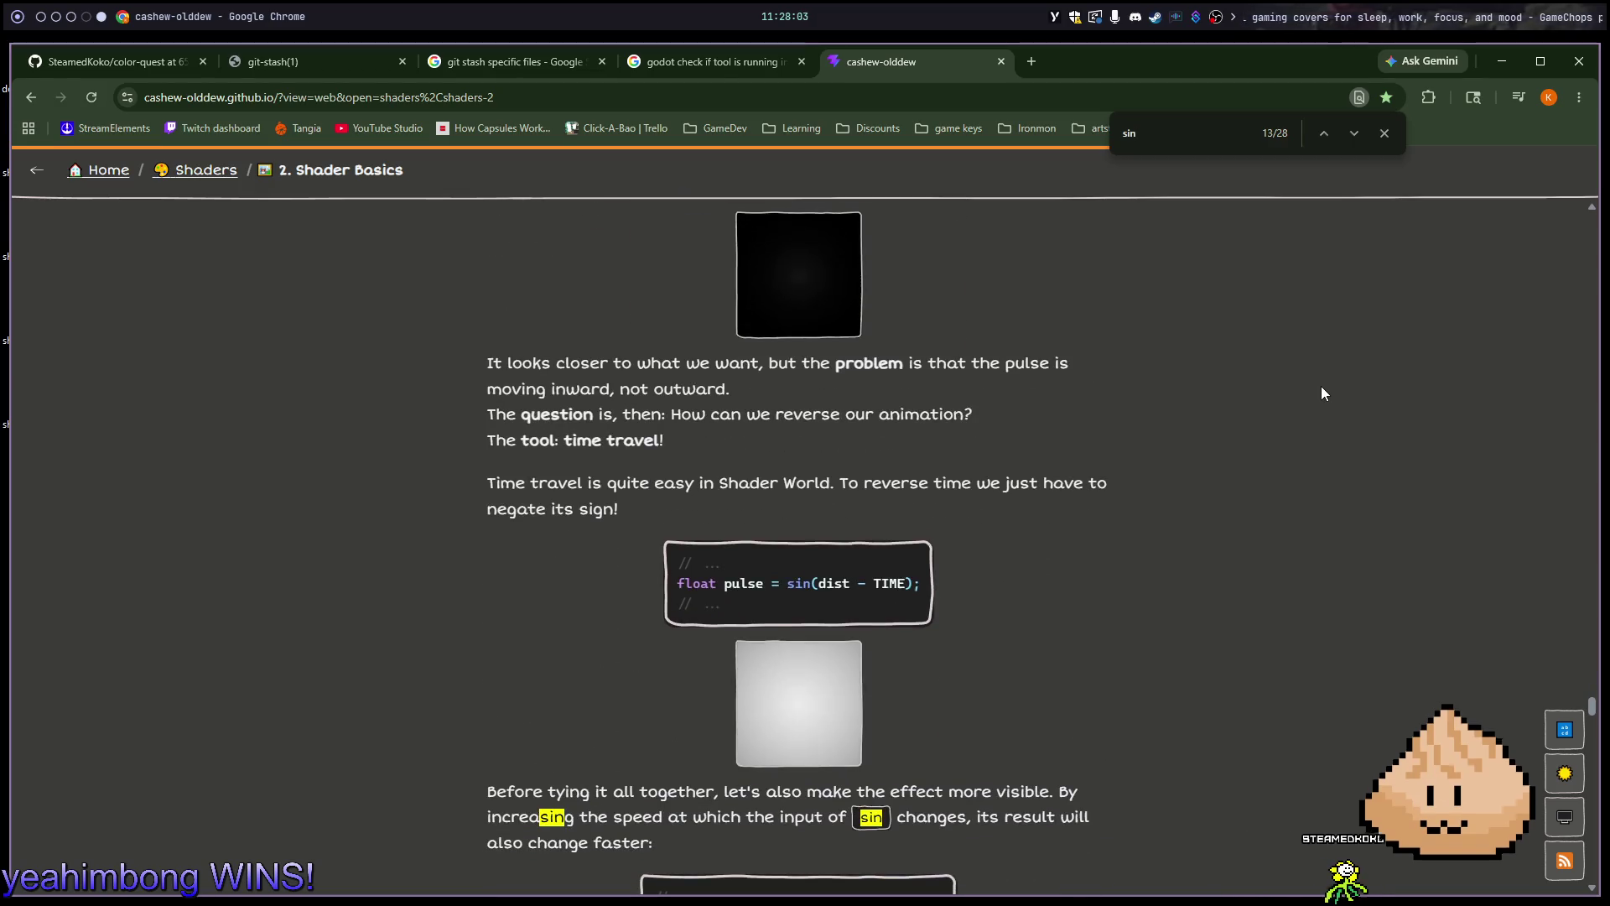
scroll(1322, 388, down, 1)
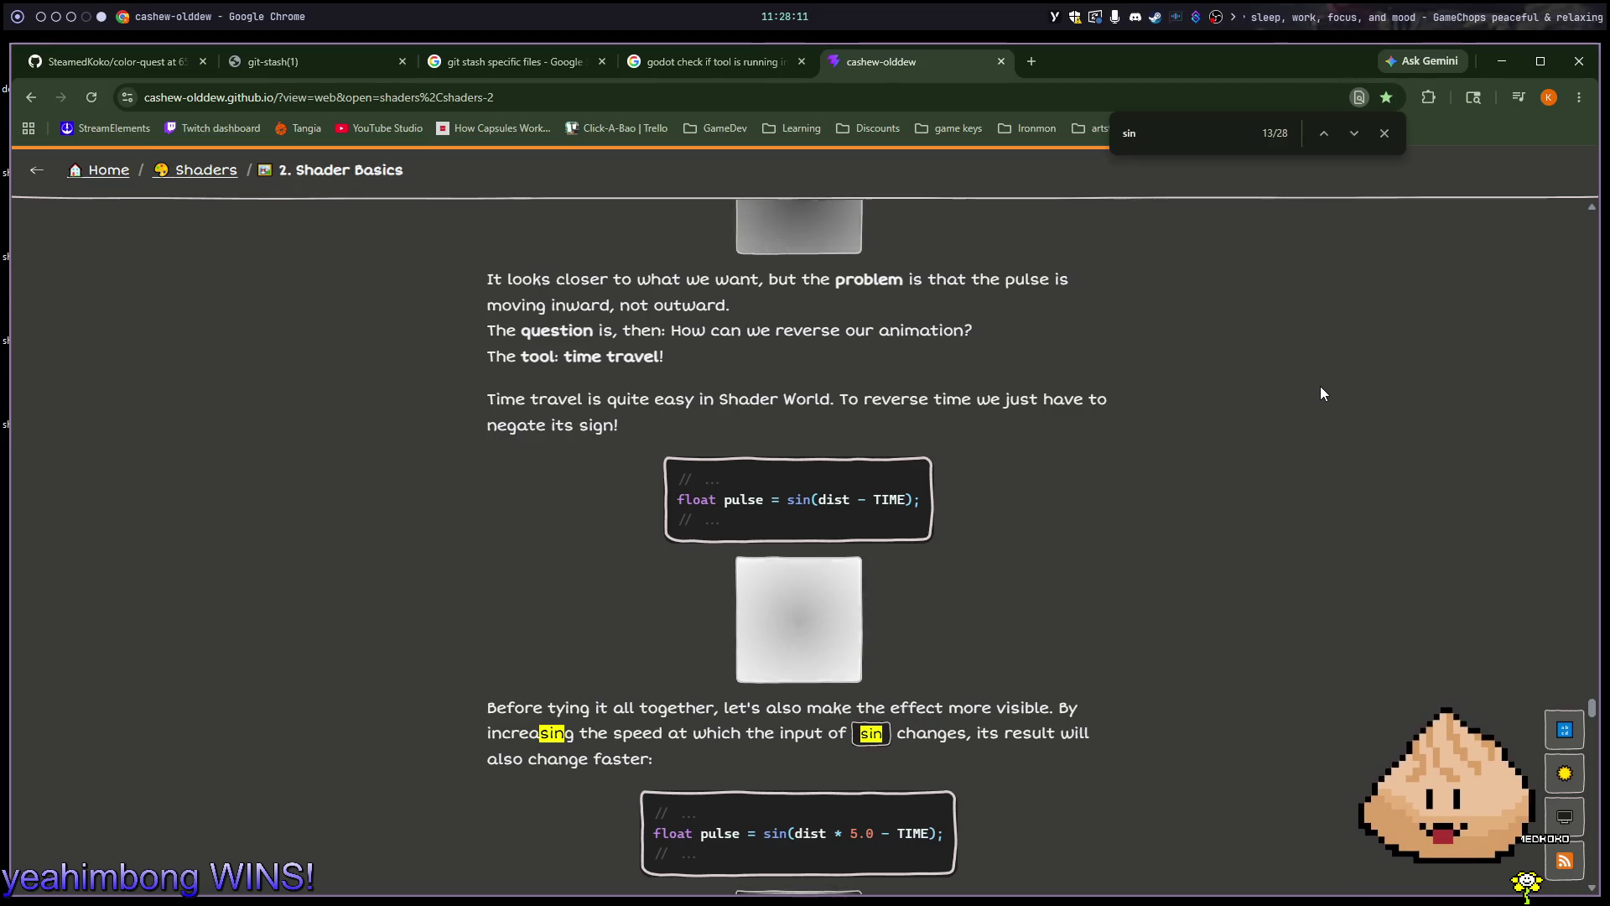
scroll(1321, 392, down, 1)
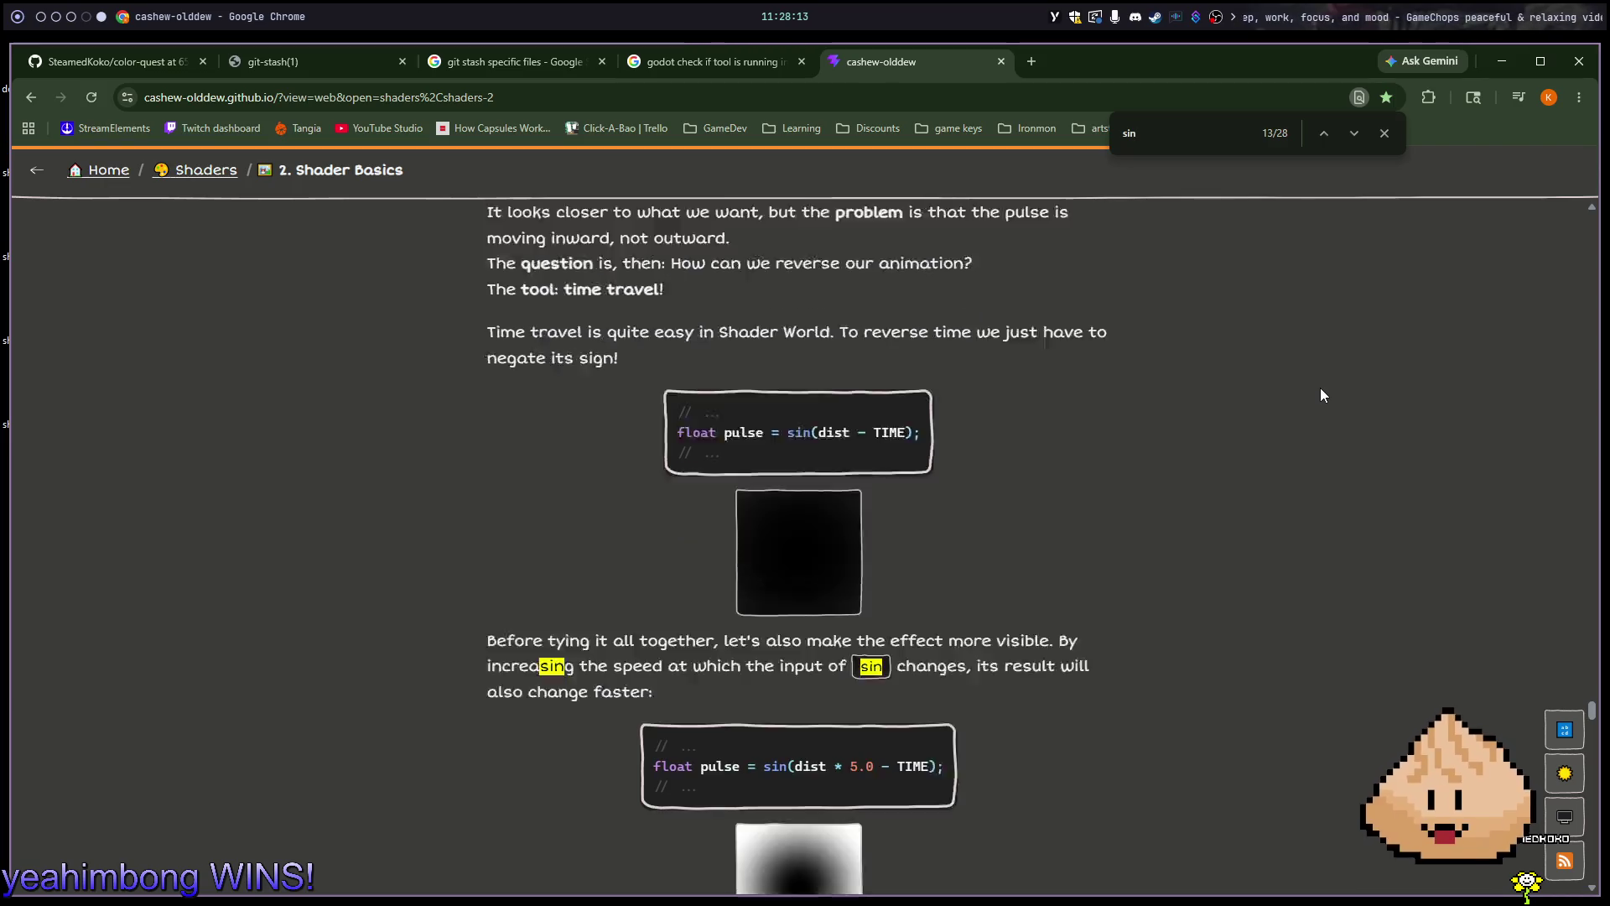
scroll(1321, 395, down, 5)
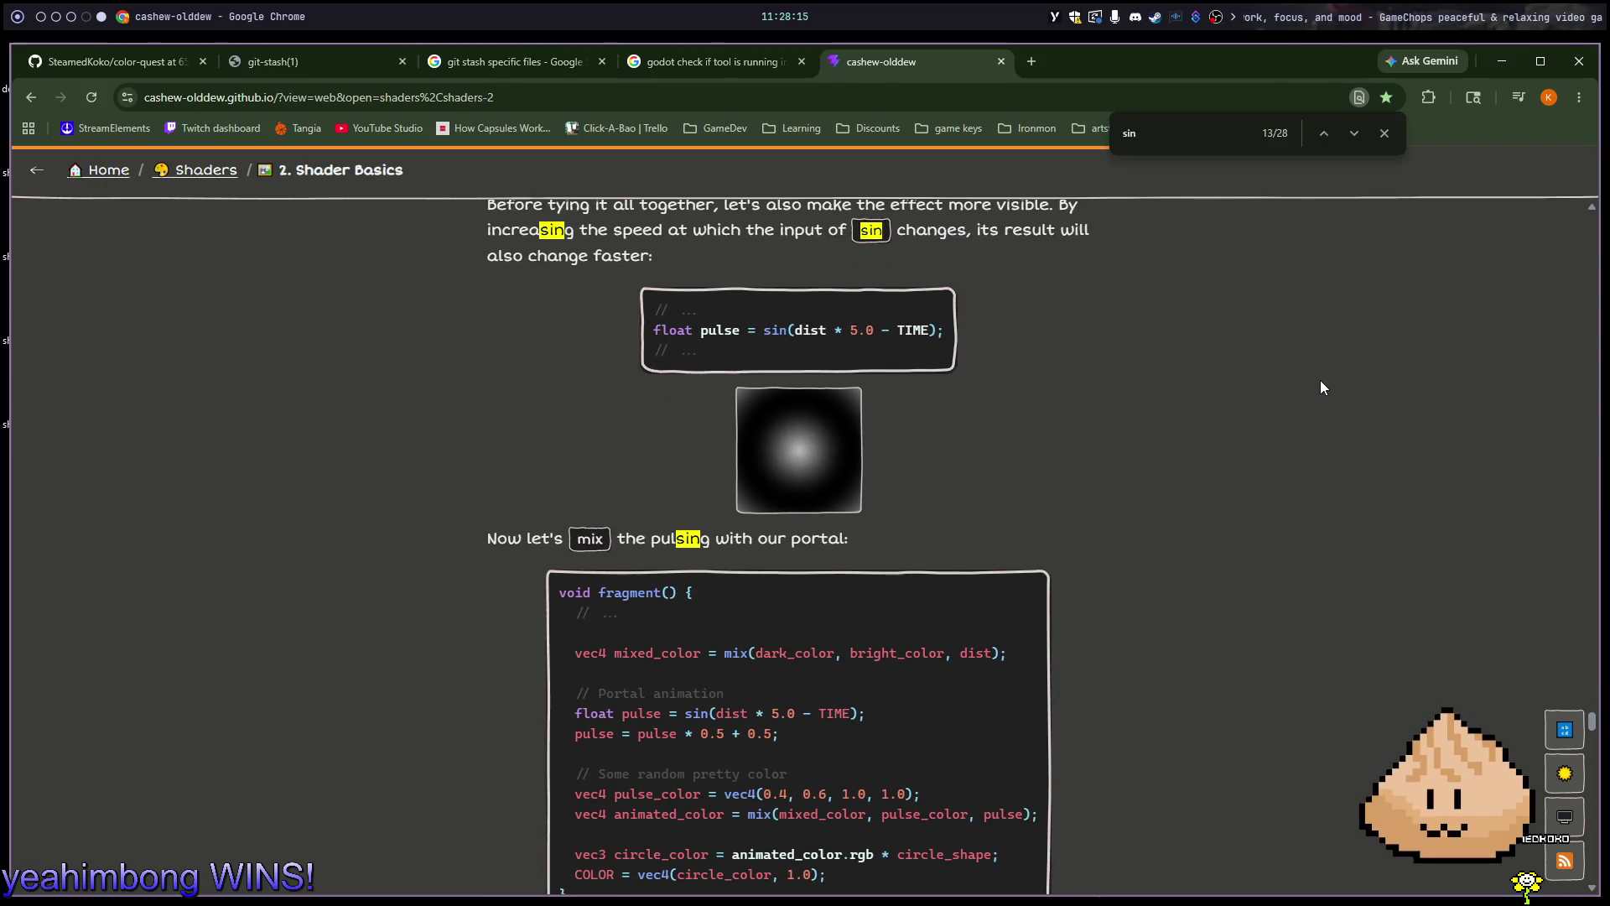
scroll(1321, 381, down, 1)
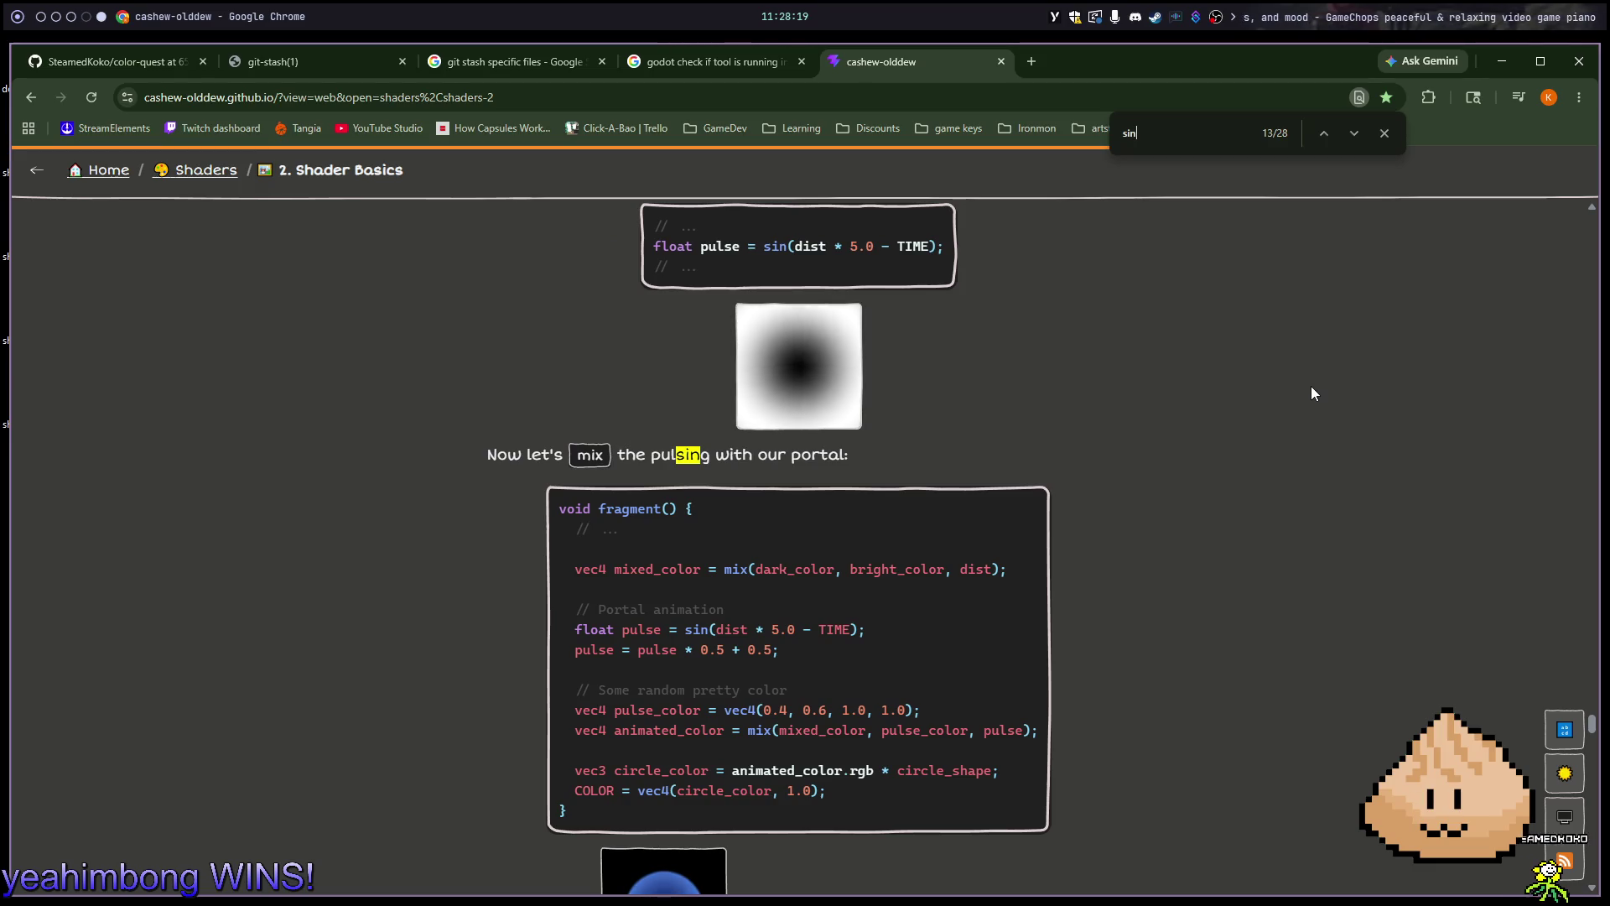
scroll(1314, 393, up, 15)
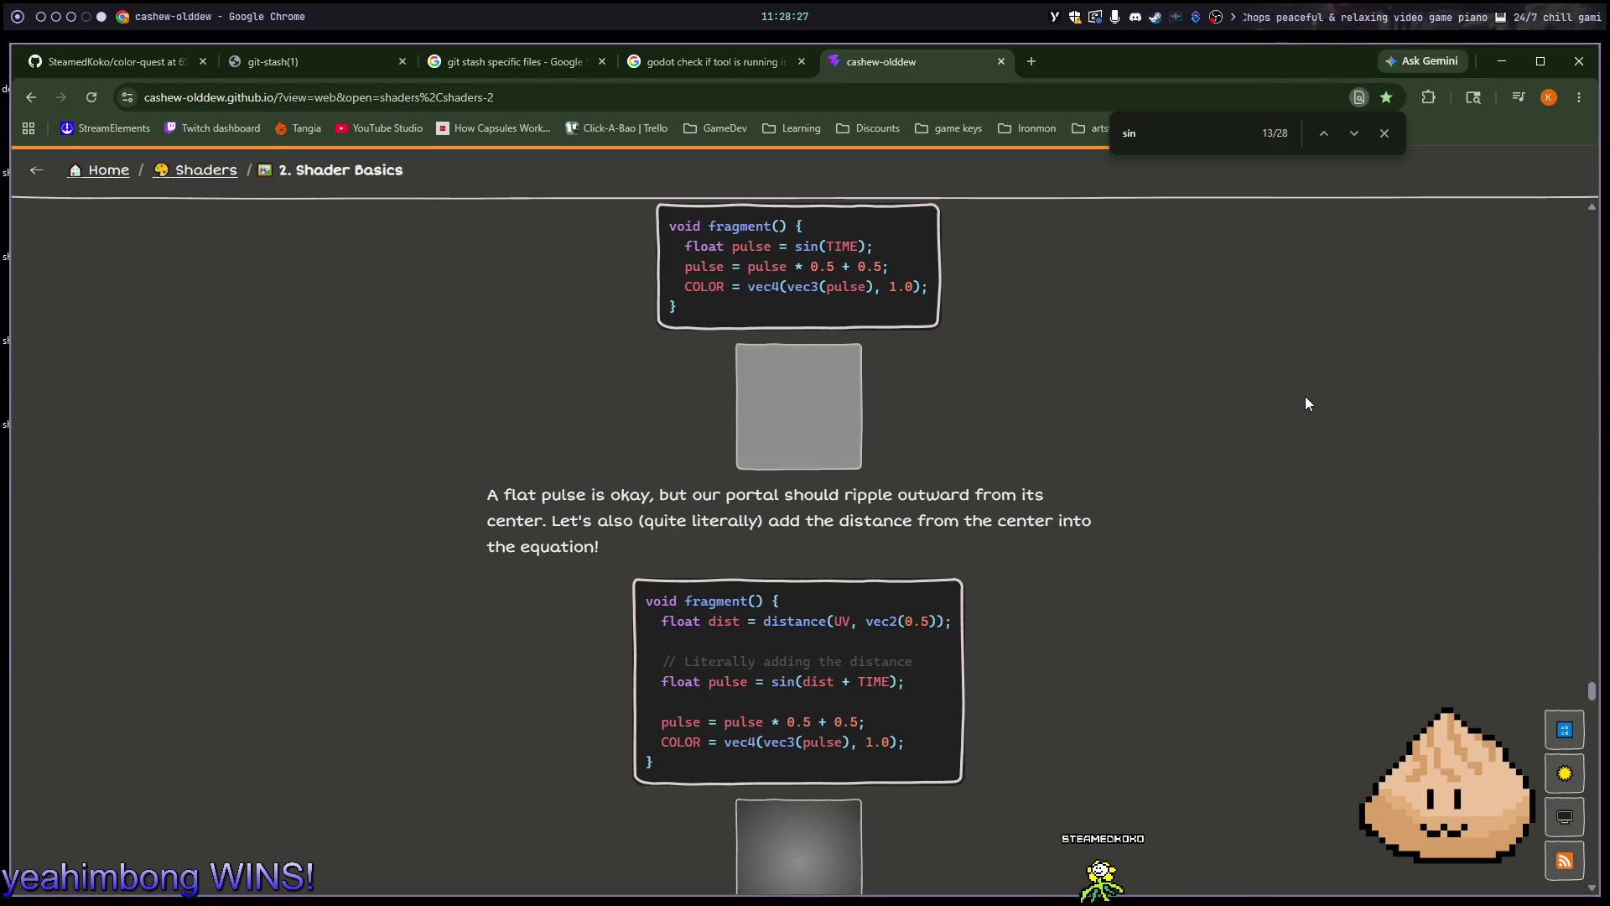
scroll(1306, 397, down, 15)
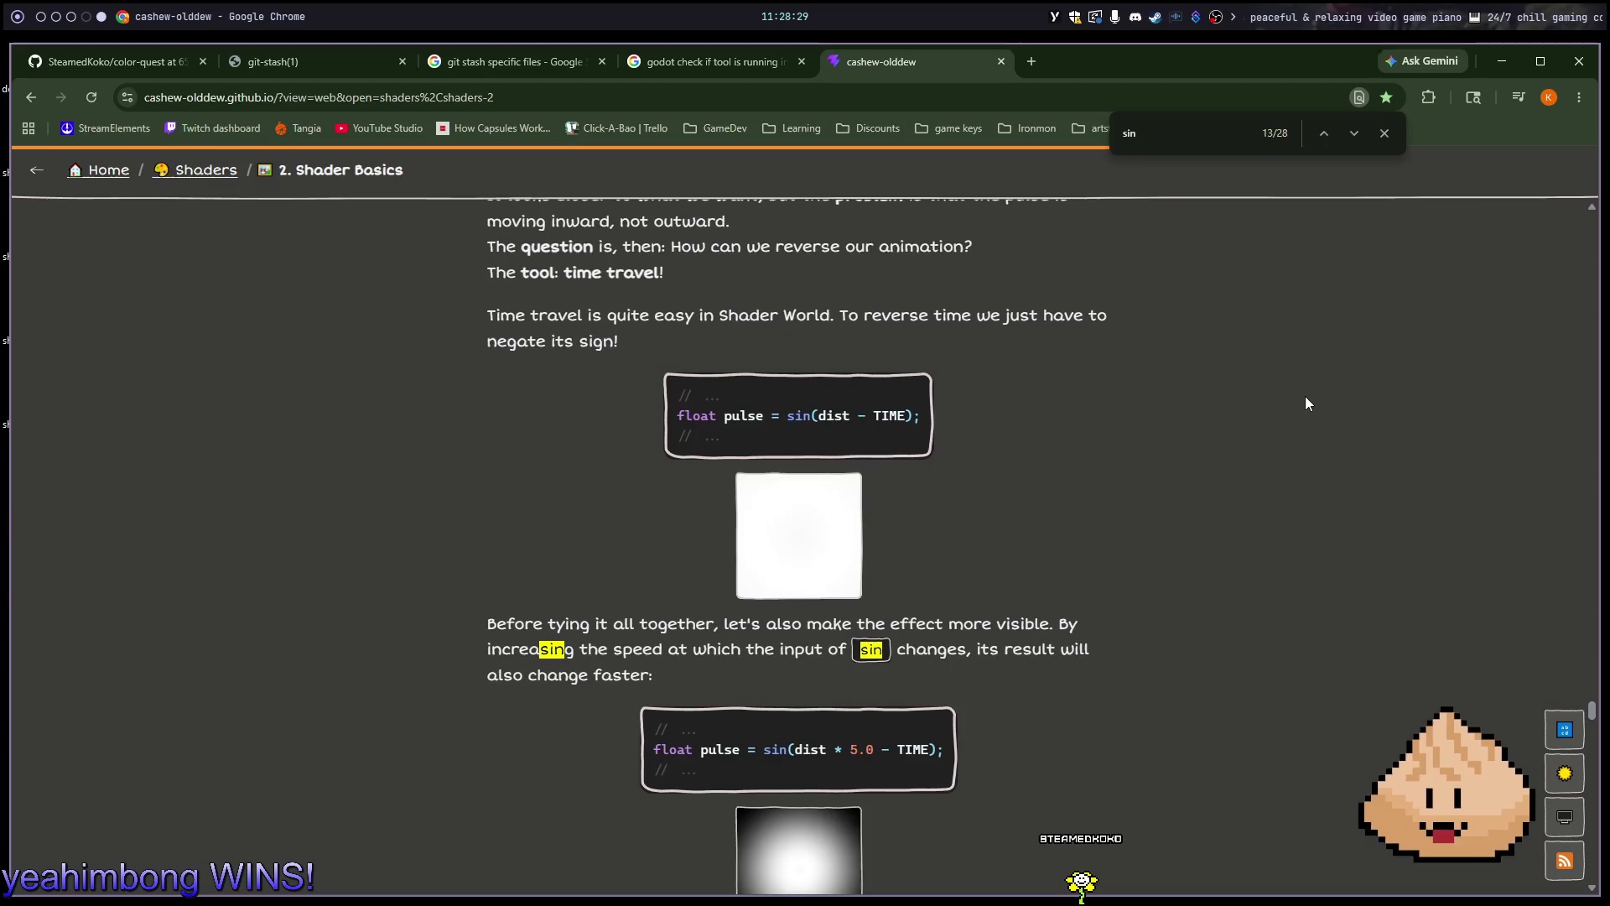
scroll(1305, 398, up, 3)
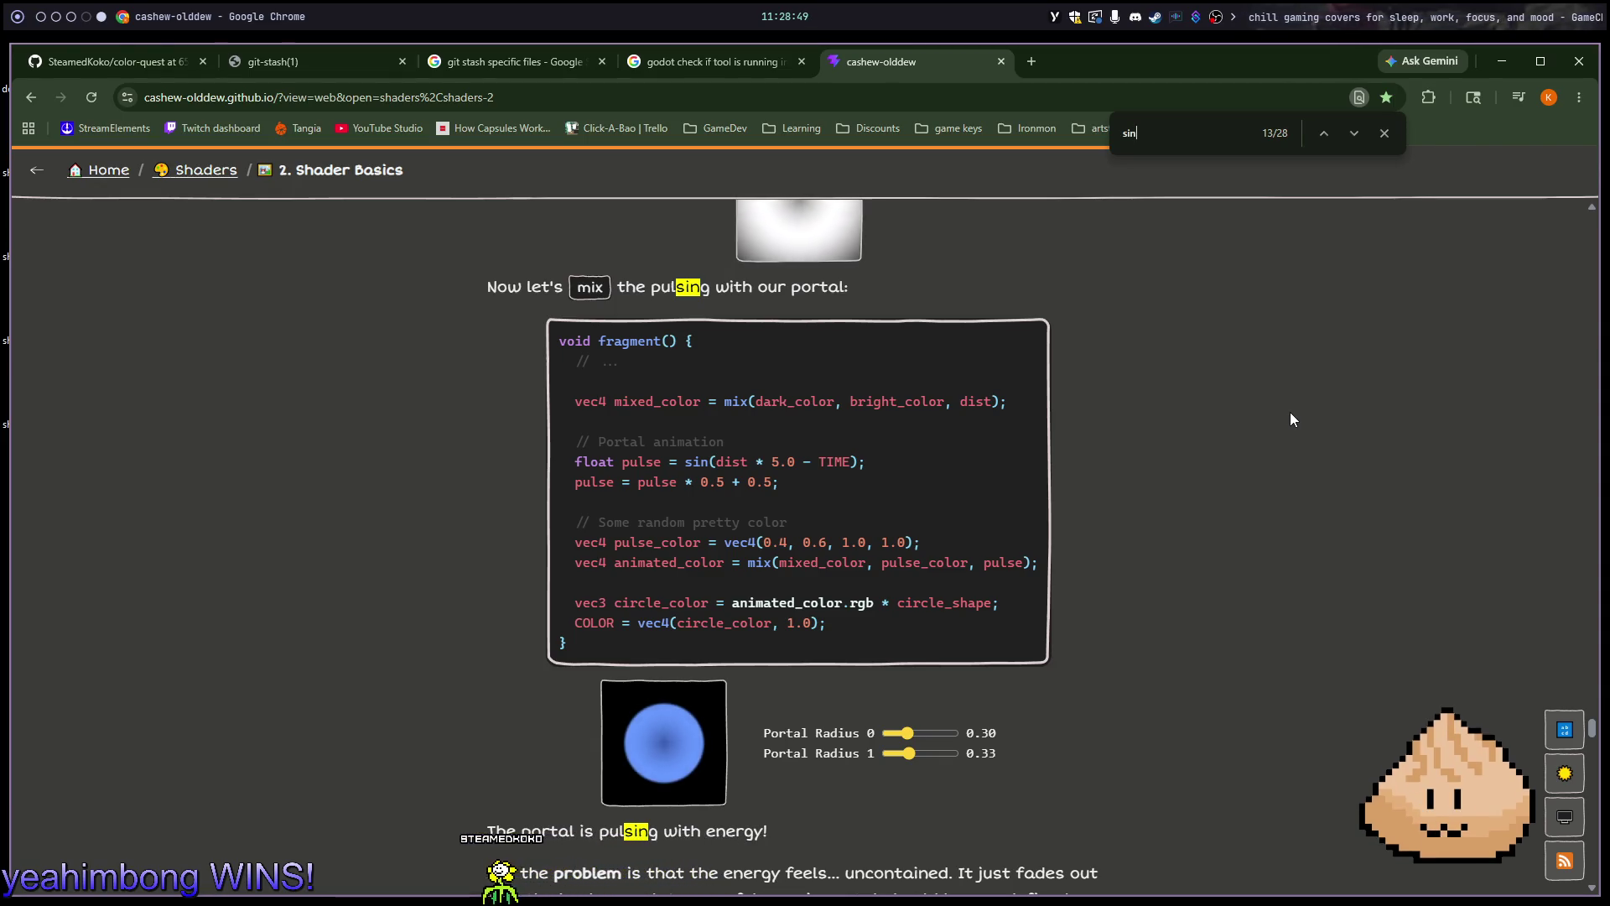
key(alt+1)
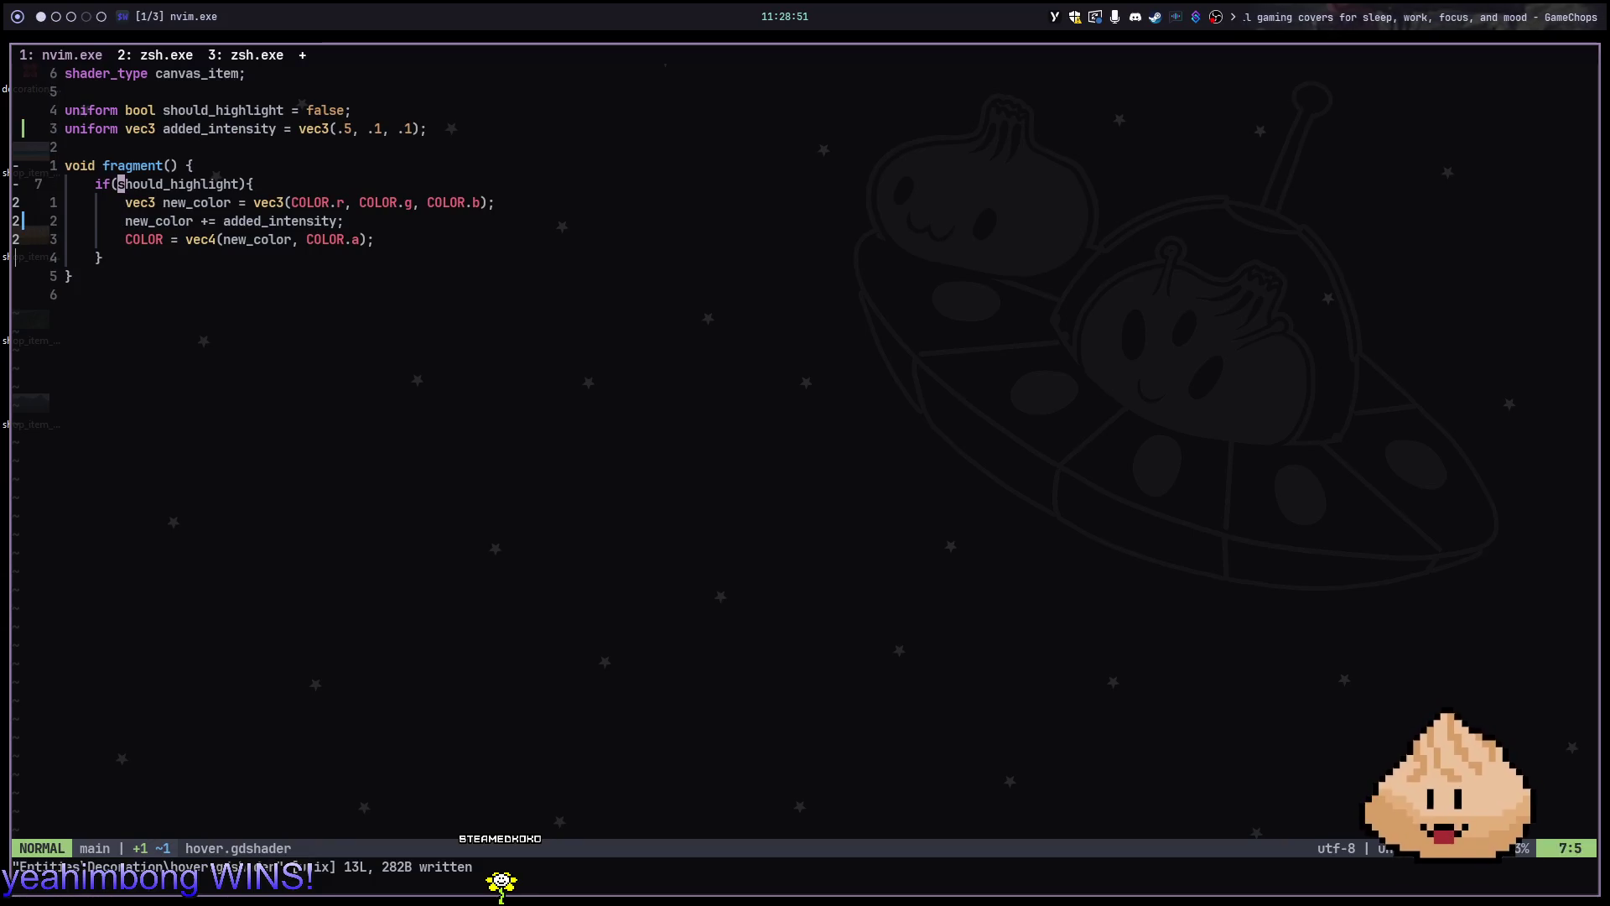
Type float pulse = sin(TIME) in hover.gdshader, using the tutorial's pulse code as reference
text(ofloat)
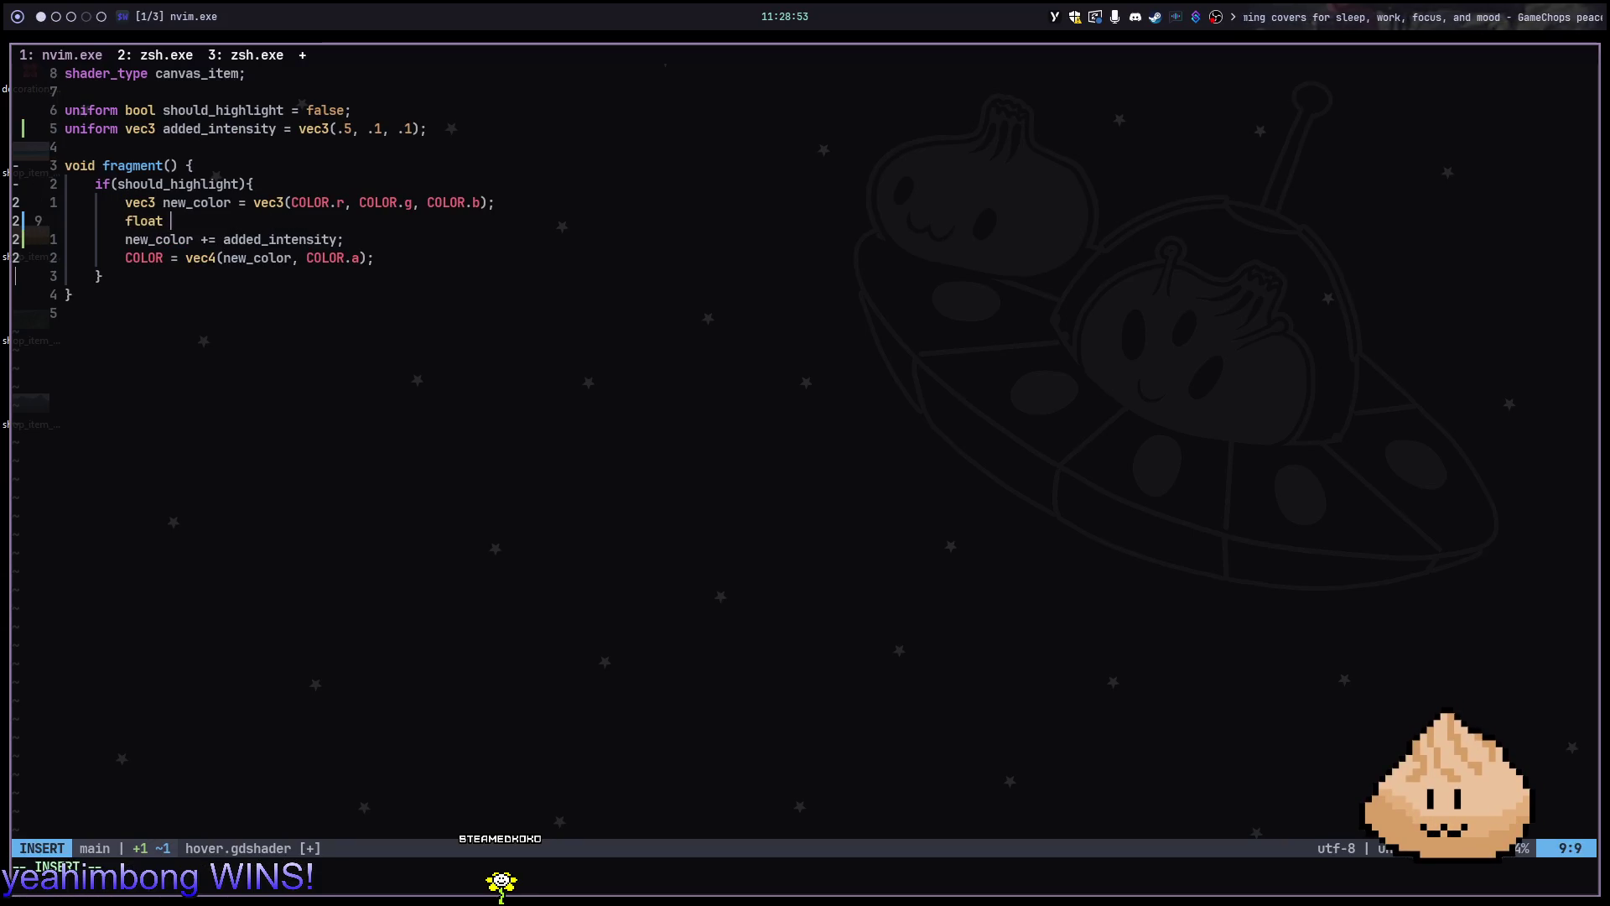
text(ulse )
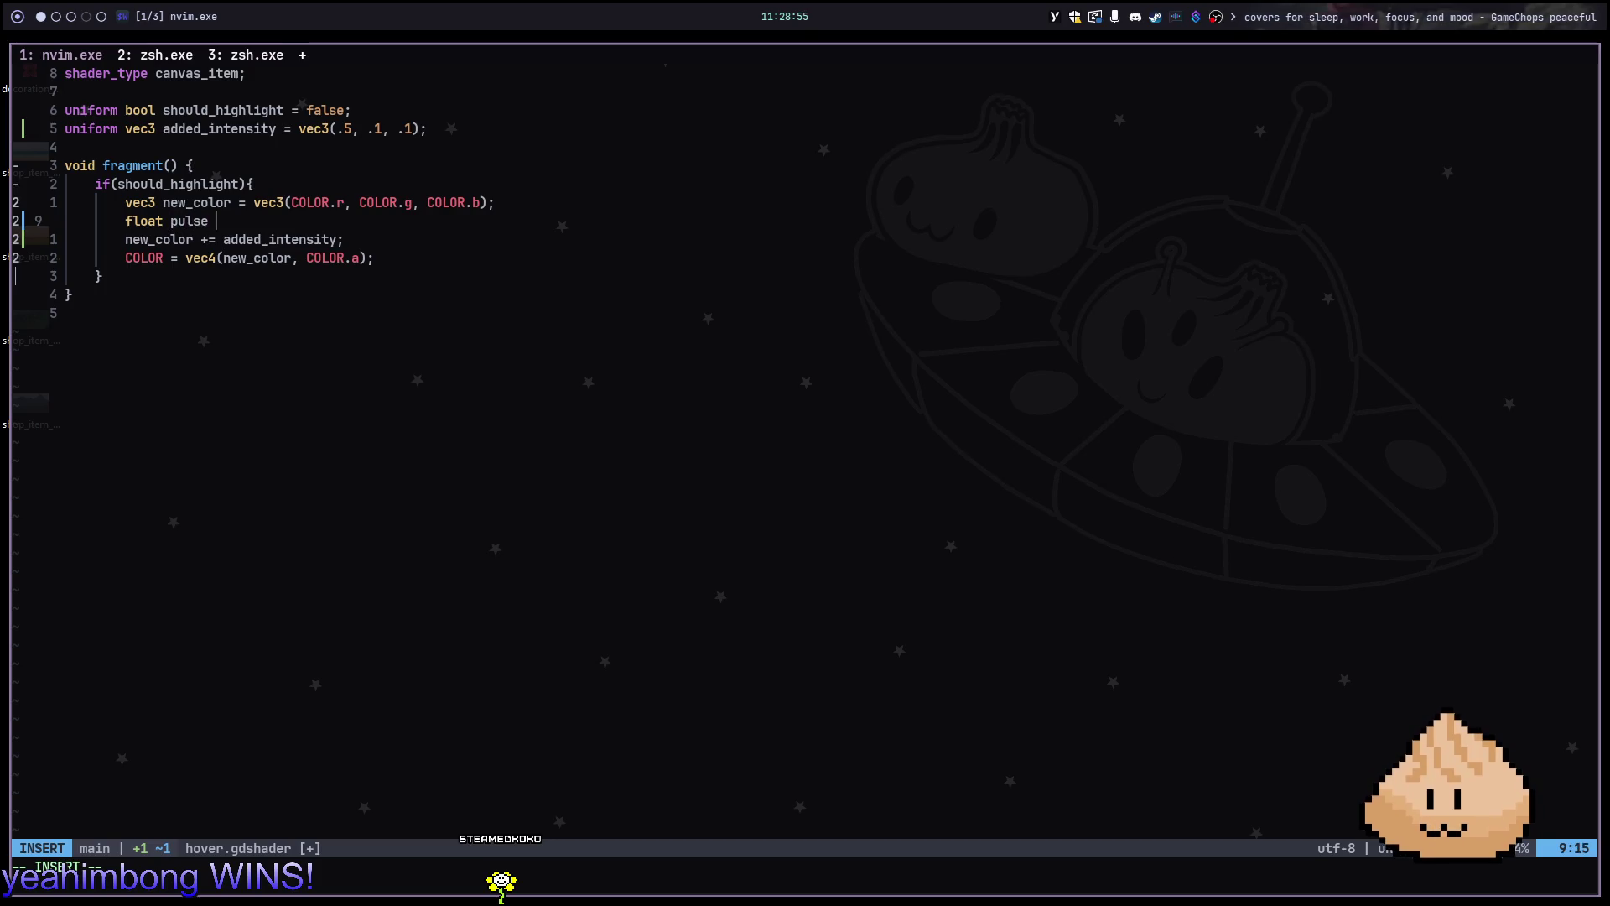
text(= )
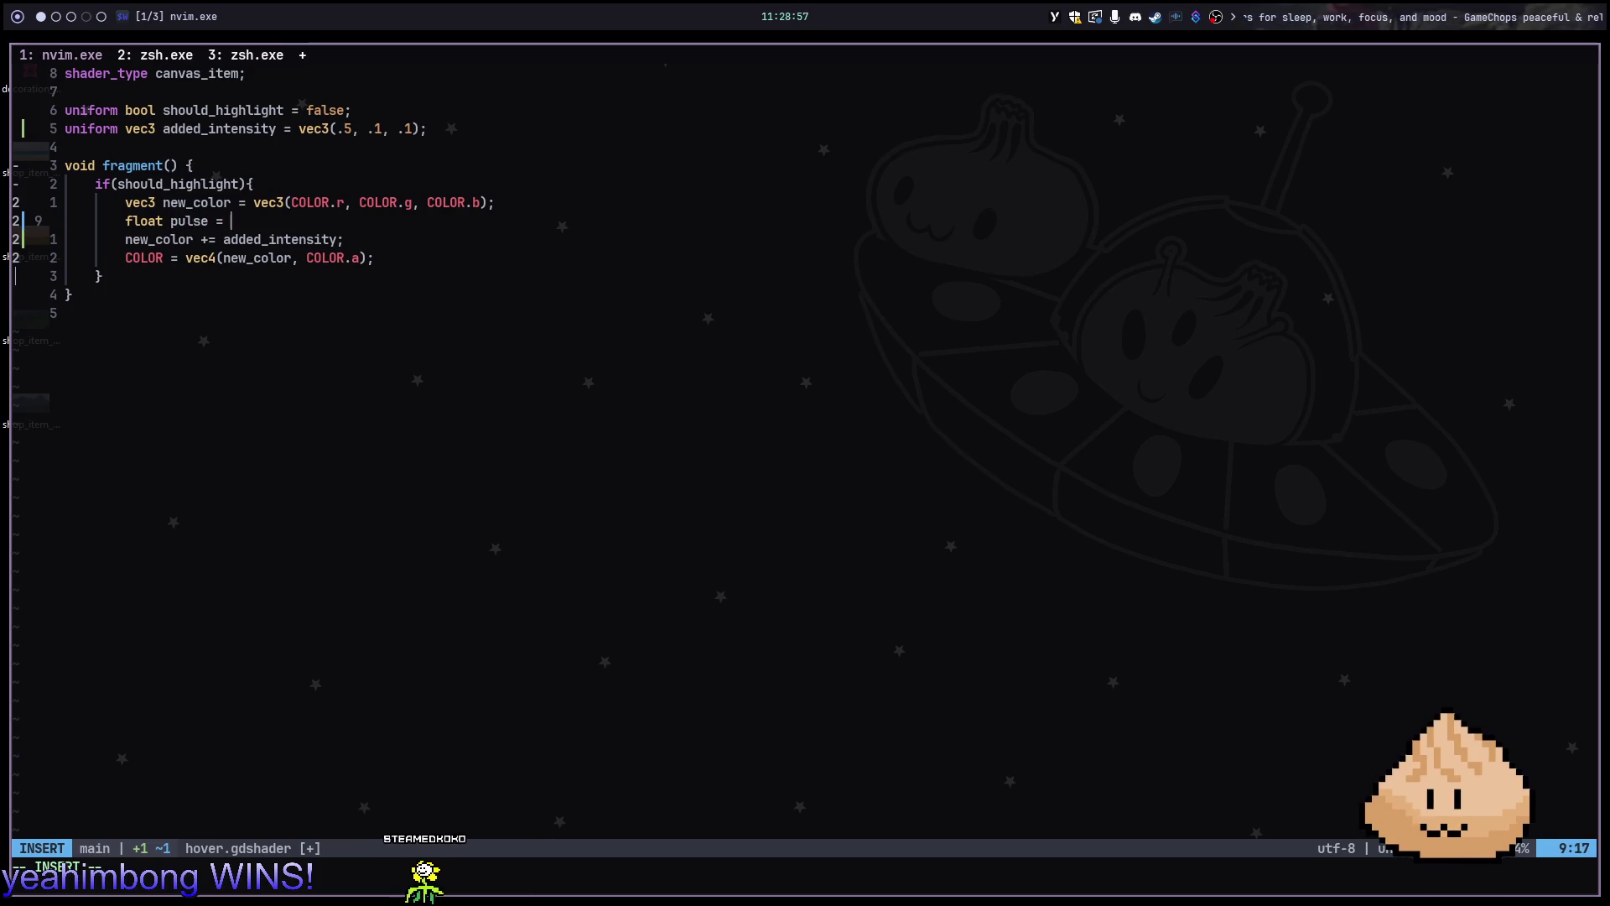
text(sin)
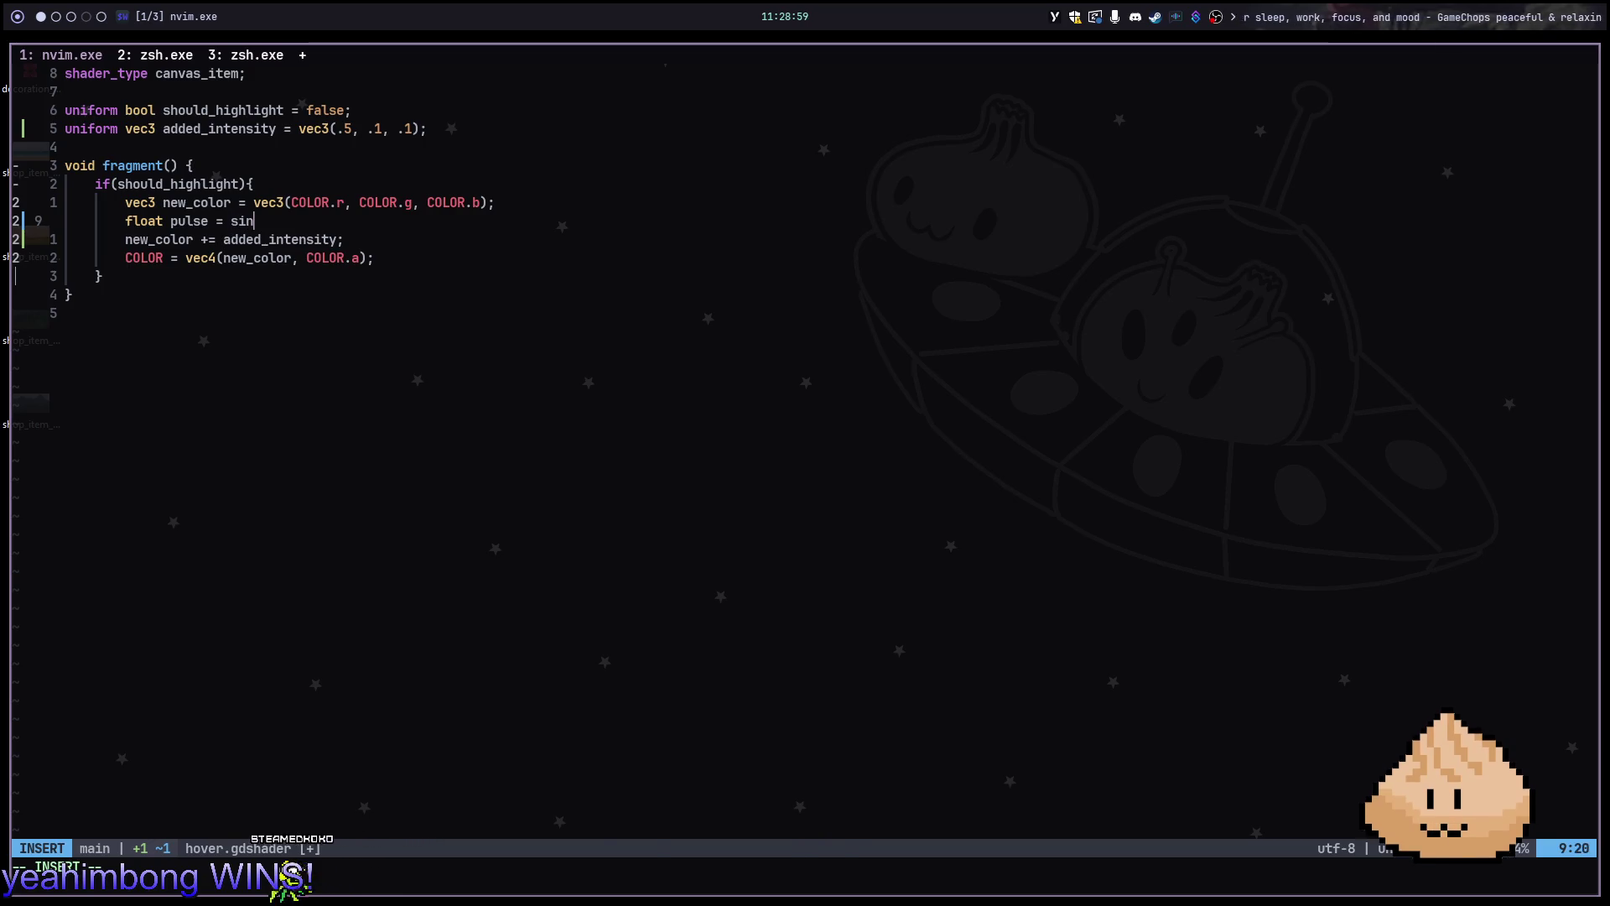
key(alt+Tab)
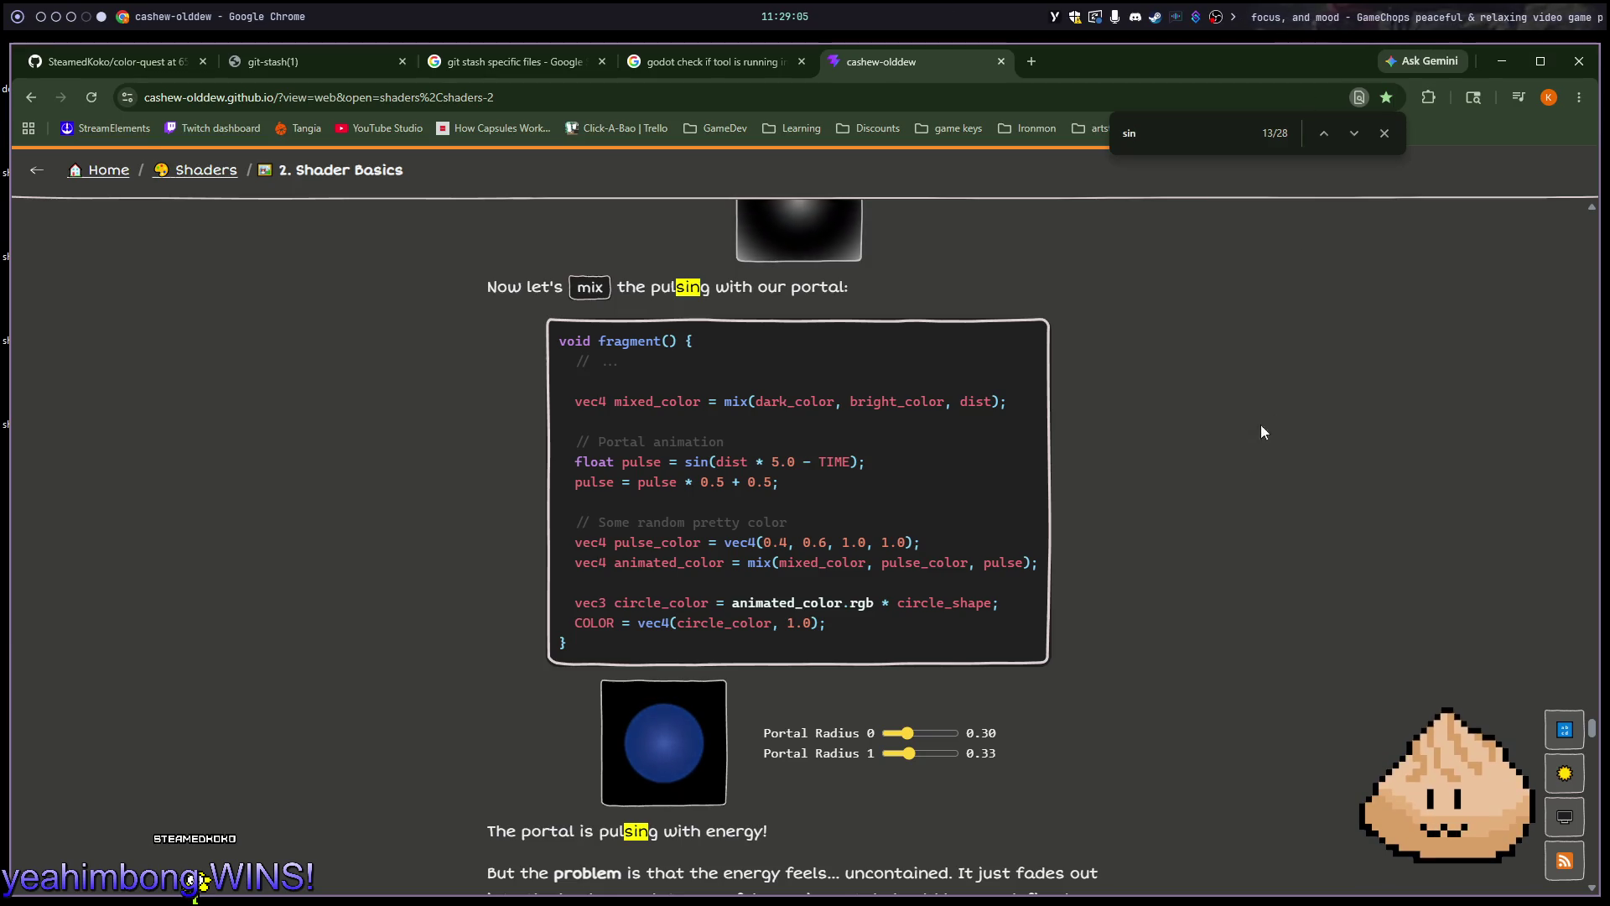
key(alt+Tab)
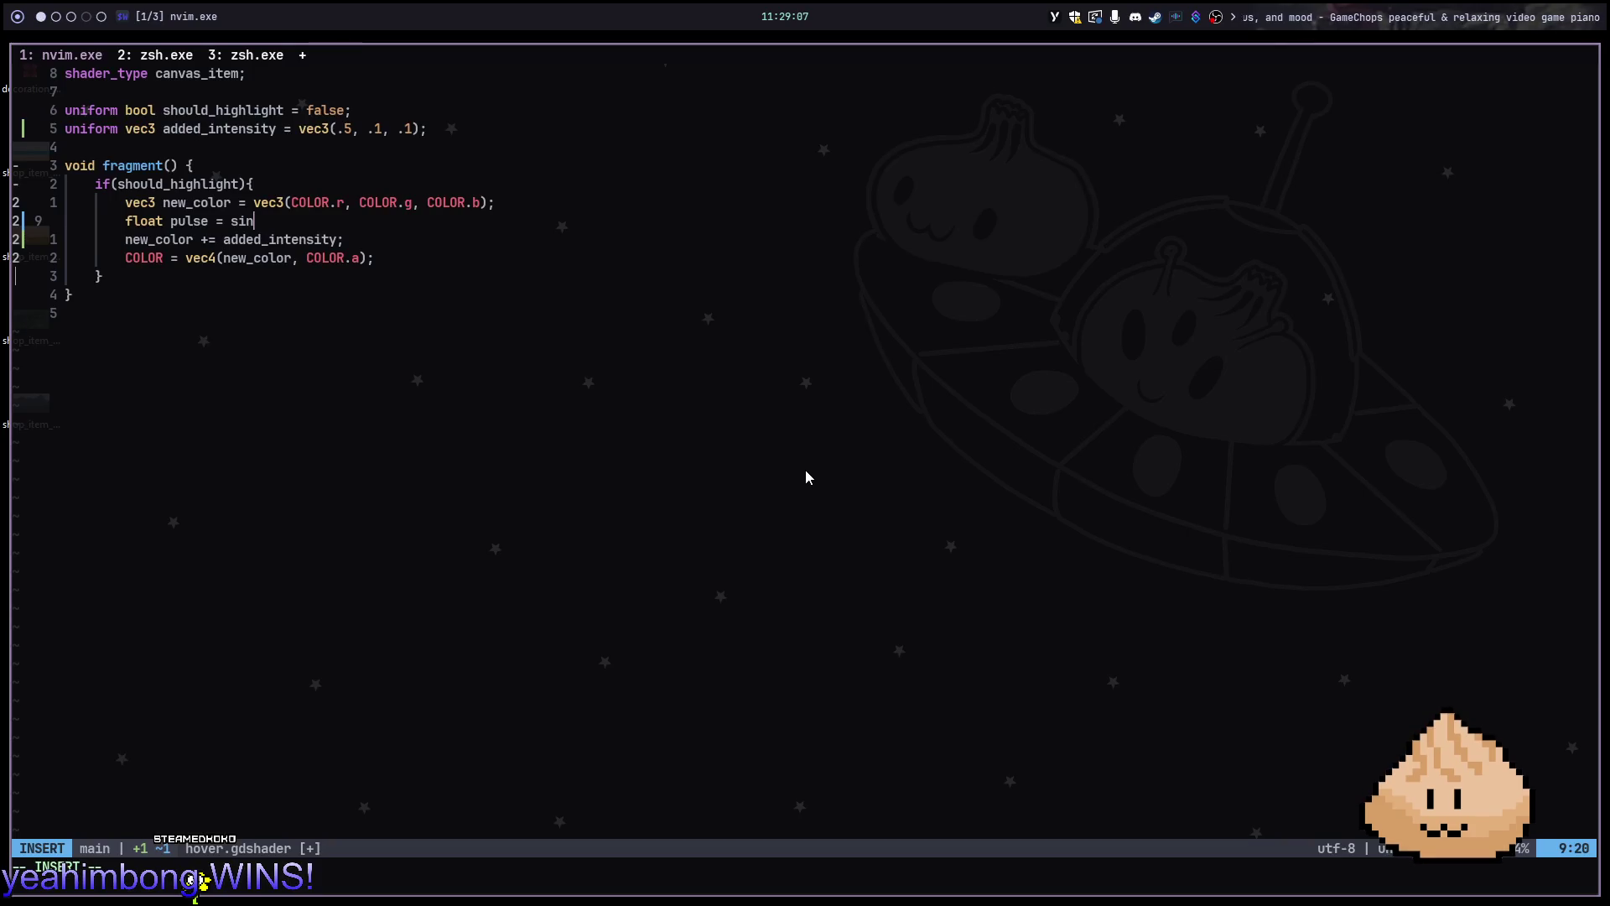
text(TIME))
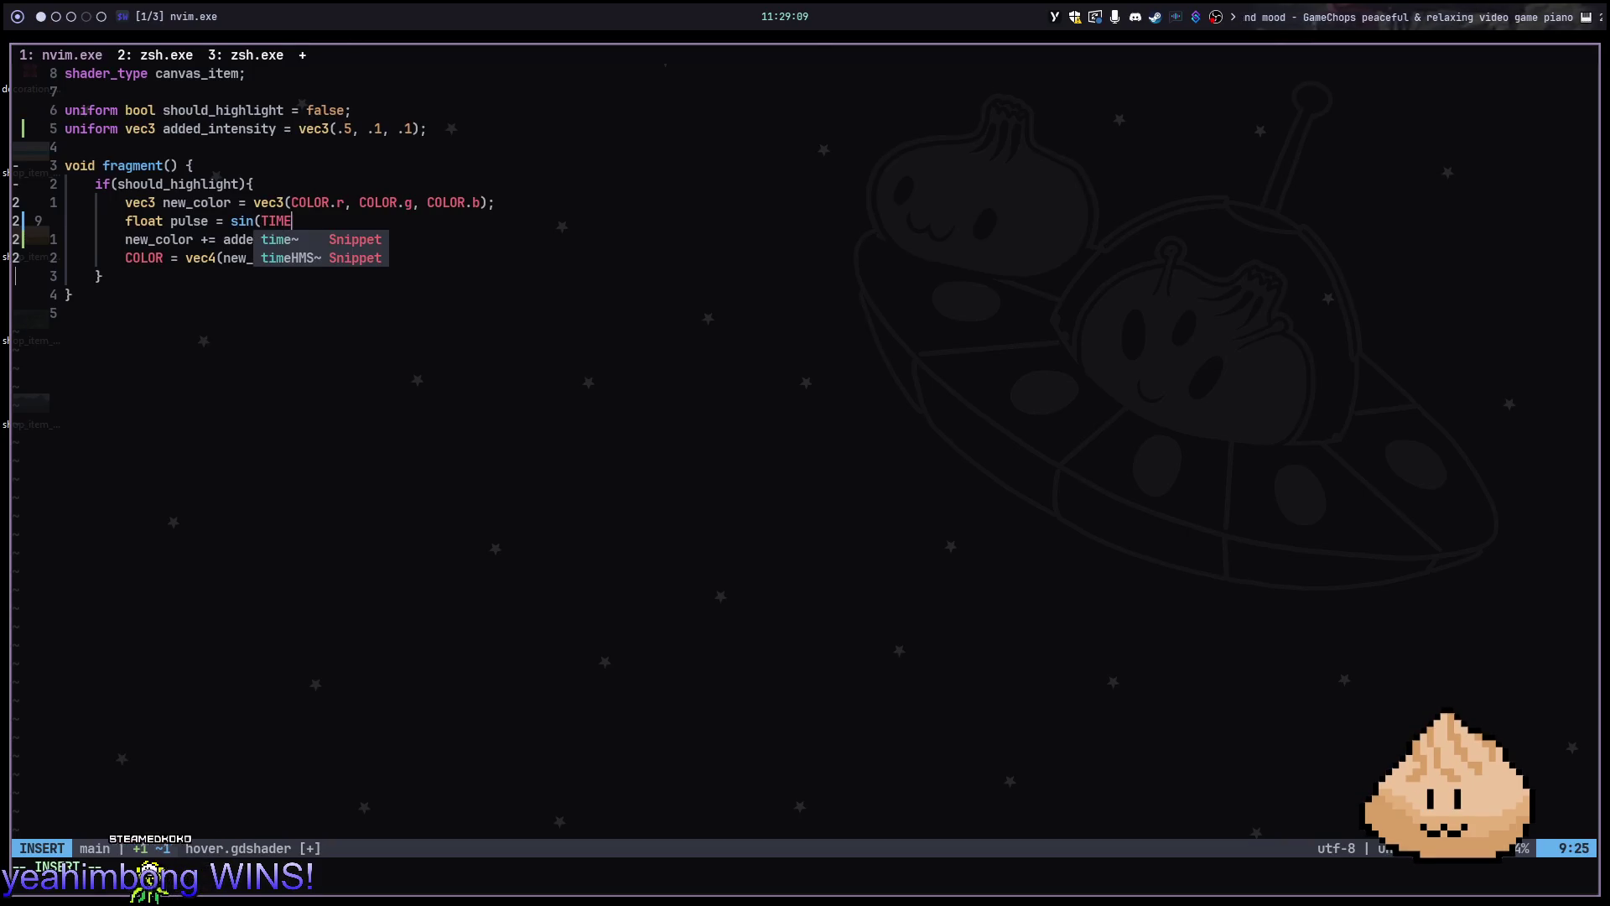
key(Return)
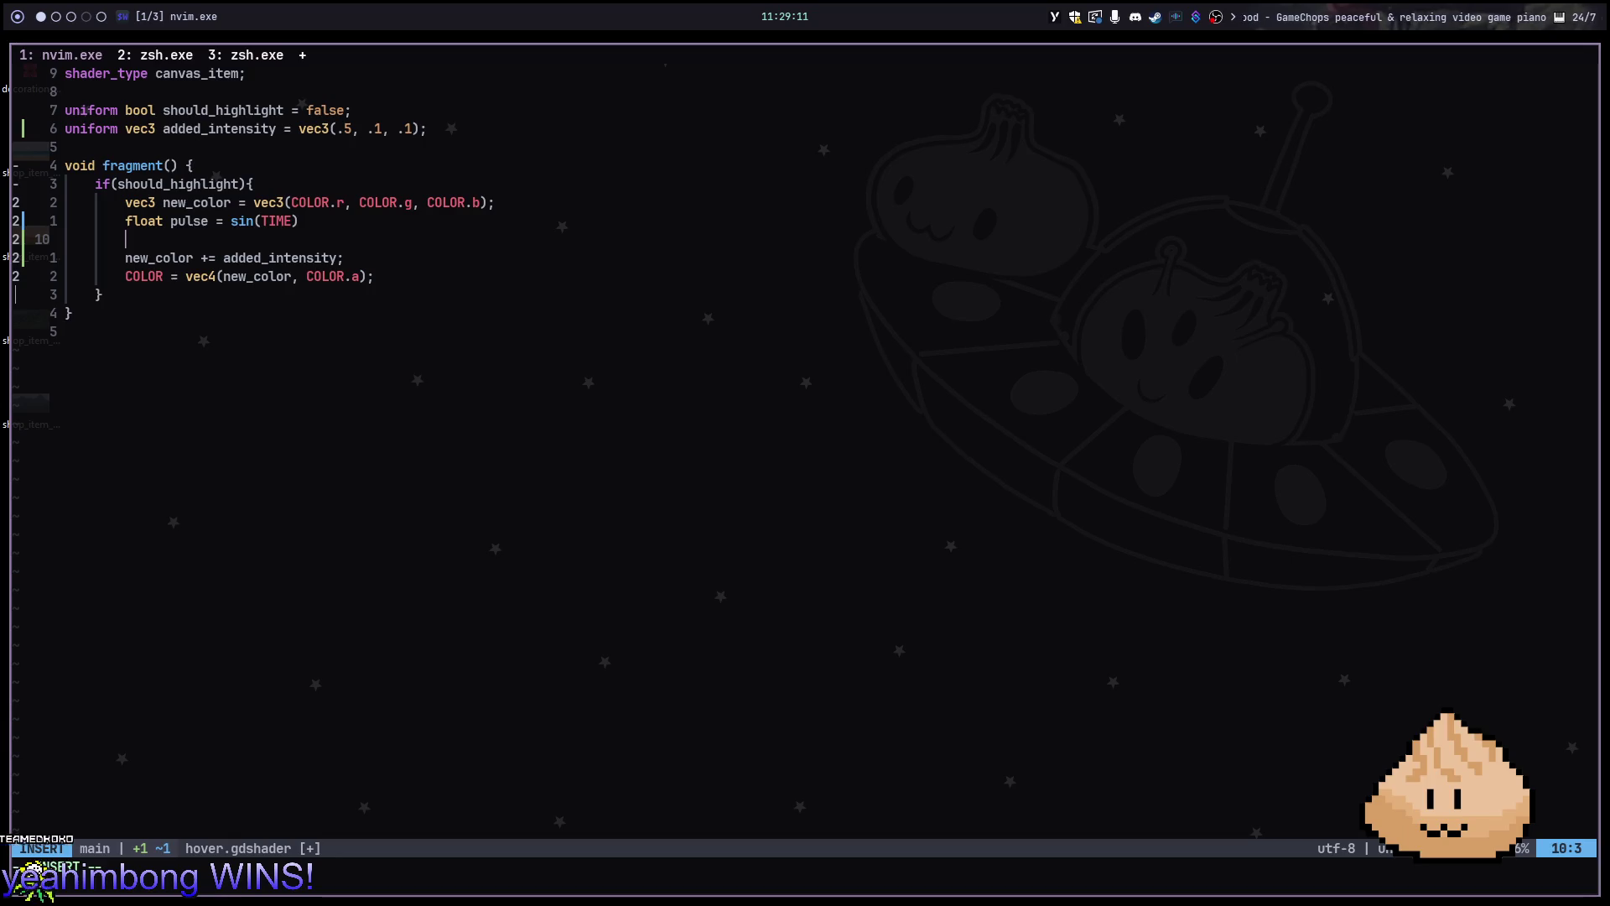
Delete the half-typed pulse remapping line and leave an empty line below the pulse line
text(pulse )
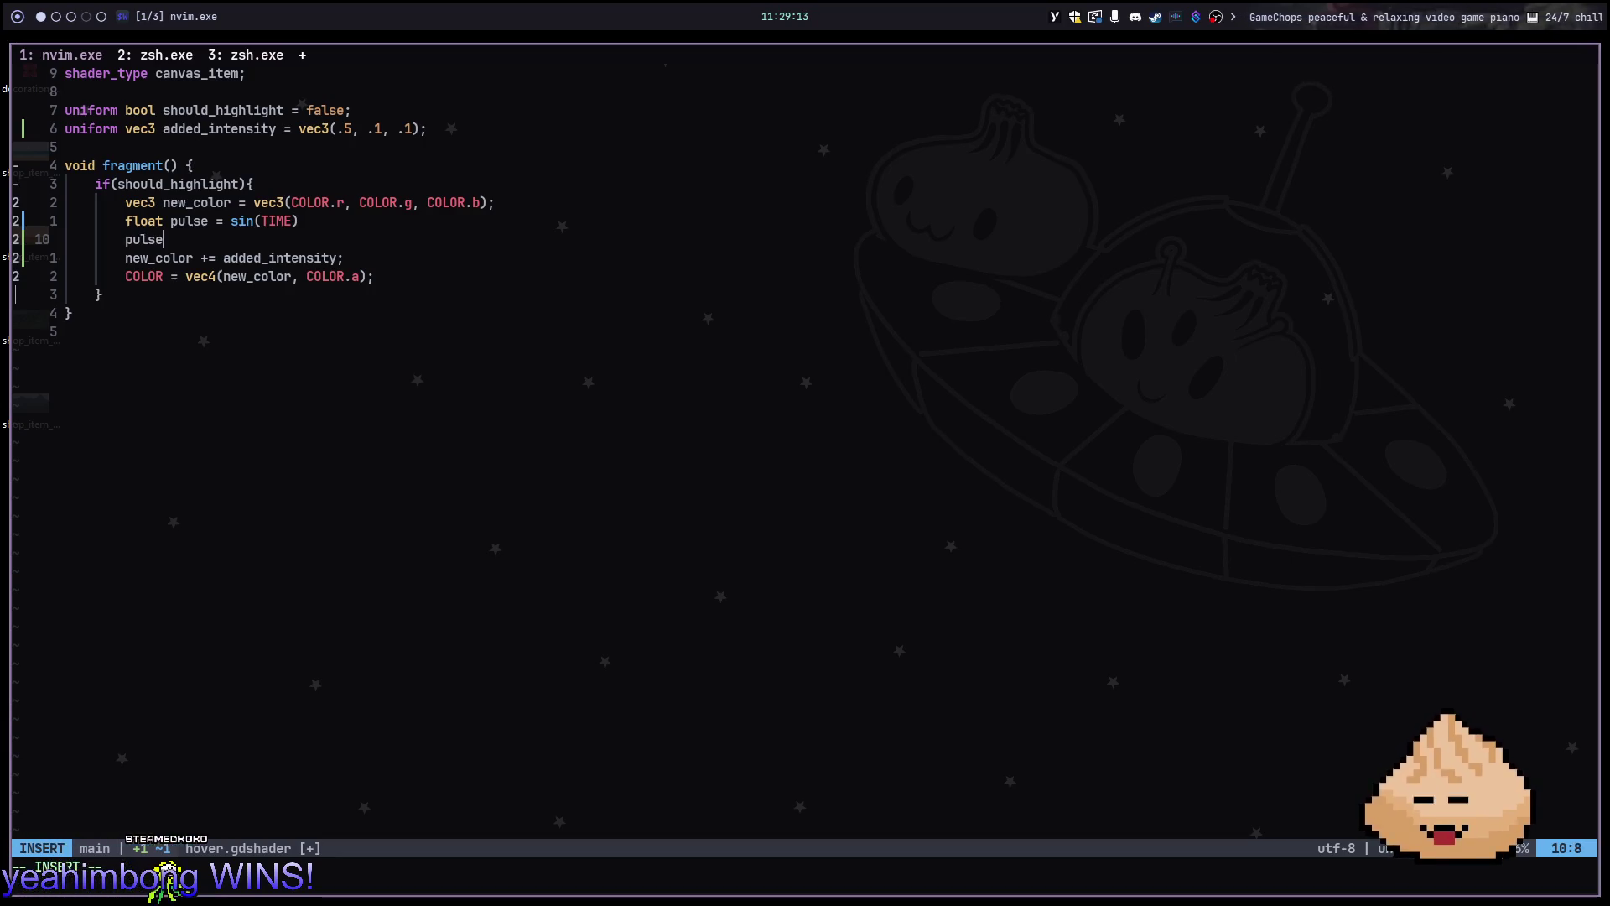
text(=)
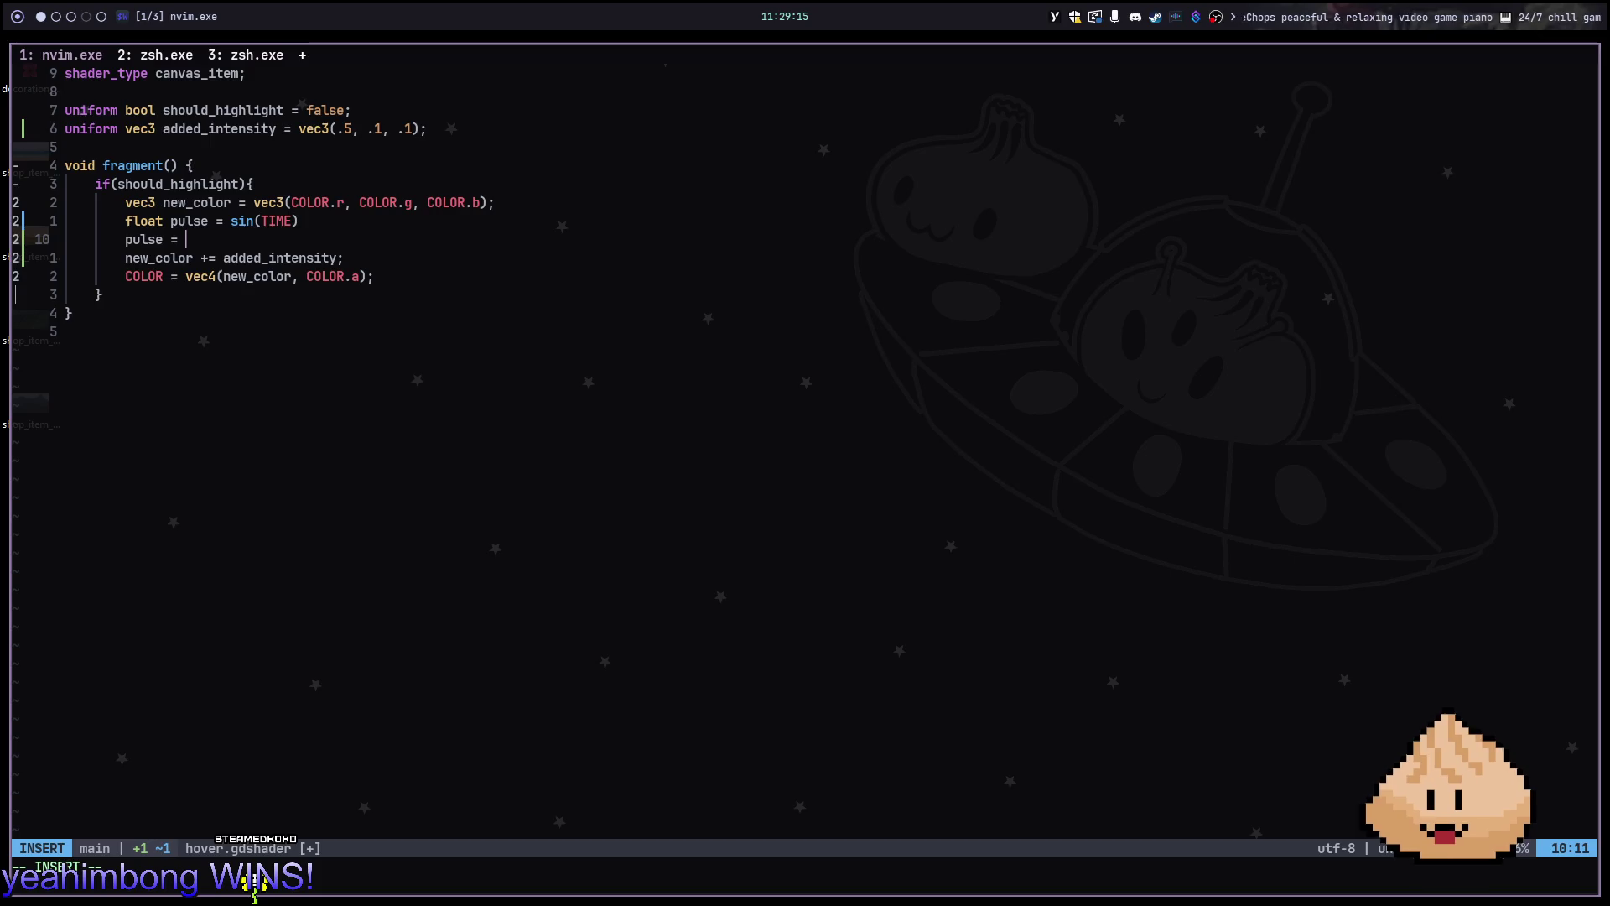
key(alt+Tab)
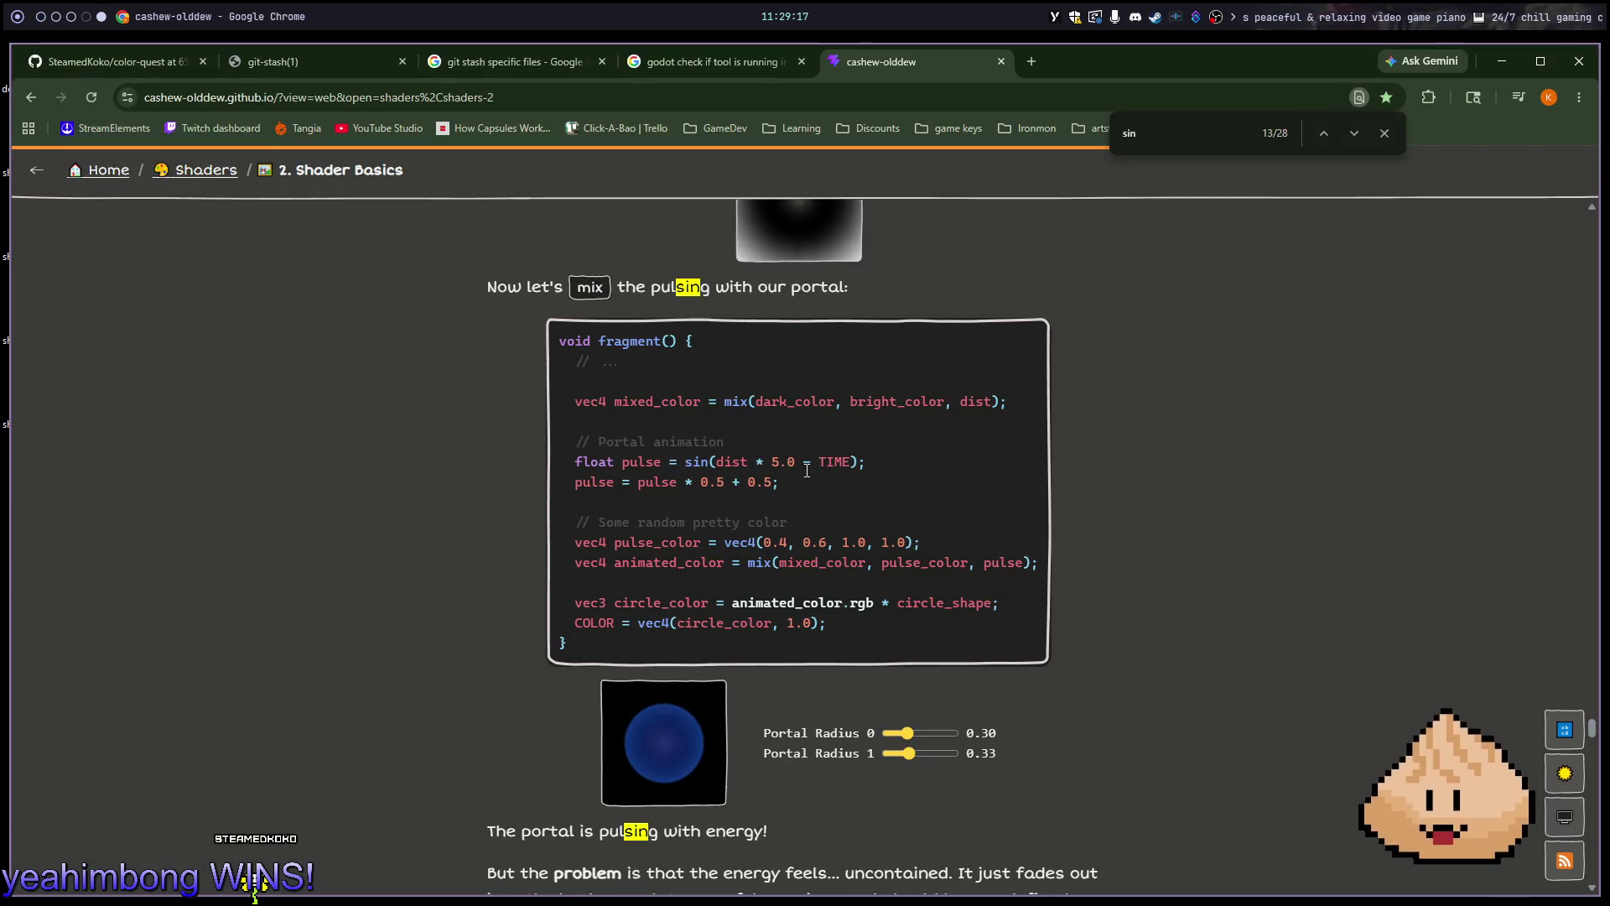
key(alt+Tab)
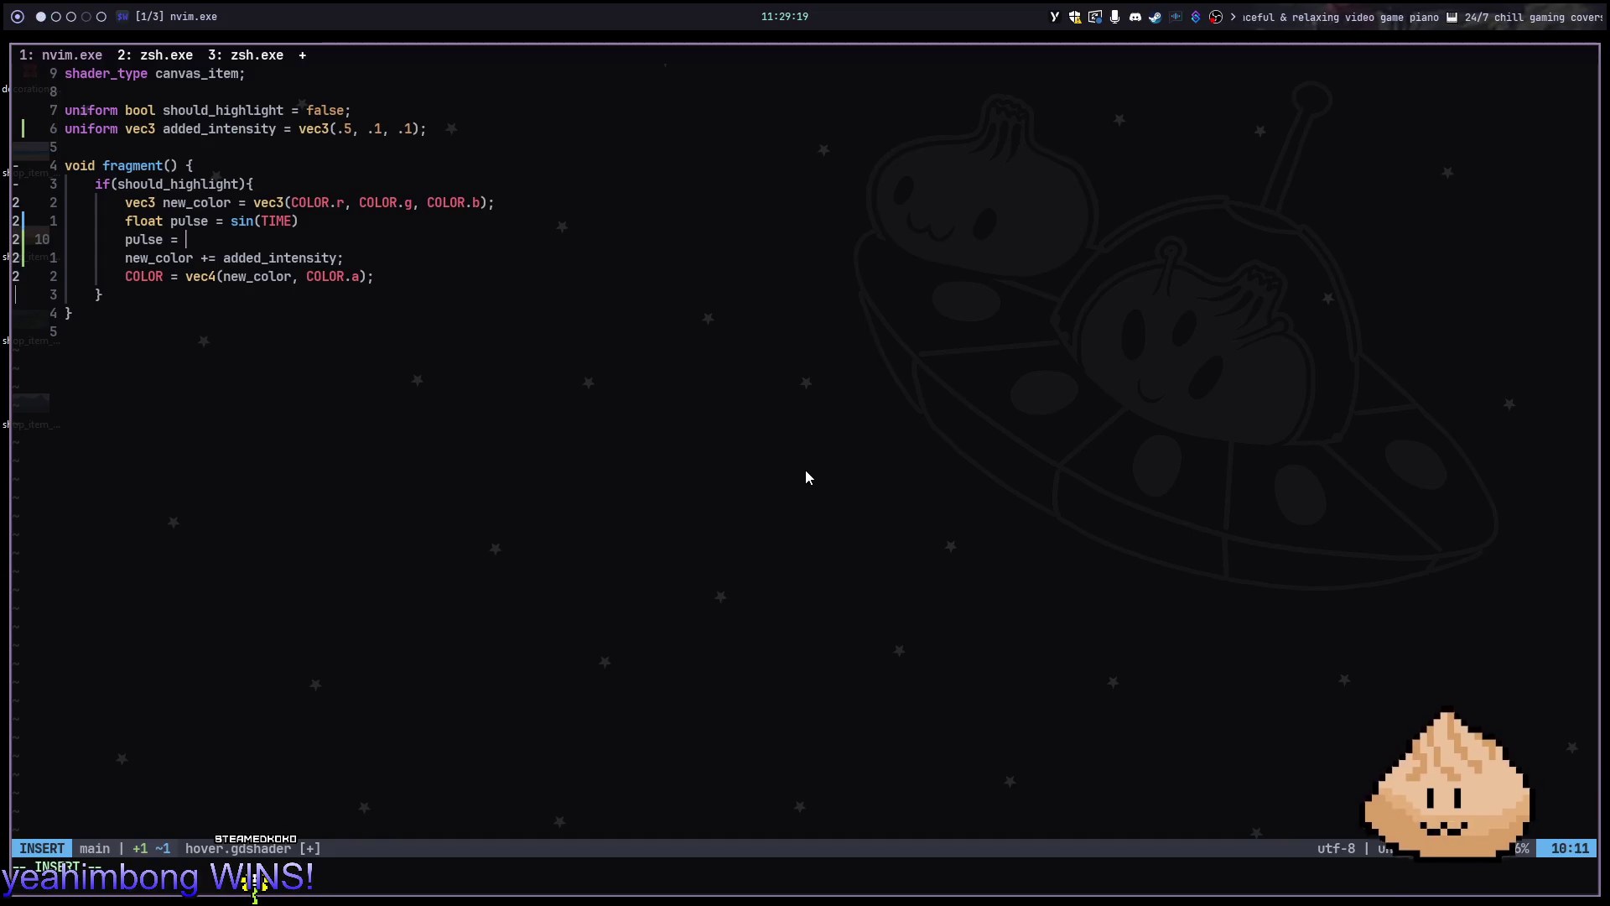
key(Escape)
key(d)
key(d)
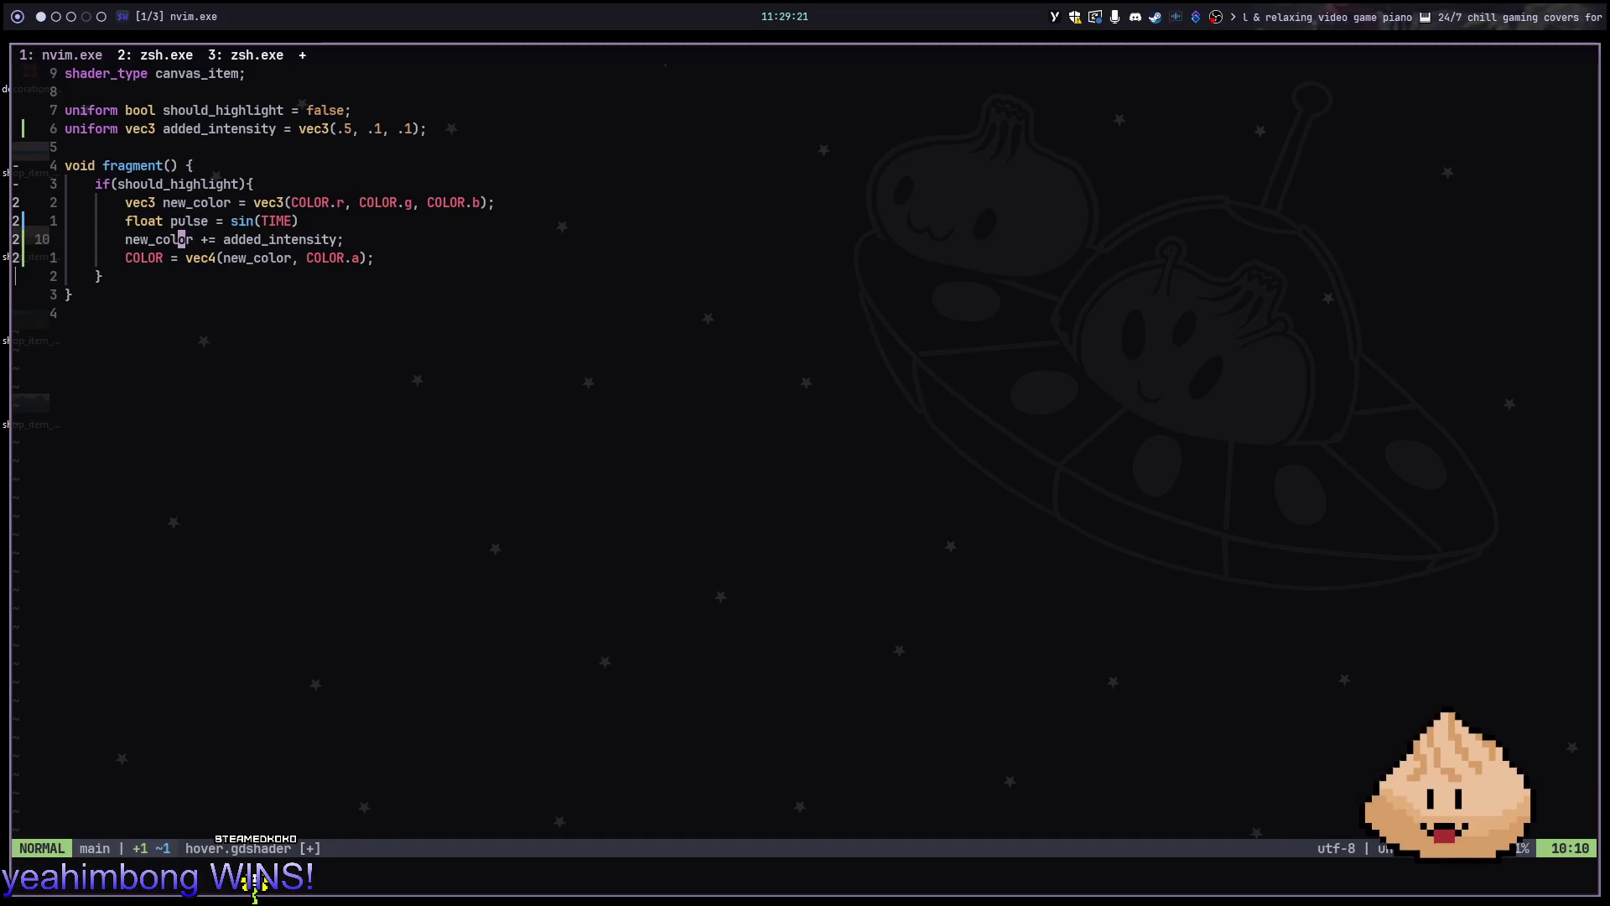
key(o)
key(Escape)
key(alt+Tab)
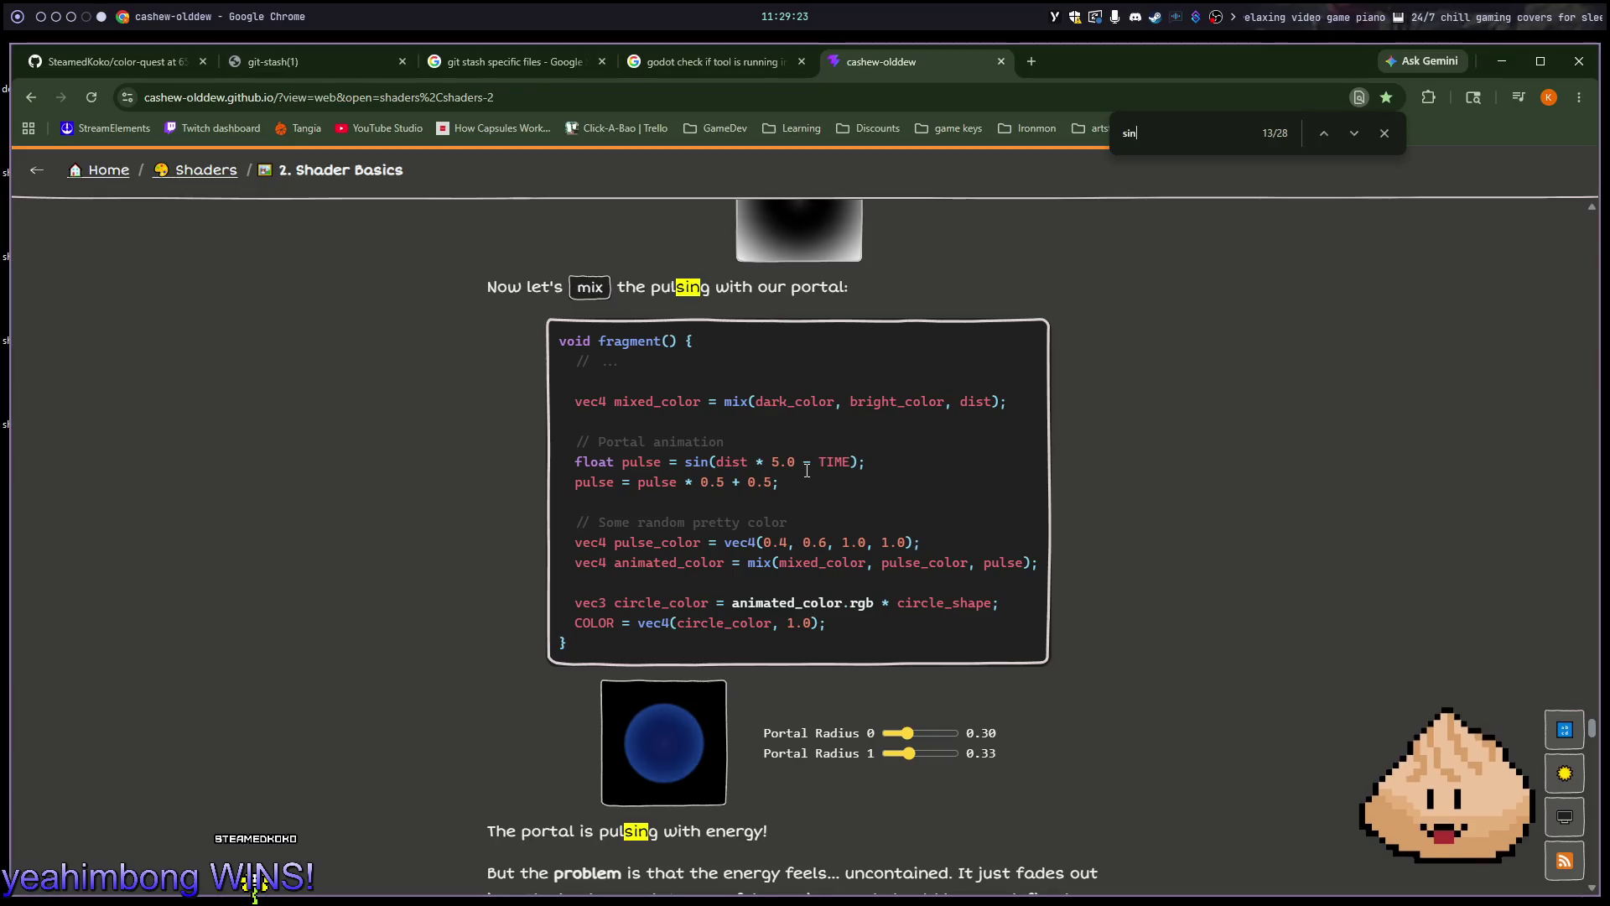
key(alt+Tab)
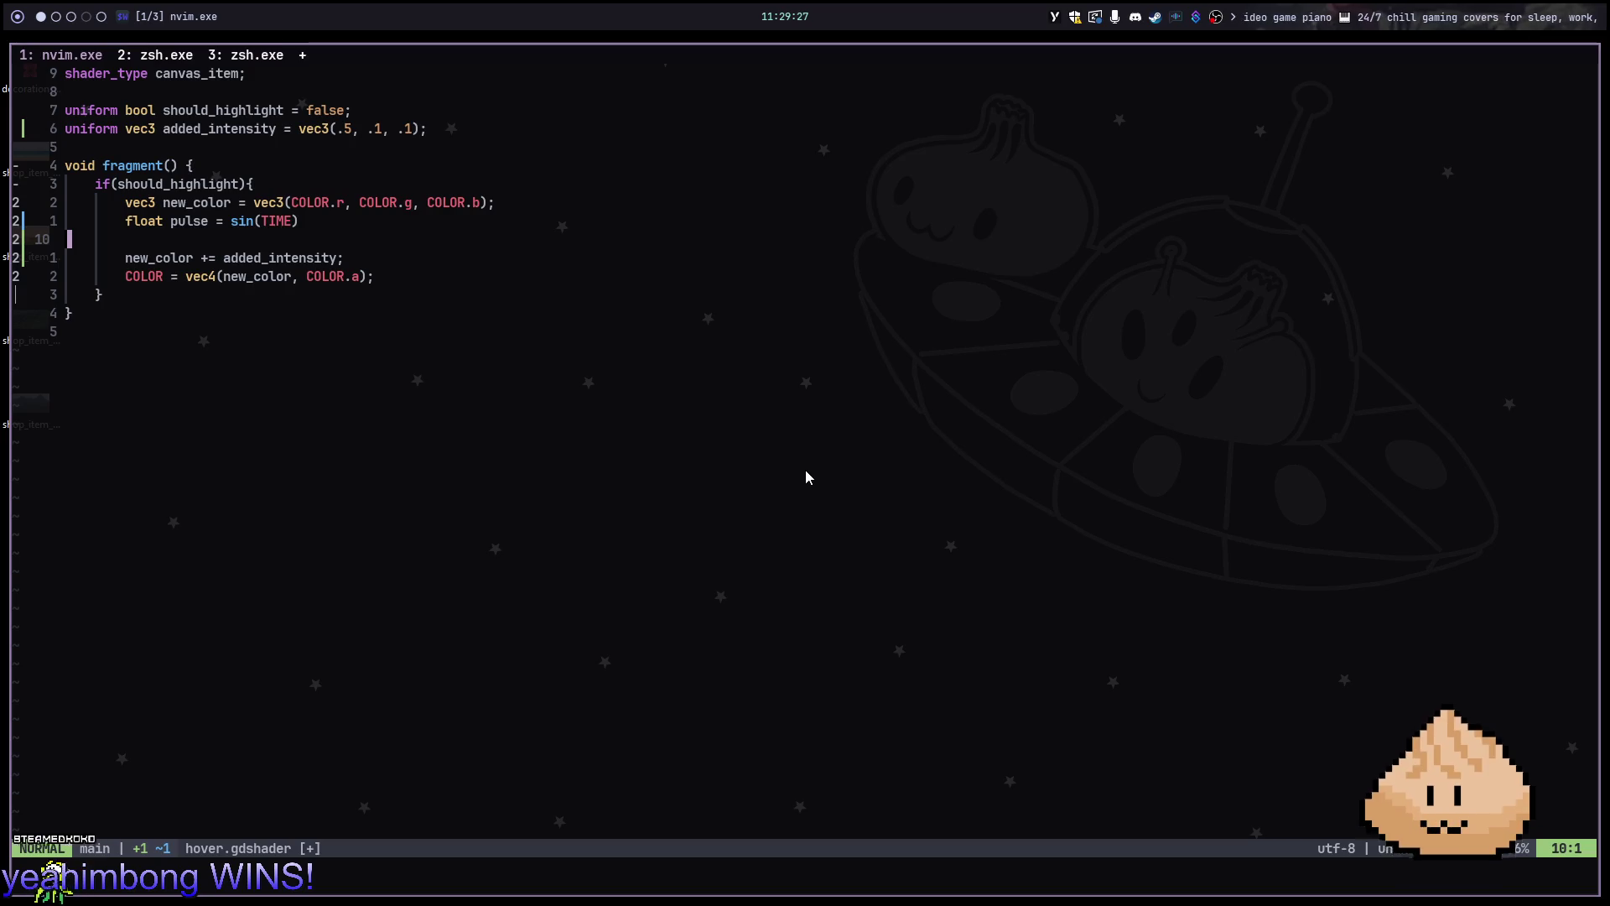
key(alt+Tab)
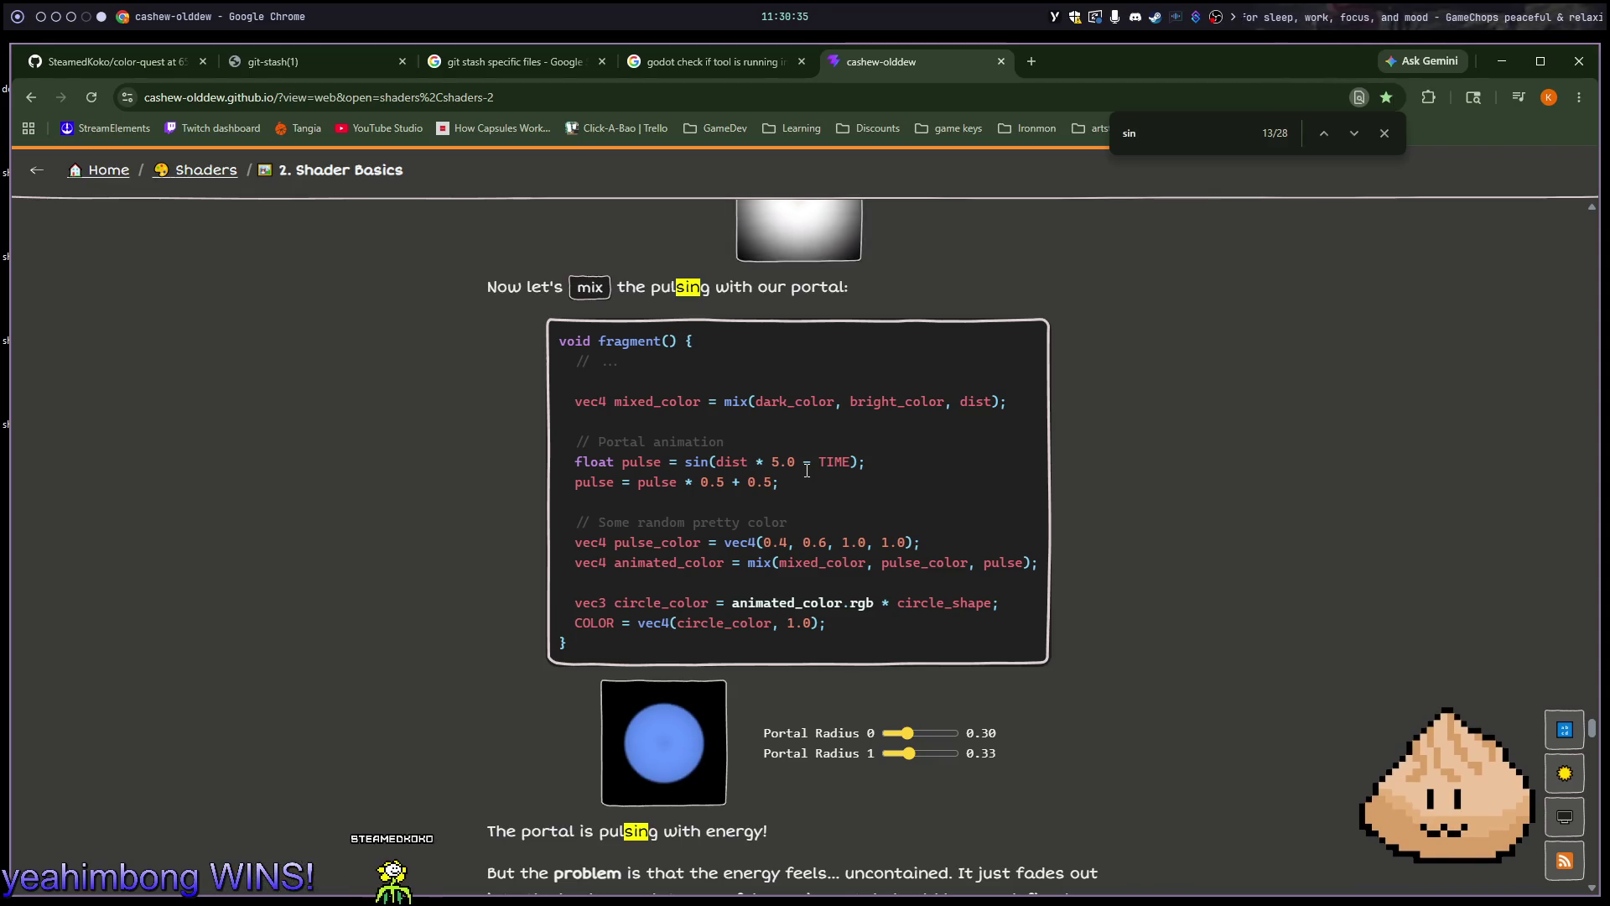
Return from the tutorial page to hover.gdshader in Neovim
key(alt+1)
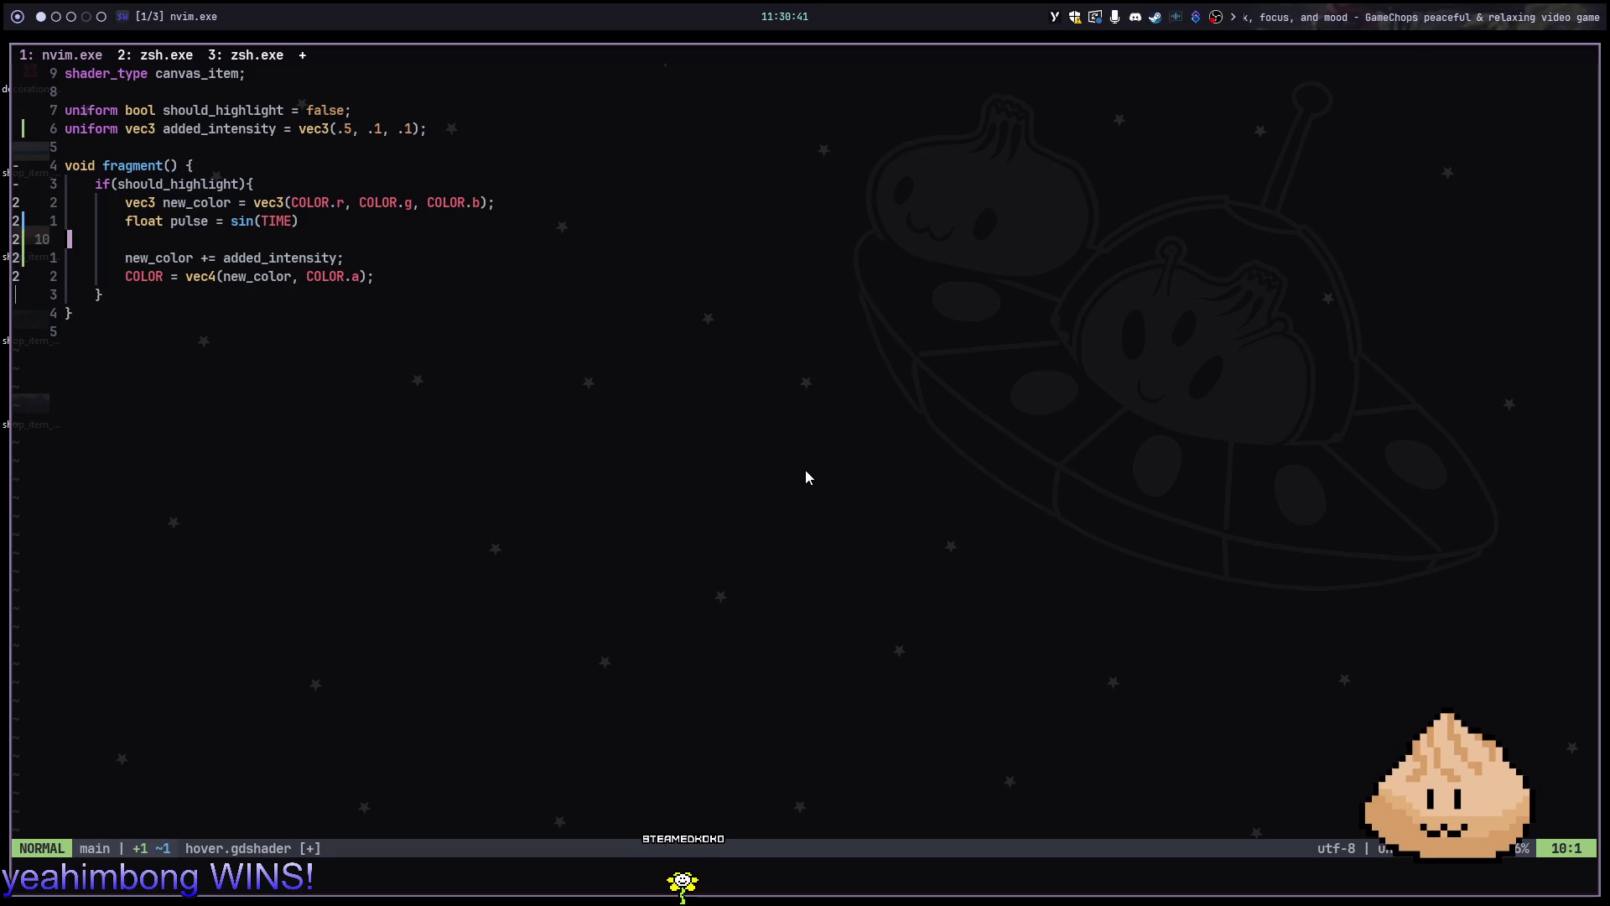
Draft a vec3 pulse_color line on empty line 10, then delete it with dd
key(i)
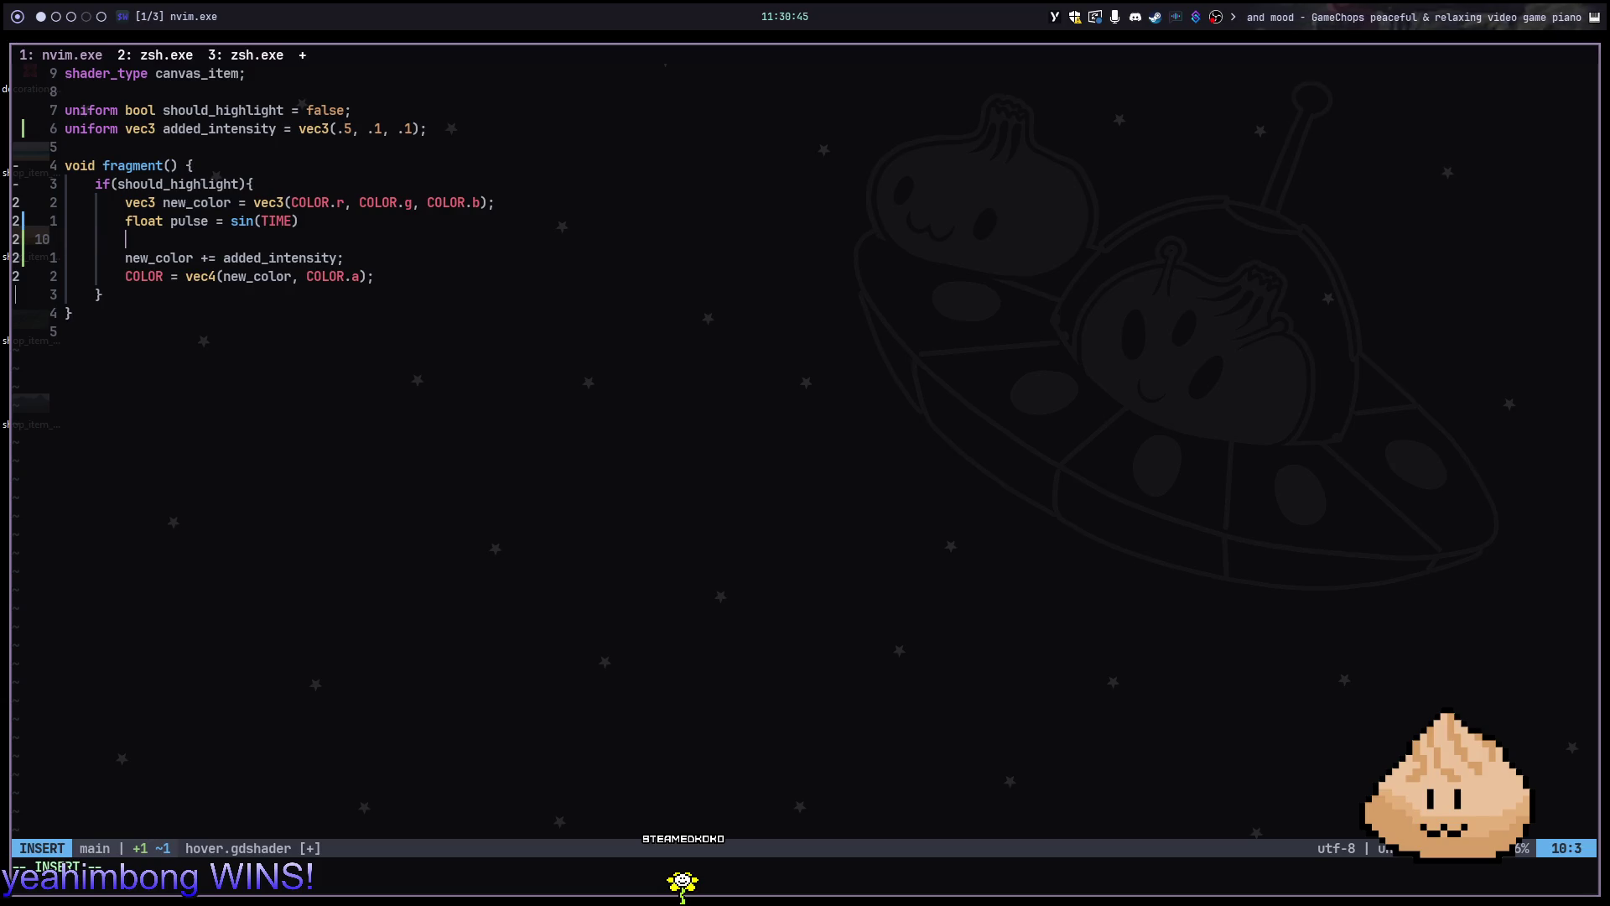
text(pulse)
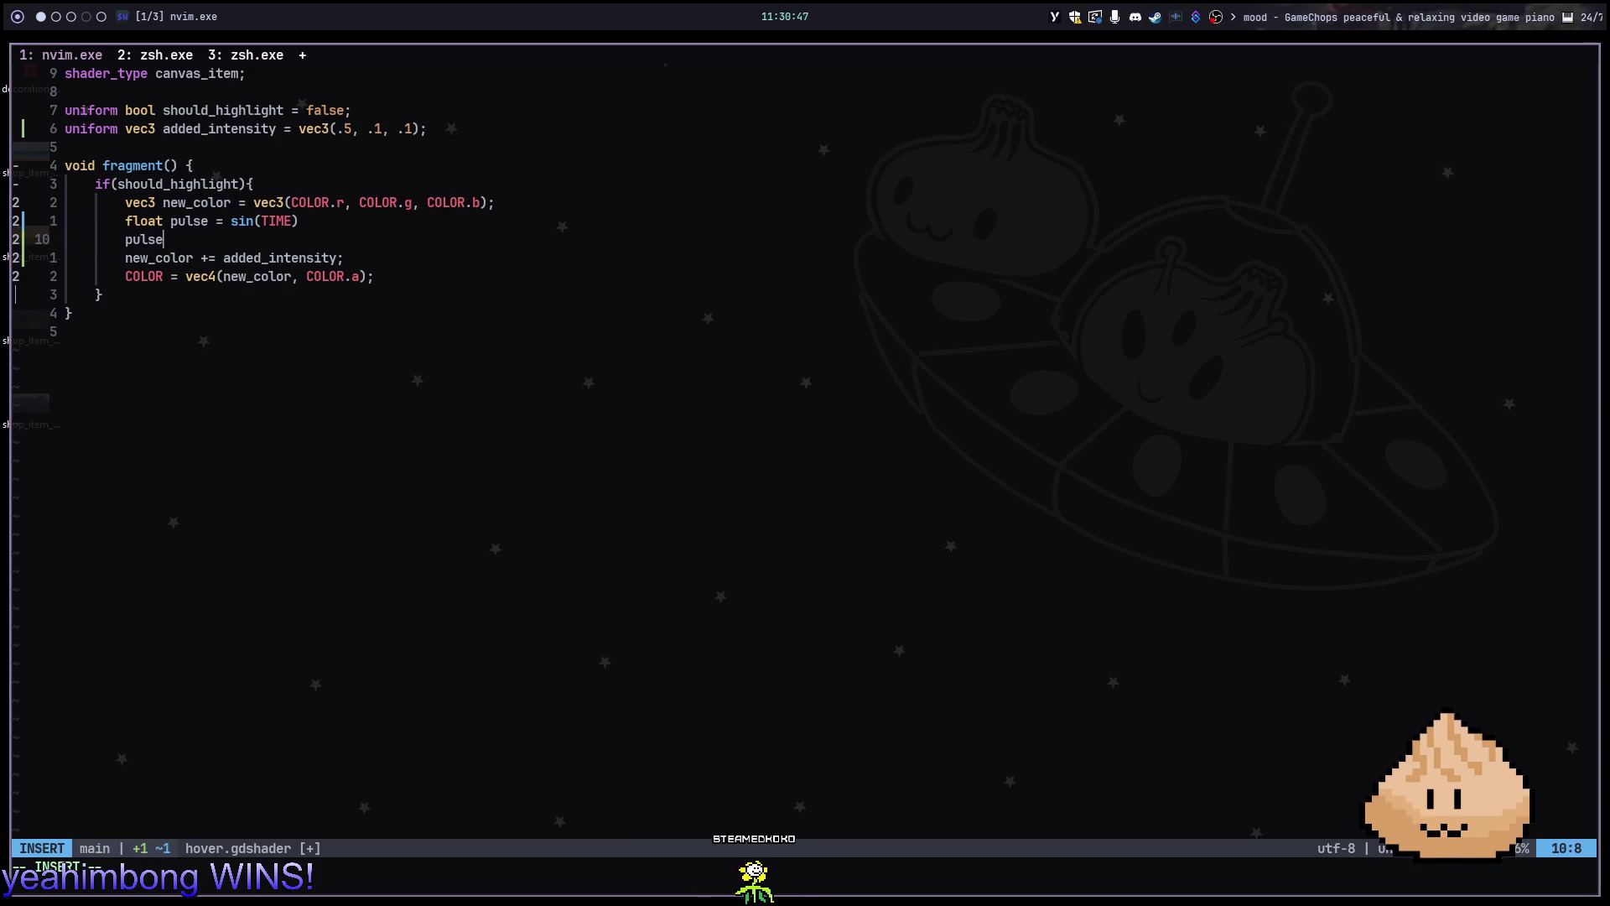
key(BackSpace)
key(BackSpace)
key(BackSpace)
text(vec)
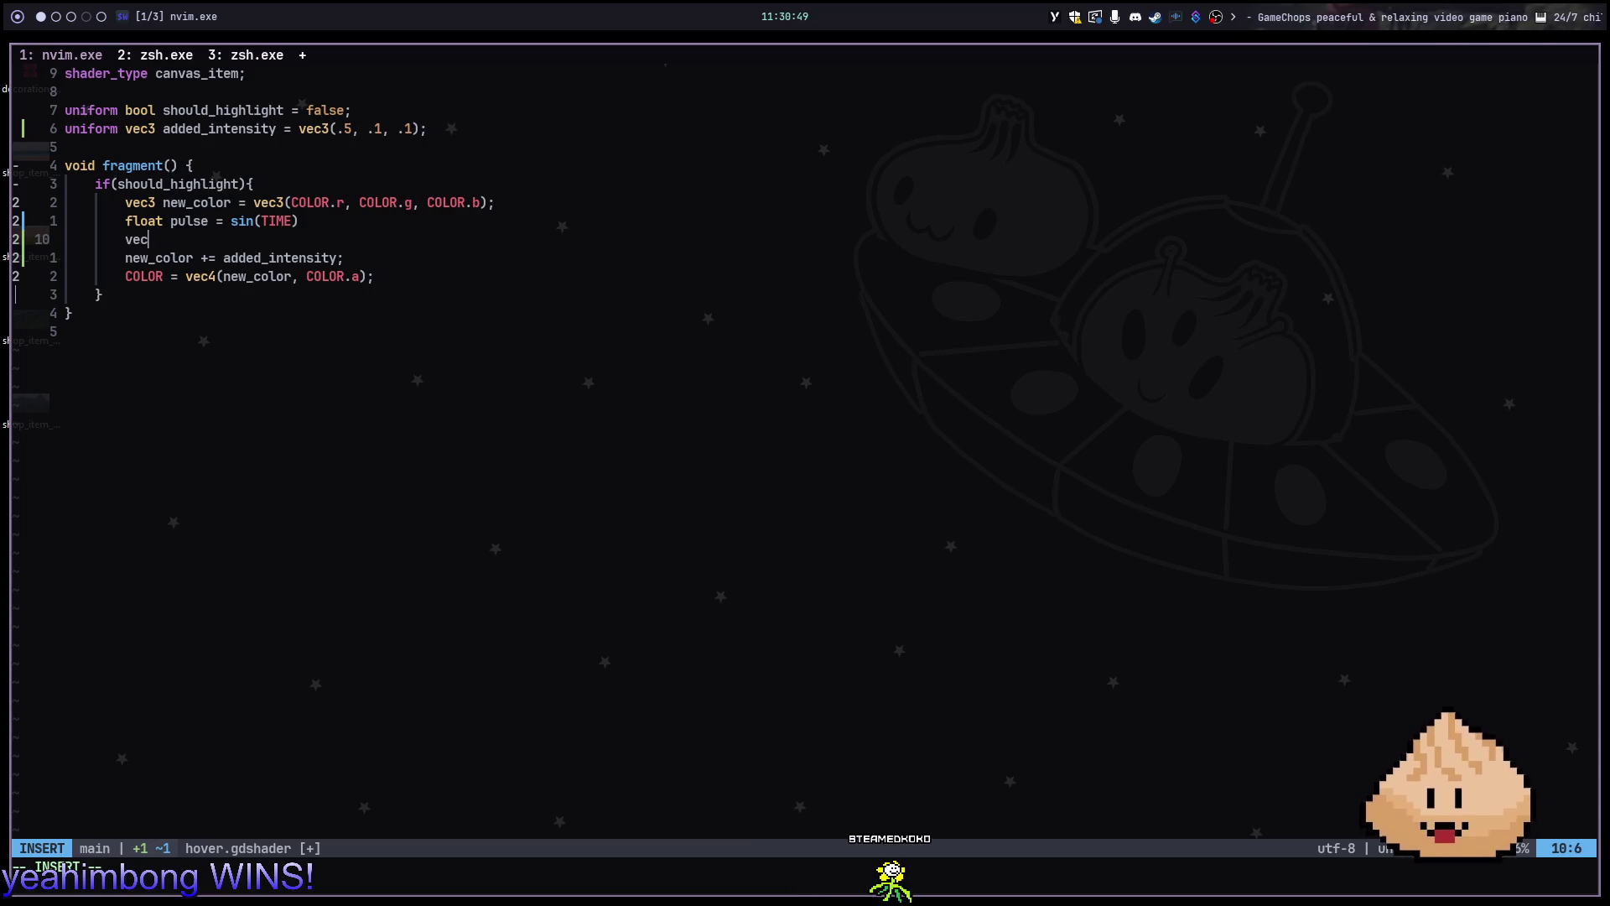
text(3 pul)
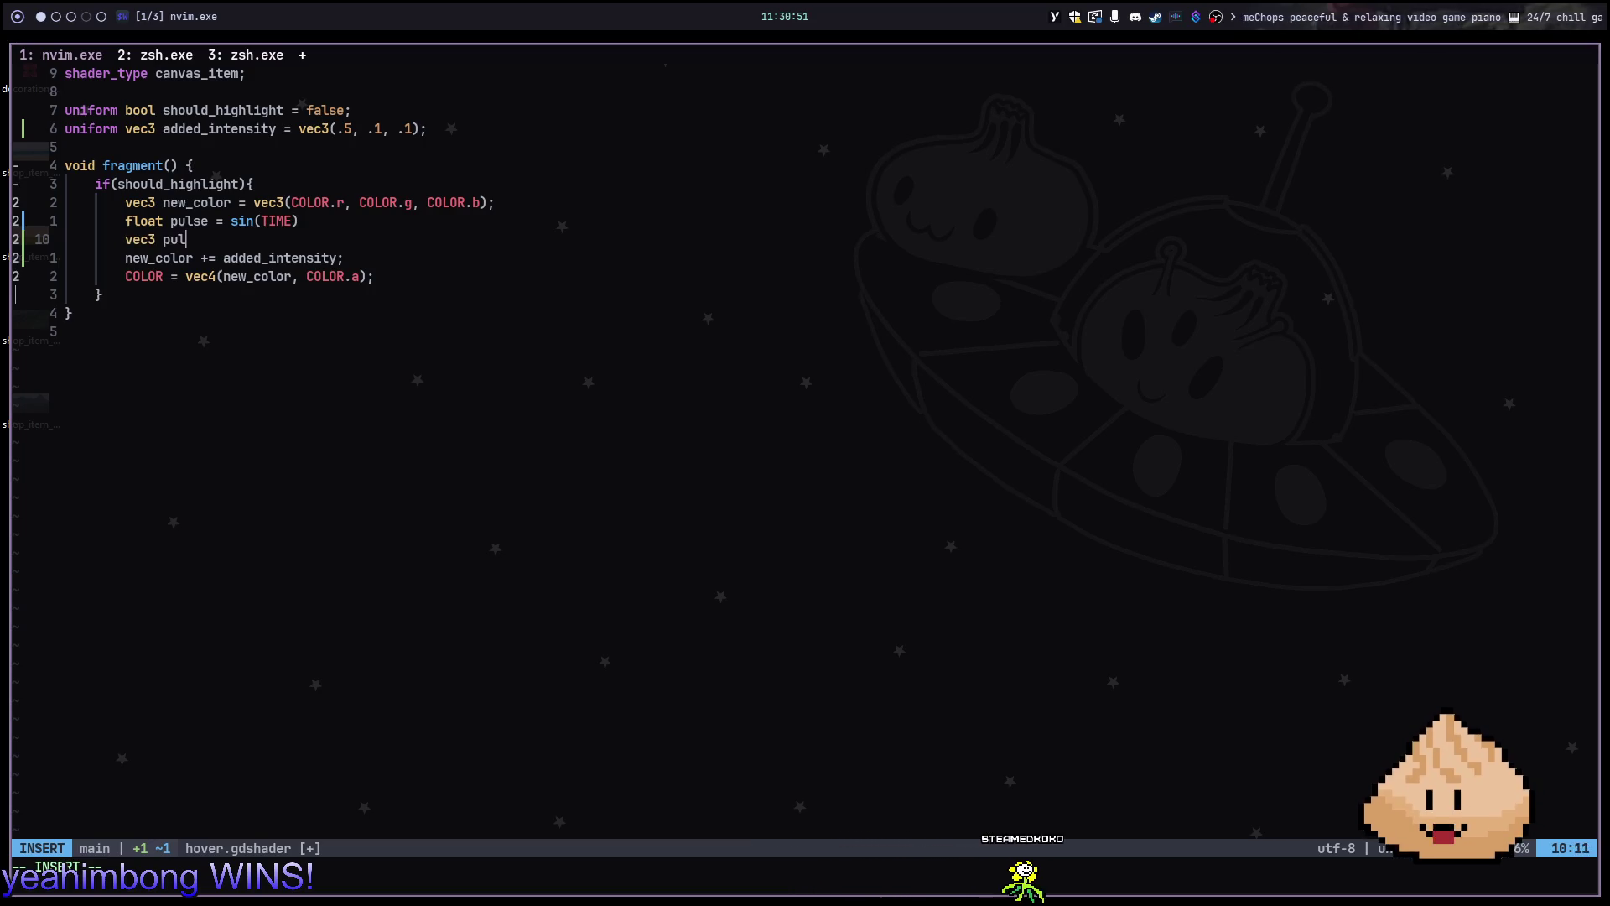
text(se_color )
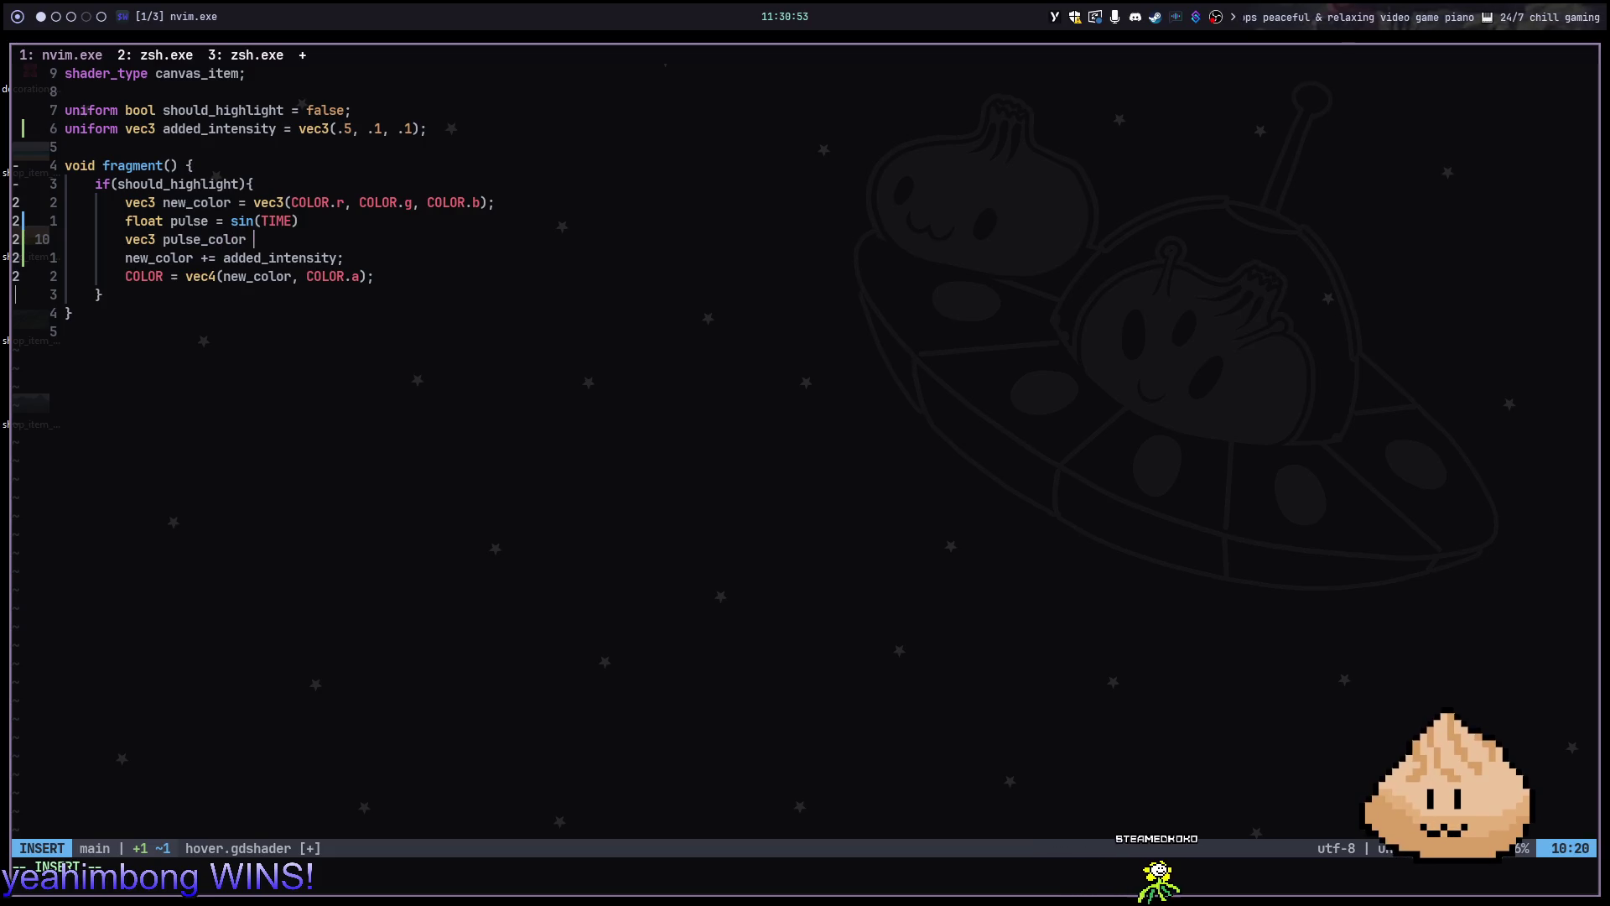
text(= V)
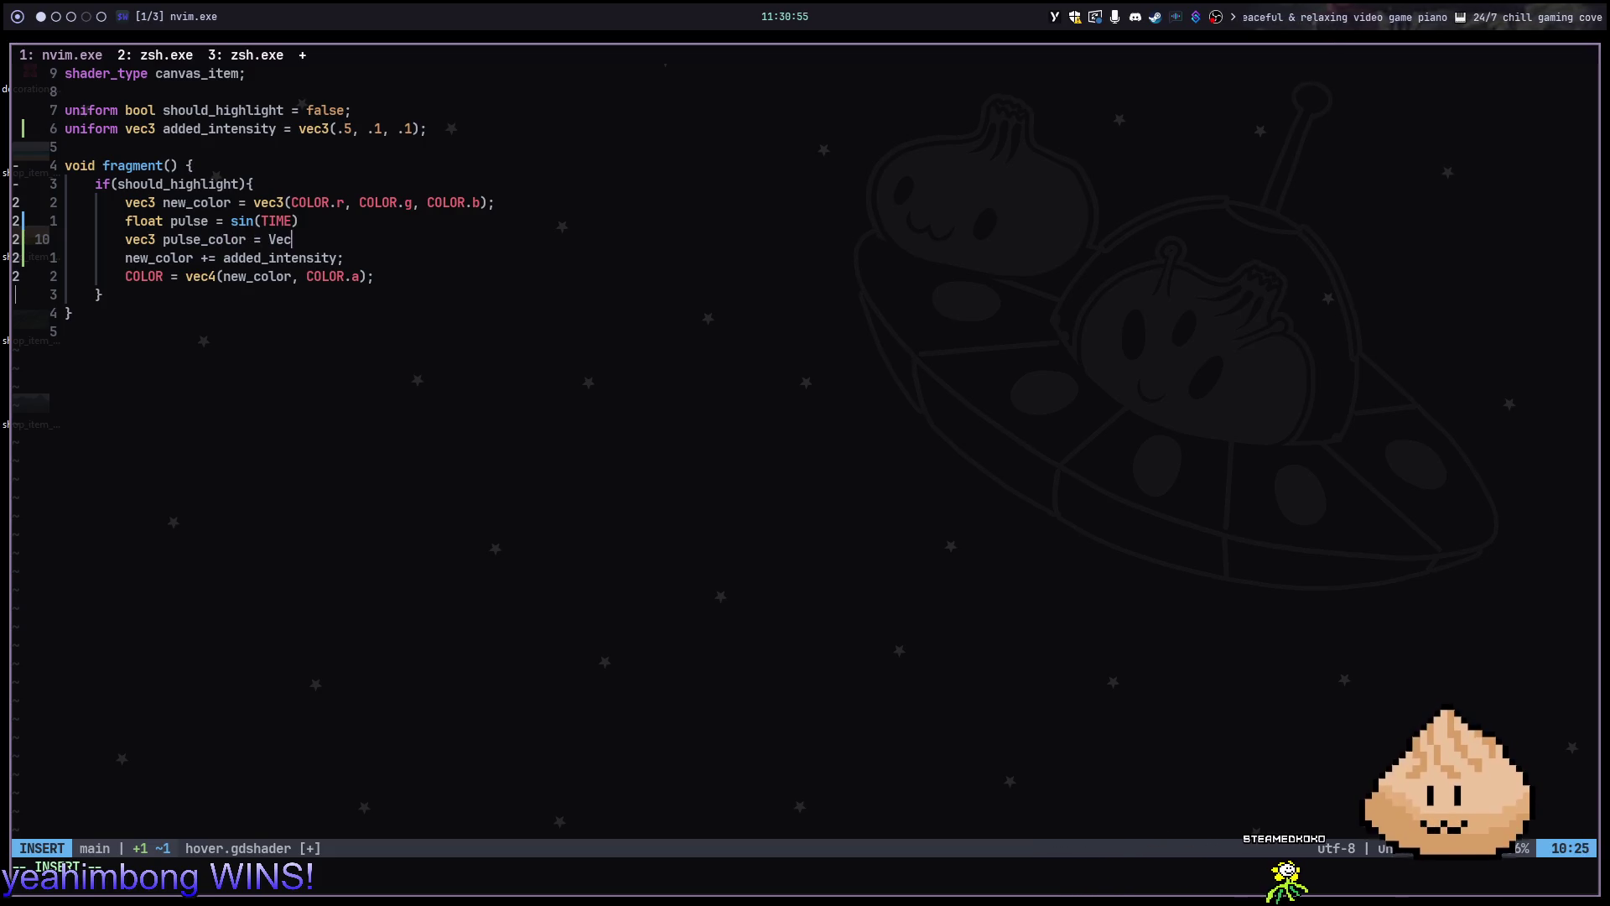
key(BackSpace)
text(vec3()
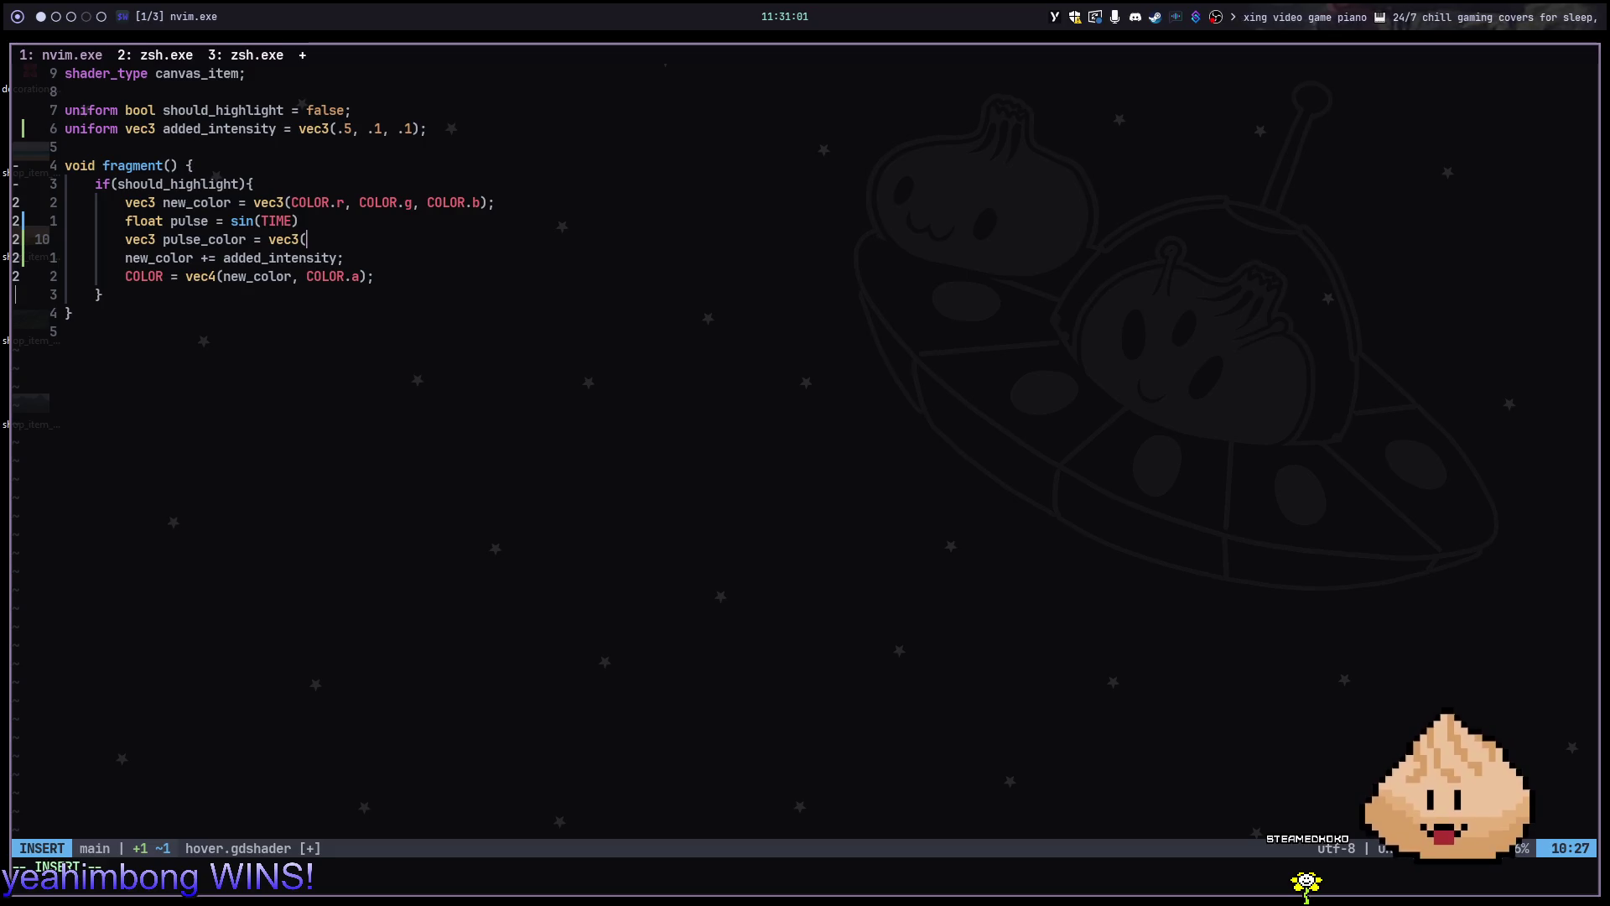
key(Escape)
key(d)
key(d)
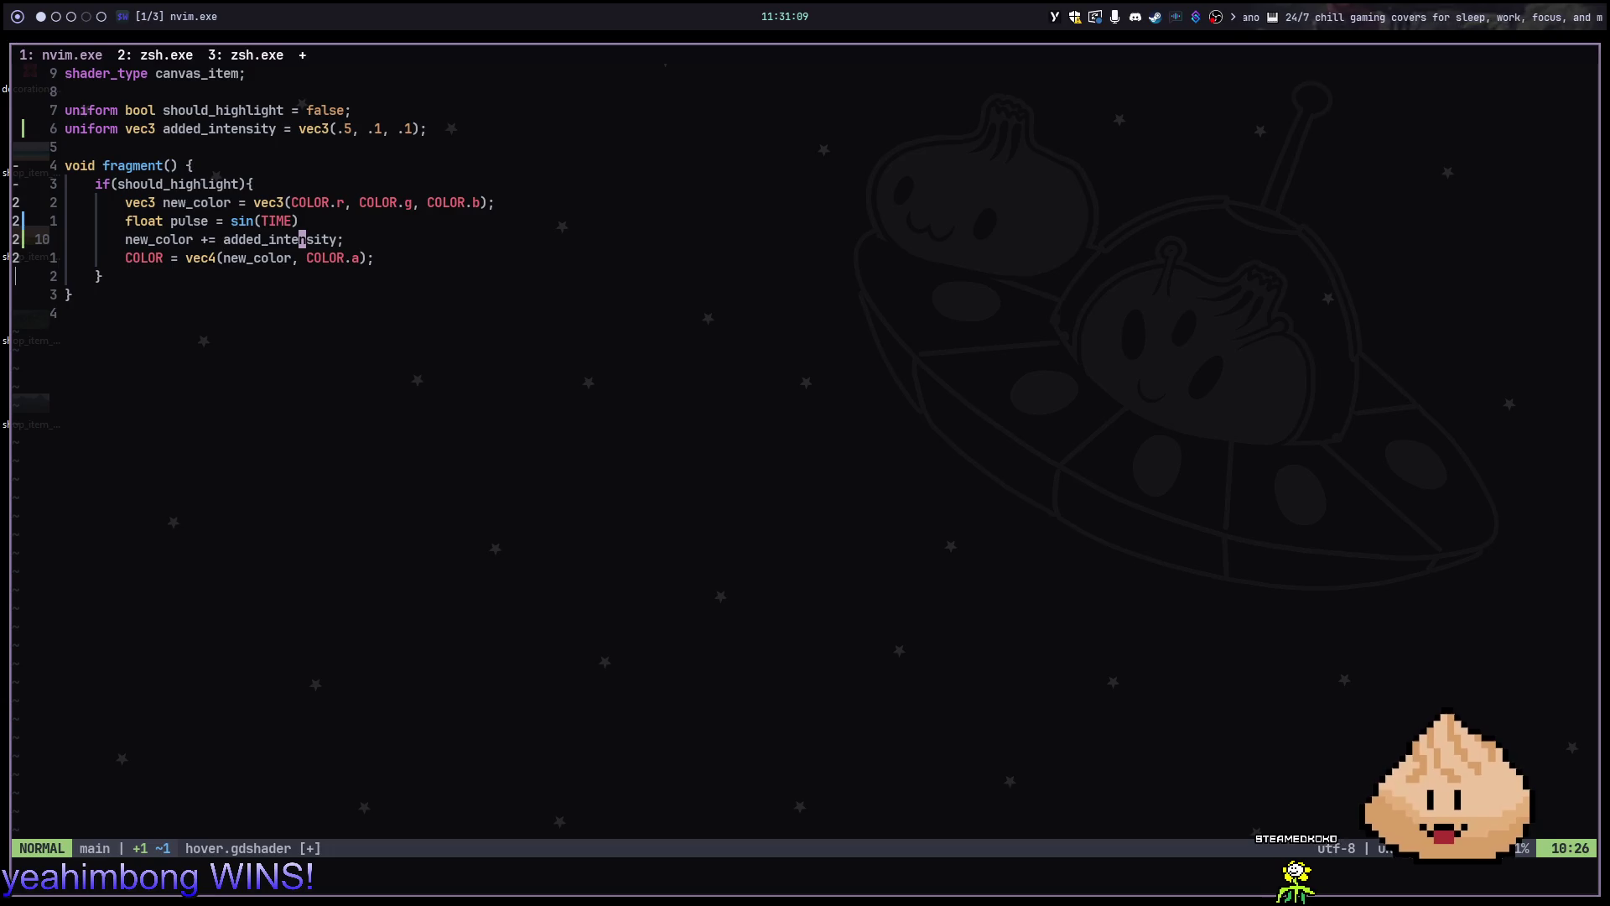
Rename new_color to current_color on its declaration and the next two usages with cw and '.'
key(k)
key(k)
key(b)
key(b)
key(b)
text(b)
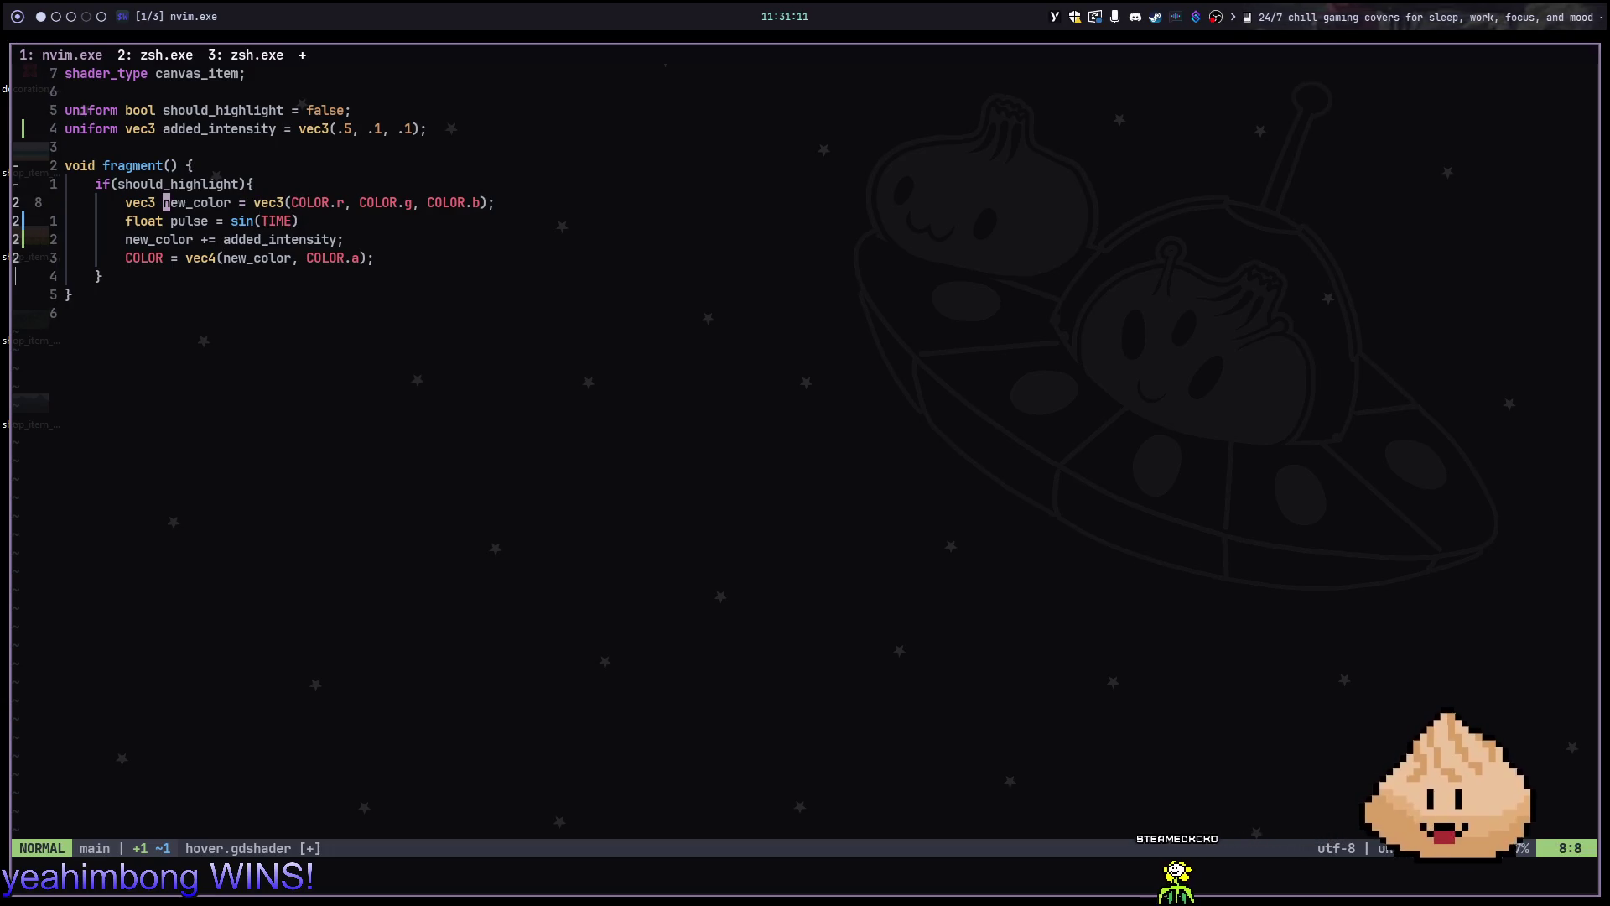
text(cwcurrent_co)
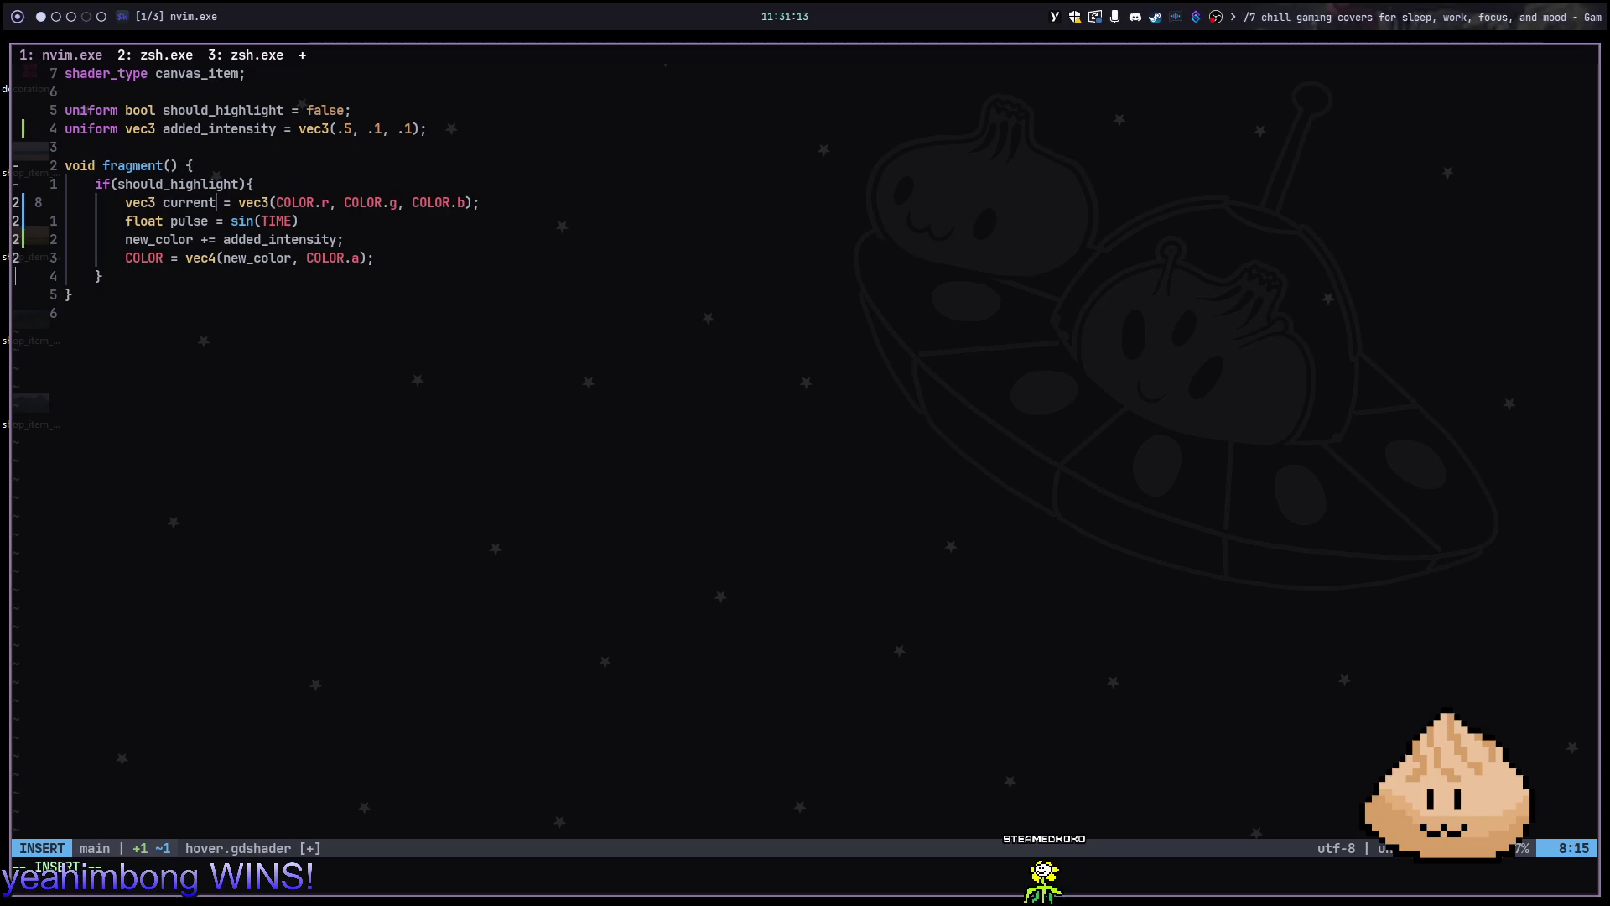
text(lor)
key(Escape)
key(j)
key(j)
key(b)
key(b)
key(b)
key(.)
key(j)
key(w)
key(.)
Below float pulse, start typing vec3 new_color = mix(current_color after checking the tutorial
key(k)
key(k)
key(o)
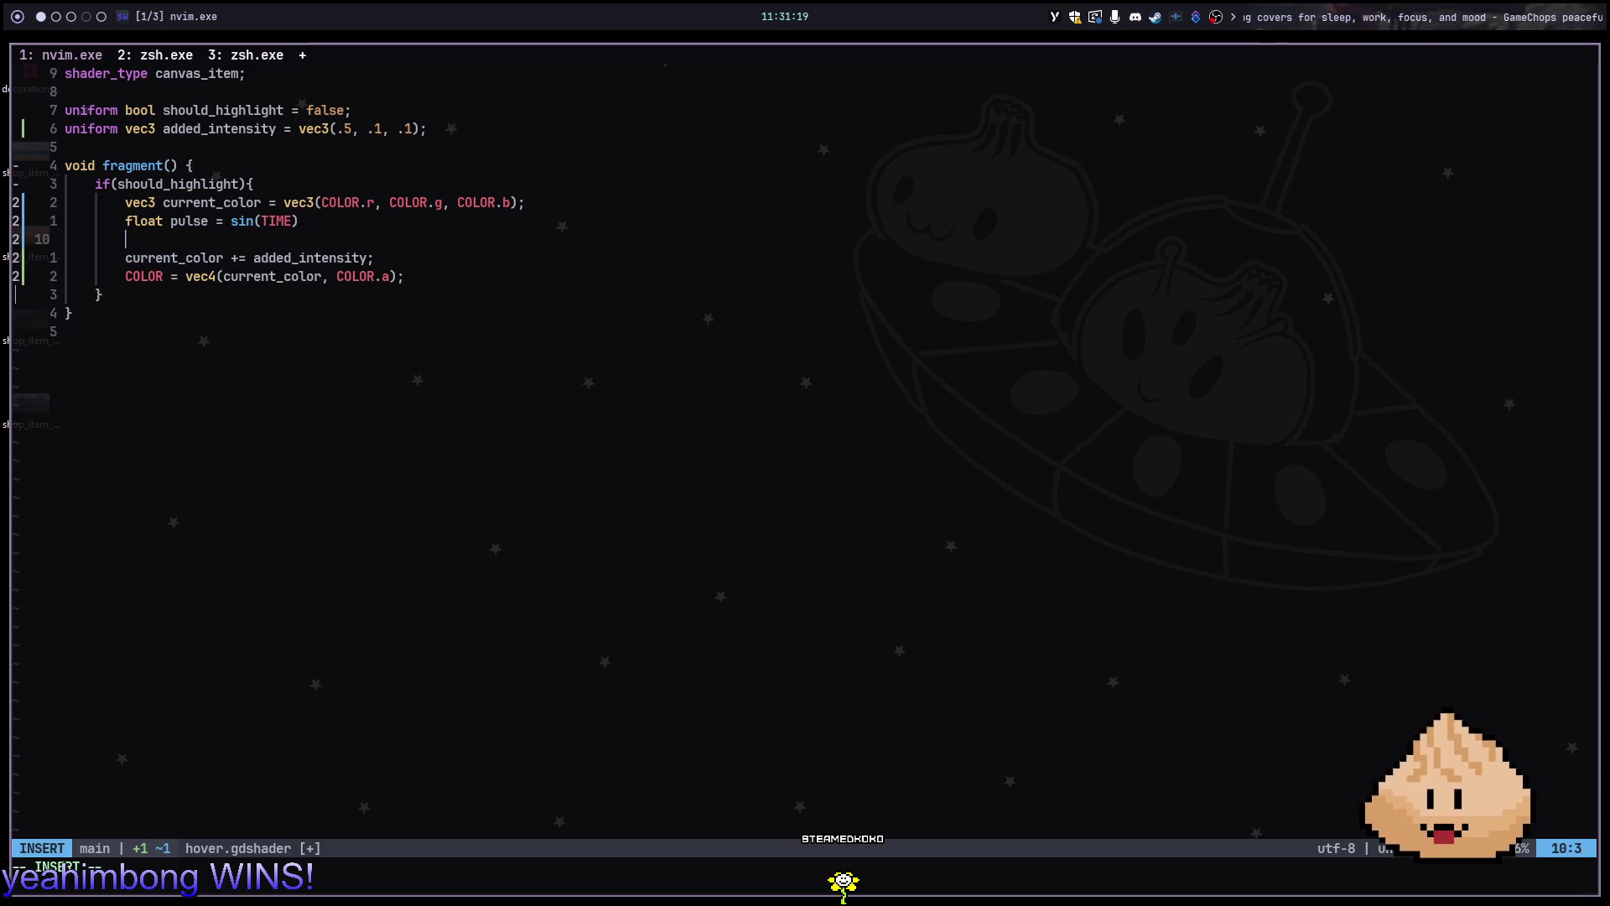
text(c)
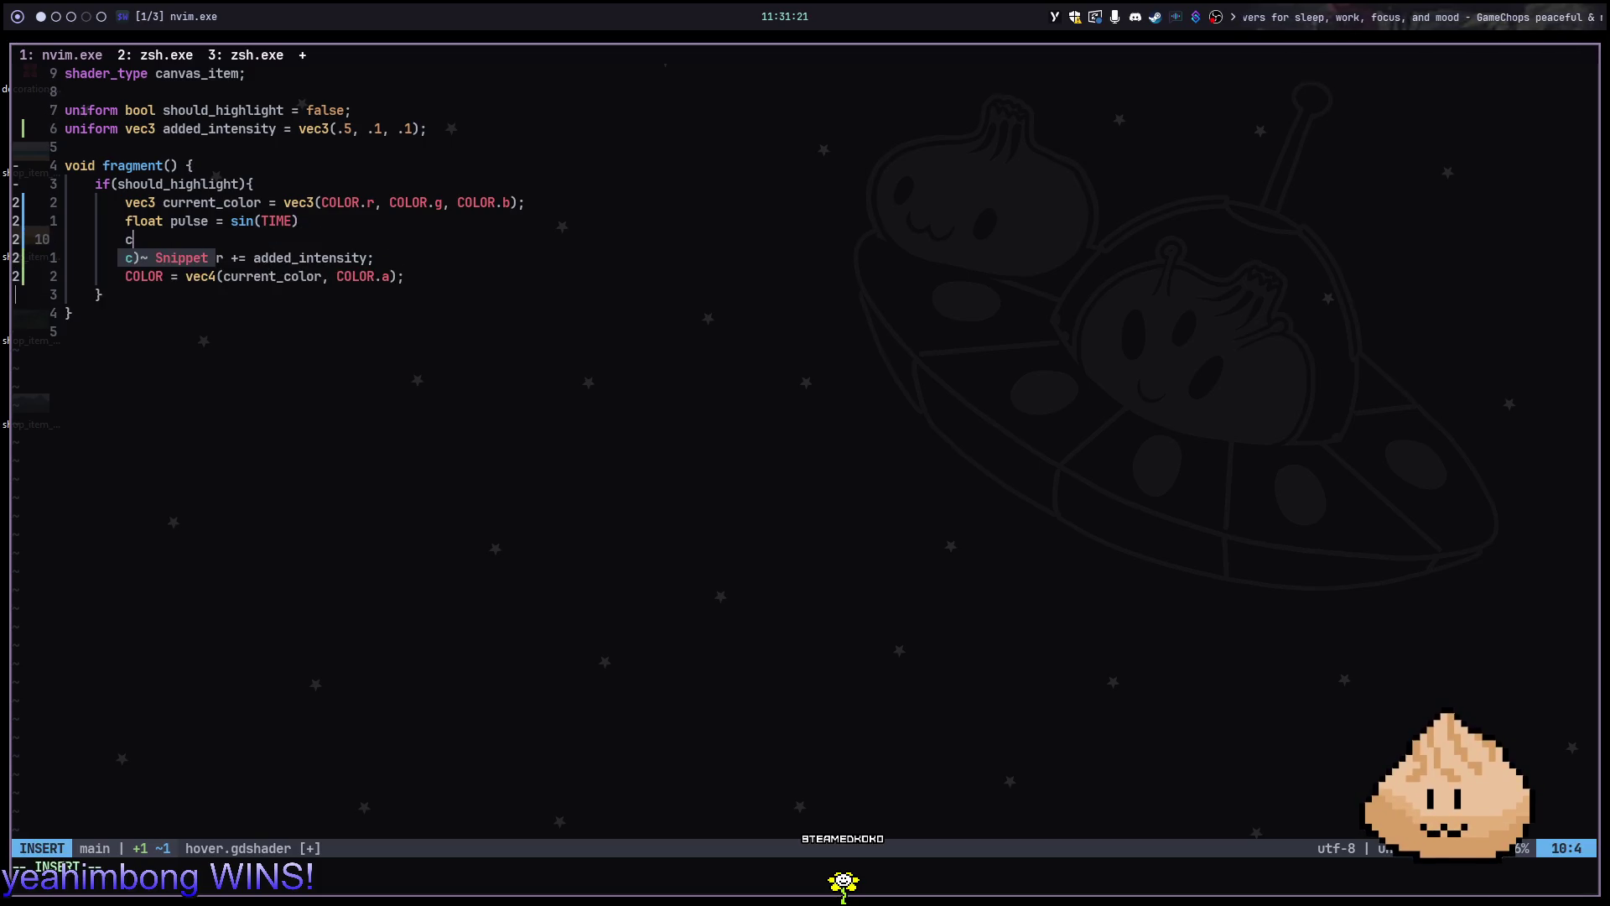
key(alt+5)
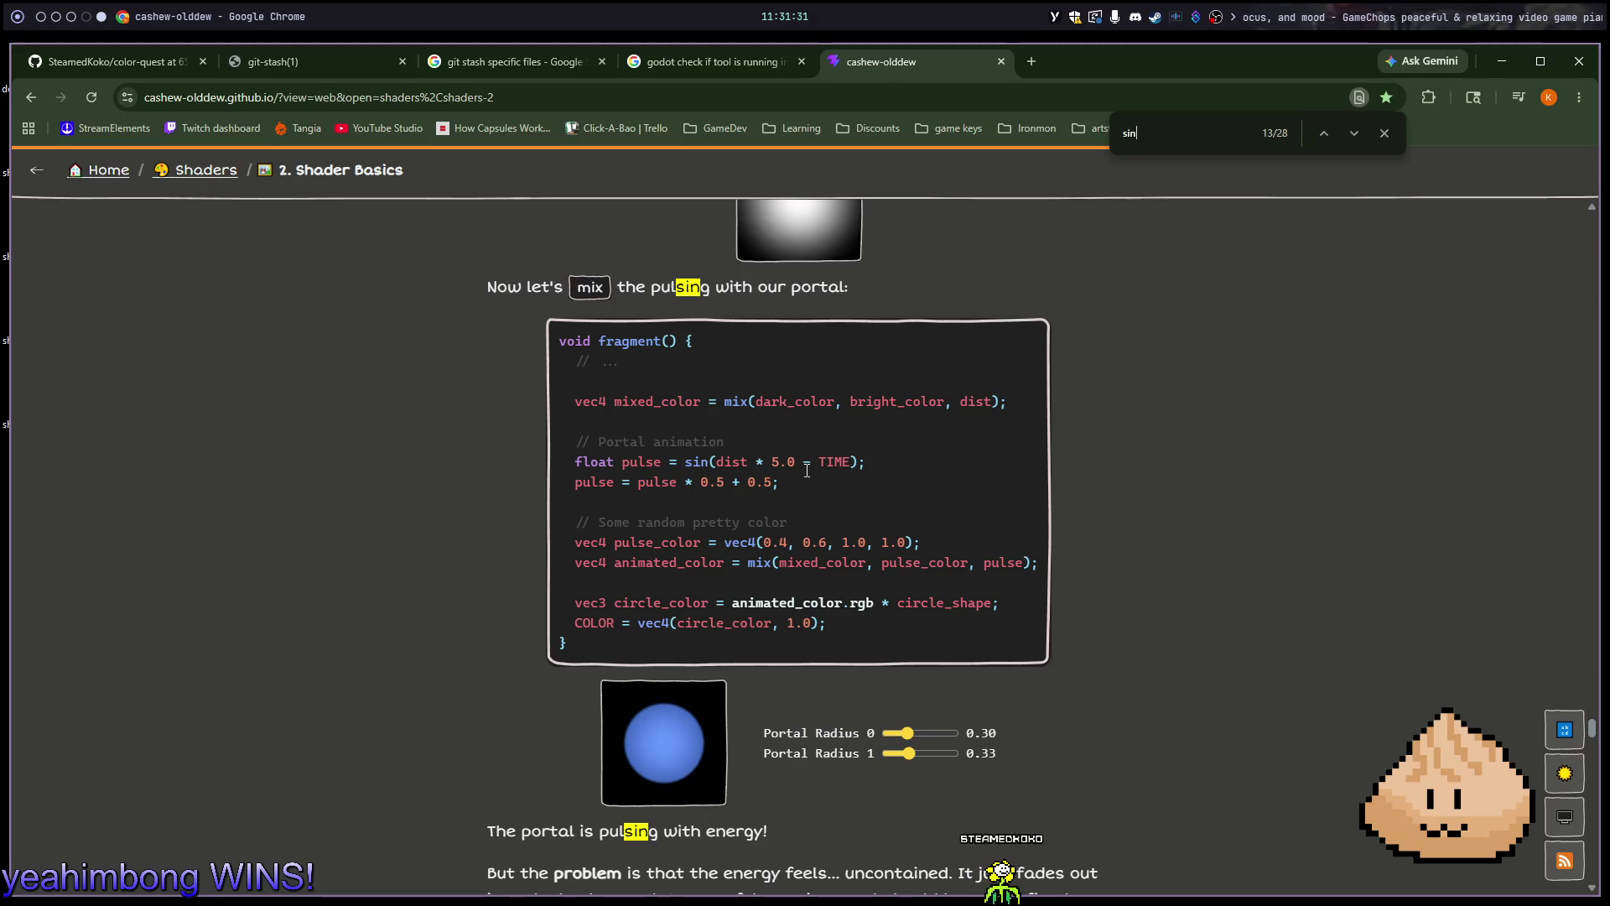
key(alt+Tab)
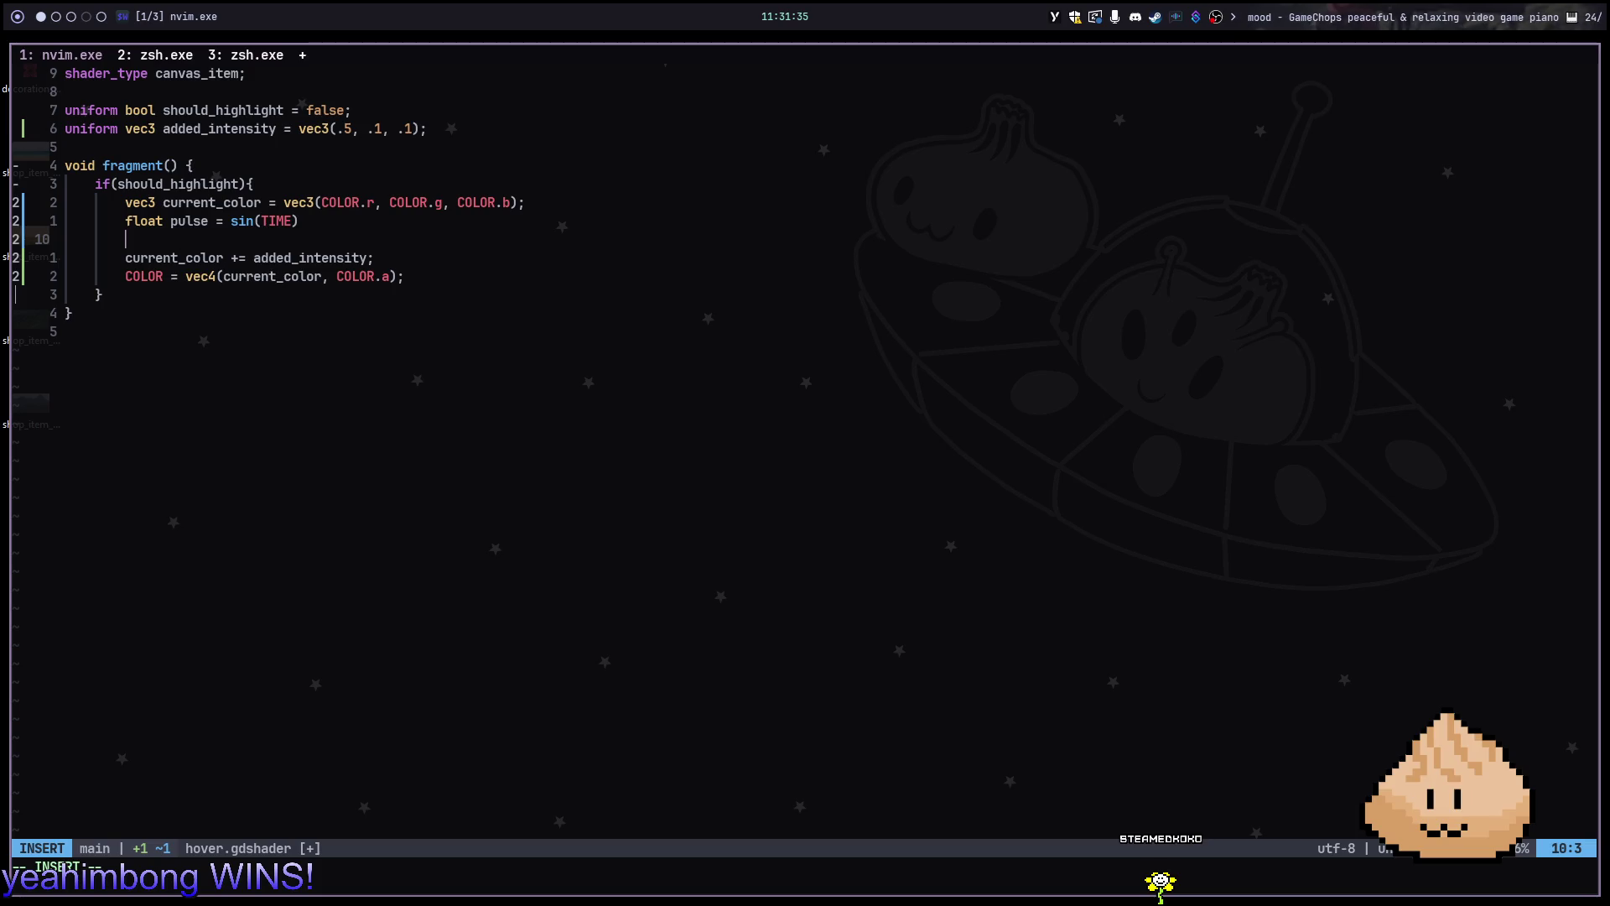
text(vec3 new_color)
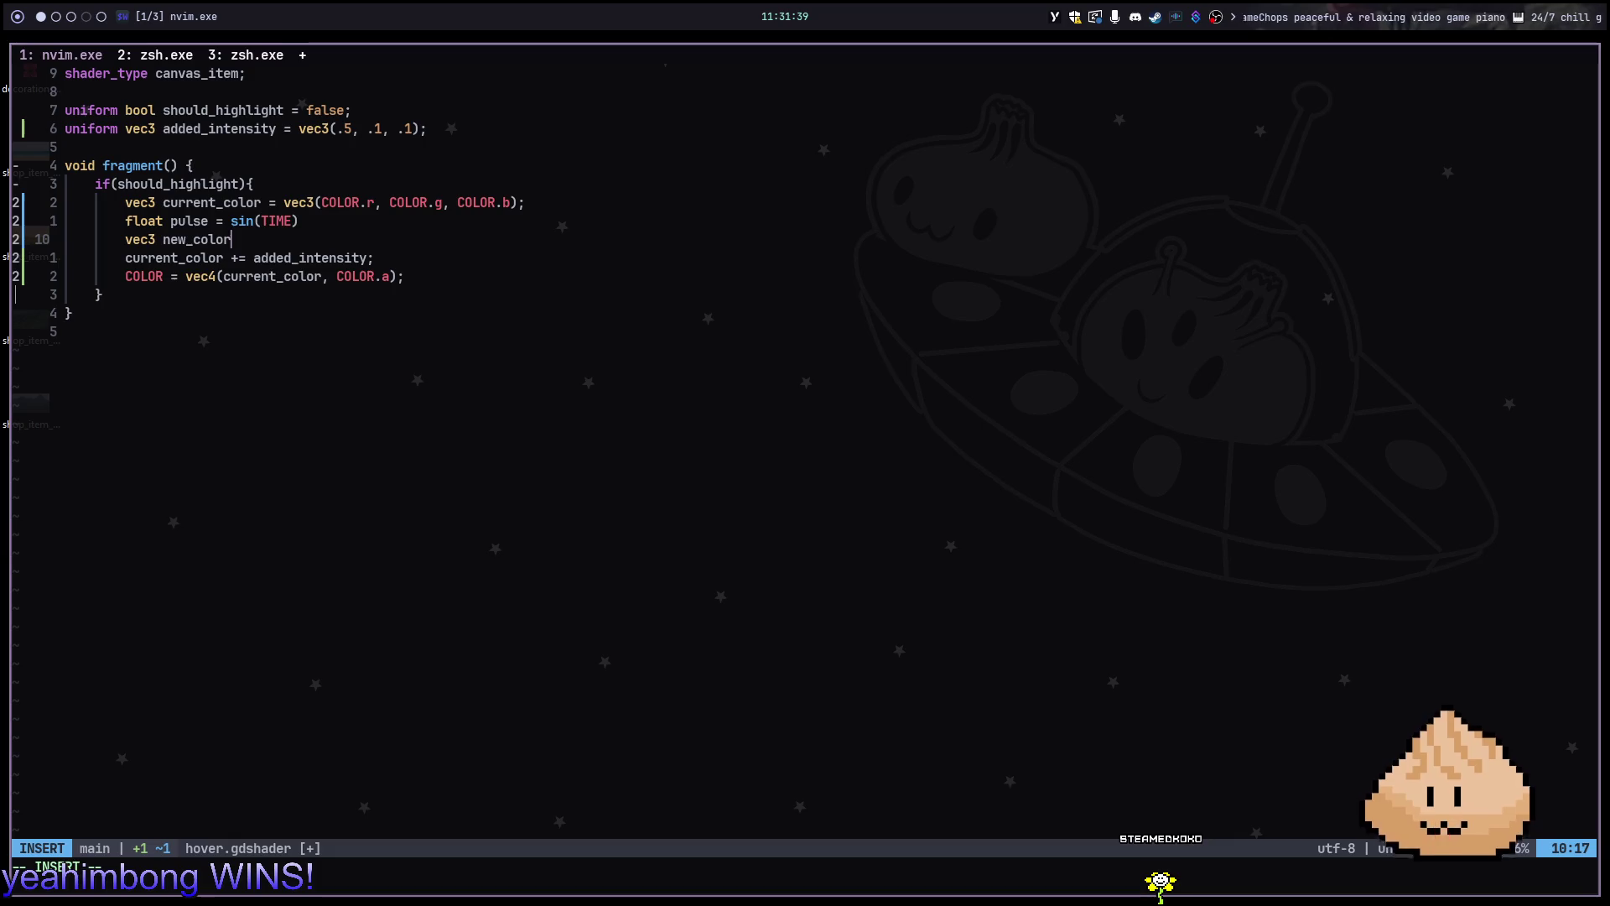
text( = mix)
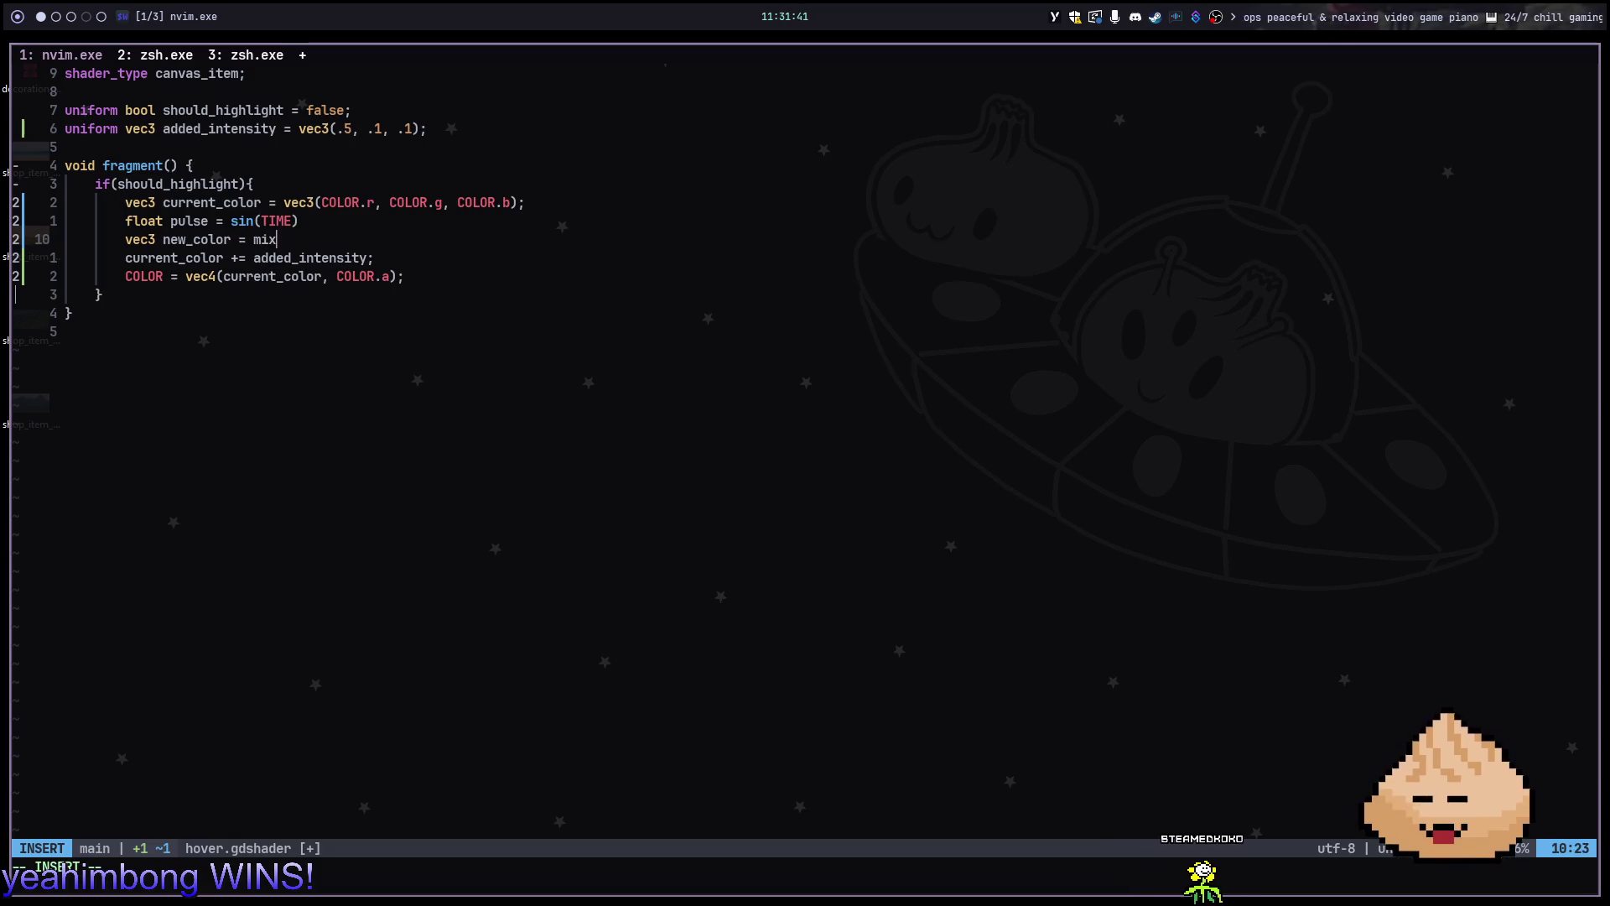
text((current_color, added_intensity)
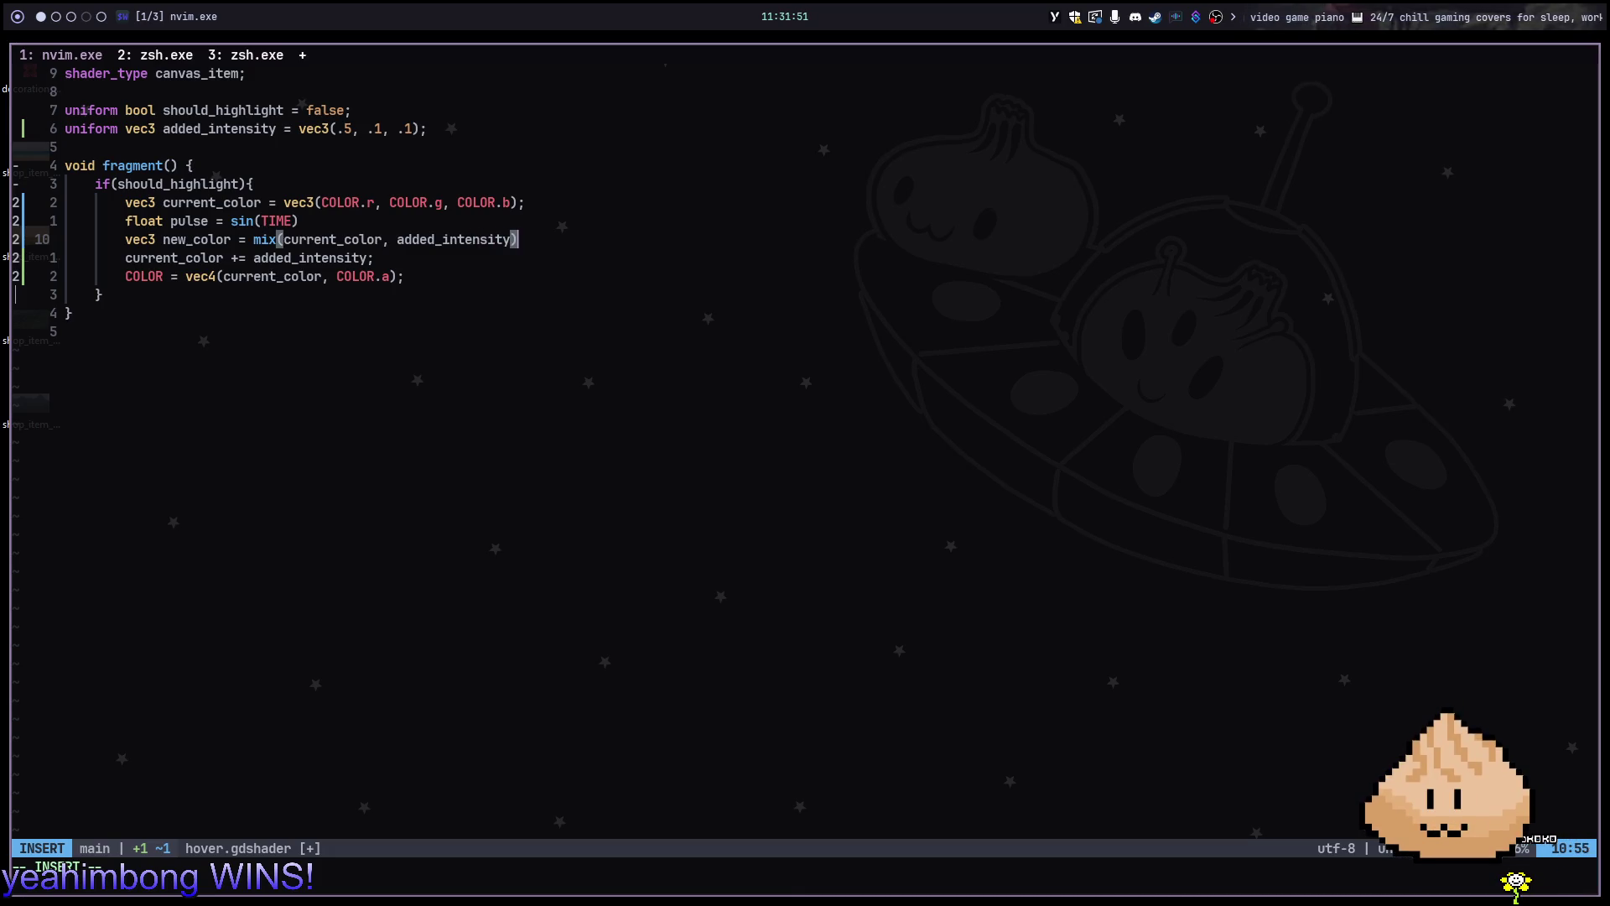
Complete mix(current_color, added_intensity, pulse) and comment out the added_intensity addition with gcc
key(super+5)
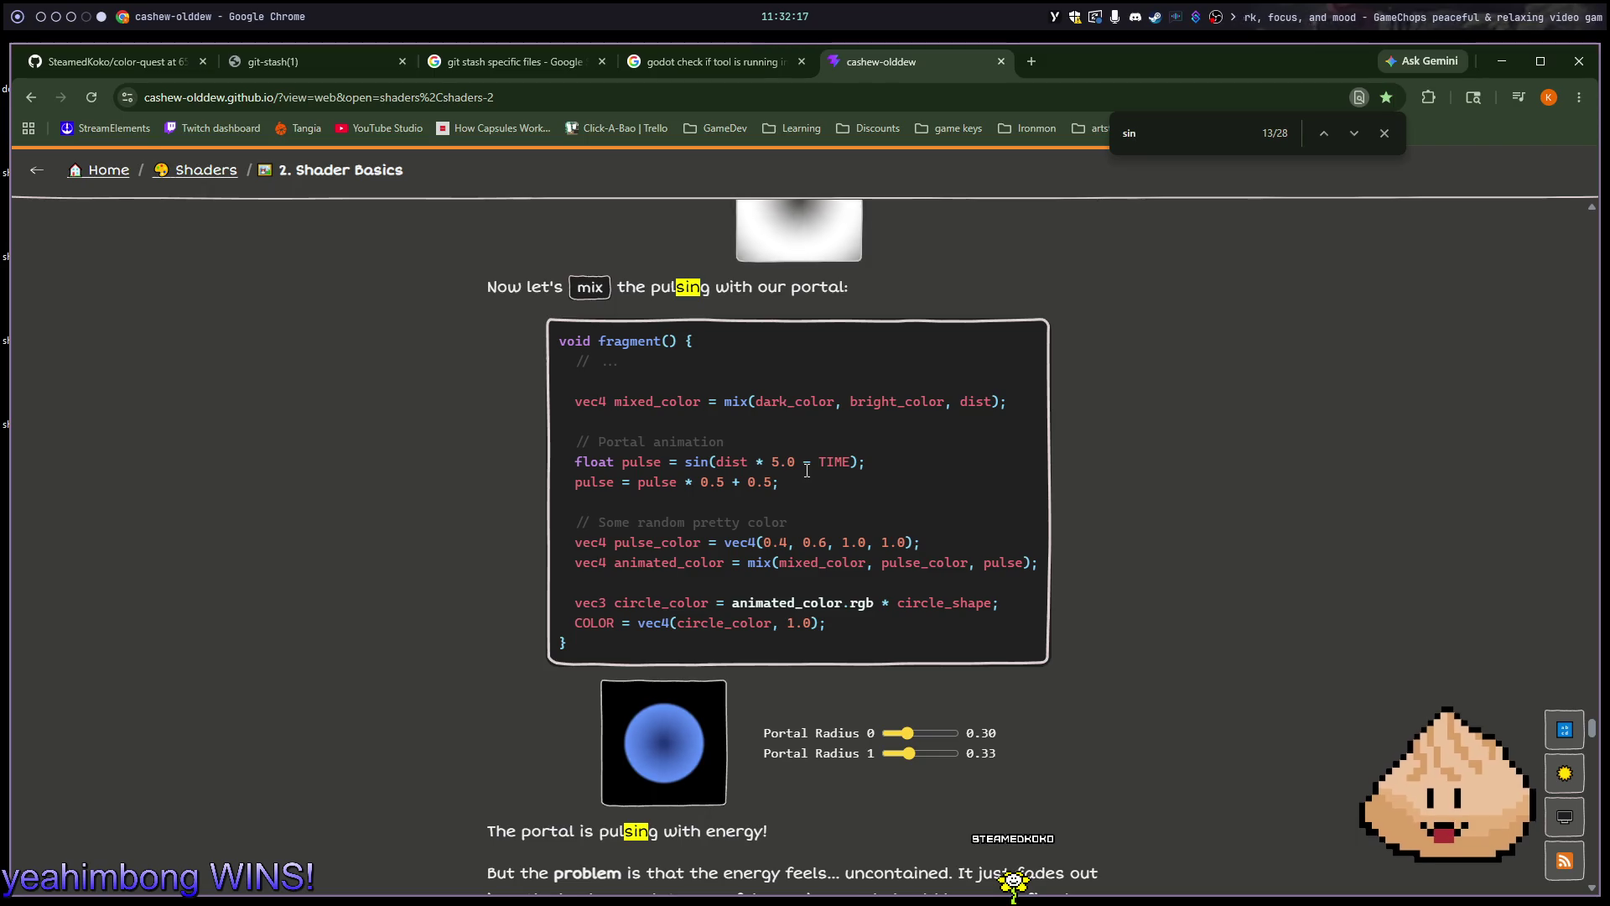
key(alt+Tab)
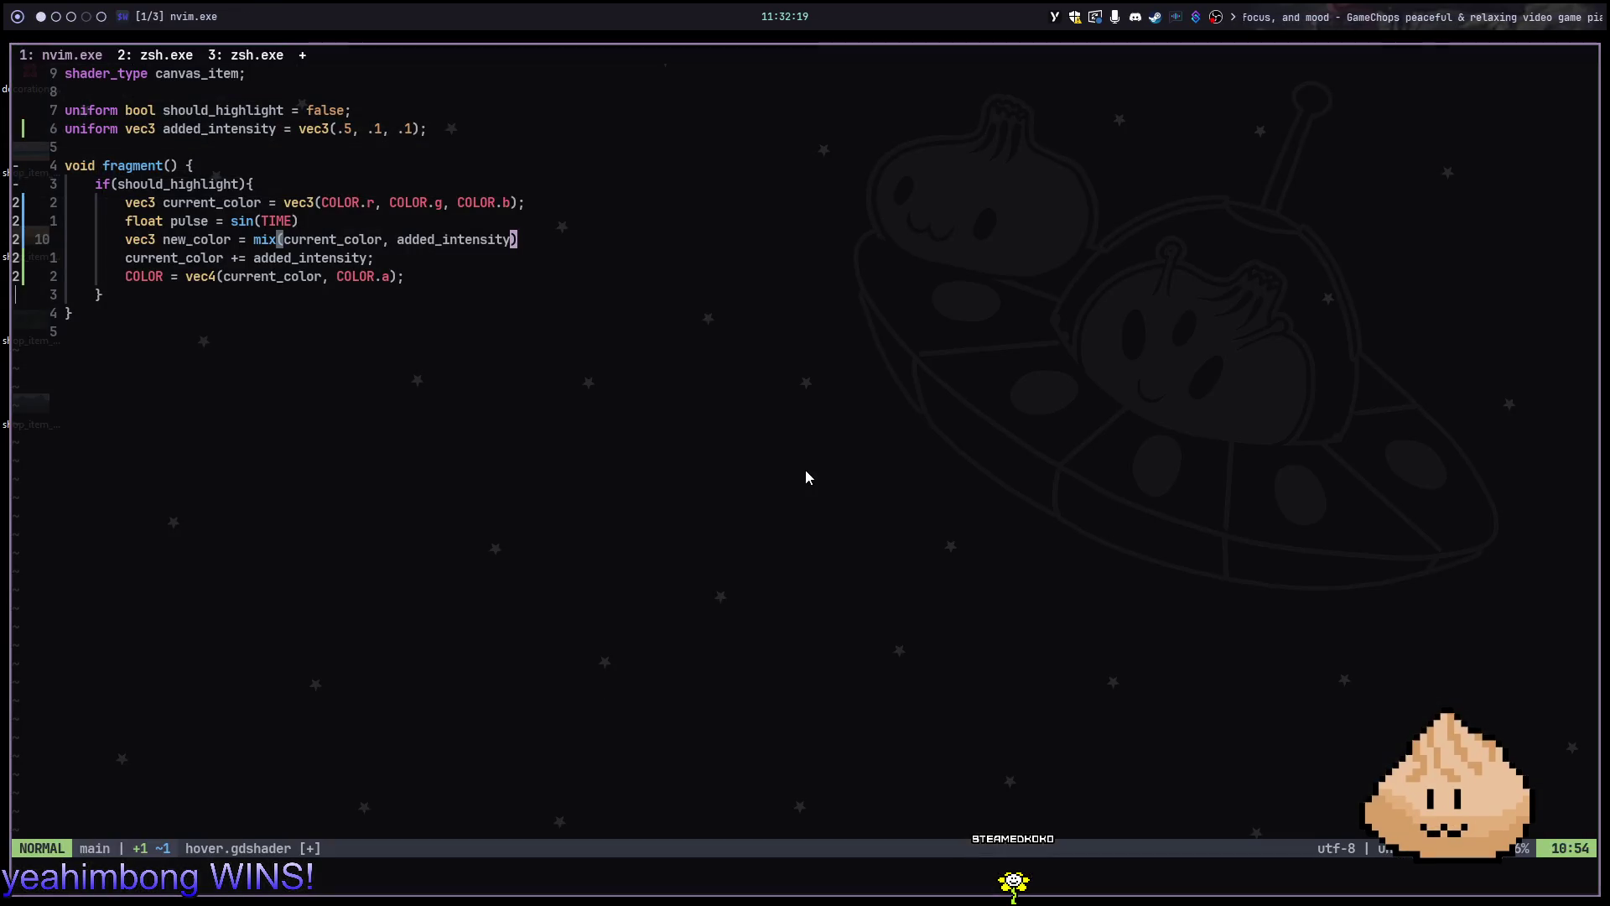
text(ity, )
text(pulse)
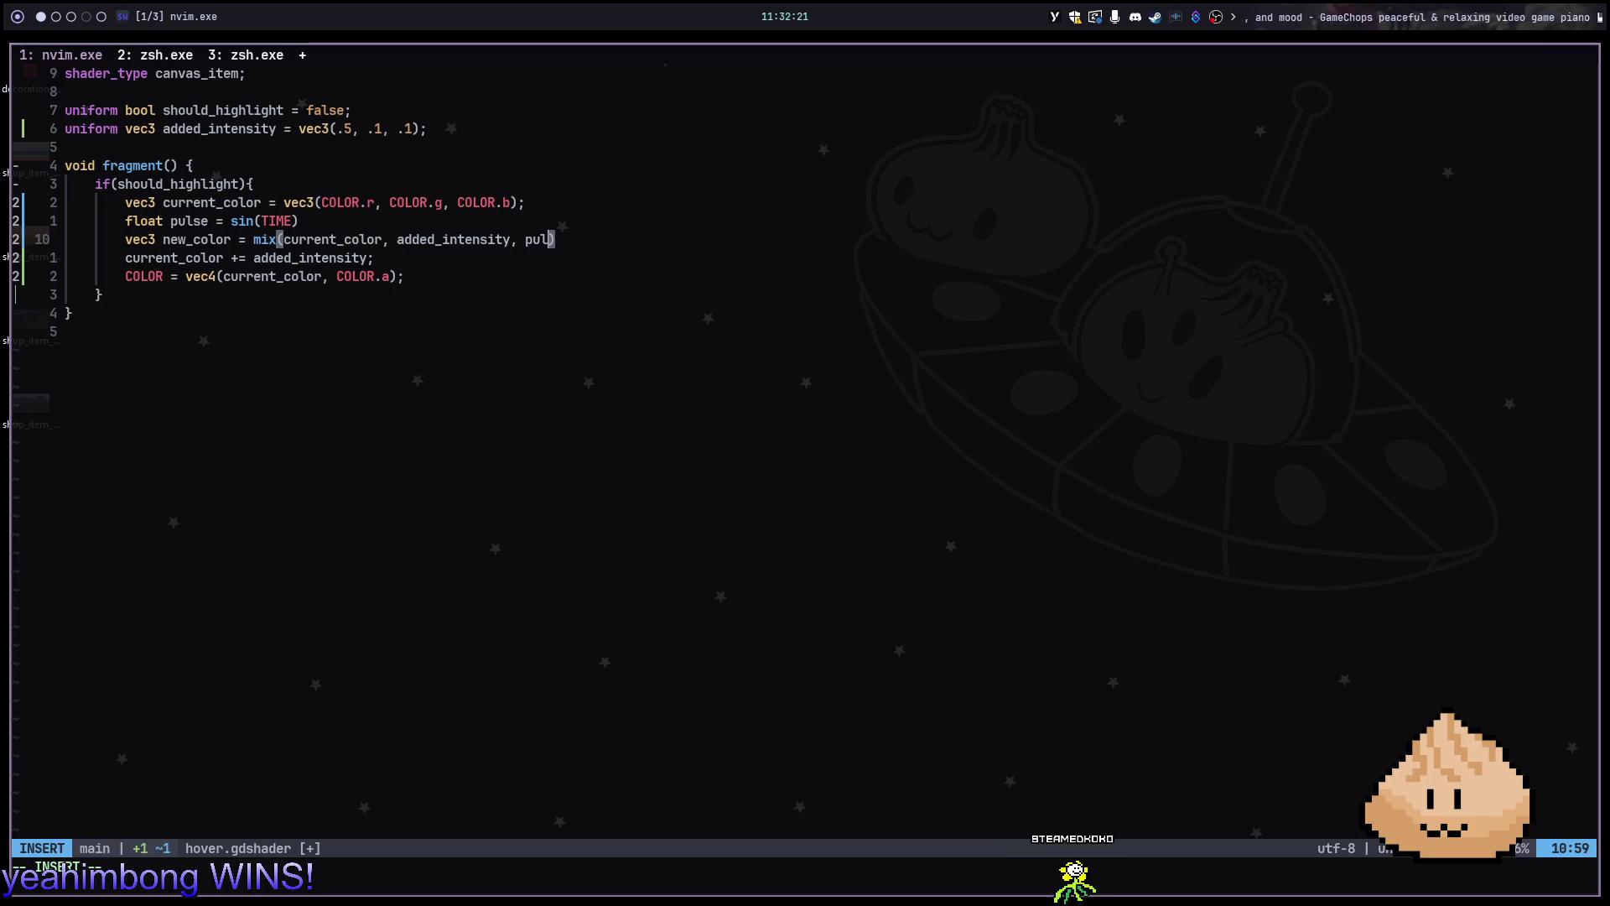
key(Escape)
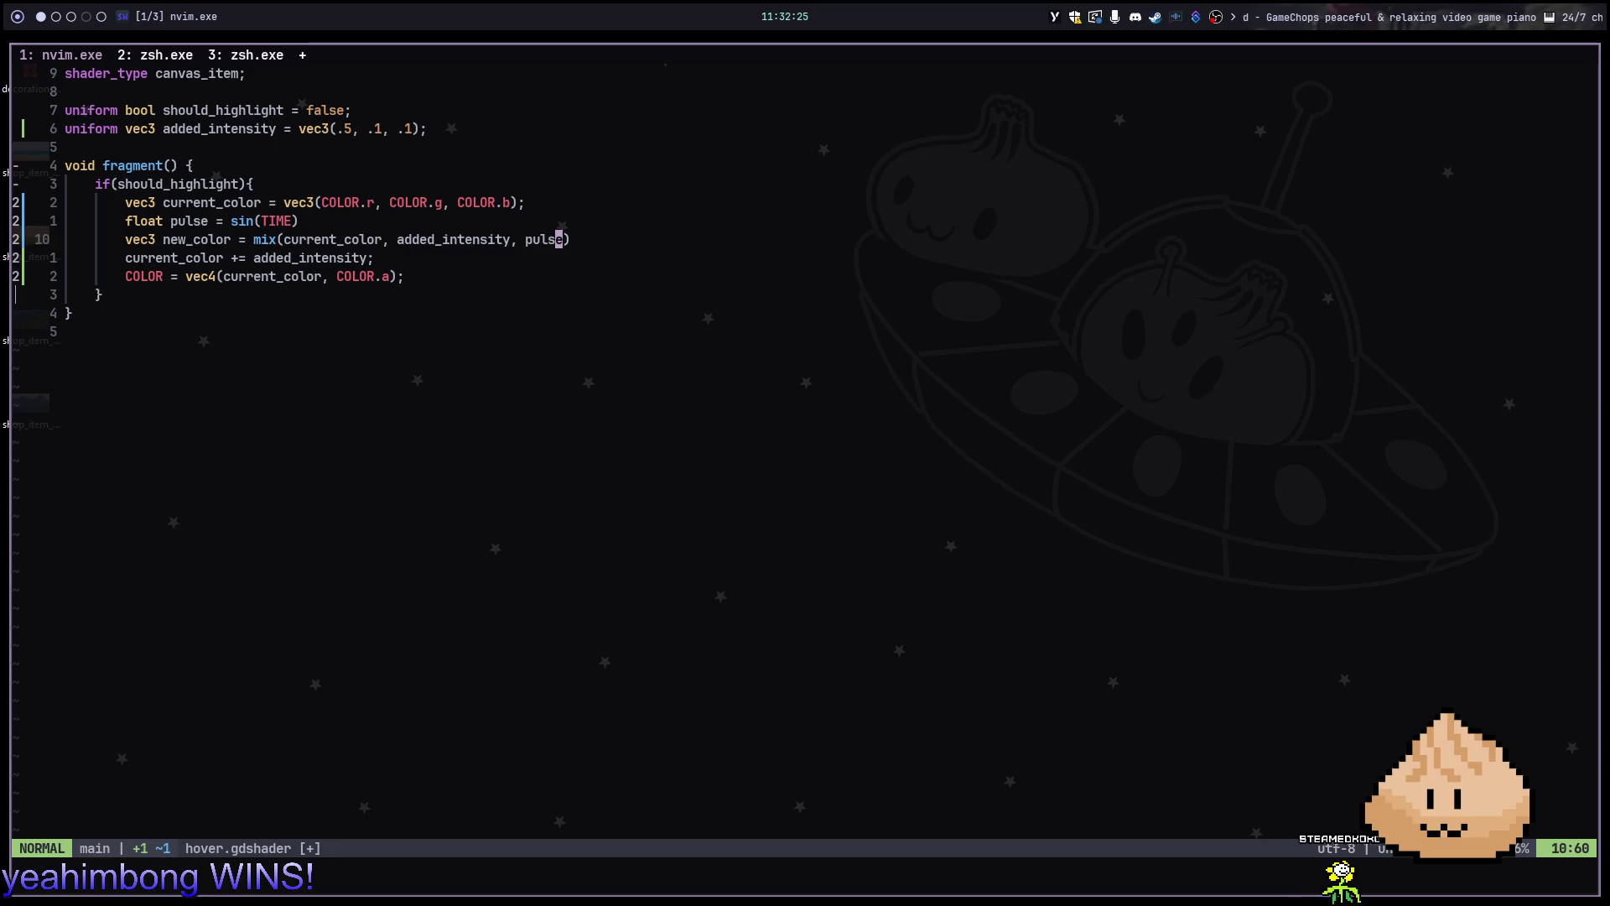
key(j)
key(g)
key(c)
key(c)
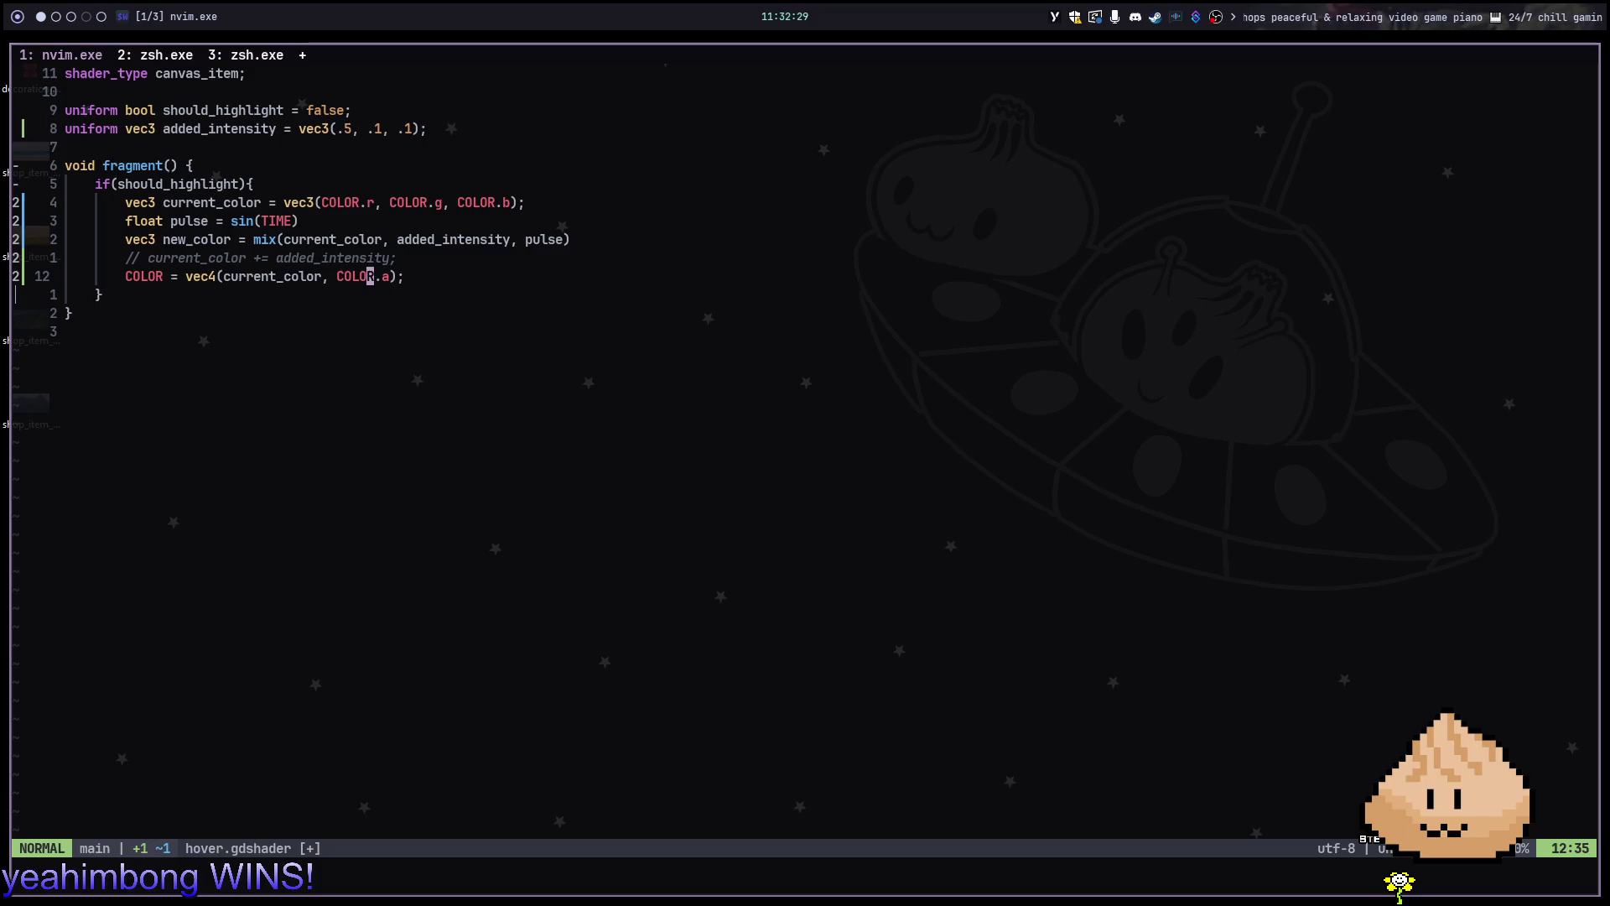
Finish COLOR as vec4(new_color, COLOR.a) and save hover.gdshader with :w
text(bciw_color)
key(Escape)
text(:w)
key(Return)
key(alt+3)
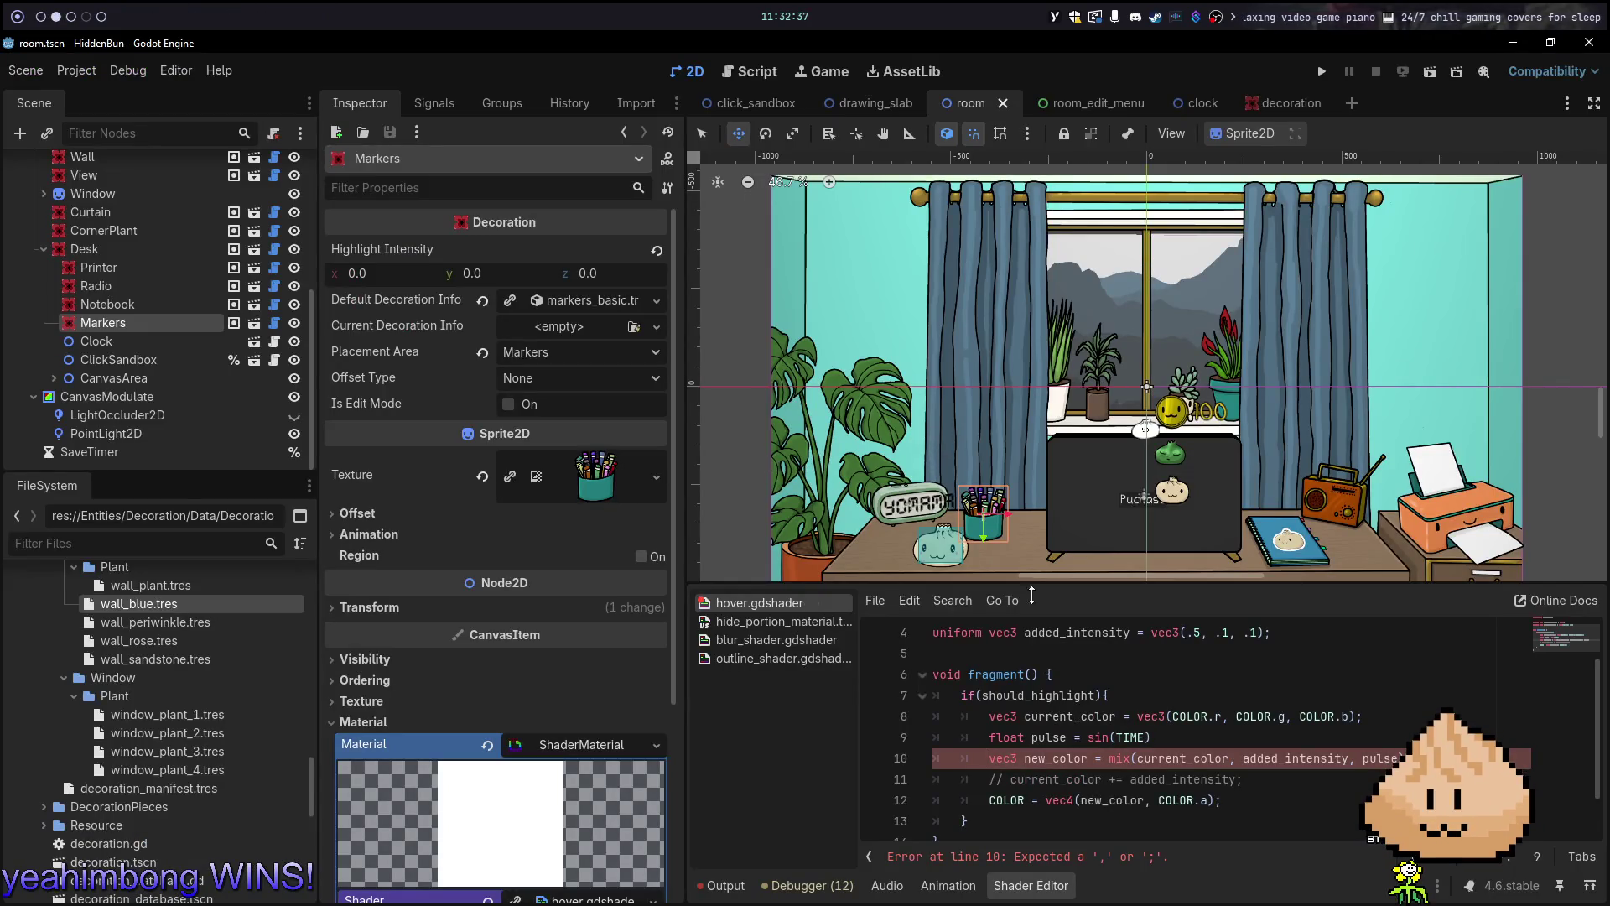
Add the missing semicolon to the pulse line, save, and run the game
click(1160, 737)
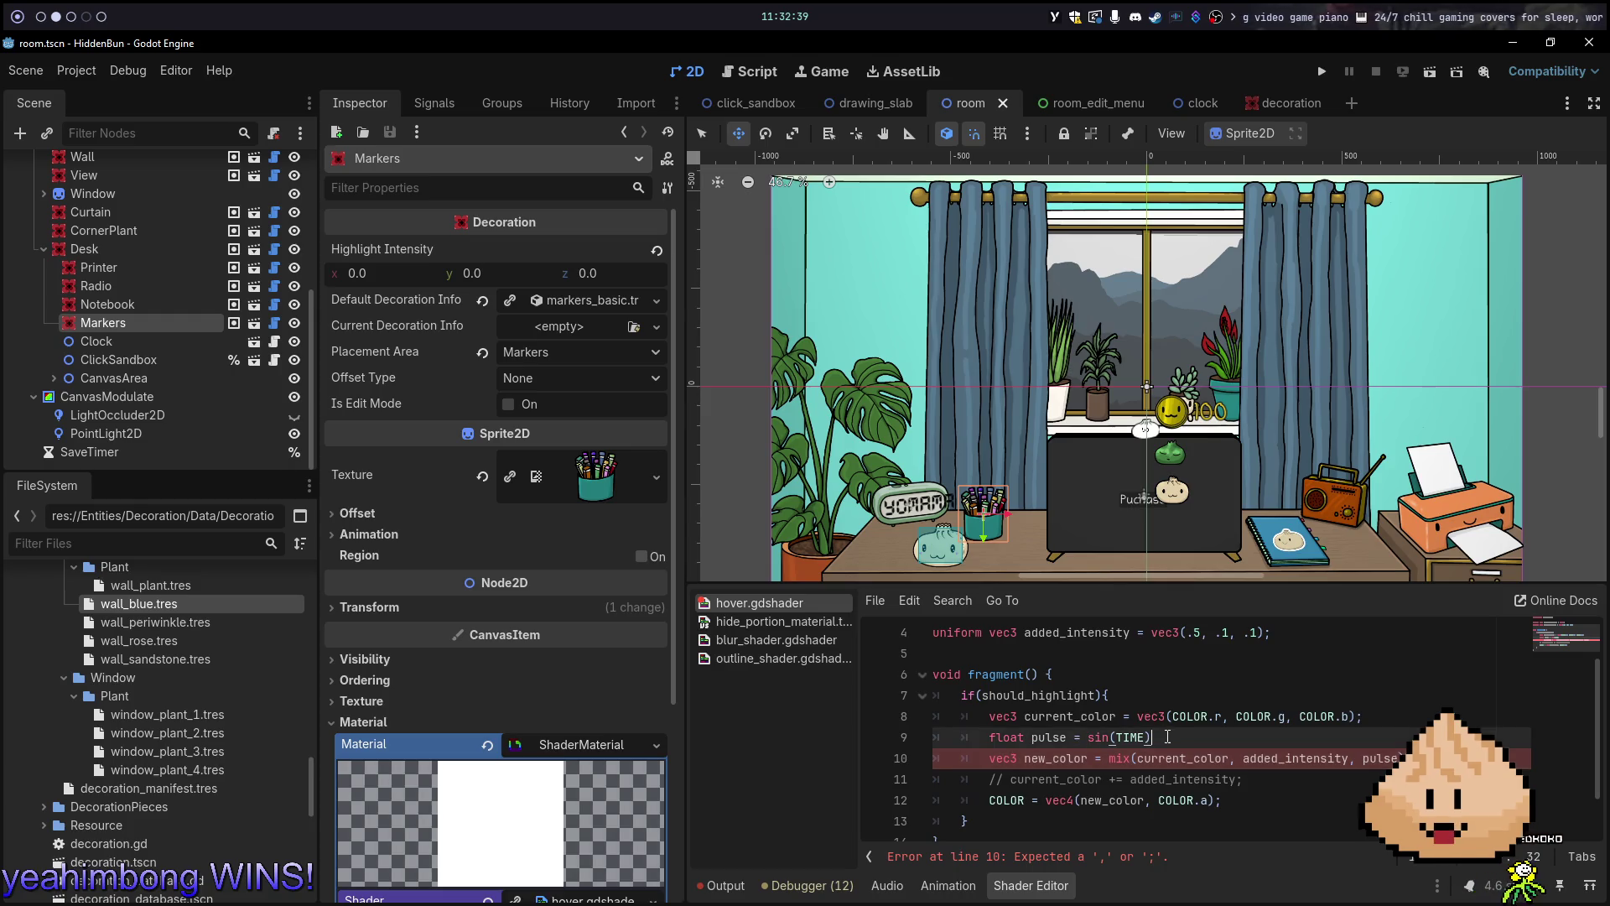
text(;)
key(Down)
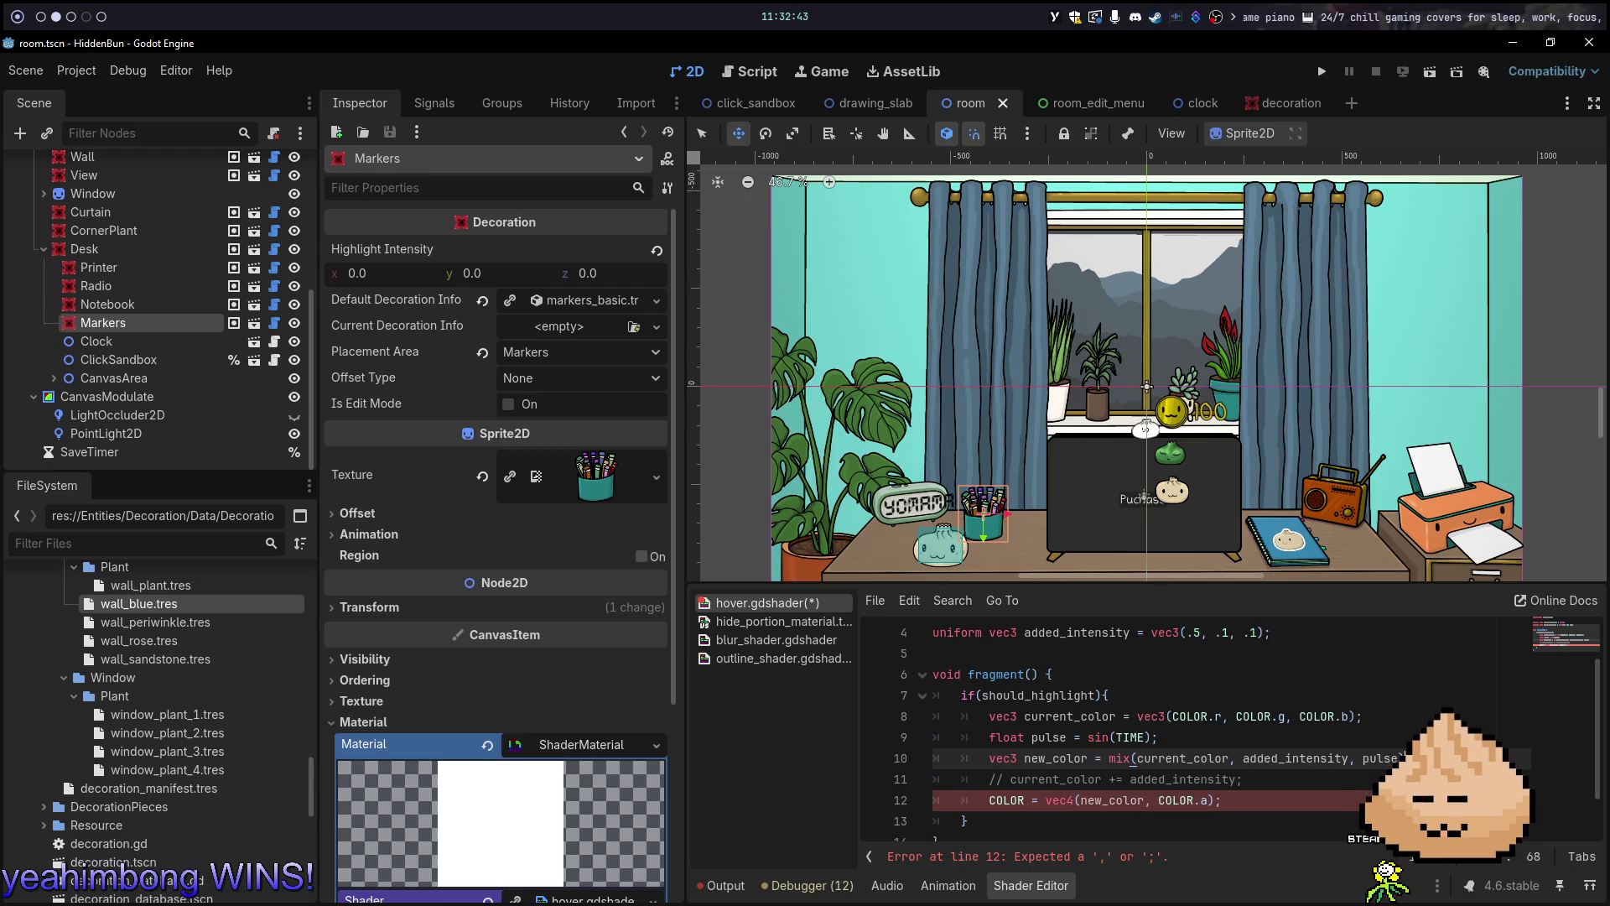
key(ctrl+s)
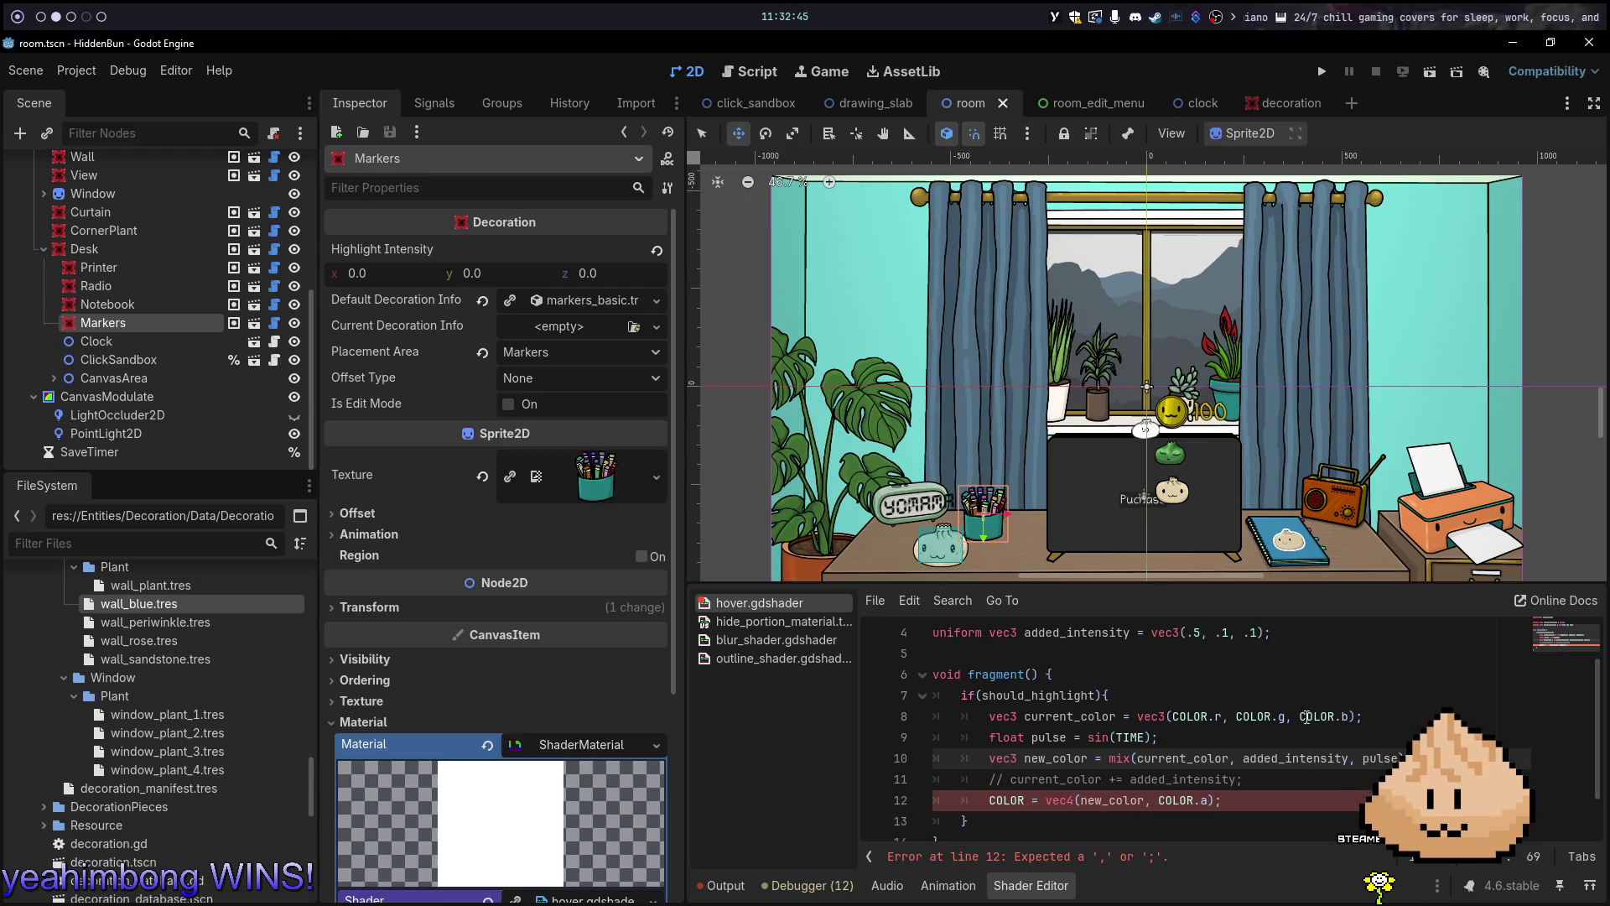
key(F5)
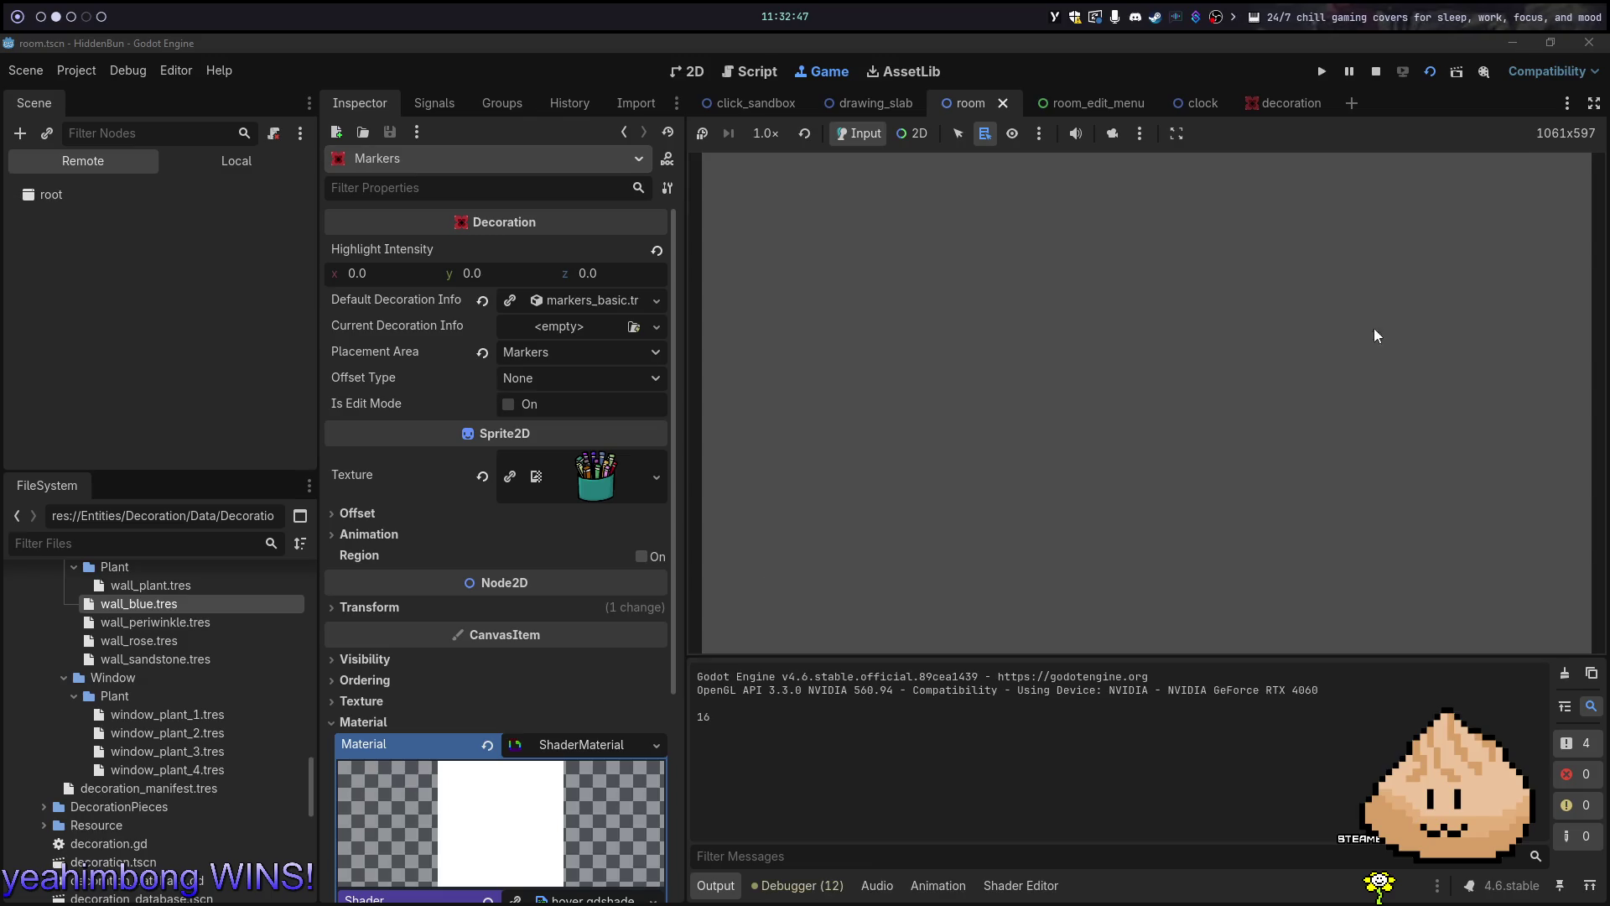
In edit mode, cycle the curtains through maroon, blue and light blue, ending on slate blue
click(1530, 269)
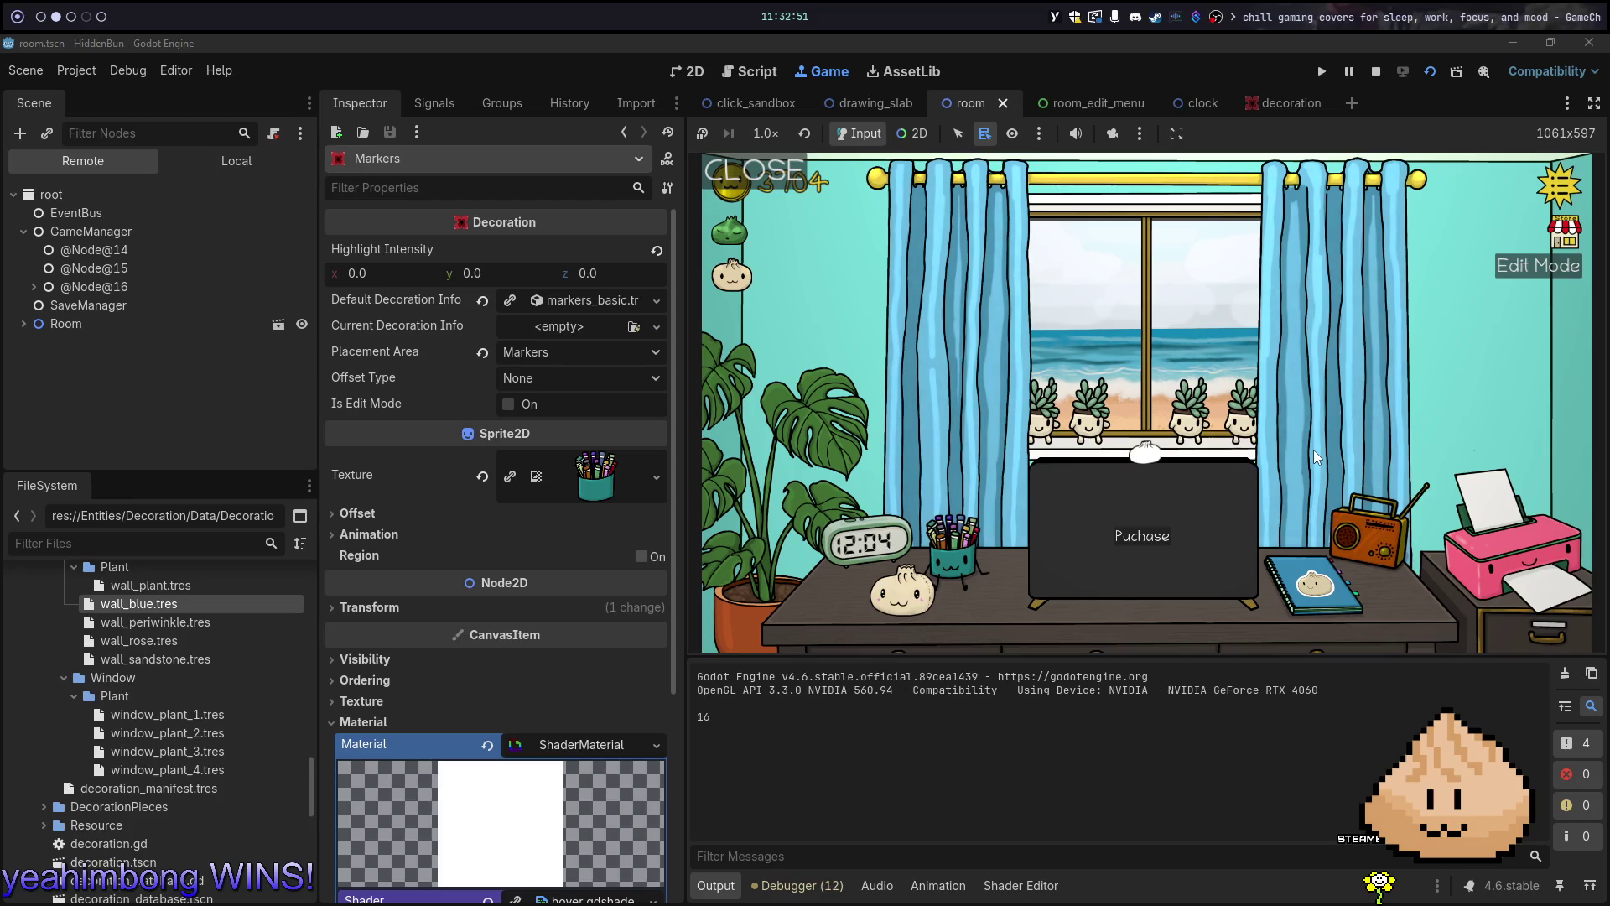
click(1311, 409)
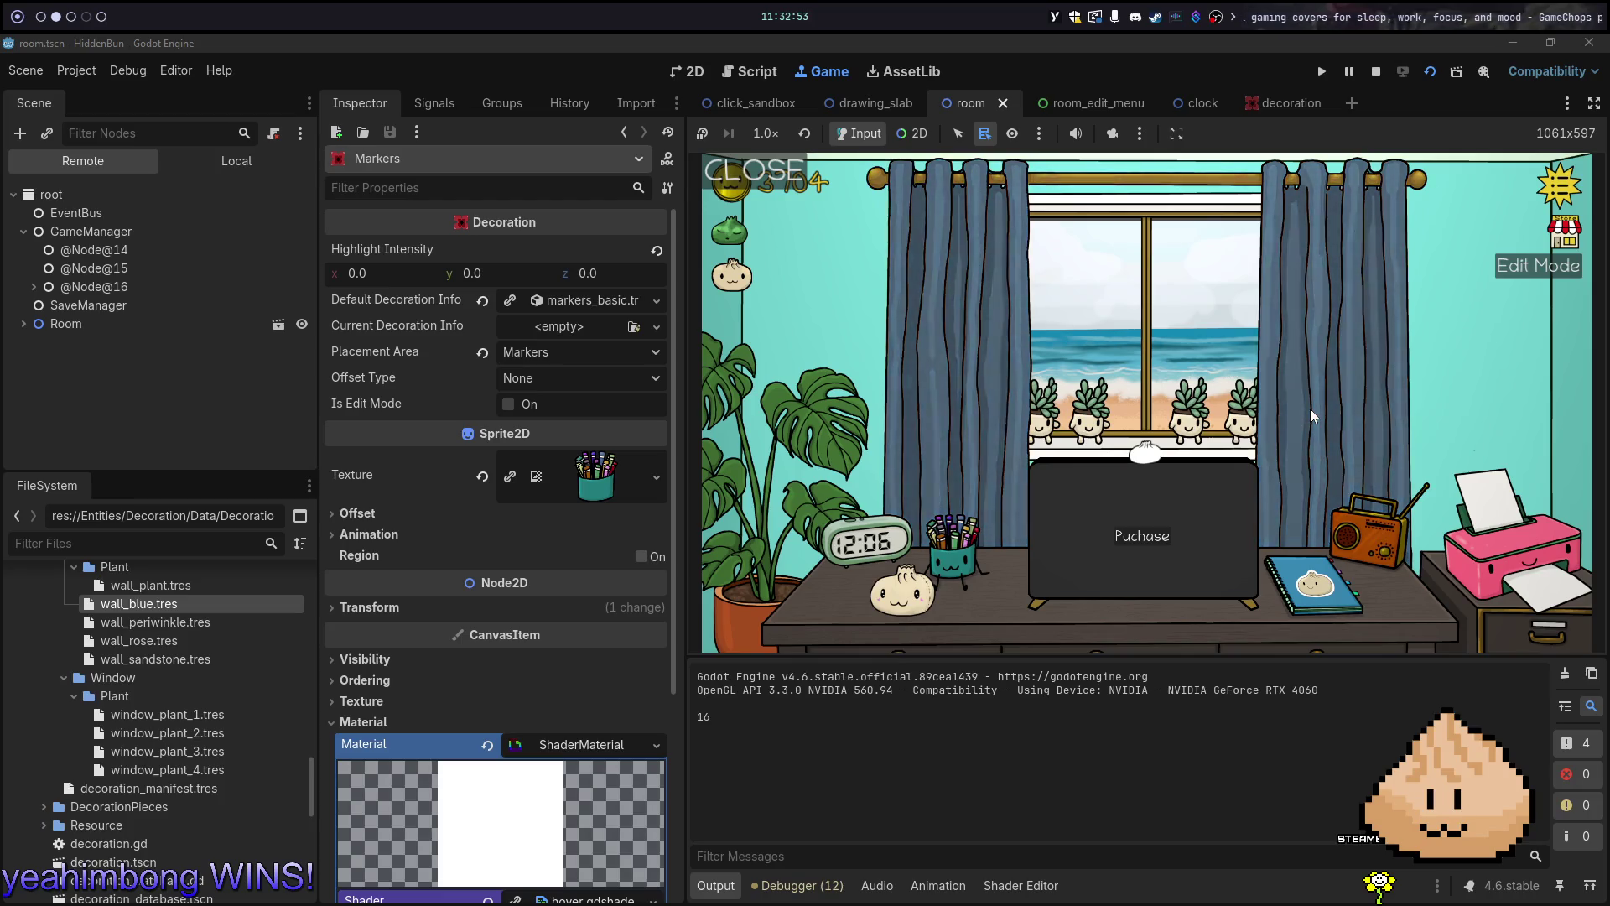
click(1310, 409)
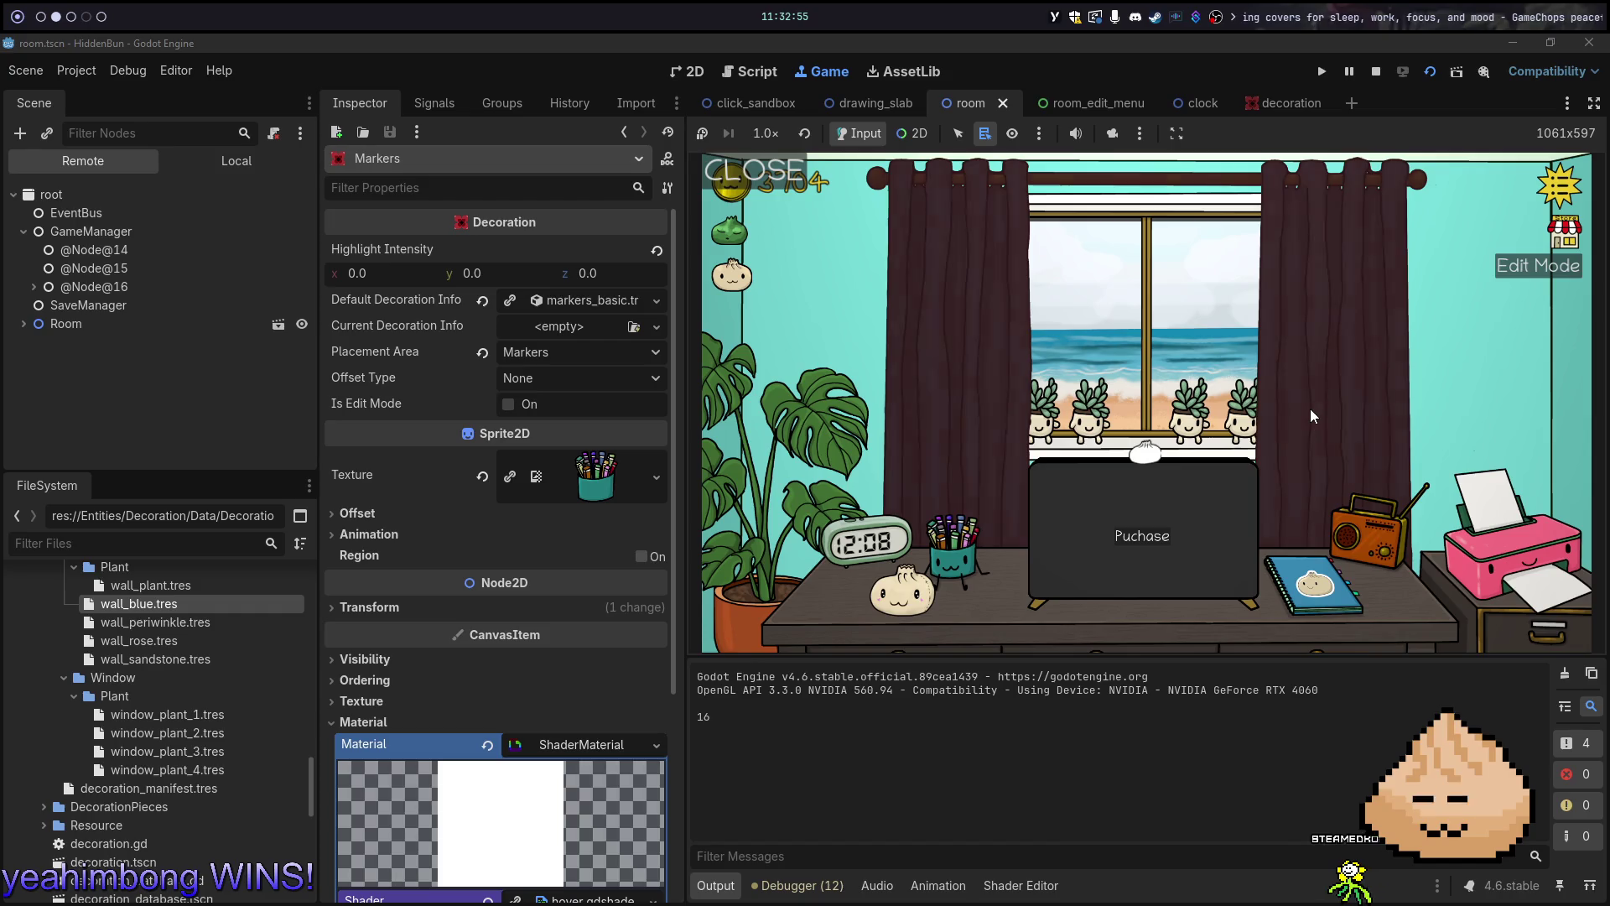
click(1310, 410)
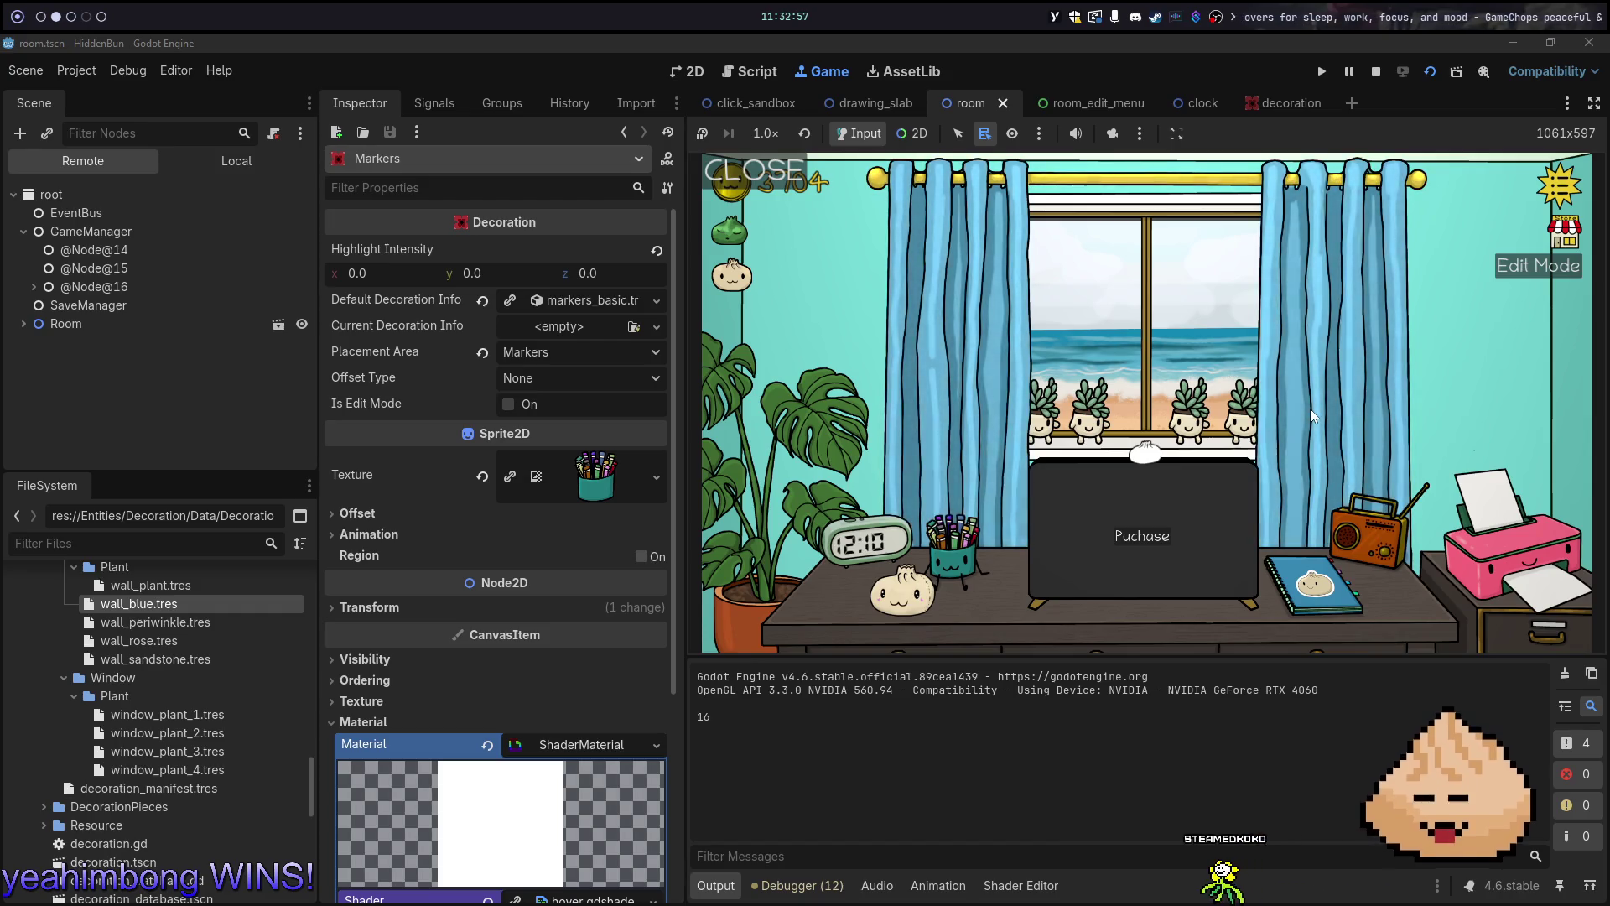
click(1310, 410)
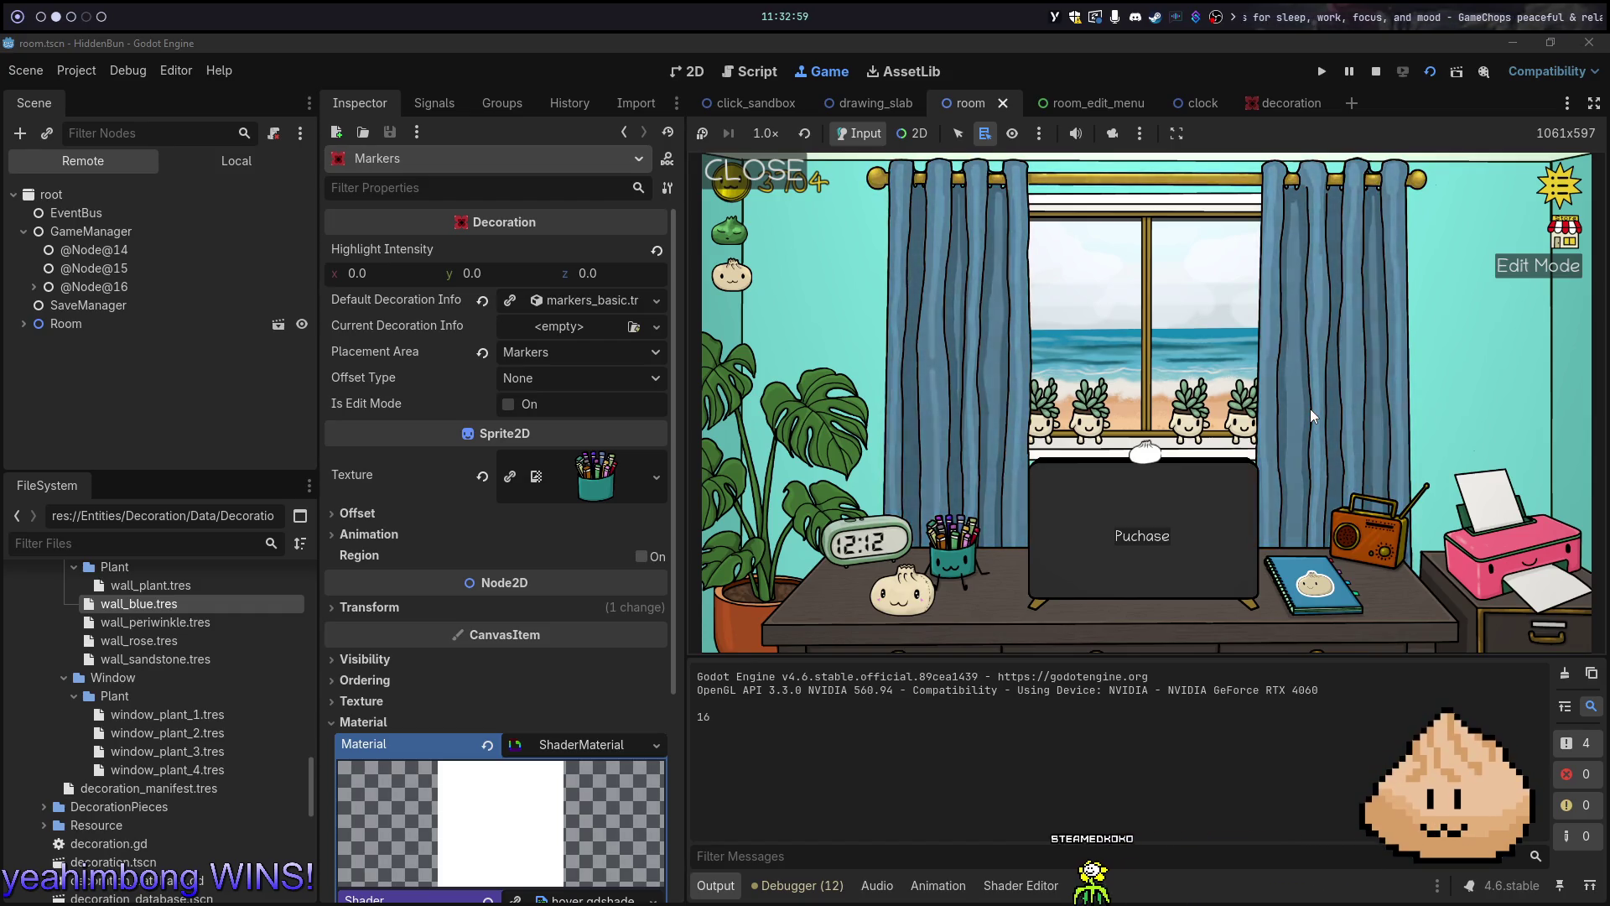
click(1310, 409)
click(1310, 409)
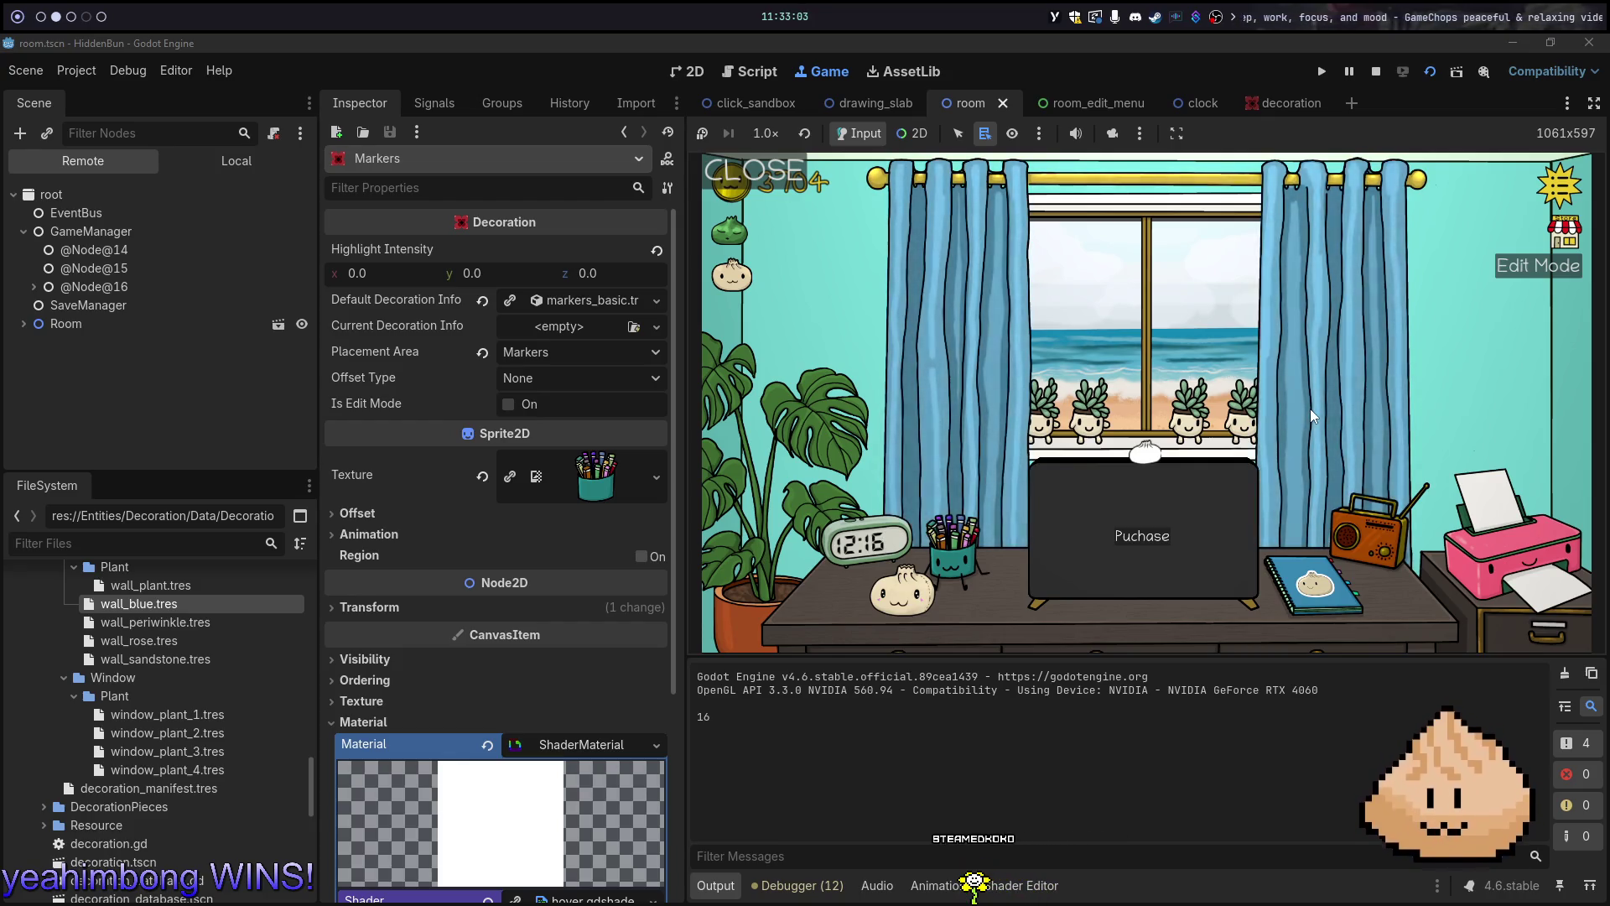
click(1310, 409)
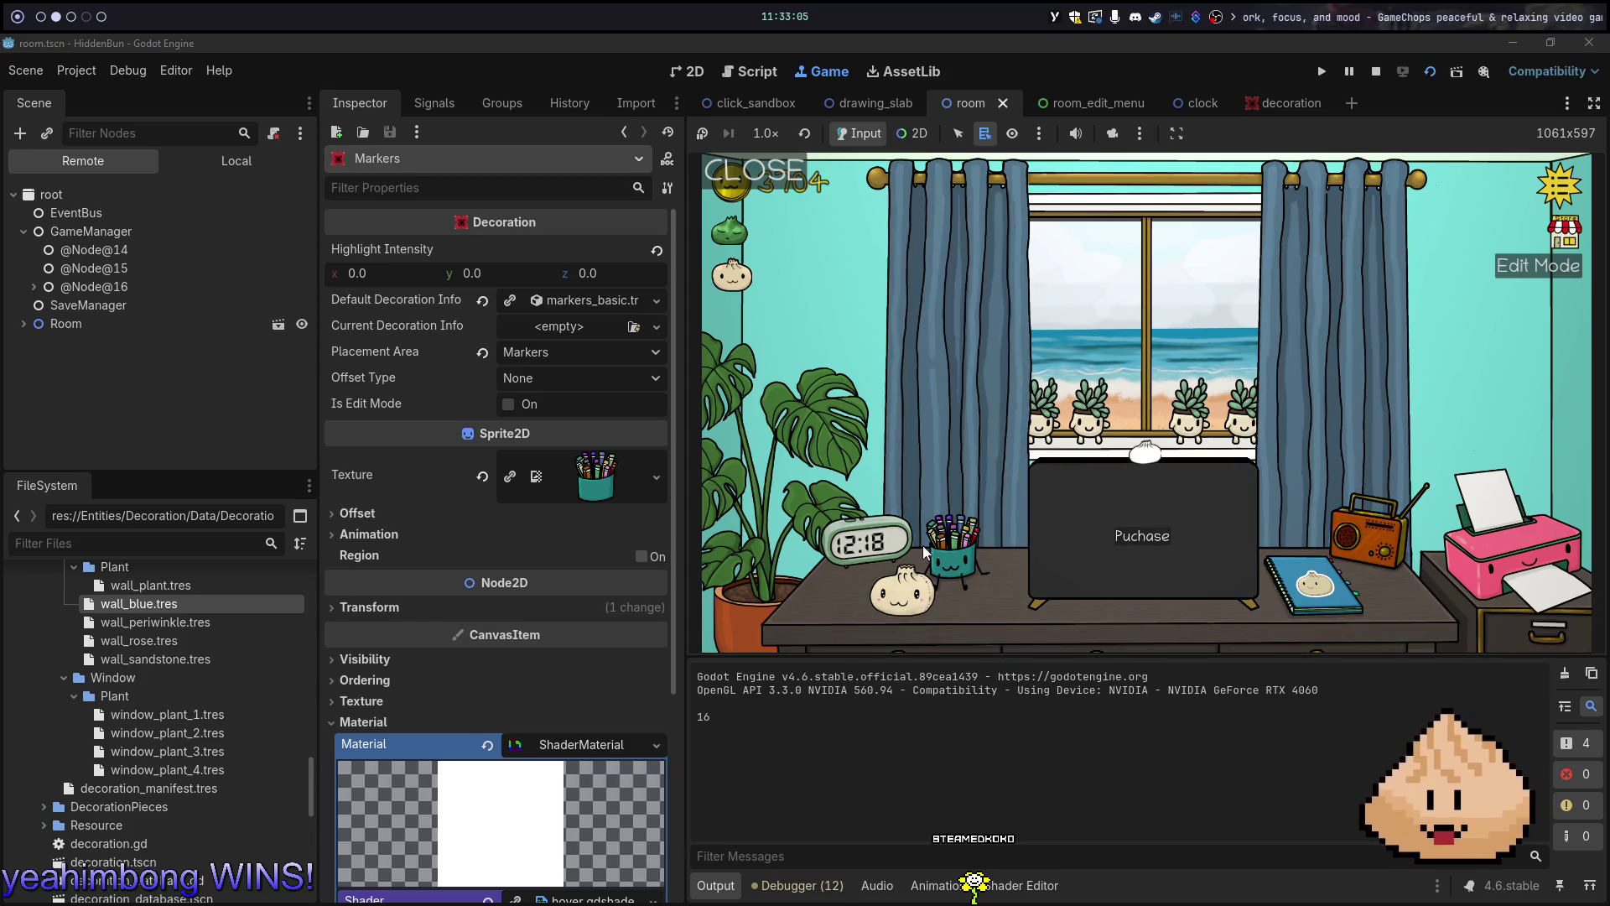
Turn the desk clock dark brown and back to light grey, then stop the game
click(878, 535)
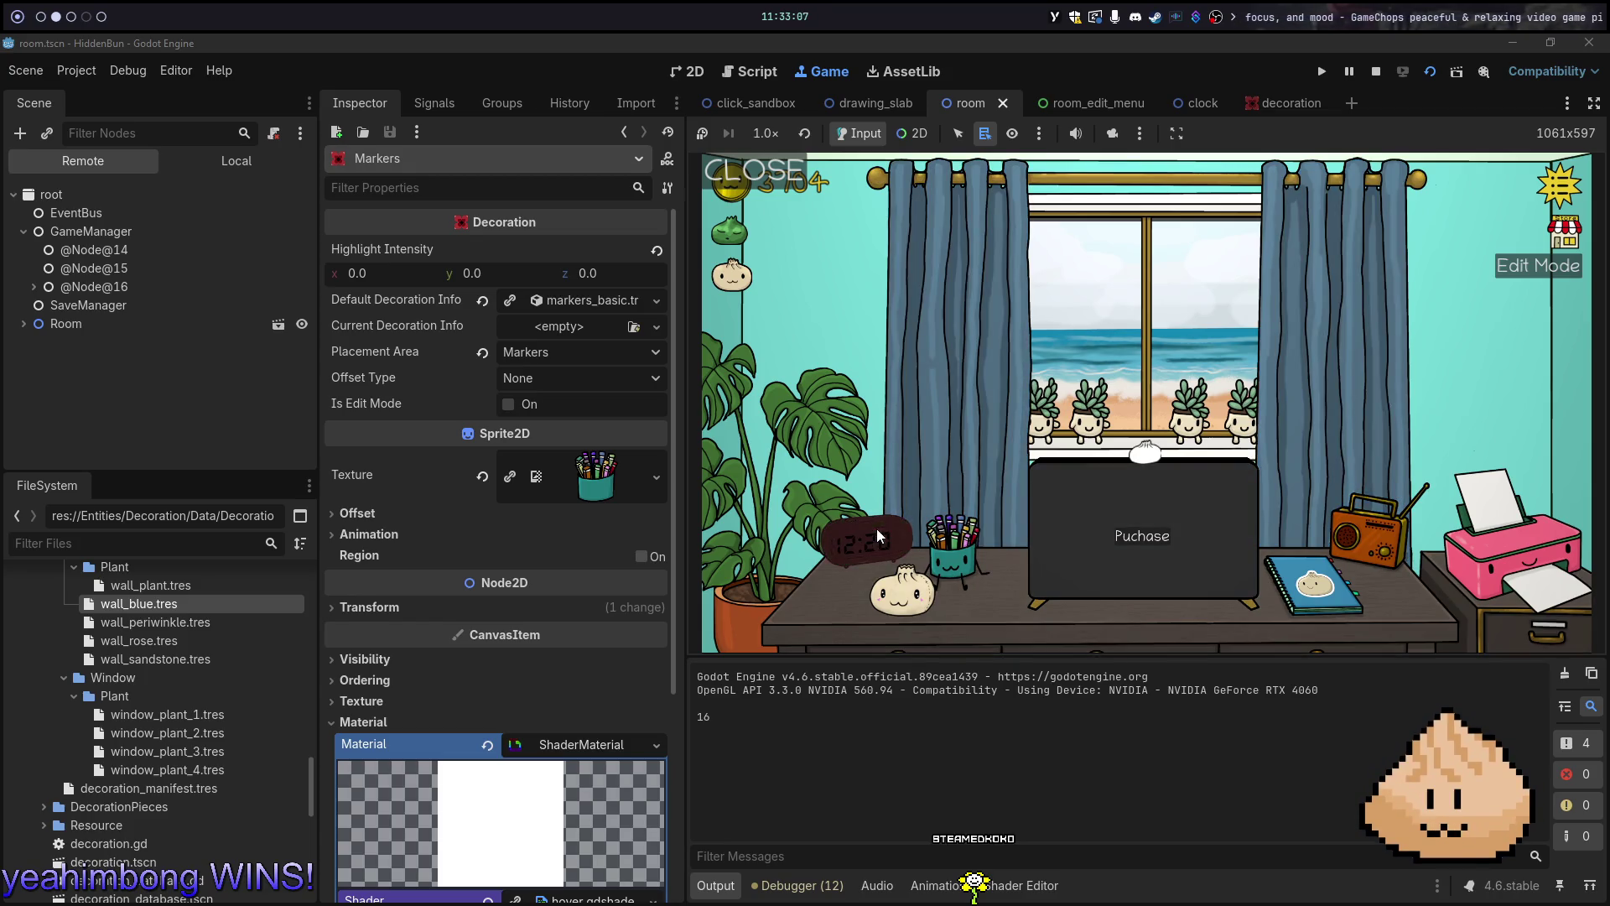
click(889, 541)
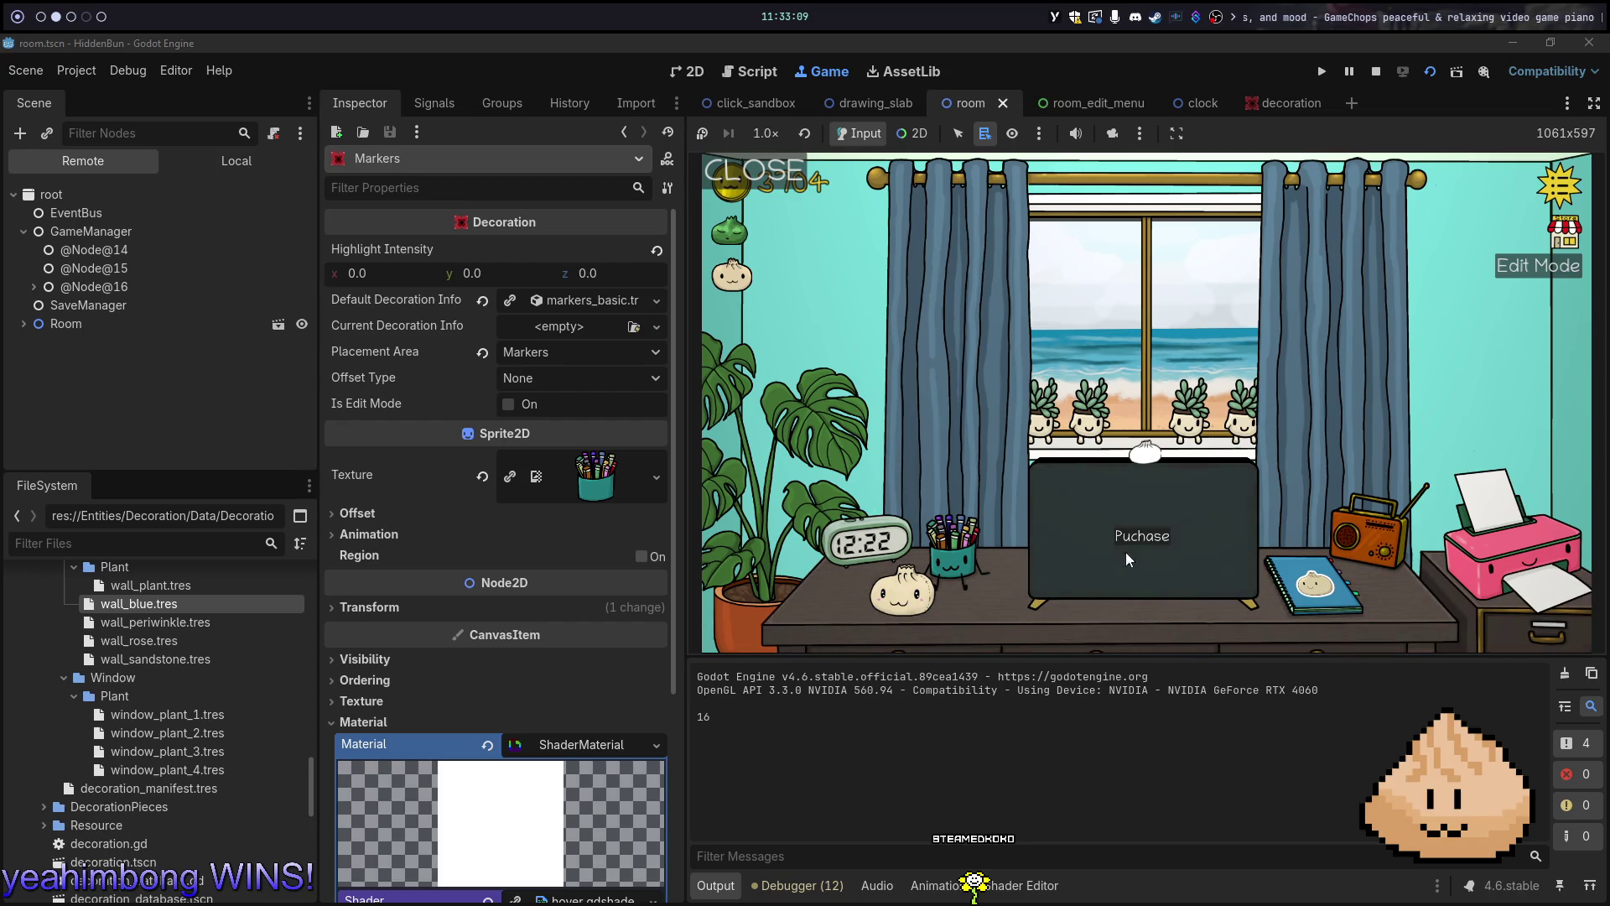
key(F8)
key(alt+1)
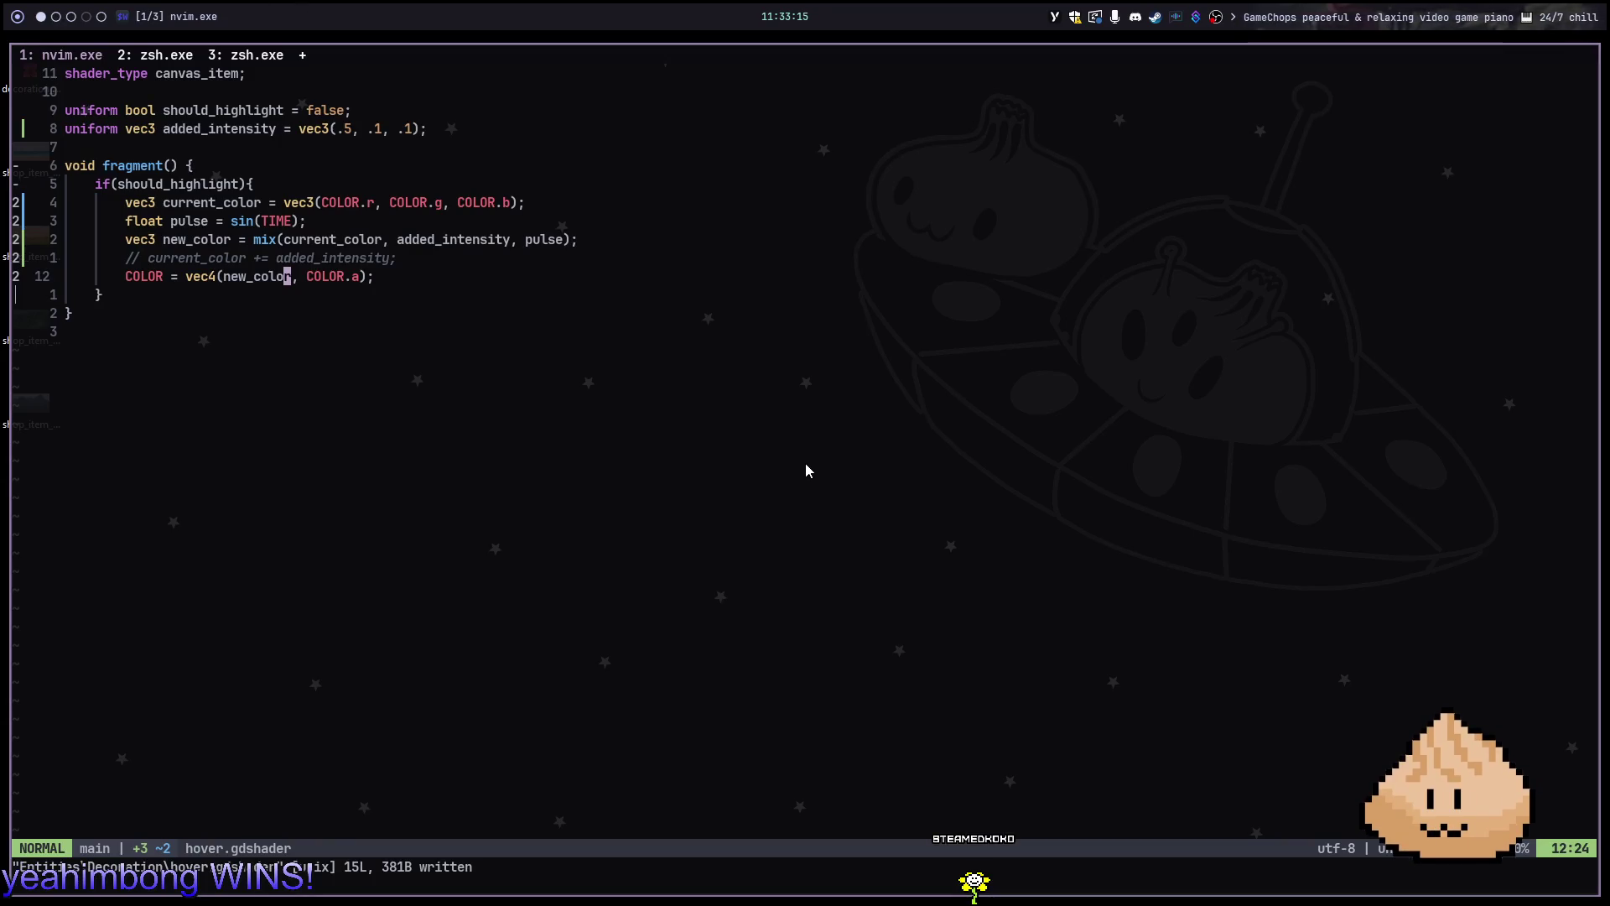
key(alt+2)
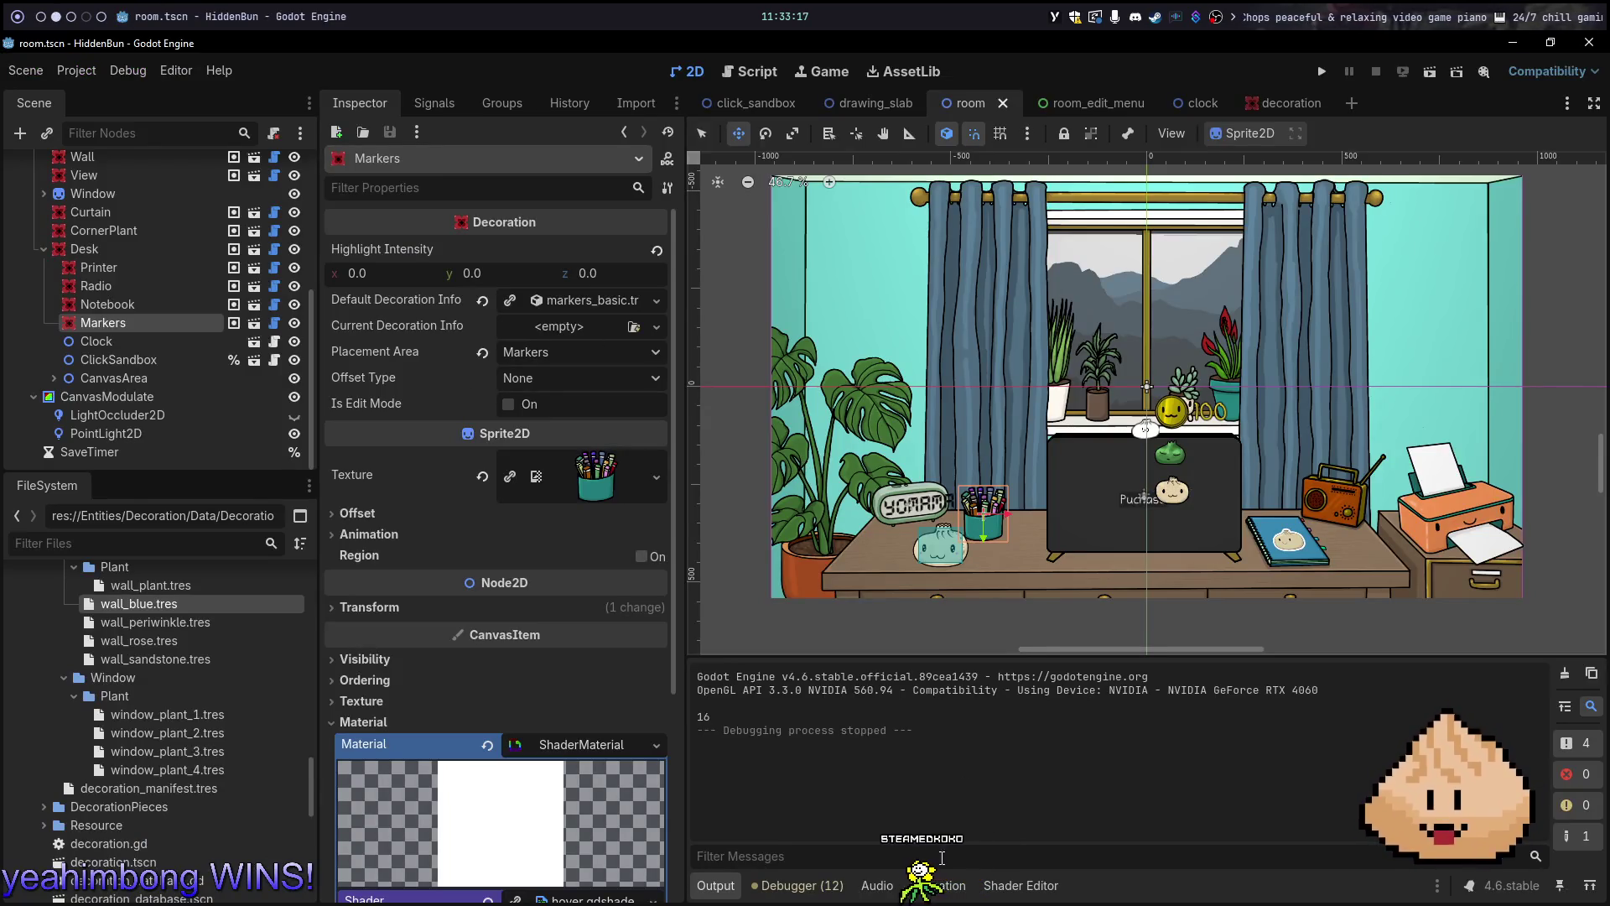
Show hover.gdshader's code and scale the pulse line to sin(TIME) * 4
click(1021, 885)
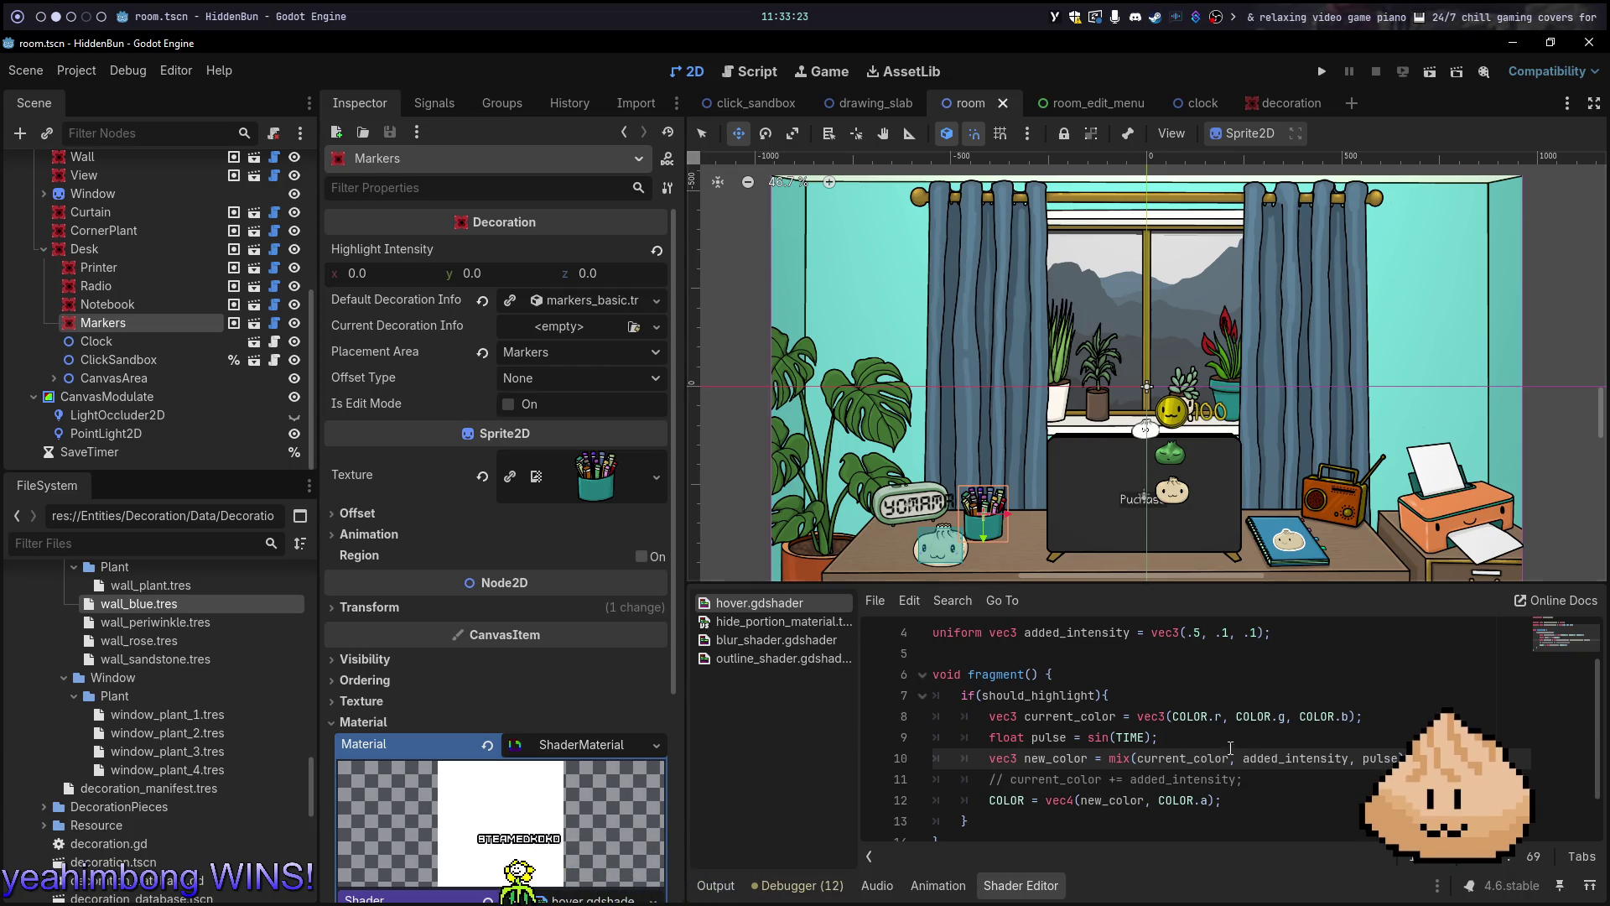
double_click(1191, 757)
click(1201, 758)
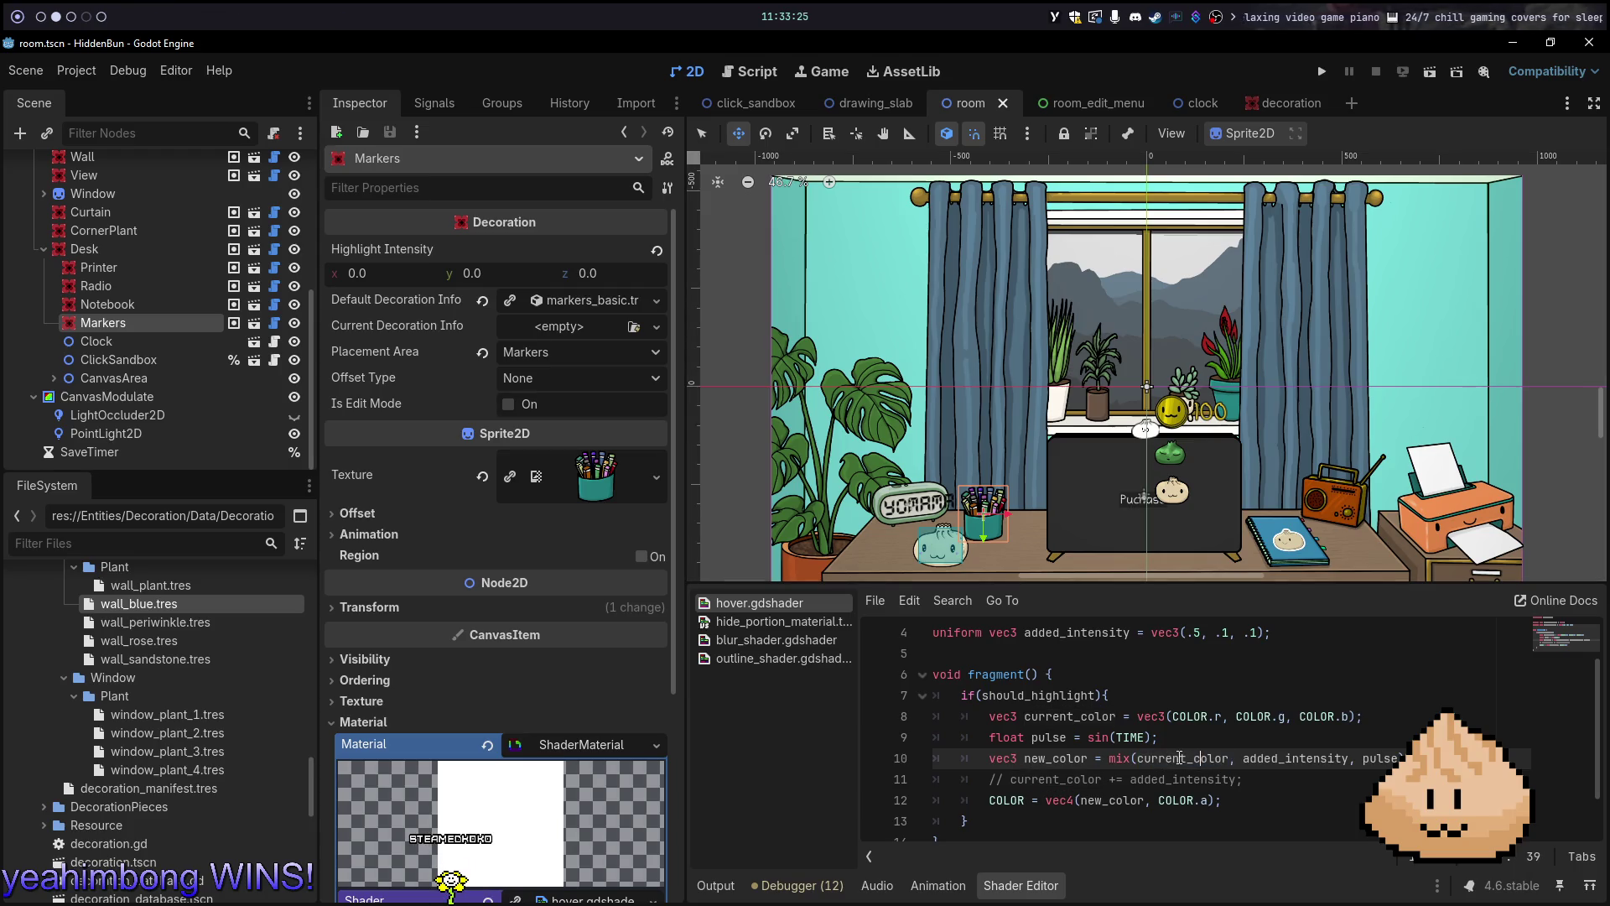
click(1226, 736)
Run the game, open and close the wall colour choices, then stop it
key(F5)
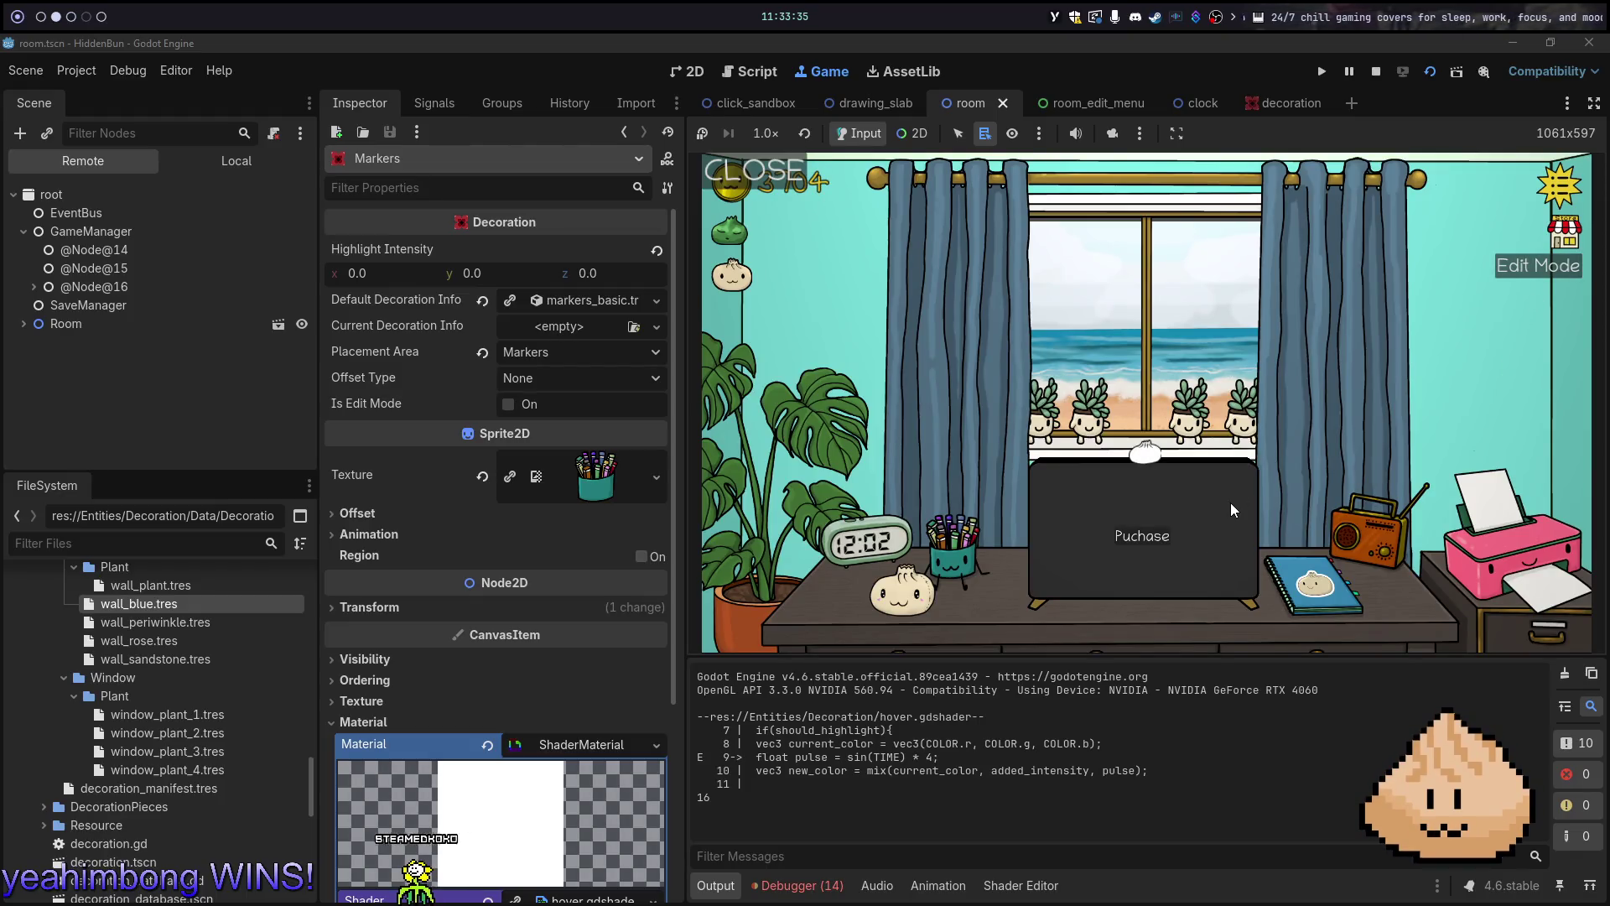
click(1437, 306)
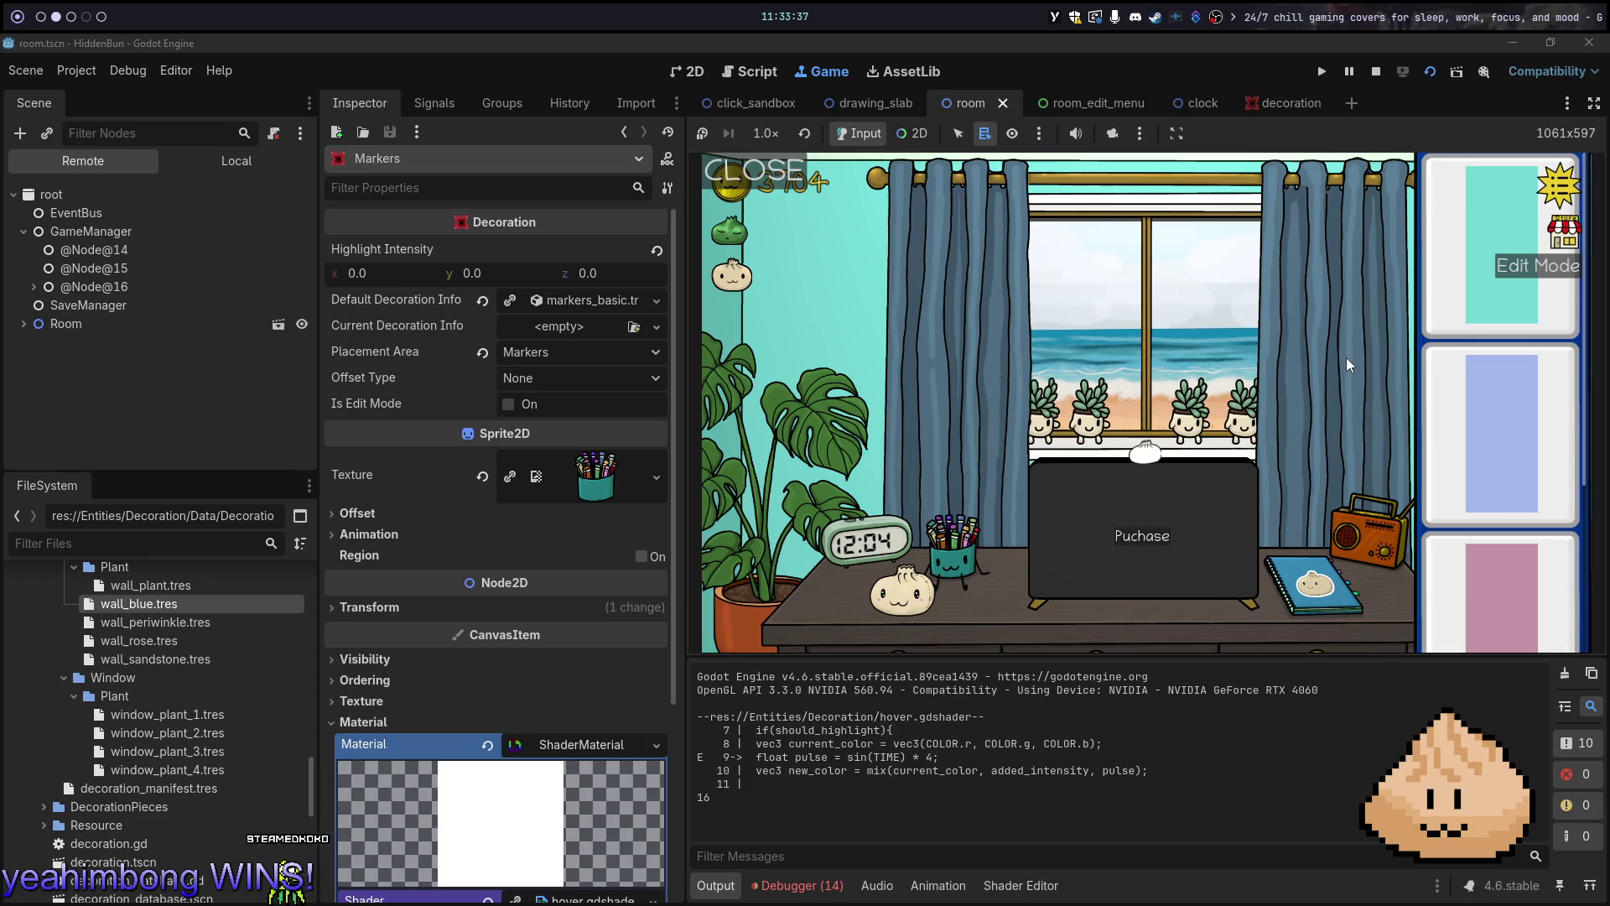
click(1438, 306)
key(F8)
key(alt+1)
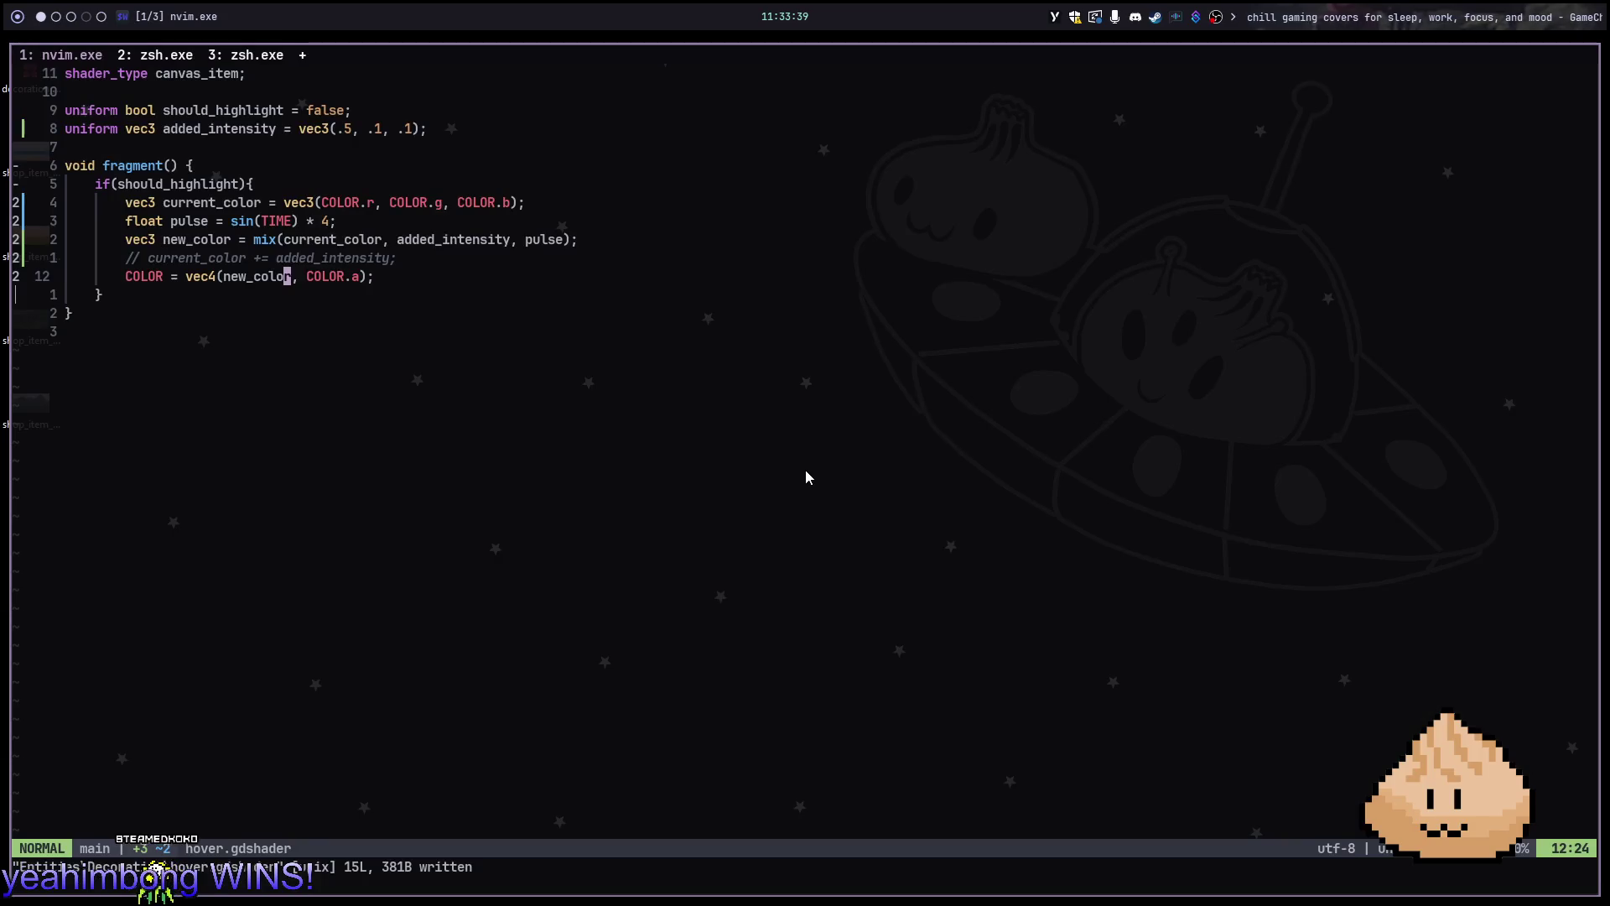
Insert the 4 multiplier inside sin on the pulse line and save with :w
text(i)
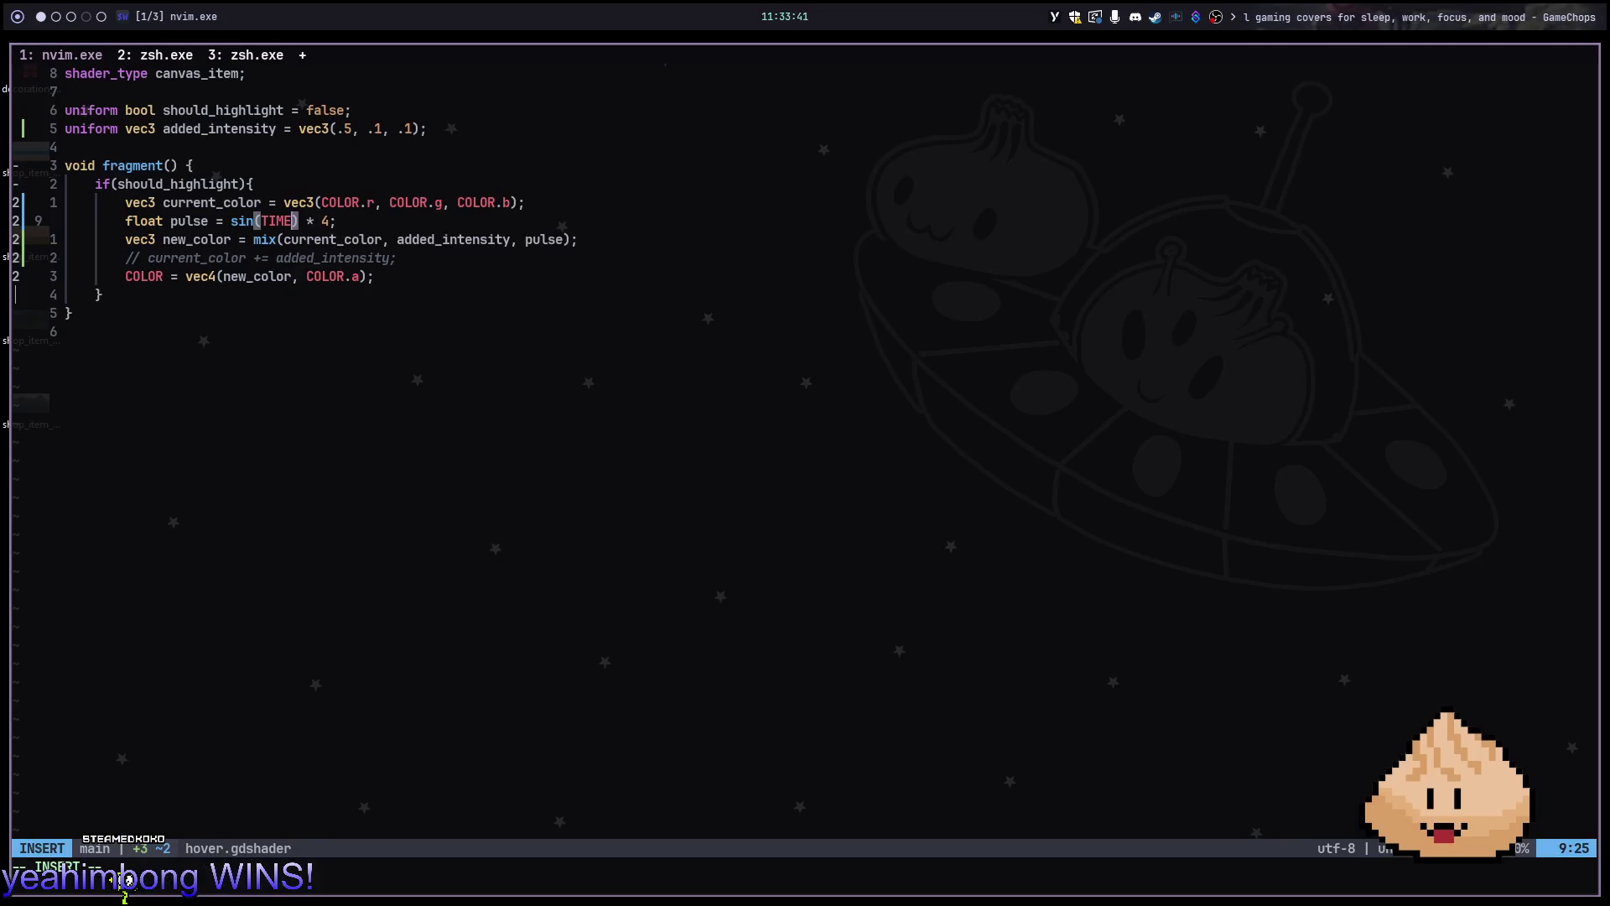
text(4)
key(Escape)
text(:w)
key(Return)
key(w)
key(w)
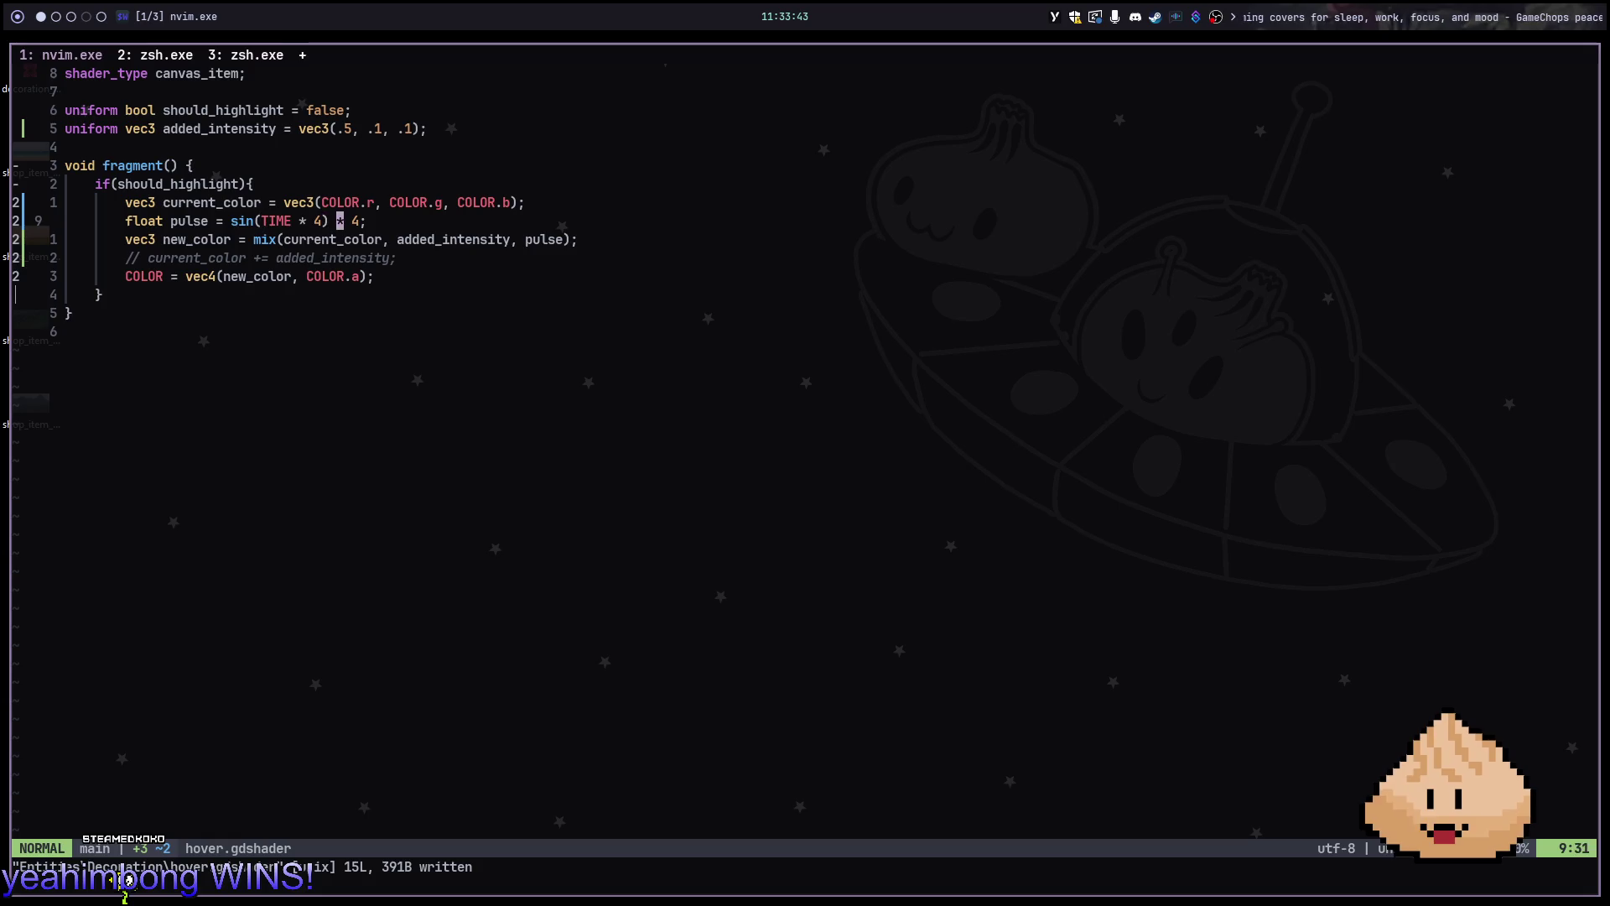
Delete the leftover multiplier after sin, leaving sin(TIME * 4.0), and save
key(h)
key(d)
key(t)
key(semicolon)
text(:w)
key(Return)
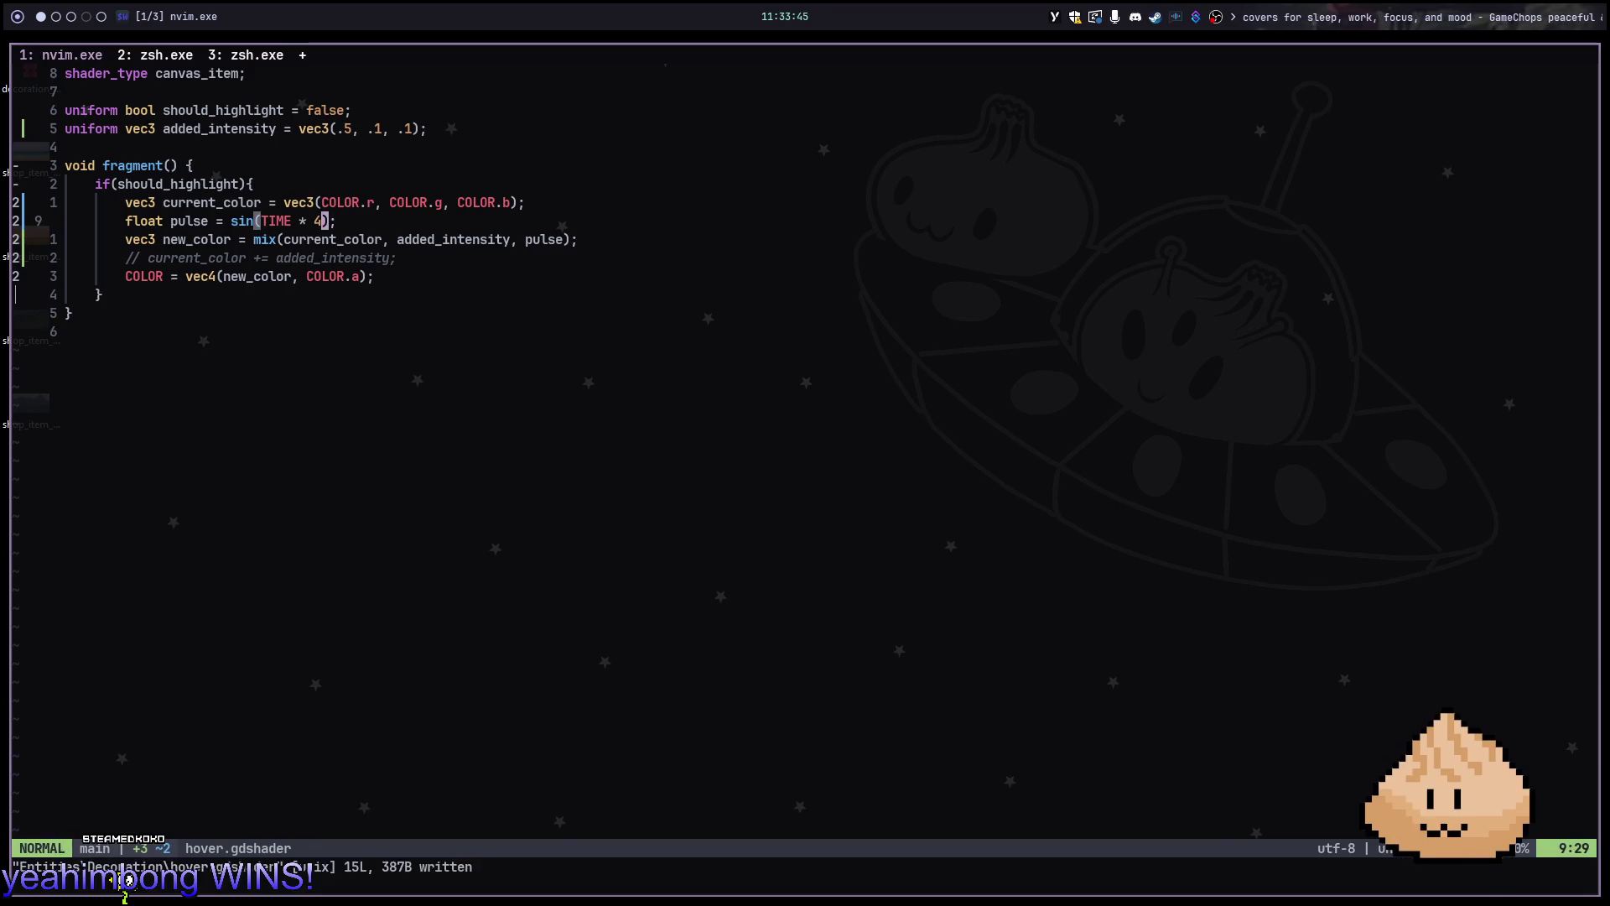
key(alt+2)
Run the current scene with F6 to test the pulse, then stop it
key(F6)
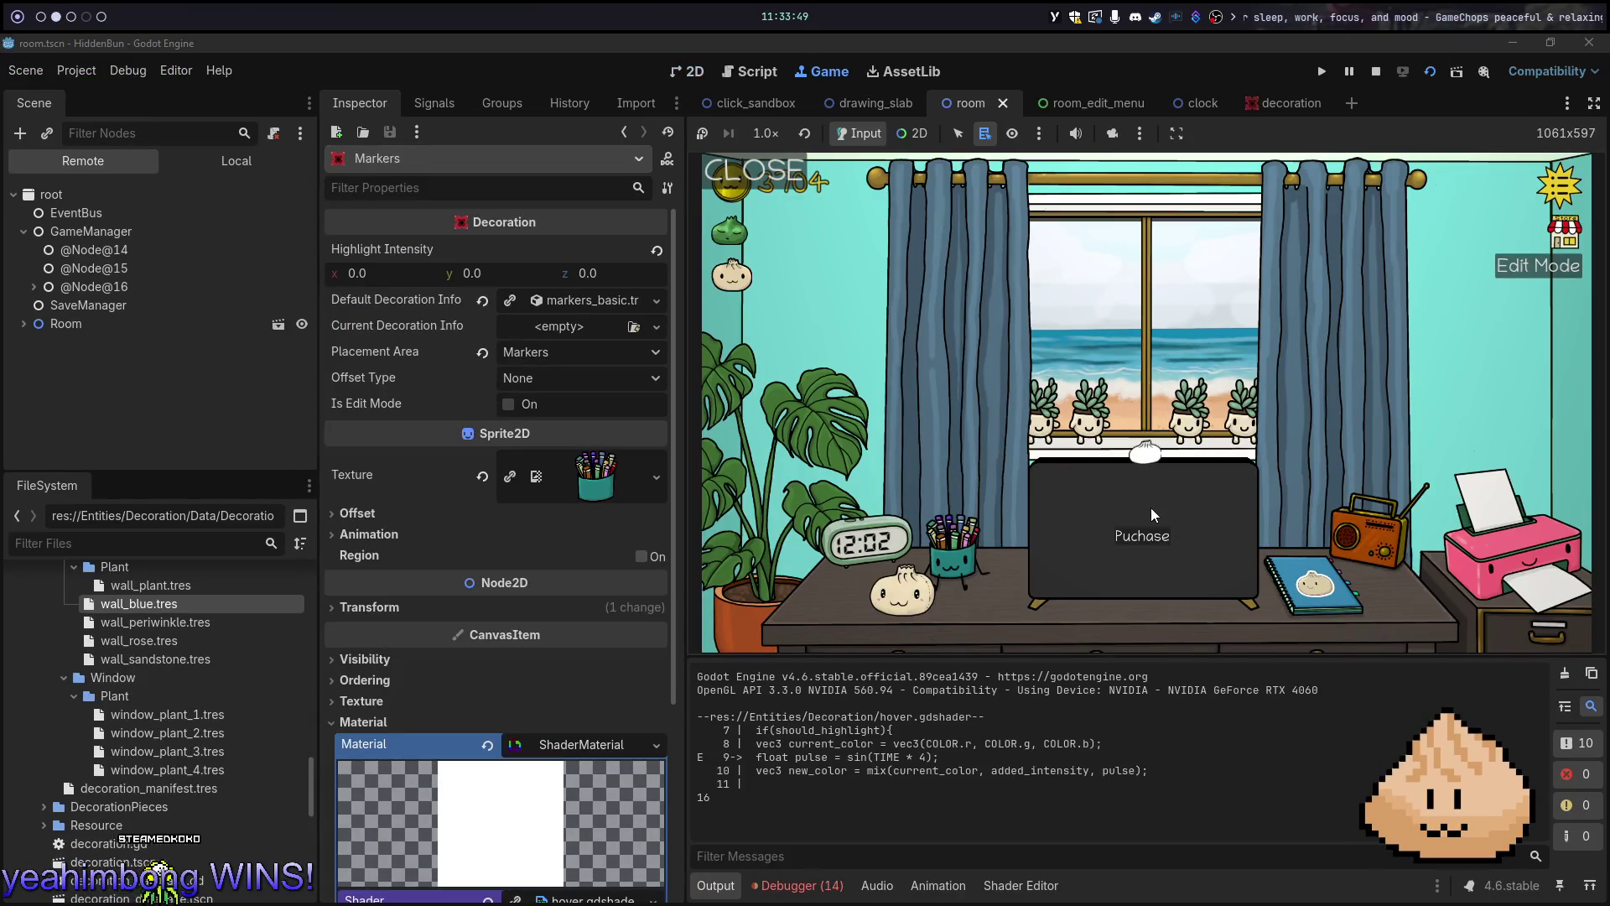
key(F8)
key(alt+1)
key(alt+2)
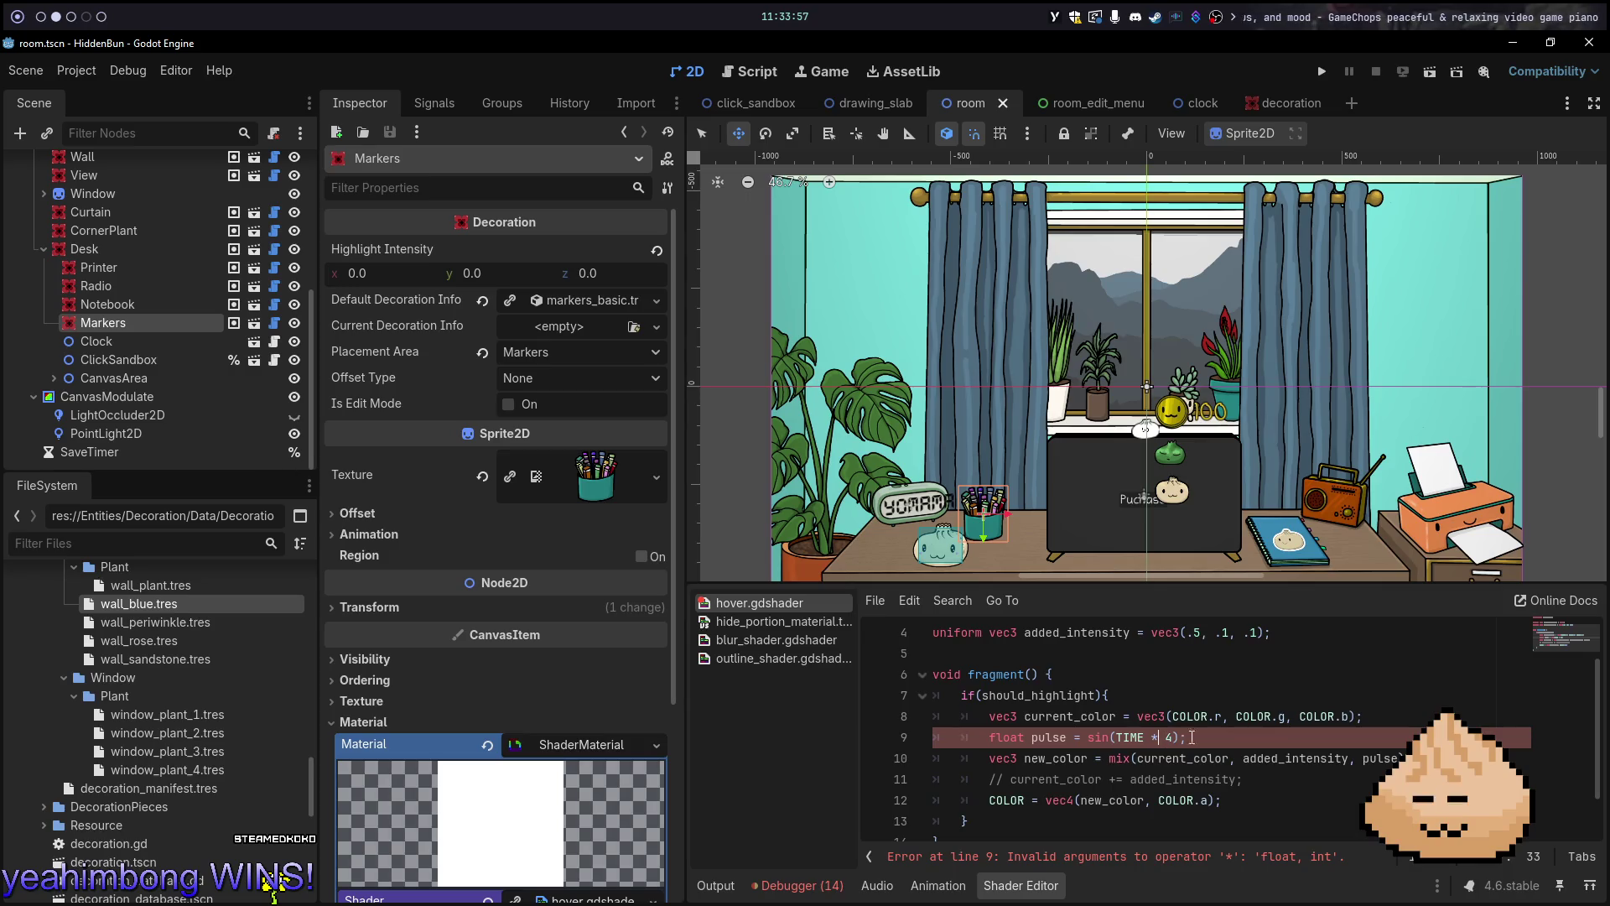
Relaunch the game, open the wall colour choices, stop, and view the shader code
key(F5)
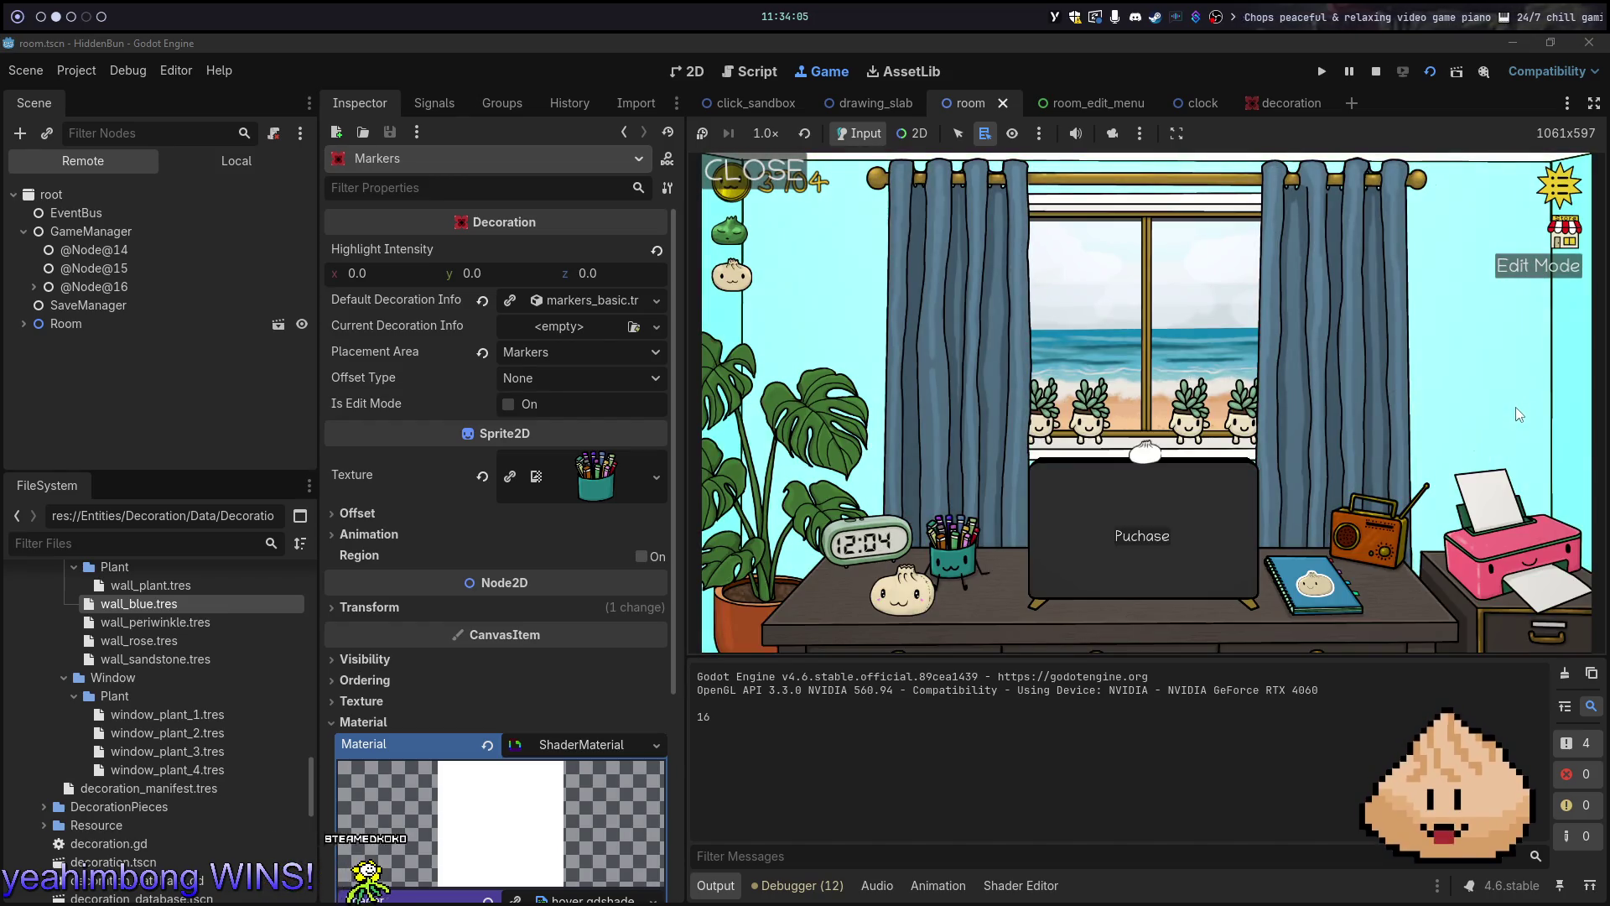
click(1537, 274)
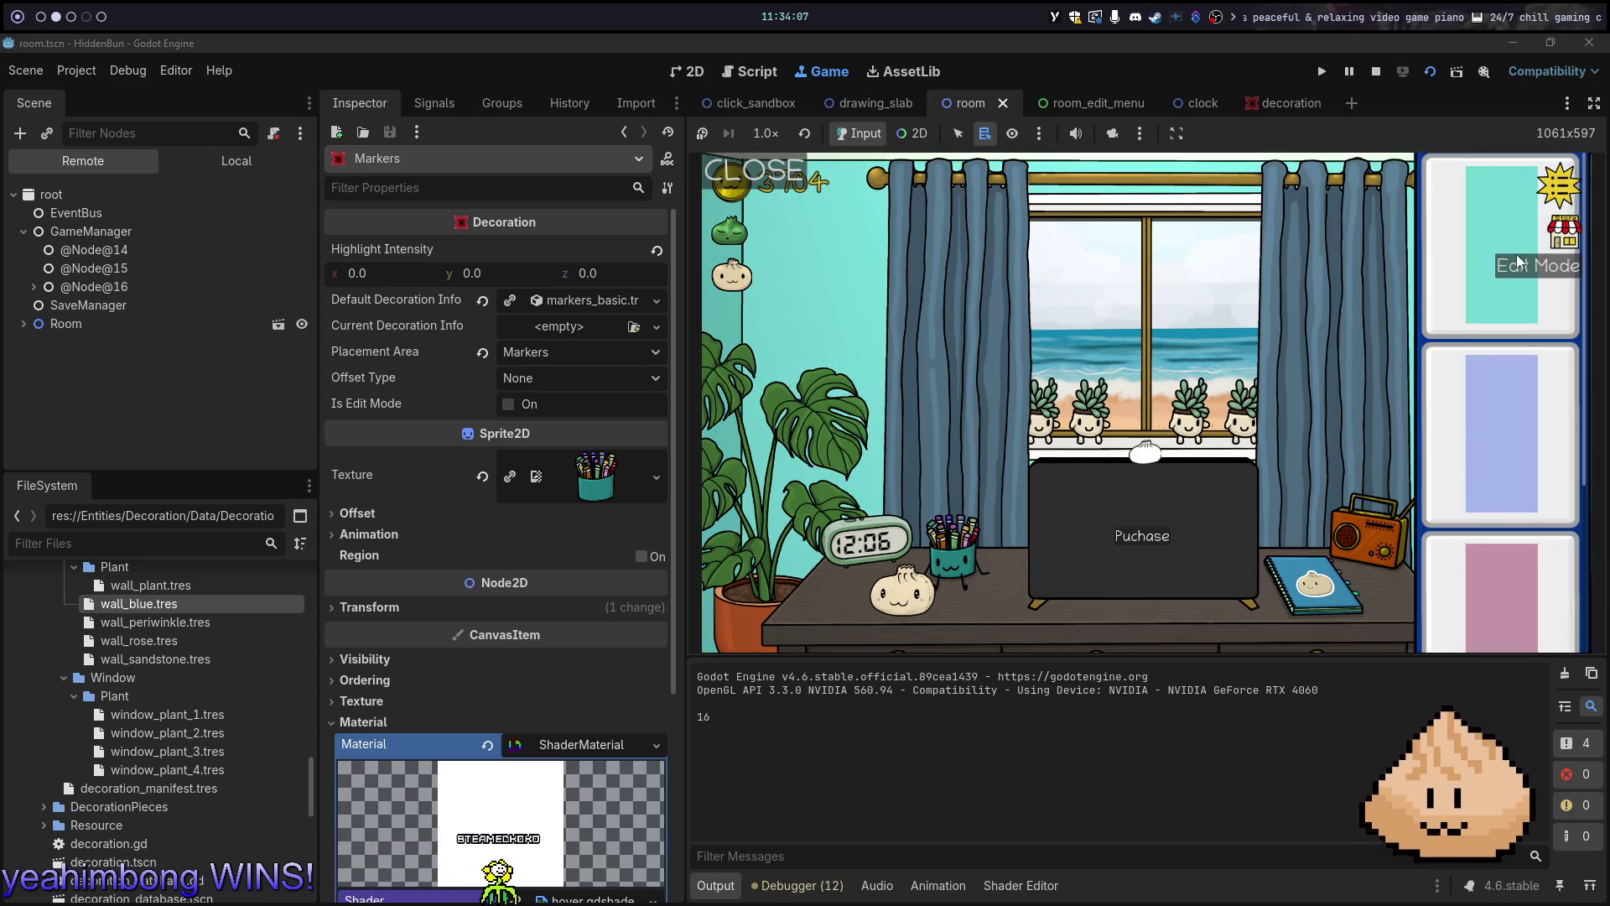
key(F8)
key(alt+1)
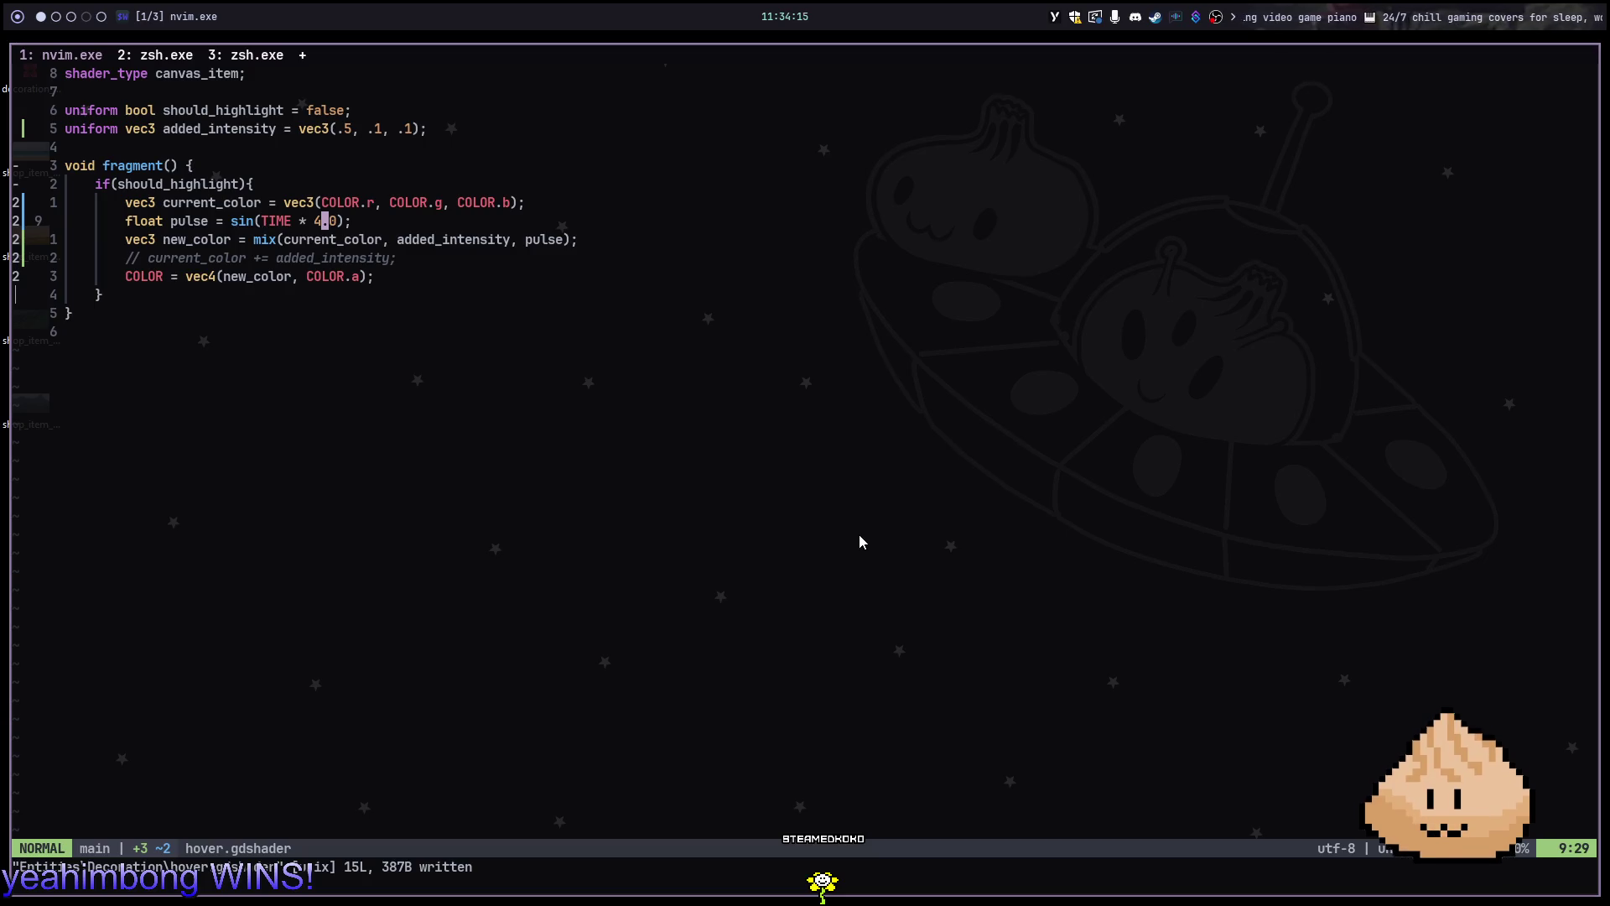
key(alt+2)
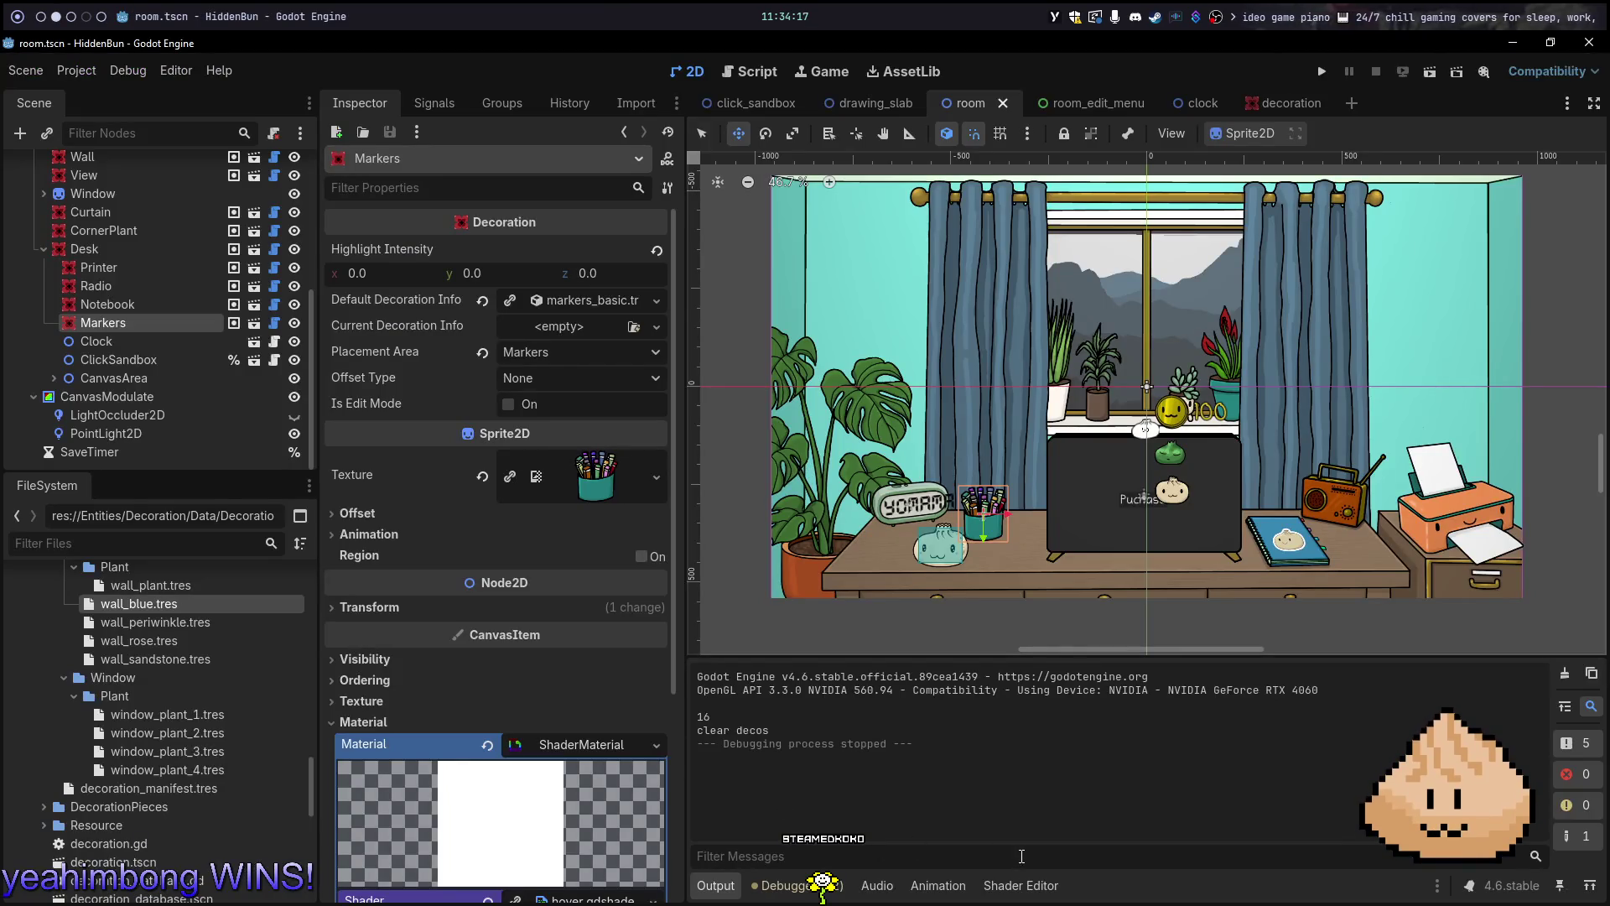
click(1015, 885)
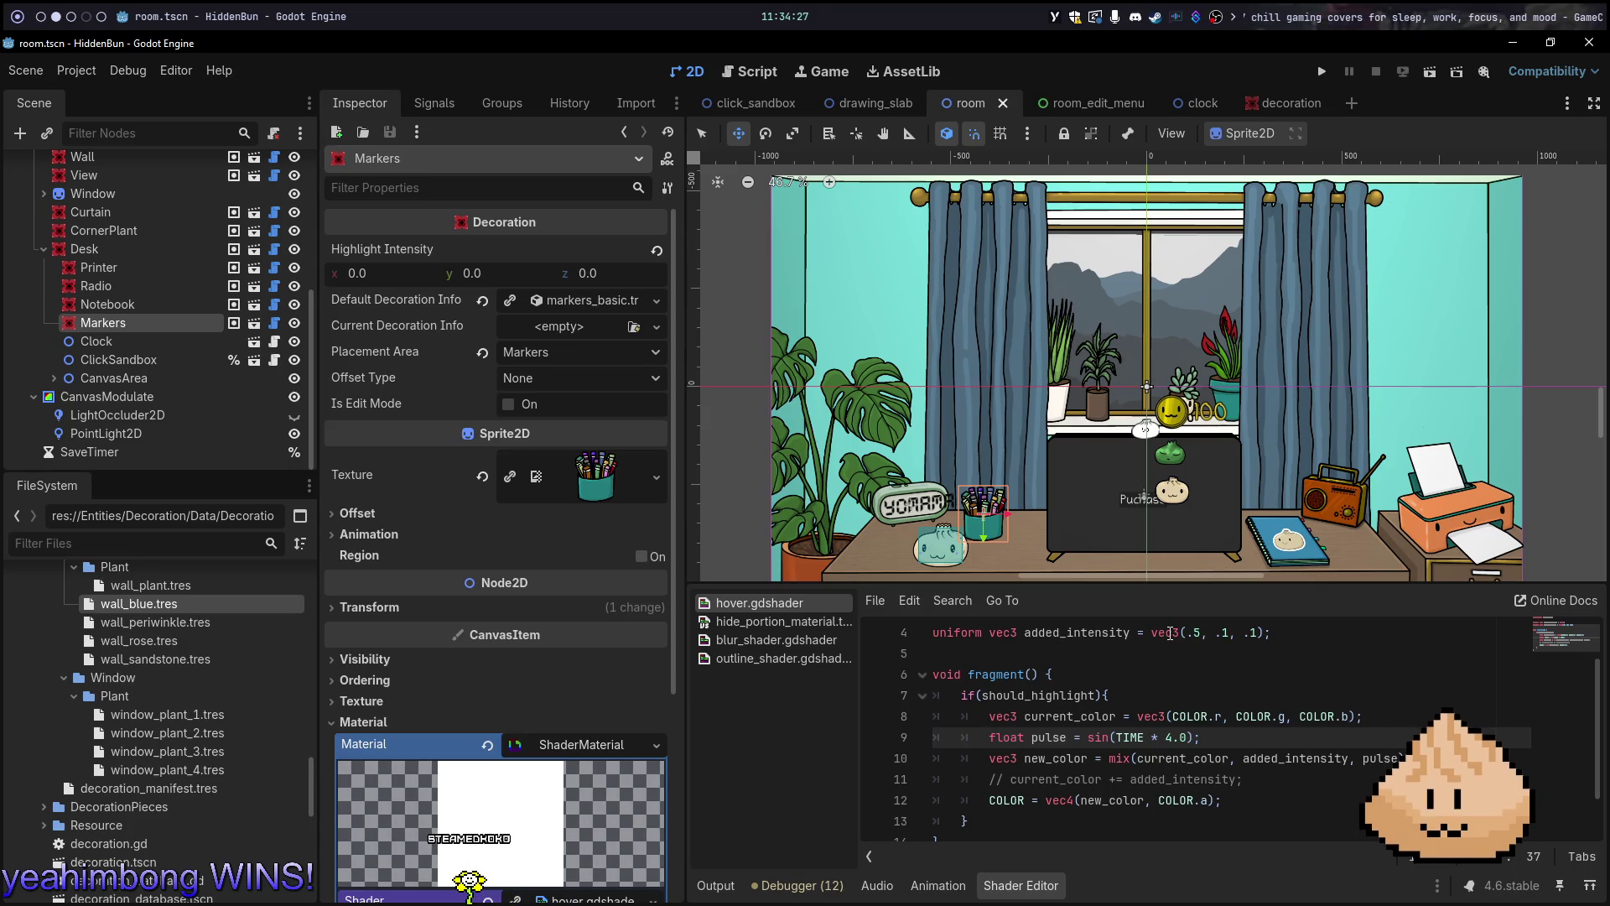
Bring up the Shader Basics portal example with its pulse remap in Chrome
key(super+5)
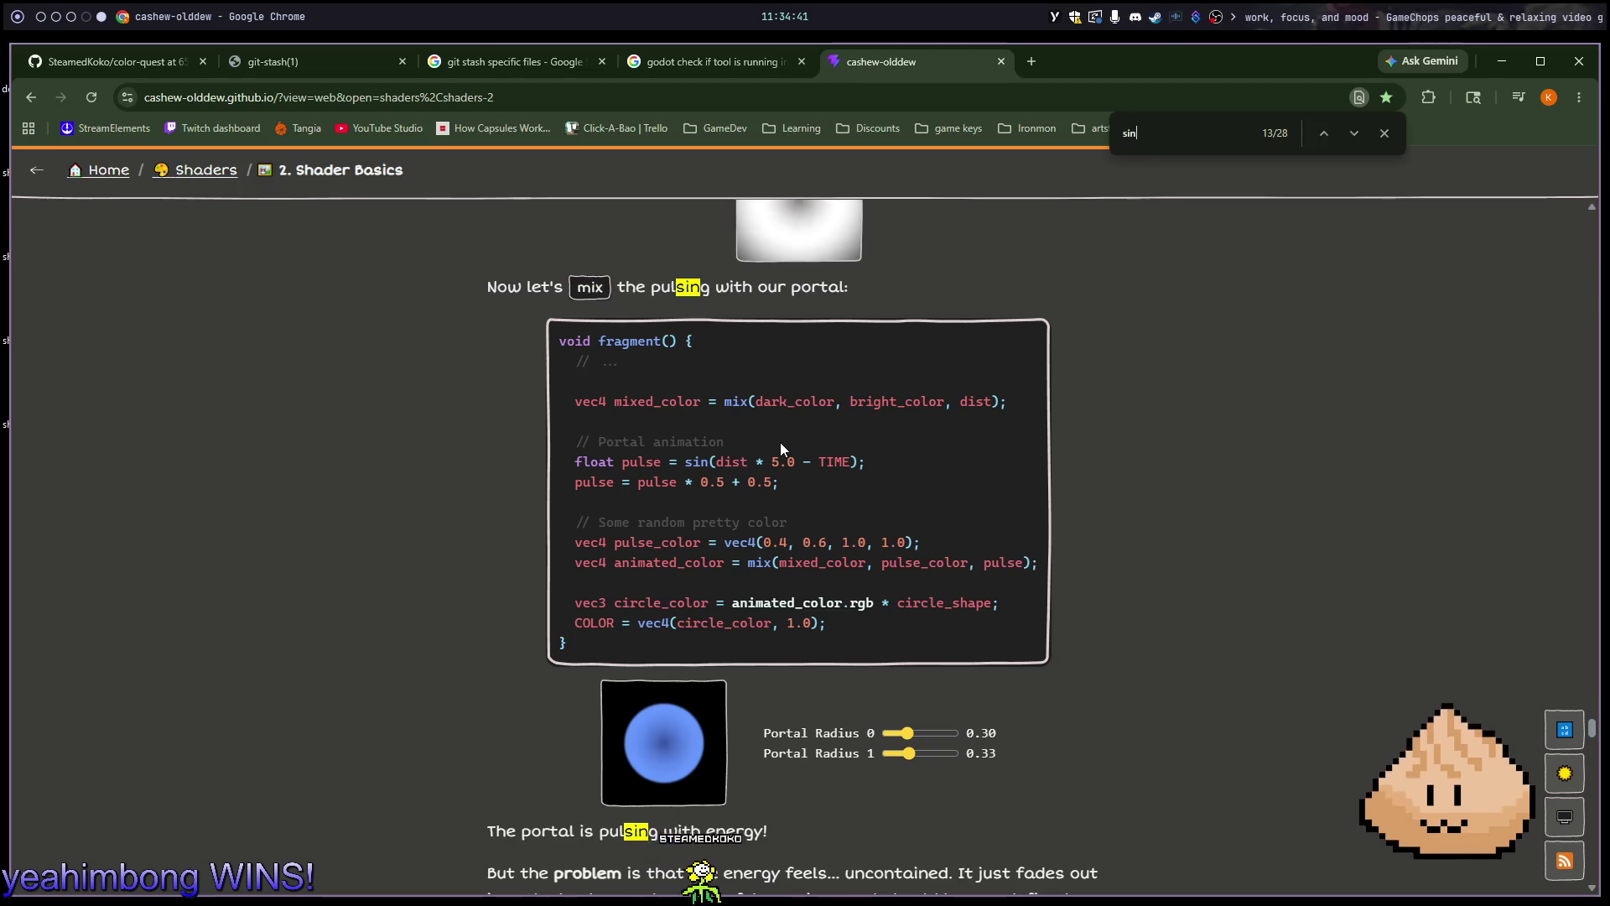
scroll(788, 440, up, 1)
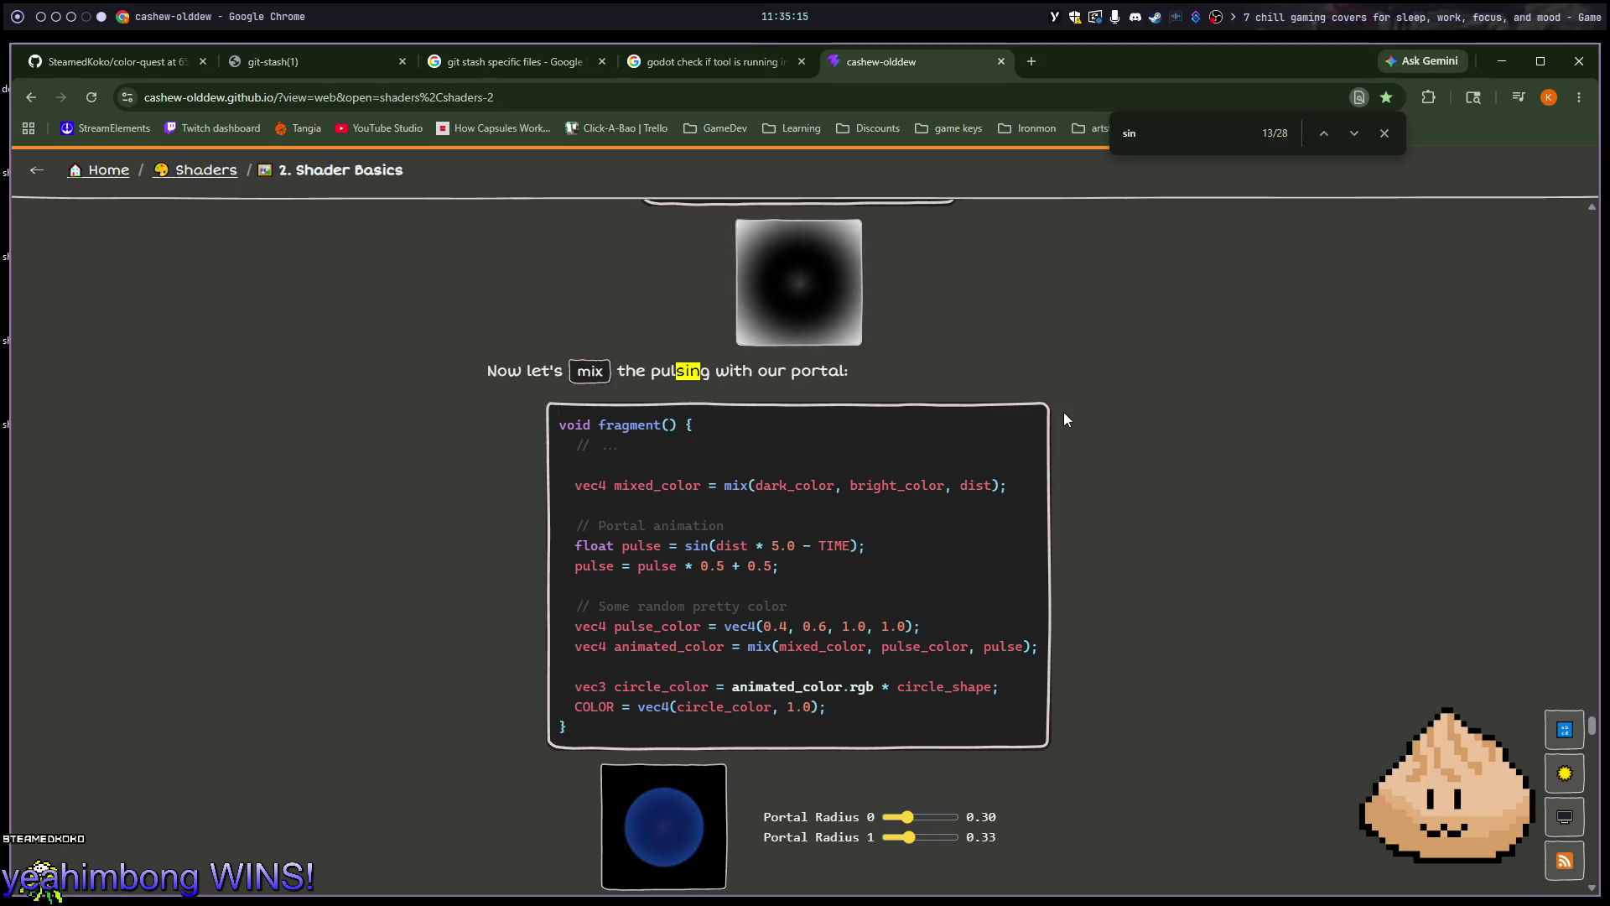
scroll(1063, 428, down, 5)
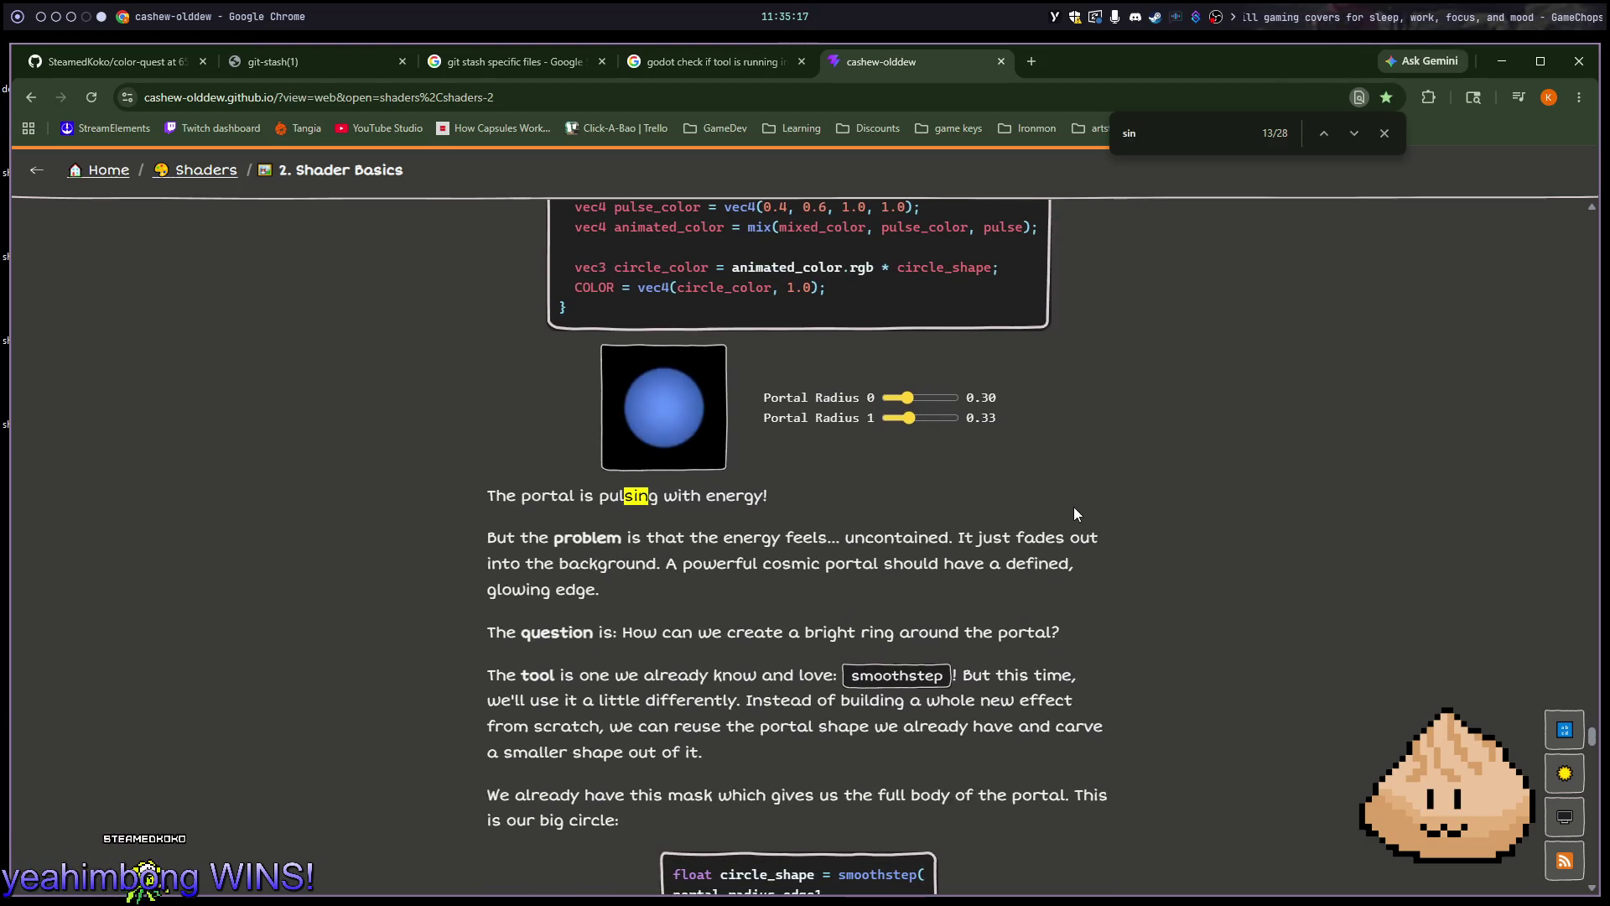
scroll(1074, 510, up, 2)
scroll(1074, 509, down, 7)
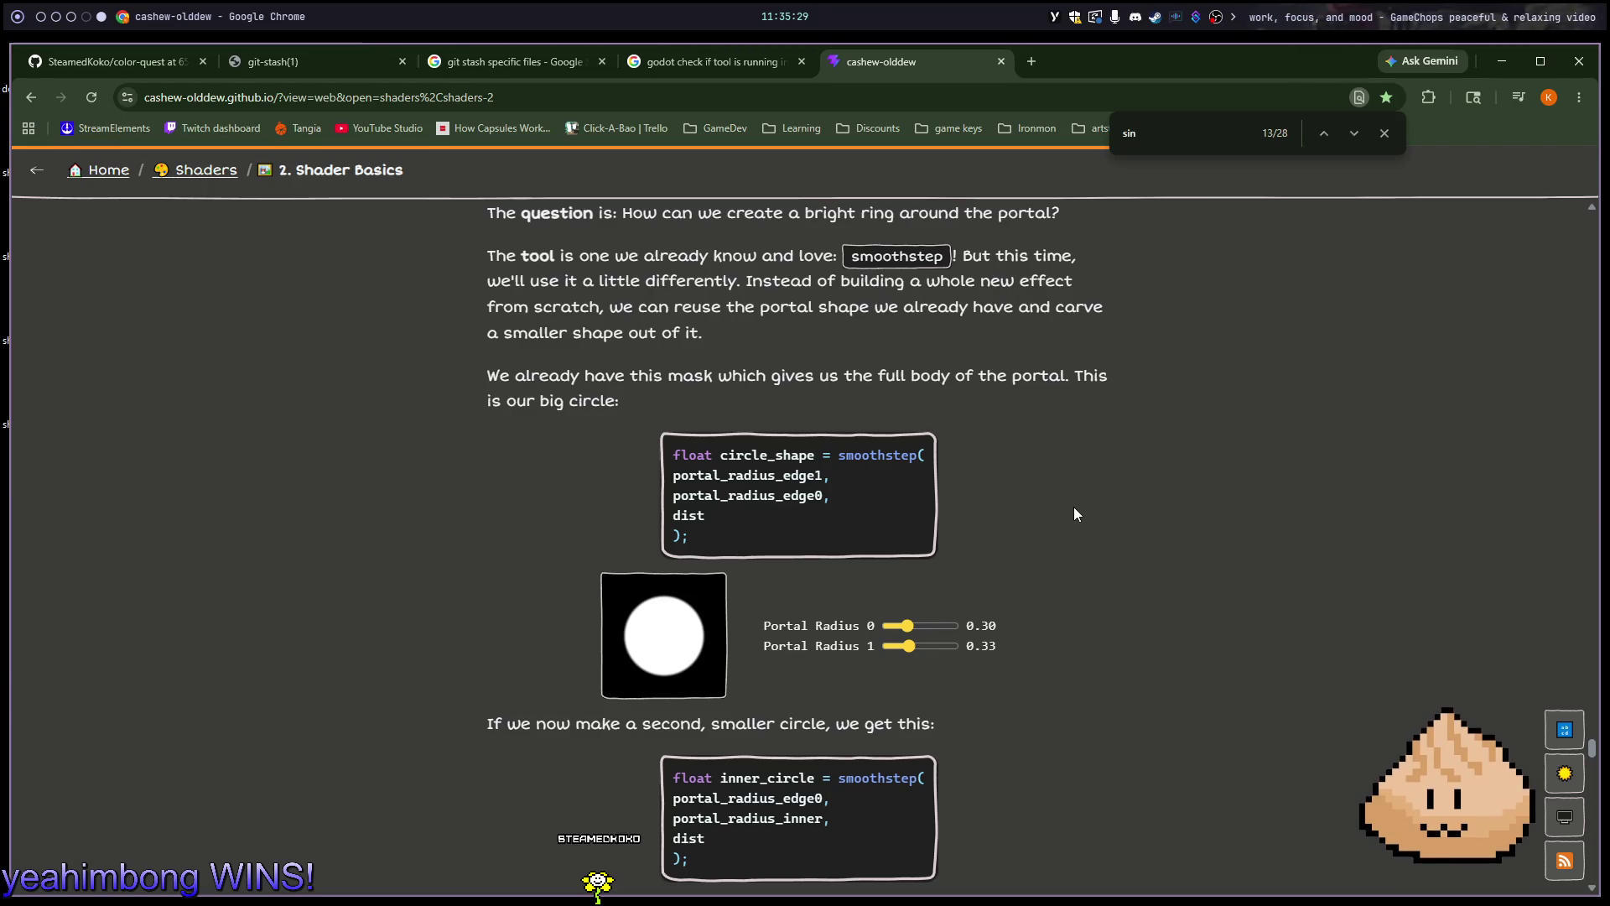
scroll(1075, 486, down, 7)
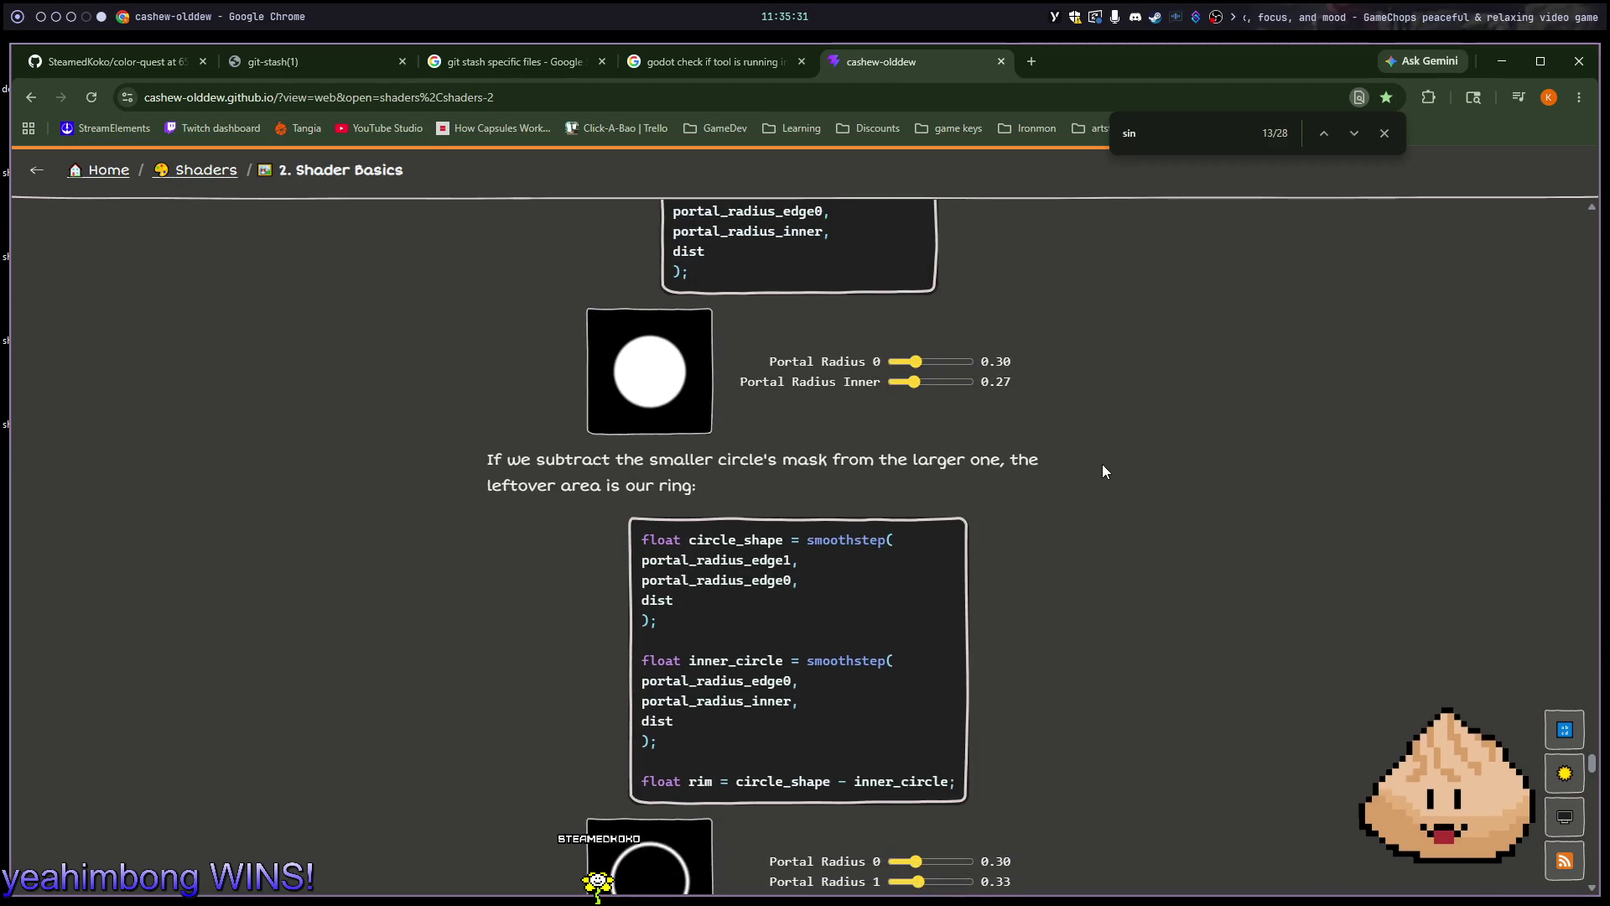
scroll(1107, 474, down, 6)
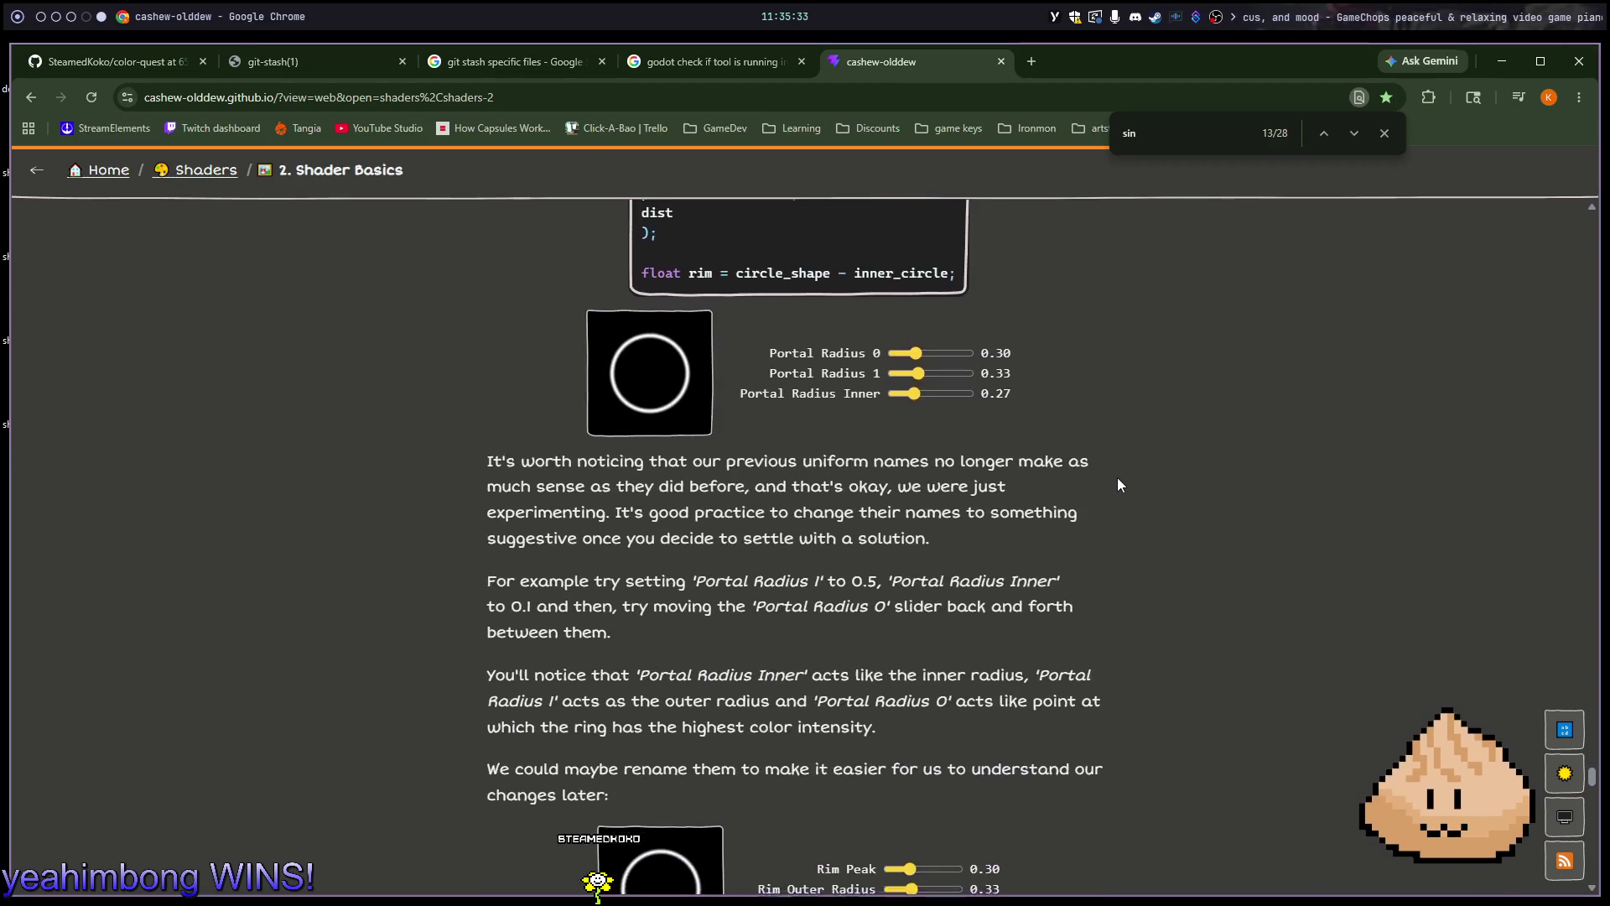
scroll(1107, 478, down, 7)
scroll(1082, 470, down, 6)
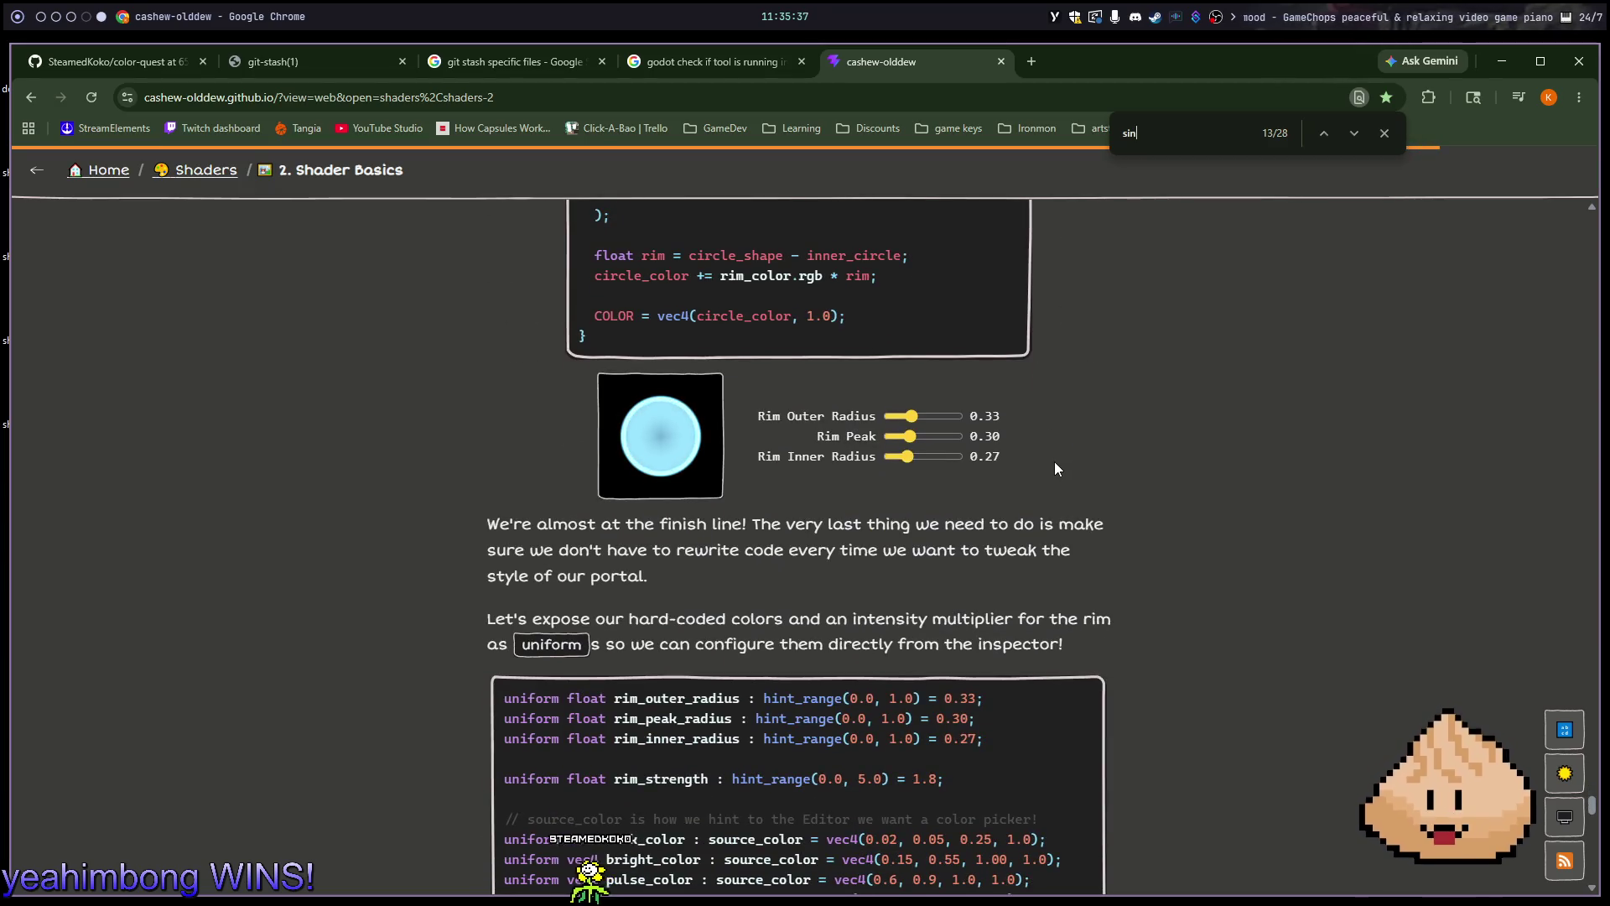
scroll(1052, 511, up, 1)
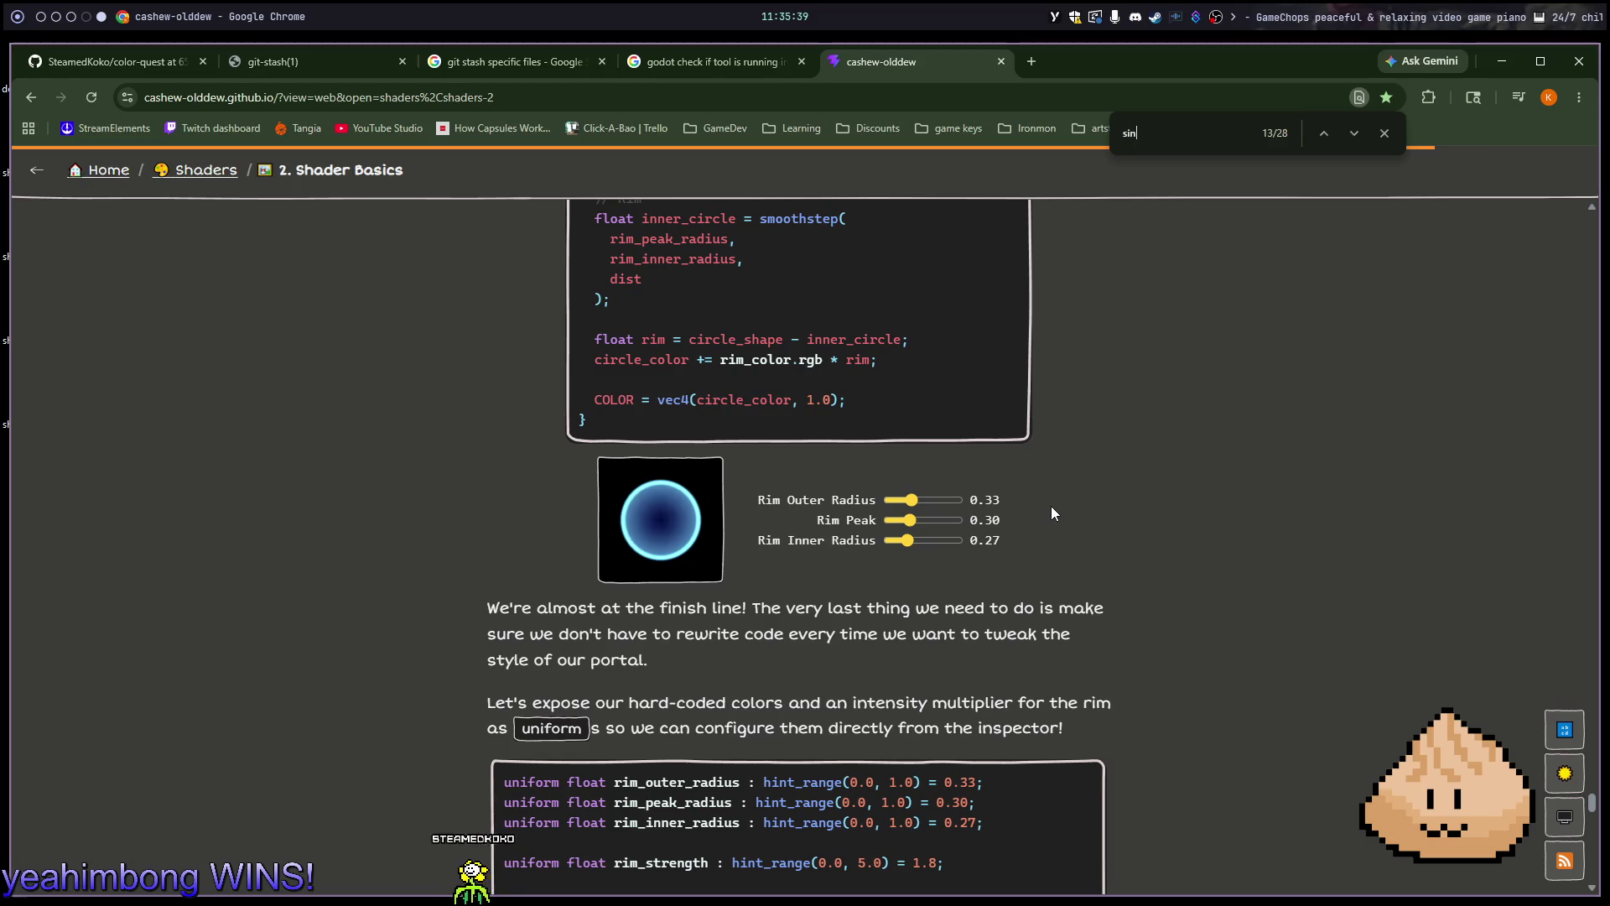
scroll(1053, 507, up, 12)
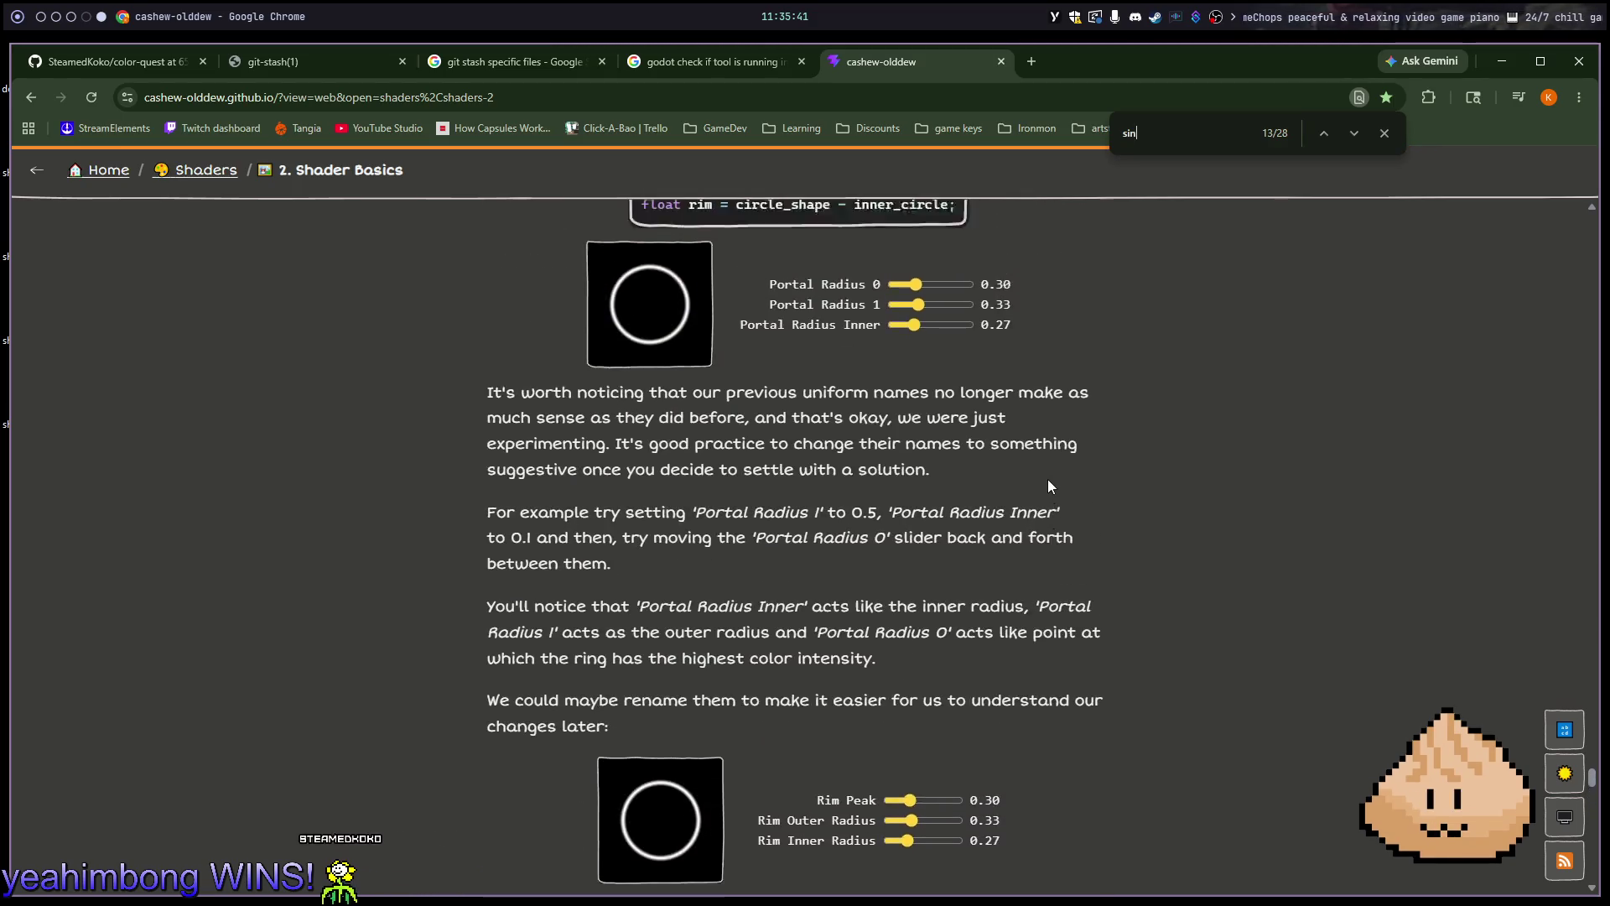
scroll(1048, 487, up, 8)
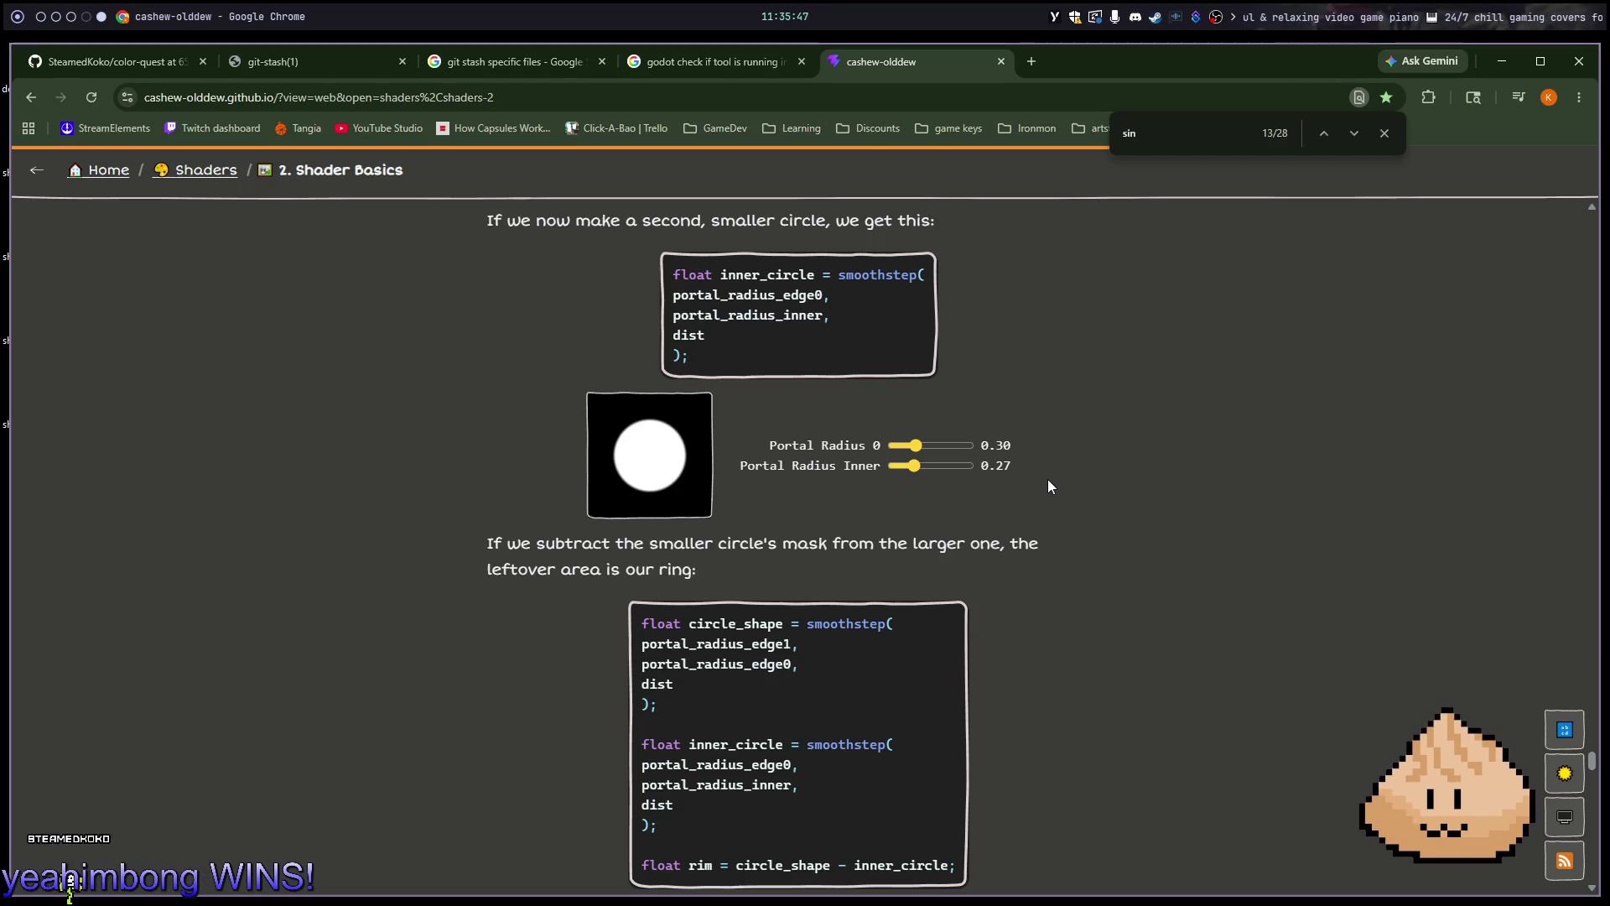
scroll(1048, 486, up, 8)
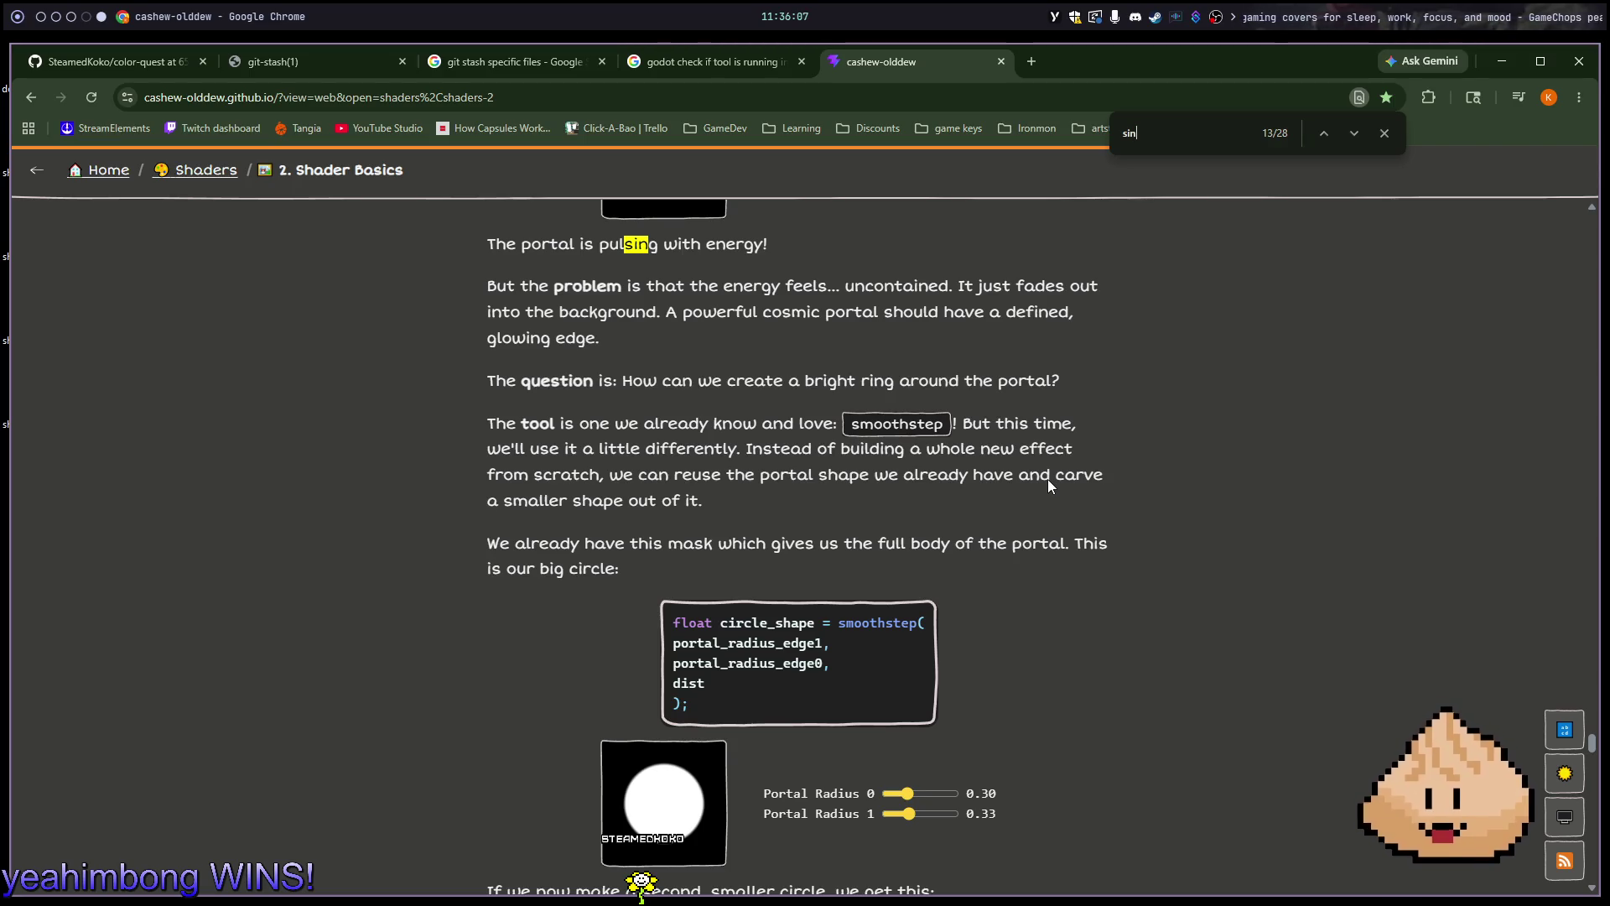
scroll(1049, 480, up, 6)
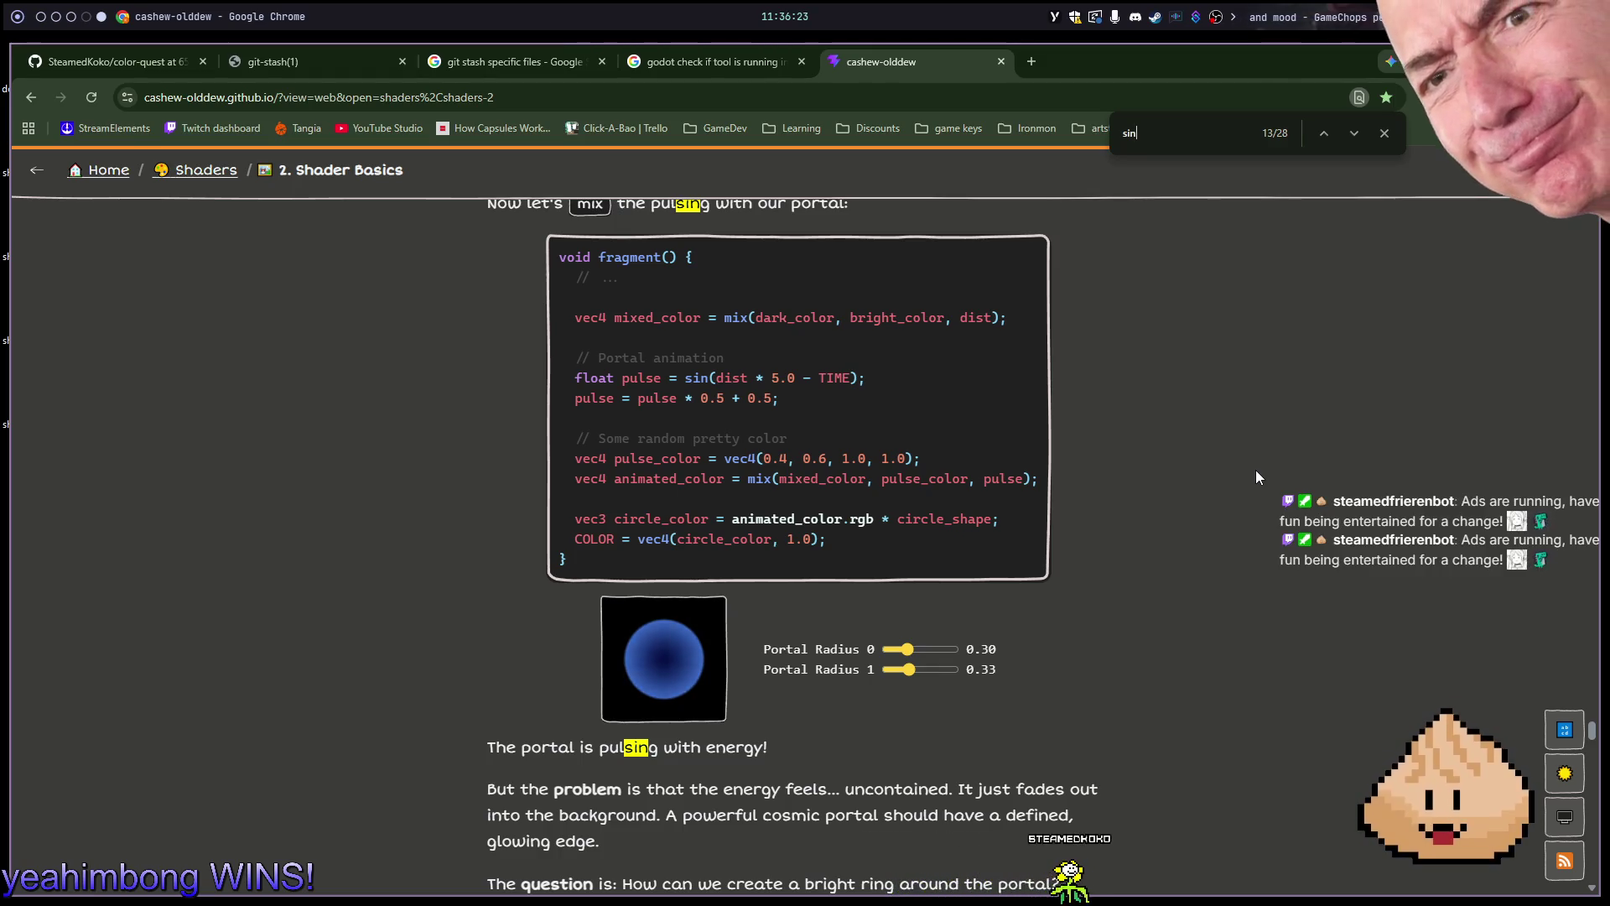
Return to hover.gdshader in the Neovim workspace
key(super+1)
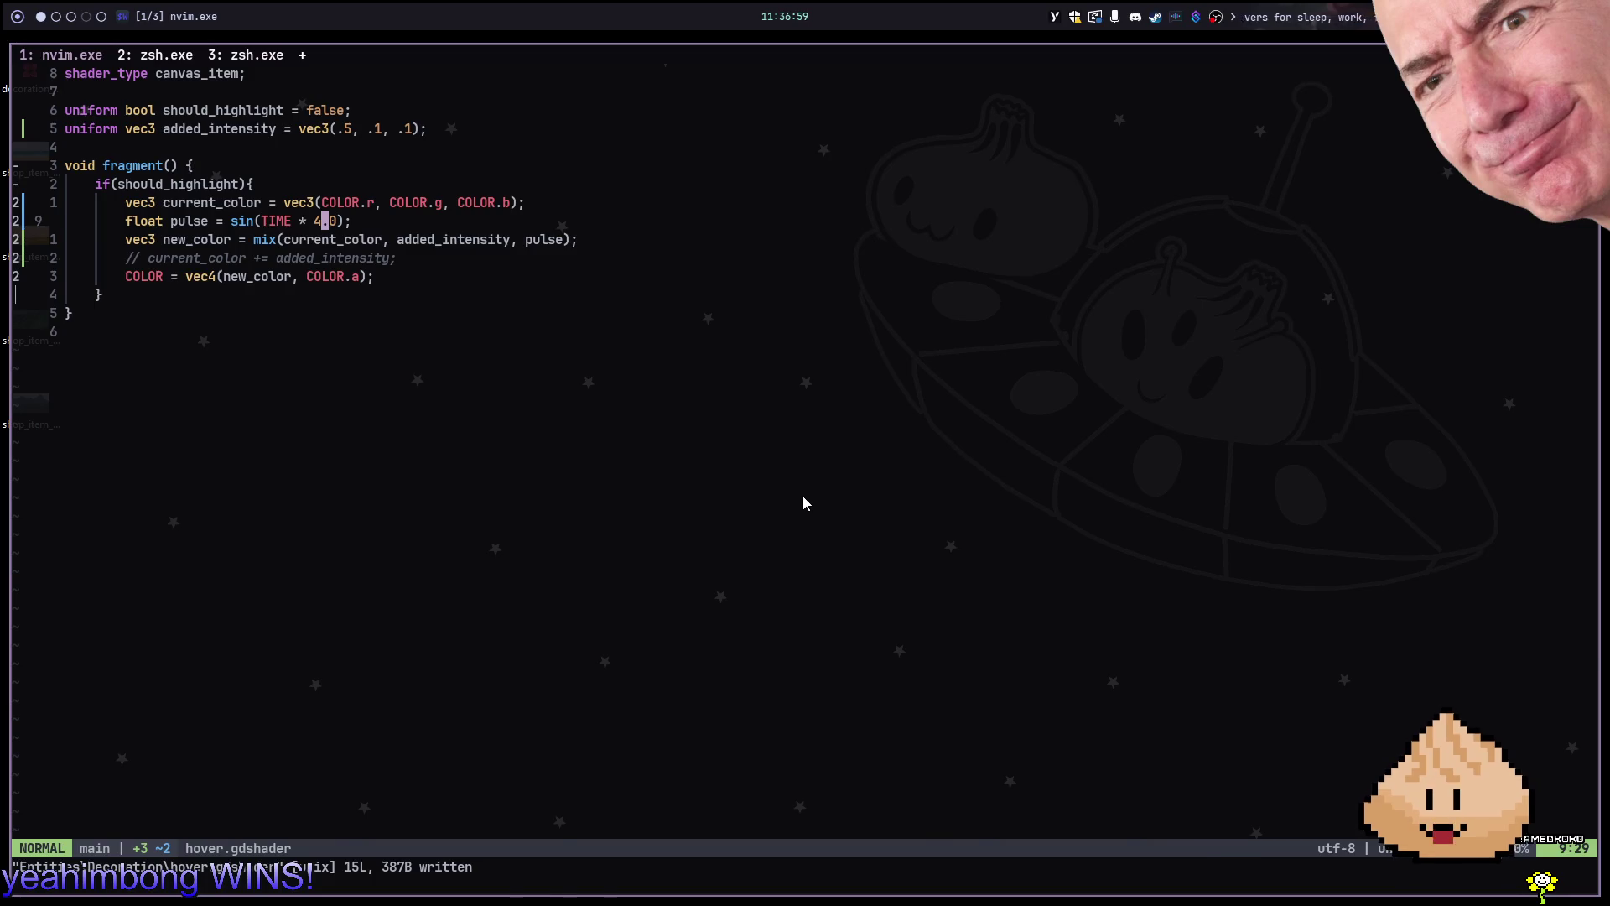
Run the game, open and close the purchase panel, then return to Neovim
key(alt+2)
key(F5)
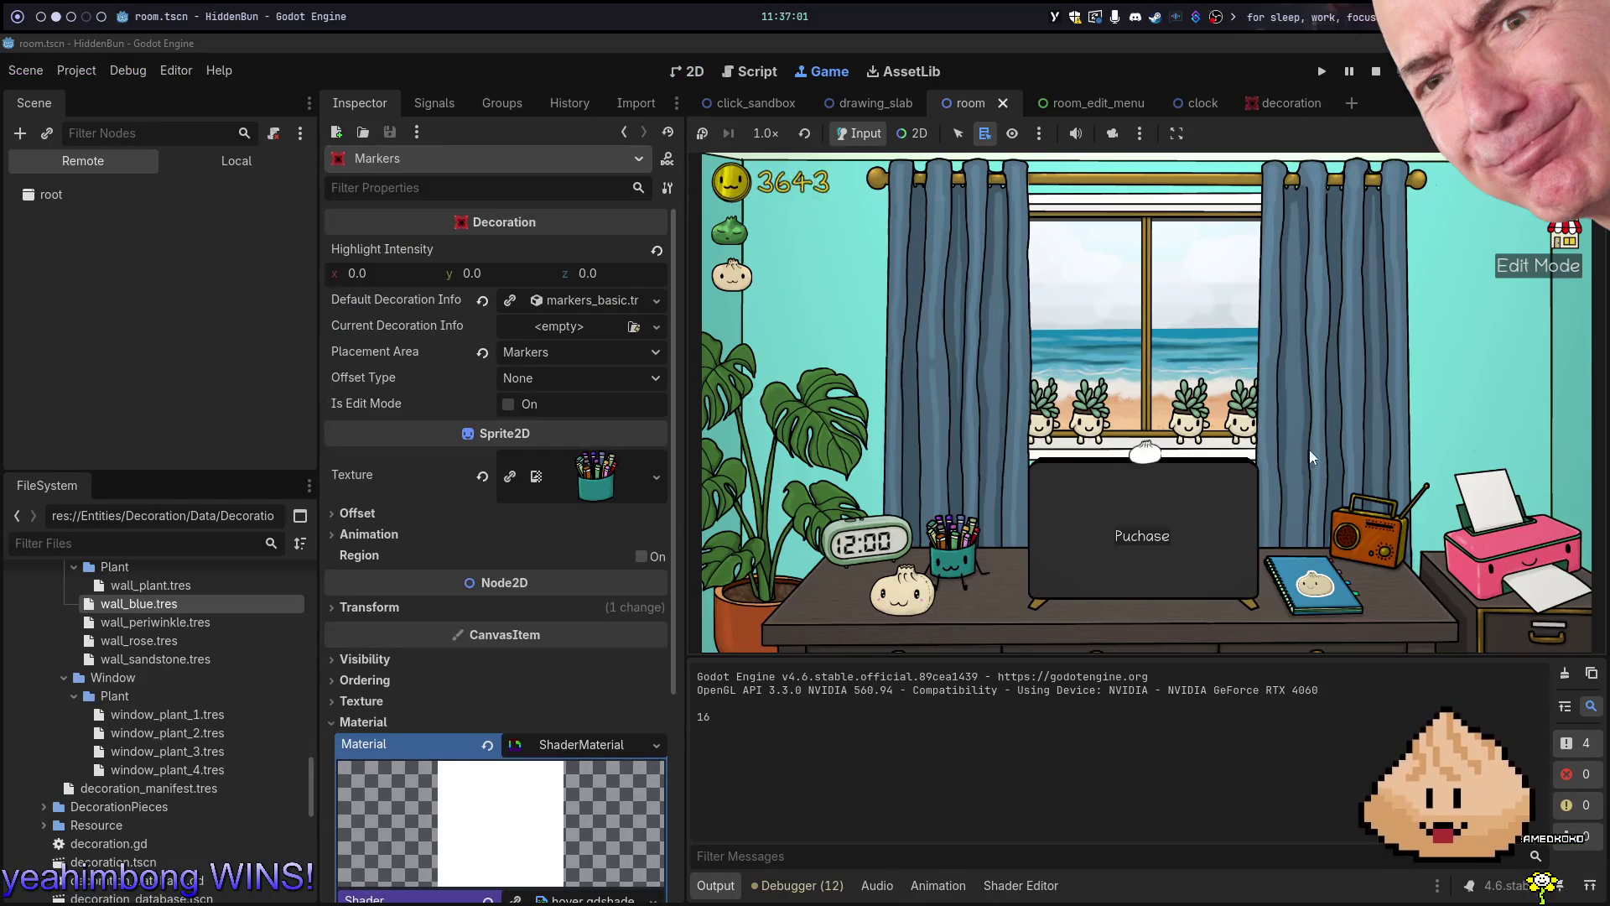
click(1236, 498)
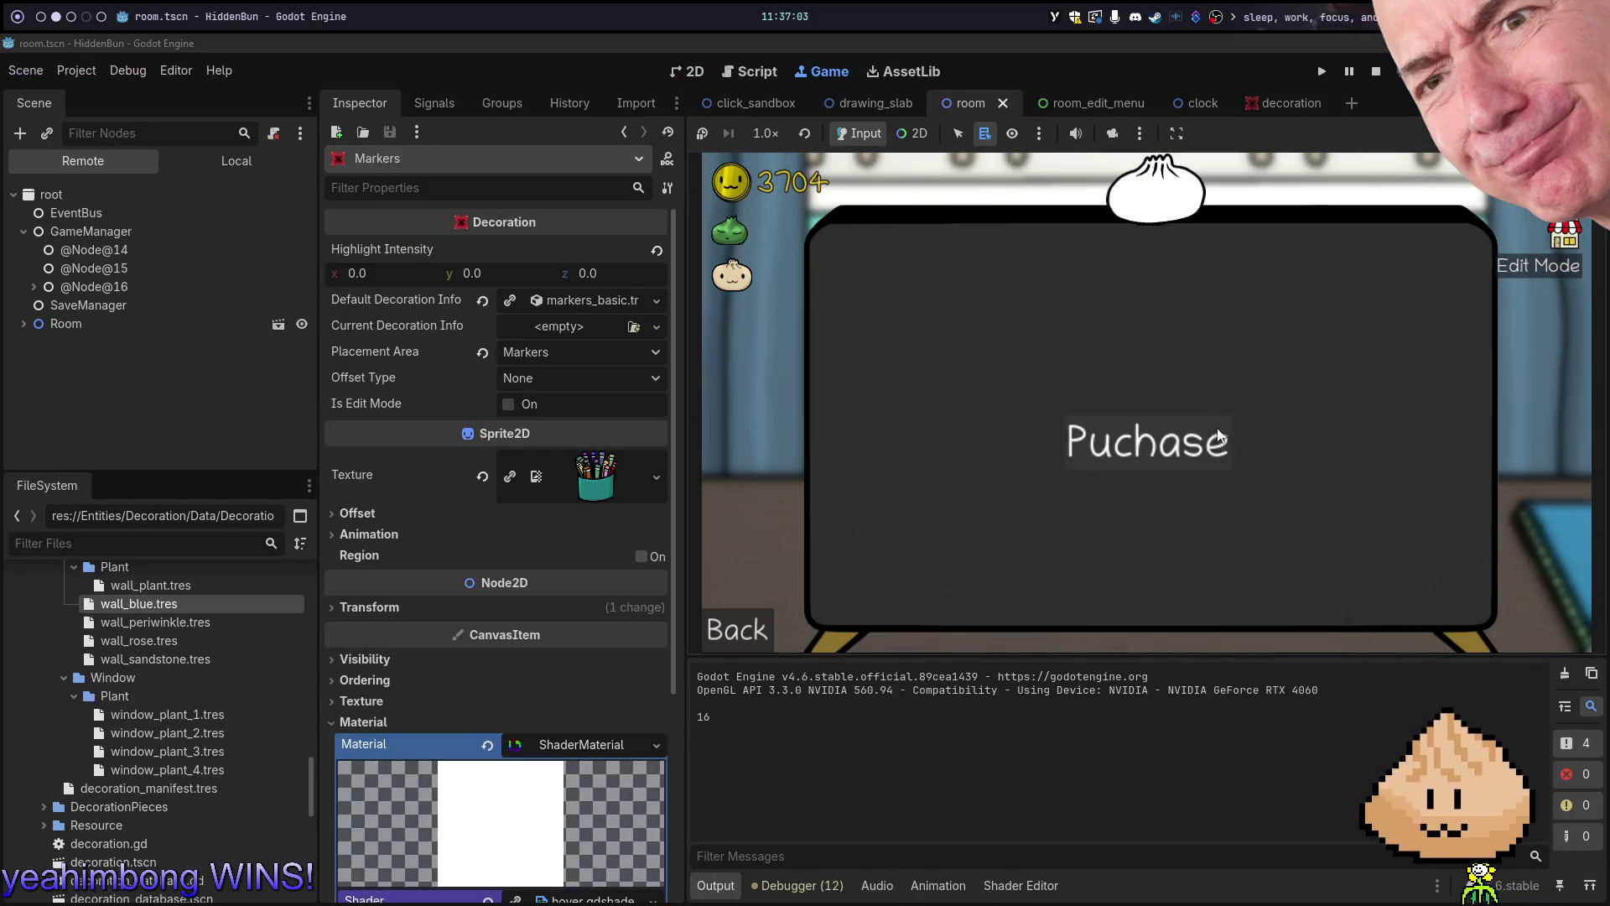
click(744, 605)
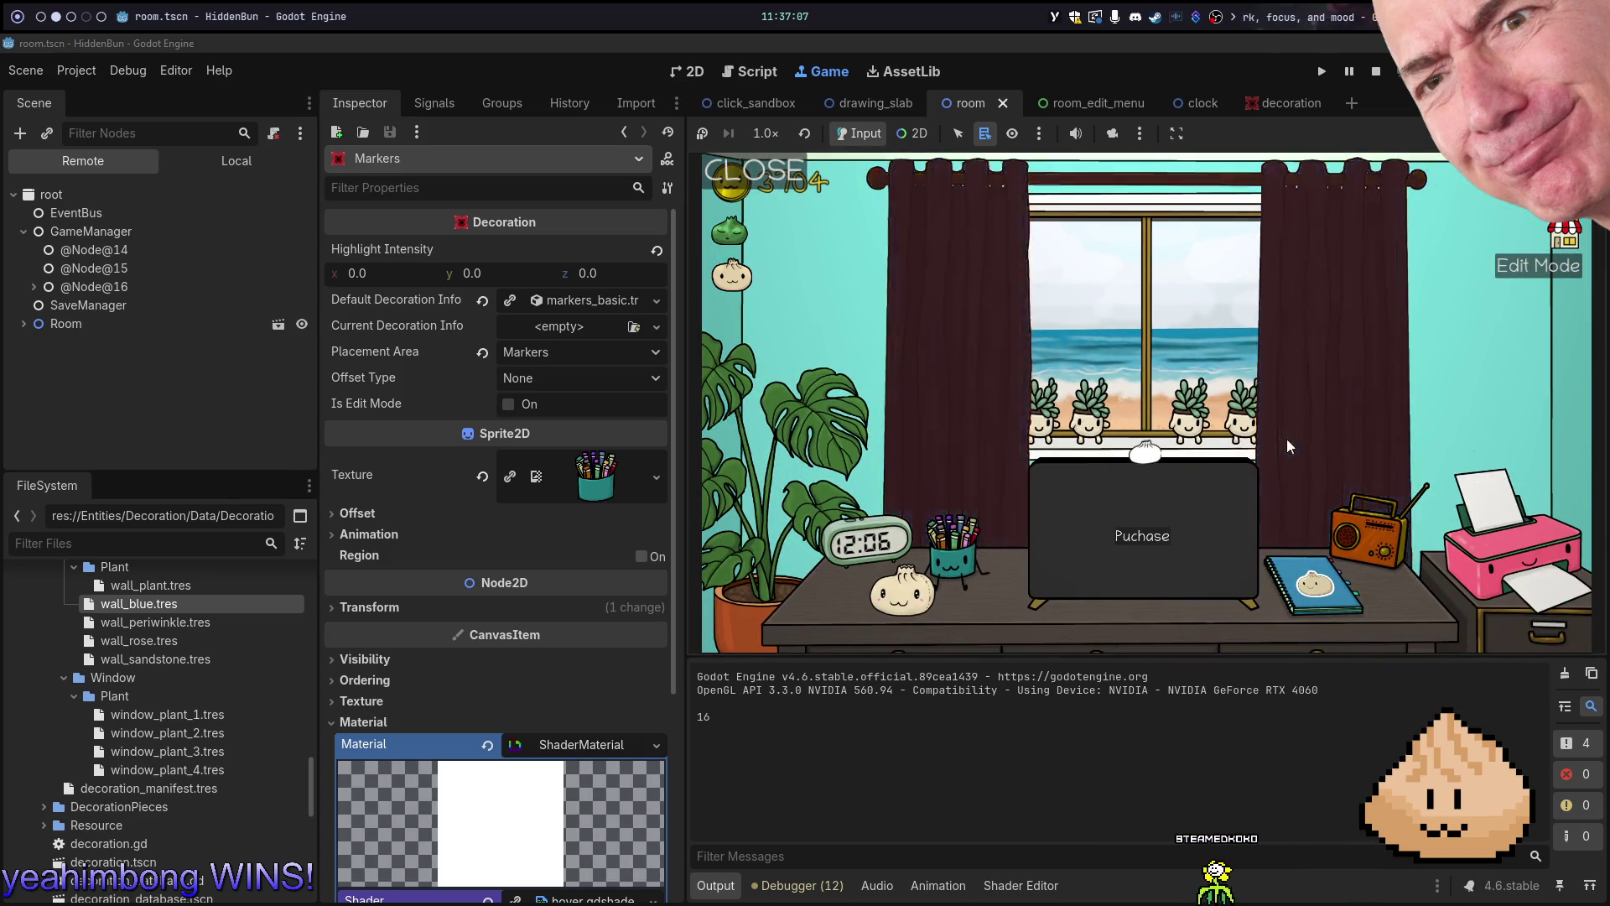
key(alt+1)
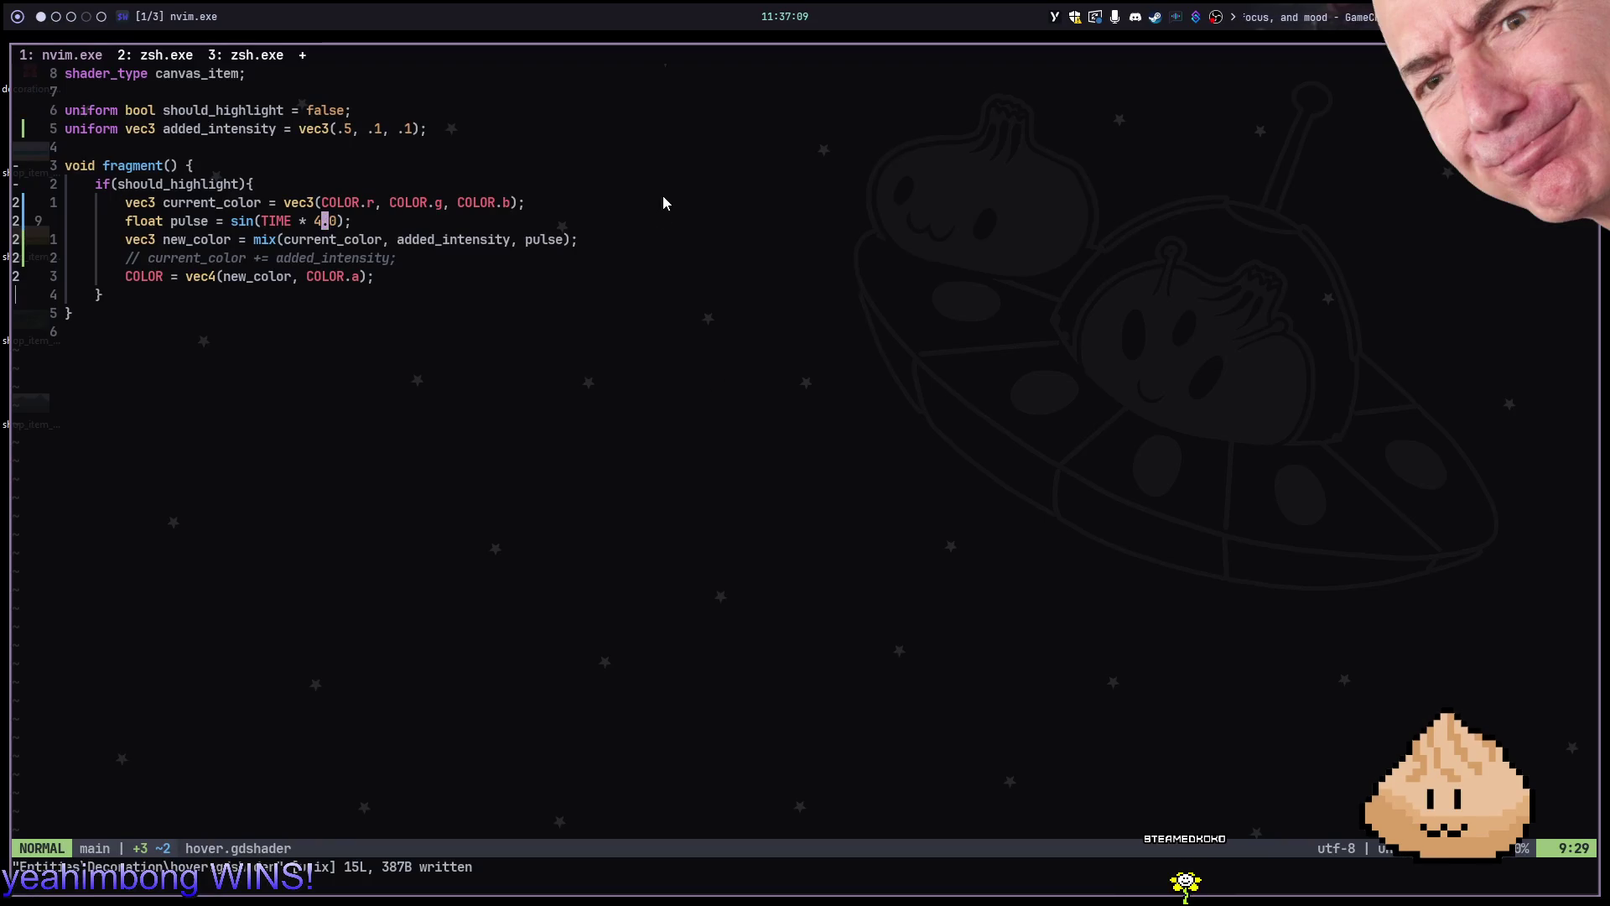
Add a line below the pulse, modelled on the tutorial: pulse = pulse * 0.5 - 0.5
key(o)
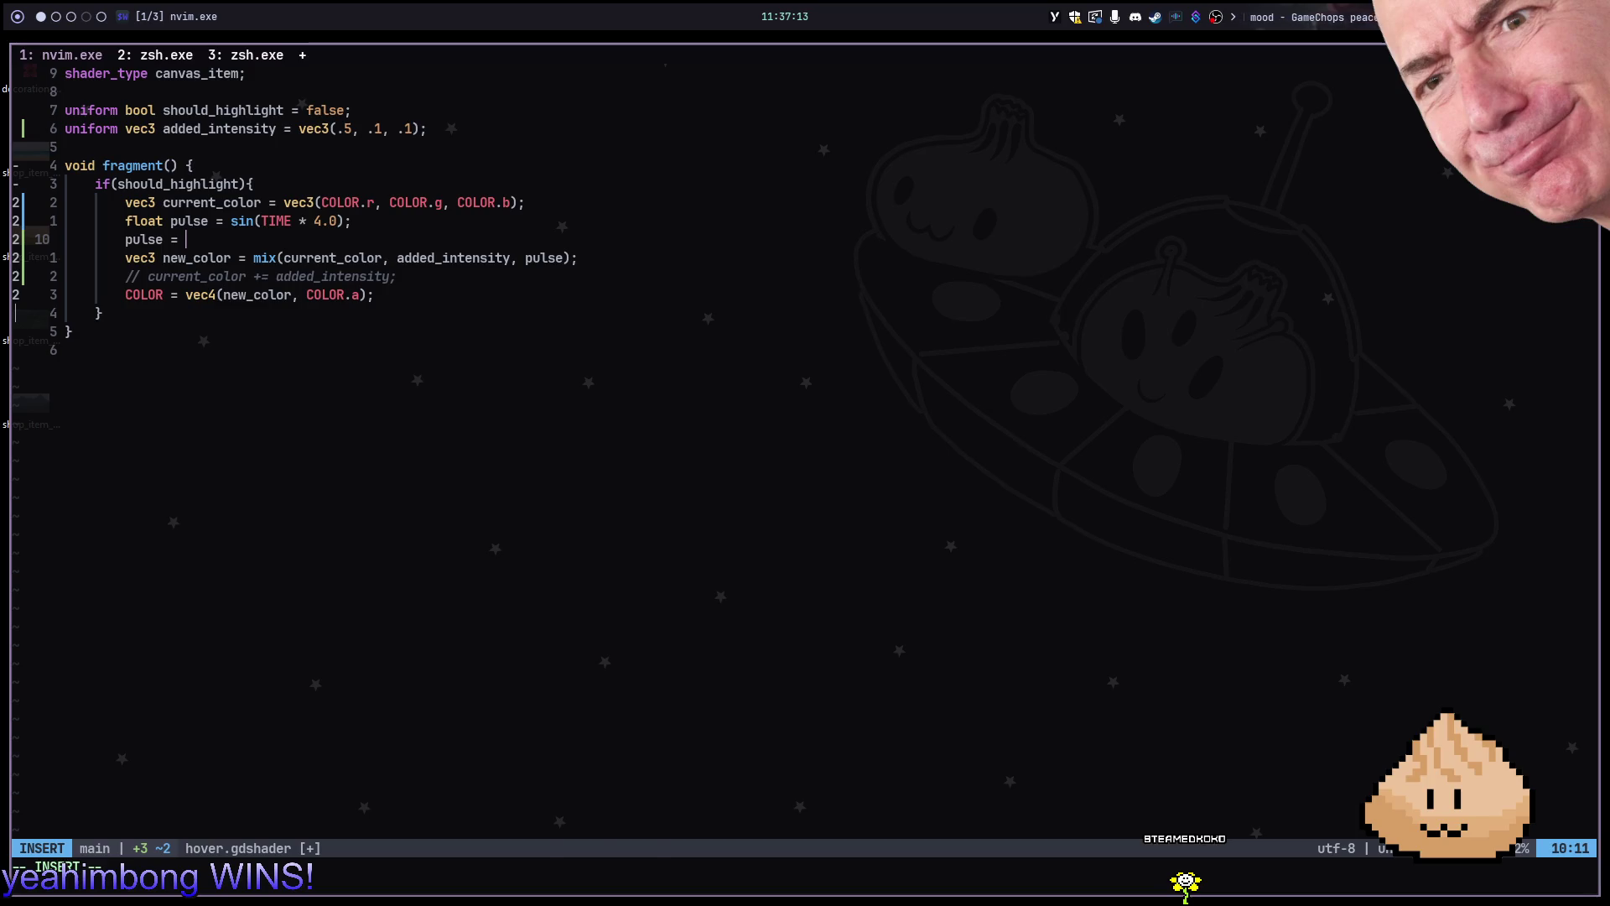
key(alt+5)
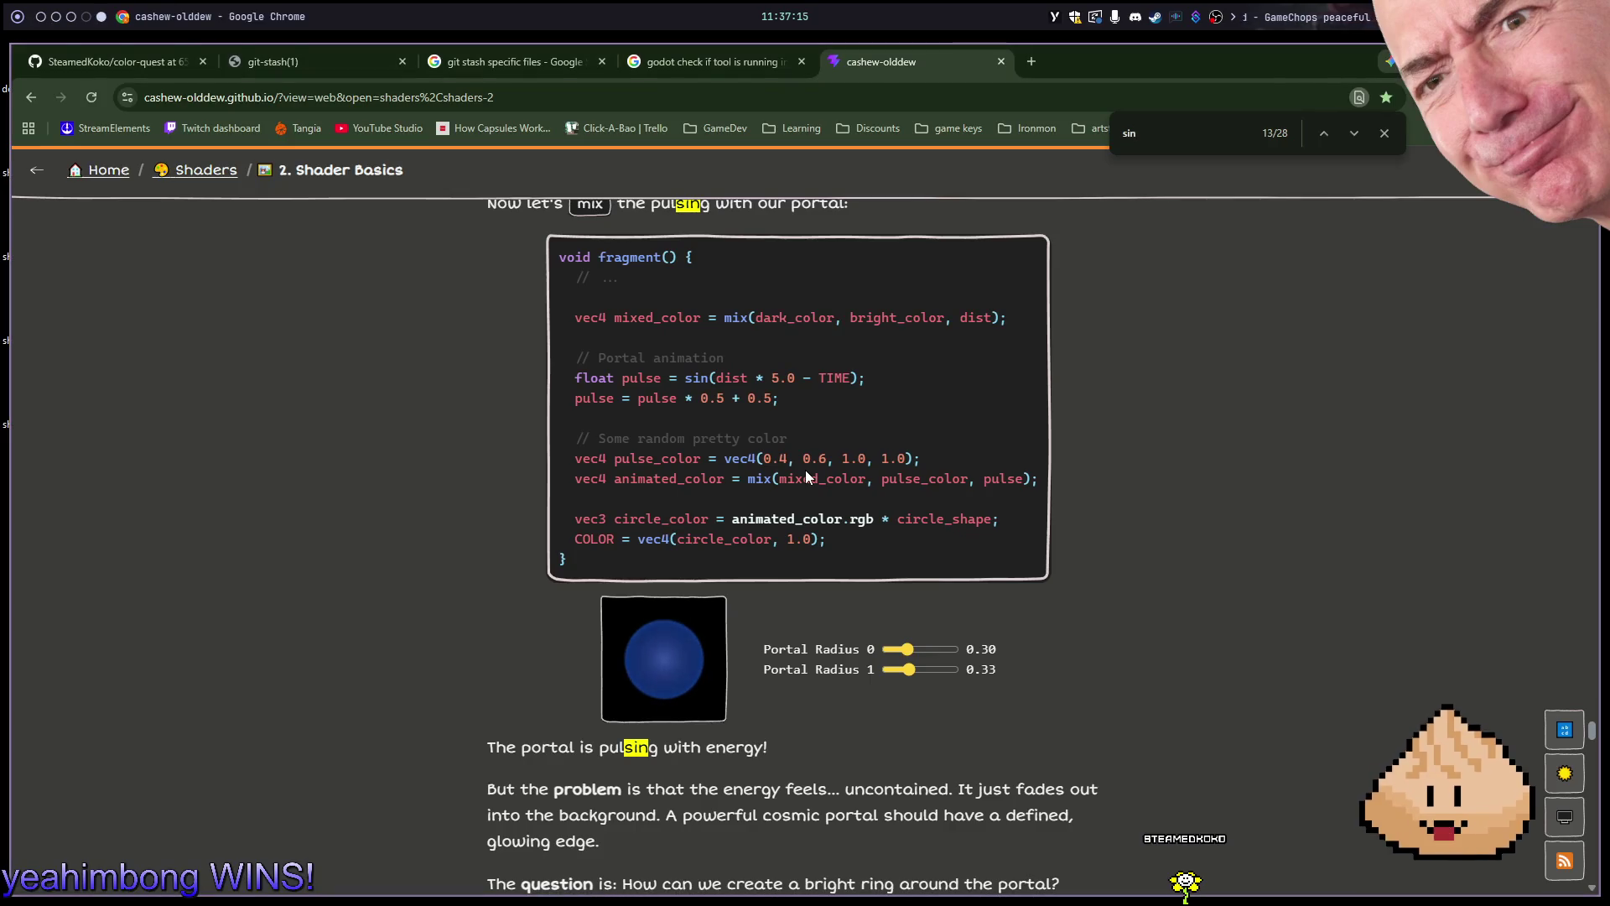
key(alt+1)
text(pulse)
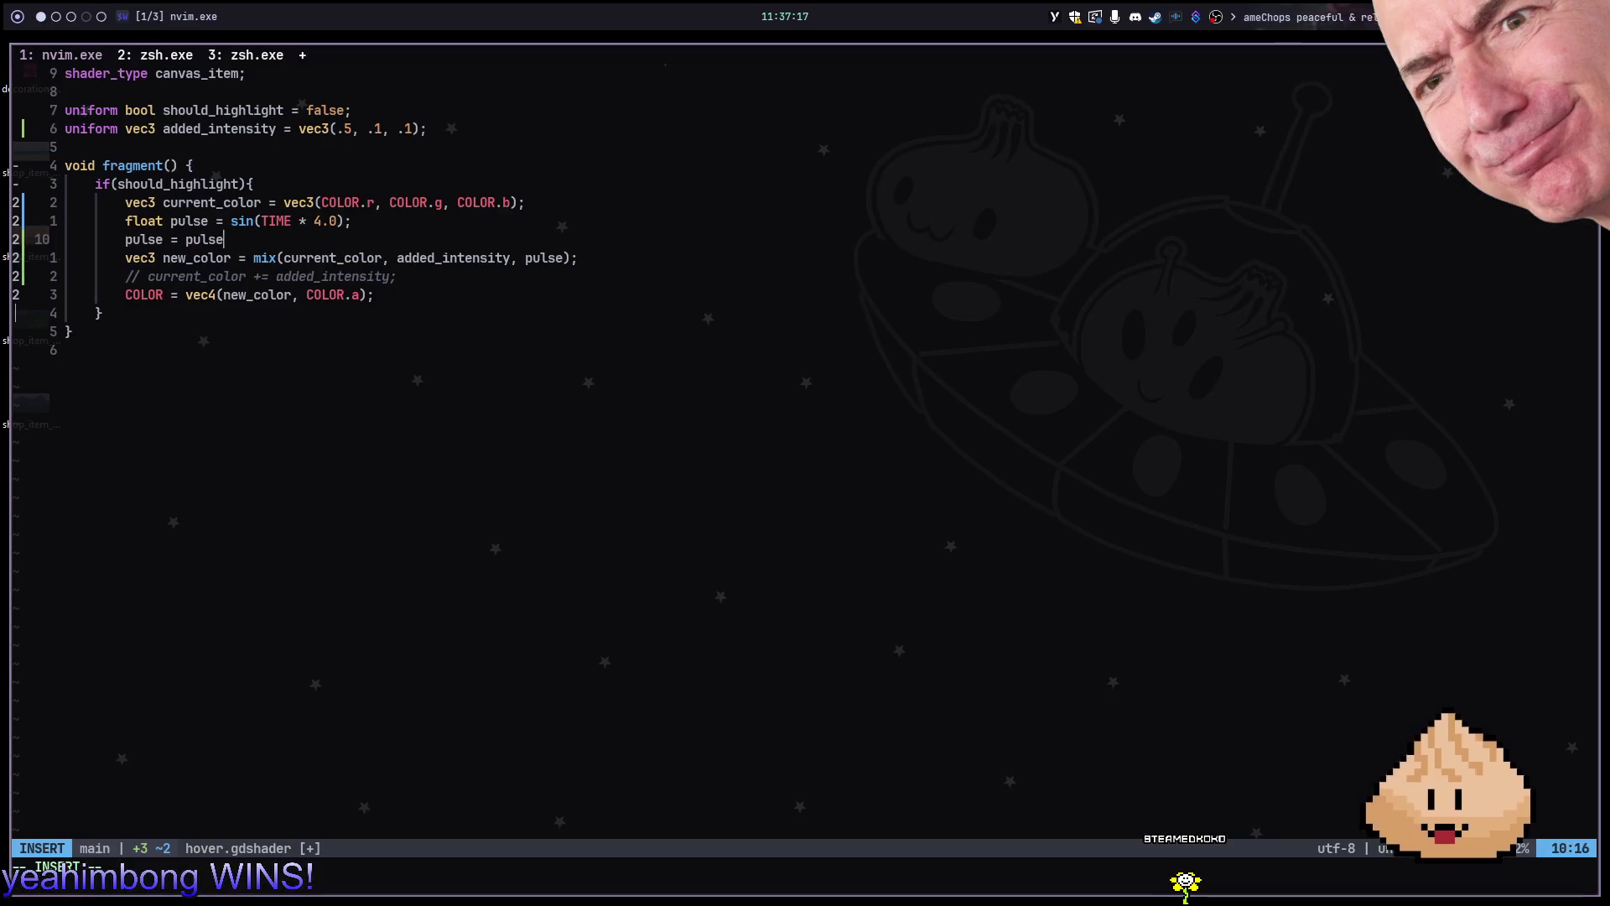
text( * .)
text(0.5 - 0)
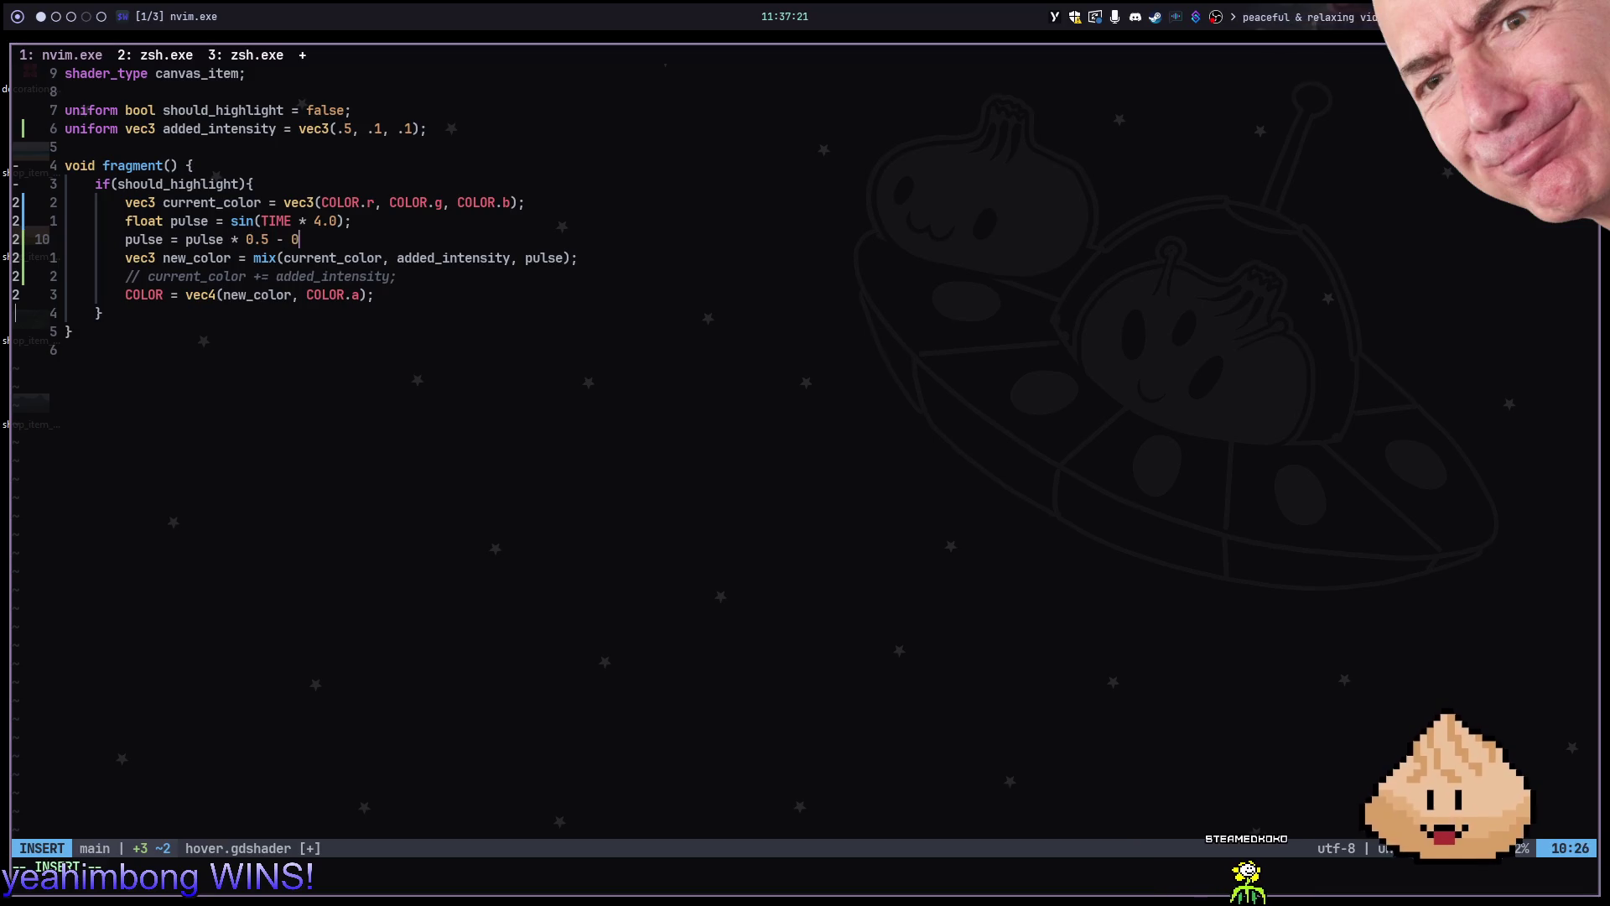
text(.5)
key(Escape)
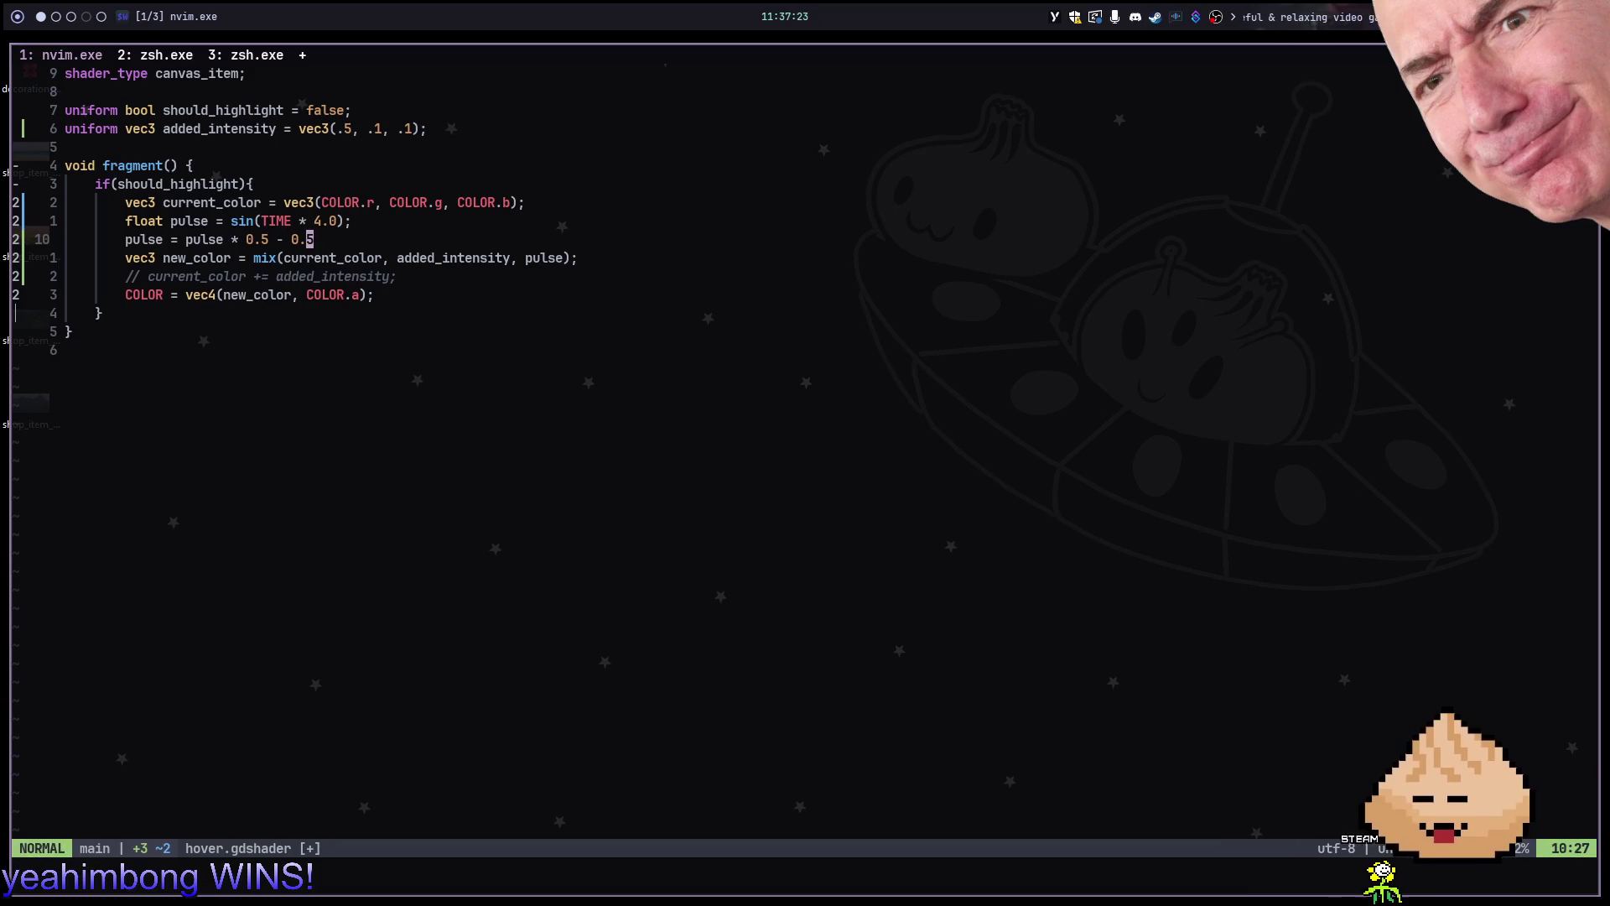
Save hover.gdshader and relaunch the game in Godot
text(:w)
key(Return)
key(super+2)
key(F5)
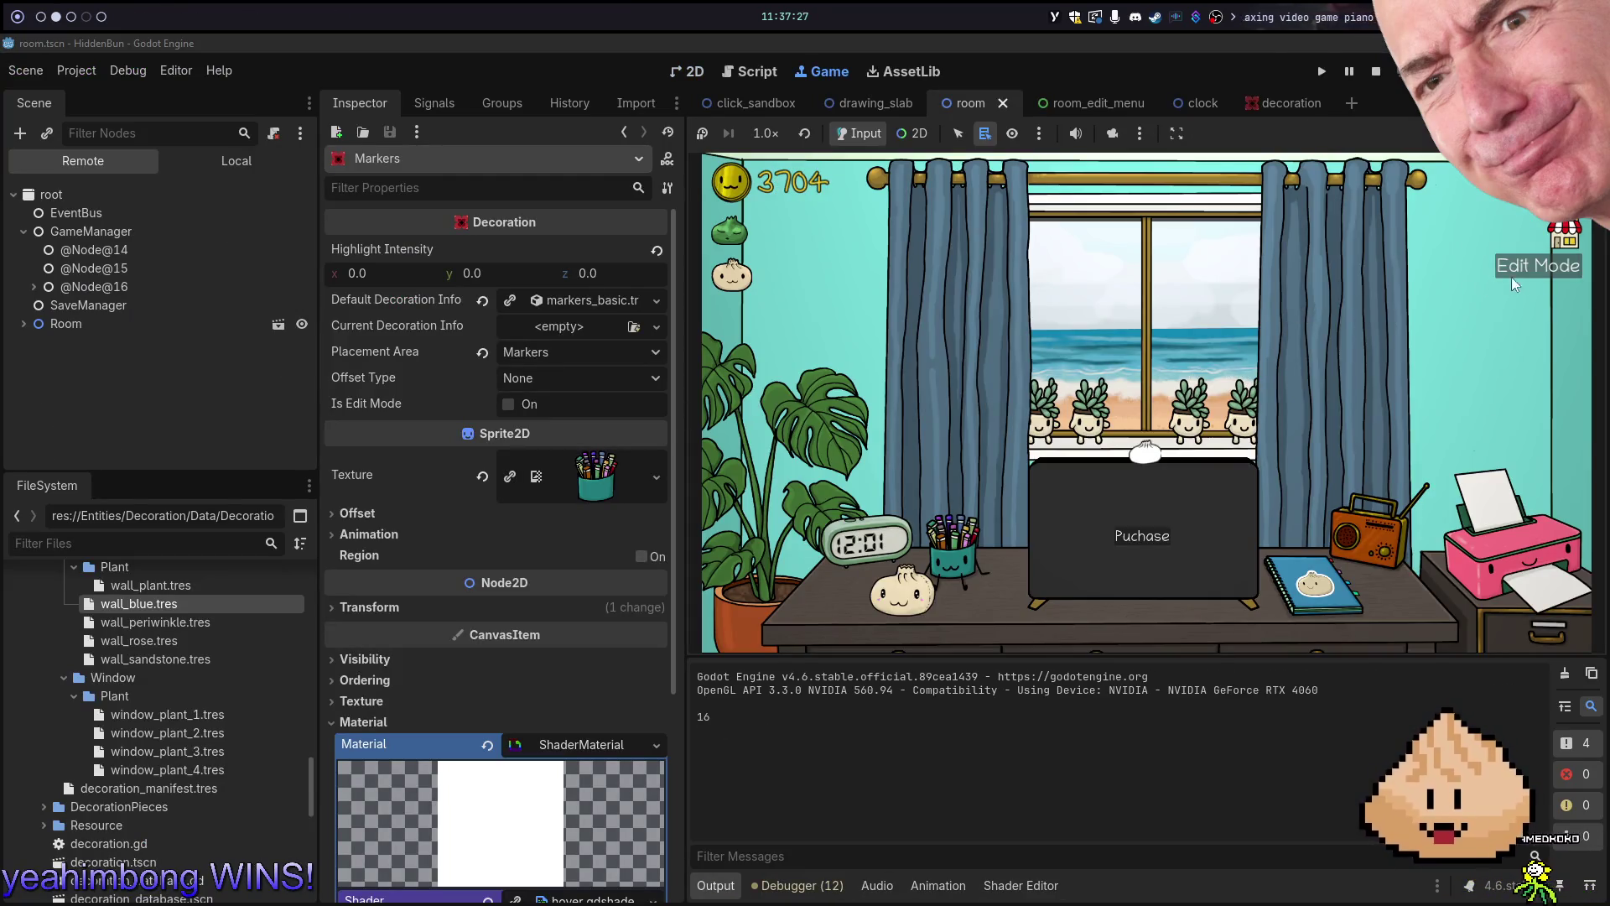
Turn on edit mode and change the window view to the forest
click(1504, 277)
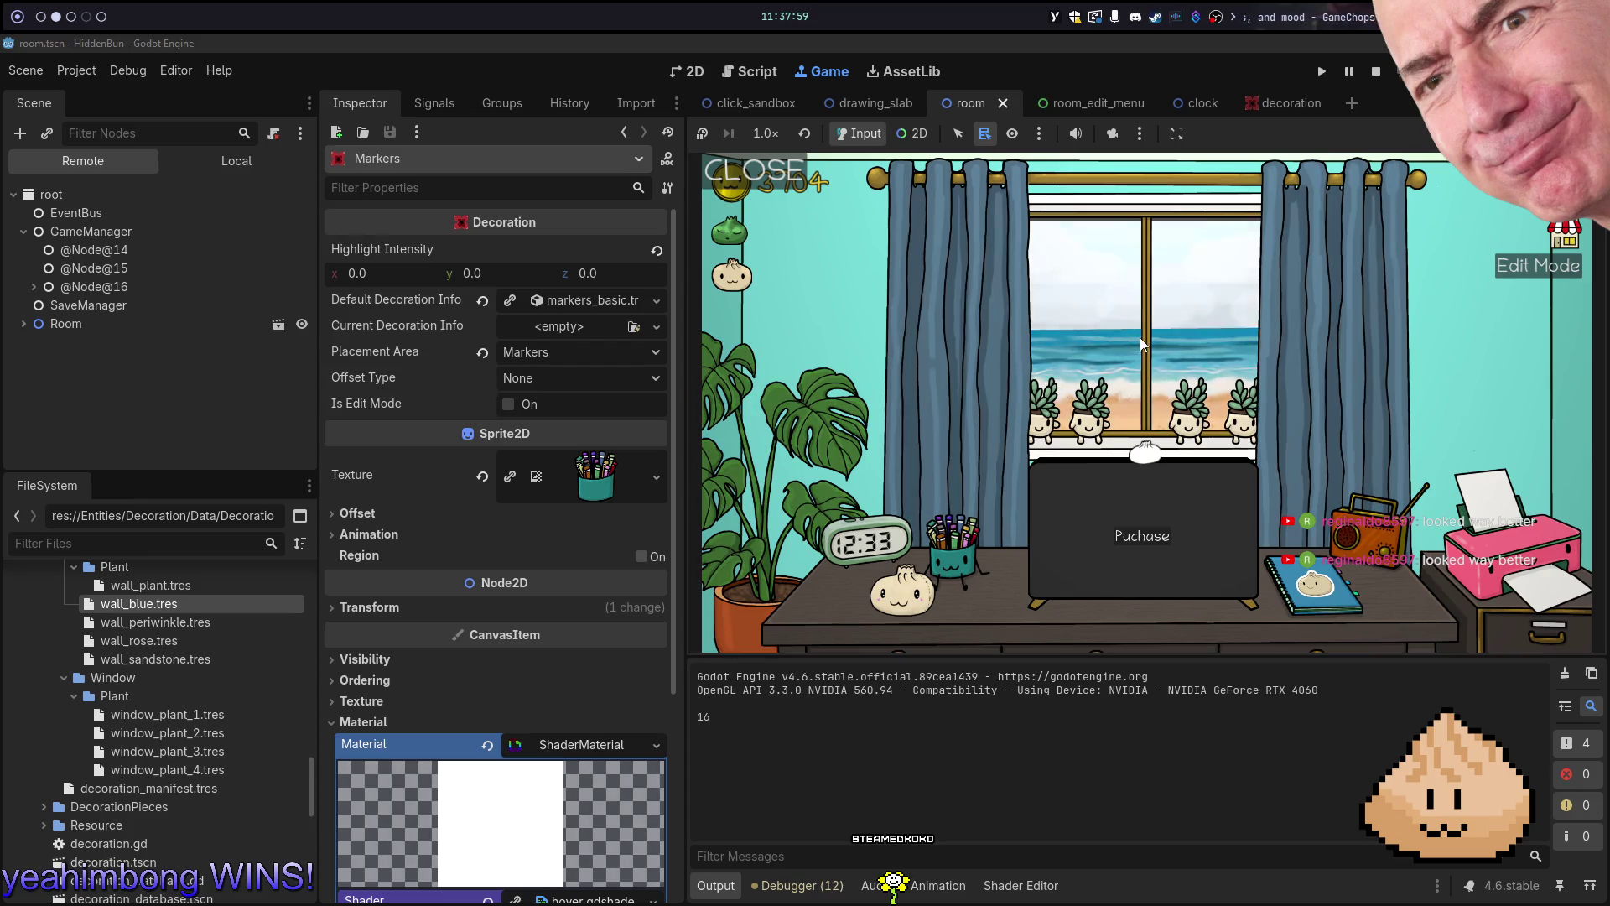
click(1183, 346)
click(1493, 394)
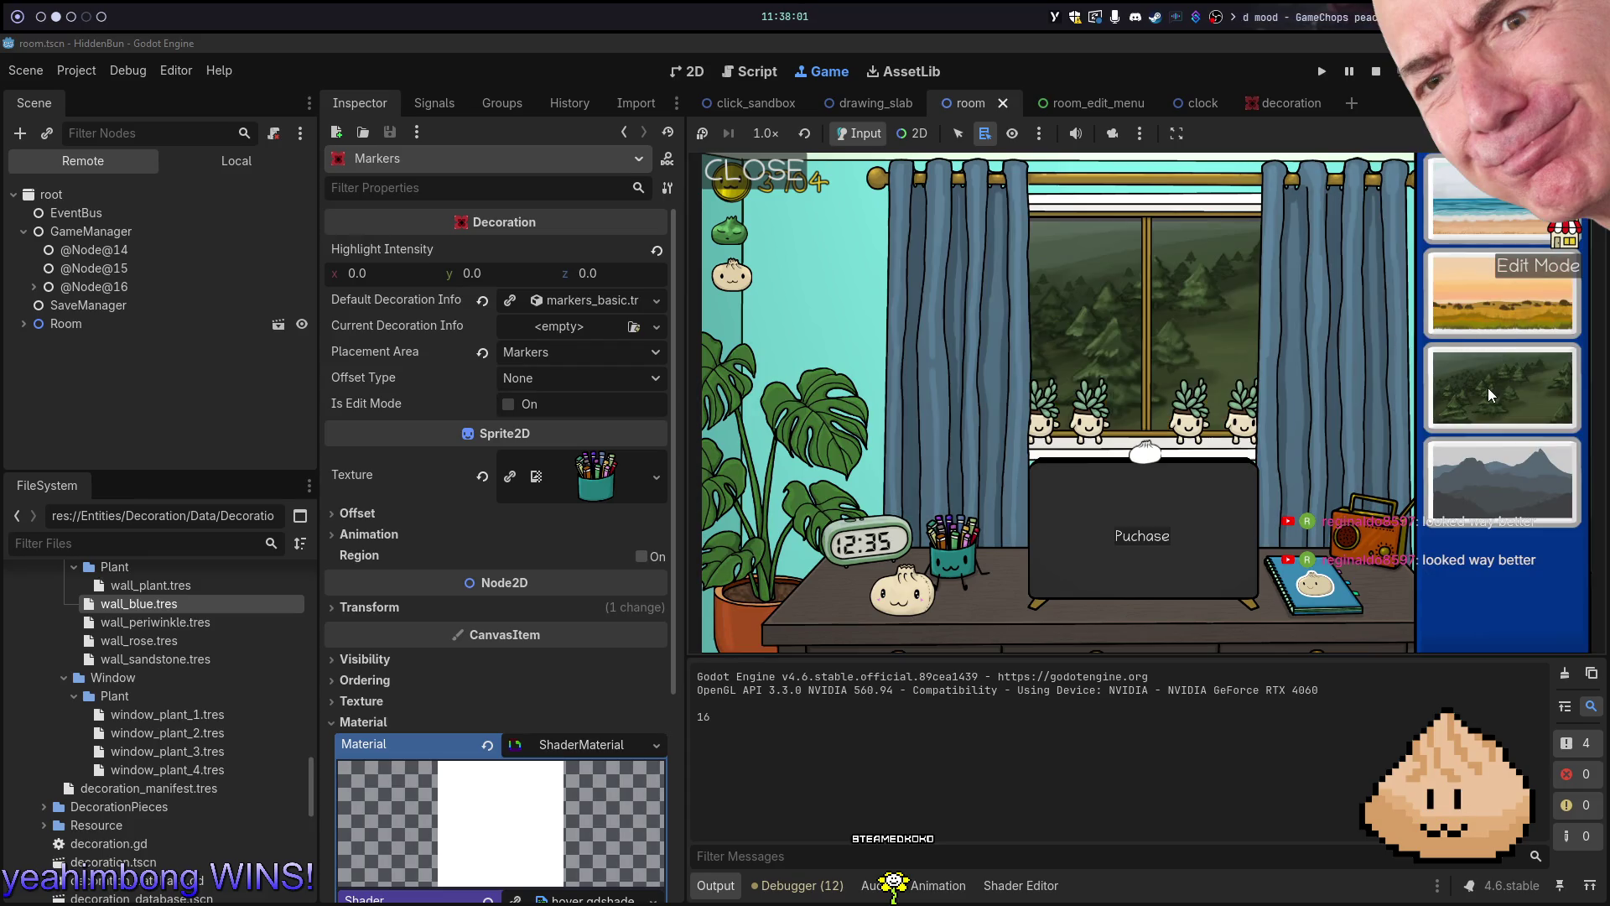
click(1176, 397)
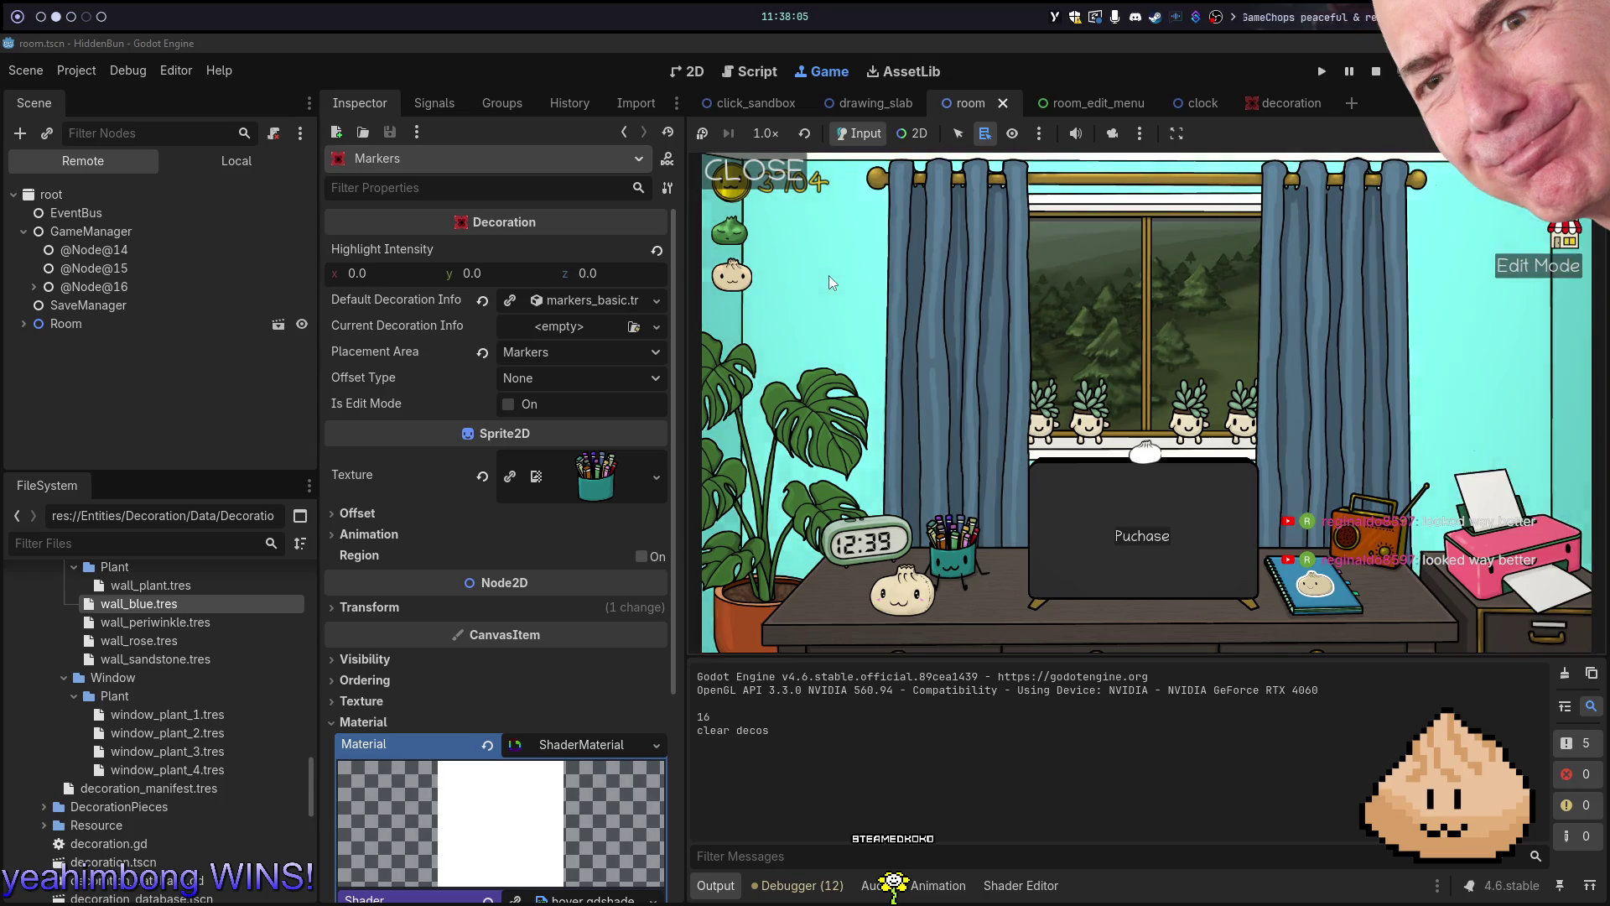
Pick a different wall colour, then return to the shader file
click(805, 251)
click(1502, 382)
click(868, 324)
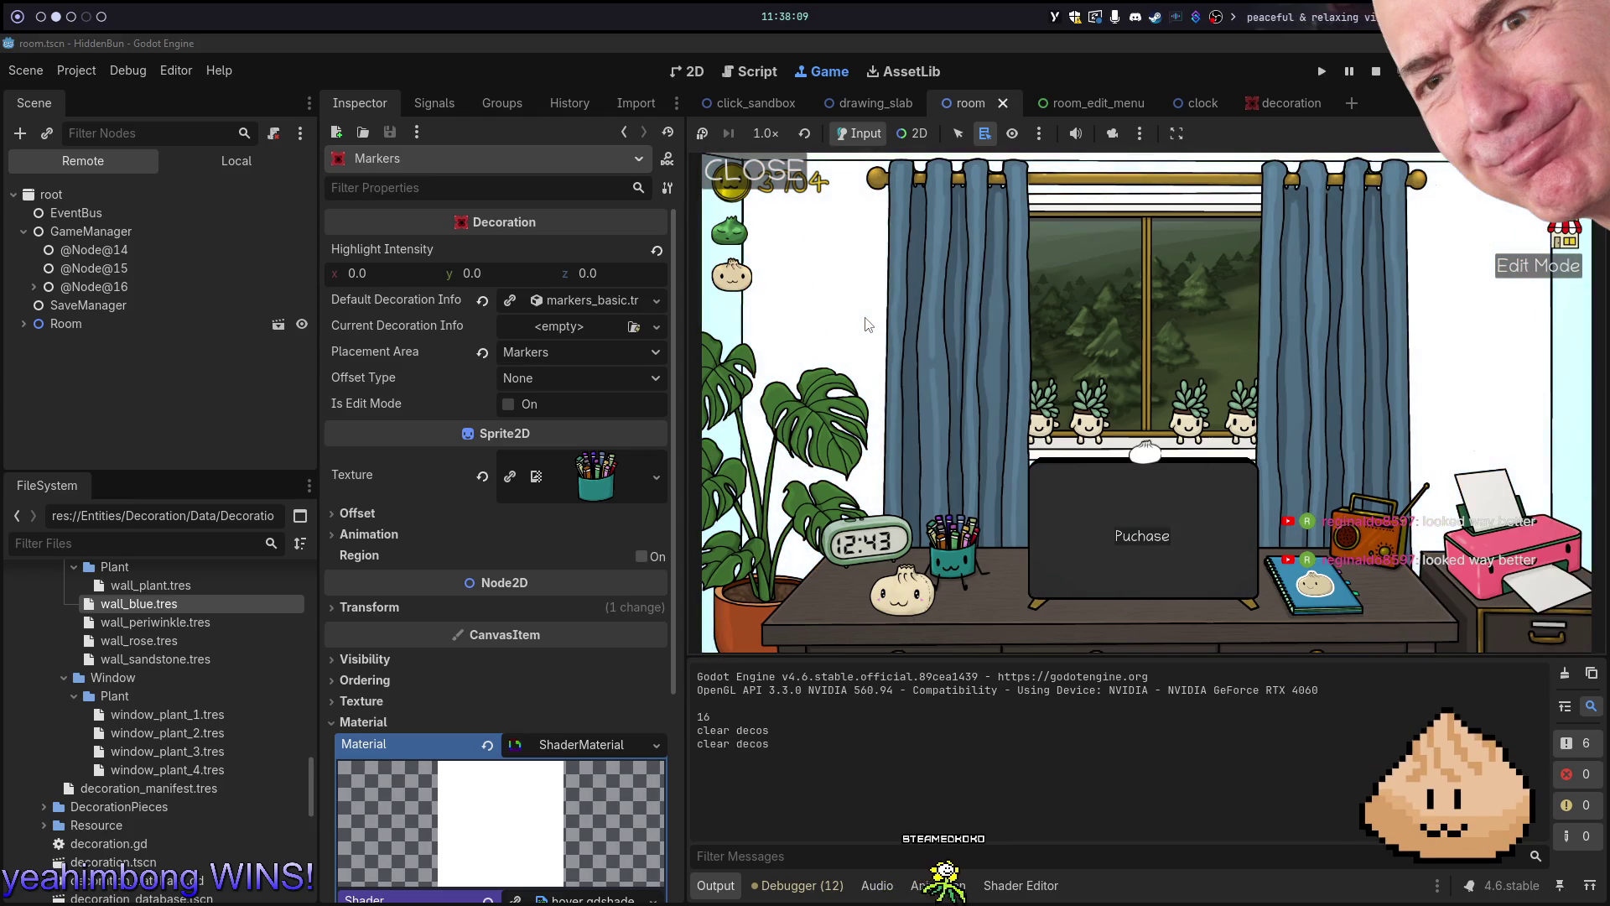
key(alt+1)
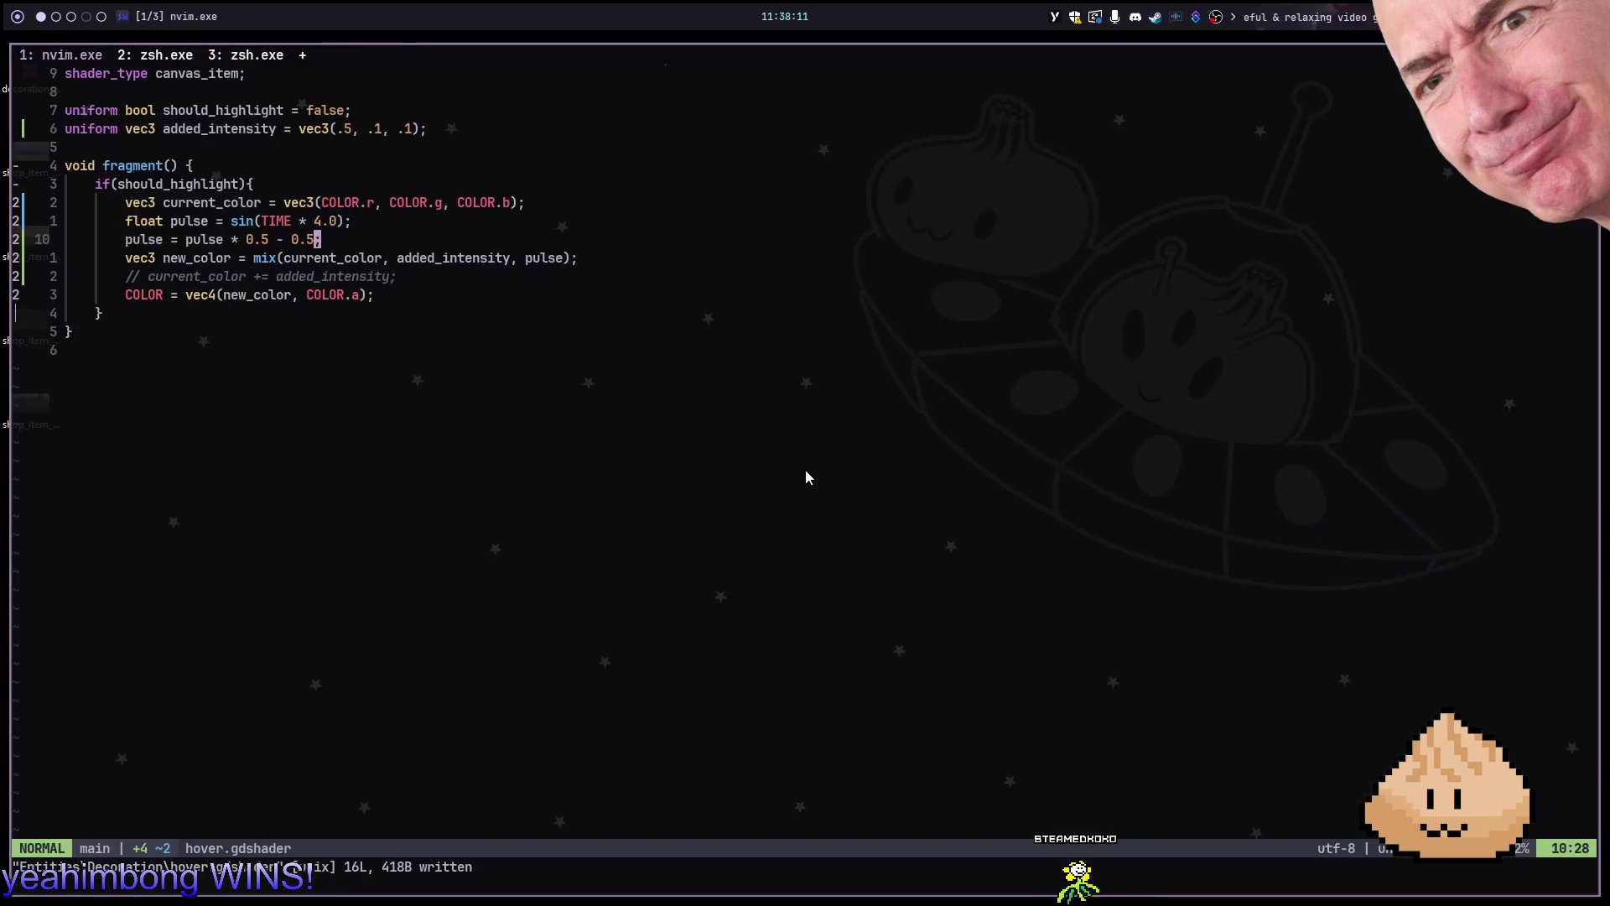
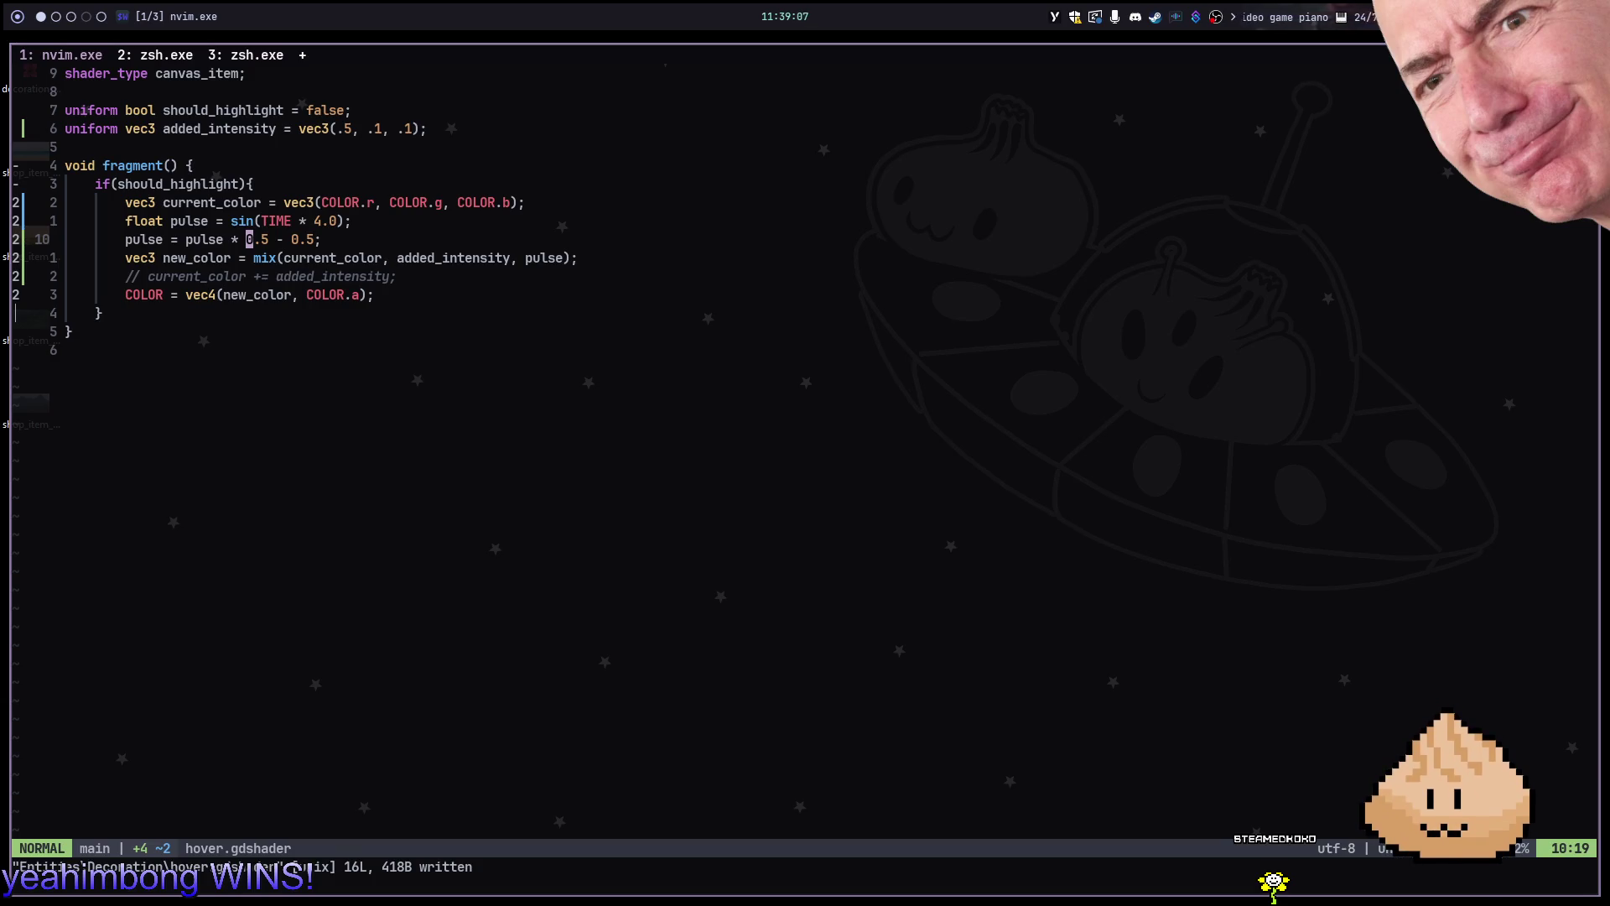
Wrap 0.5 - 0.5 in parentheses on the pulse line, save, and test the room's edit mode
key(i)
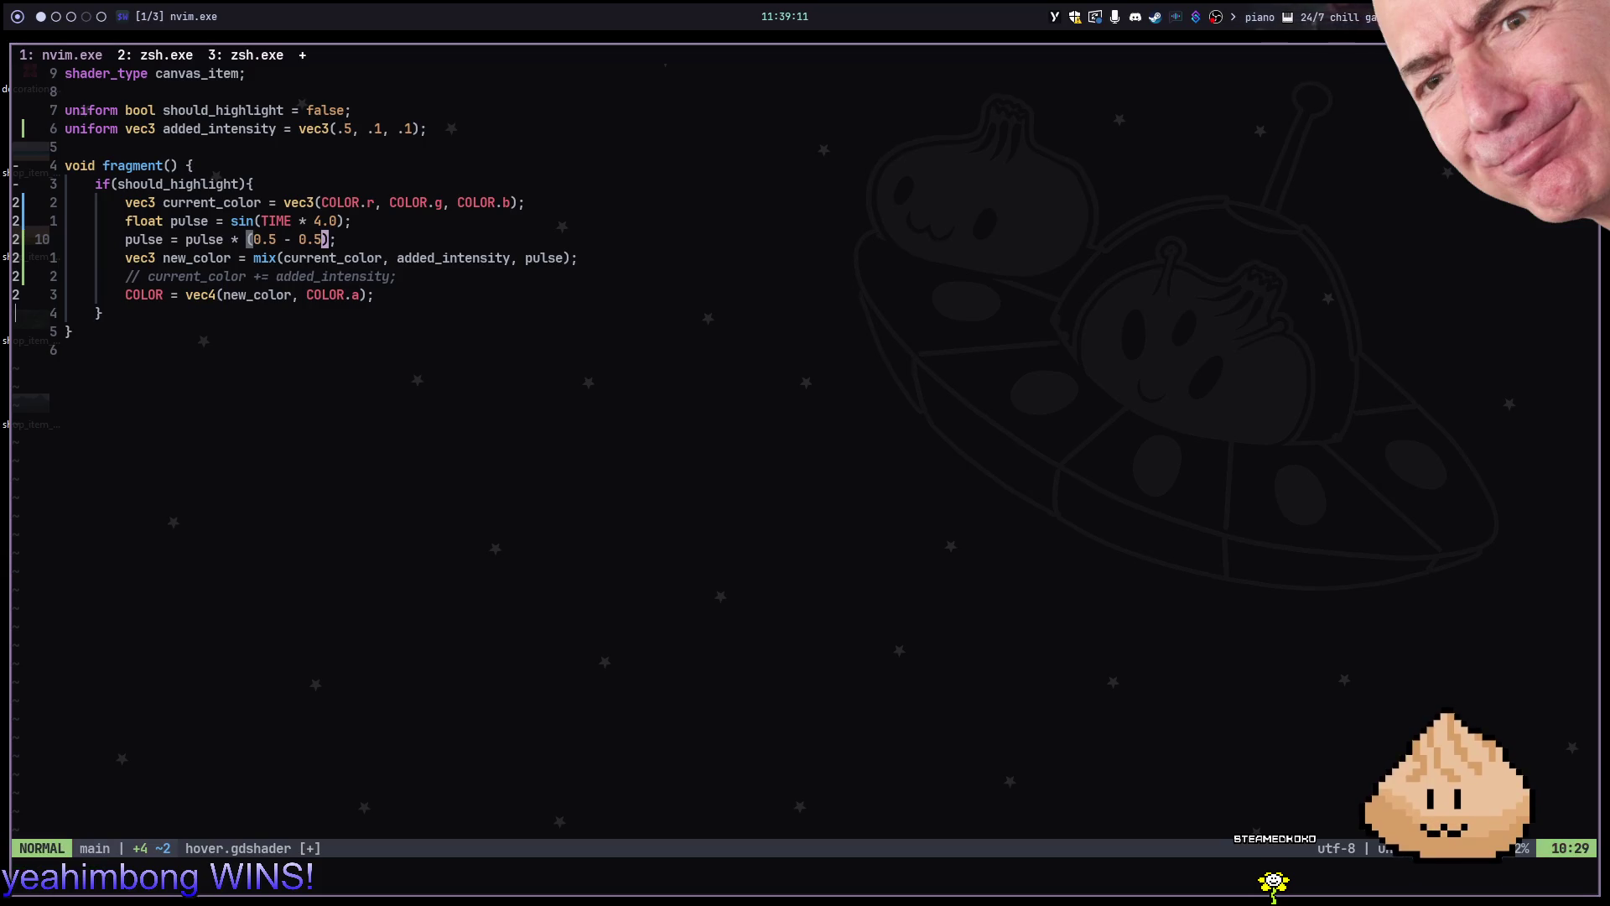
text(:w)
key(Return)
key(alt+2)
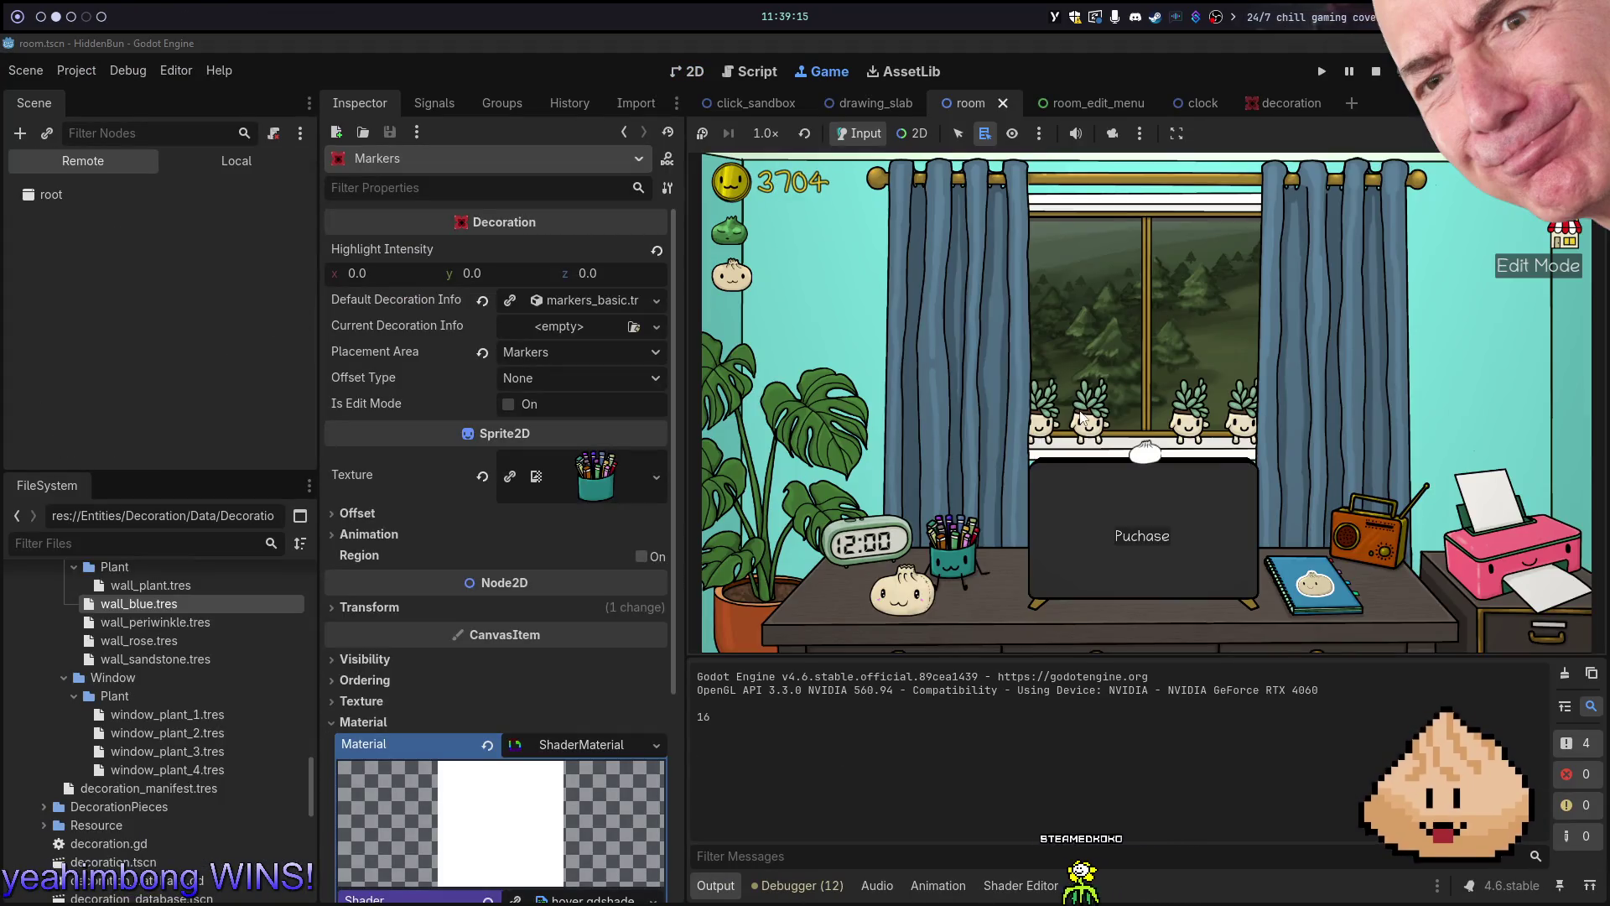
click(1565, 235)
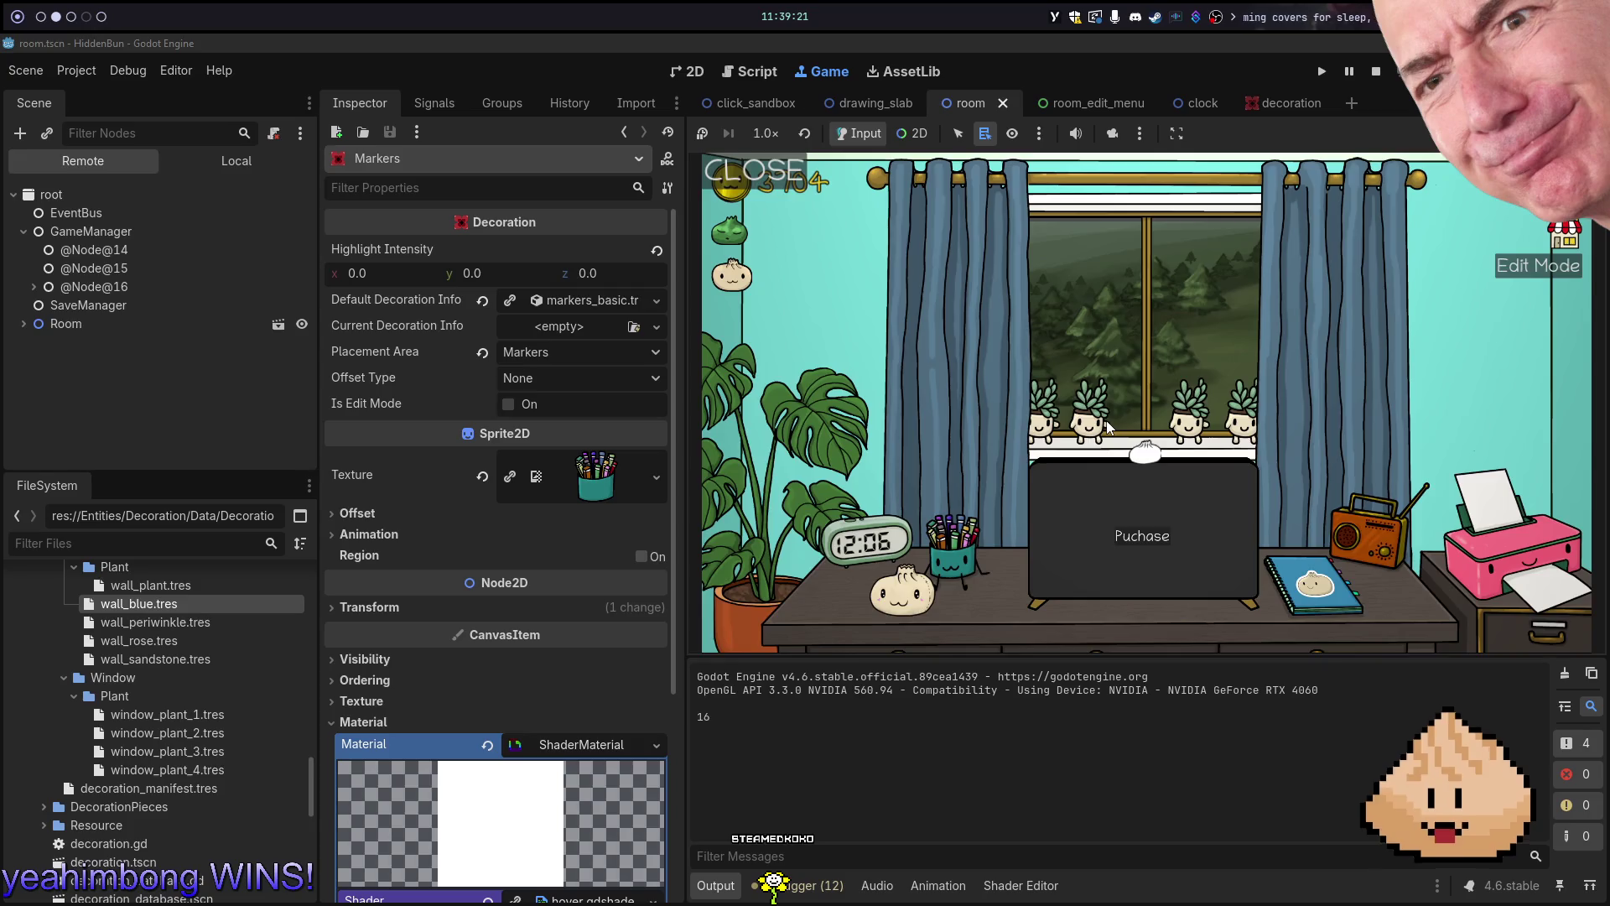
Undo that and regroup it as (pulse * 0.5) - 0.5, then save and rerun the game
key(alt+1)
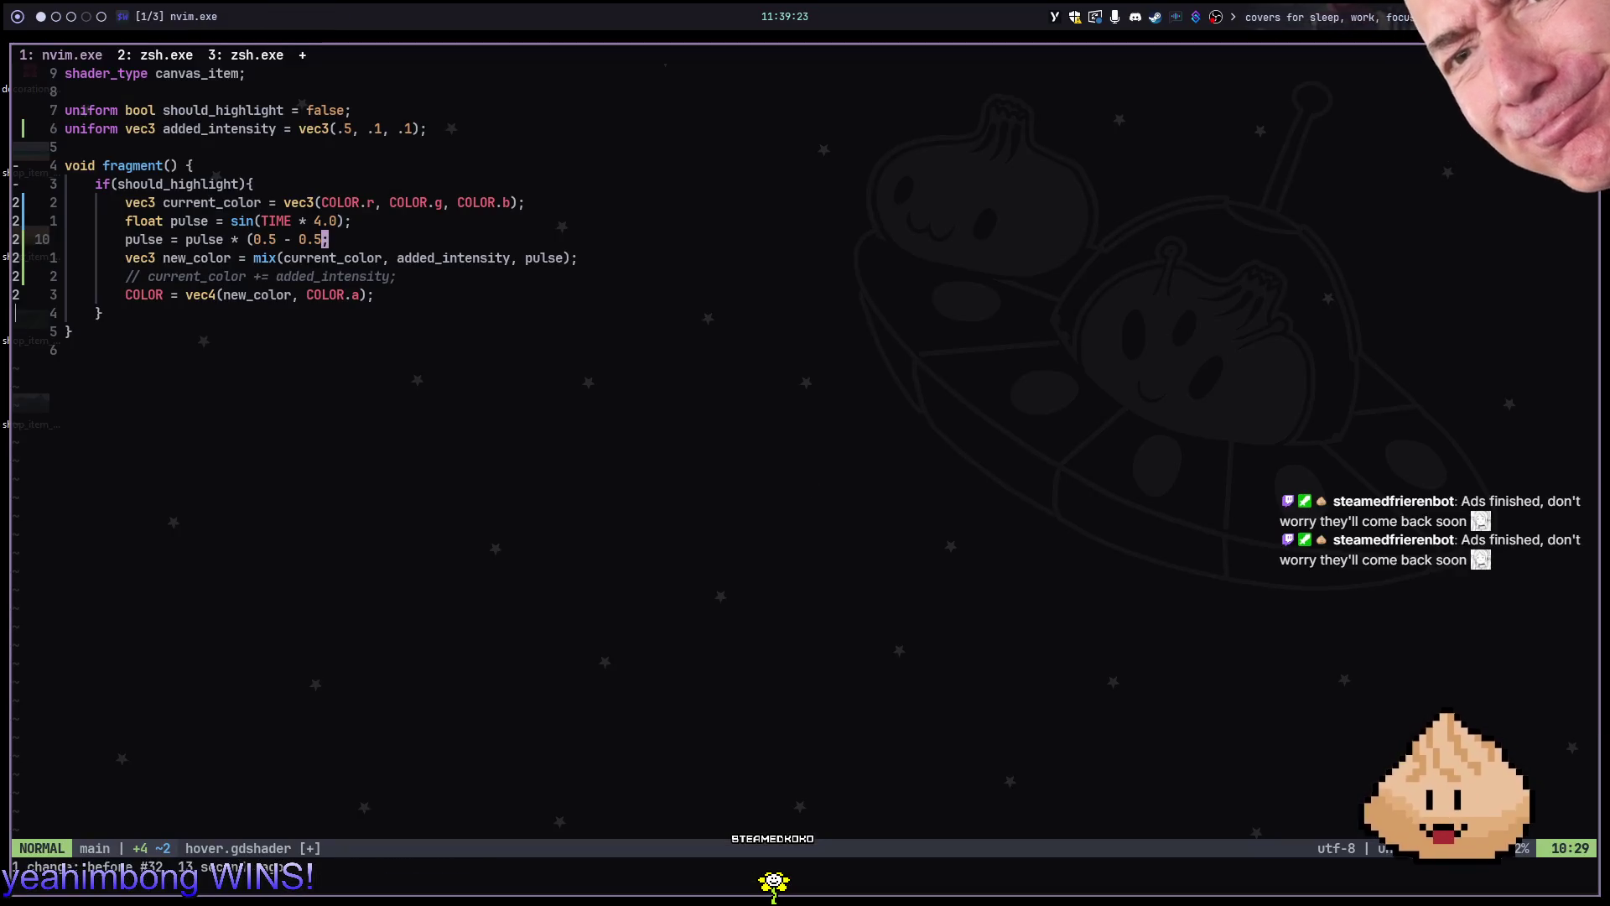
key(u)
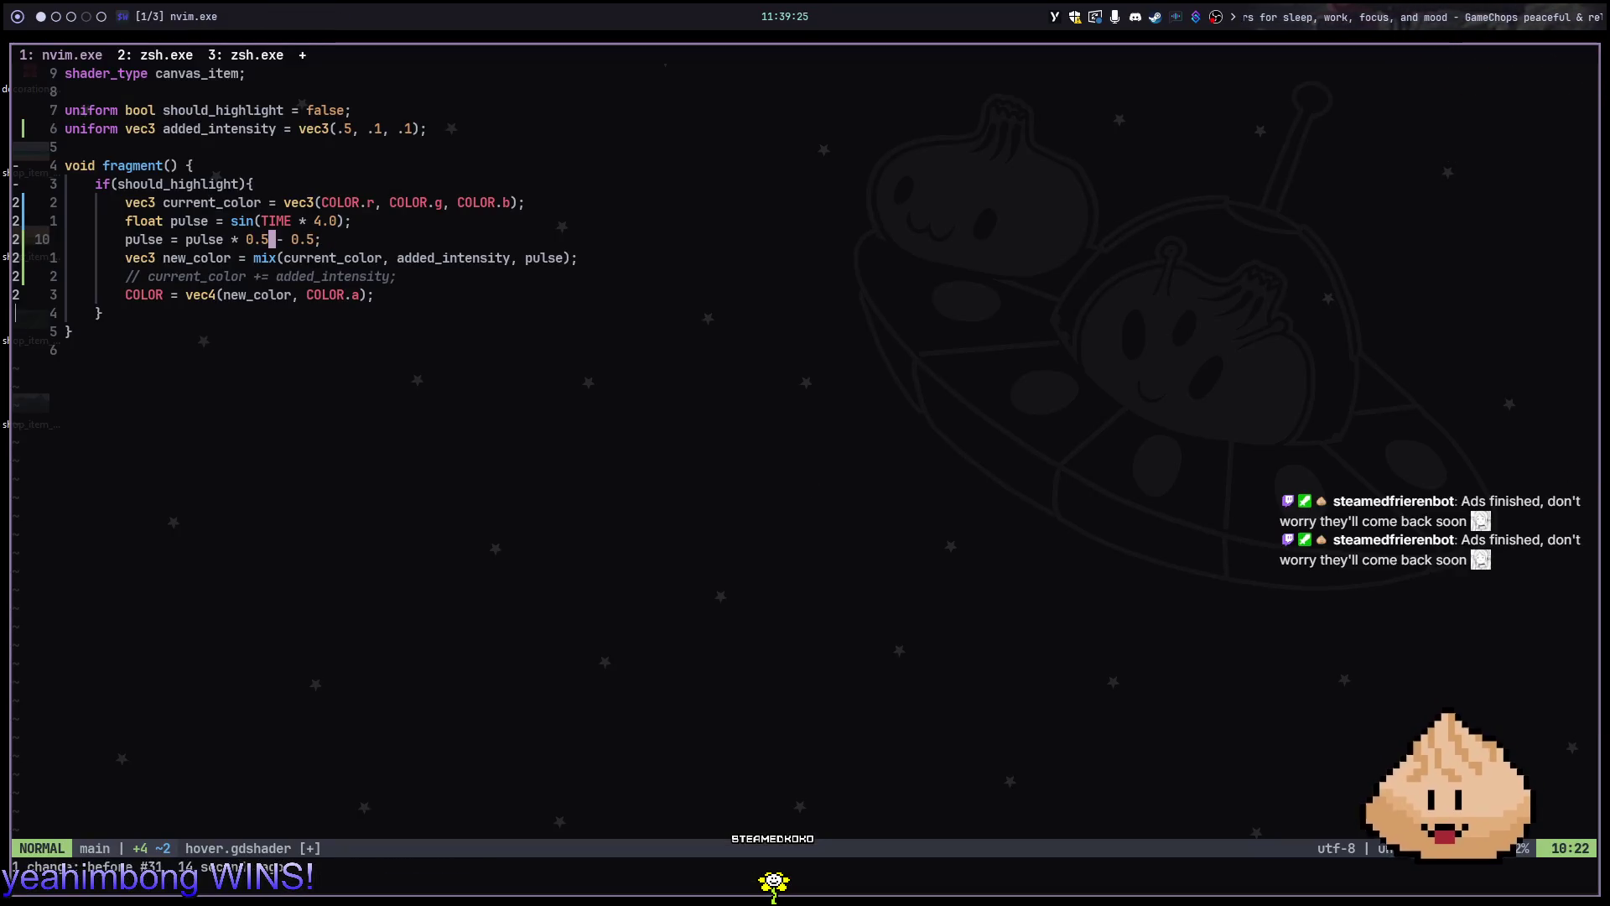
text(i))
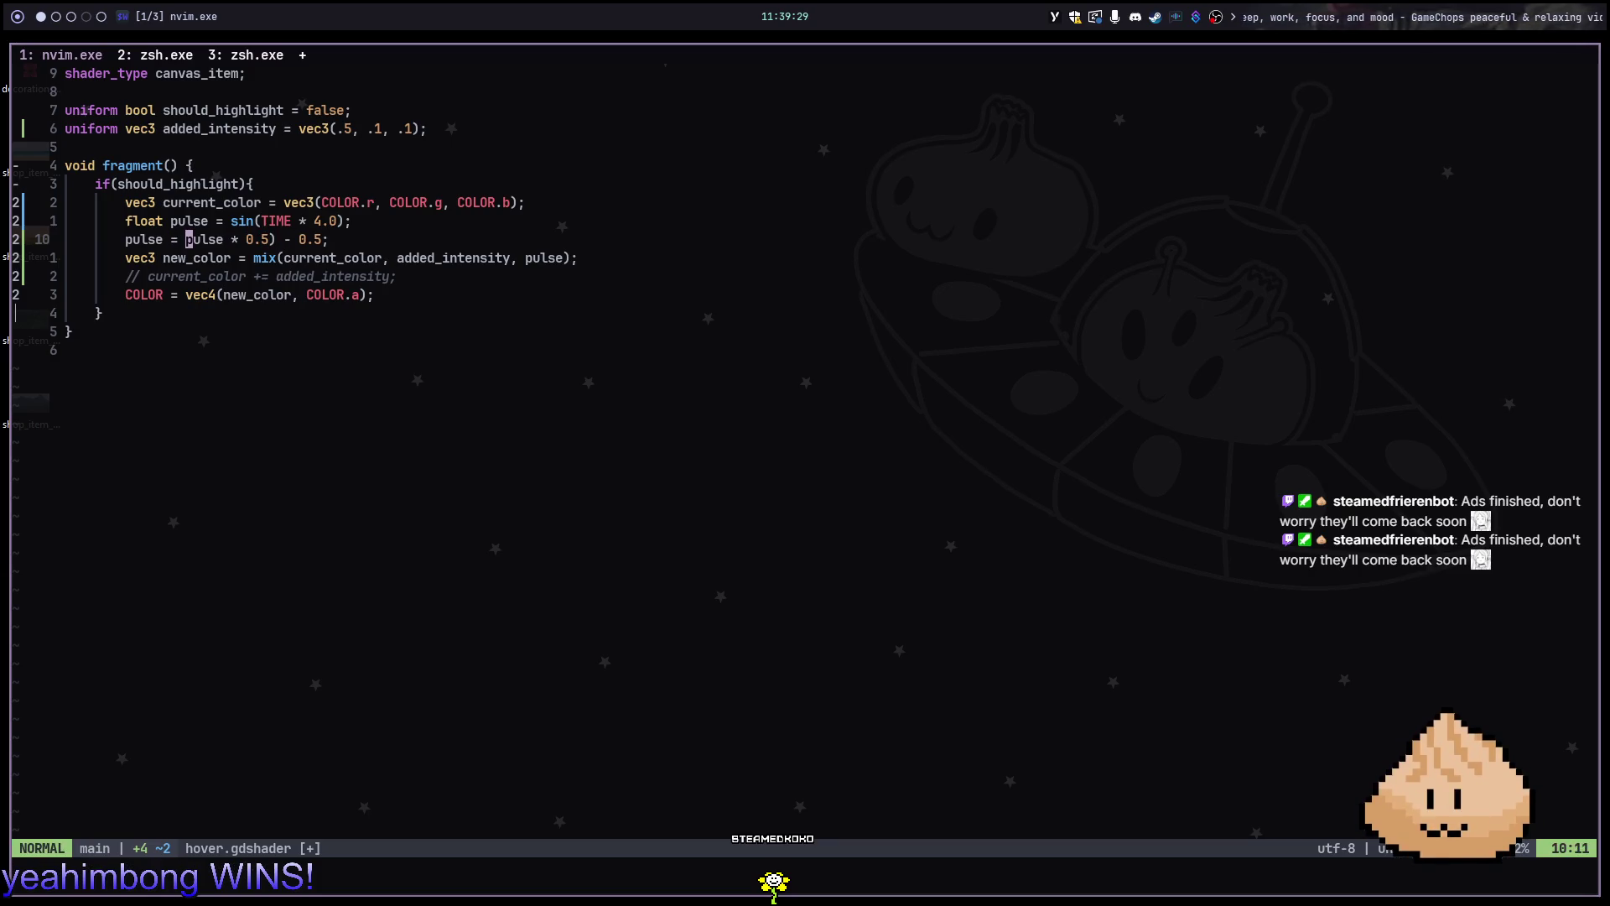
text(i()
key(Escape)
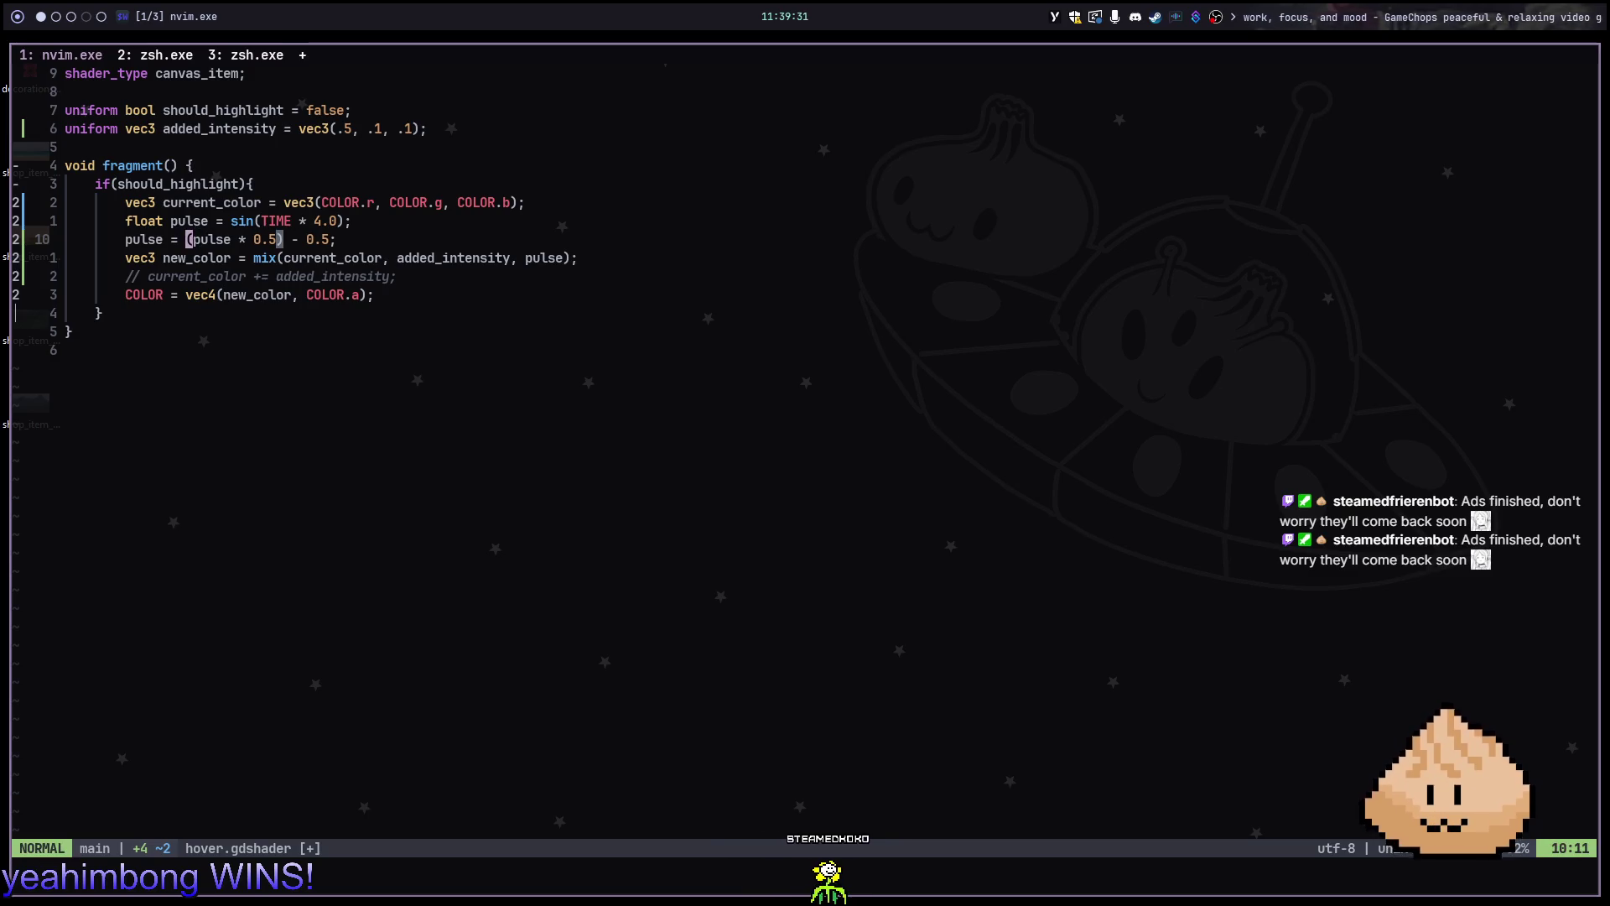
text(:w)
key(Return)
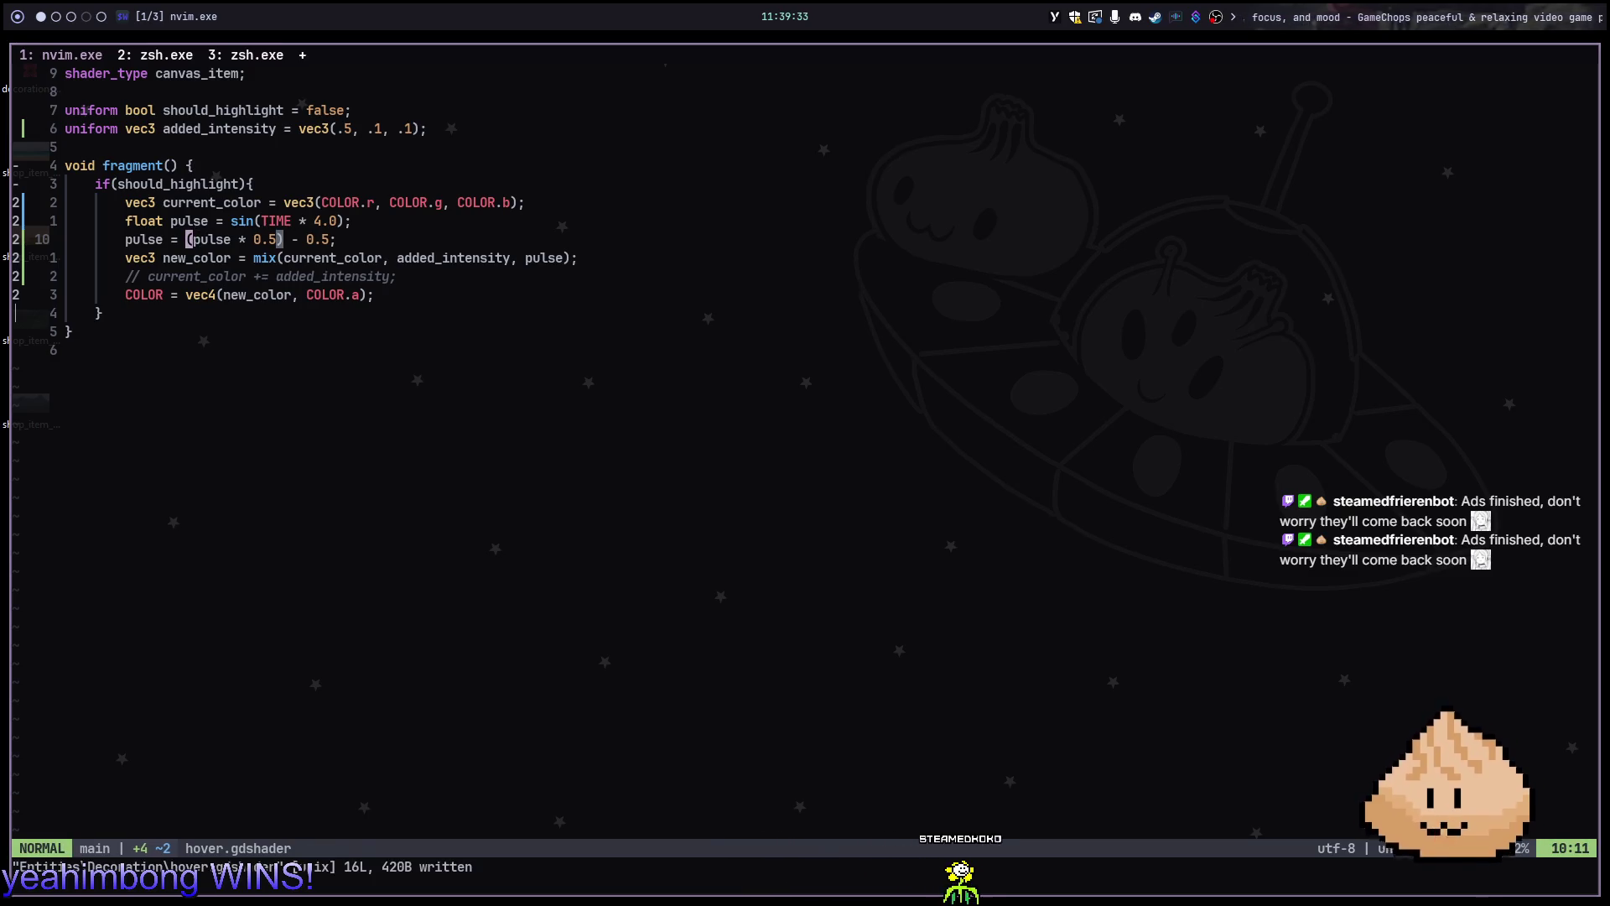
key(alt+2)
key(F5)
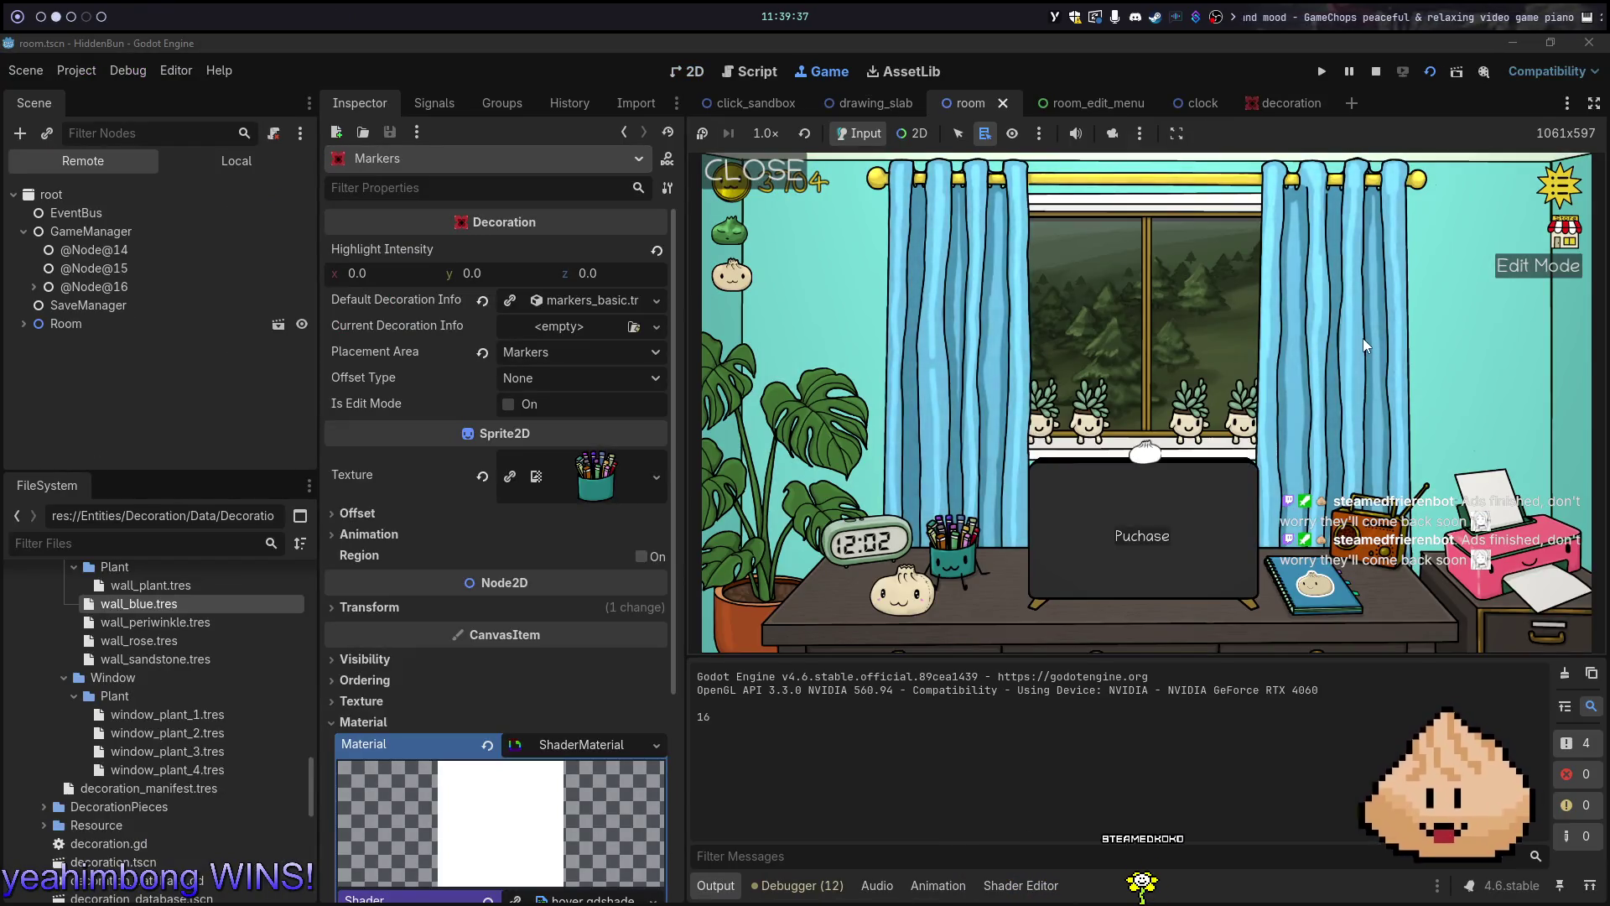
key(alt+1)
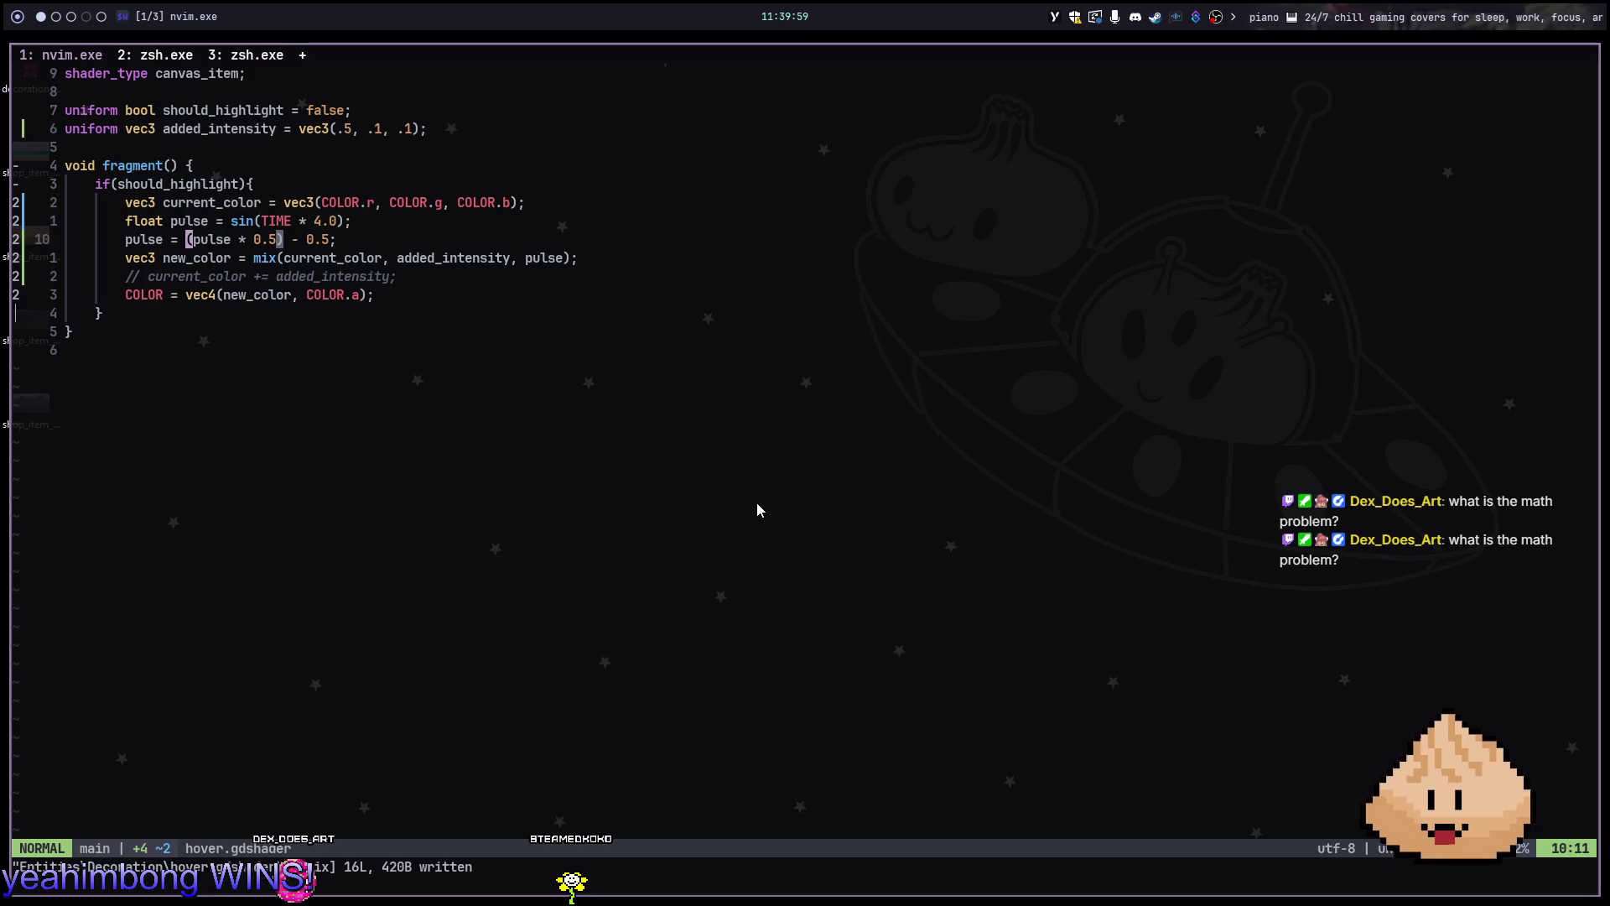
key(alt+5)
Search Google for 'sin' in a new tab
key(ctrl+t)
text(sin)
key(Return)
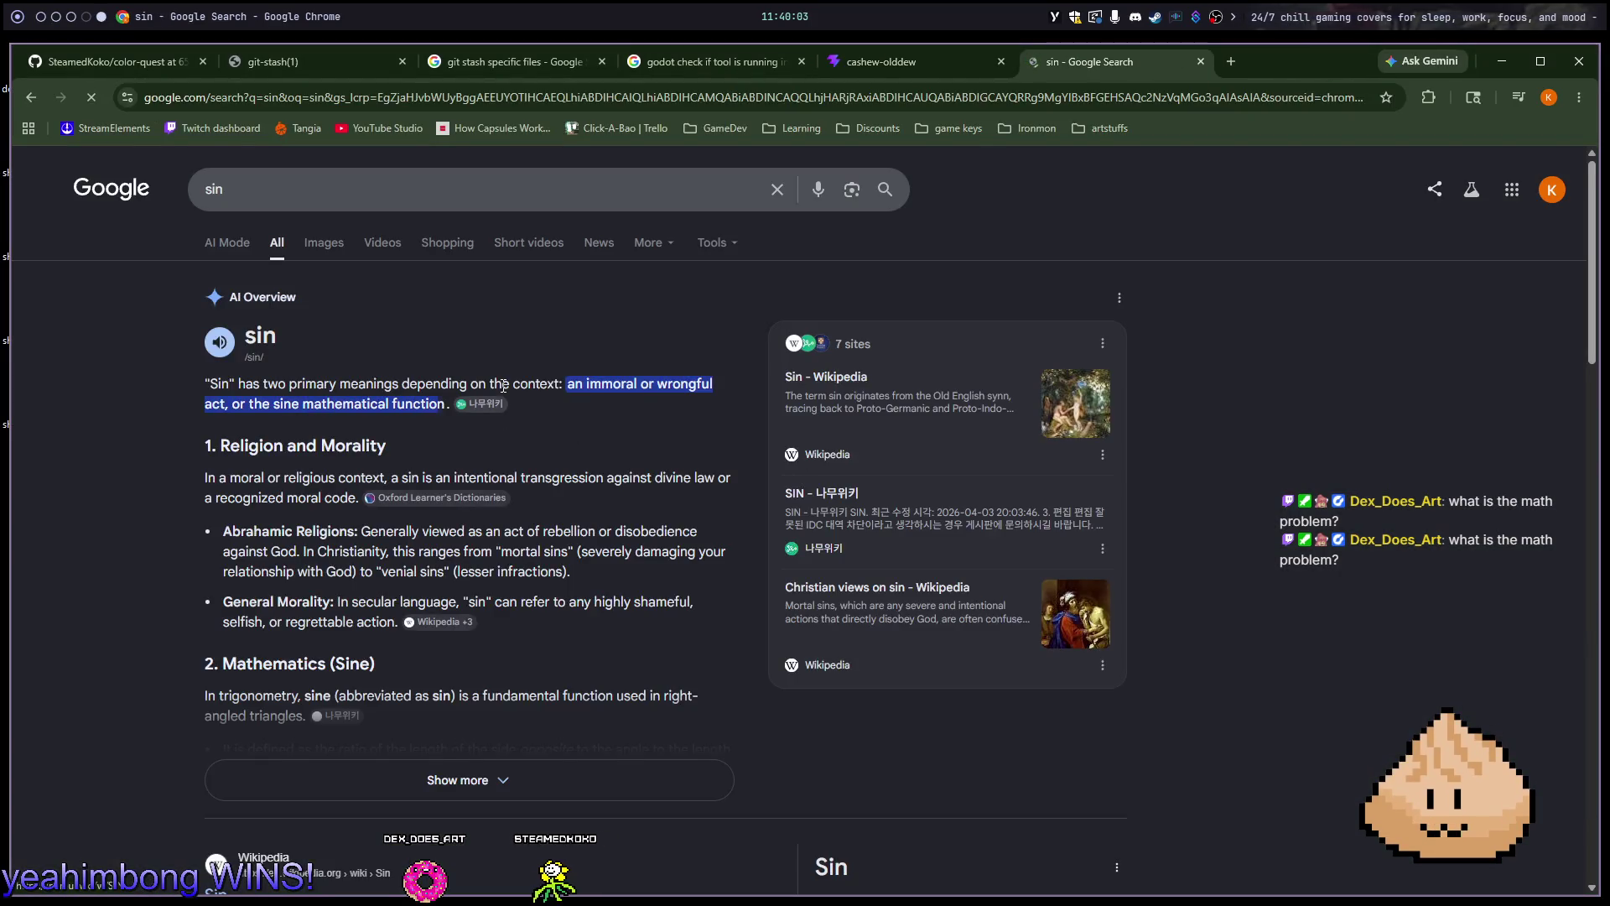
scroll(542, 416, down, 6)
scroll(550, 252, up, 3)
Refine the query to 'sin wave' and enlarge the sine wave graph image
click(487, 172)
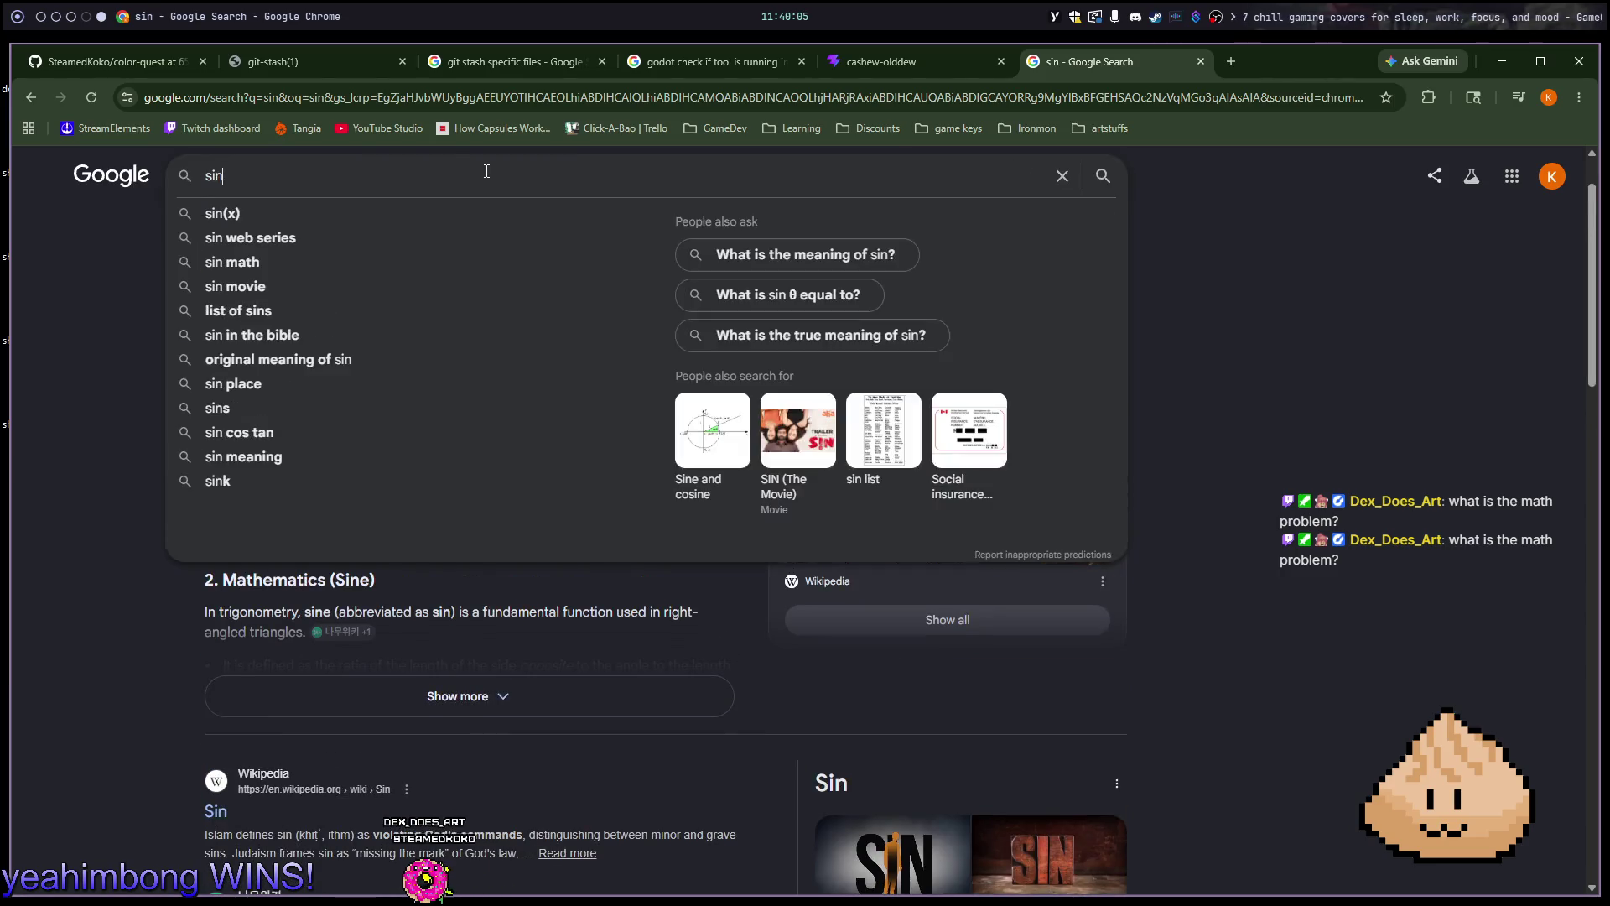
text( wave)
key(Return)
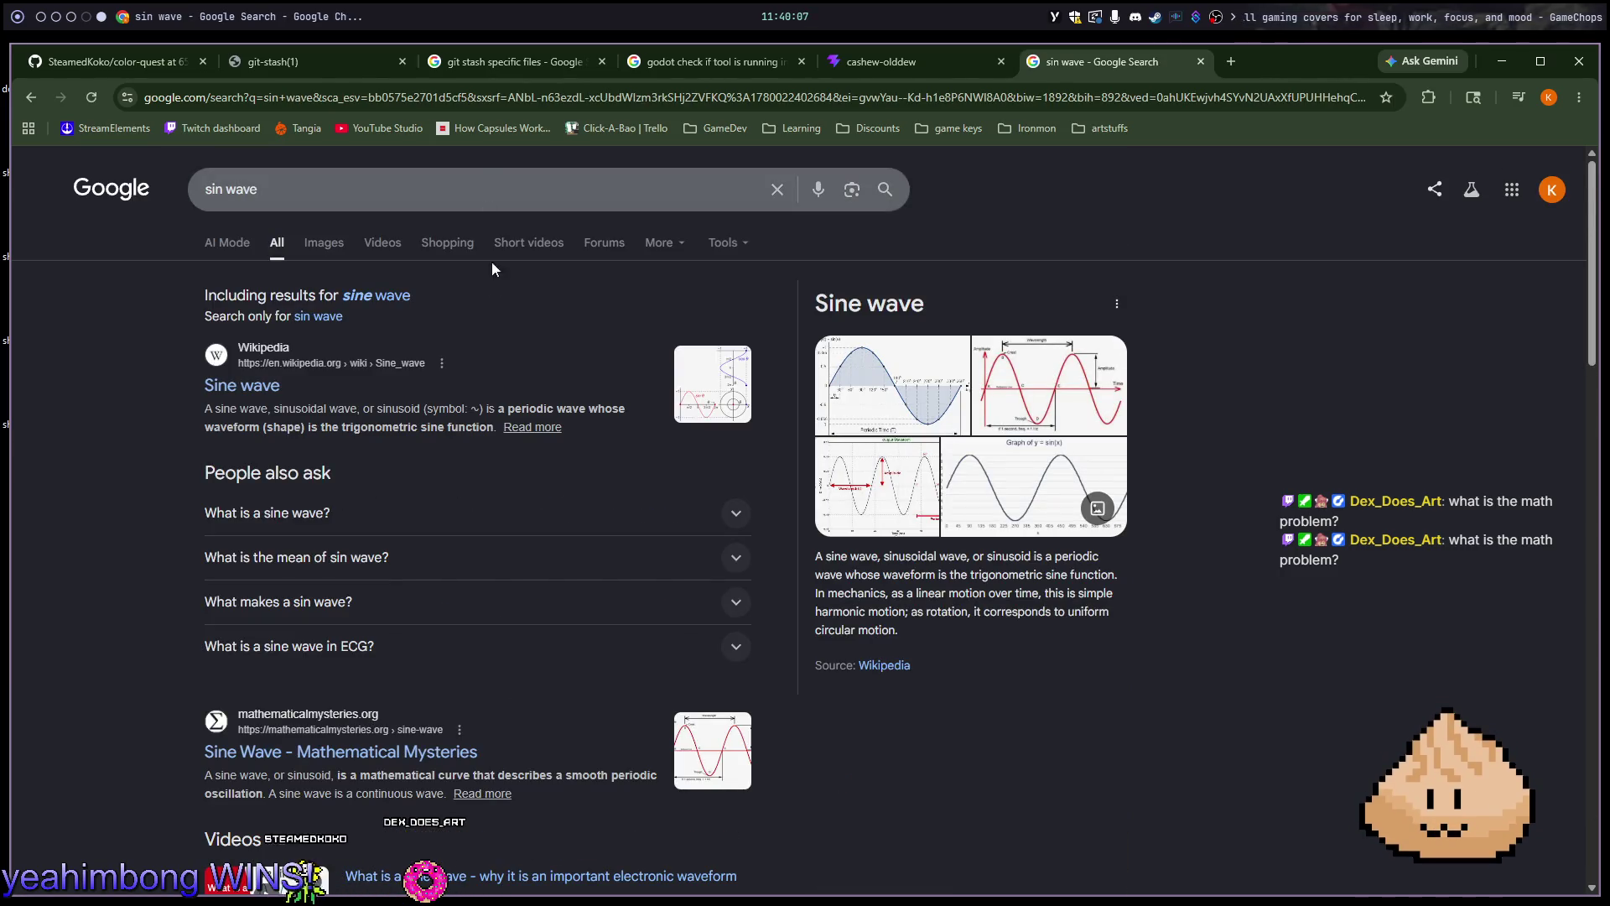
click(891, 394)
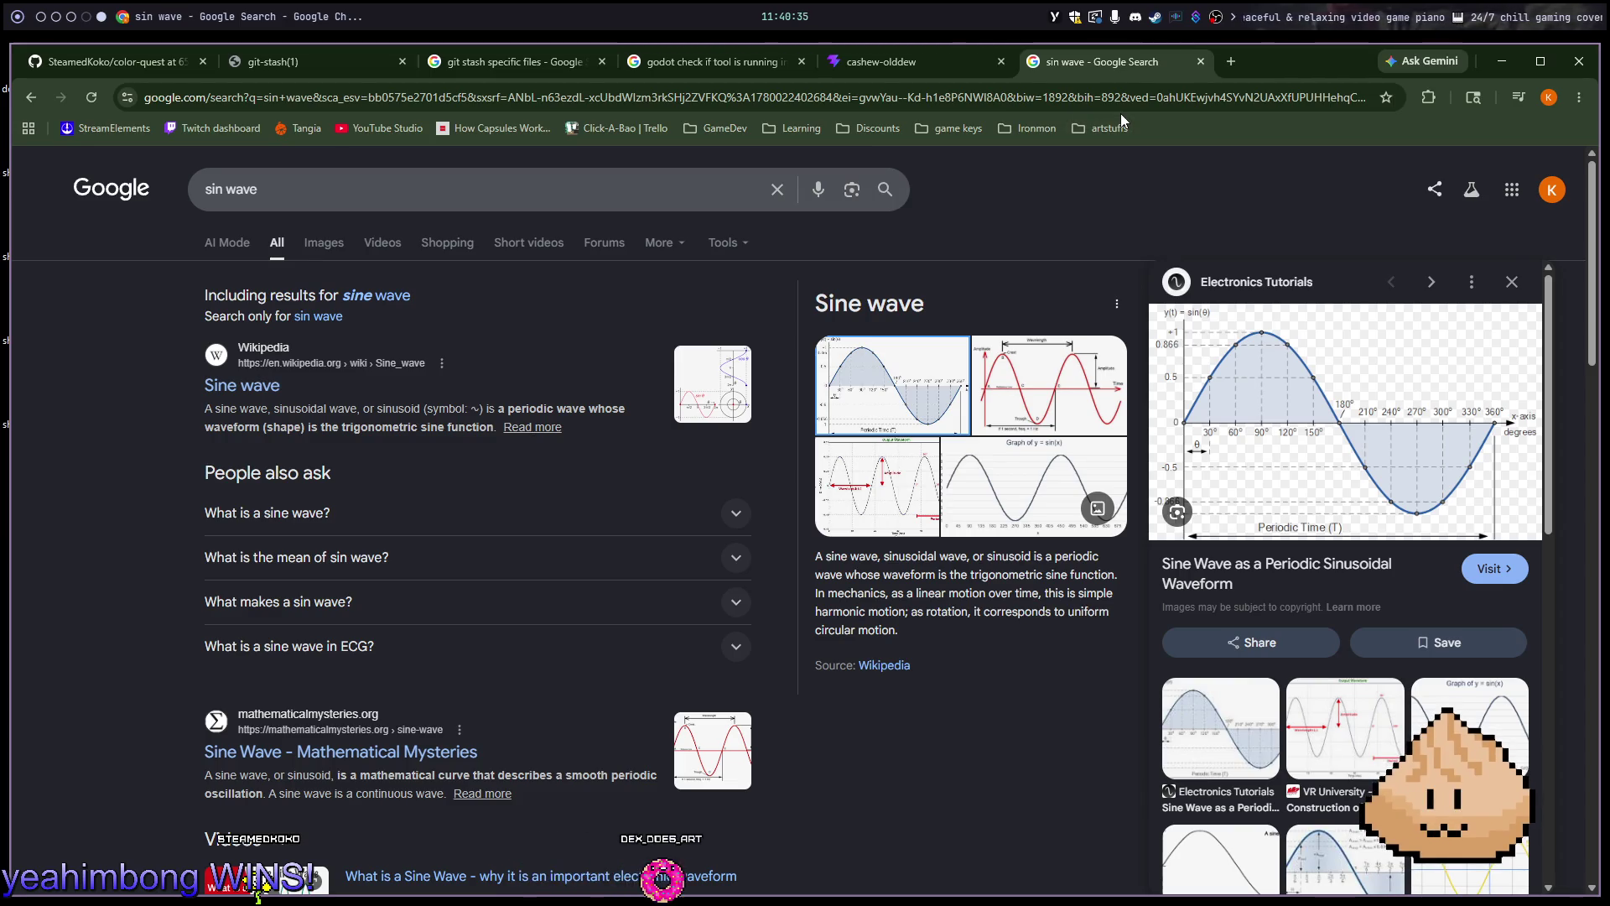
key(alt+1)
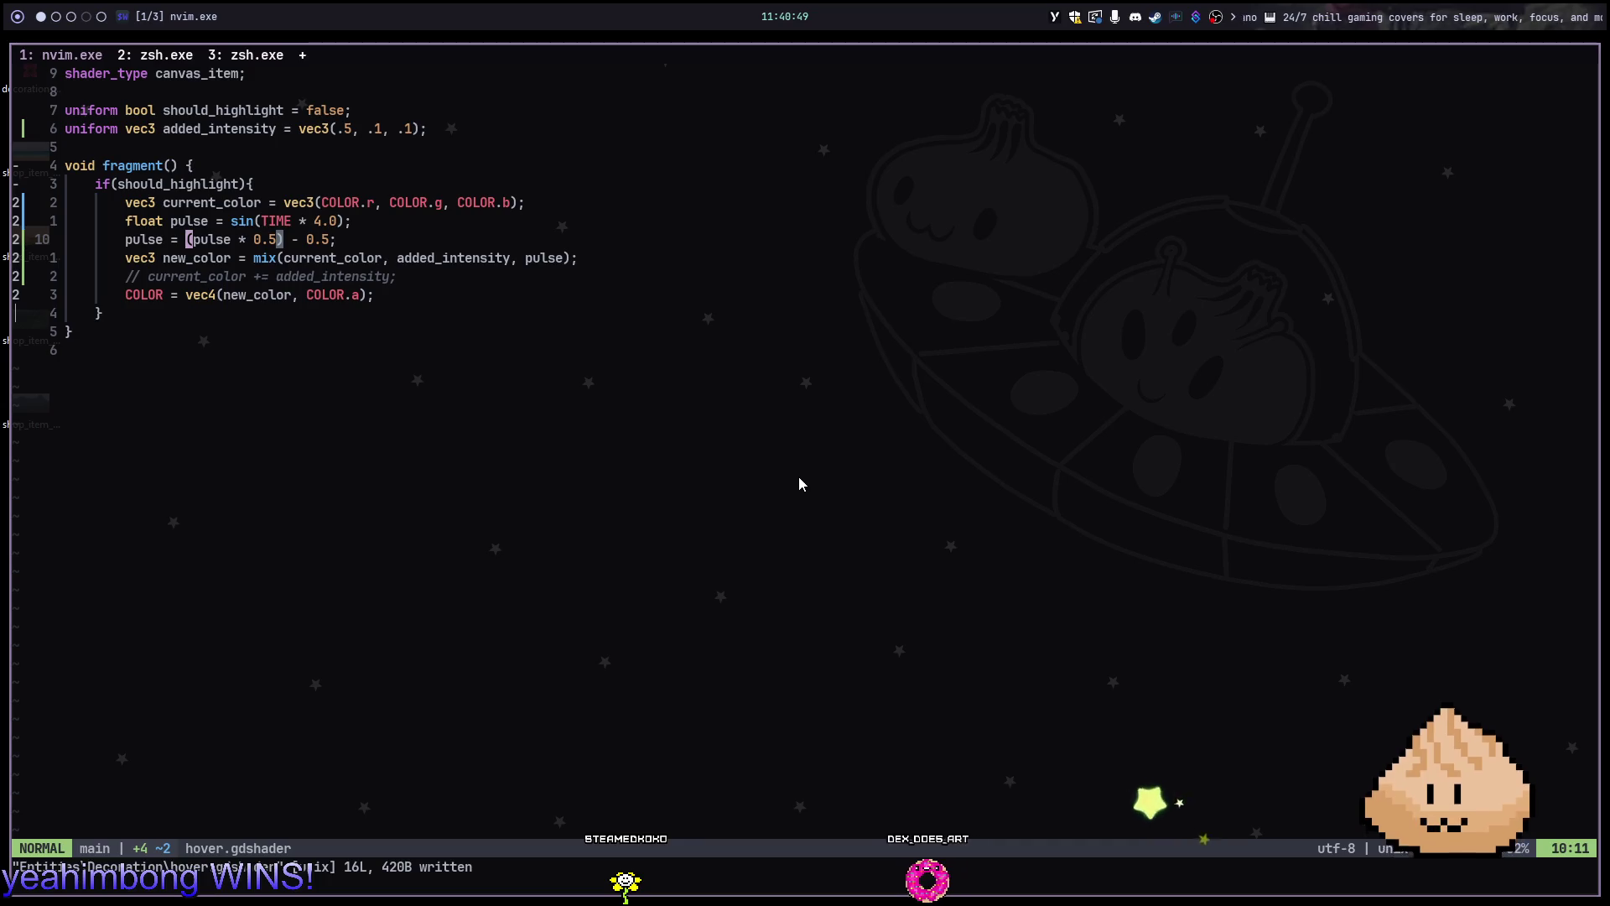
Delete both parentheses so line 10 reads pulse * 0.5 - 0.5, and save
key(x)
key(w)
key(w)
key(w)
key(l)
key(l)
text(x:w)
key(Return)
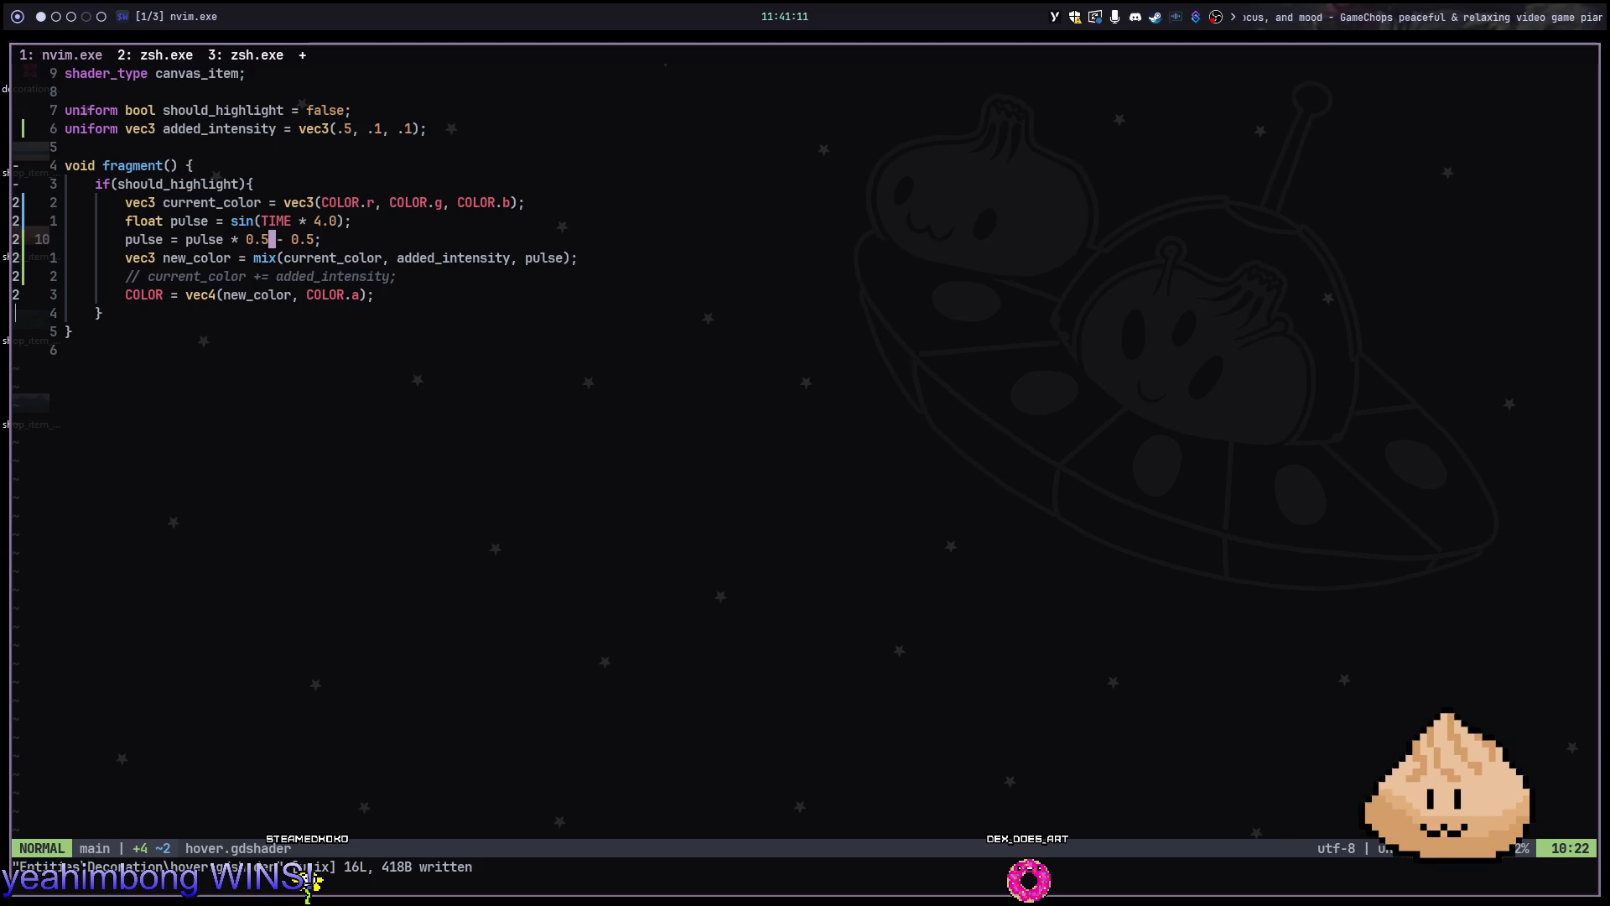
Check Godot, move to the mix line, then bring up the cashew-olddew tutorial tab
key(alt+2)
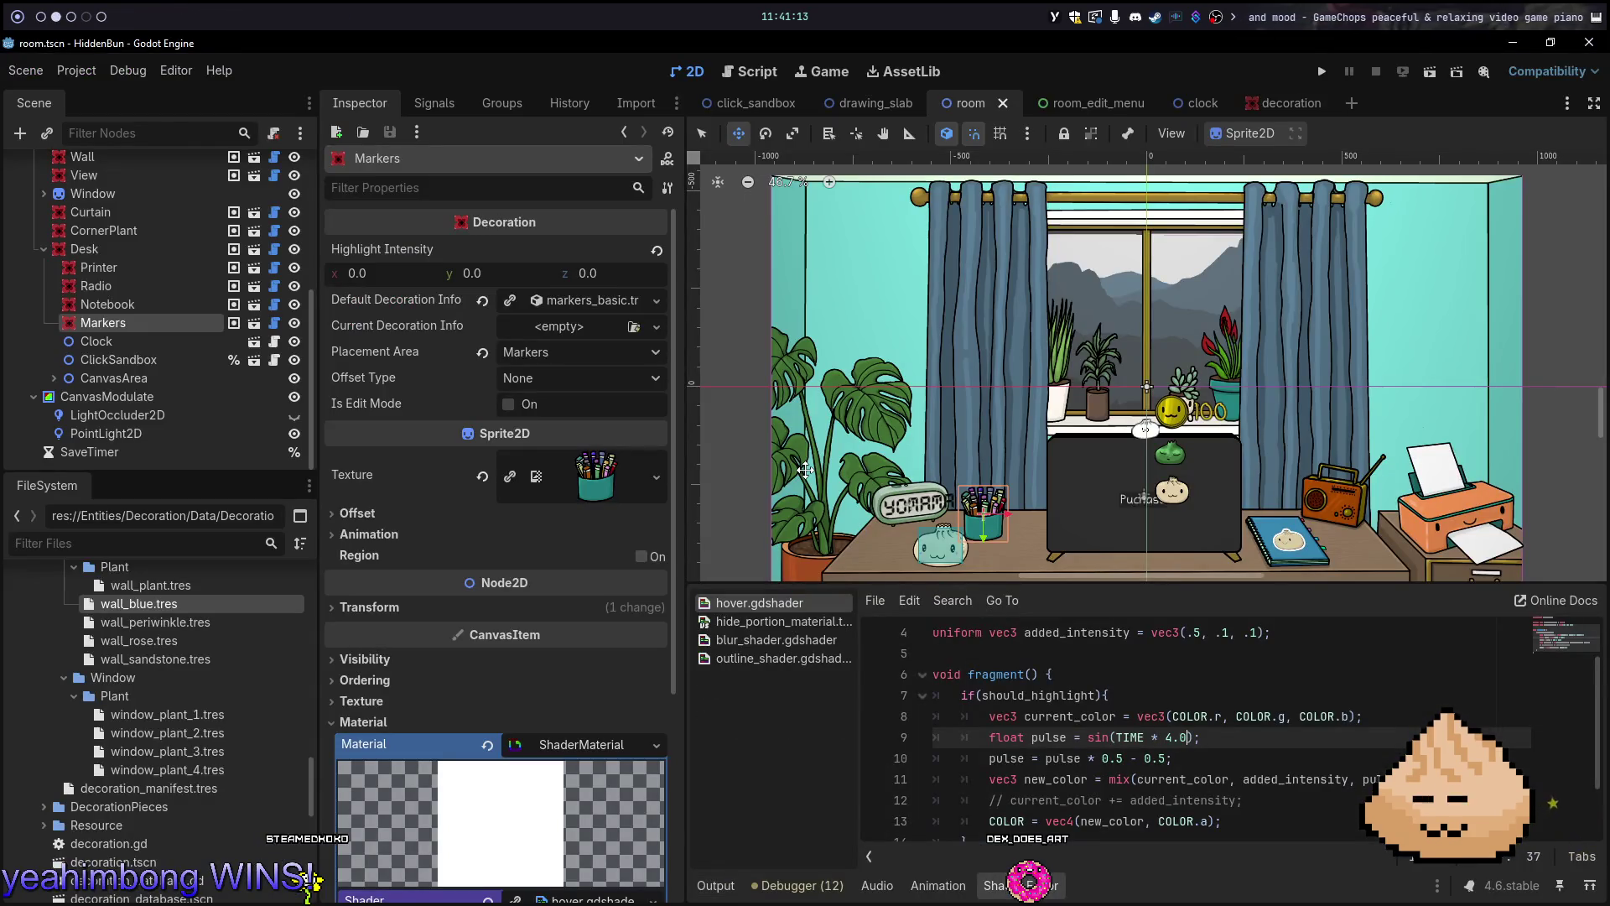
key(alt+1)
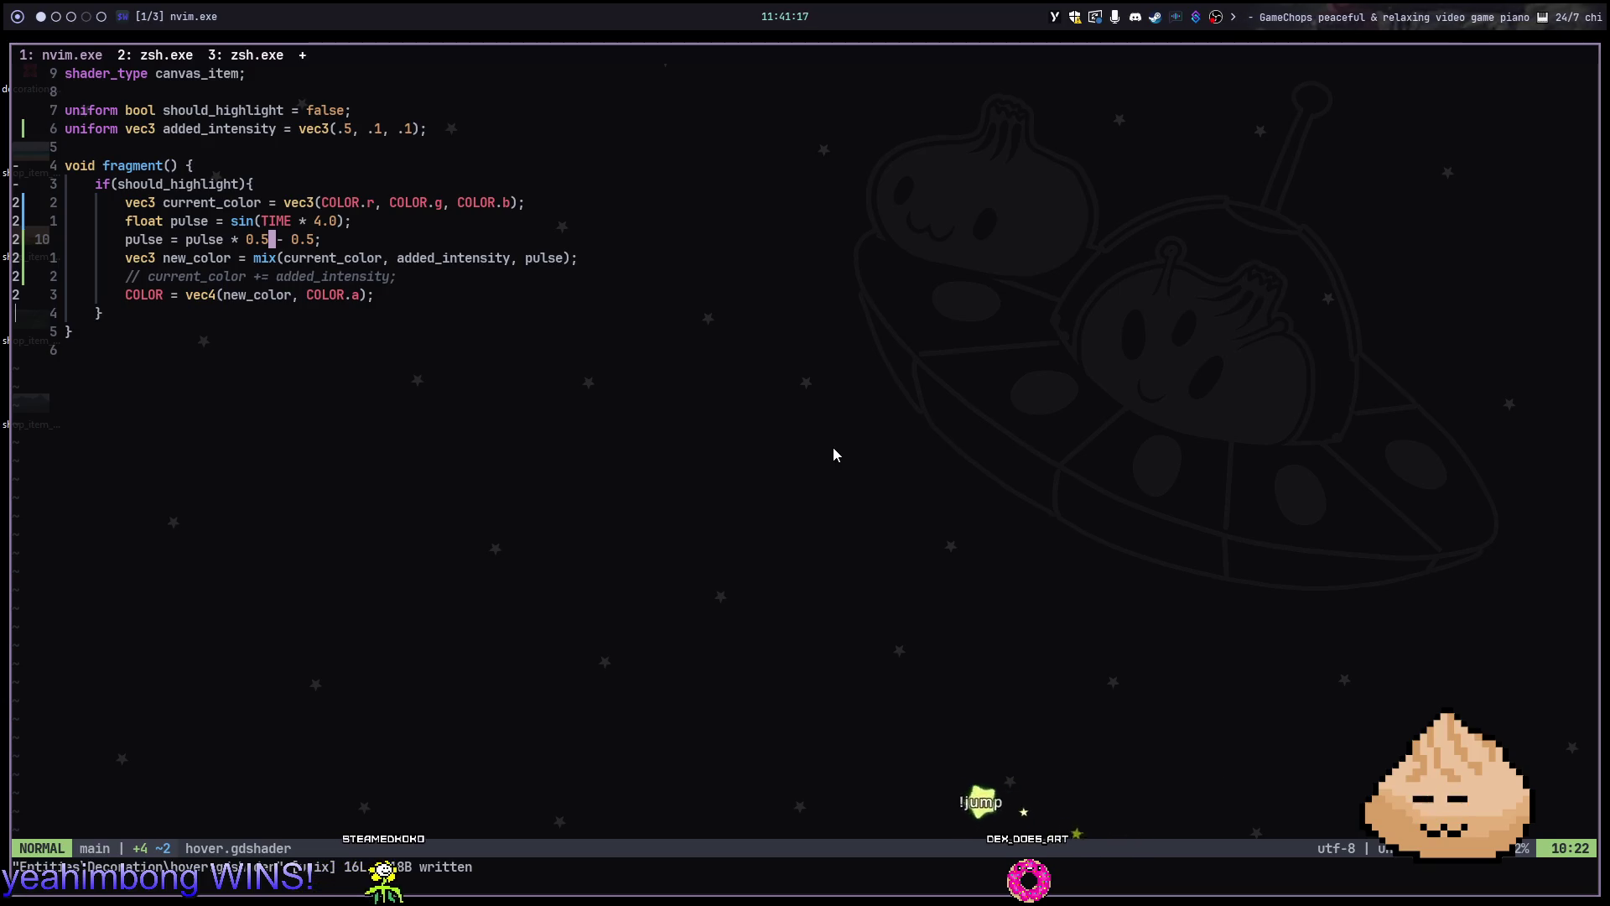
key(j)
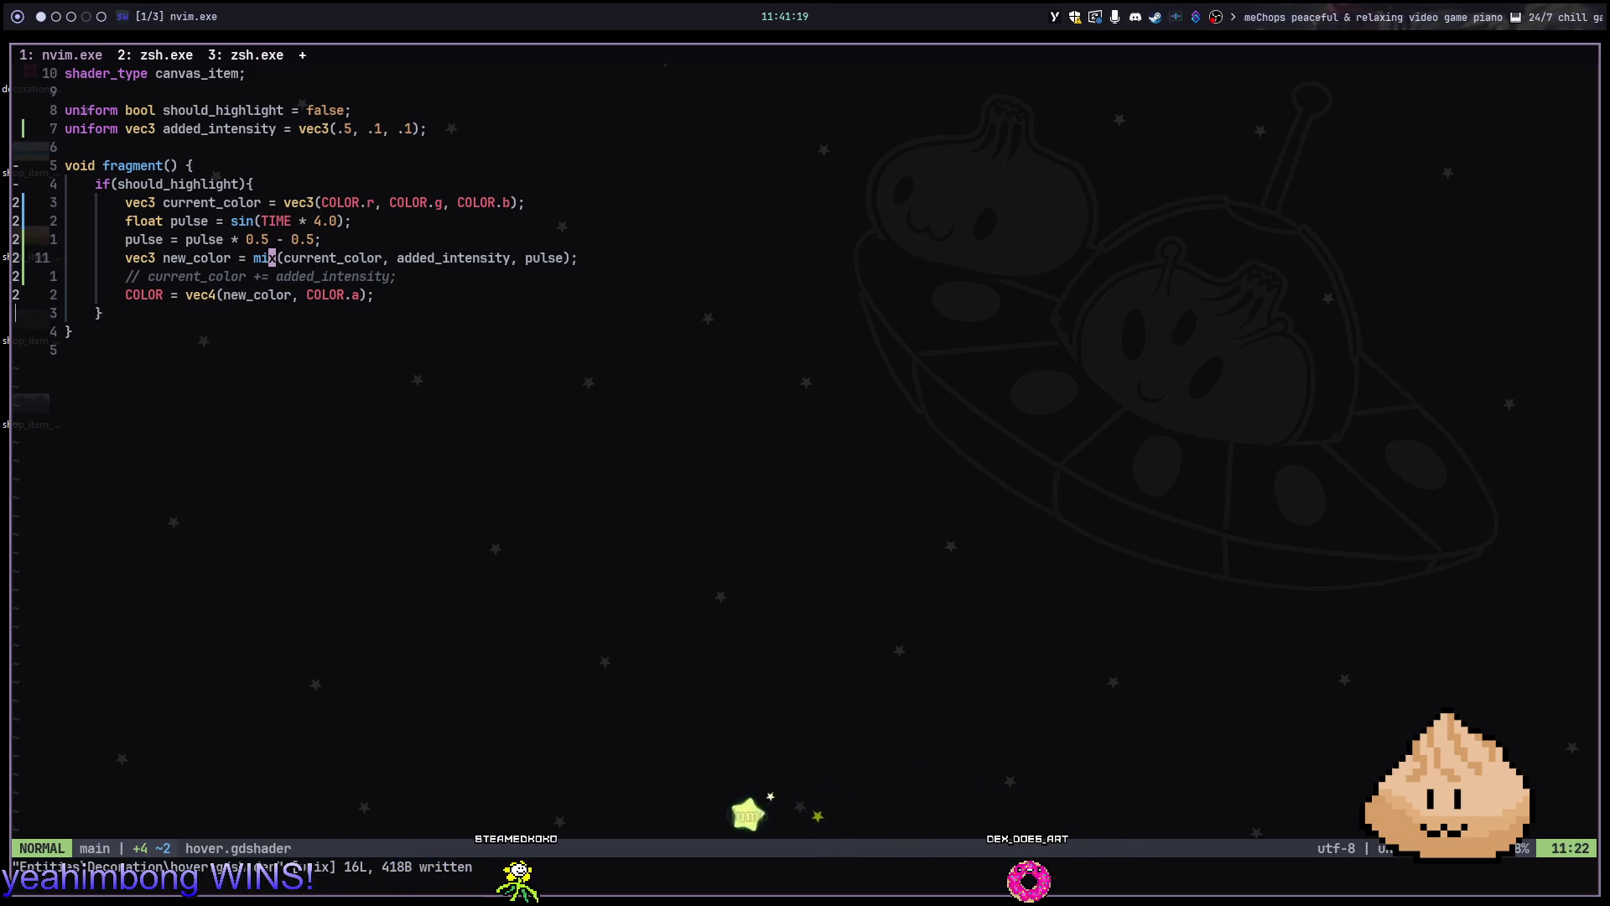
key(alt+2)
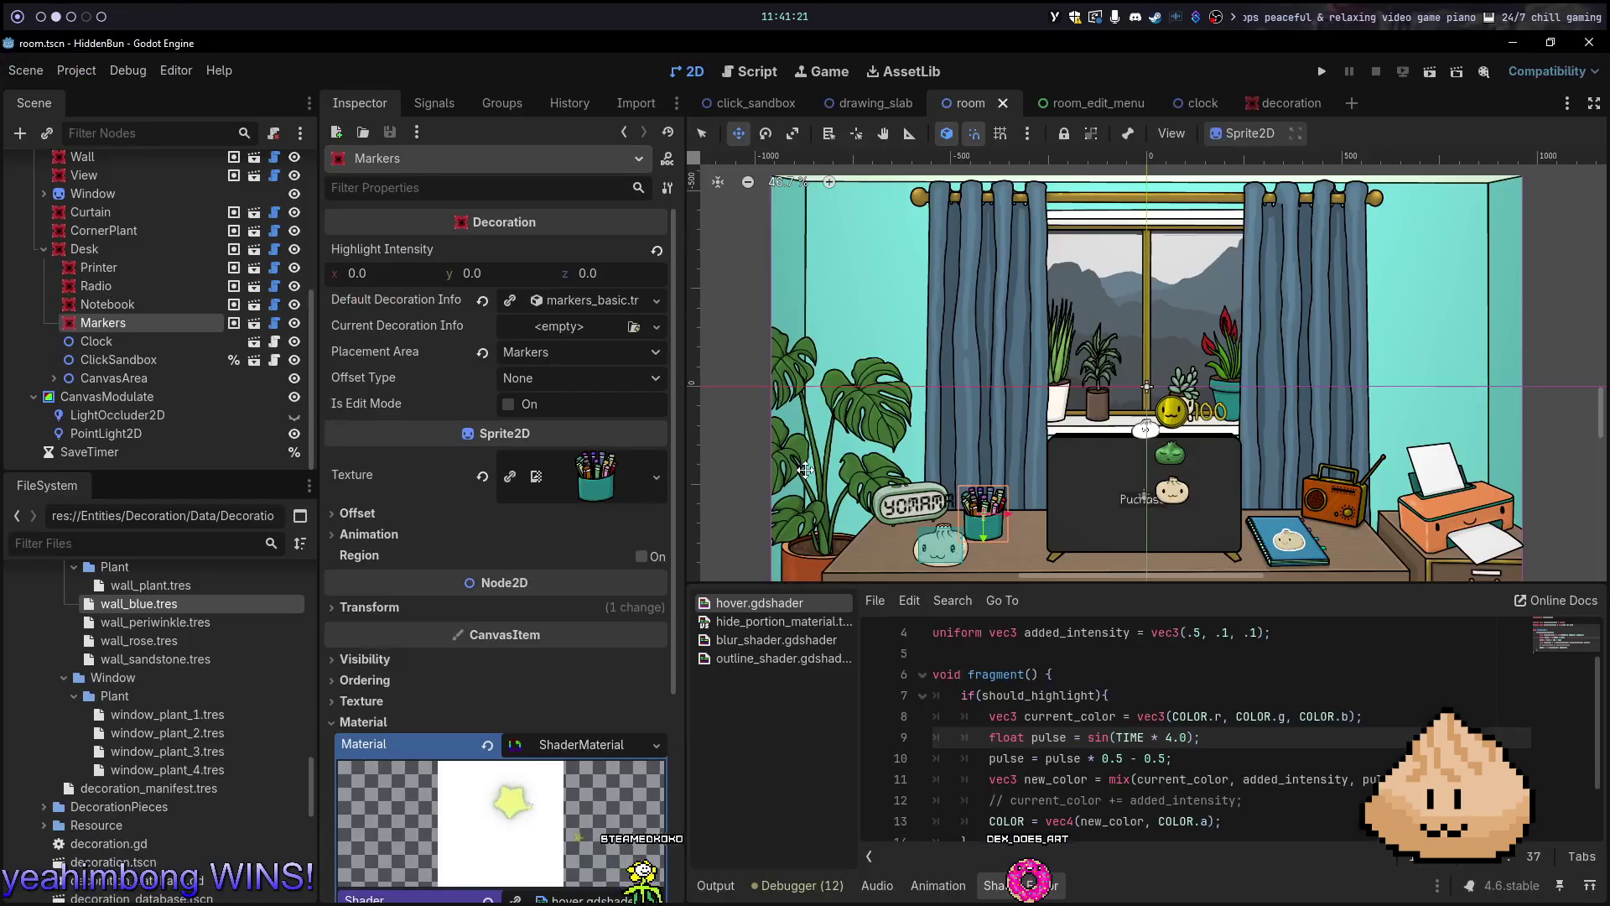
key(alt+5)
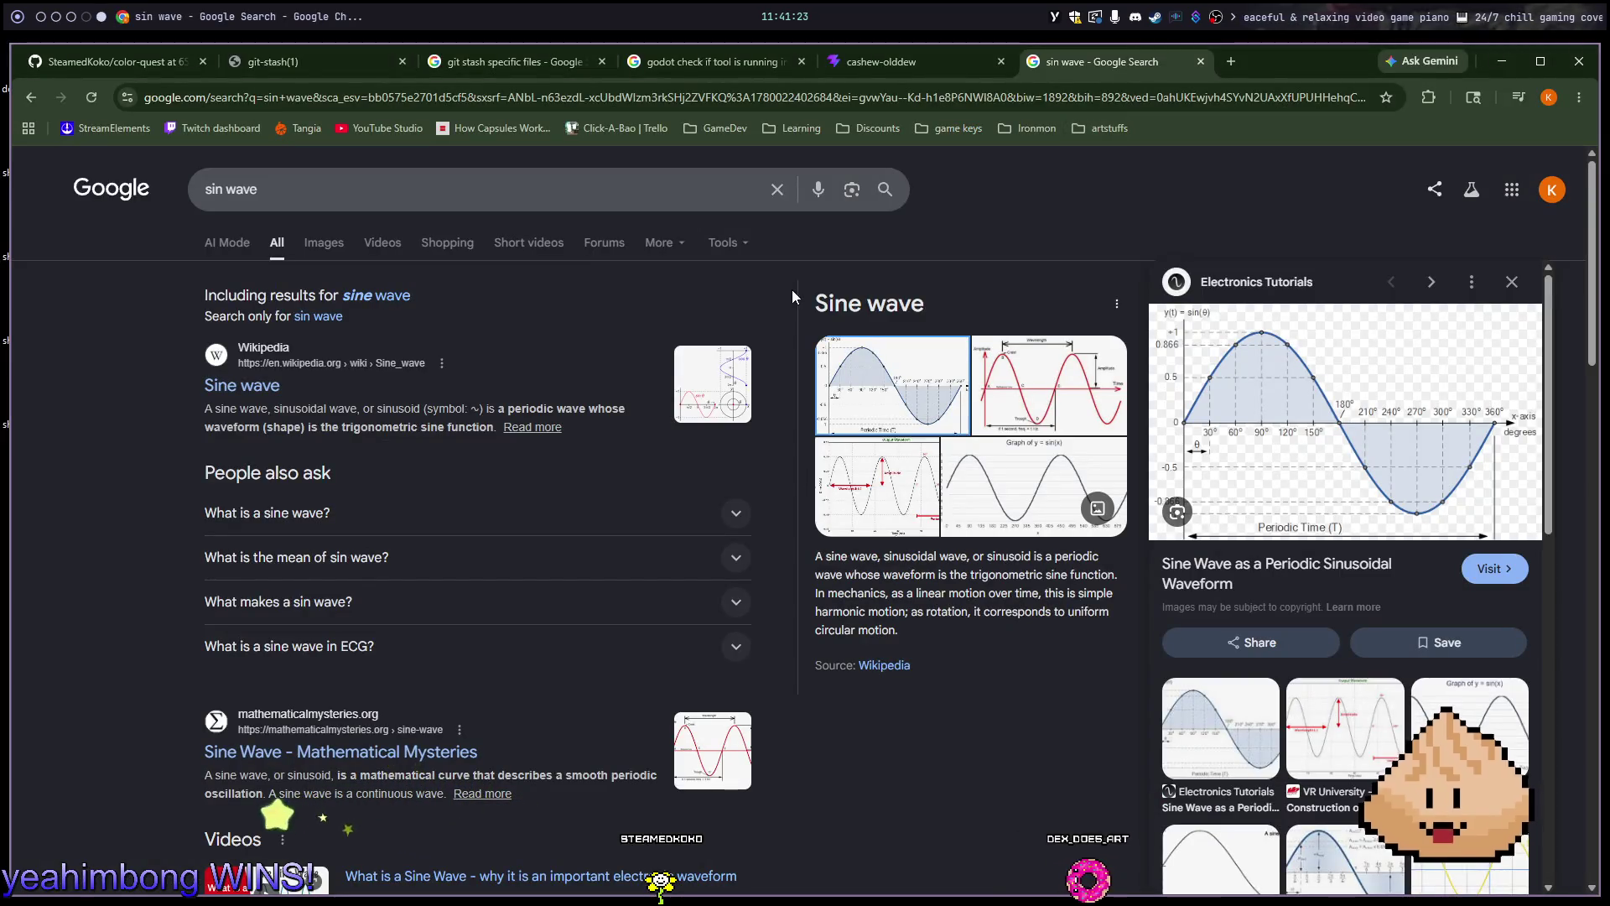
click(913, 55)
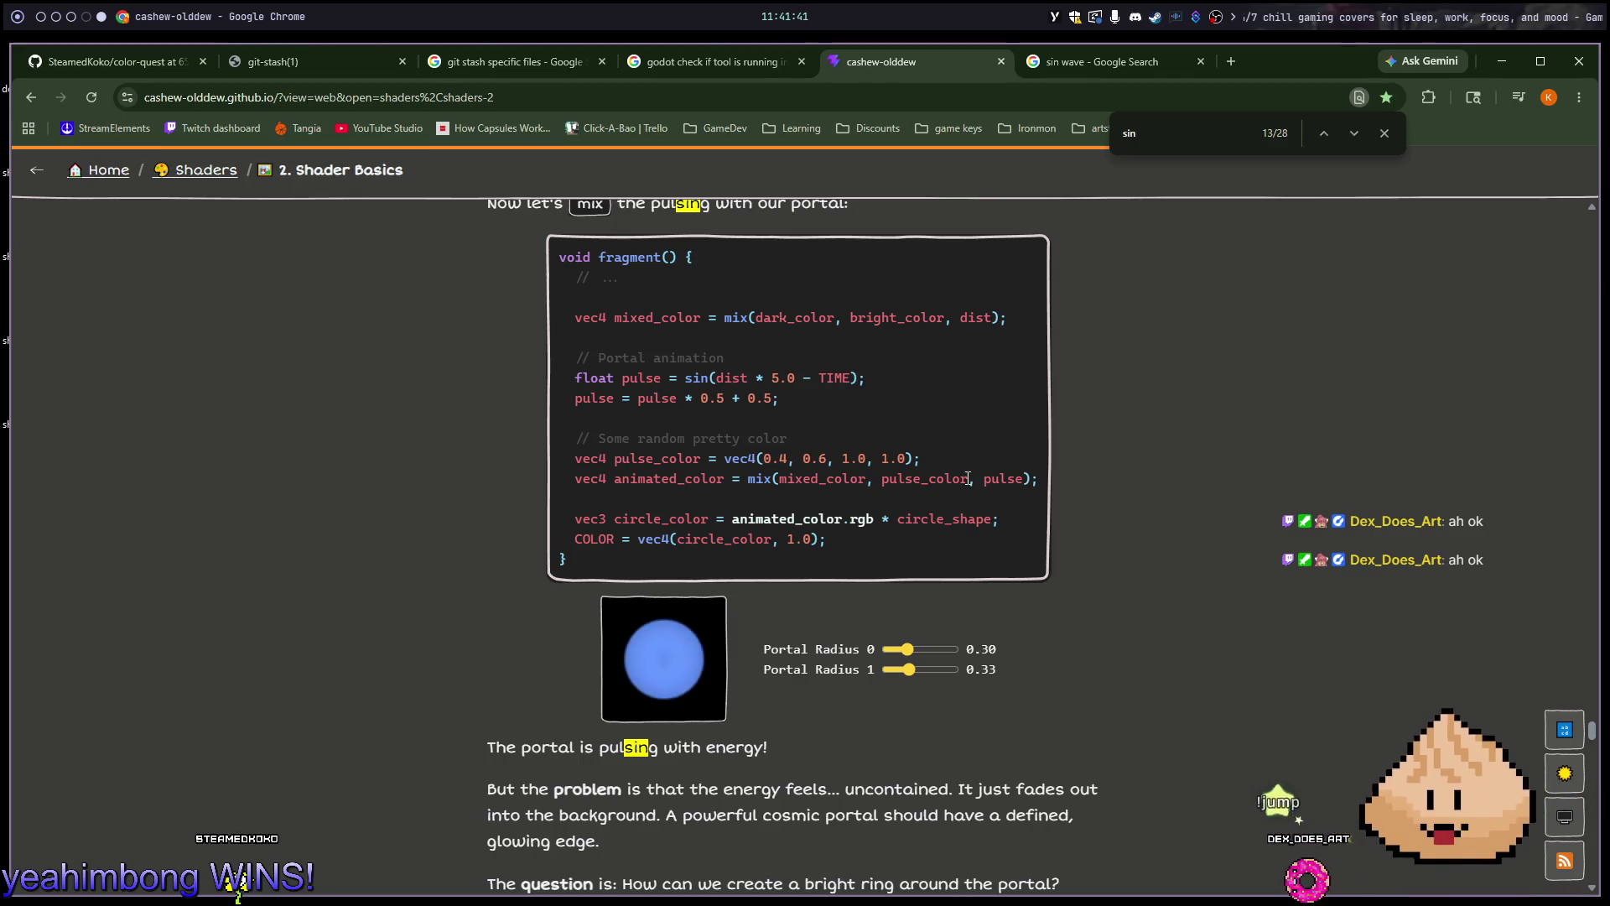
Scroll up to the tutorial's 'Don't look now' section about sin's range
scroll(981, 485, up, 6)
scroll(981, 487, up, 10)
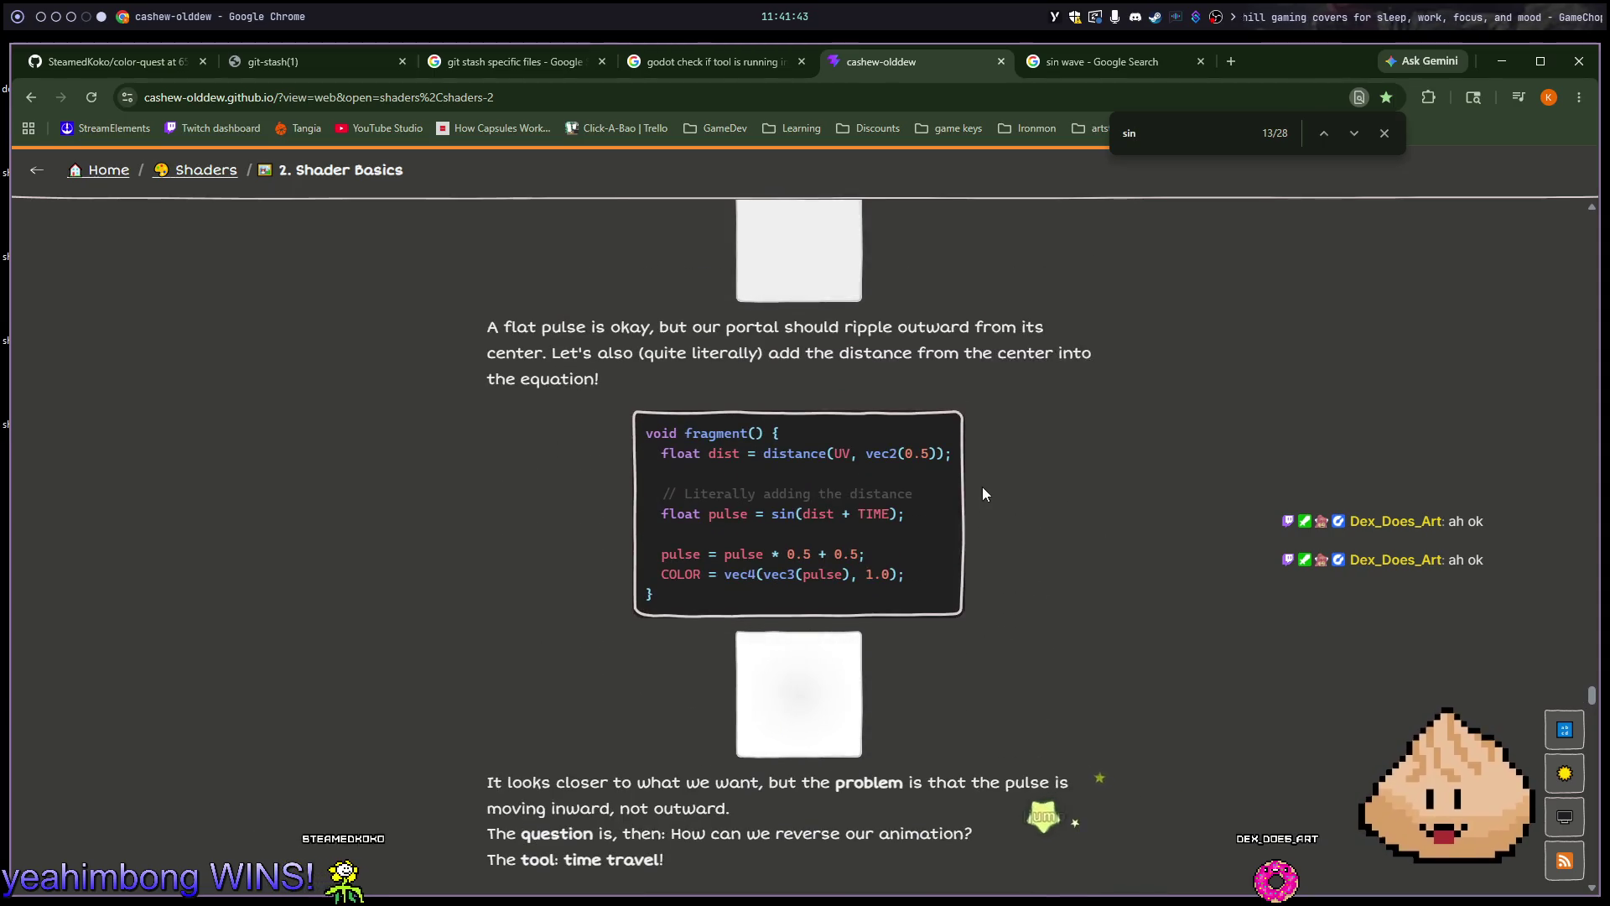
scroll(983, 494, up, 8)
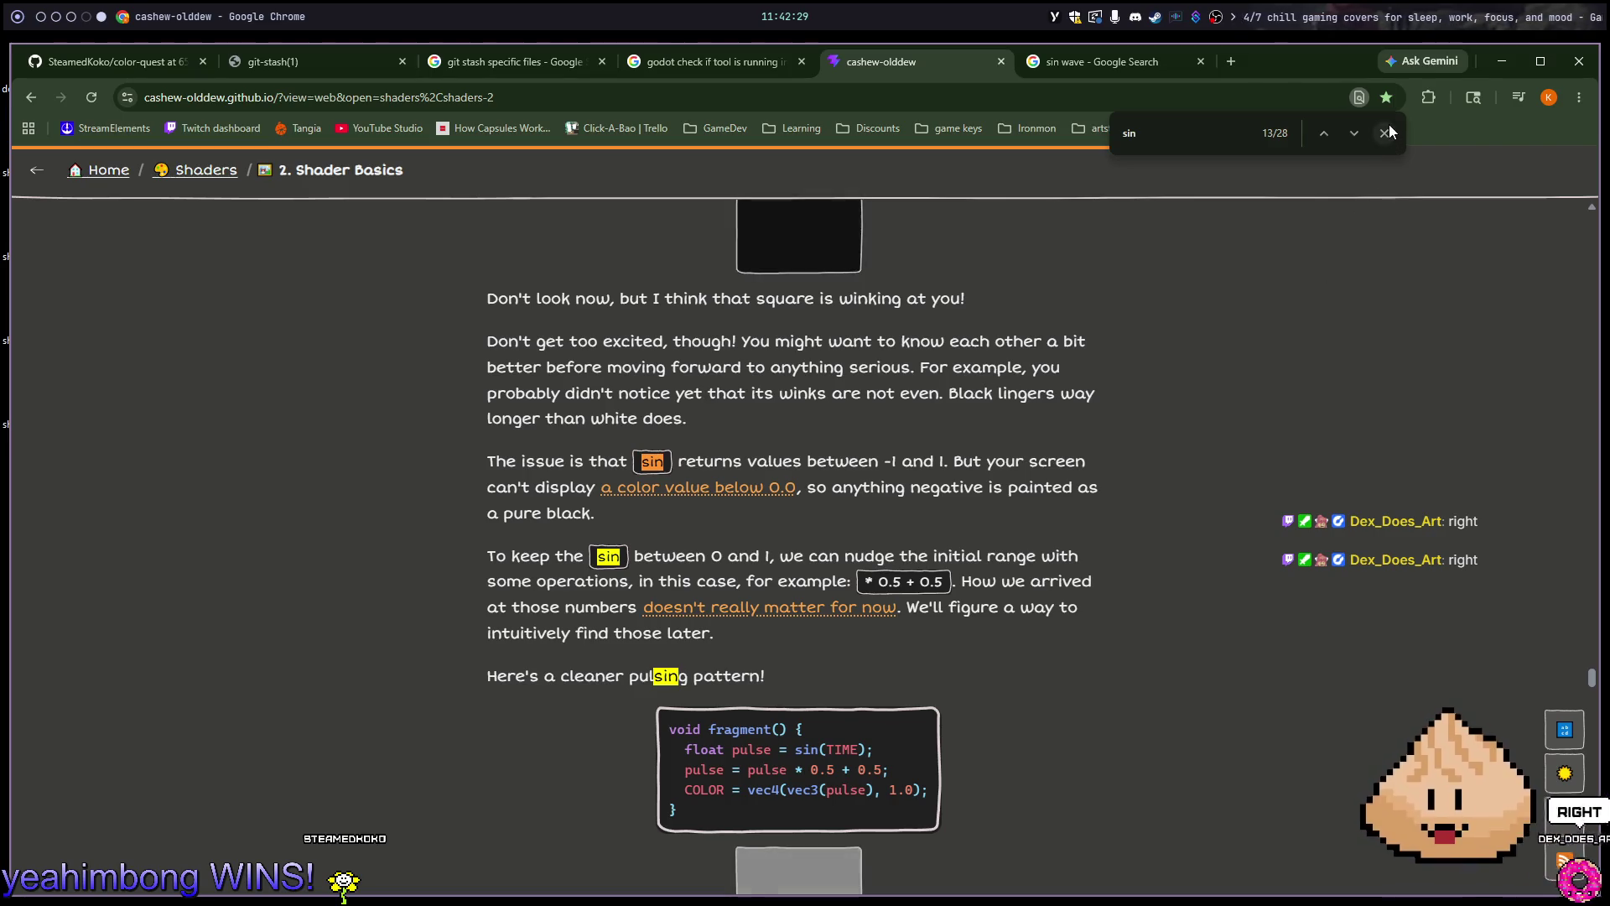
Dismiss the 'sin' find bar and read the sentence about keeping sin between 0 and 1
key(Escape)
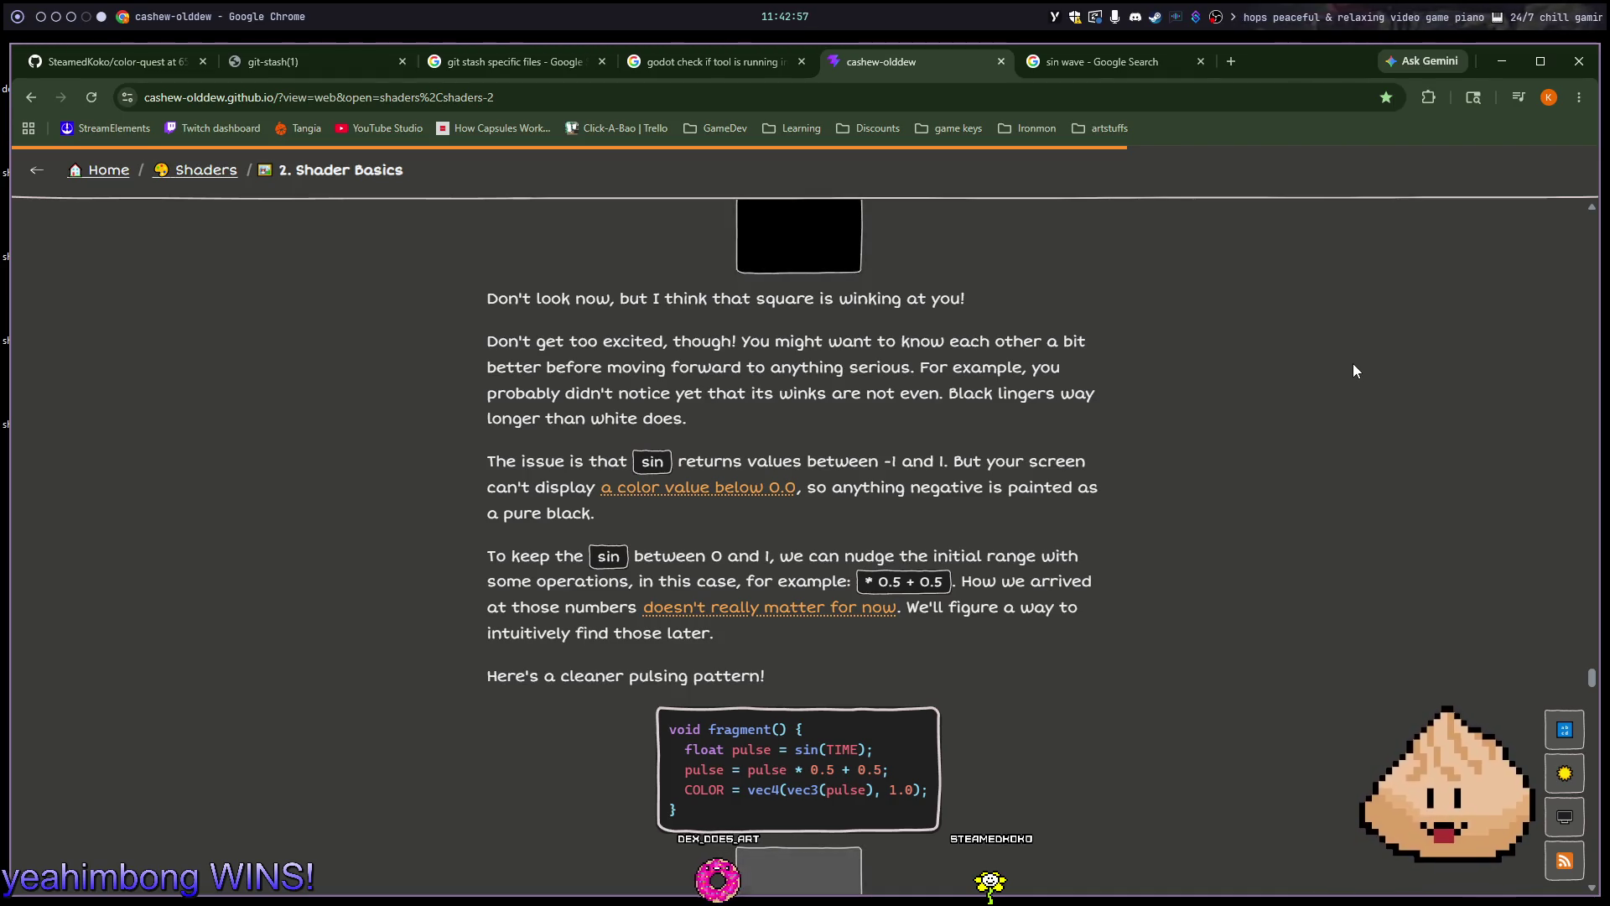
drag(488, 558, 550, 557)
click(554, 558)
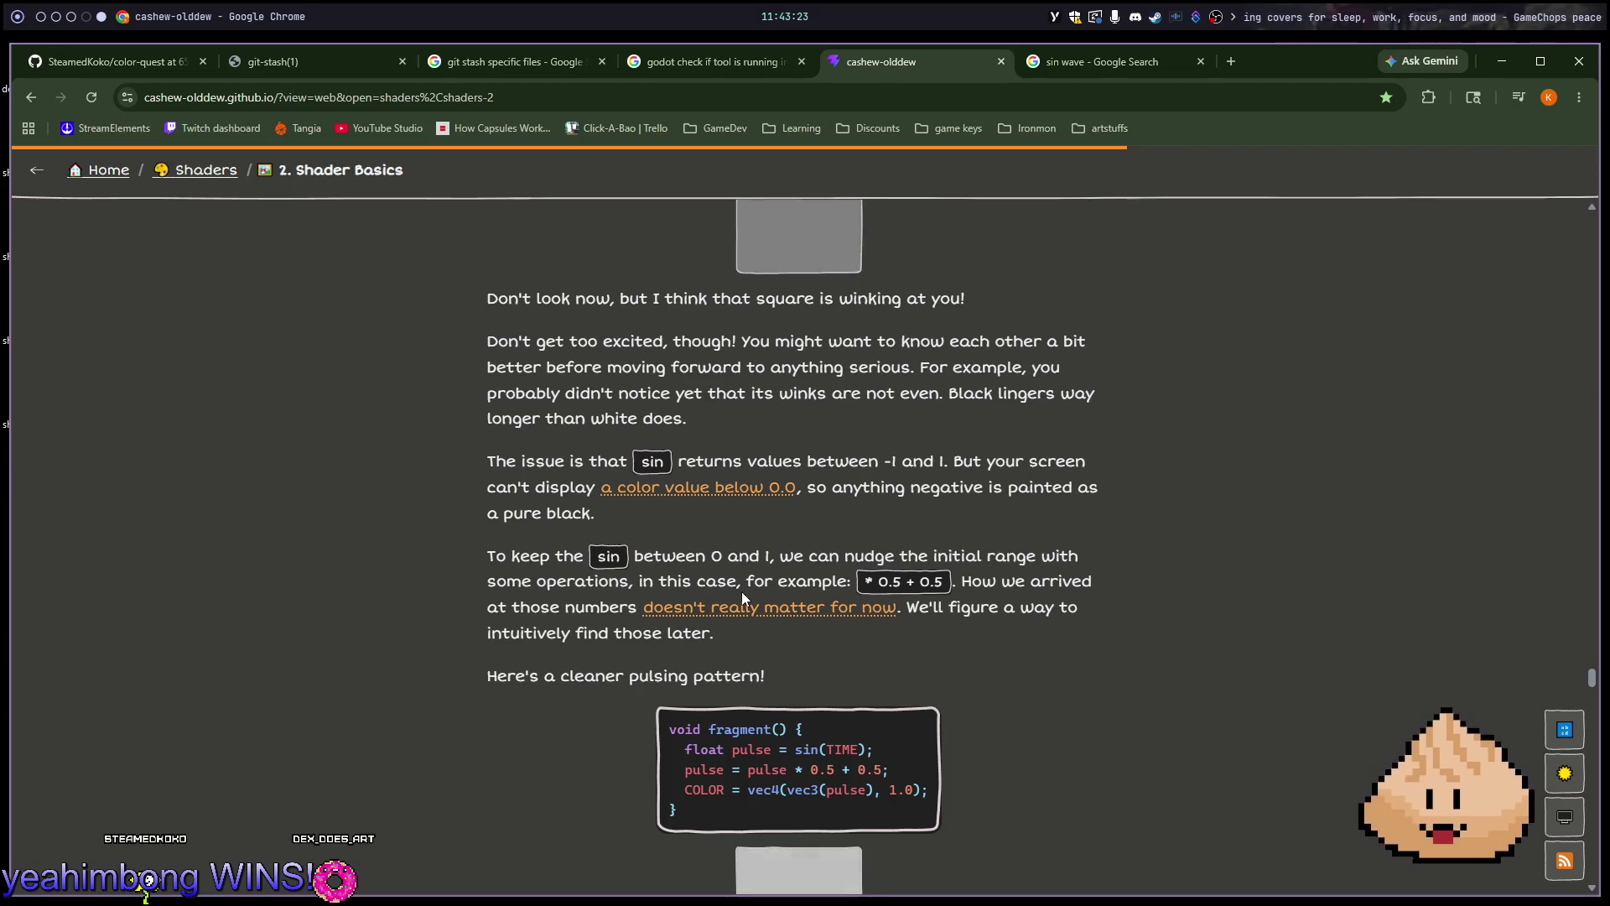
mouse_move(772, 618)
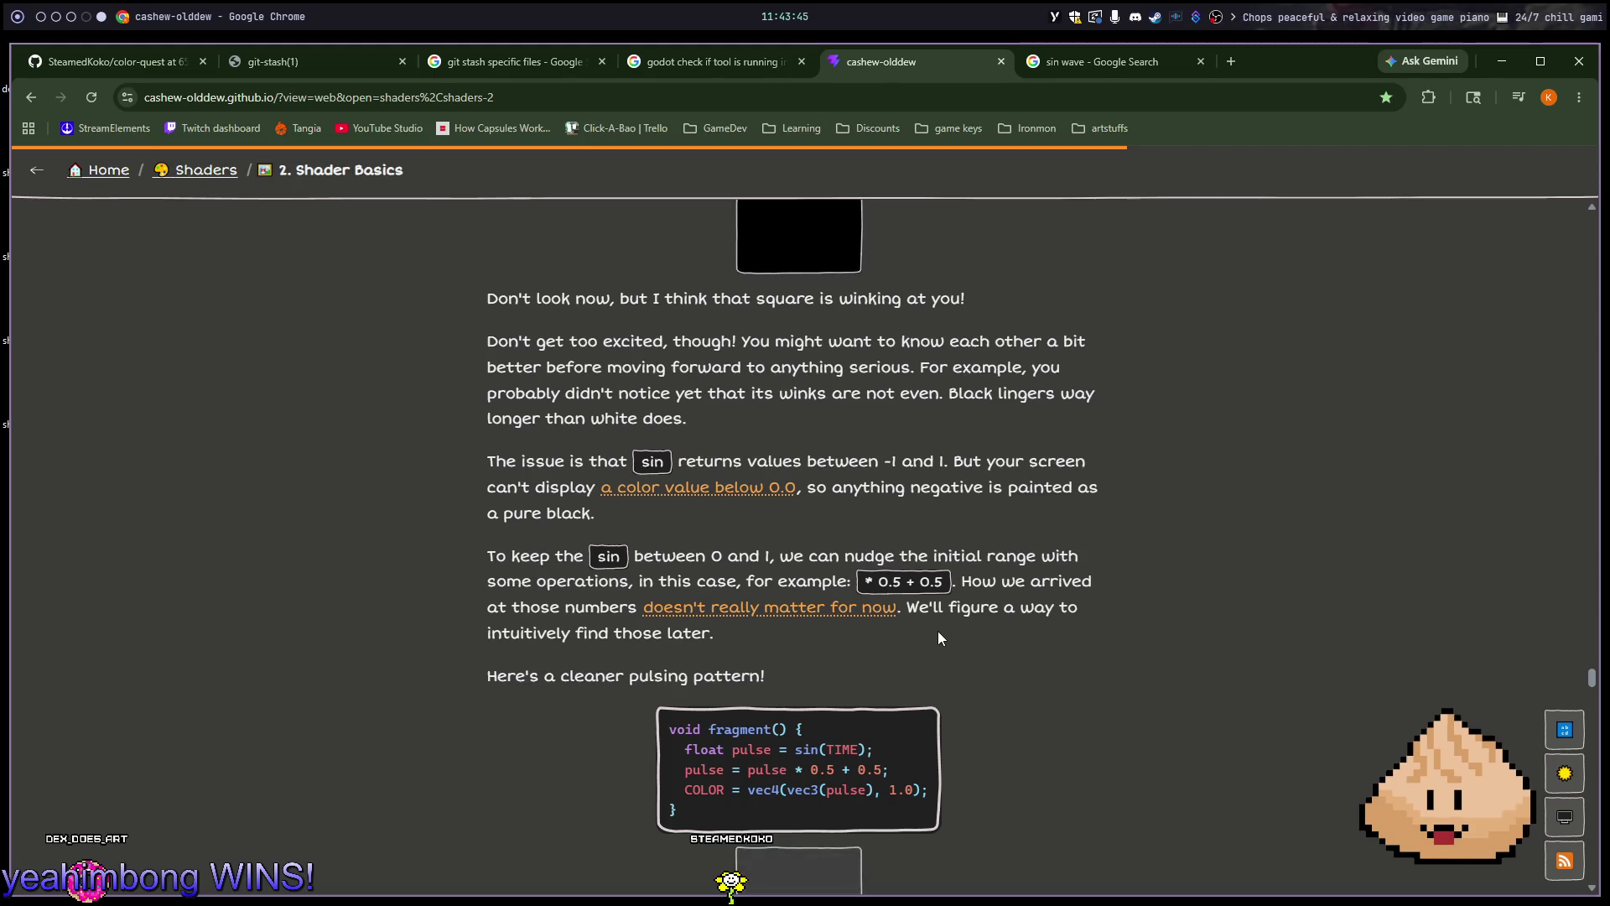
key(alt+1)
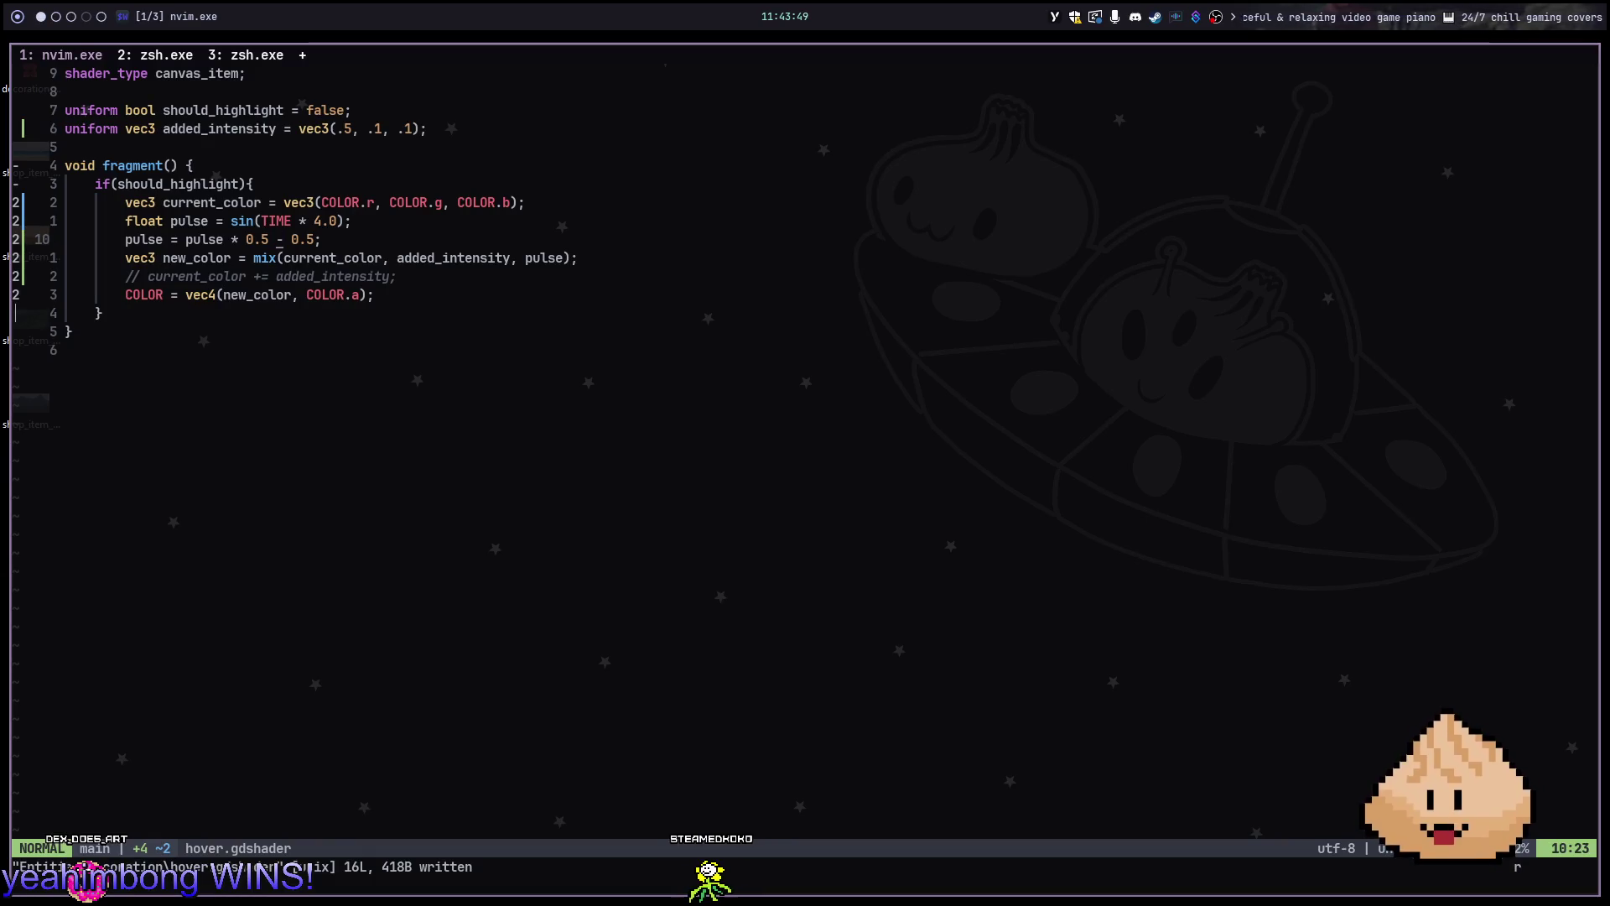
Run the game, check the hover highlight in edit mode, and stop it with F8
key(alt+2)
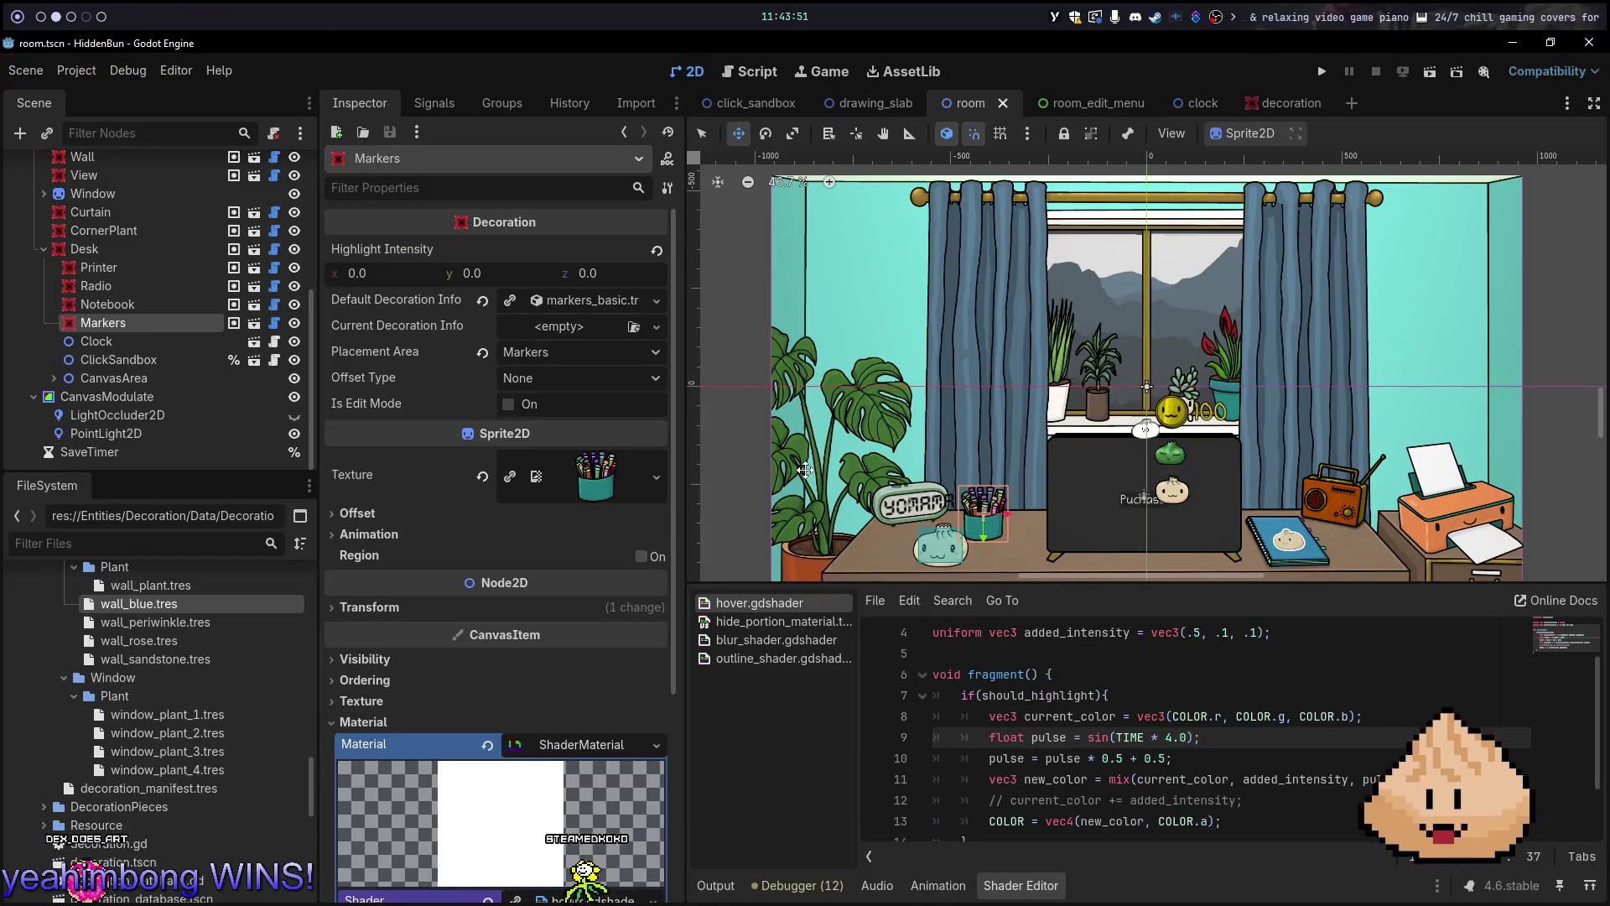
key(F5)
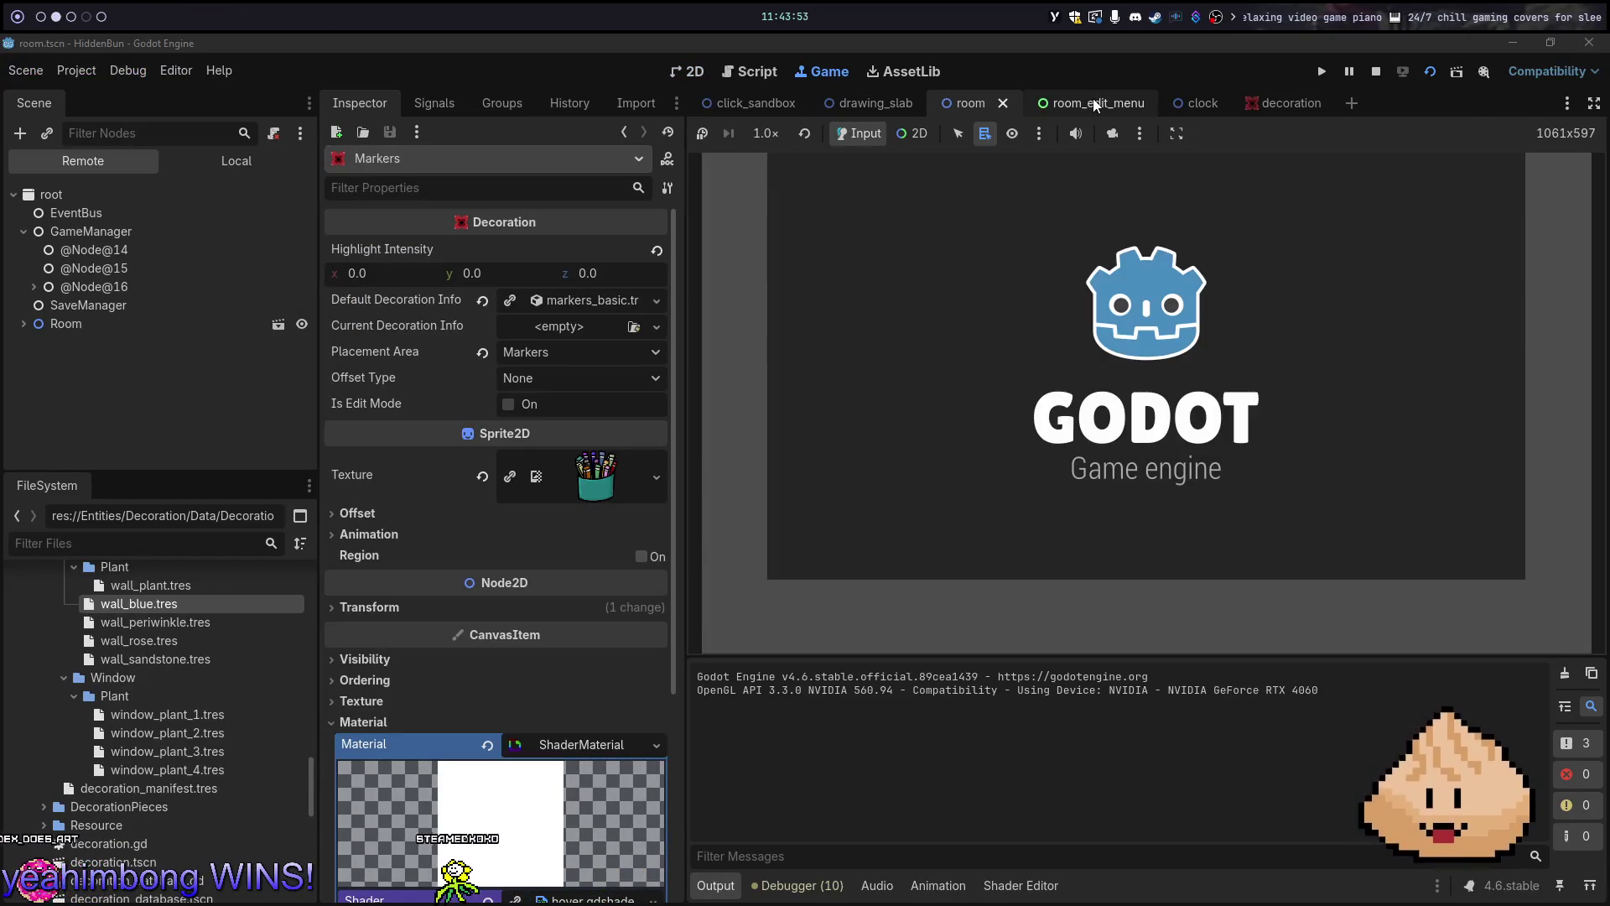
click(1538, 265)
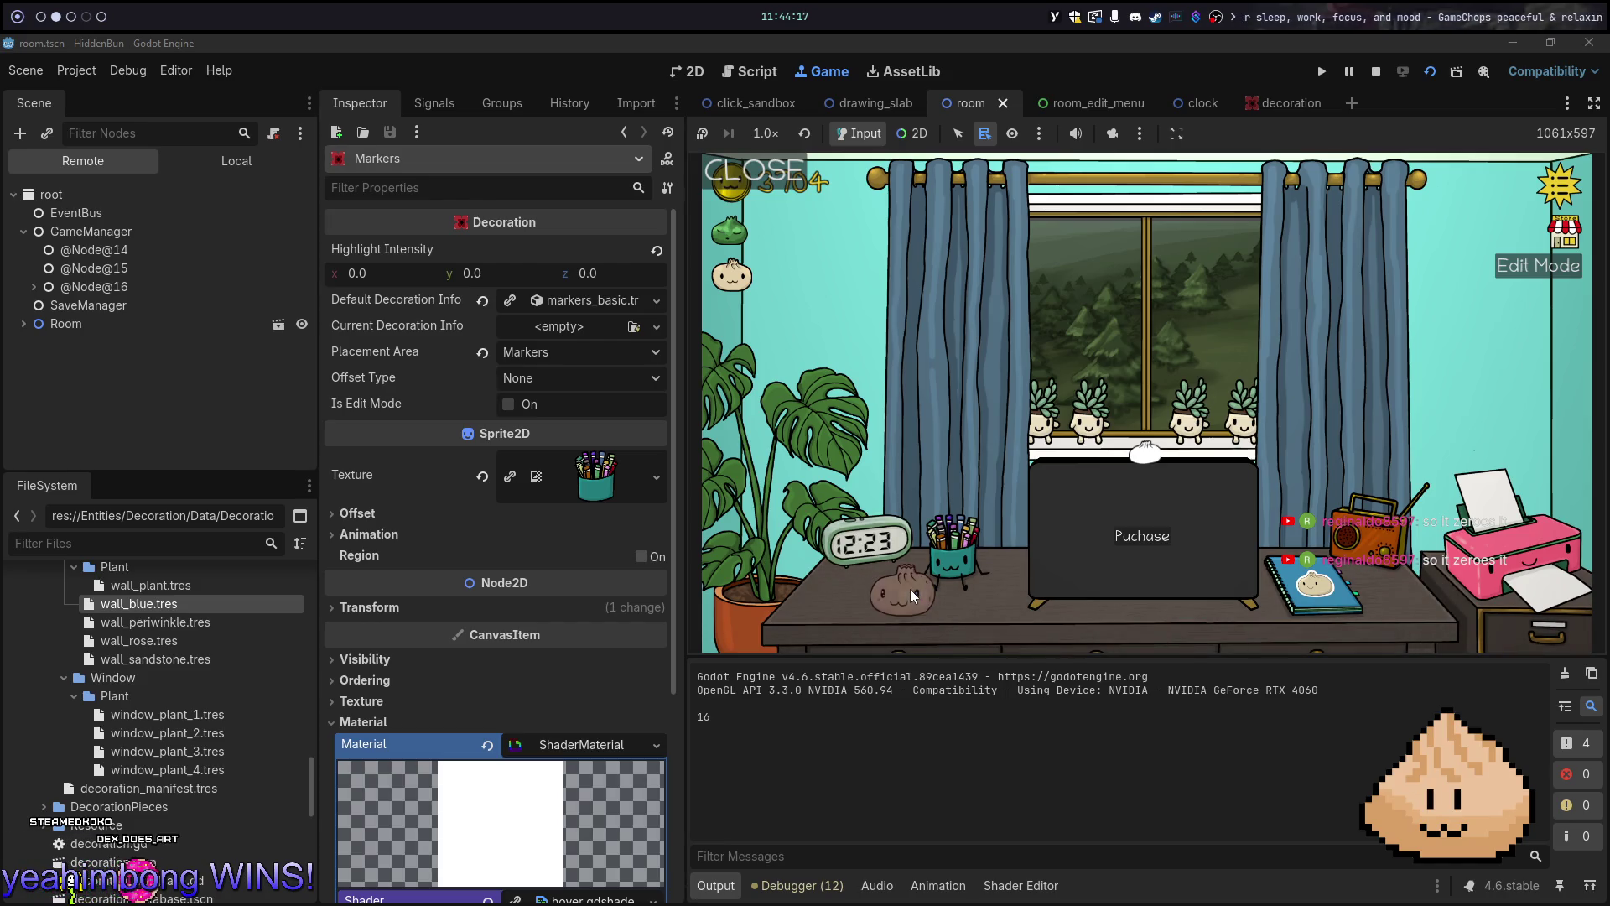
key(F8)
key(alt+1)
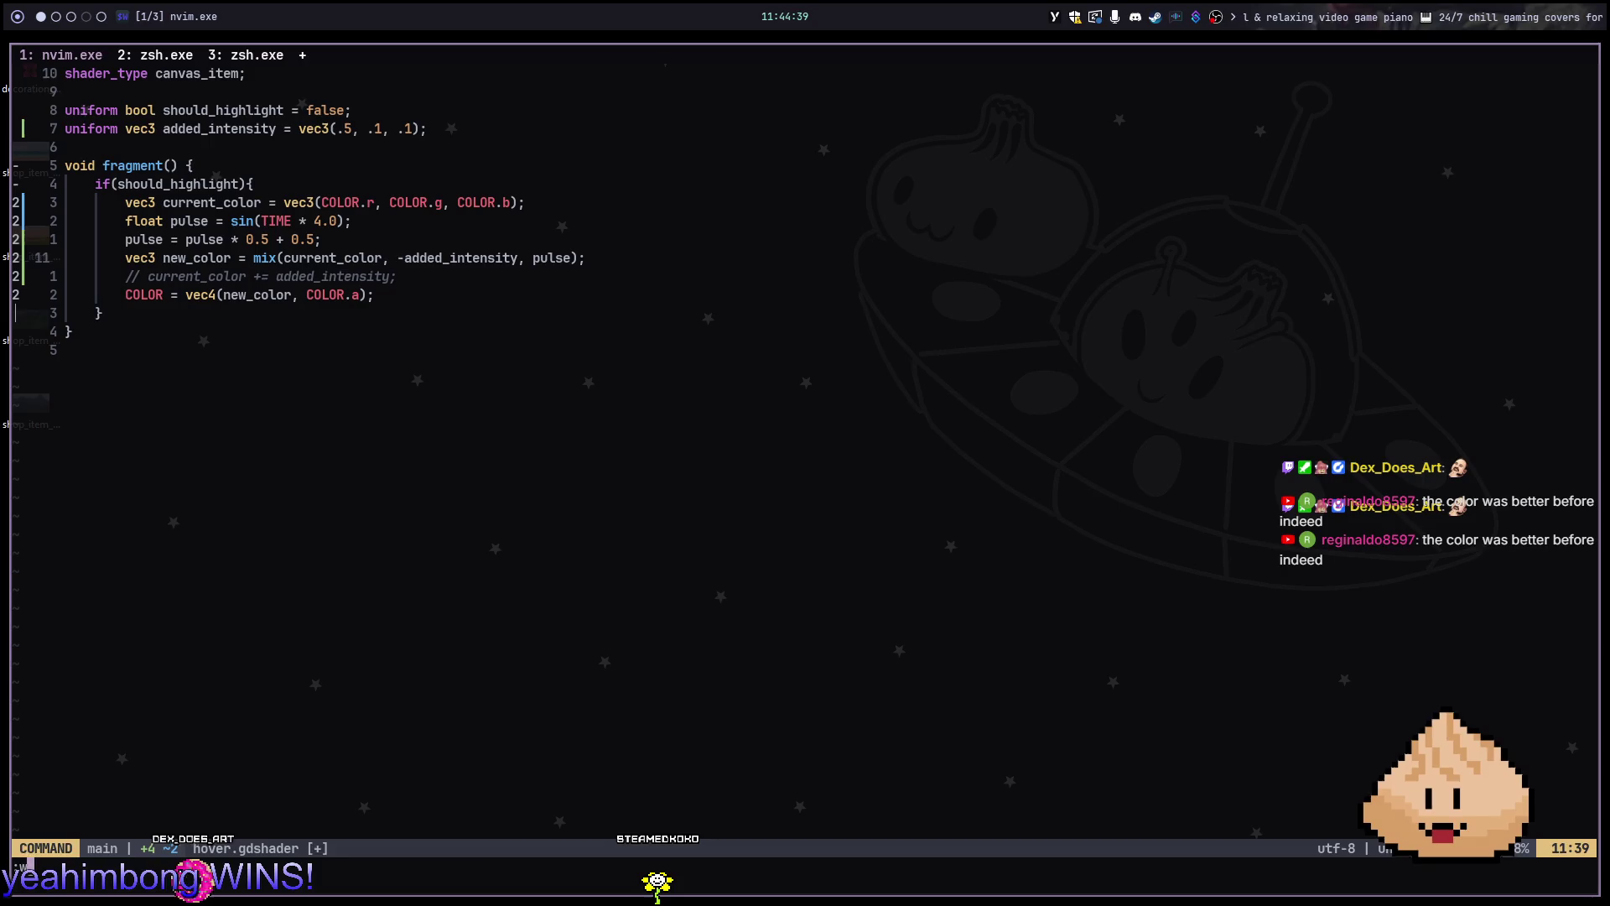
Relaunch the game, enter the room's edit mode to watch the pulse, then stop it
key(alt+Tab)
key(F5)
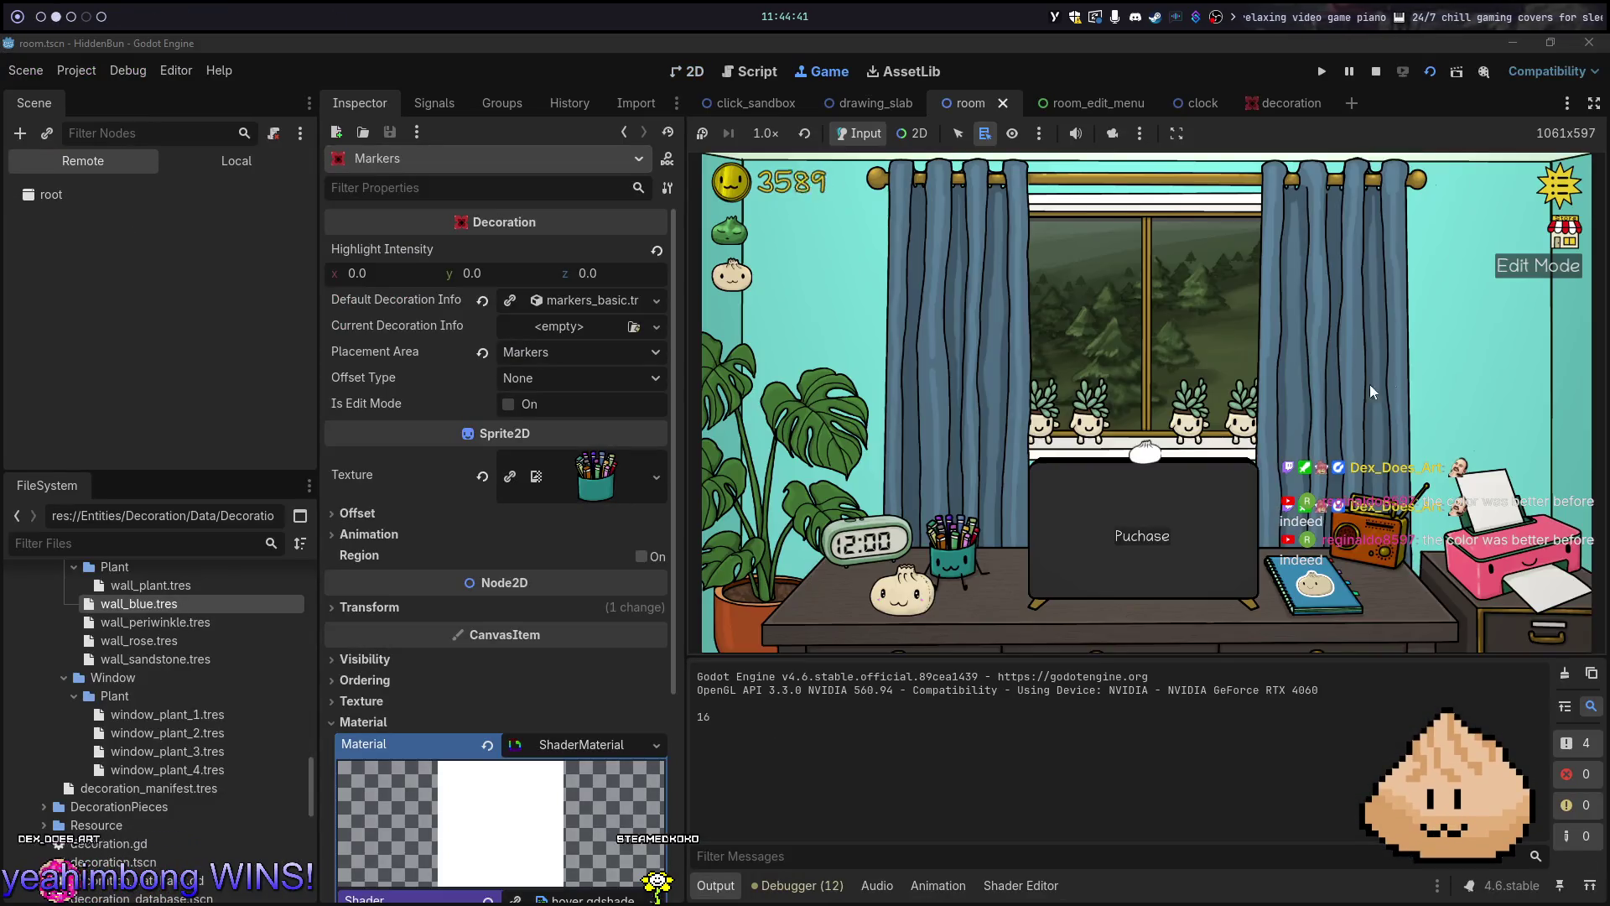
click(1518, 270)
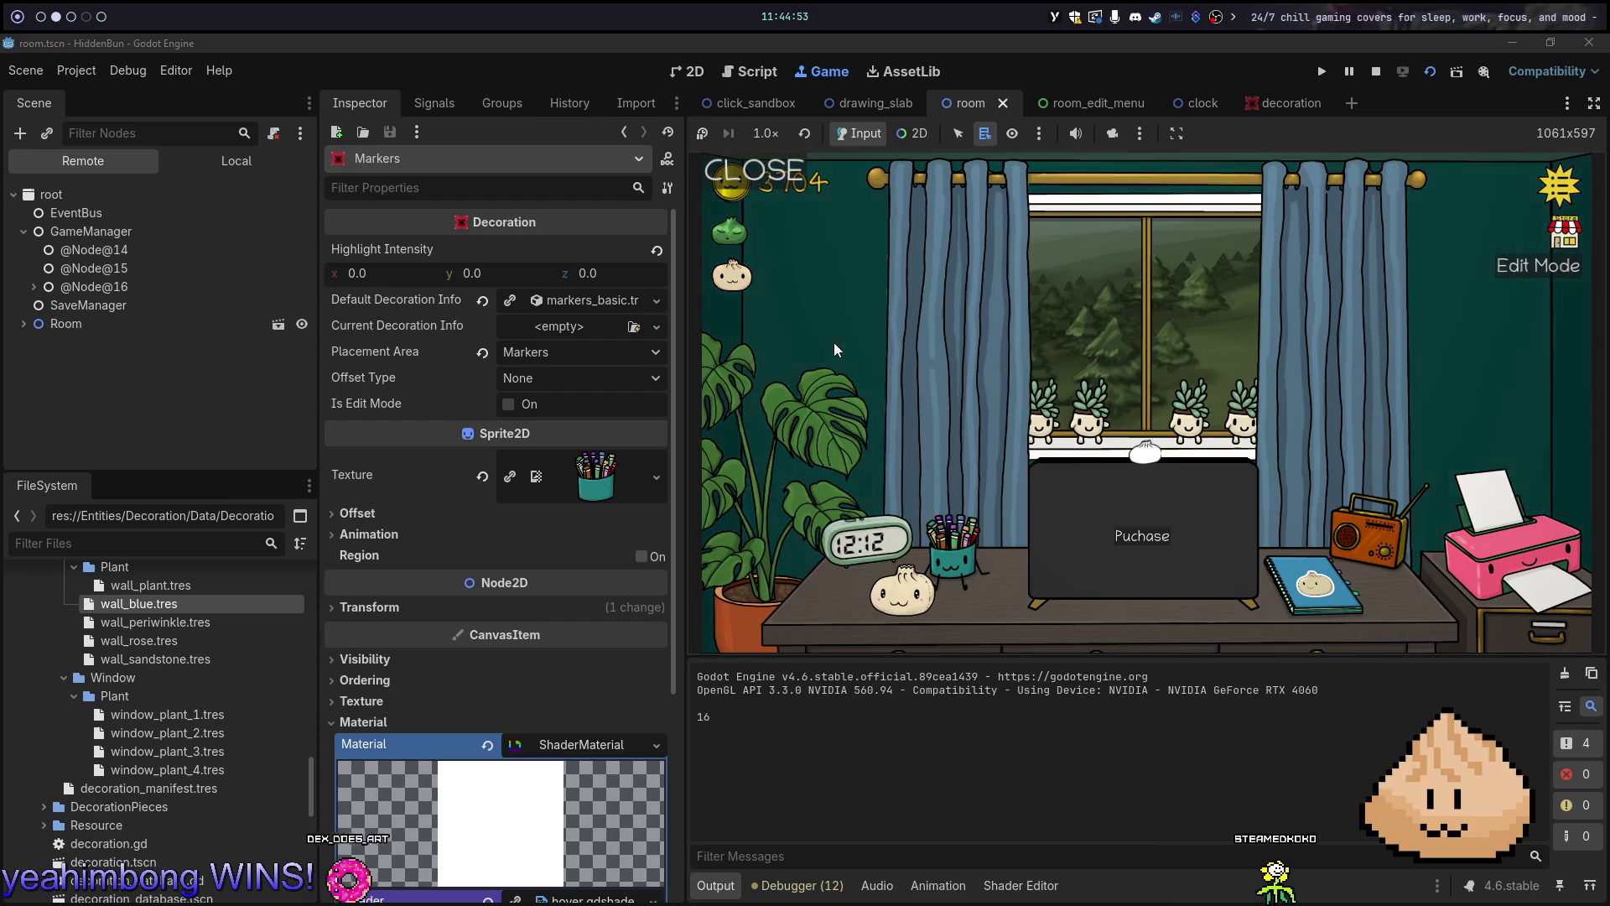
key(F8)
key(alt+1)
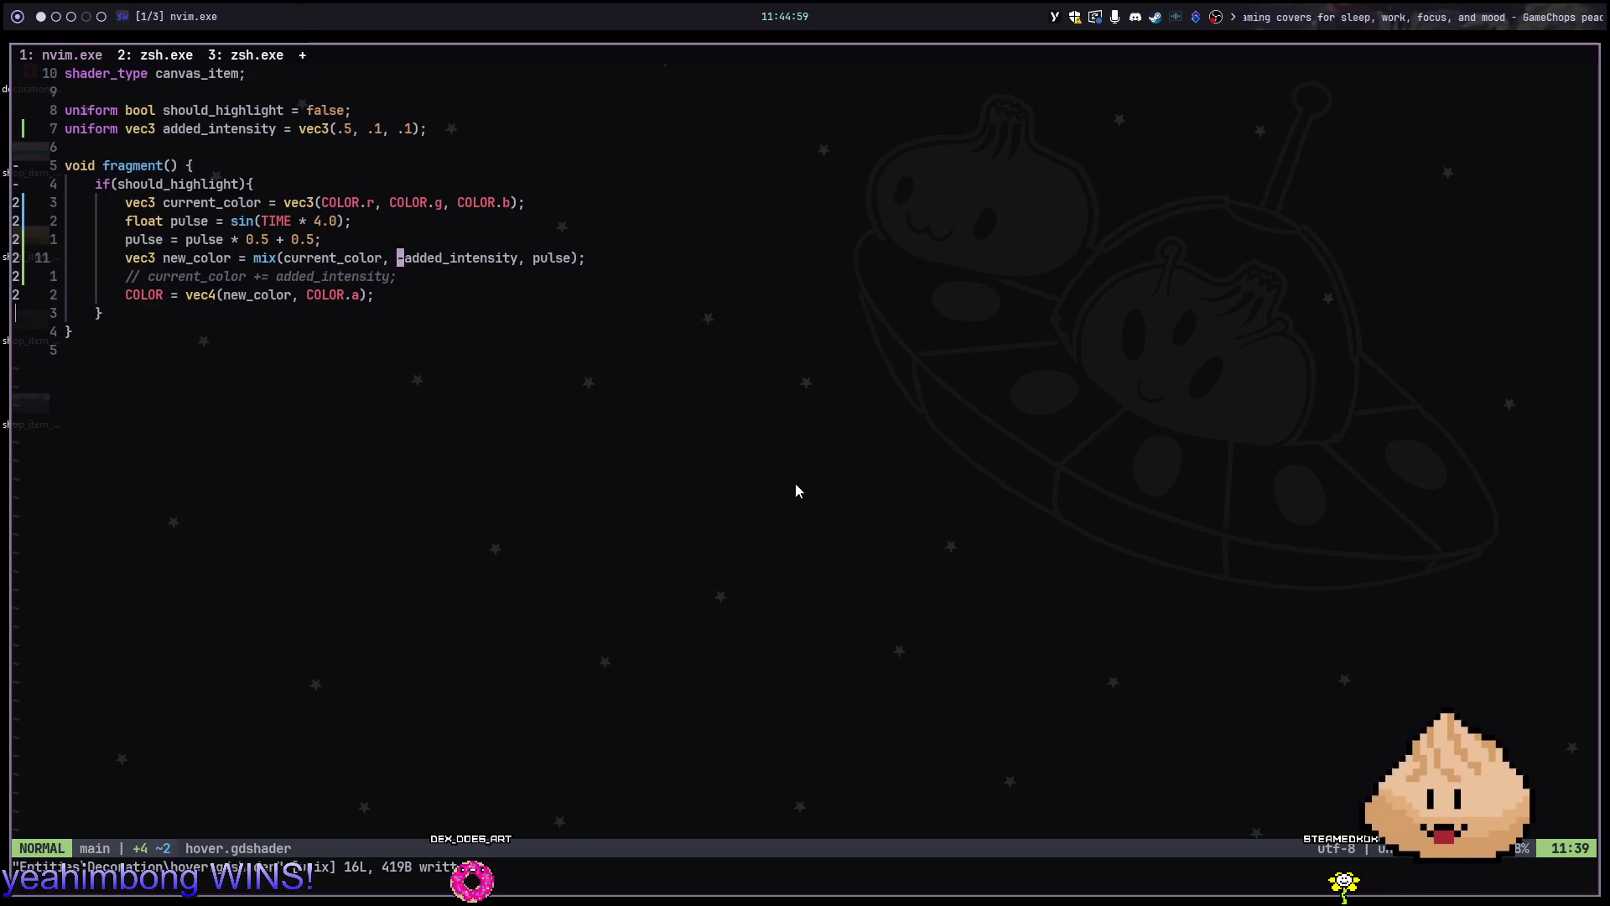
Show hover.gdshader in Godot's Shader Editor and select the mix call on line 11
key(alt+2)
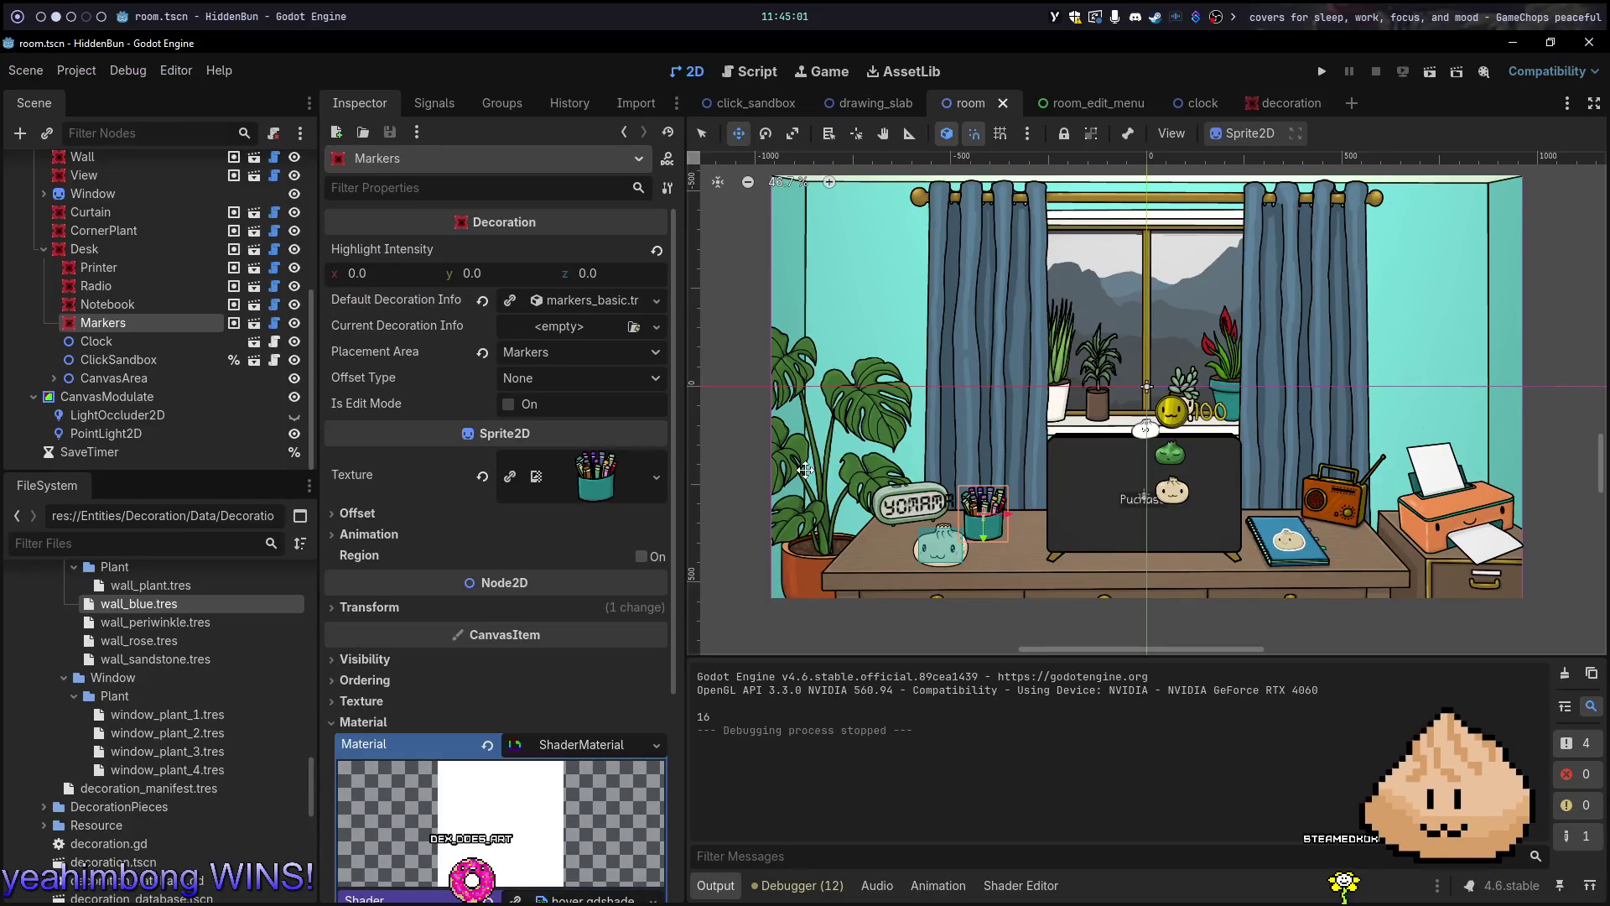
click(1009, 891)
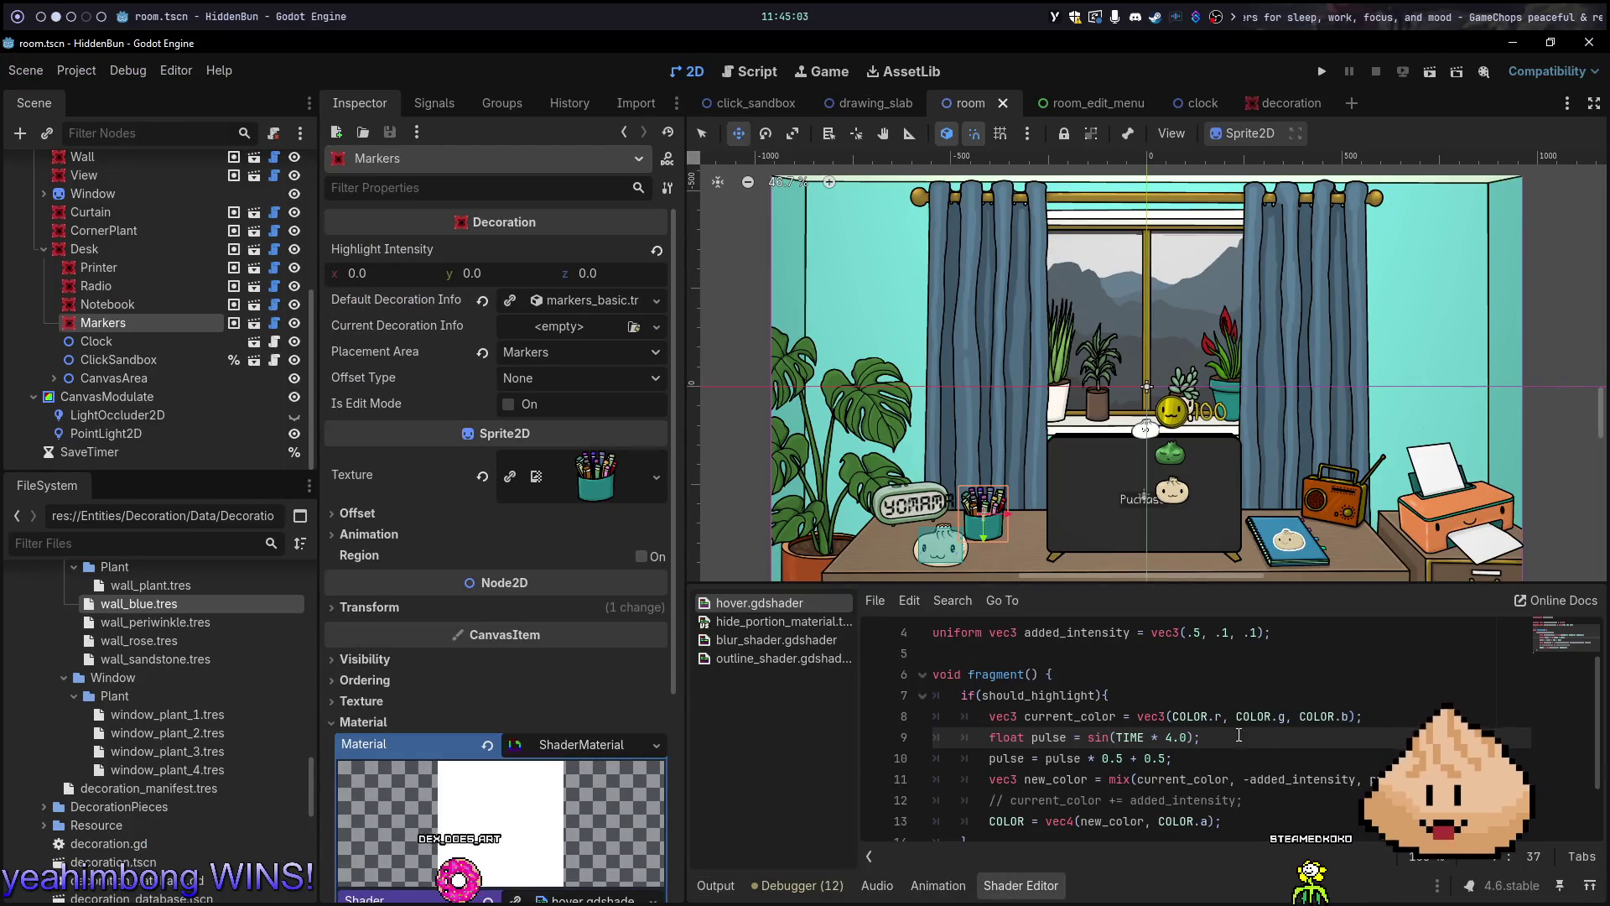
click(1124, 780)
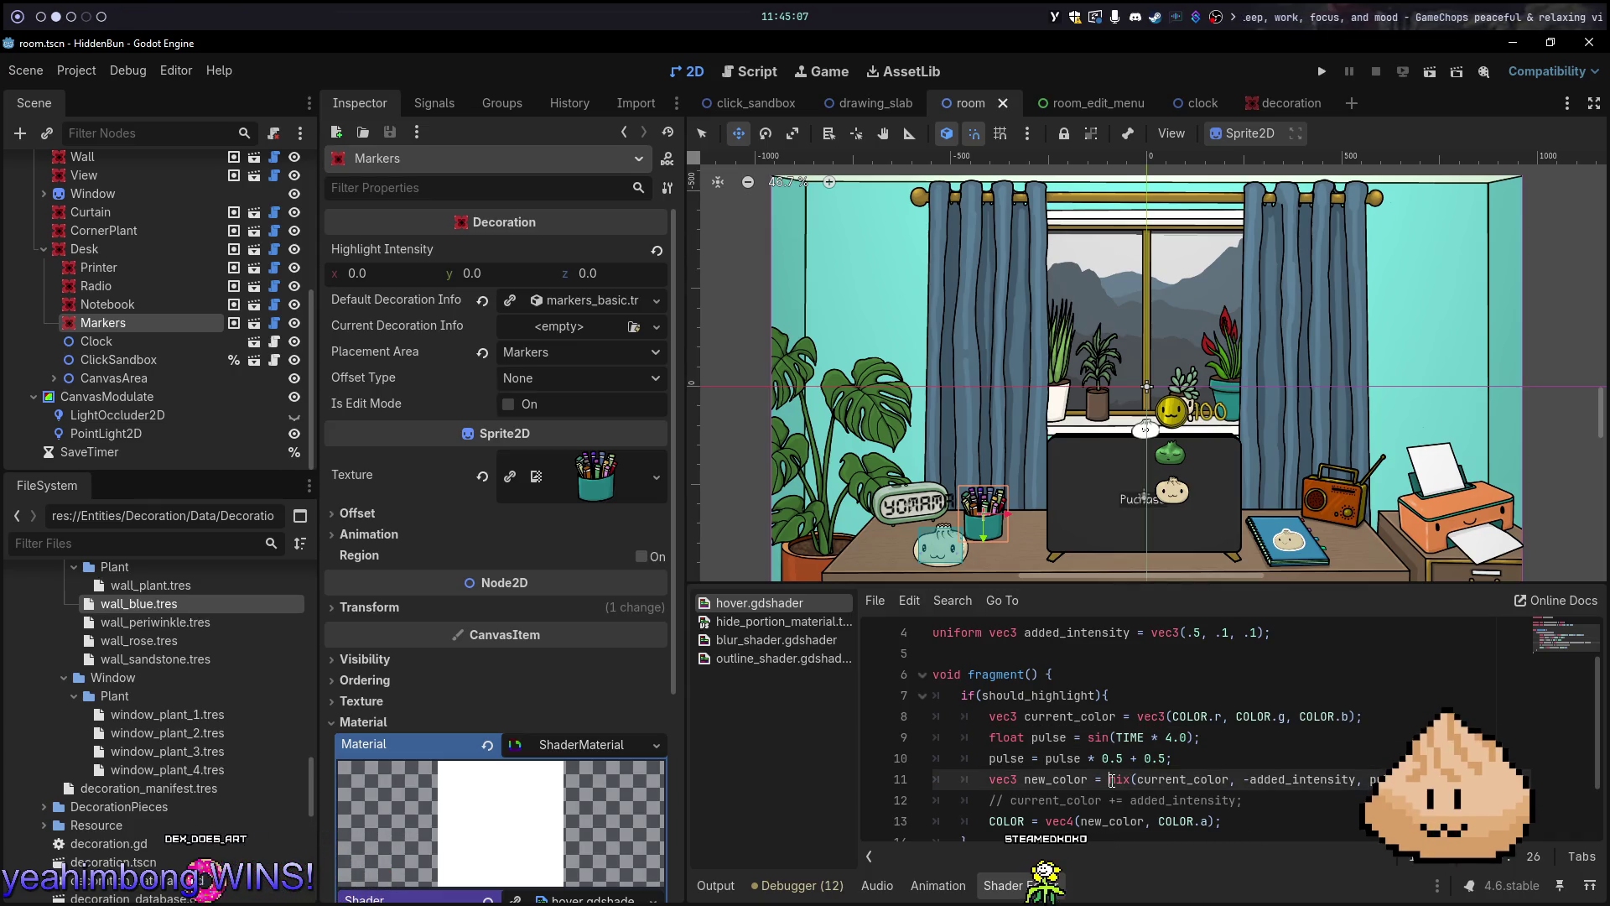
double_click(1122, 780)
scroll(1136, 780, up, 1)
scroll(1132, 775, down, 3)
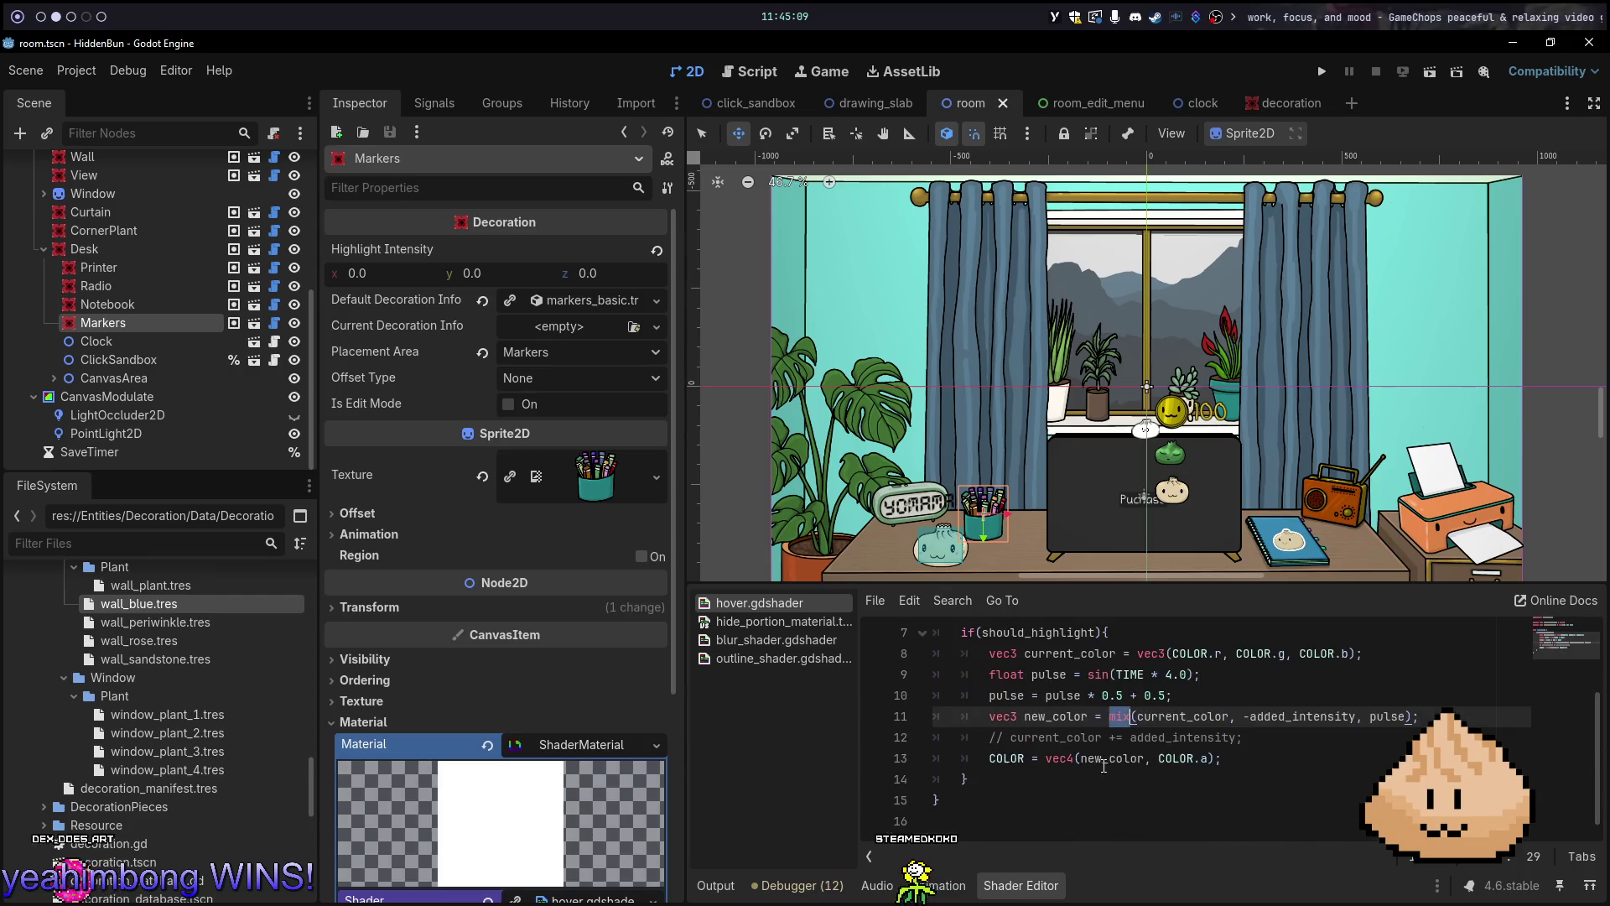
scroll(1099, 768, up, 1)
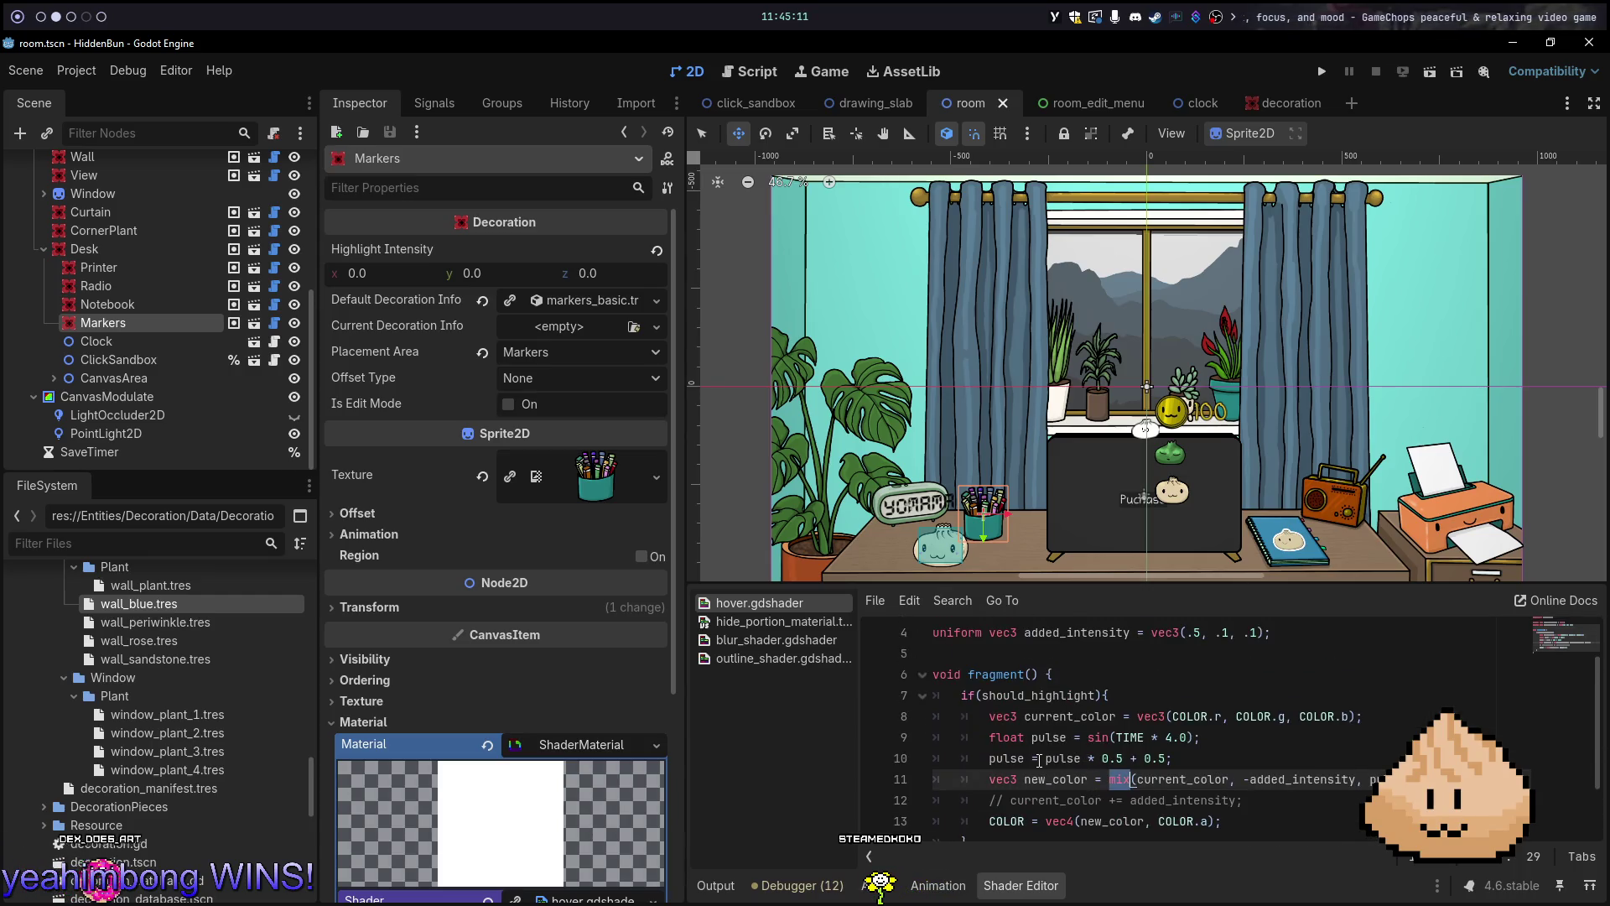
key(super+5)
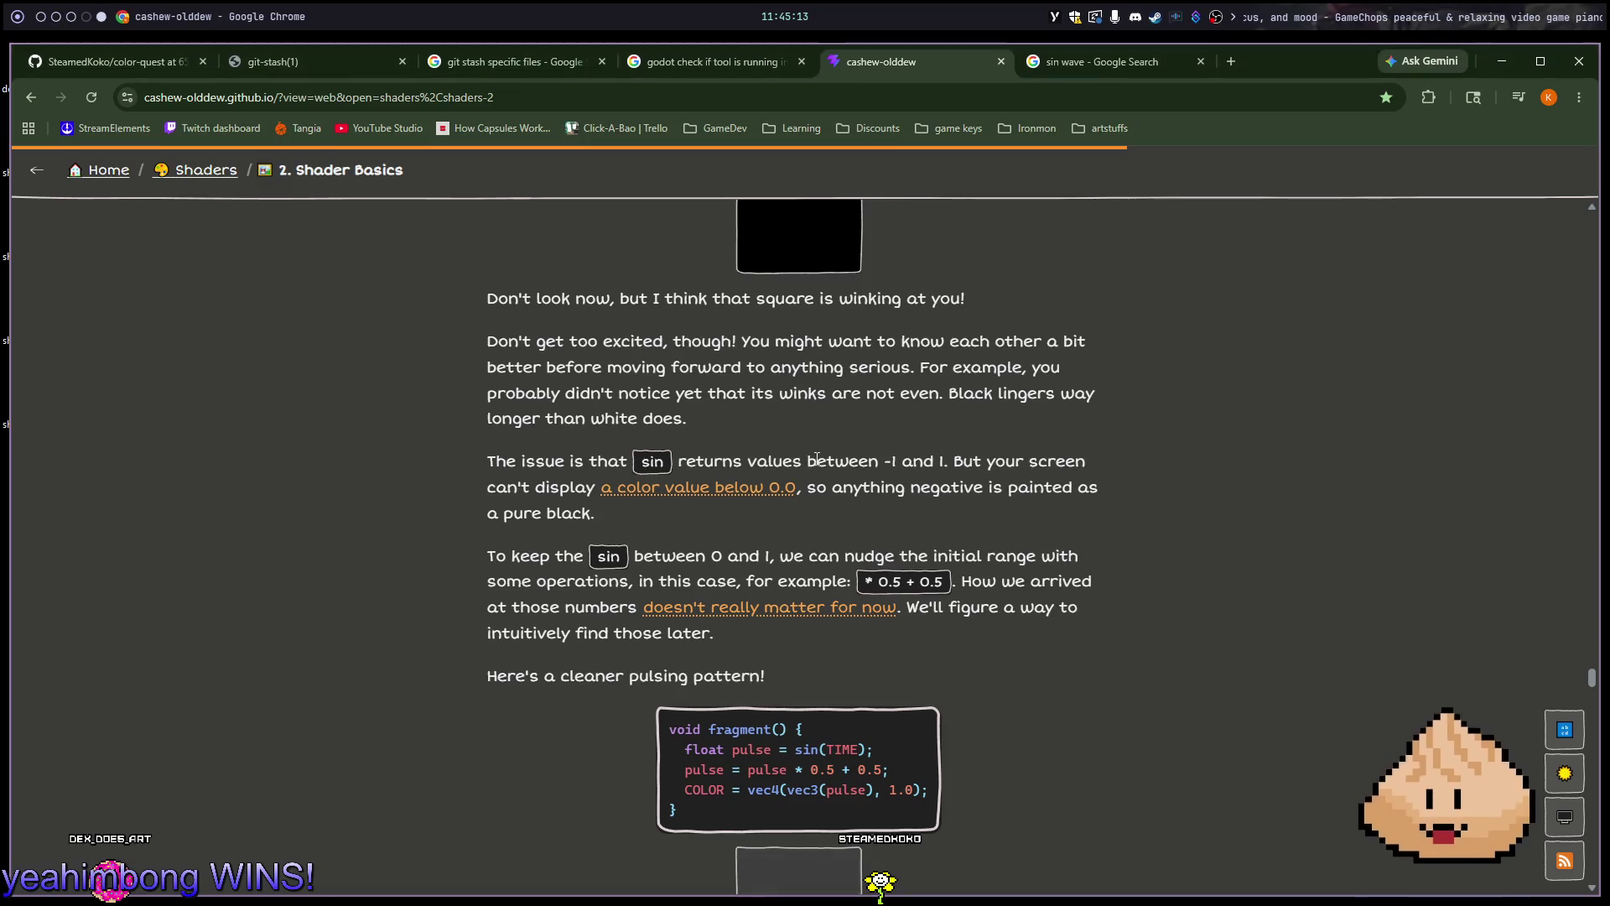
Search 'gdshader mix', check the Godot docs result, and read the expanded AI Overview
key(ctrl+t)
text(gdshader mix)
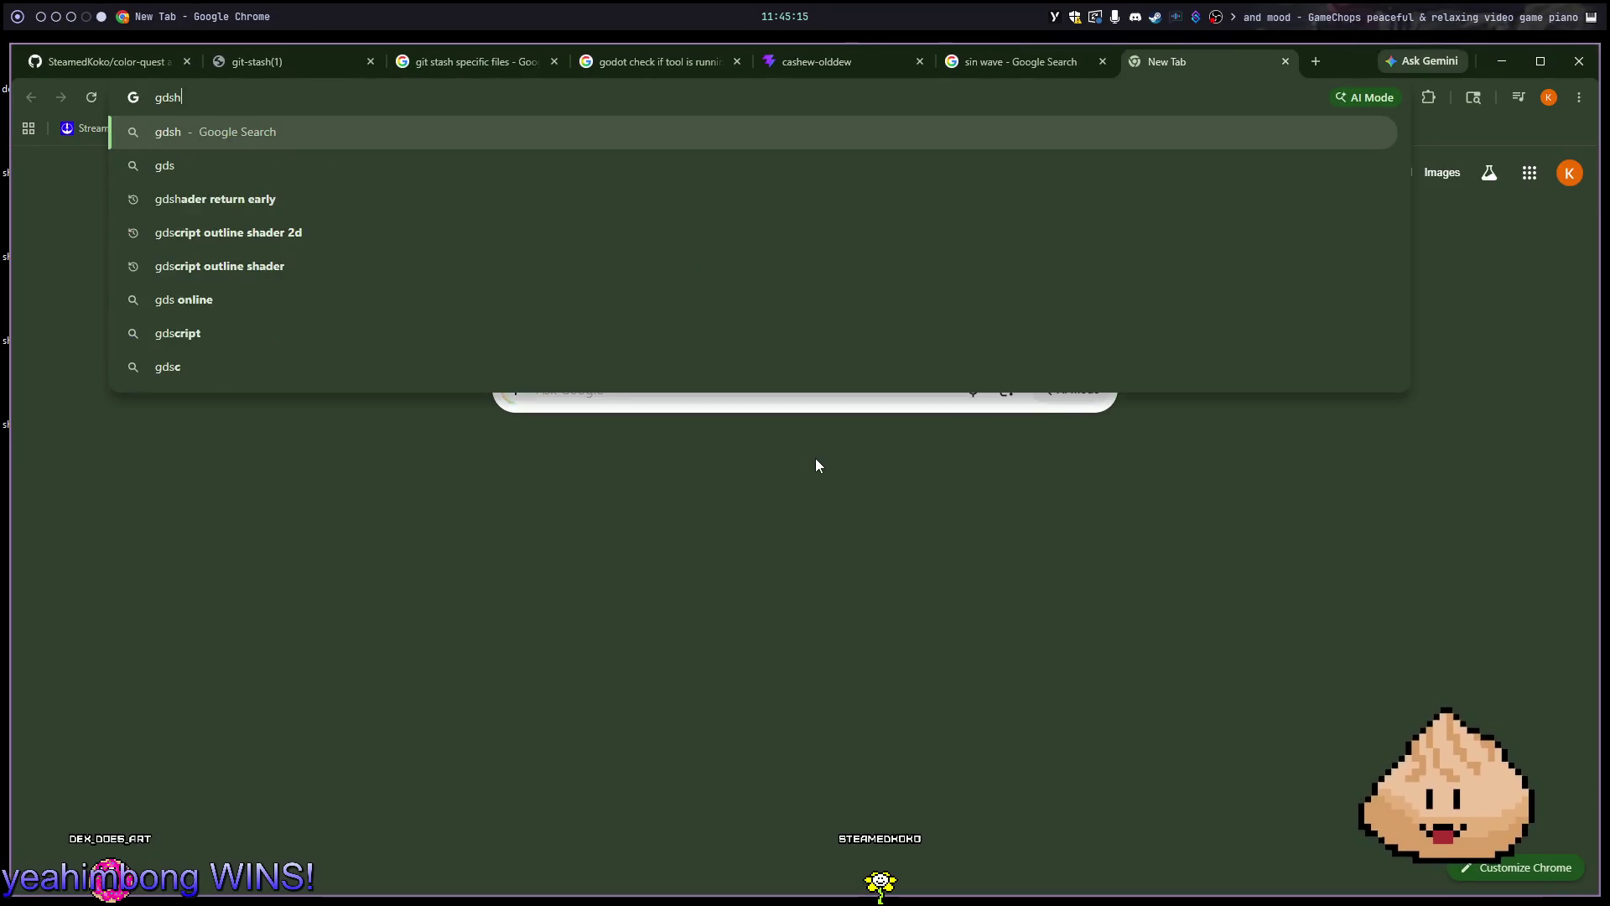
key(Return)
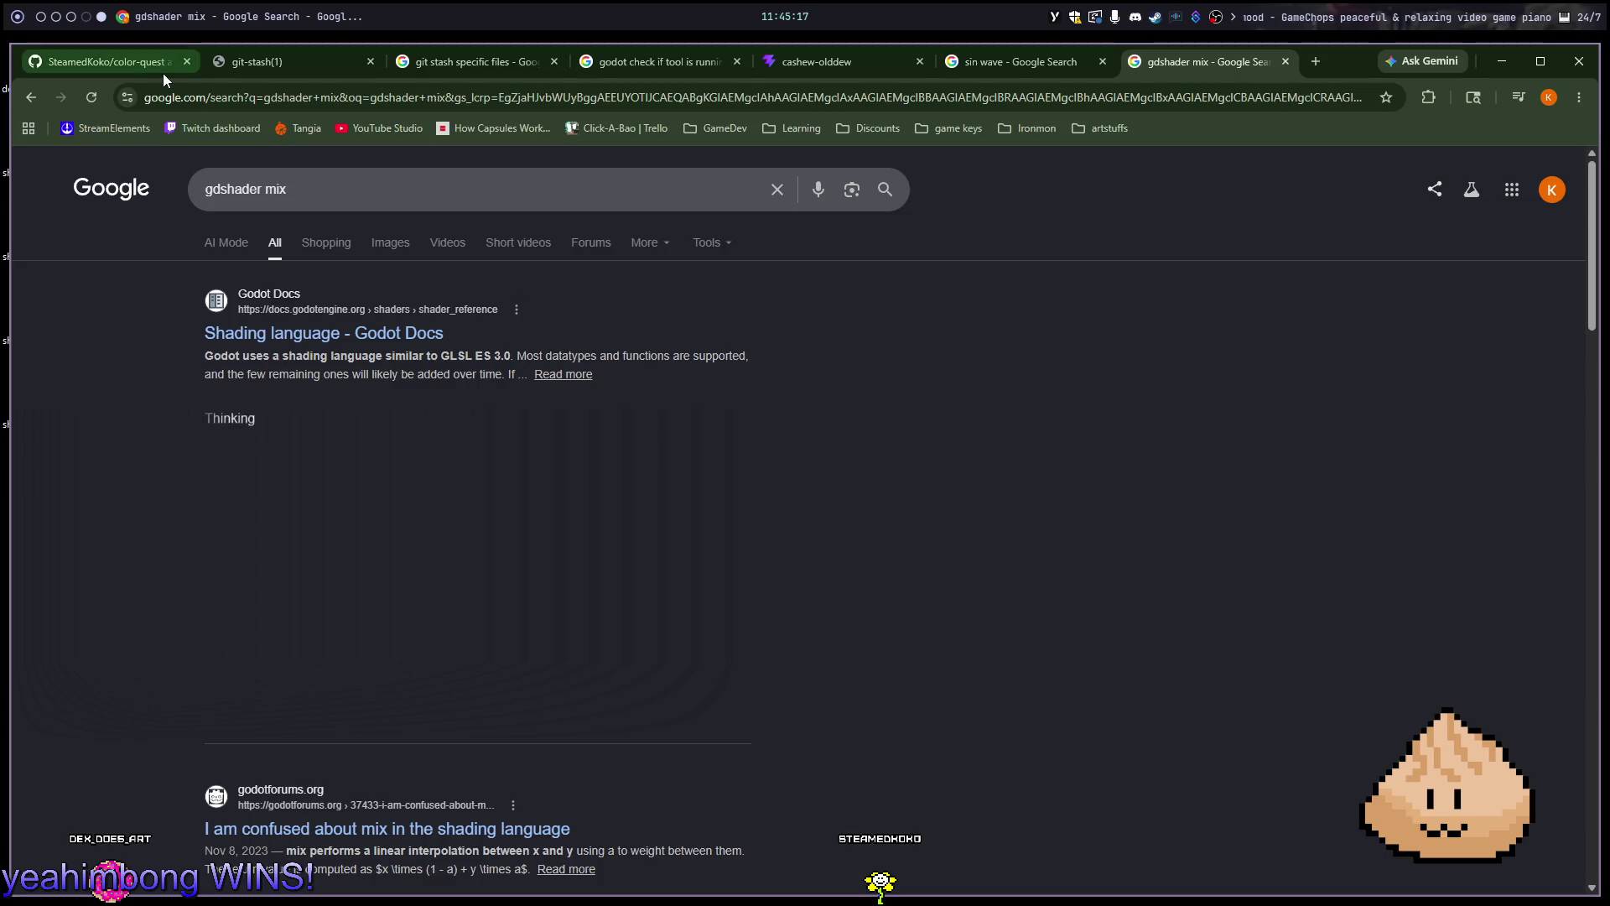
click(343, 335)
key(alt+Left)
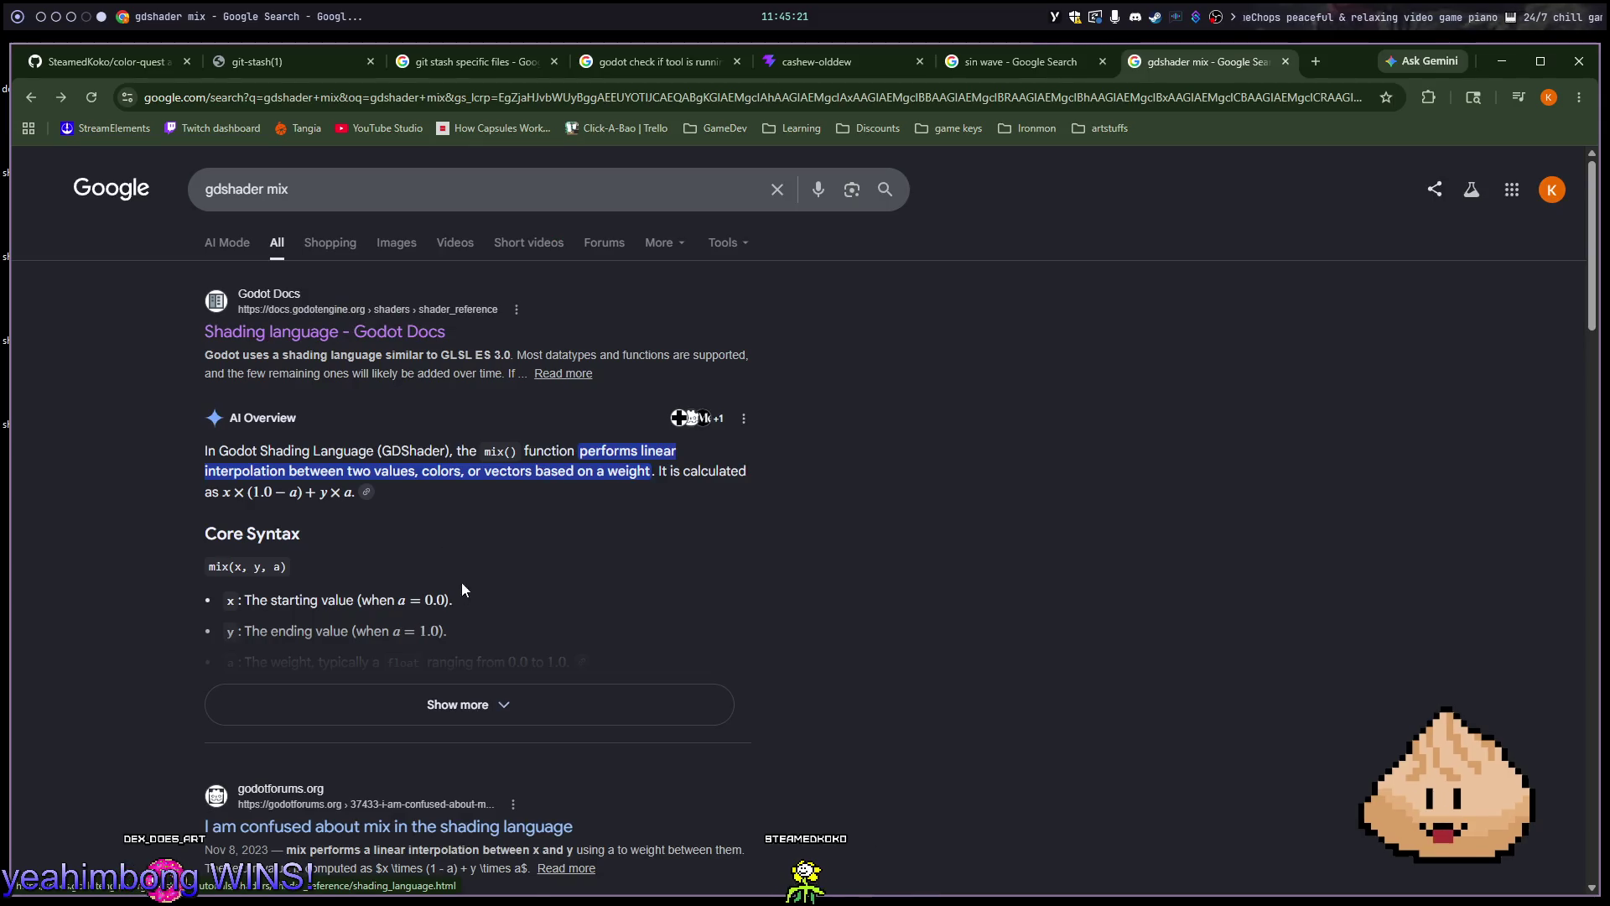
click(503, 698)
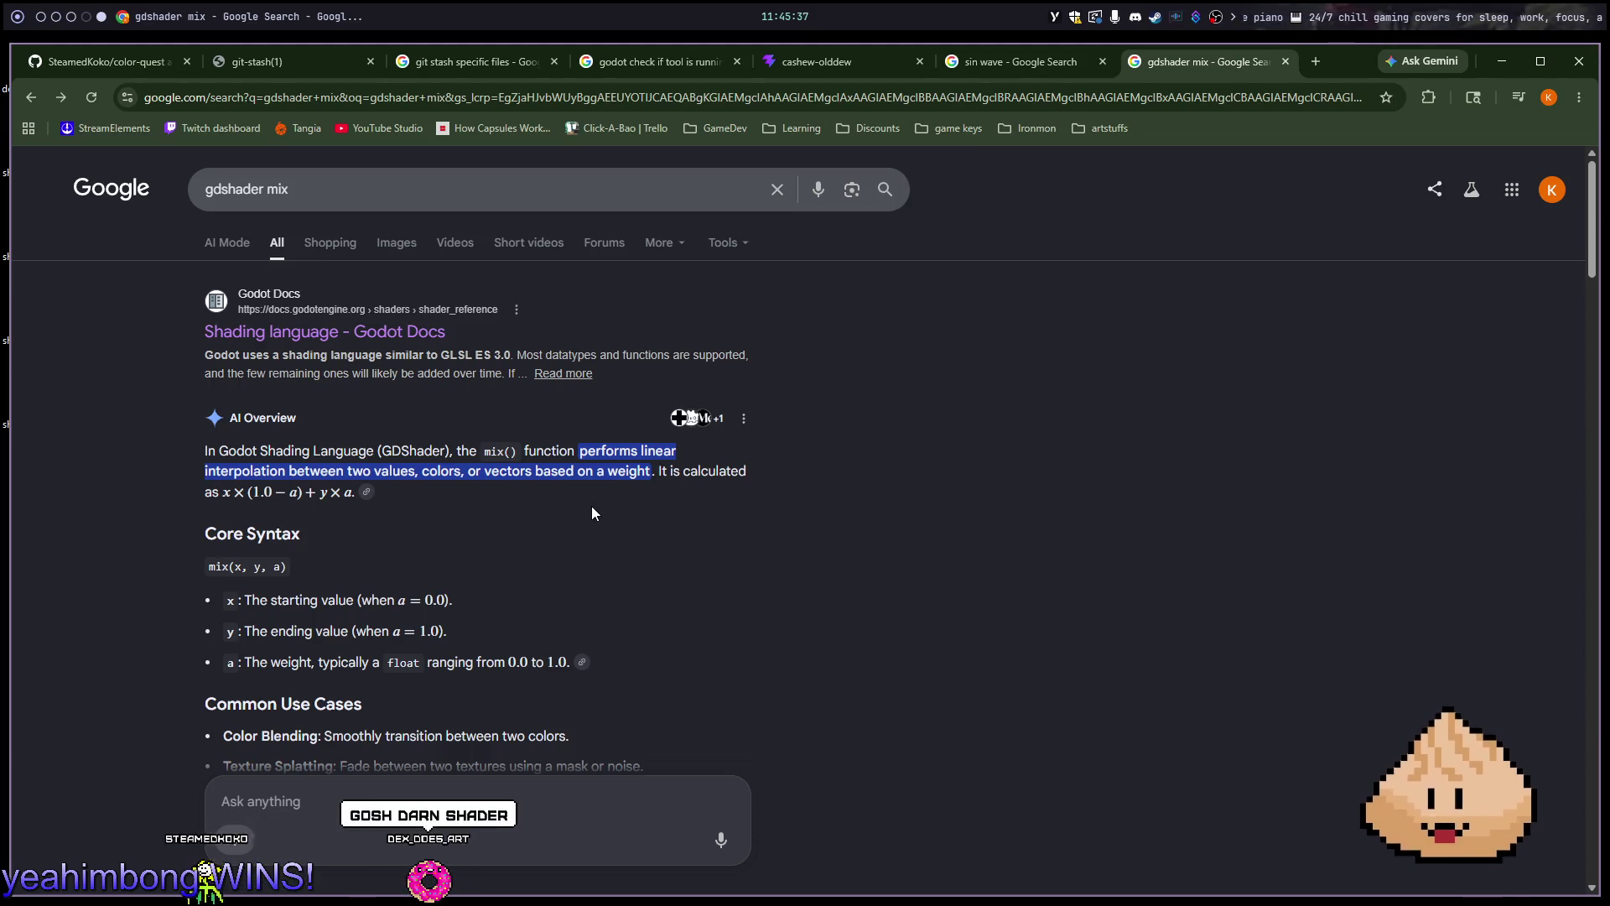
scroll(592, 511, down, 1)
scroll(592, 507, down, 2)
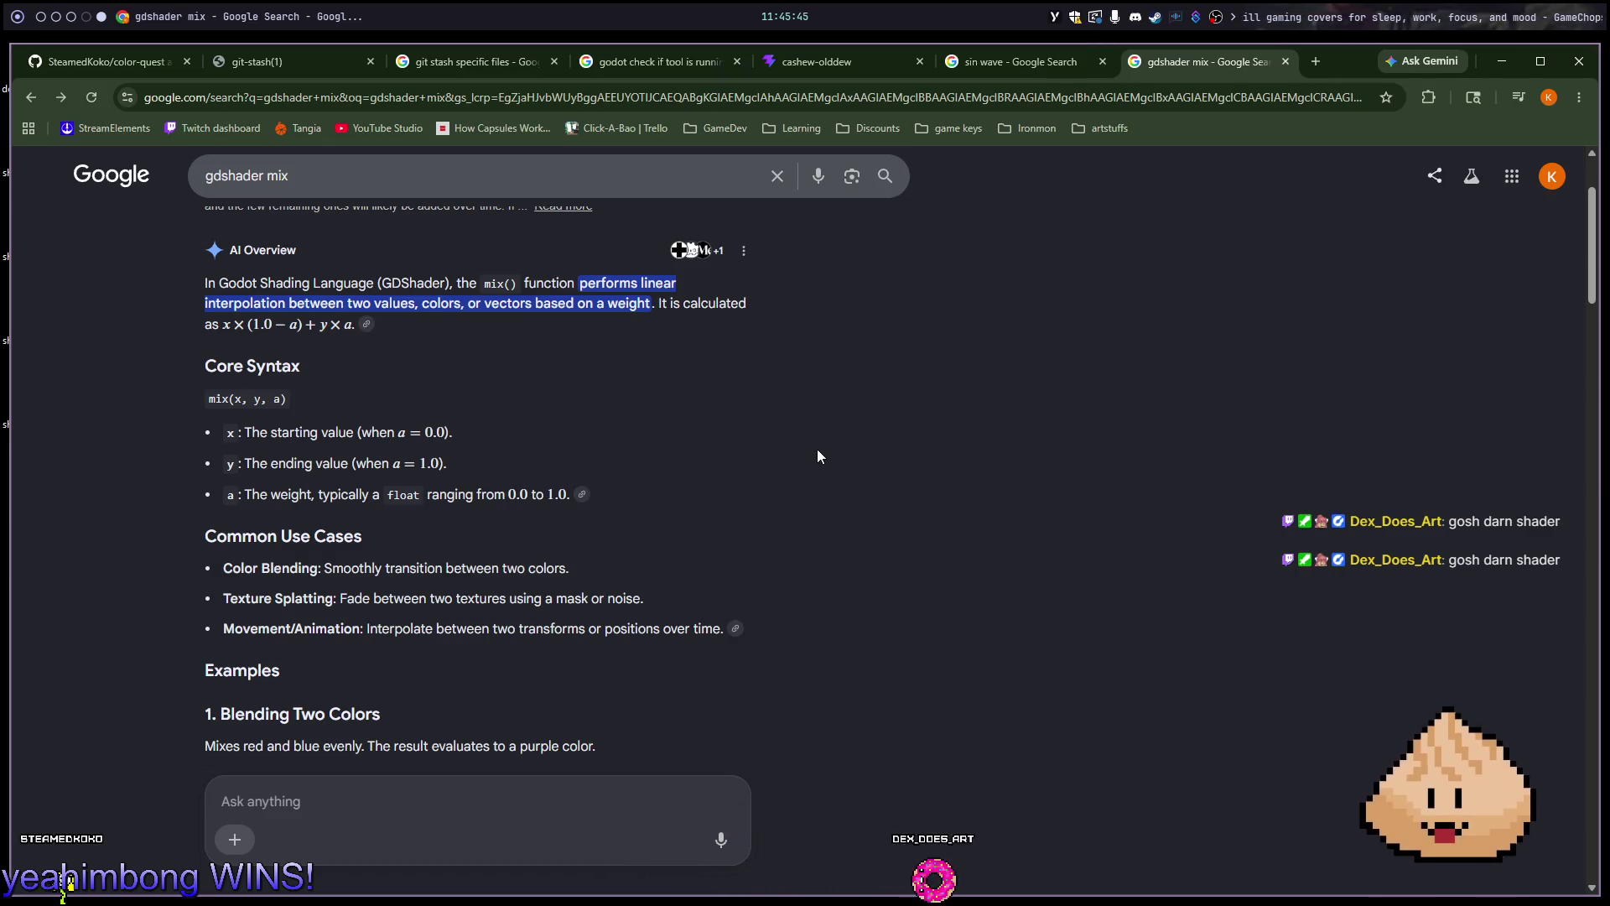
key(alt+1)
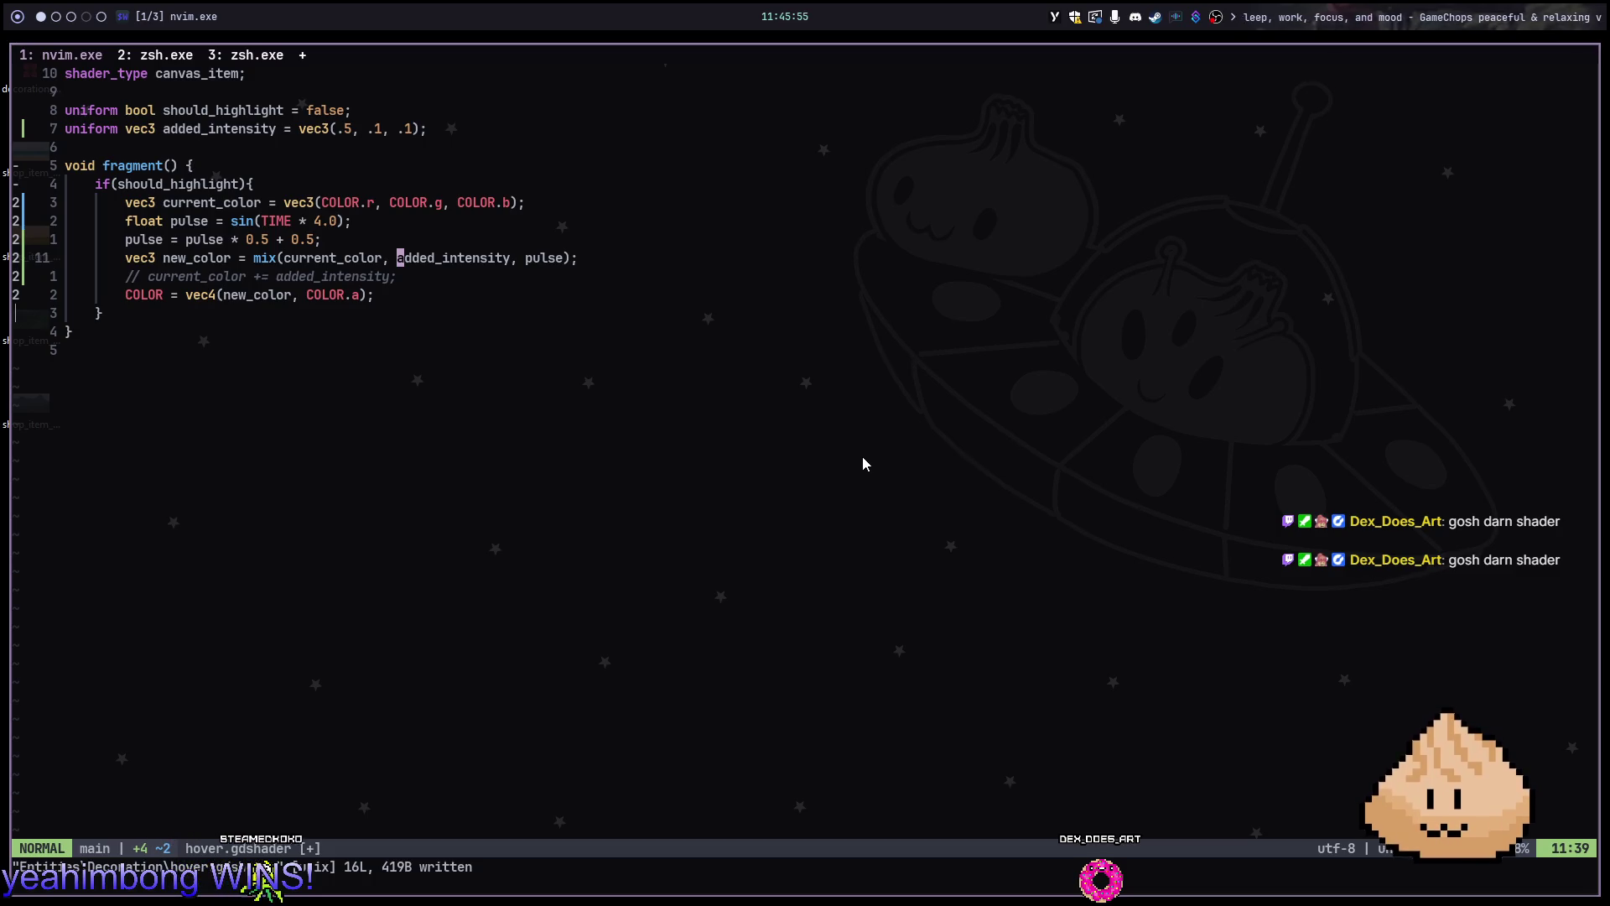
Change line 11 to mix(current_color, current_color + added_intensity, pulse), save, and run with F6
text(ix(current_color,)
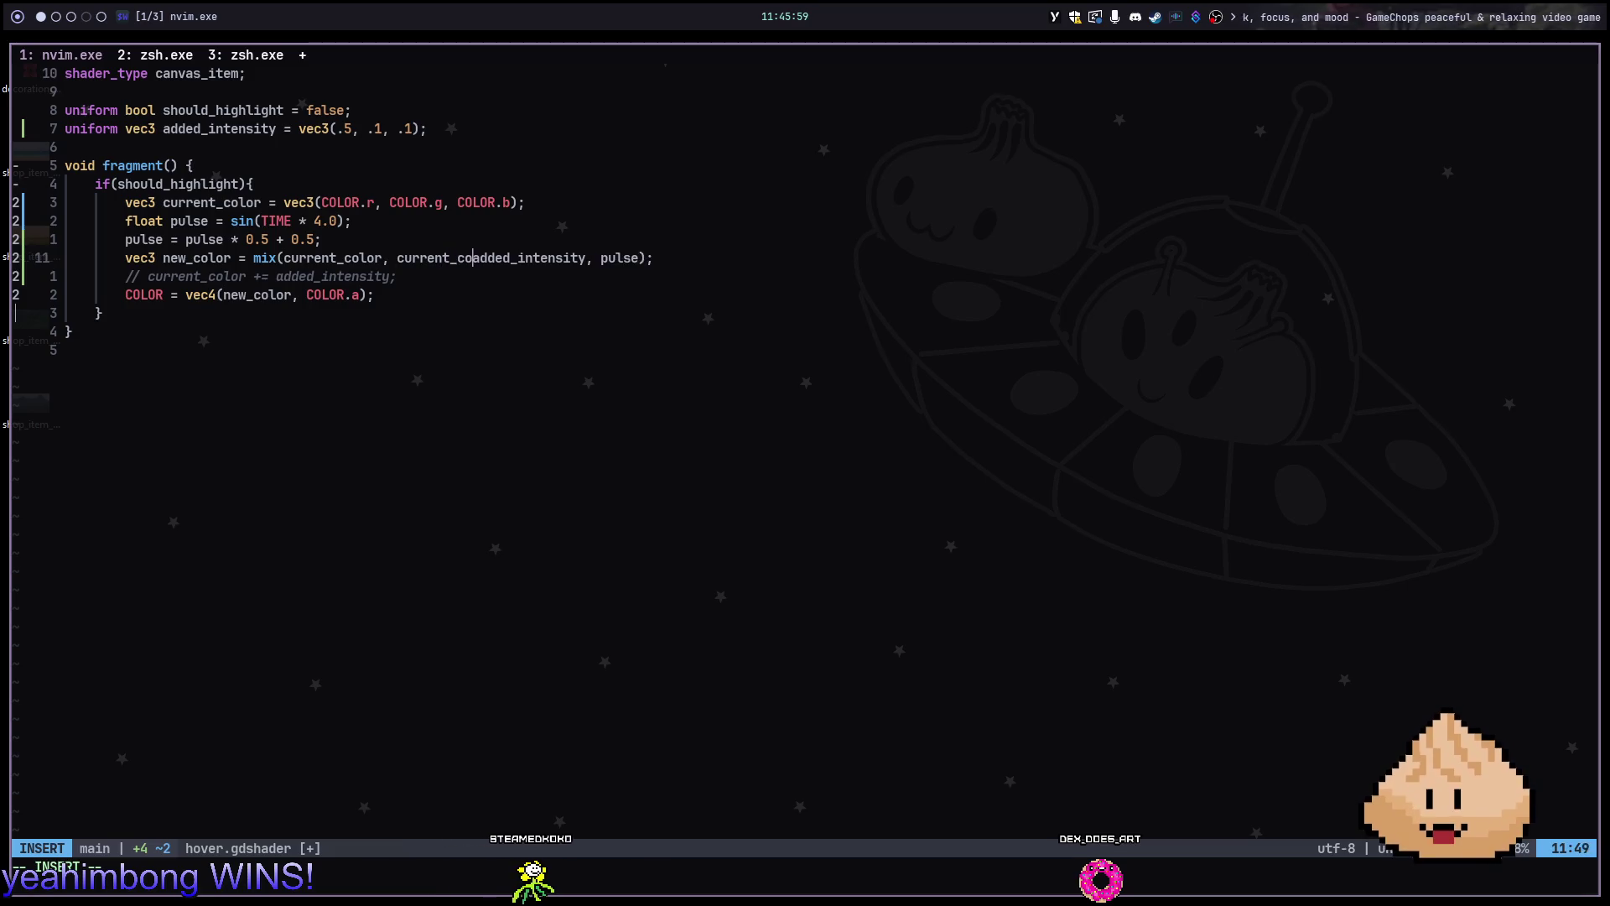
text(lor +)
key(Escape)
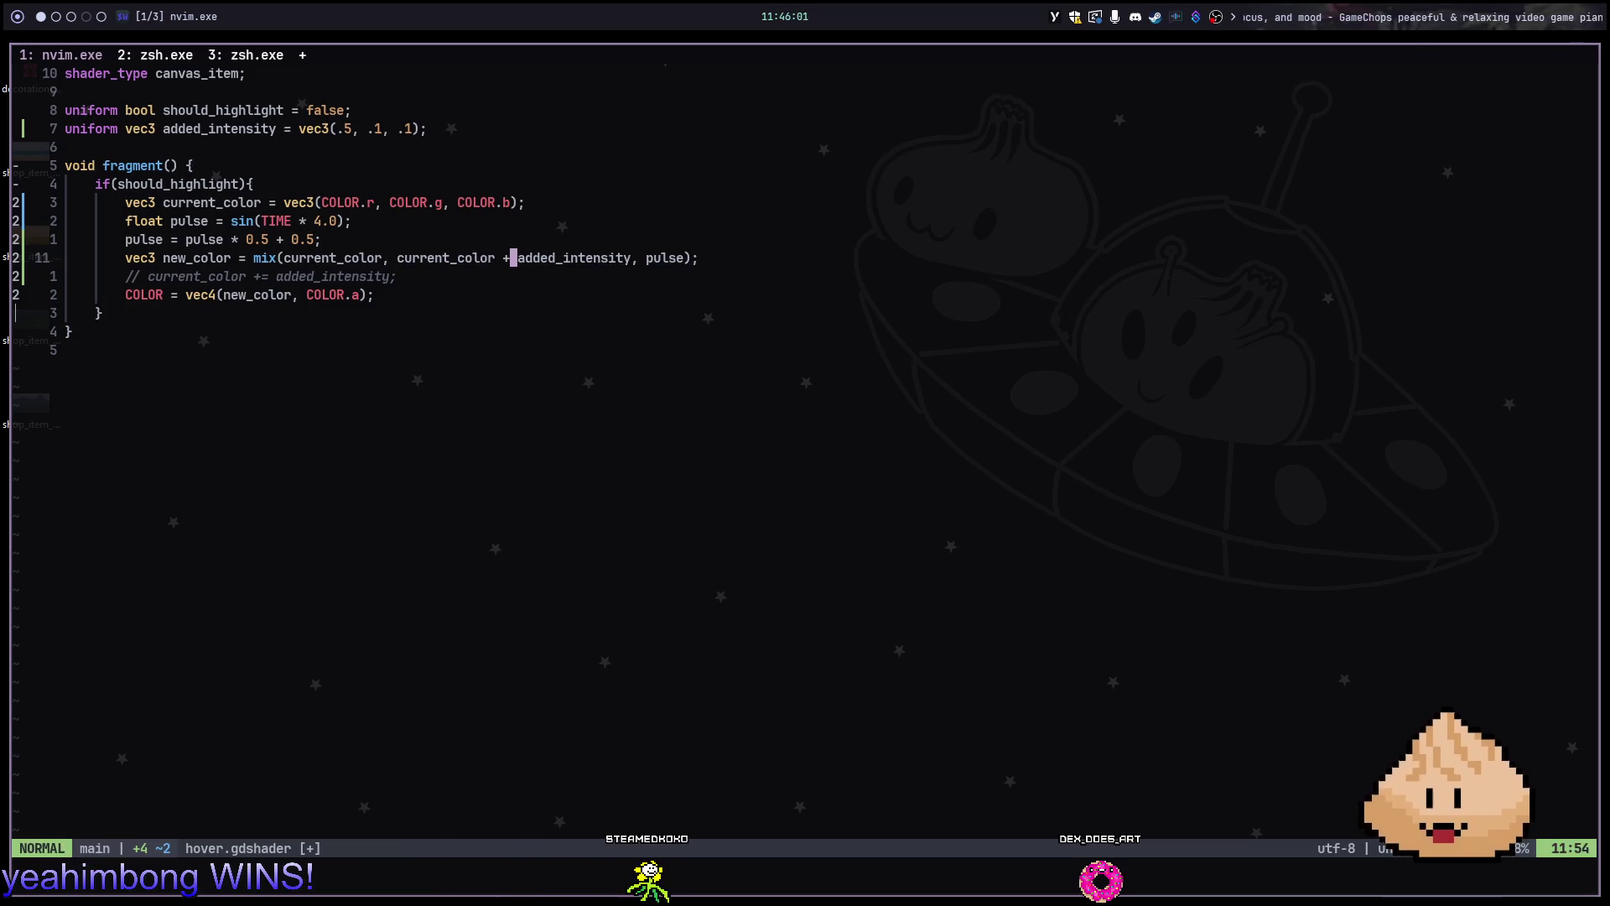
key(Return)
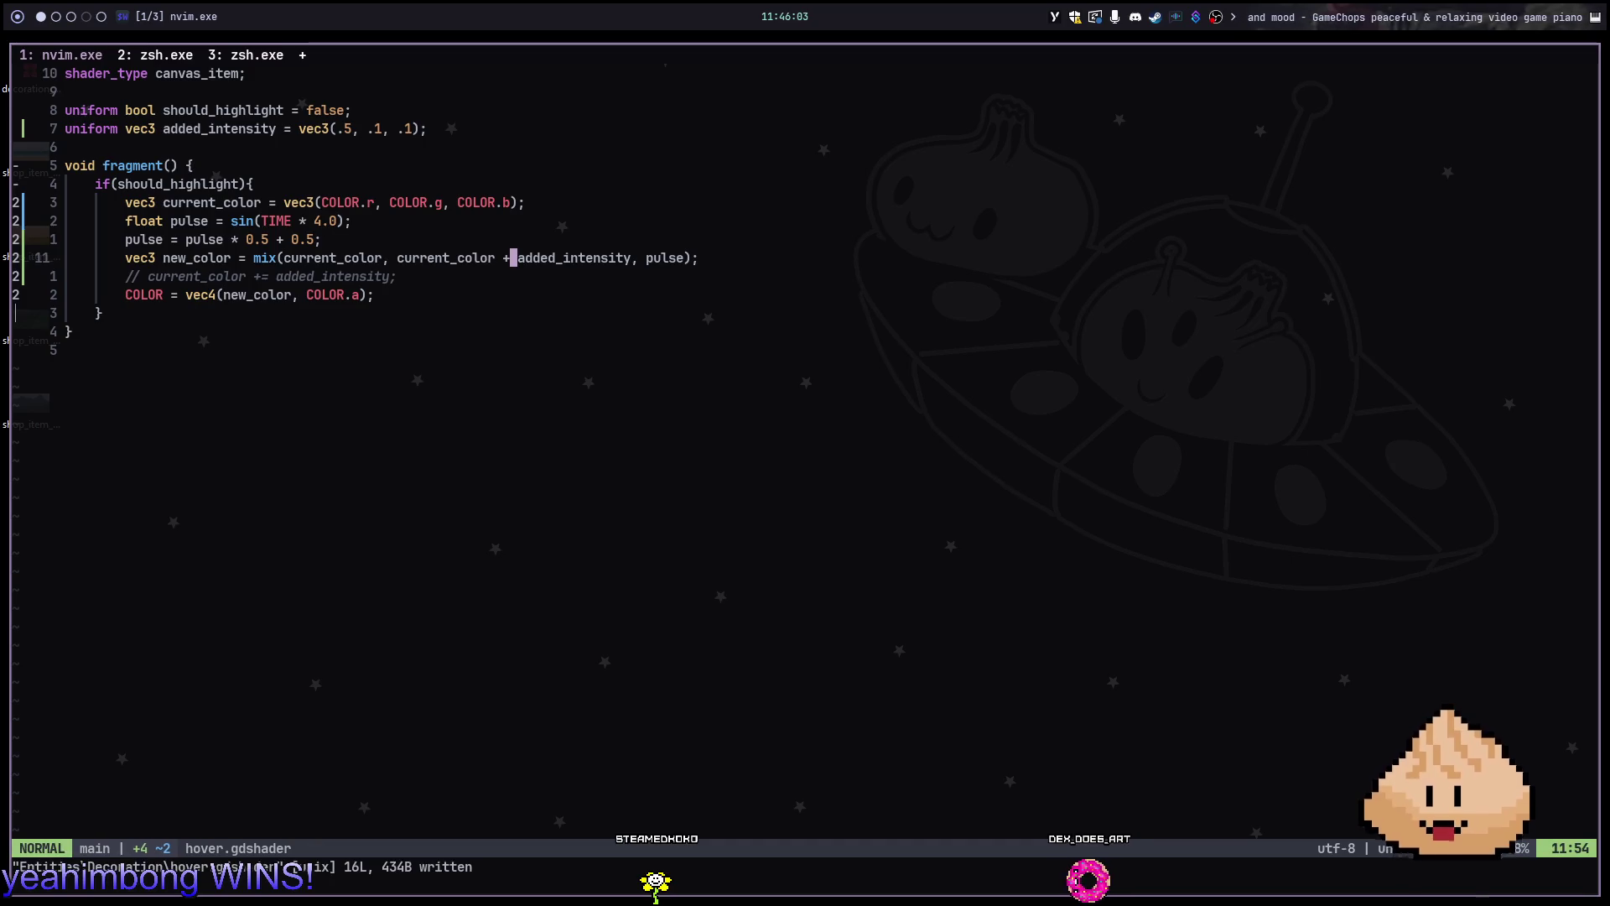
key(alt+2)
key(F6)
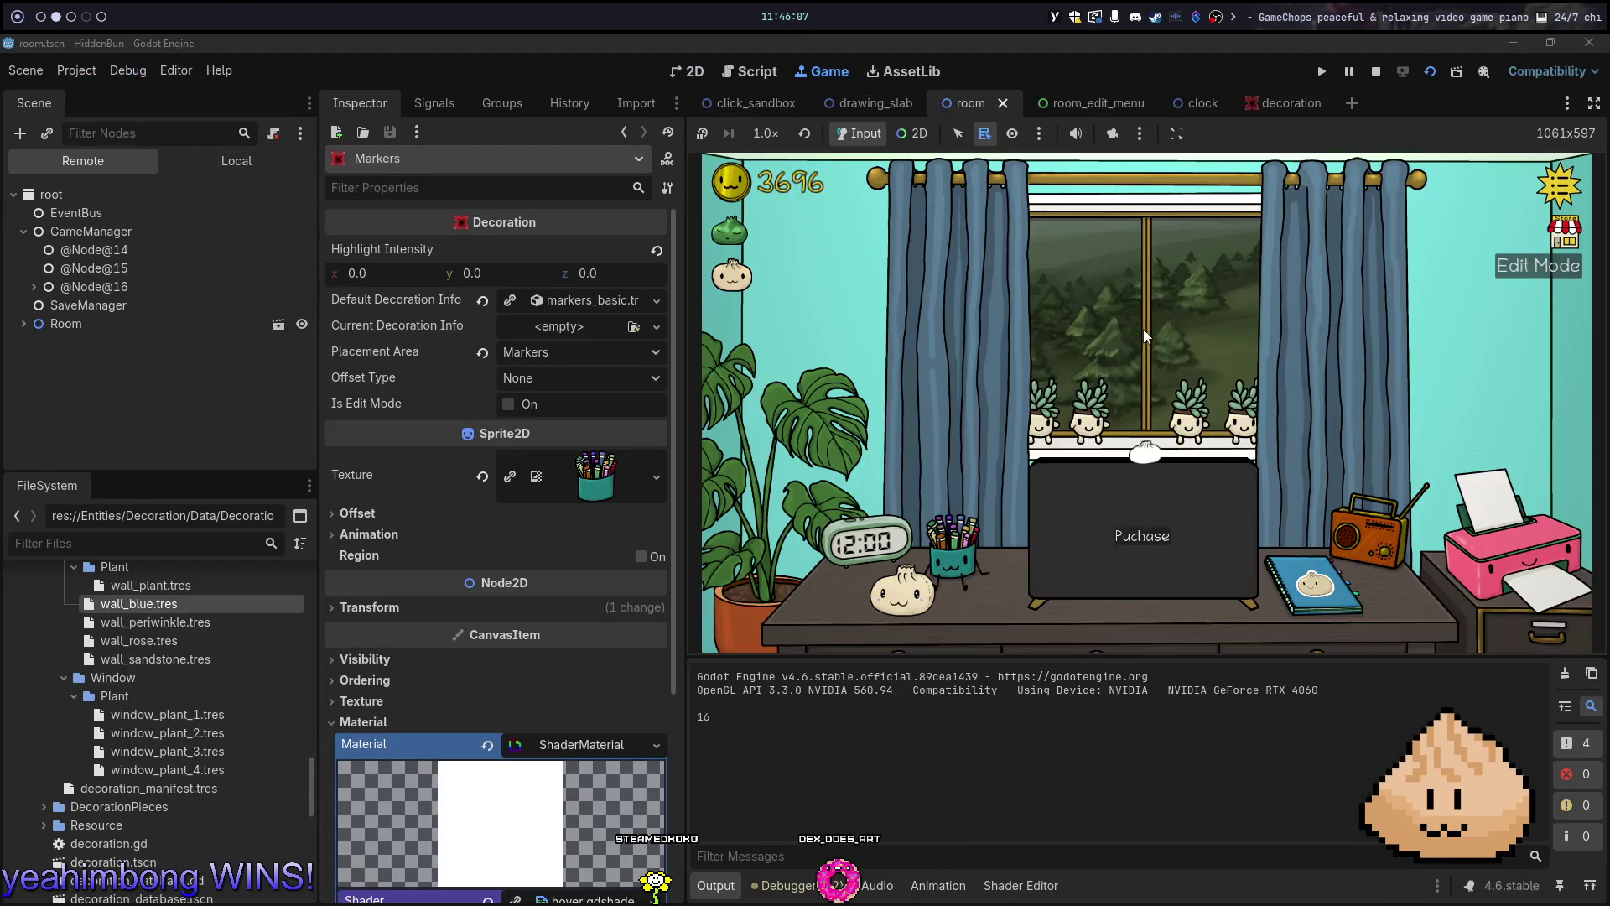
In edit mode, make the wall plant a palm, the window a beach view and the printer teal
click(1514, 288)
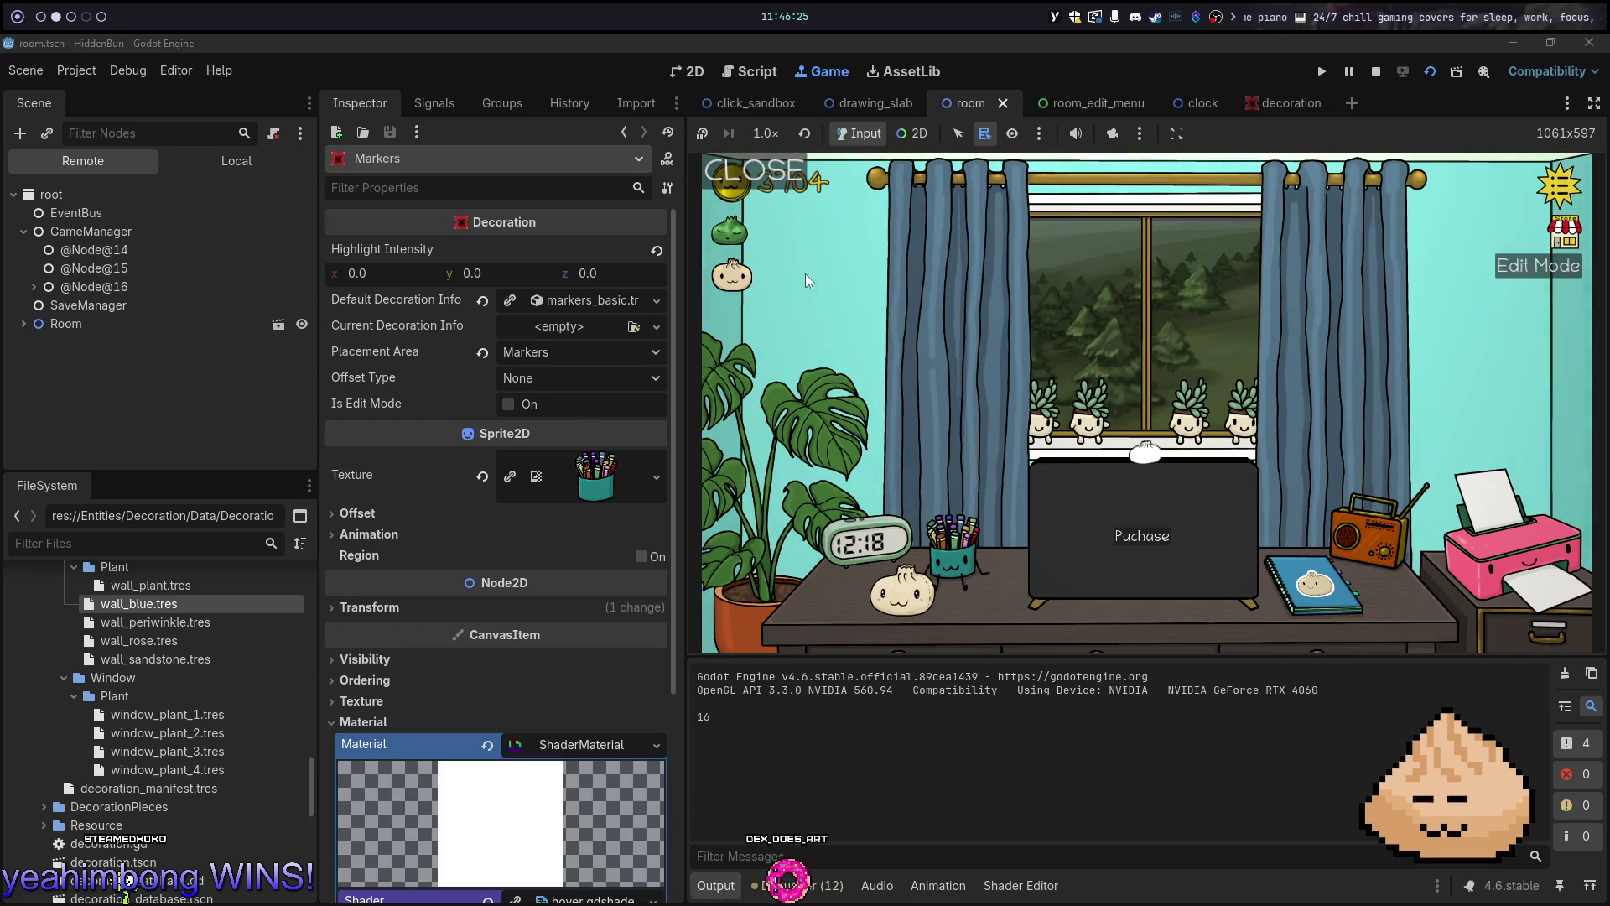
click(814, 448)
click(1476, 455)
click(909, 355)
click(1457, 203)
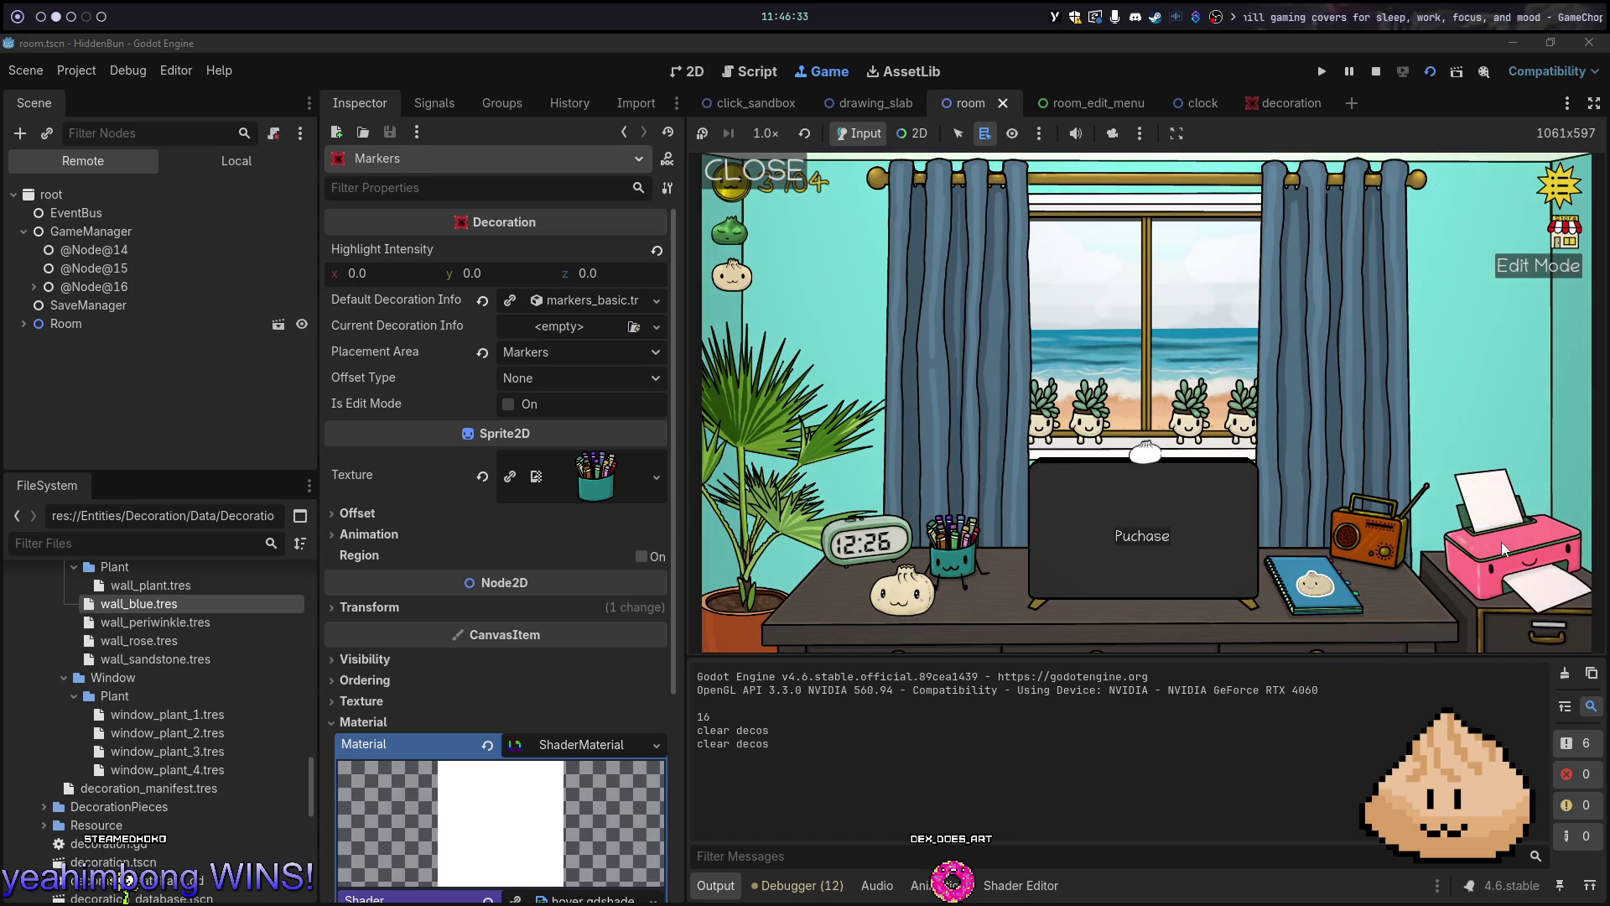
click(1501, 542)
click(1433, 407)
click(1492, 520)
click(1434, 305)
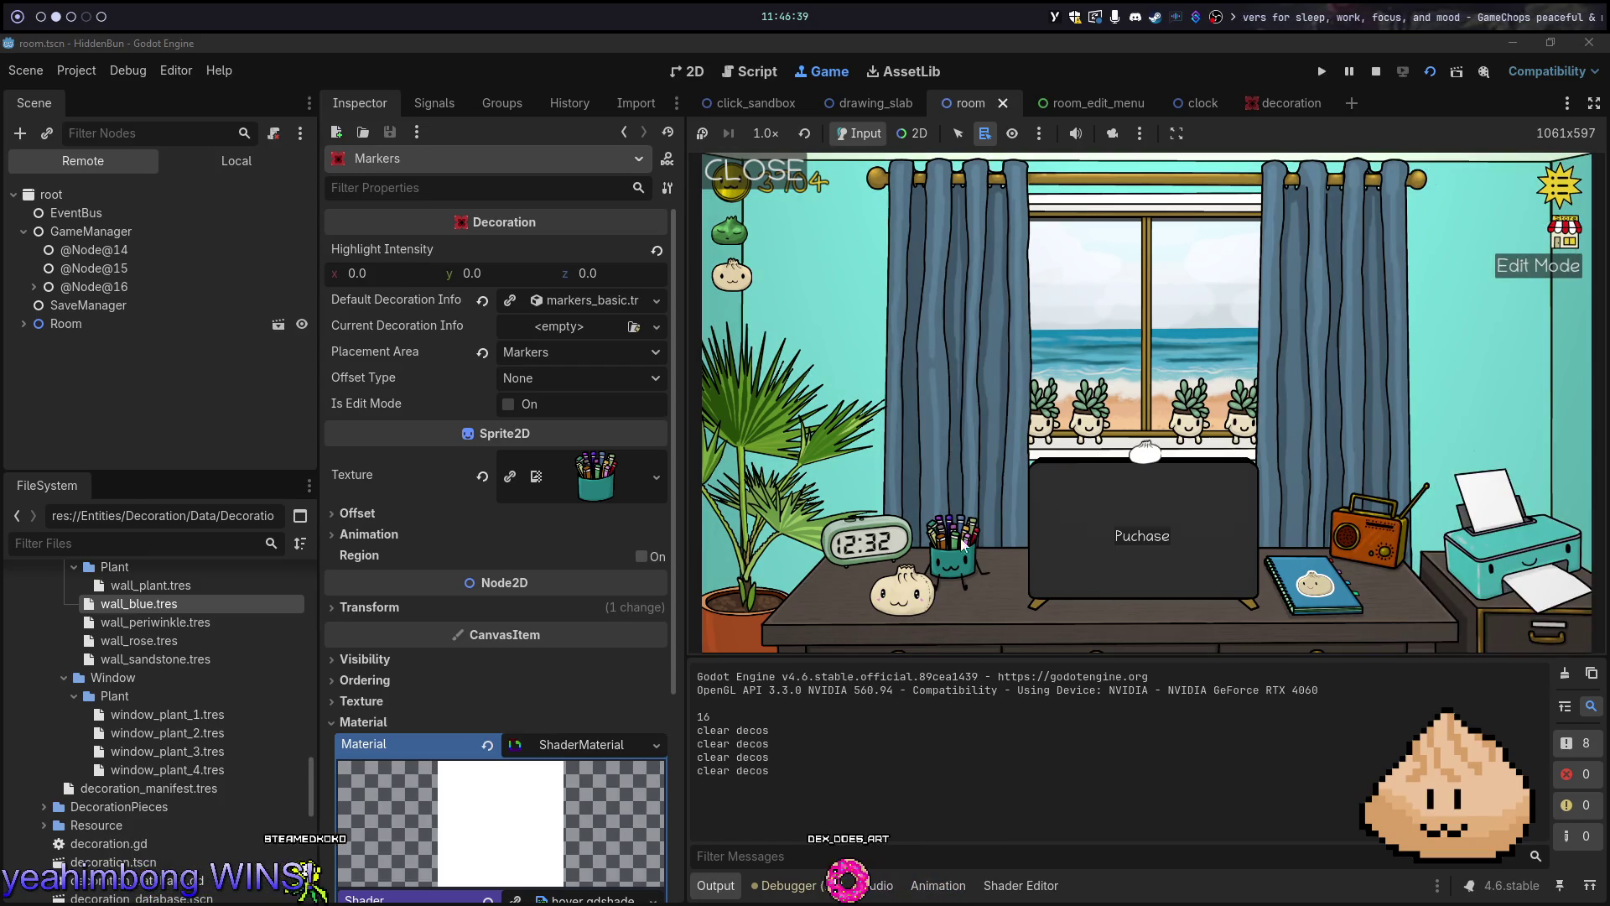
Try grey-lavender and grey curtains, leave them blue, and stop the game with F8
click(873, 299)
click(873, 299)
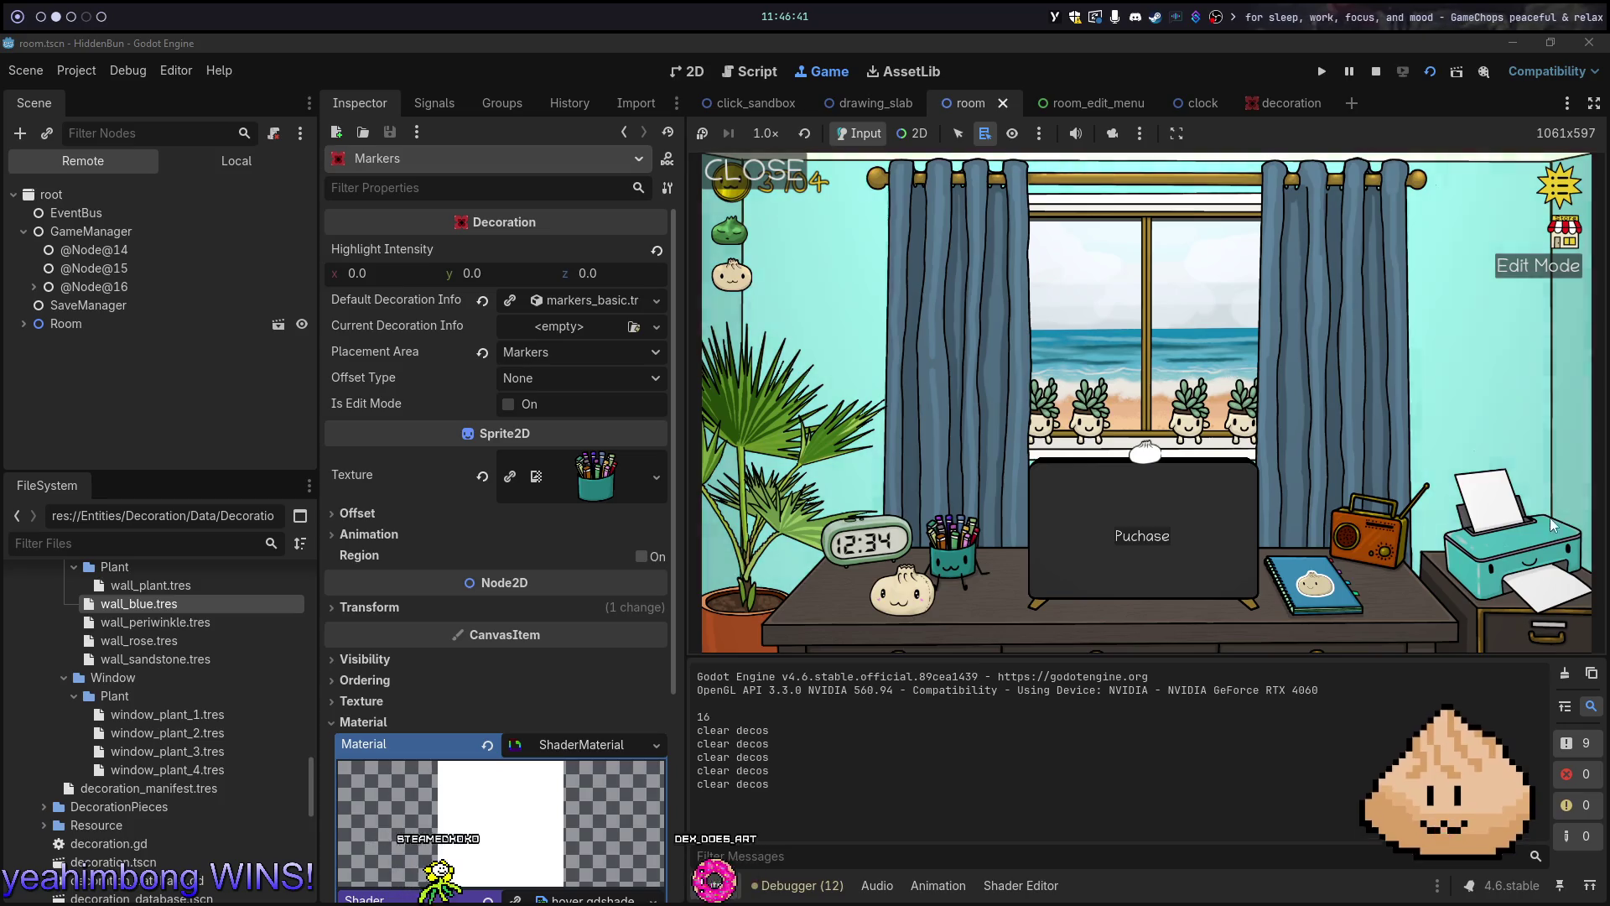
click(1387, 426)
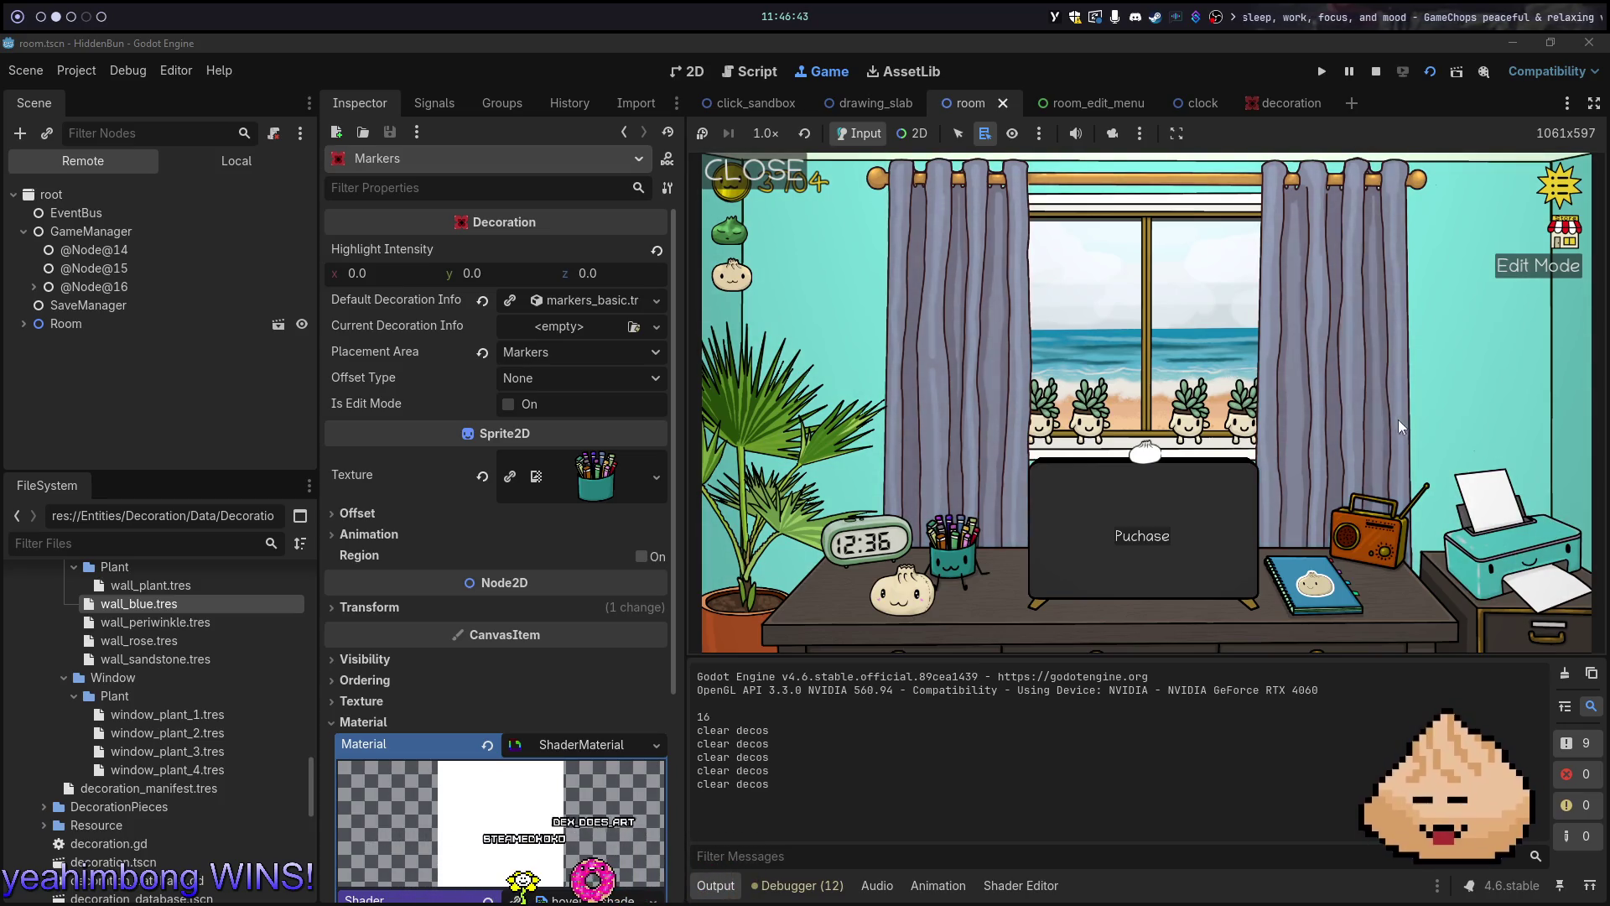
click(1402, 420)
click(1287, 396)
click(1320, 395)
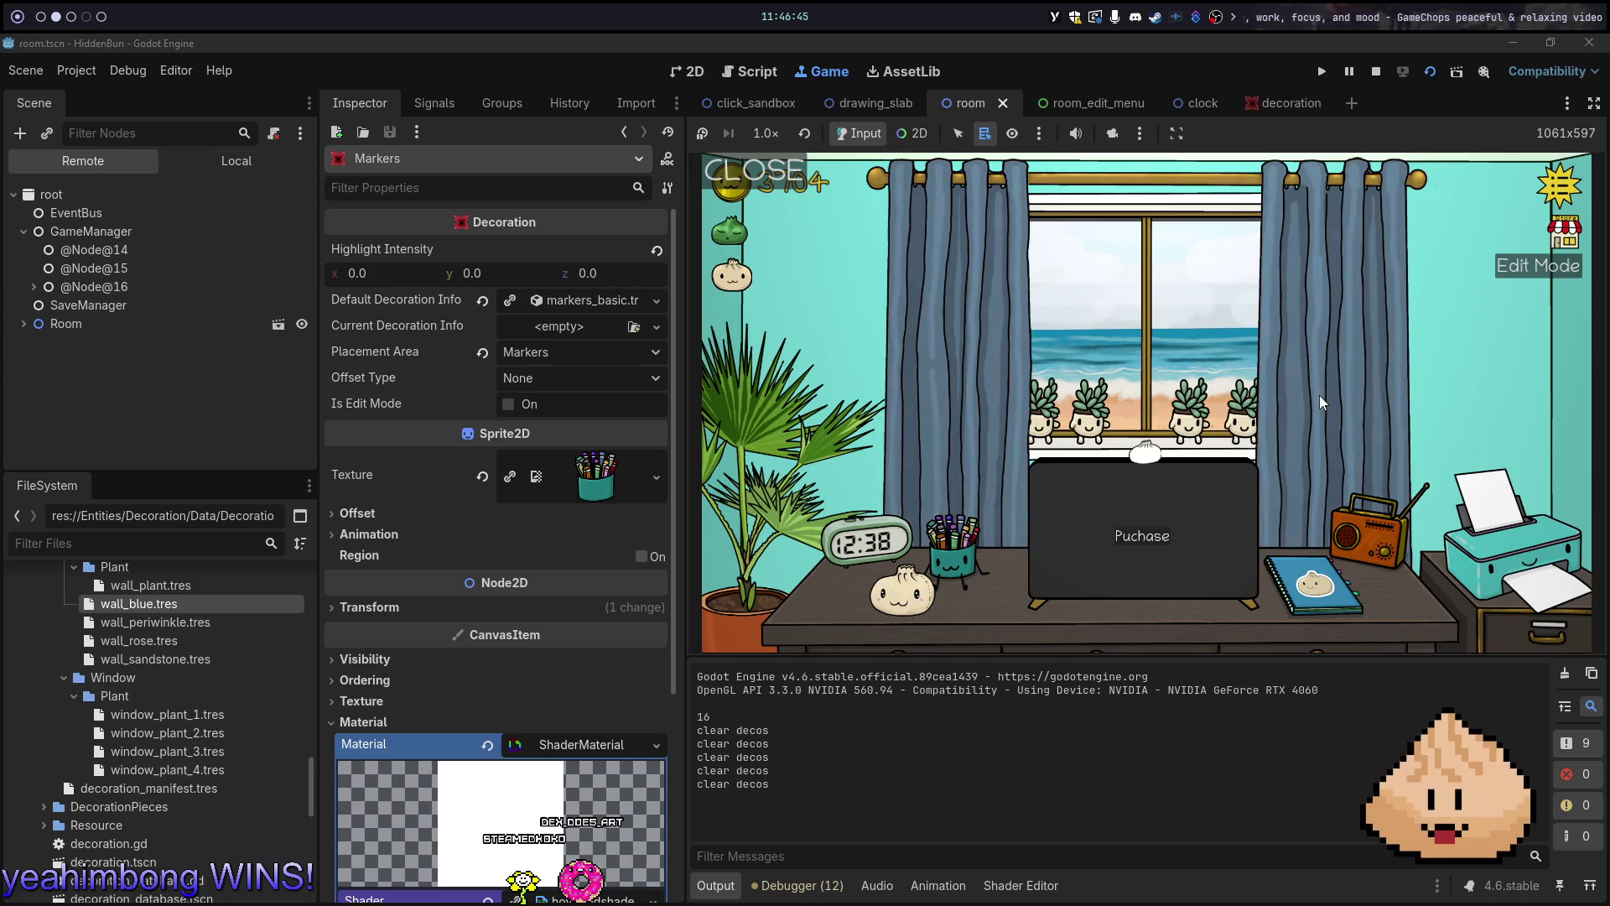
key(F8)
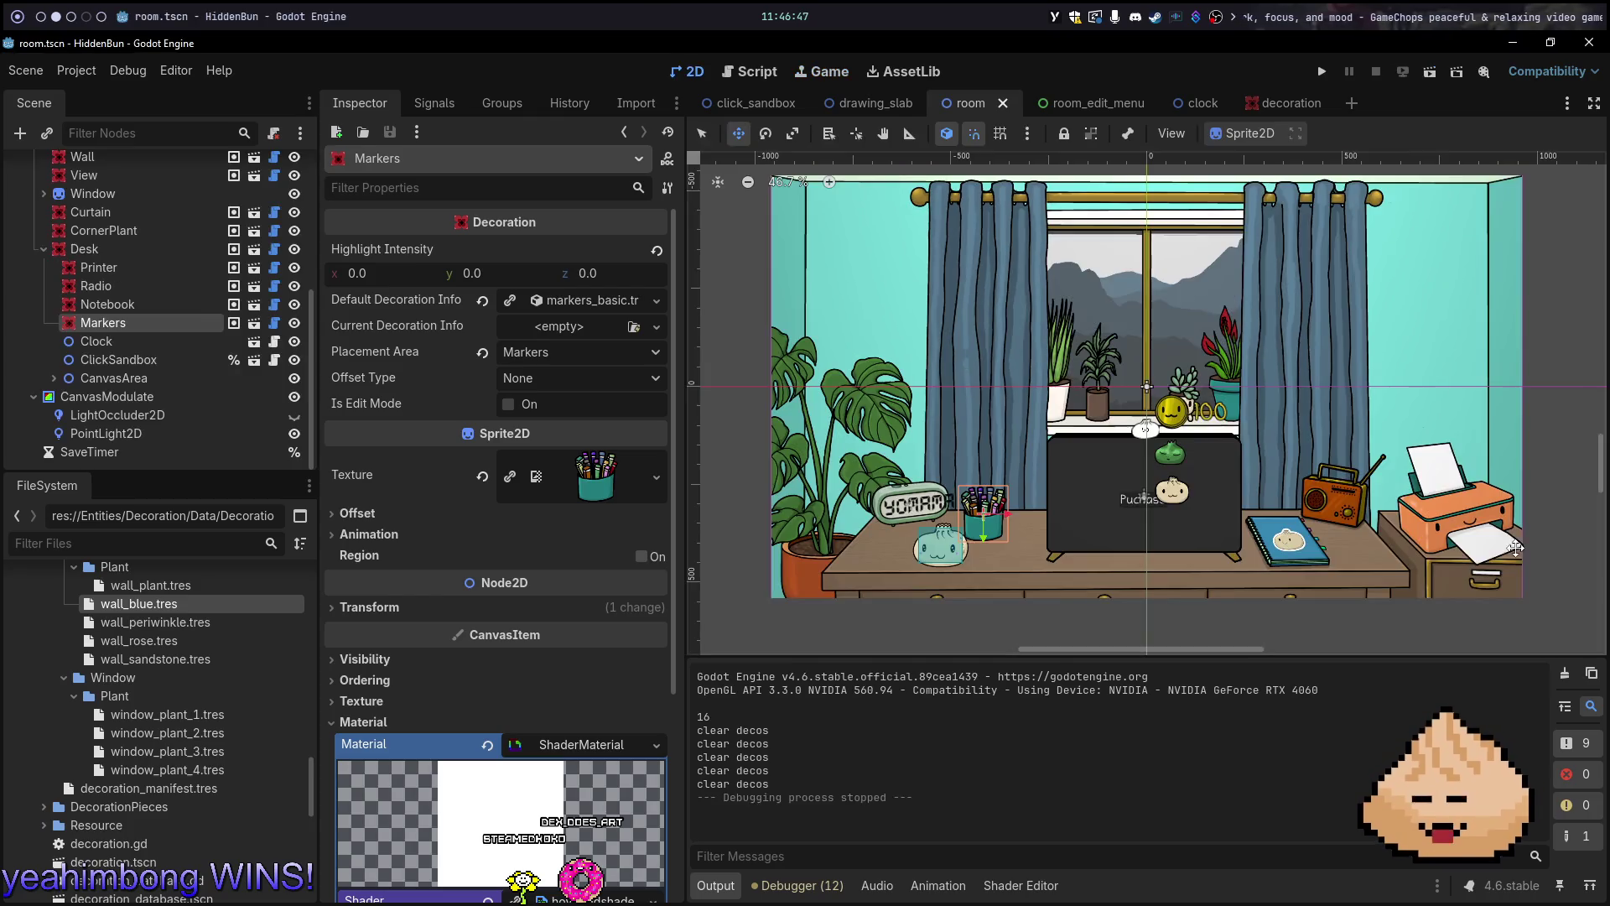
Compare the room_edit_menu PopupMenu with the shader code, then bring up the decoration scene
key(alt+1)
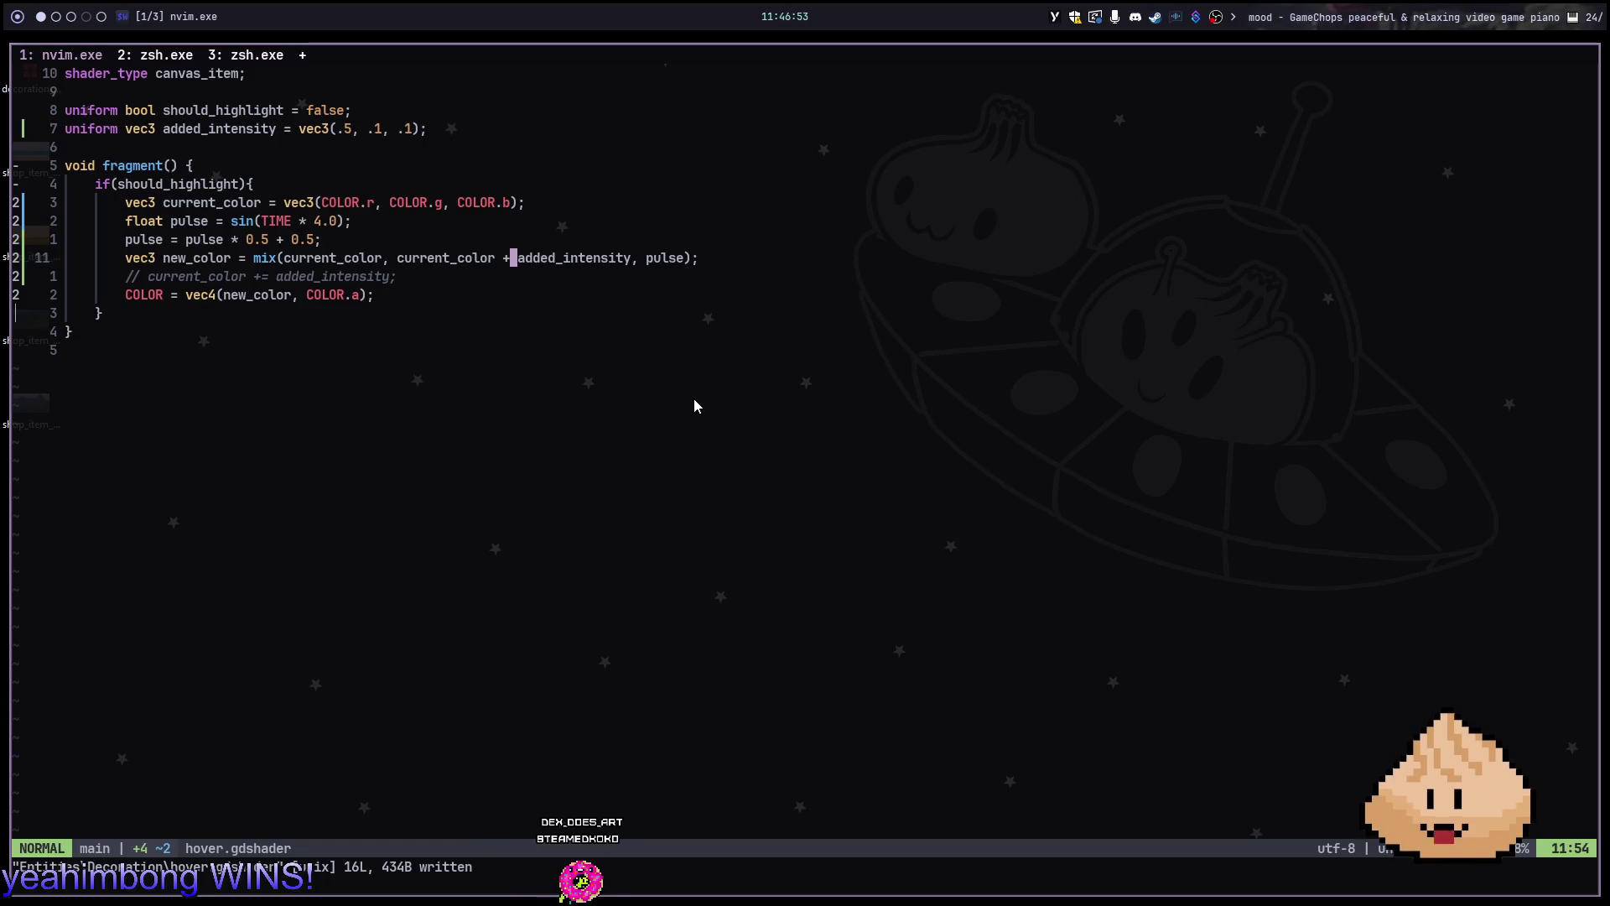
key(alt+2)
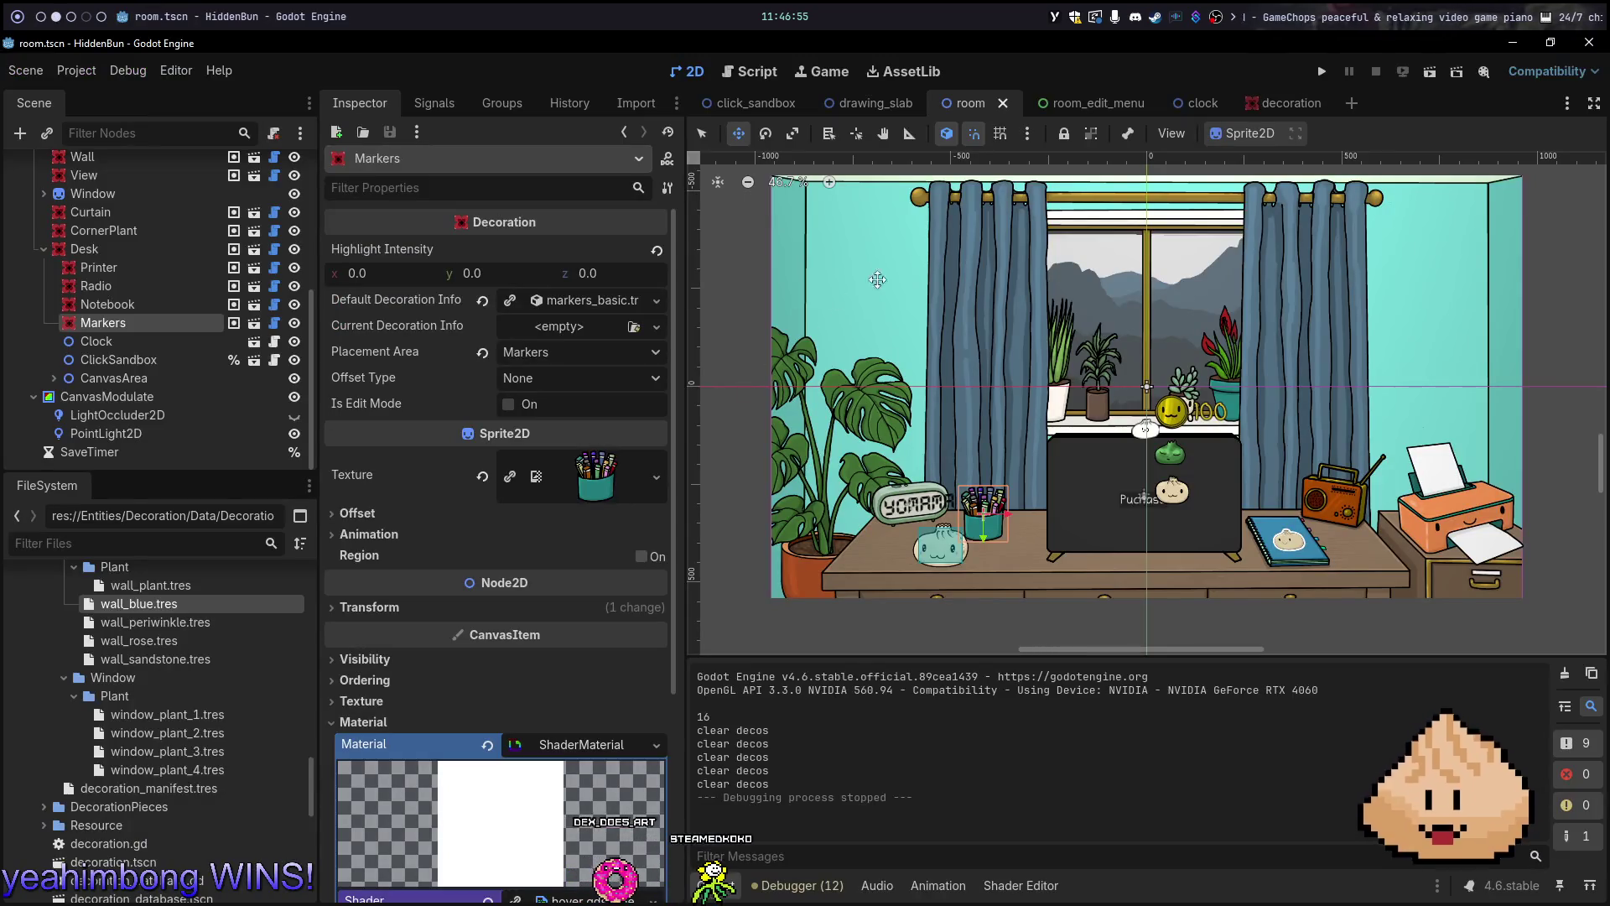
click(1100, 104)
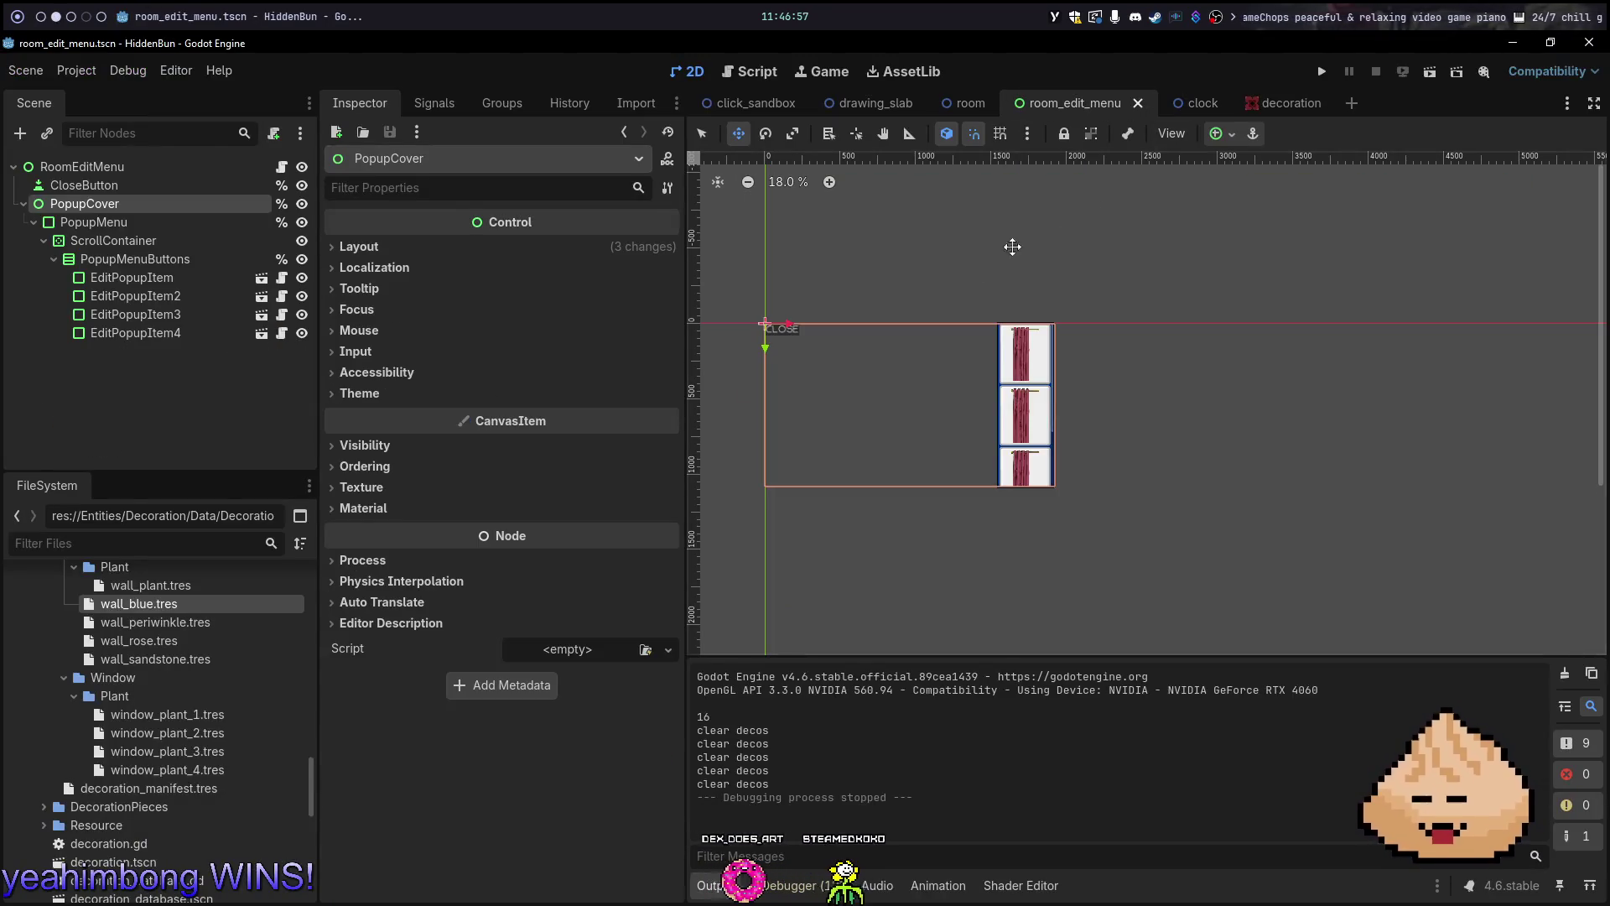
click(156, 221)
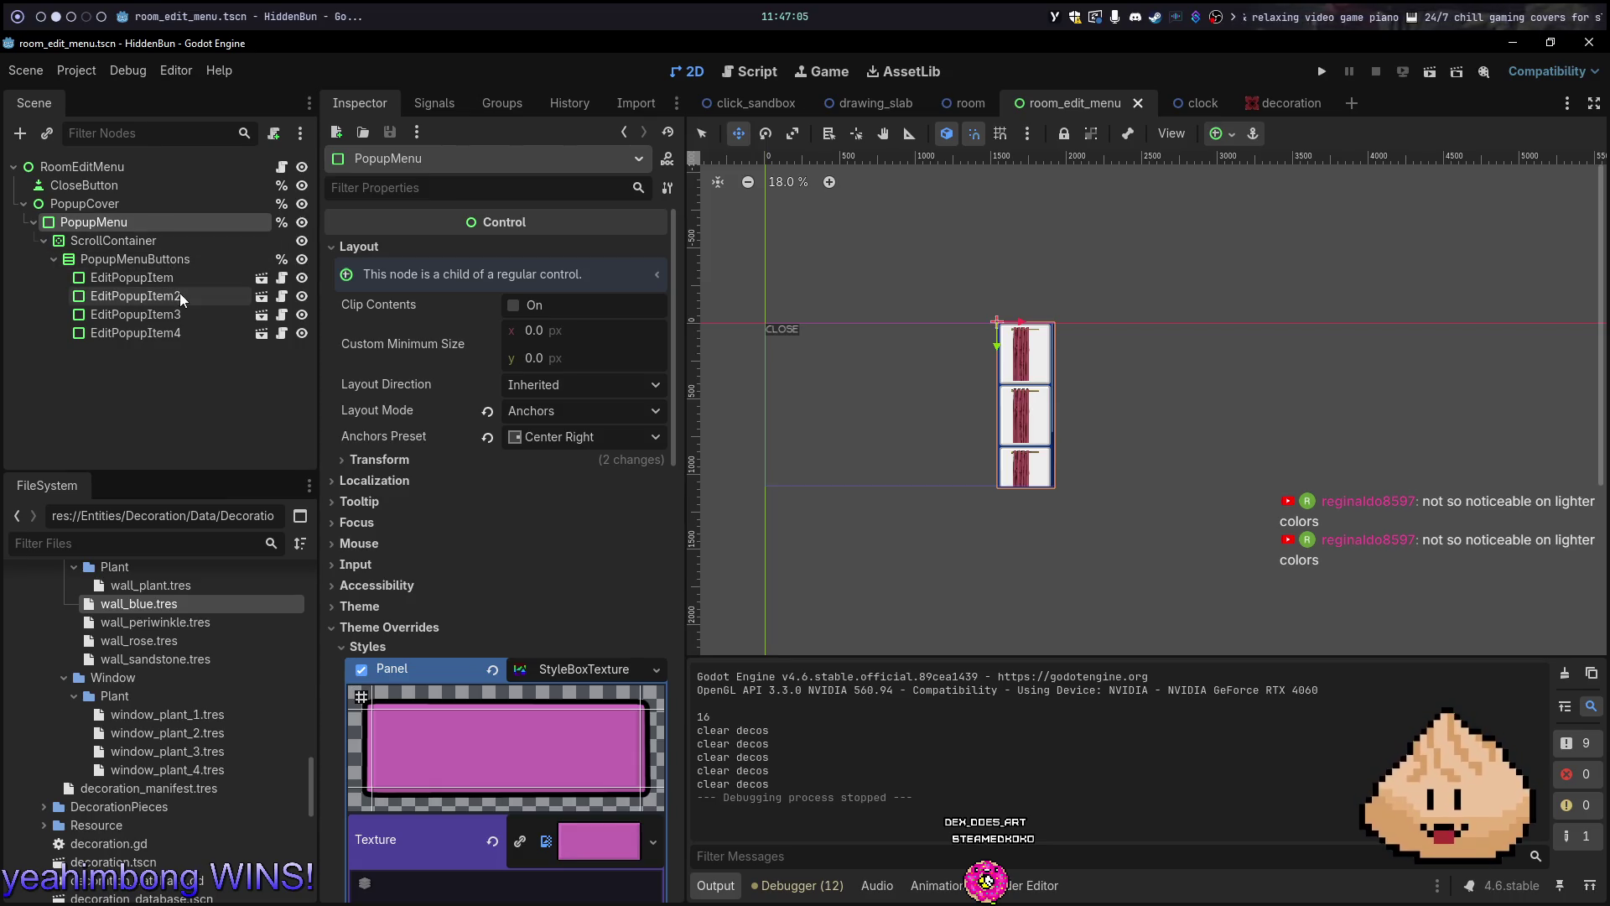
key(super+1)
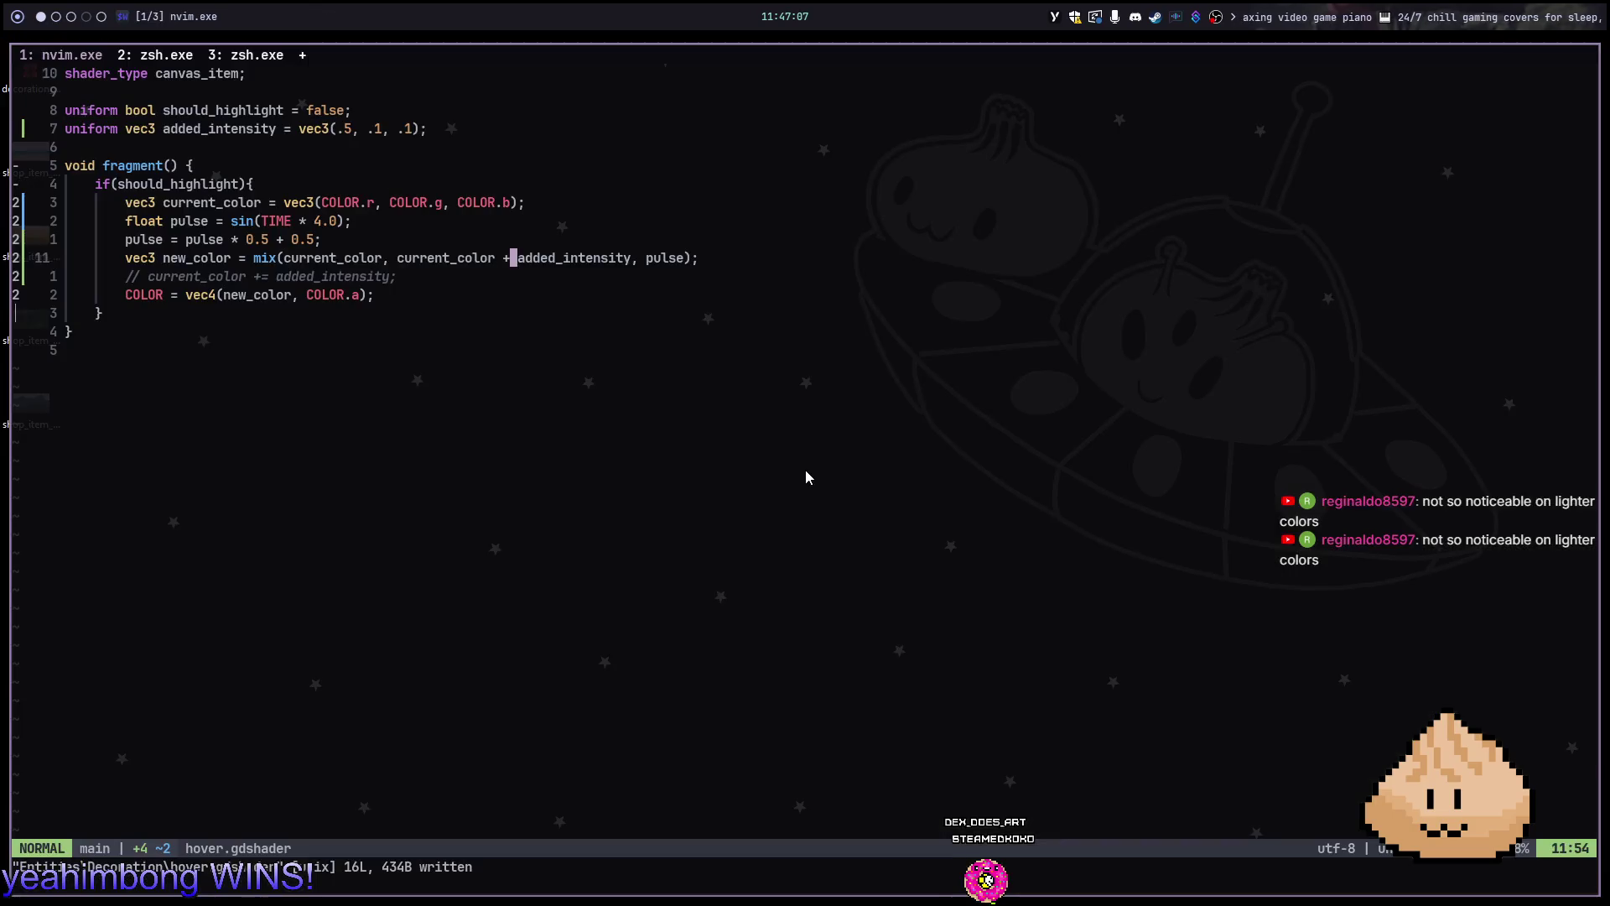
key(super+2)
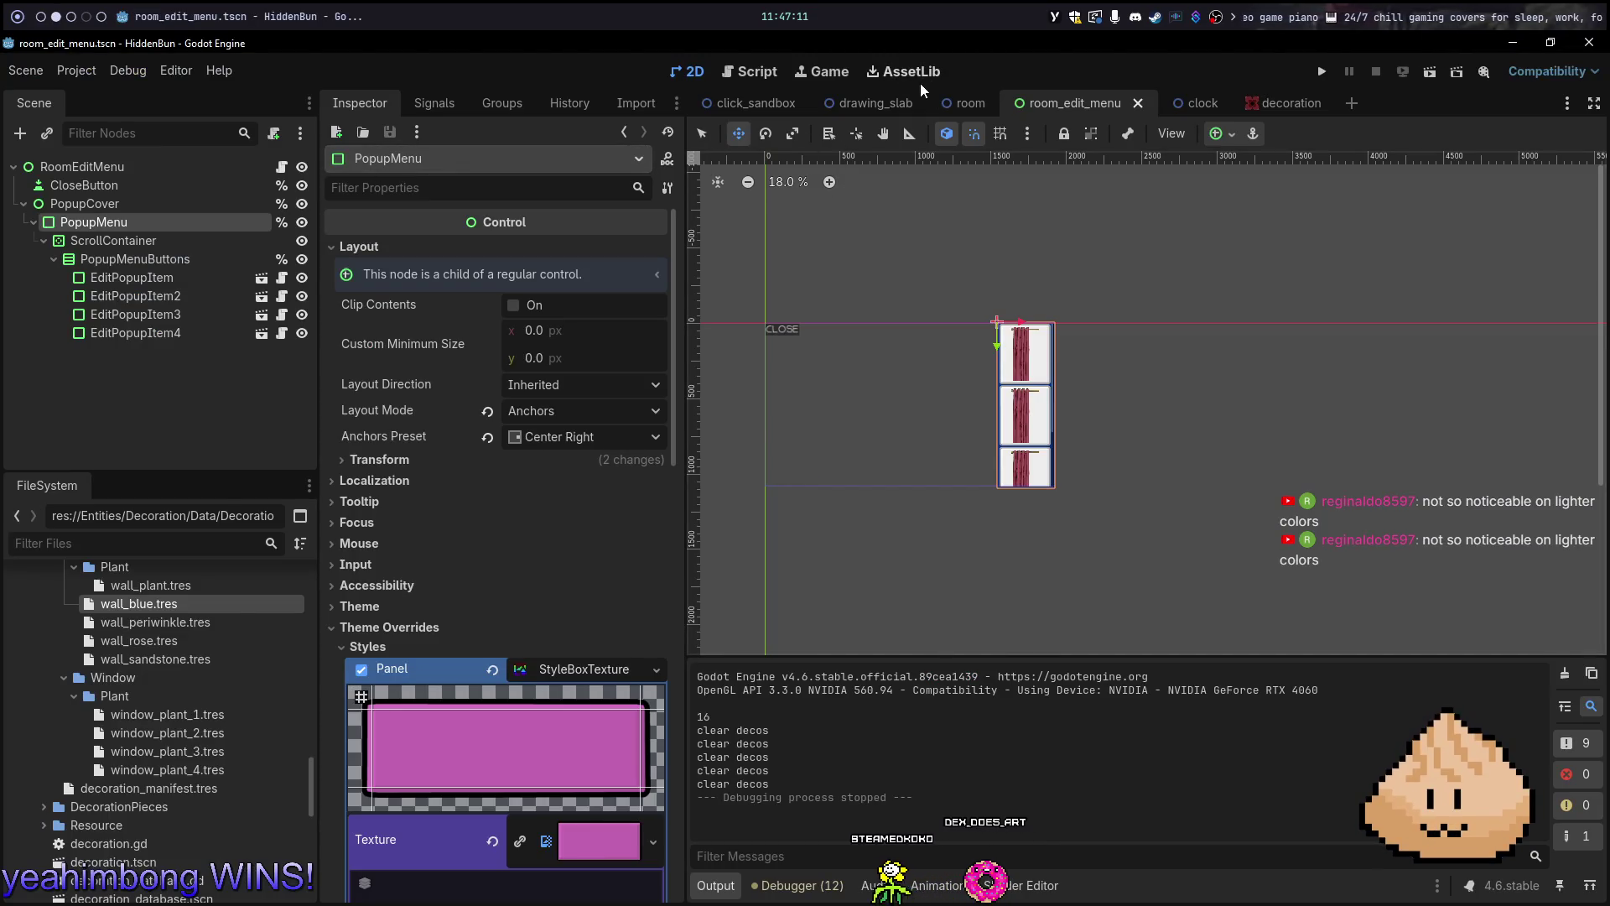
click(1281, 101)
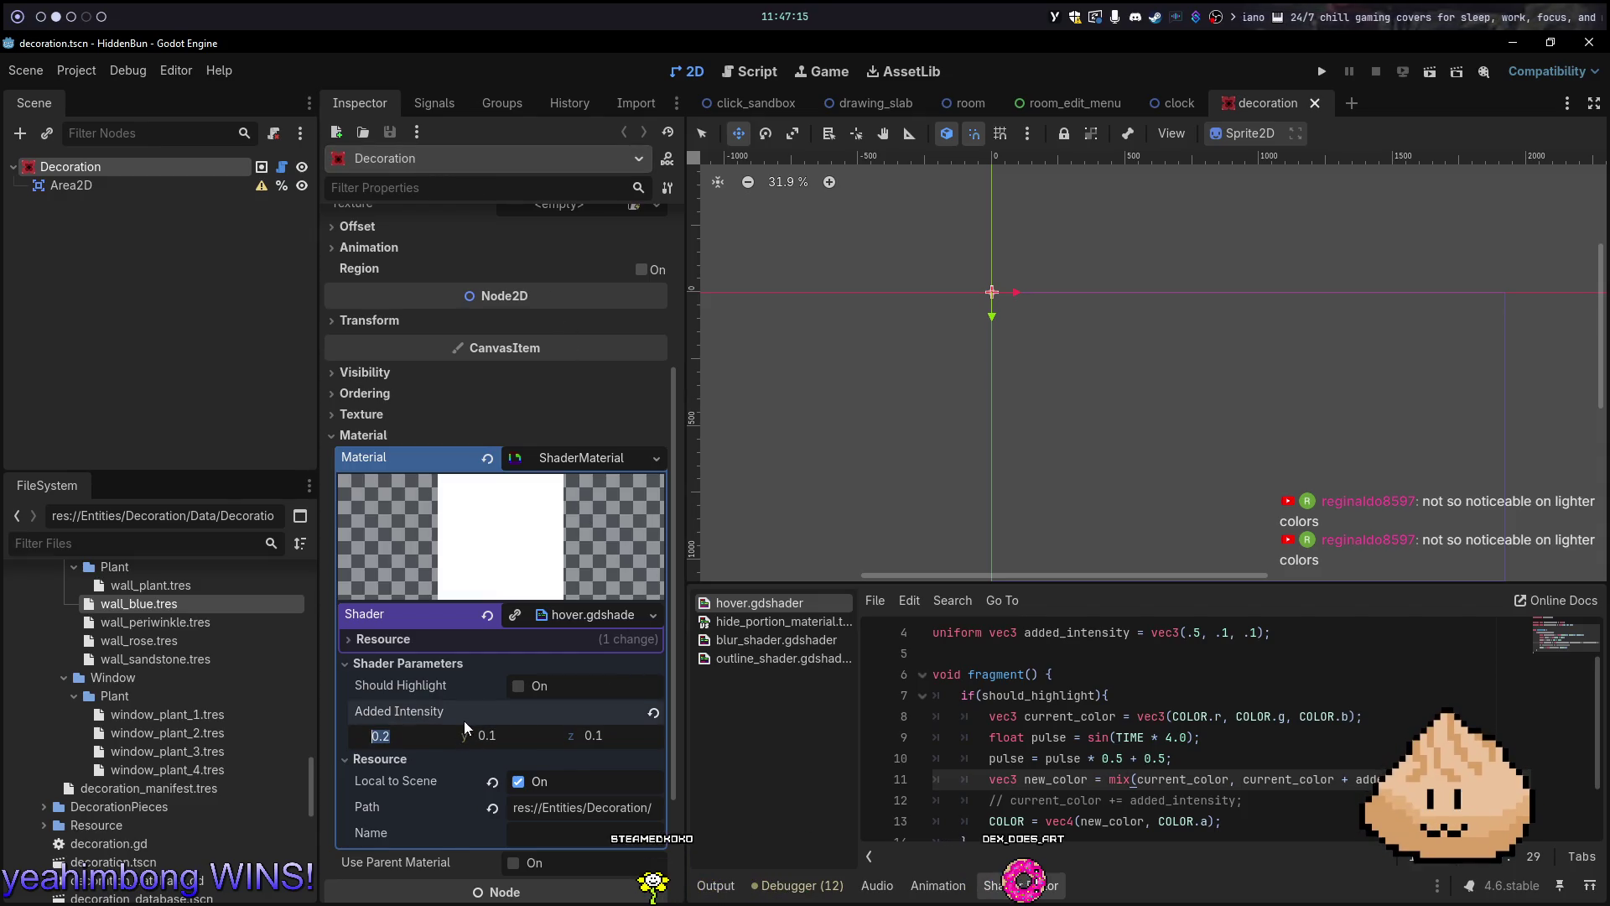
Change the decoration's Added Intensity x to 0.4 and save the scene
key(BackSpace)
text(4)
key(Return)
key(ctrl+s)
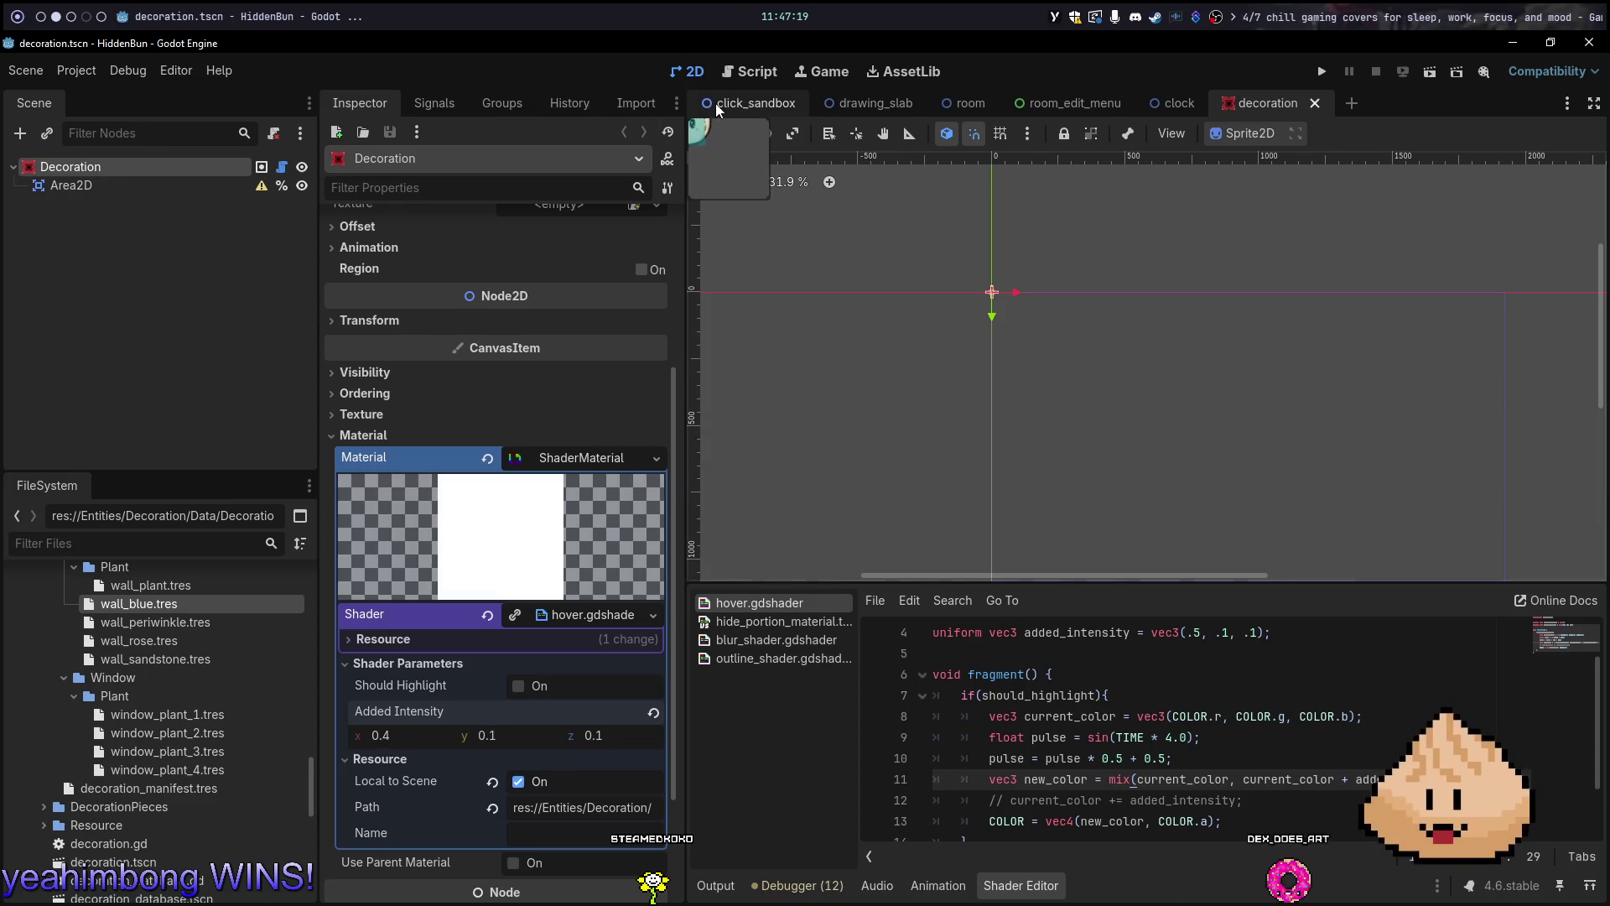
Run the room scene with F6, try Edit Mode, then stop the game
click(720, 105)
click(1054, 104)
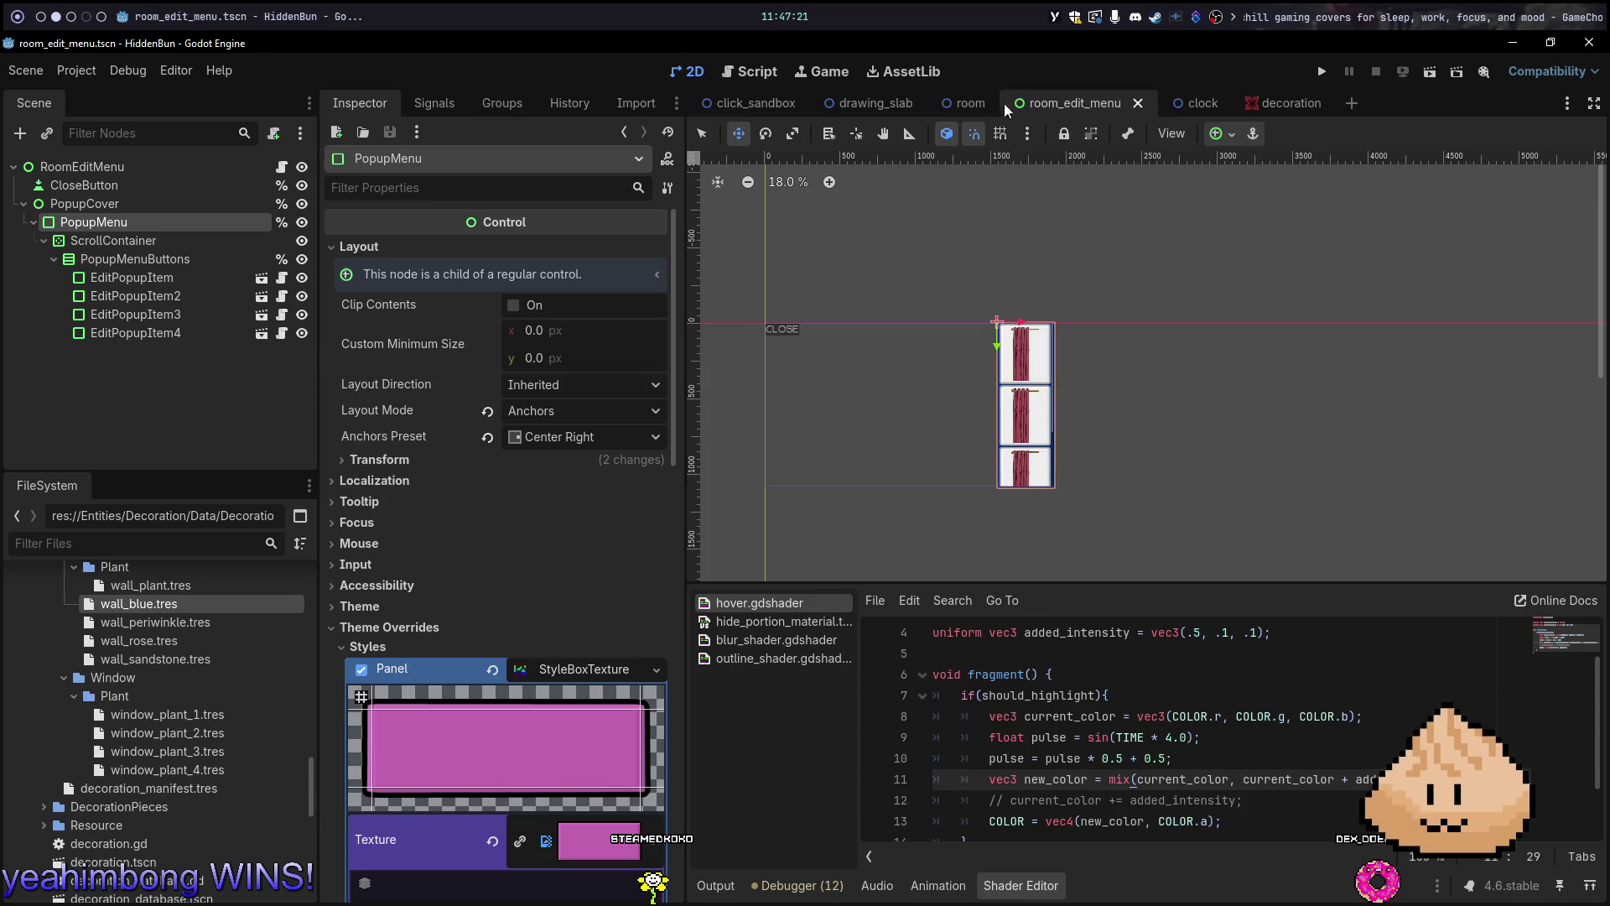
click(970, 103)
key(F6)
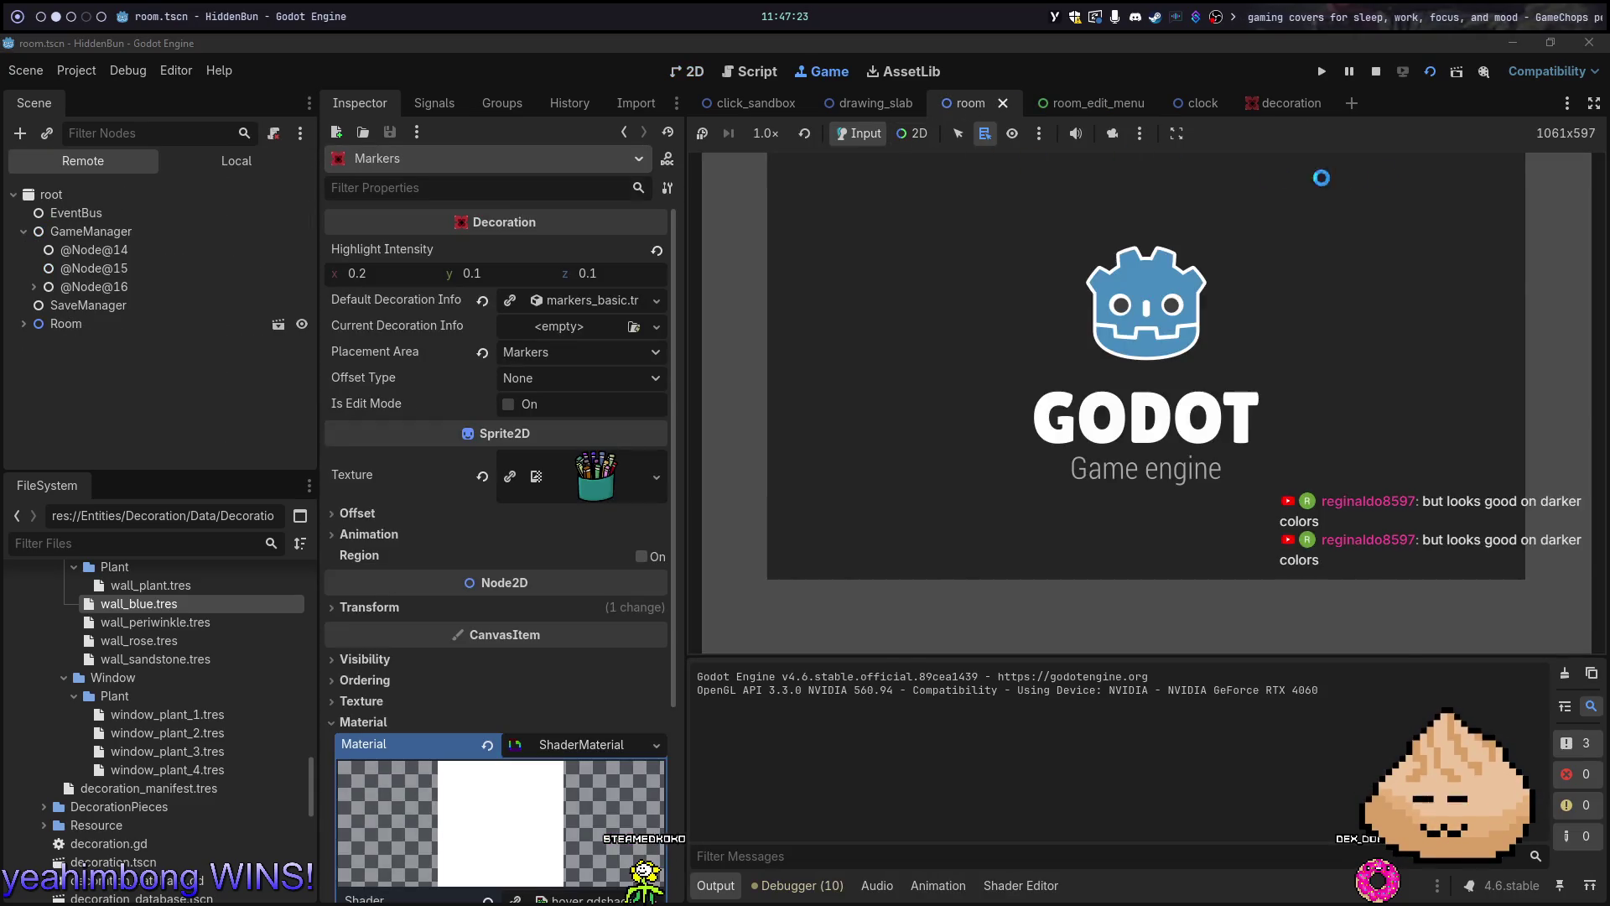
click(1538, 243)
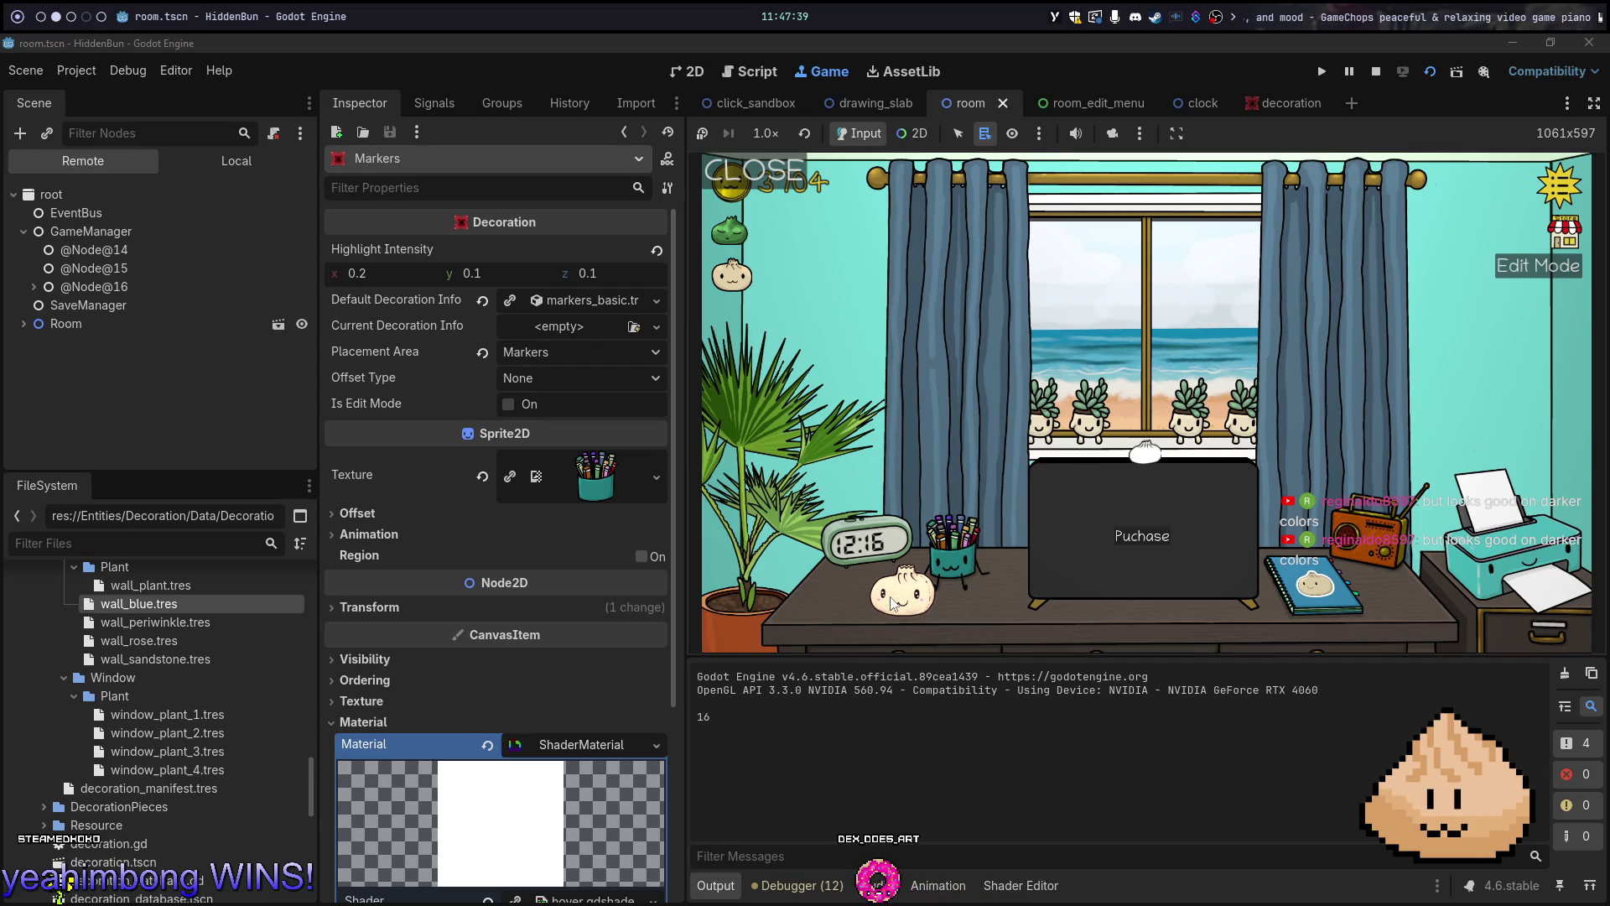
key(F8)
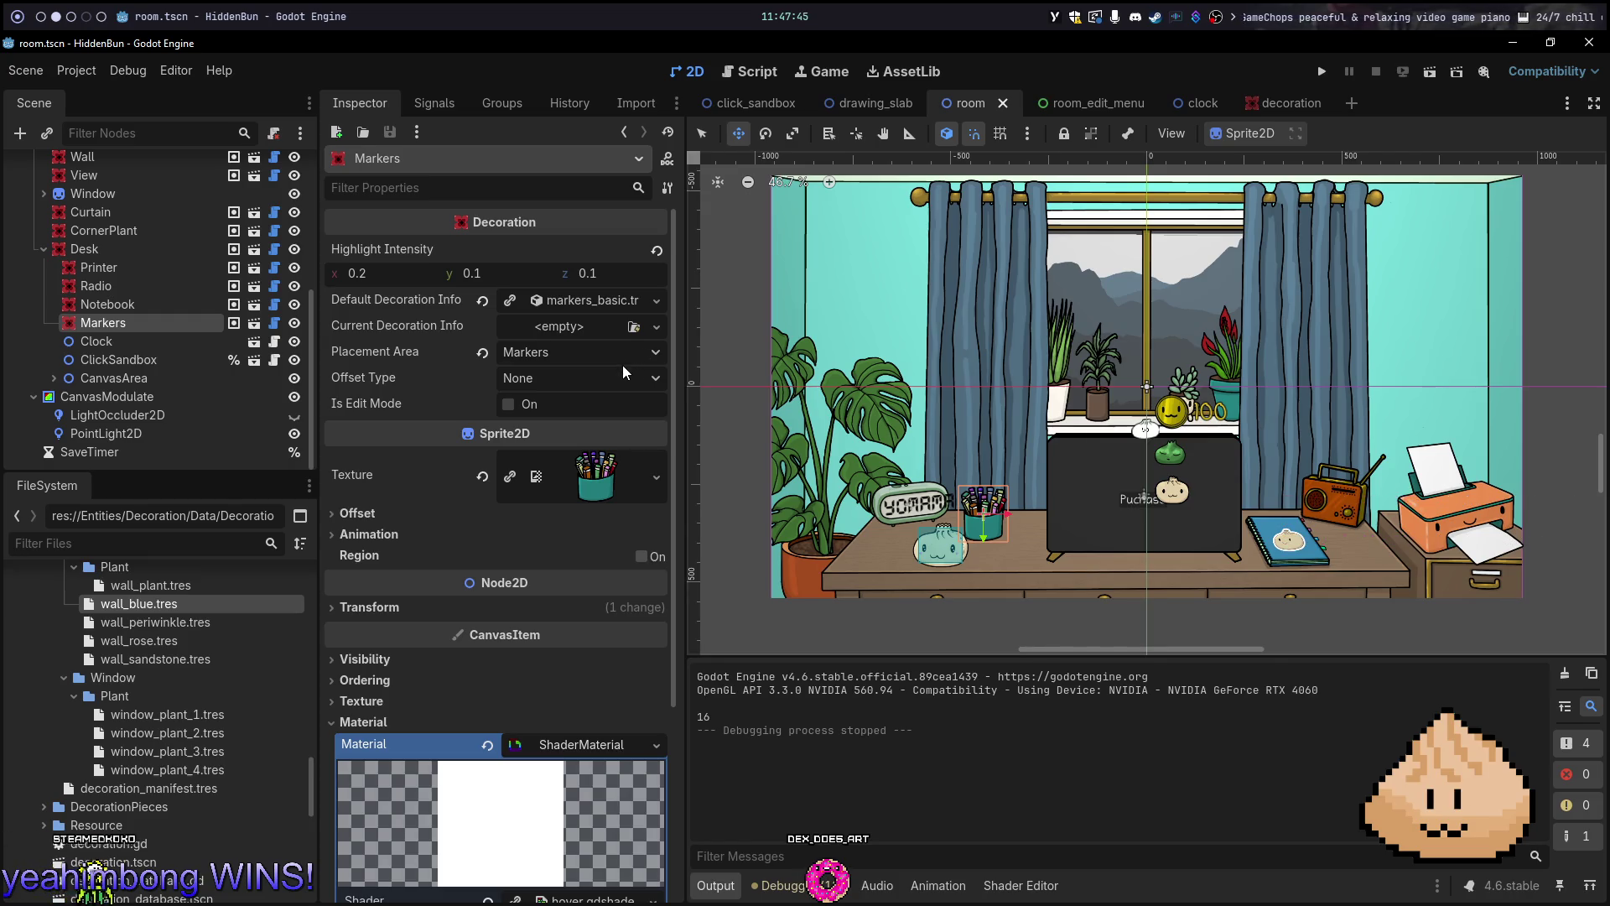
key(alt+1)
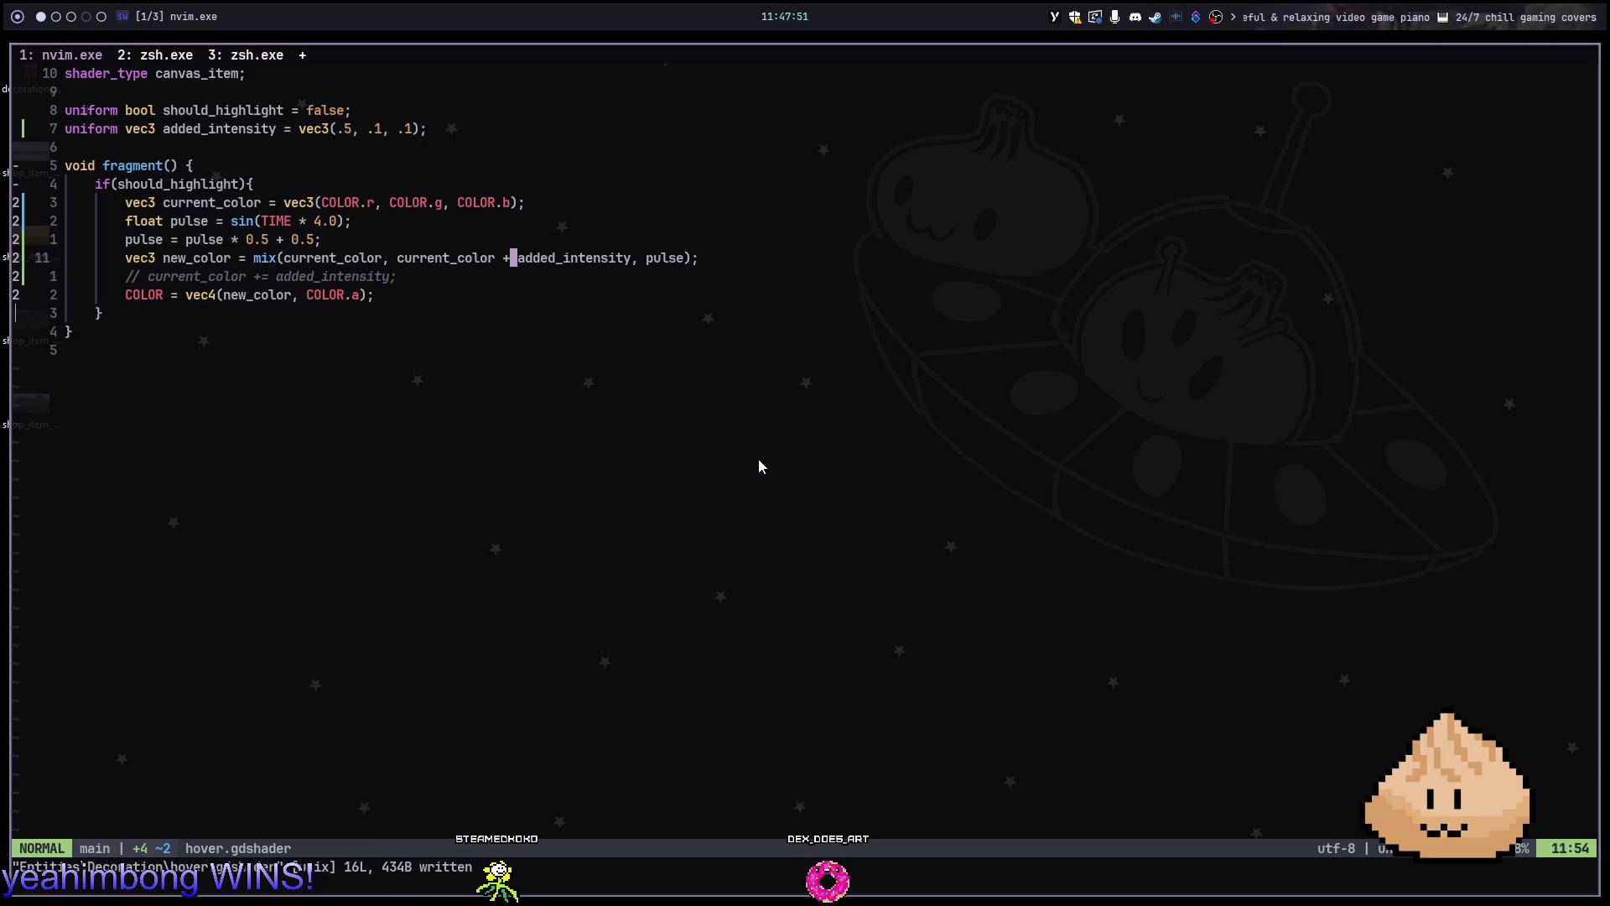
key(alt+2)
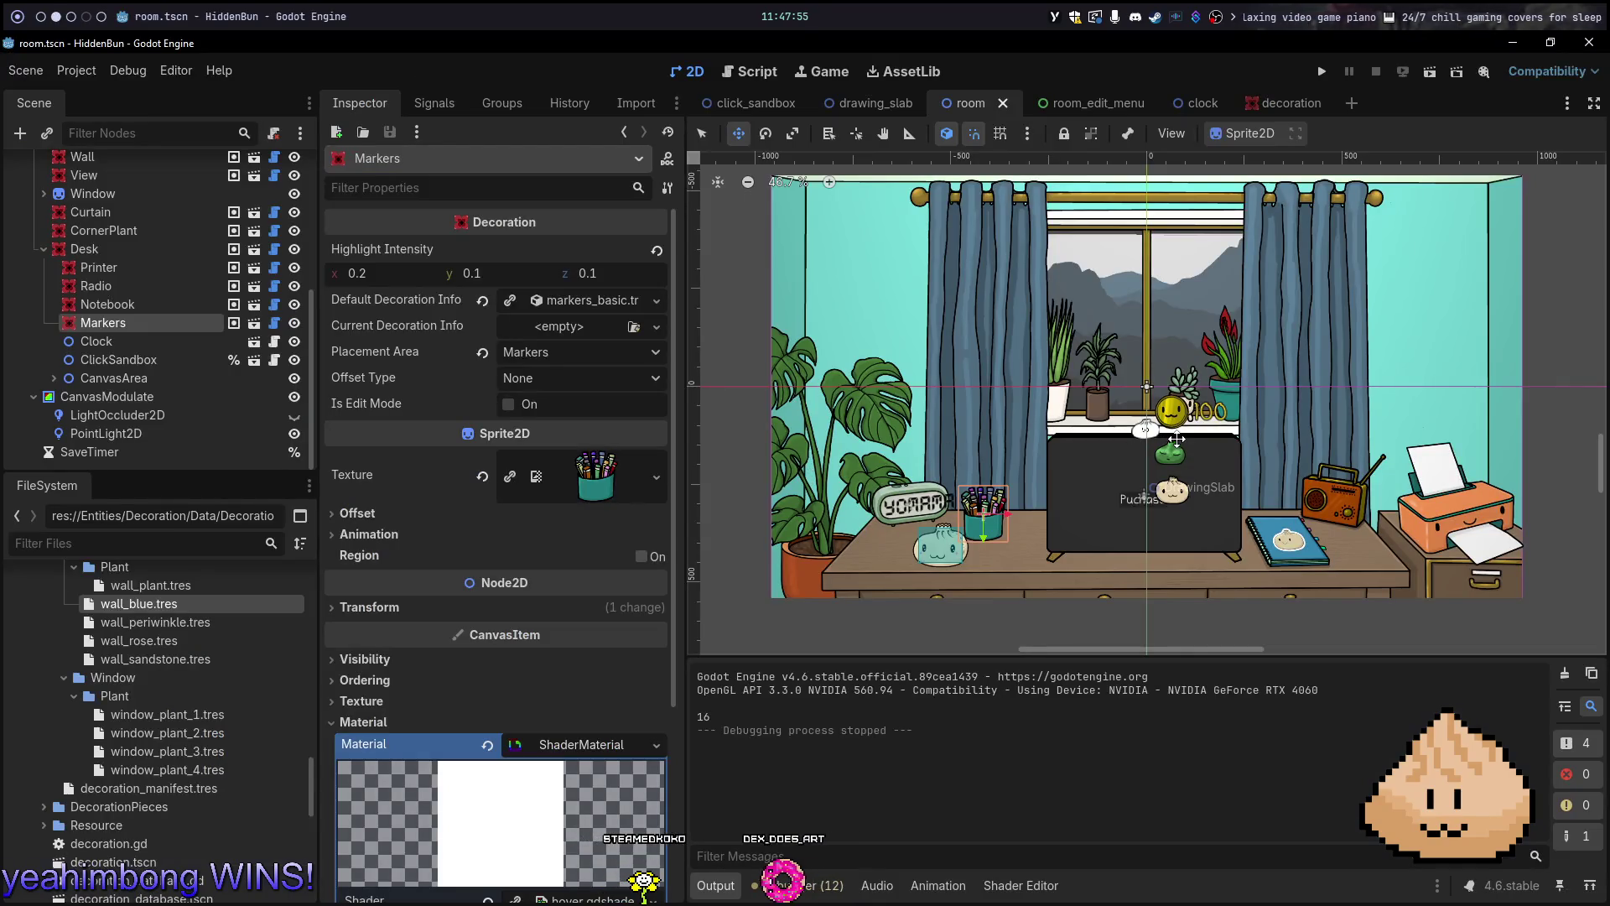
key(F5)
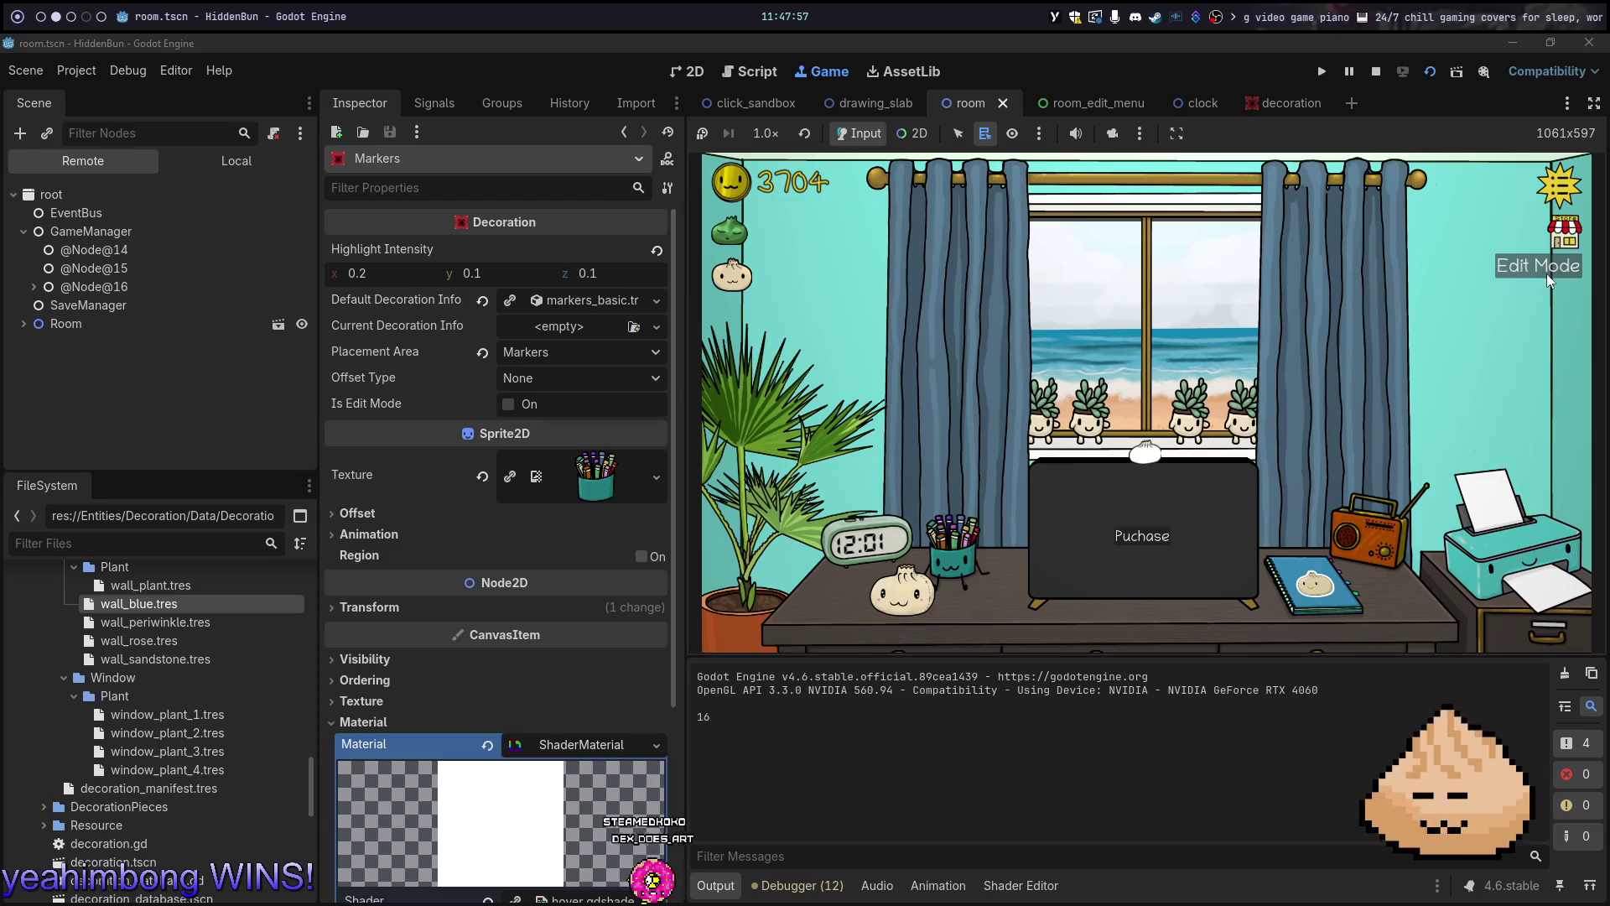
click(1548, 277)
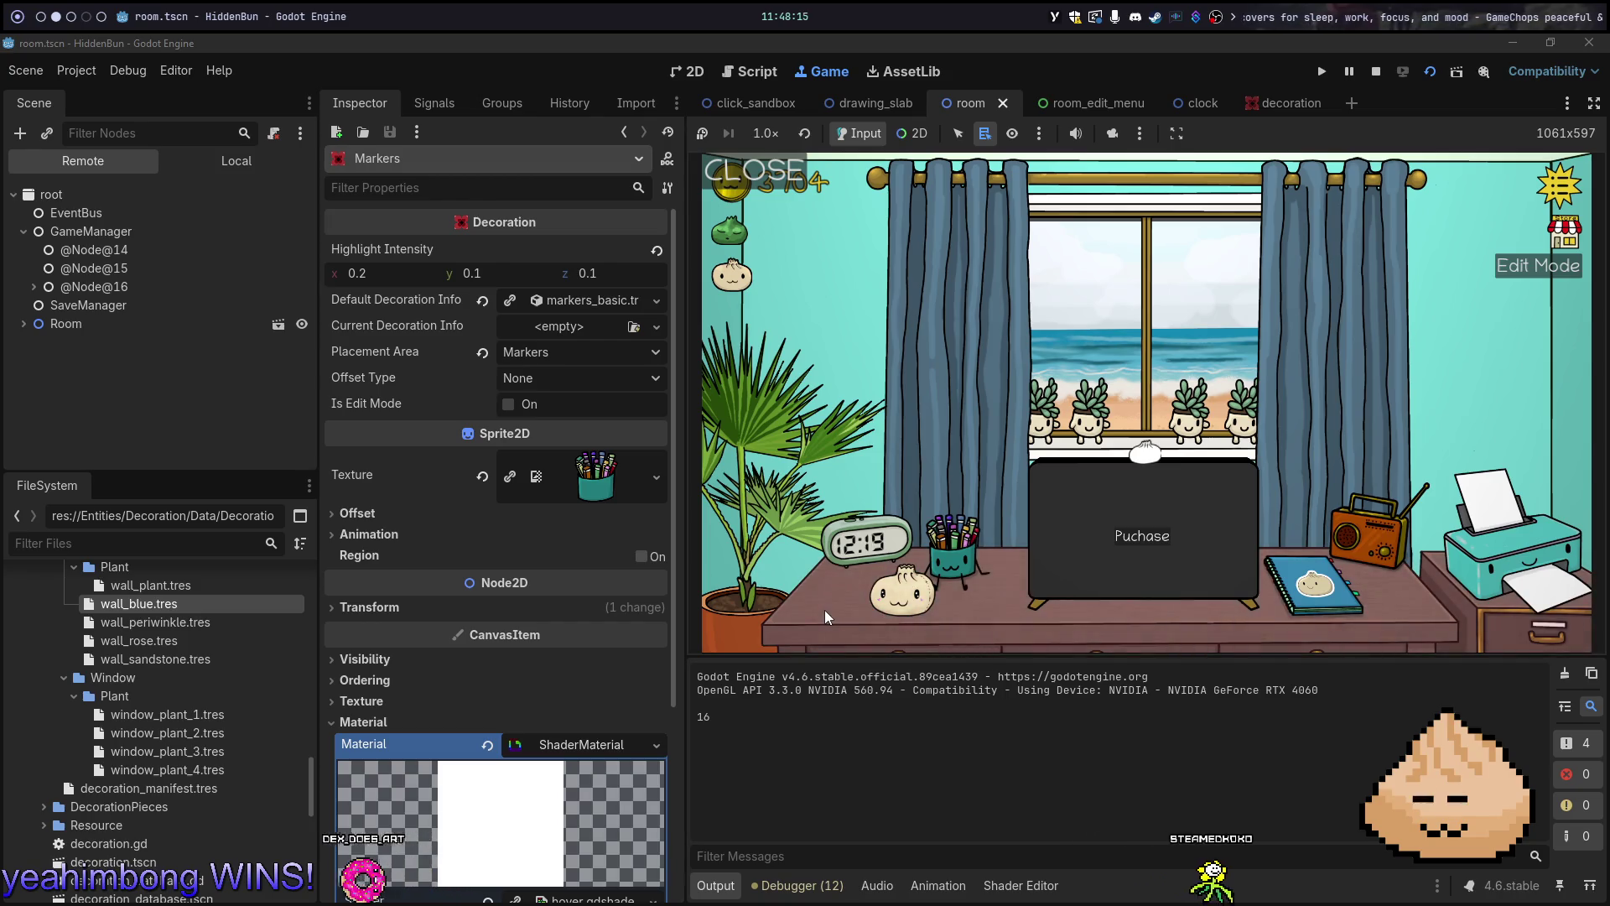
click(868, 339)
click(1459, 384)
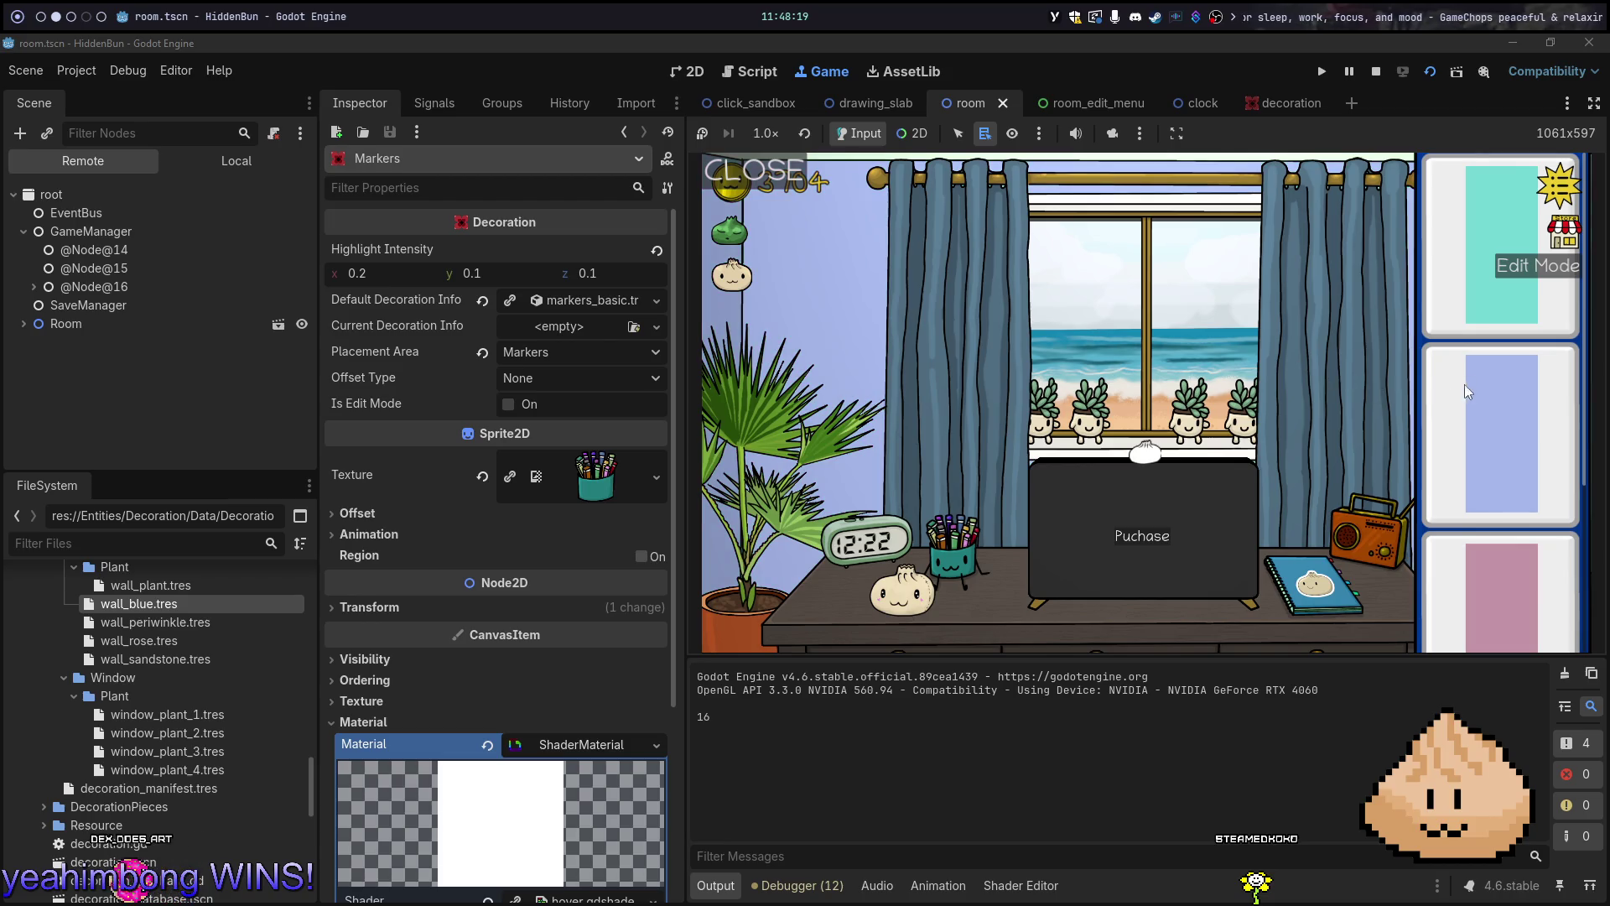
click(1477, 288)
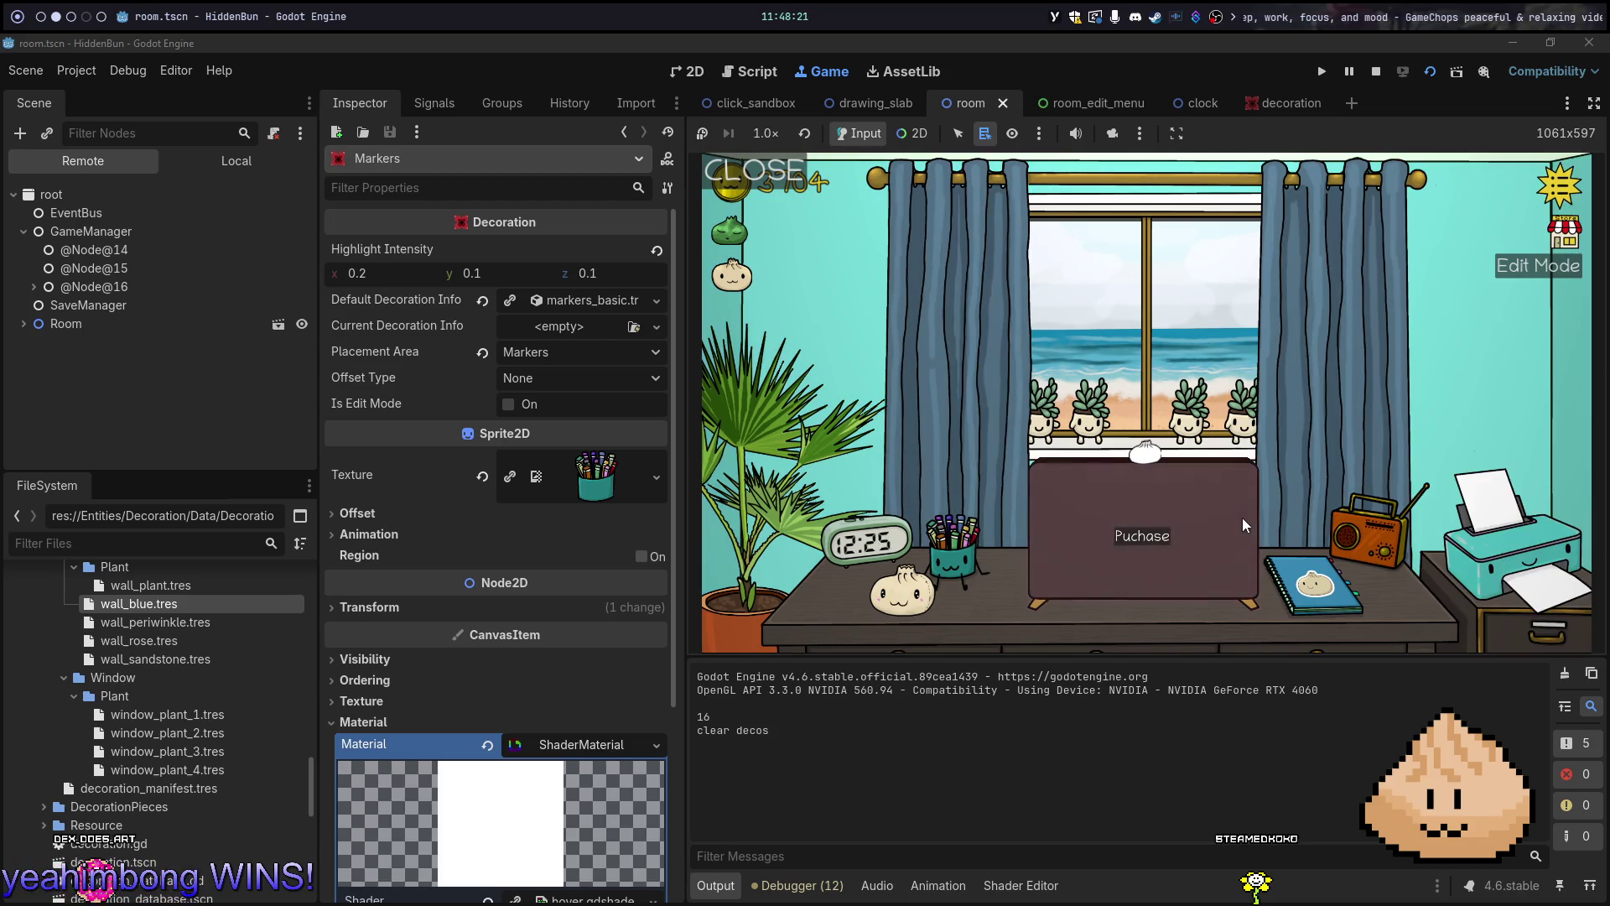
click(780, 184)
key(F8)
key(alt+Tab)
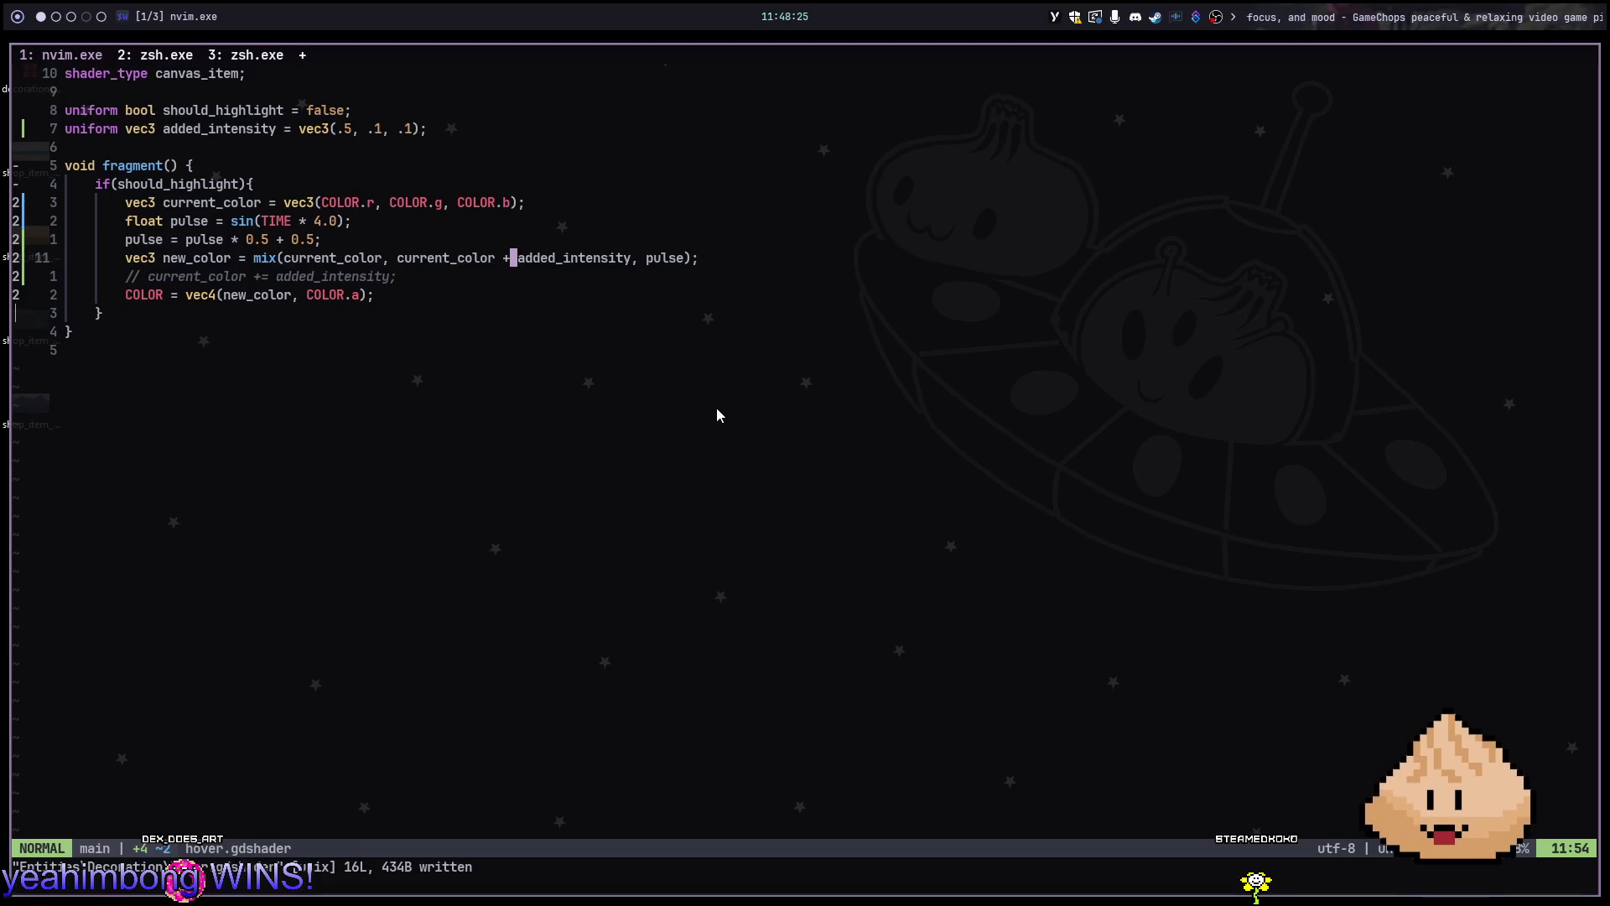
key(alt+Tab)
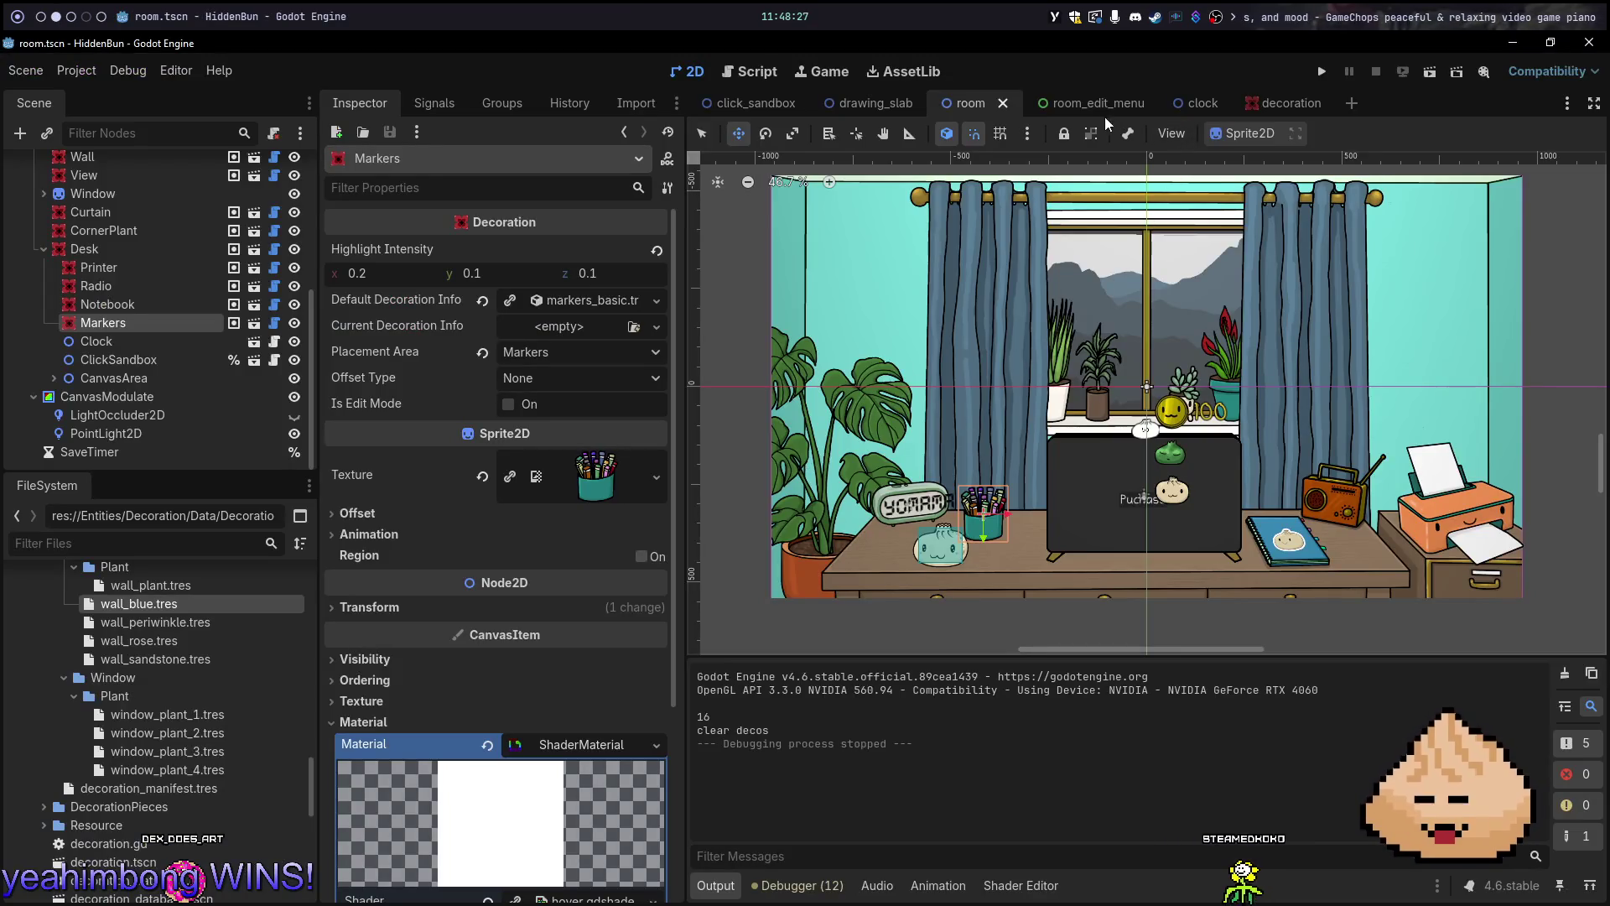
Try the room_edit_menu popup at the Center Left anchor preset, then settle on Center Right
click(1095, 103)
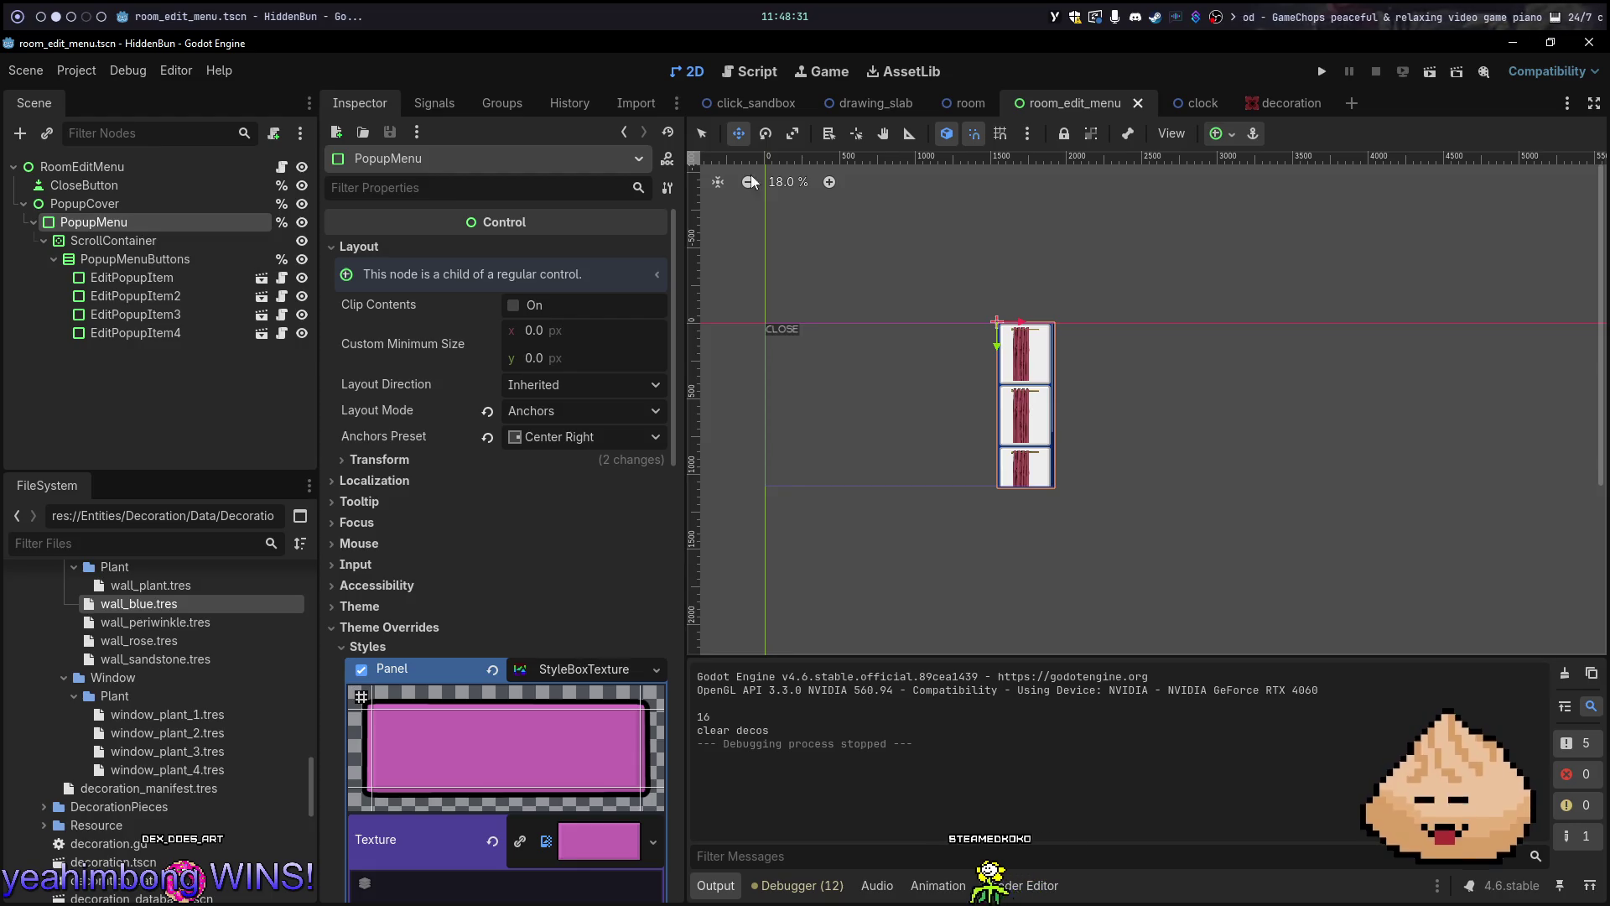
click(1230, 137)
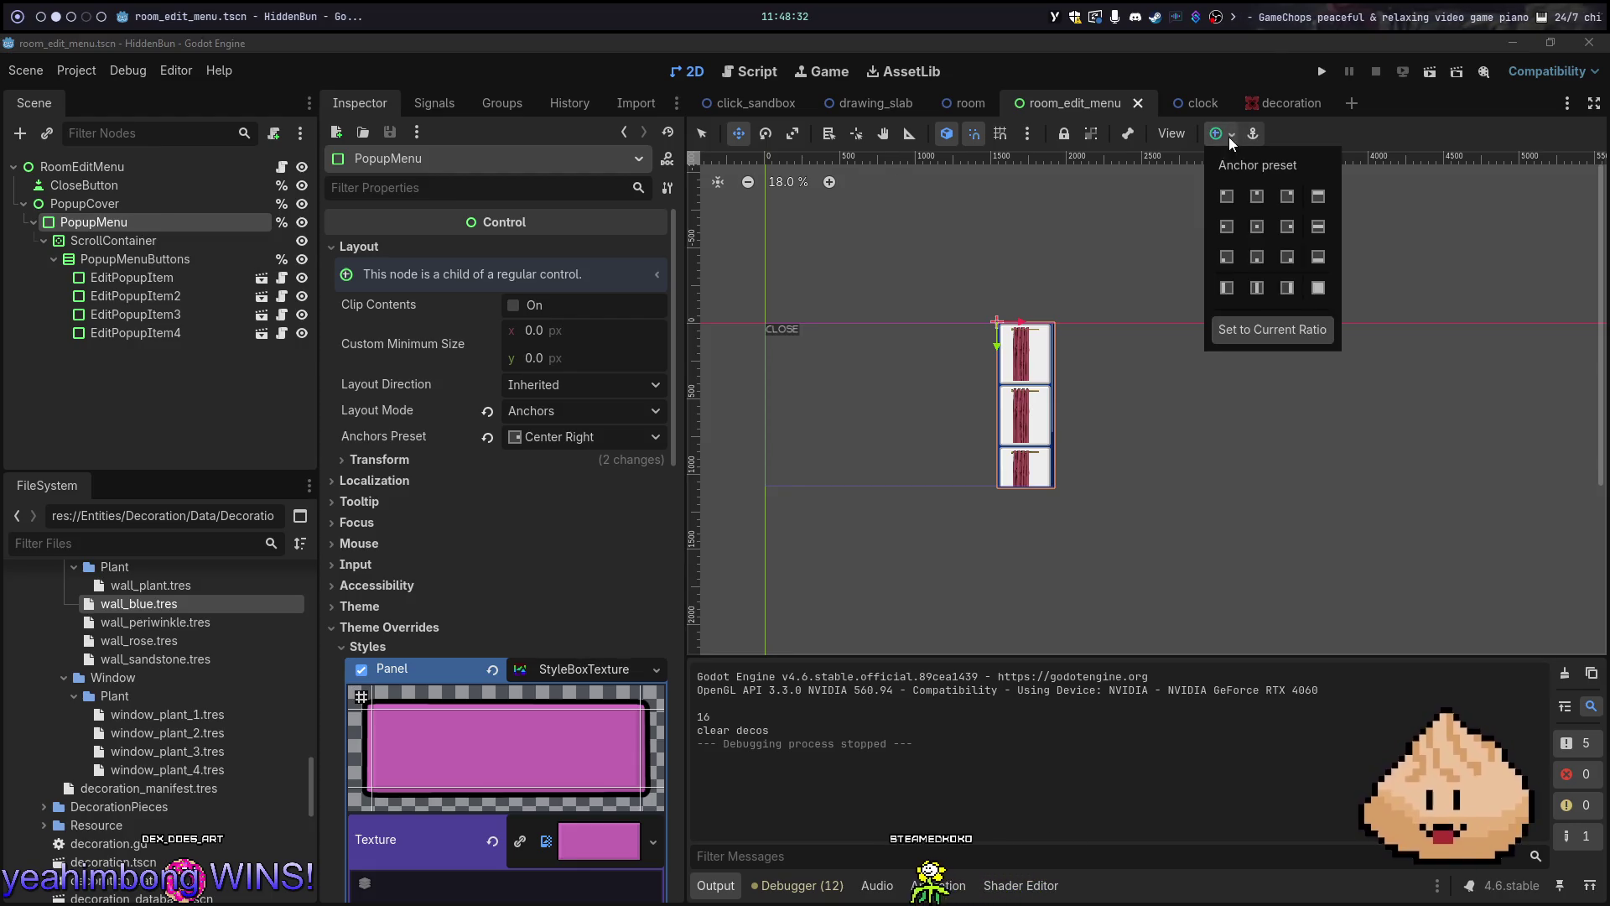
click(1230, 228)
click(1287, 226)
click(1226, 226)
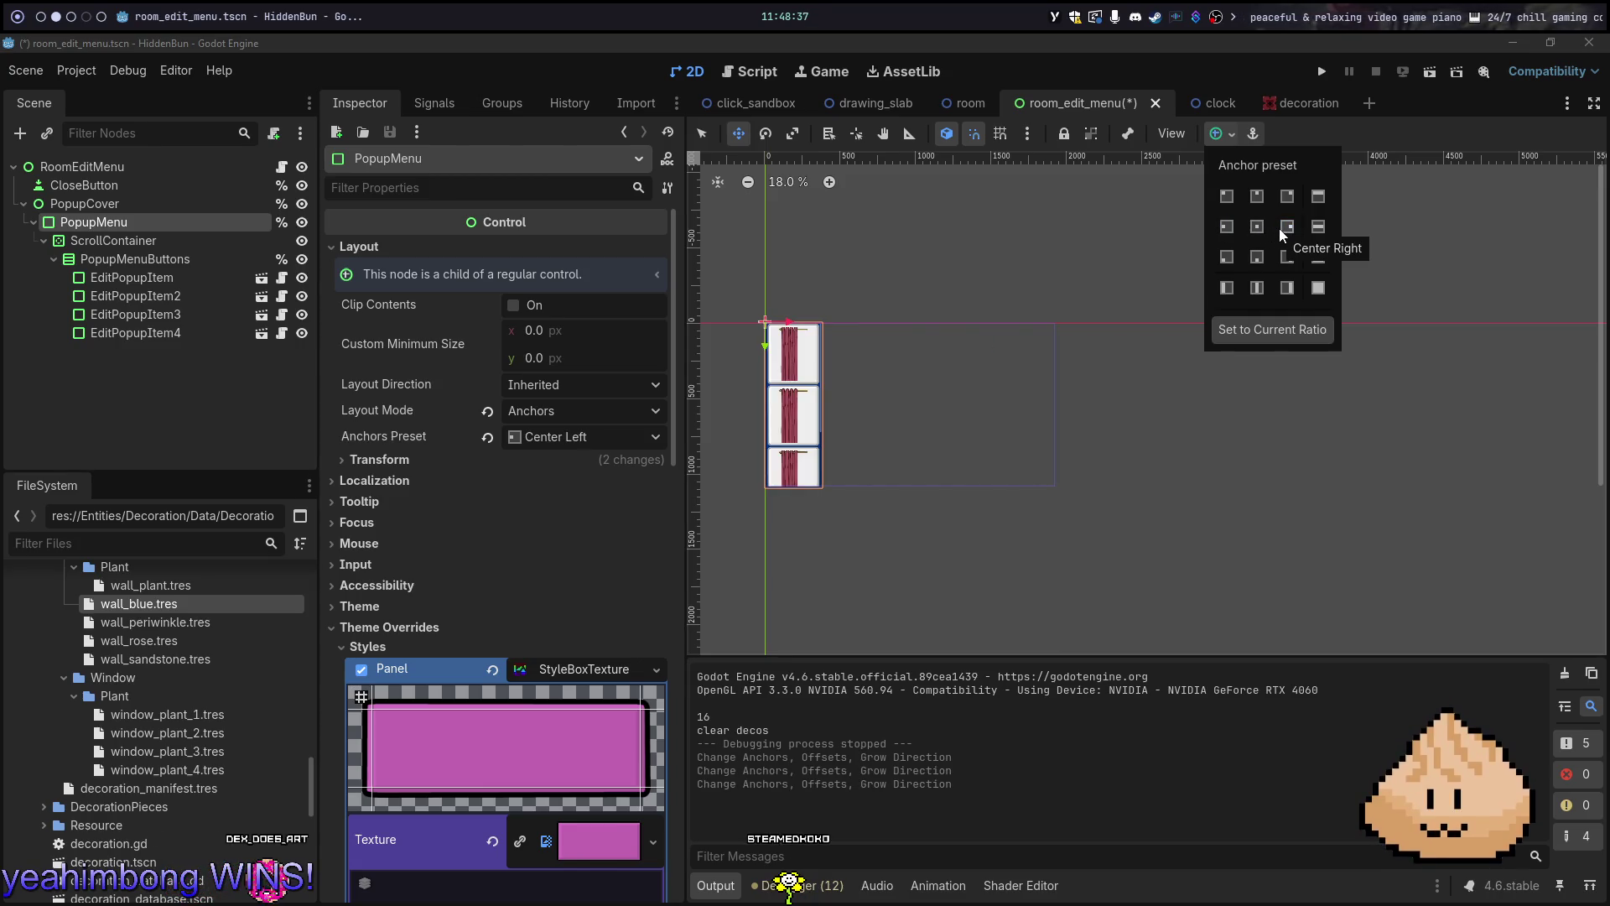
click(1282, 227)
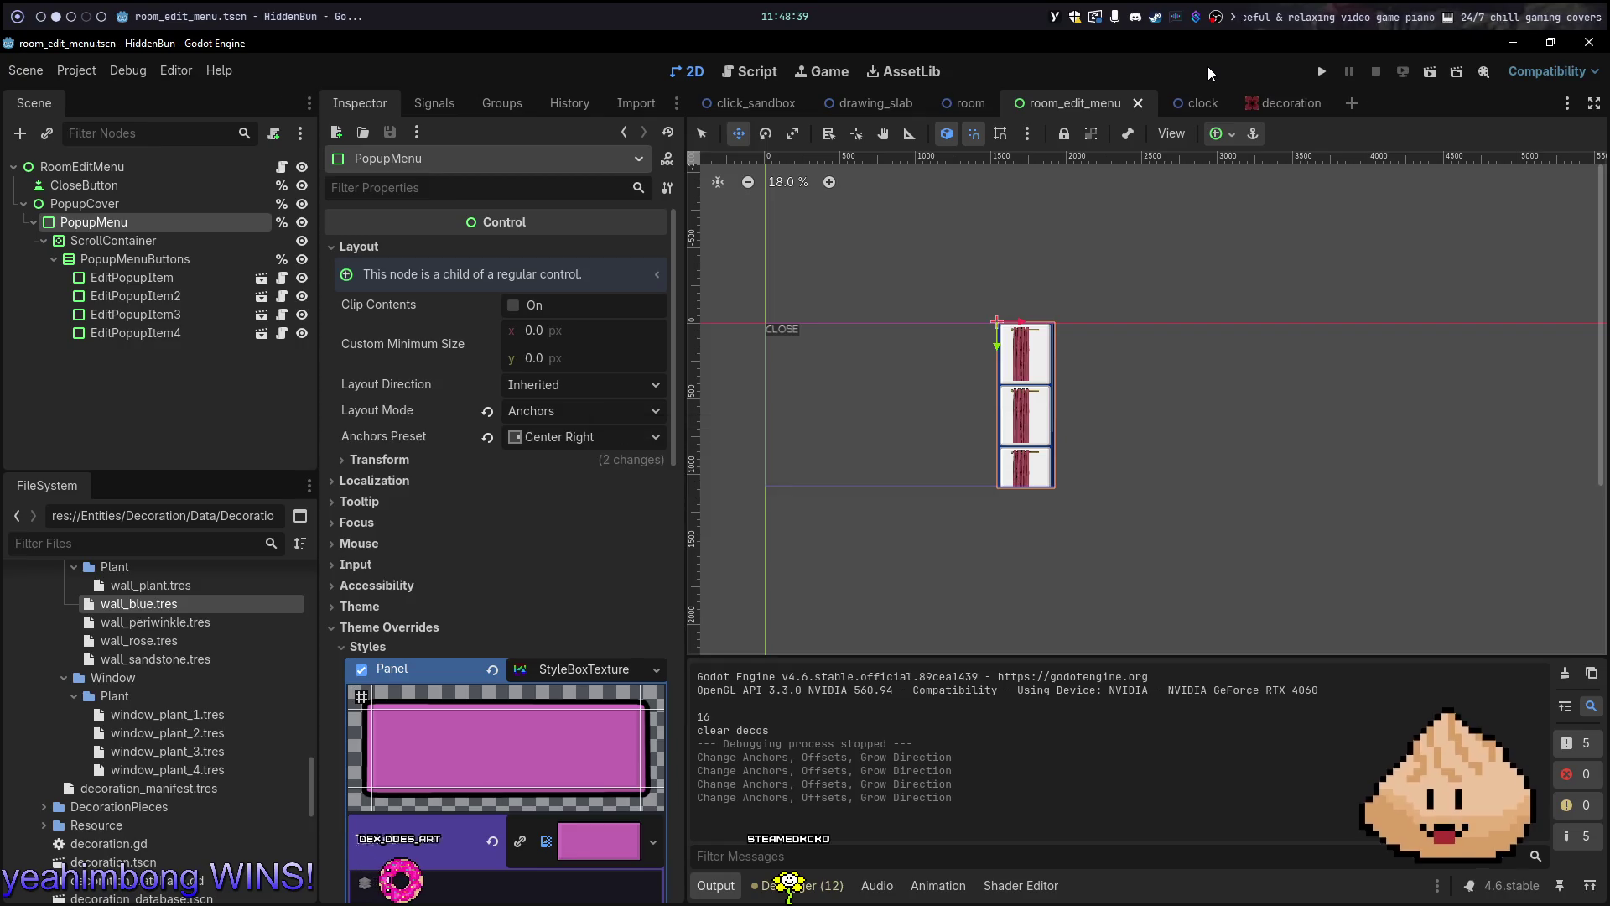
Find and open room_edit_menu.gd in Neovim with the file finder
key(alt+1)
key(space)
key(f)
key(f)
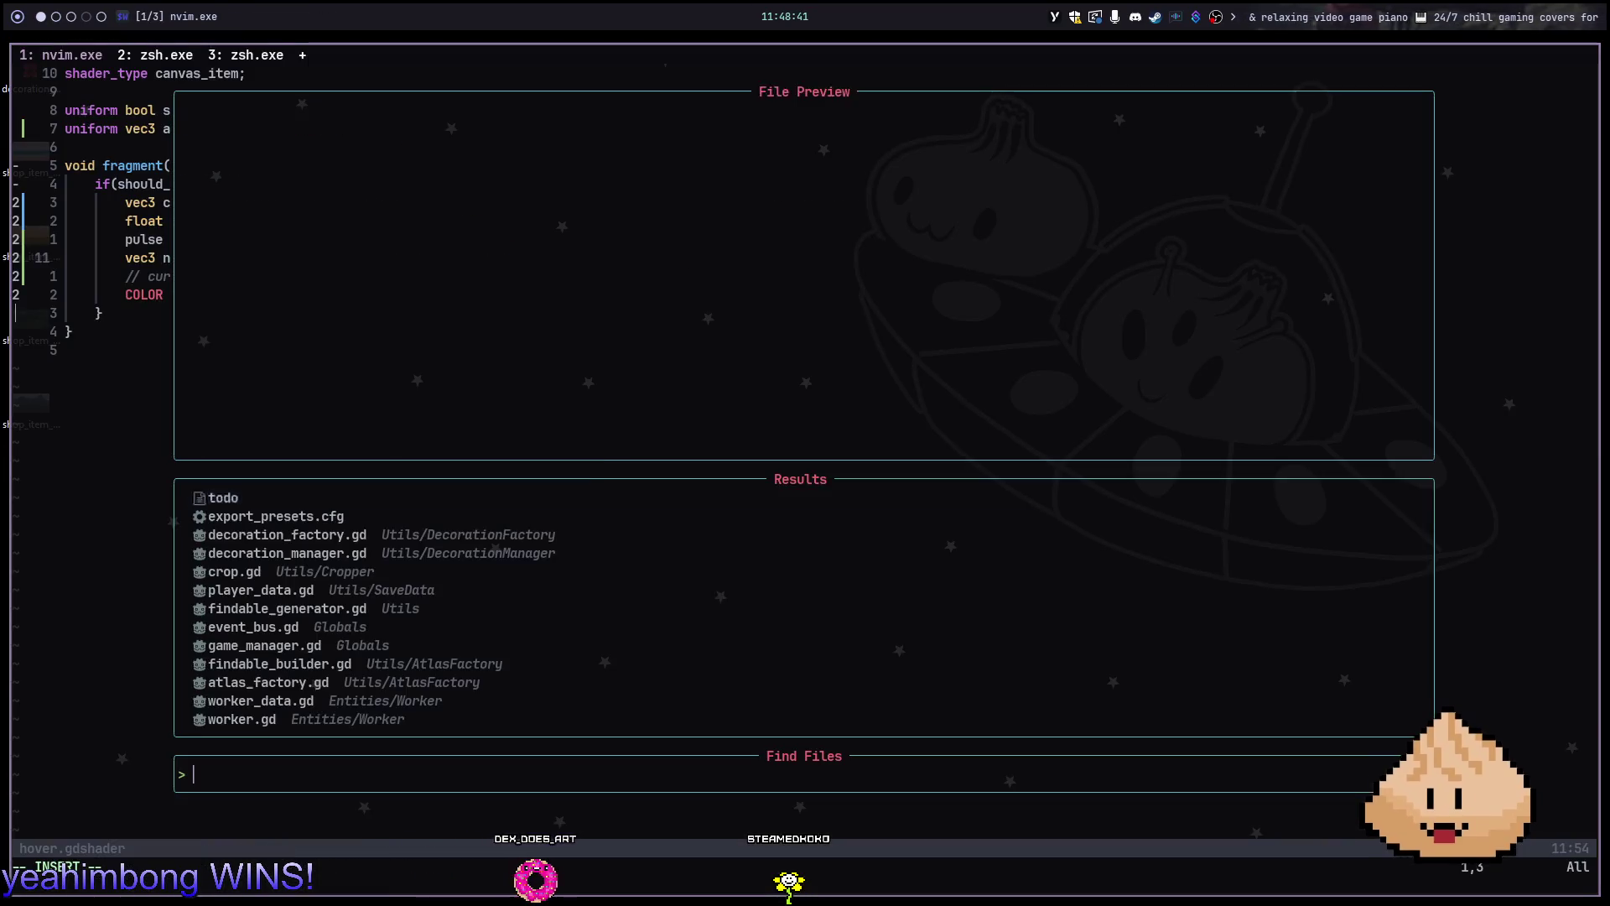
text(pop)
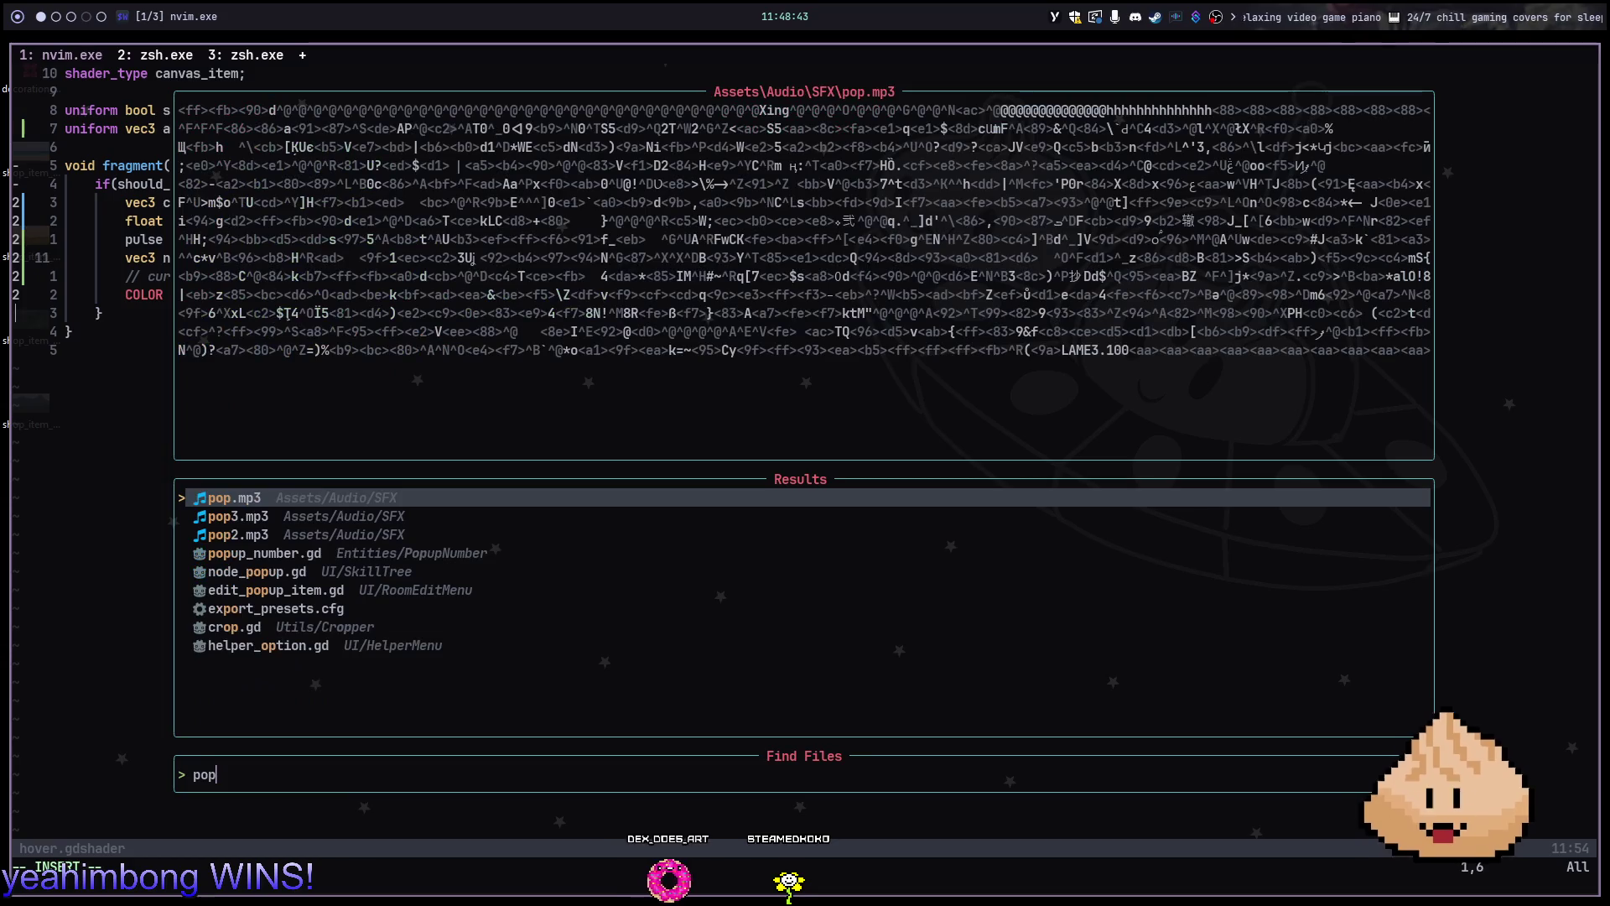
key(Escape)
key(space)
key(f)
key(f)
text(edi)
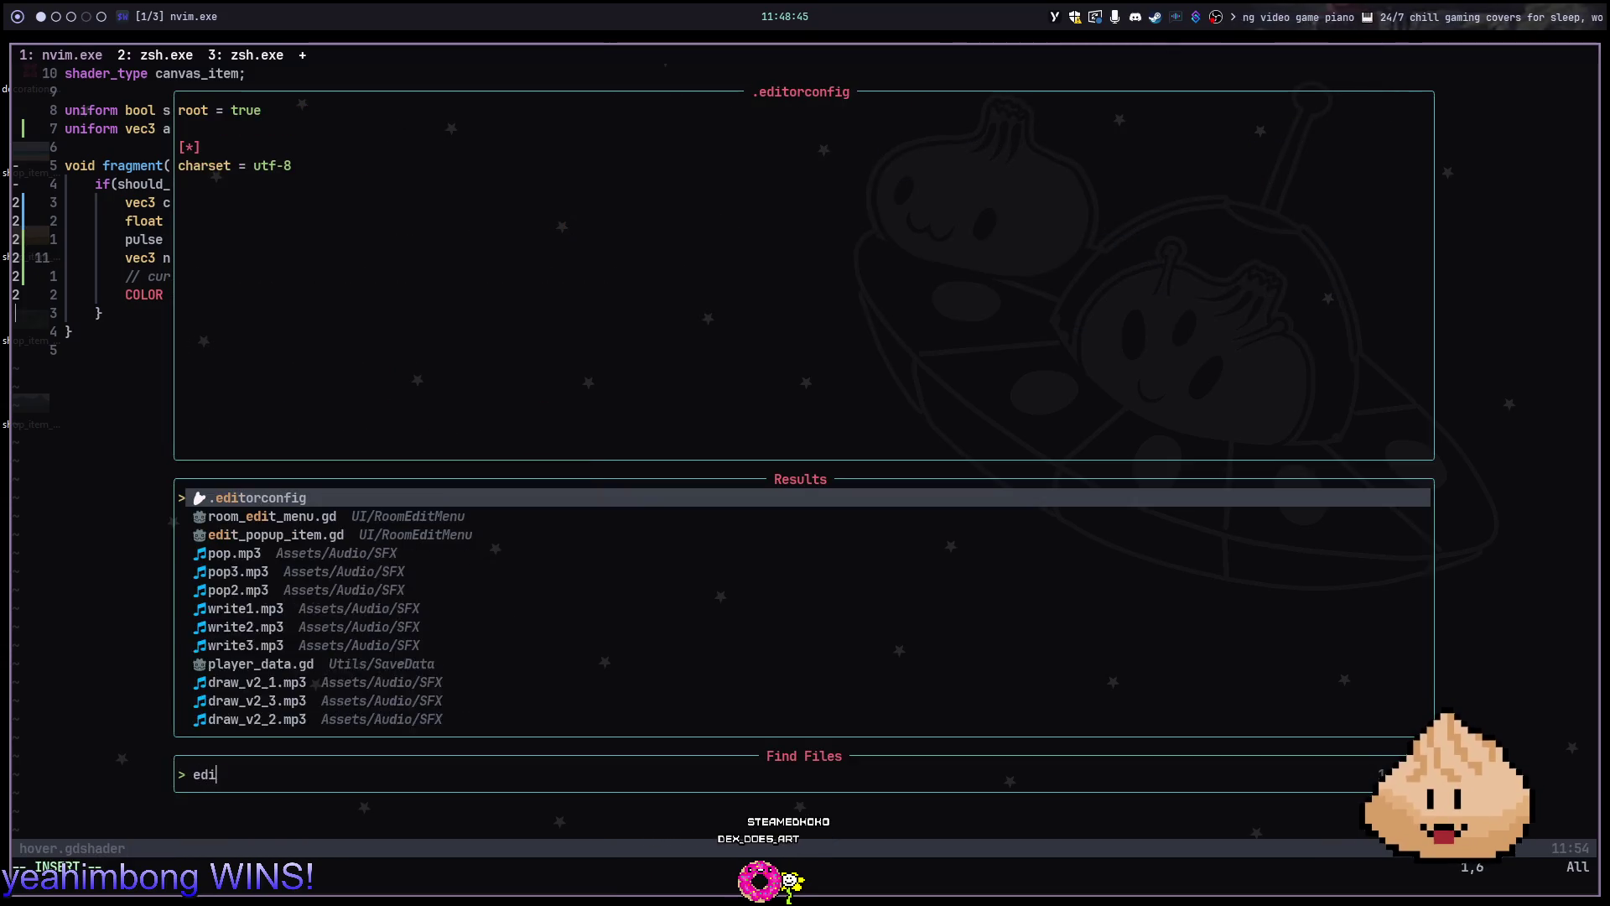
text(tmen)
key(Return)
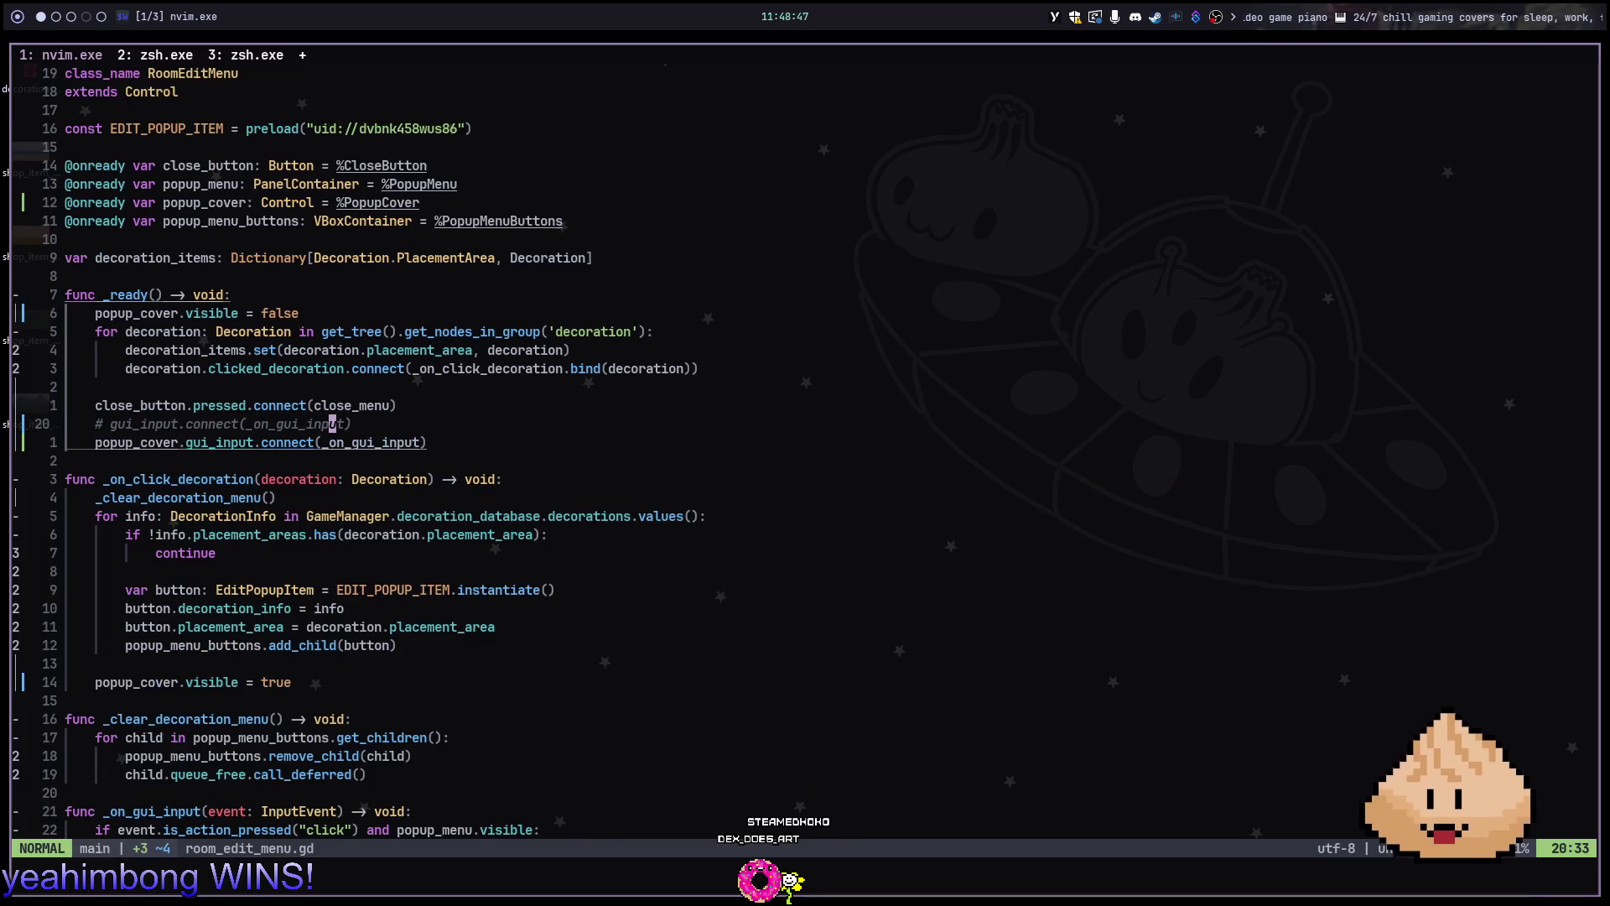
Look over the add_child and placement-area check lines, then save room_edit_menu.gd with :w
key(1)
key(1)
key(j)
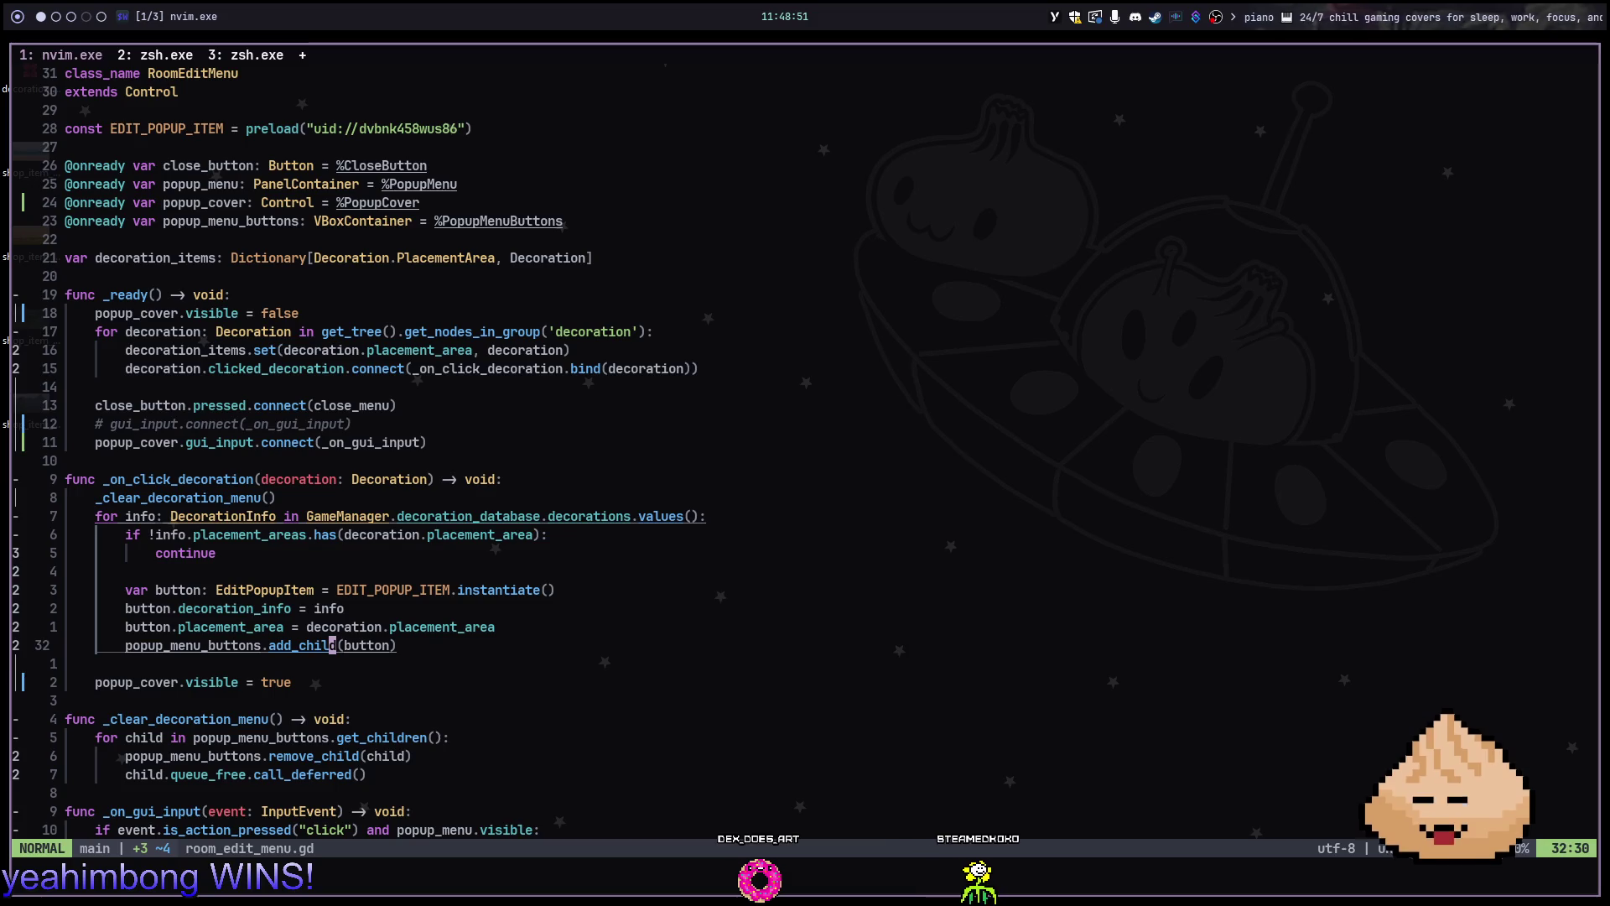
key(k)
key(k)
key(k)
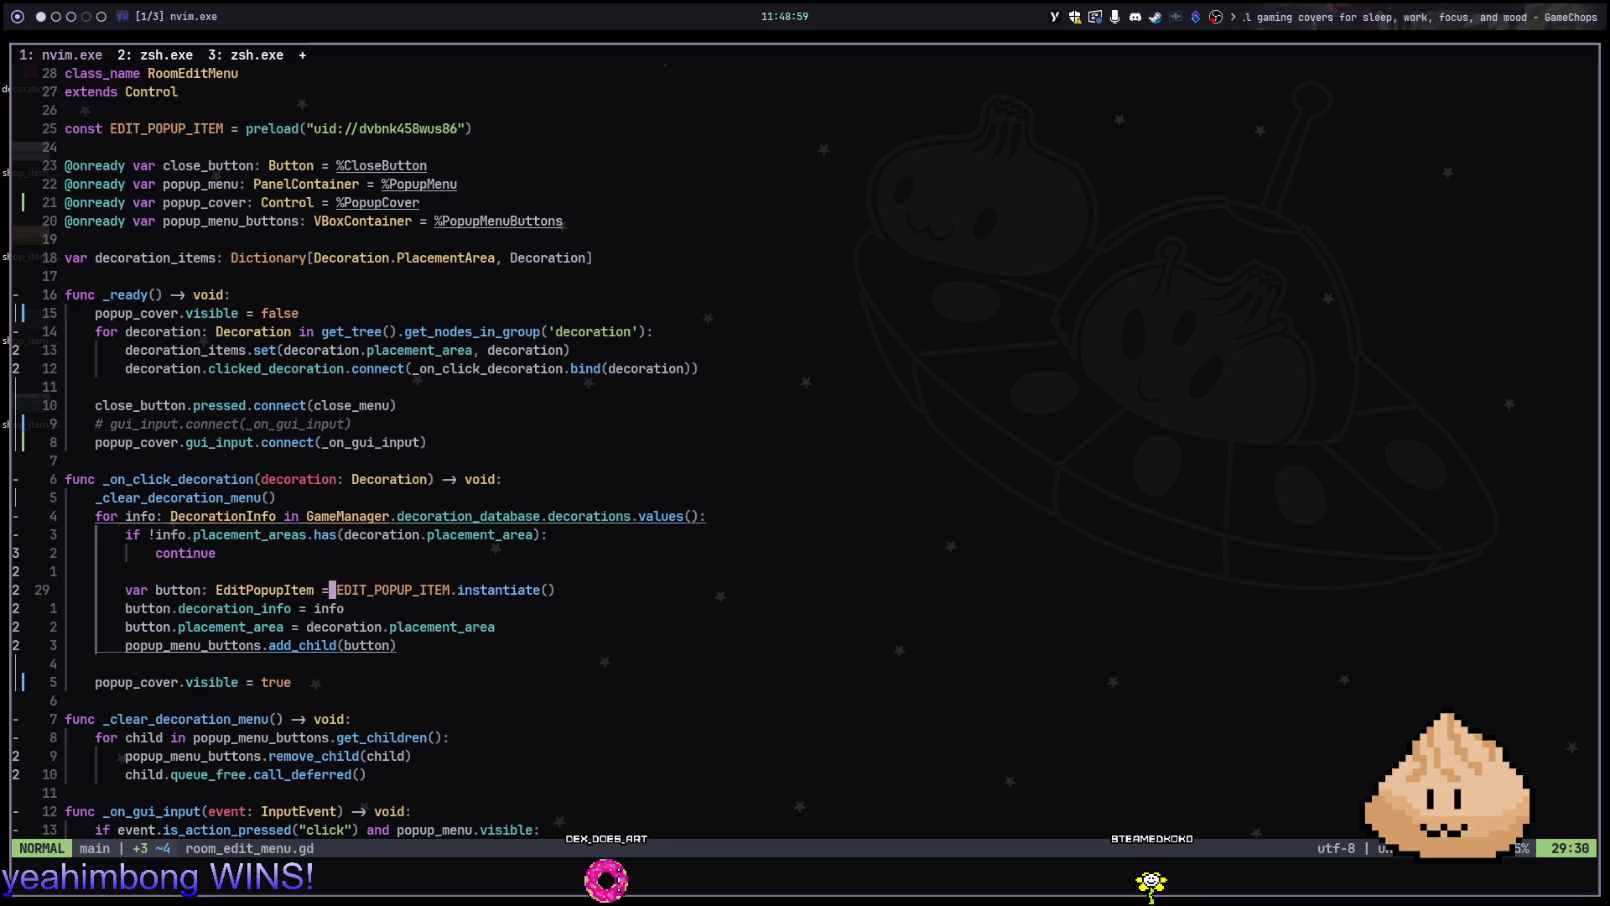
key(j)
key(j)
key(j)
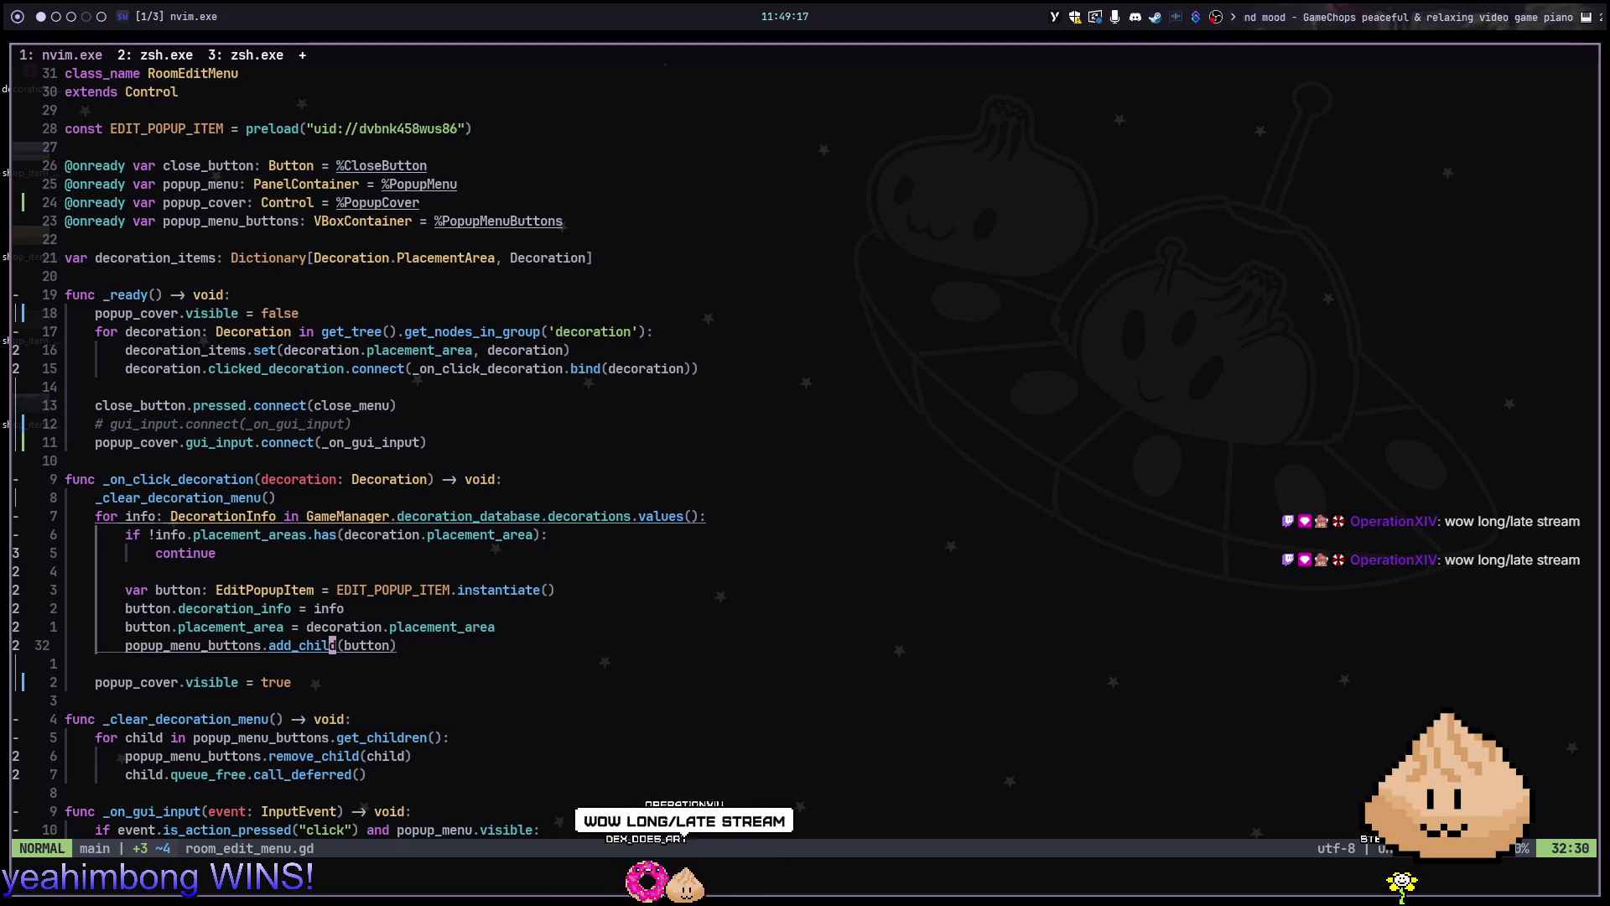
key(k)
key(k)
key(k)
key(j)
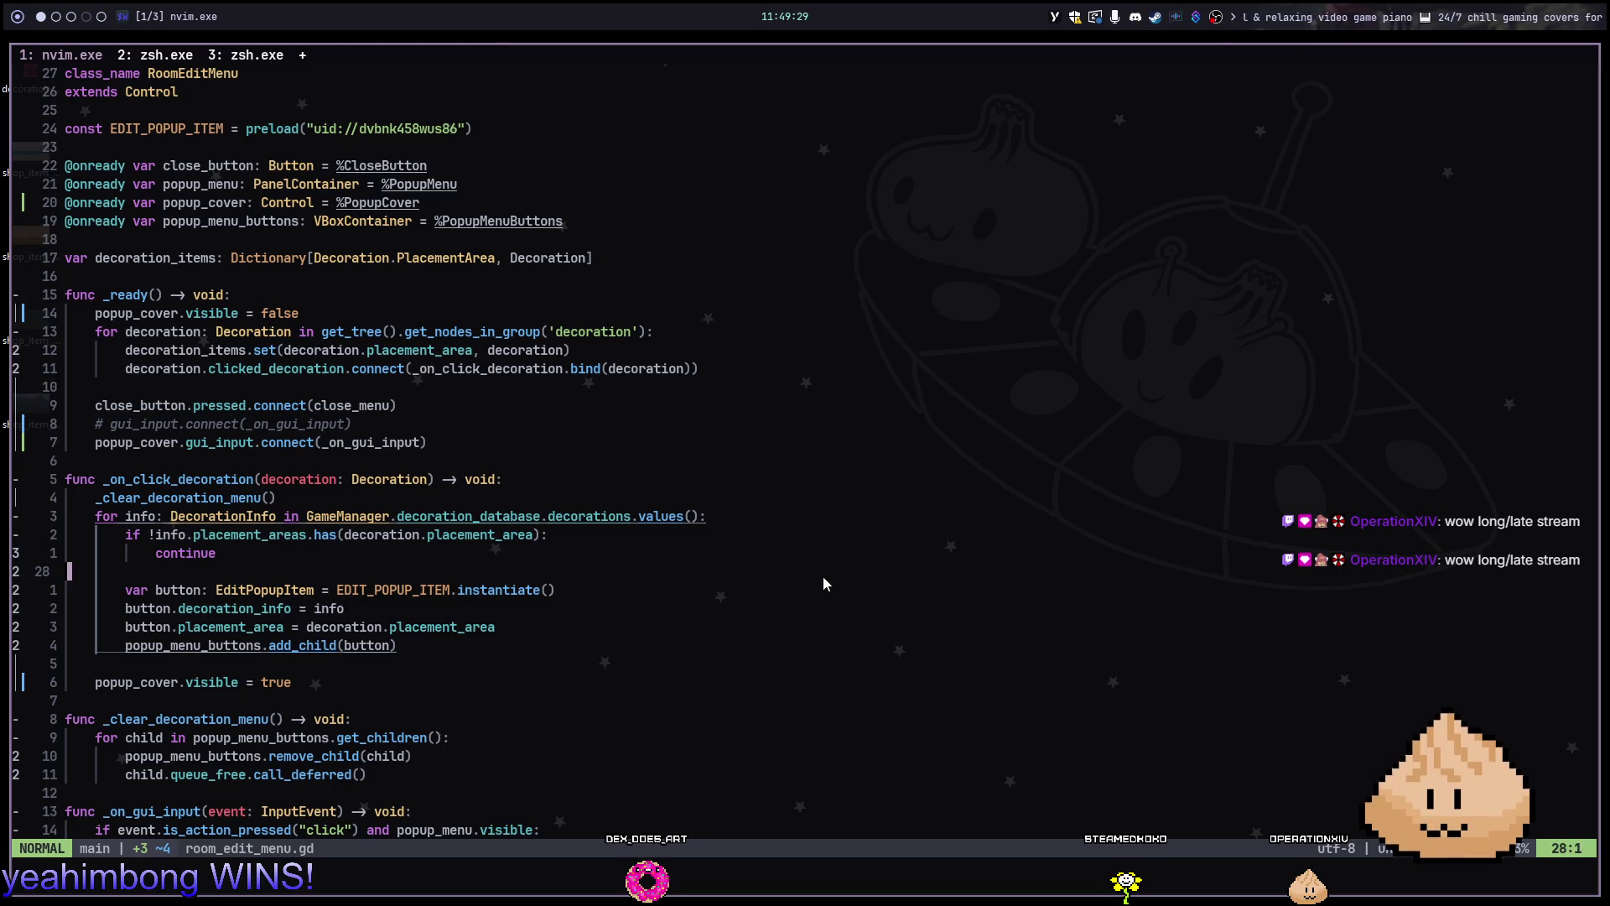
key(k)
key(k)
key(dollar)
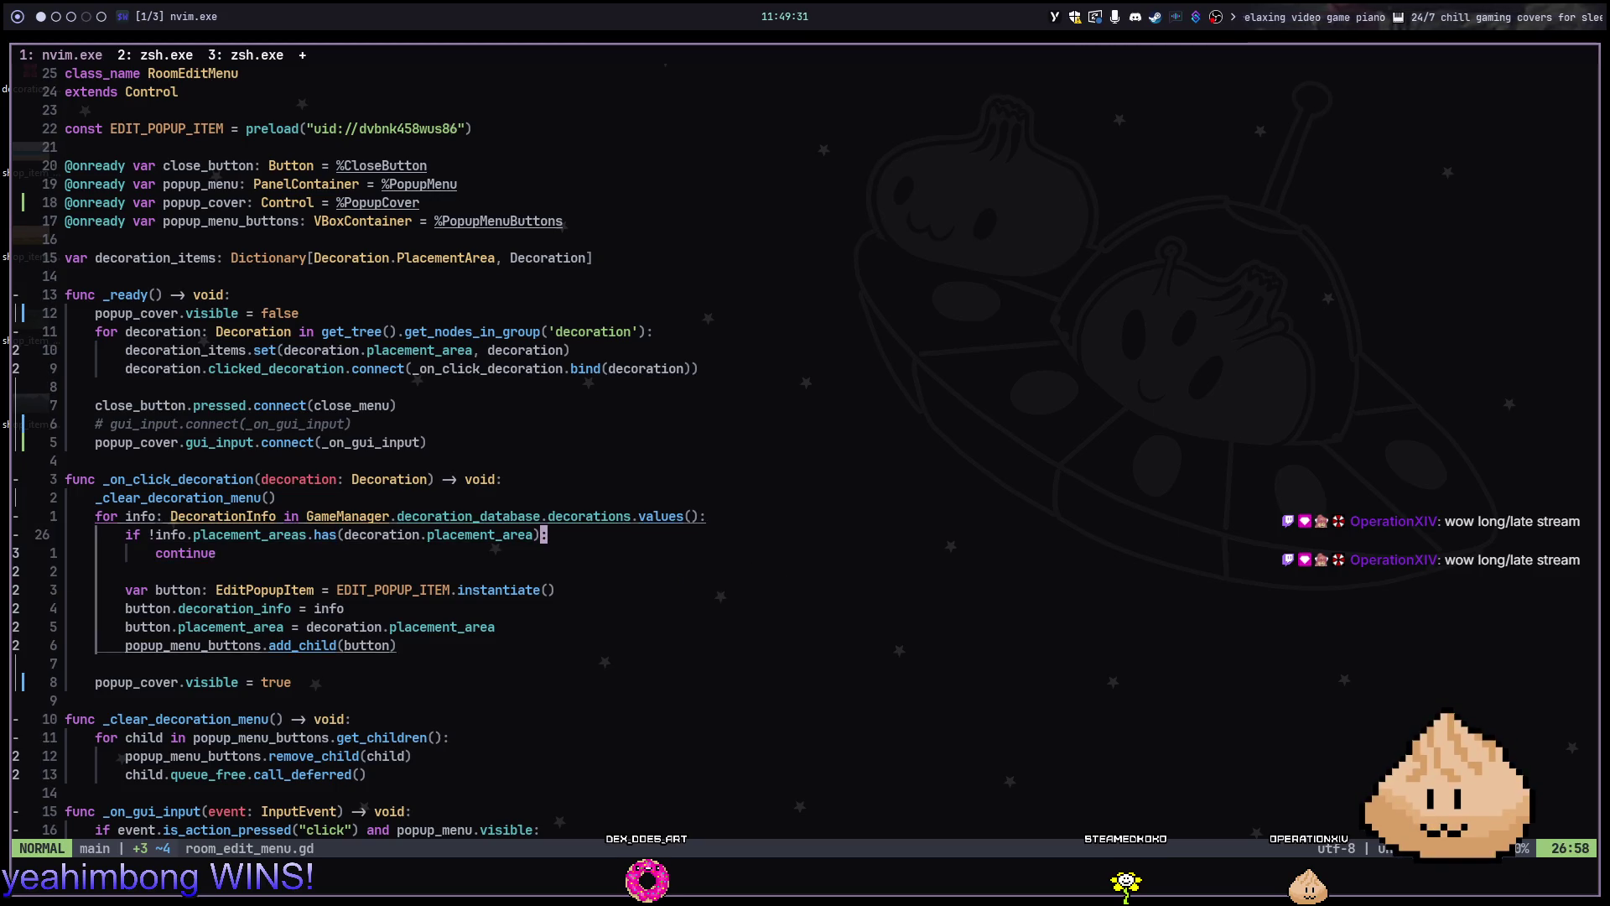
text(:w)
key(Return)
key(alt+Tab)
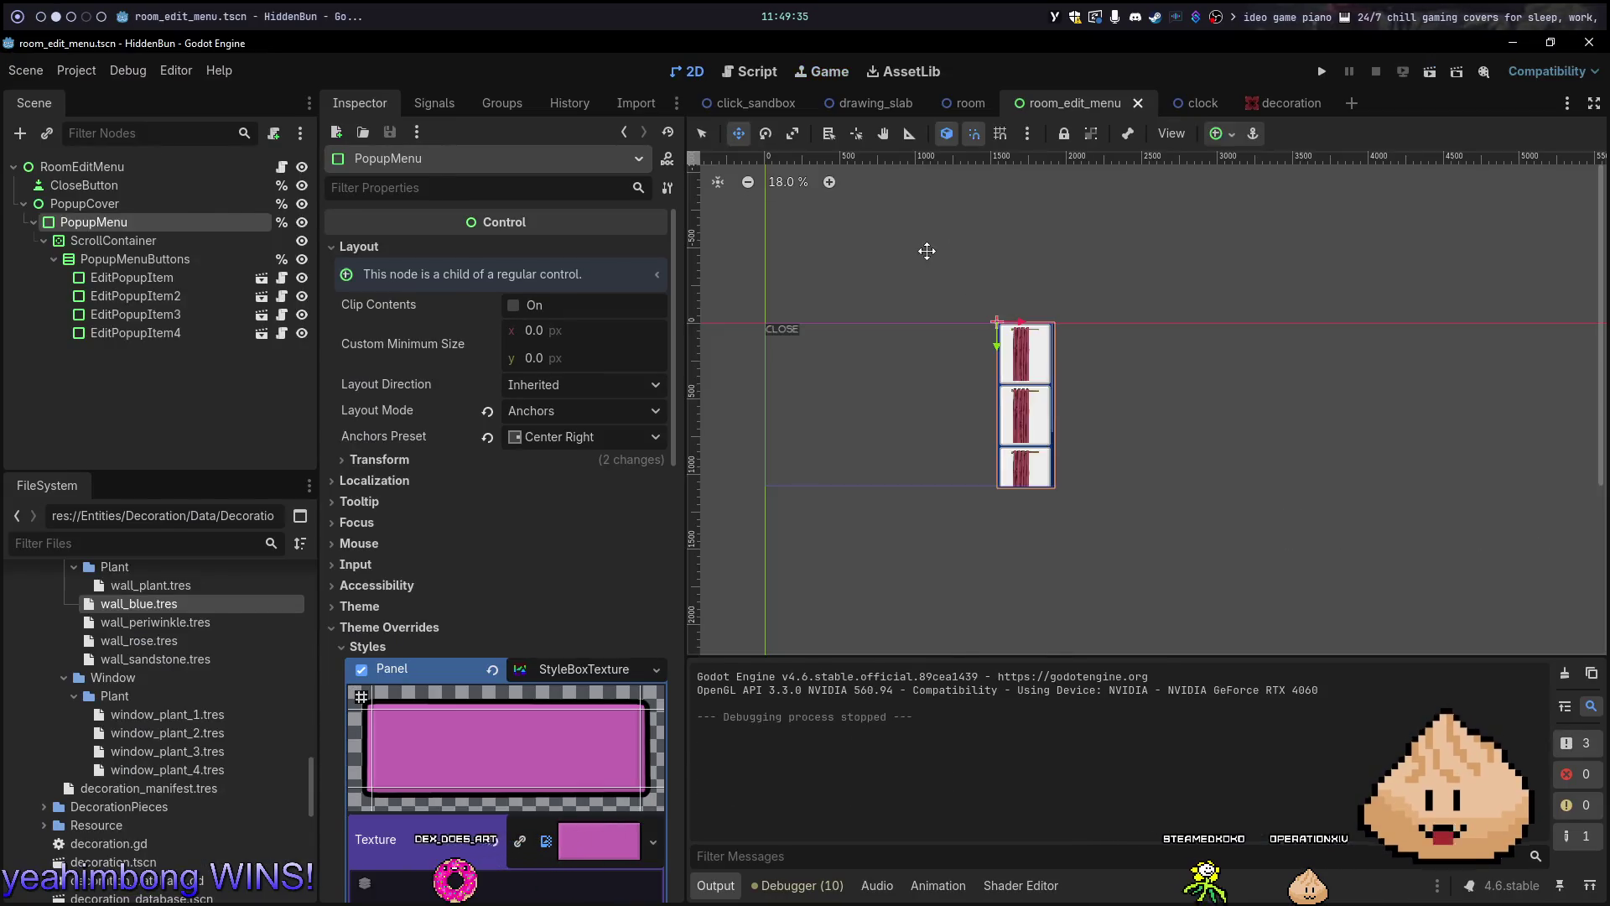
Add a blank line below add_child(button) and return to Godot
key(alt+Tab)
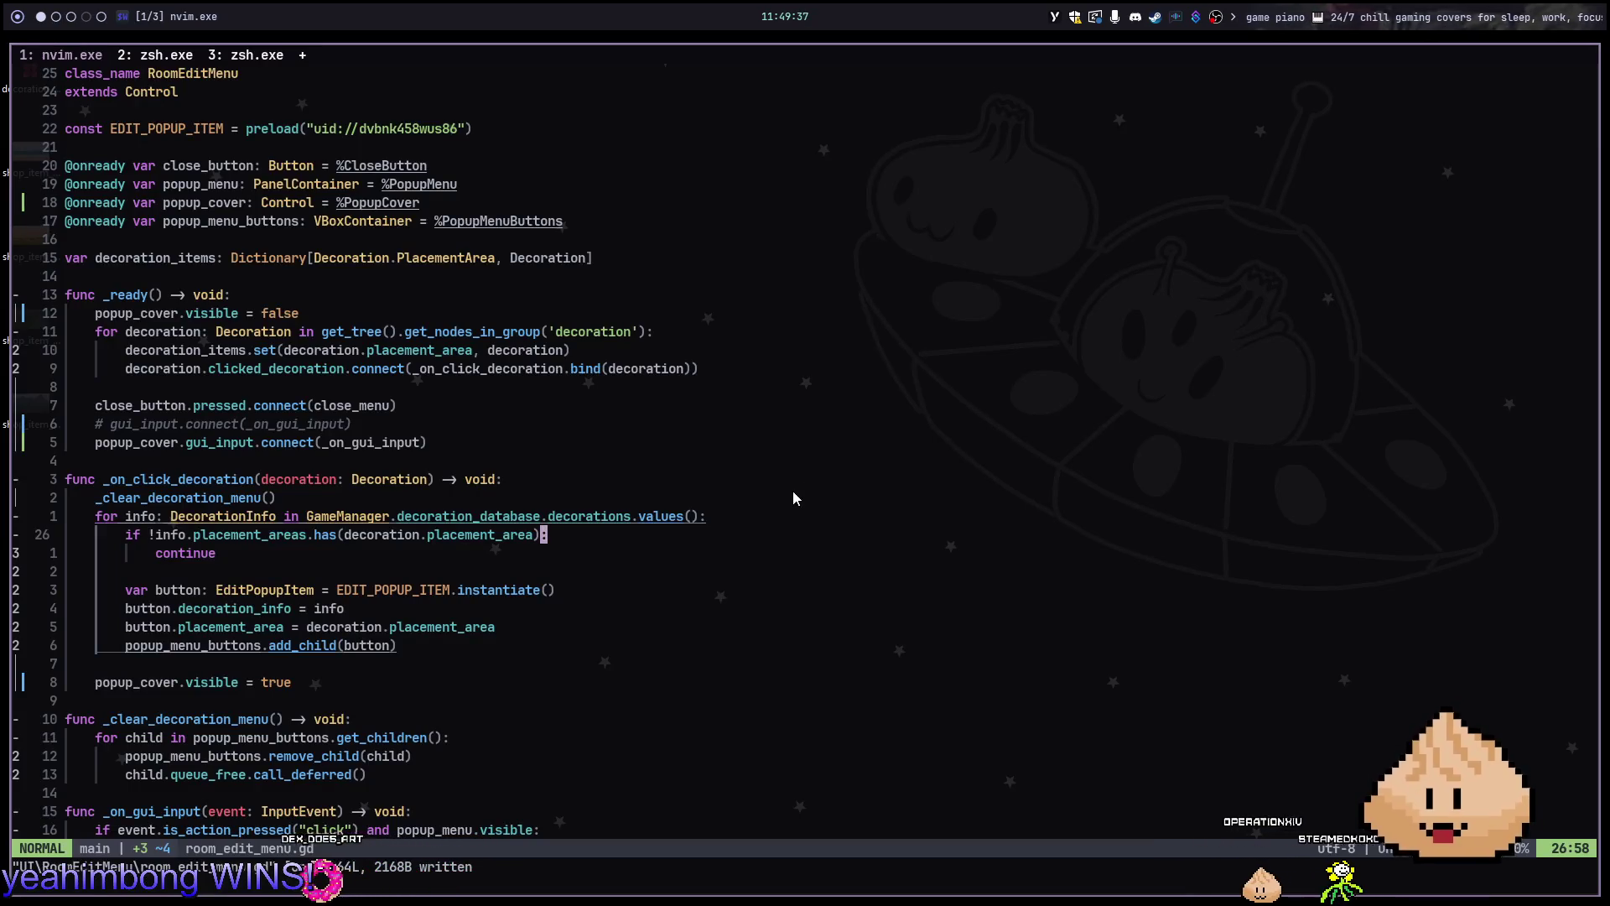
key(j)
key(j)
key(j)
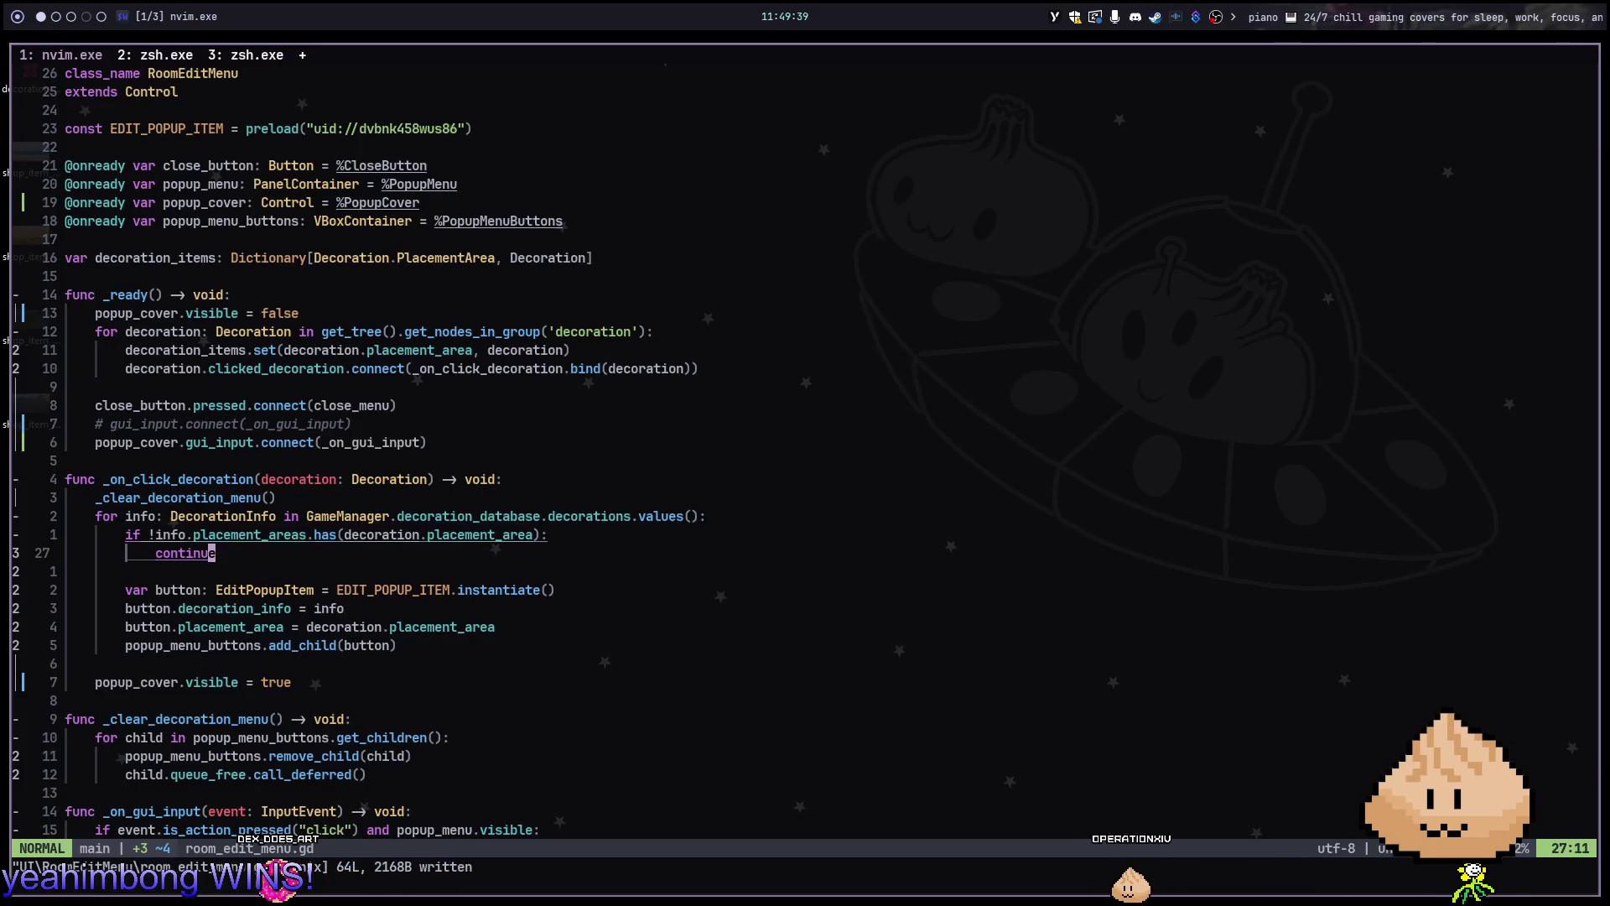
key(o)
key(Escape)
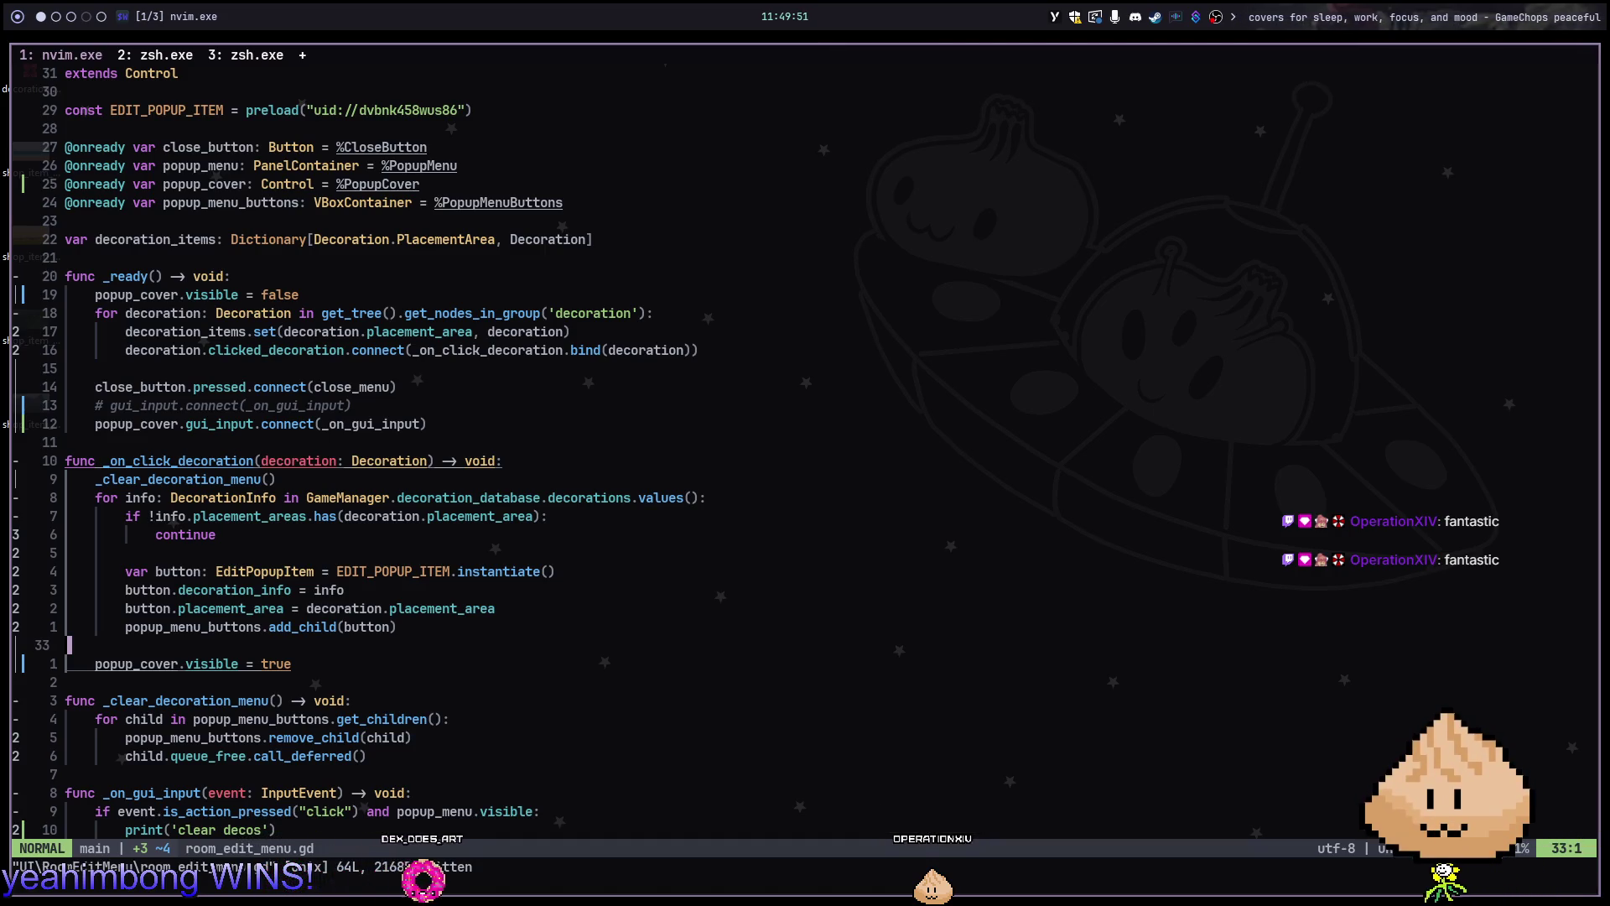
key(alt+Tab)
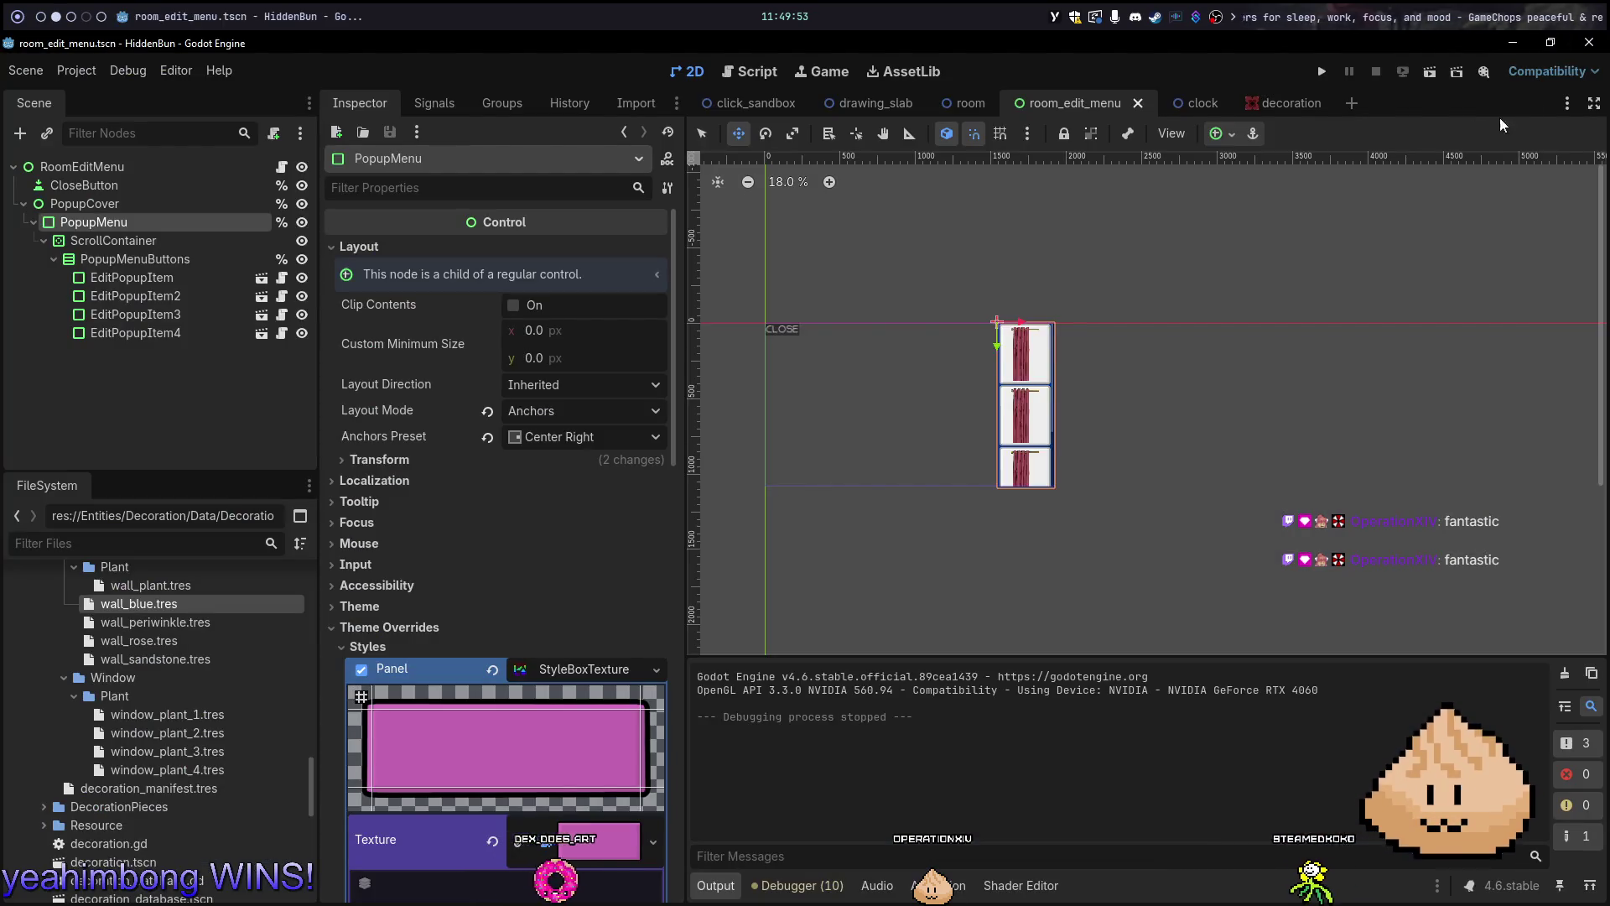
Run the game from the room scene and close it
click(969, 102)
key(F5)
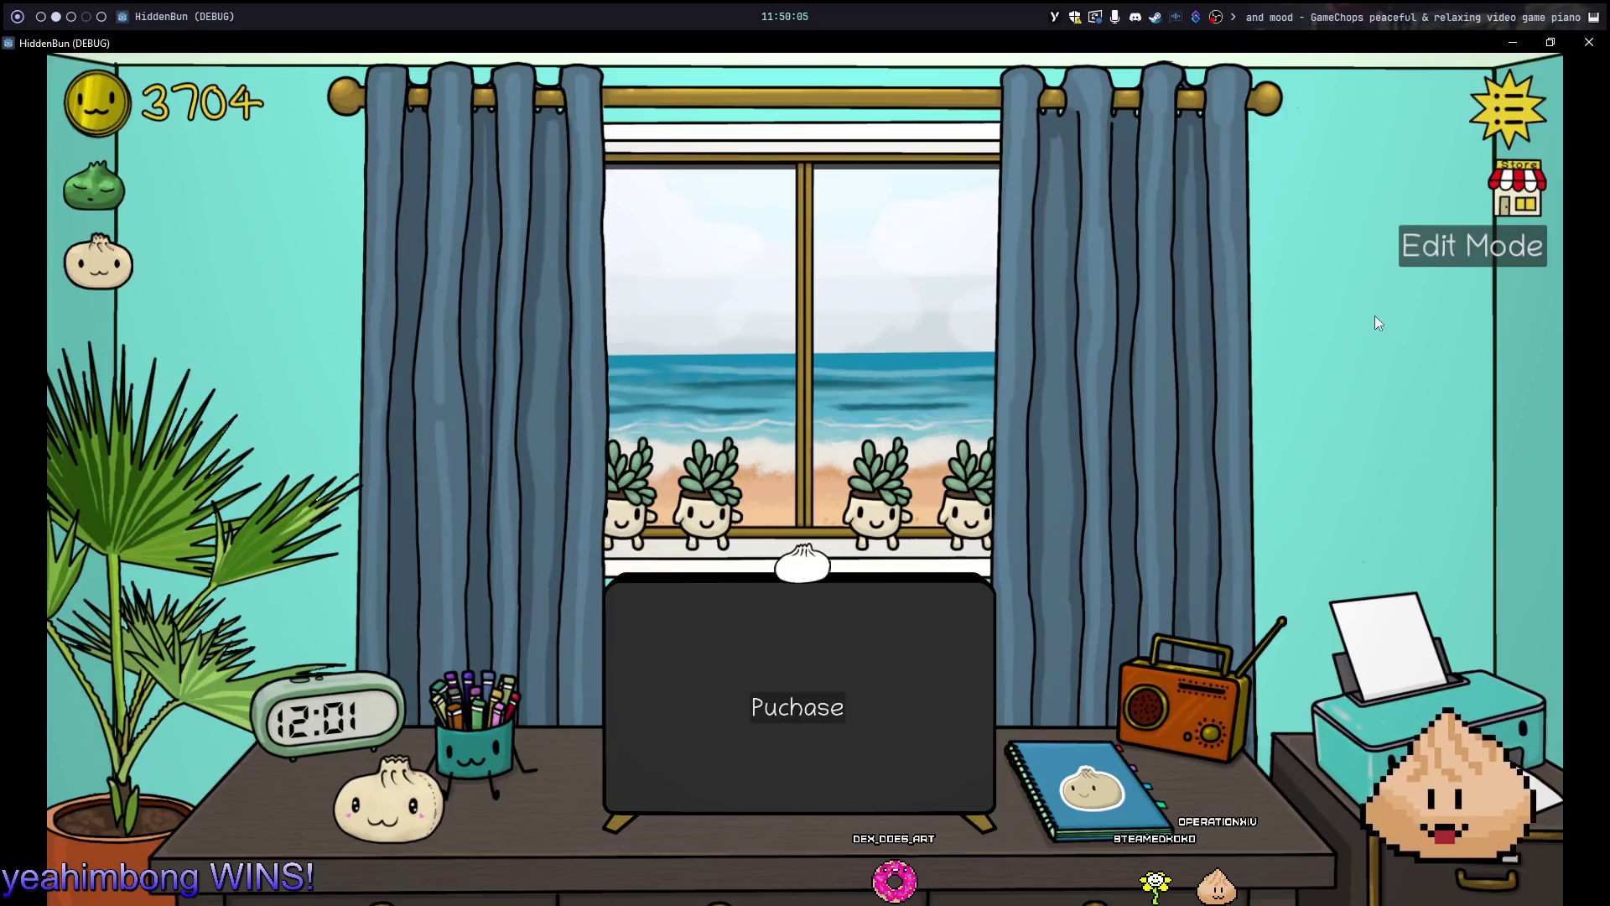
key(alt+F4)
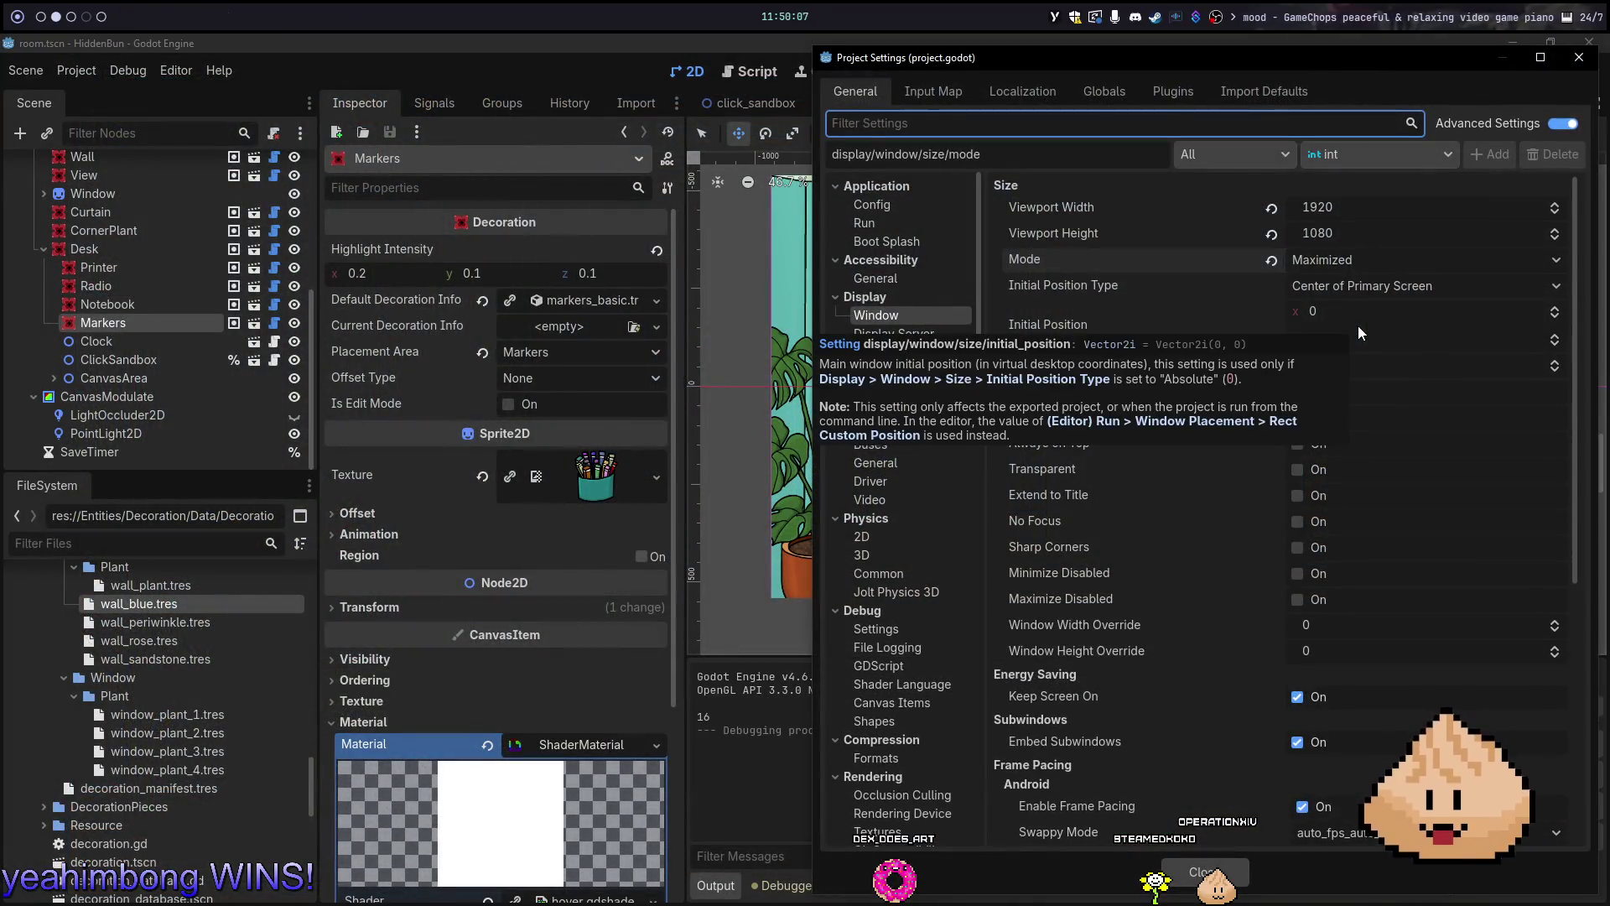
Set Window Mode to Exclusive Fullscreen and run the project again
click(1381, 267)
click(1355, 361)
key(Escape)
key(F5)
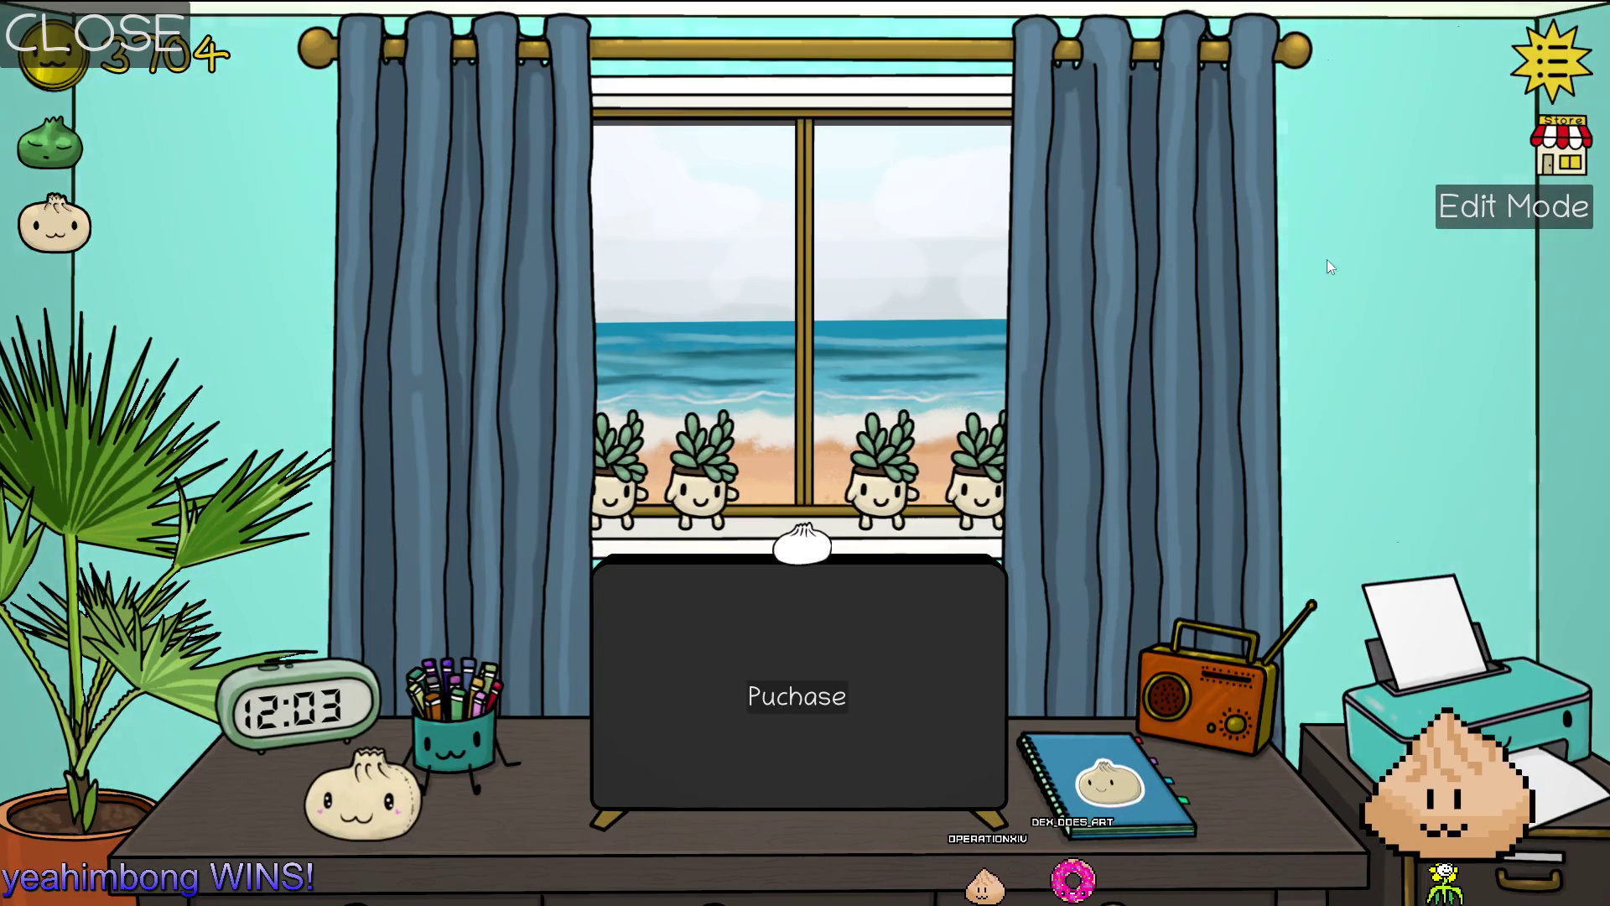
Make the wall lavender, the curtains gold and the window view a sunset savanna
click(1380, 391)
click(1393, 493)
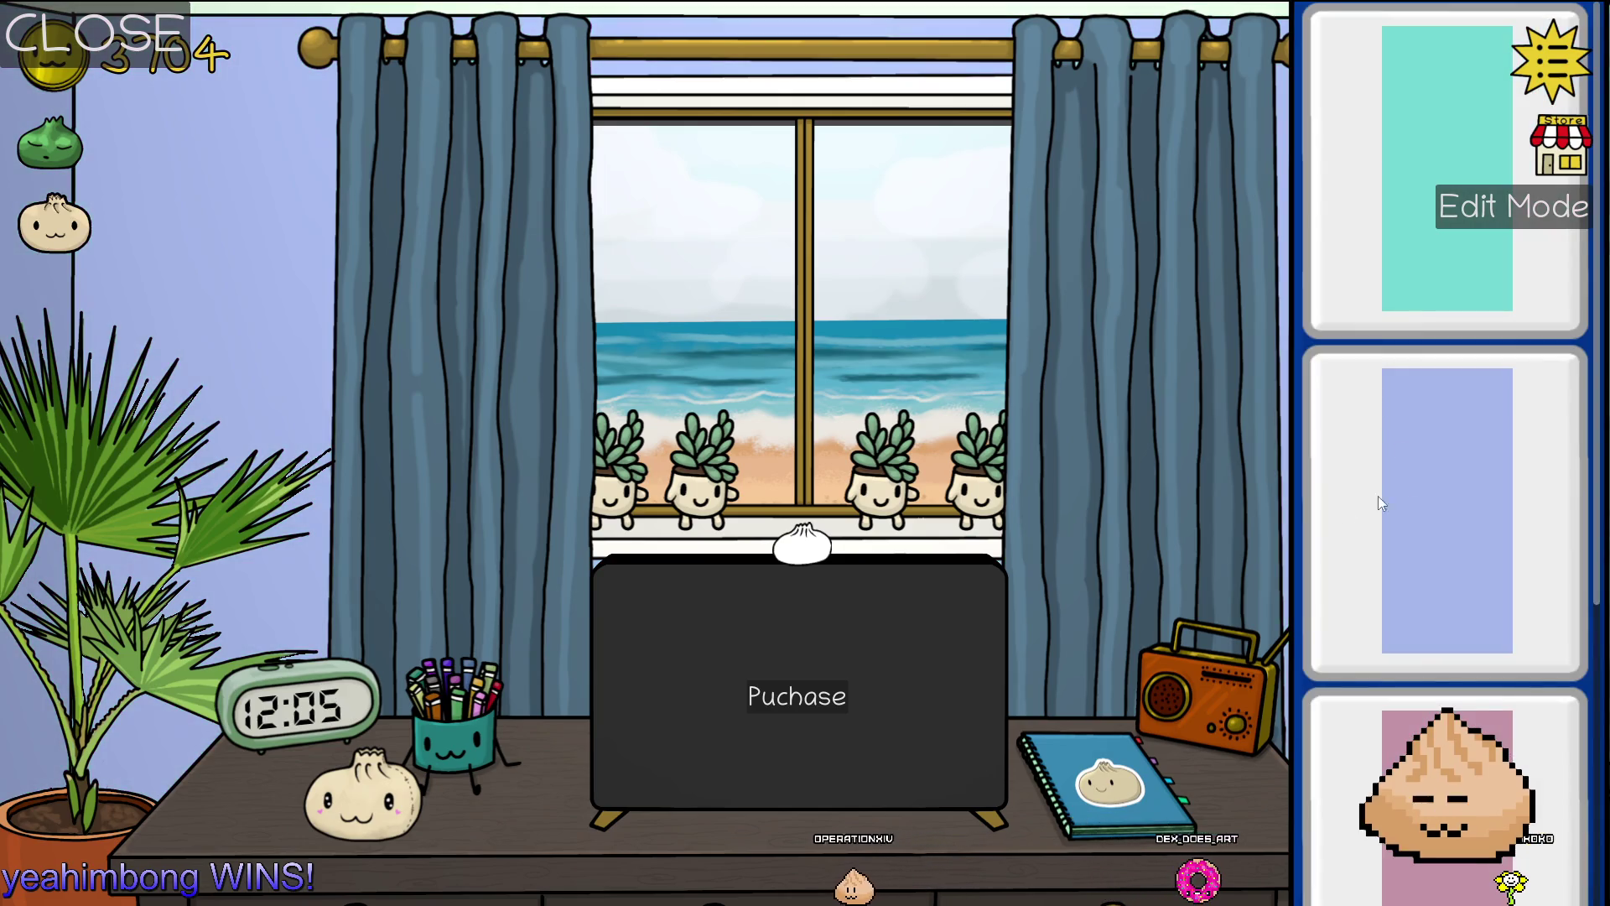
click(1162, 453)
click(1426, 503)
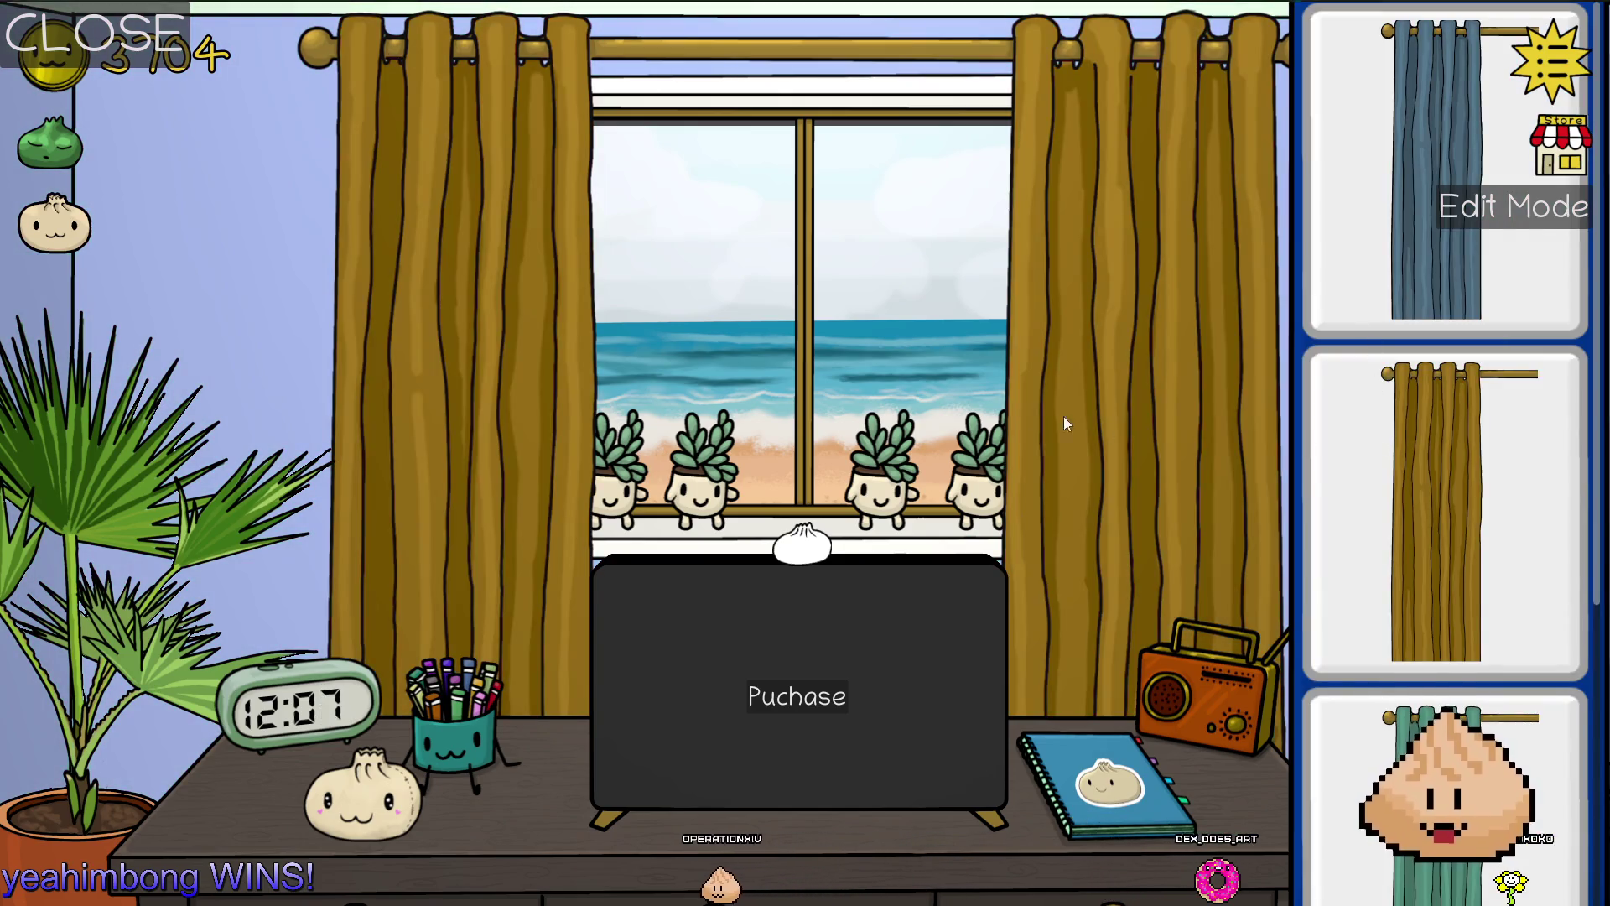
click(889, 342)
click(1341, 324)
Give the notebook a red cover, switch to the orange printer and make the radio green
click(906, 613)
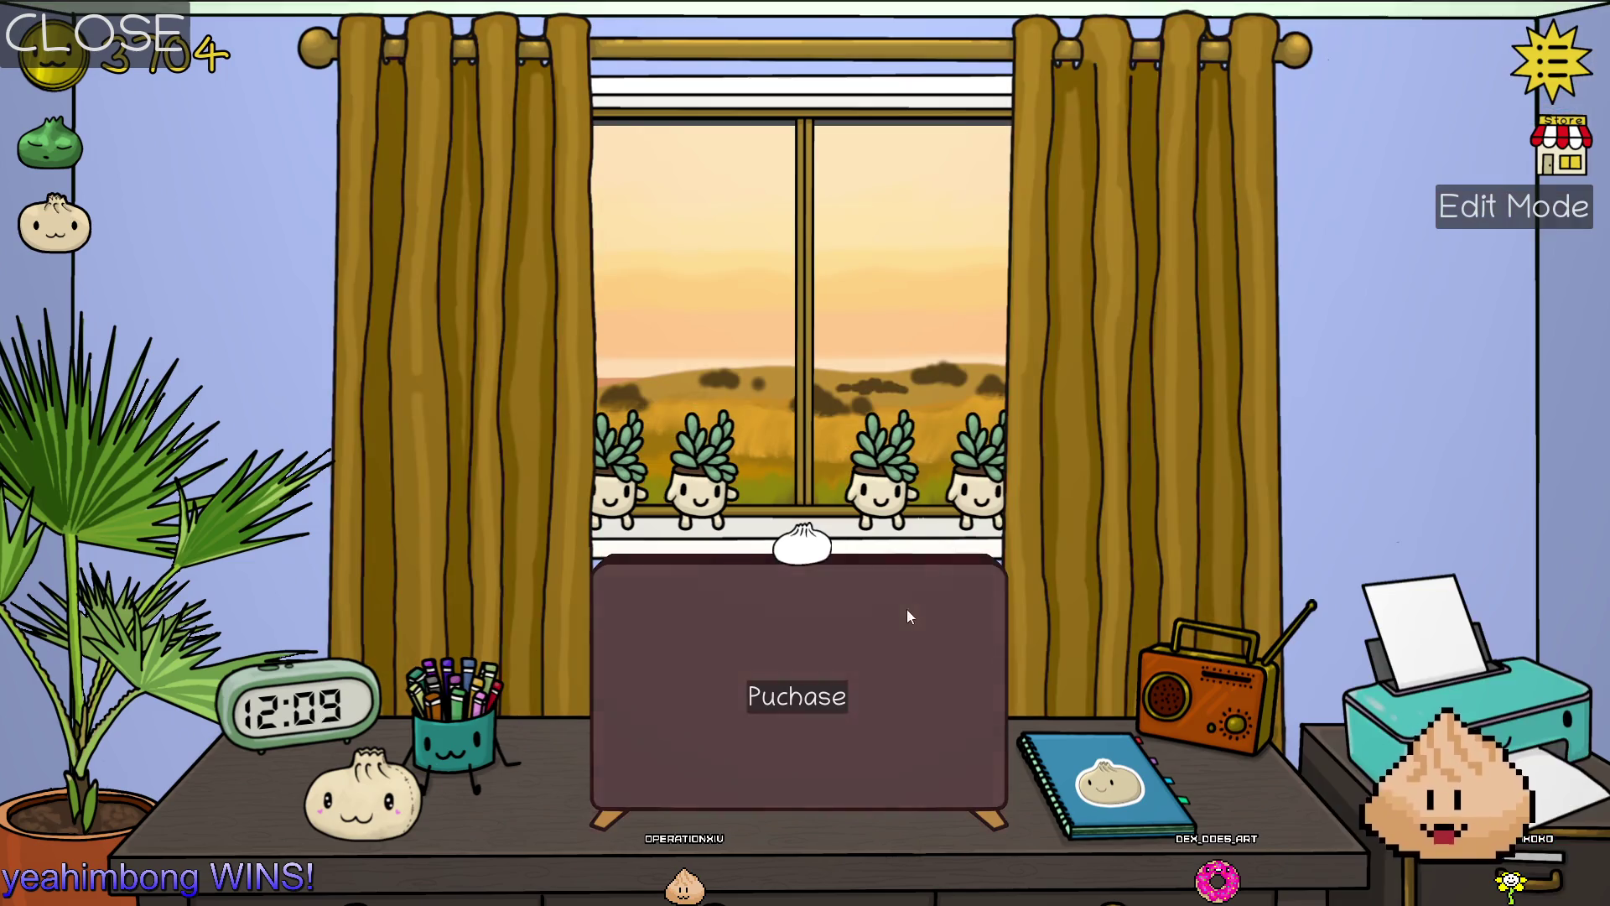
click(1117, 775)
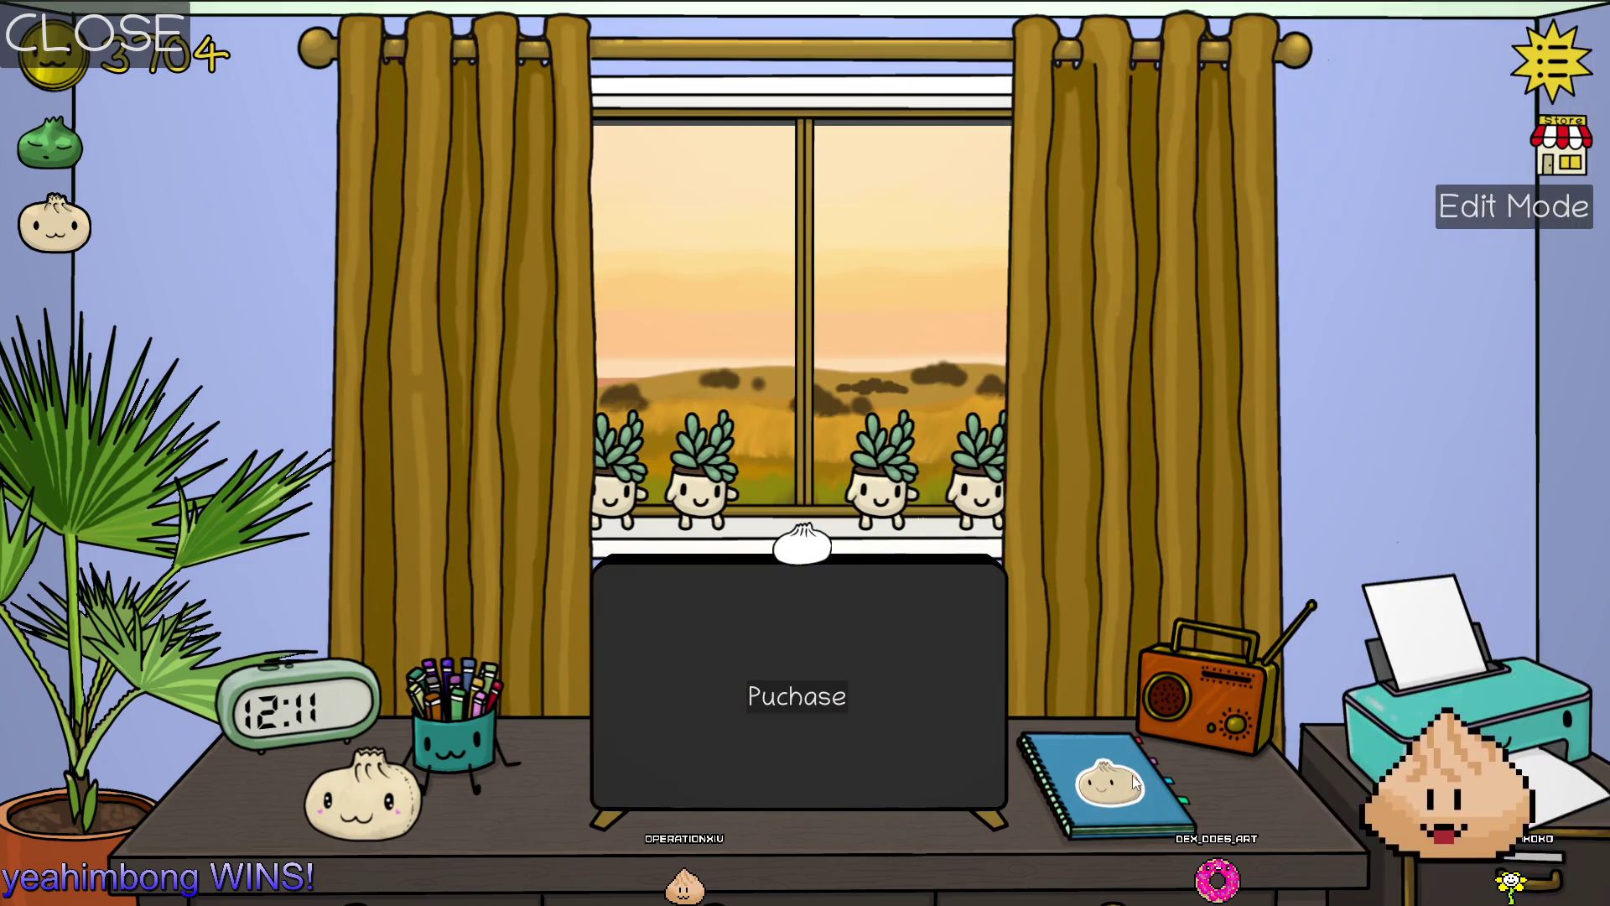
click(1442, 554)
click(1390, 703)
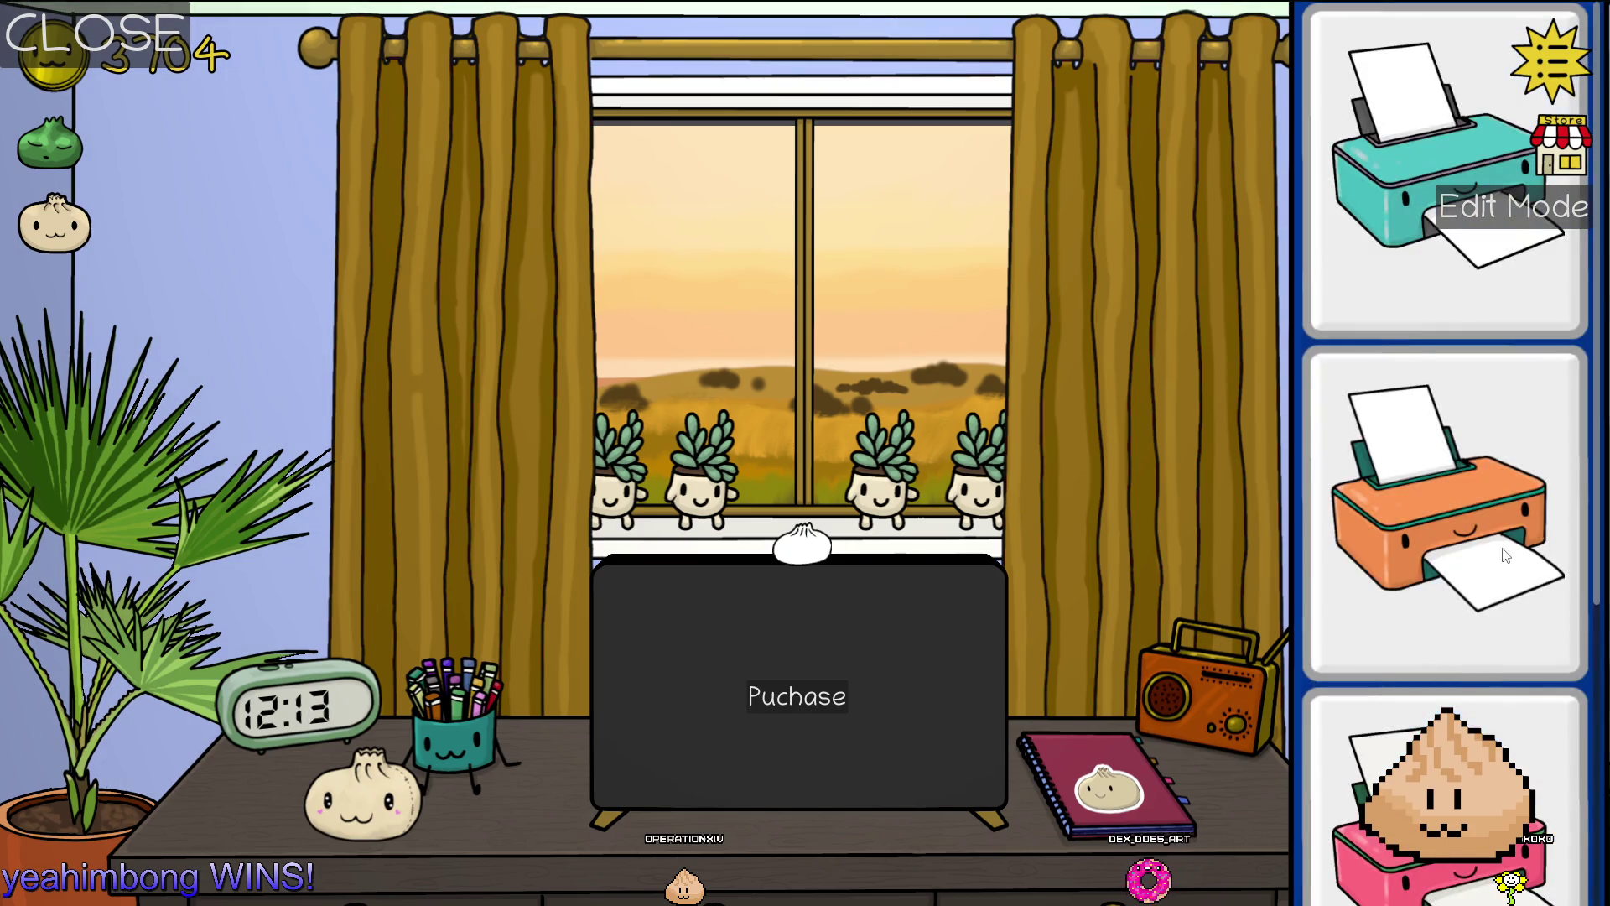
click(1170, 531)
click(1276, 692)
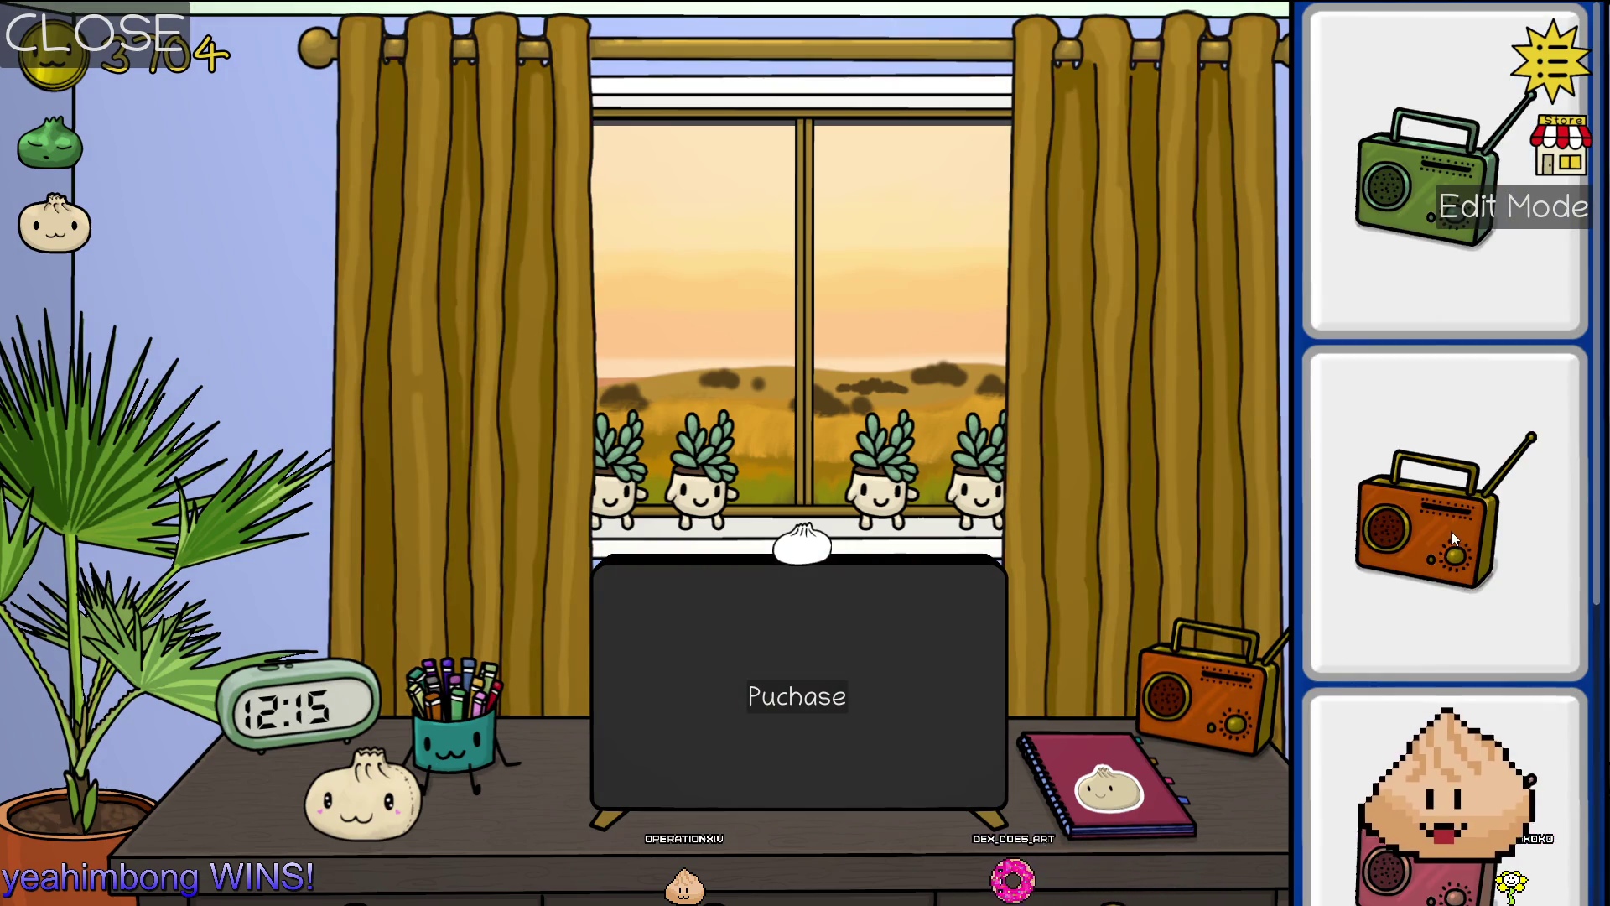
click(1369, 291)
Swap to the plain pen cup, make the clock purple and replace the palm with a monstera
click(468, 724)
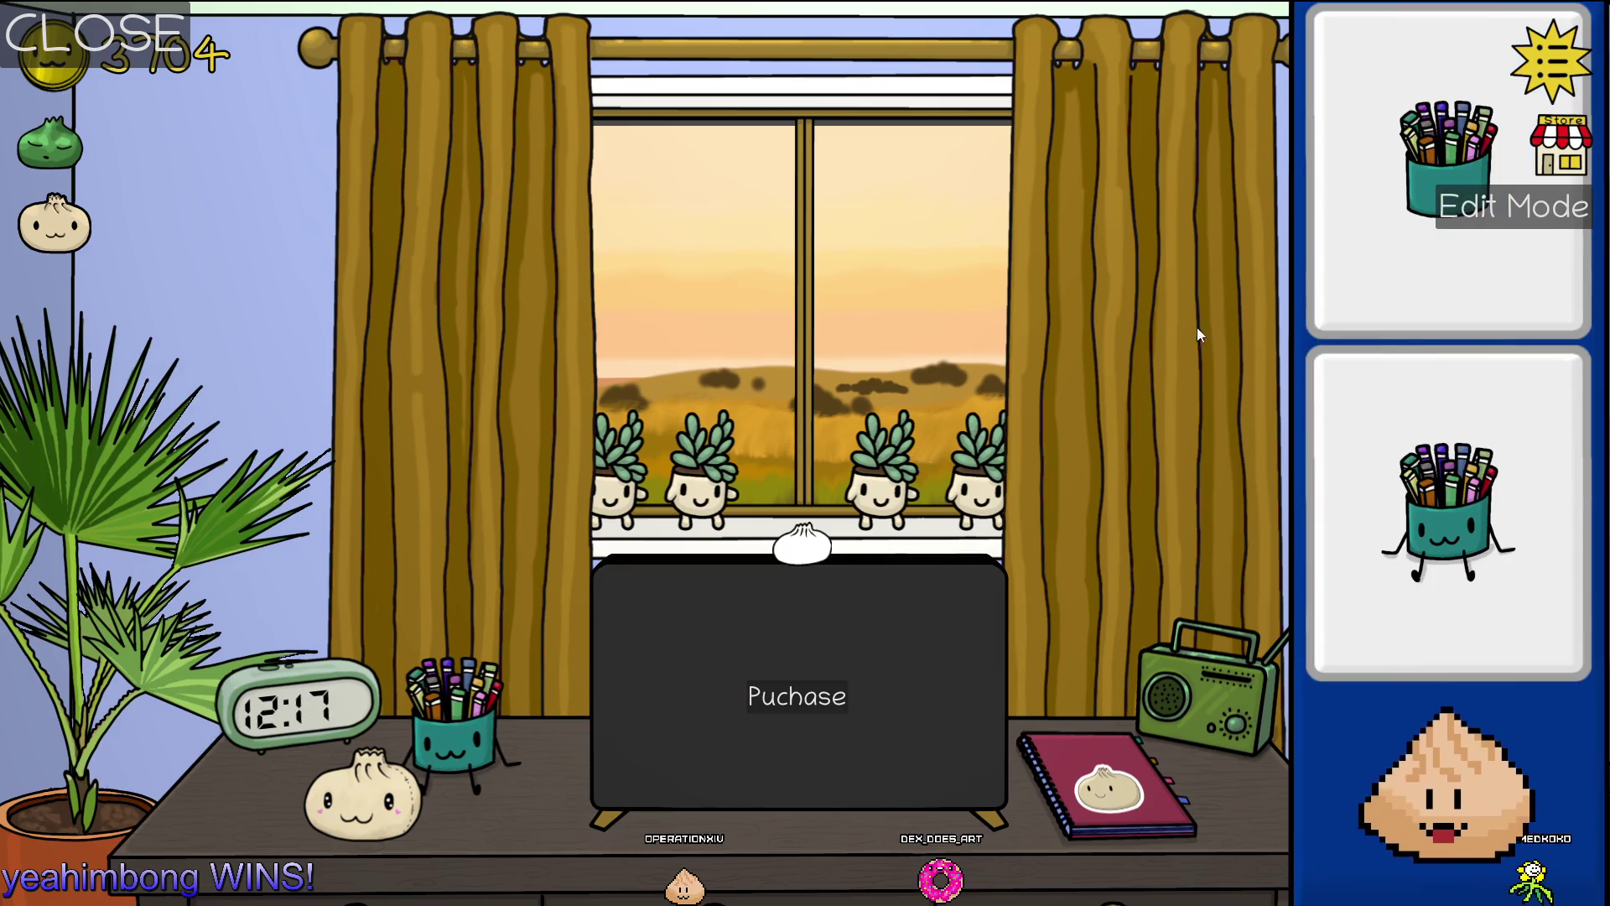
click(1359, 252)
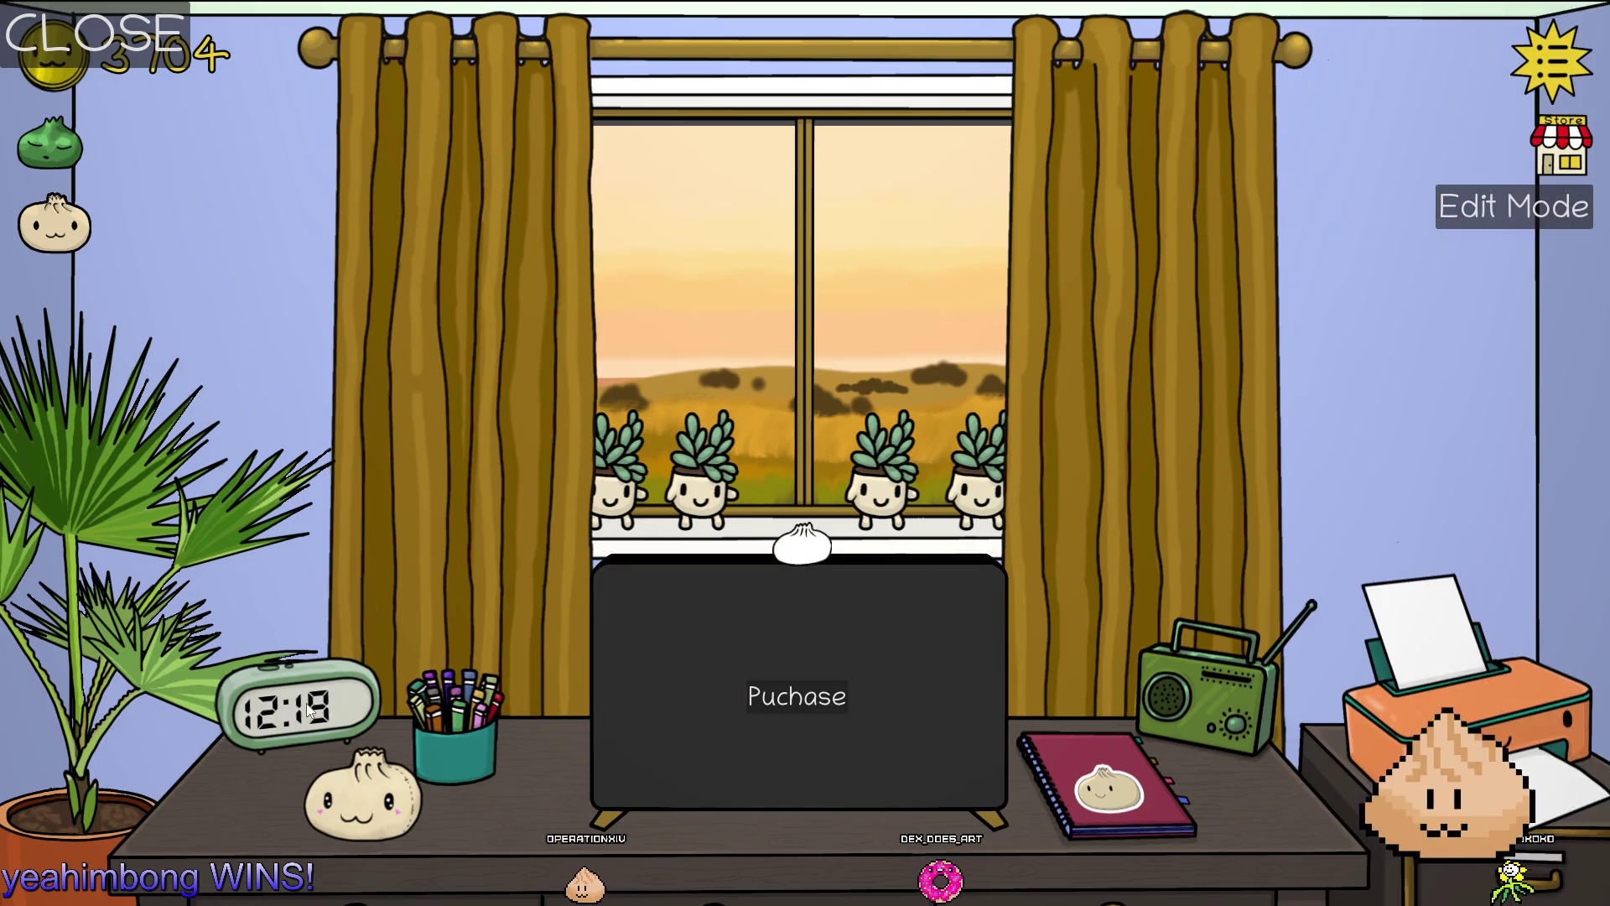
click(1339, 780)
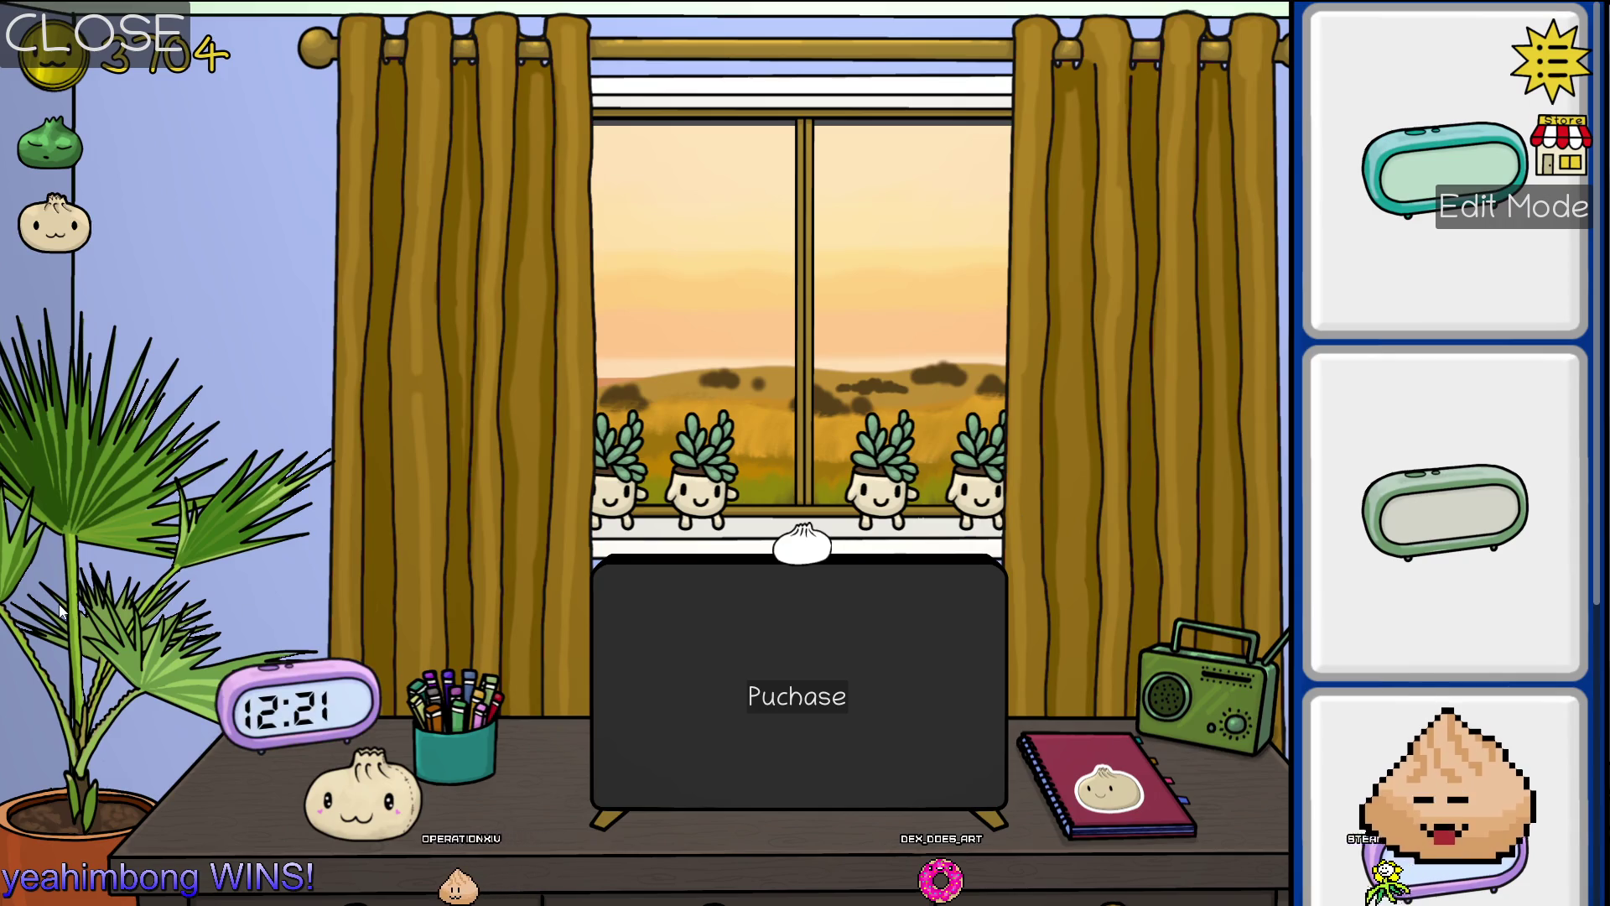
click(60, 611)
click(1344, 204)
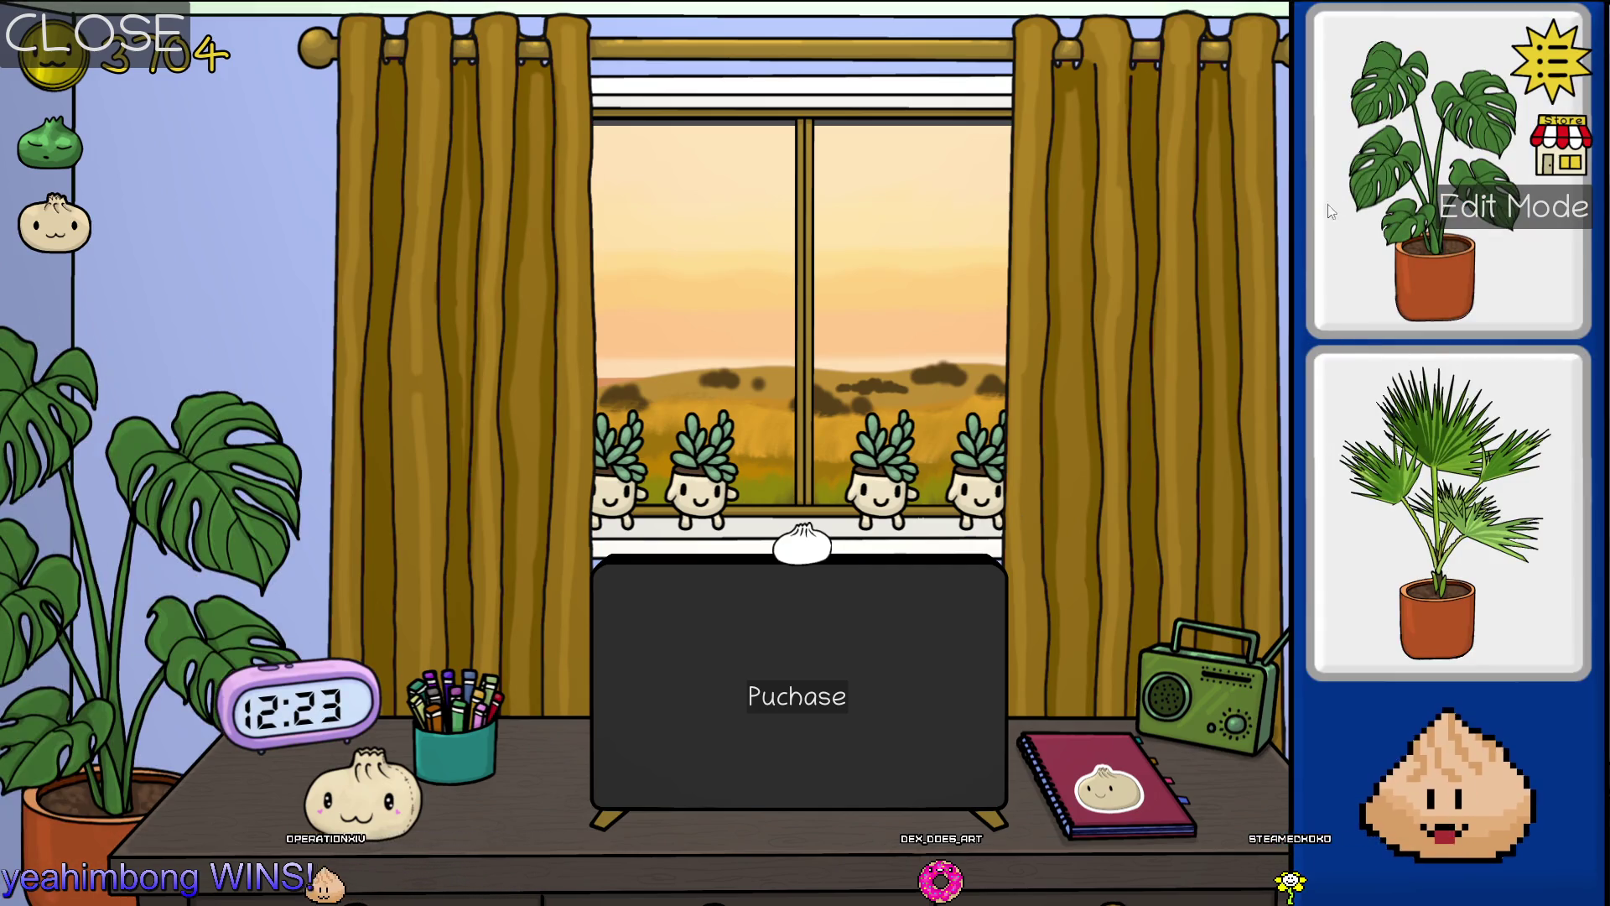
click(1345, 204)
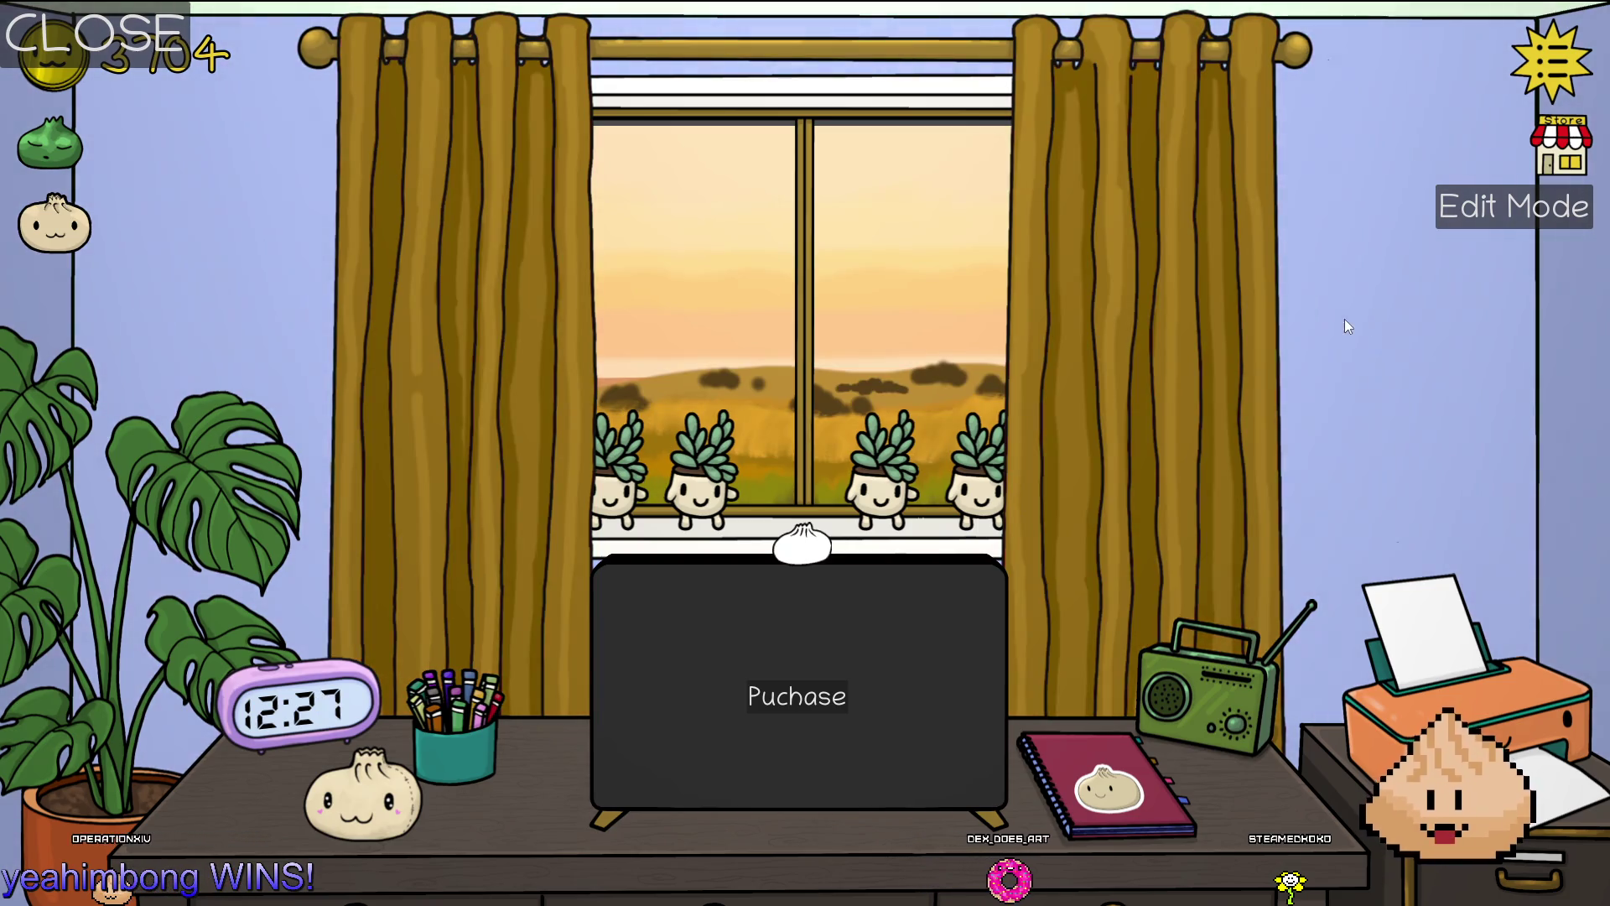
After a restart, change windowsill plants to a dracaena, a snake plant and a red-flowered plant, then quit
key(F5)
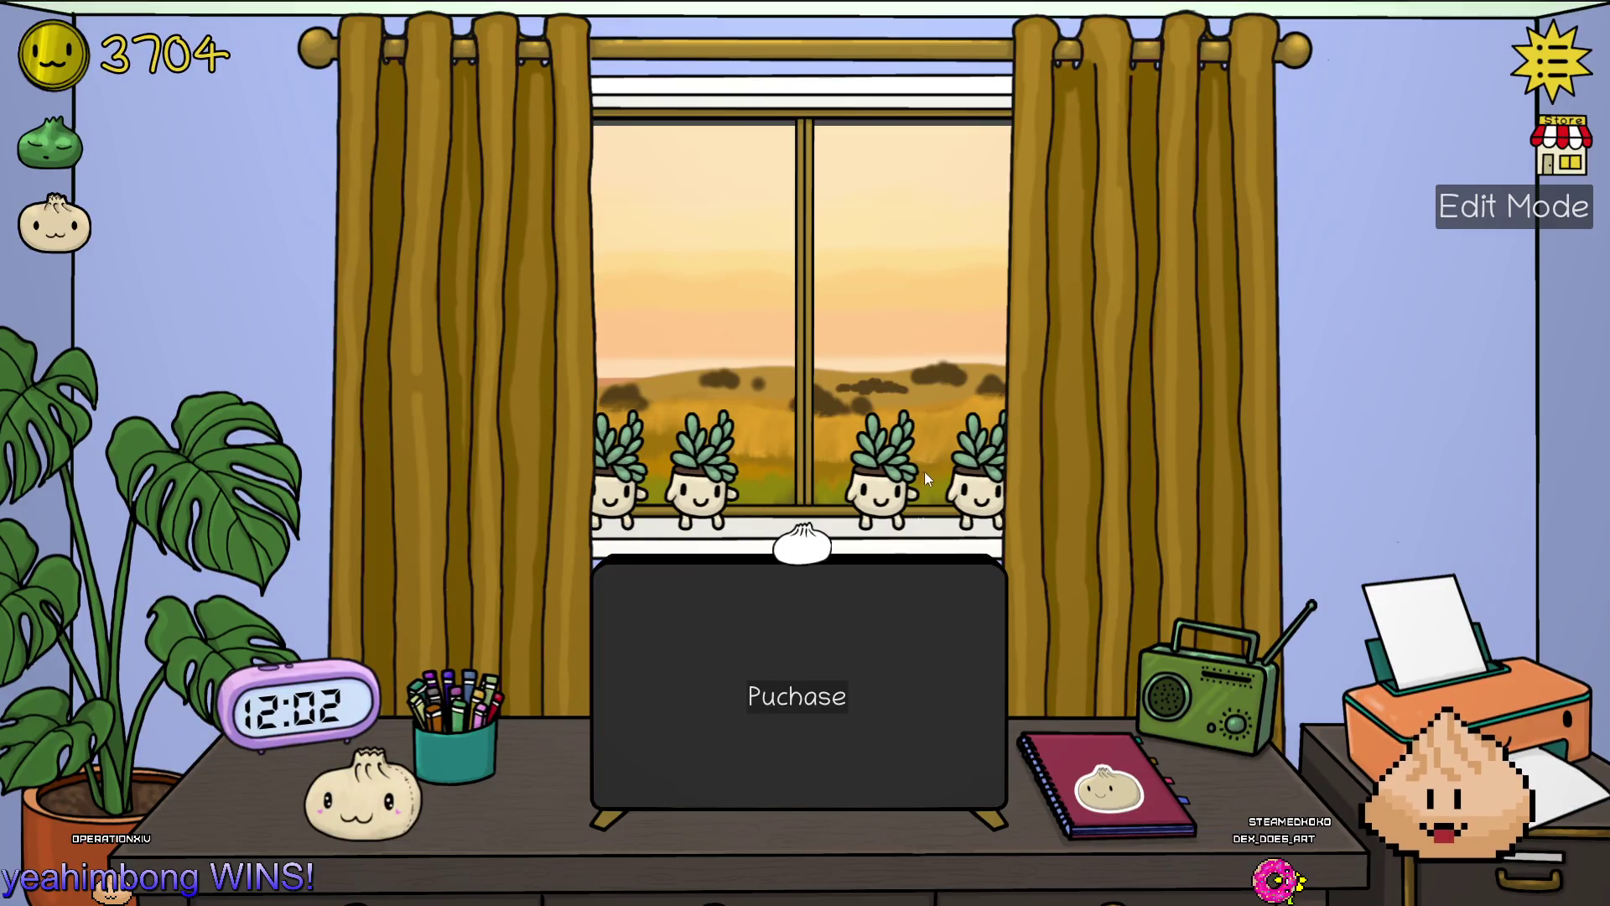
click(882, 384)
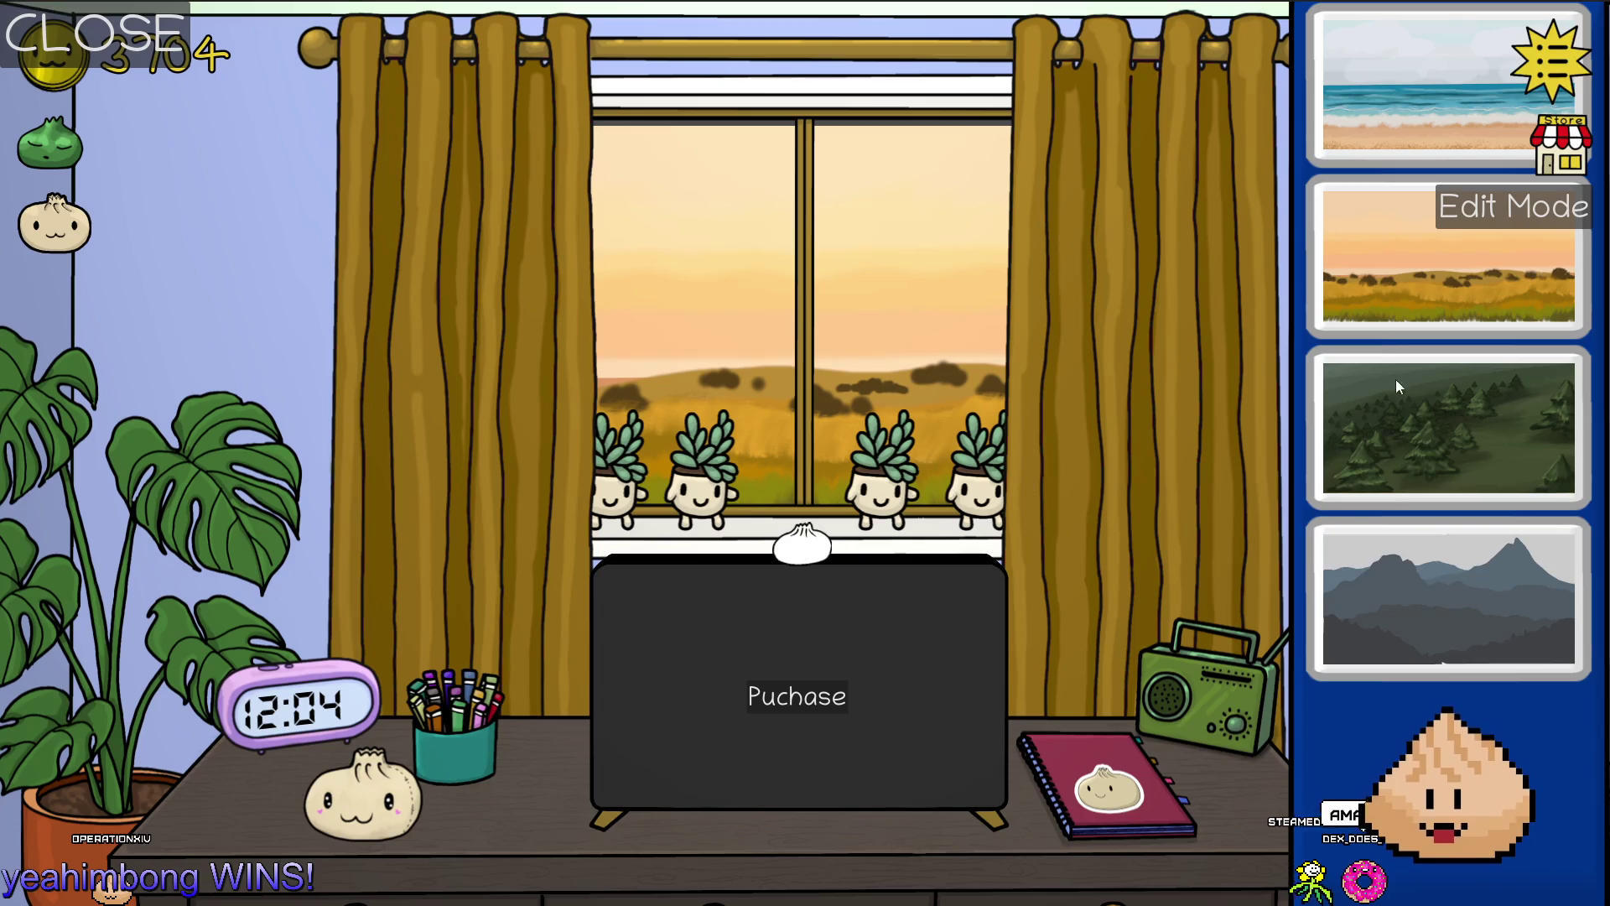
click(917, 498)
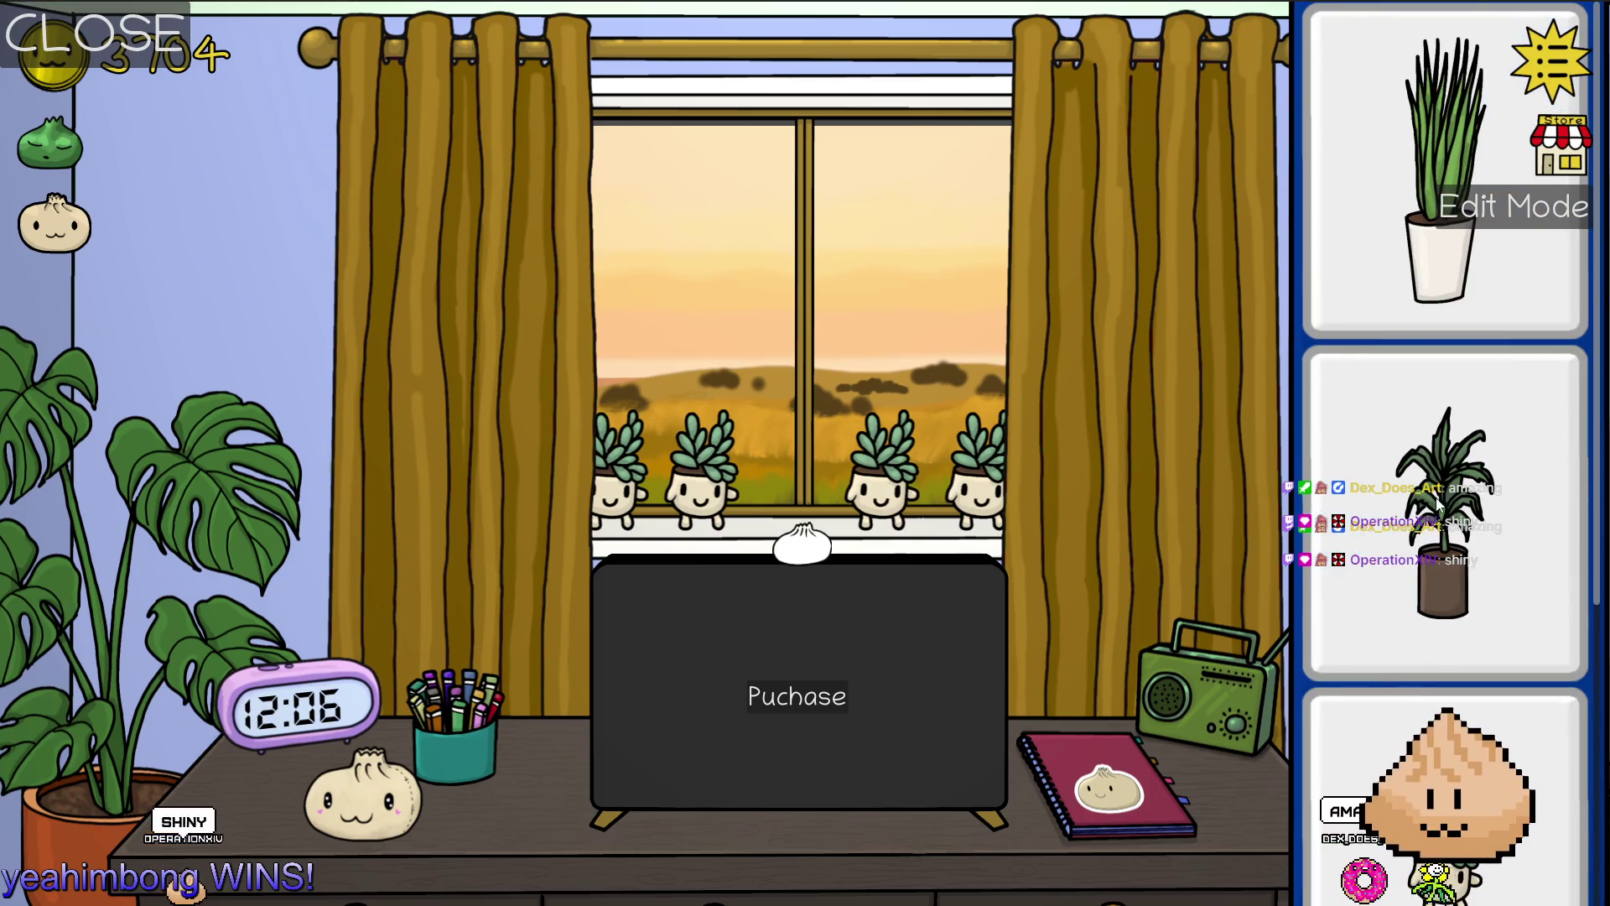
click(1436, 561)
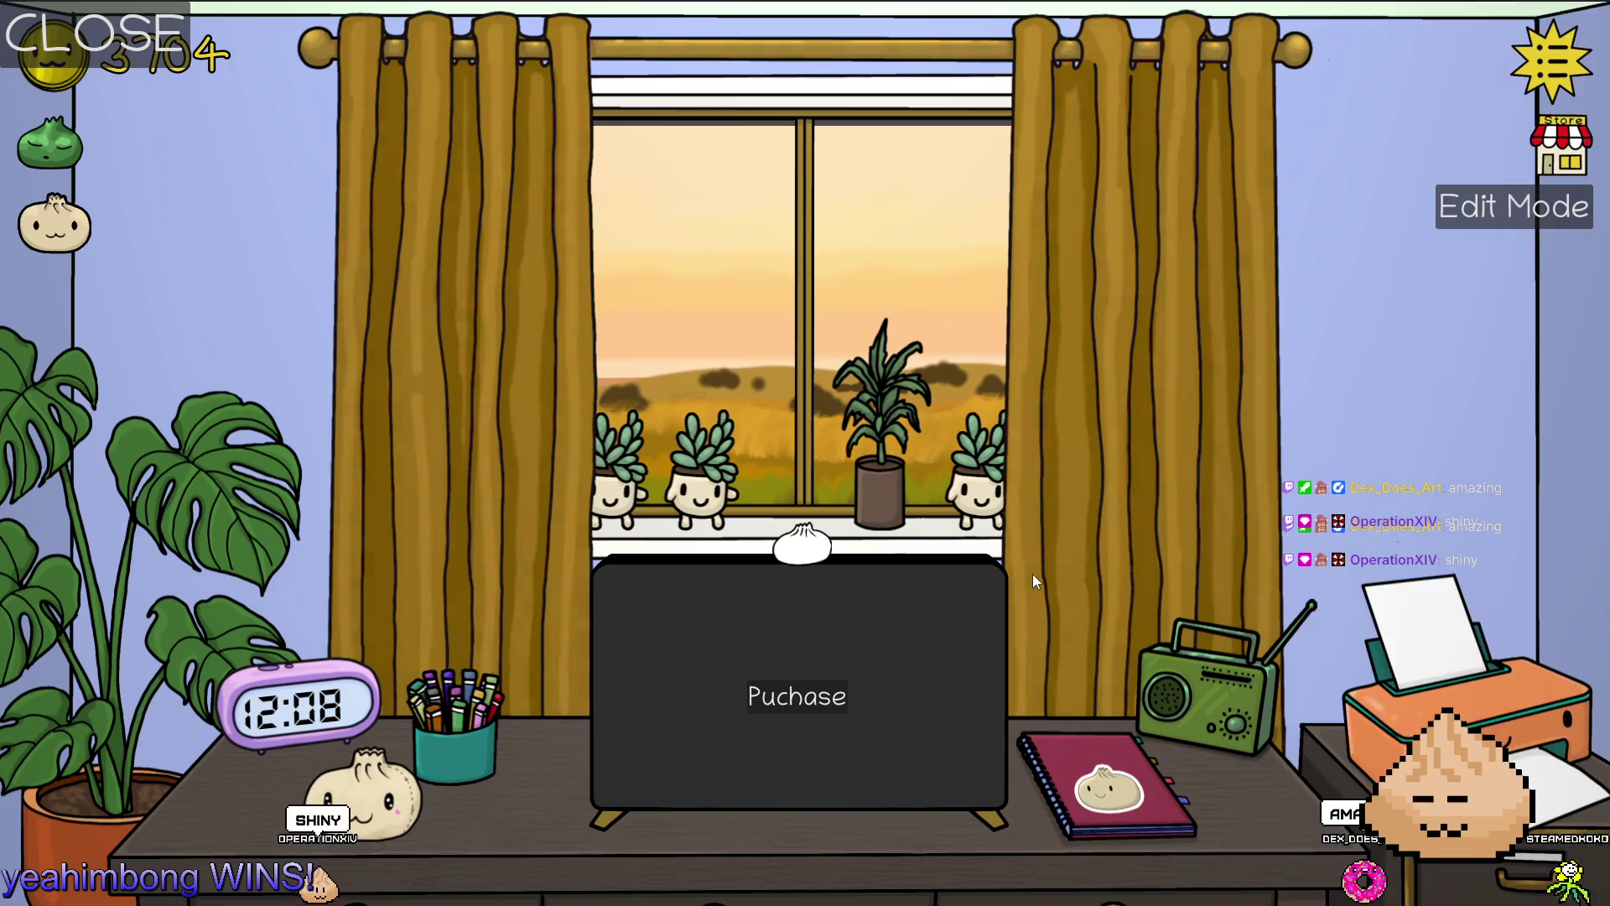
click(1381, 256)
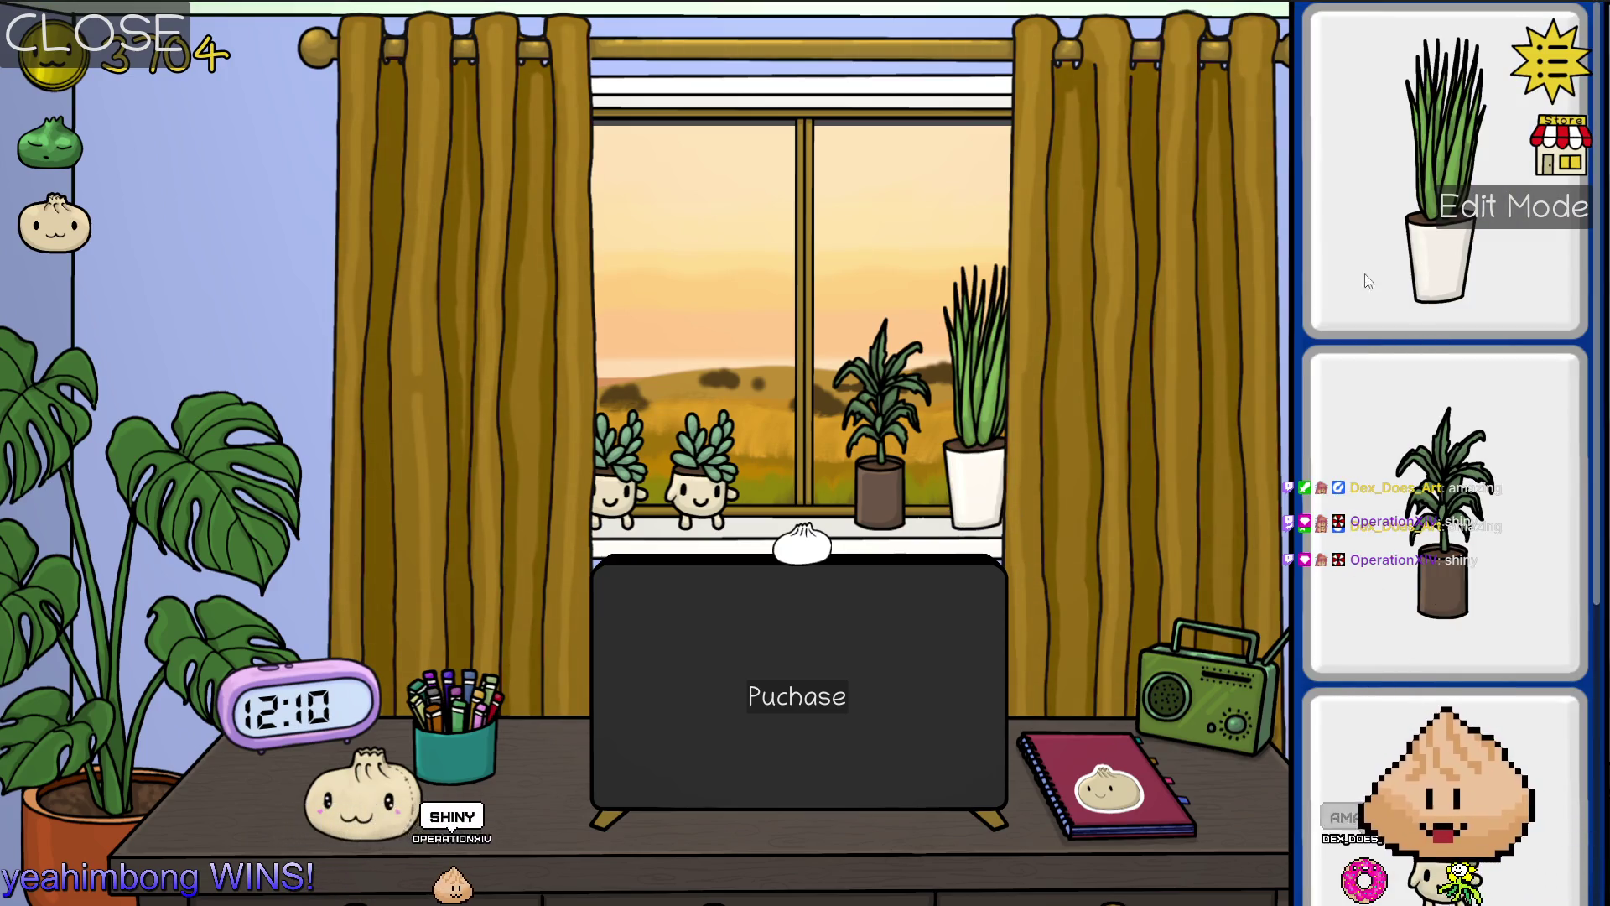
click(619, 511)
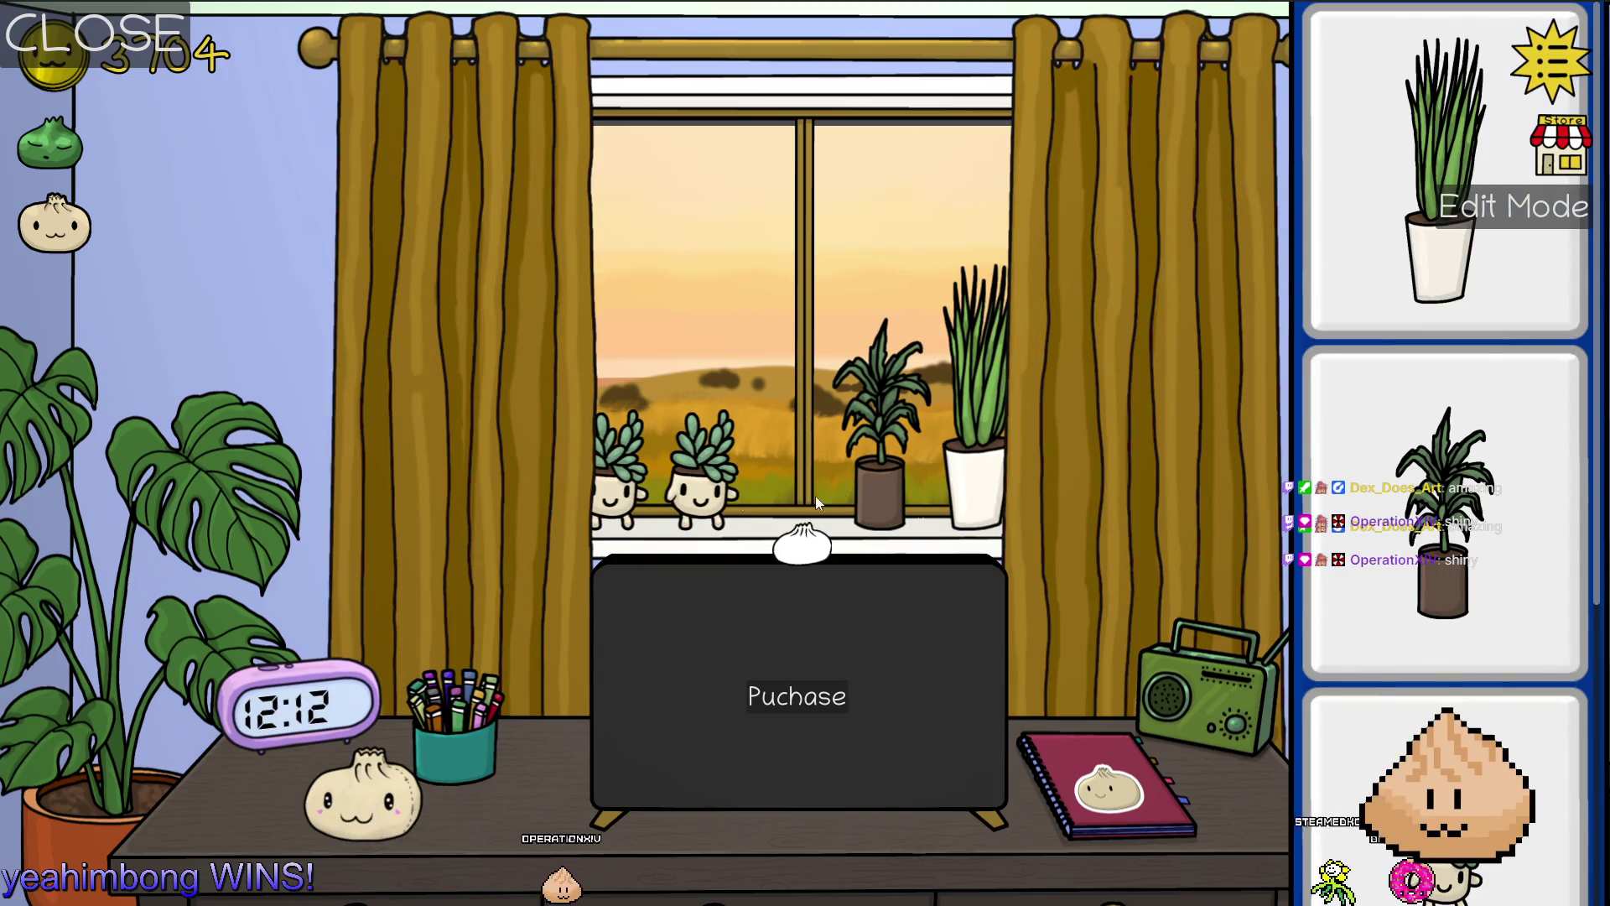
scroll(1387, 284, down, 5)
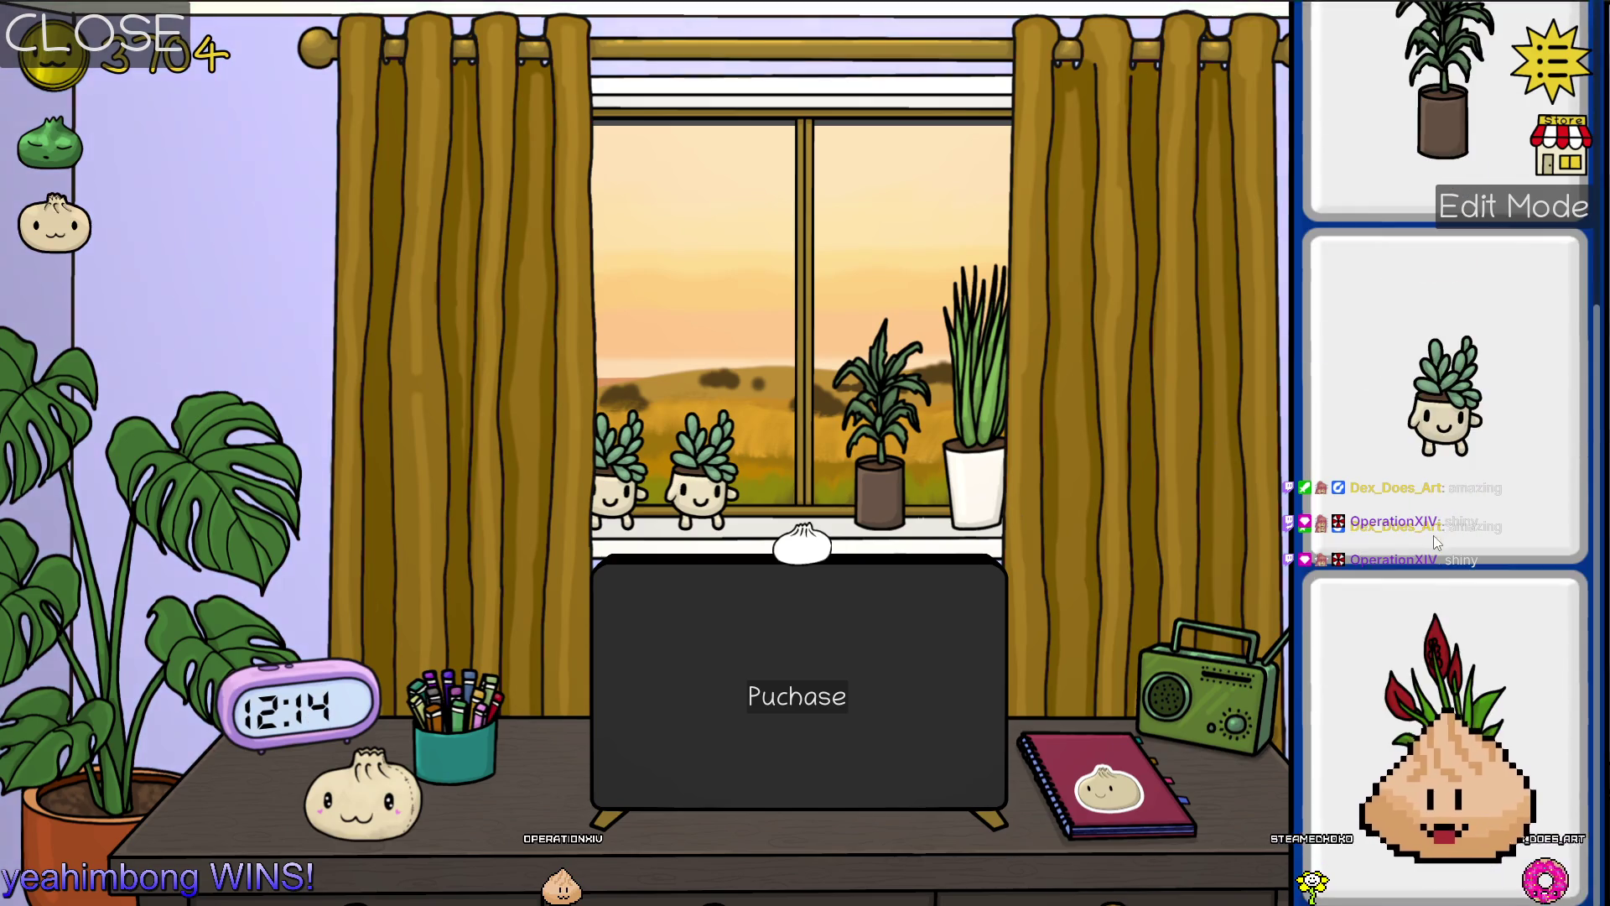
click(1439, 738)
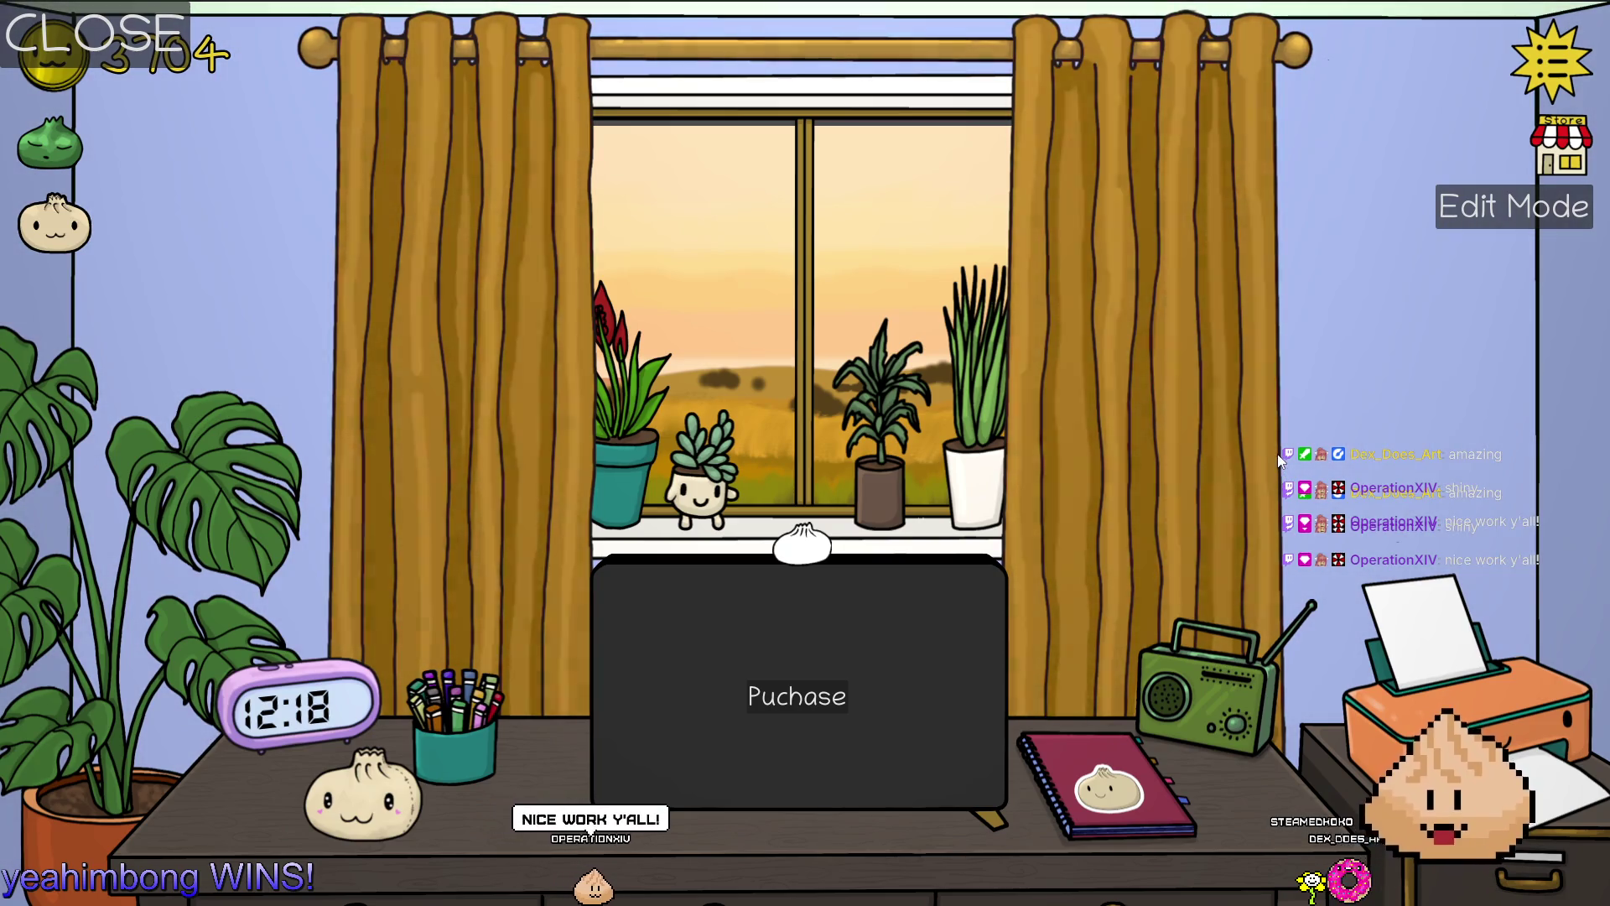
key(alt+F4)
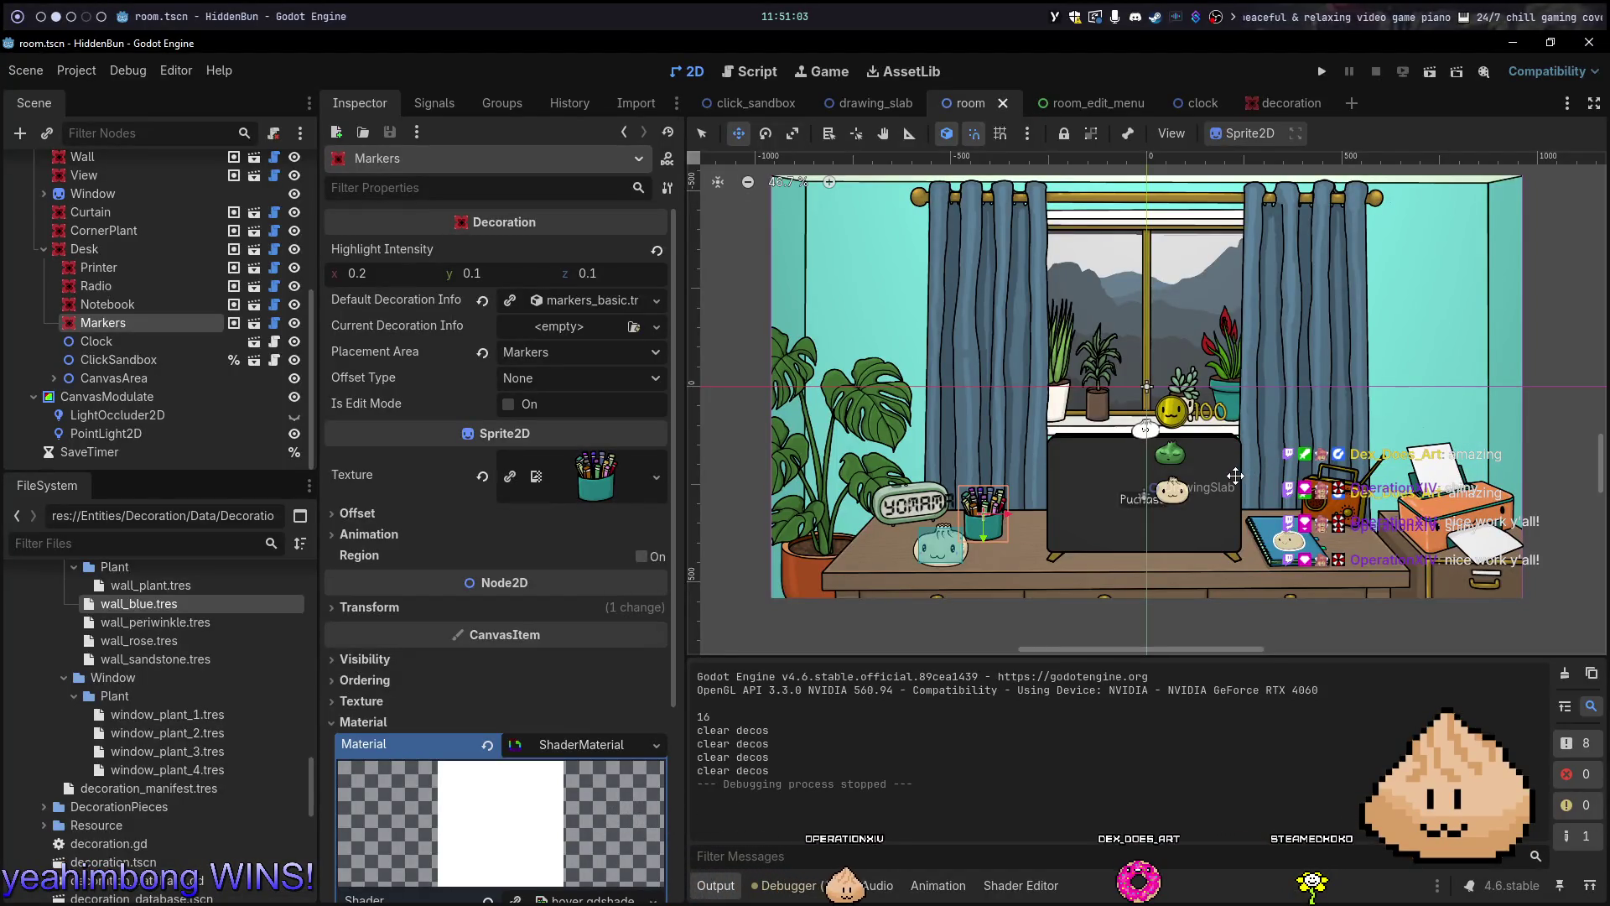
Rerun the game, check the printer's variants kept the restyle, then close it and return to Neovim
key(F5)
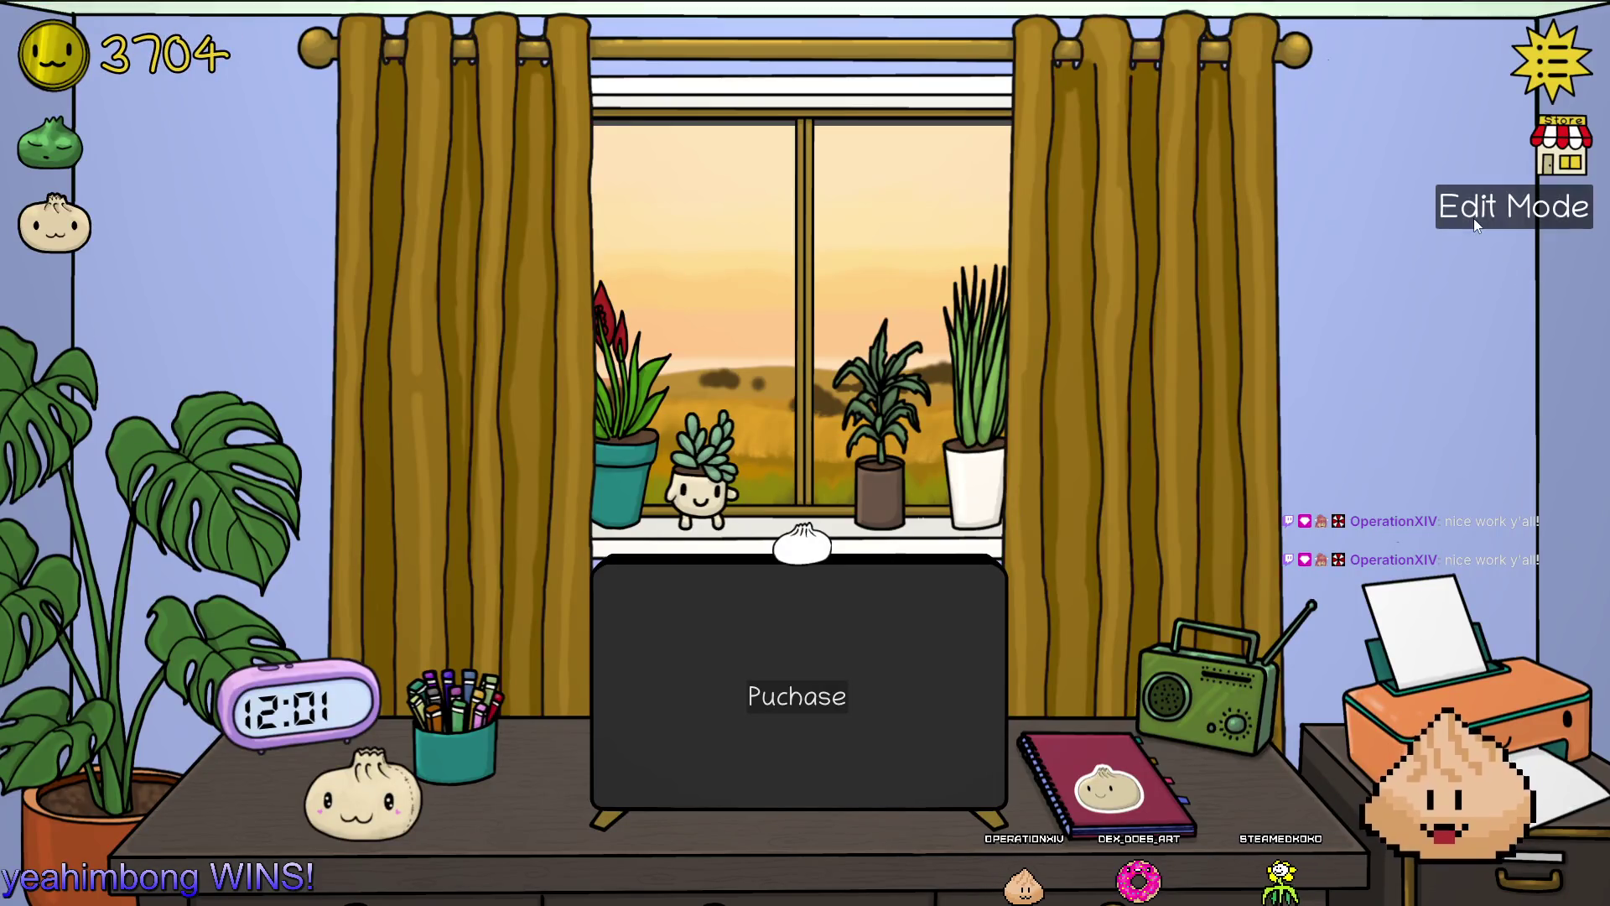
click(1478, 635)
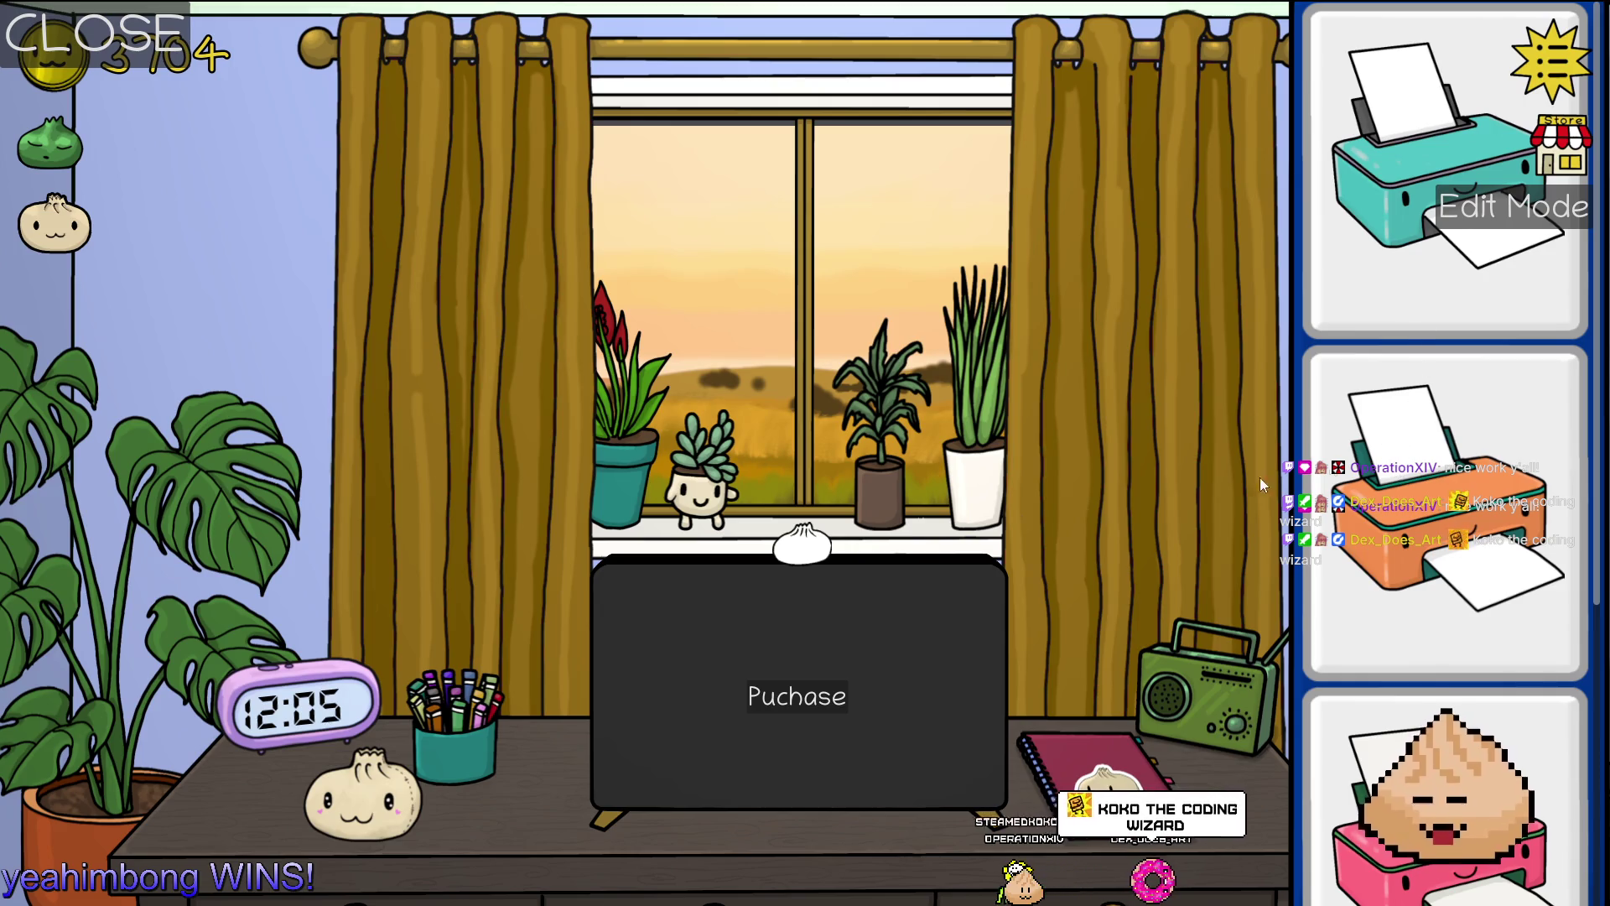
key(alt+F4)
key(alt+Tab)
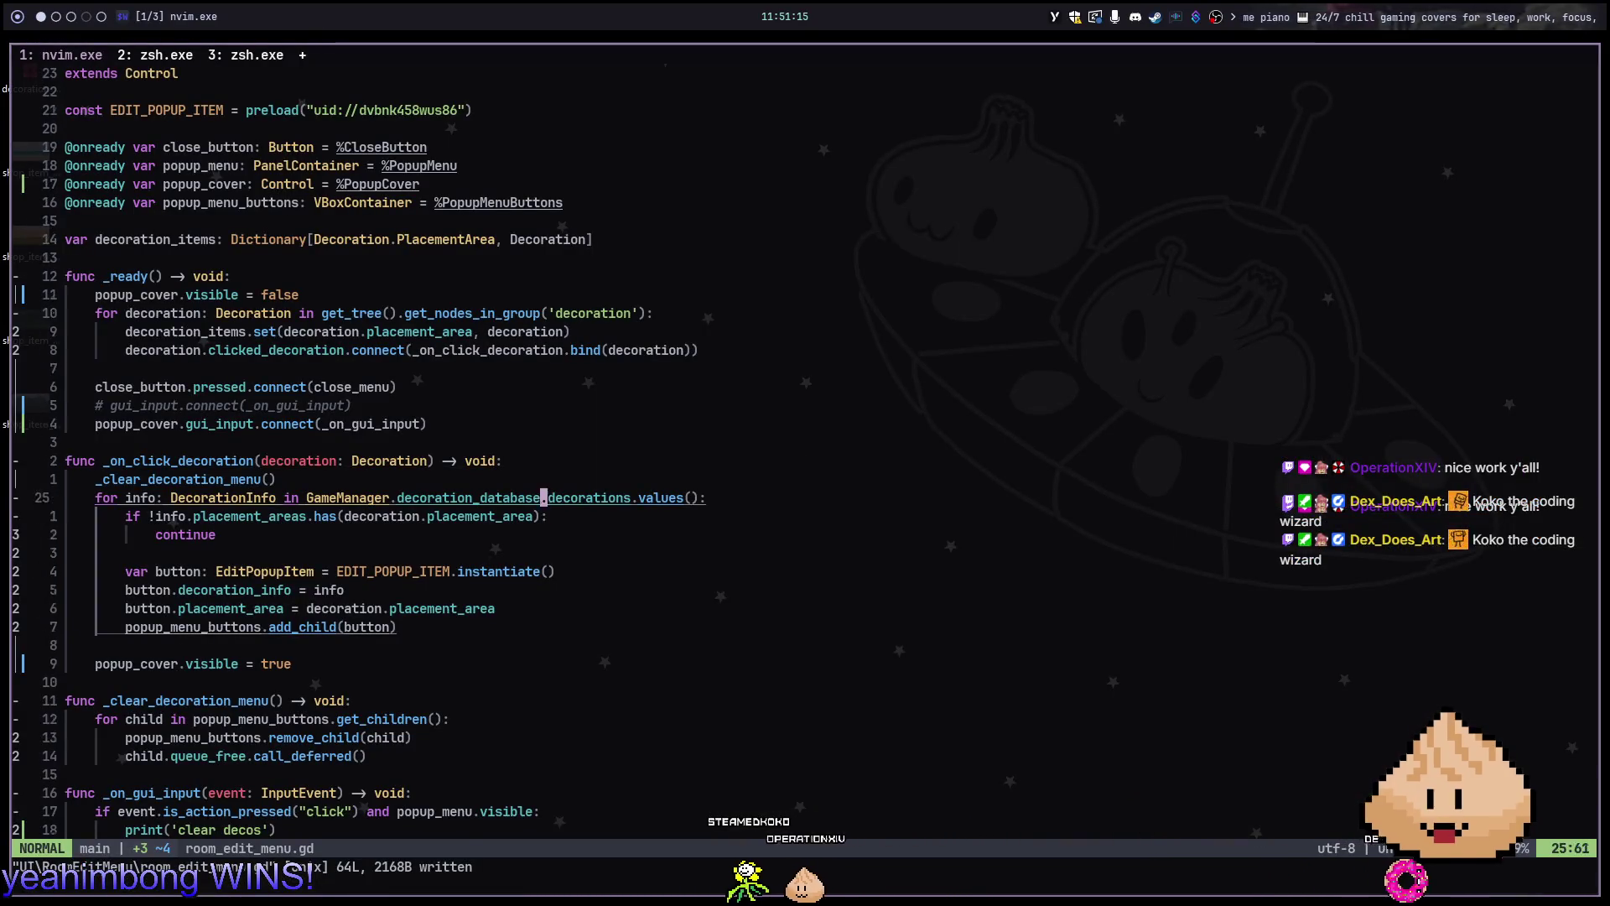
Jump to the commented gui_input.connect line in room_edit_menu.gd, then go back to Godot
click(241, 405)
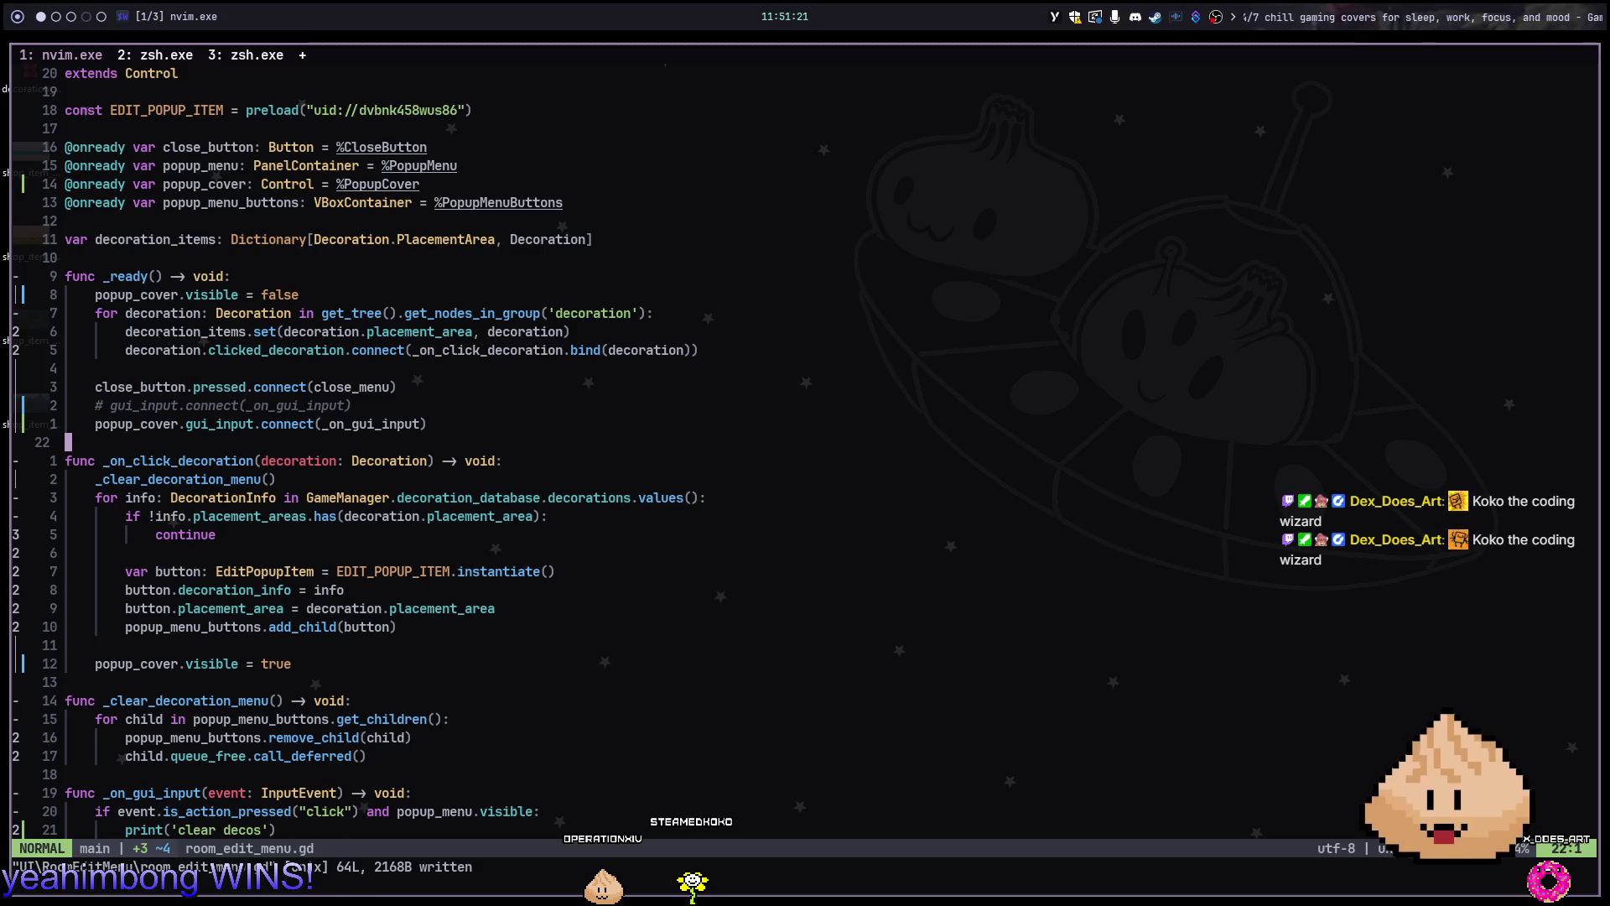
key(alt+Tab)
key(alt+Tab)
key(alt+Tab)
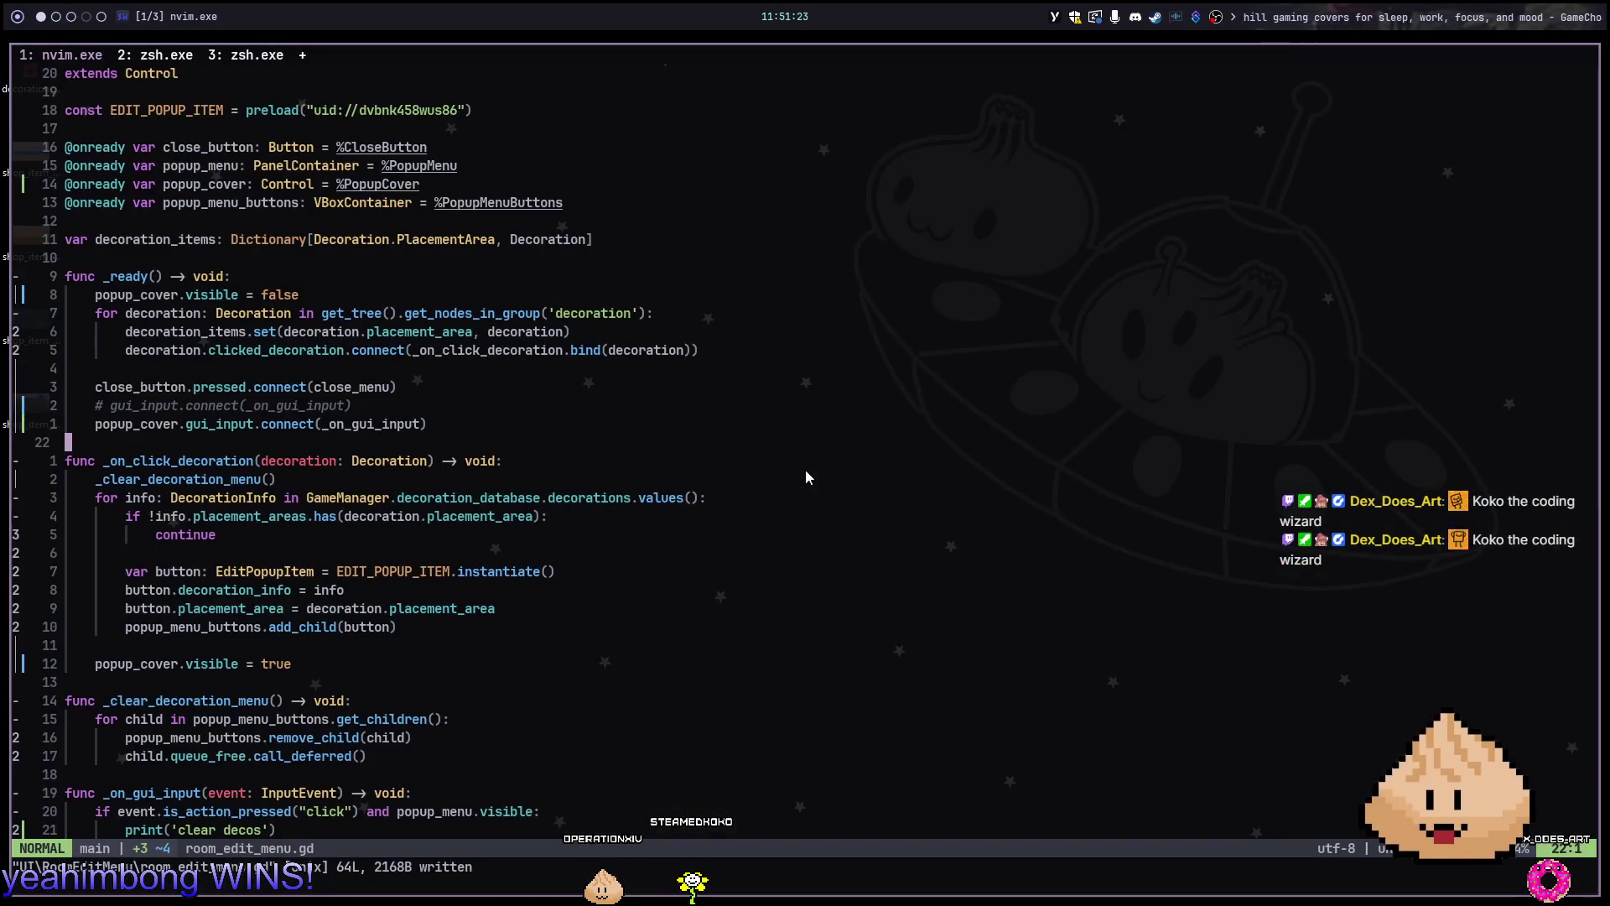
key(alt+Tab)
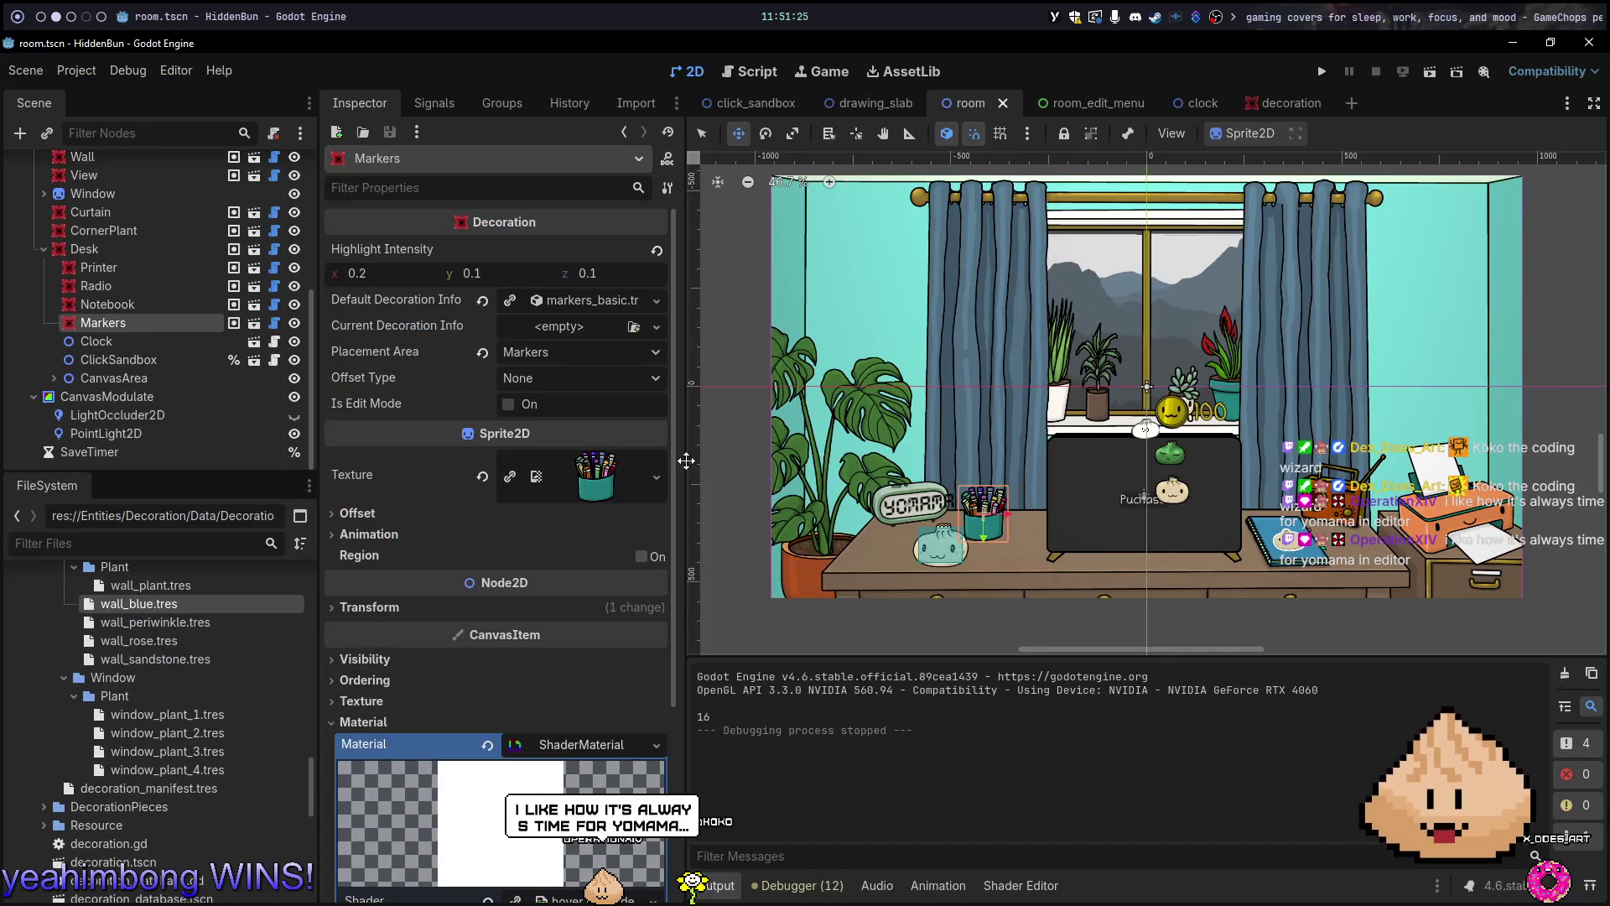
Inspect added_intensity in hover.gdshader and the Notebook and Markers decorations, then switch to the decoration scene
click(1003, 887)
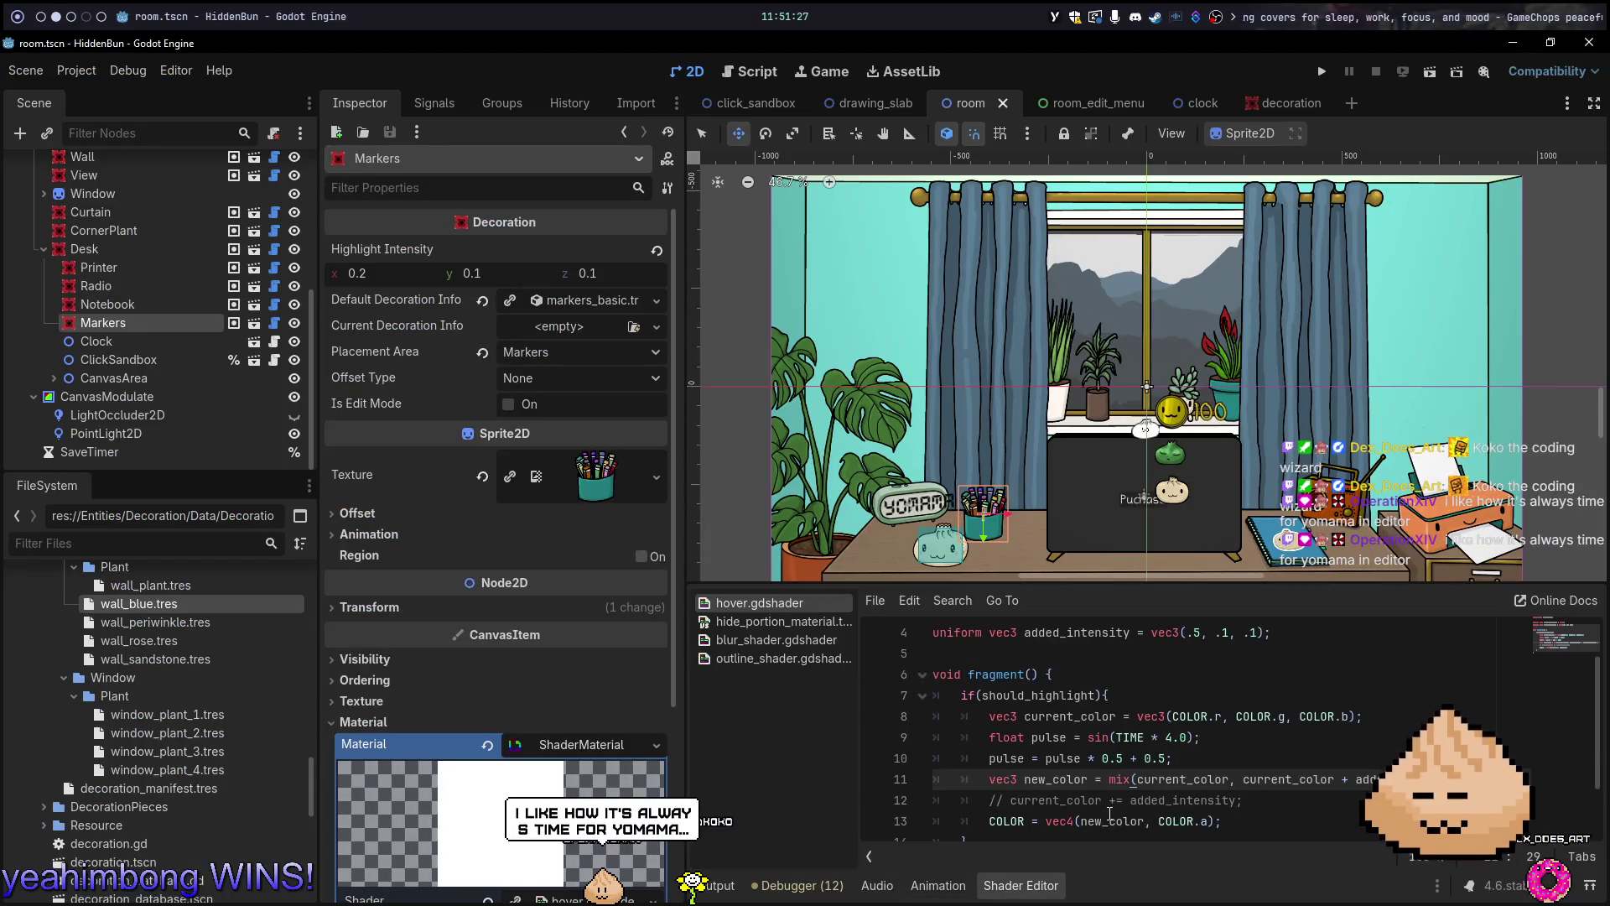
double_click(1369, 779)
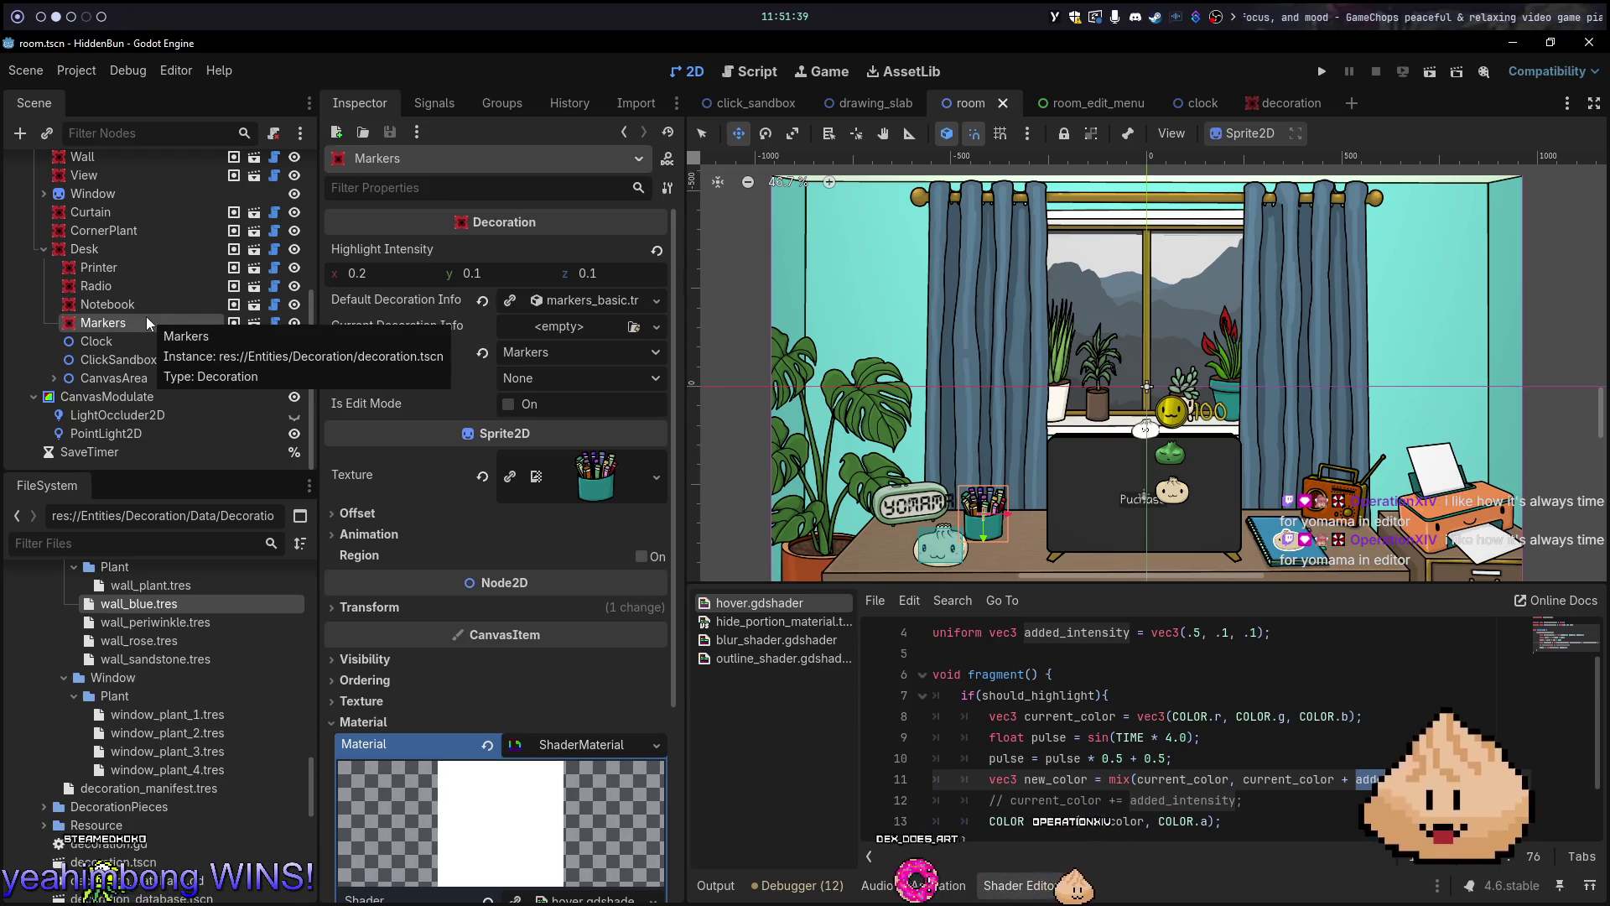
click(113, 308)
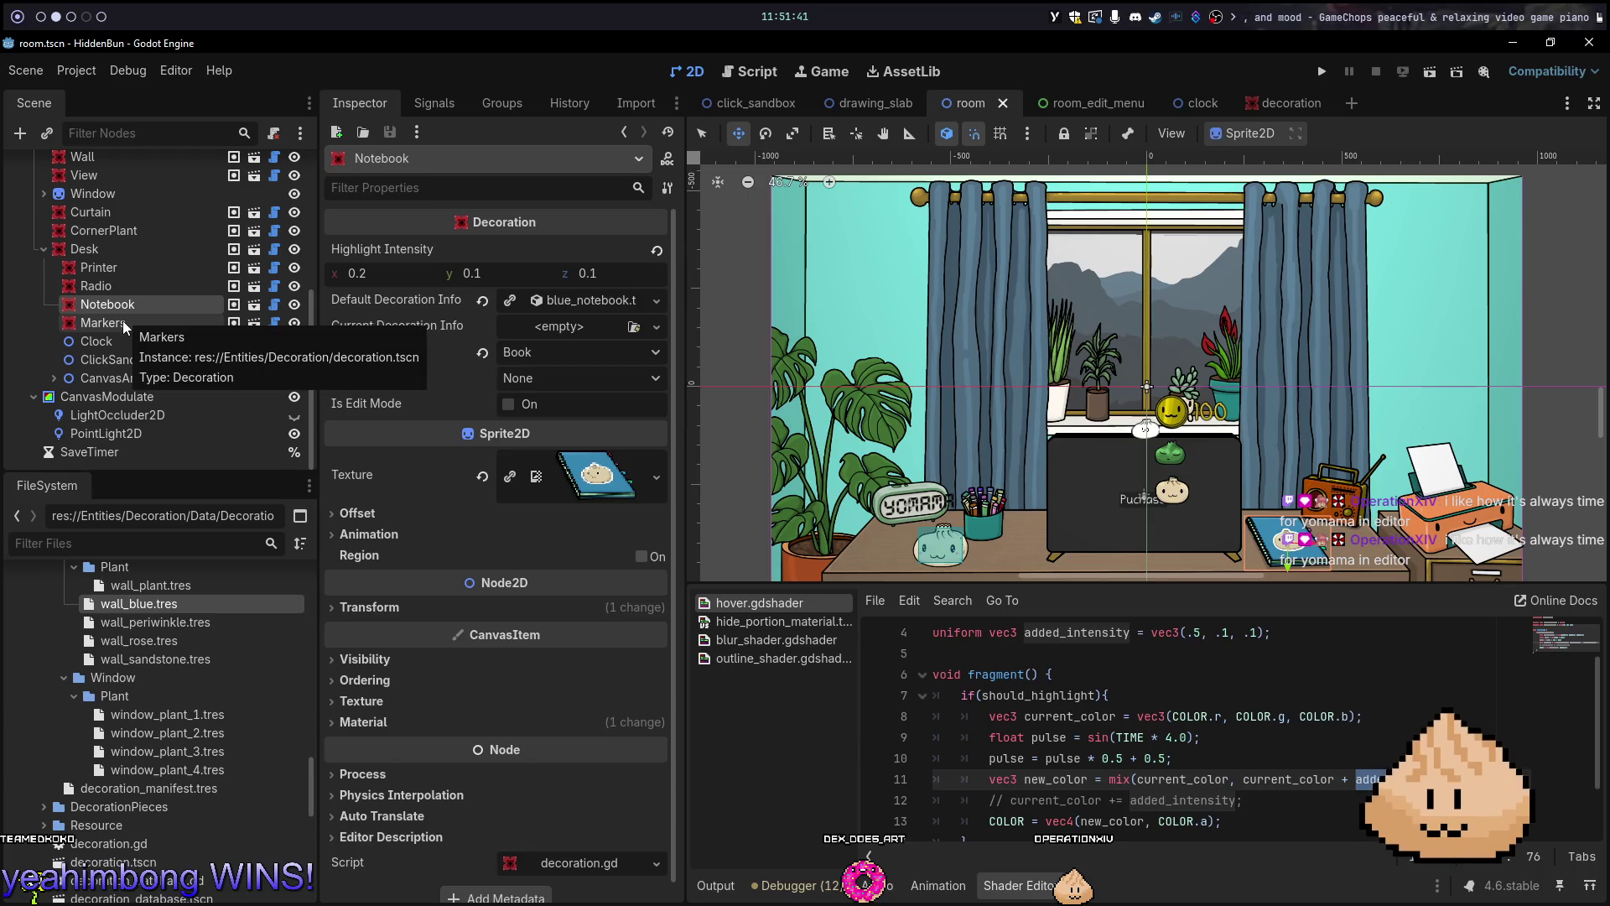
click(123, 320)
click(1279, 103)
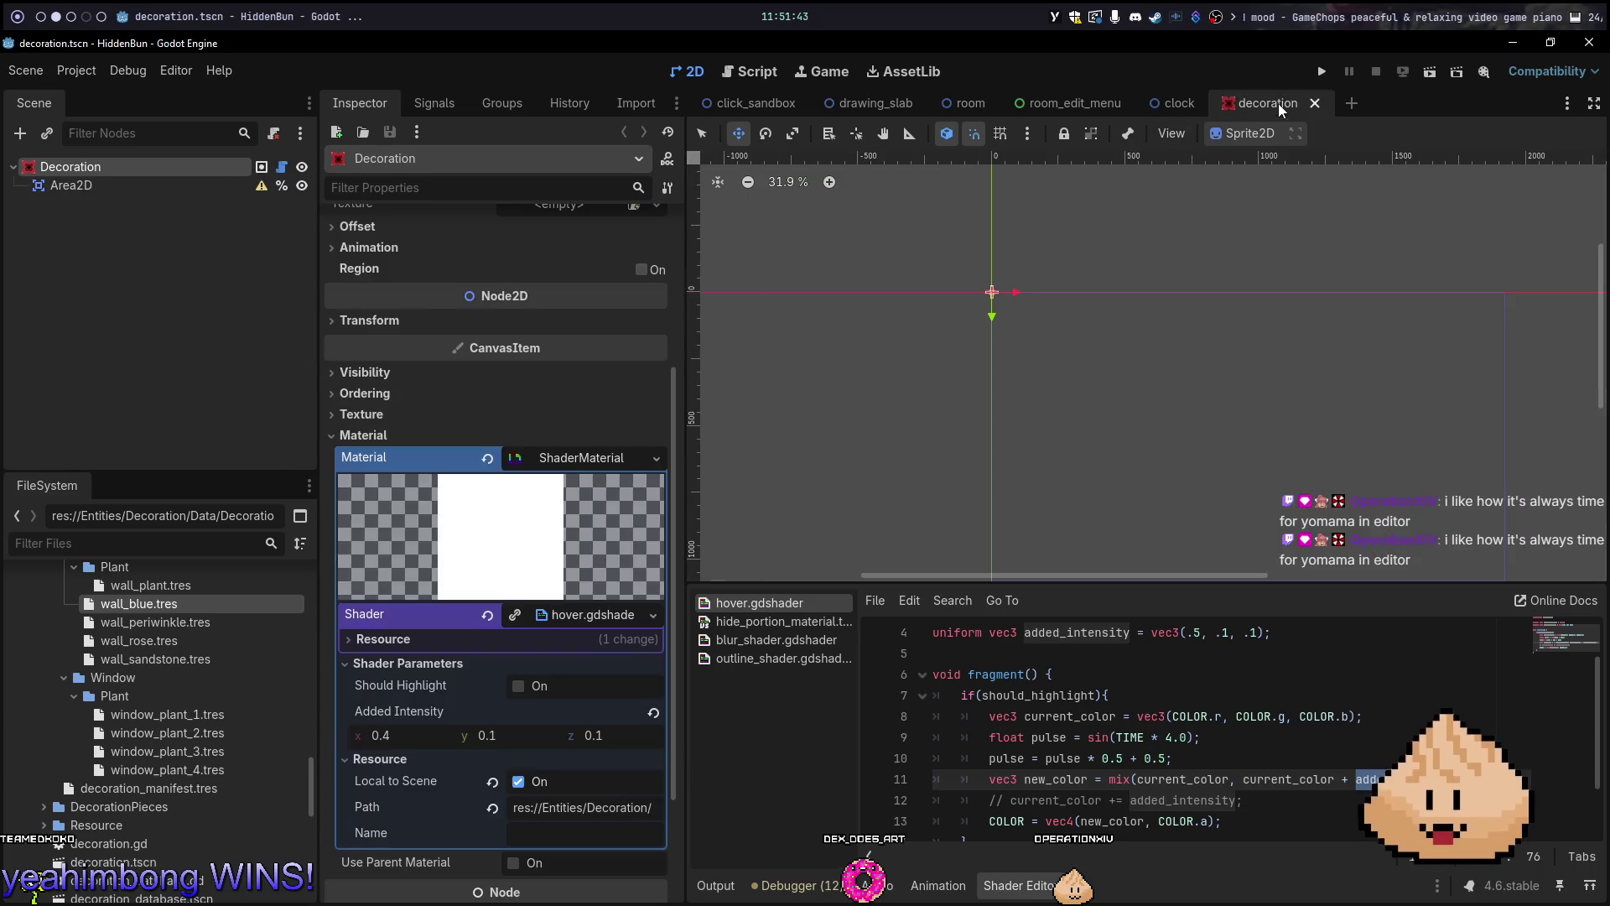
Enter Highlight Intensity 5, 1, 1 on the decoration scene and save it
scroll(564, 269, up, 3)
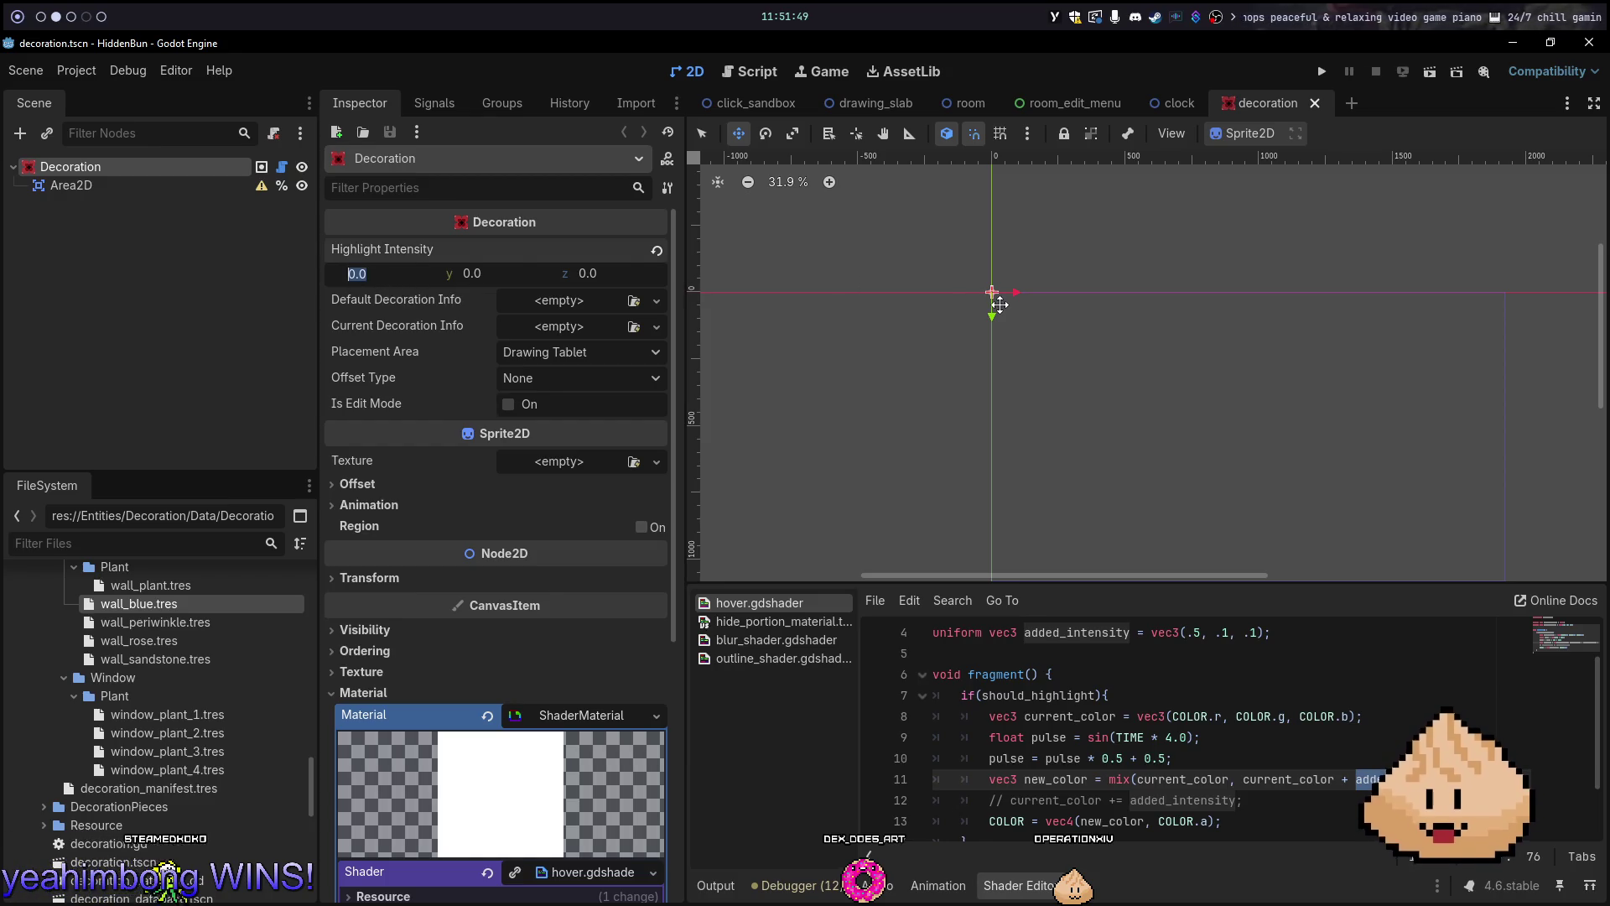
text(5)
key(Tab)
text(1)
key(Tab)
text(1)
key(Tab)
key(ctrl+s)
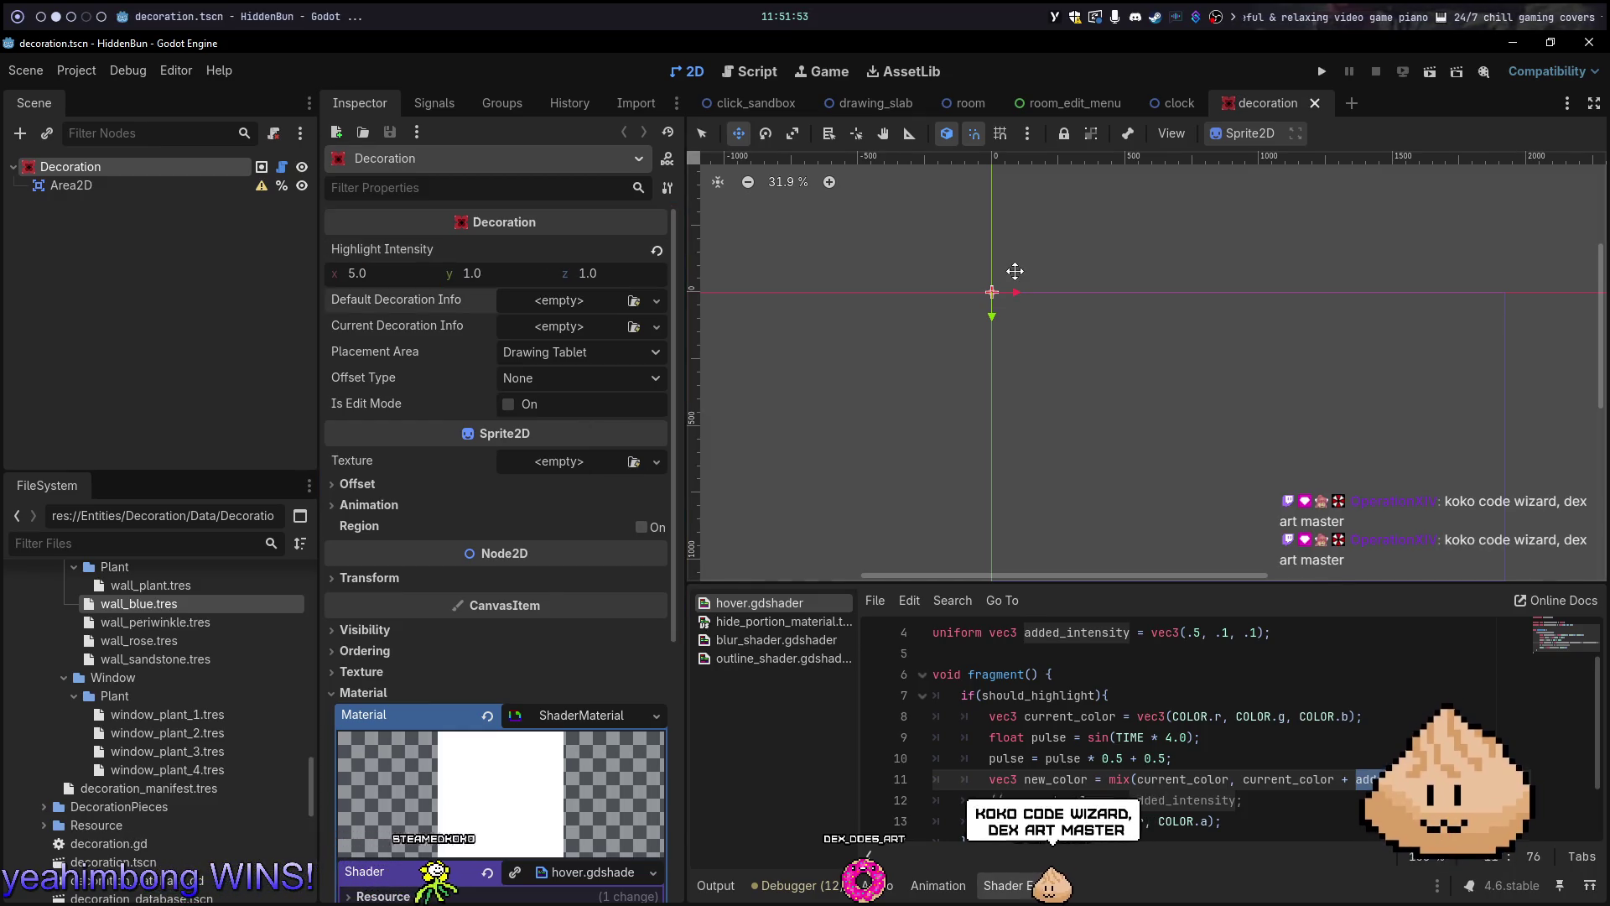
In the room scene, select the Notebook and Radio decorations, then launch the game with F5
click(972, 104)
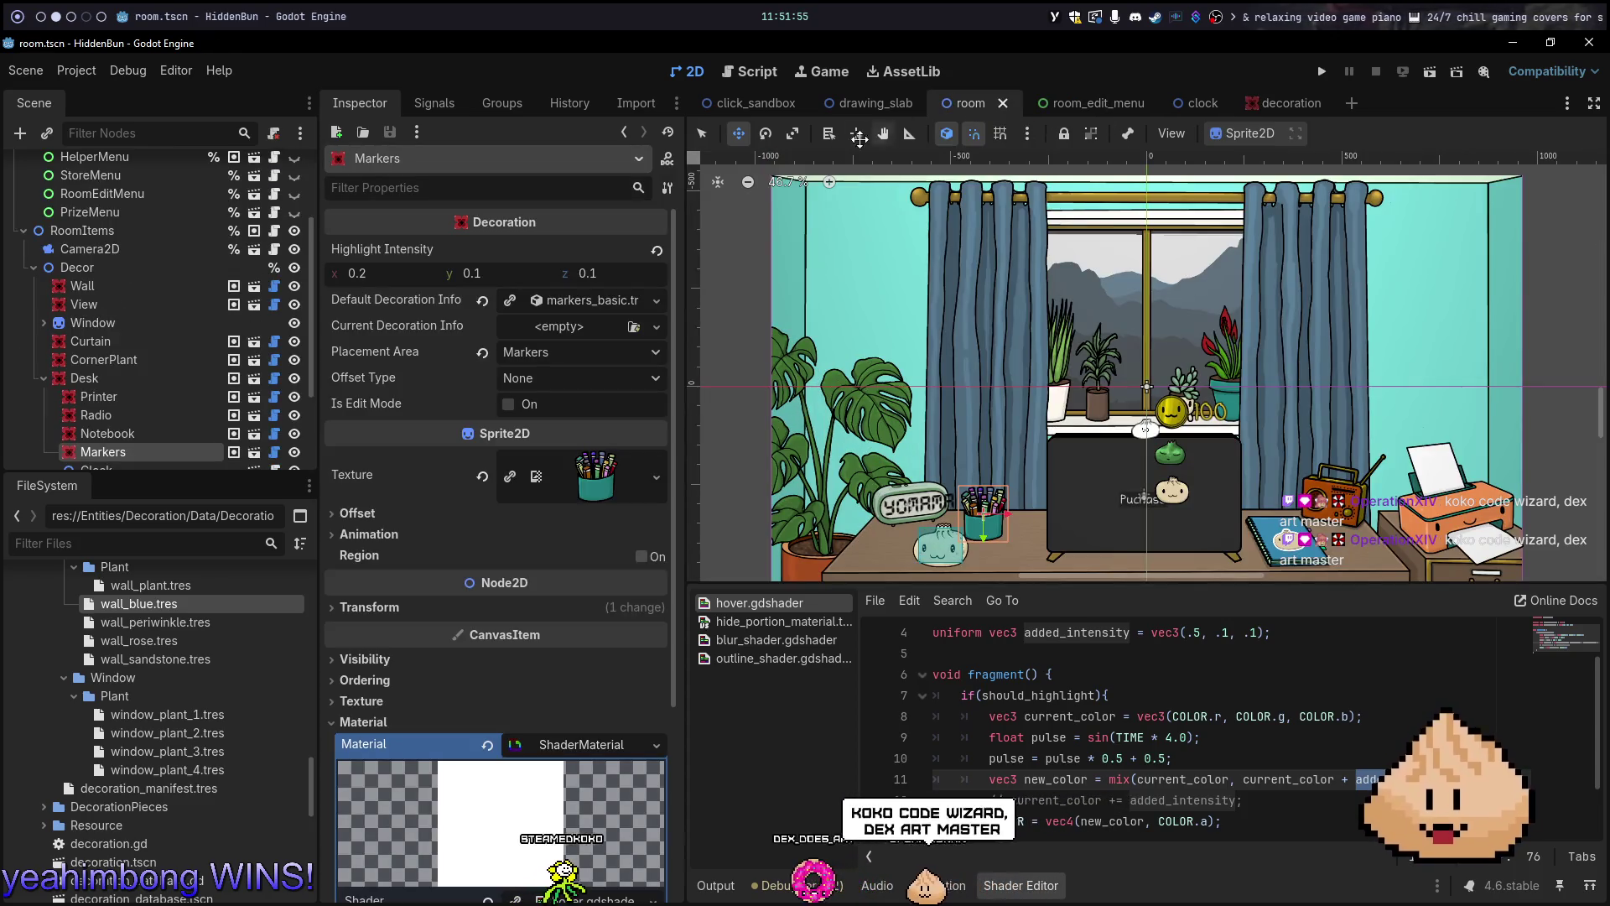
click(171, 433)
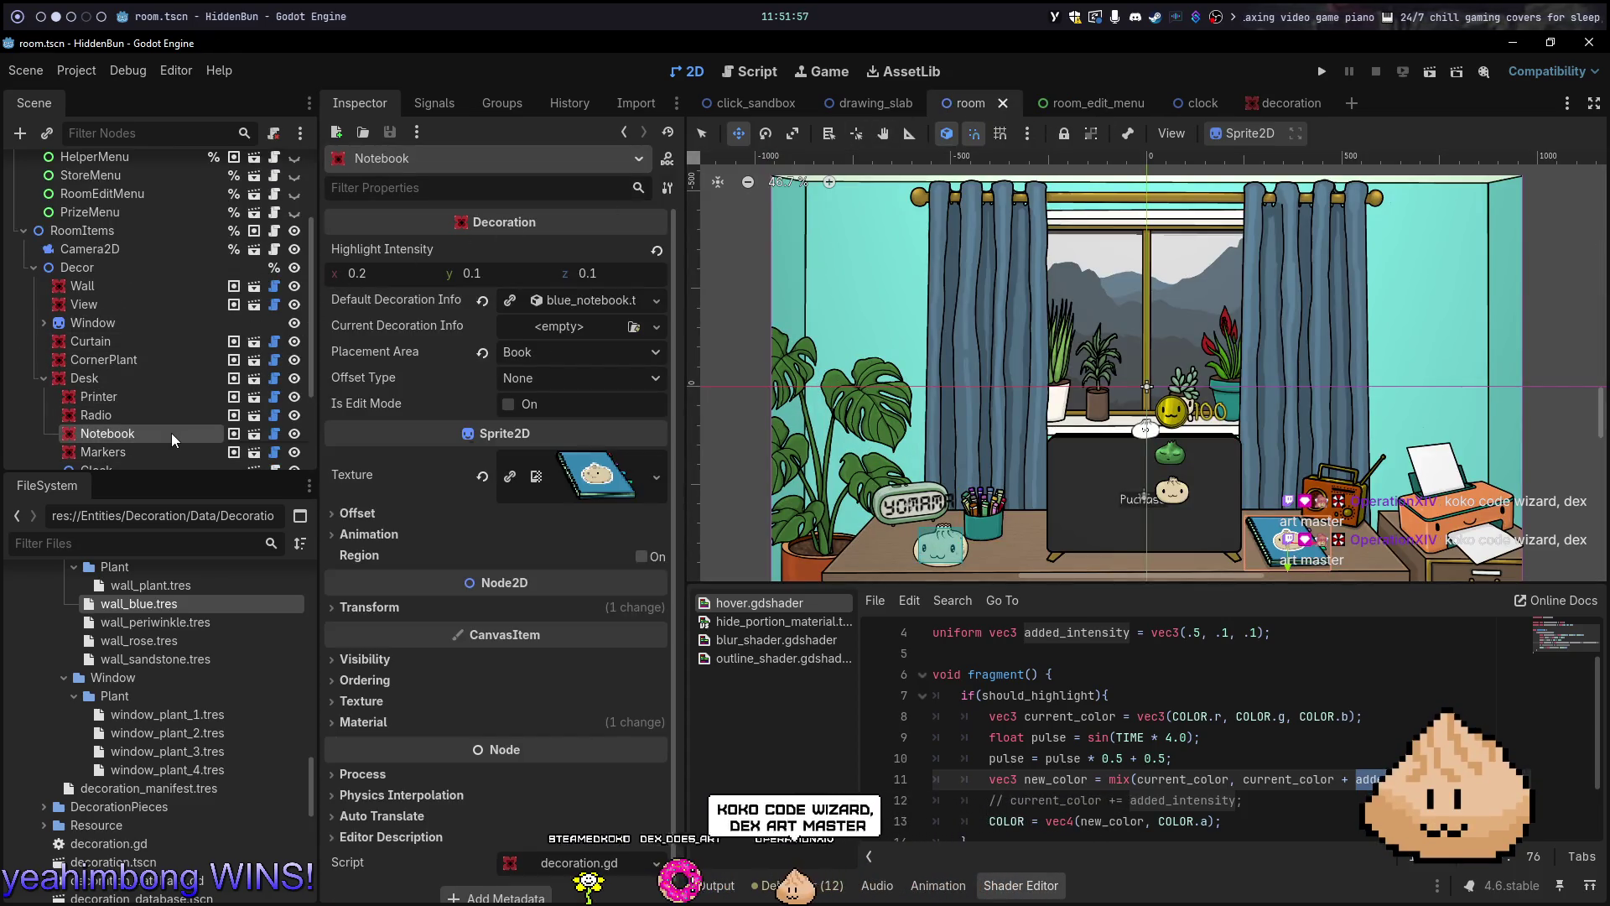
click(148, 416)
key(F5)
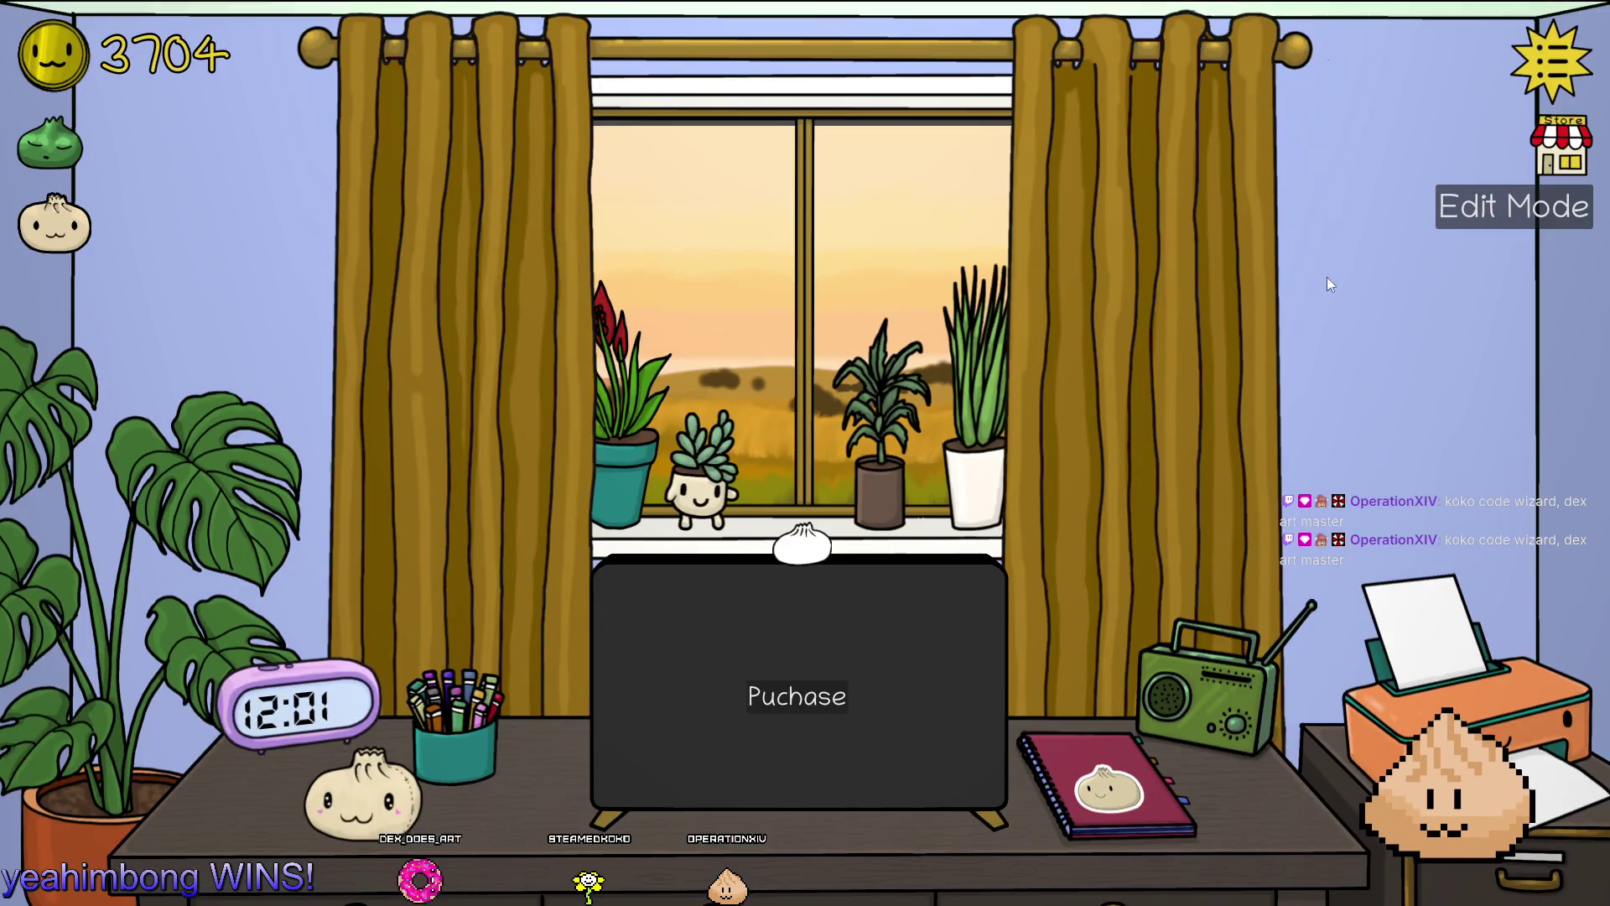
Turn on Edit Mode in the running HiddenBun room to see the TV's highlight, then quit the game
click(1455, 222)
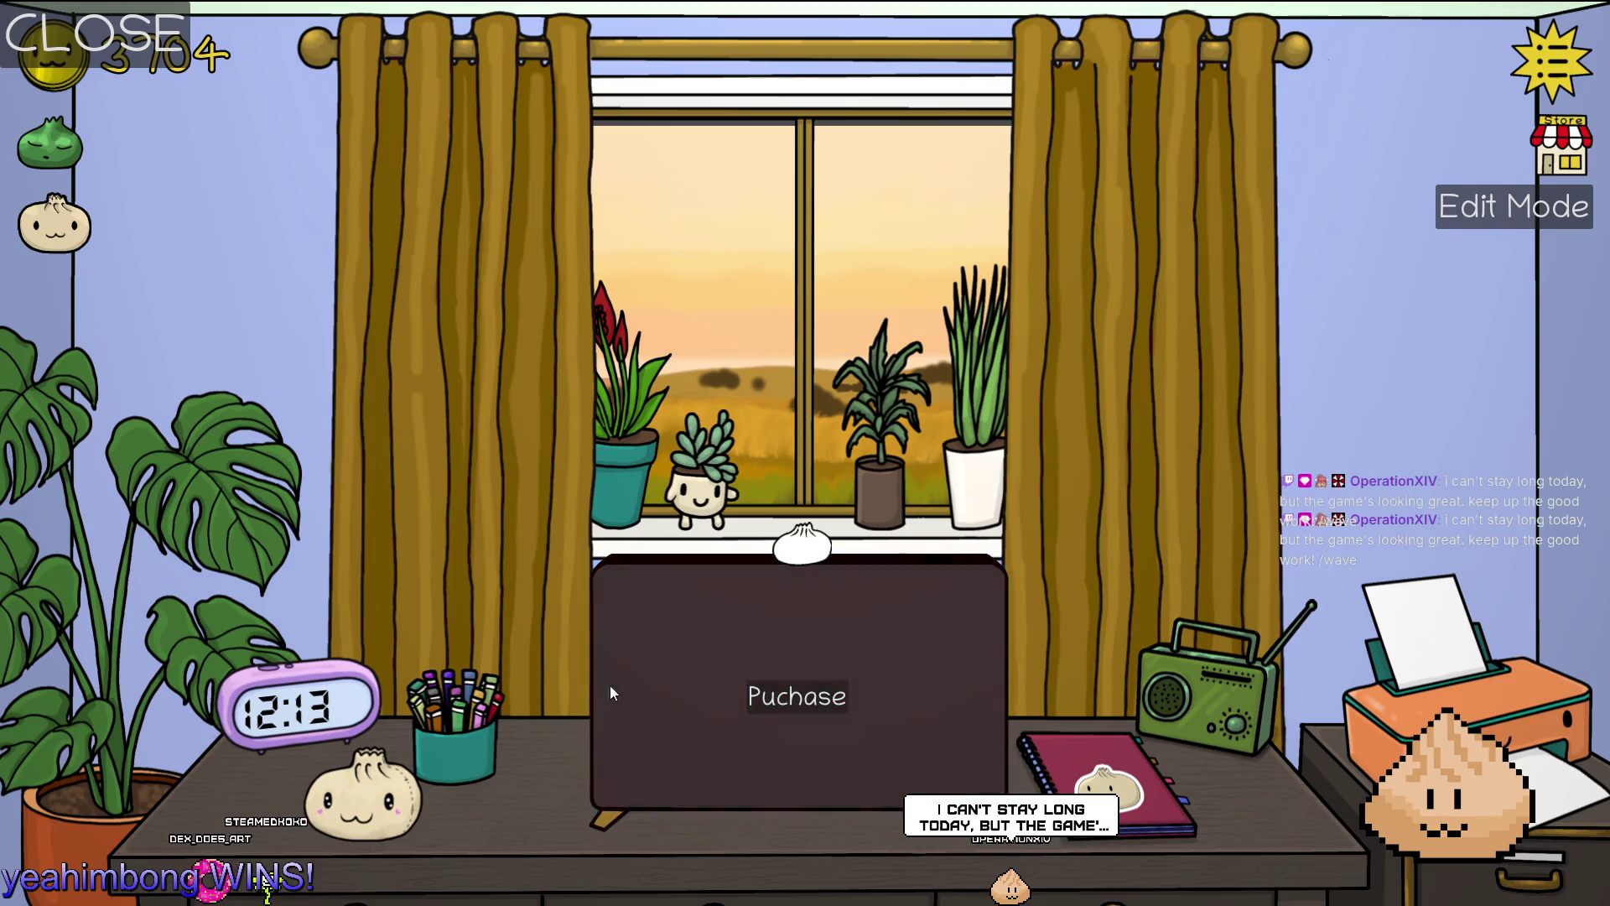
key(alt+F4)
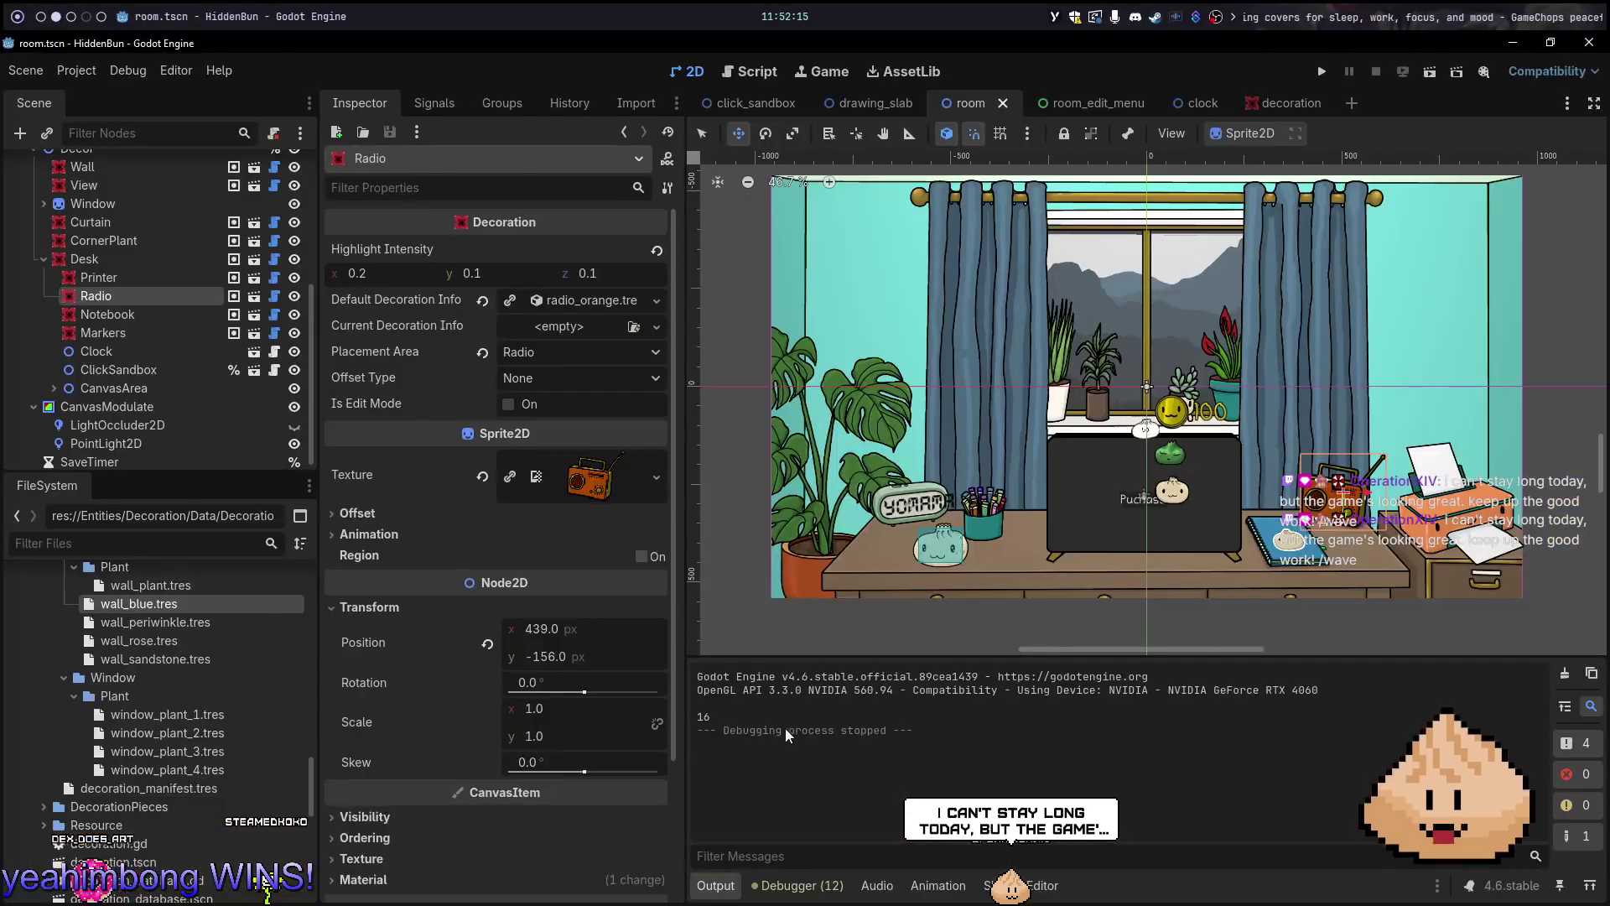
Zoom the room viewport in on the desk decorations and back out, then relaunch HiddenBun with F5
key(alt+Tab)
key(alt+2)
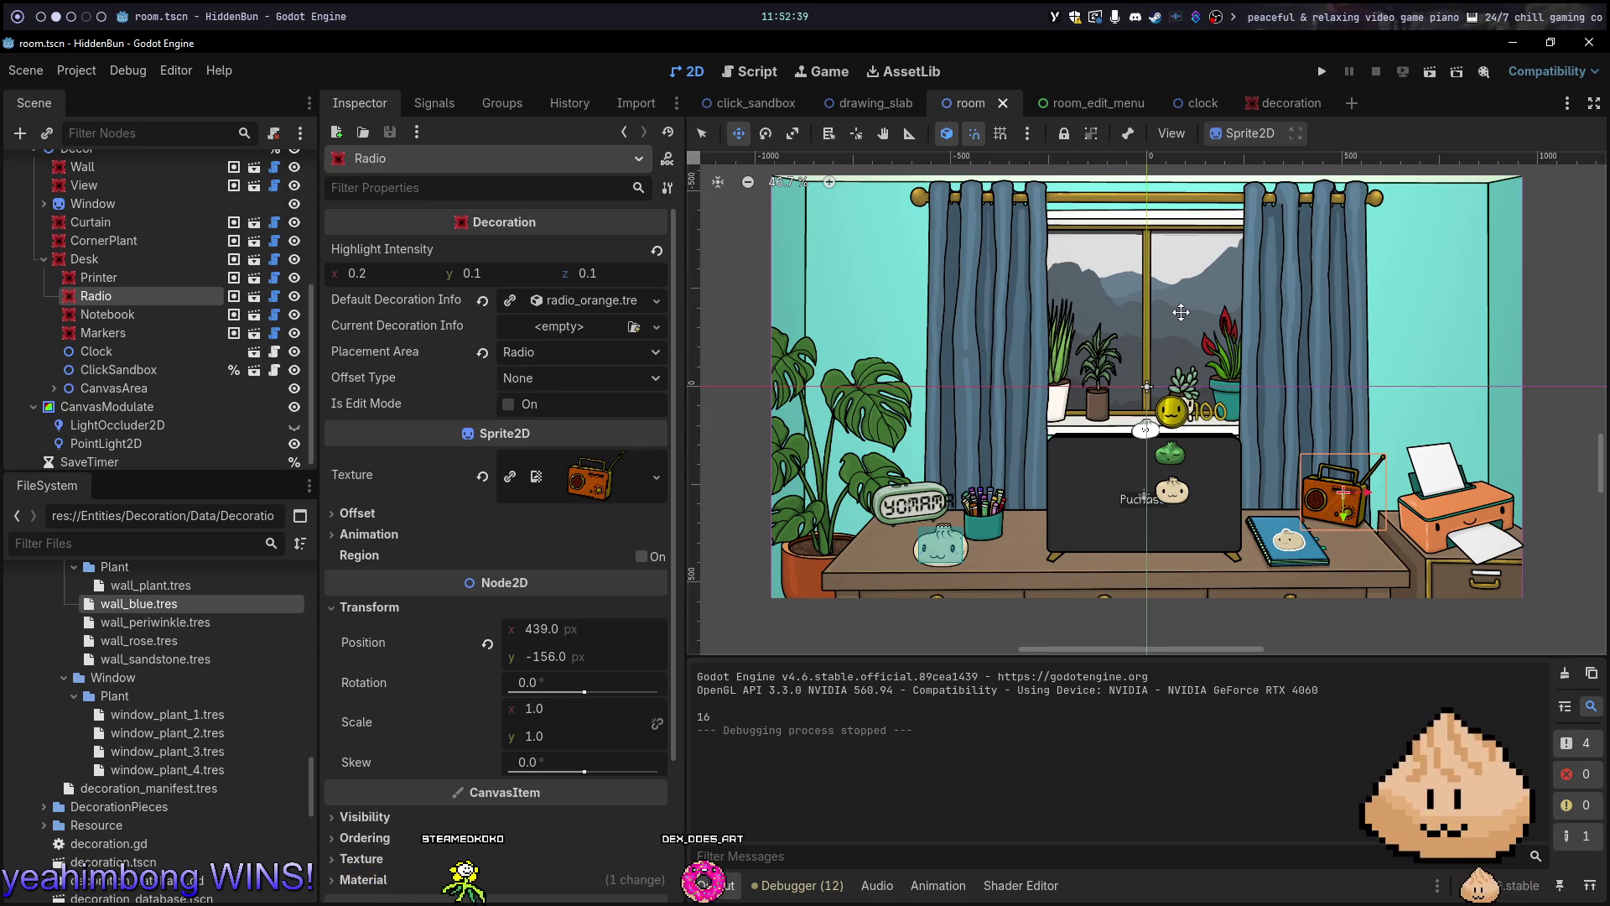
scroll(977, 485, up, 7)
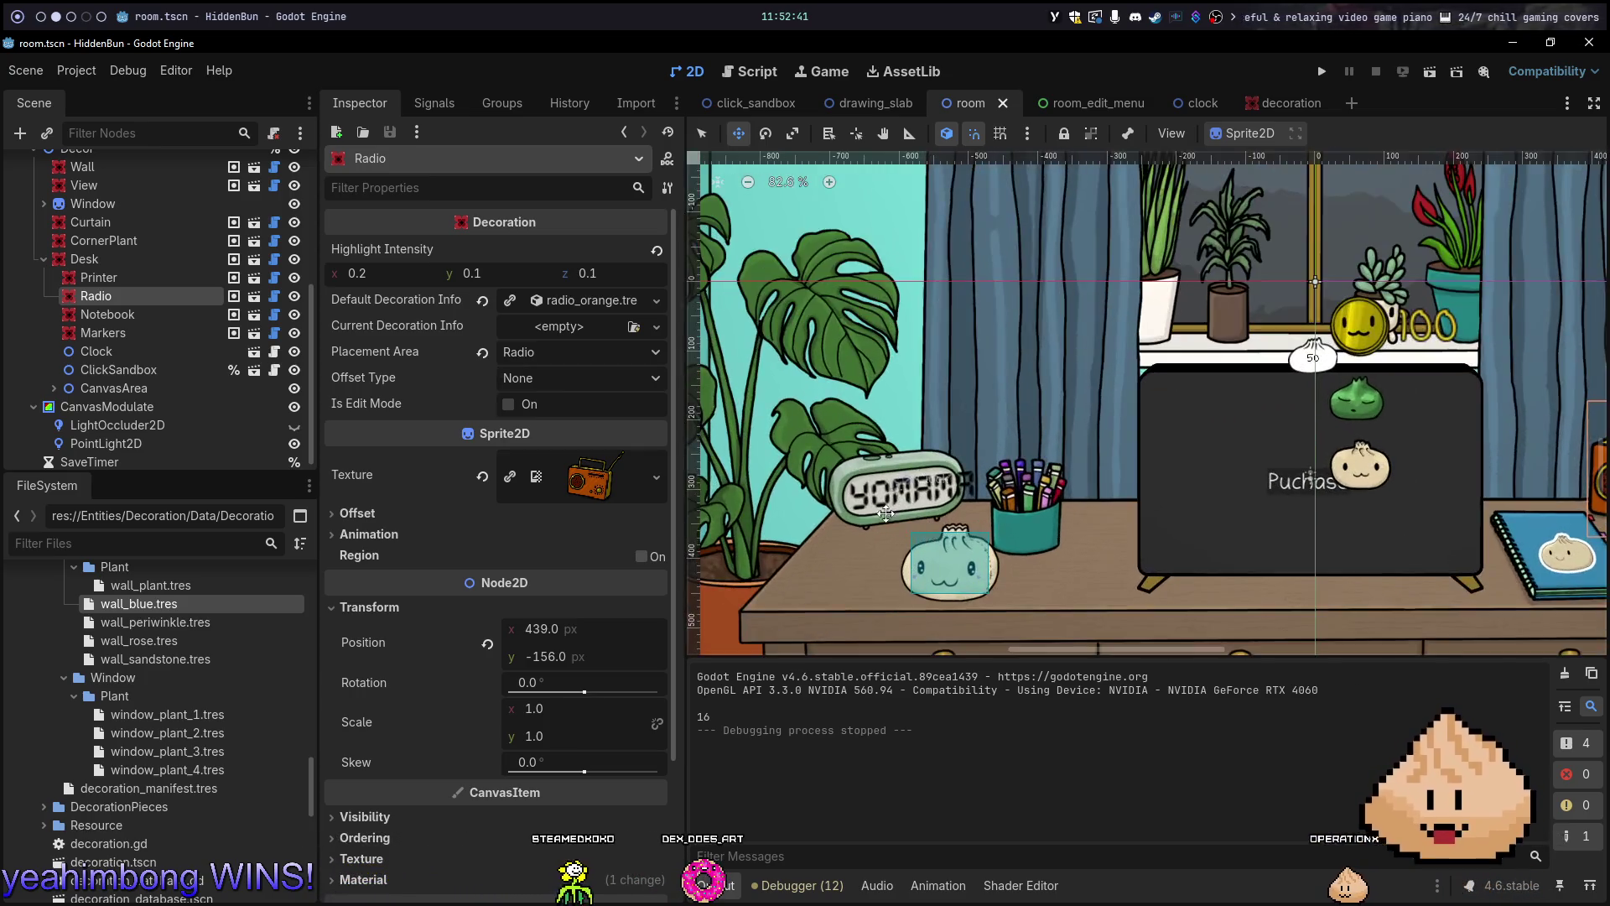
scroll(1013, 477, down, 8)
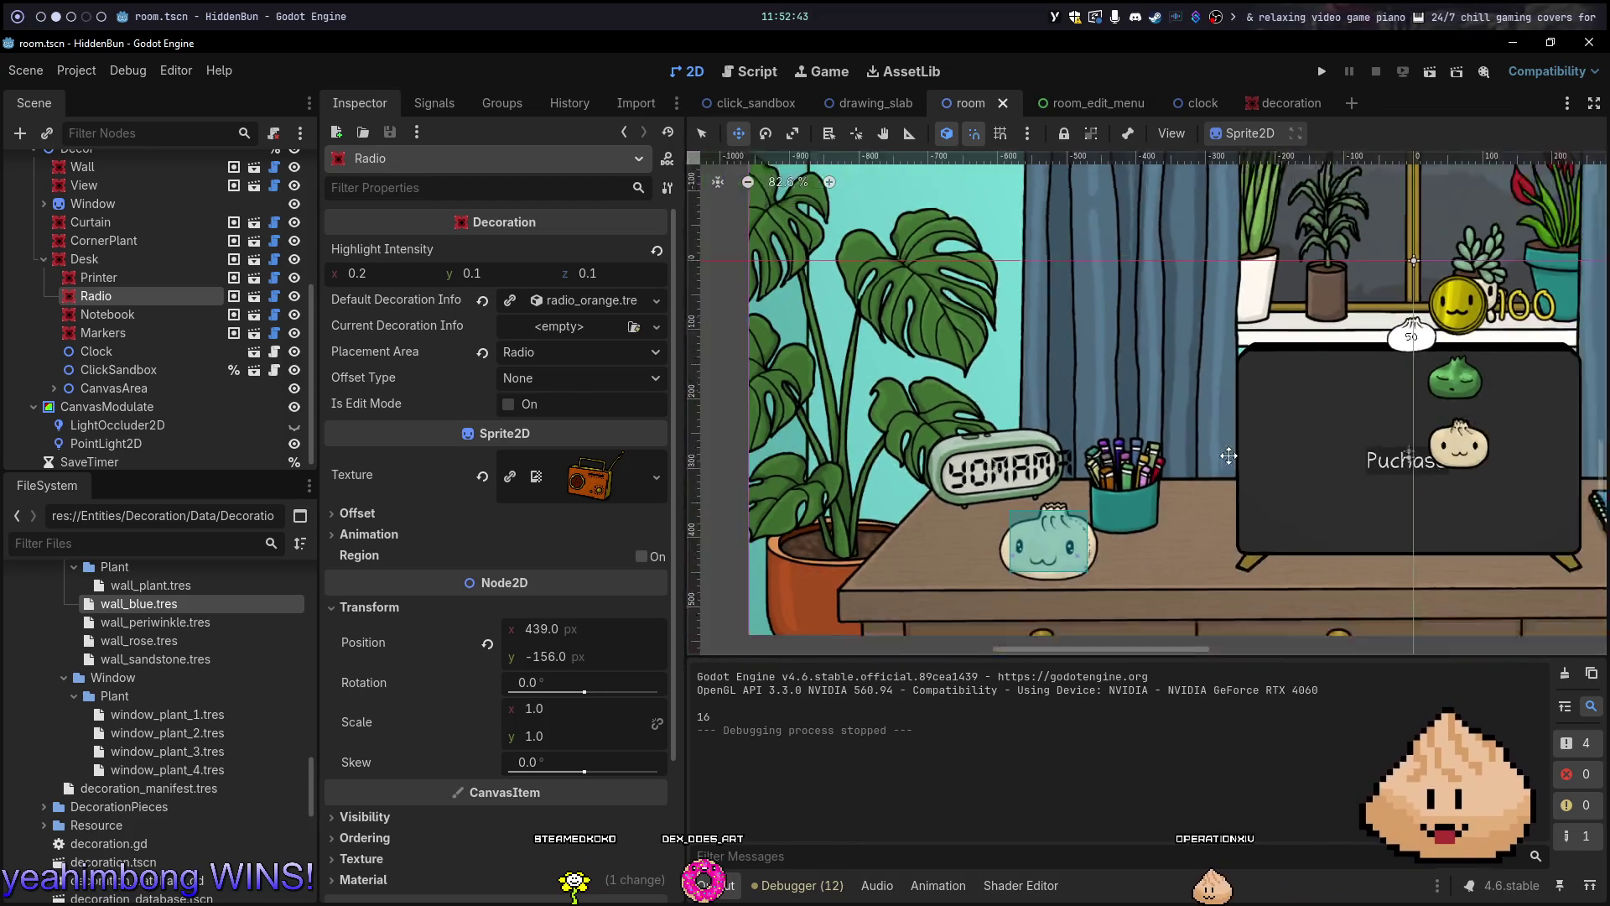
key(F5)
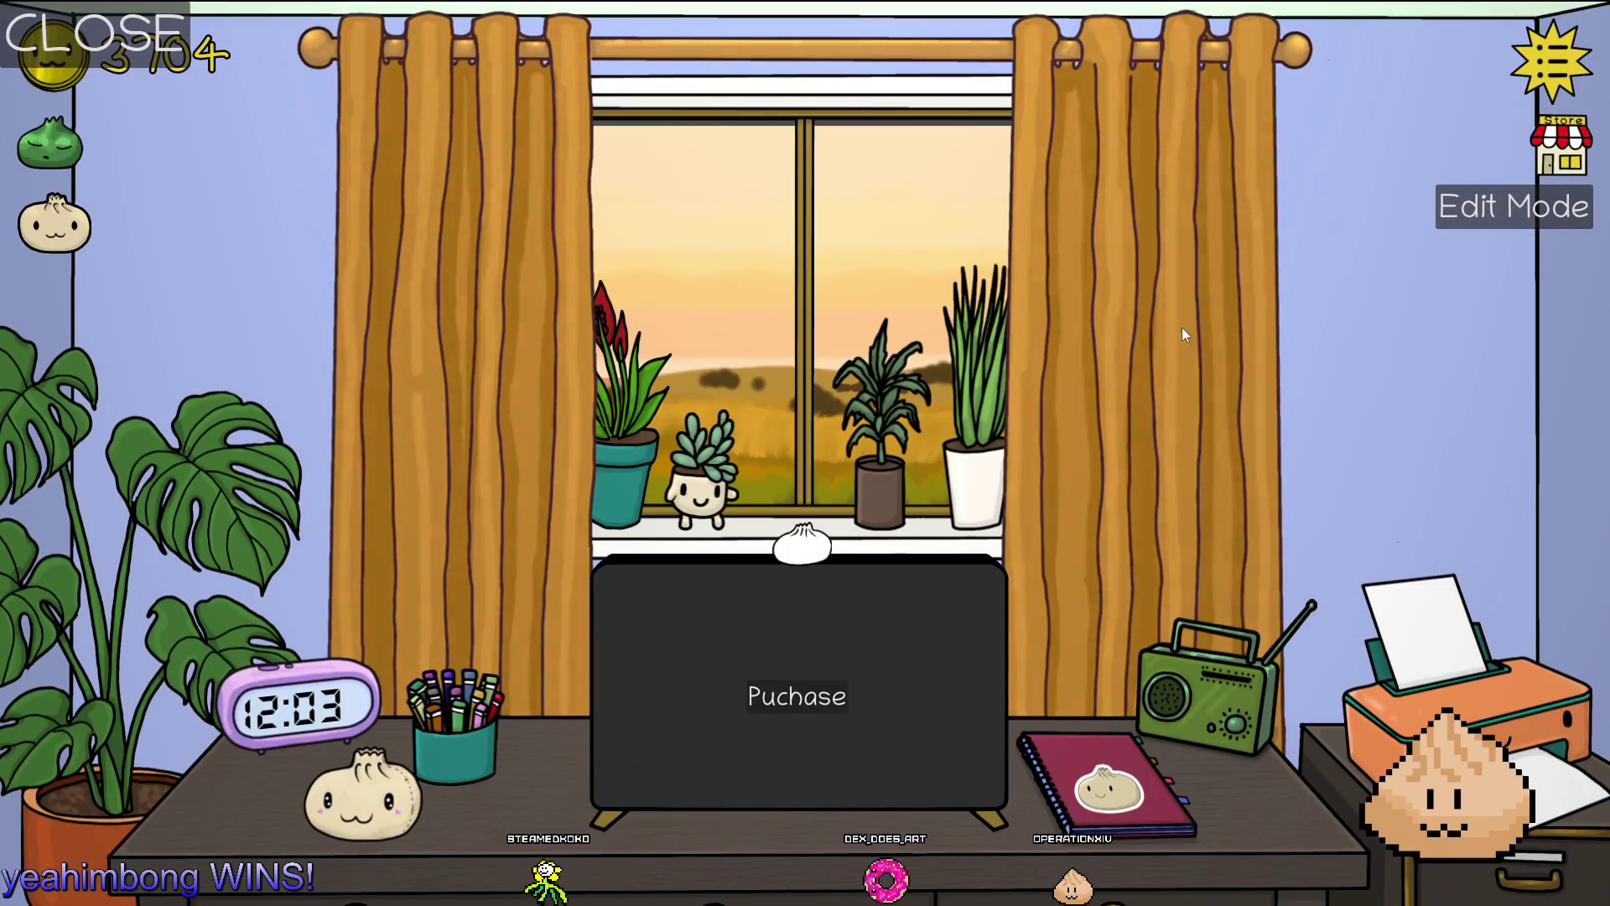
Set the base decoration's Highlight Intensity x to 2 and test-run the change
key(F8)
click(1267, 102)
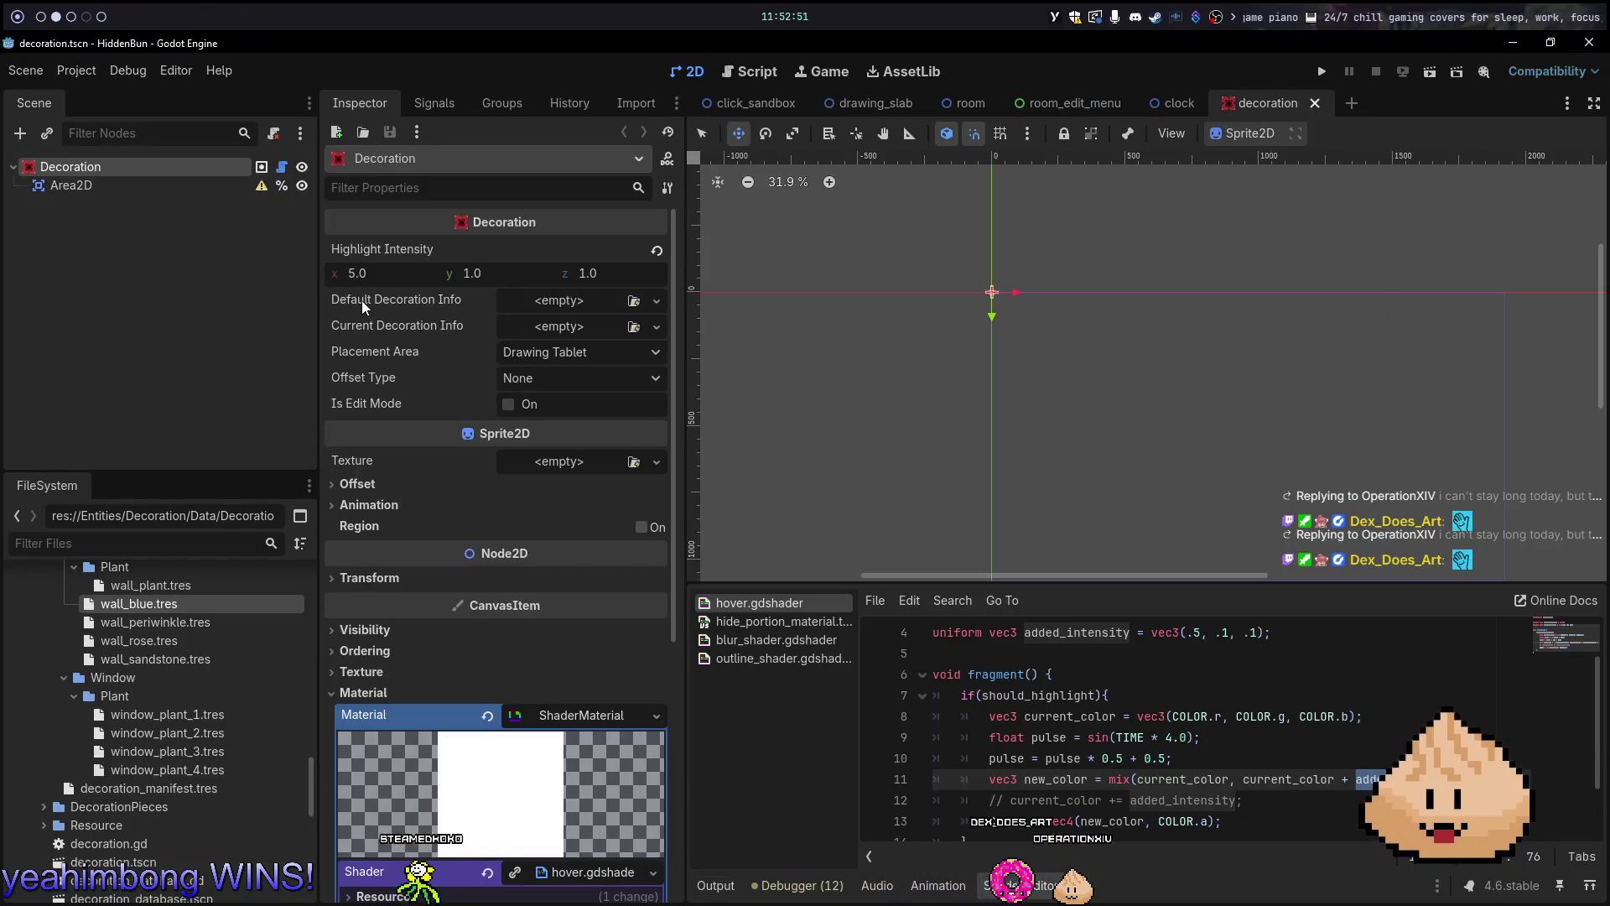
click(369, 275)
text(2)
key(Return)
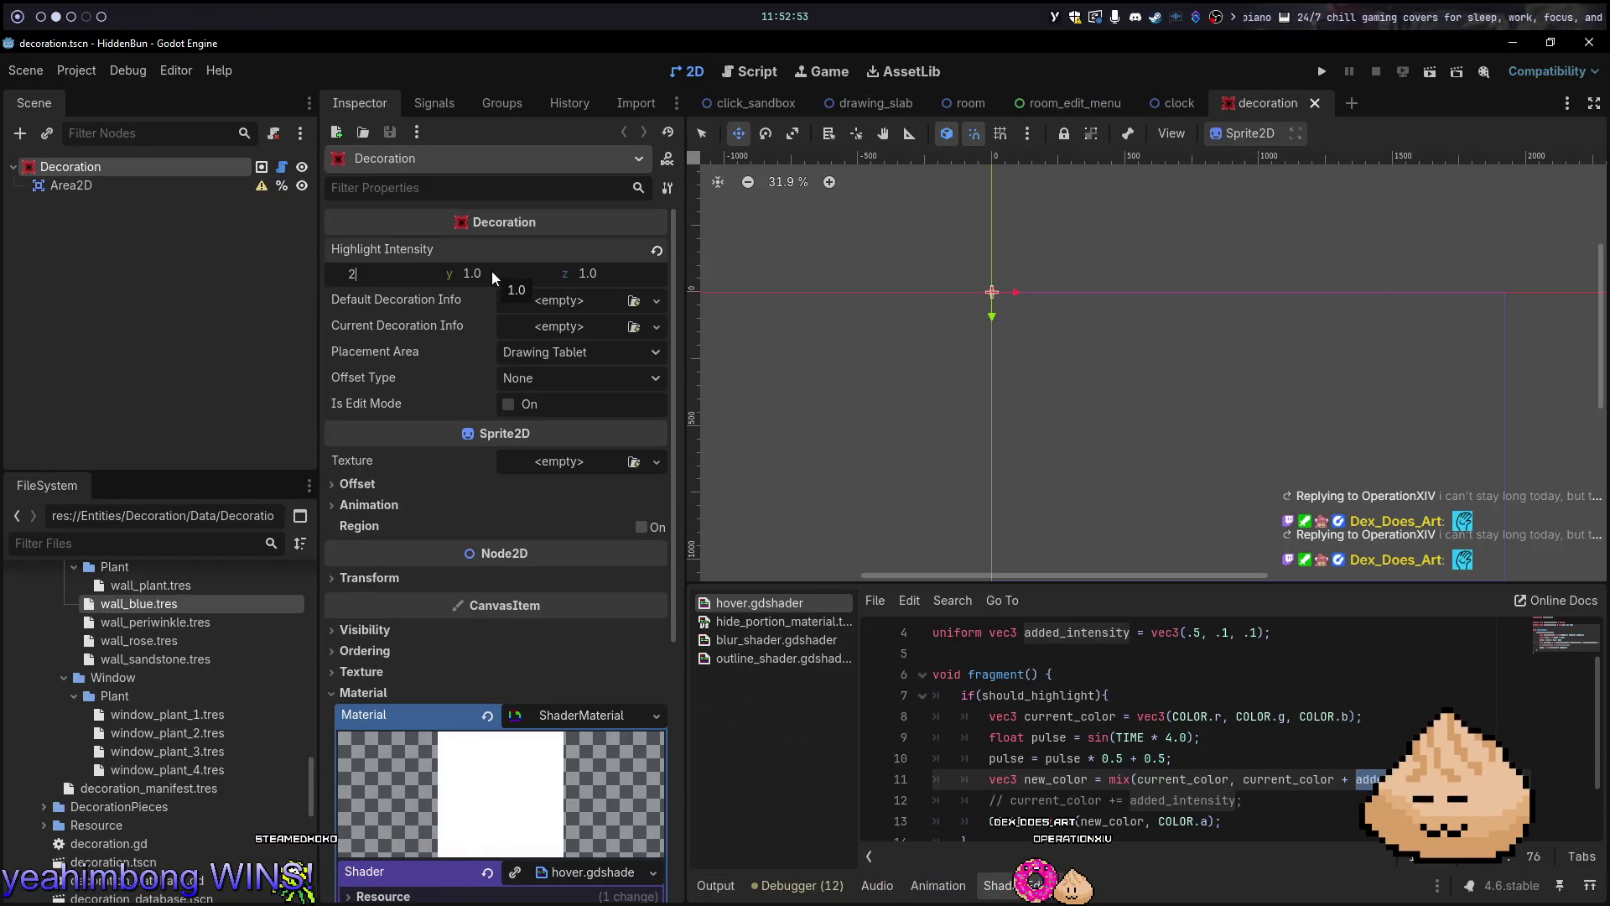
key(F6)
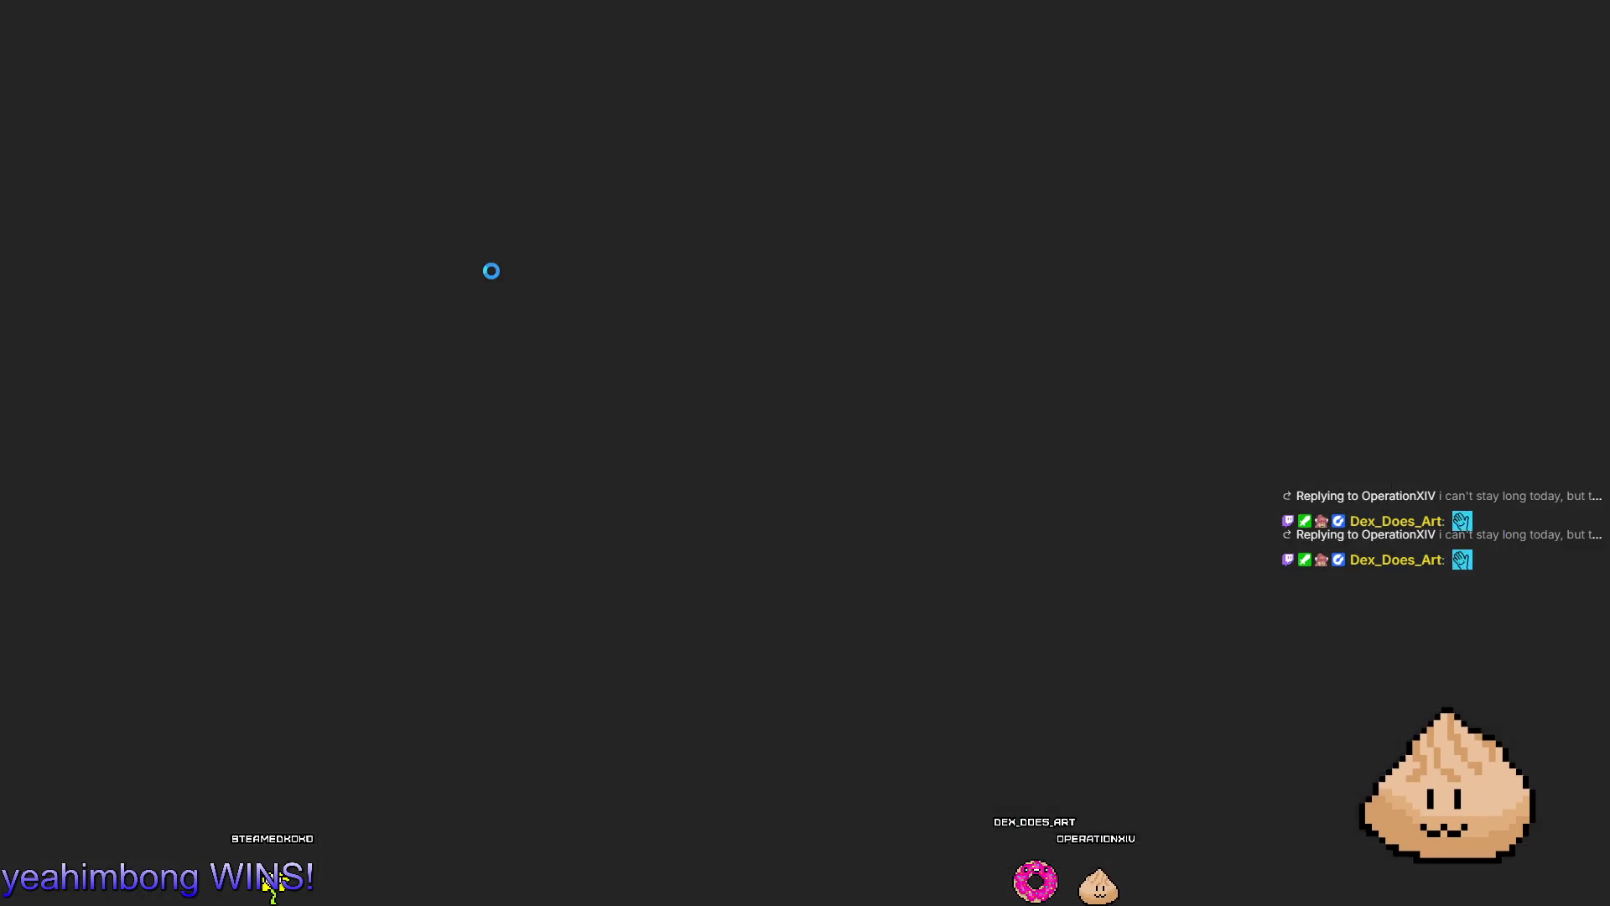
click(692, 71)
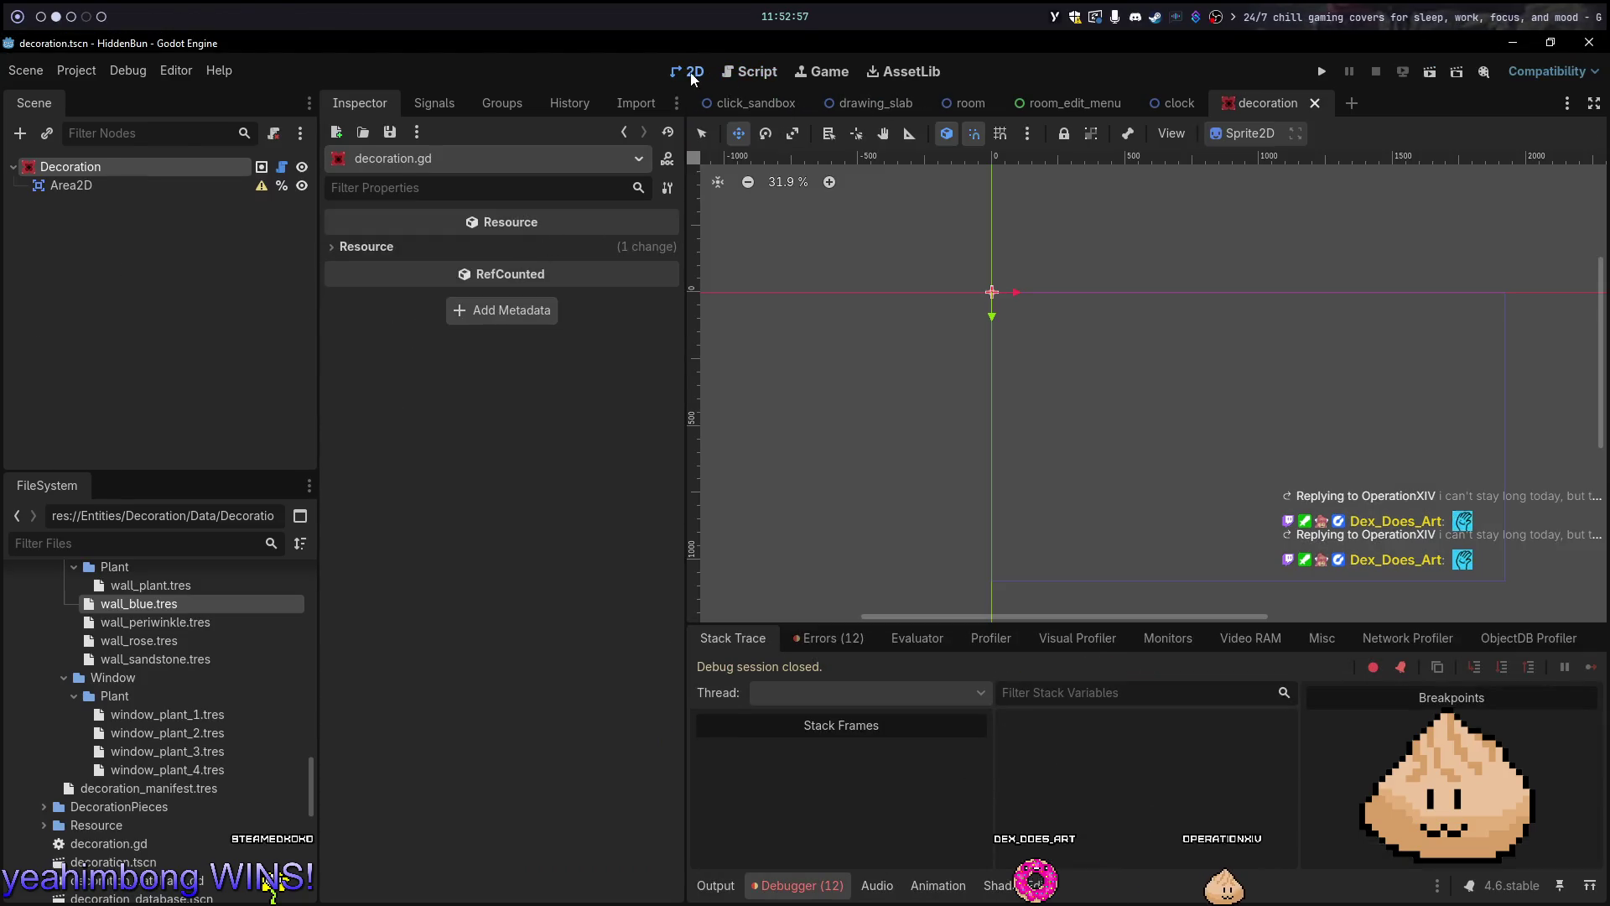
key(F6)
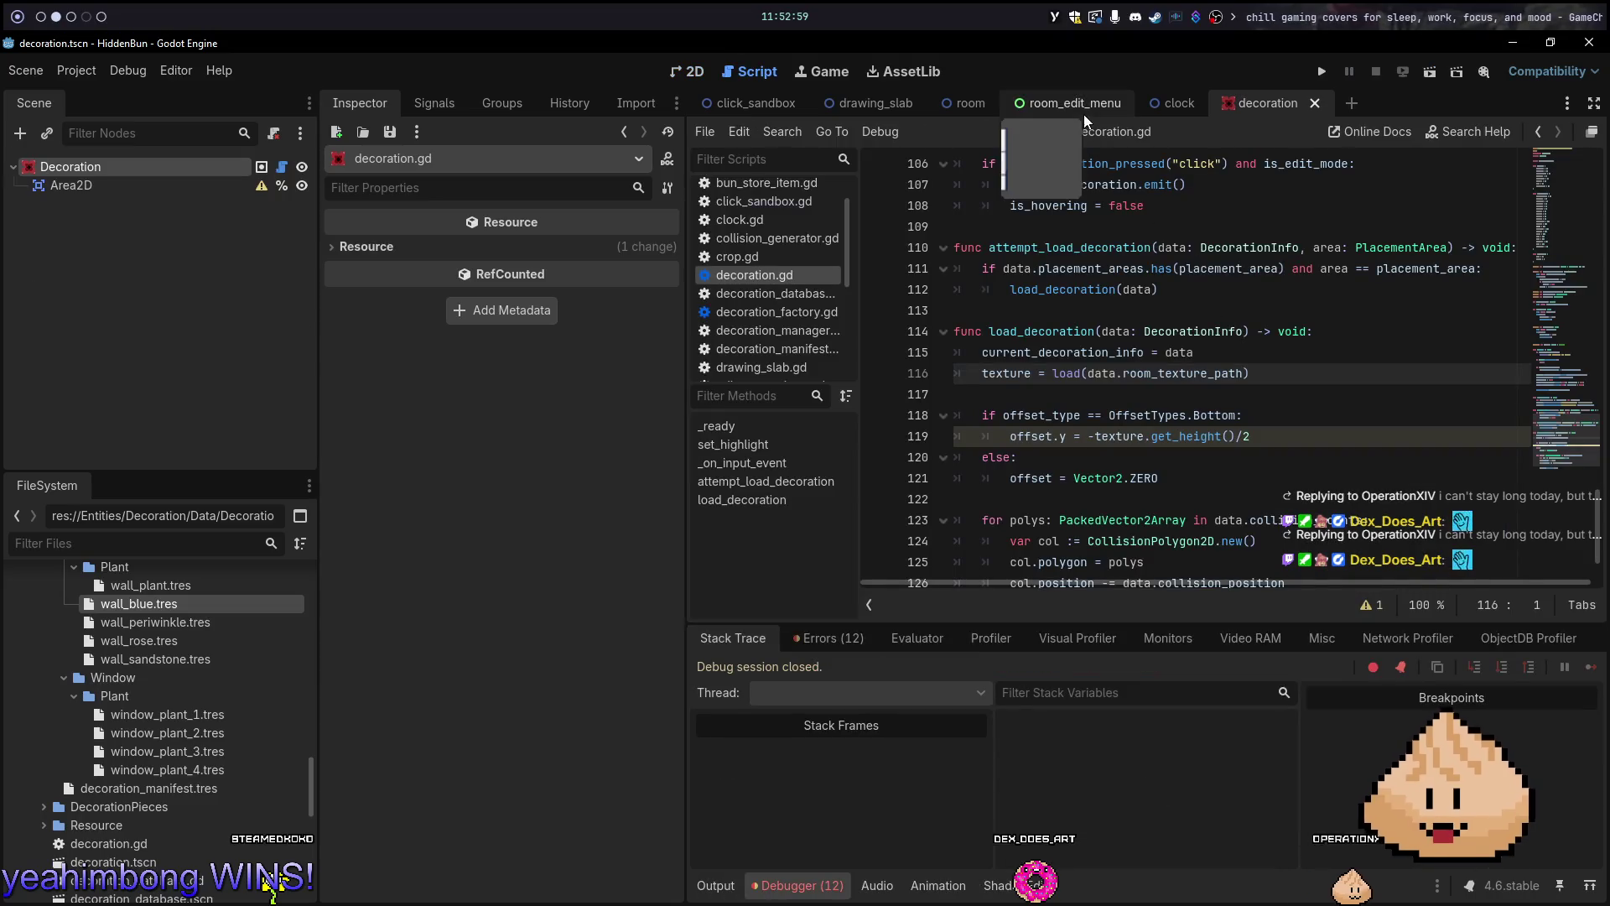
Close the drawing_slab and click_sandbox scenes, rerun the game and try the TV highlight
click(812, 103)
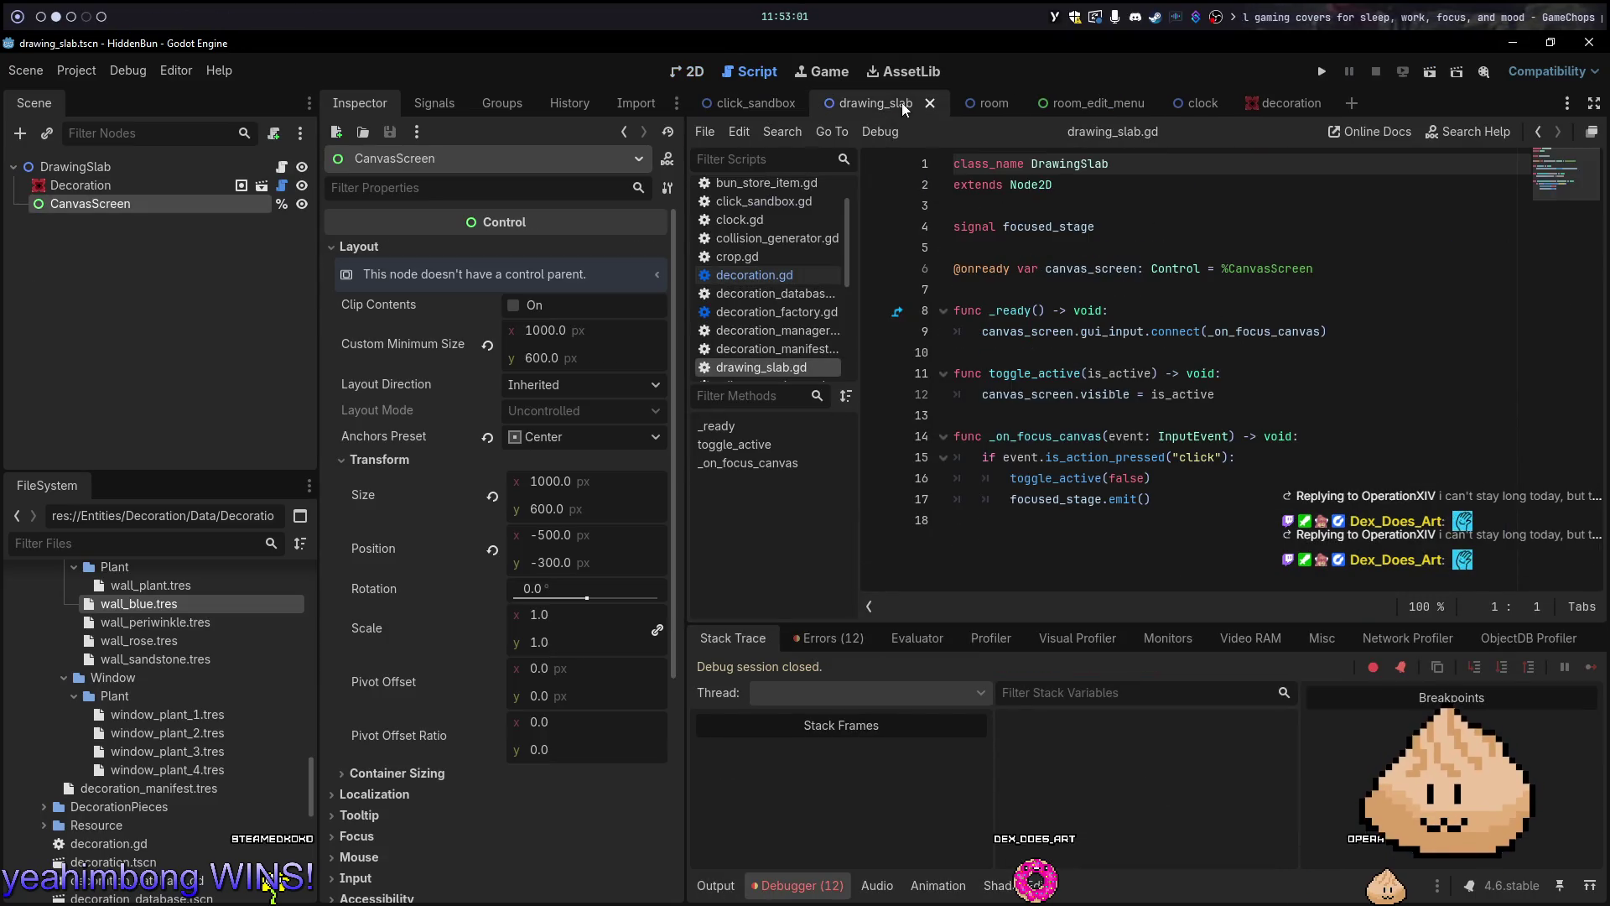
middle_click(896, 97)
click(812, 104)
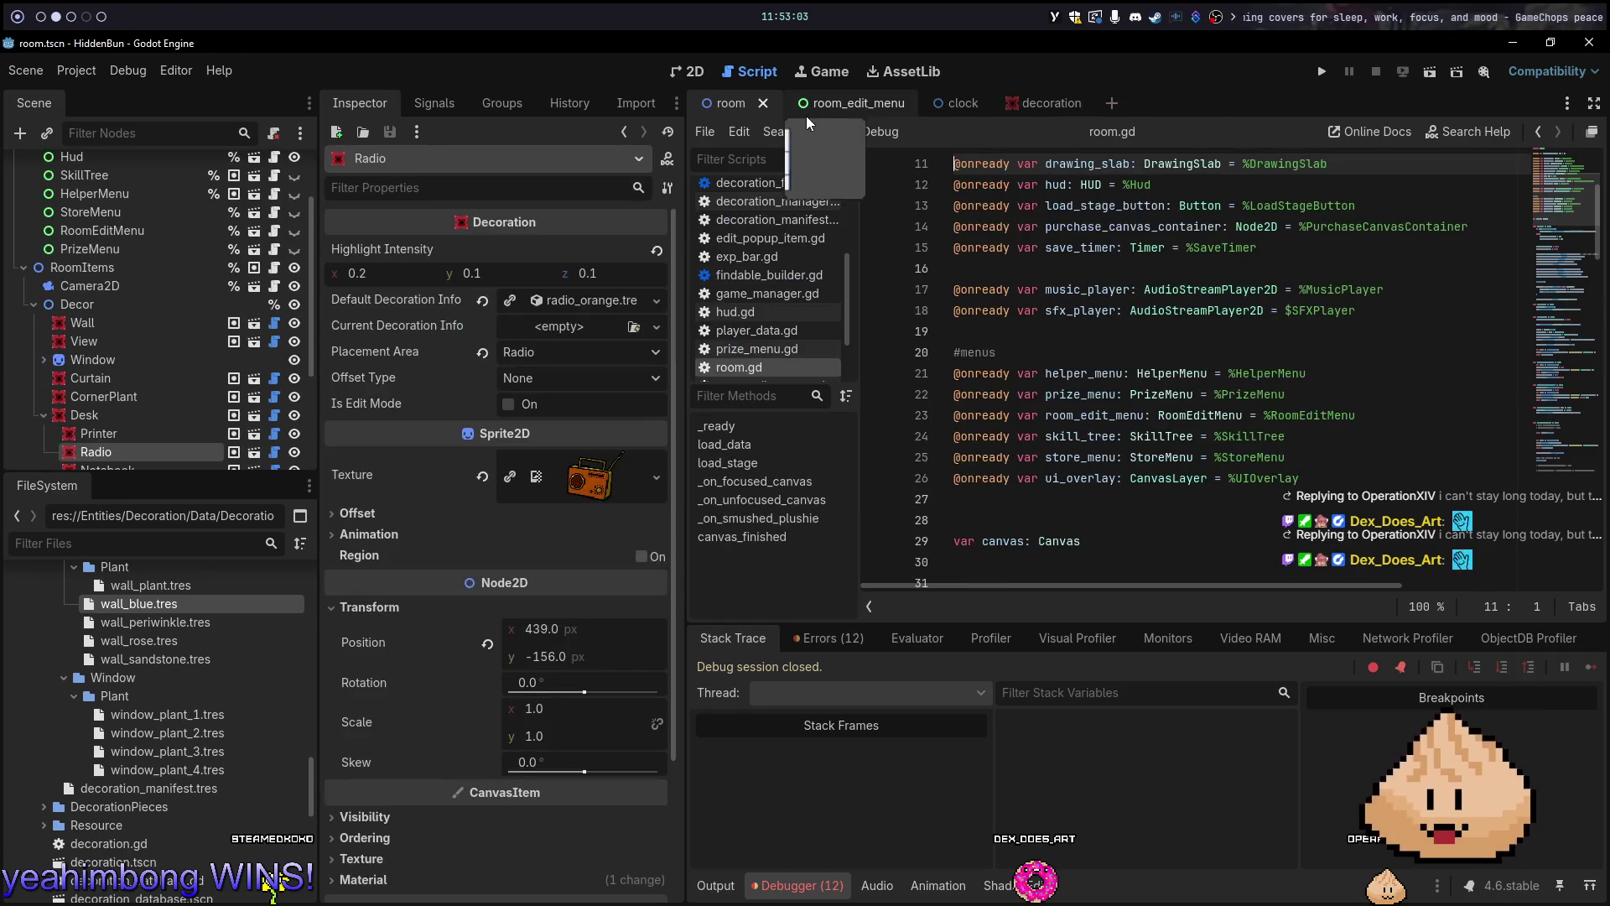
key(F5)
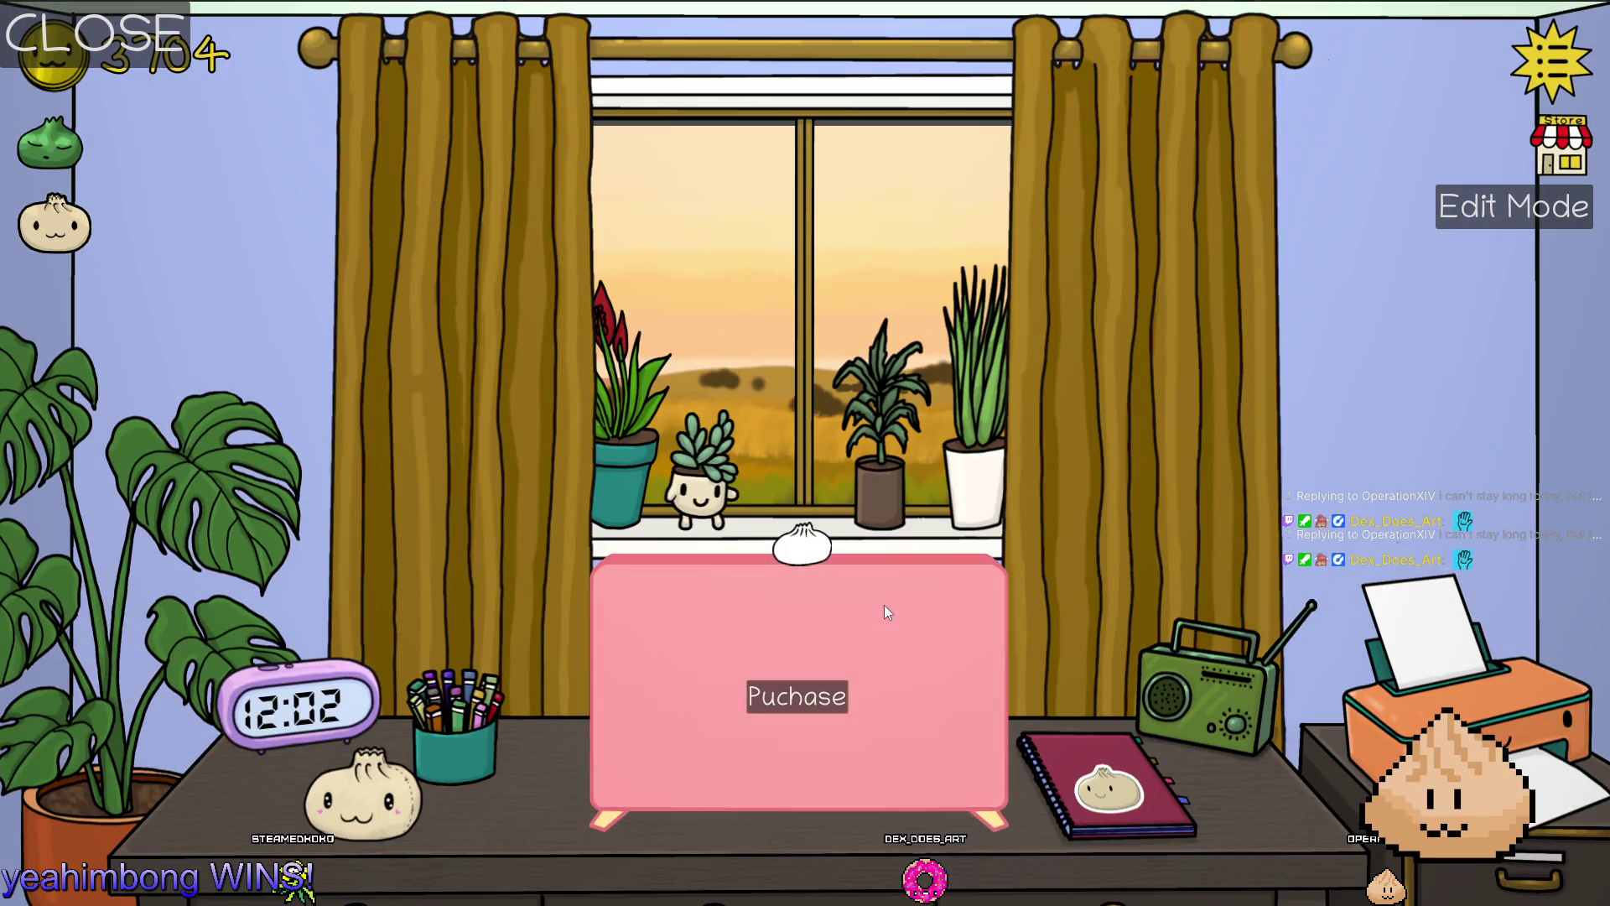
click(884, 605)
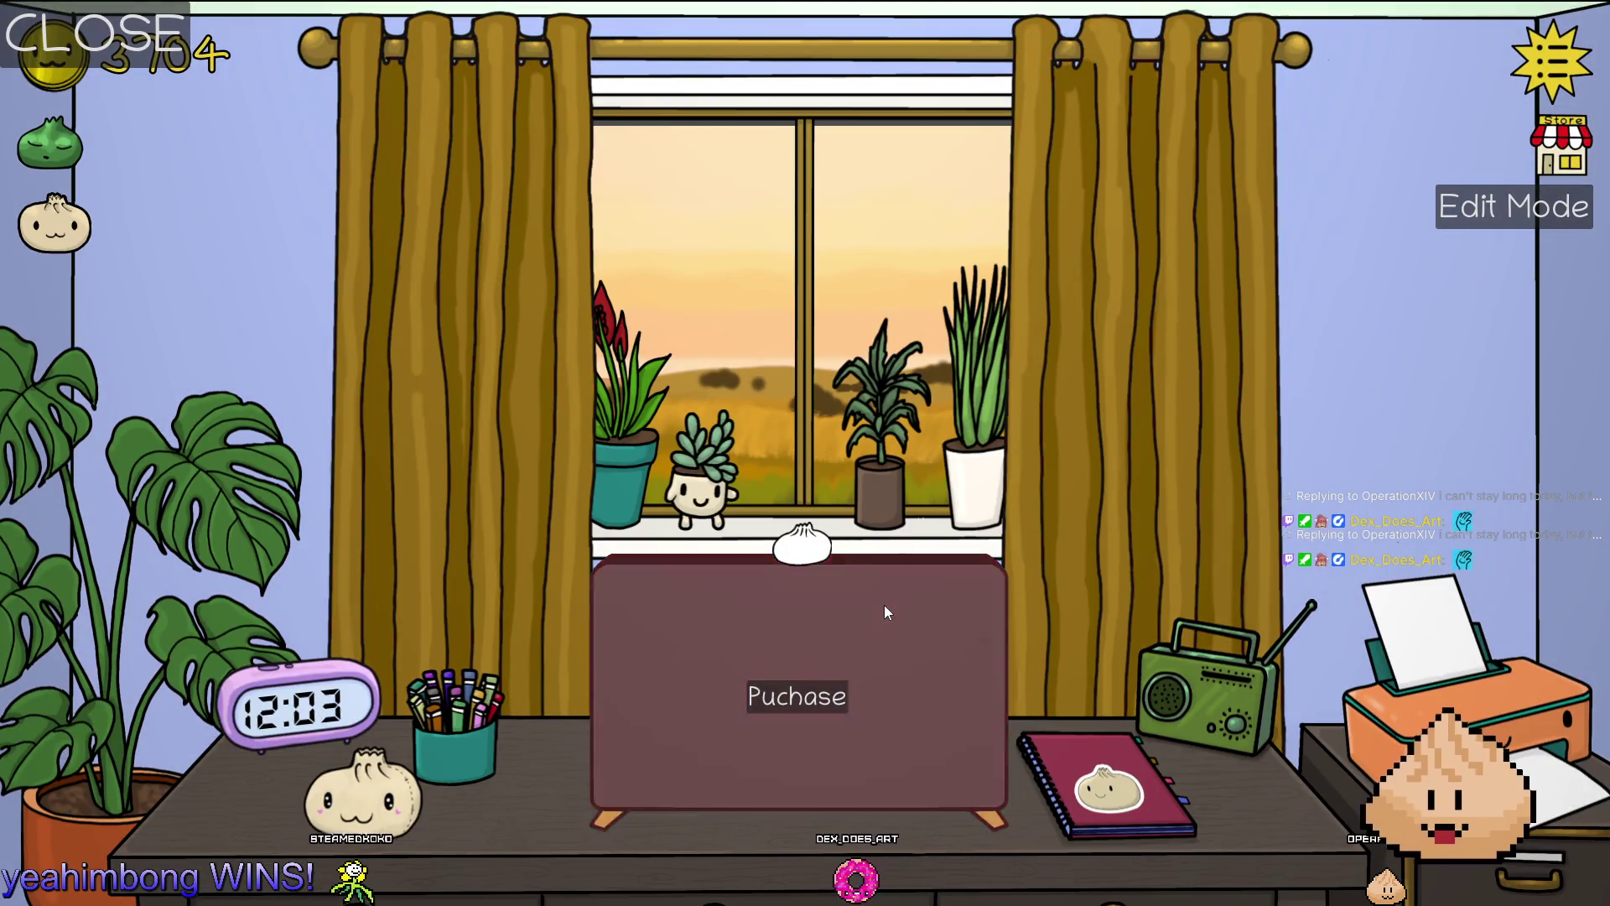
key(alt+F4)
key(alt+Tab)
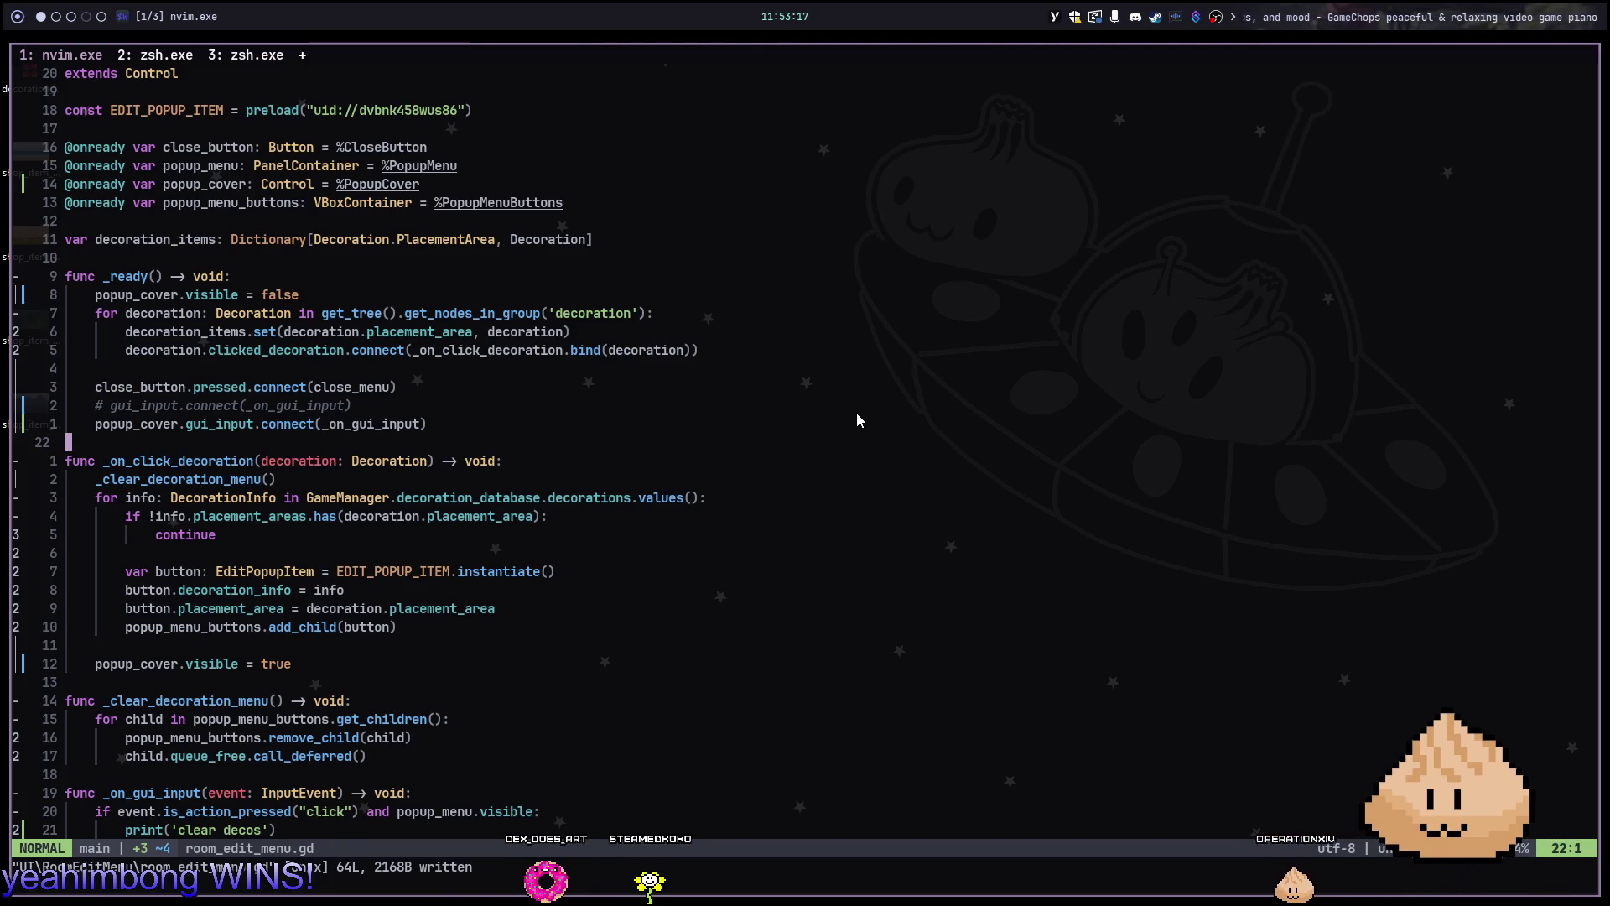
Change hover.gdshader's added_intensity default to vec3(.2, .1, .1) and rerun the game from the 2D view
key(alt+2)
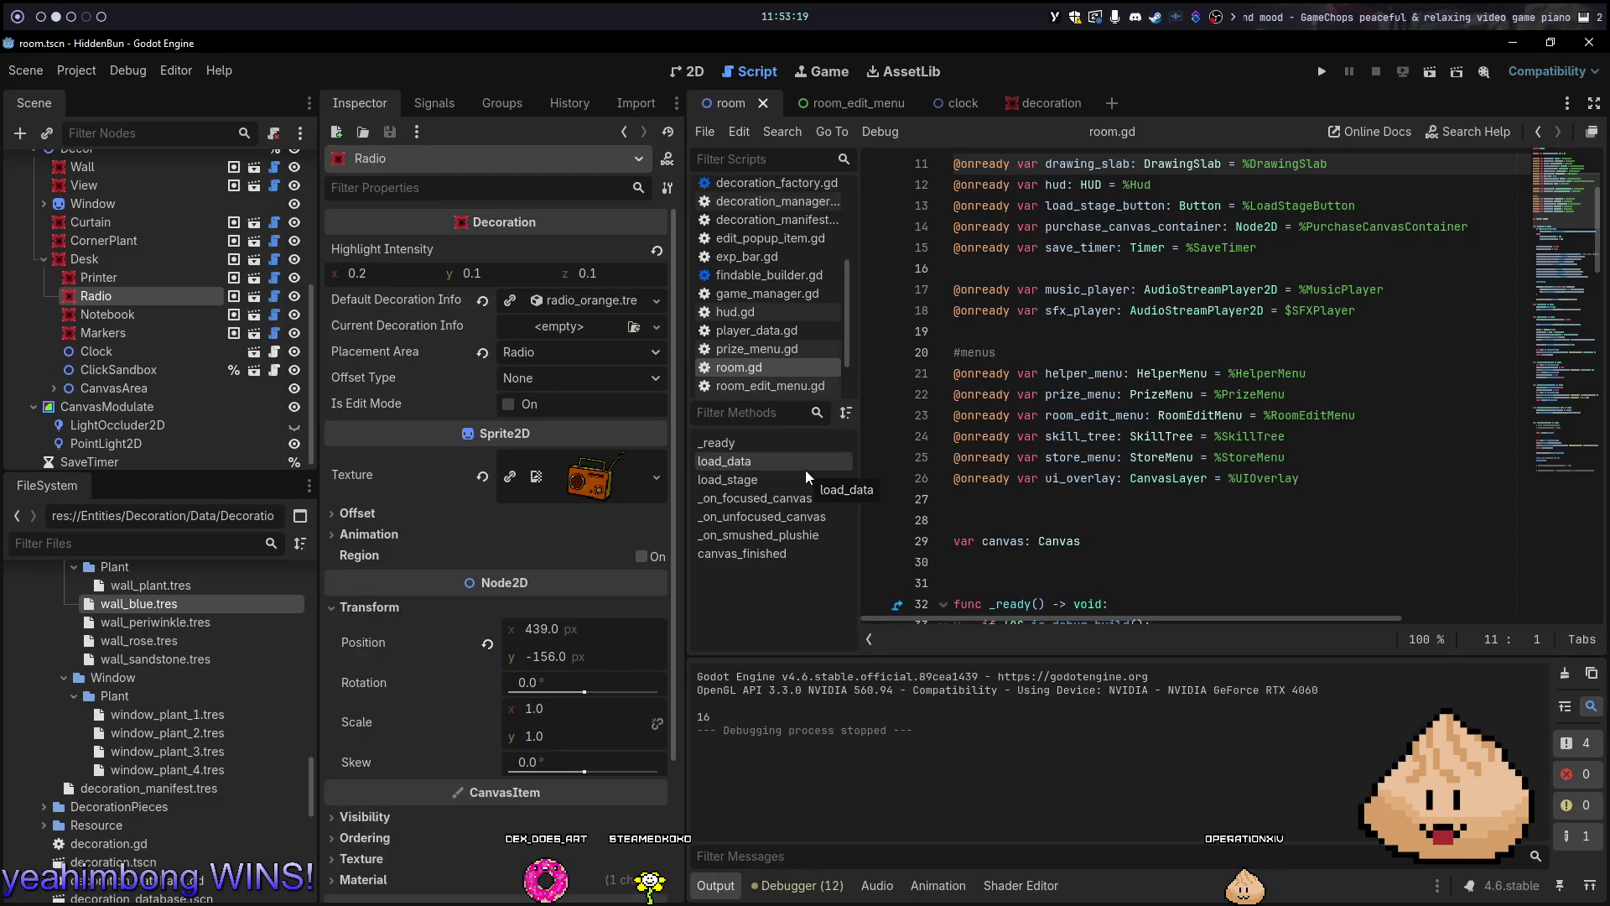
click(1015, 887)
click(1289, 744)
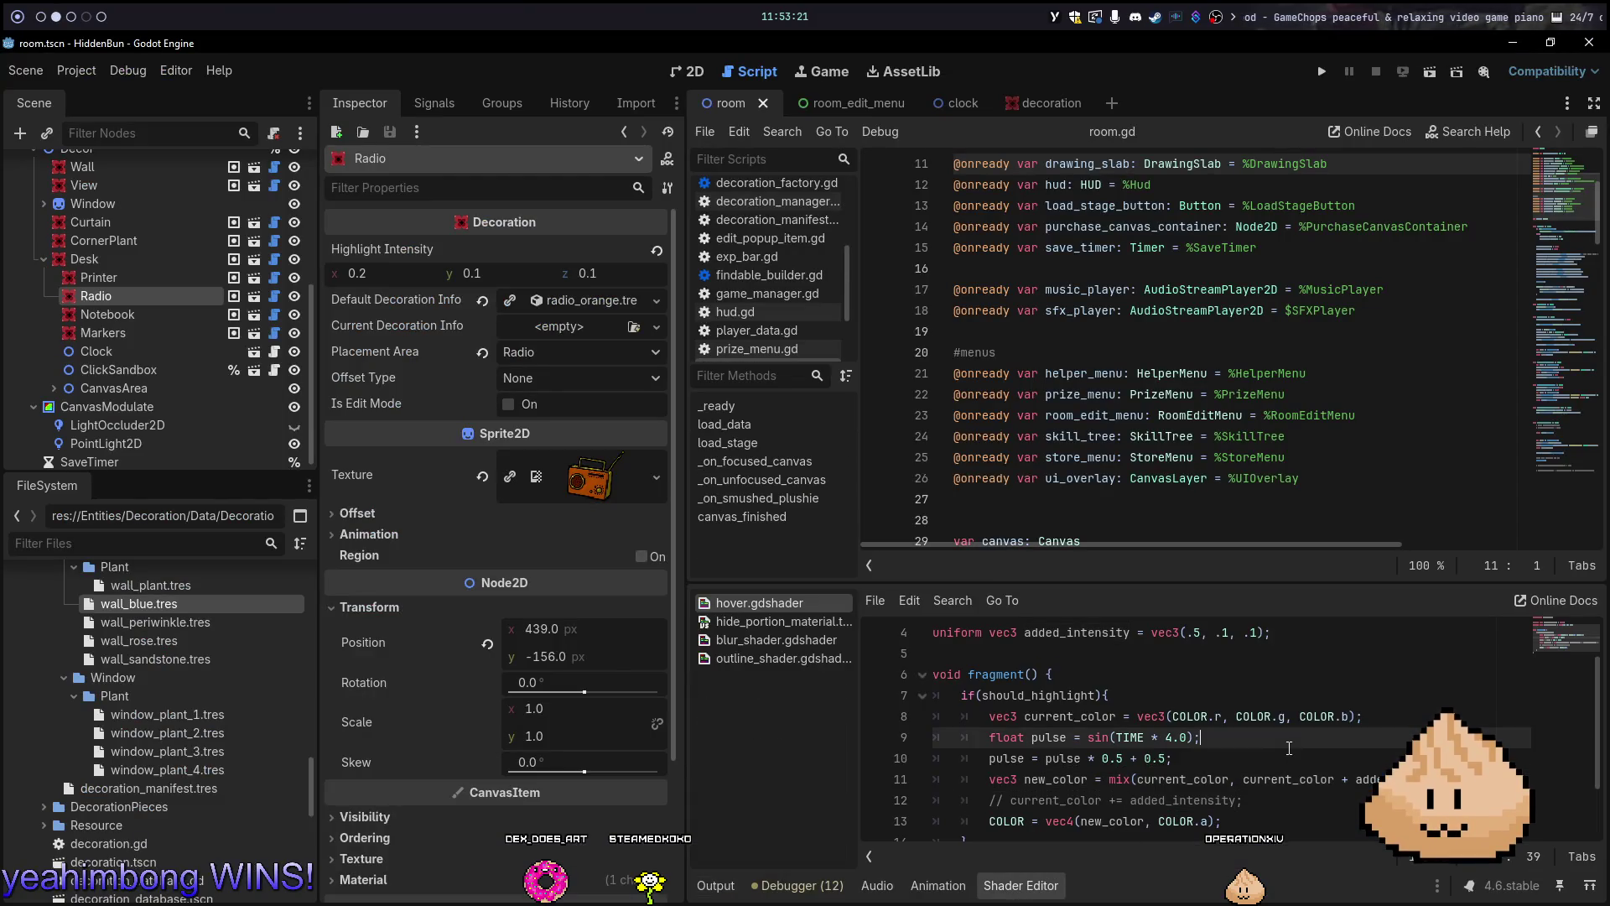
click(1197, 634)
text(2)
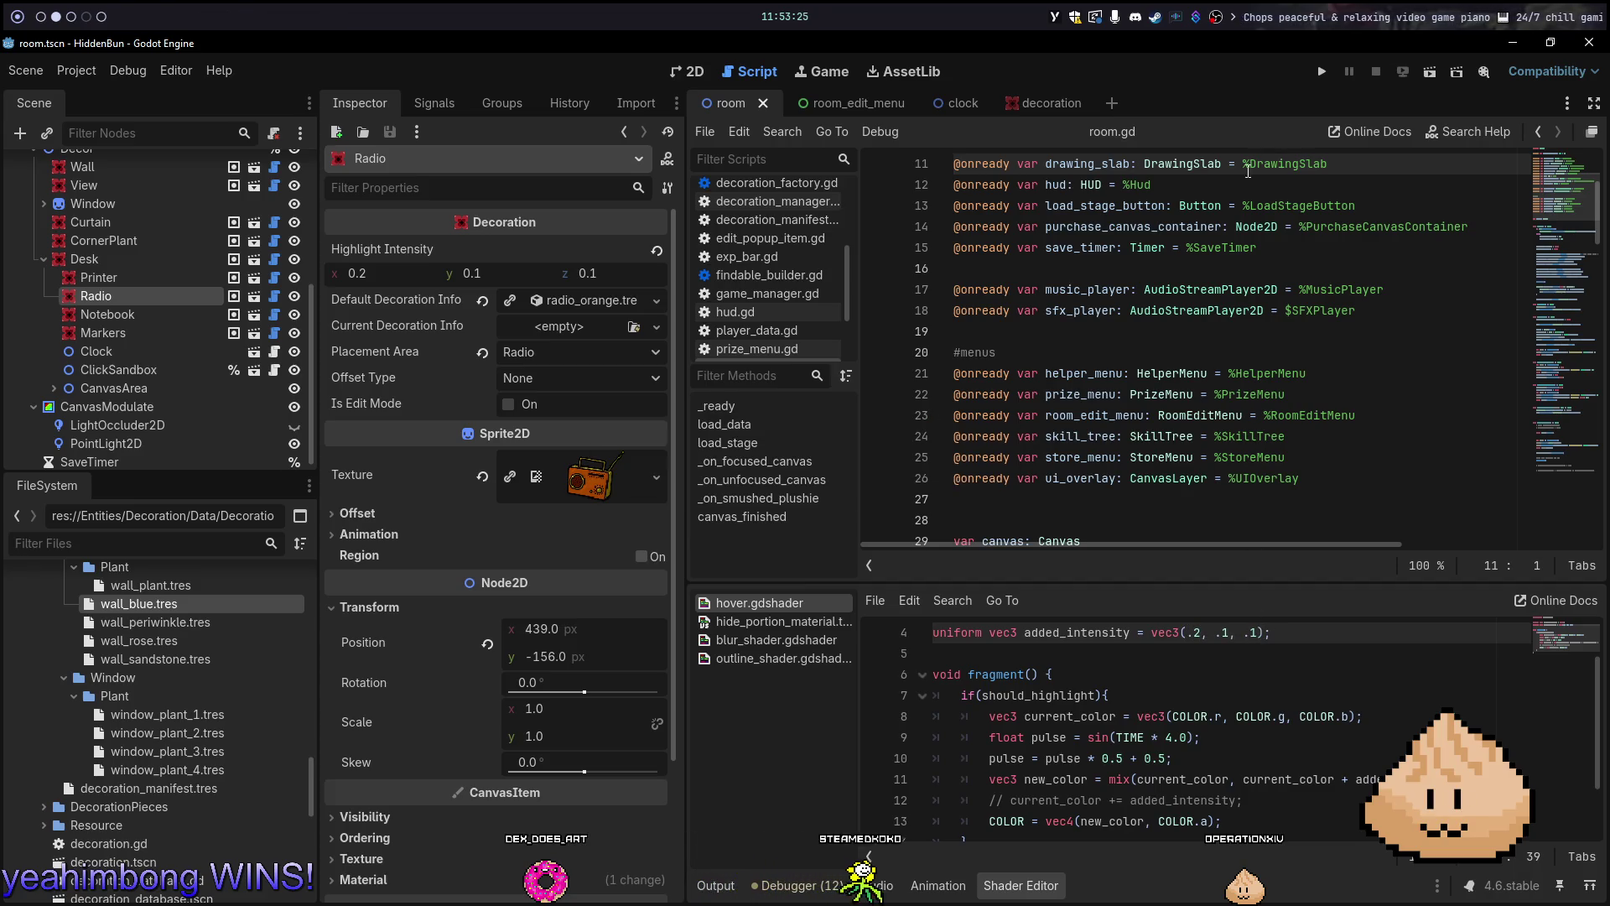
click(686, 74)
click(1321, 71)
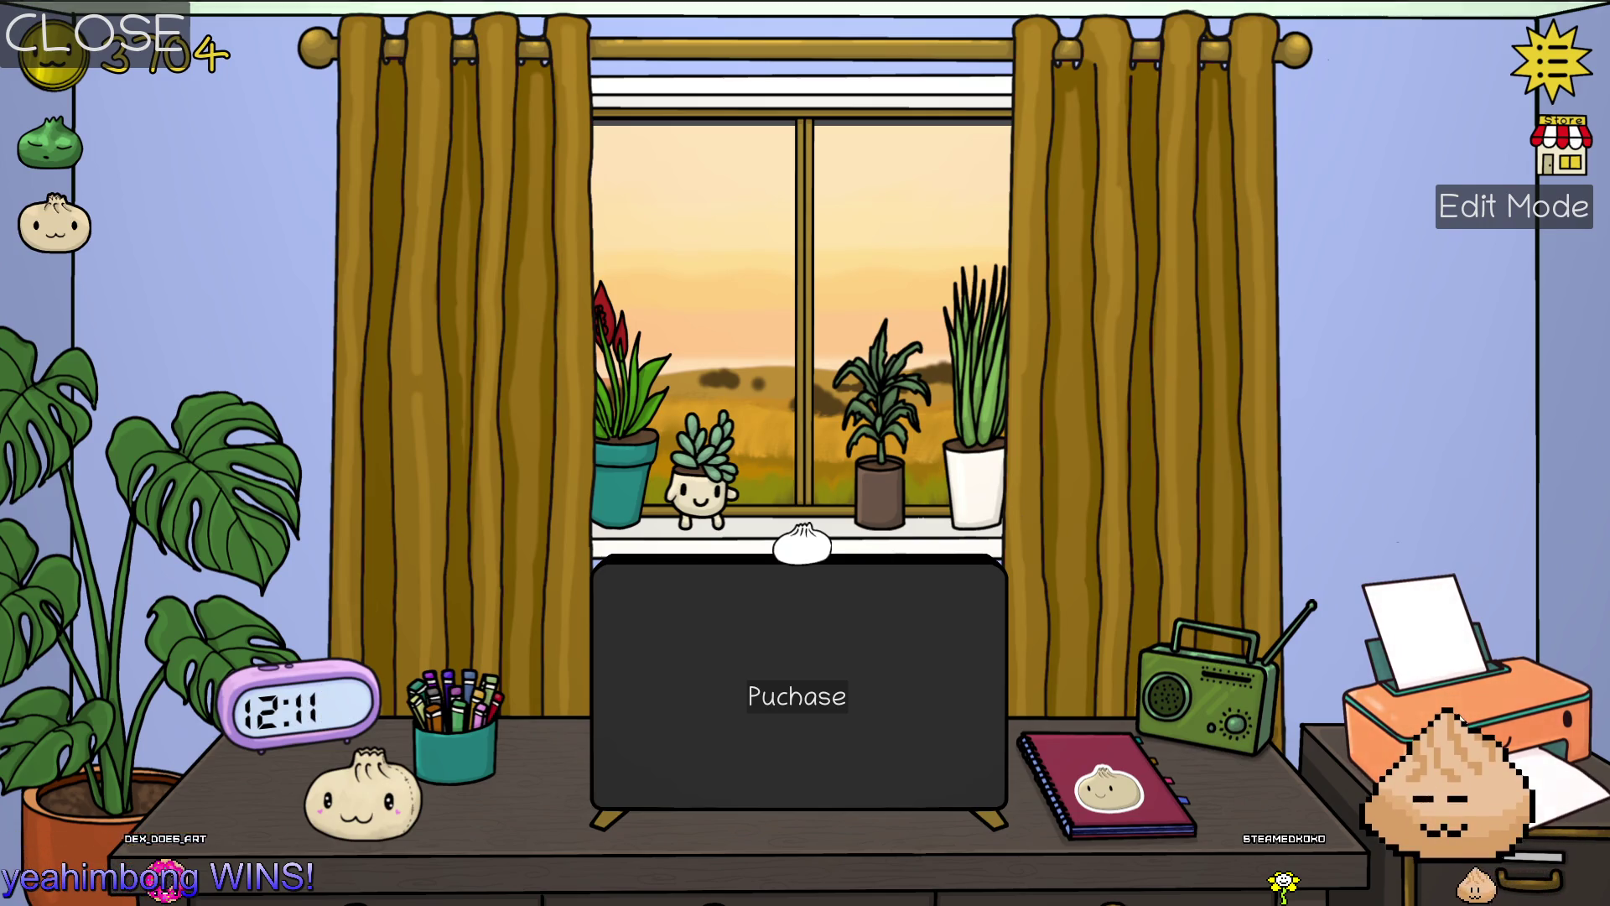
key(alt+F4)
key(alt+Tab)
key(alt+2)
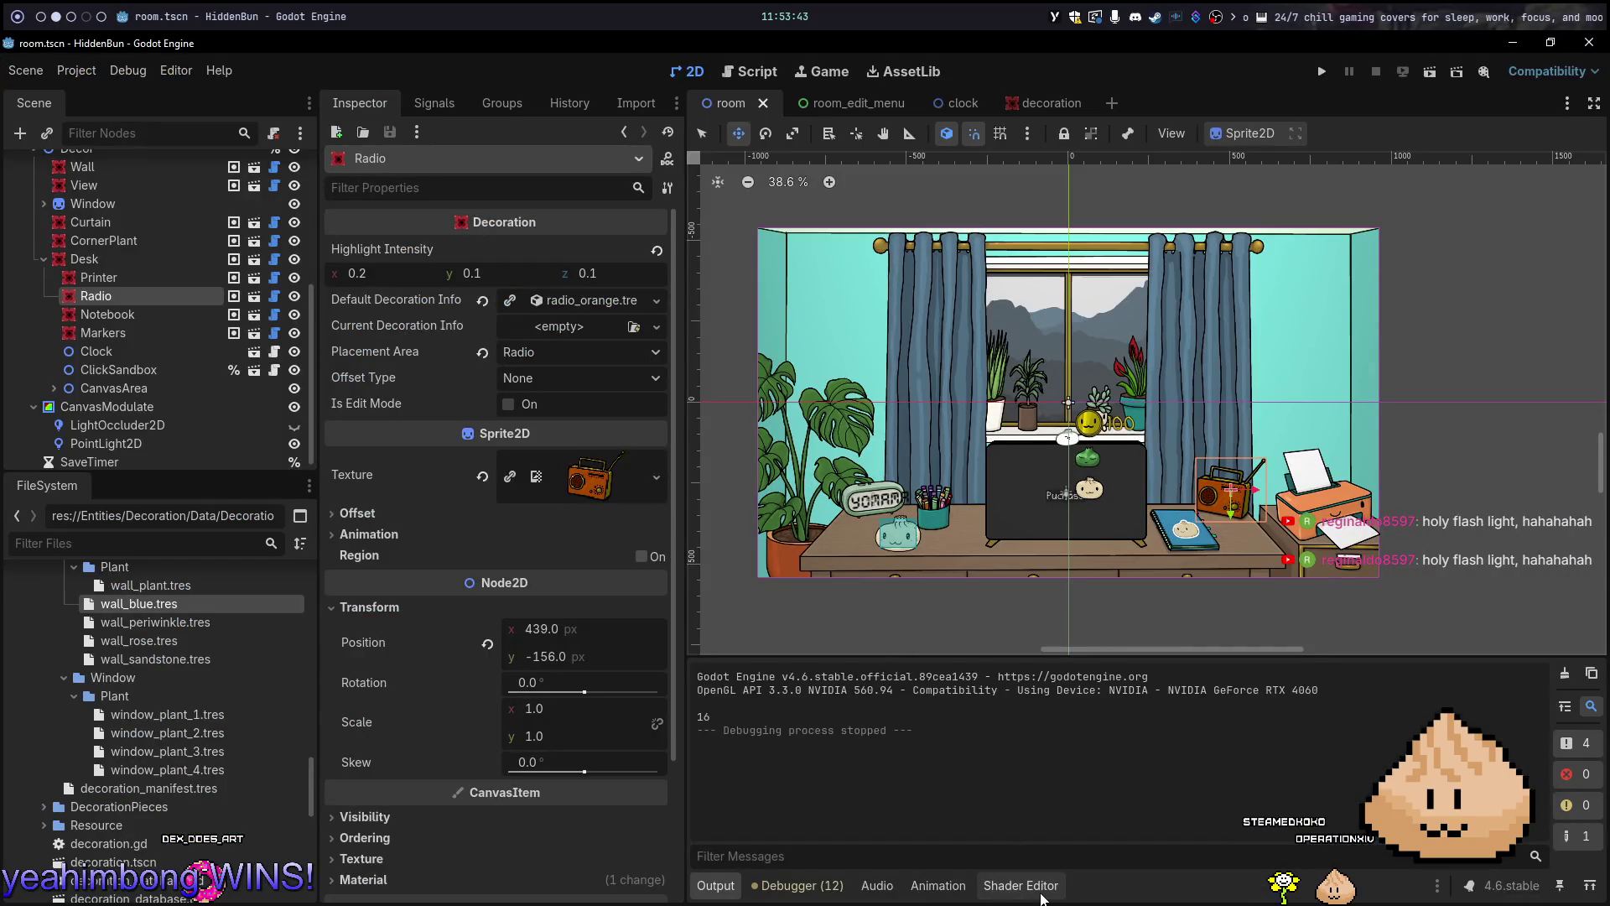
click(1041, 896)
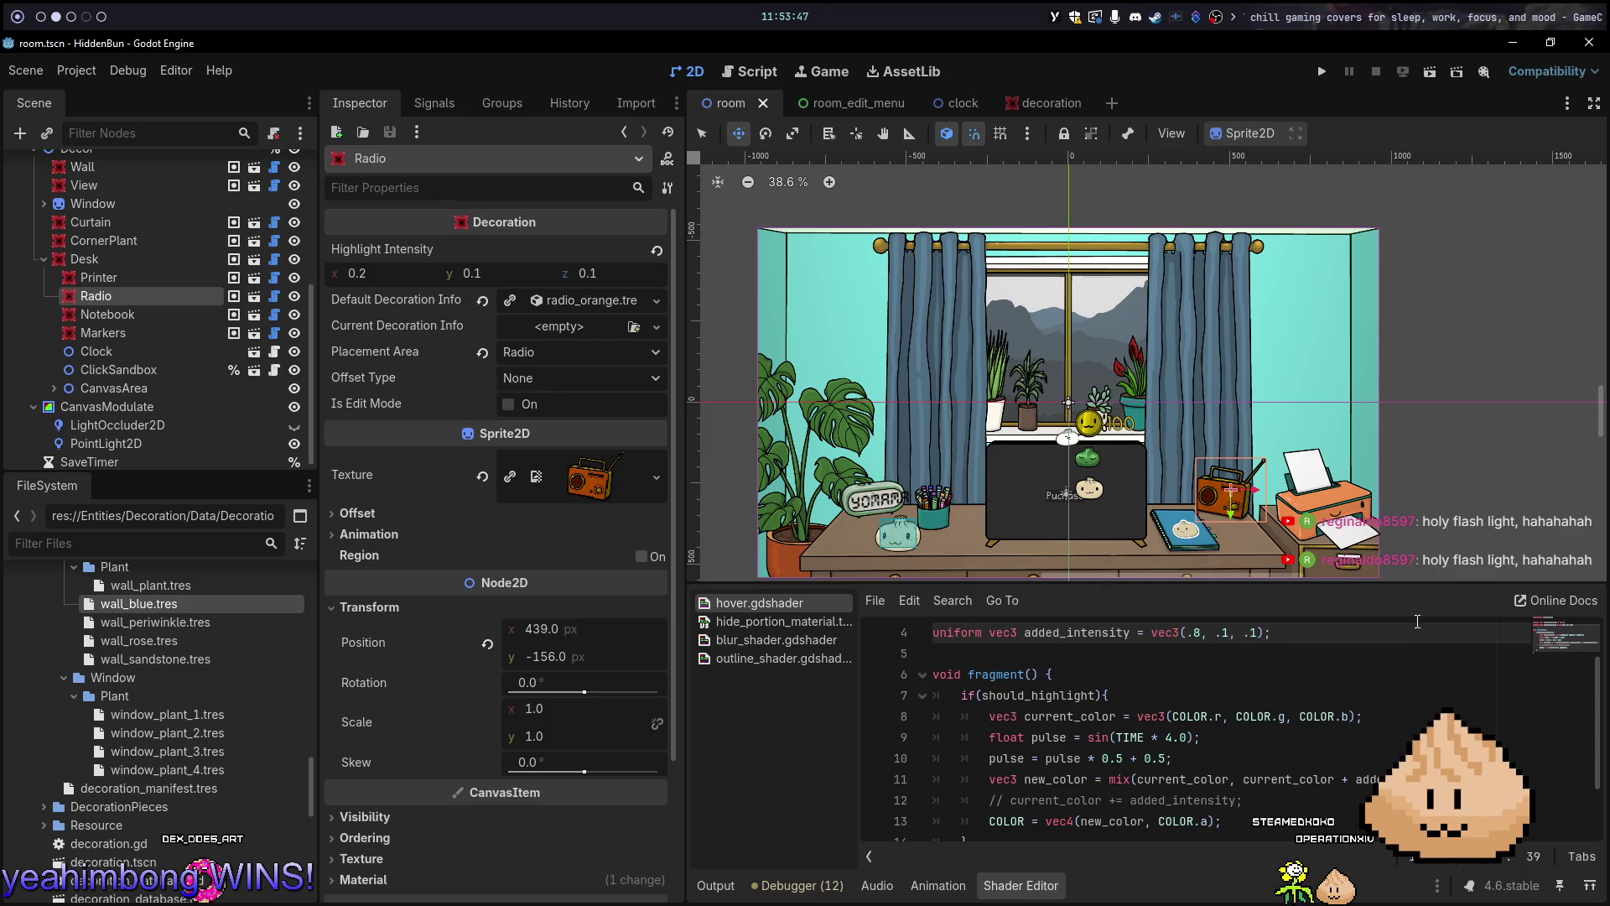
key(F5)
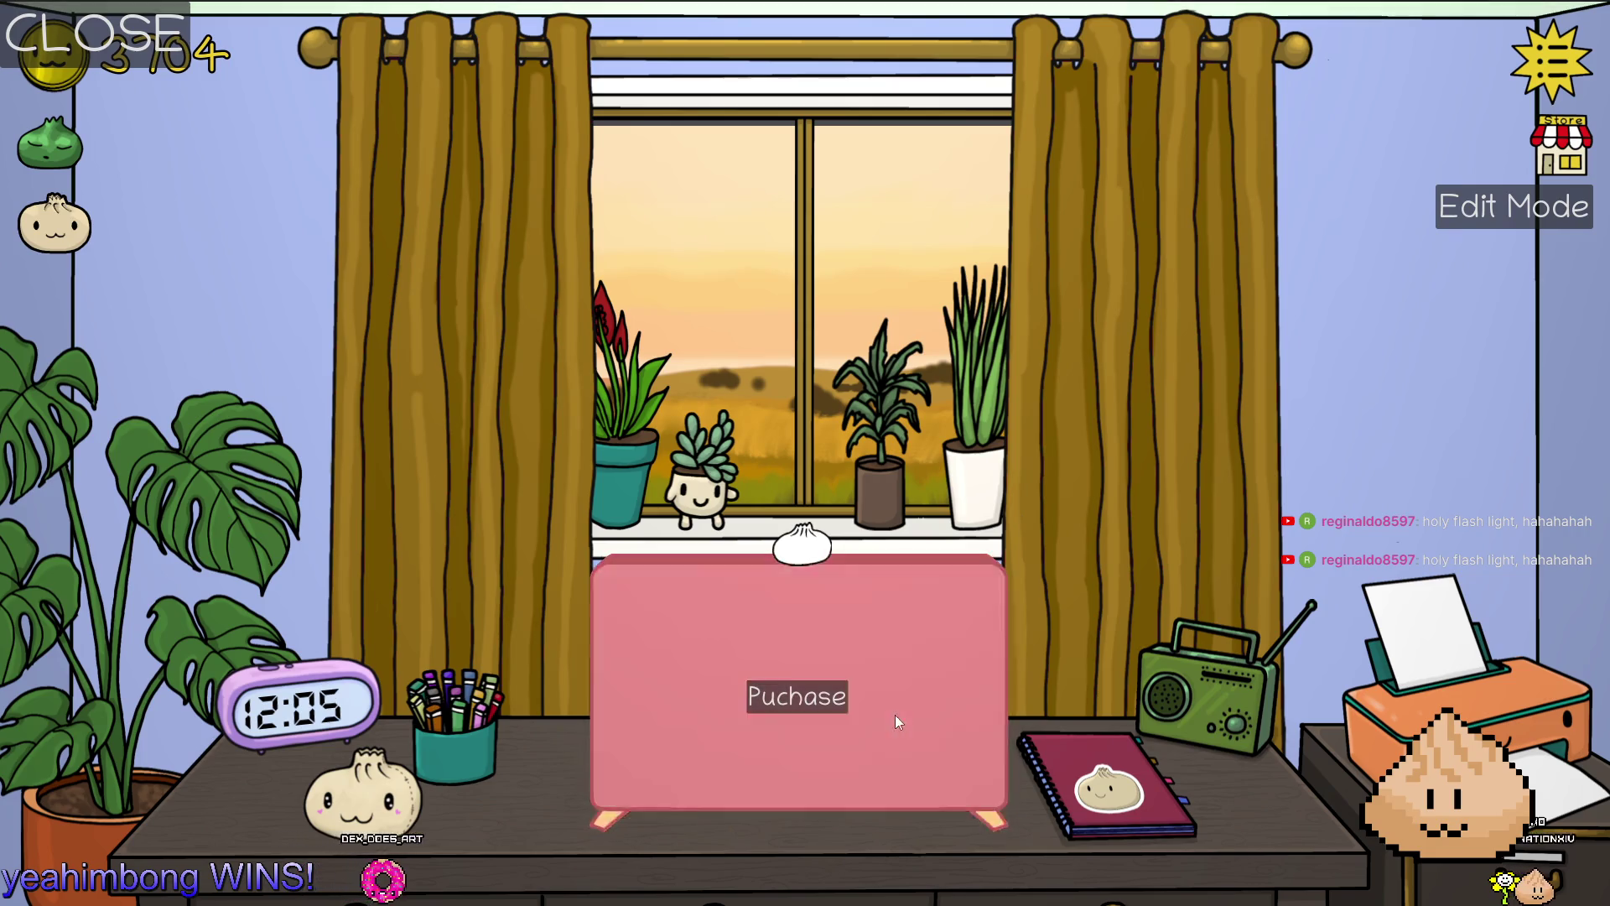
key(alt+Tab)
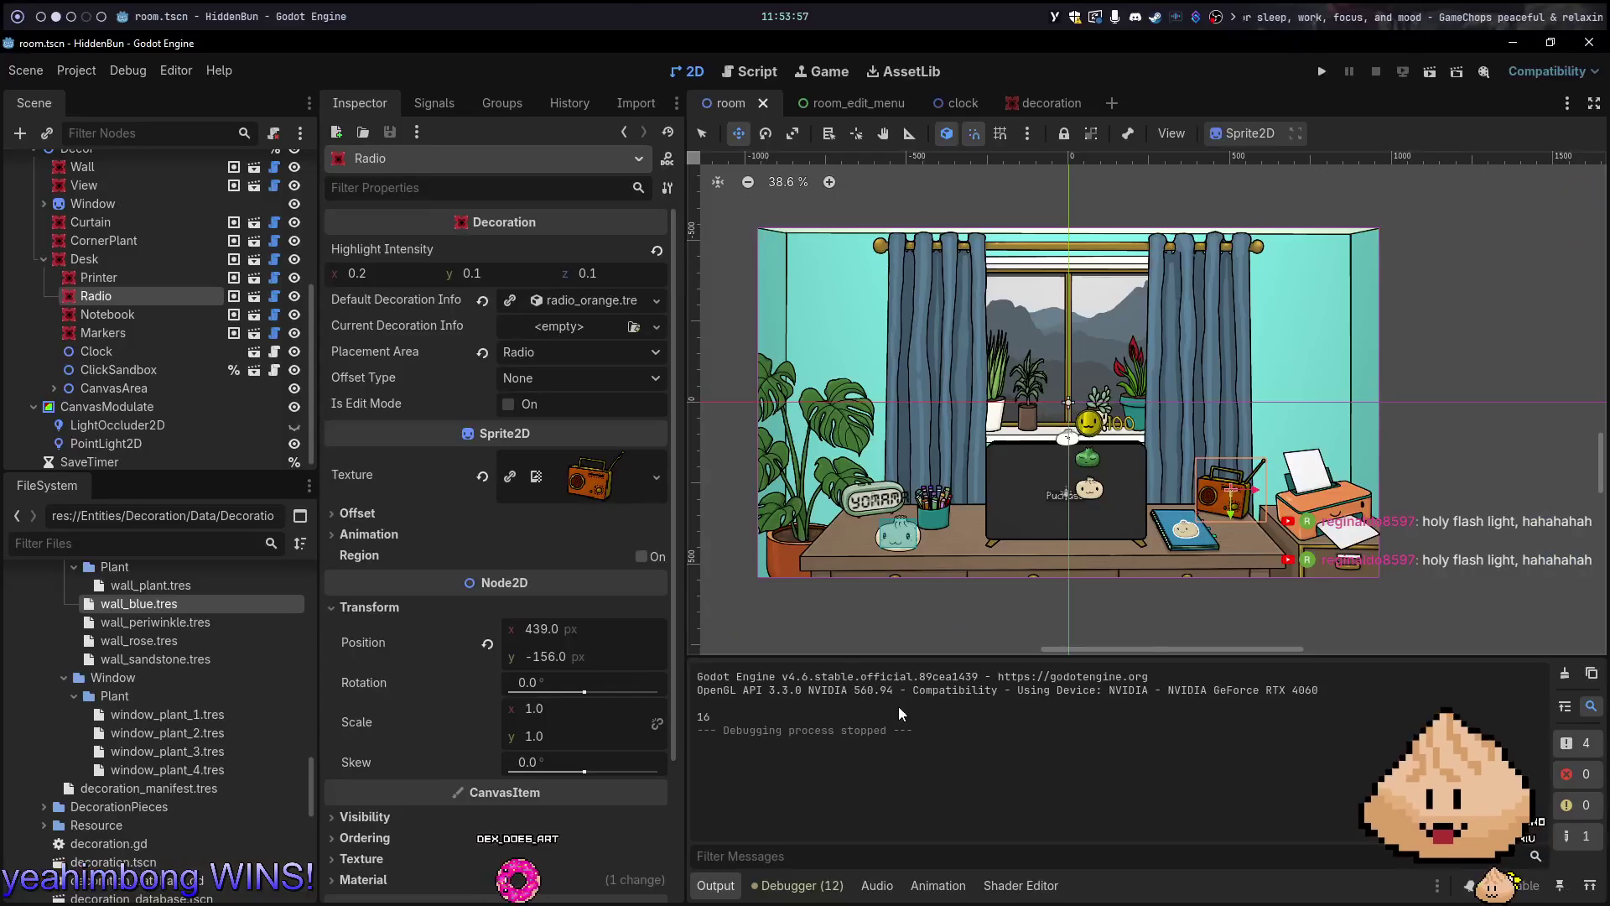
Inspect hover.gdshader's colour-mix line, current_color usage and sin(TIME * 4.0) pulse speed
key(alt+Tab)
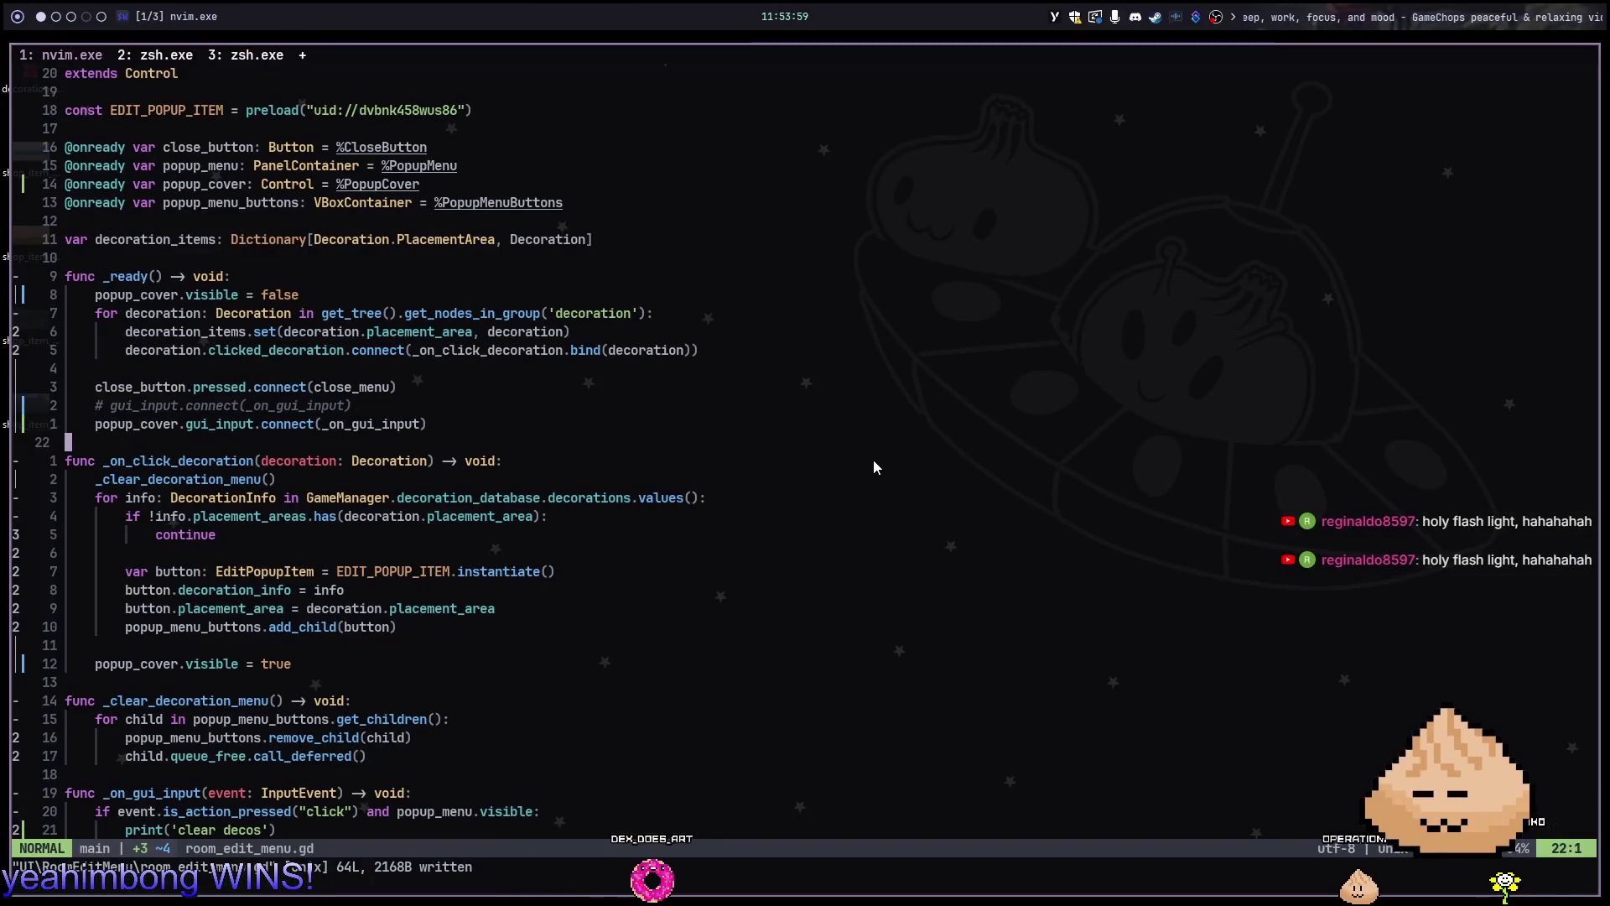
key(alt+Tab)
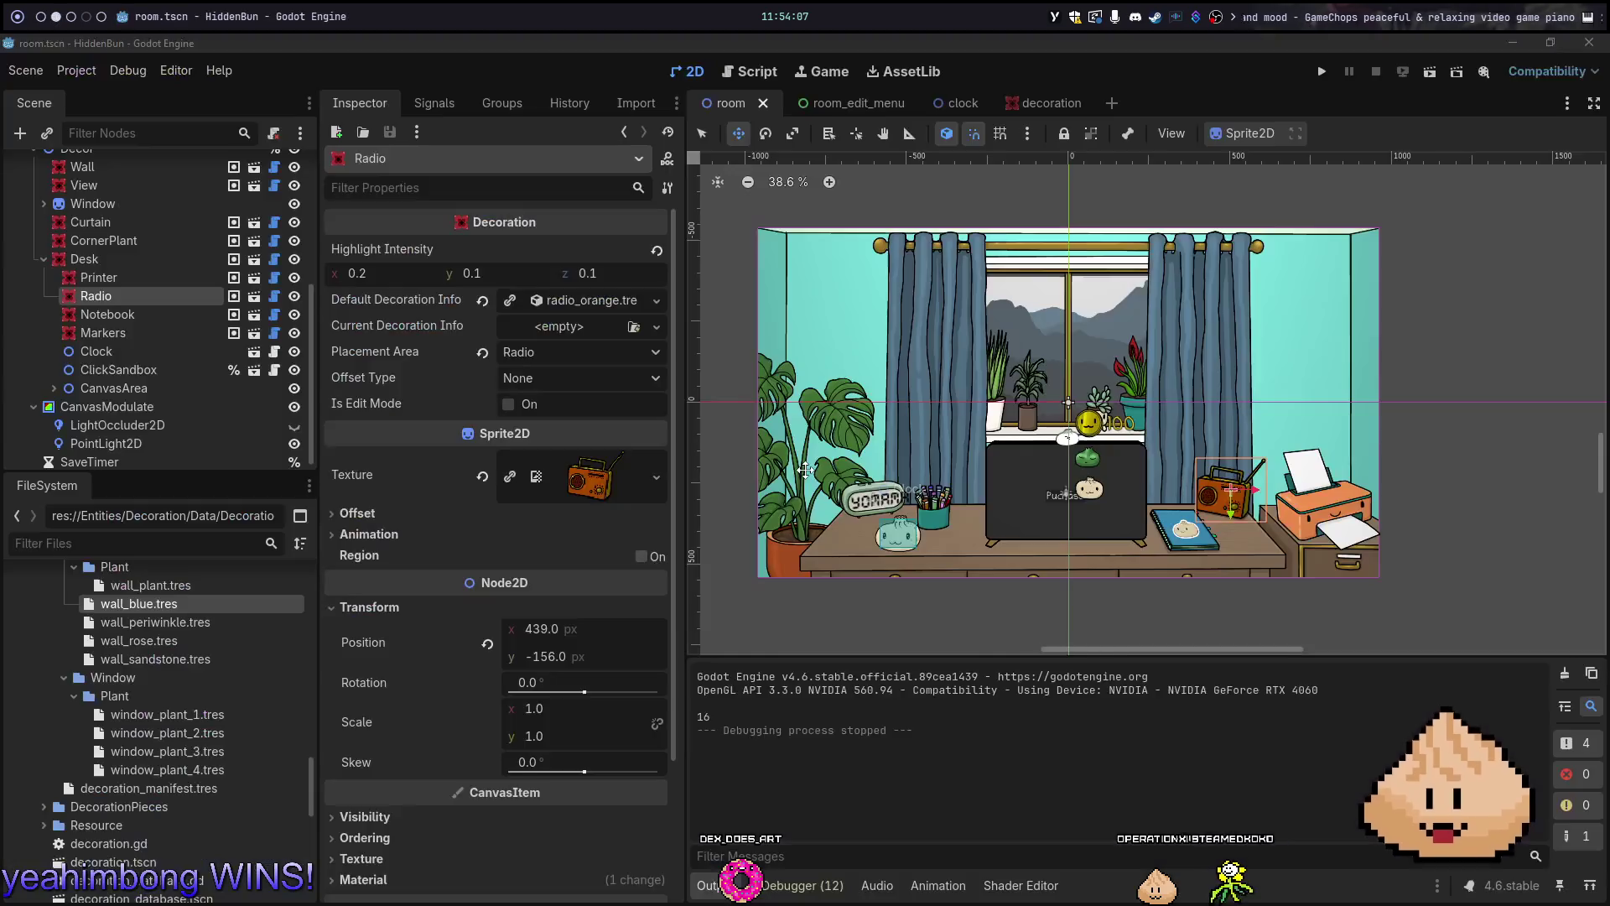
click(1031, 887)
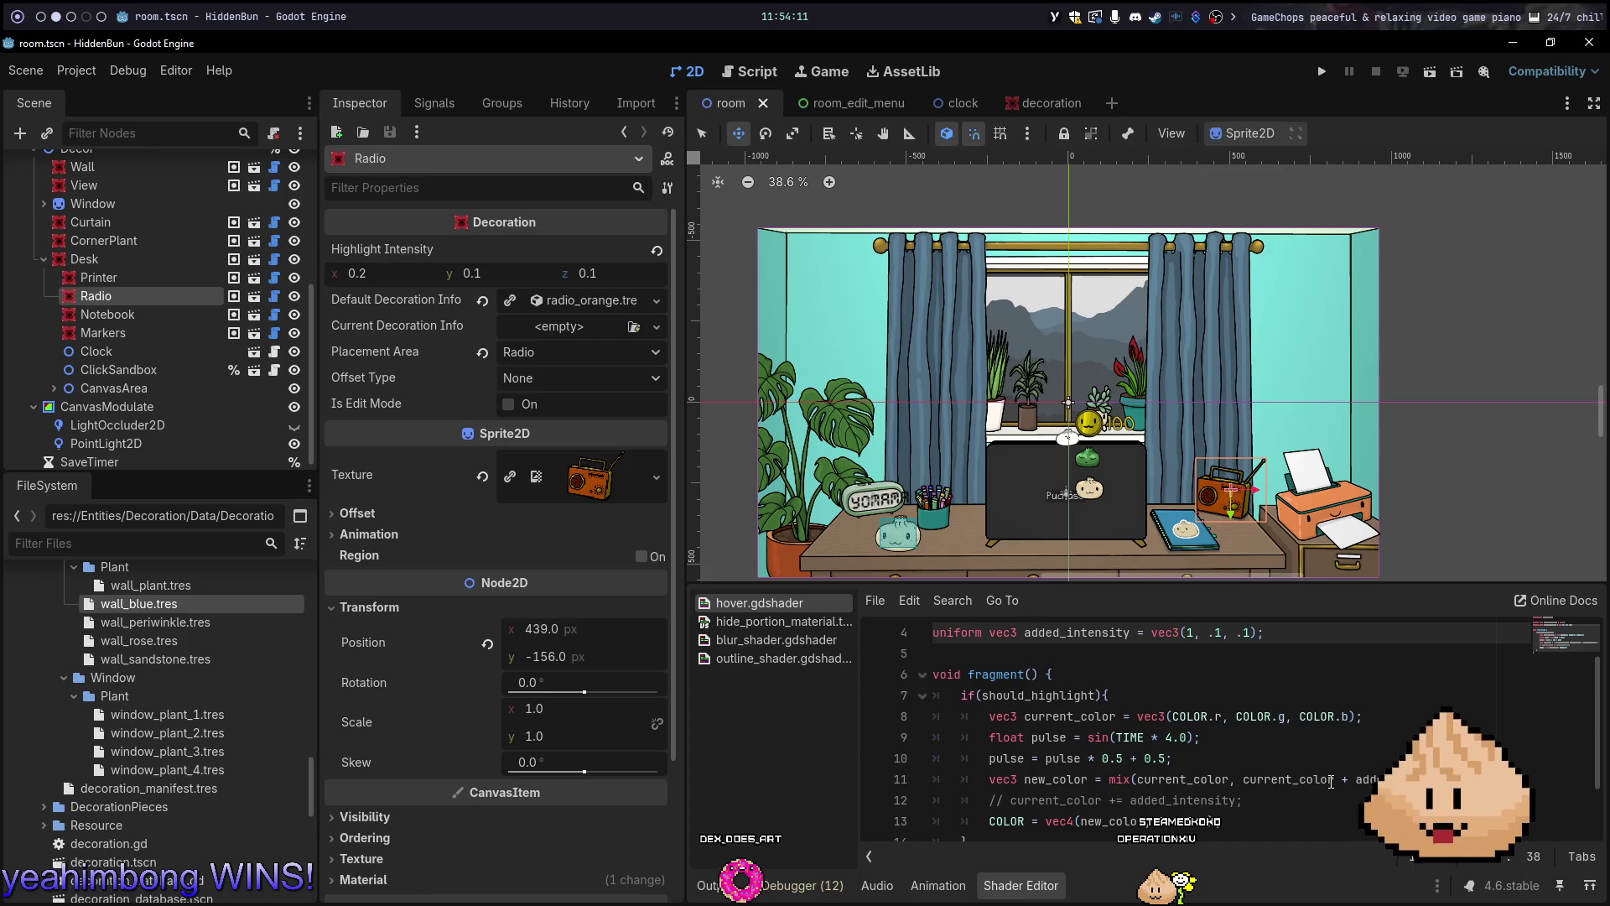
click(1333, 781)
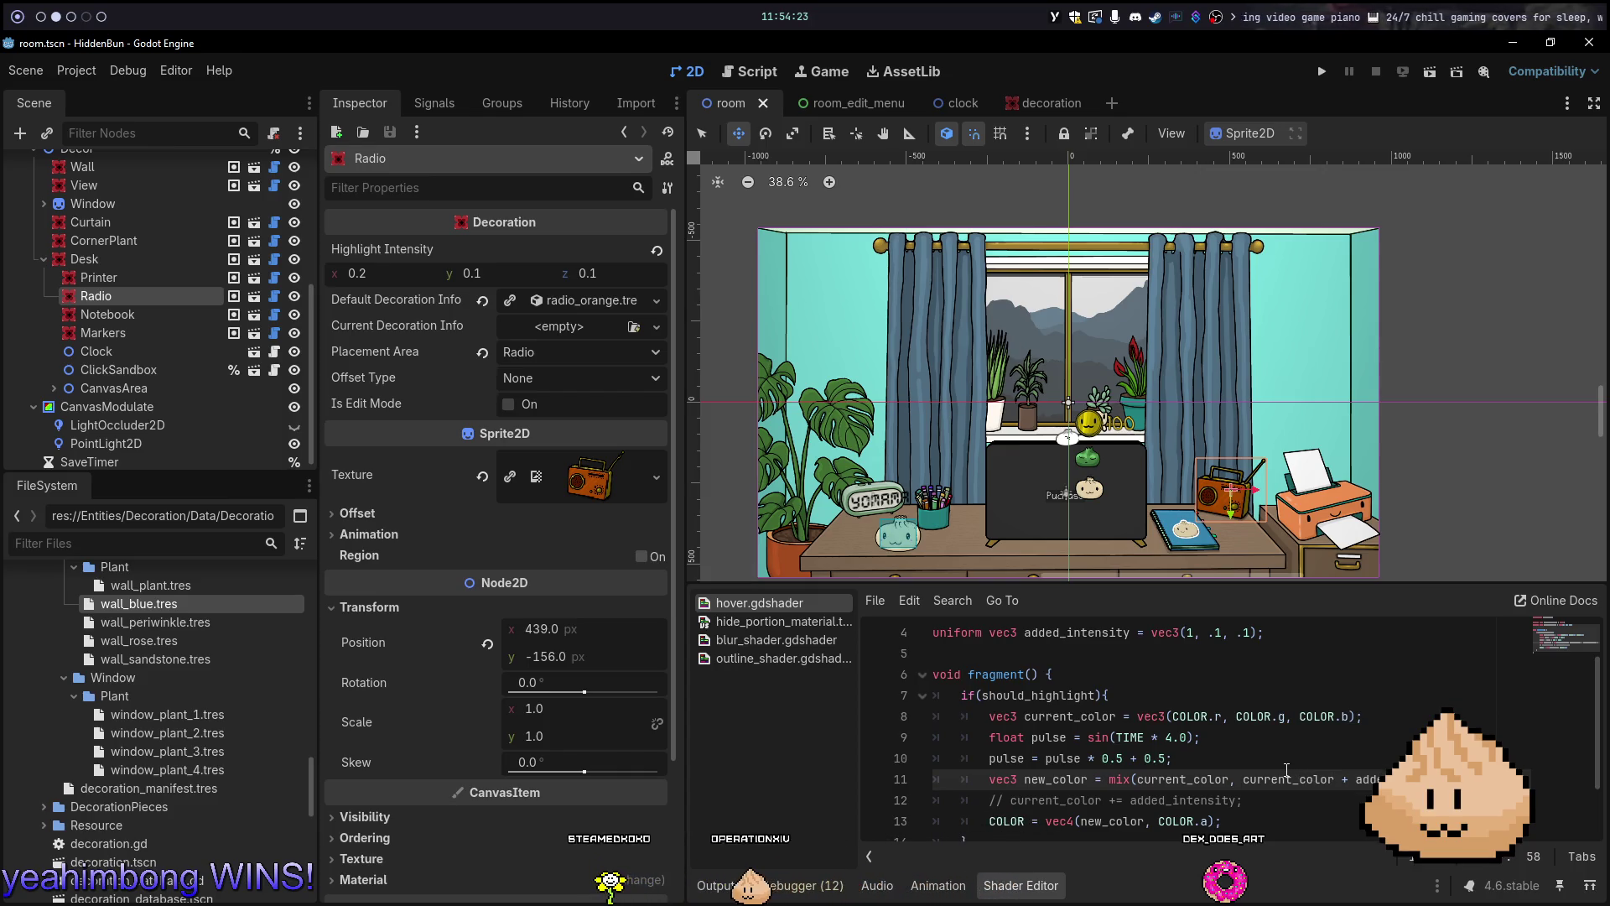
double_click(1079, 719)
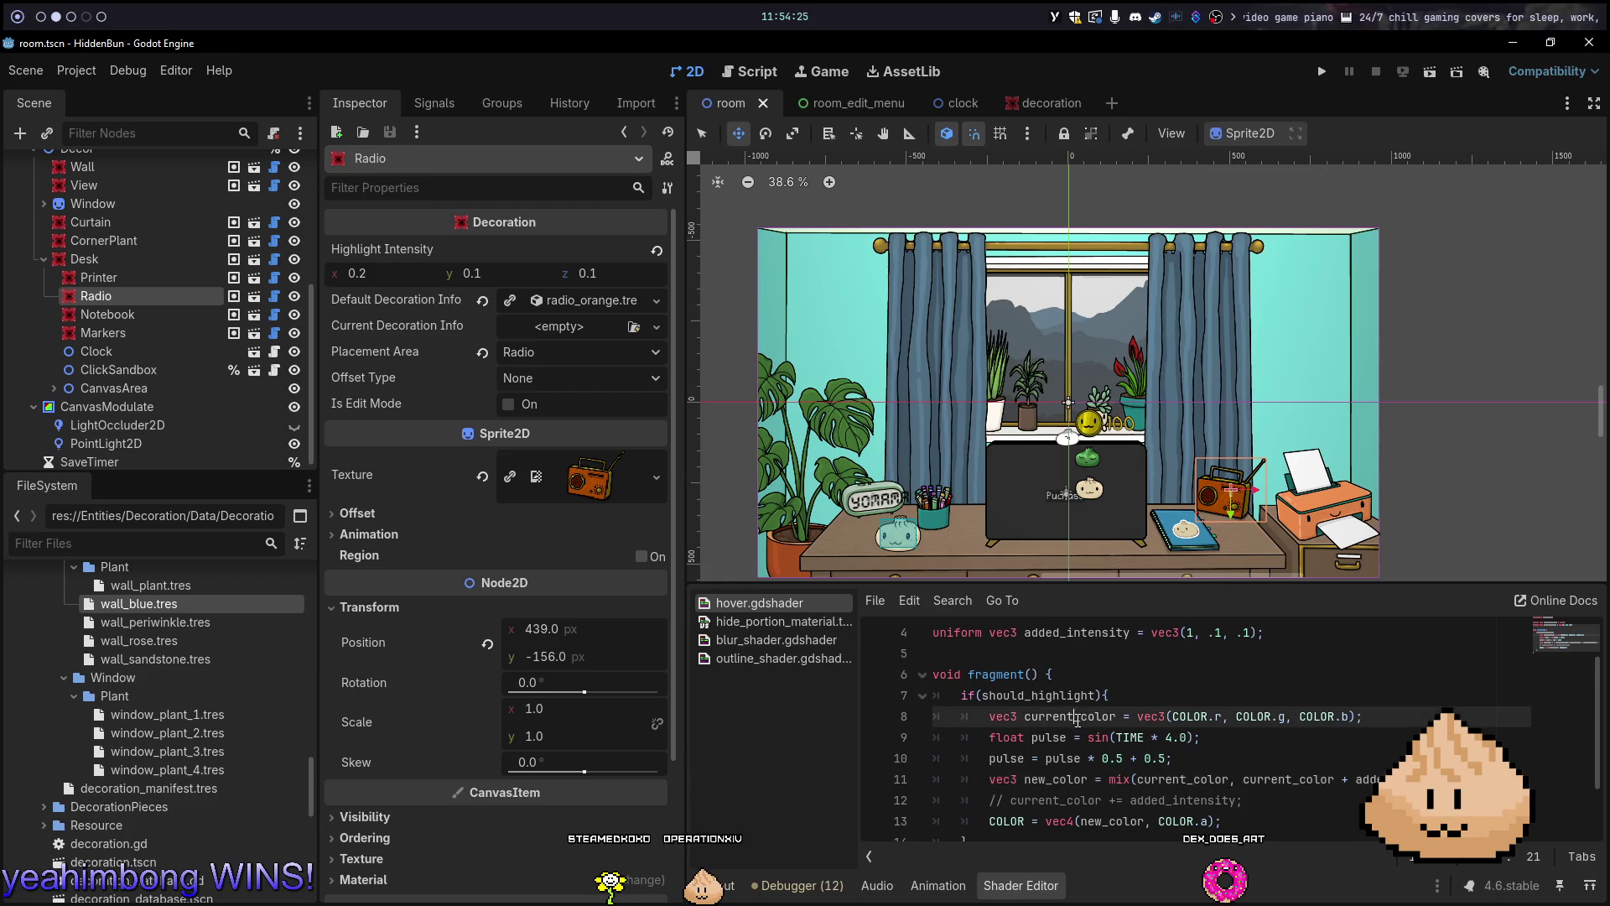
click(1178, 733)
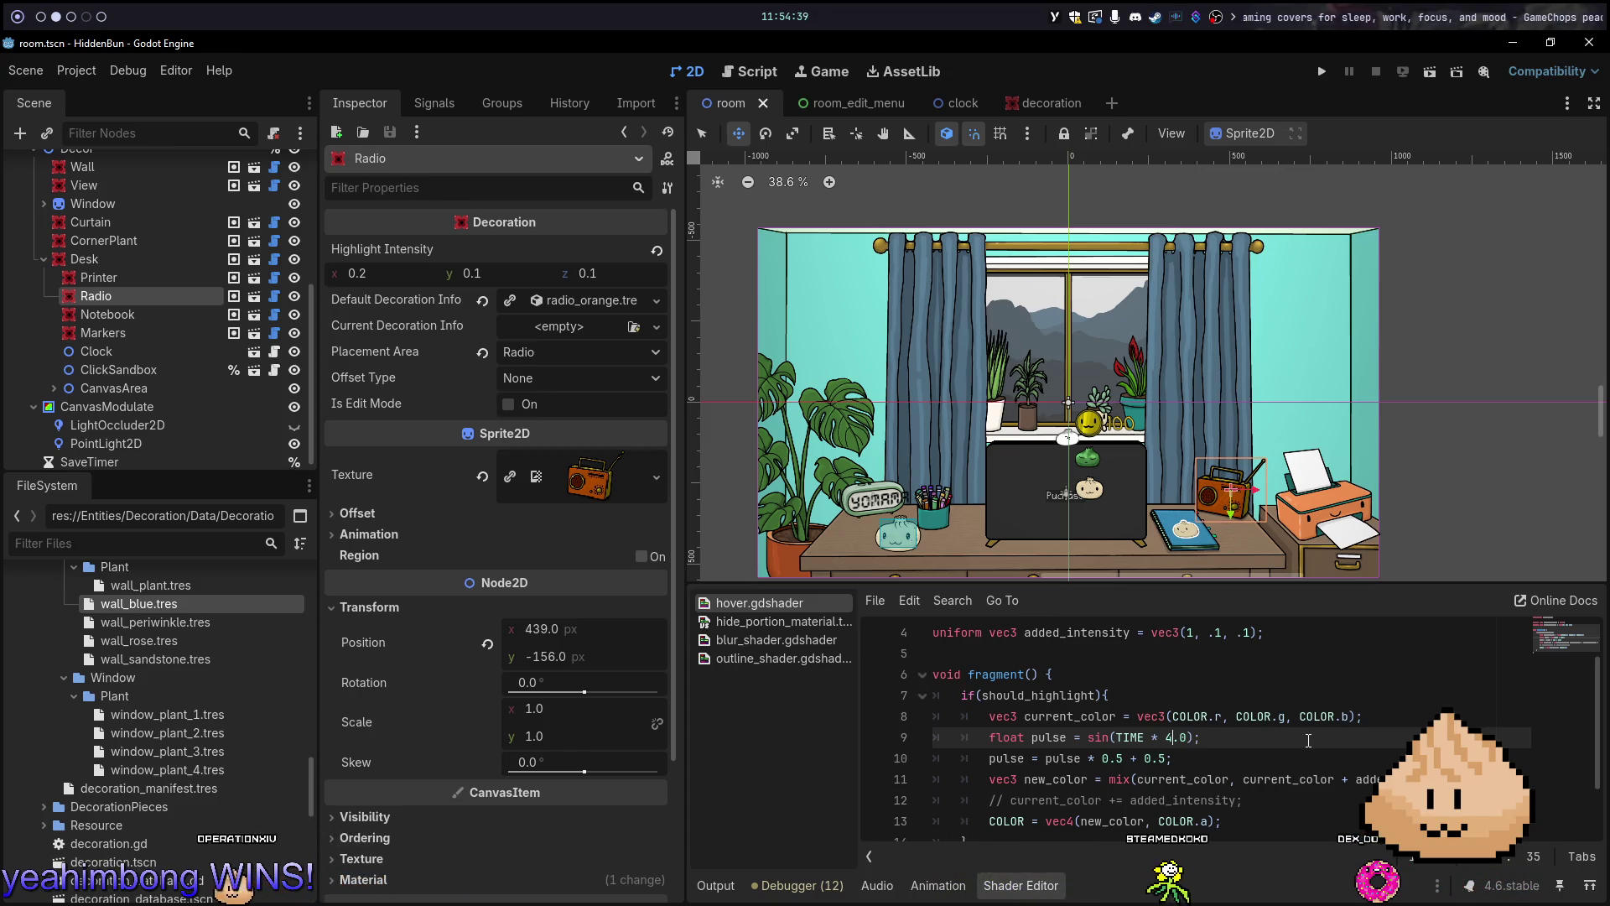
On line 11, replace 'current_color + added_intensity' with 'added_intensity' and save the shader
key(alt+1)
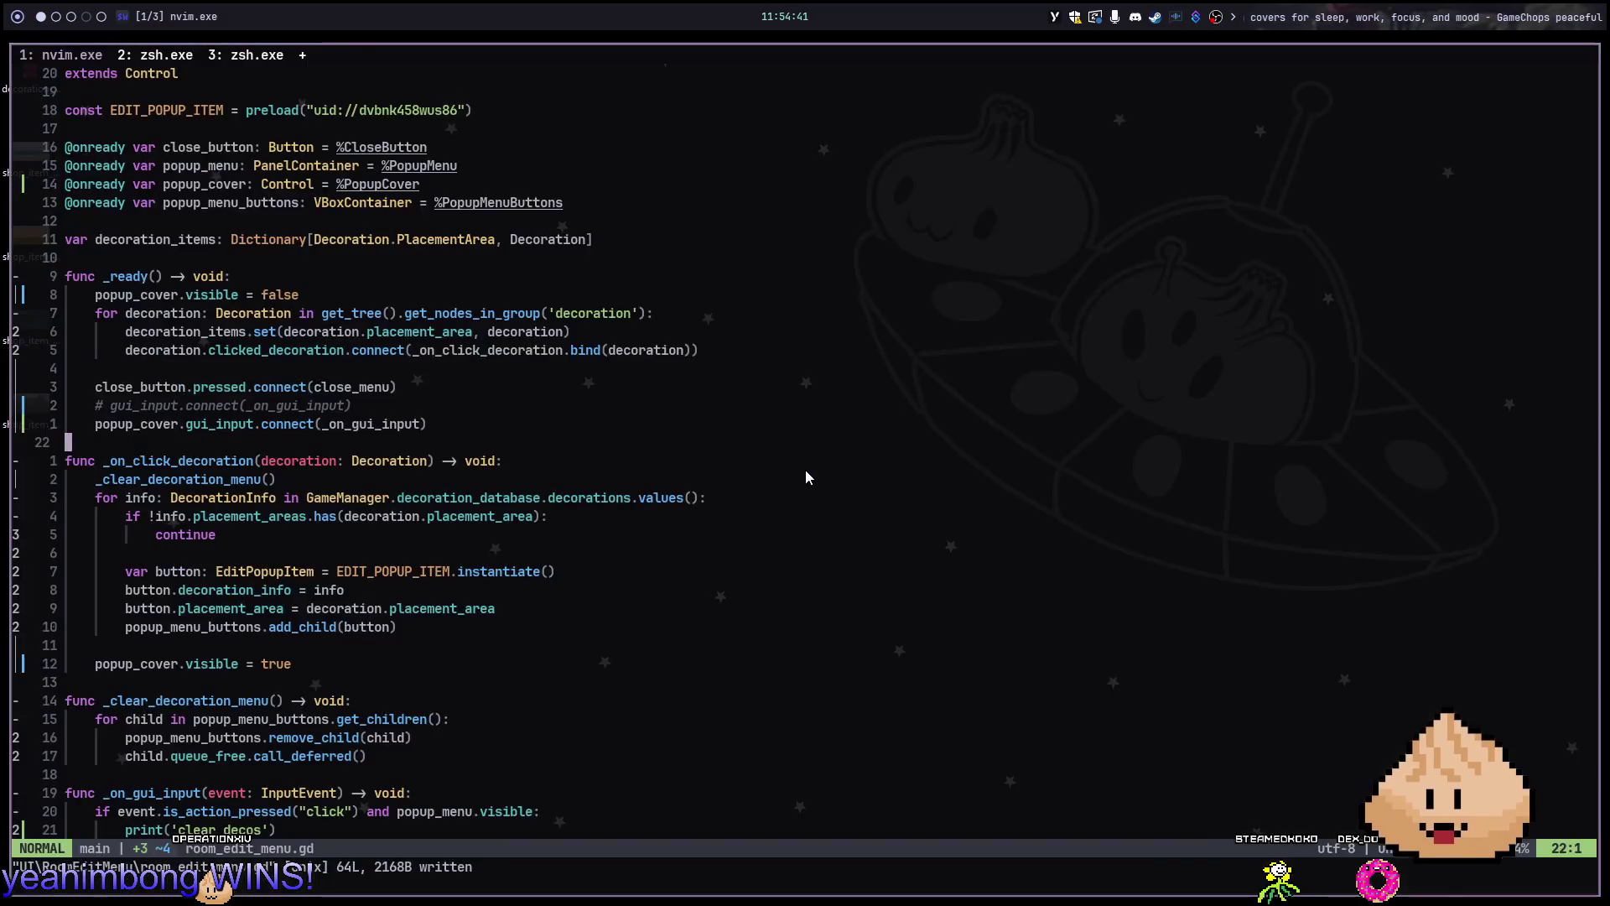
key(alt+2)
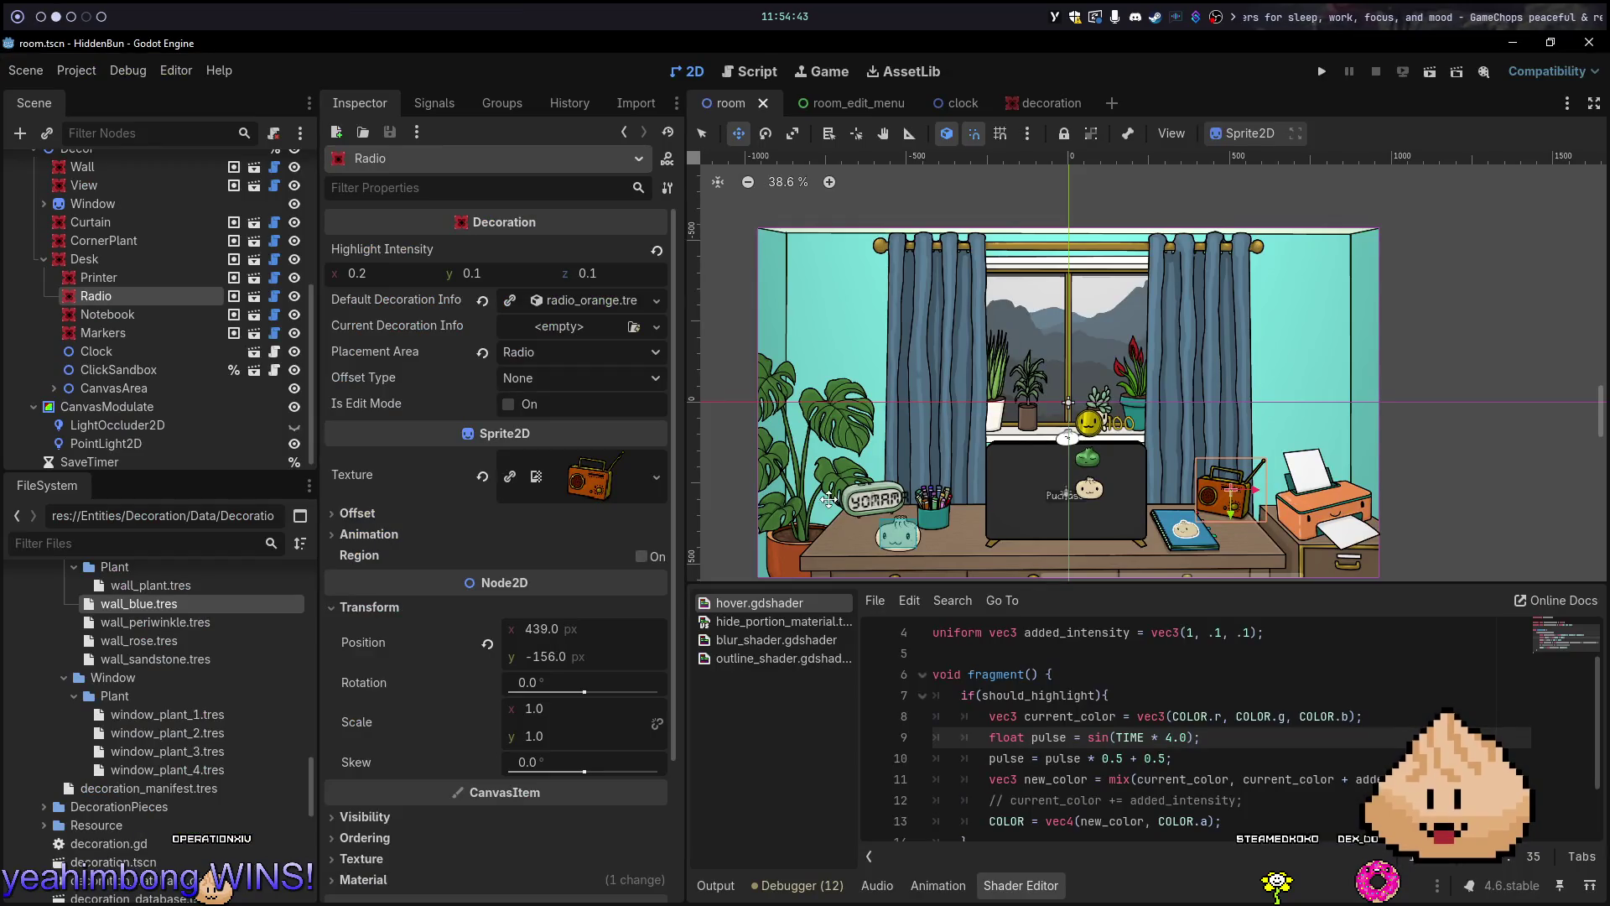
drag(1348, 784, 1285, 782)
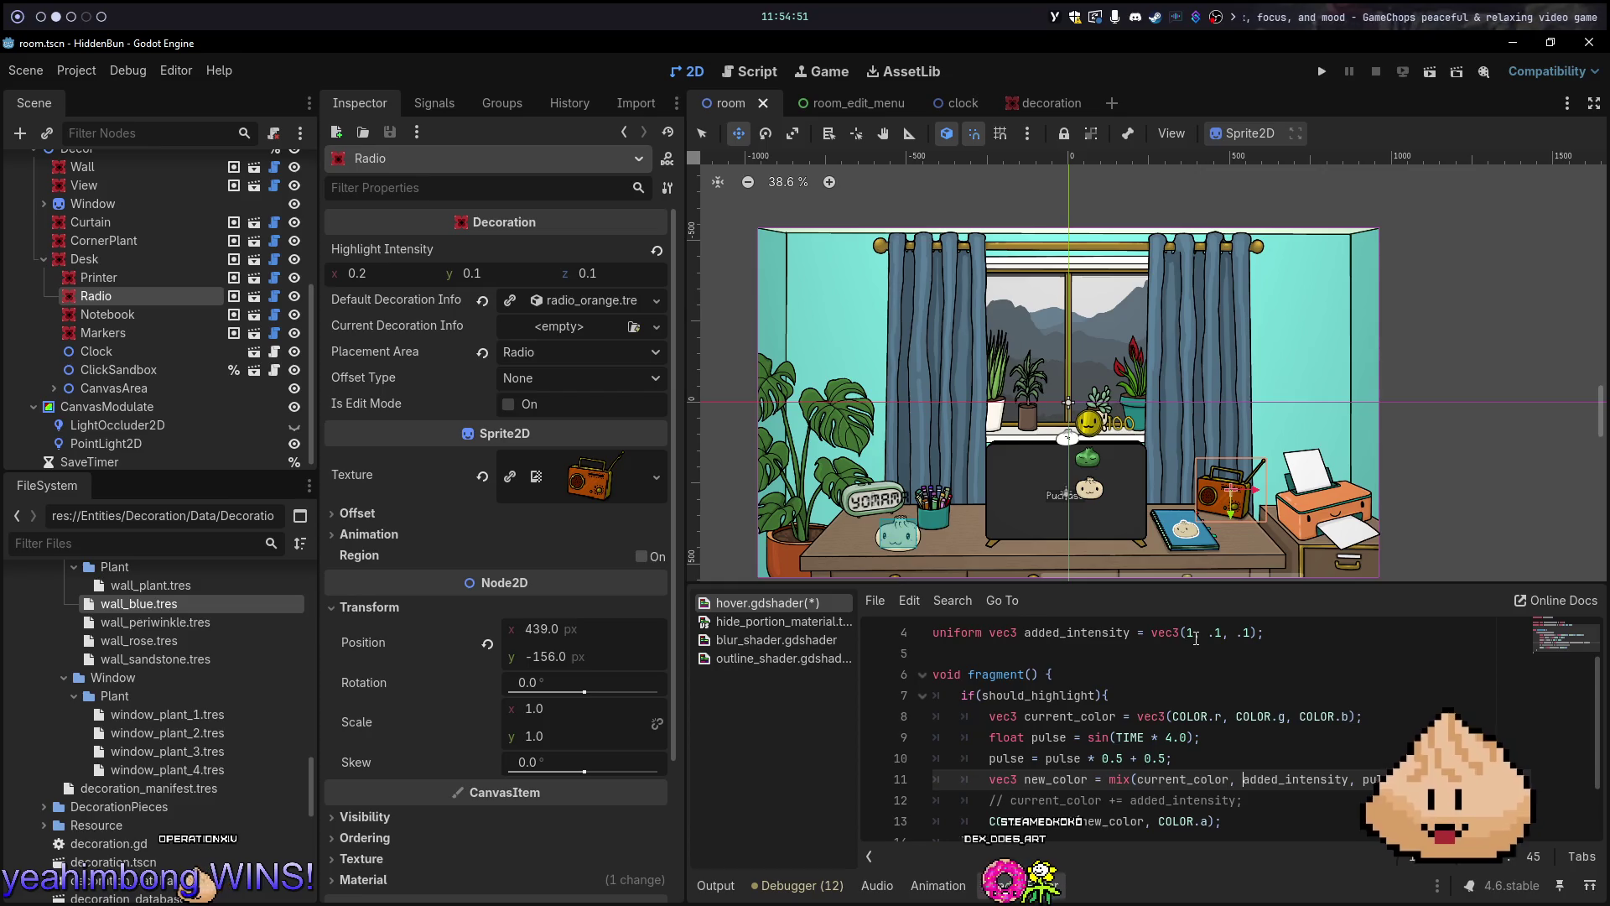
key(ctrl+s)
Run HiddenBun, view the desk computer close-up and back, and check highlights in Edit Mode
key(alt+Tab)
key(F5)
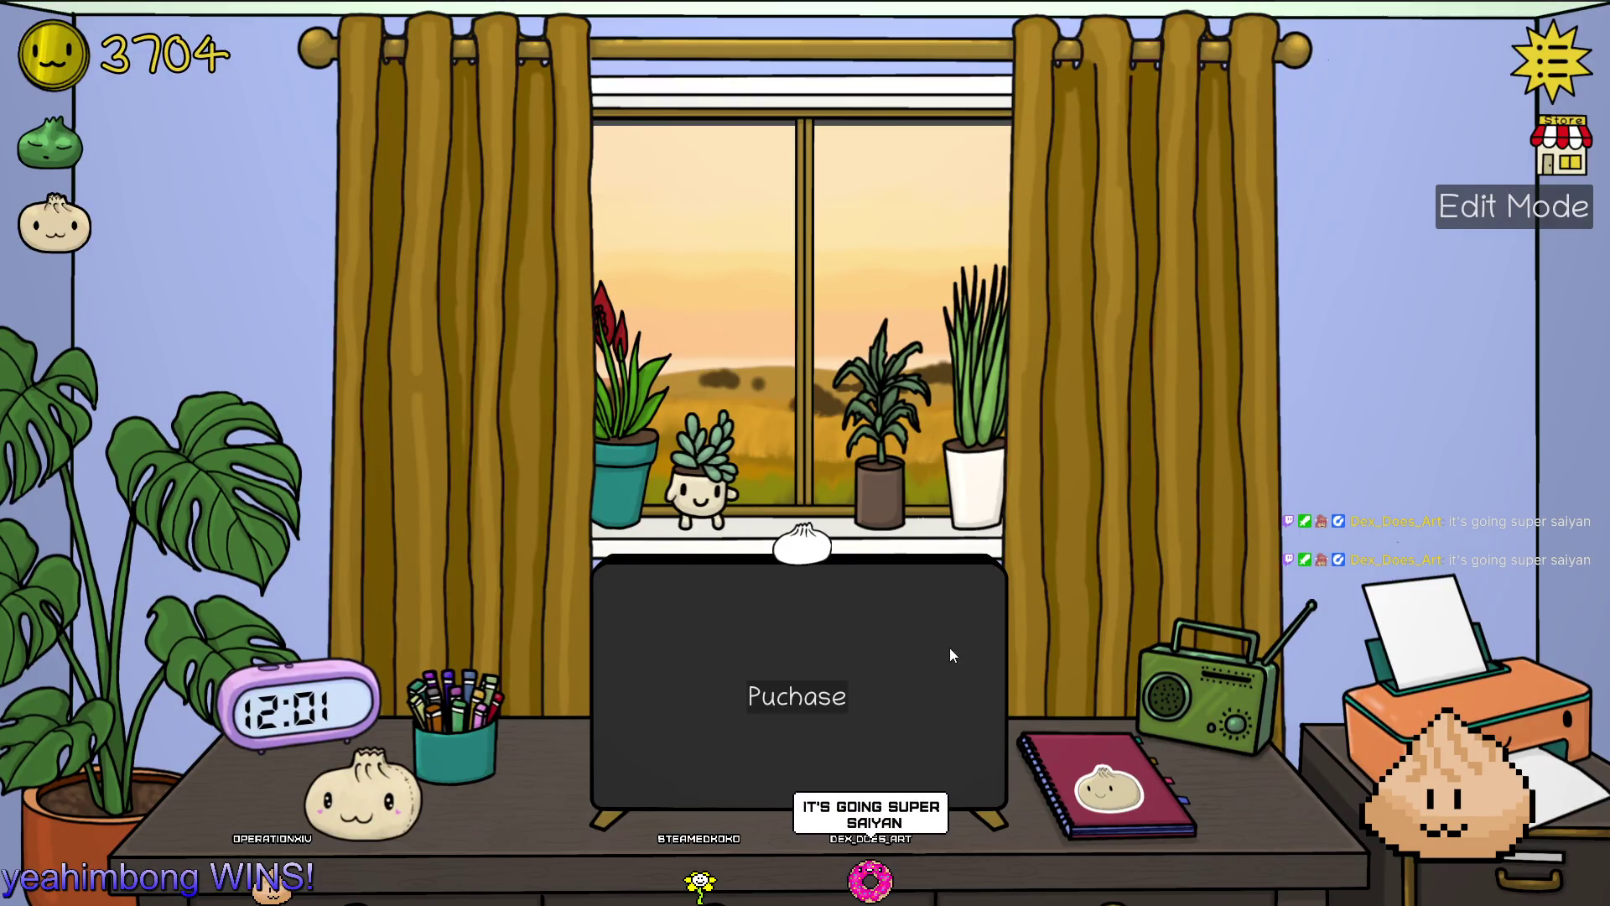
click(839, 697)
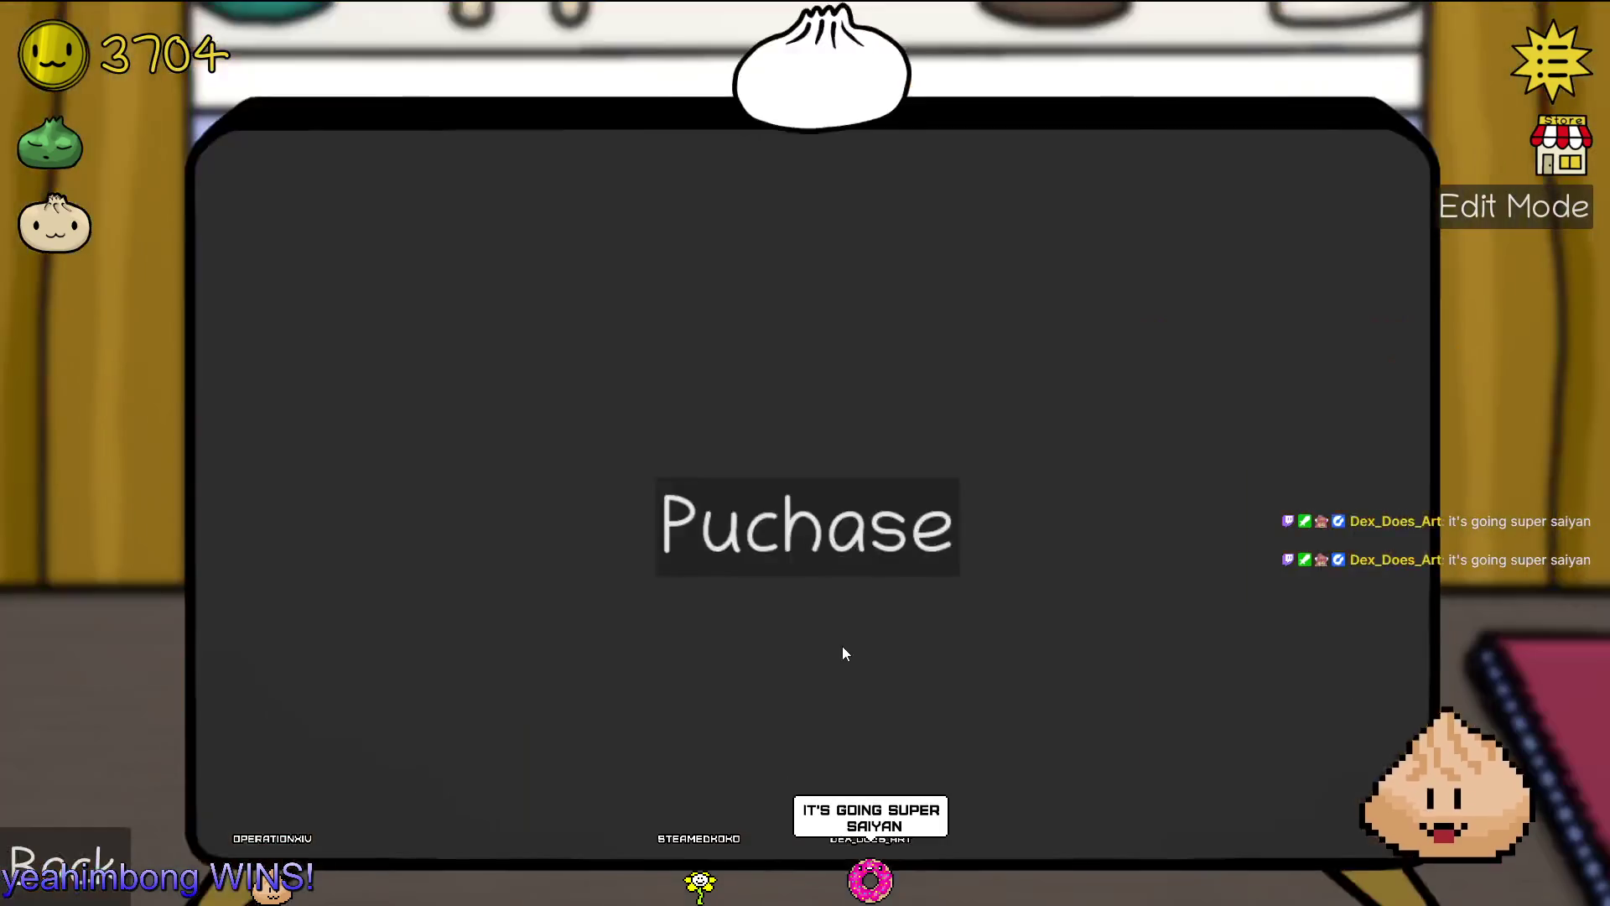
click(828, 728)
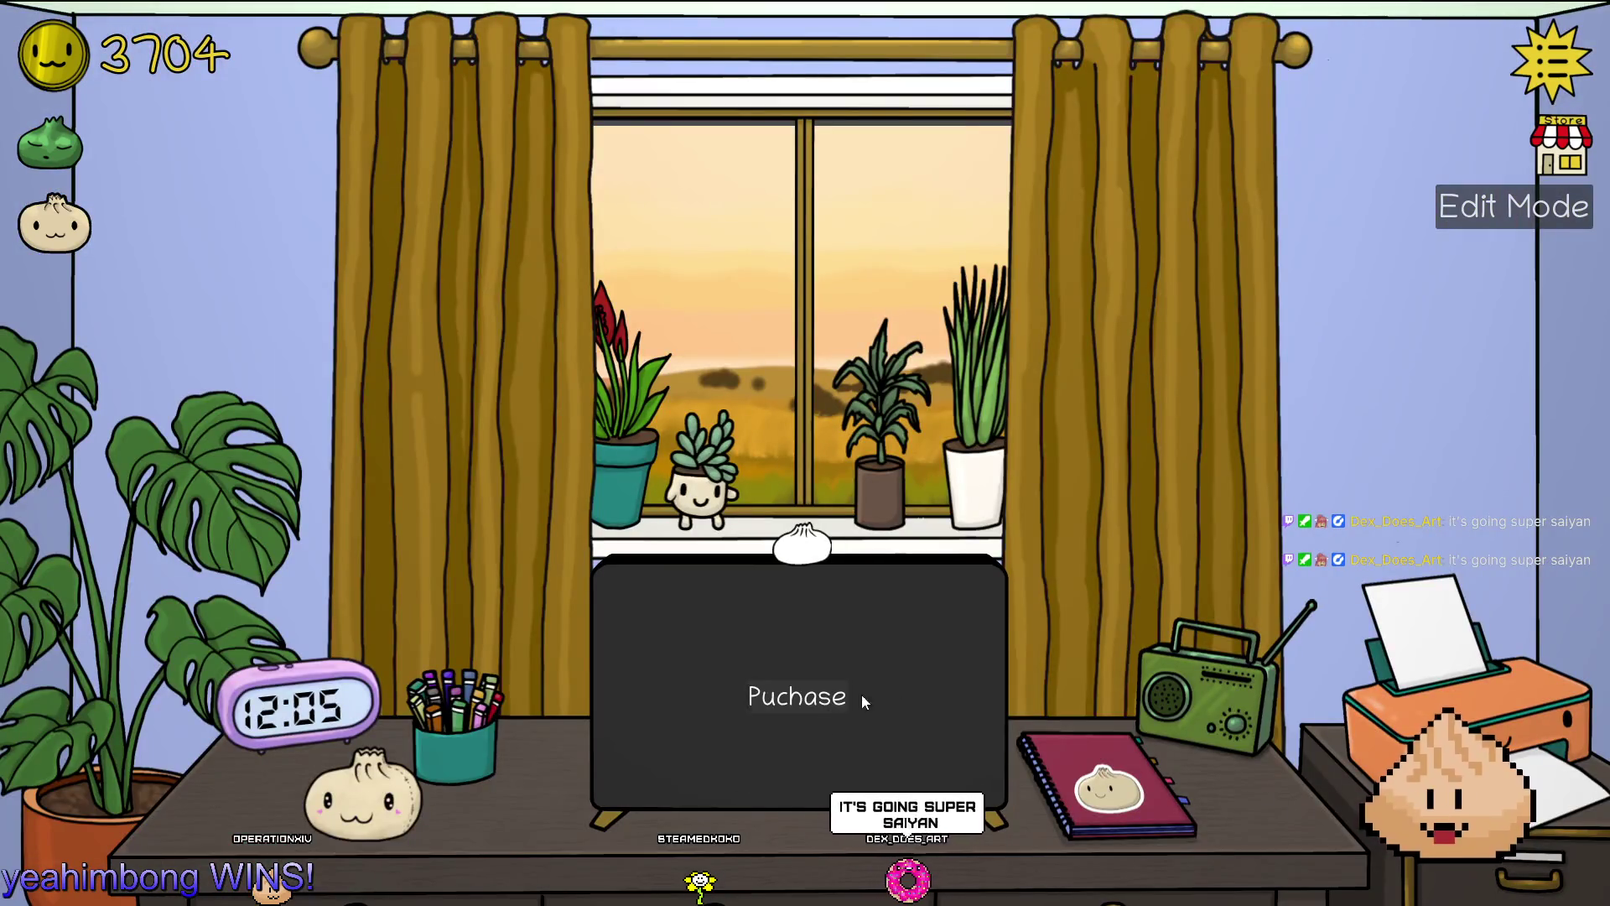
click(1514, 206)
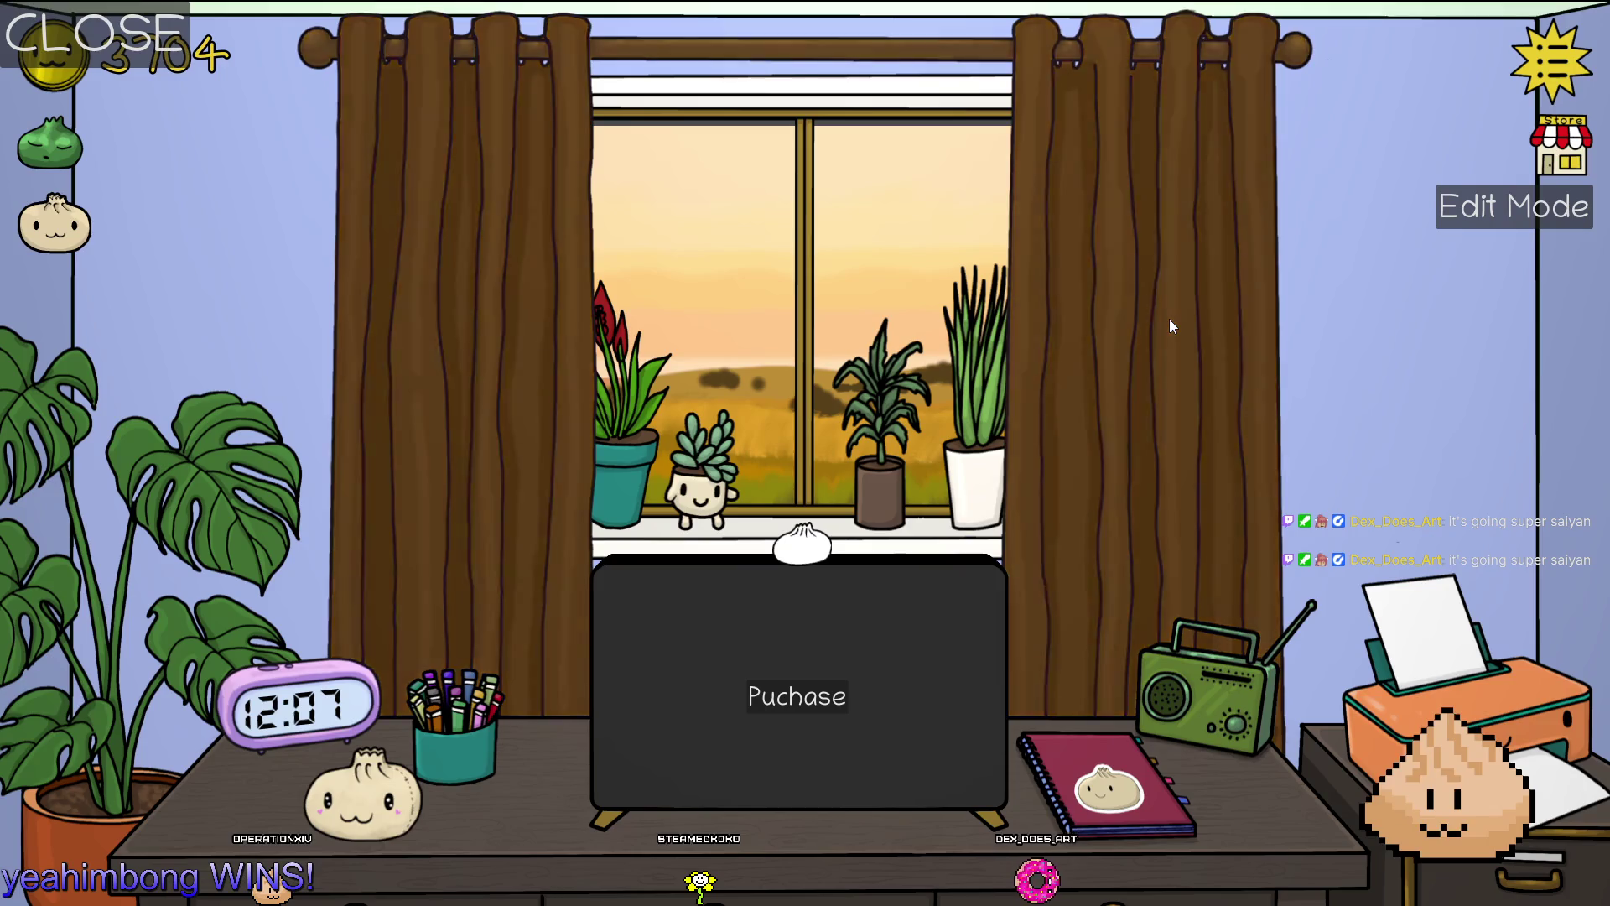
key(alt+Tab)
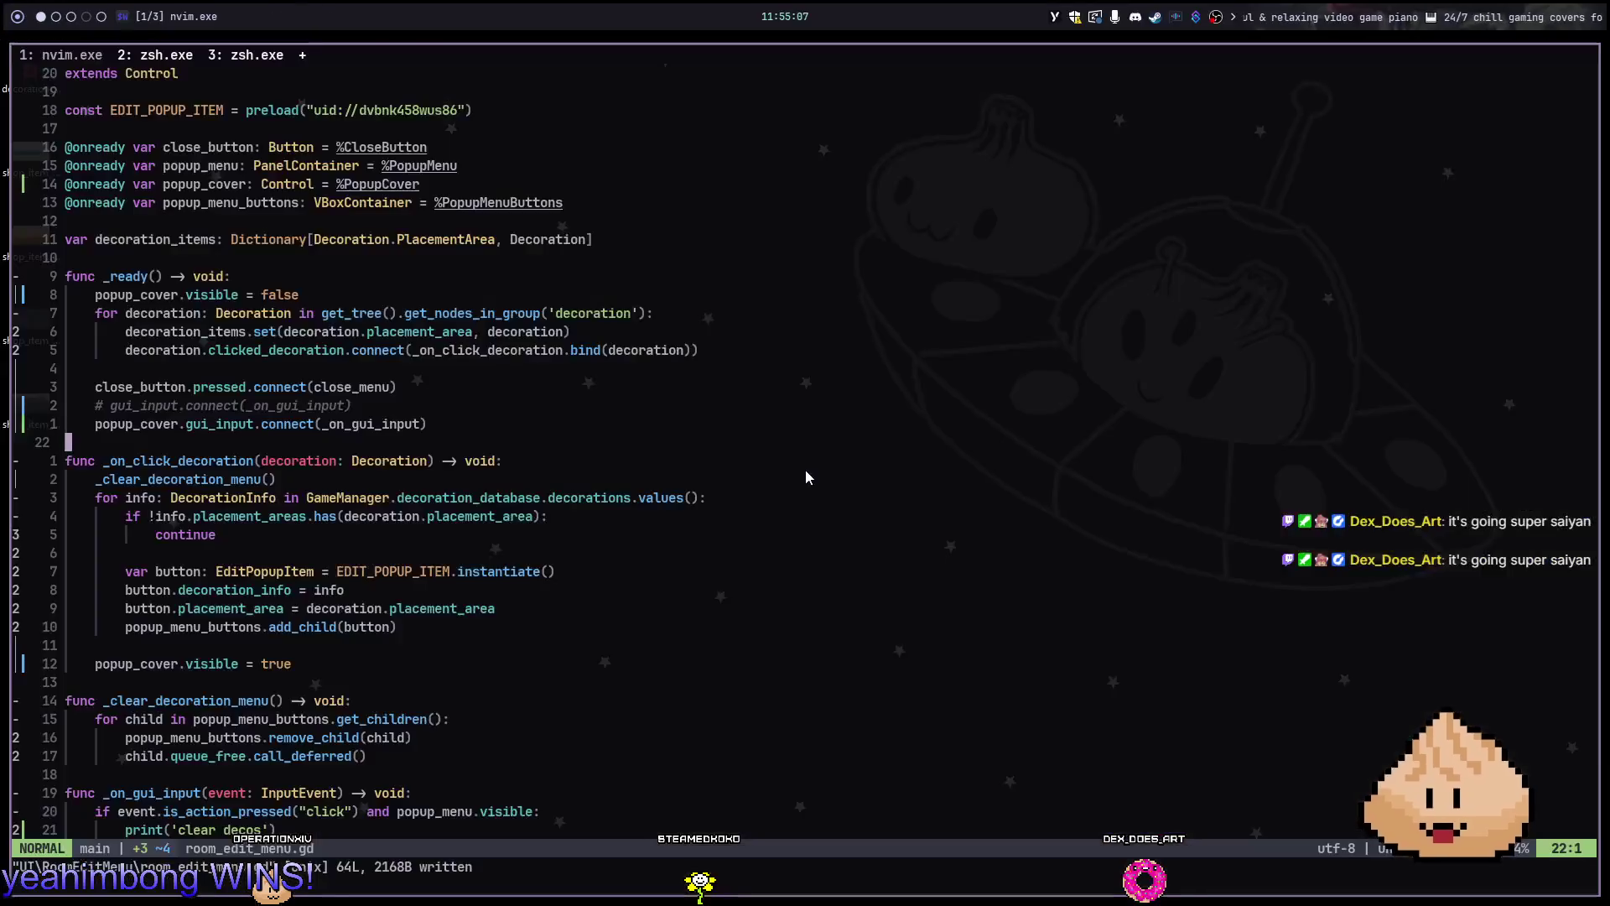
key(alt+2)
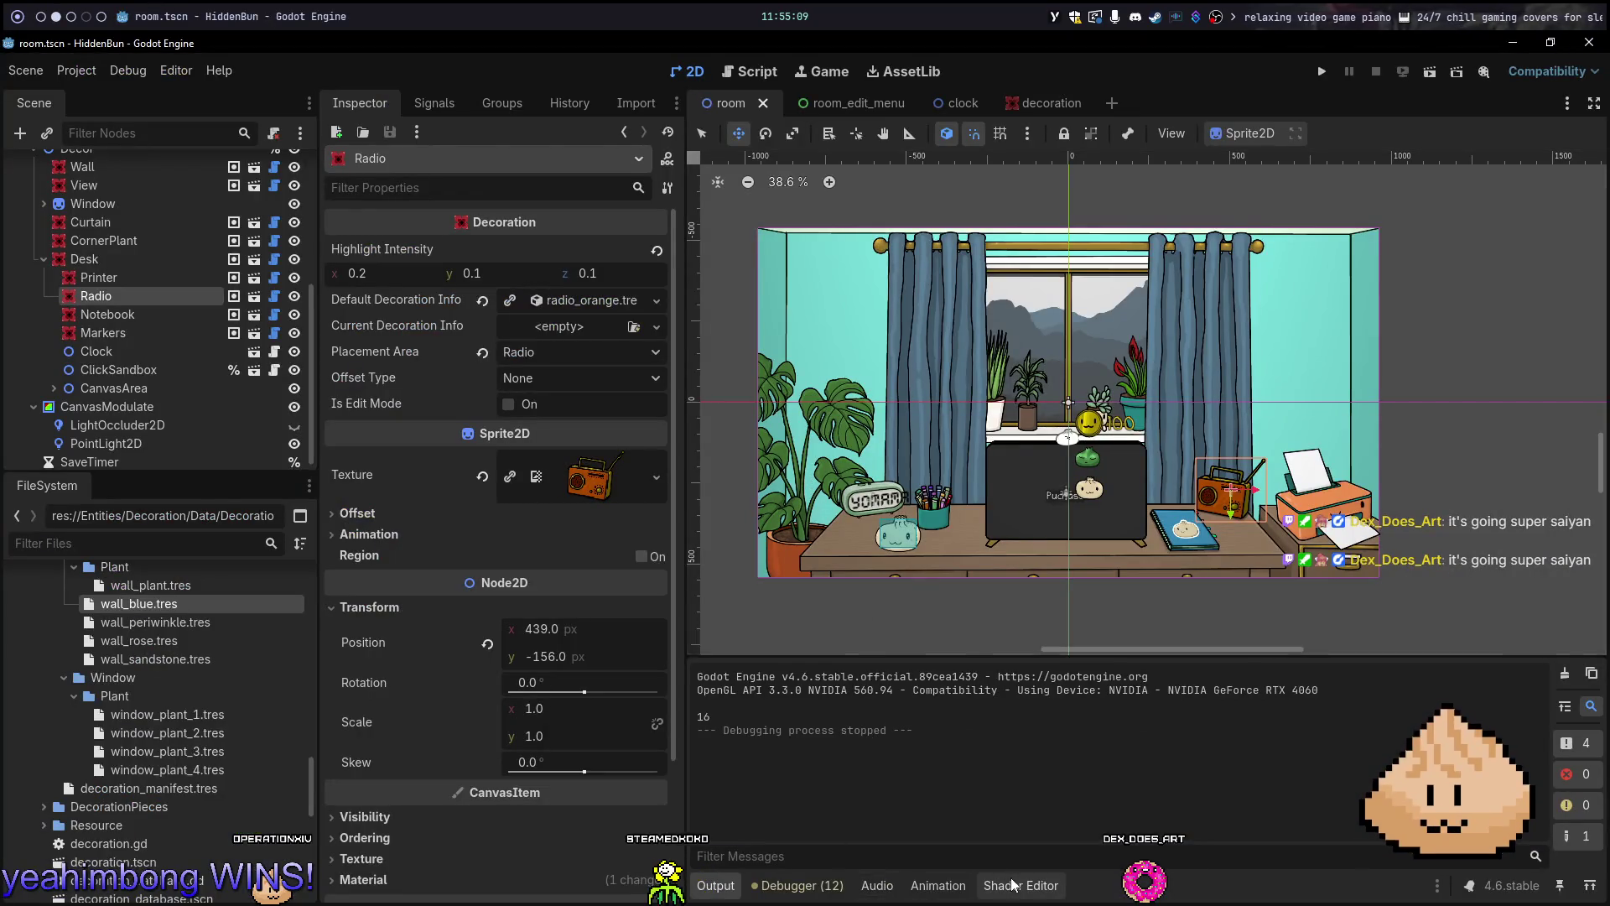
Change the shader's added_intensity default from vec3(1, .1, .1) to vec3(.5, .1, .1) and save
click(987, 886)
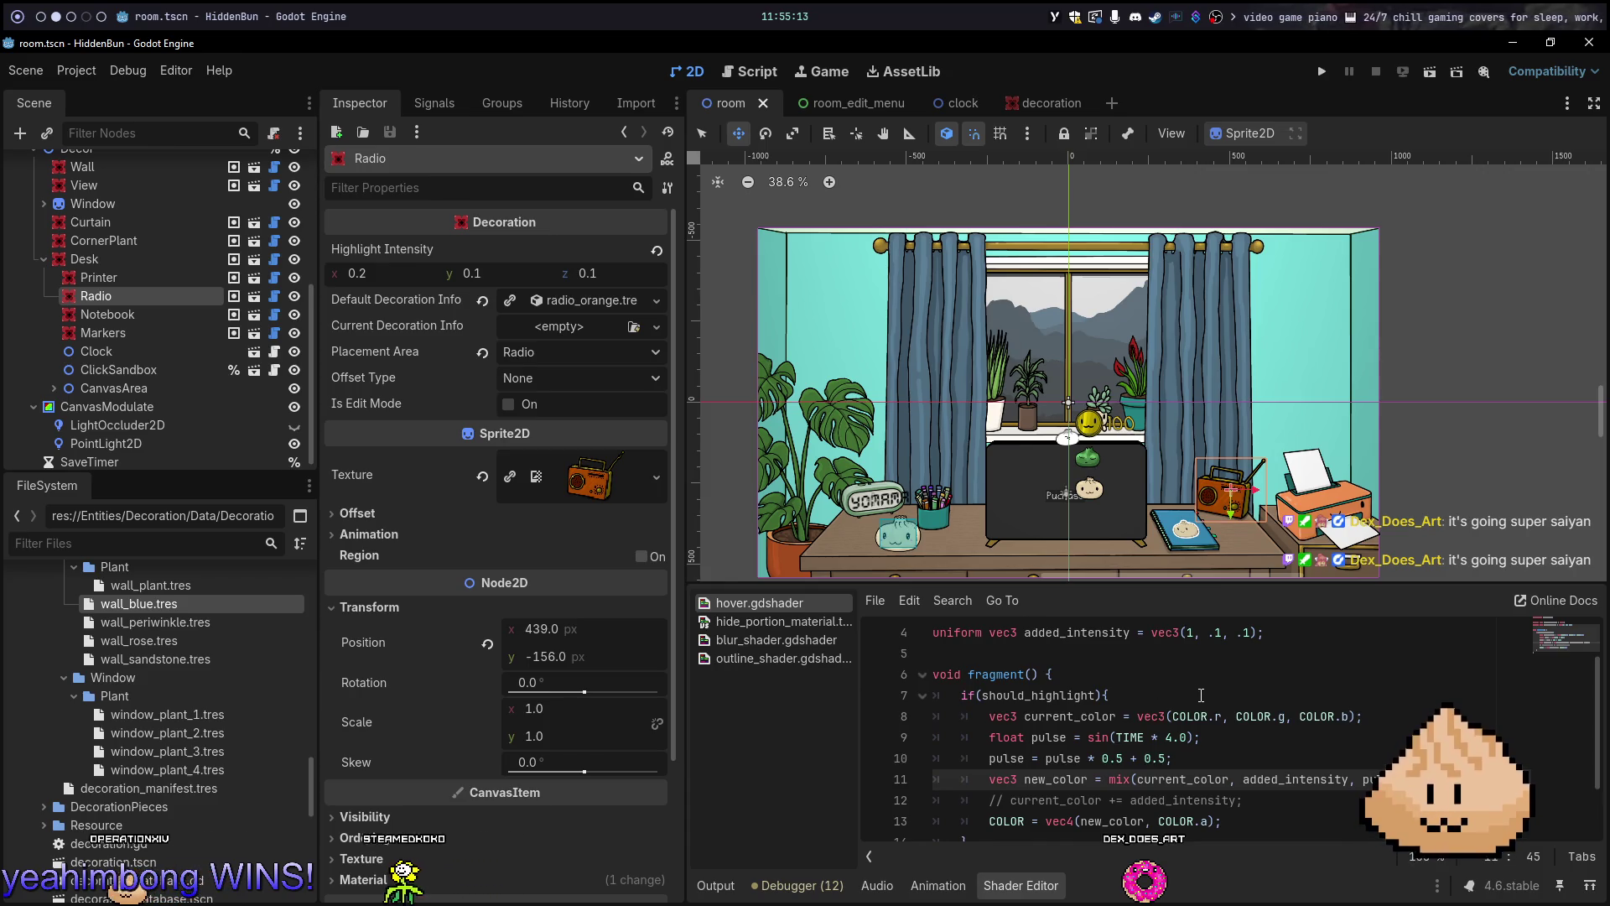
scroll(1191, 707, down, 1)
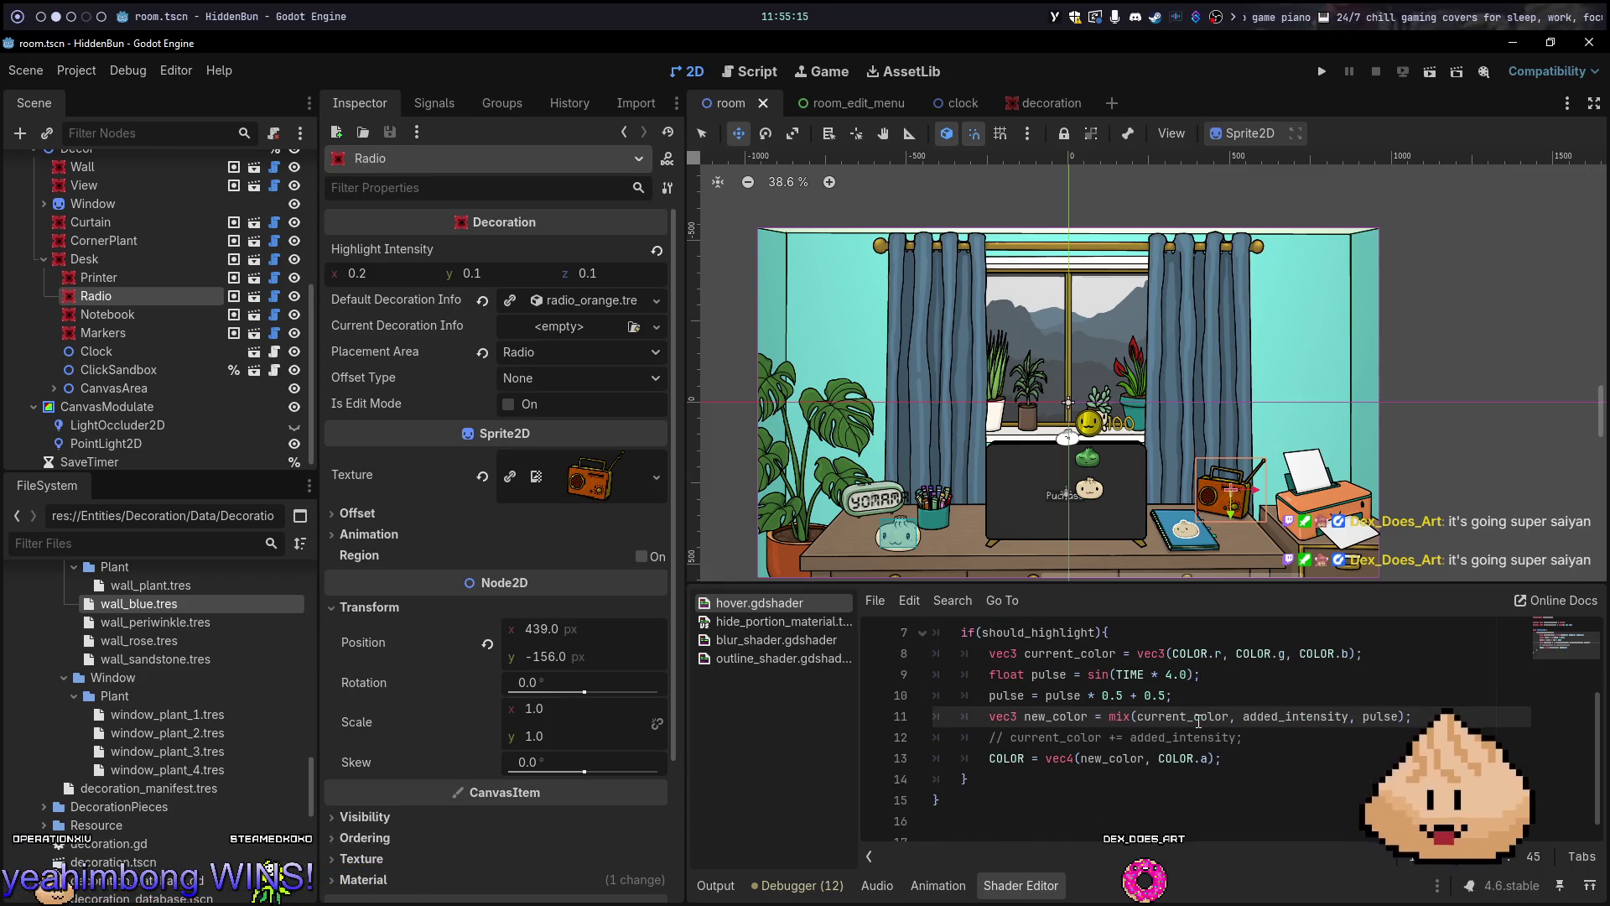
click(1280, 743)
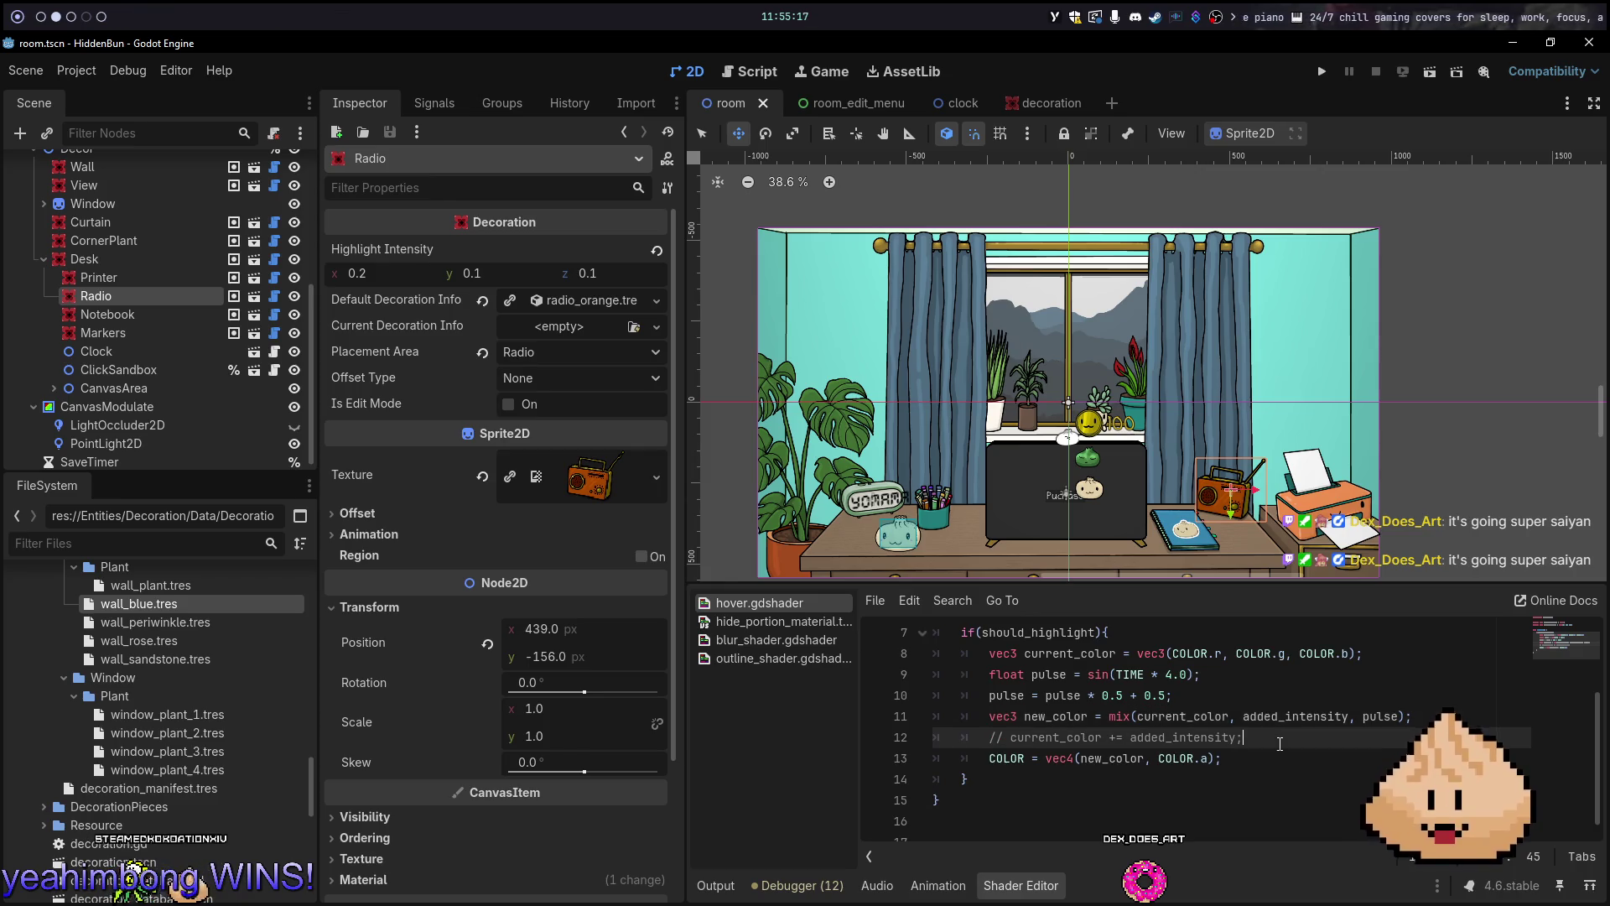
scroll(1280, 741, up, 2)
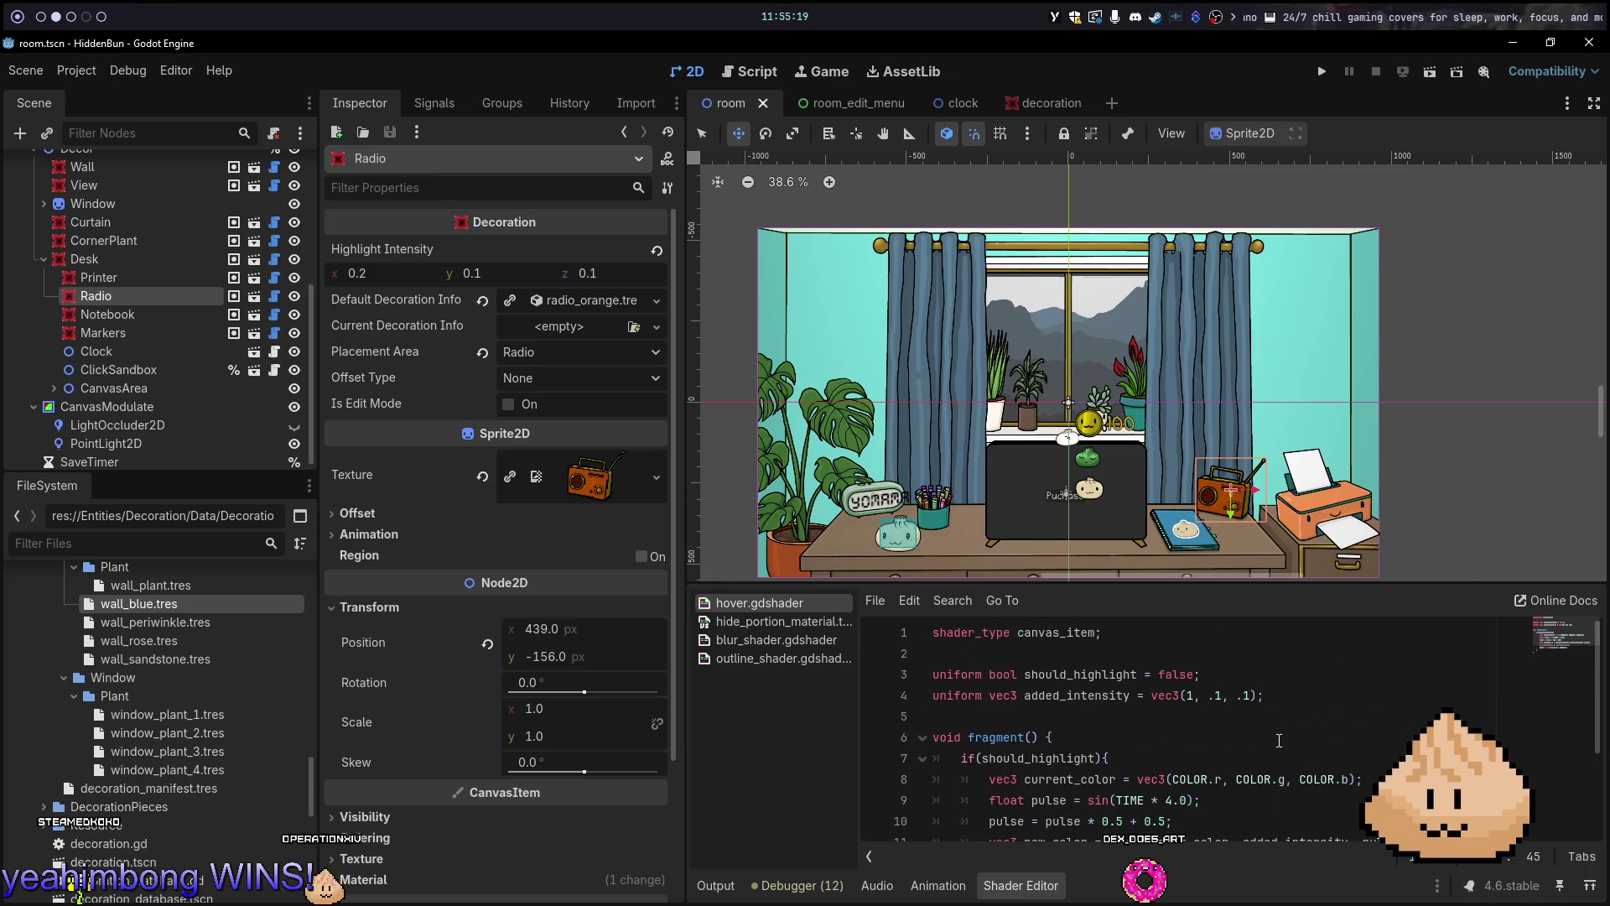
click(1195, 697)
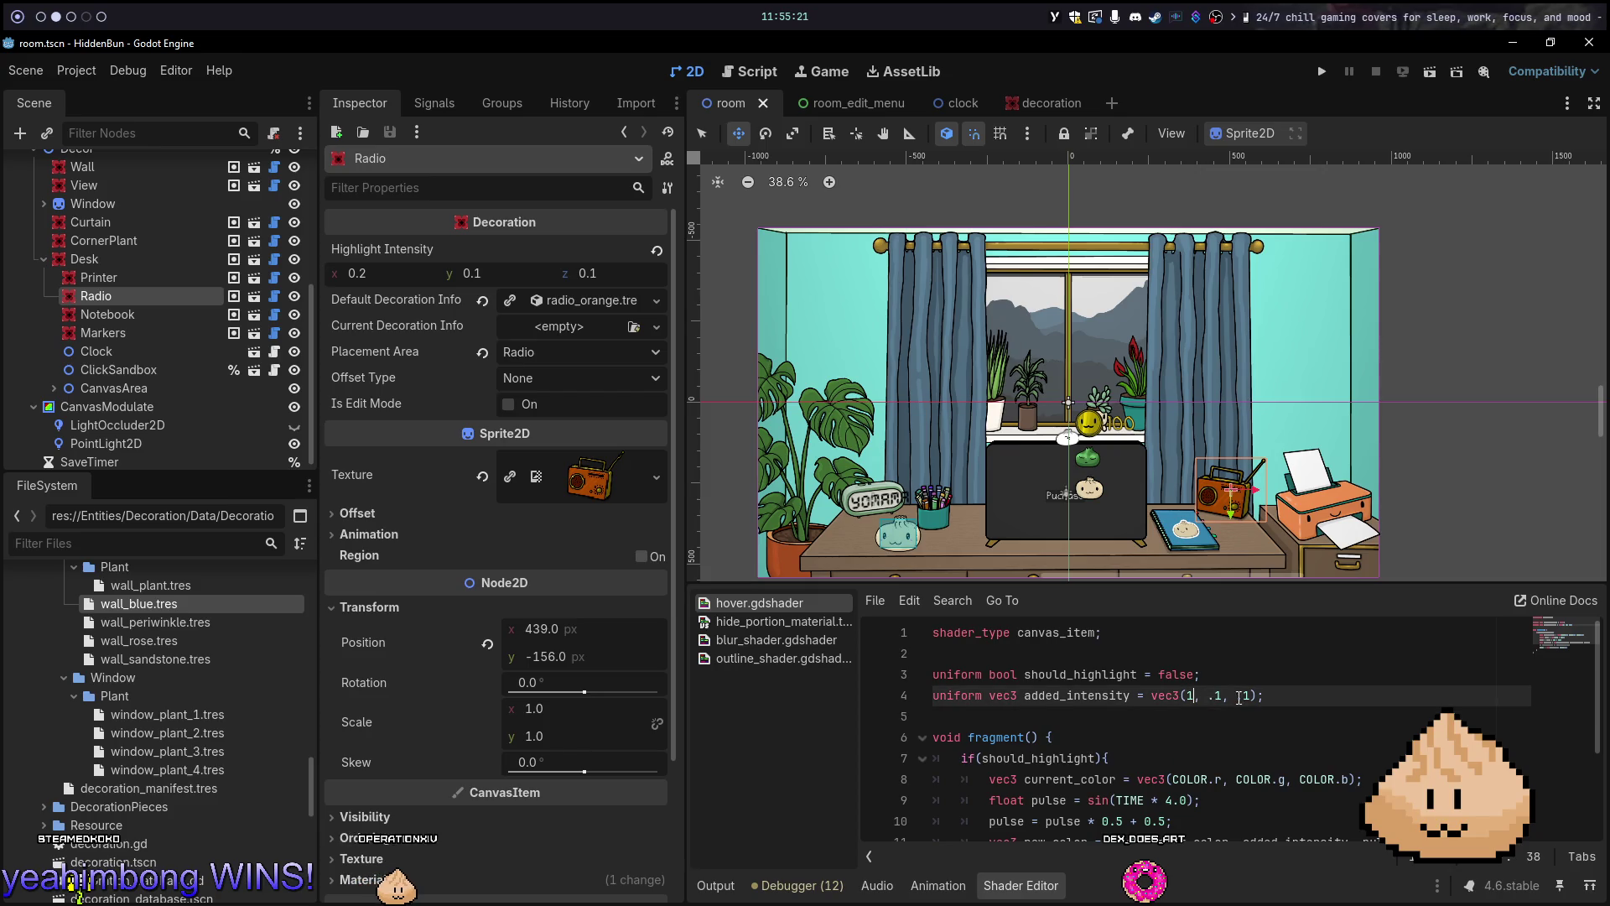
text(.5)
key(ctrl+s)
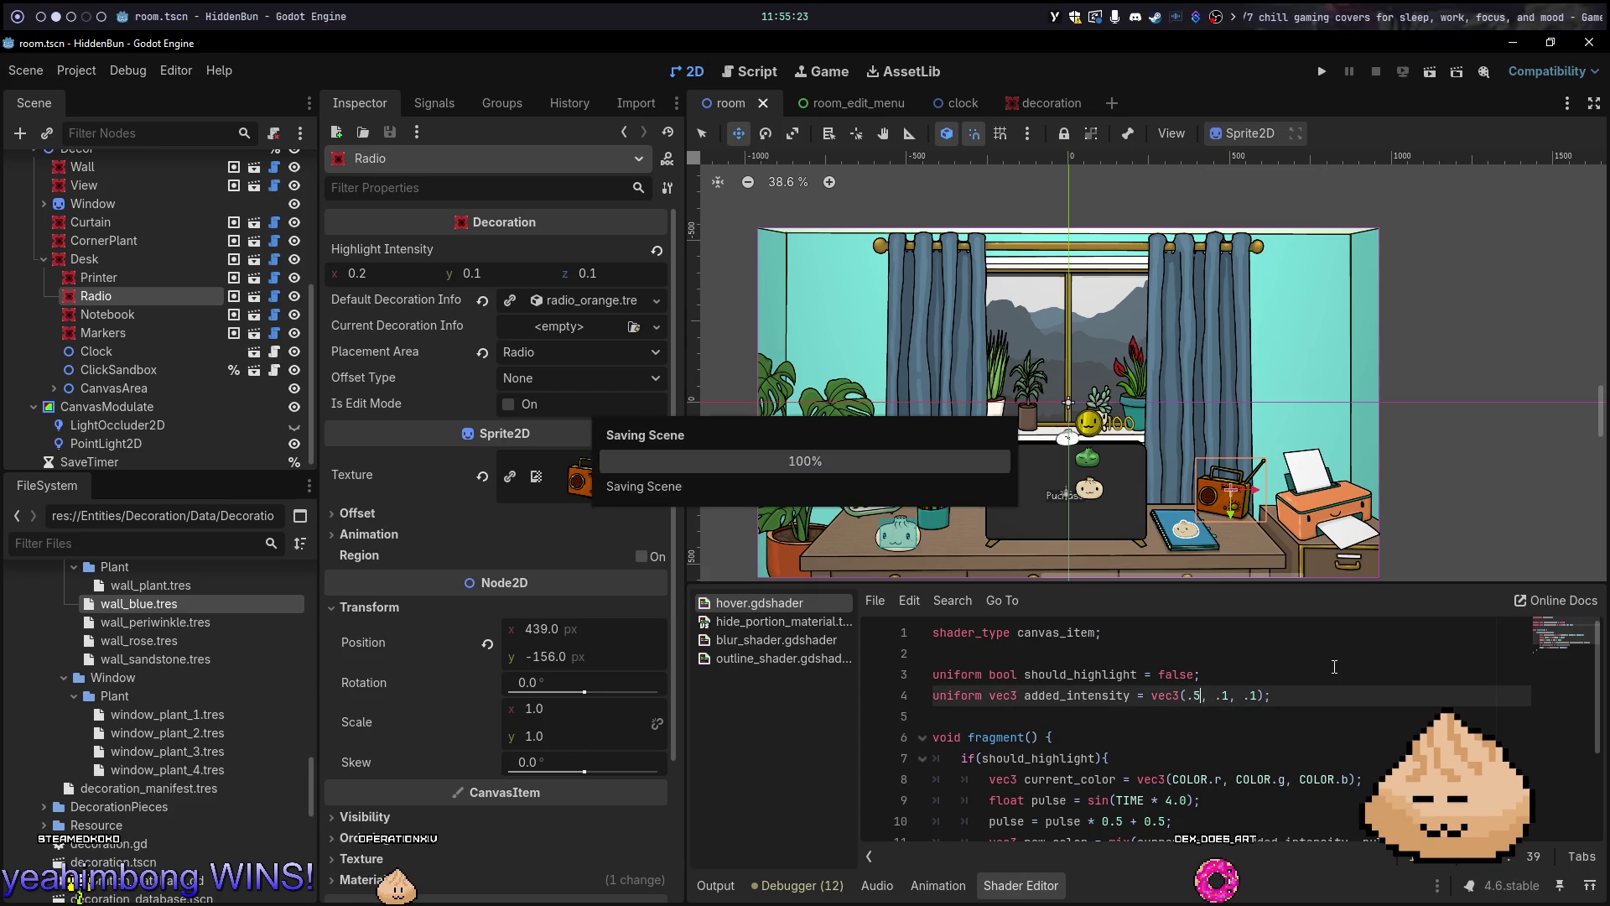
Set the decoration's Highlight Intensity x to 0.5, then run the game from the room scene
click(1061, 101)
click(357, 276)
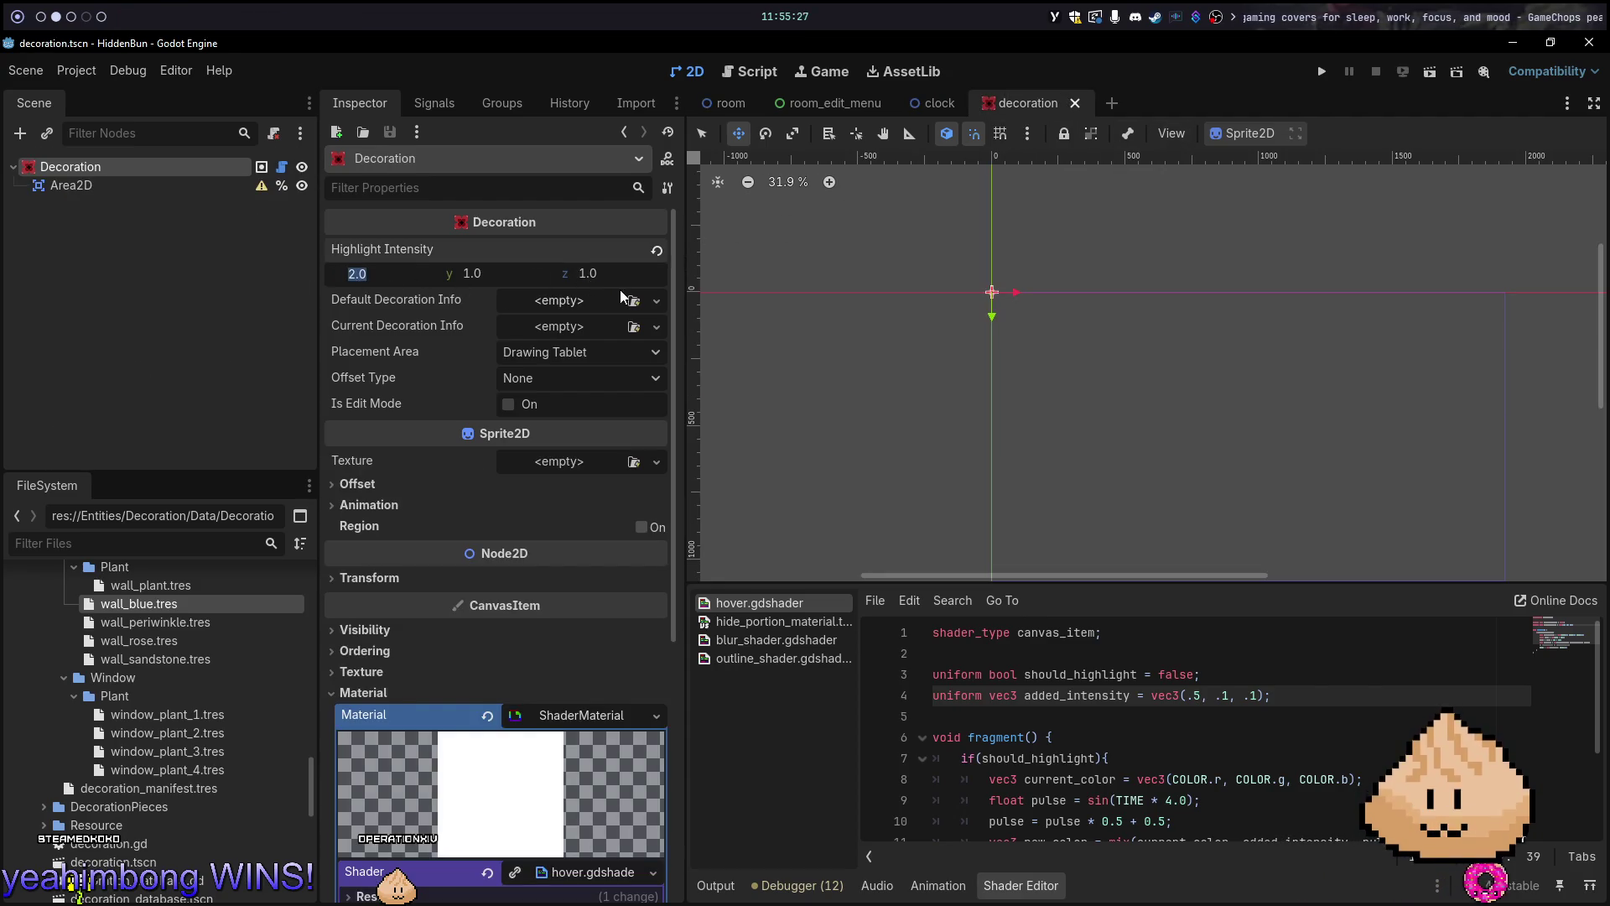
text(0.5)
key(Return)
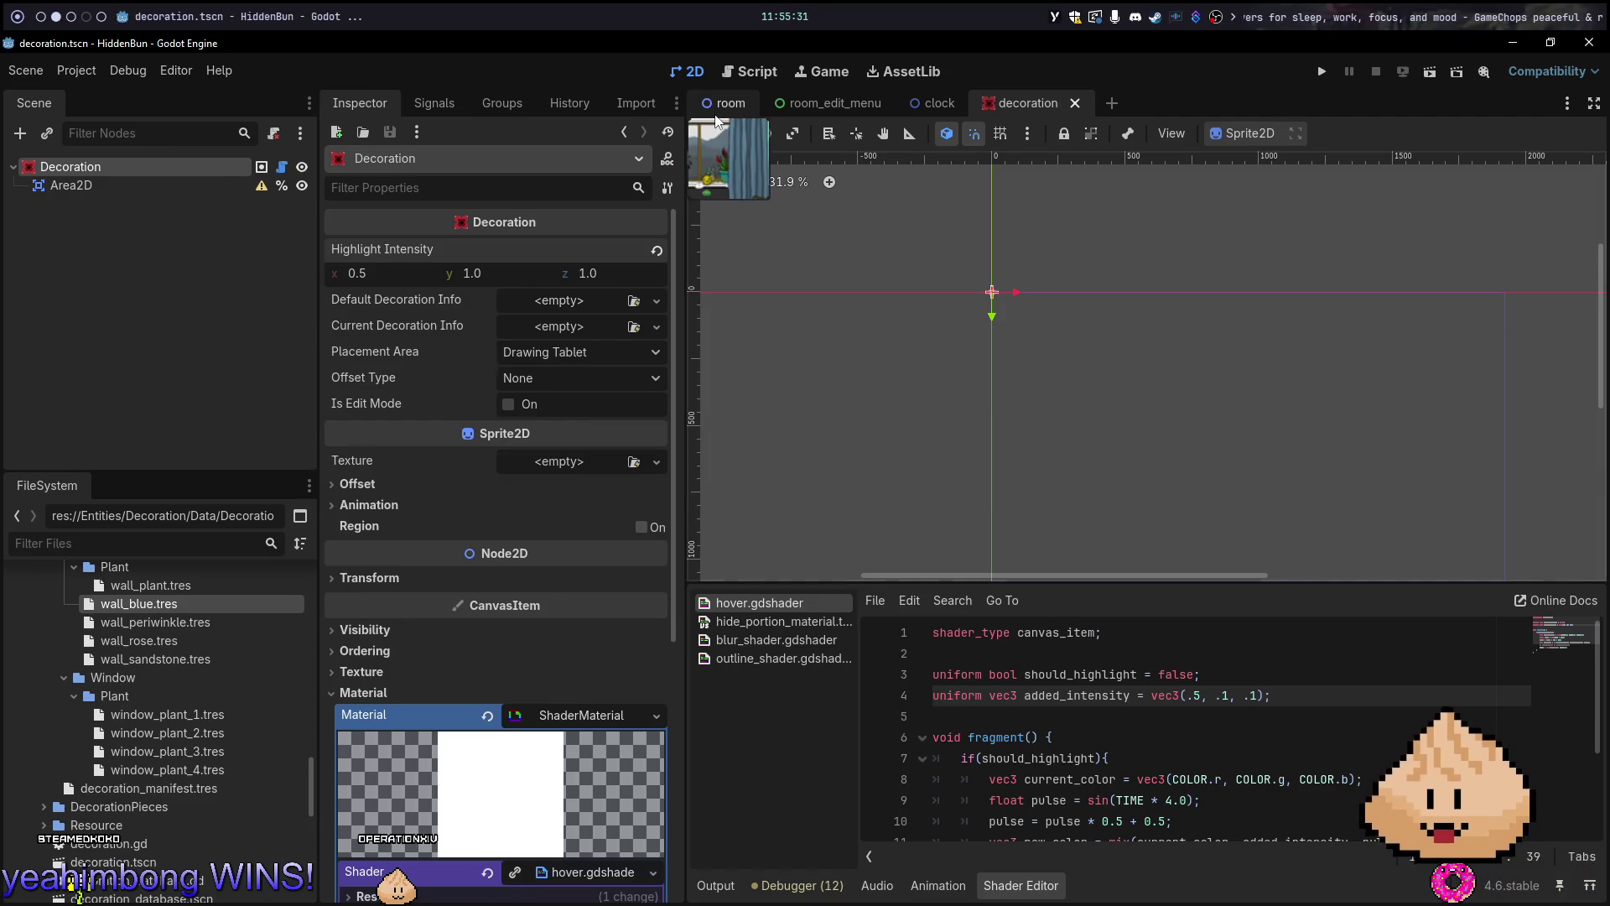
click(714, 119)
key(F5)
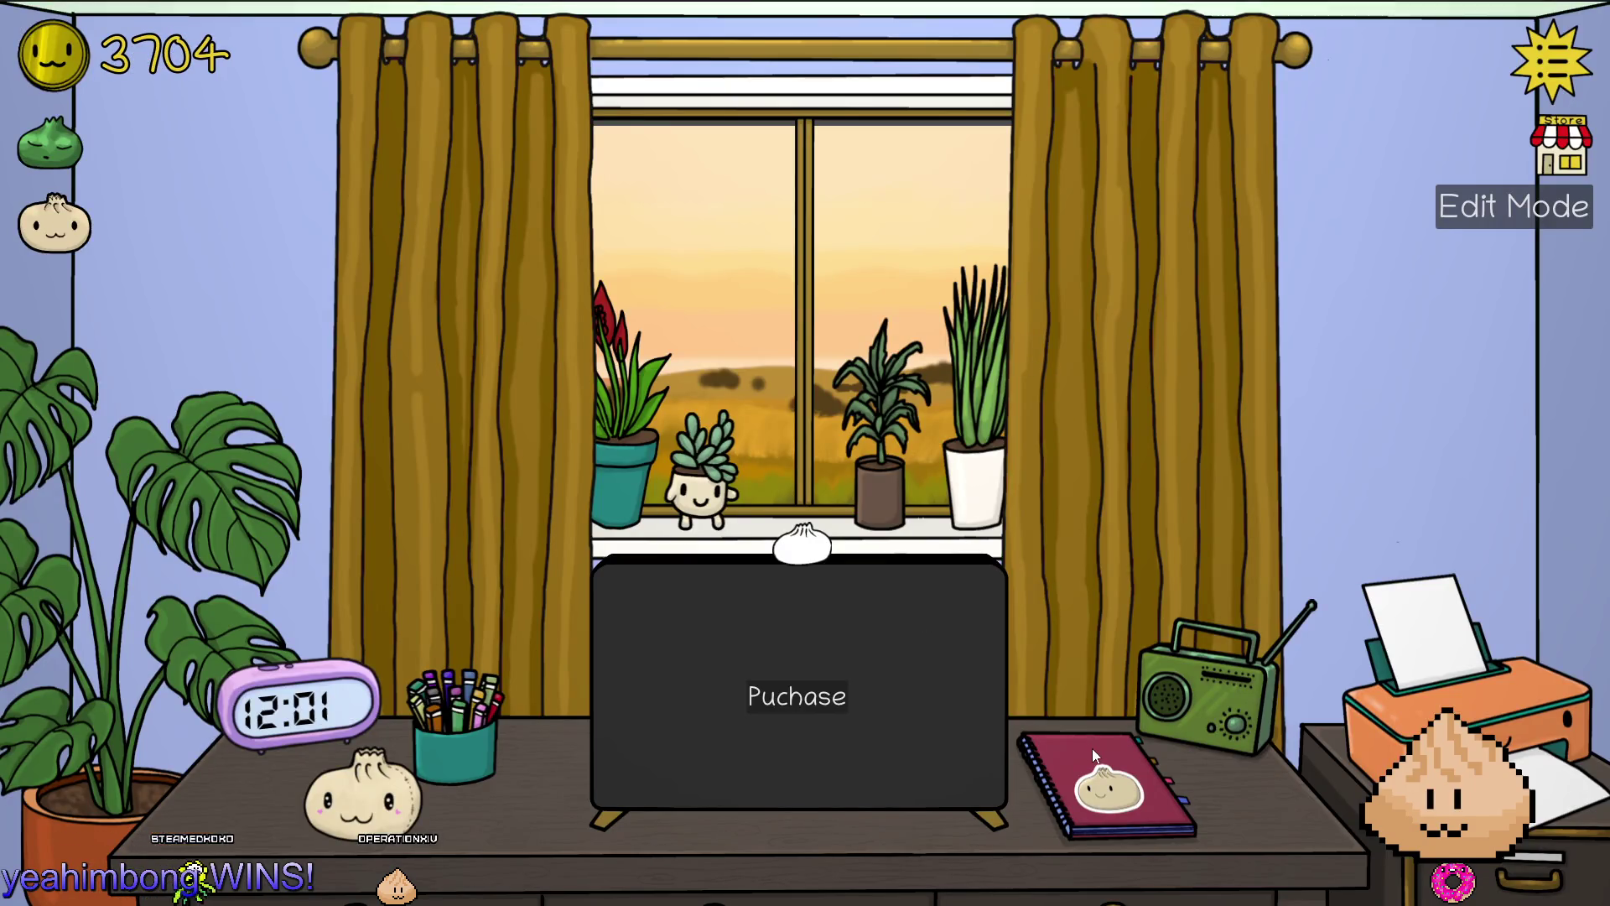
Toggle Edit Mode in the game, leave it, and return to the decoration scene tab
click(1513, 220)
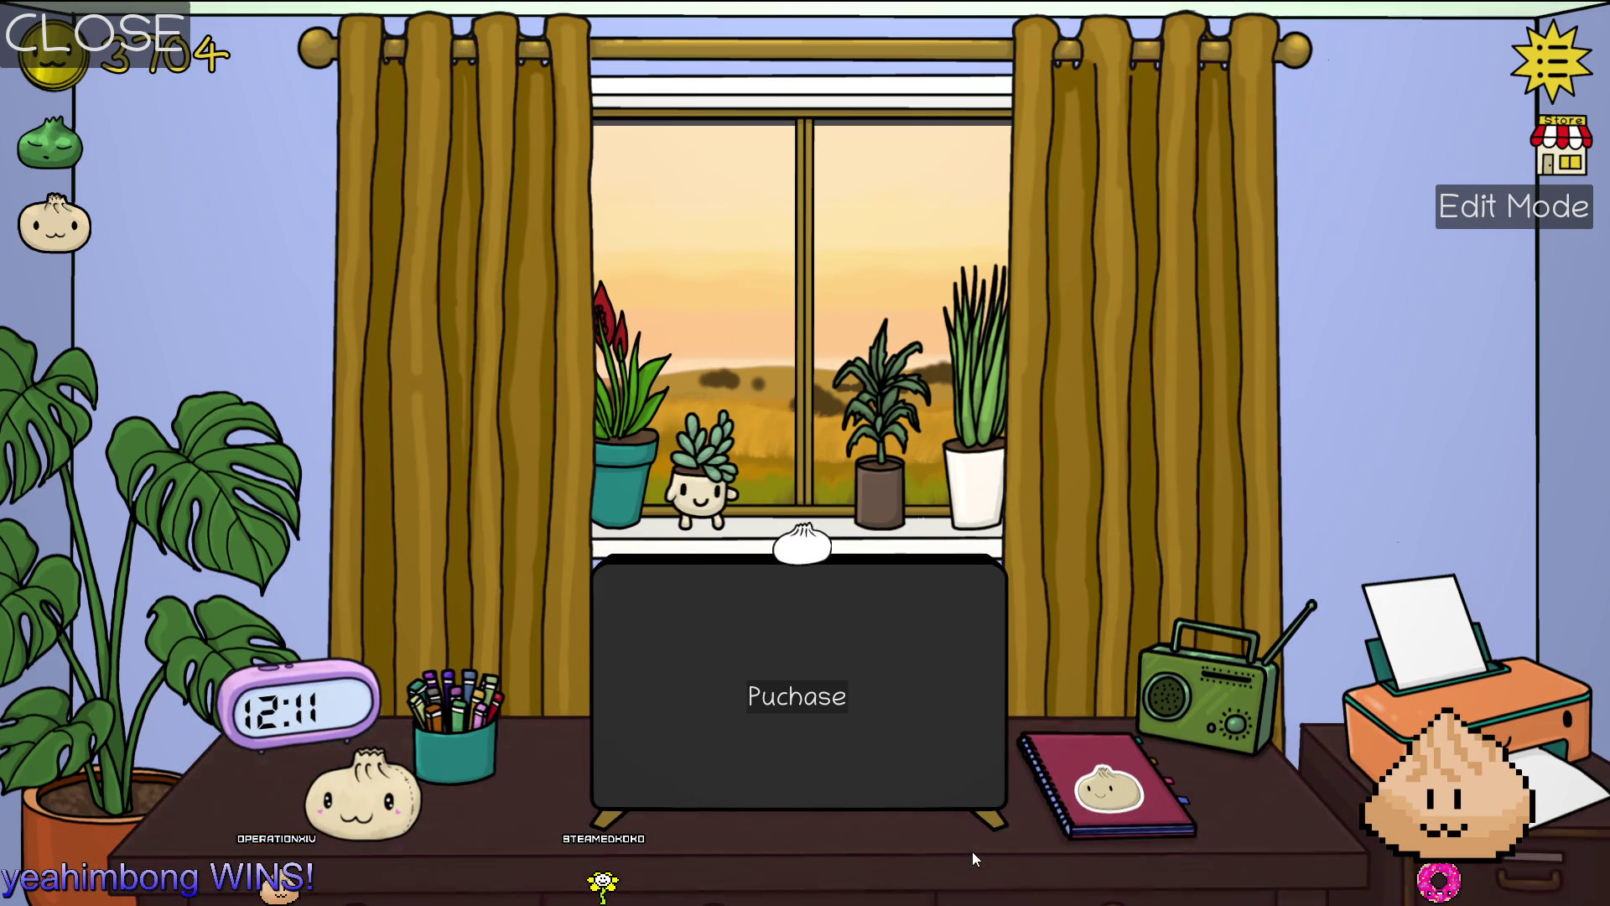
key(alt+Tab)
key(alt+Tab)
key(alt+Tab)
click(1043, 100)
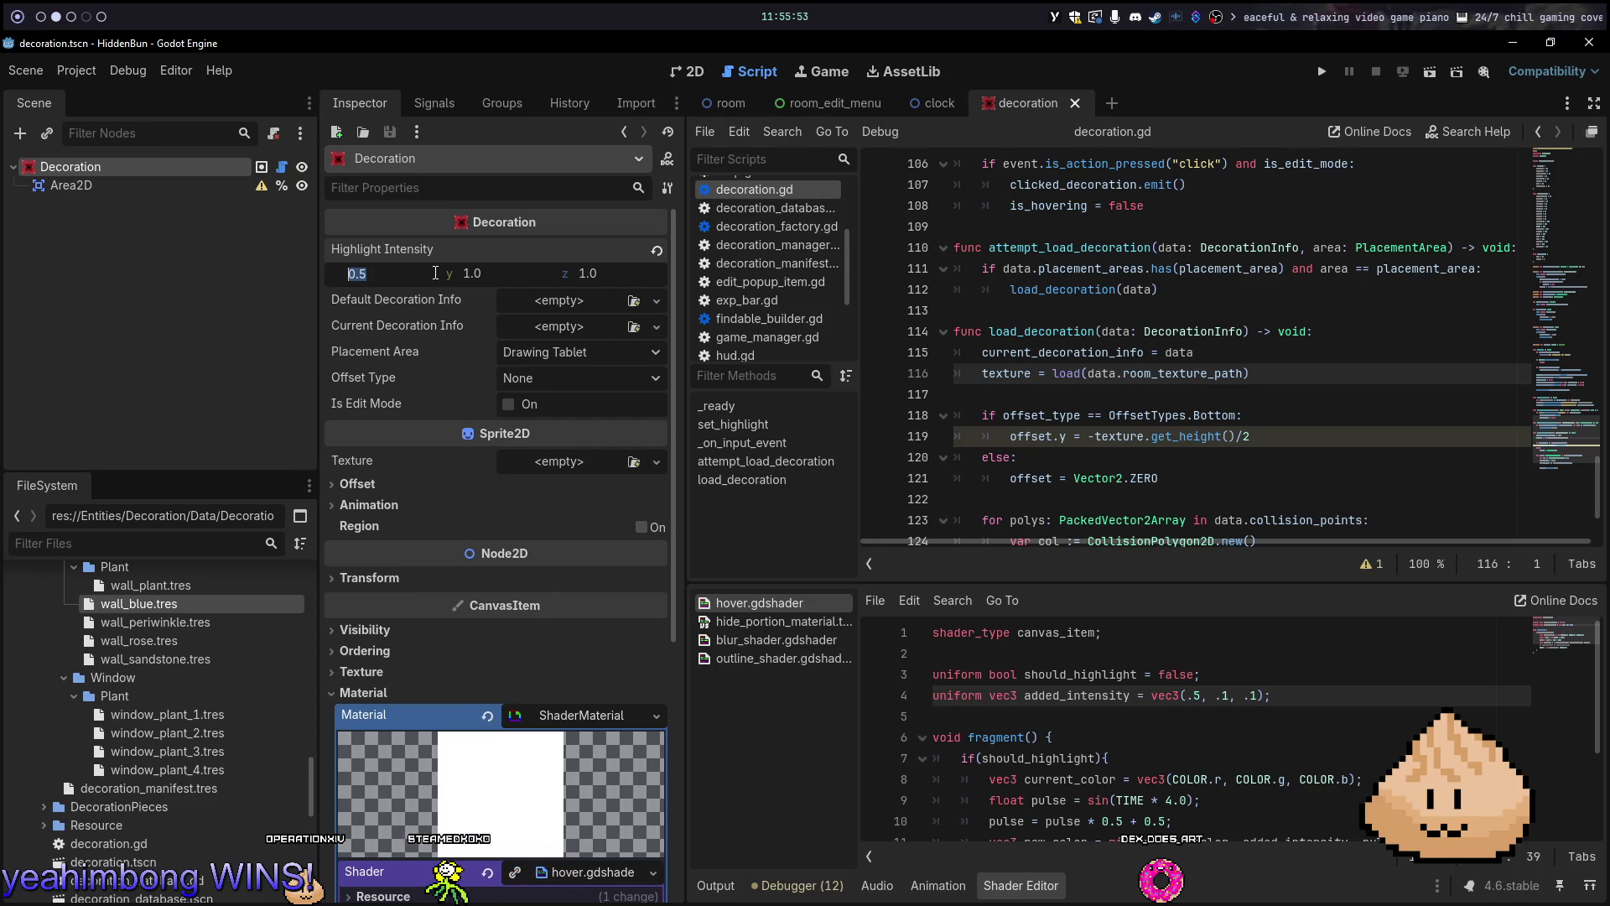
Set the decoration's Highlight Intensity y and z to 0.1, giving (0.5, 0.1, 0.1)
click(476, 273)
text(.1)
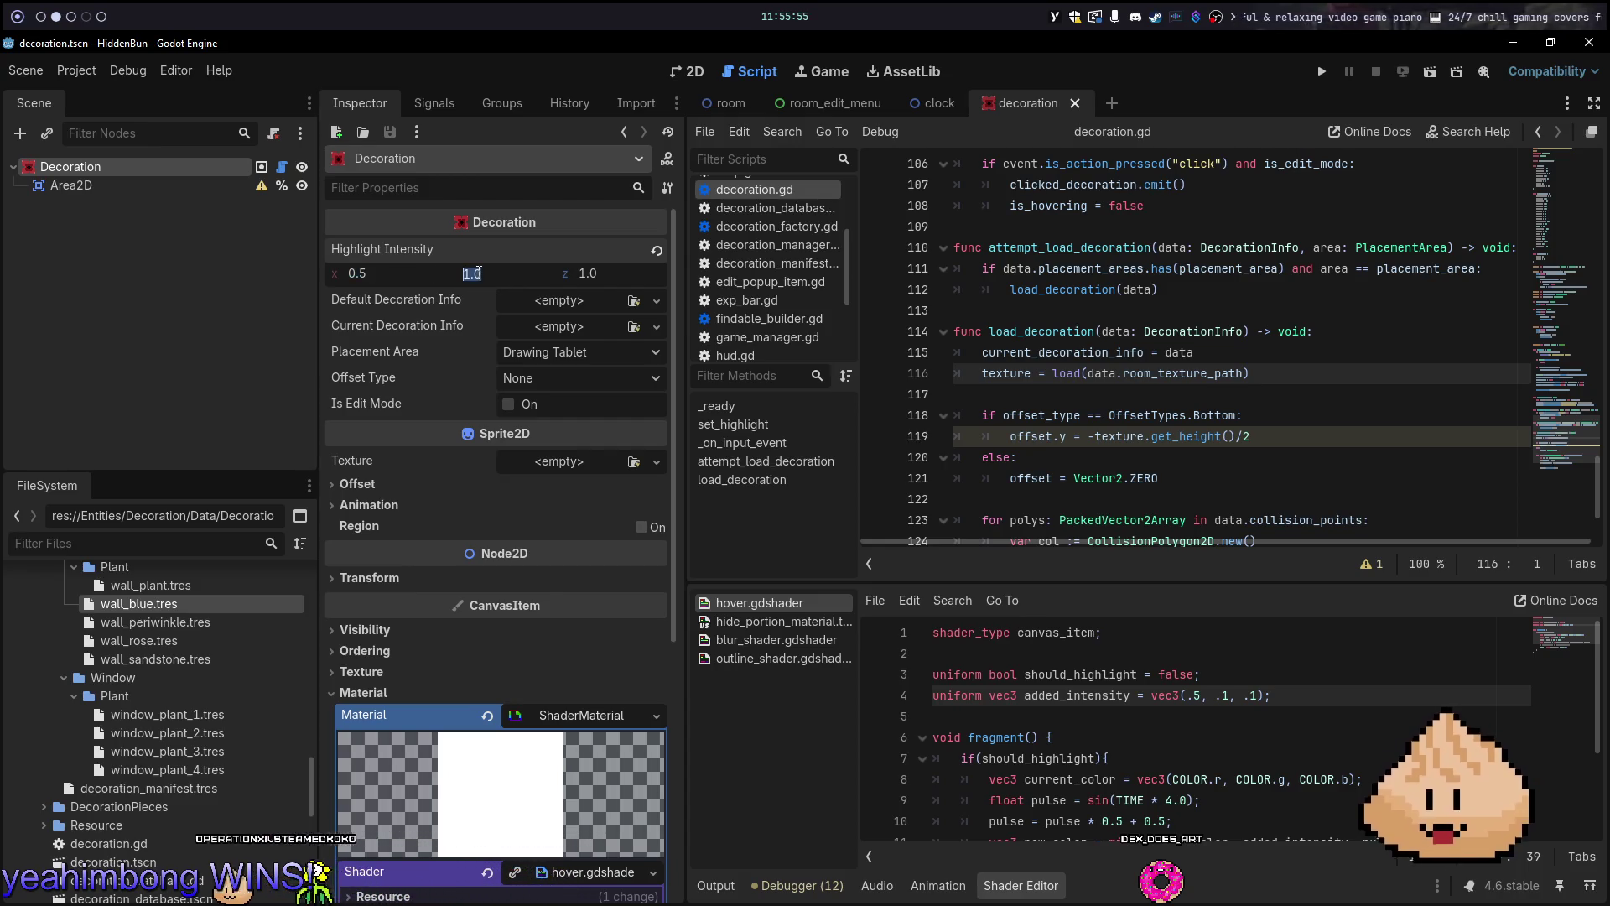
key(Tab)
text(.1)
key(Return)
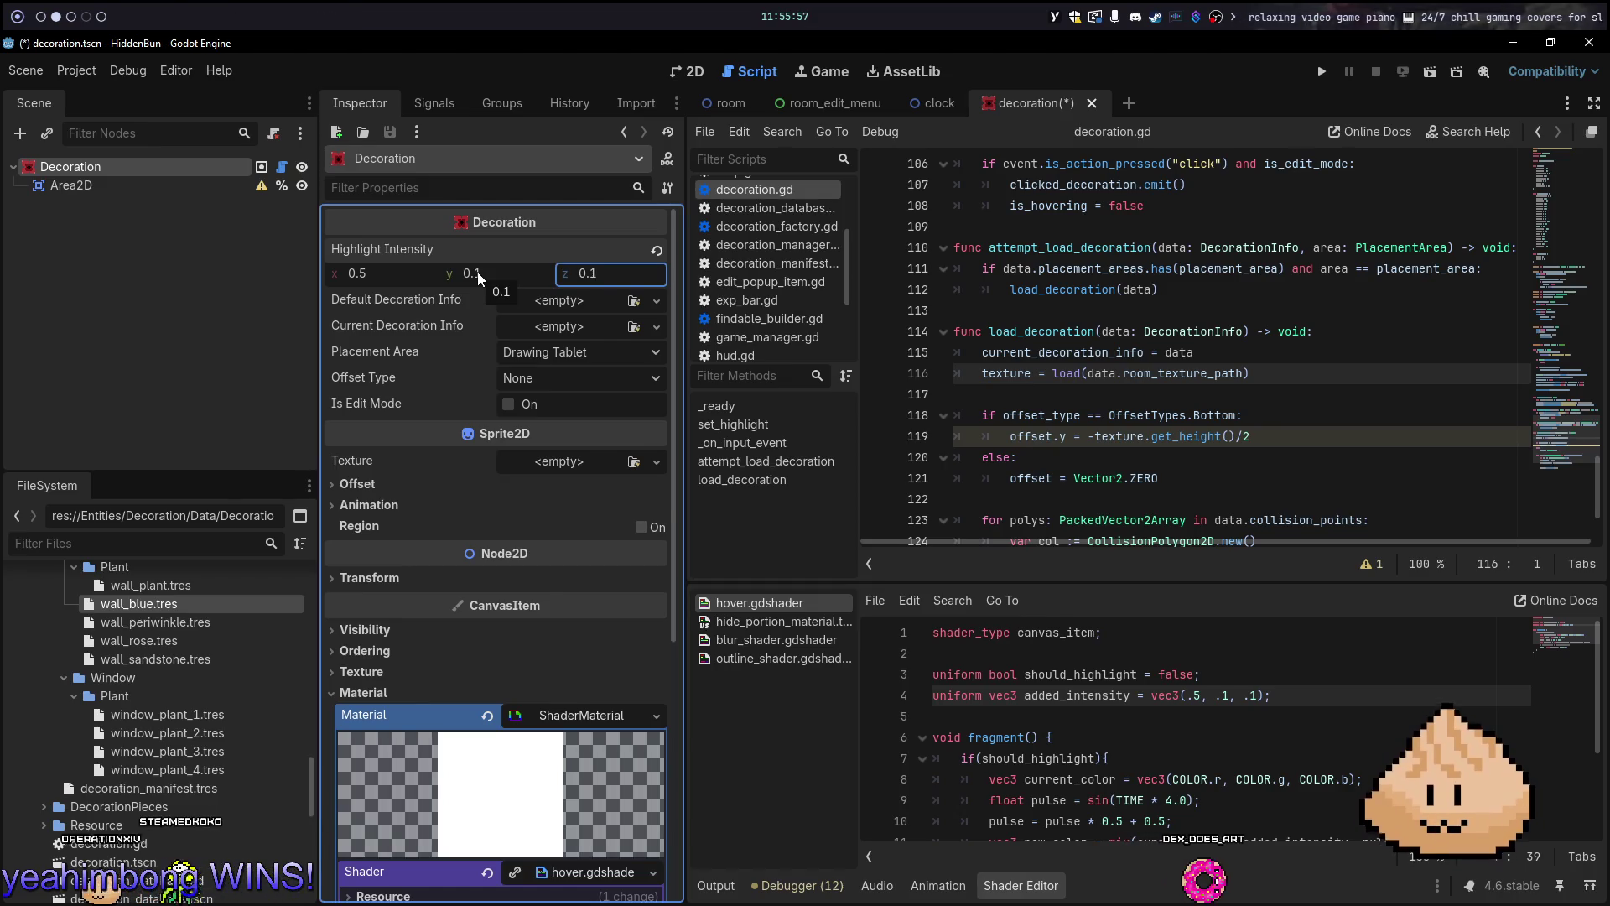
Run the game from the room scene, turn on Edit Mode to see the red highlight, then stop it
click(693, 77)
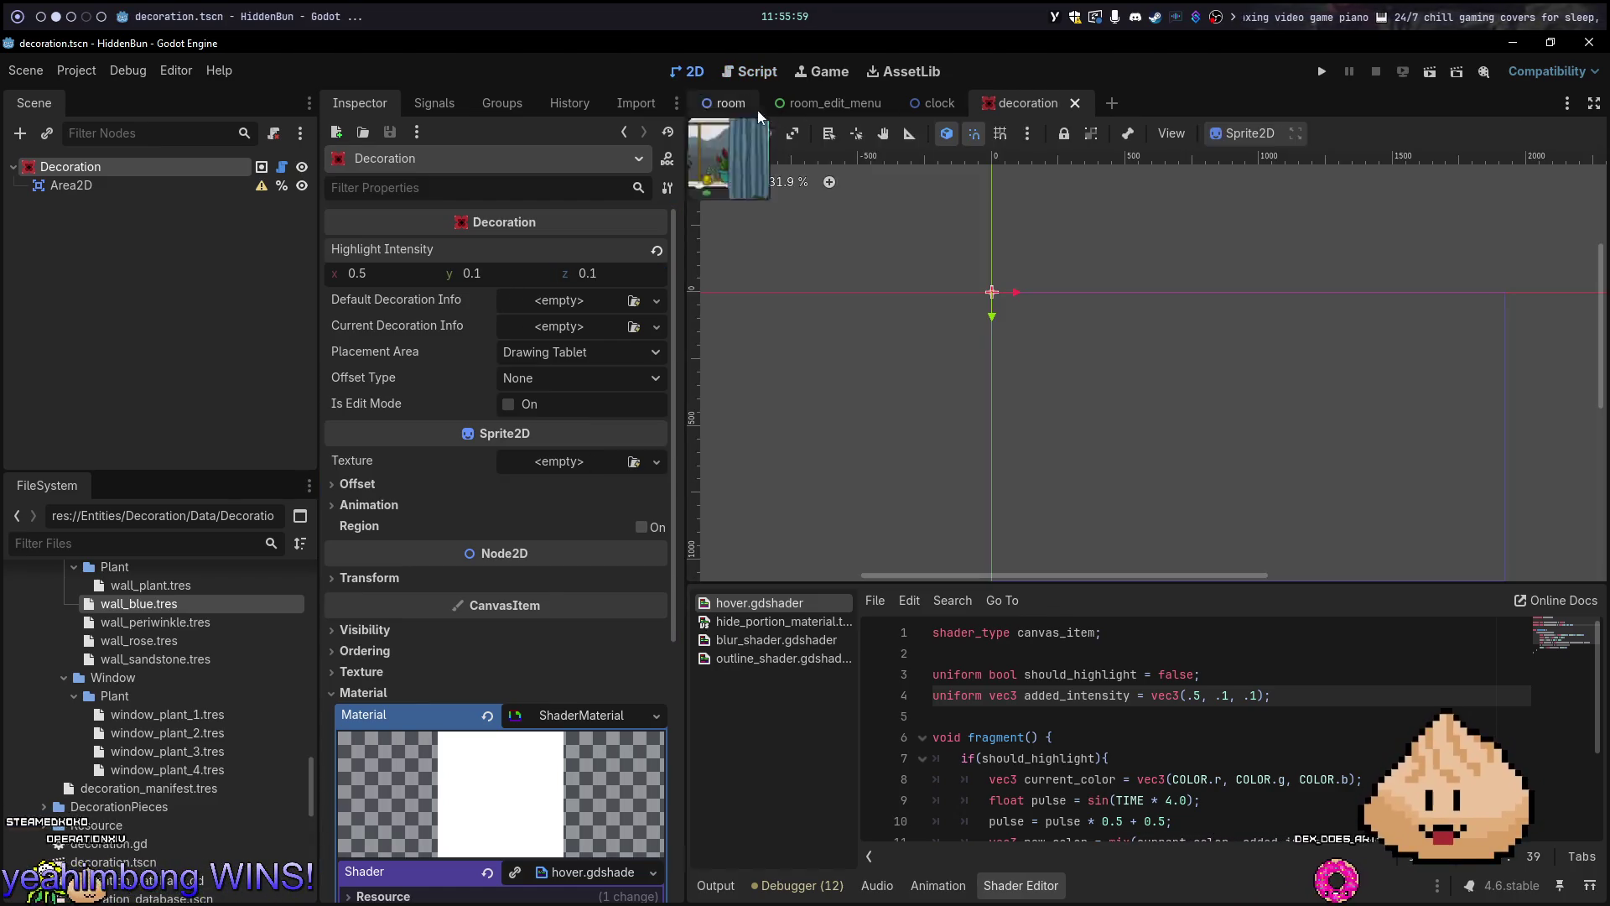
click(718, 101)
key(F5)
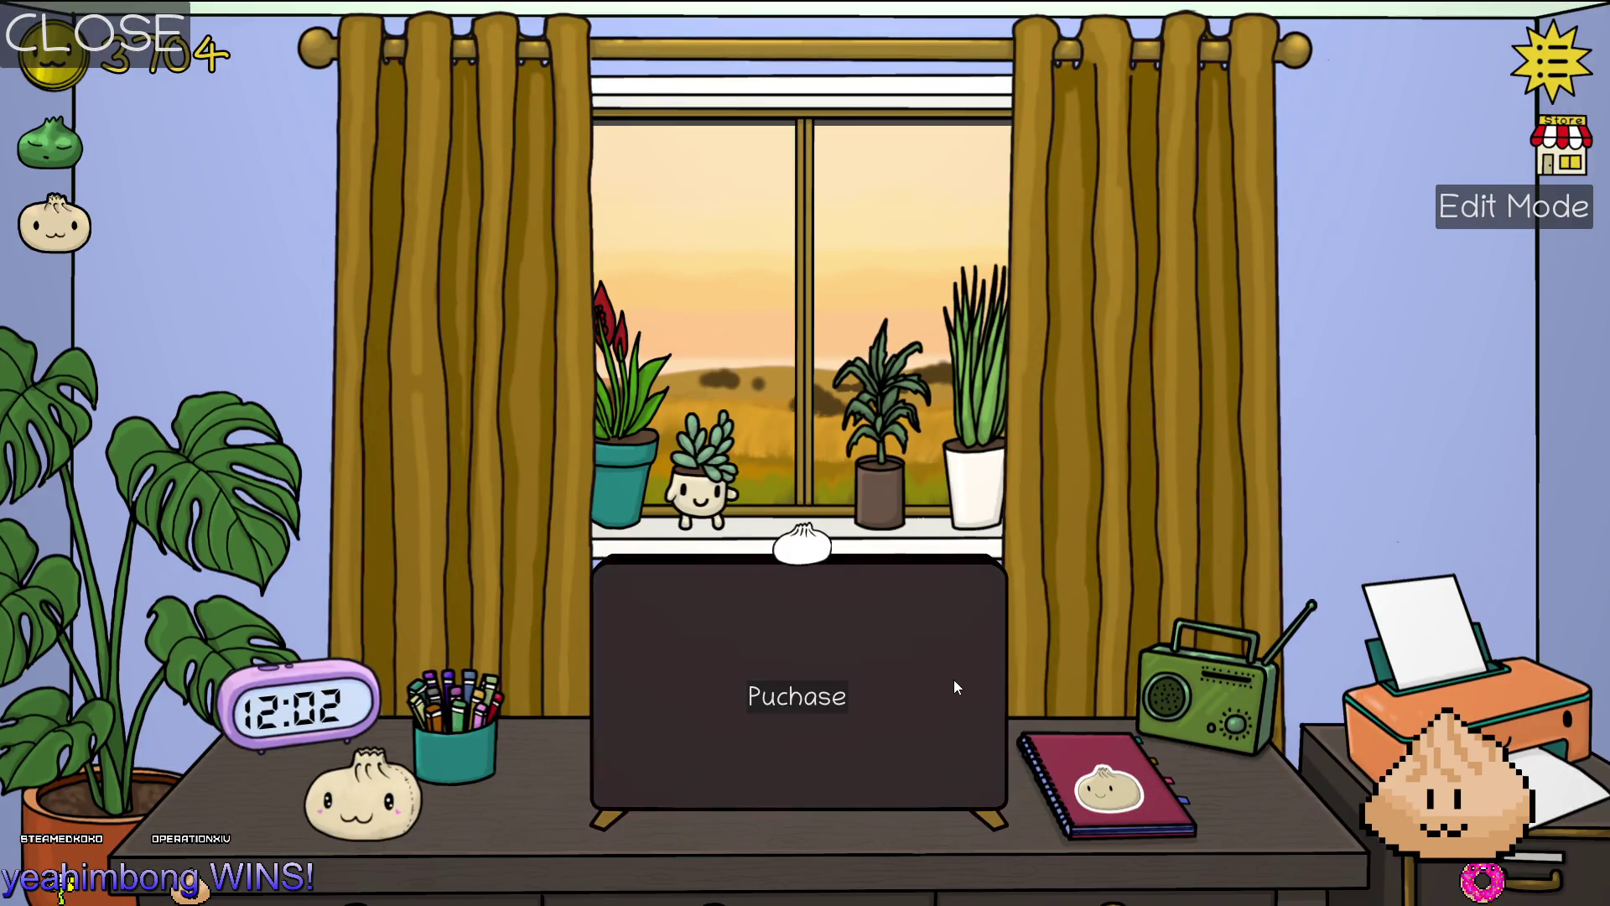
click(952, 679)
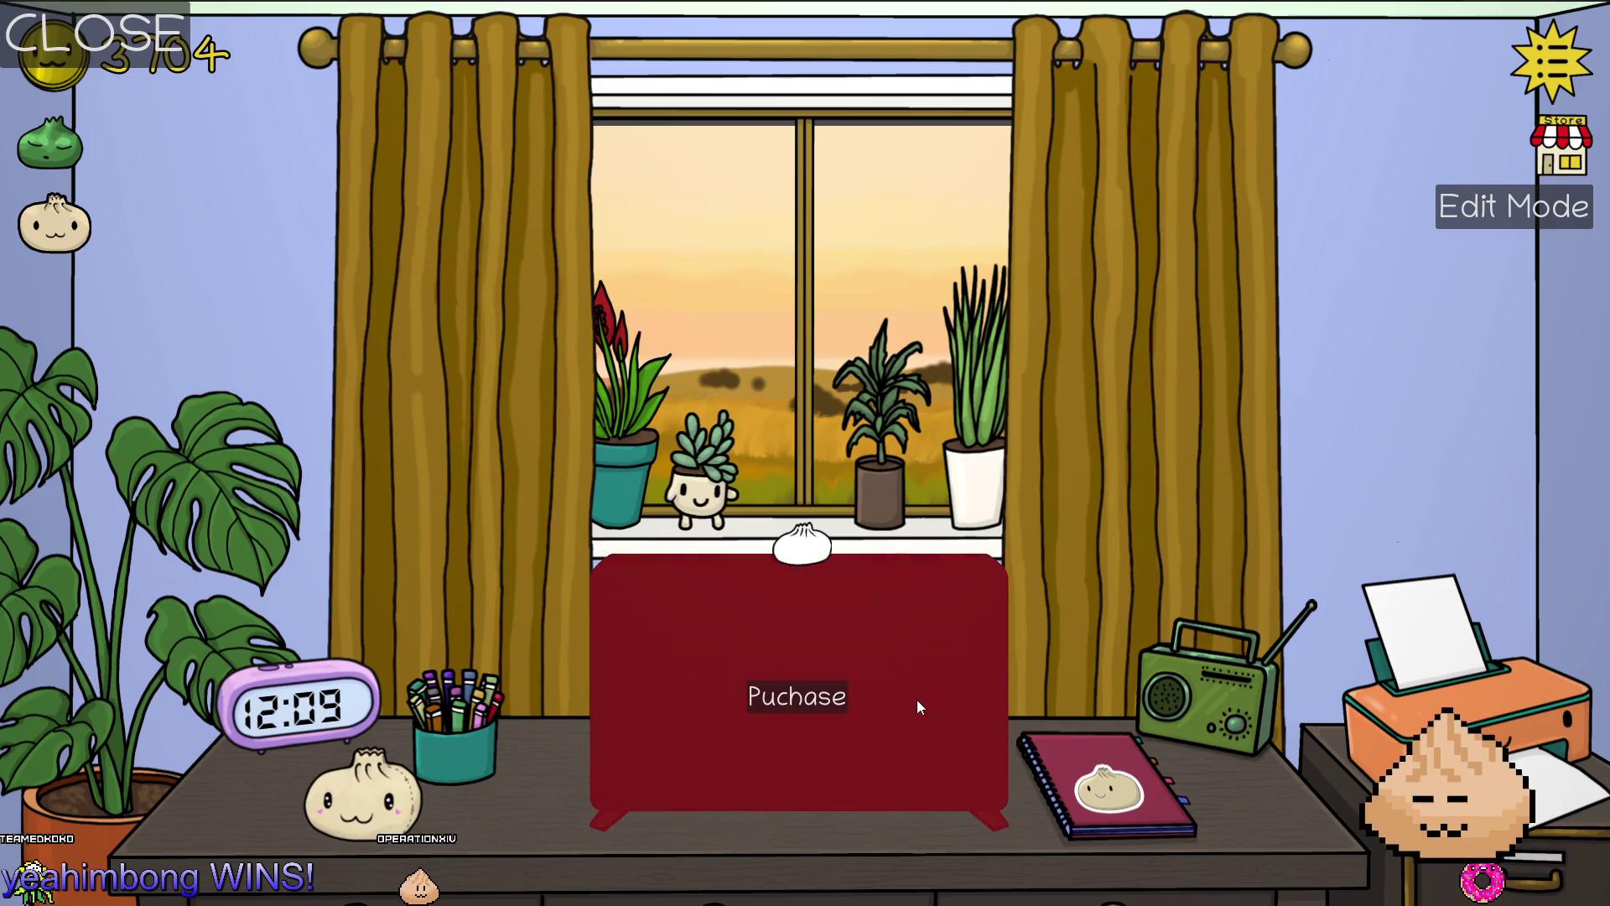
key(alt+F4)
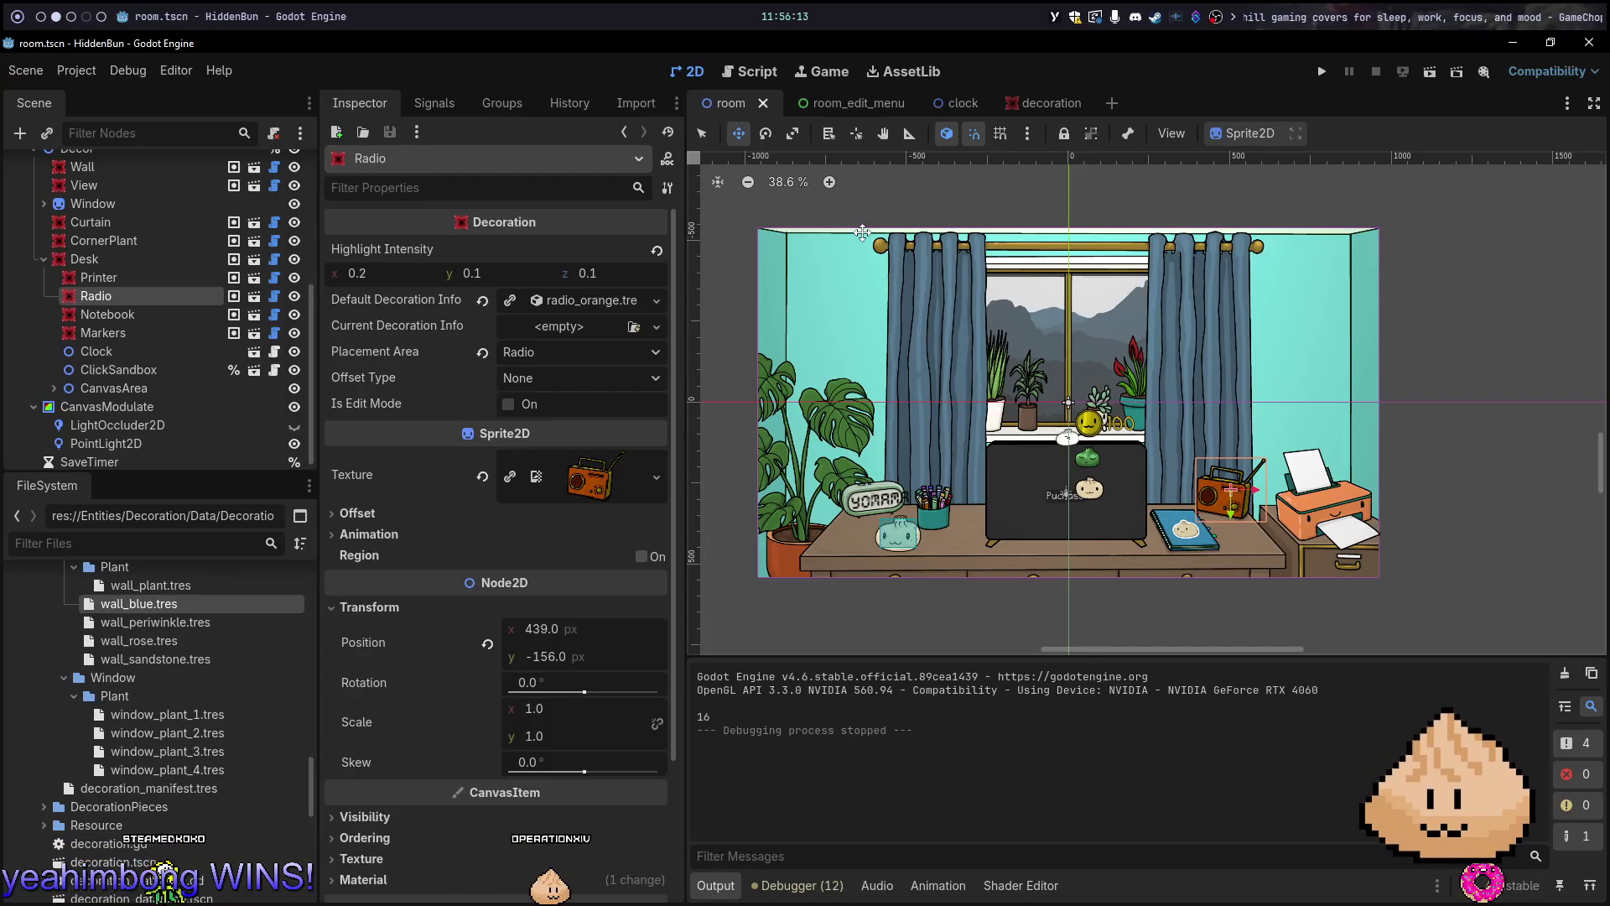
Revert Wall, View, Curtain and Desk Highlight Intensity to the 0.5, 0.1, 0.1 default, save, and open Neovim's finder
click(181, 280)
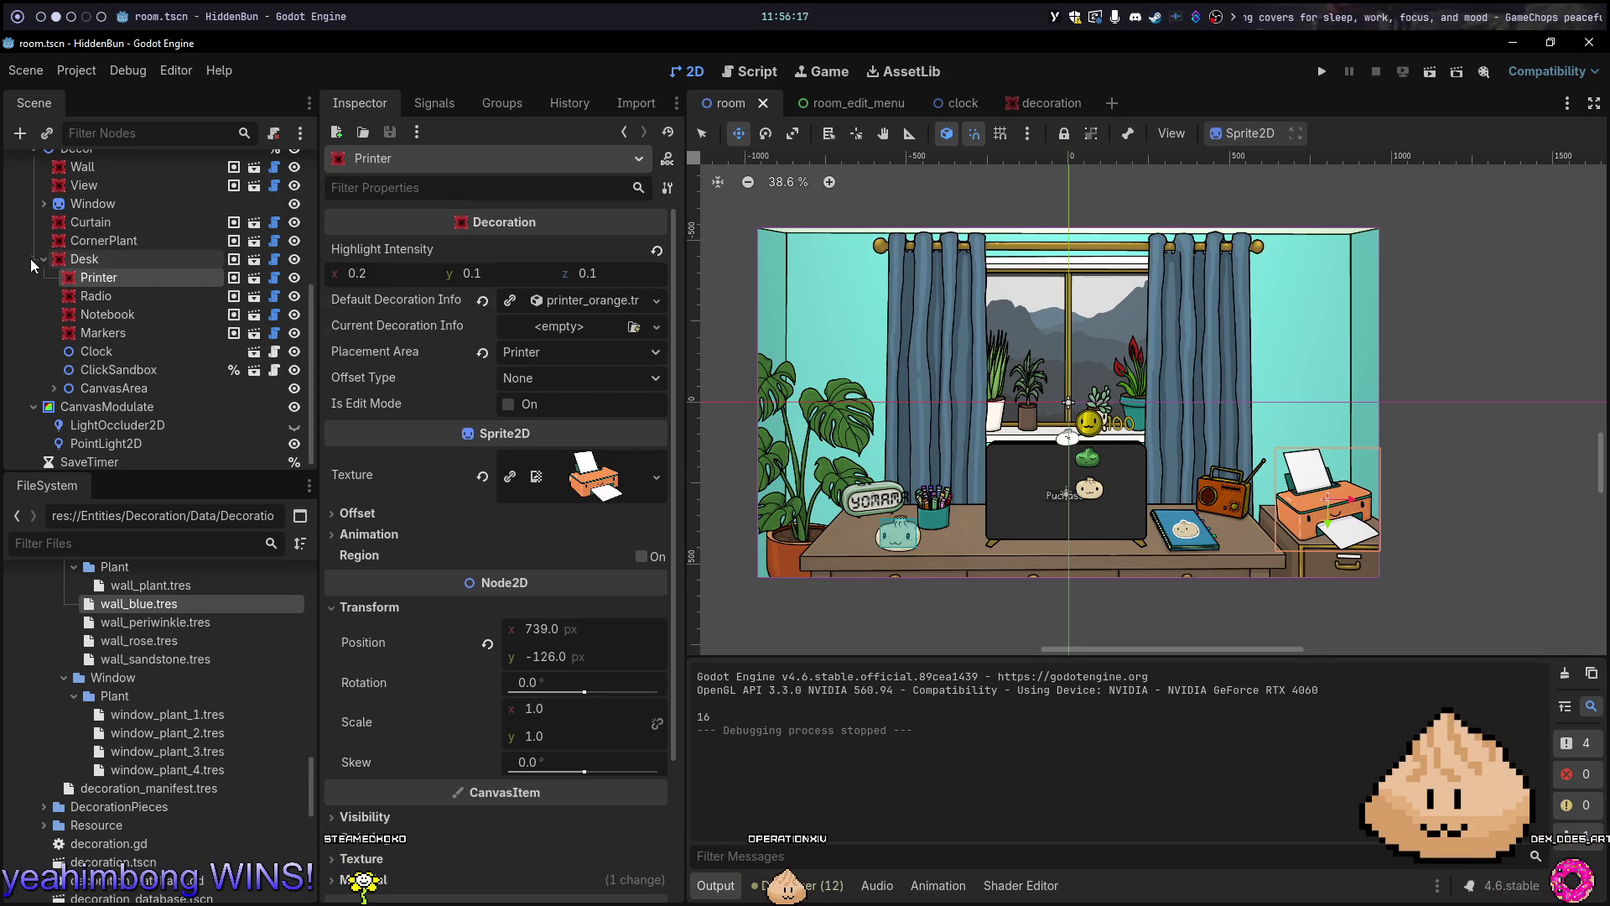
click(117, 166)
click(657, 250)
click(143, 188)
click(656, 251)
click(119, 227)
click(654, 246)
click(179, 253)
click(658, 248)
key(ctrl+s)
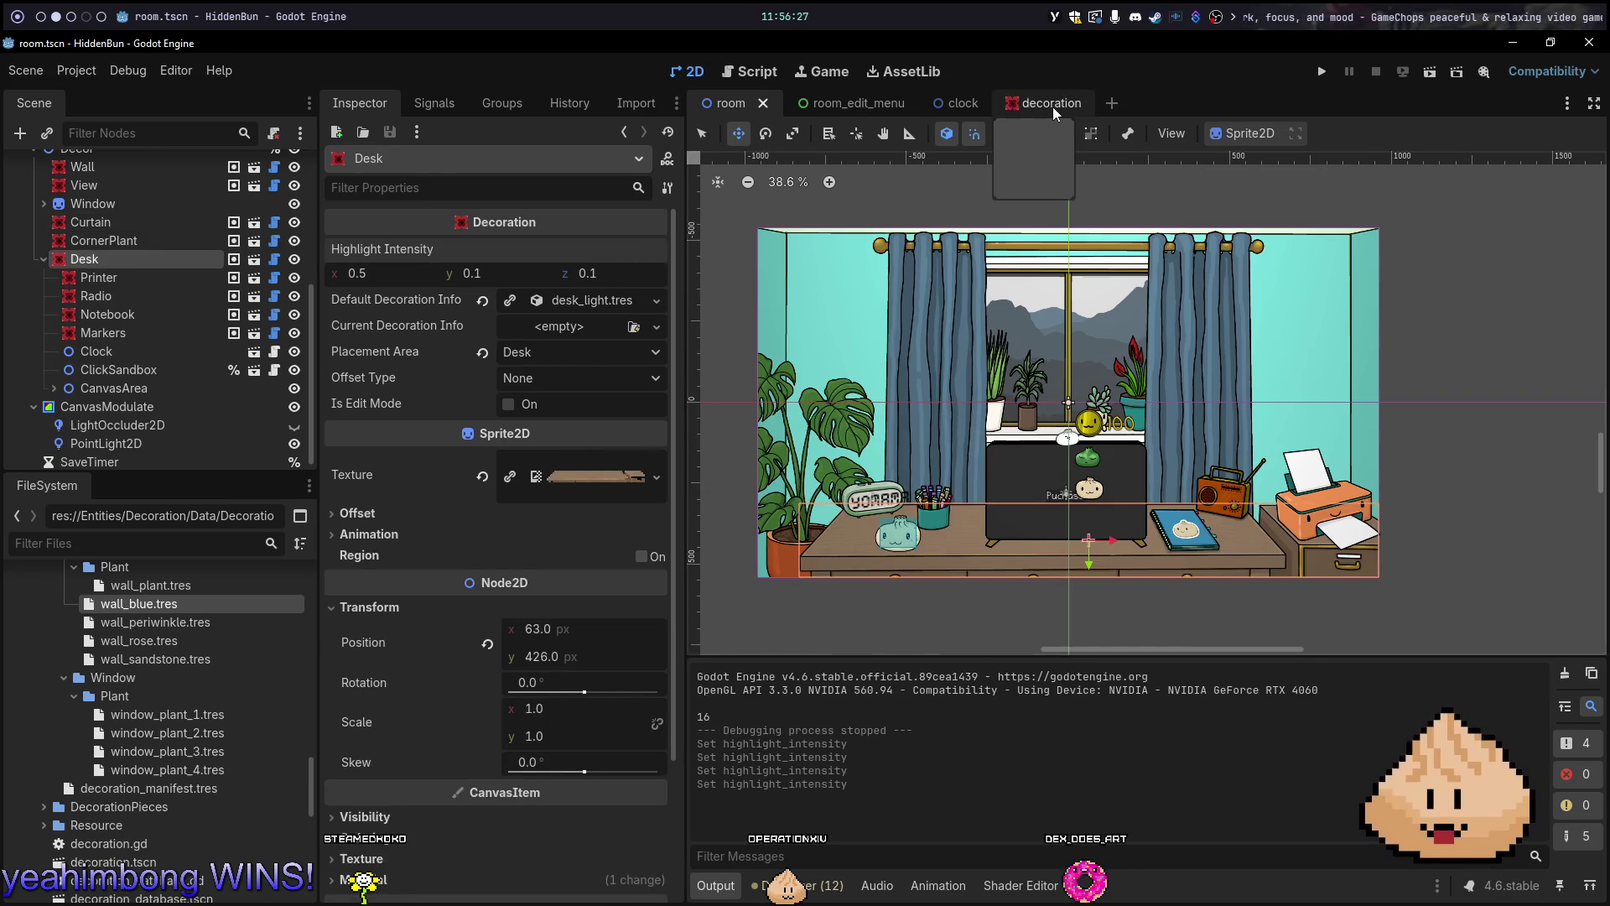
key(alt+1)
key(space)
Open decoration.gd from the Telescope file search
text(sfde)
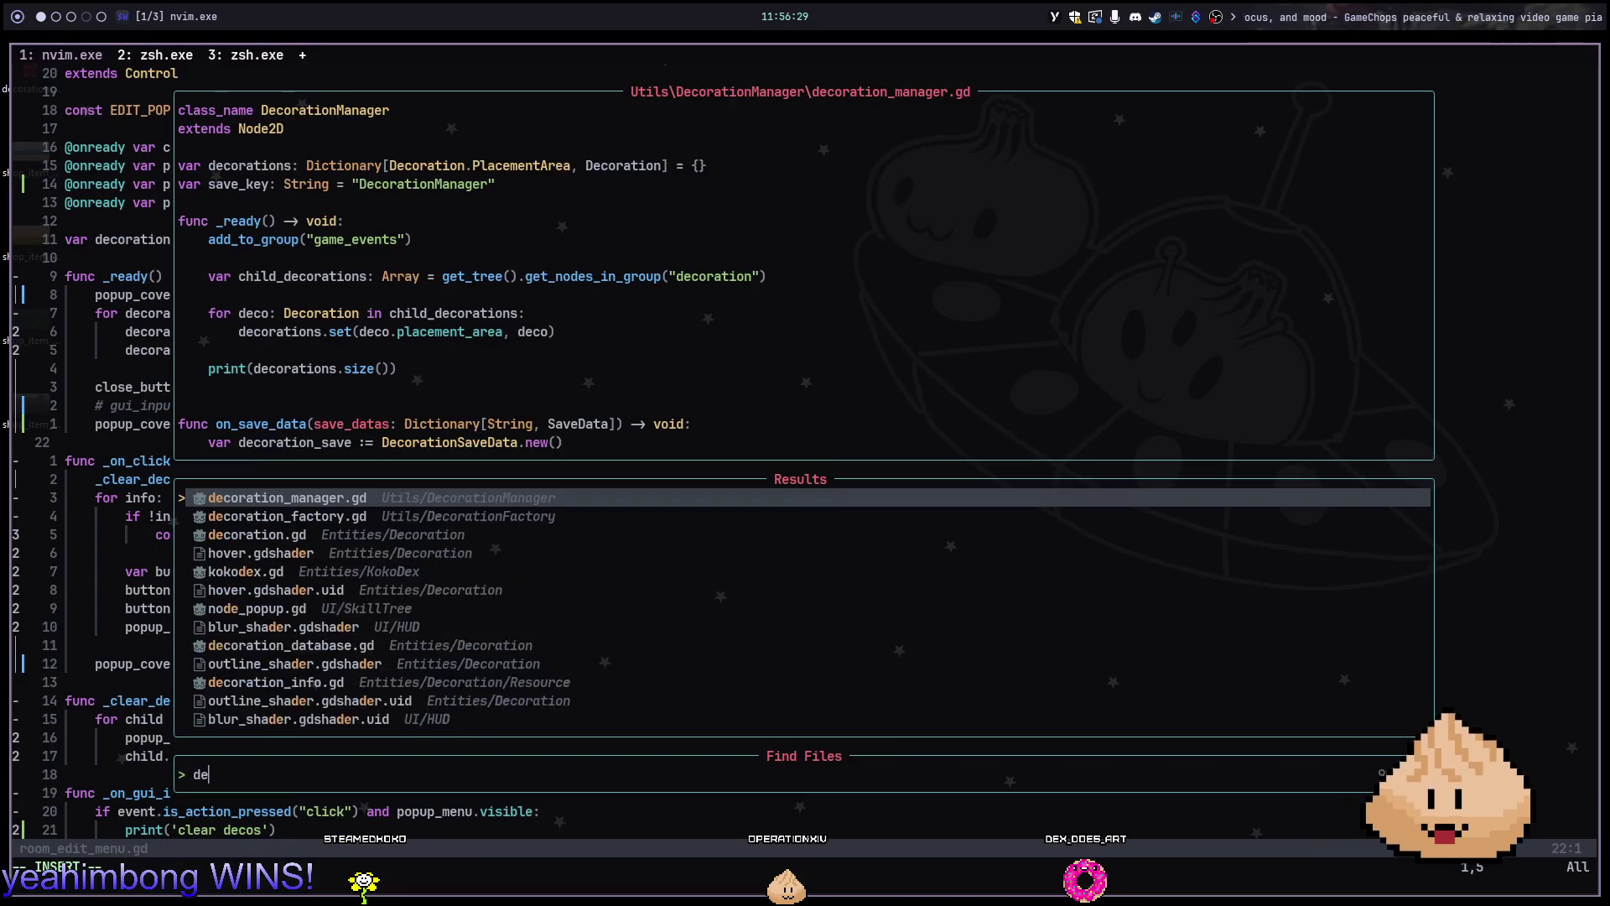
text(cora)
click(257, 534)
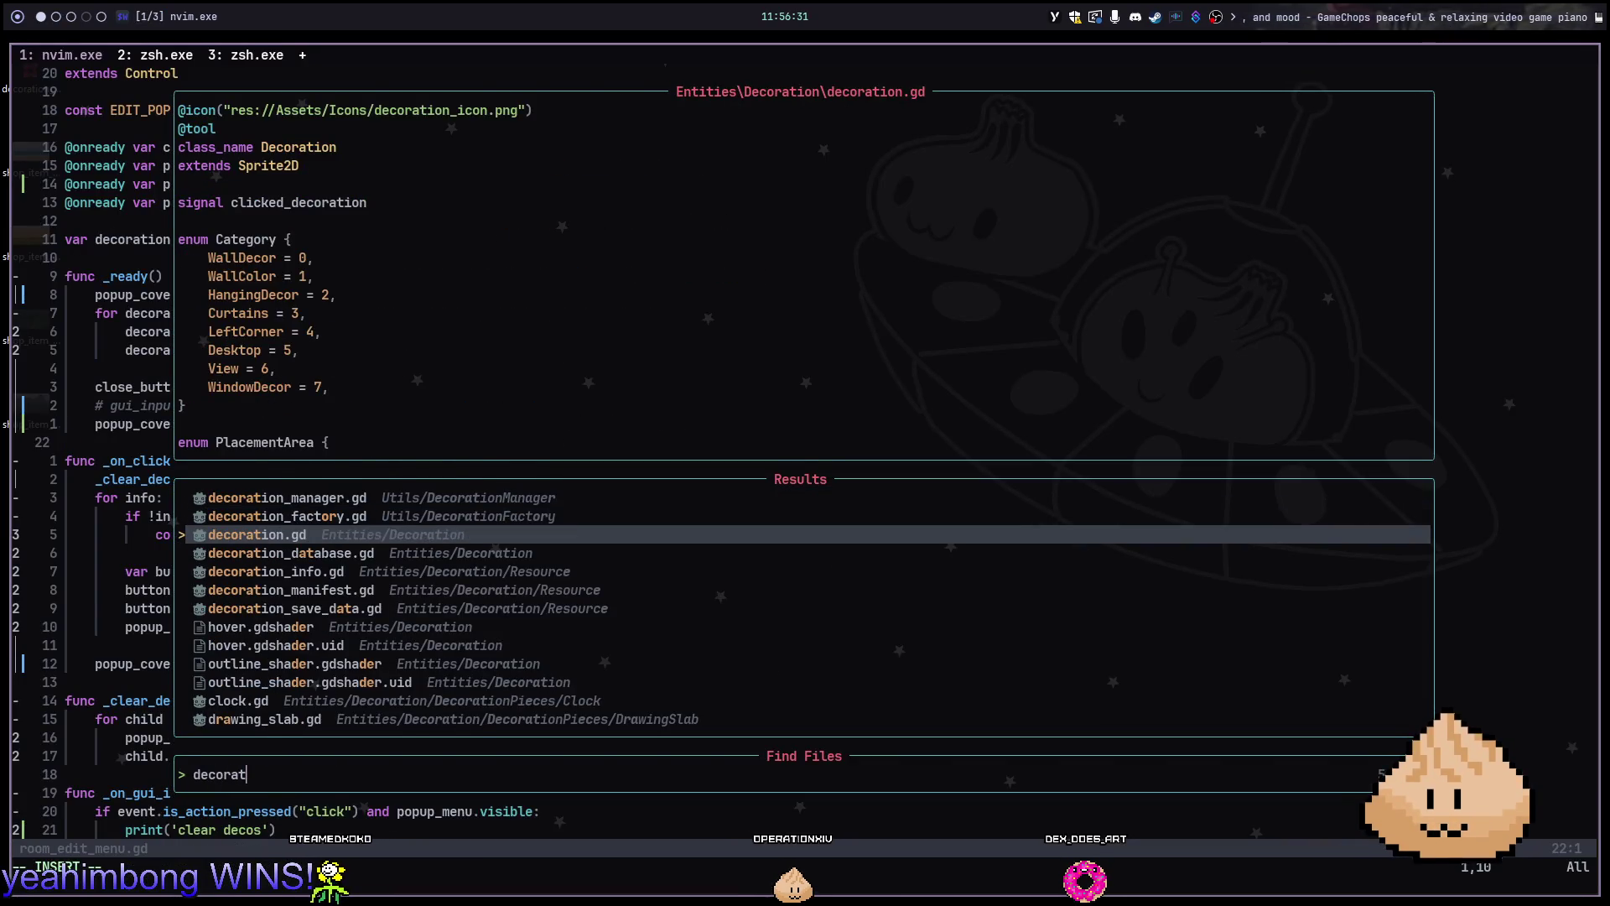
key(Return)
key(g)
key(g)
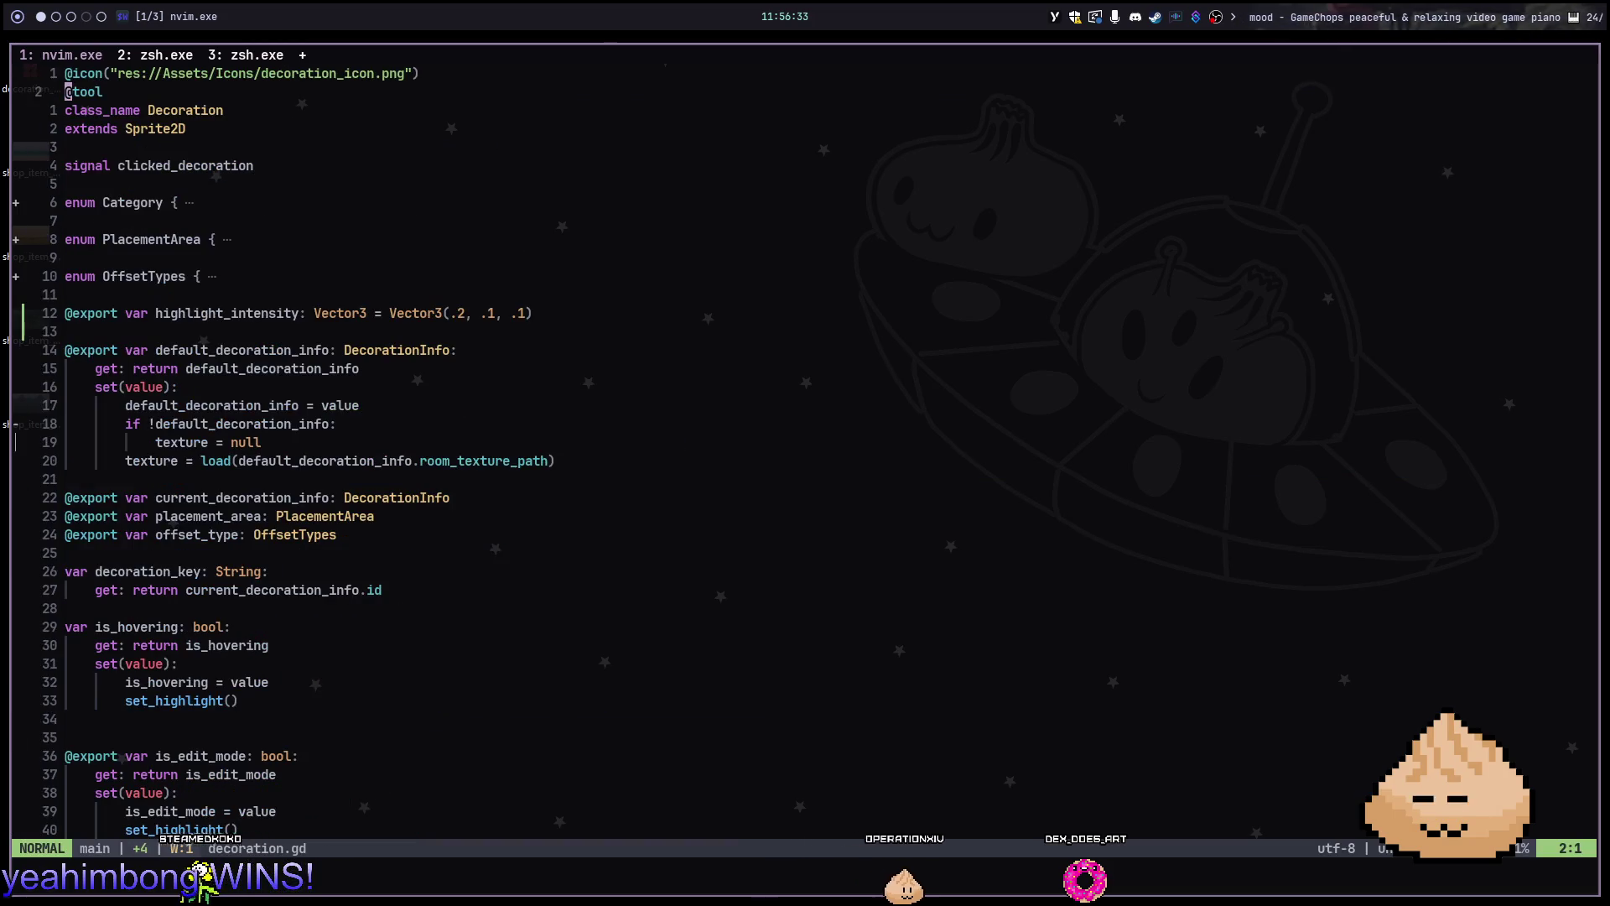
key(1)
key(2)
key(j)
key(x)
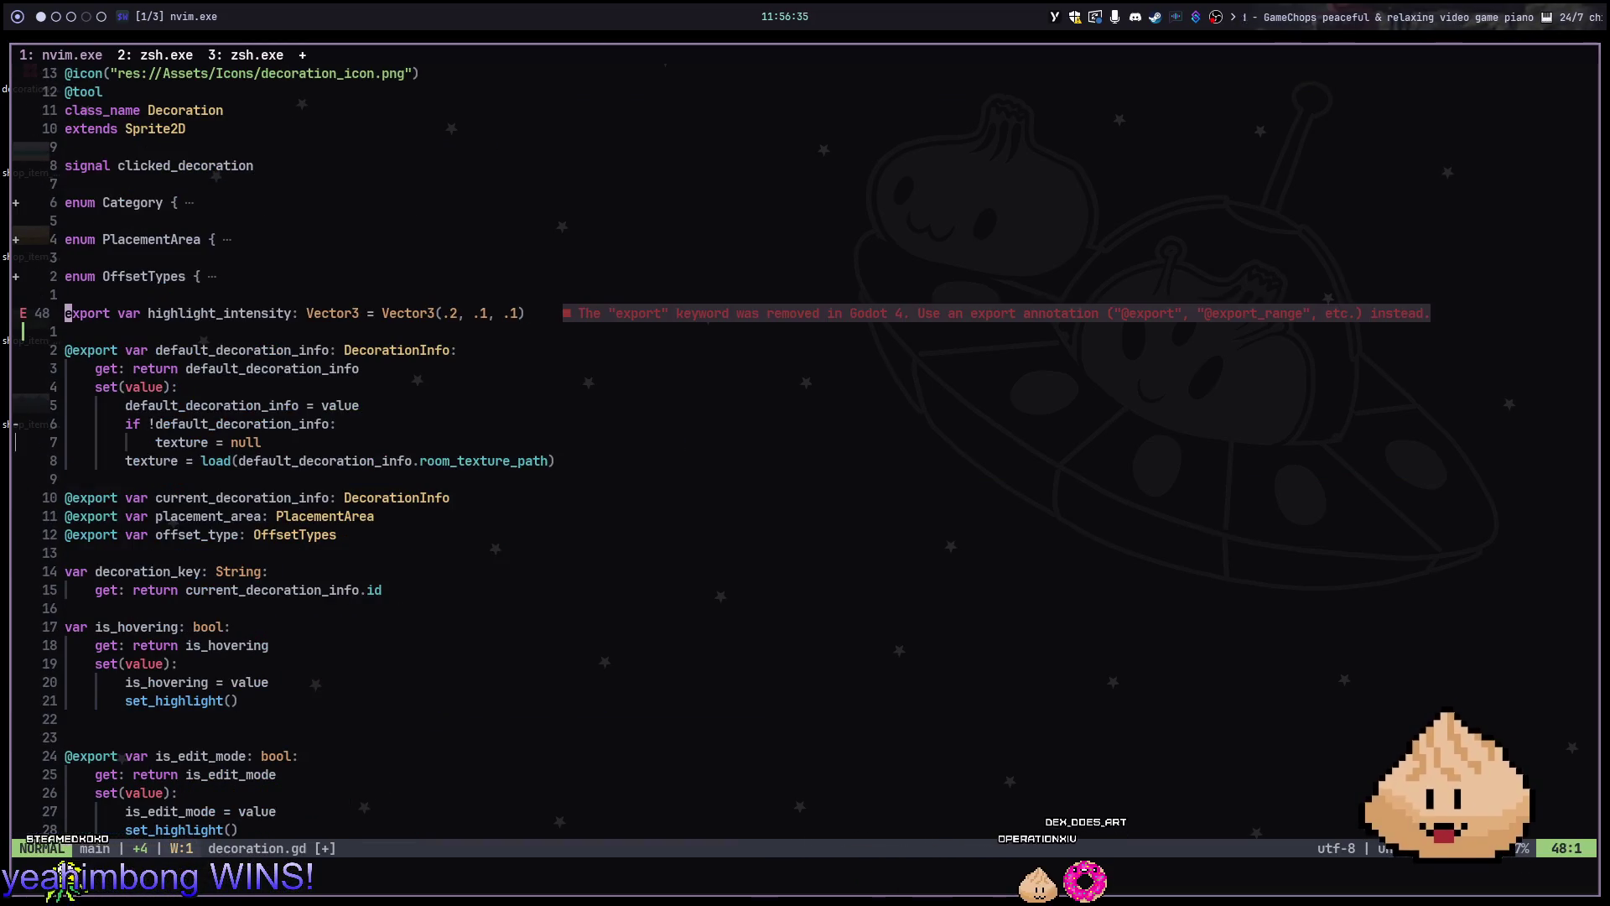
text(dw)
text(:w)
key(Return)
key(w)
key(w)
key(w)
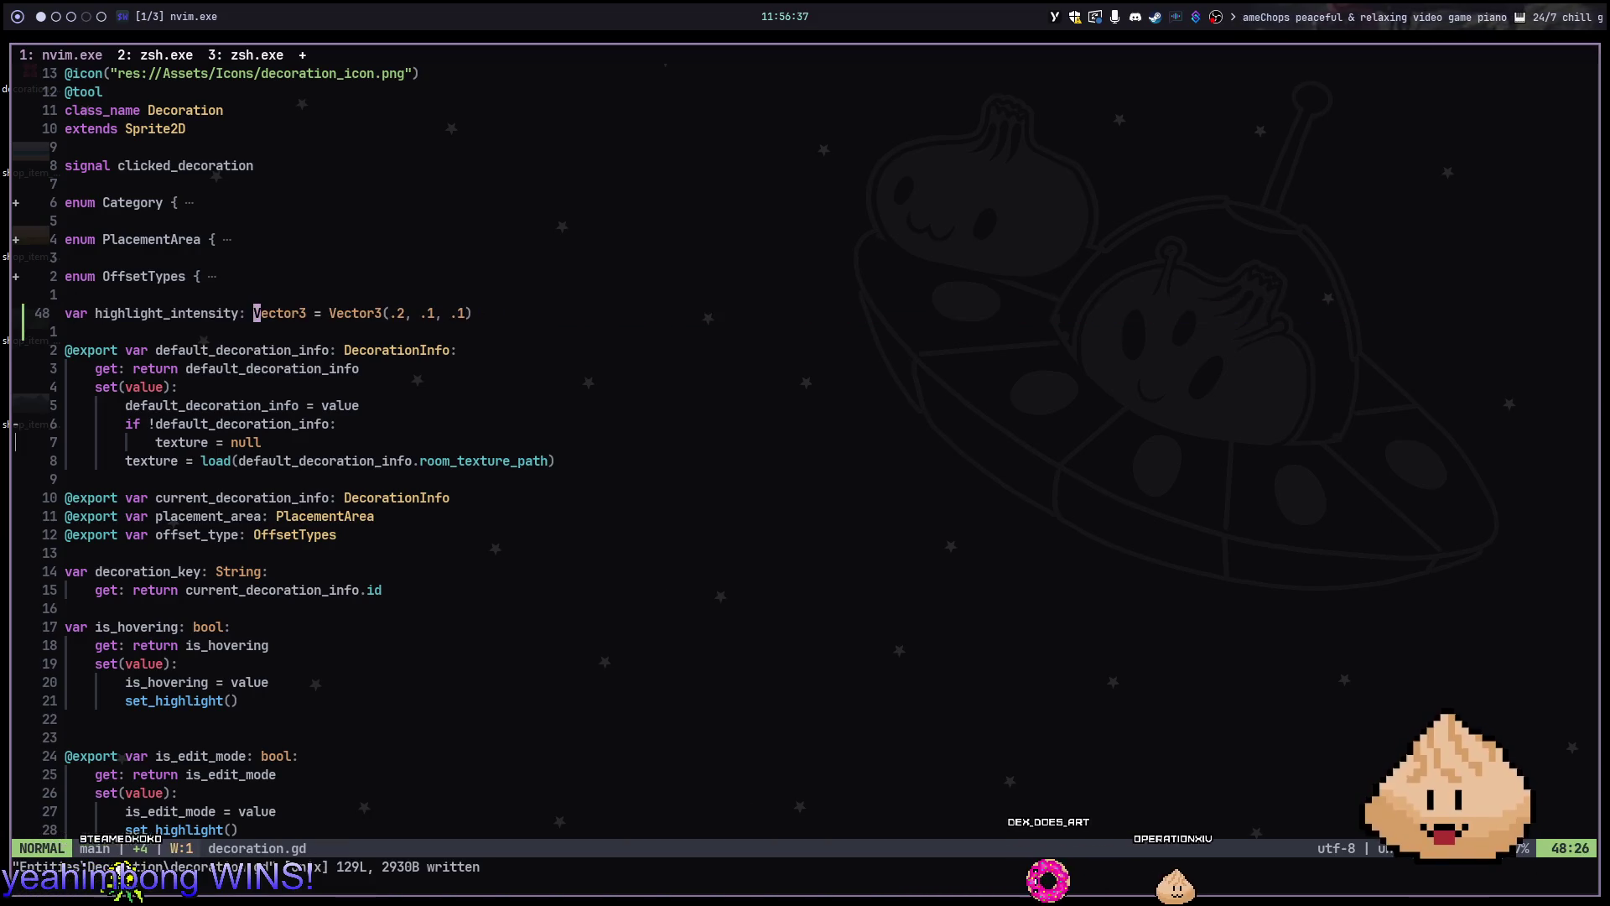
key(e)
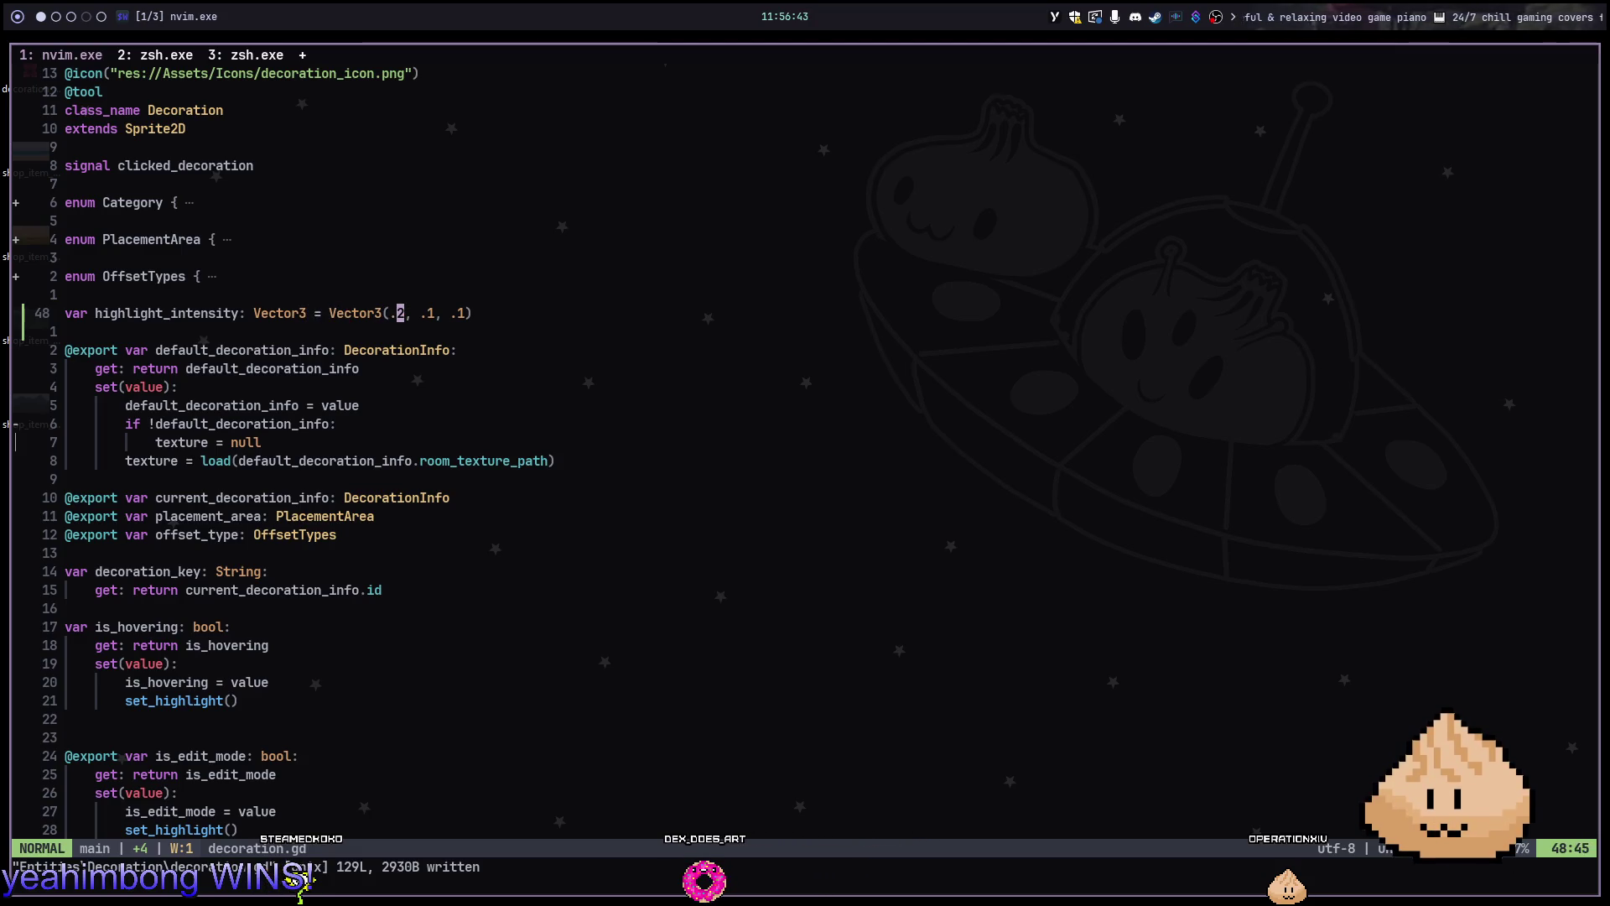
key(alt+2)
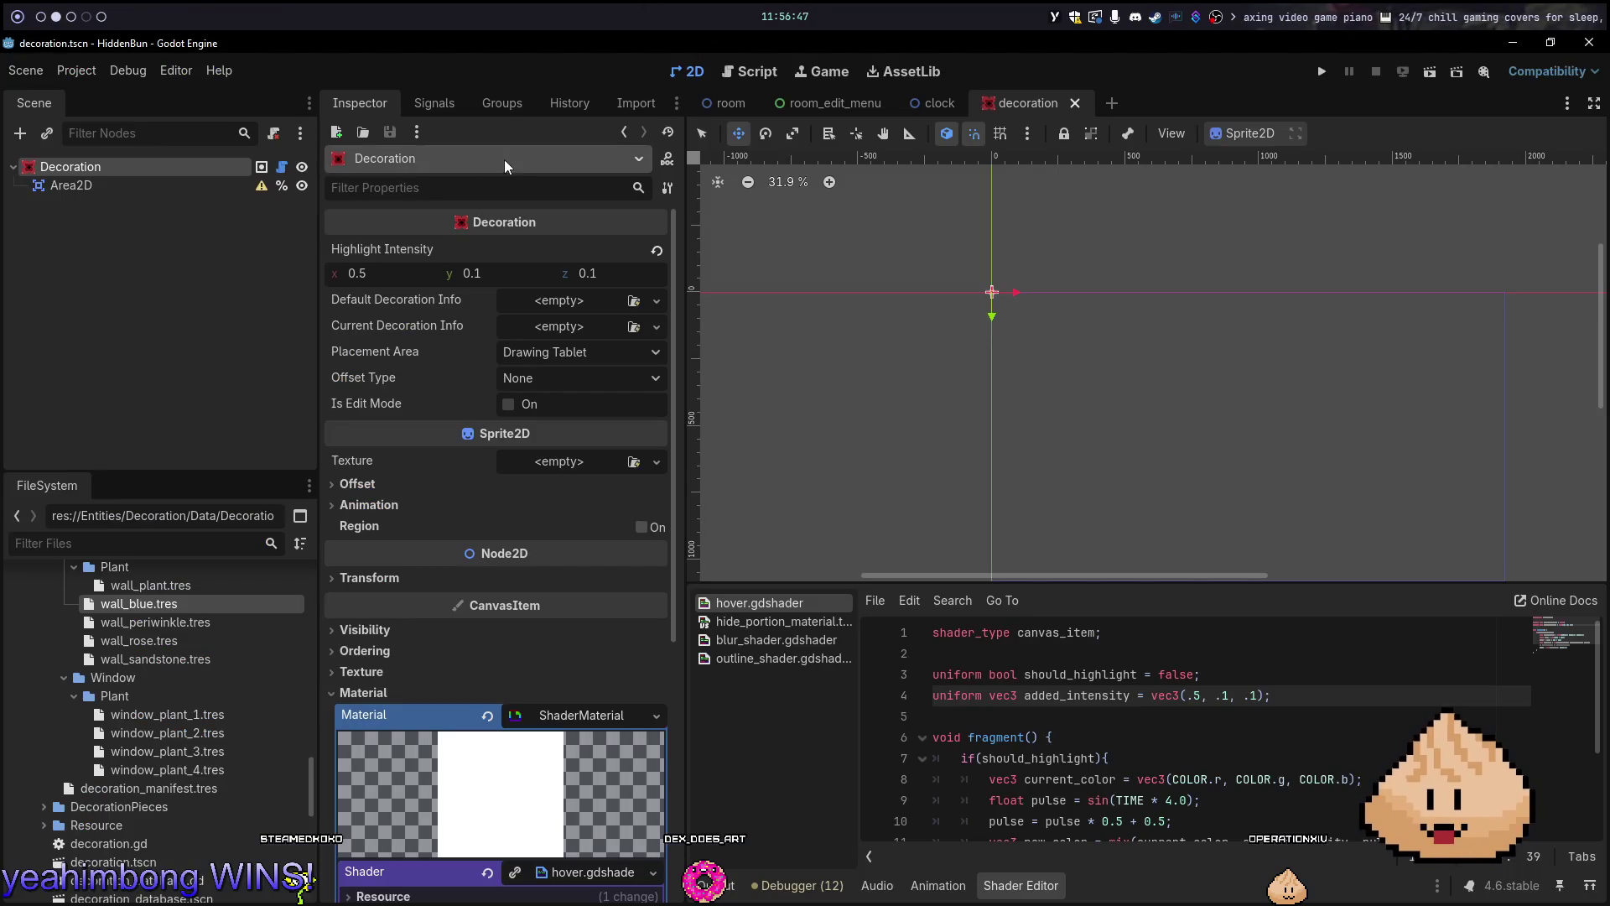
Run the room scene to test the decoration hover highlight, then stop the game
click(129, 184)
click(118, 165)
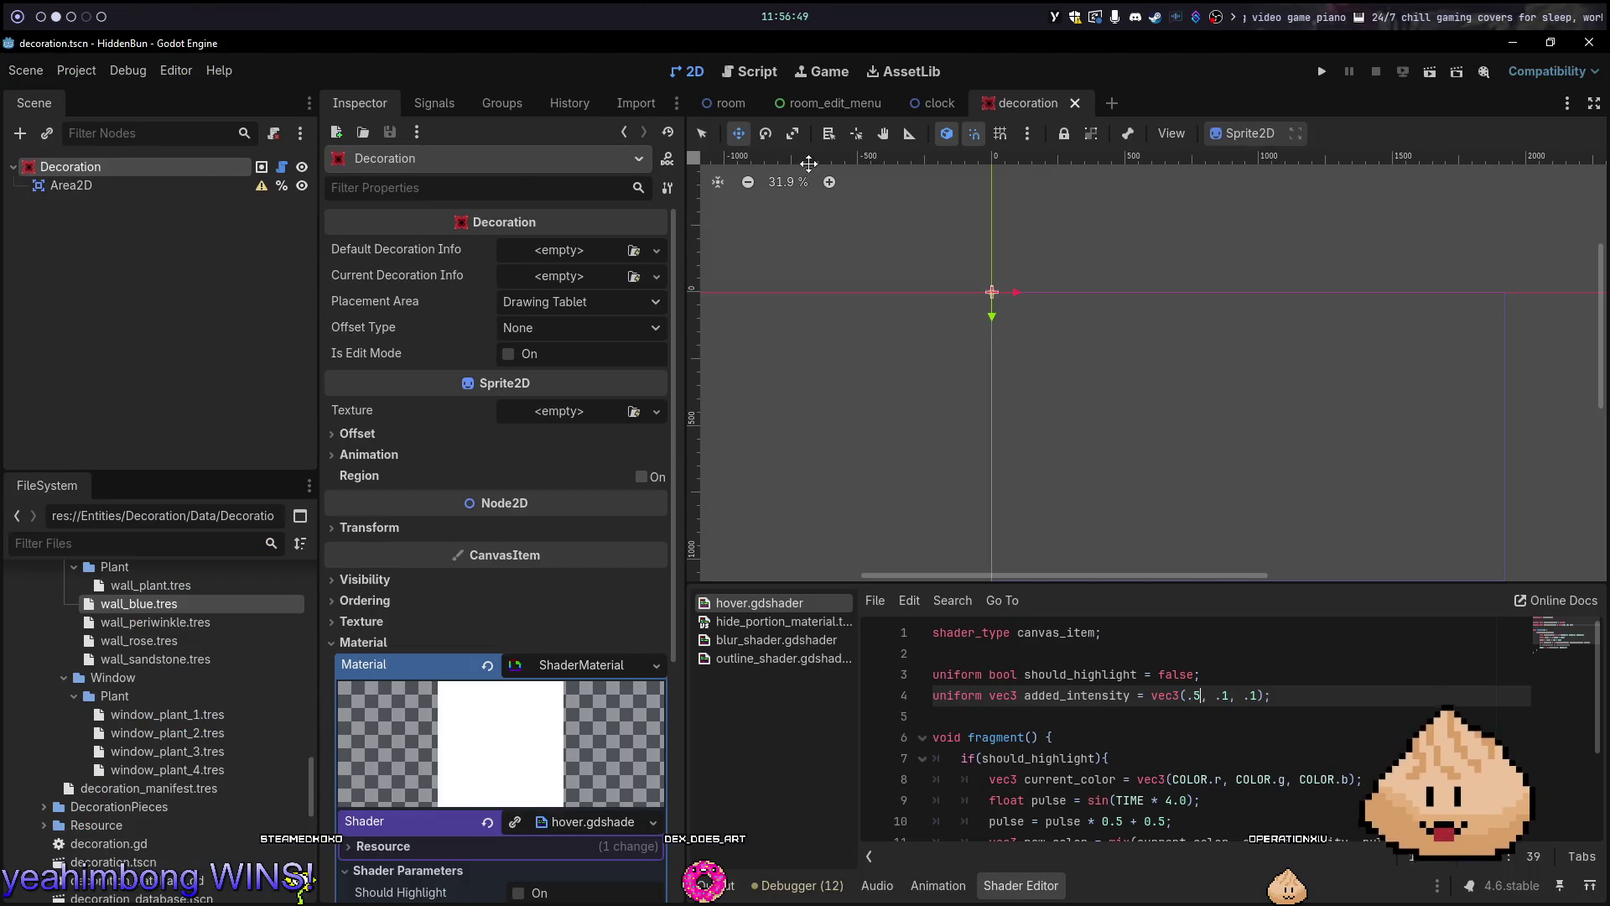
click(714, 111)
key(F6)
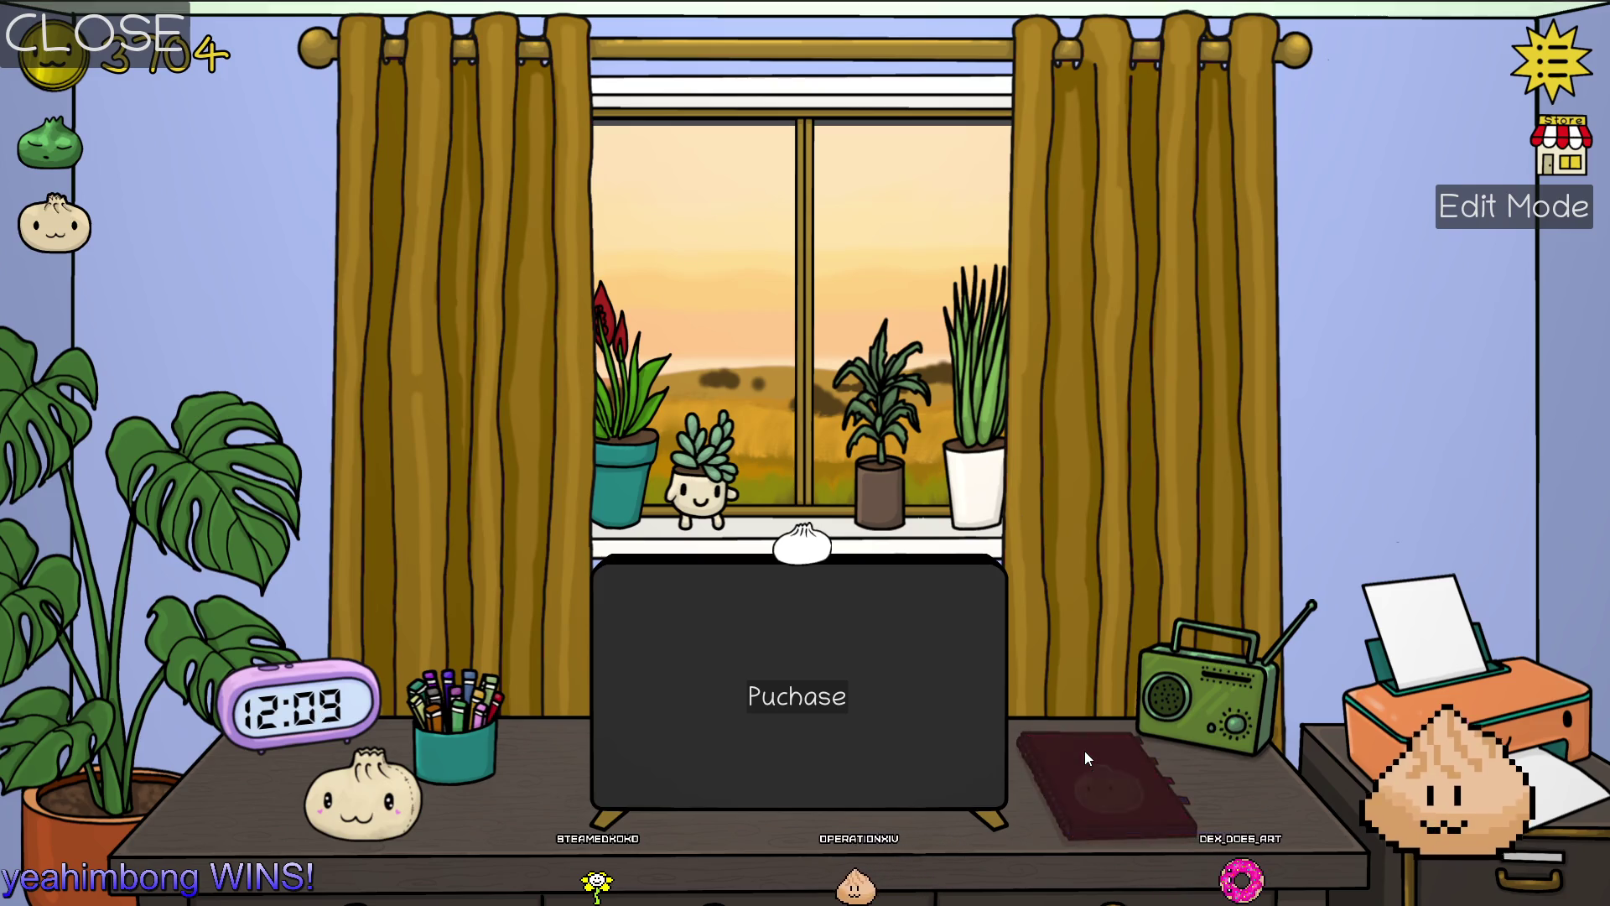
key(alt+F4)
Set highlight_intensity's default in decoration.gd to Vector3(.5, .1, .1) and return to Godot
key(alt+Tab)
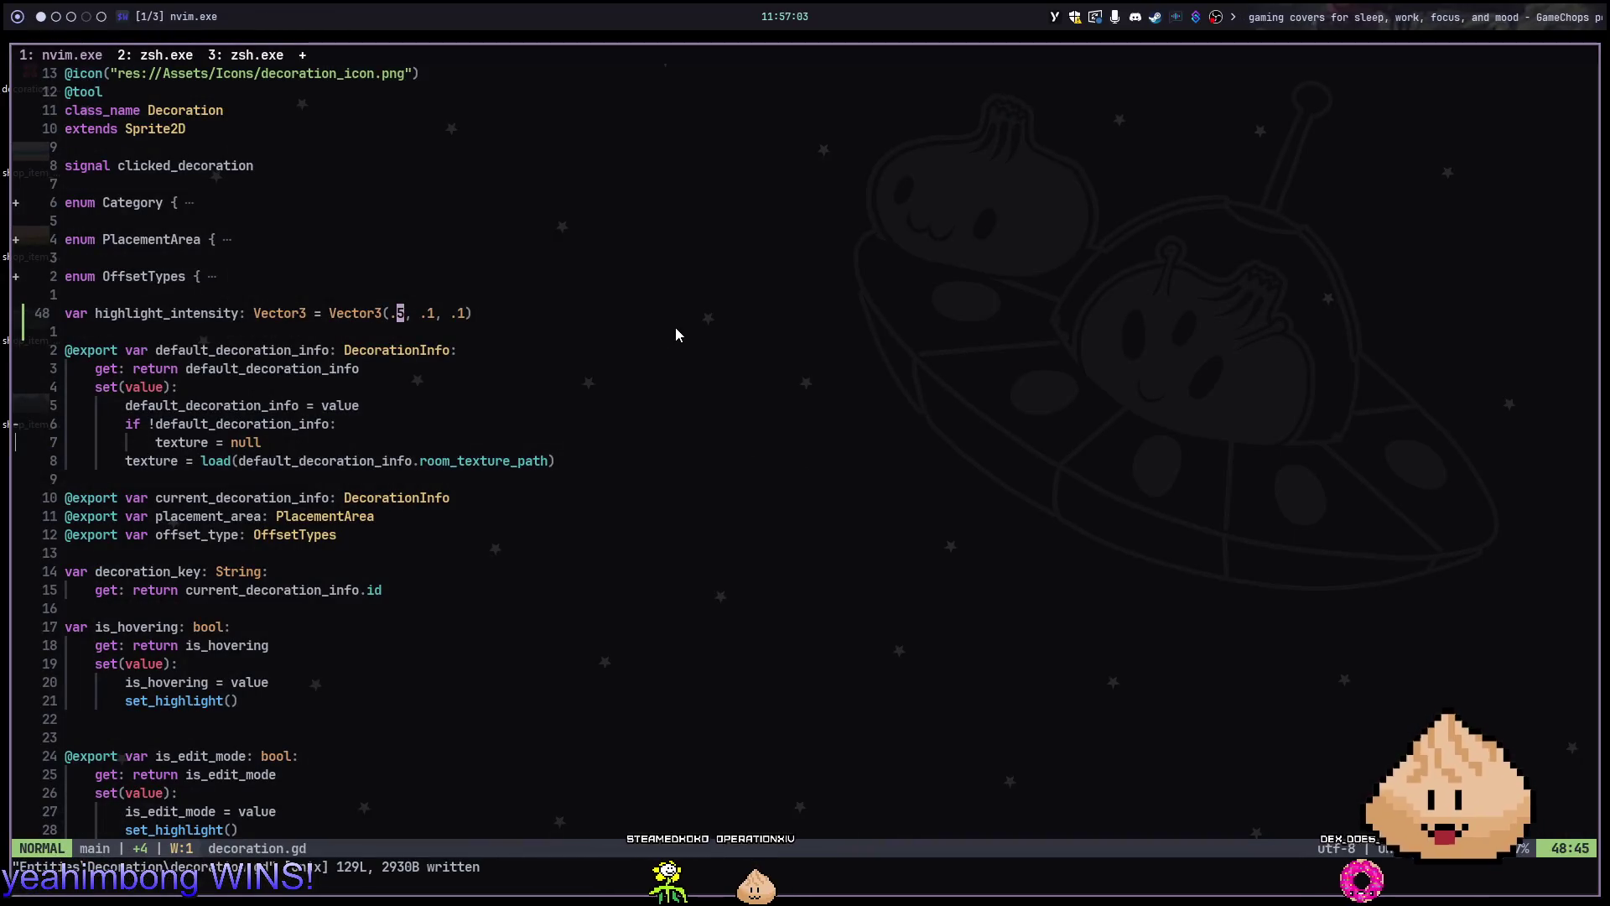
click(332, 424)
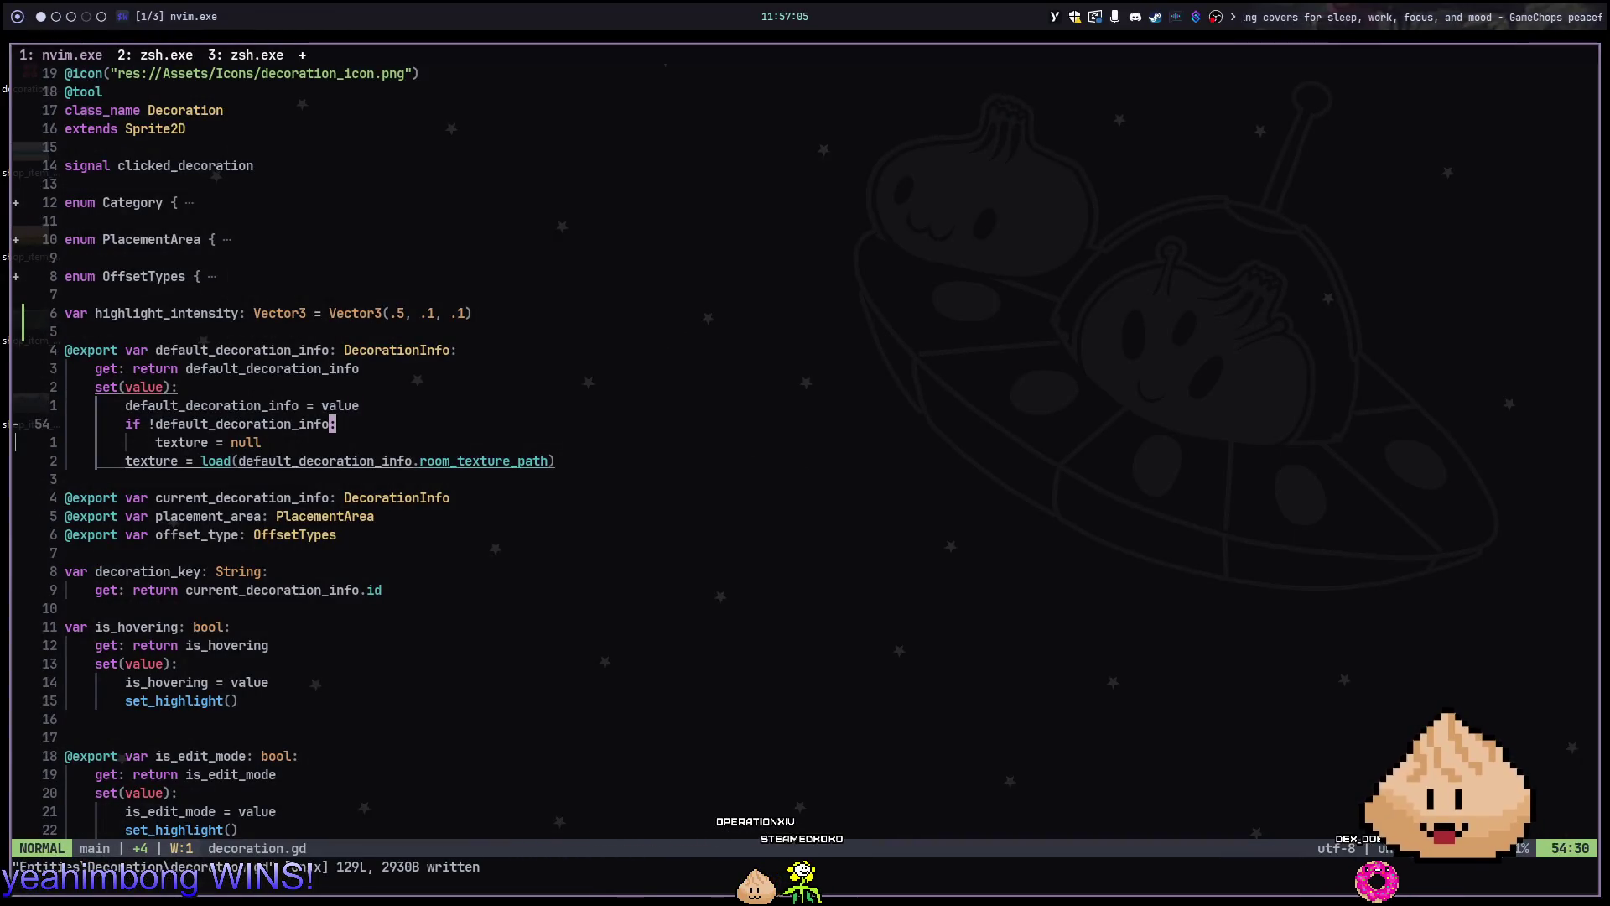
key(alt+Tab)
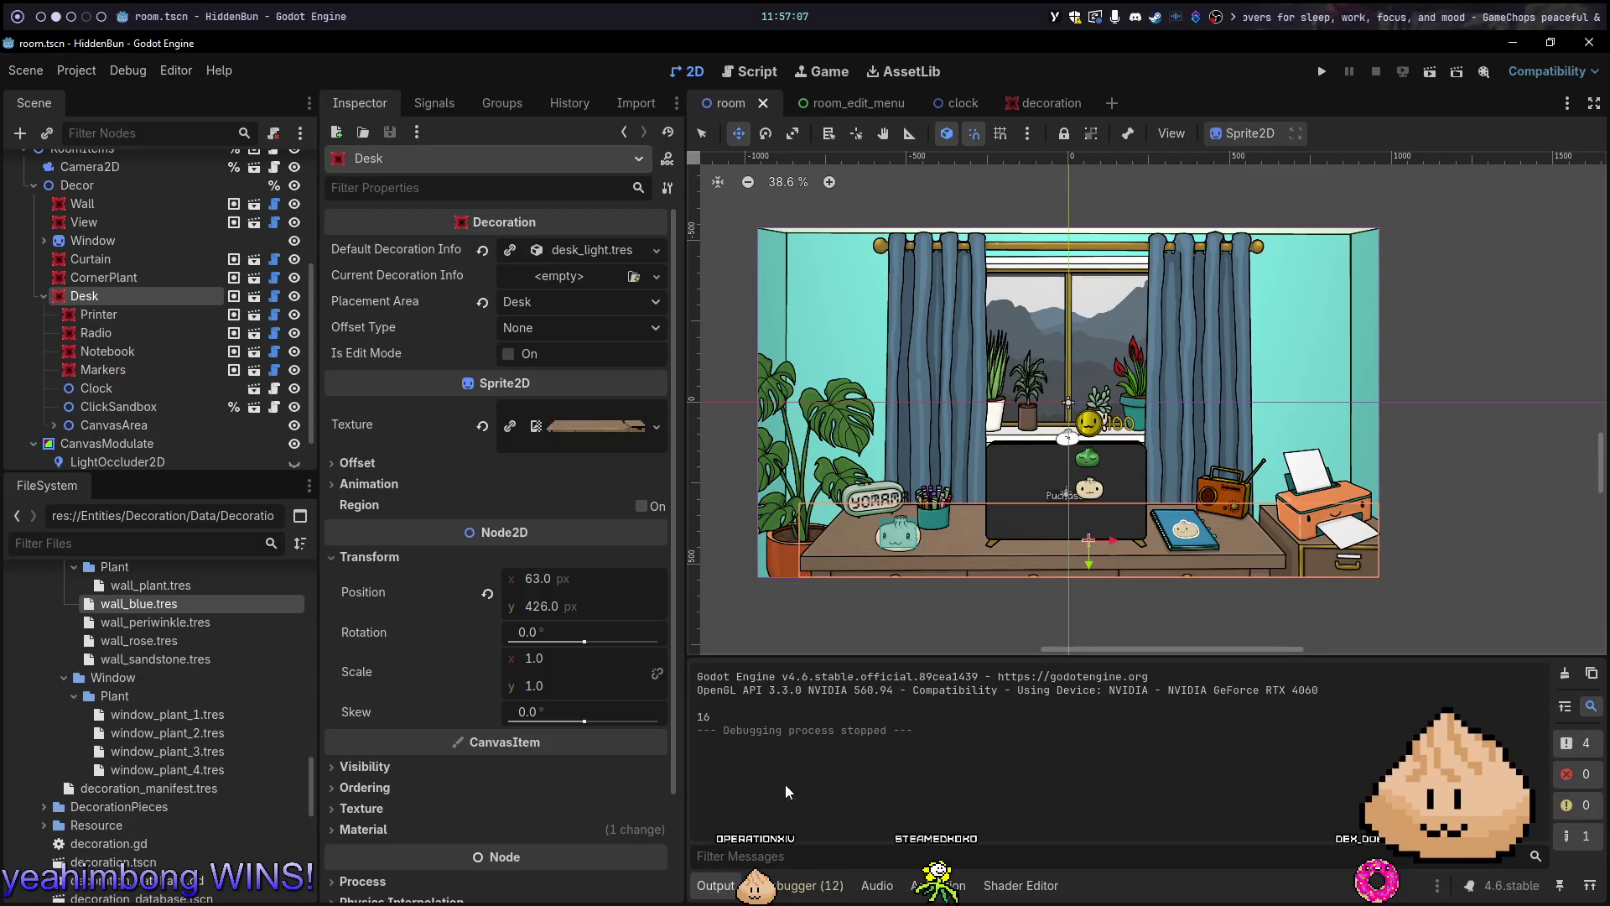
click(945, 887)
click(891, 888)
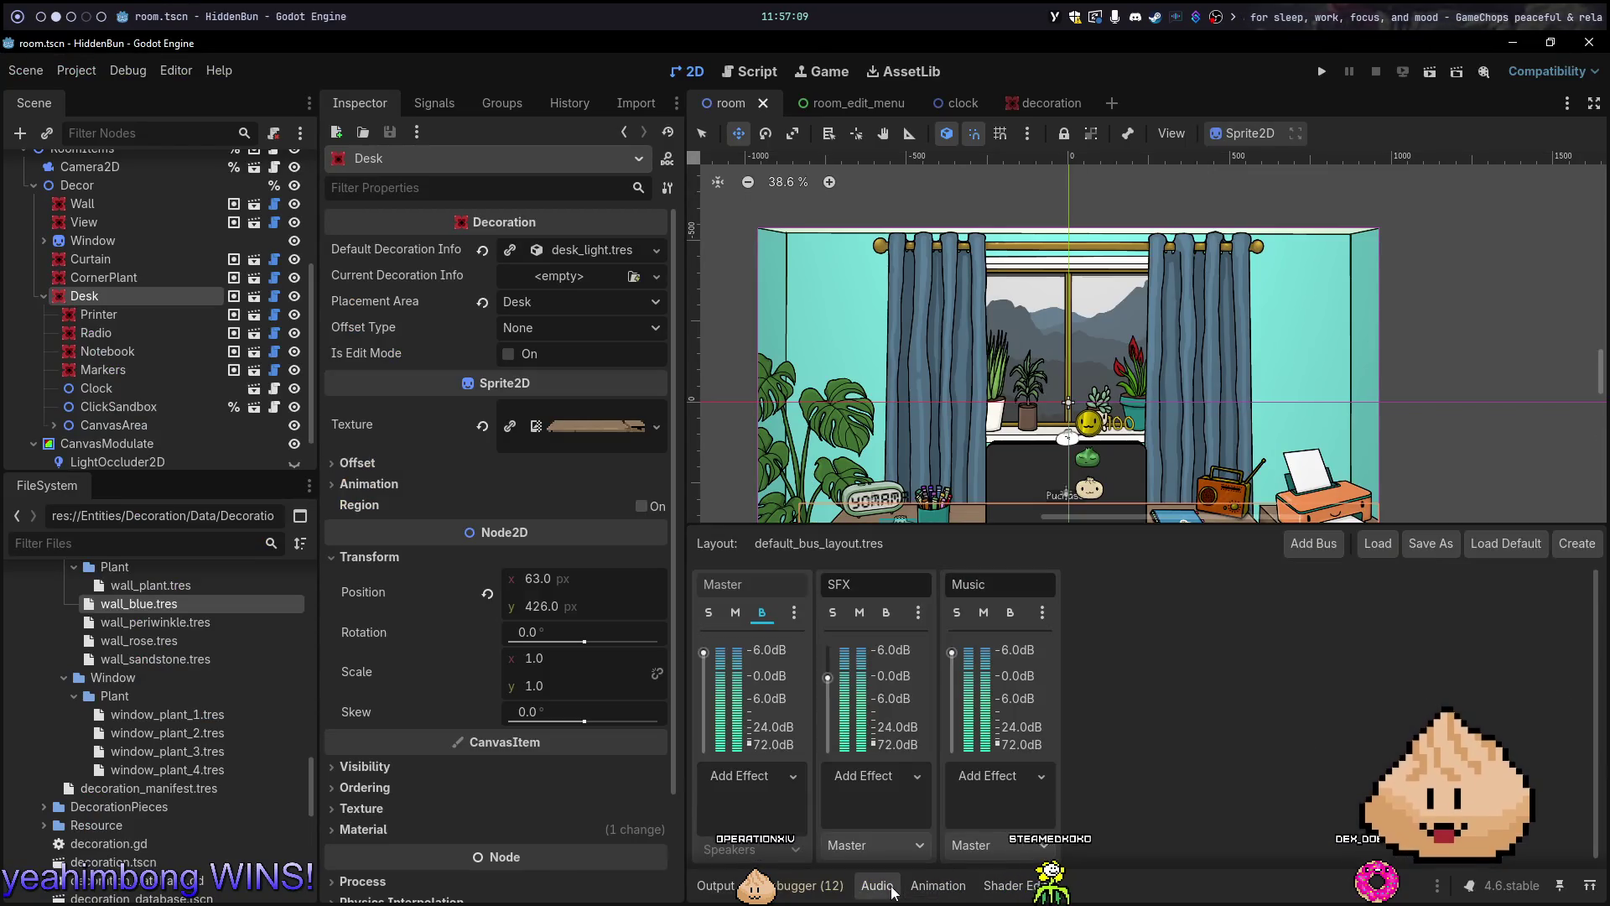
Replace the vec3(.5, .1, .1) added_intensity default in hover.gdshader with zeros and run the game
click(1013, 886)
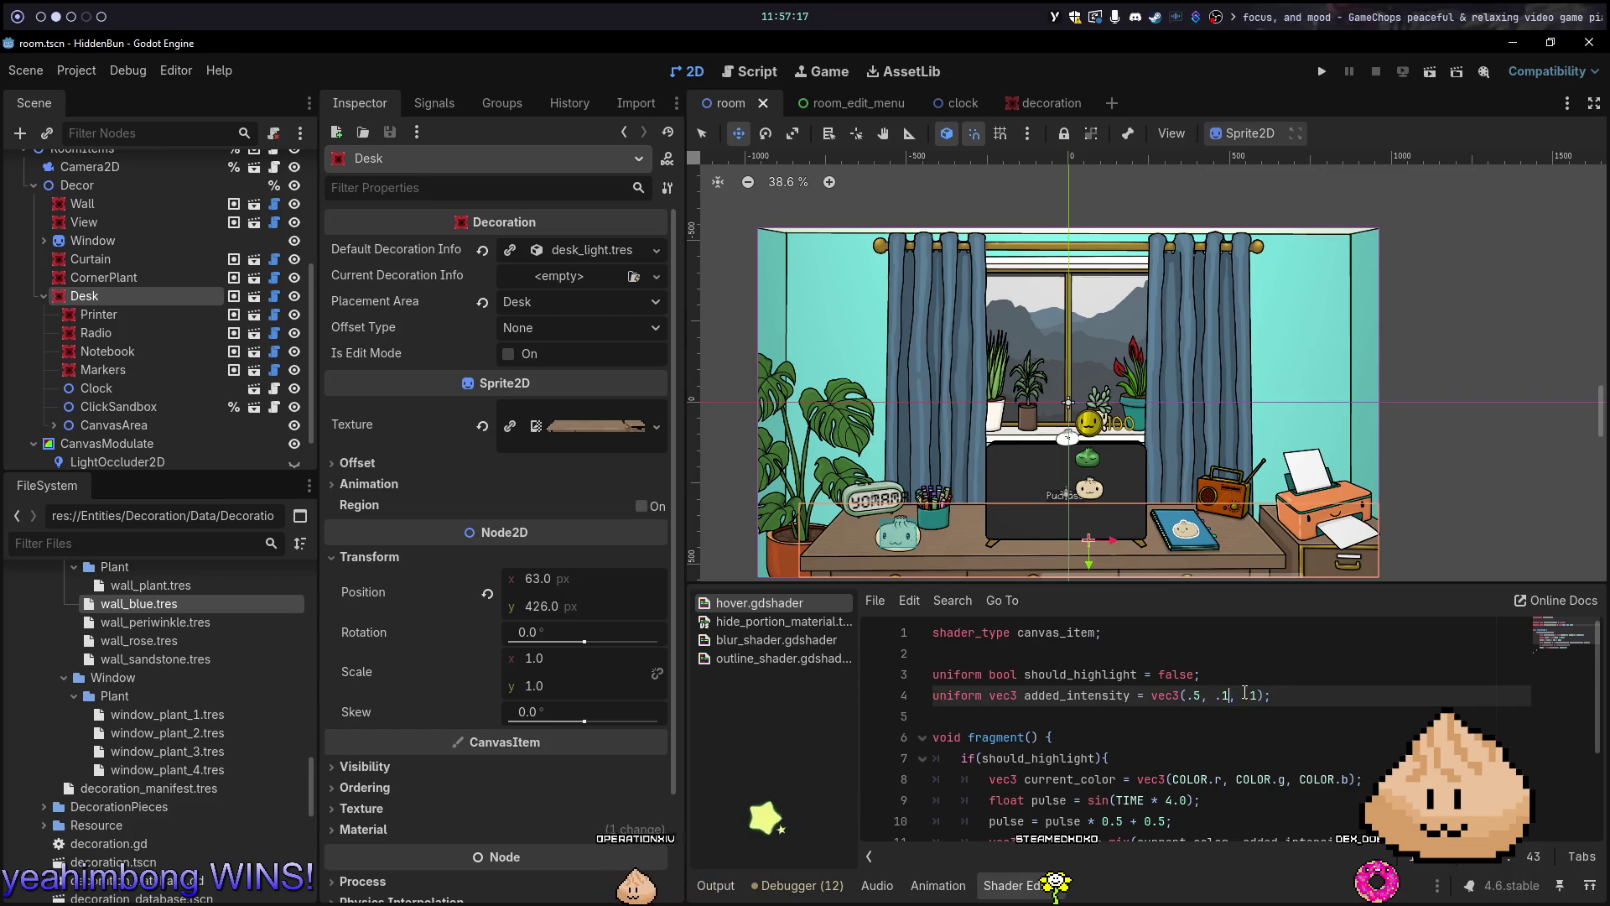
drag(1257, 695, 1201, 695)
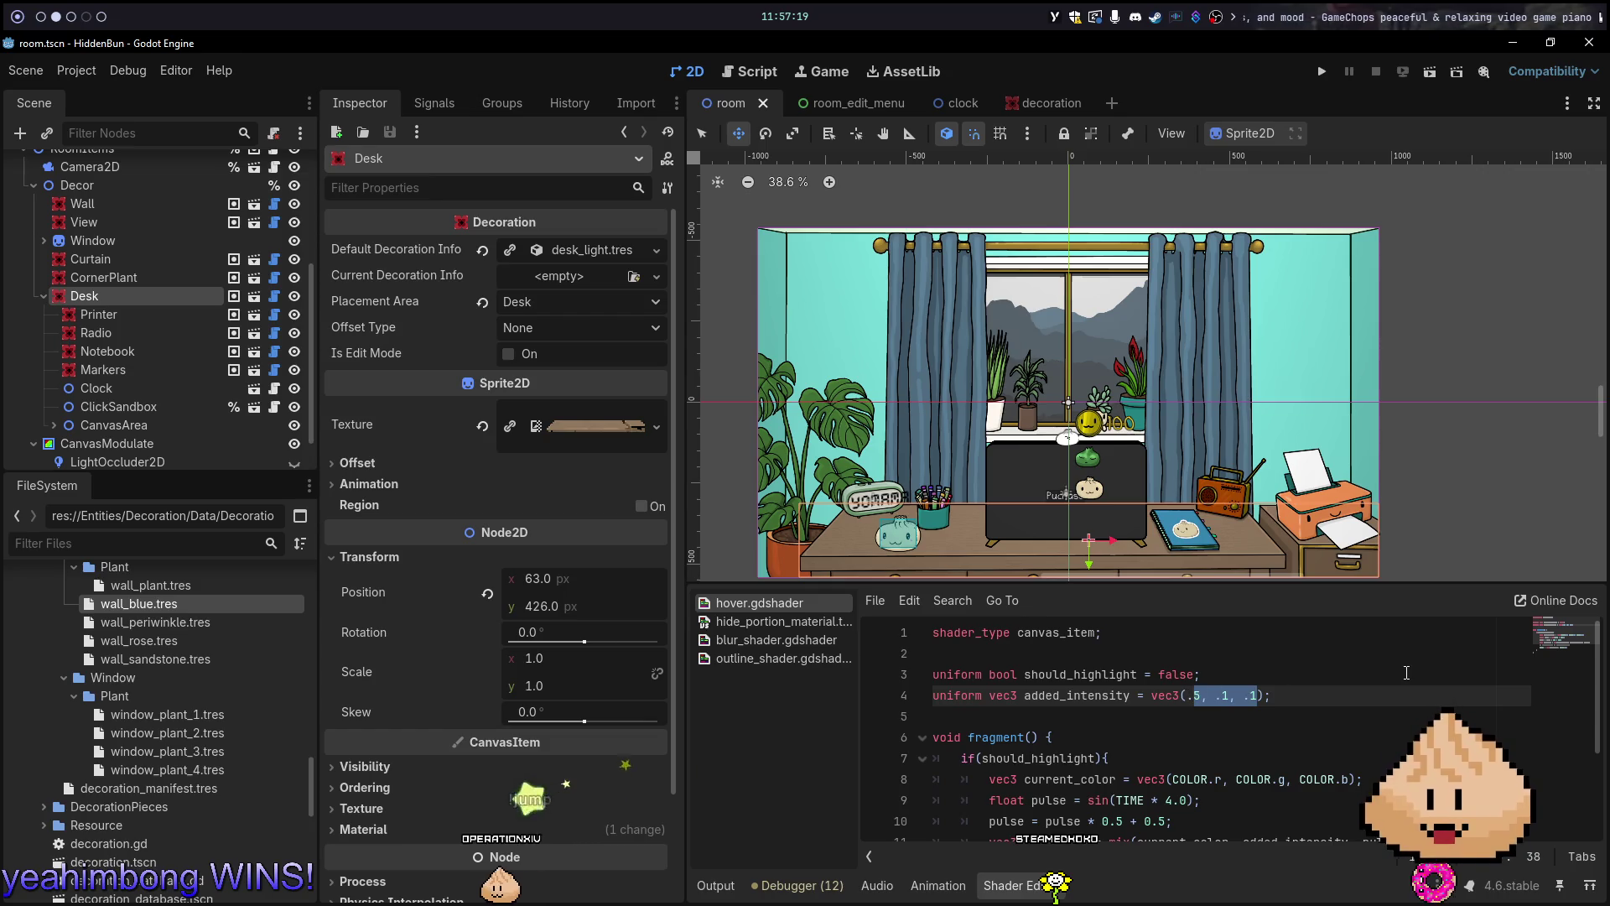
scroll(1390, 665, down, 2)
scroll(1390, 665, up, 1)
key(BackSpace)
key(BackSpace)
text(0)
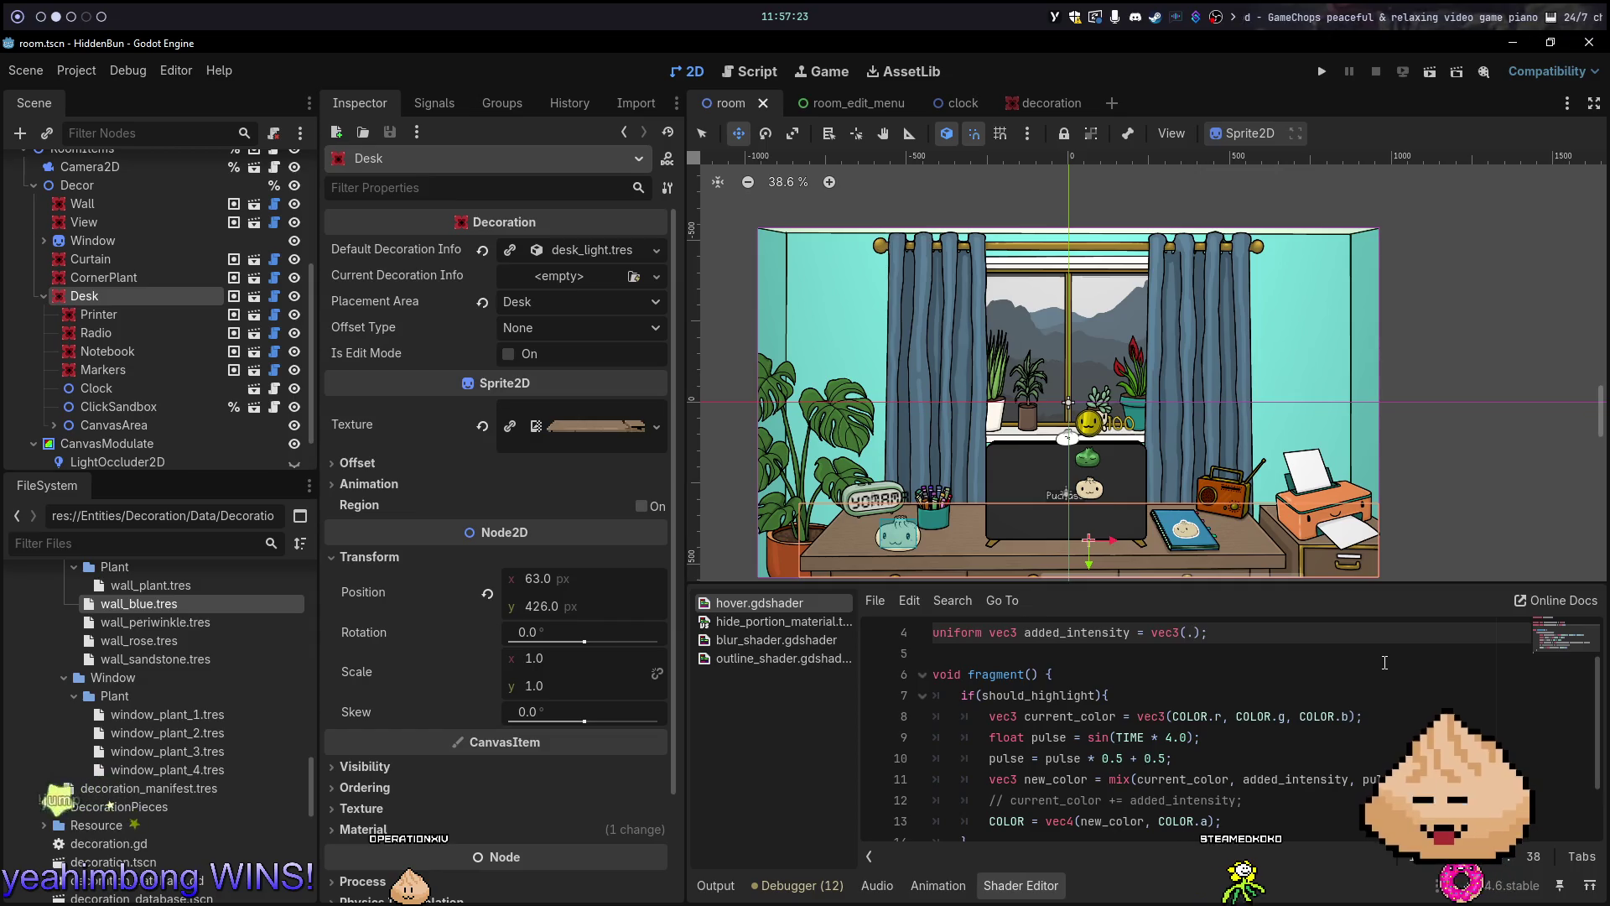
key(BackSpace)
key(BackSpace)
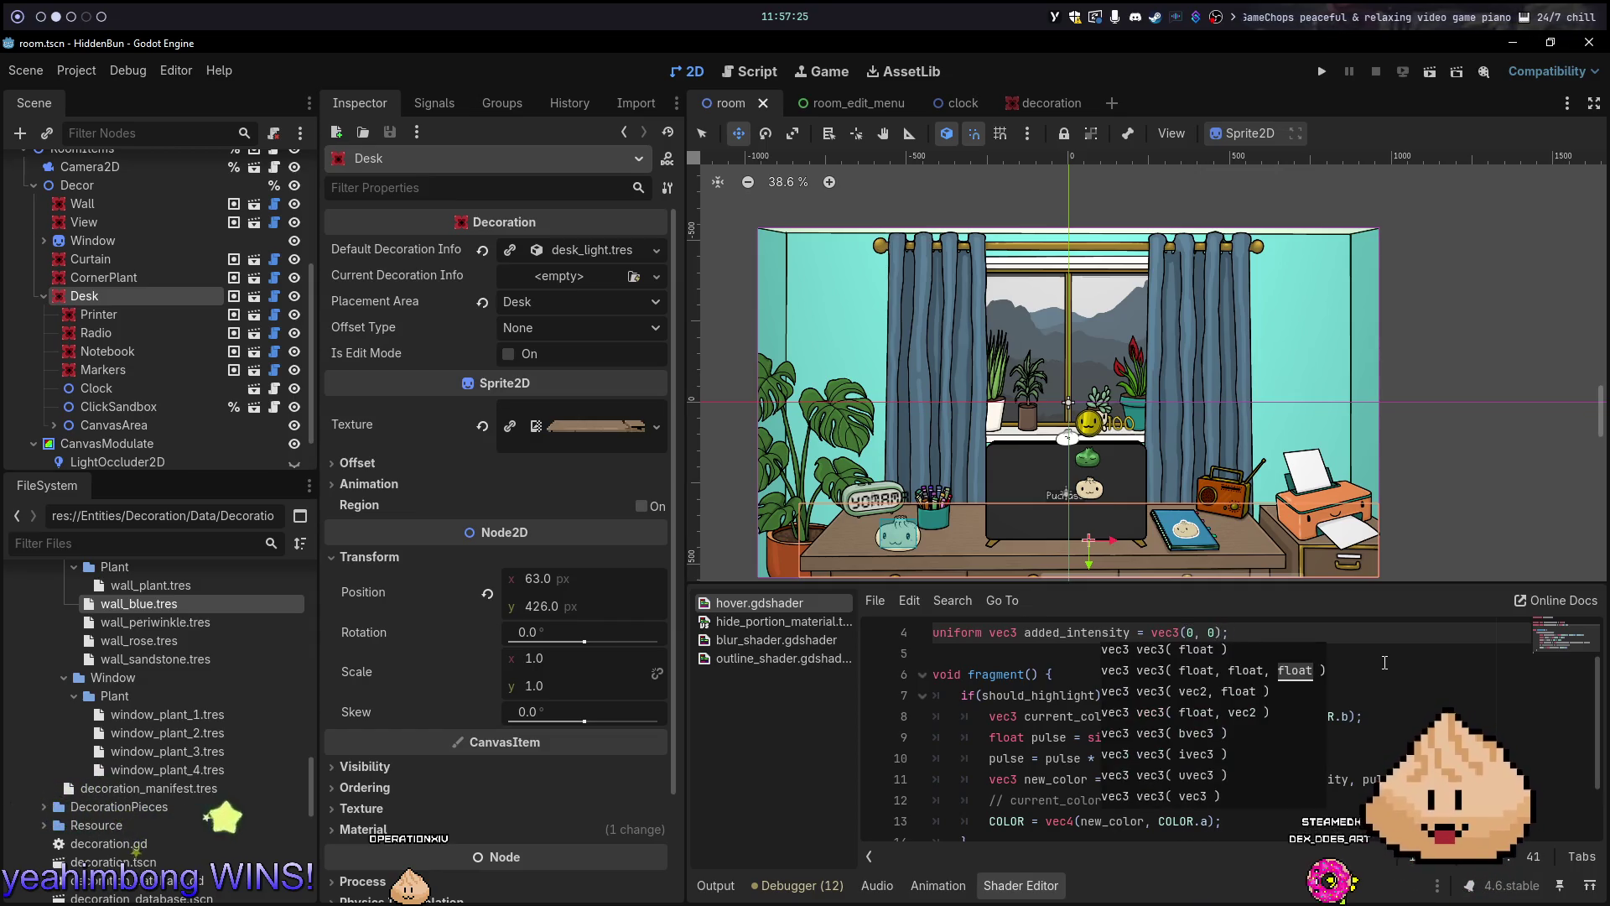
key(F5)
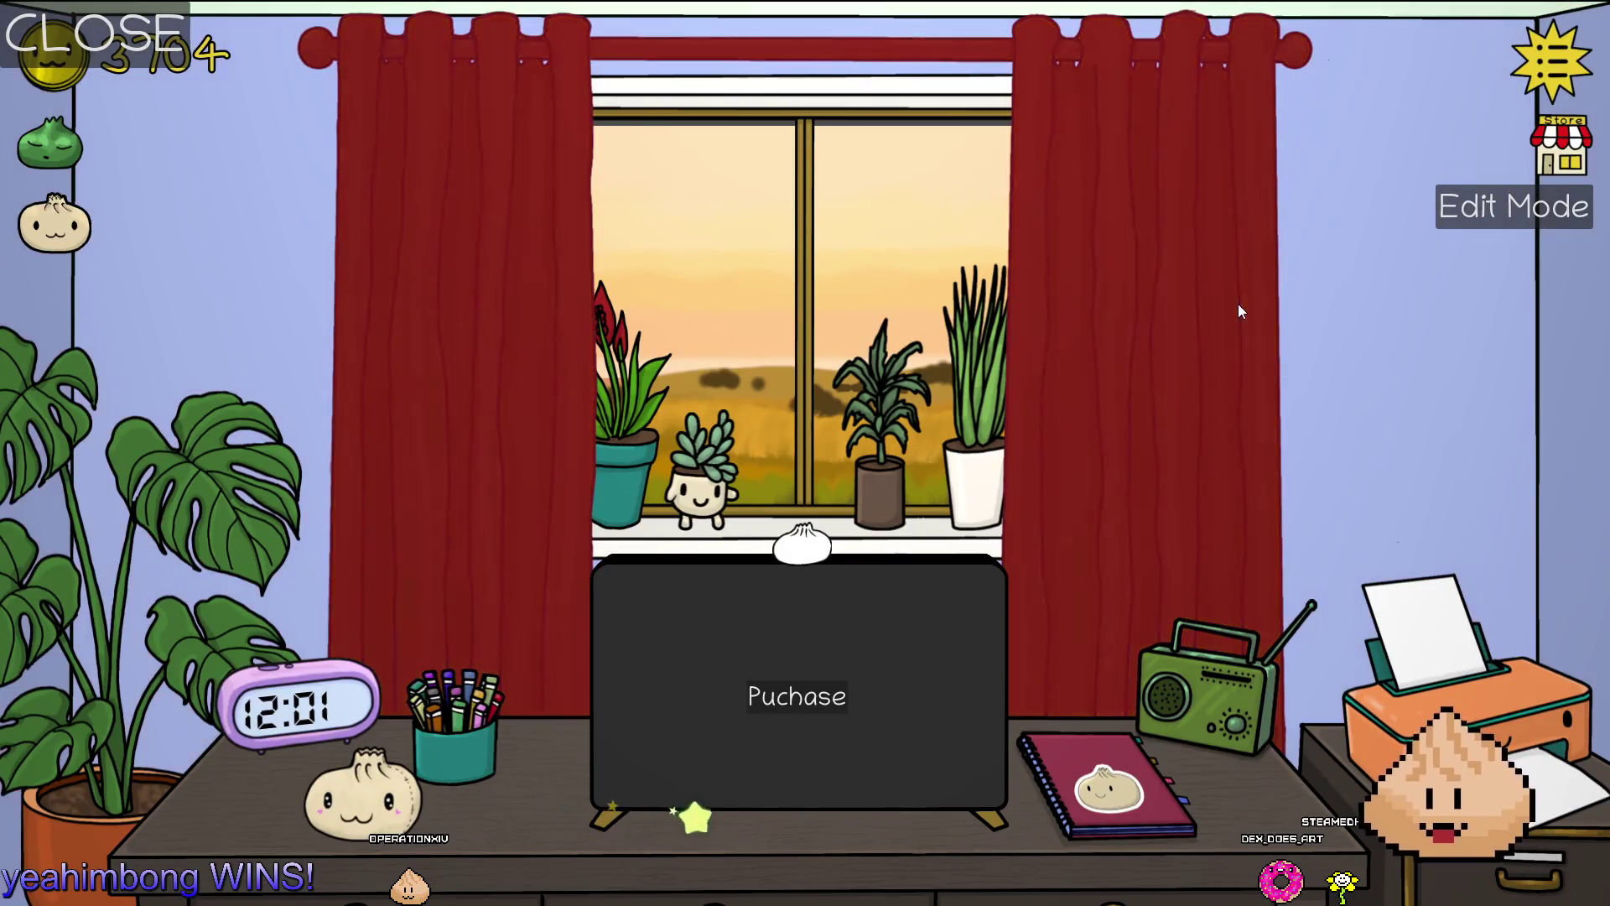
Test the red hover highlight on the curtains and notebook, then stop the game
click(1207, 354)
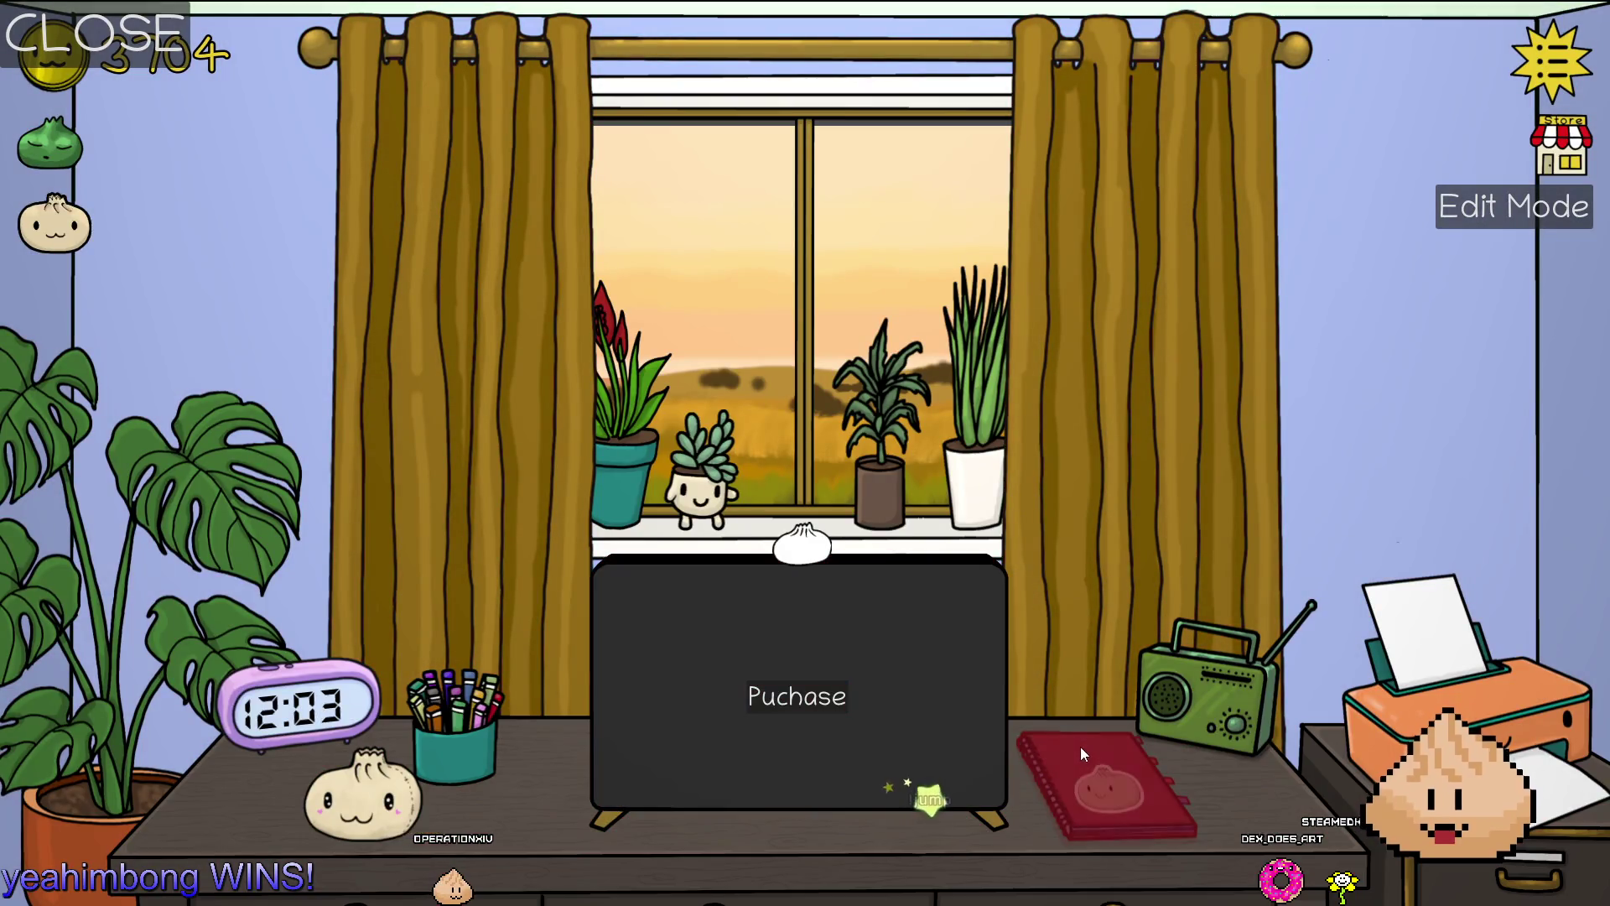
click(1196, 697)
click(1142, 768)
key(Escape)
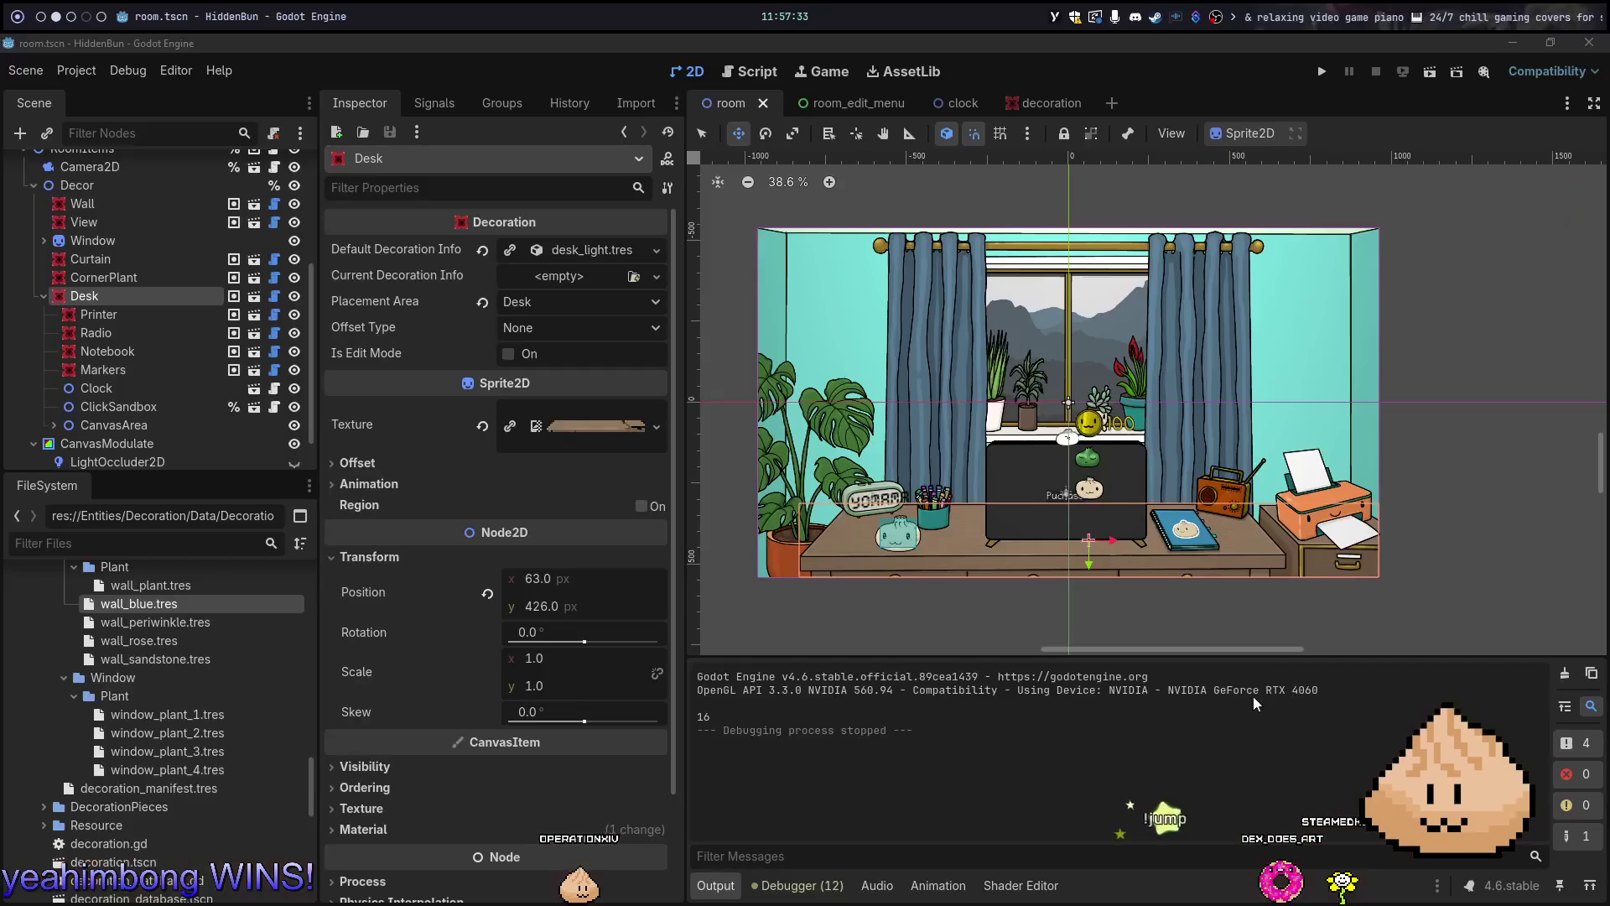
Save decoration.gd in Neovim and bring up hover.gdshader's fragment code in Godot
key(alt+1)
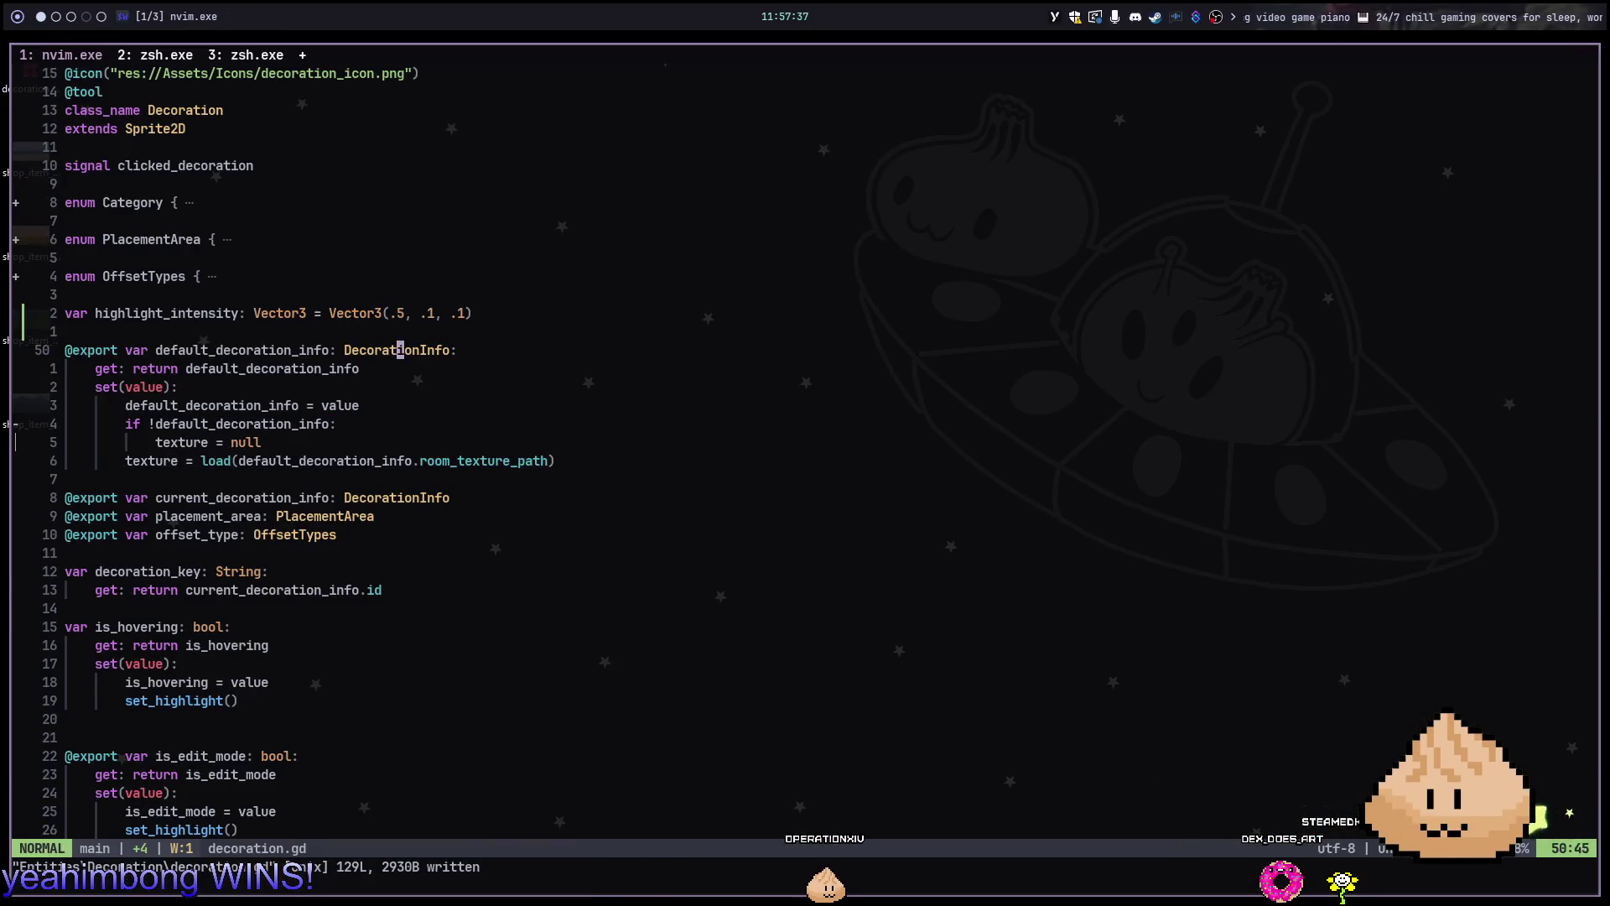
text(:w)
key(Return)
key(alt+2)
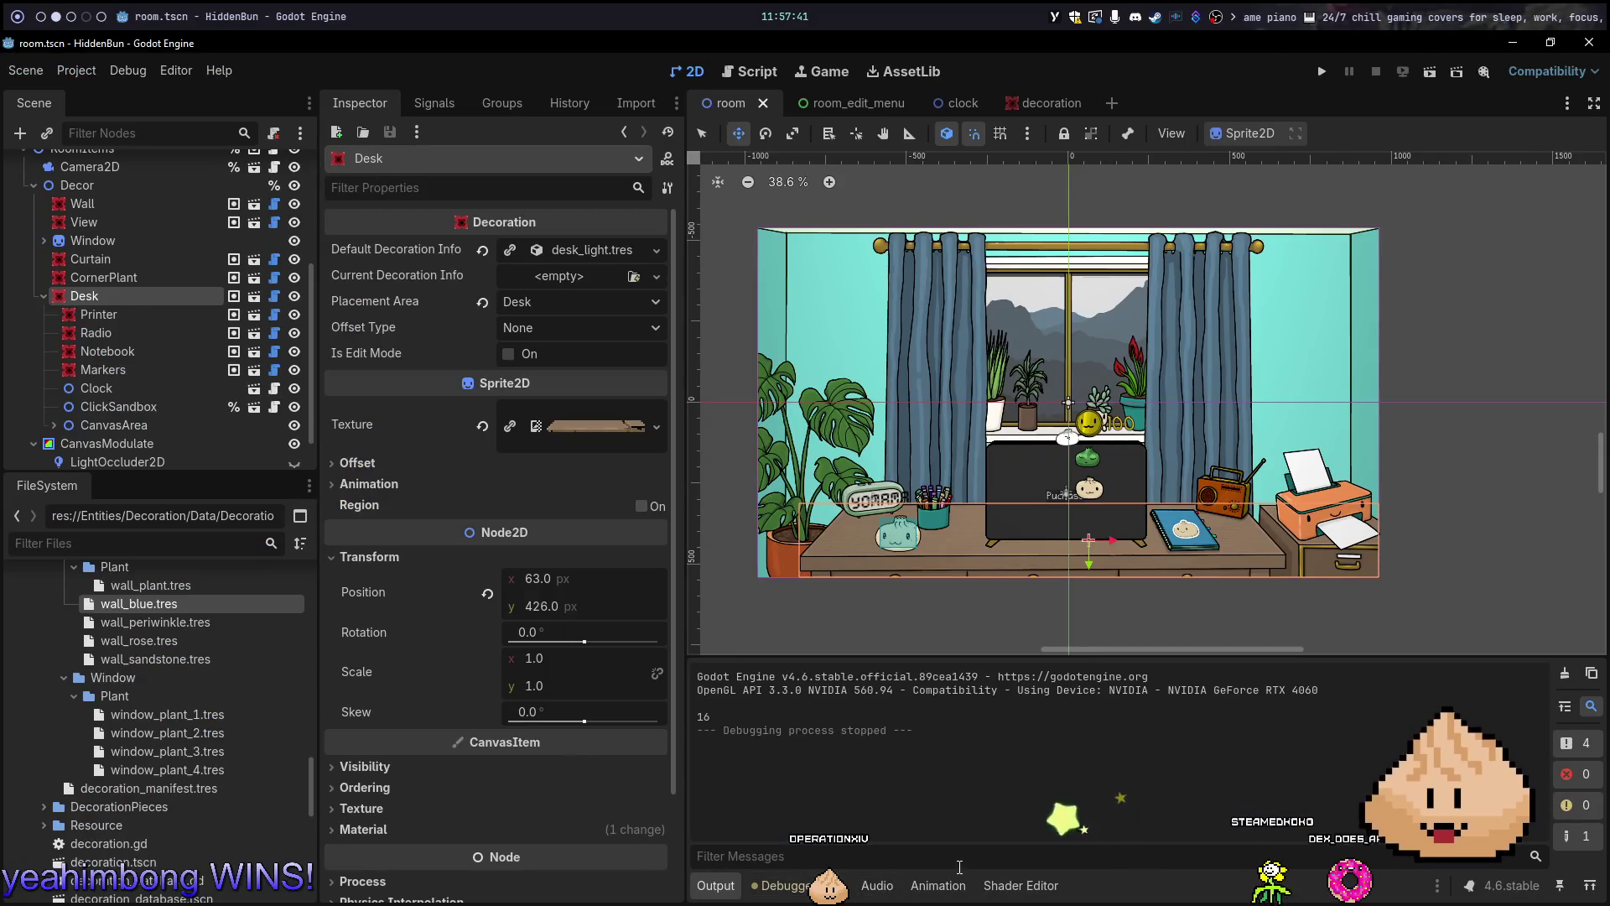
click(1014, 885)
scroll(1319, 726, down, 2)
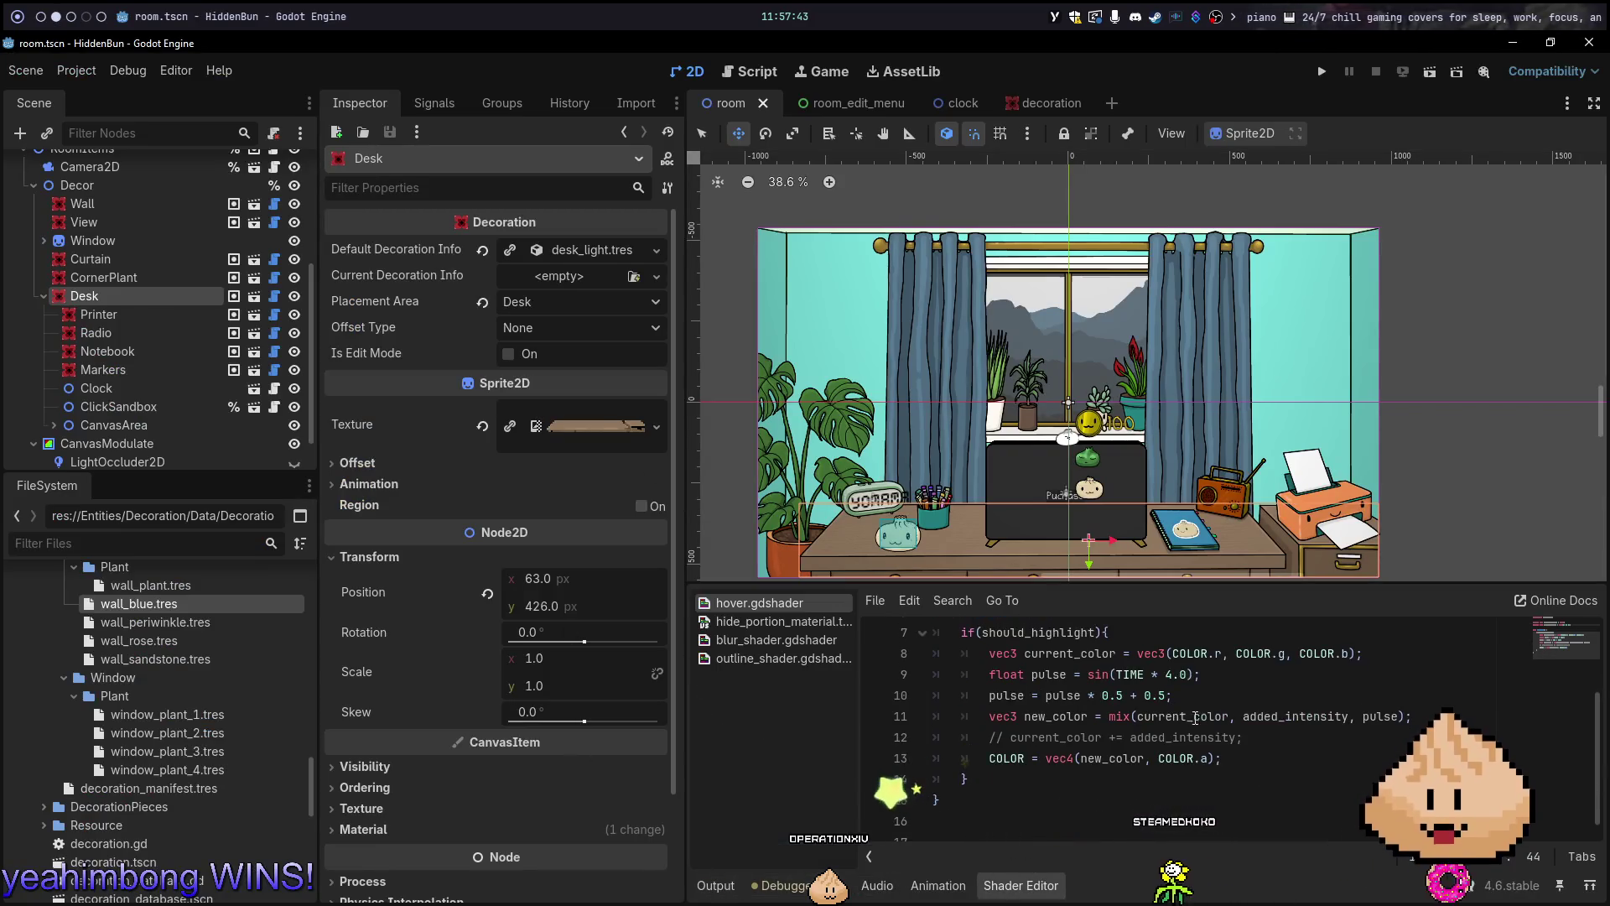
Add 'current_color +' to the shader's mix line, run the game again, then return to the room scene
click(1318, 722)
text(current_color +)
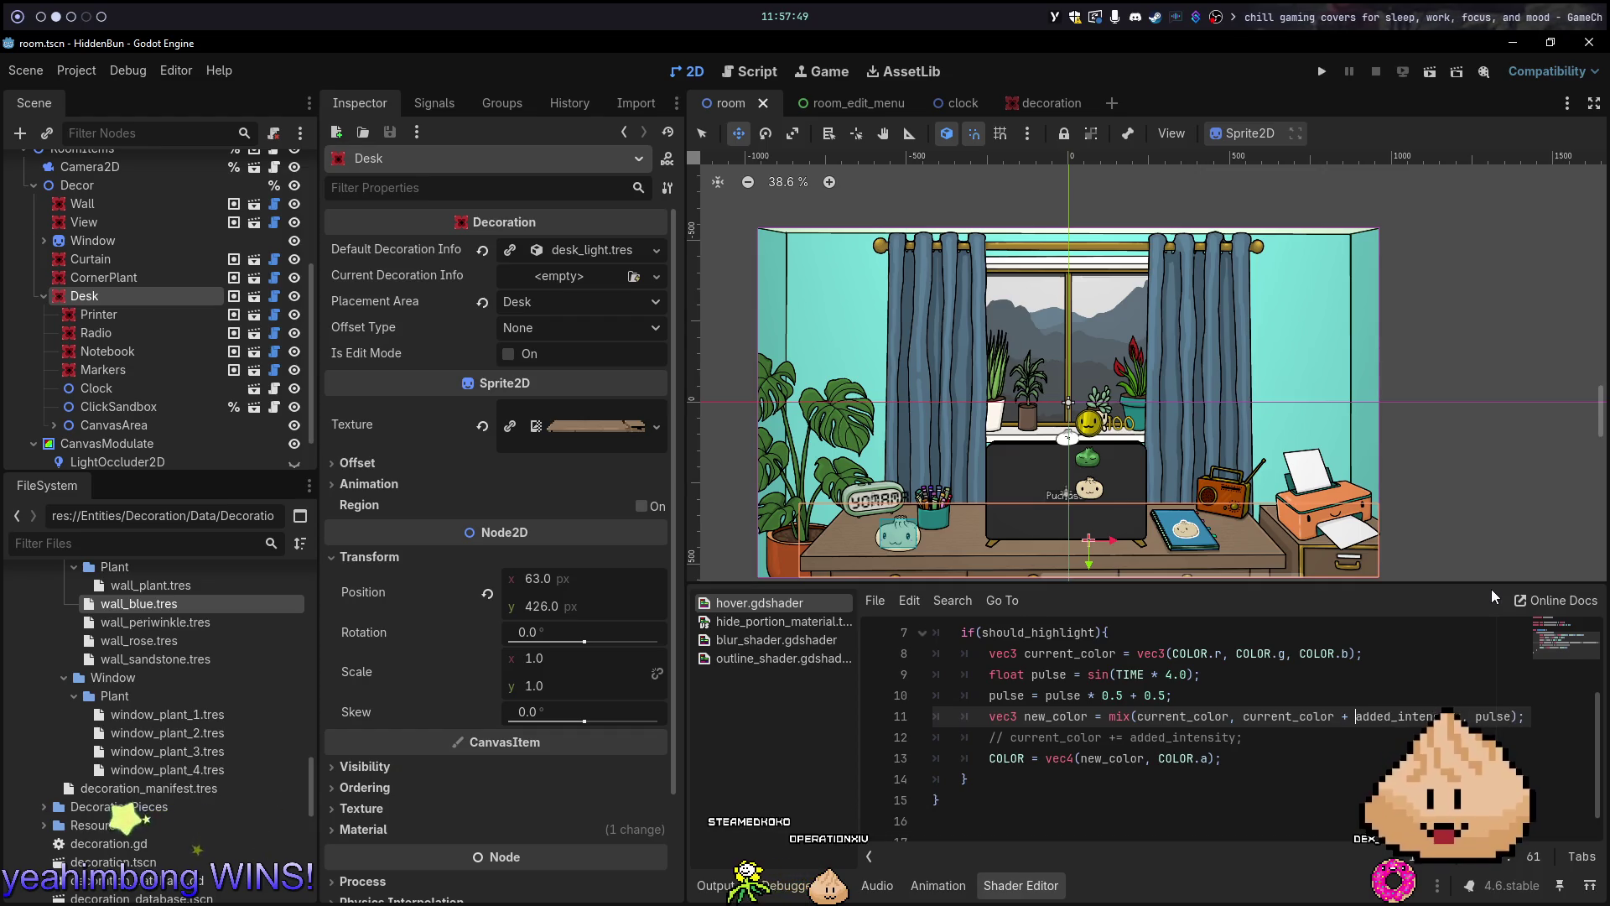
key(F5)
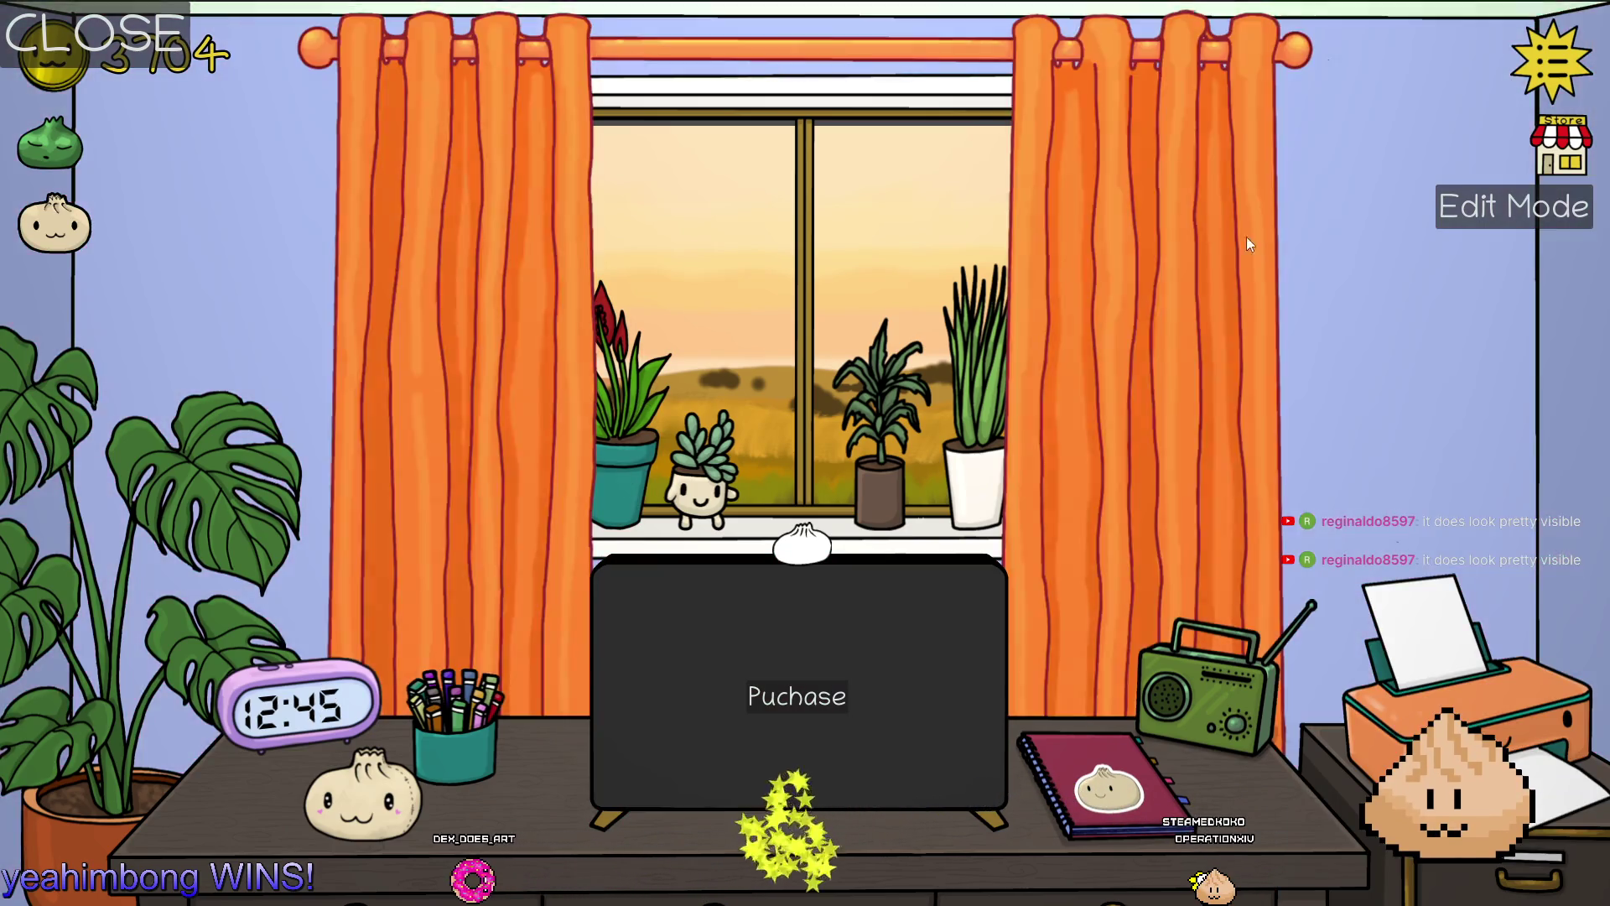
key(alt+Tab)
key(alt+2)
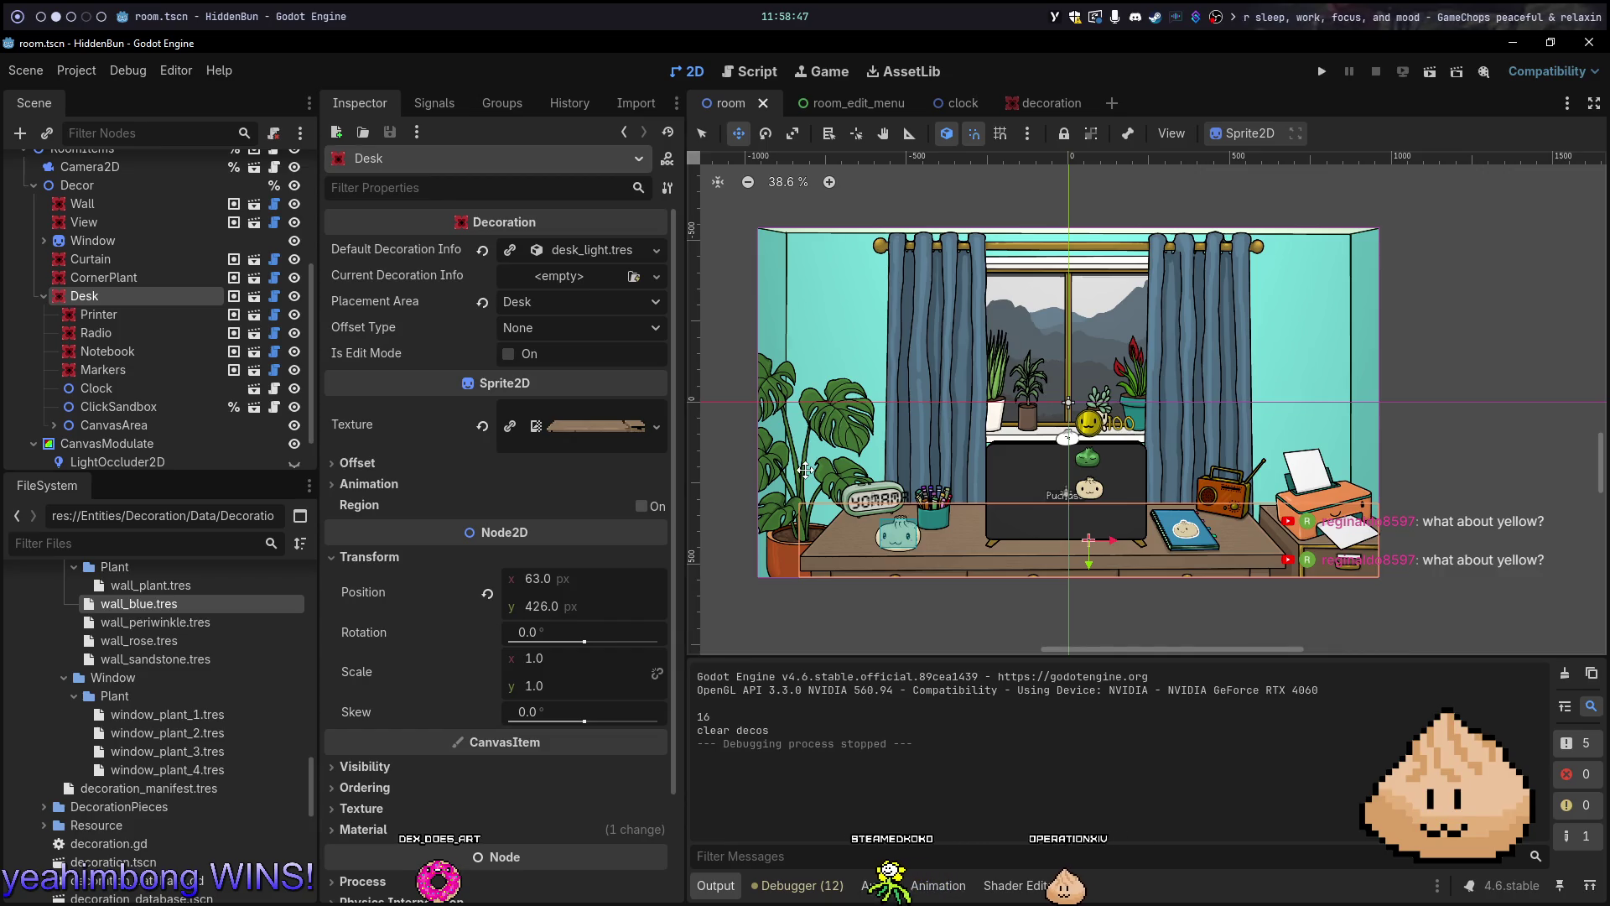
Edit the lines around highlight_intensity in decoration.gd to use Color()
key(alt+Tab)
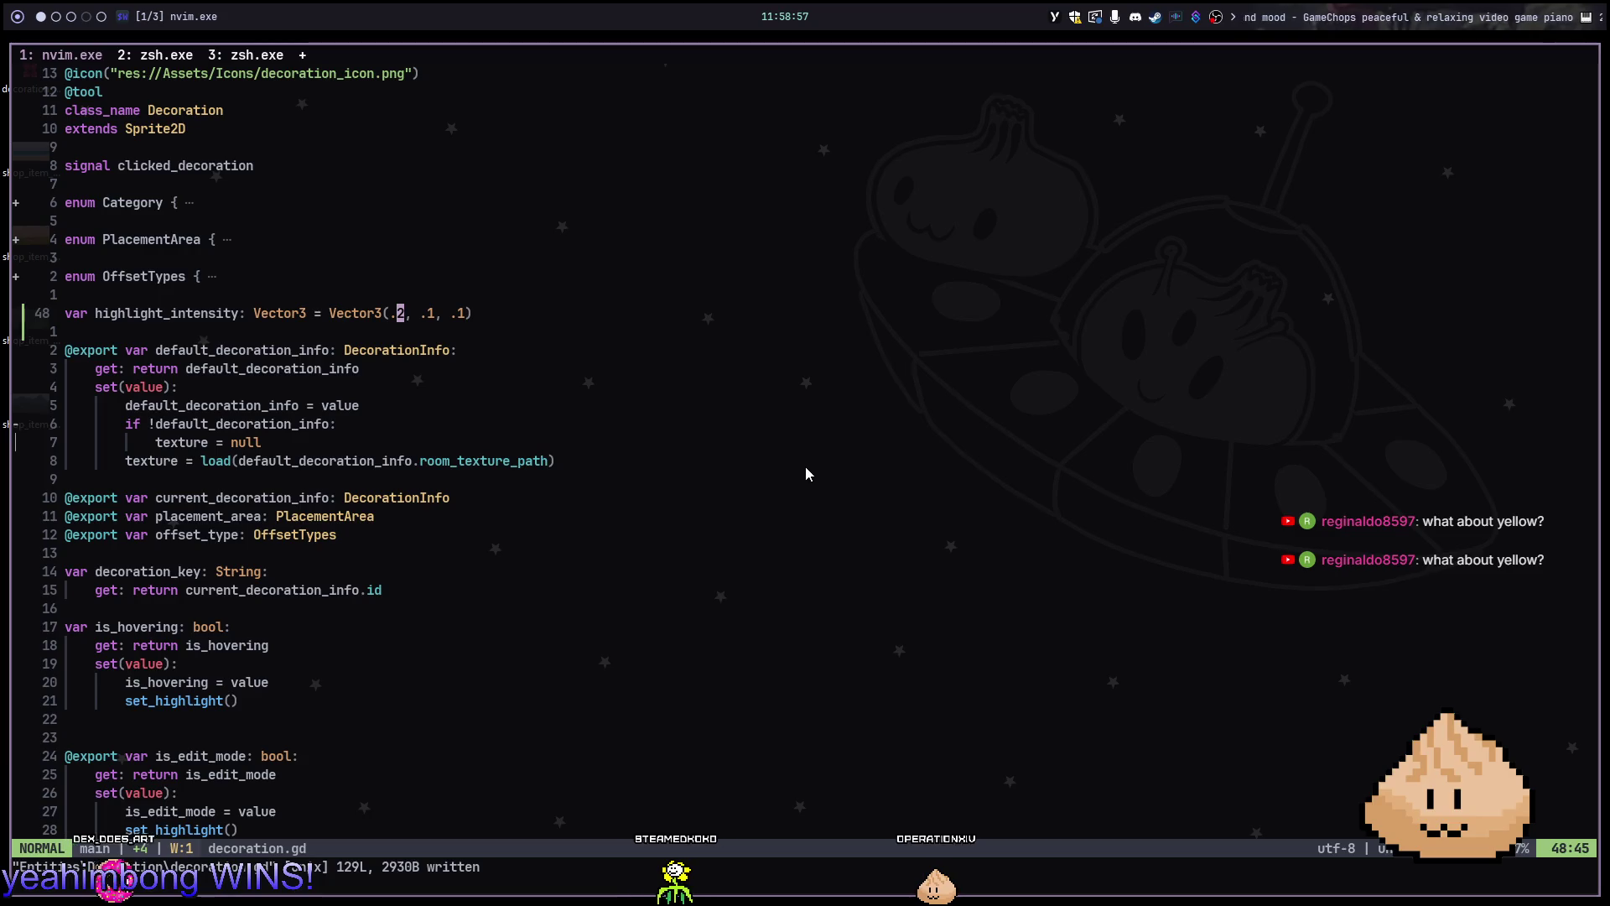
key(alt+Tab)
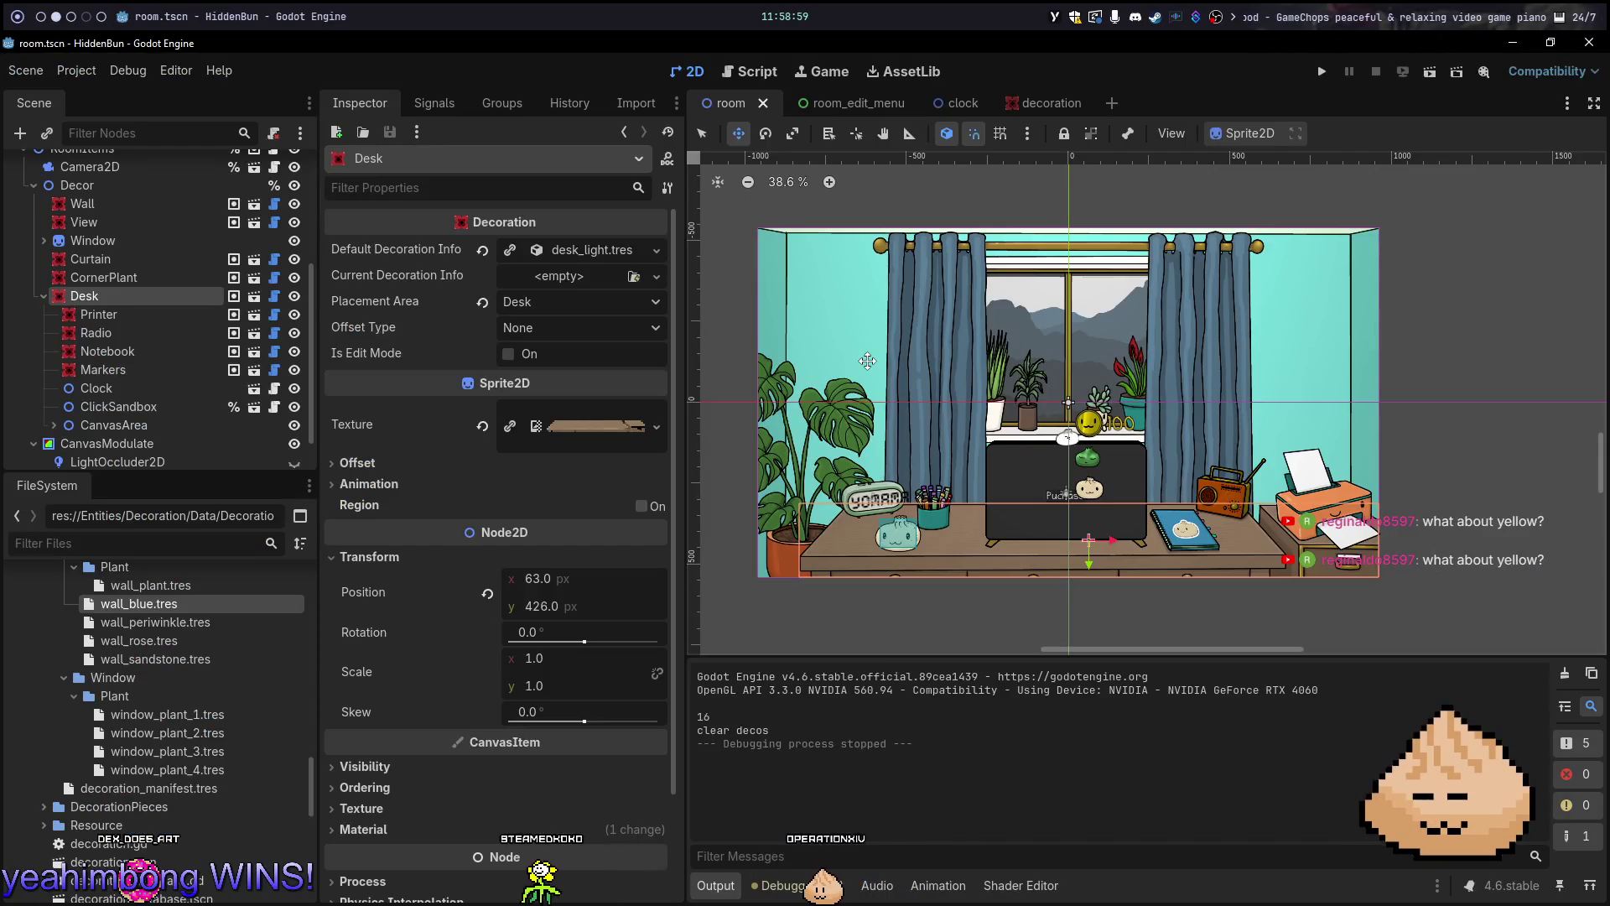
key(alt+Tab)
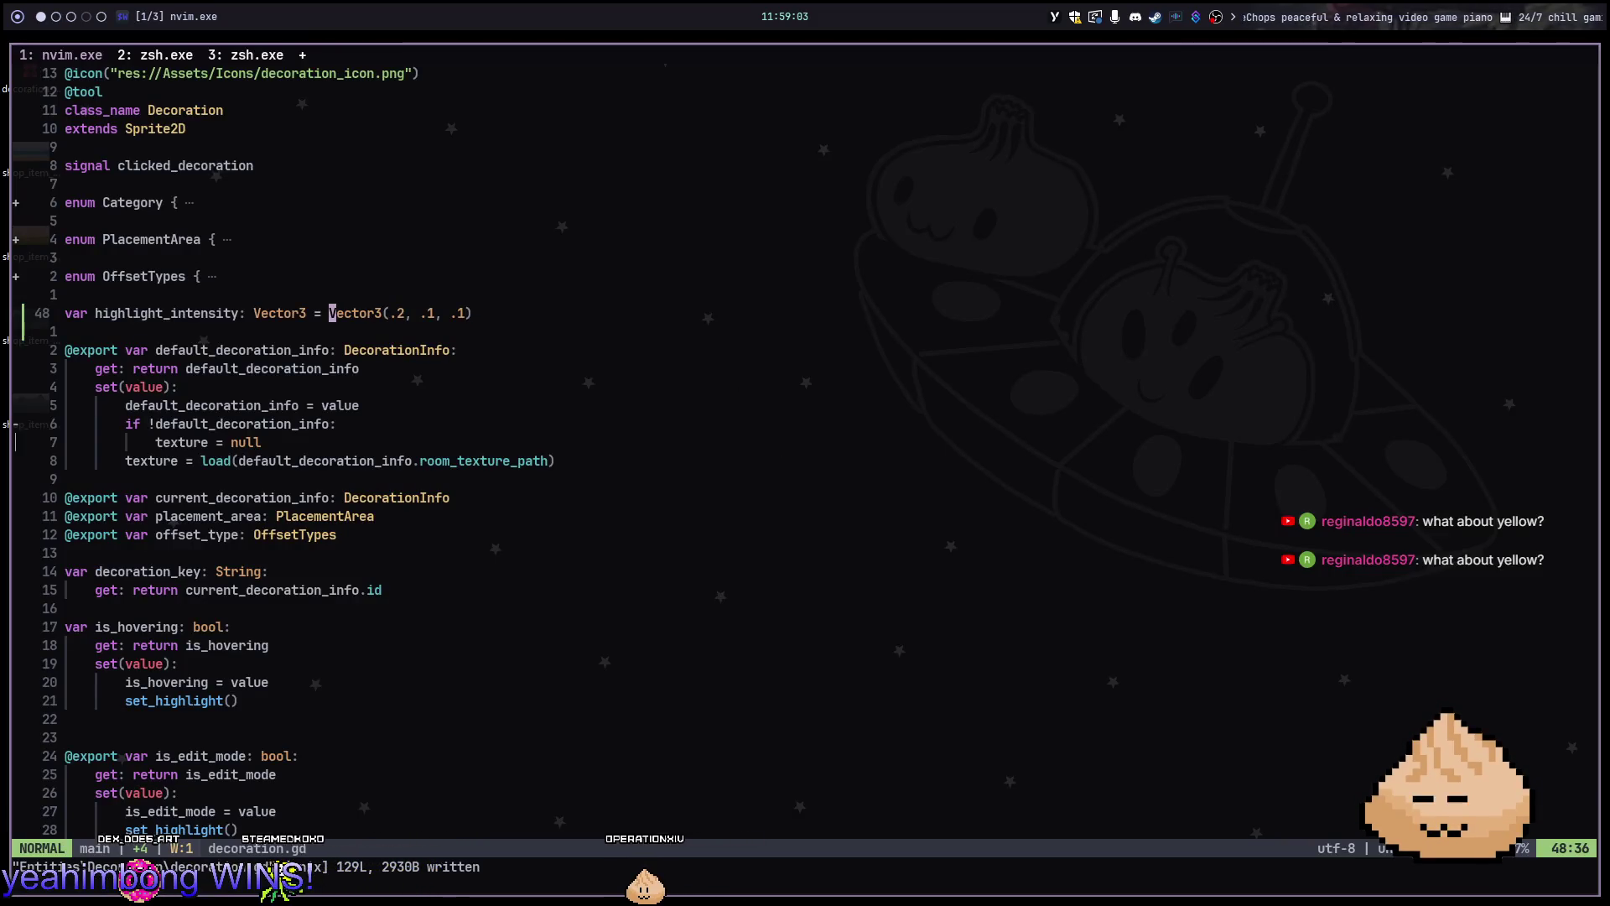
text(cw)
text(lor)
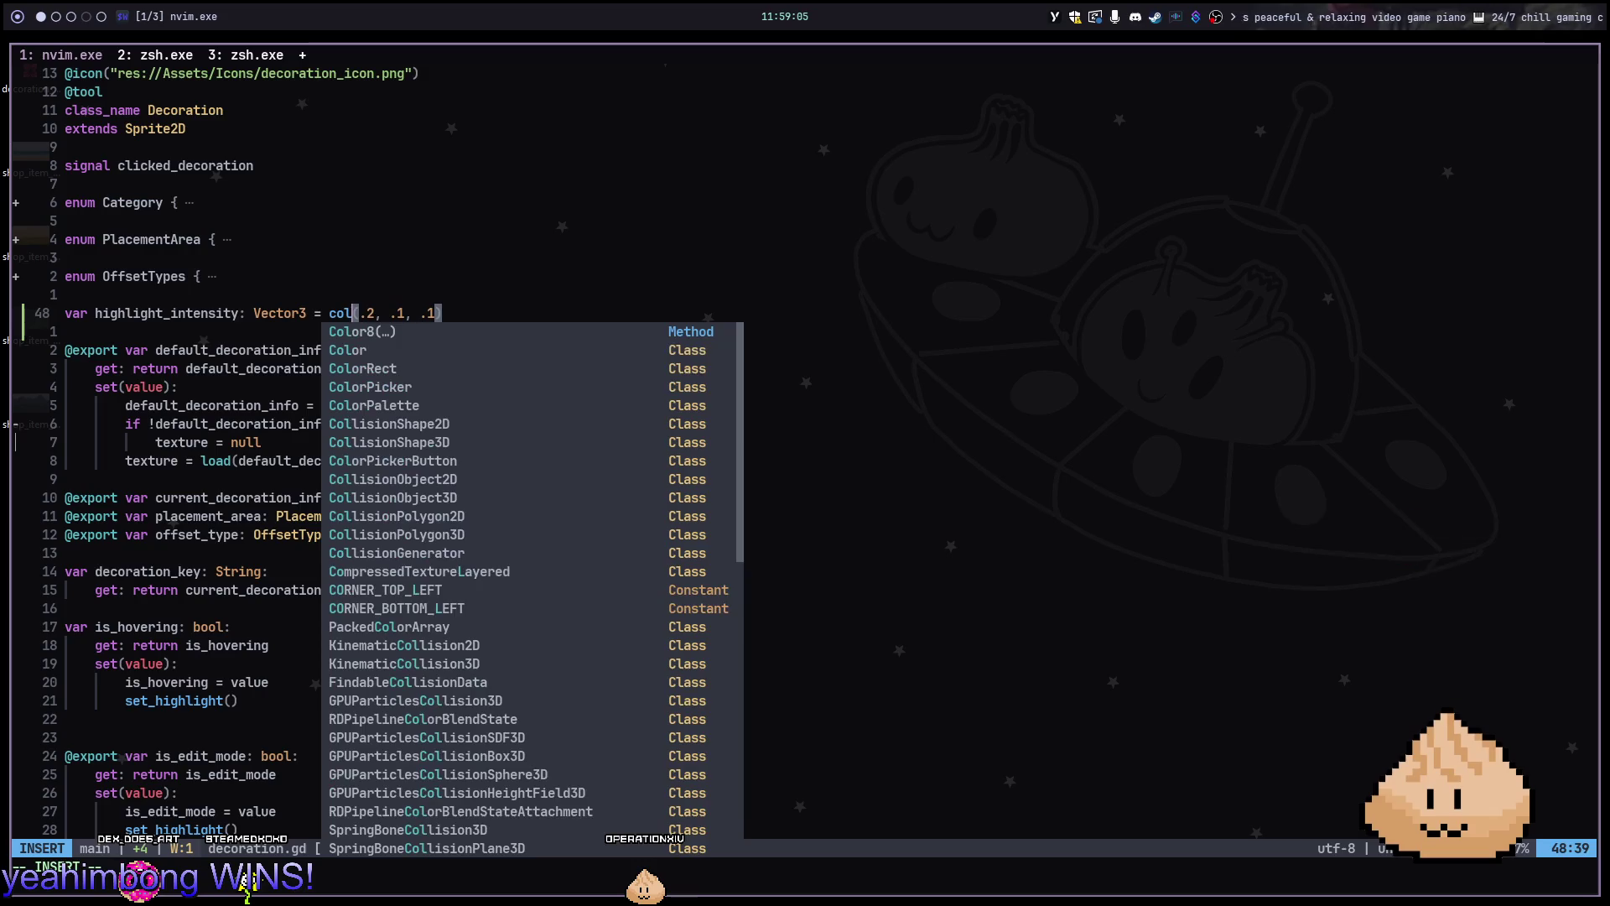
key(Escape)
key(k)
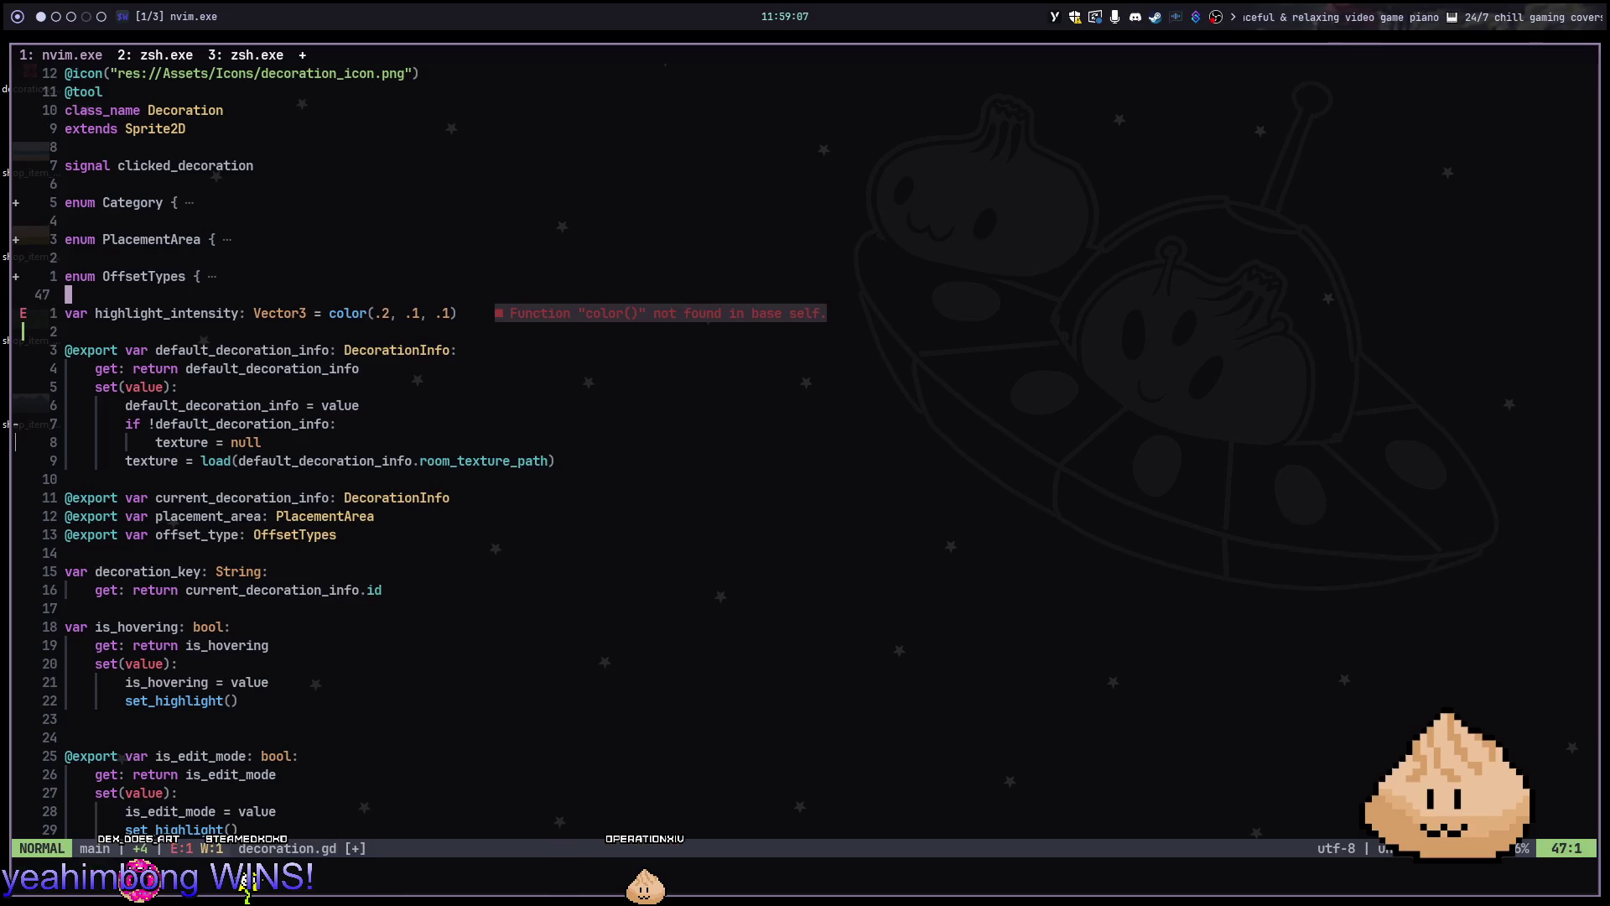
text(5wcw)
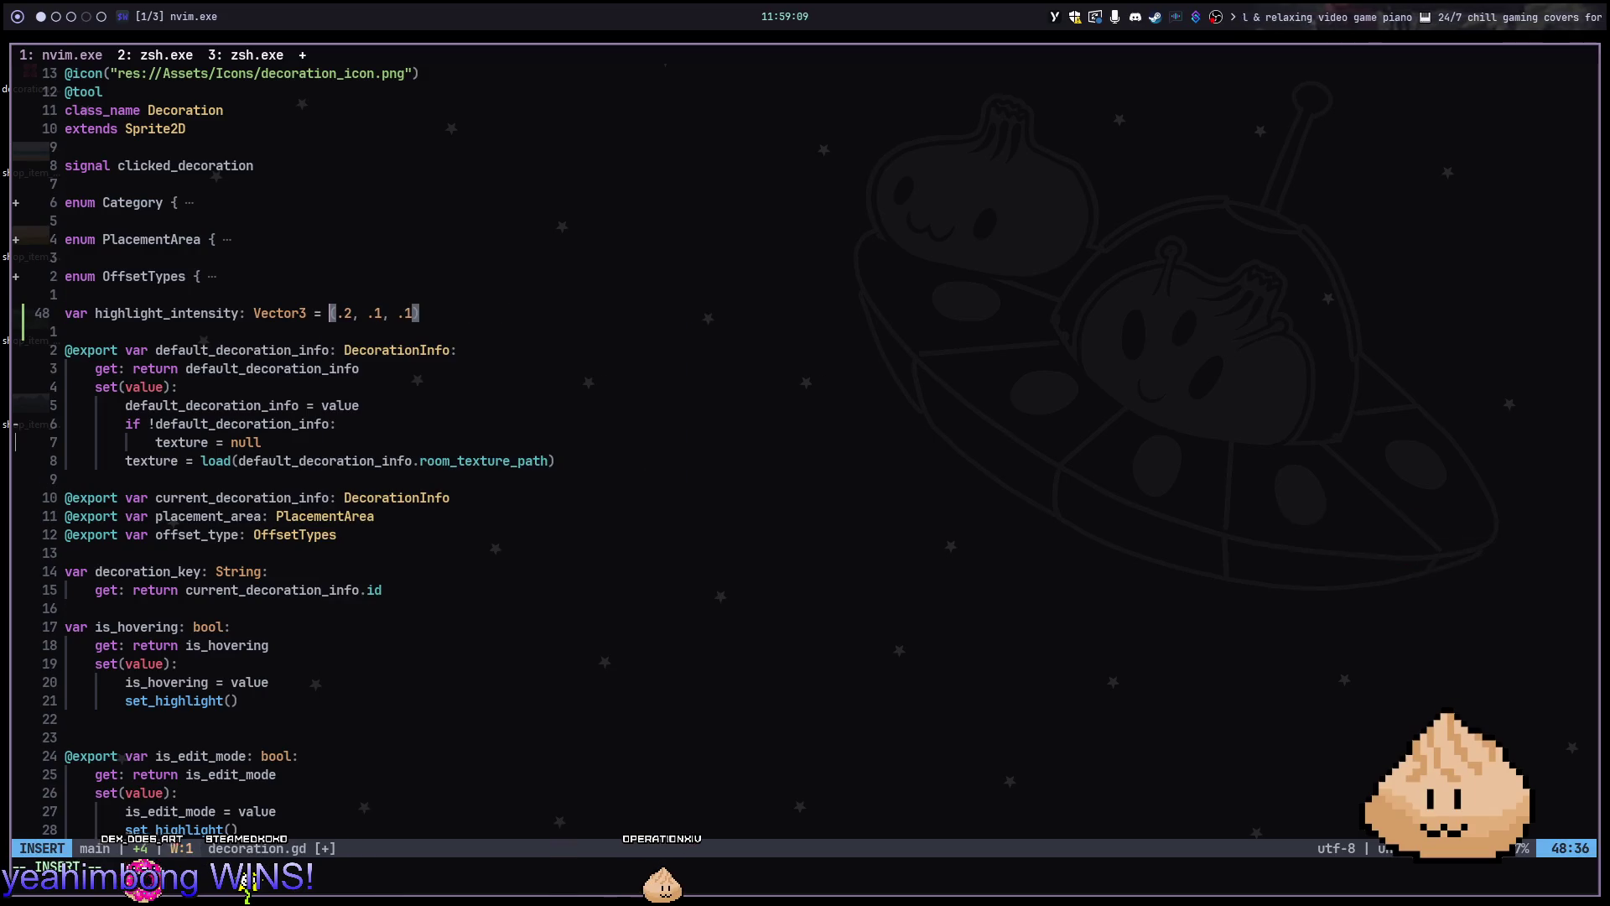
text(lor)
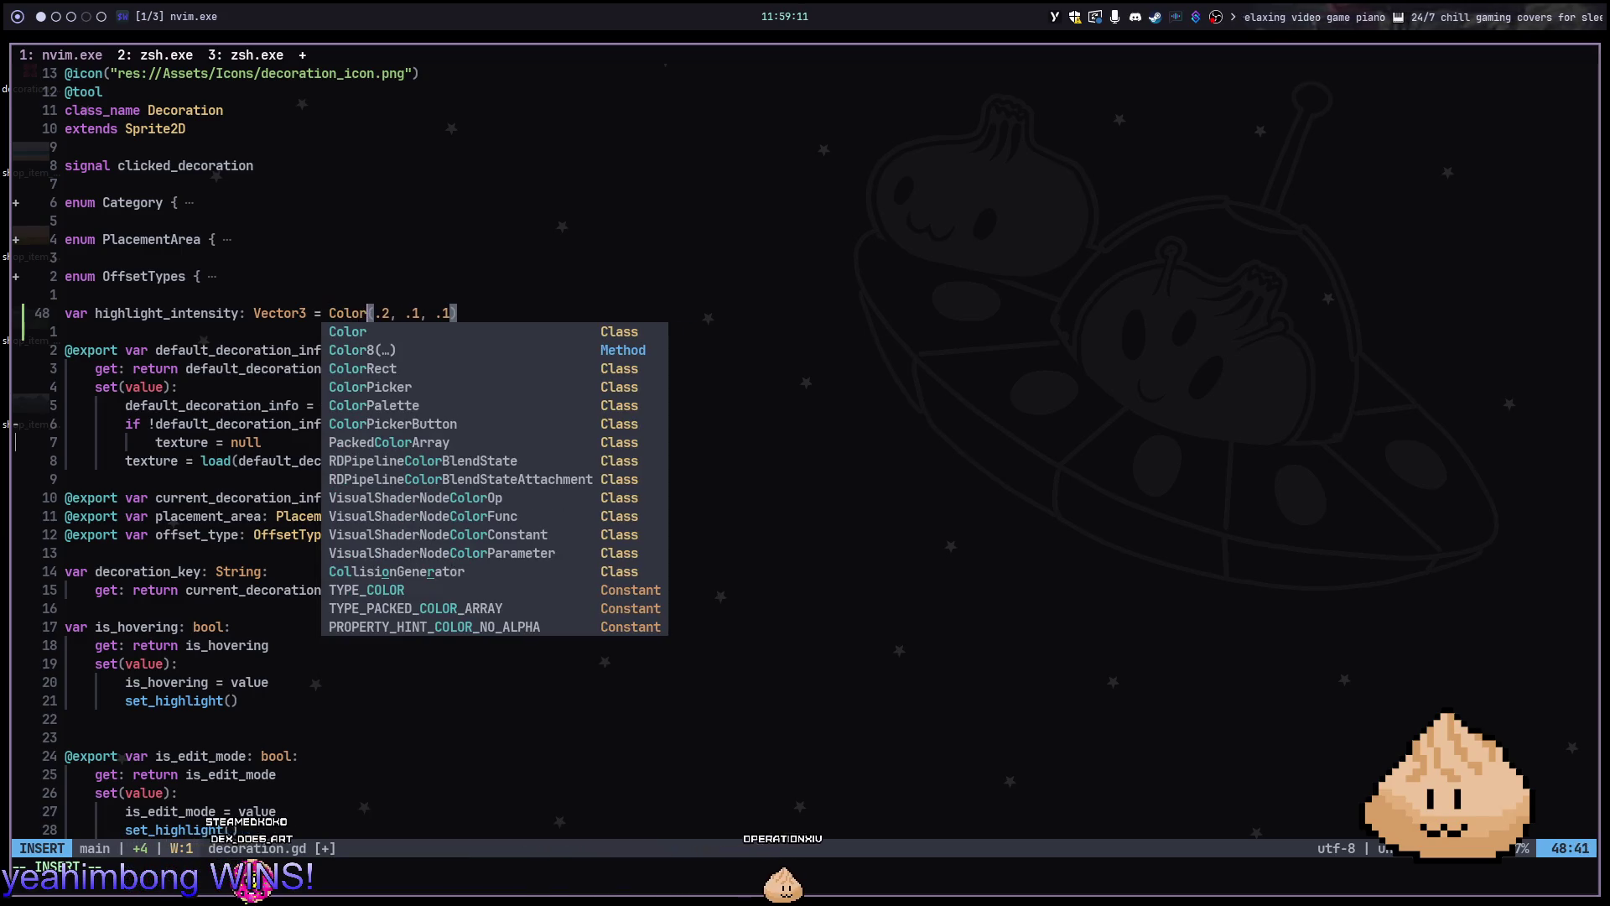
key(Escape)
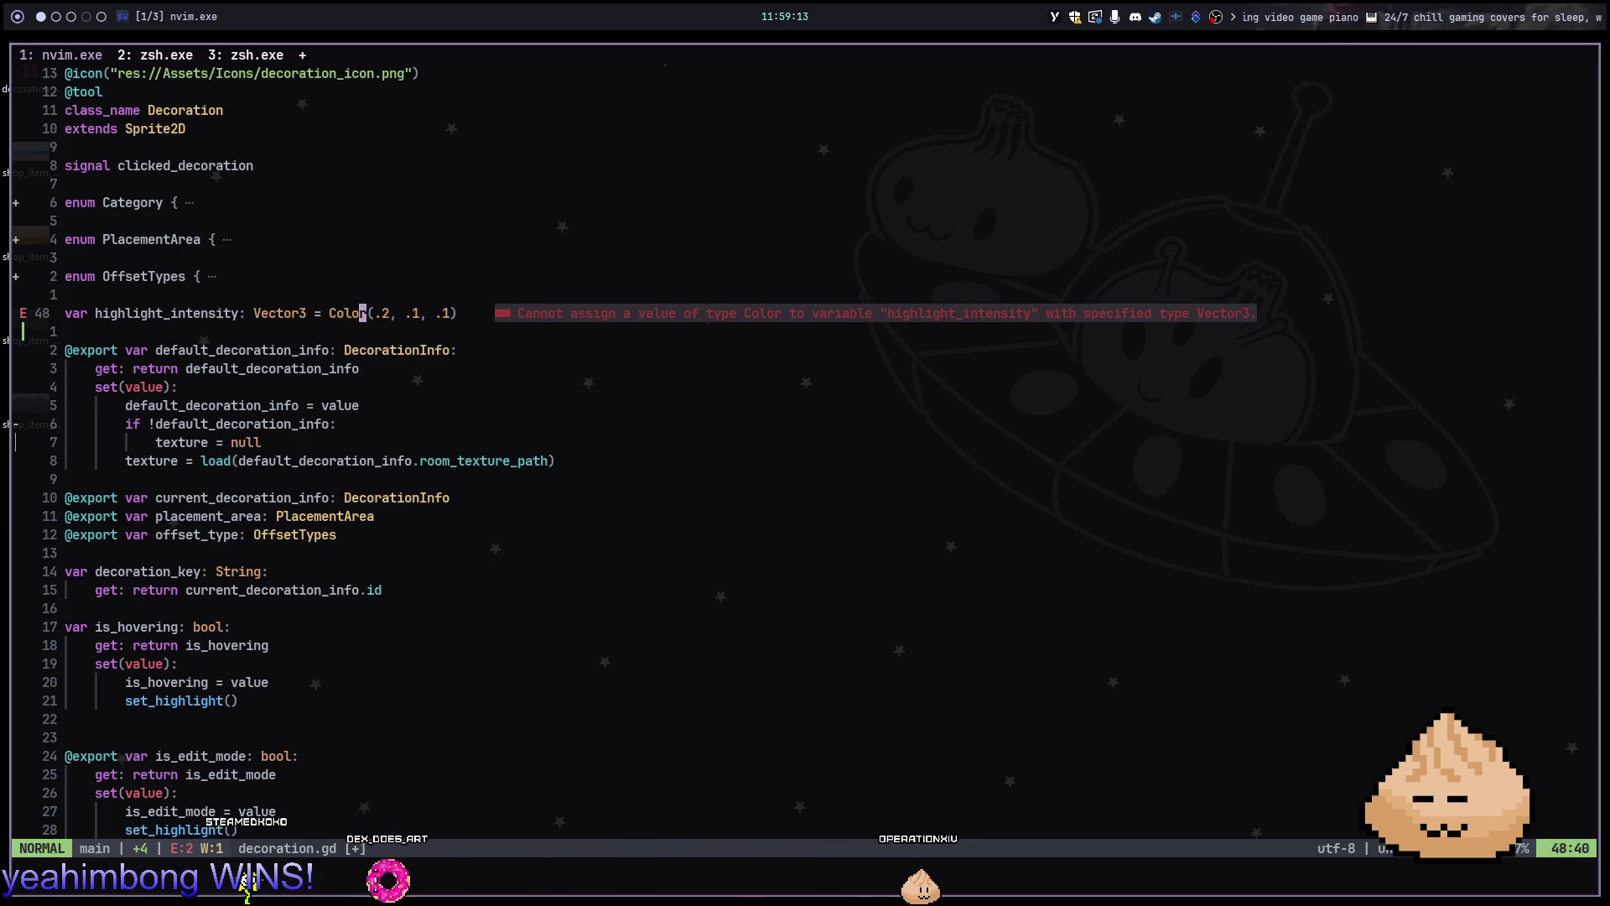
text(a())
key(Escape)
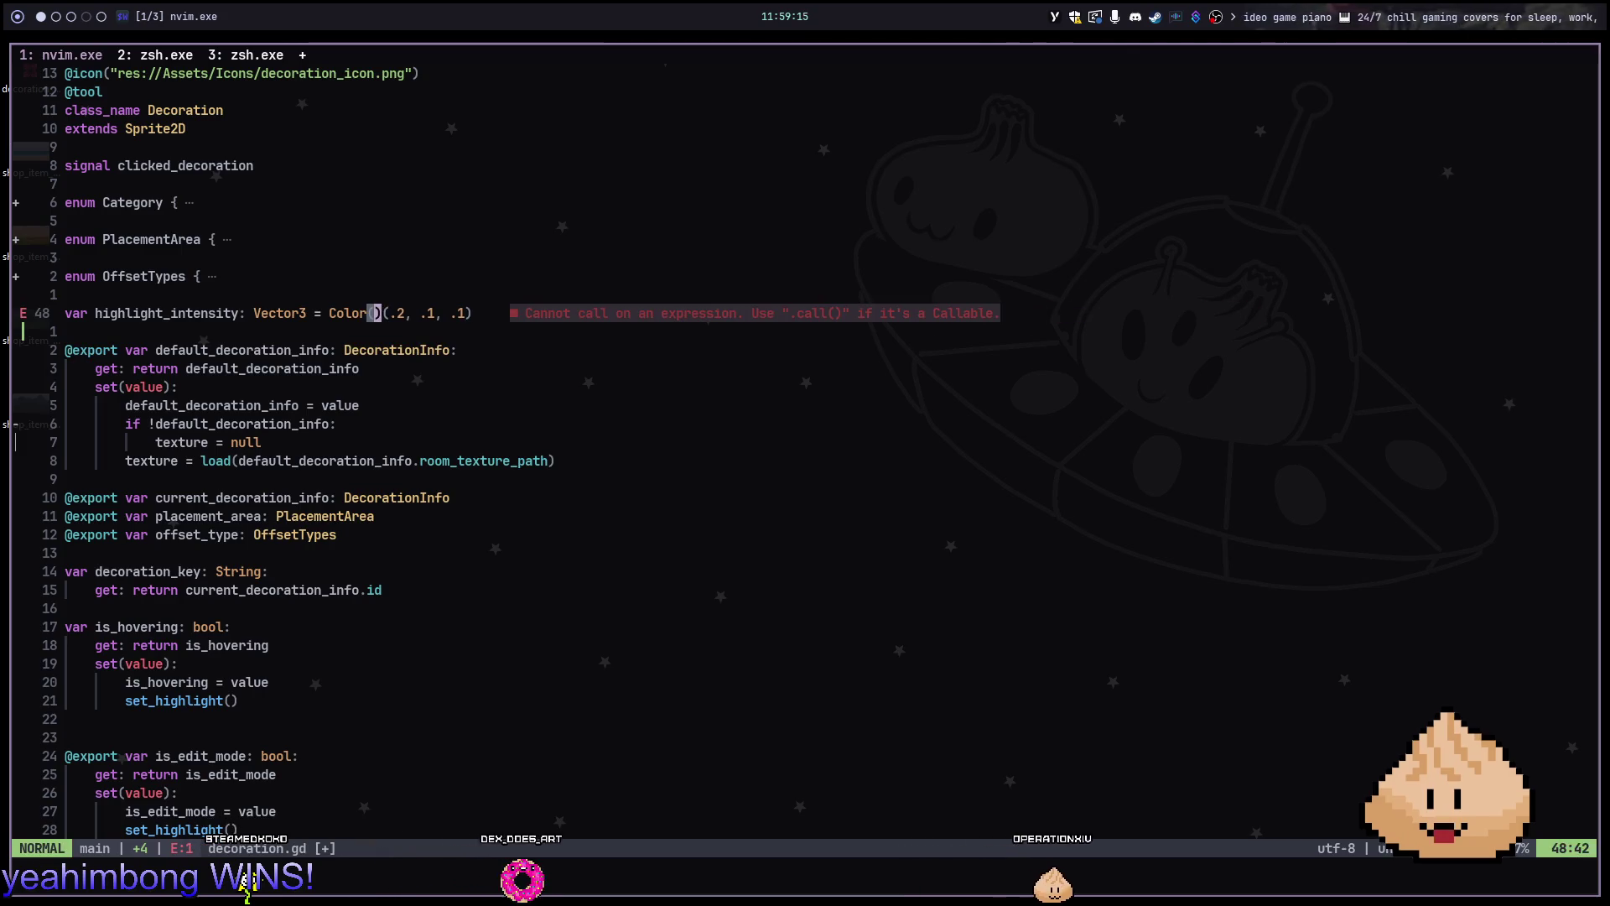
key(b)
key(b)
key(b)
text(cwColor)
key(Escape)
key(w)
key(w)
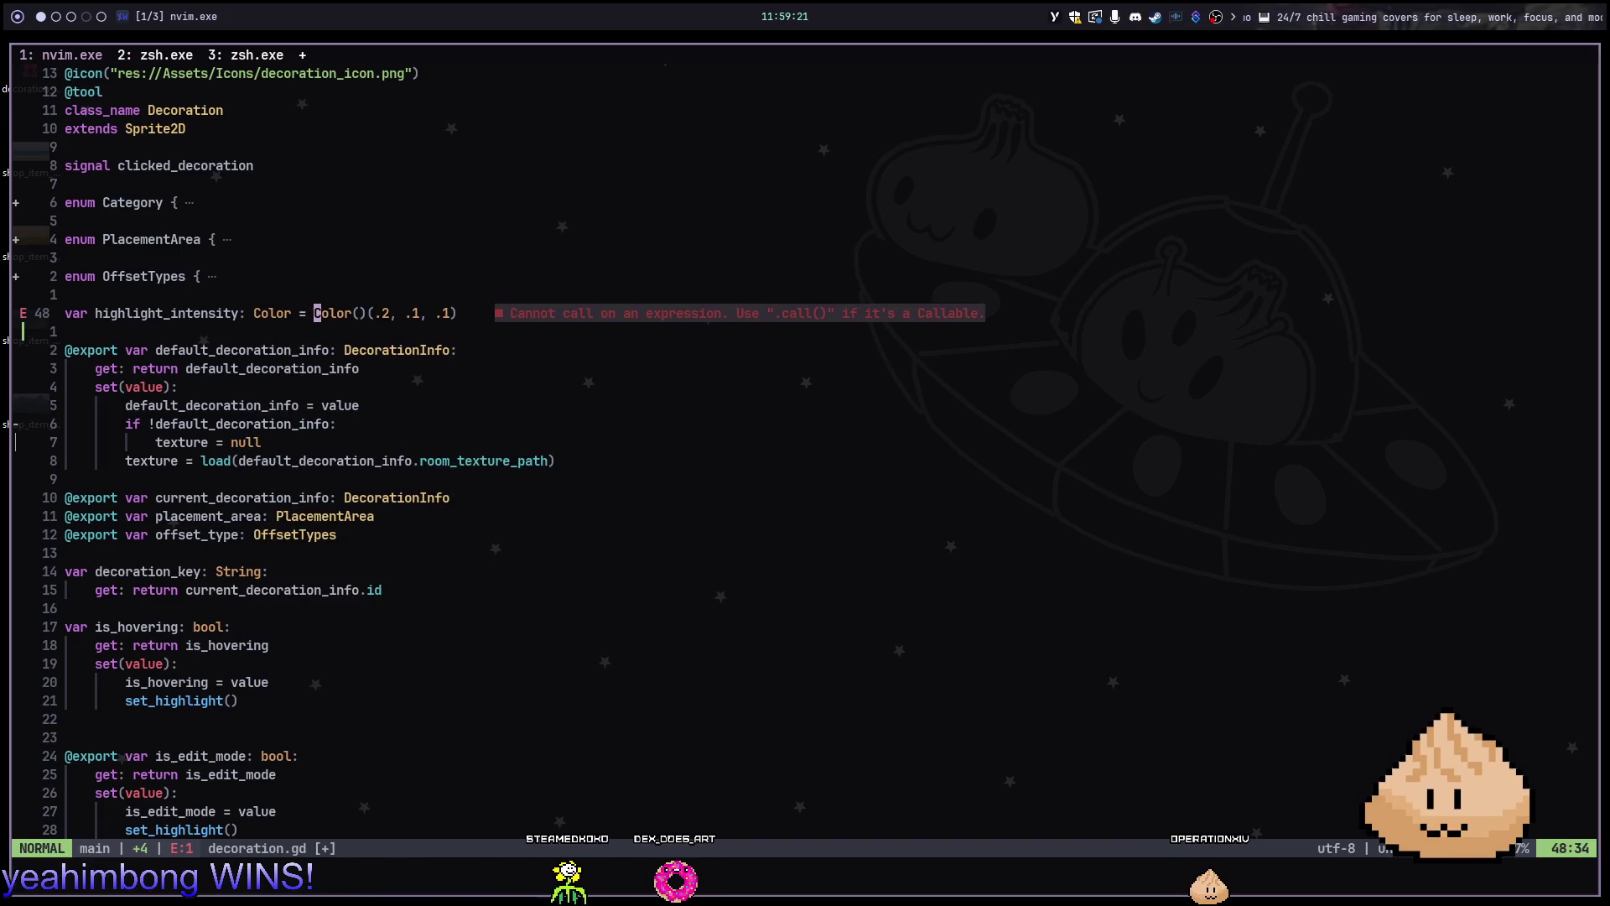
key(D)
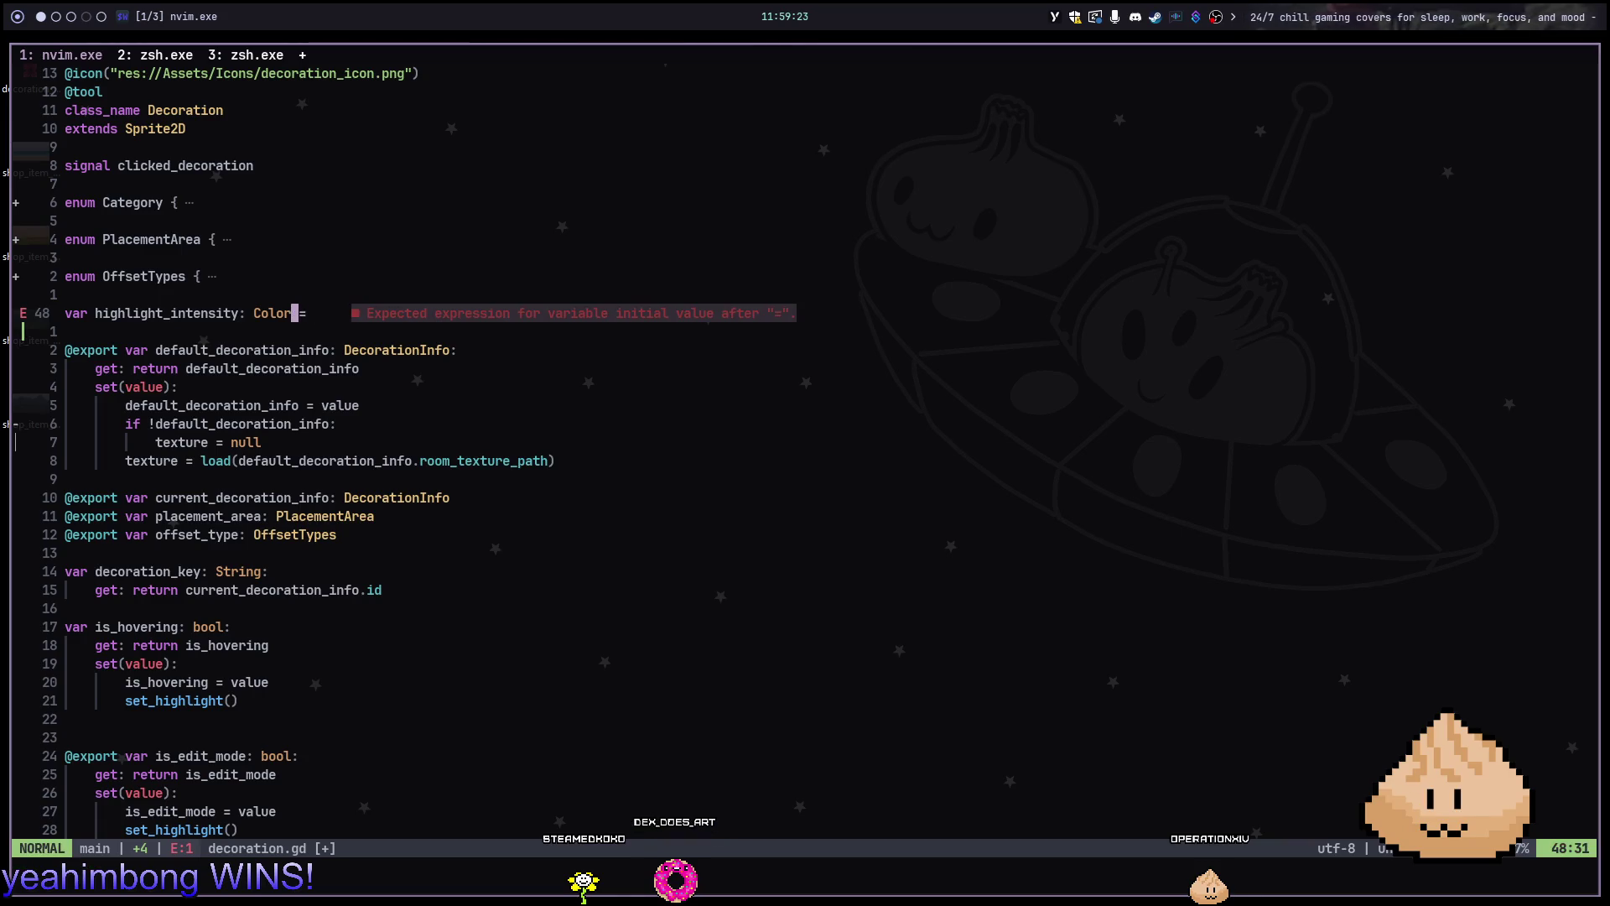
text(Dexport)
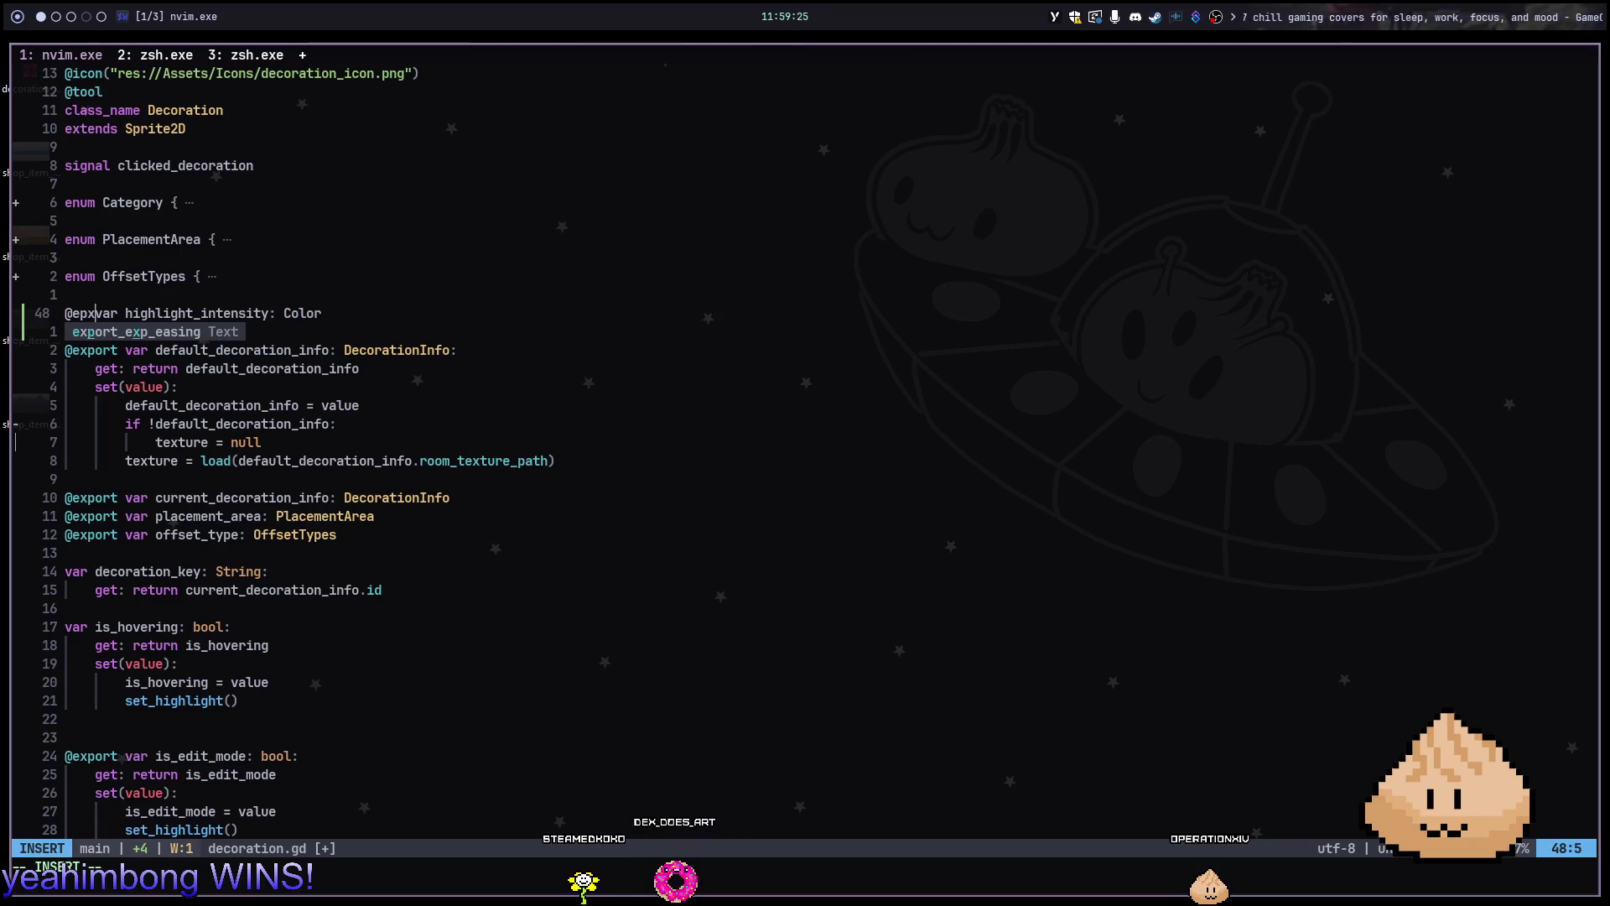
key(alt+2)
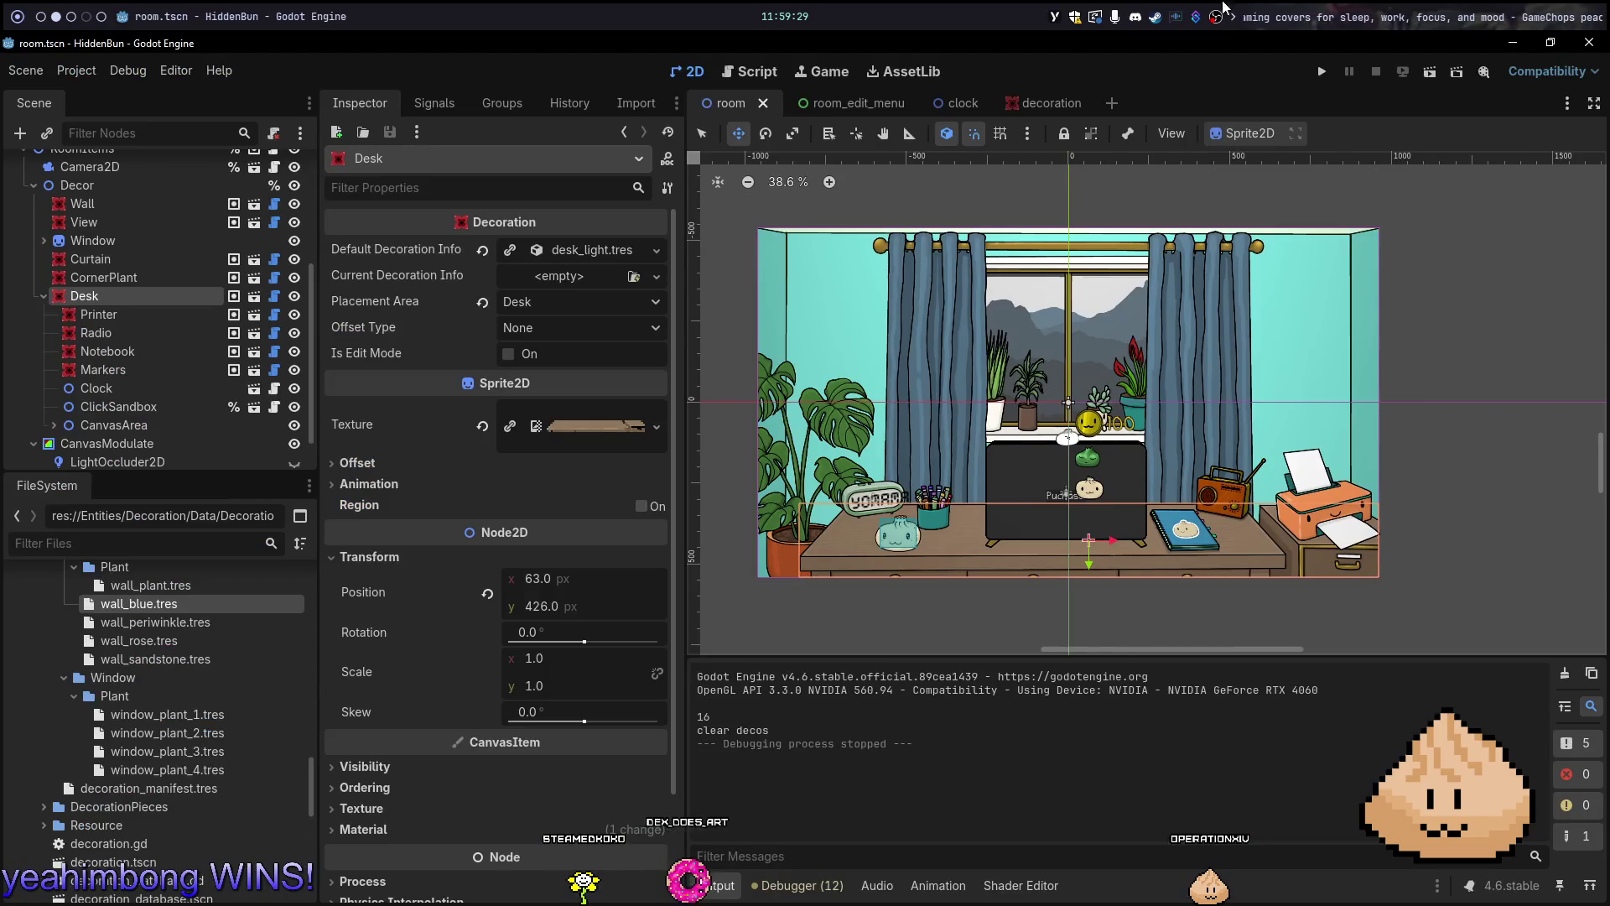
In the decoration scene, switch the Highlight Intensity picker to Linear and set red to 0.2
click(1033, 104)
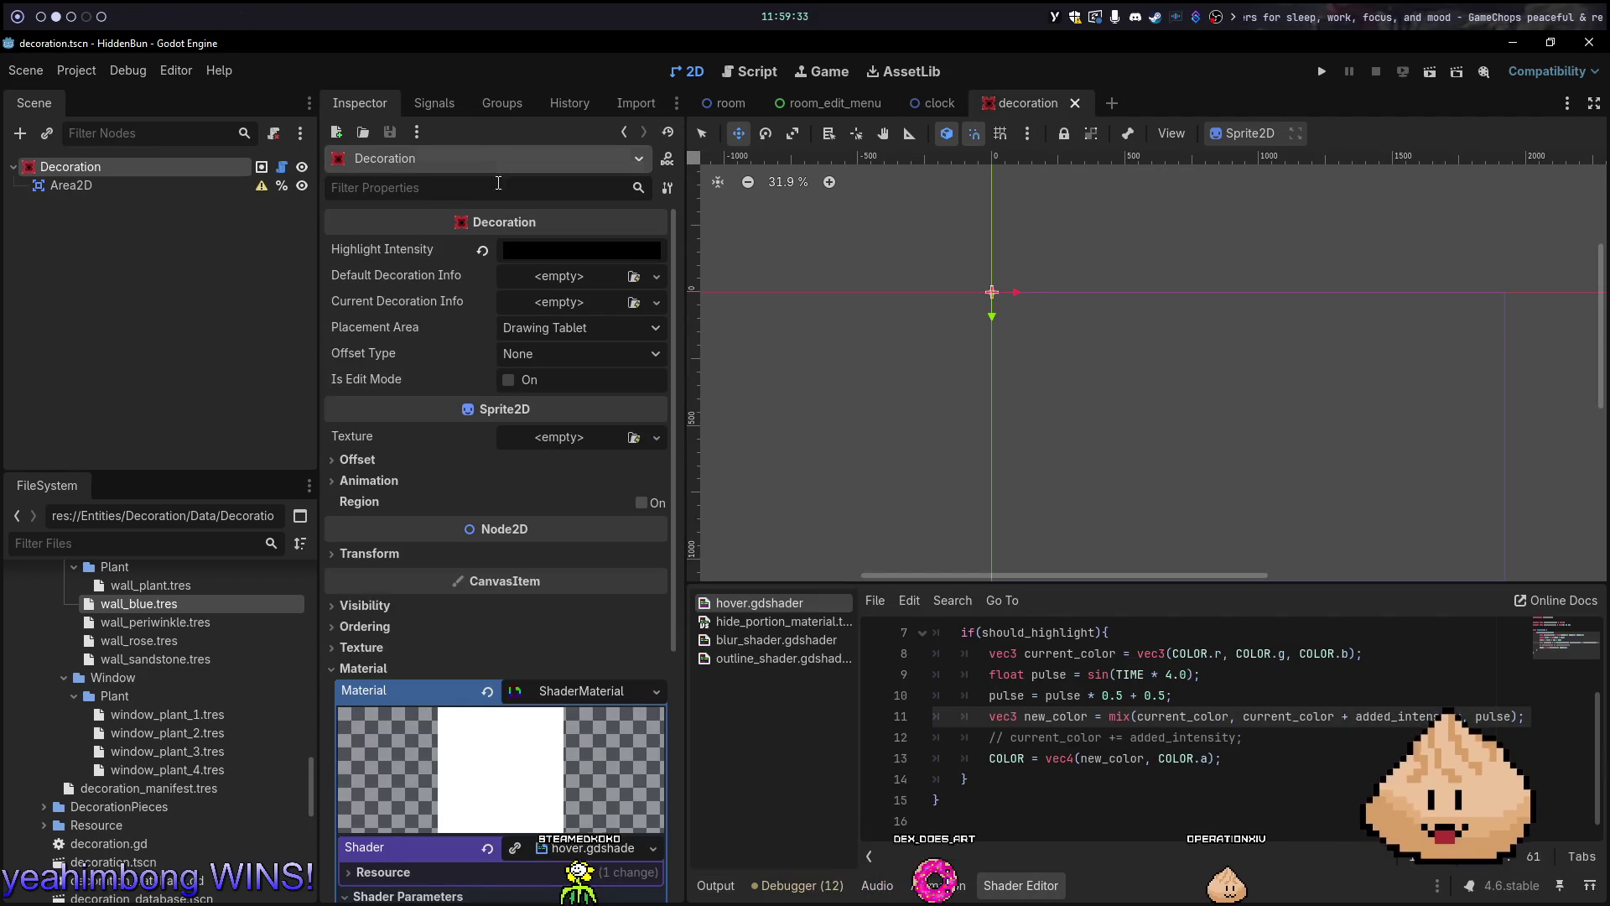
click(536, 250)
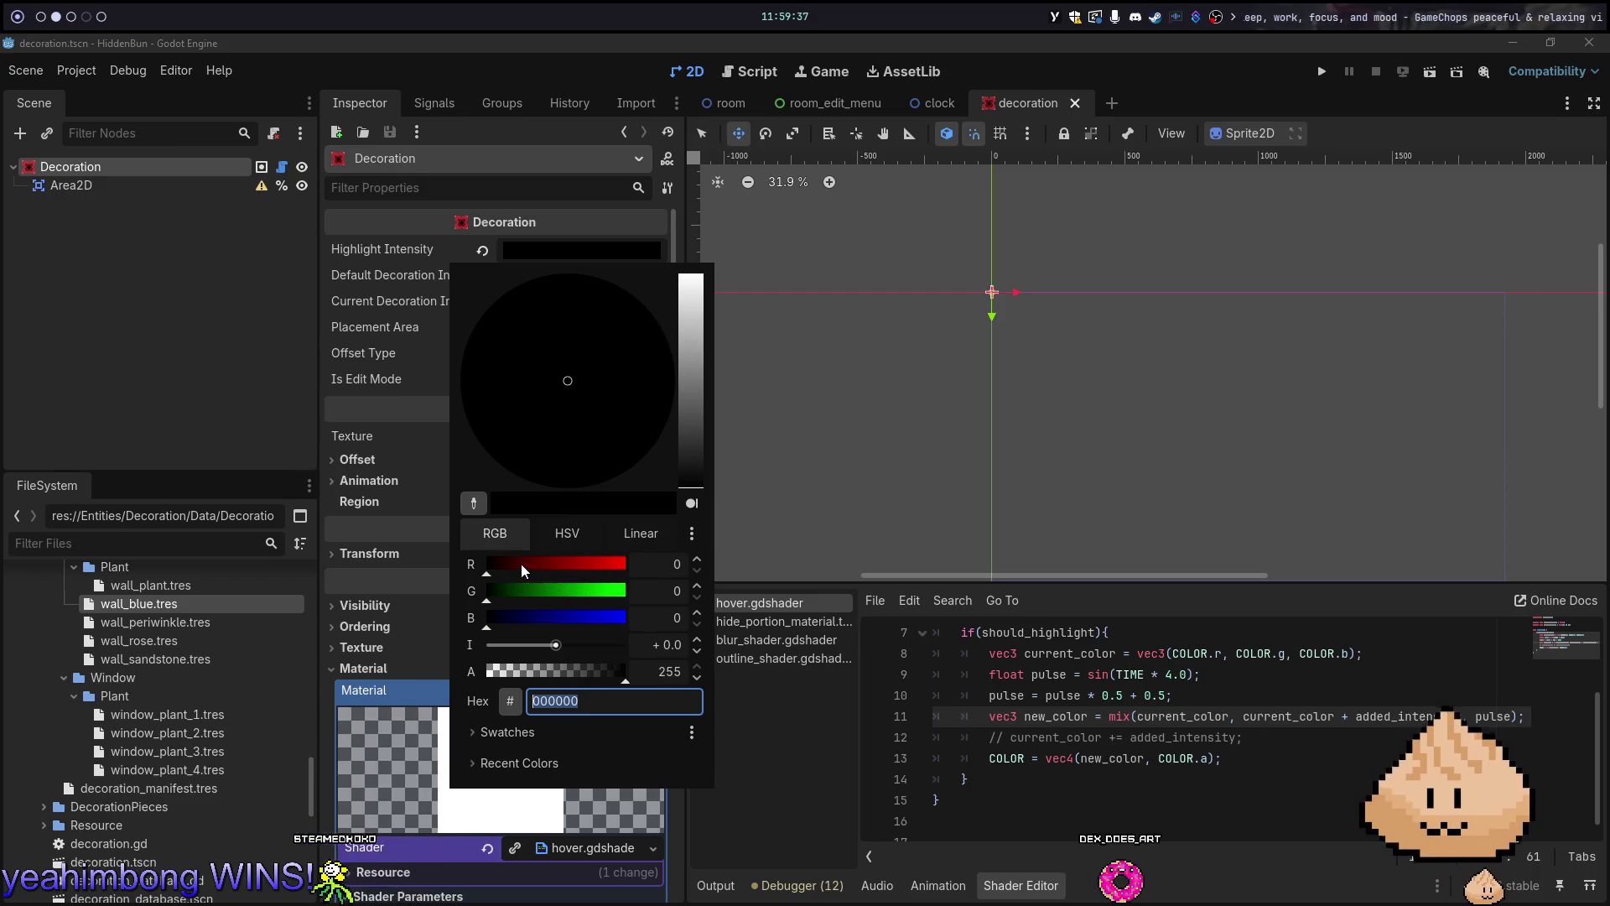
mouse_move(523, 570)
mouse_down()
mouse_move(608, 578)
mouse_move(467, 565)
mouse_up()
click(567, 534)
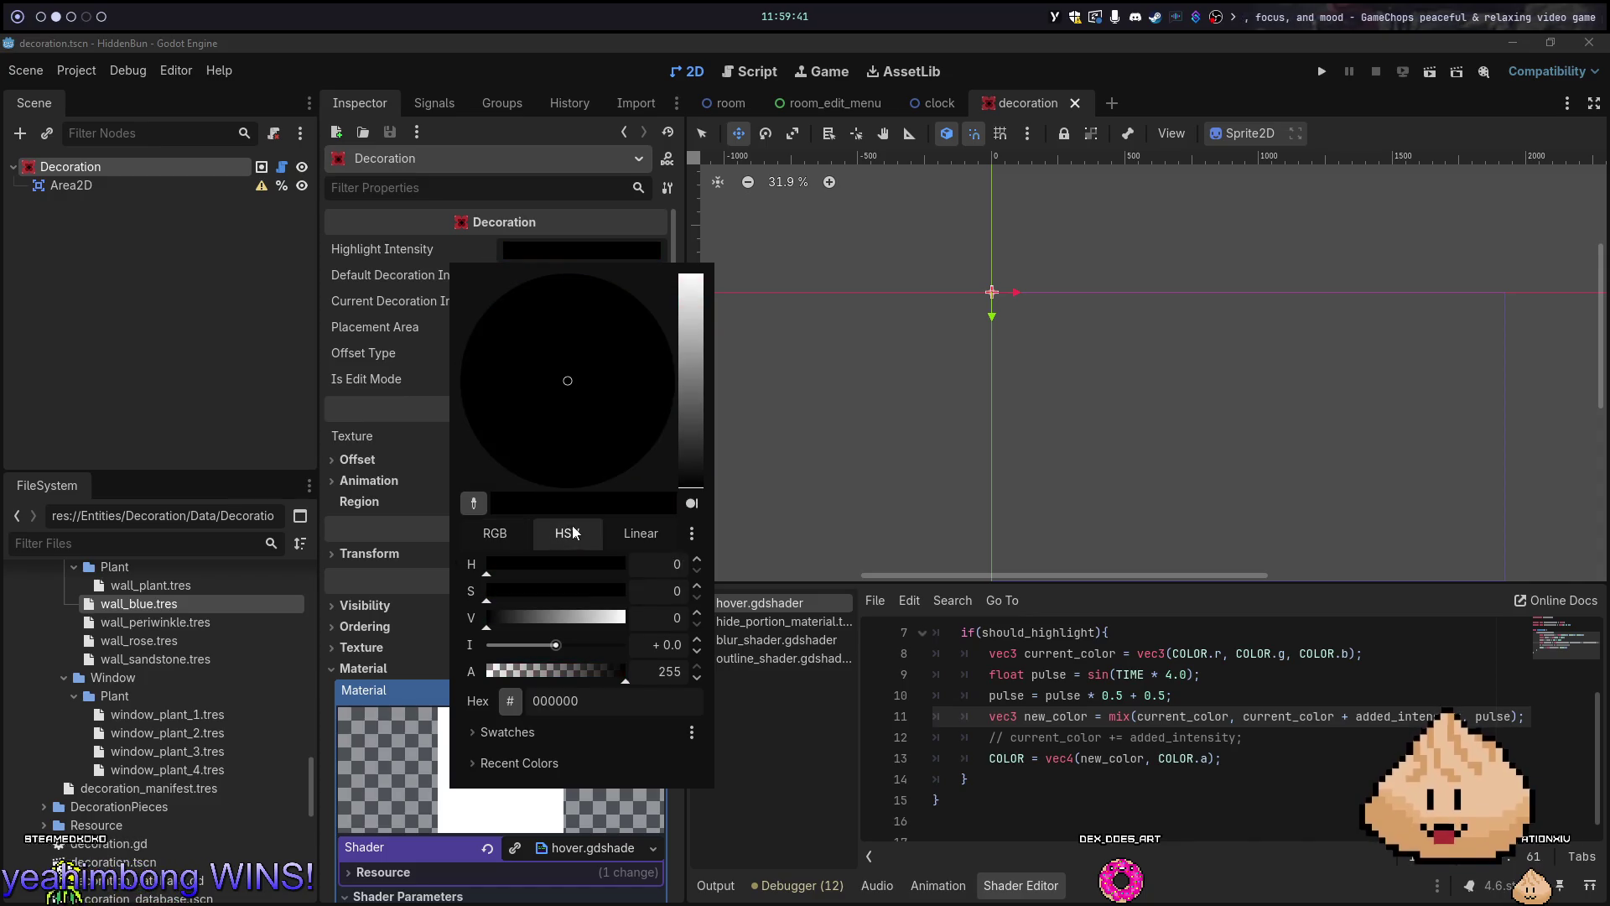
click(637, 541)
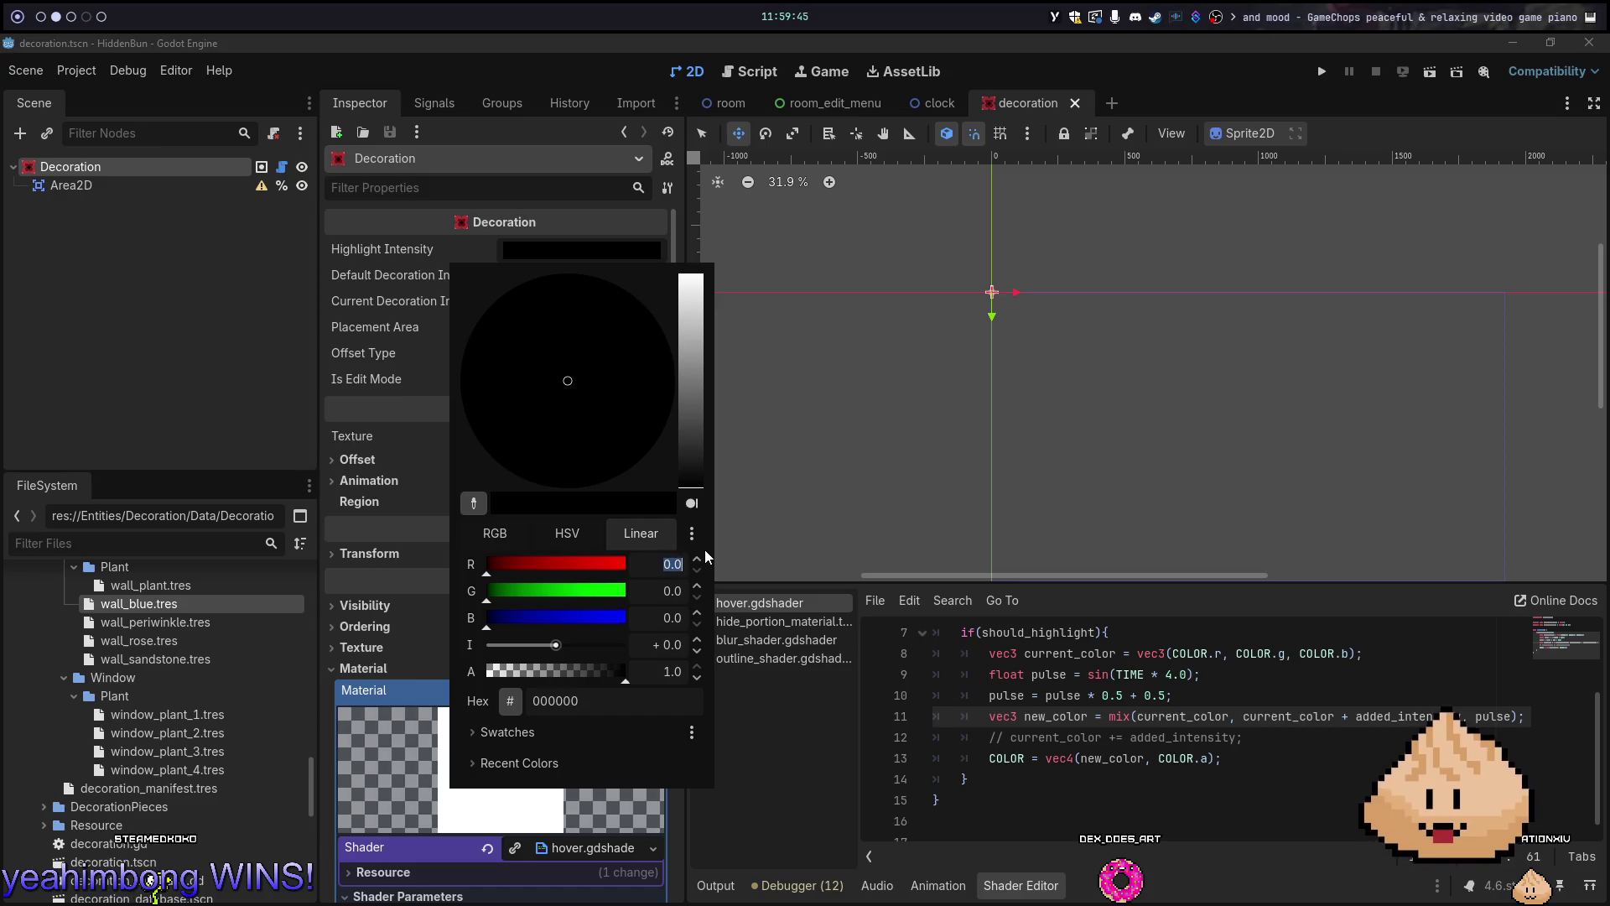
key(Return)
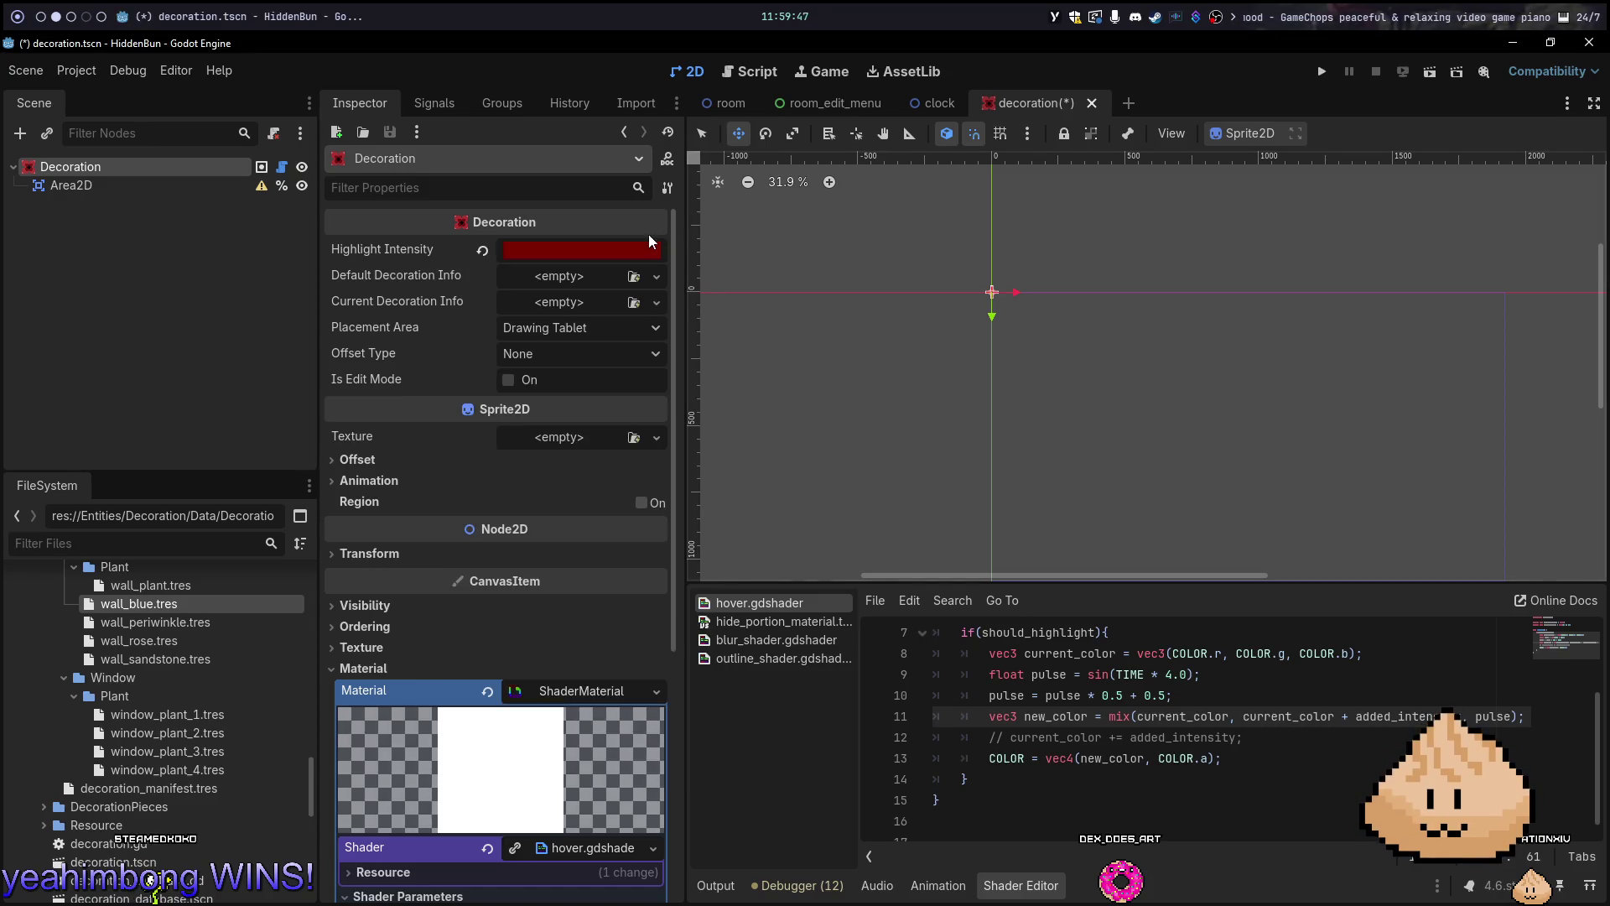
Set the Highlight Intensity colour's green and blue channels to 0.1
click(637, 250)
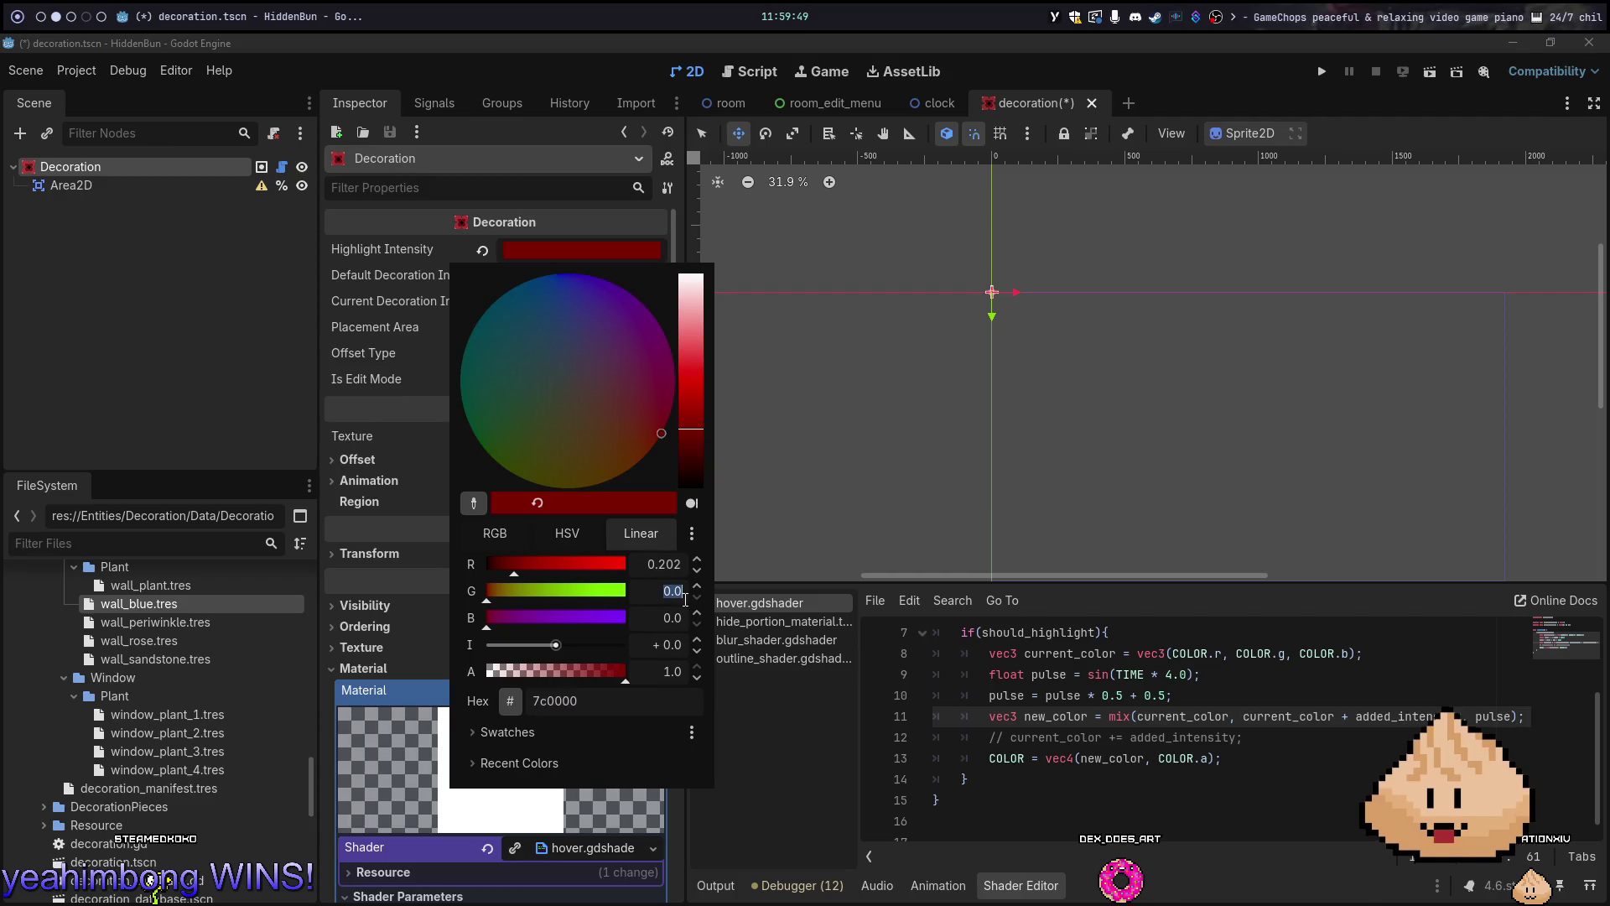
text(.1)
key(Return)
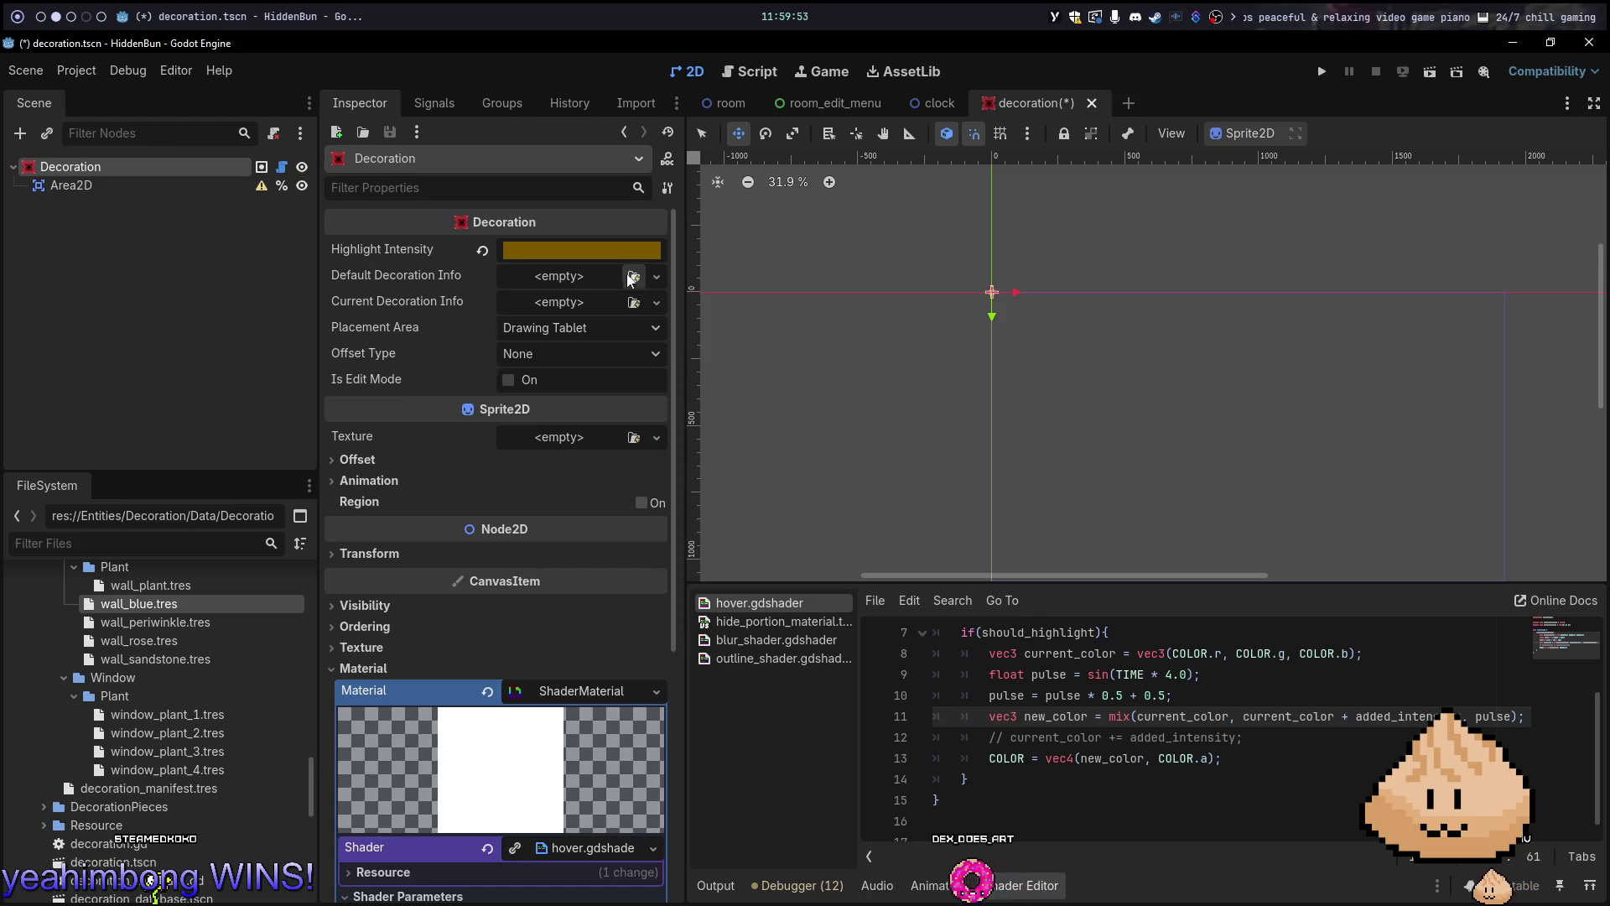
click(639, 250)
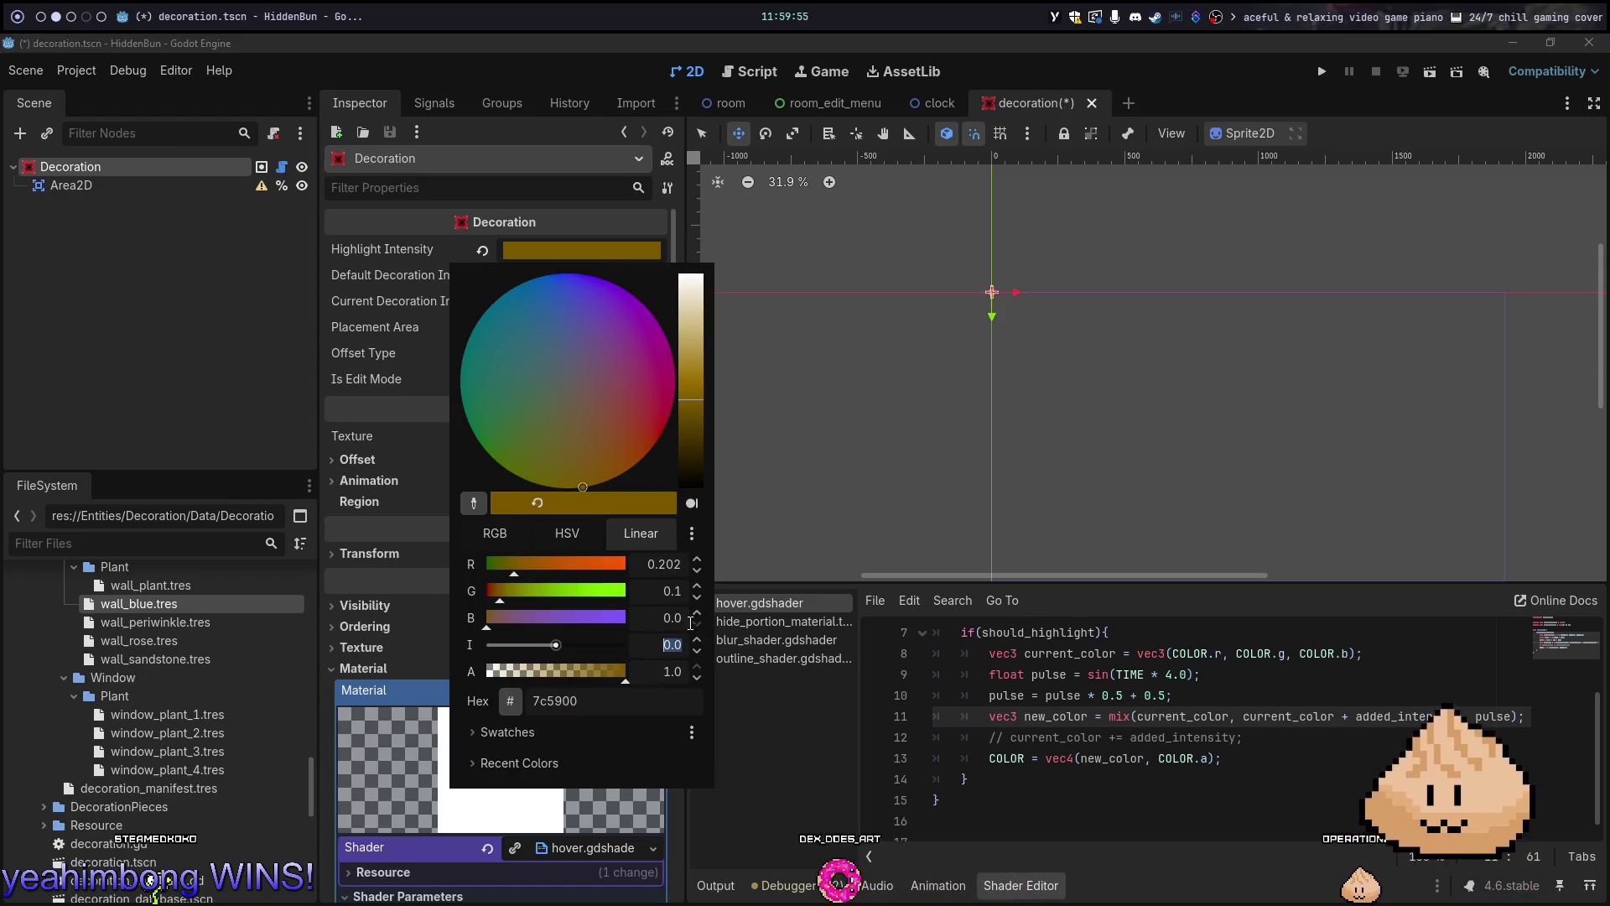
click(685, 616)
text(0.1)
key(Tab)
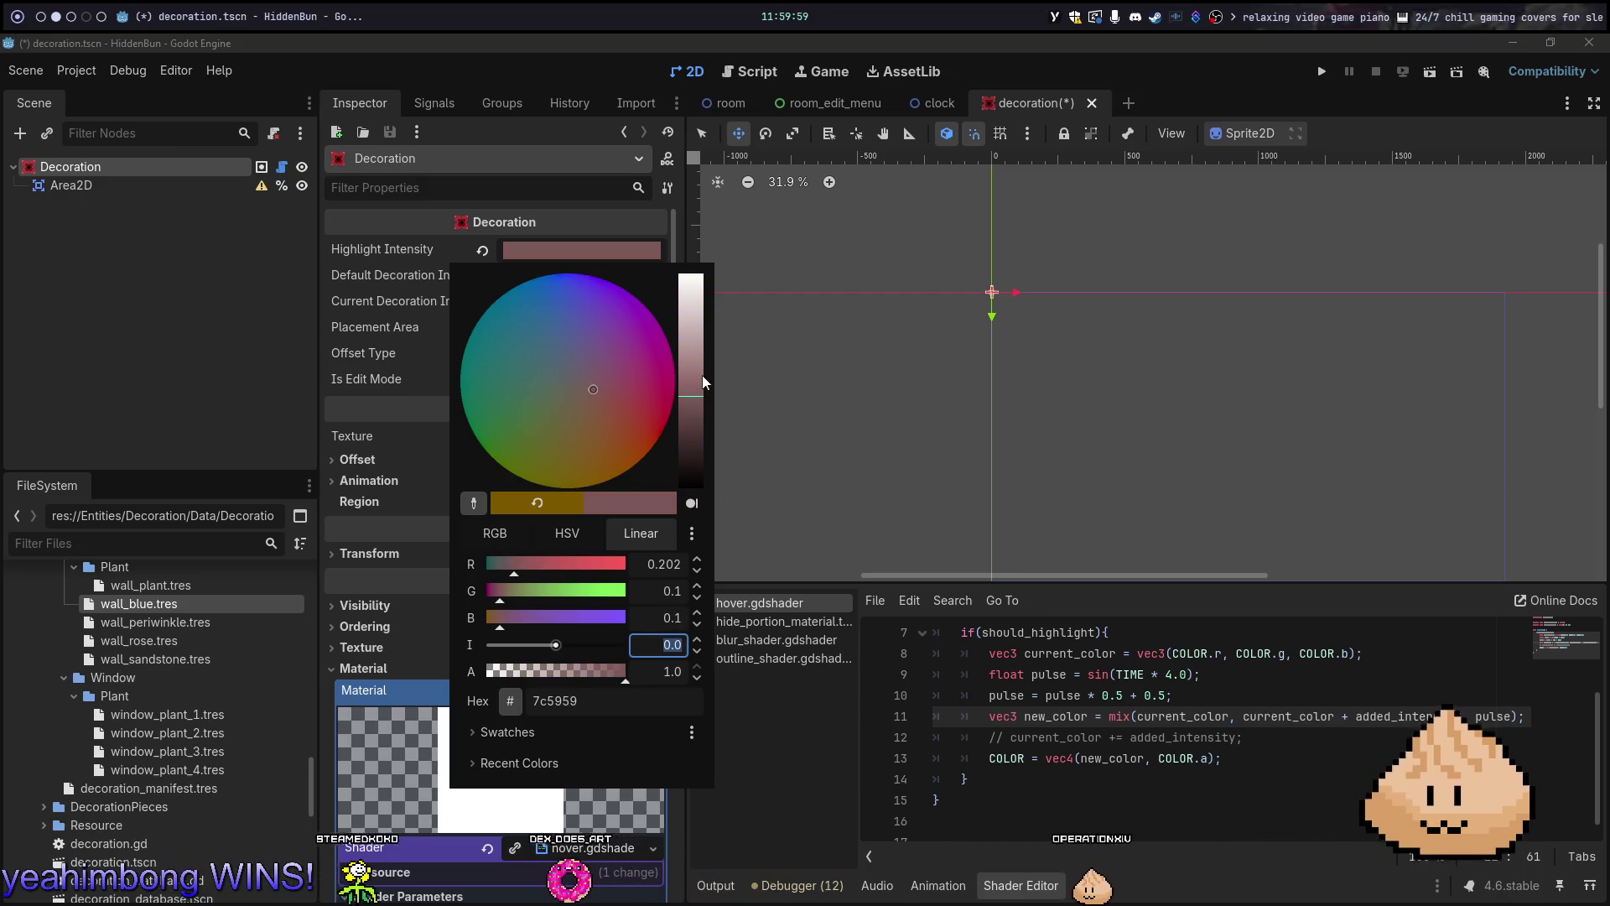
click(573, 258)
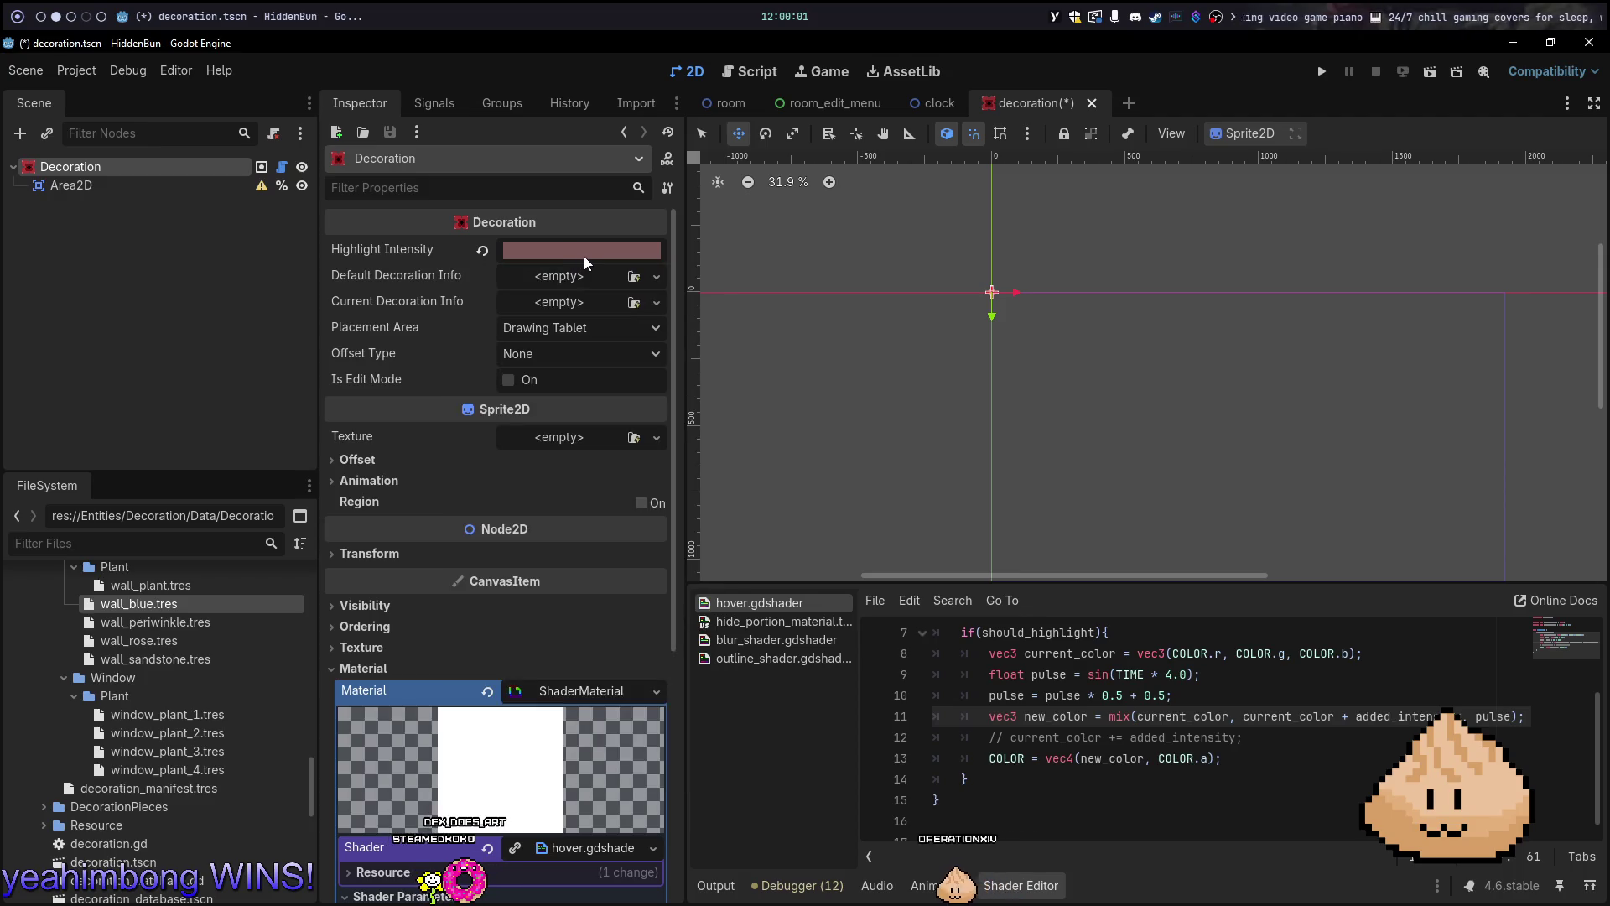
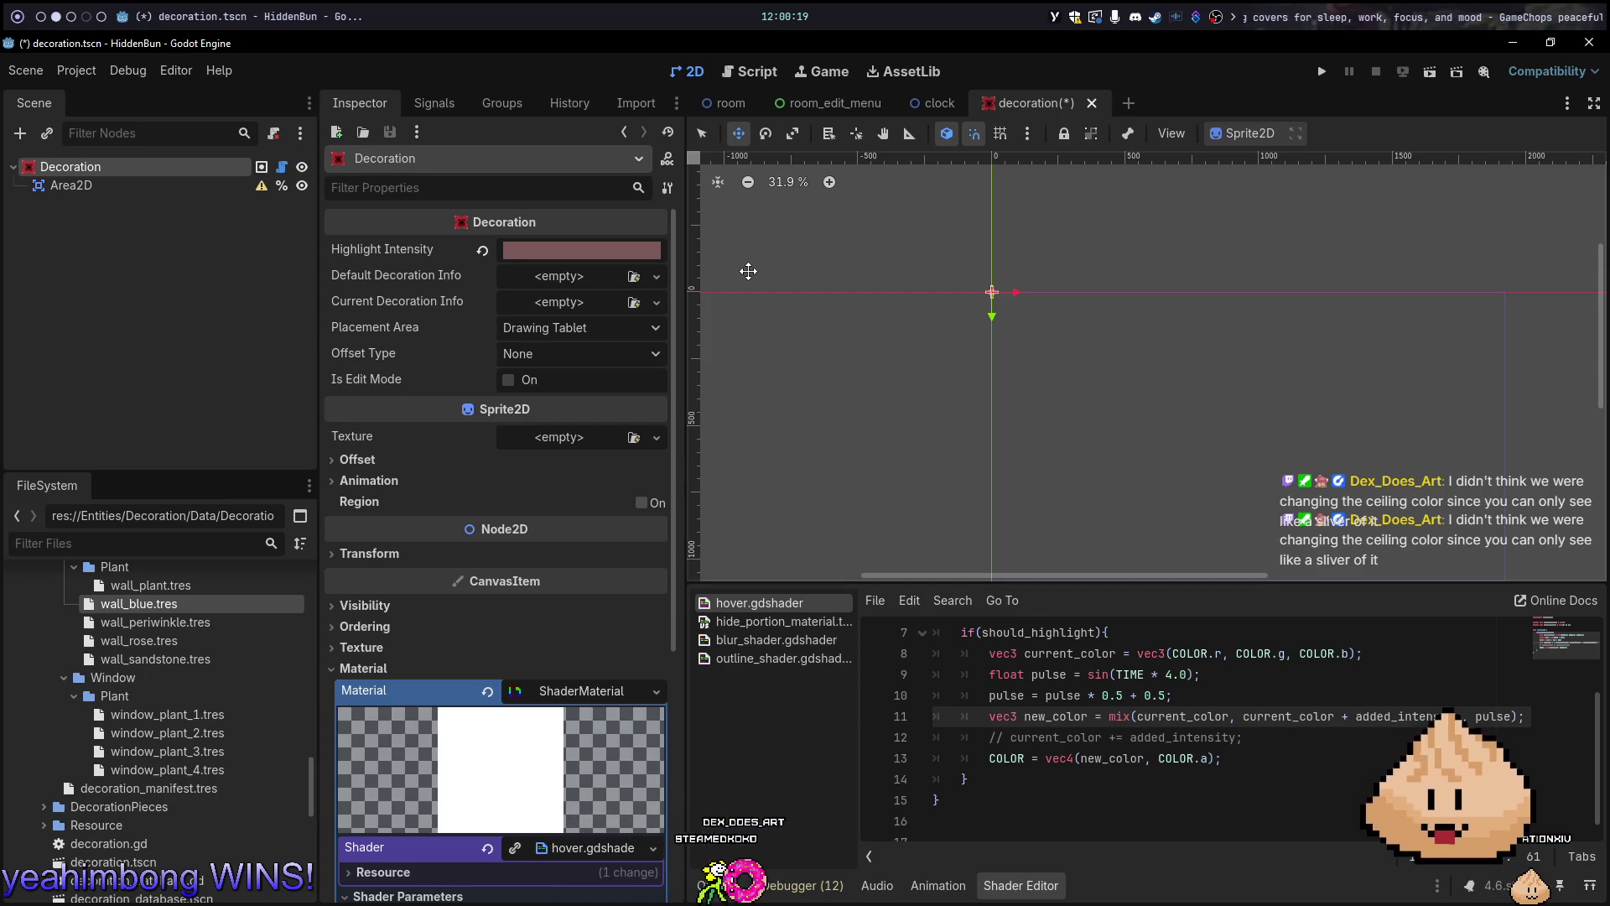
In decoration.gd, move to the added_intensity parameter argument on line 103
click(738, 112)
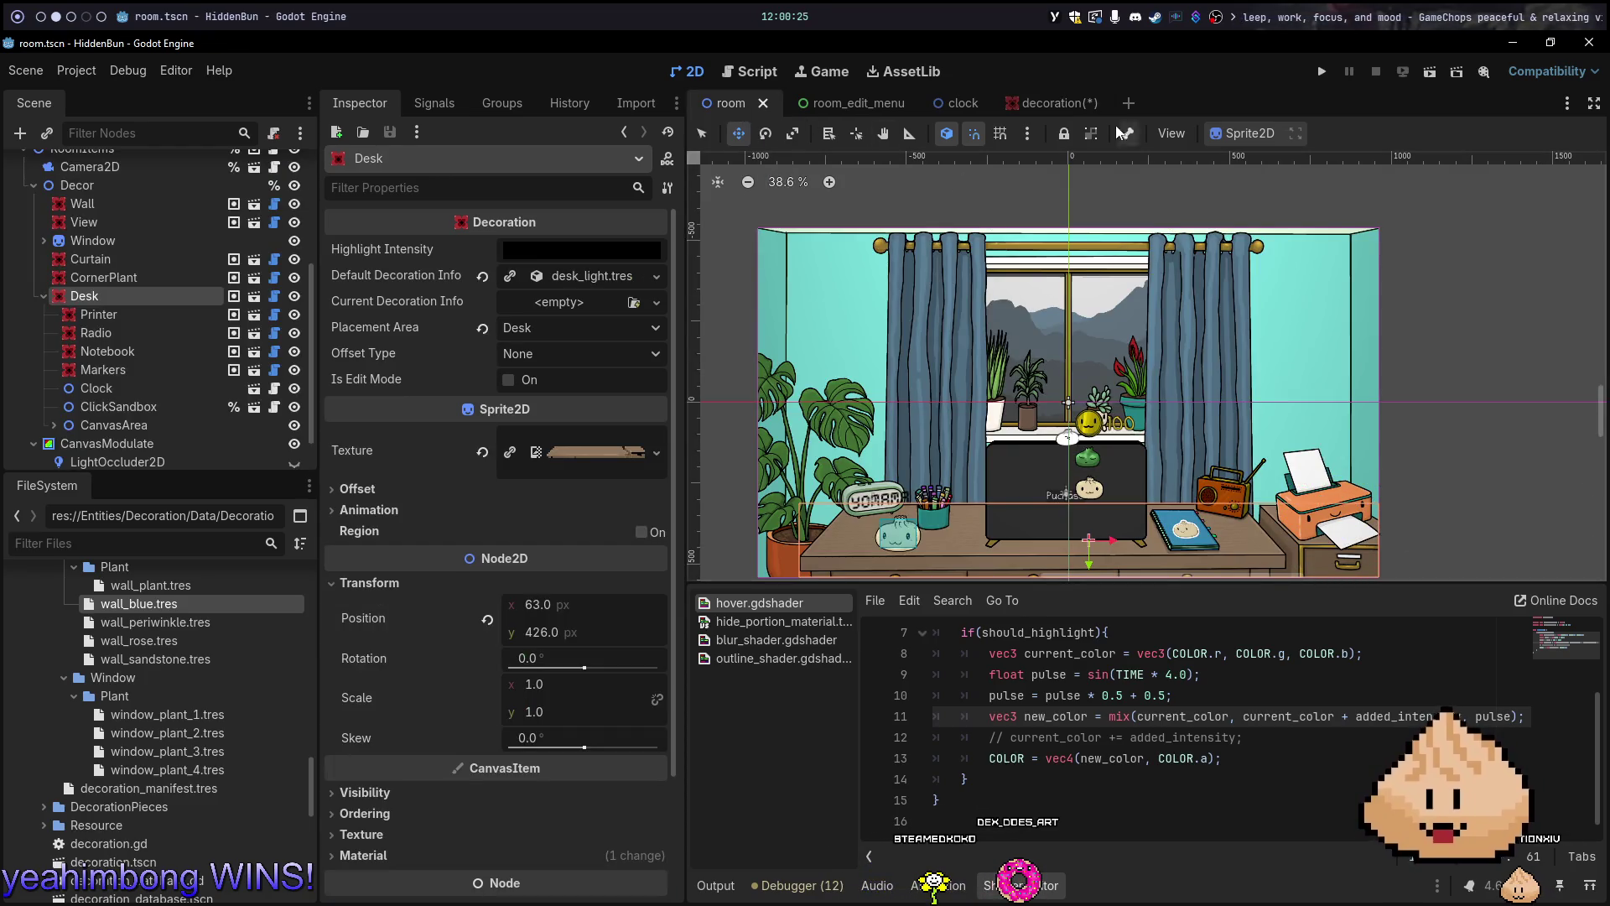
click(1047, 104)
key(alt+1)
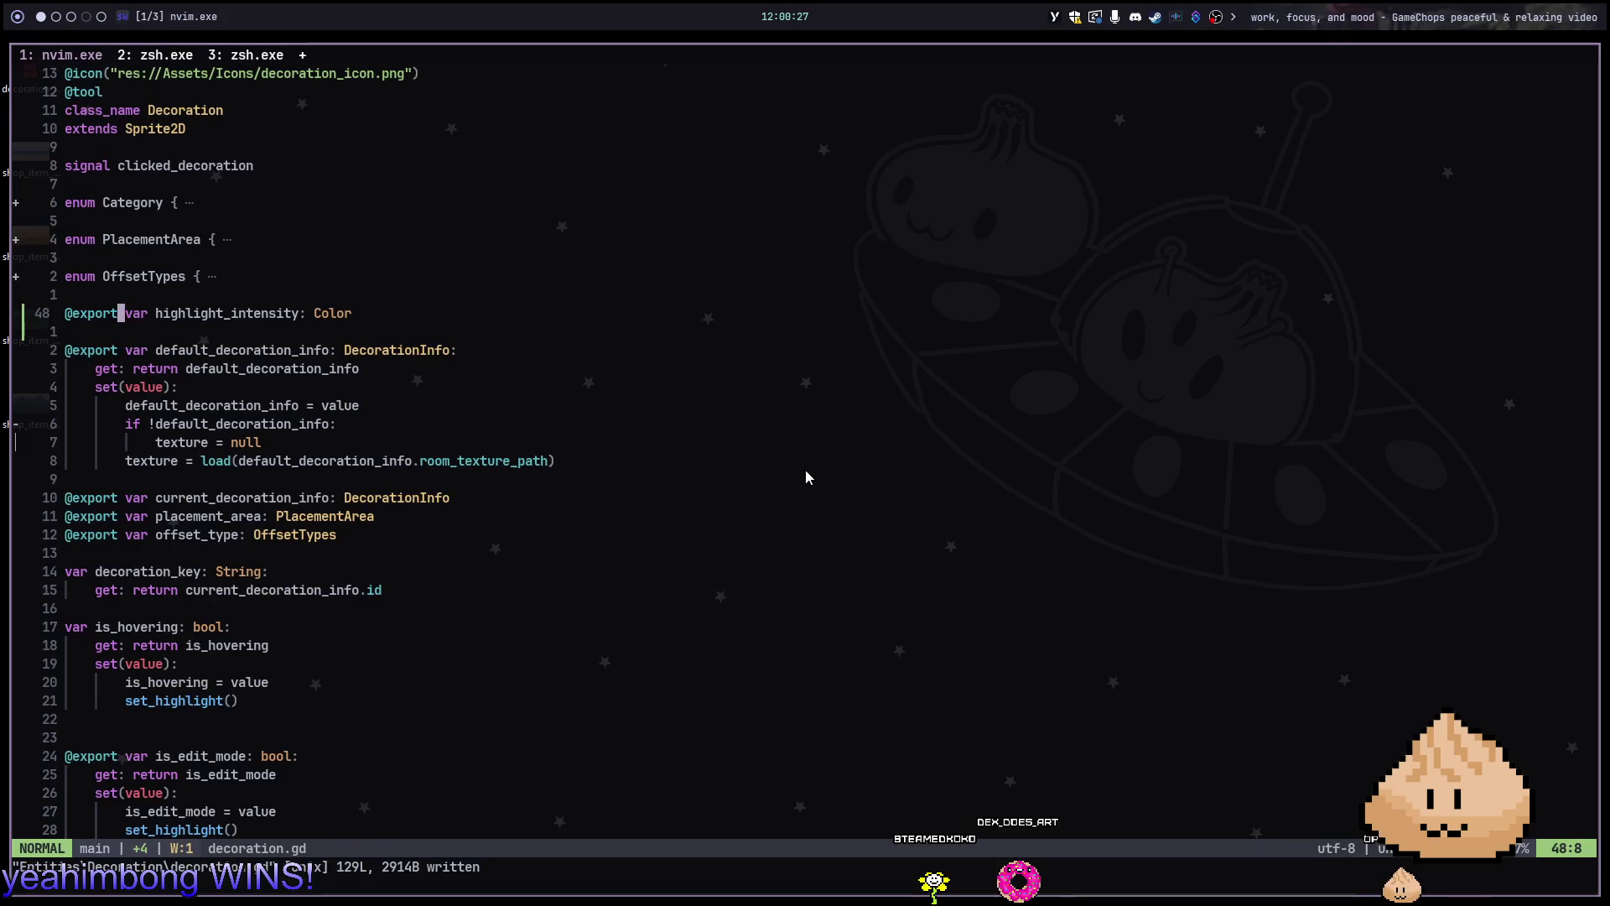
key(ctrl+d)
key(ctrl+d)
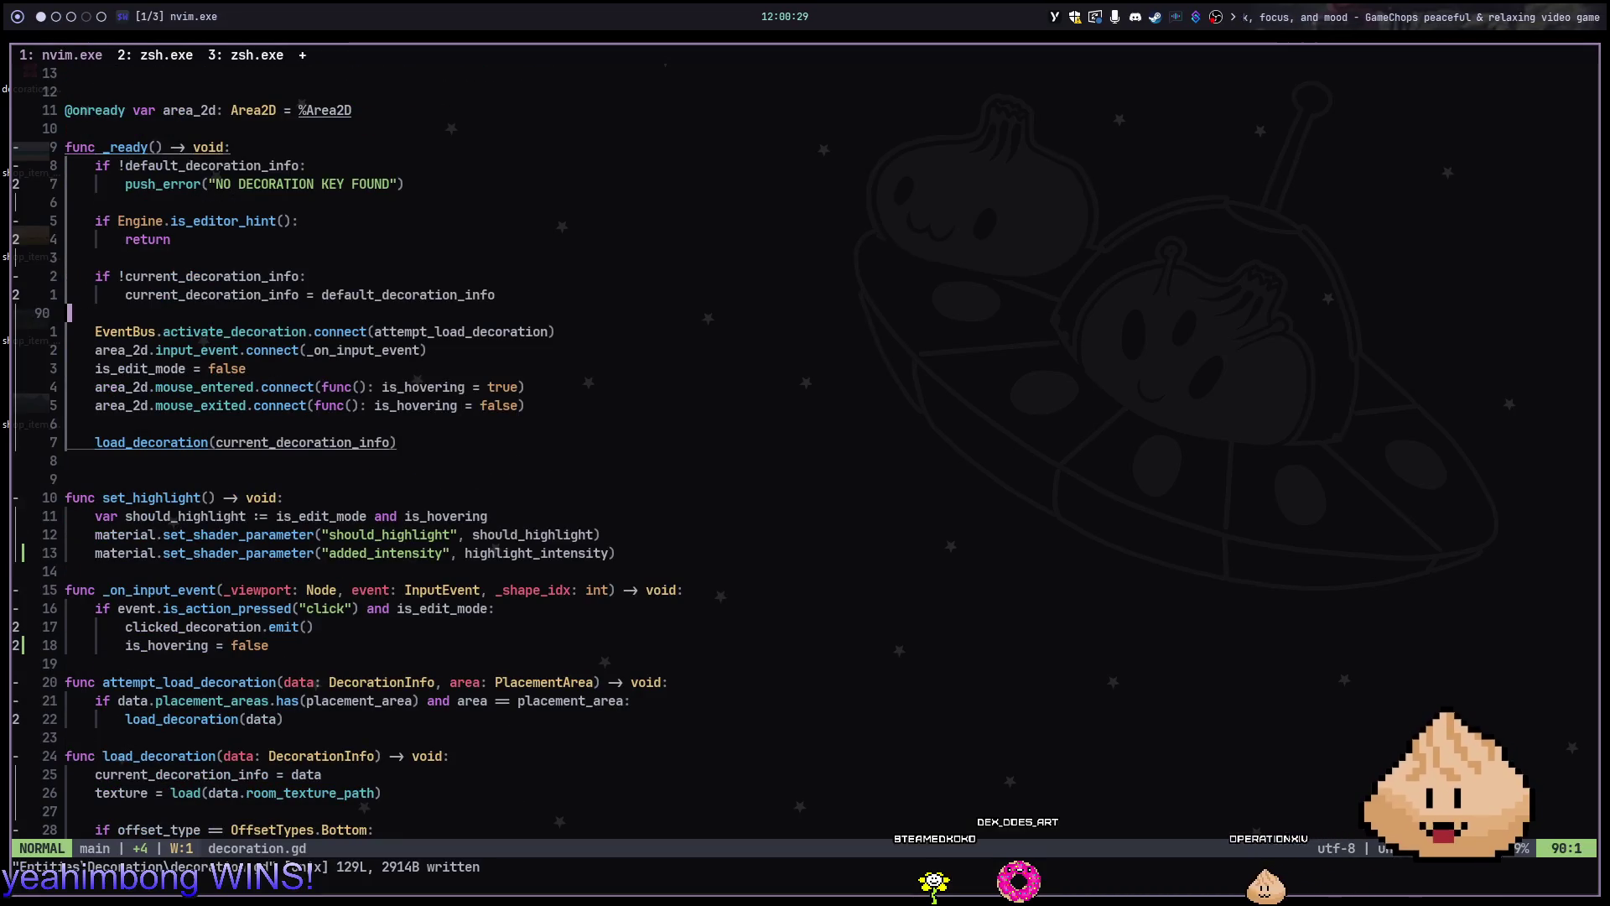
key(ctrl+d)
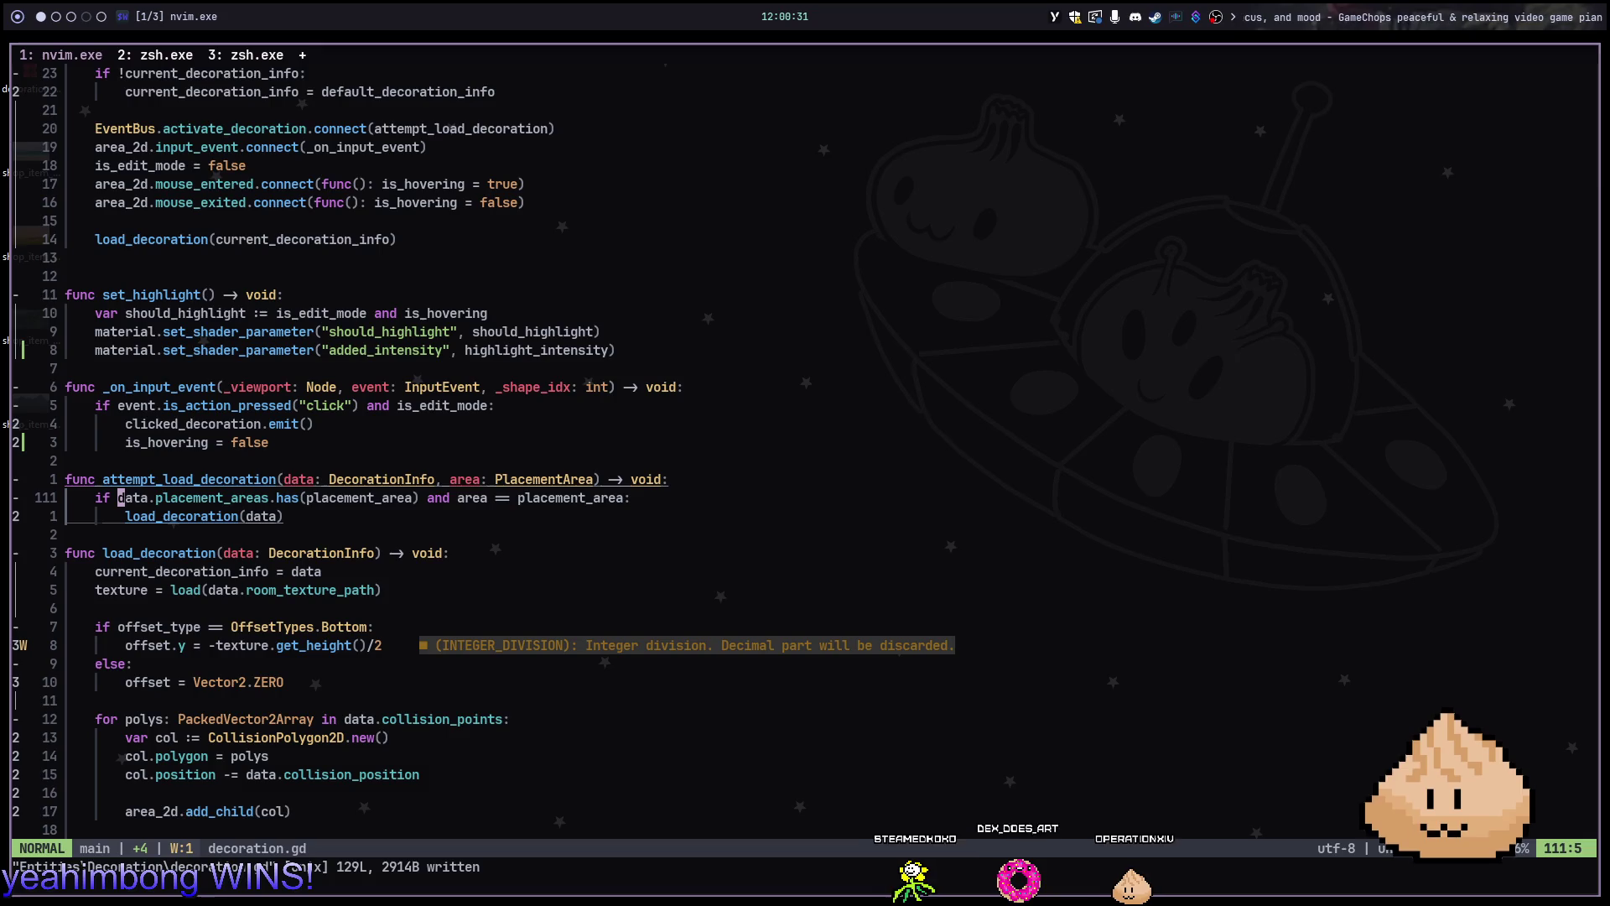
key(j)
key(1)
key(2)
key(j)
key(j)
key(6)
key(k)
key(1)
key(3)
key(k)
key(3)
key(k)
key(f)
key(()
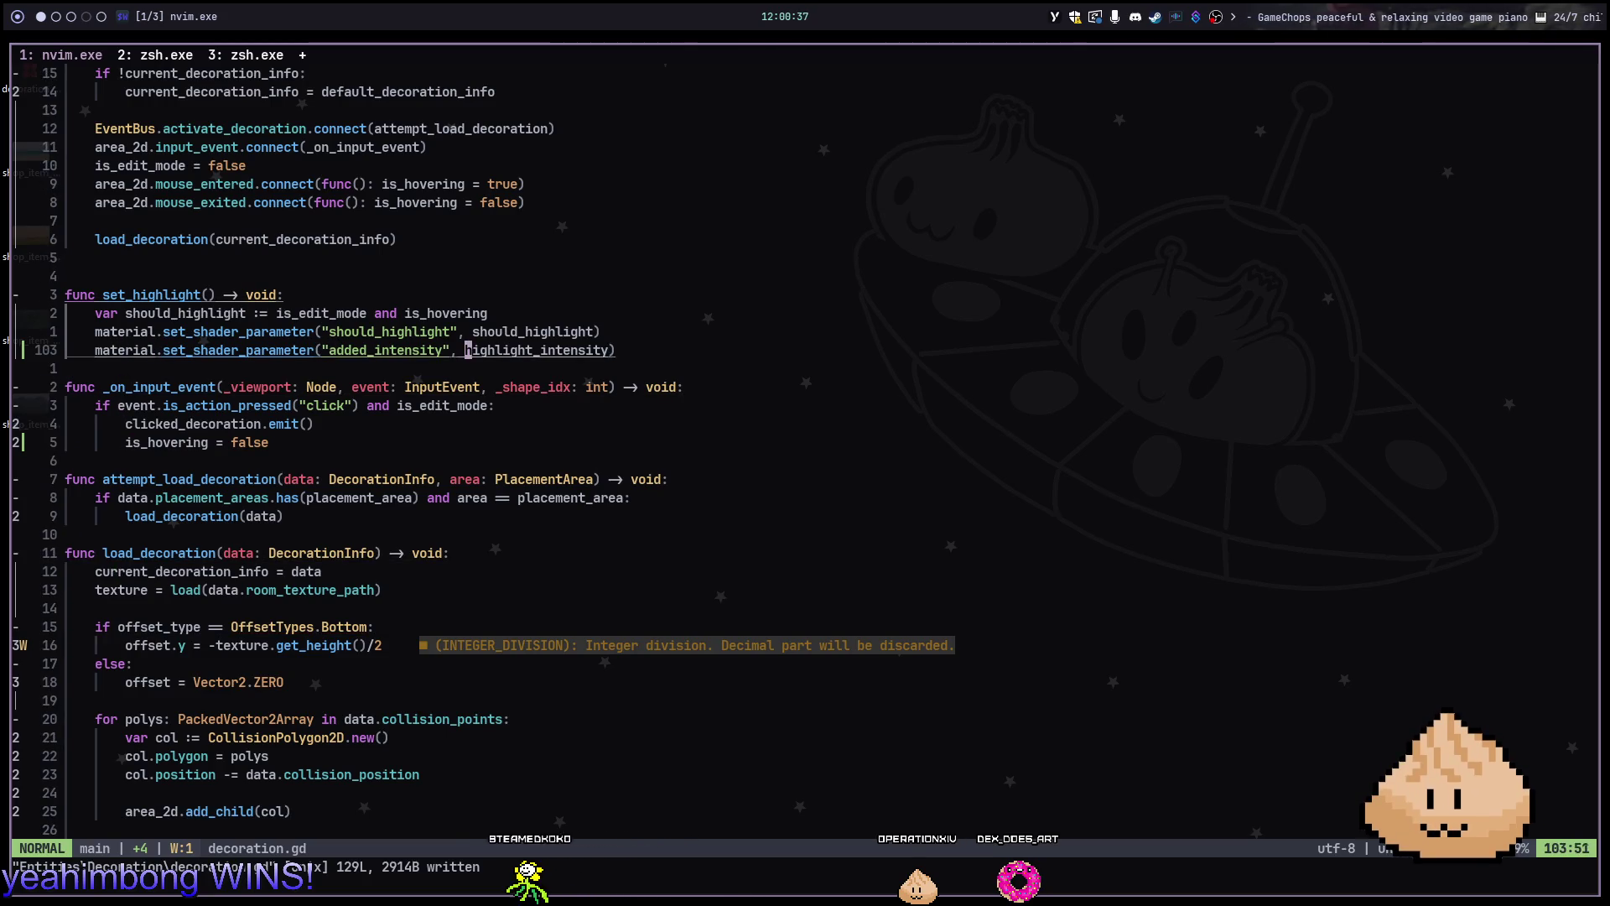
Replace the argument with highlight_intensity and remove the unwanted from_rgba8 completion
text(cw)
text(high)
key(Tab)
text(.r)
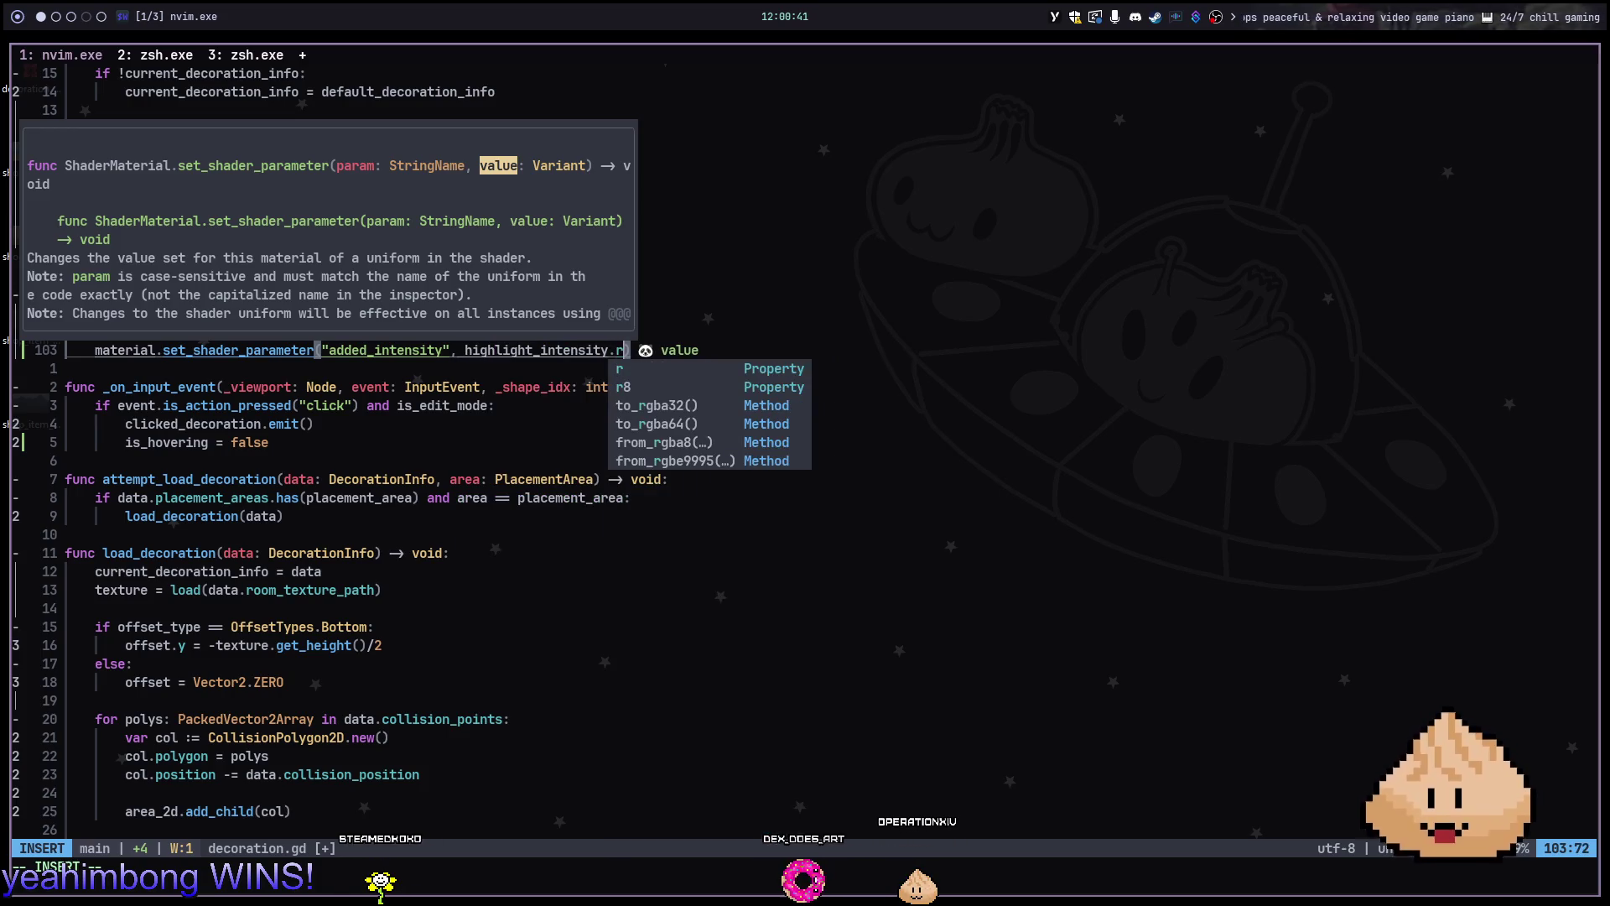
text(to)
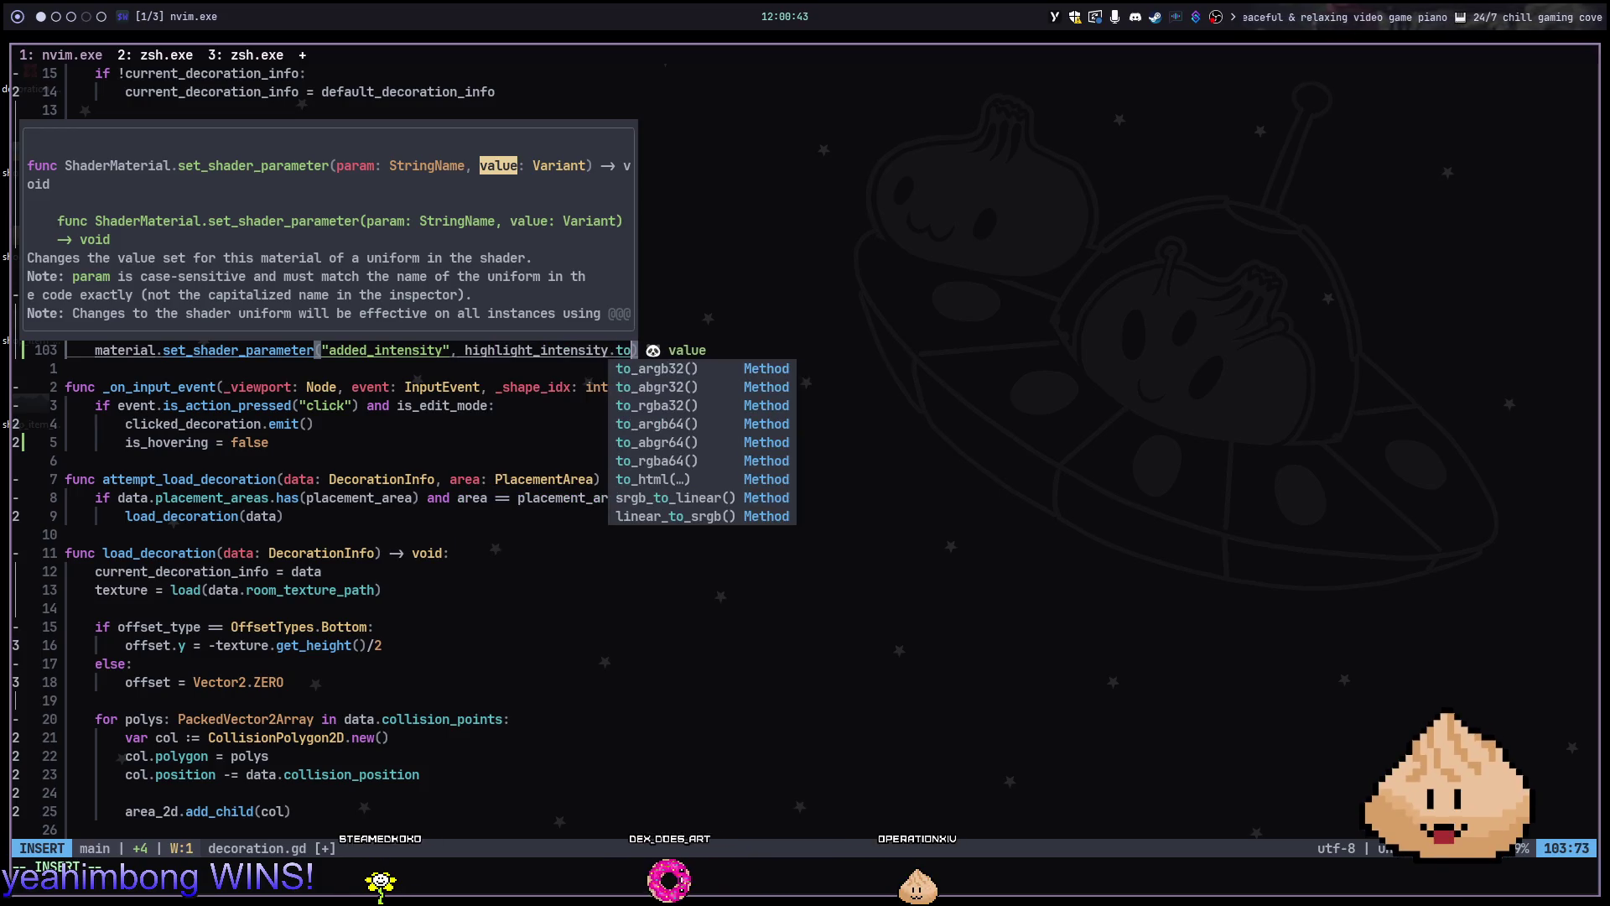
key(BackSpace)
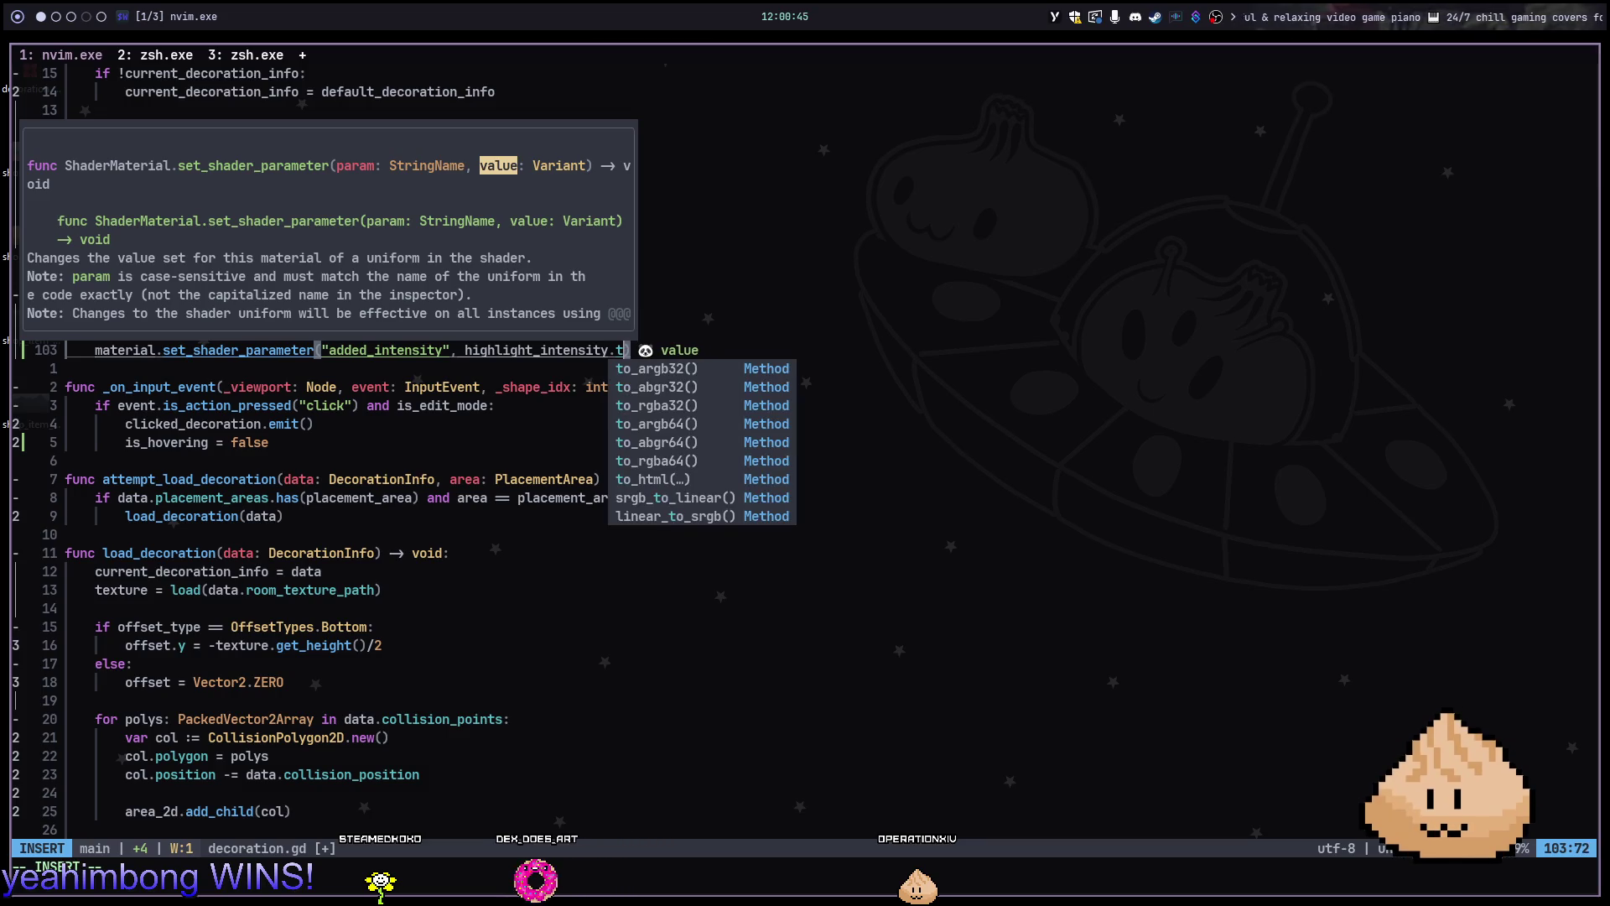
key(BackSpace)
text(r)
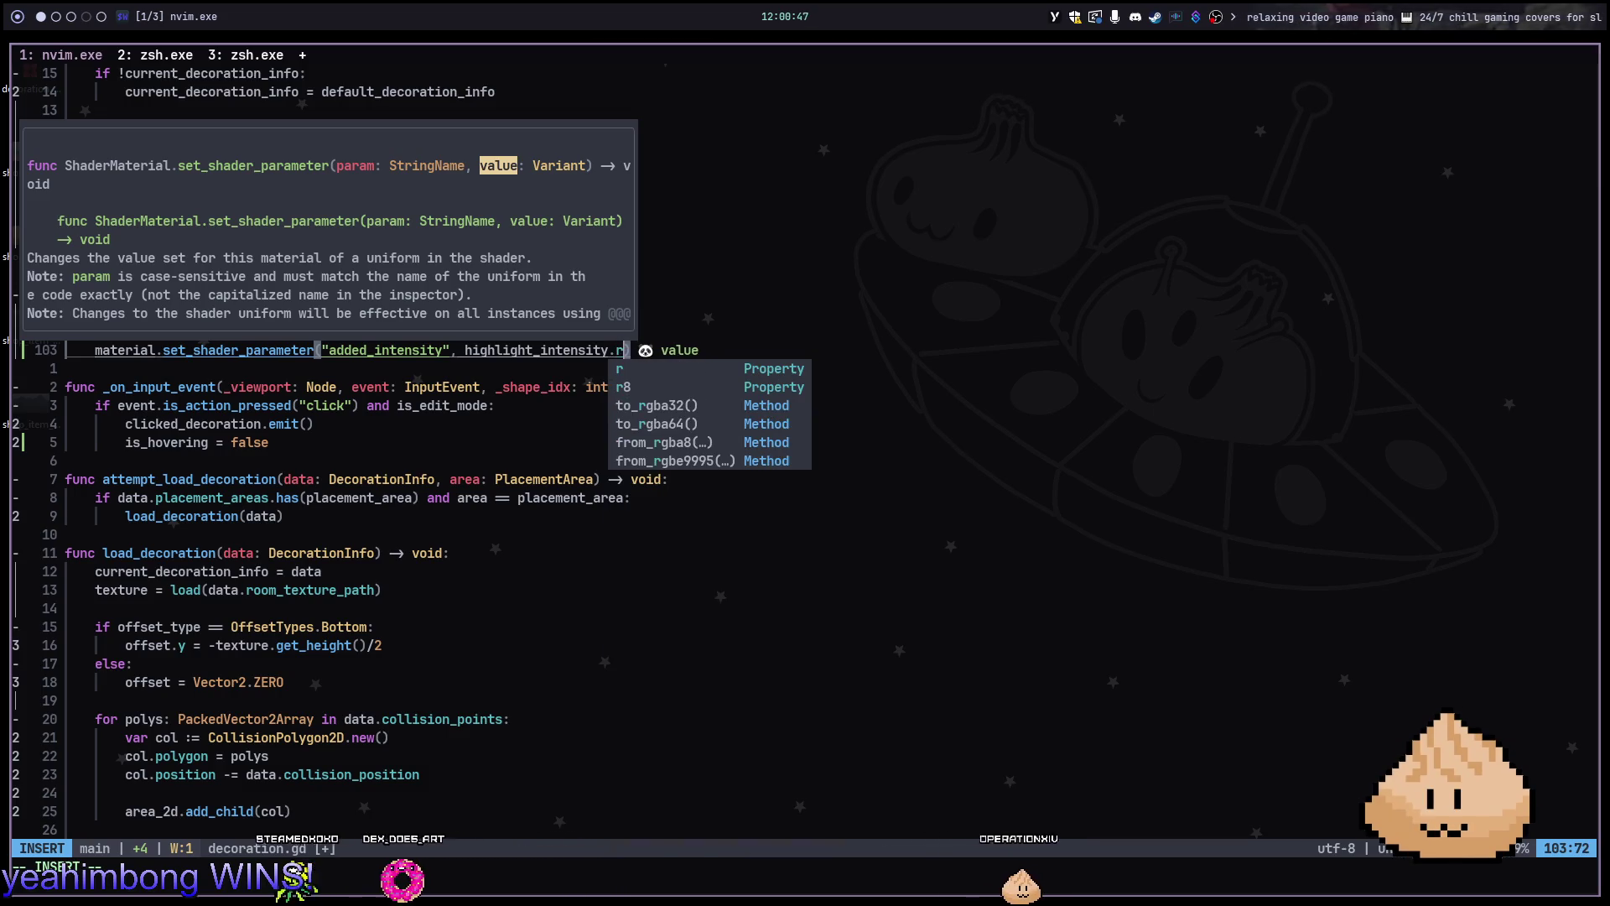
text(g)
key(Tab)
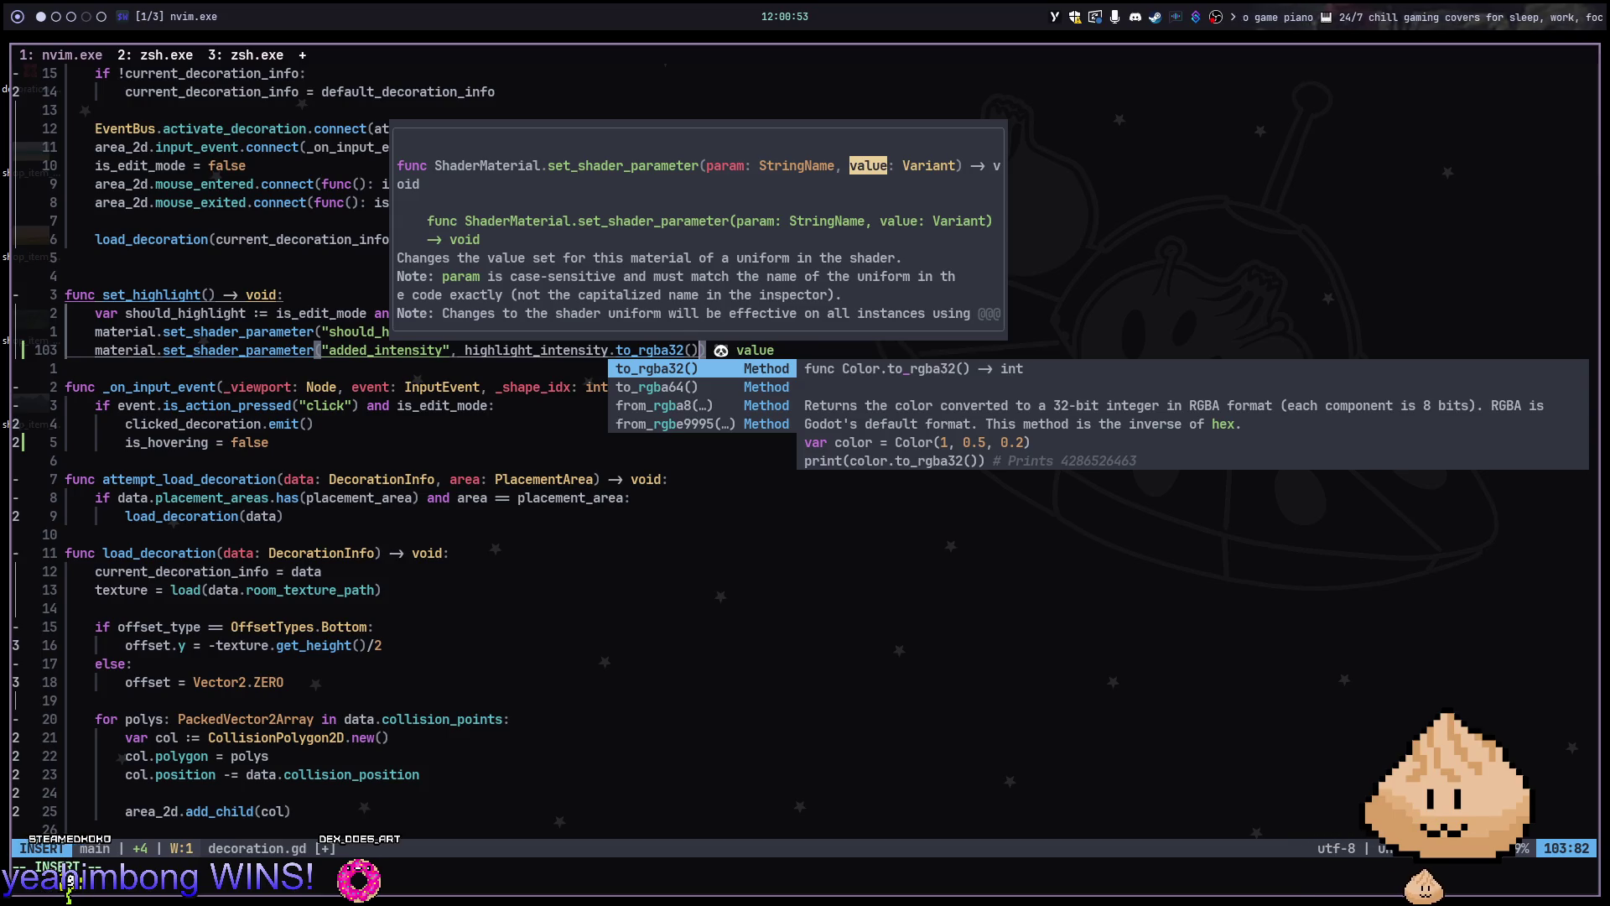
key(Tab)
key(Tab)
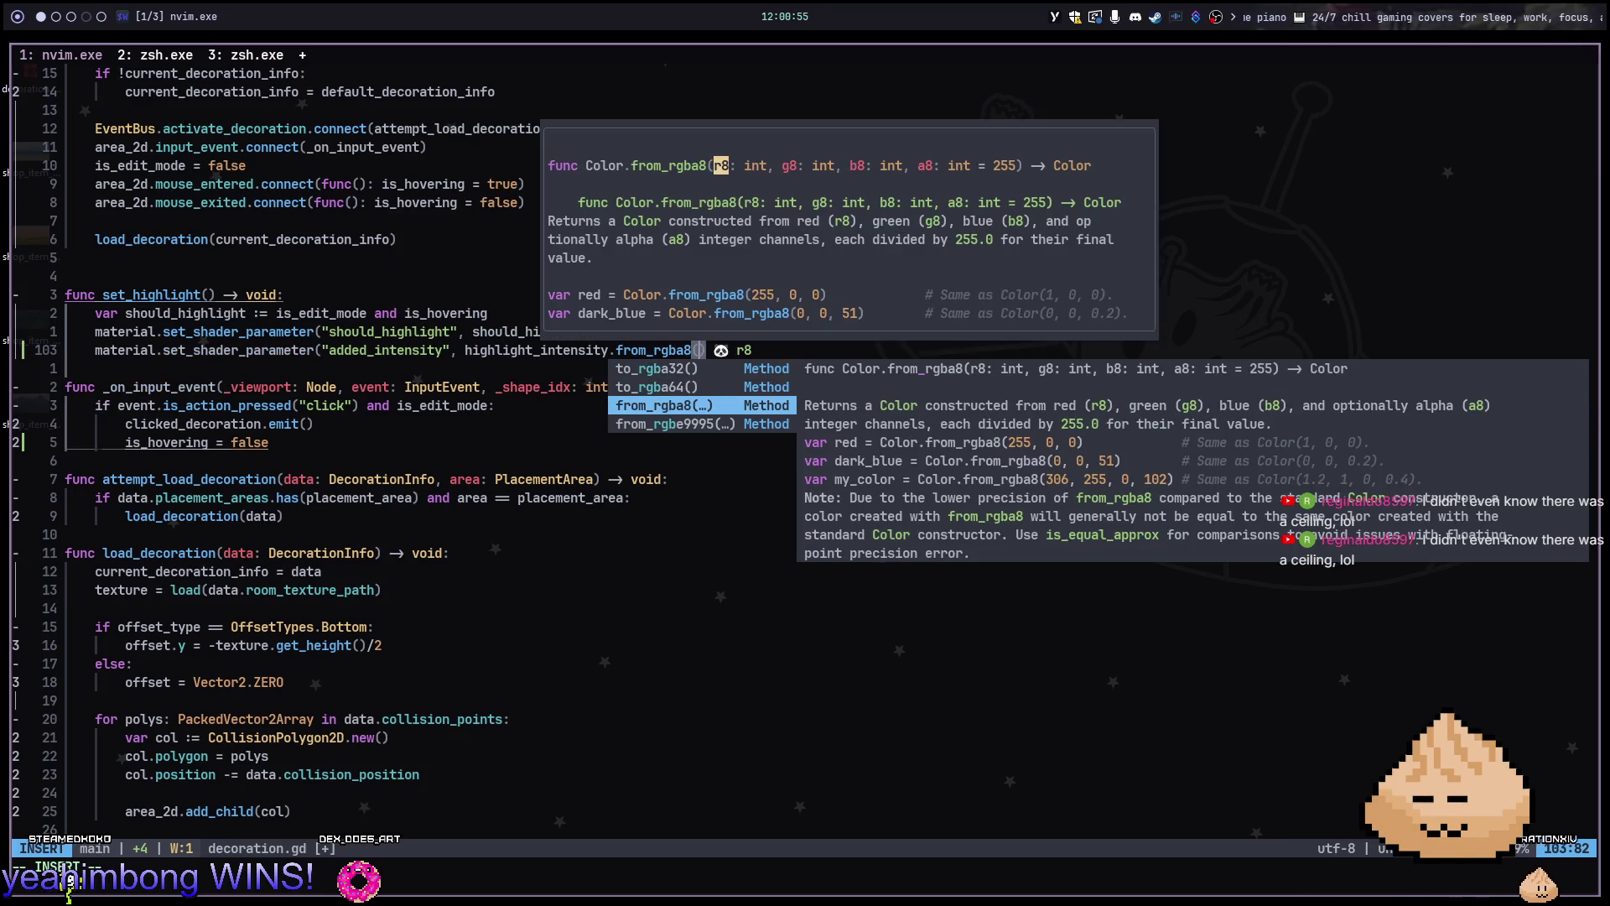
key(Escape)
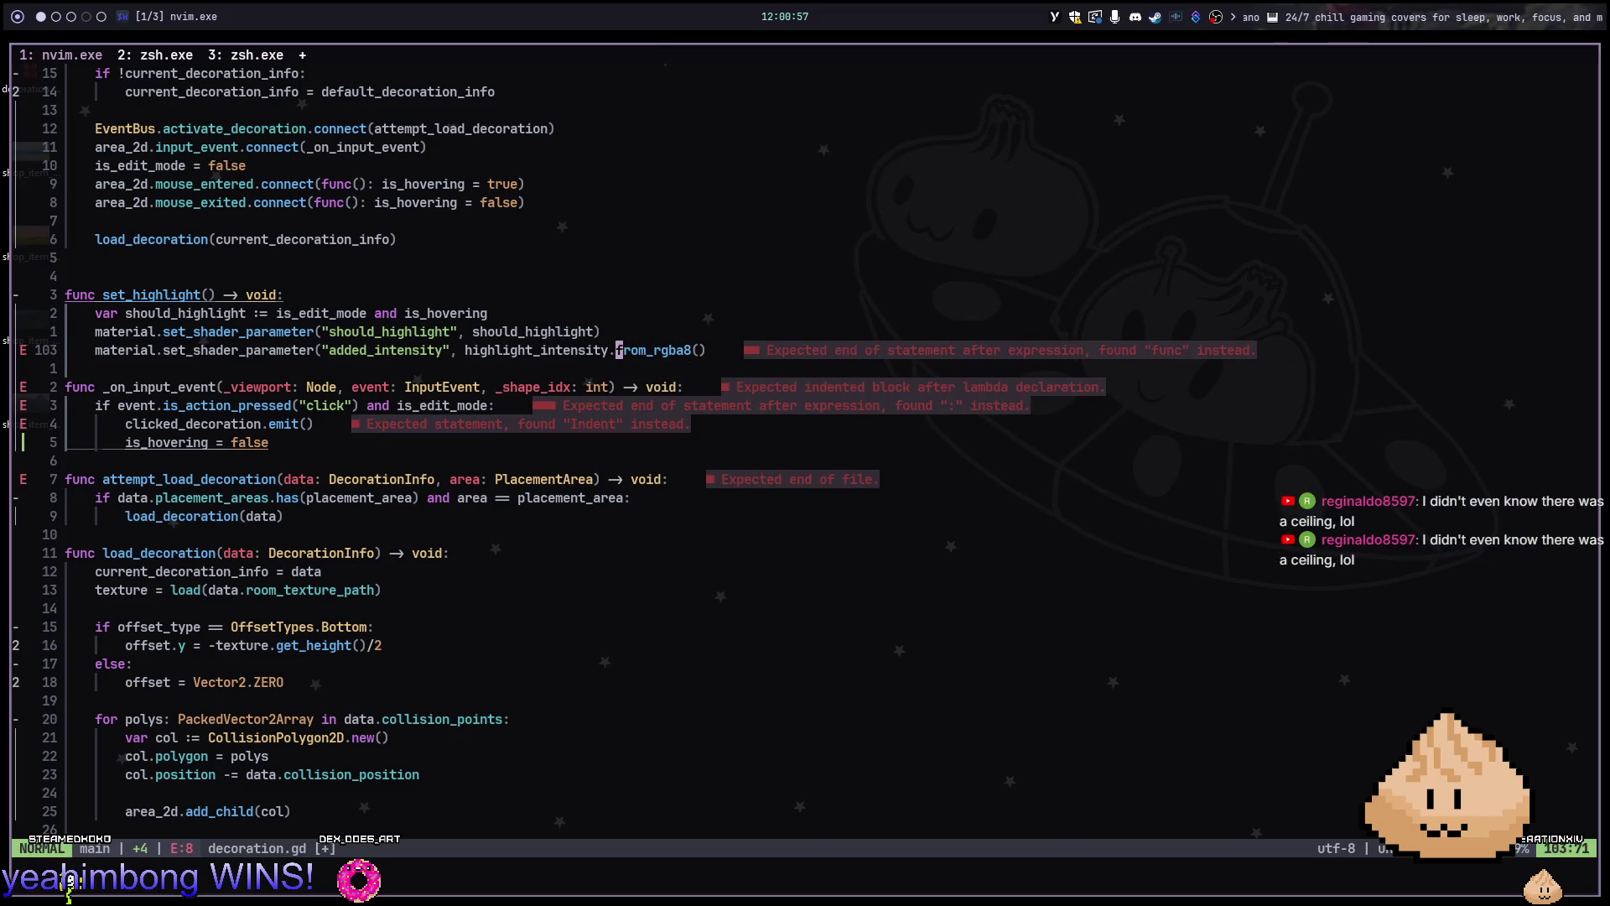
key(c)
key(t)
key(parenright)
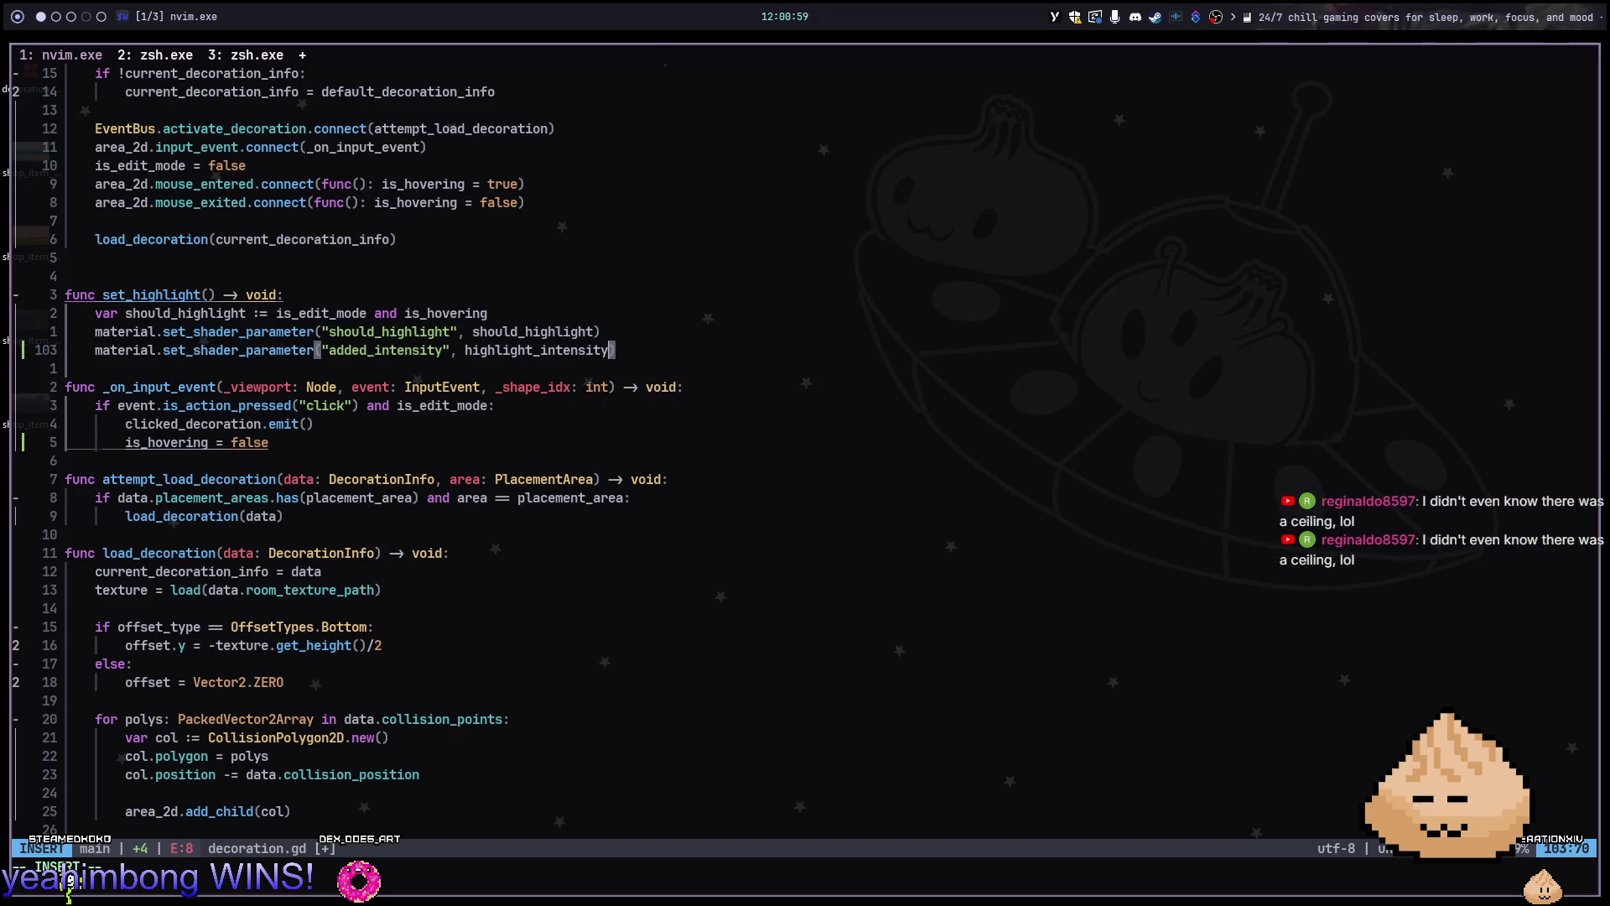
key(Escape)
Wrap it as Vector3(highlight_intensity.r, highlight_intensity.g, highlight_intensity.b) and save with :w
text(ity", )
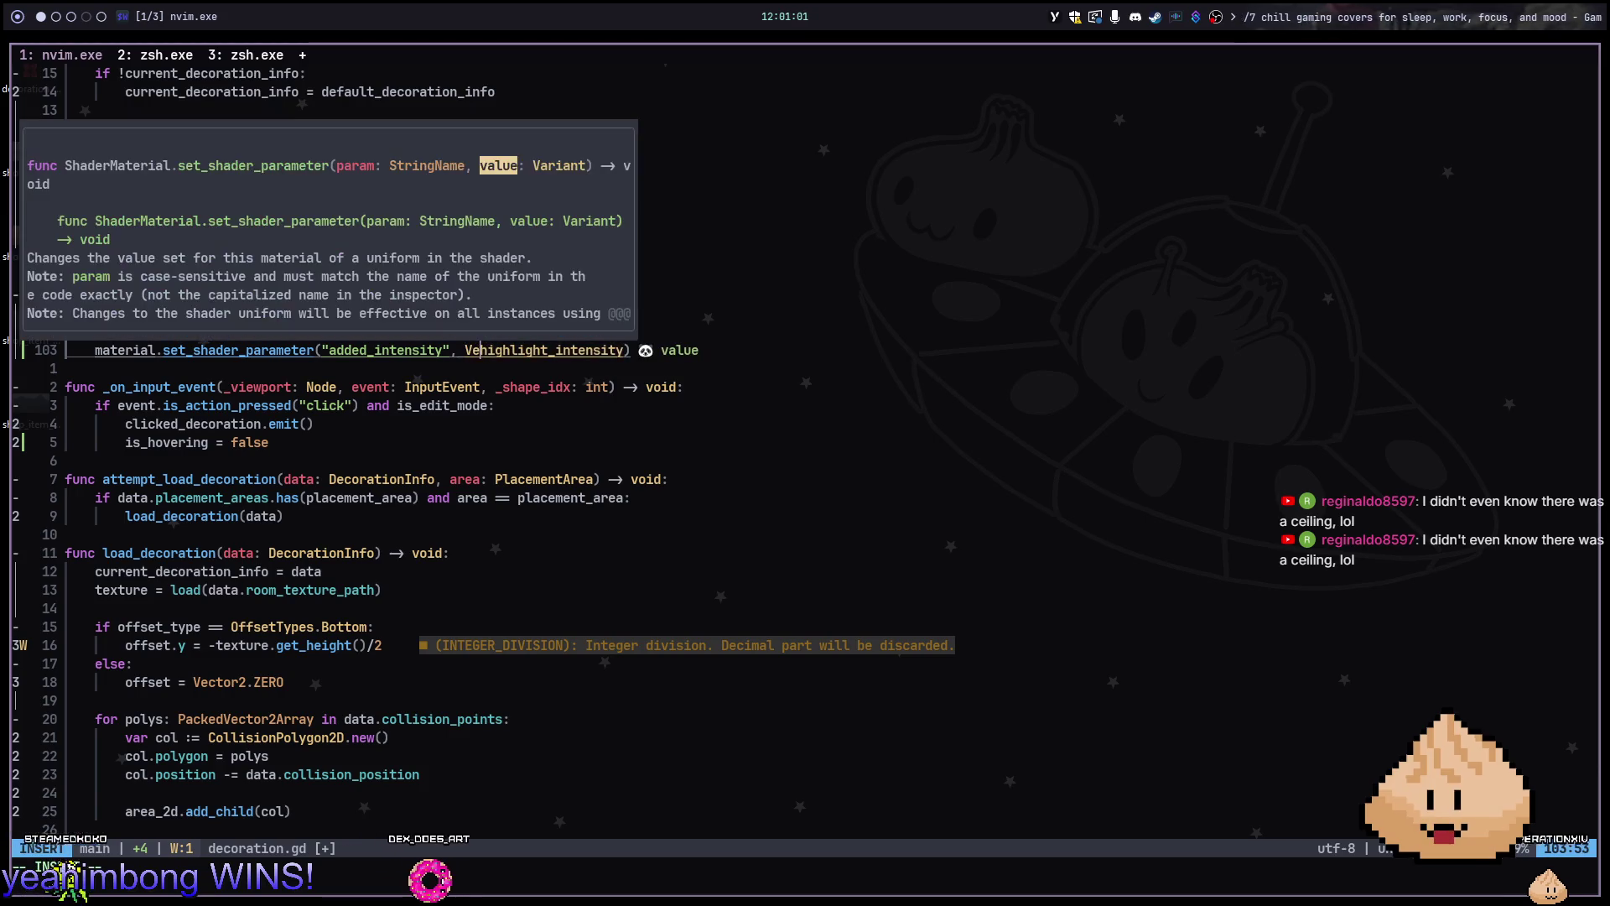
text(Vecotr)
key(BackSpace)
key(BackSpace)
key(BackSpace)
text(tor3)
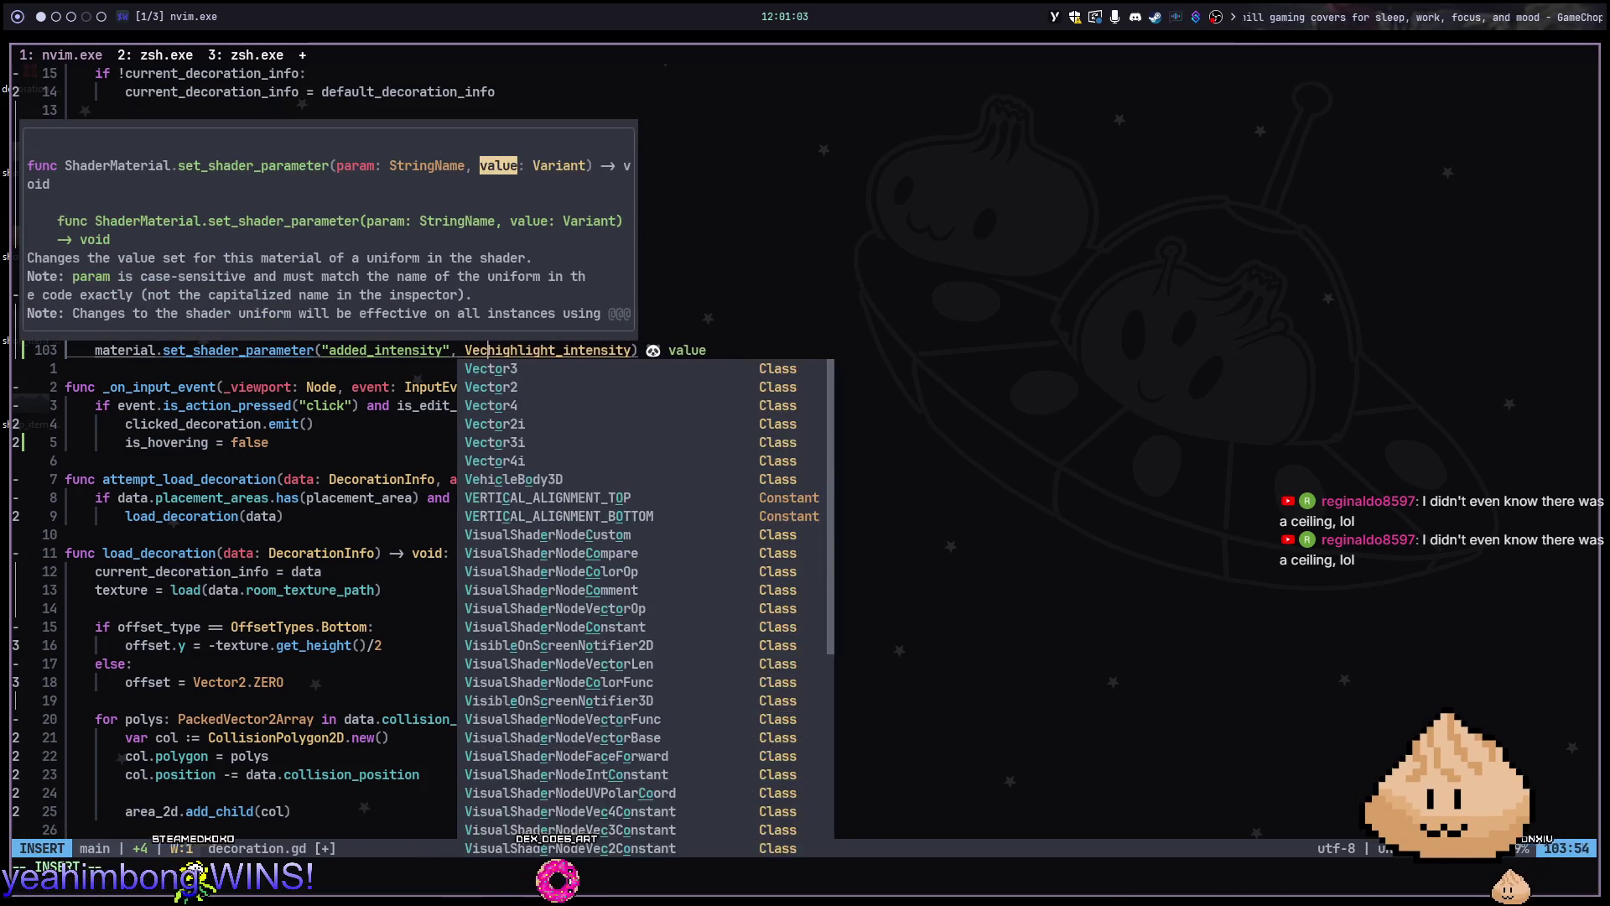
text(()
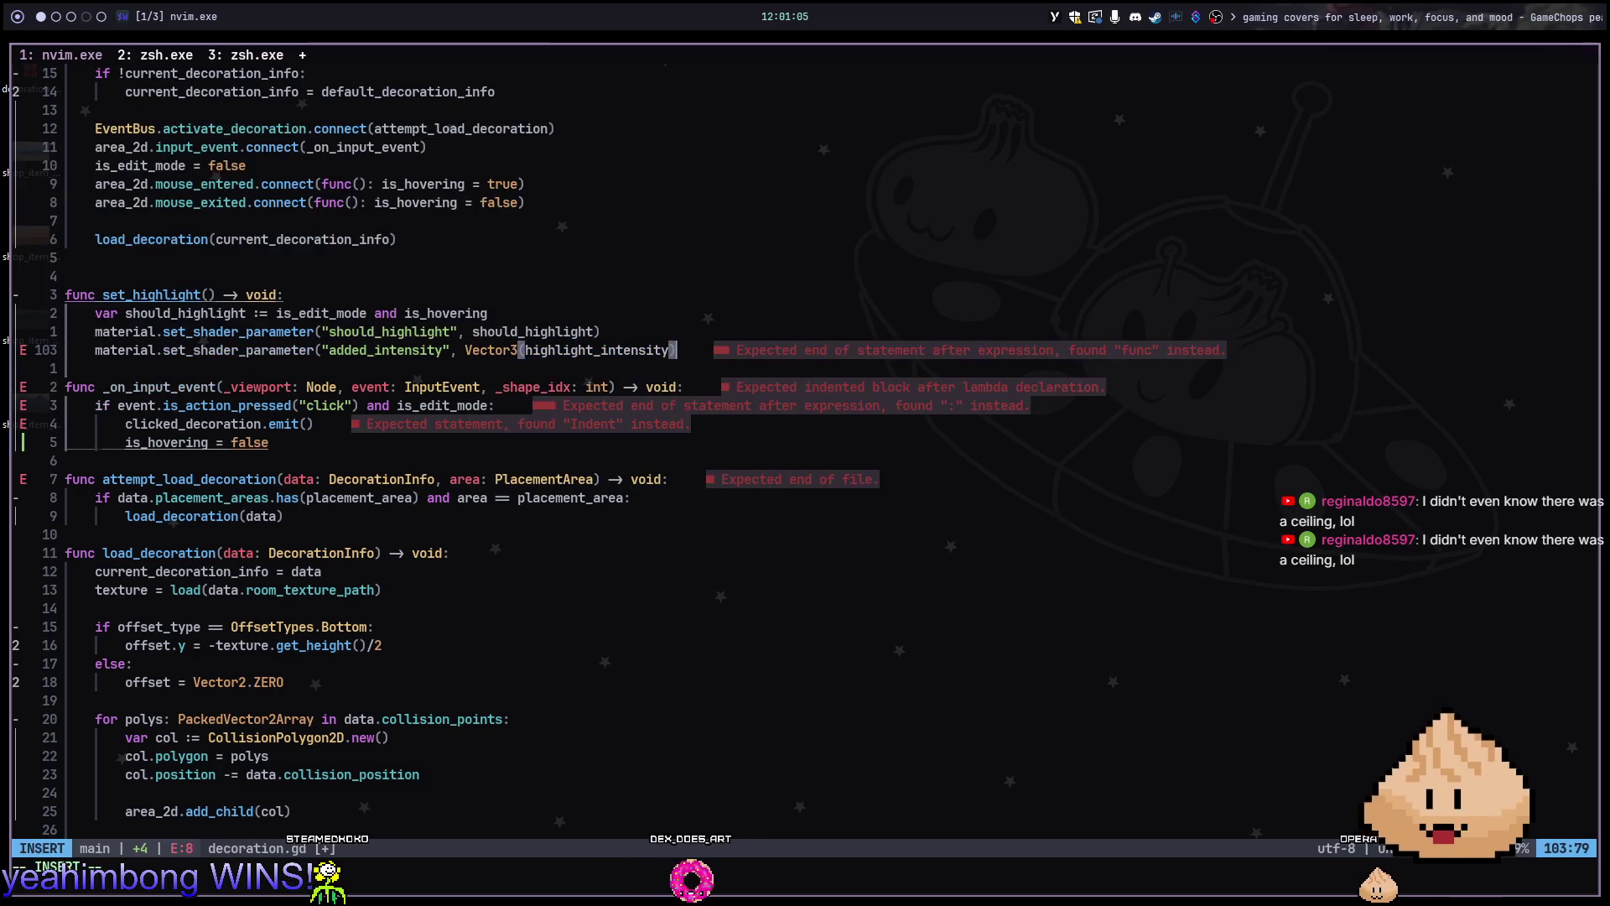
key(ctrl+Right)
text(.)
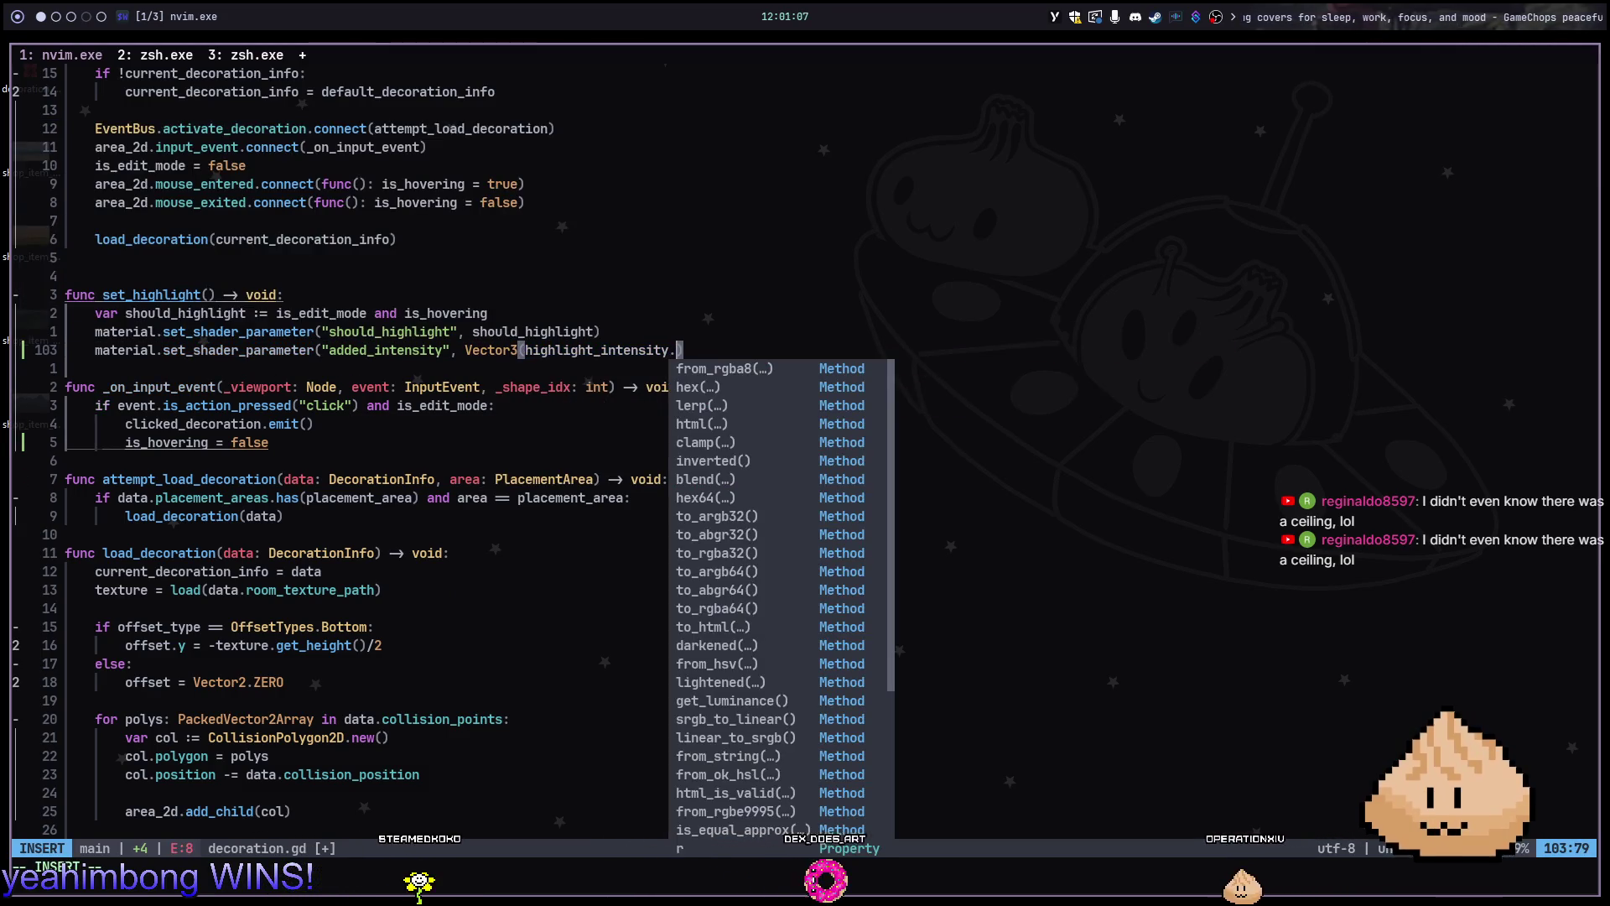
text(r, highlight_intensity.g, )
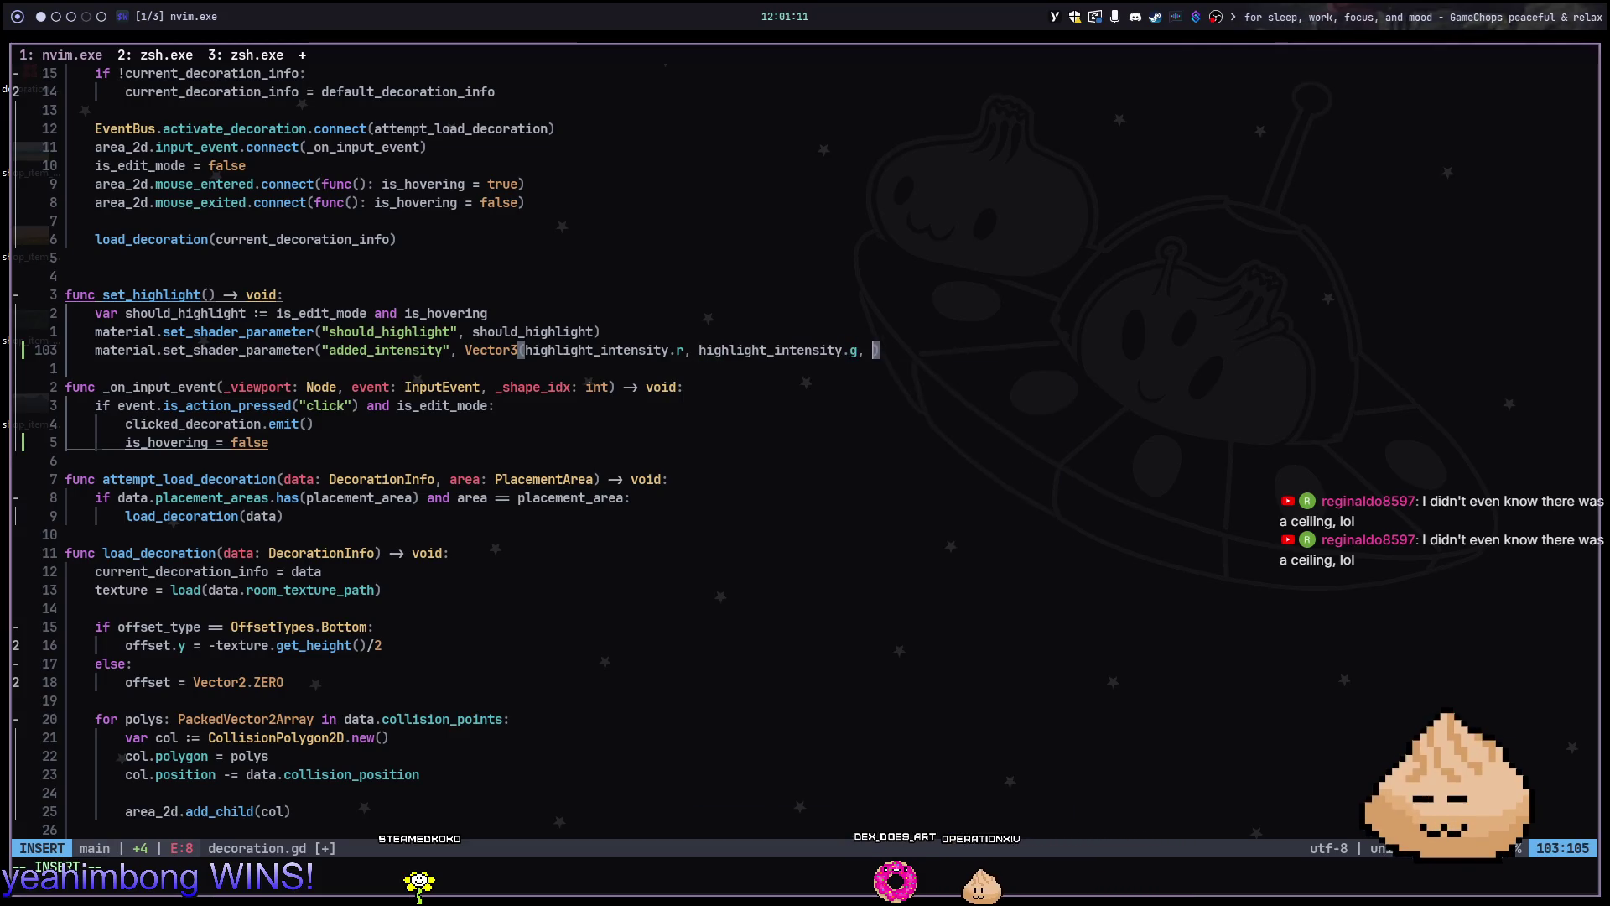
text(highlight_intensity.b))
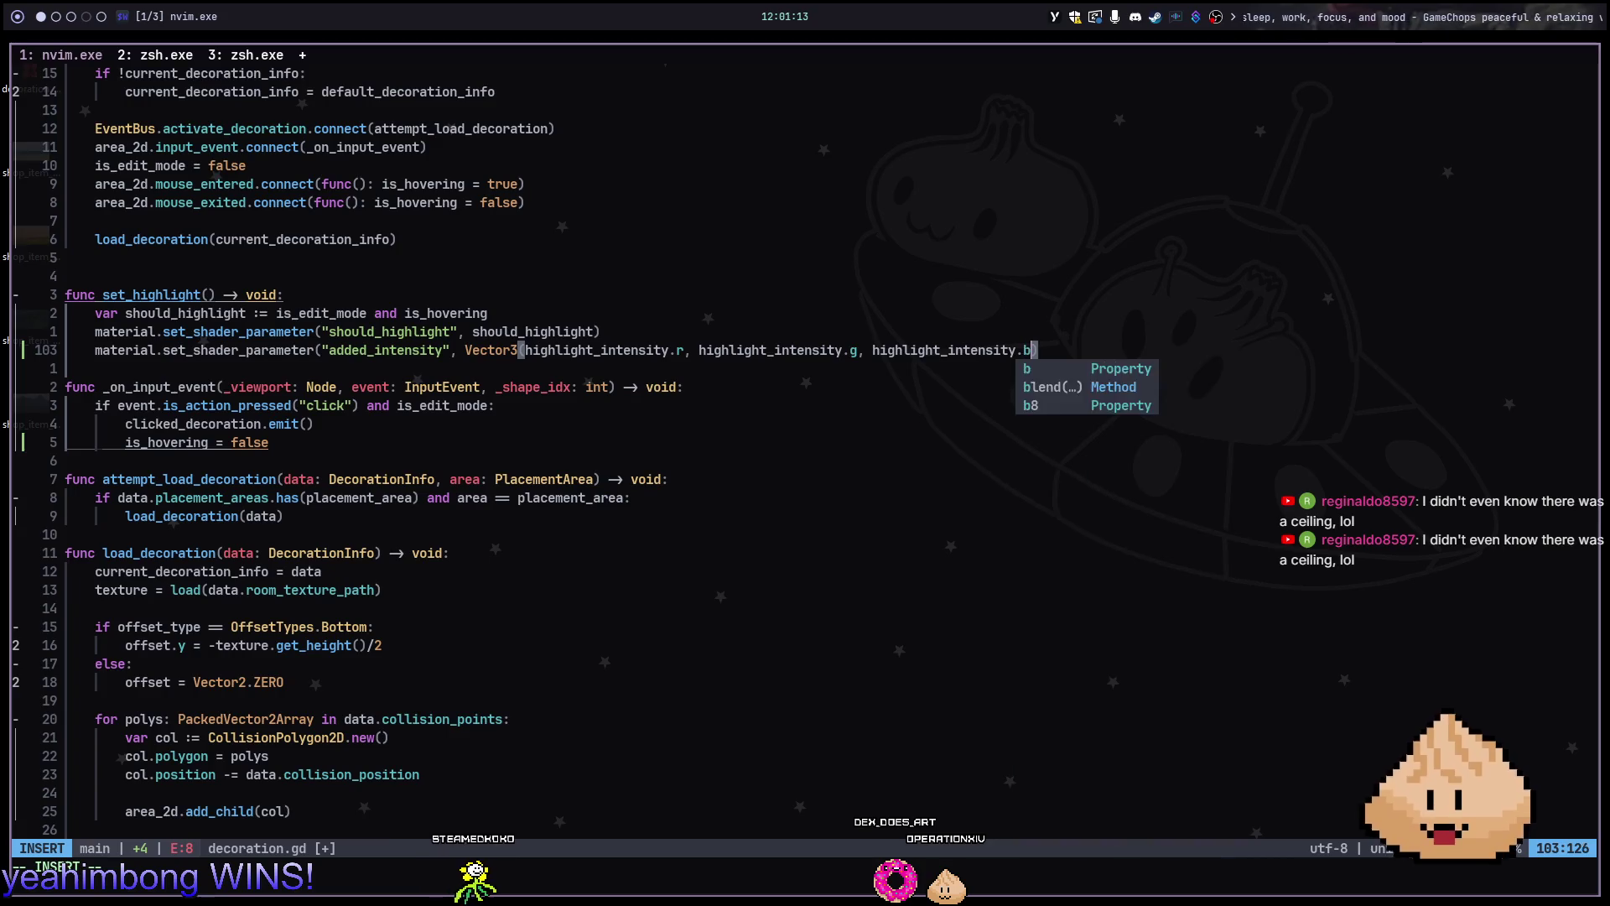
key(Return)
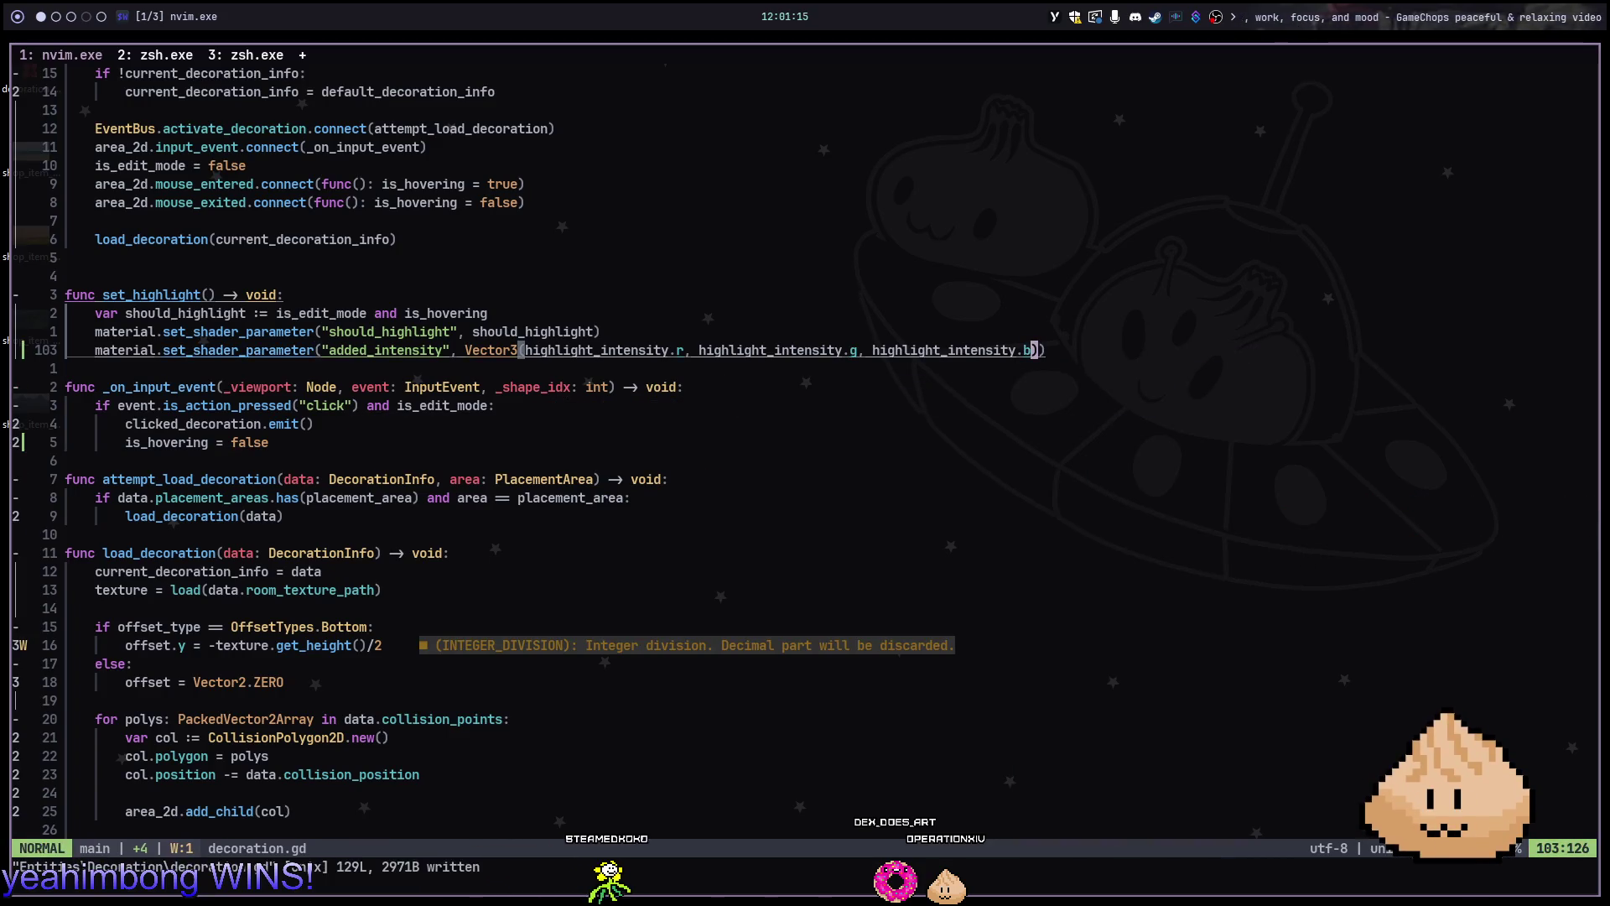
key(alt+2)
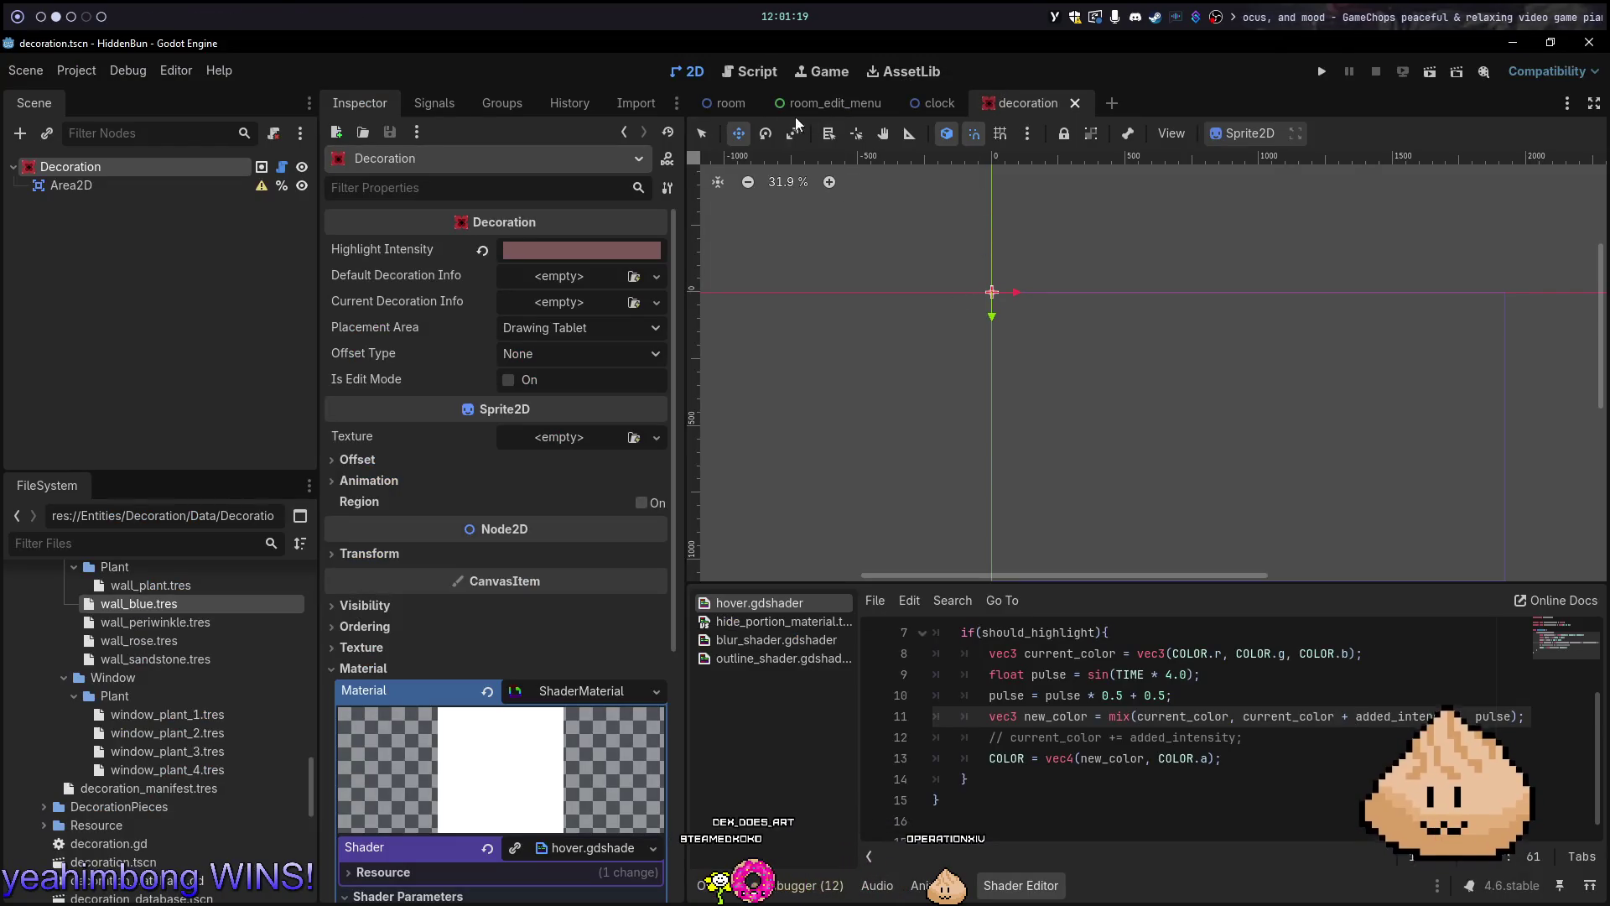
Run HiddenBun, change the wall colour to teal then pink in Edit Mode, and quit
click(717, 104)
key(F5)
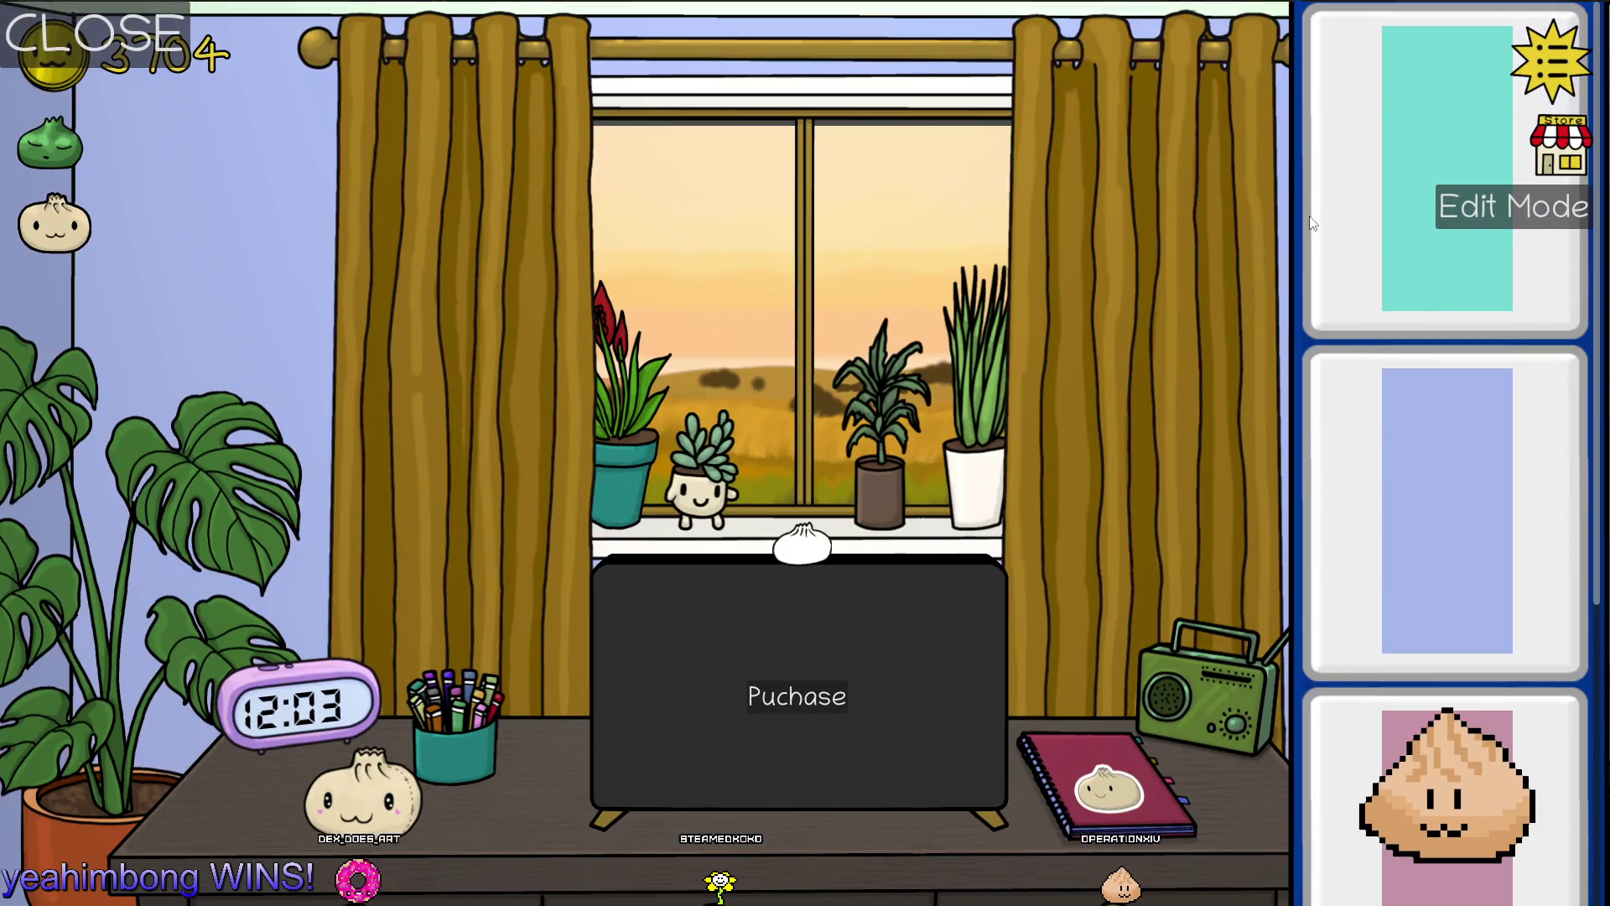
click(1416, 226)
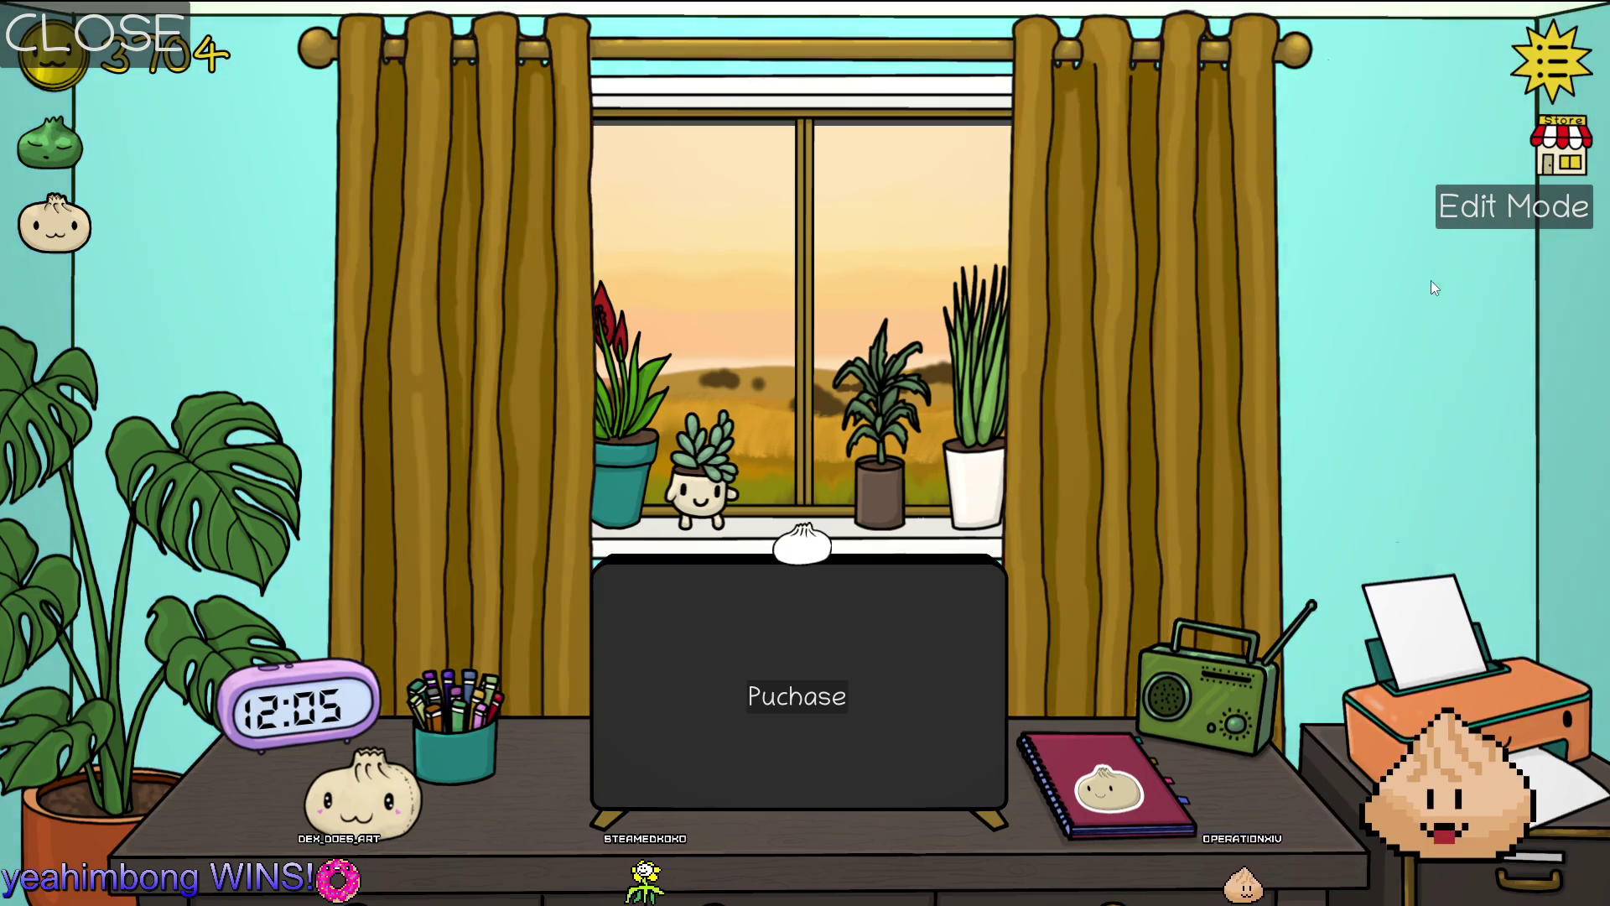
click(1431, 280)
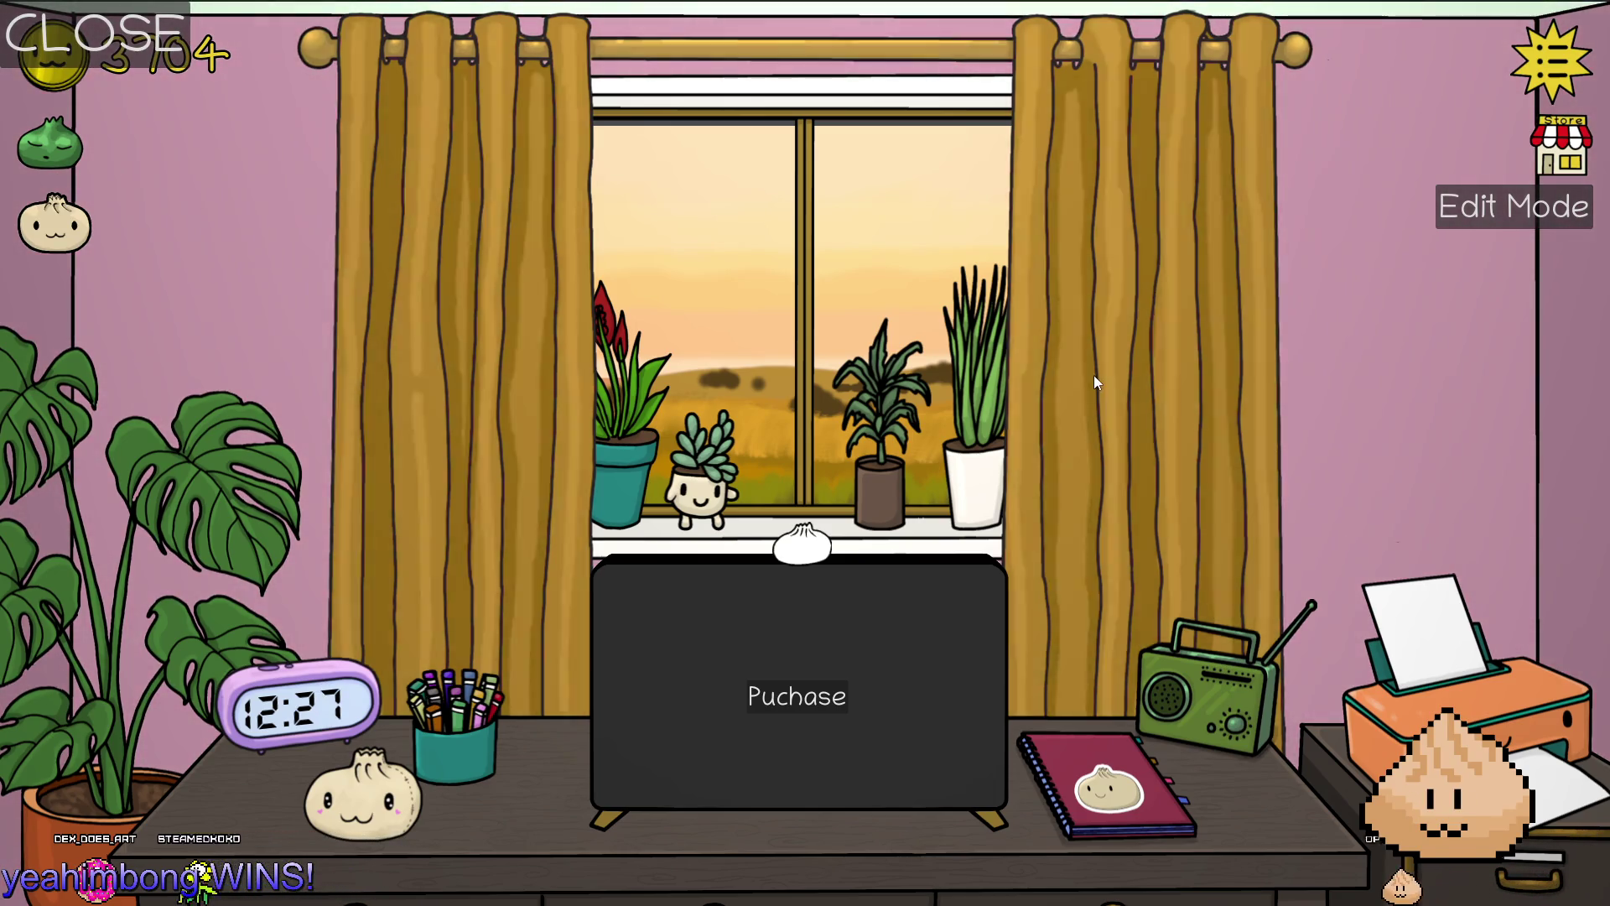
key(alt+F4)
key(alt+Tab)
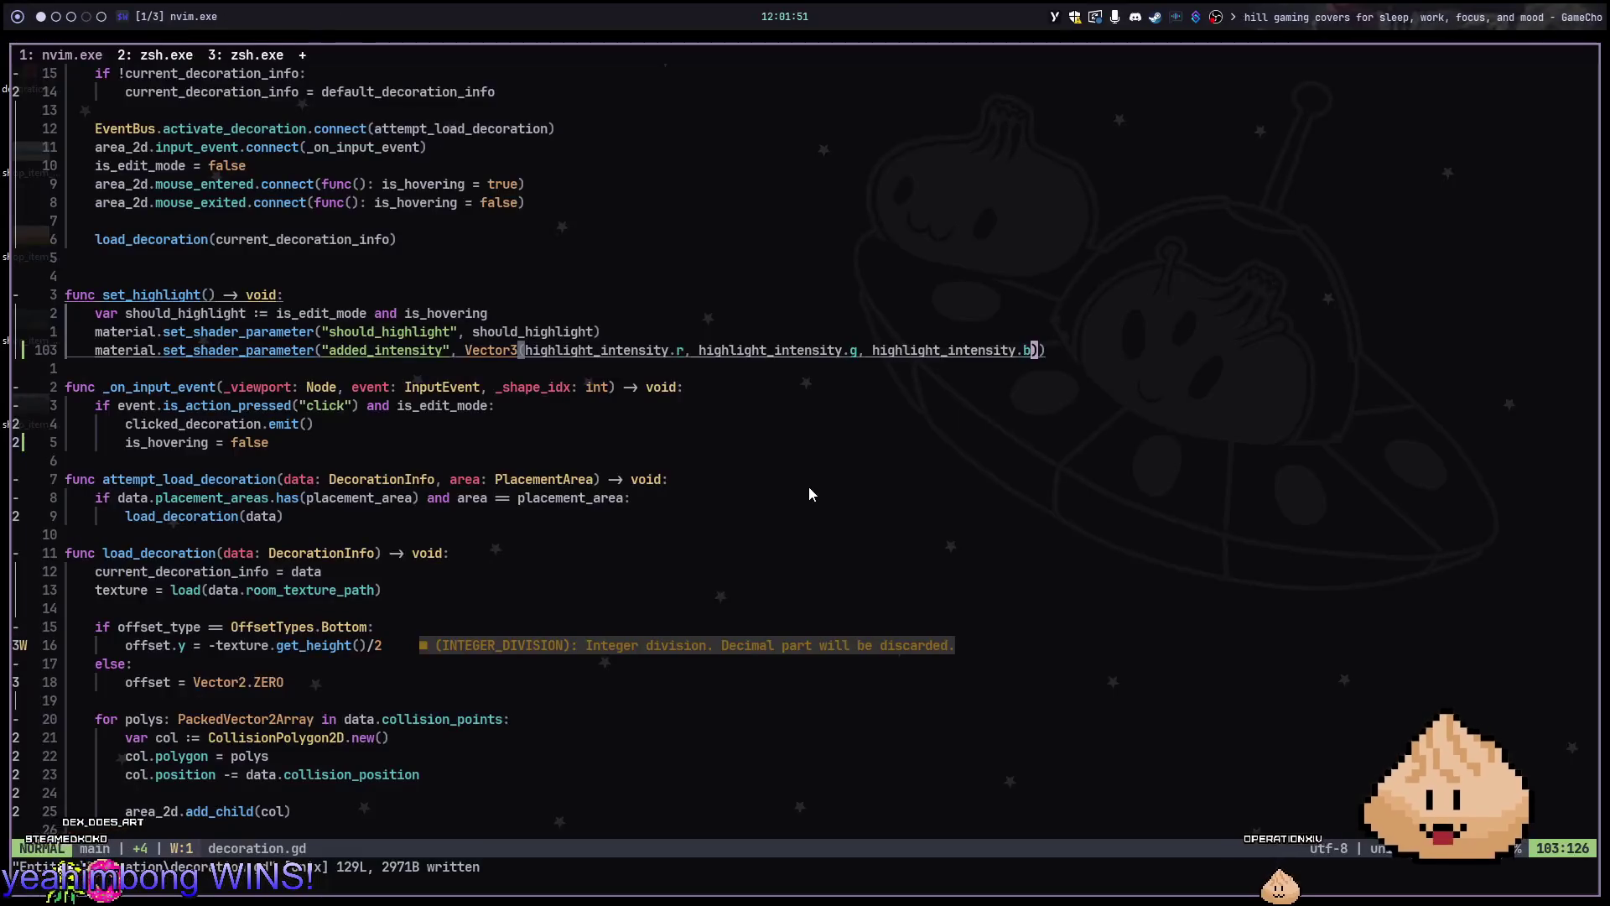
Tune the Desk's Highlight Intensity swatch in the colour picker to yellow efd122
key(alt+Tab)
click(626, 252)
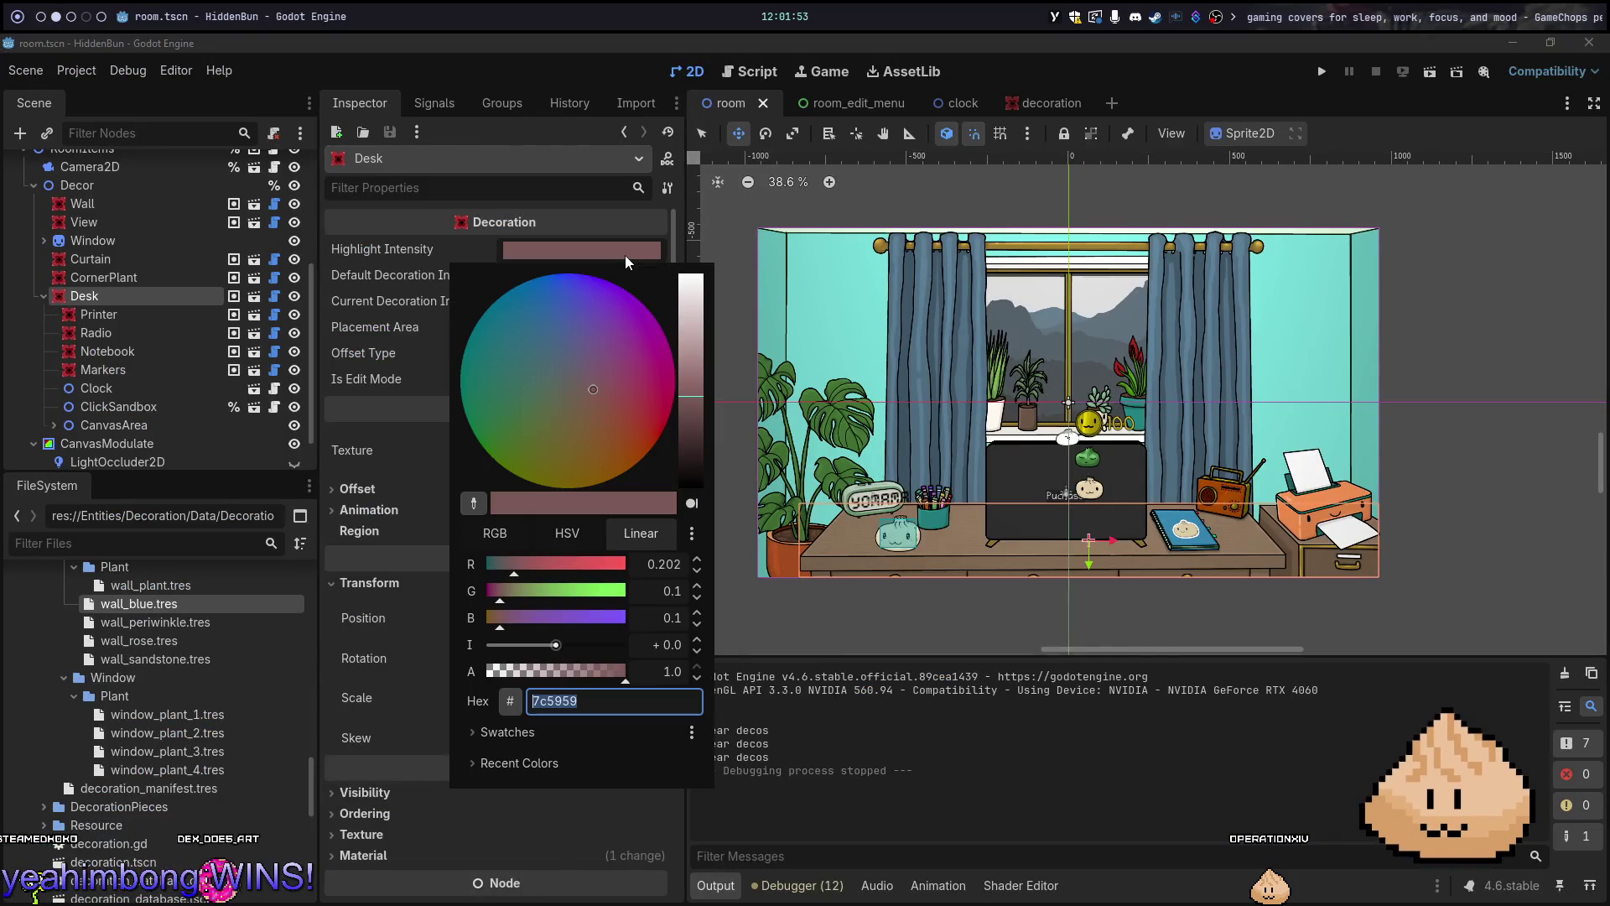
mouse_move(600, 443)
mouse_down()
mouse_move(566, 452)
mouse_move(590, 451)
mouse_move(562, 425)
mouse_move(564, 379)
mouse_move(567, 436)
mouse_move(601, 425)
mouse_move(581, 441)
mouse_up()
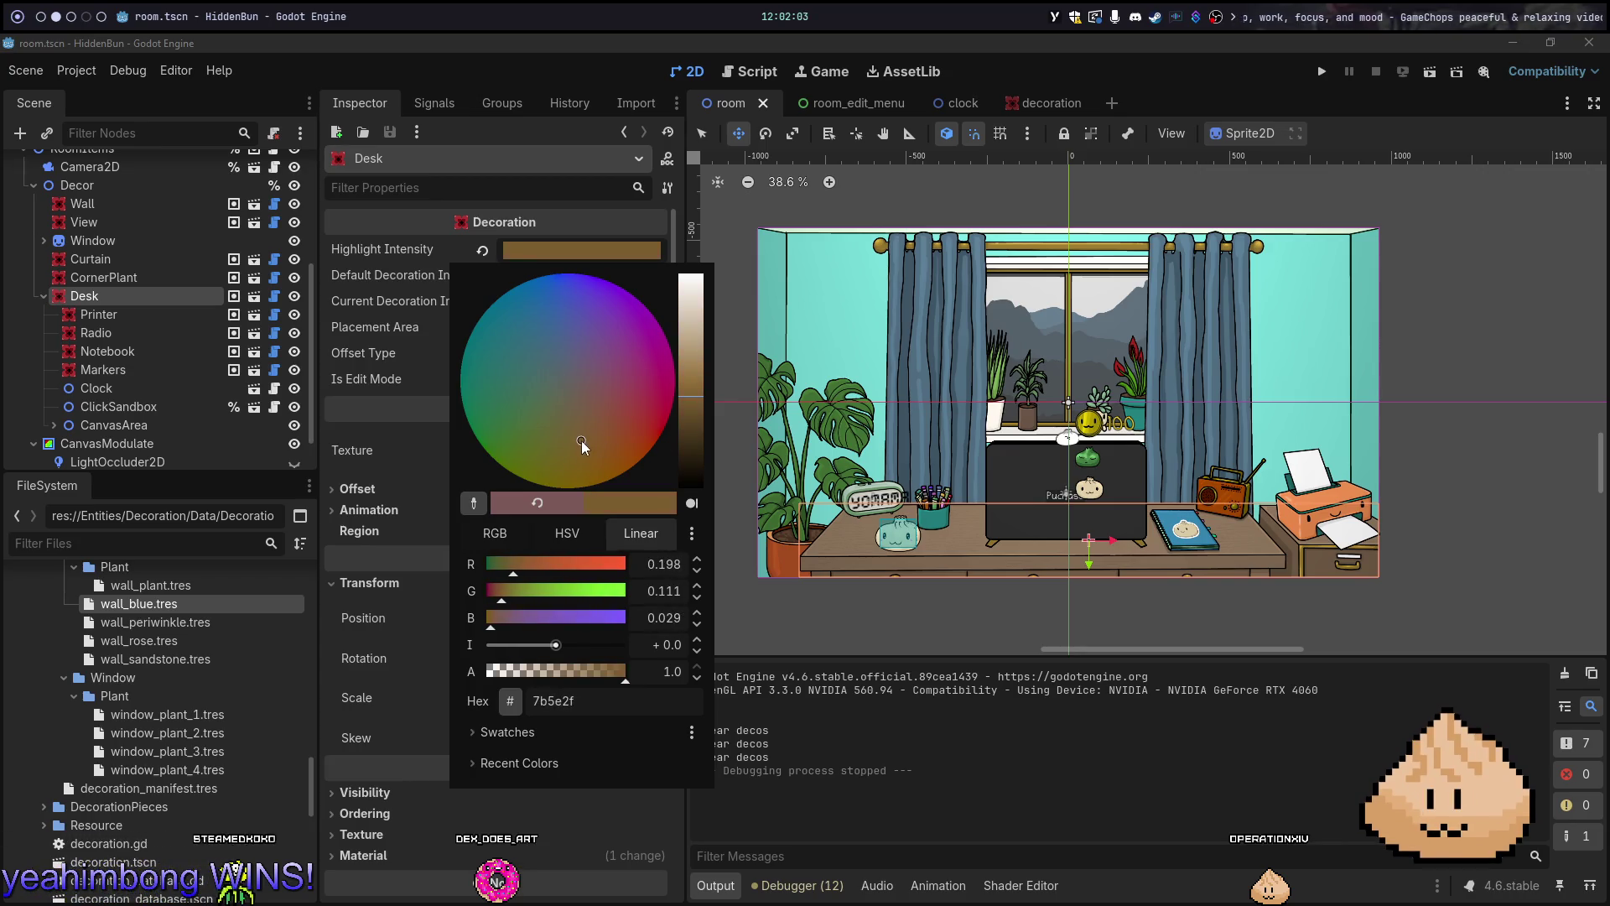
drag(703, 390, 692, 378)
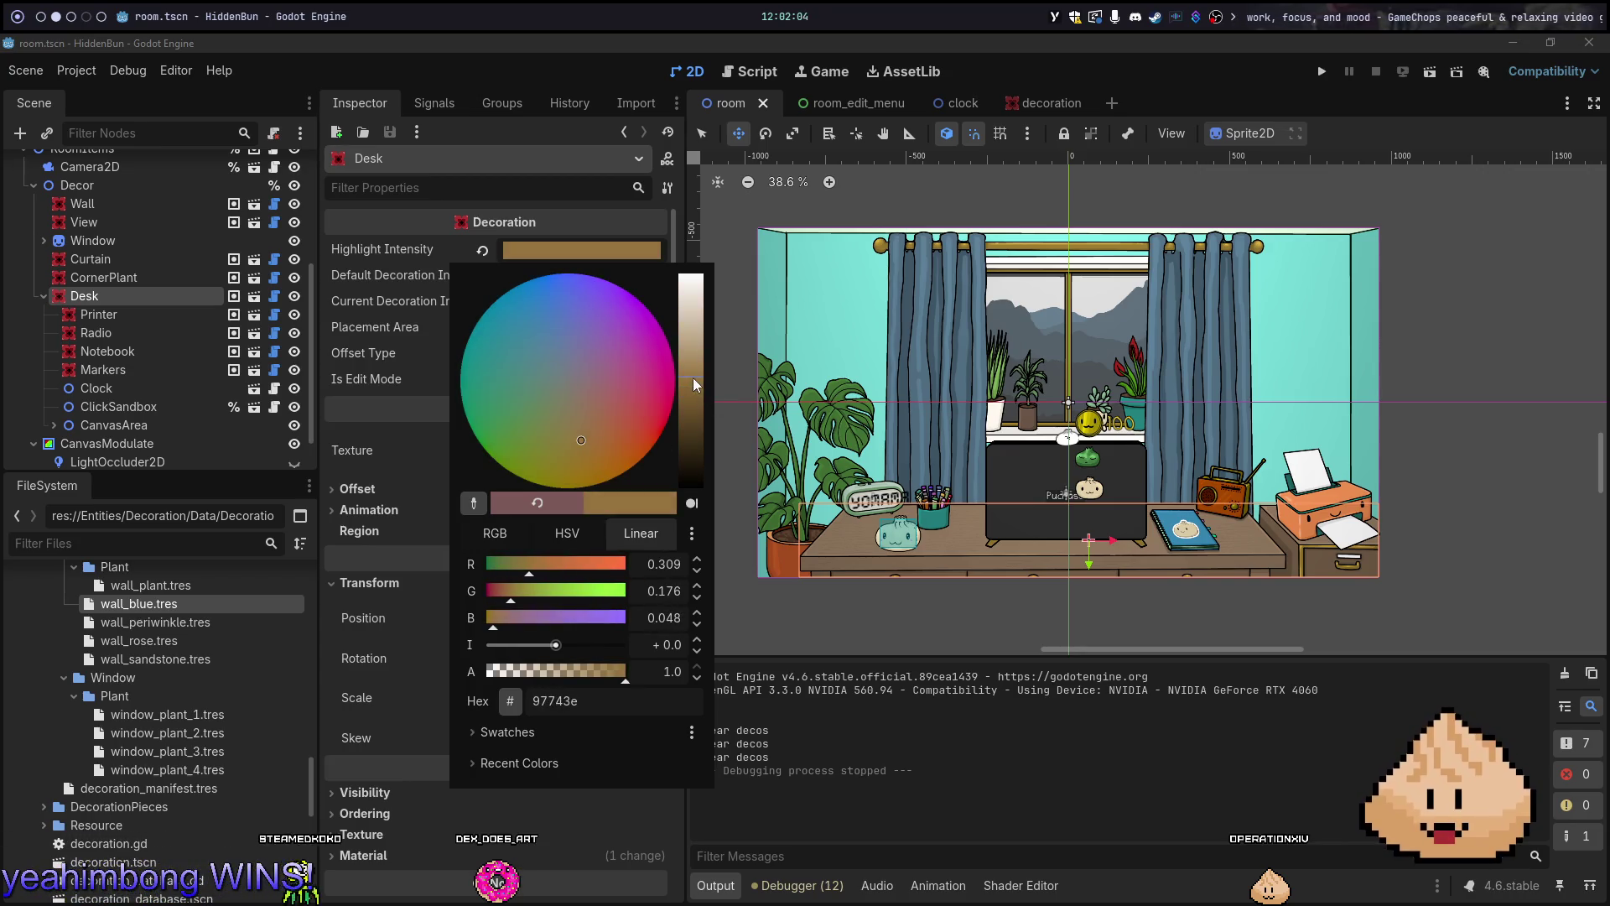
click(577, 591)
drag(577, 591, 593, 591)
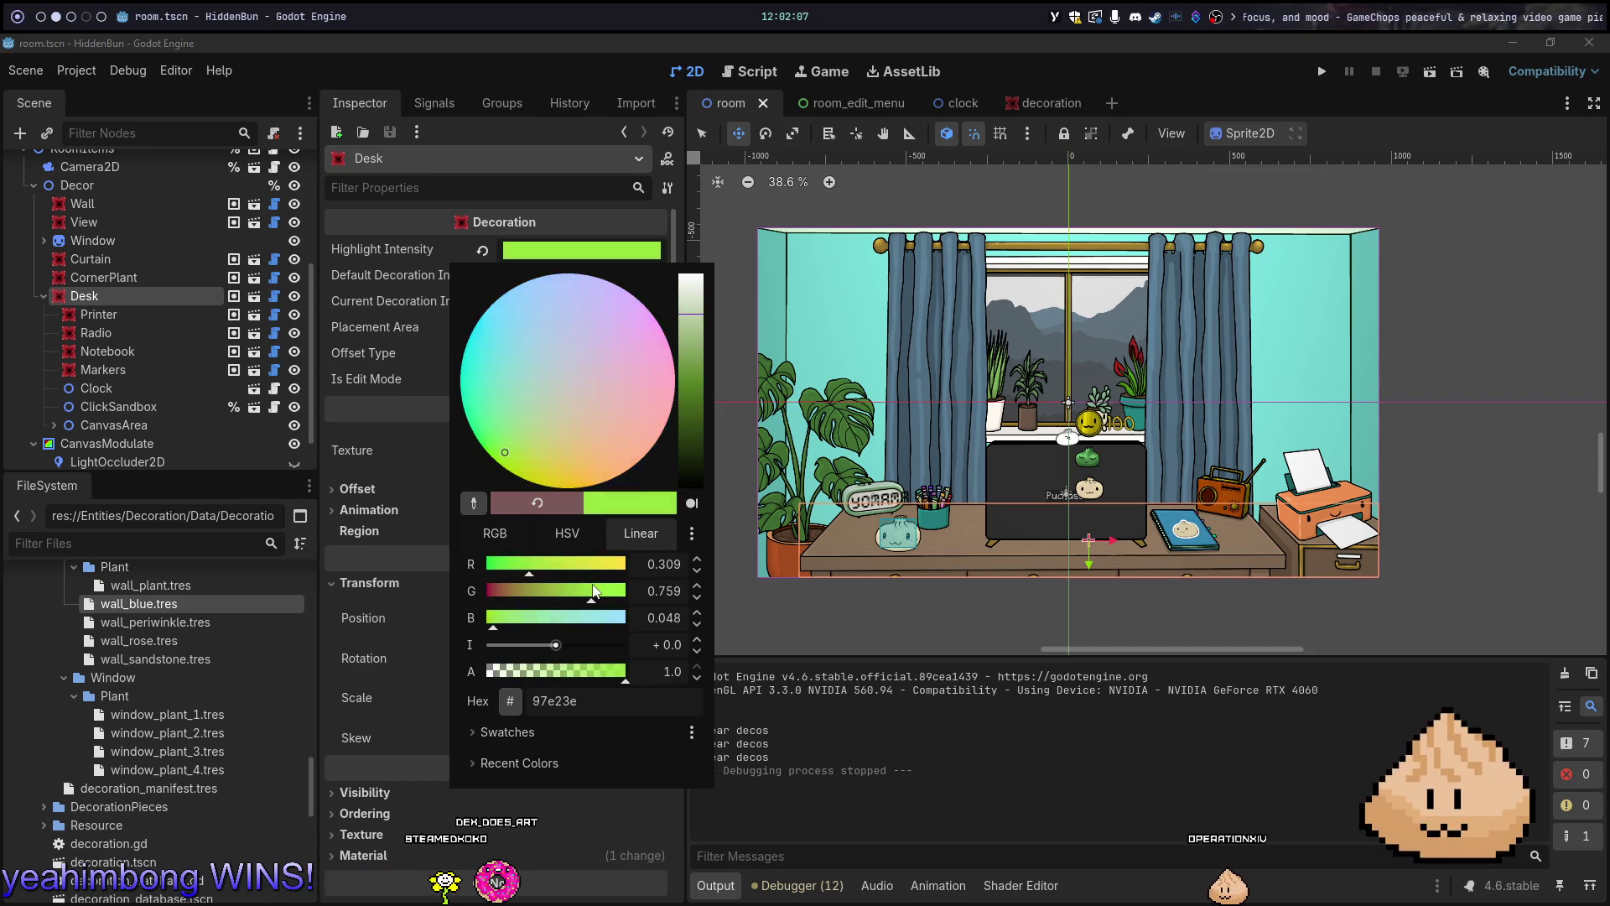
mouse_move(568, 489)
mouse_down()
mouse_move(583, 463)
mouse_move(534, 472)
mouse_up()
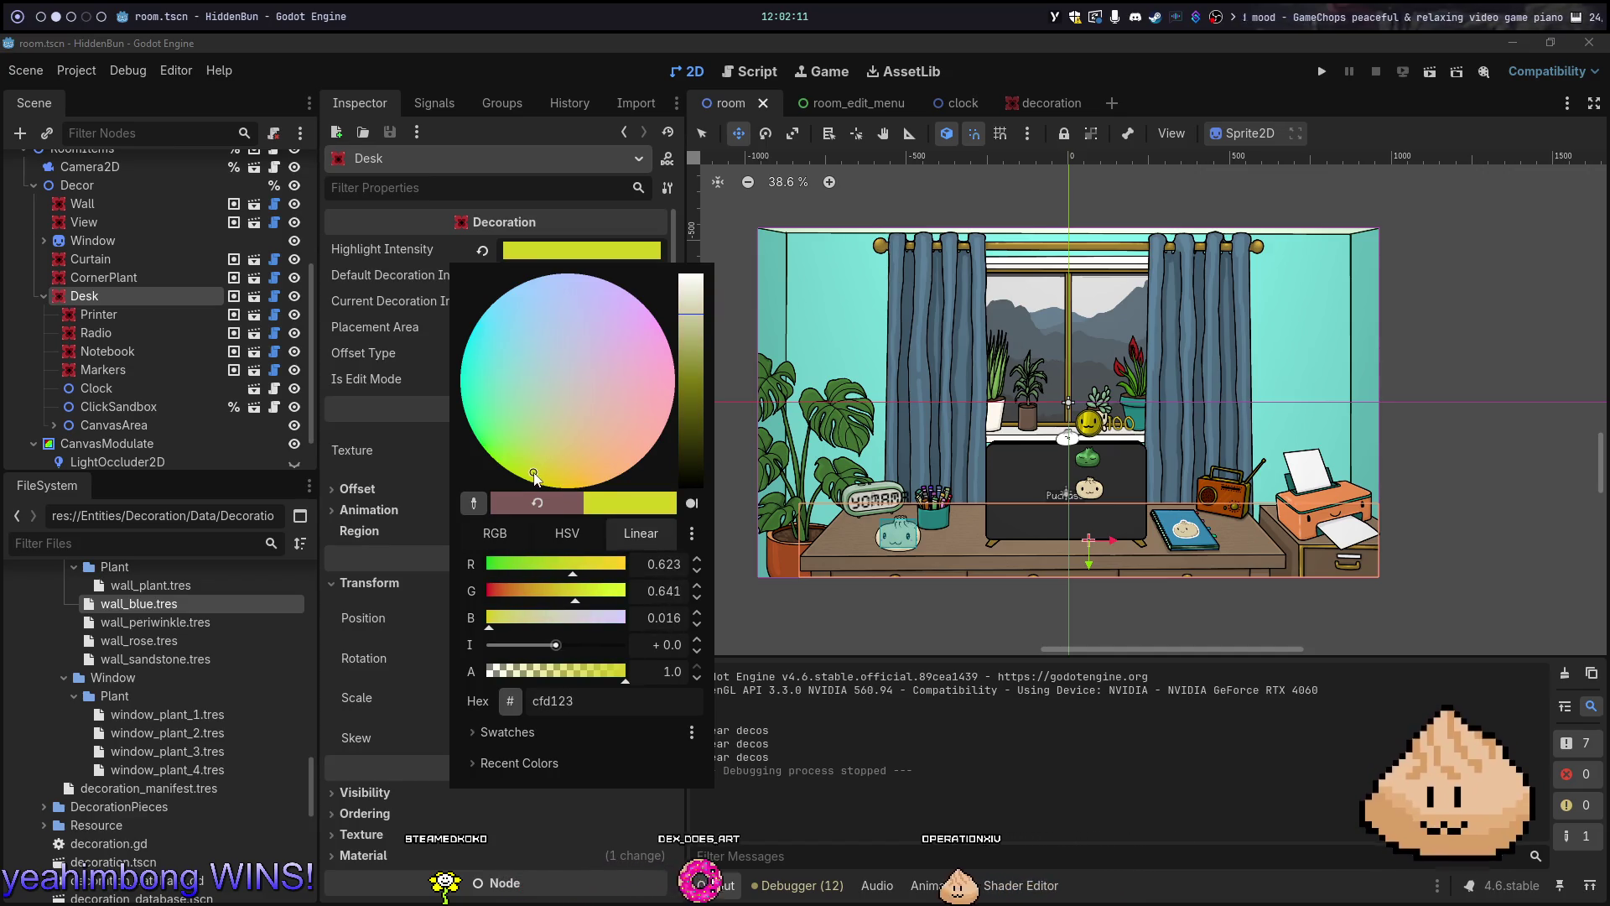
click(597, 567)
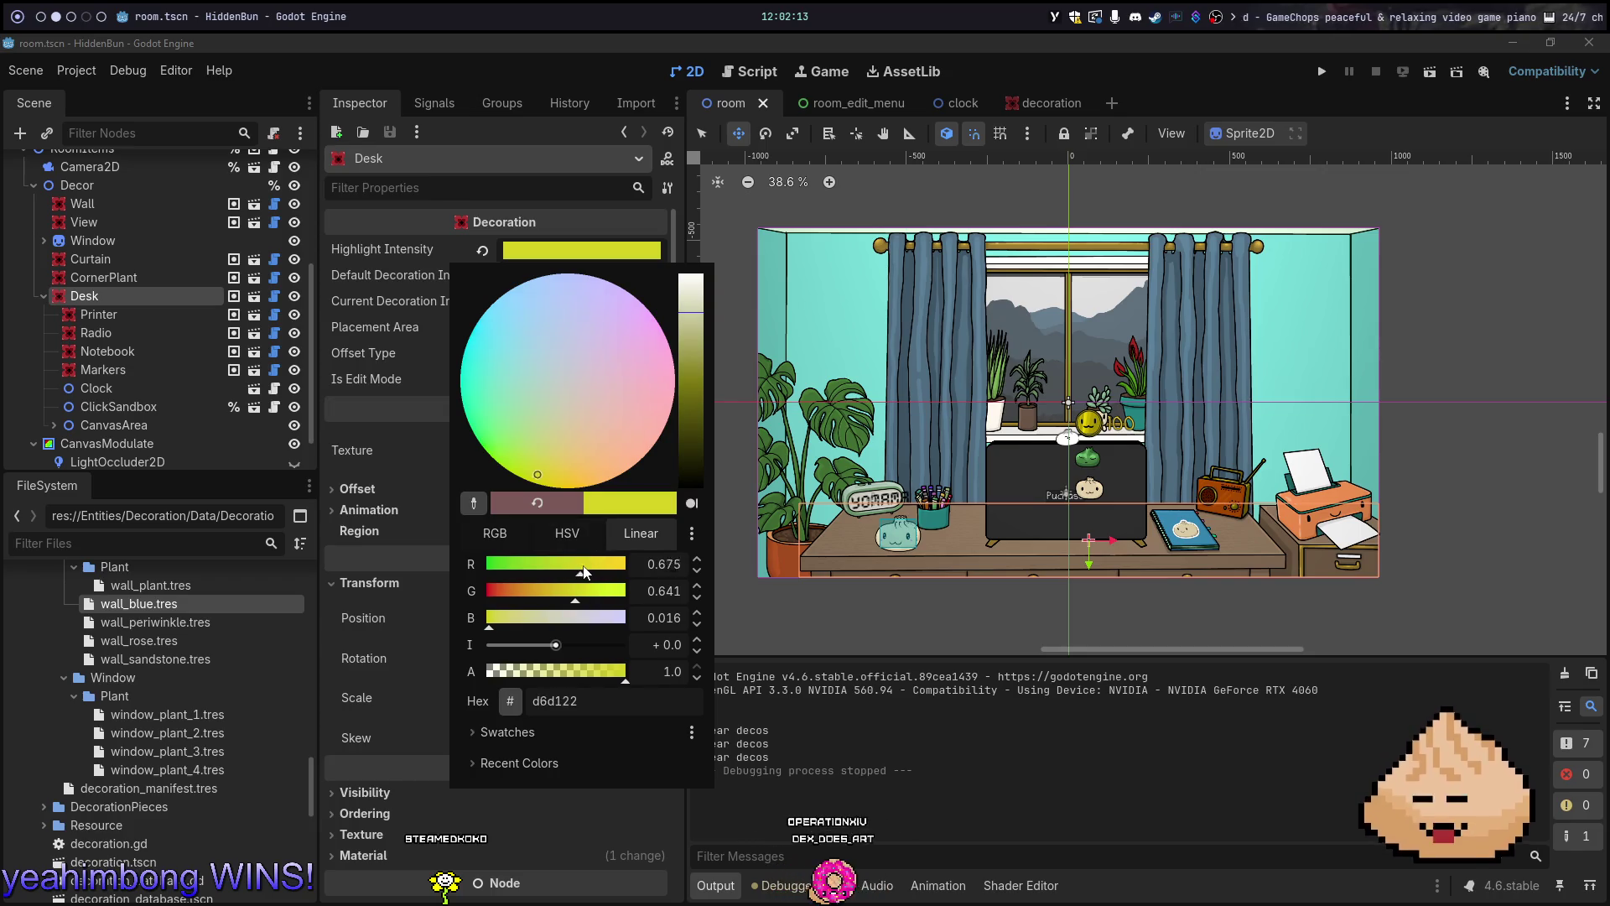
click(606, 567)
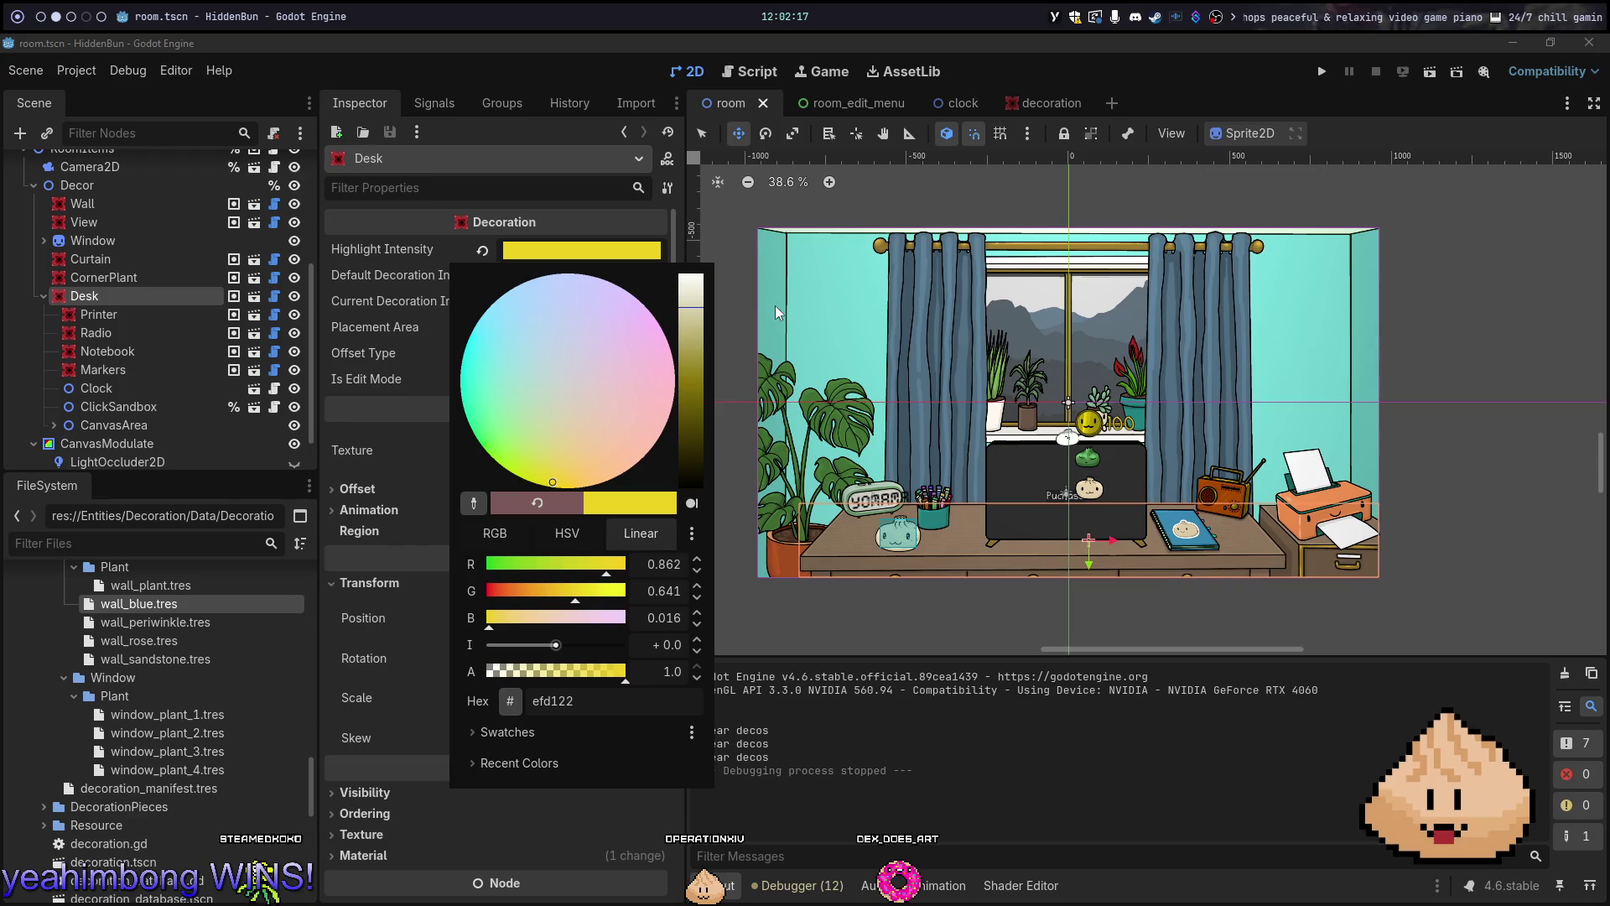
click(722, 281)
Run the game with Edit Mode on to preview highlights, then stop, relaunch and close it
key(F6)
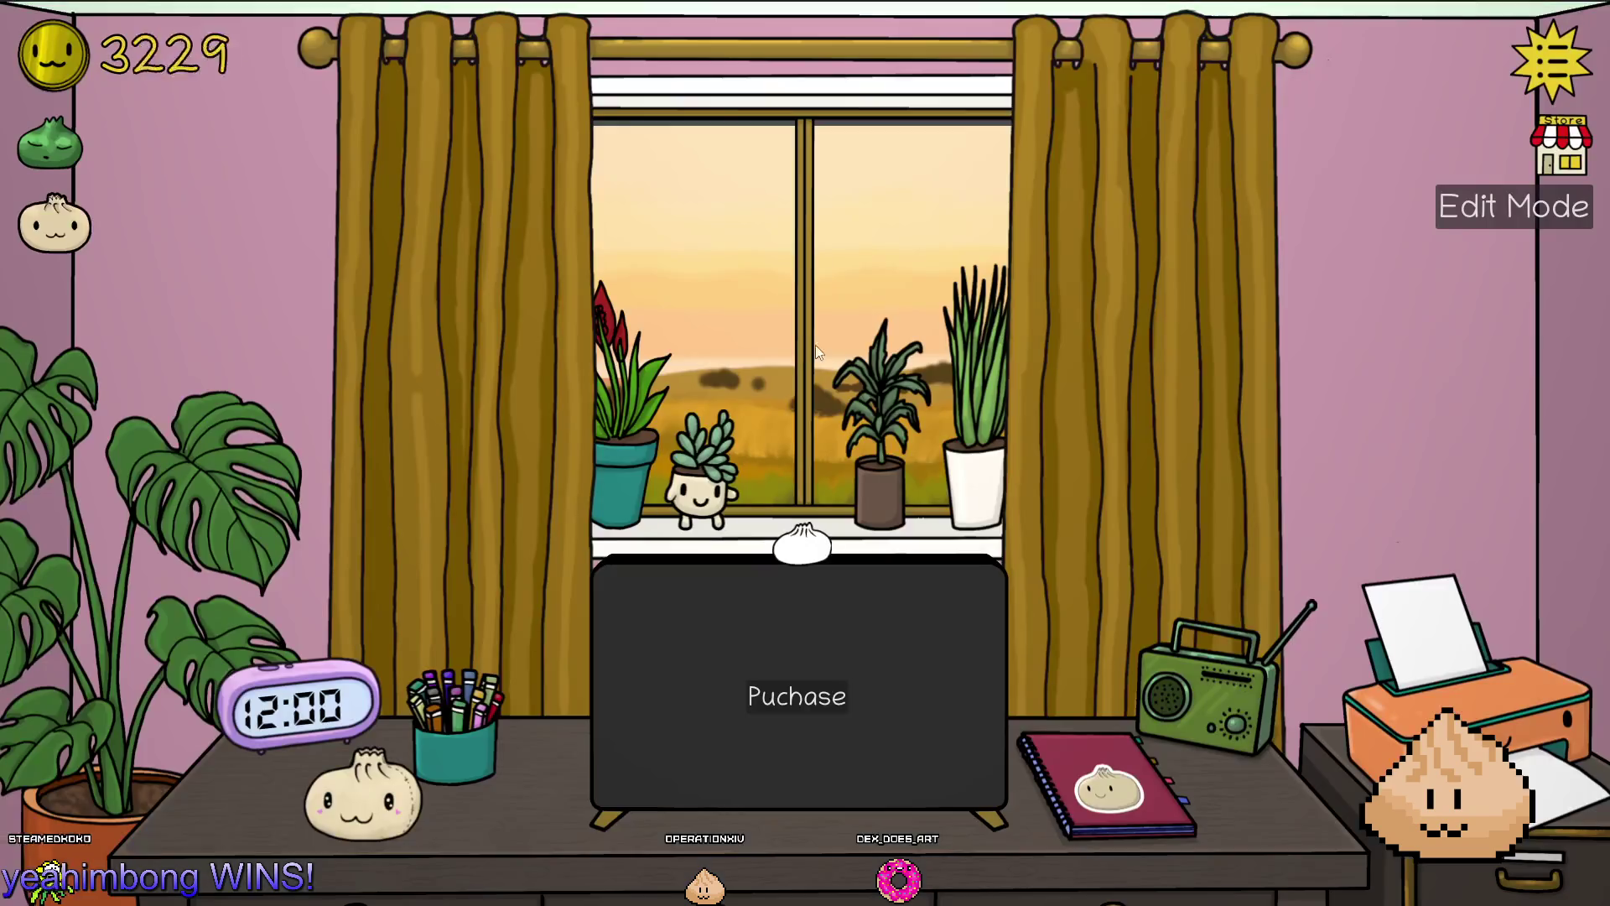
click(1477, 203)
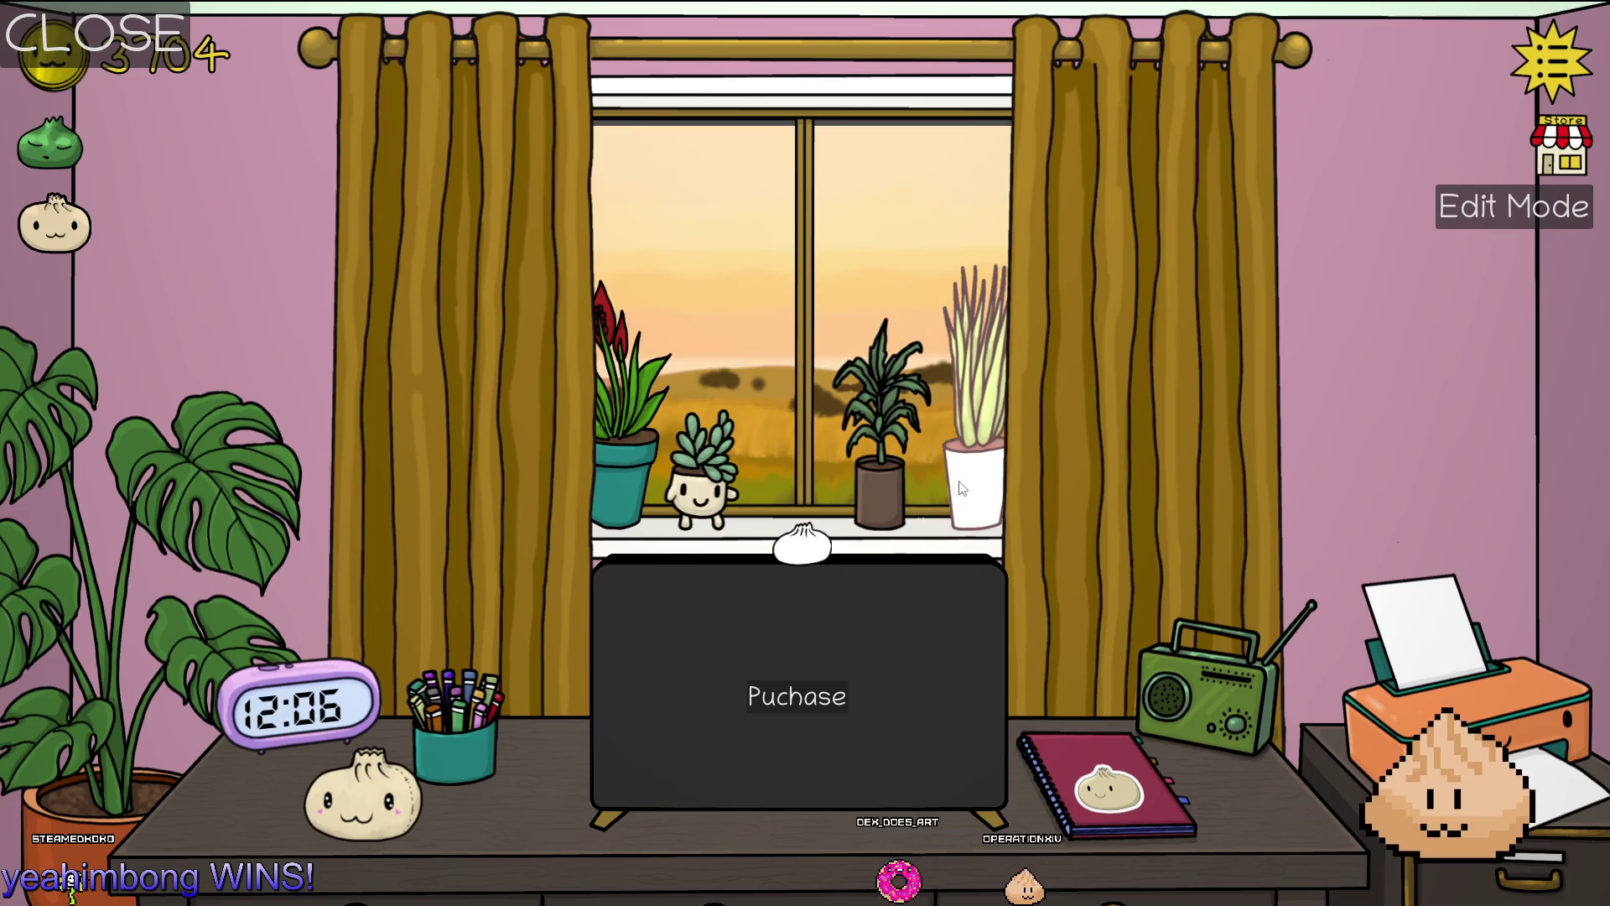
key(F8)
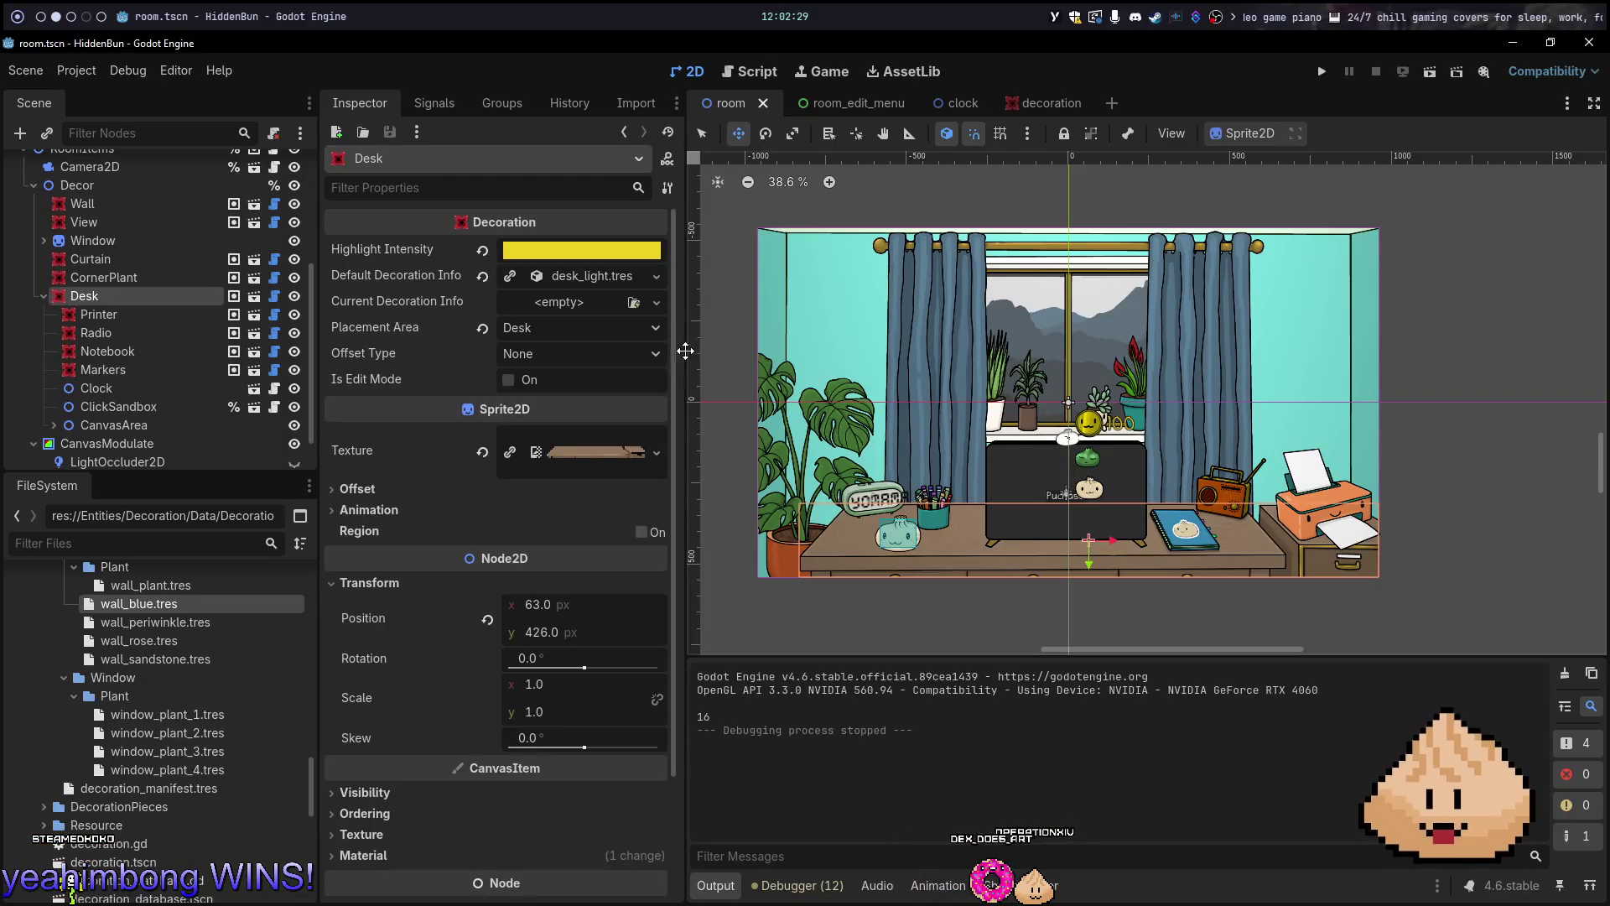
key(F5)
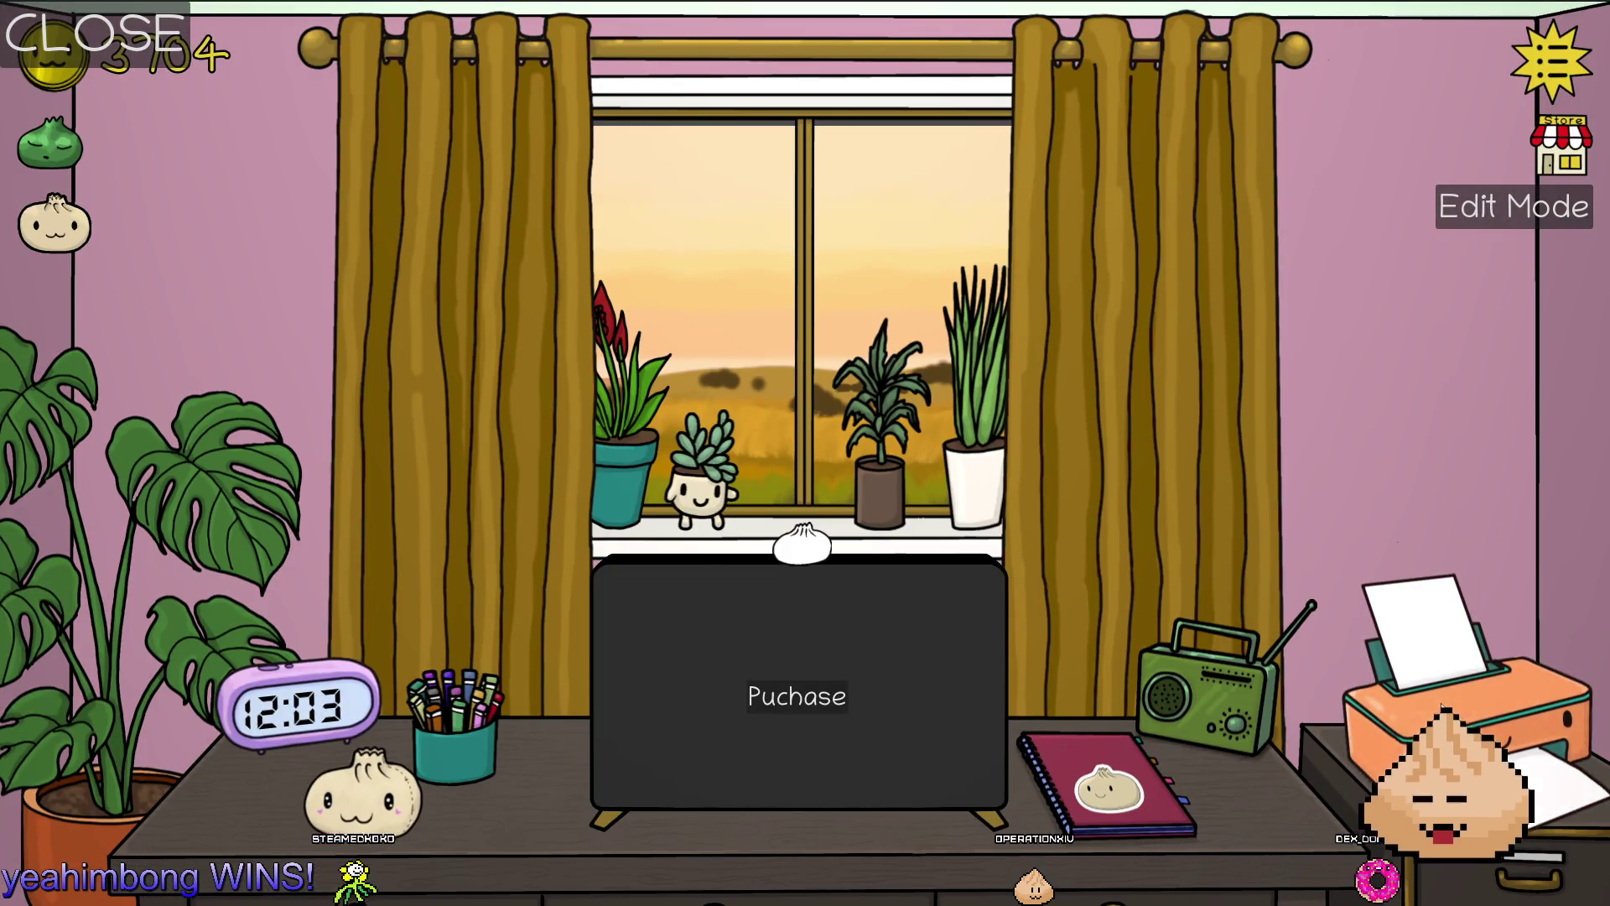
click(1216, 739)
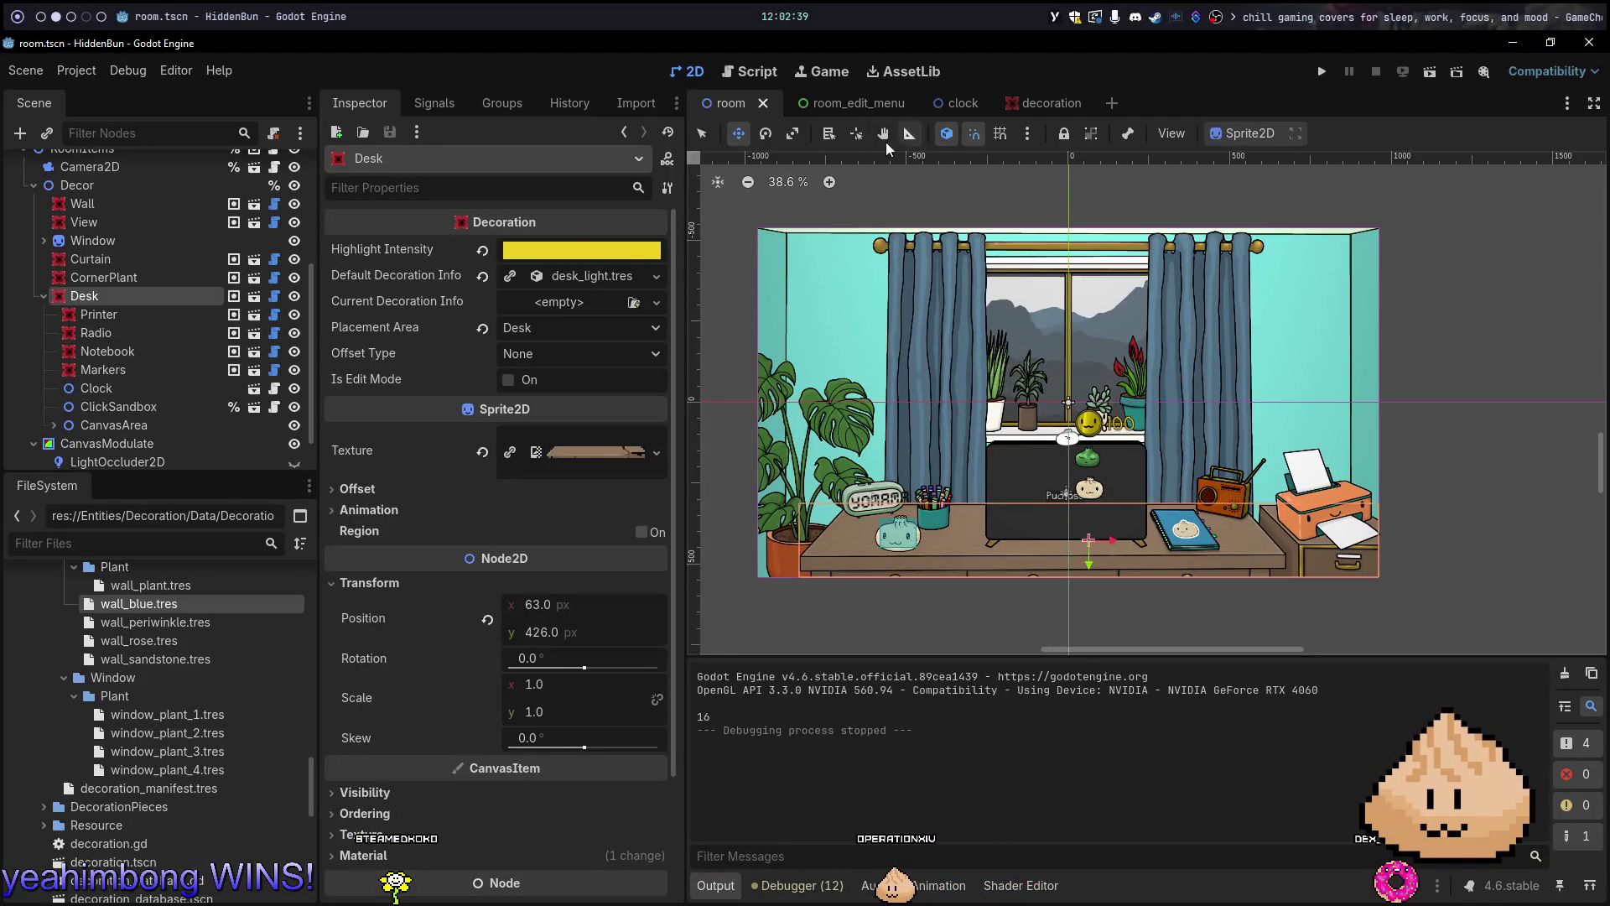
Reset the Desk's highlight and set the decoration scene's Highlight Intensity to yellow e9d600
click(490, 250)
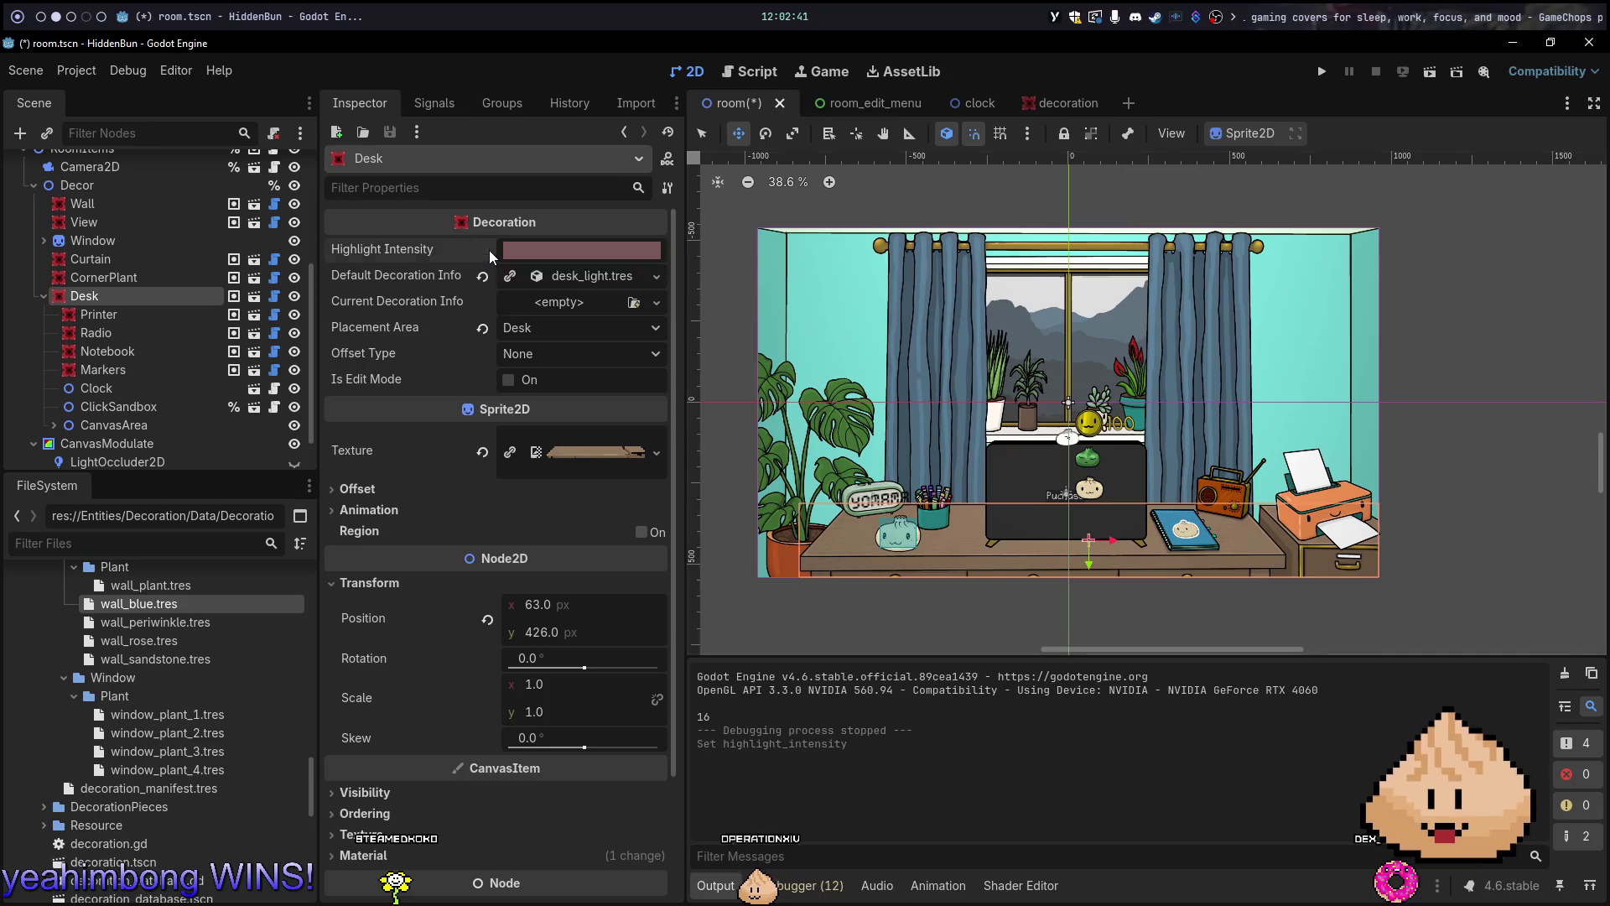
click(1077, 99)
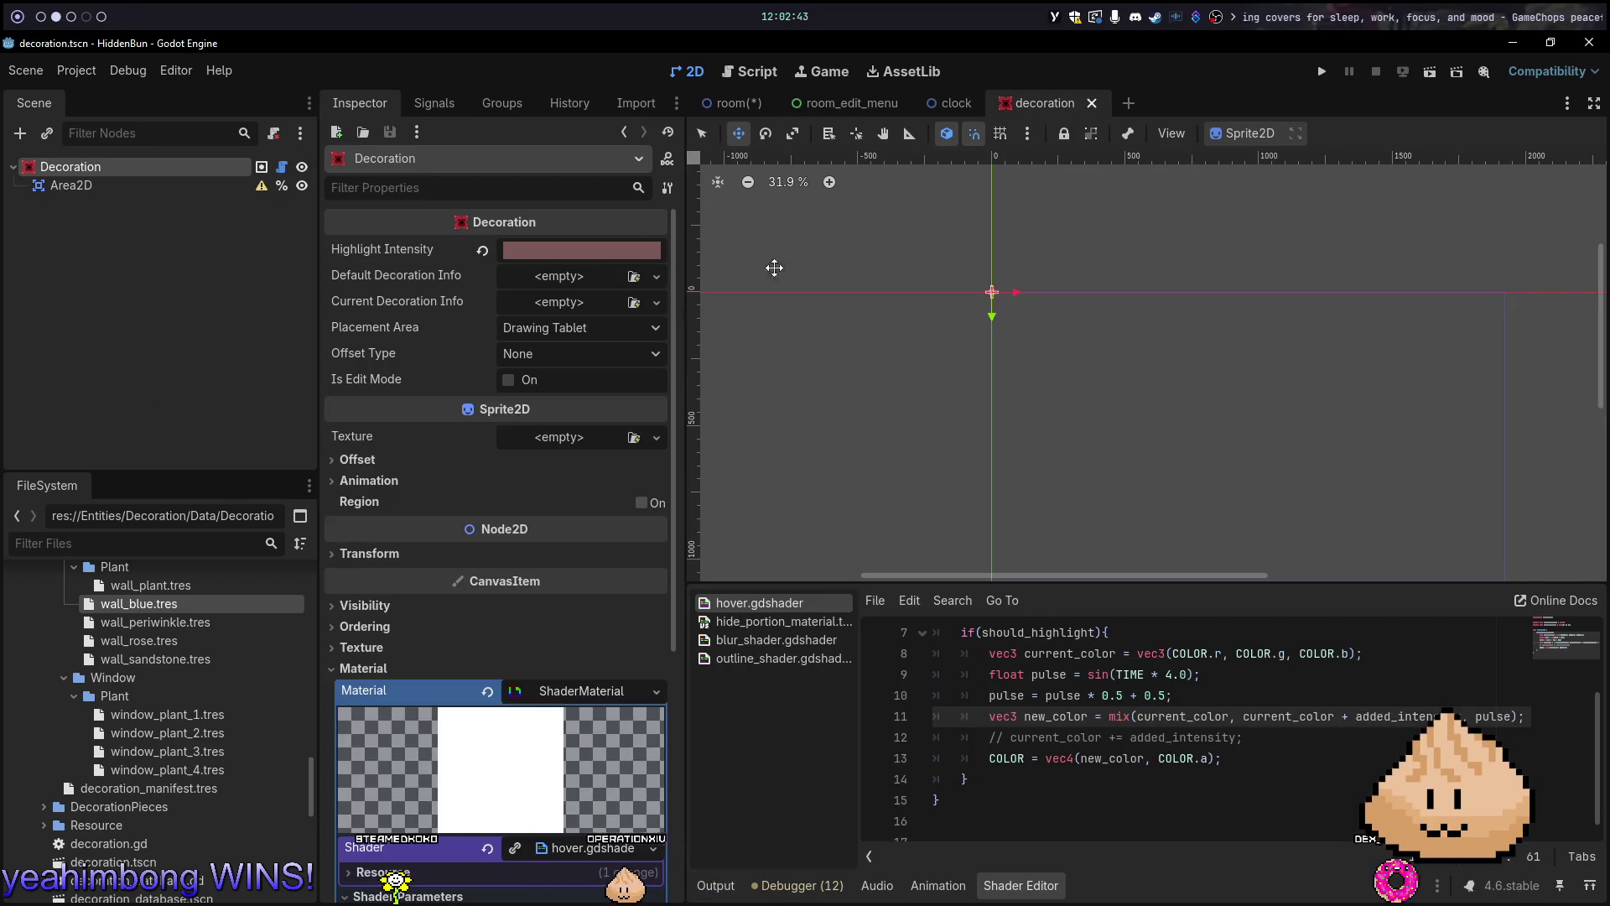
click(551, 251)
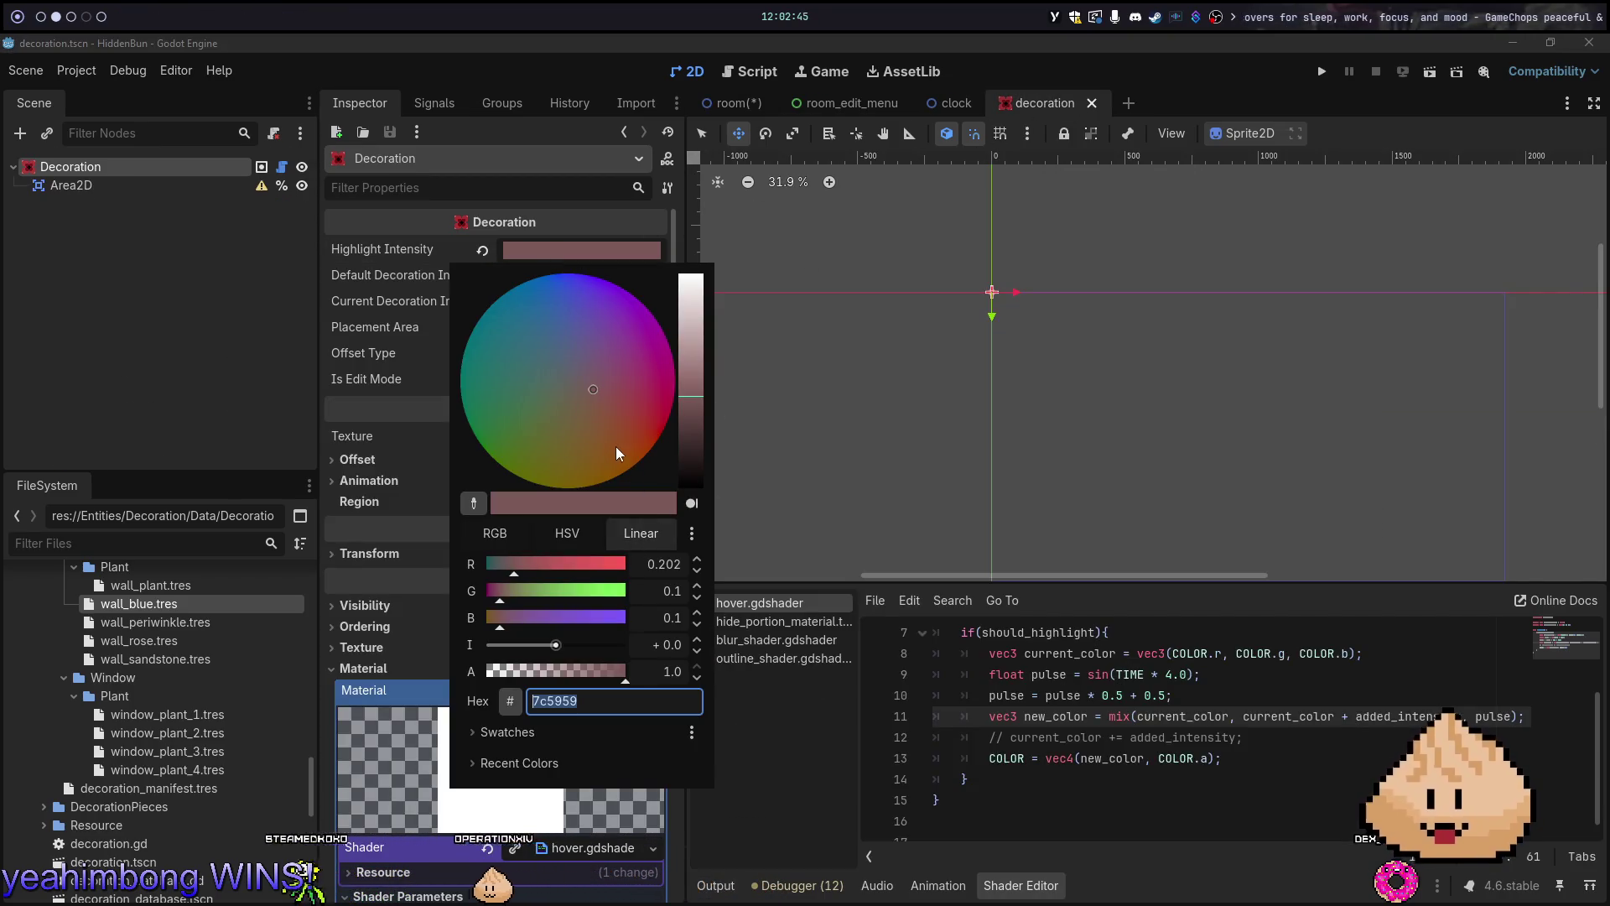
click(591, 437)
mouse_move(687, 391)
mouse_down()
mouse_move(687, 289)
mouse_move(686, 325)
mouse_up()
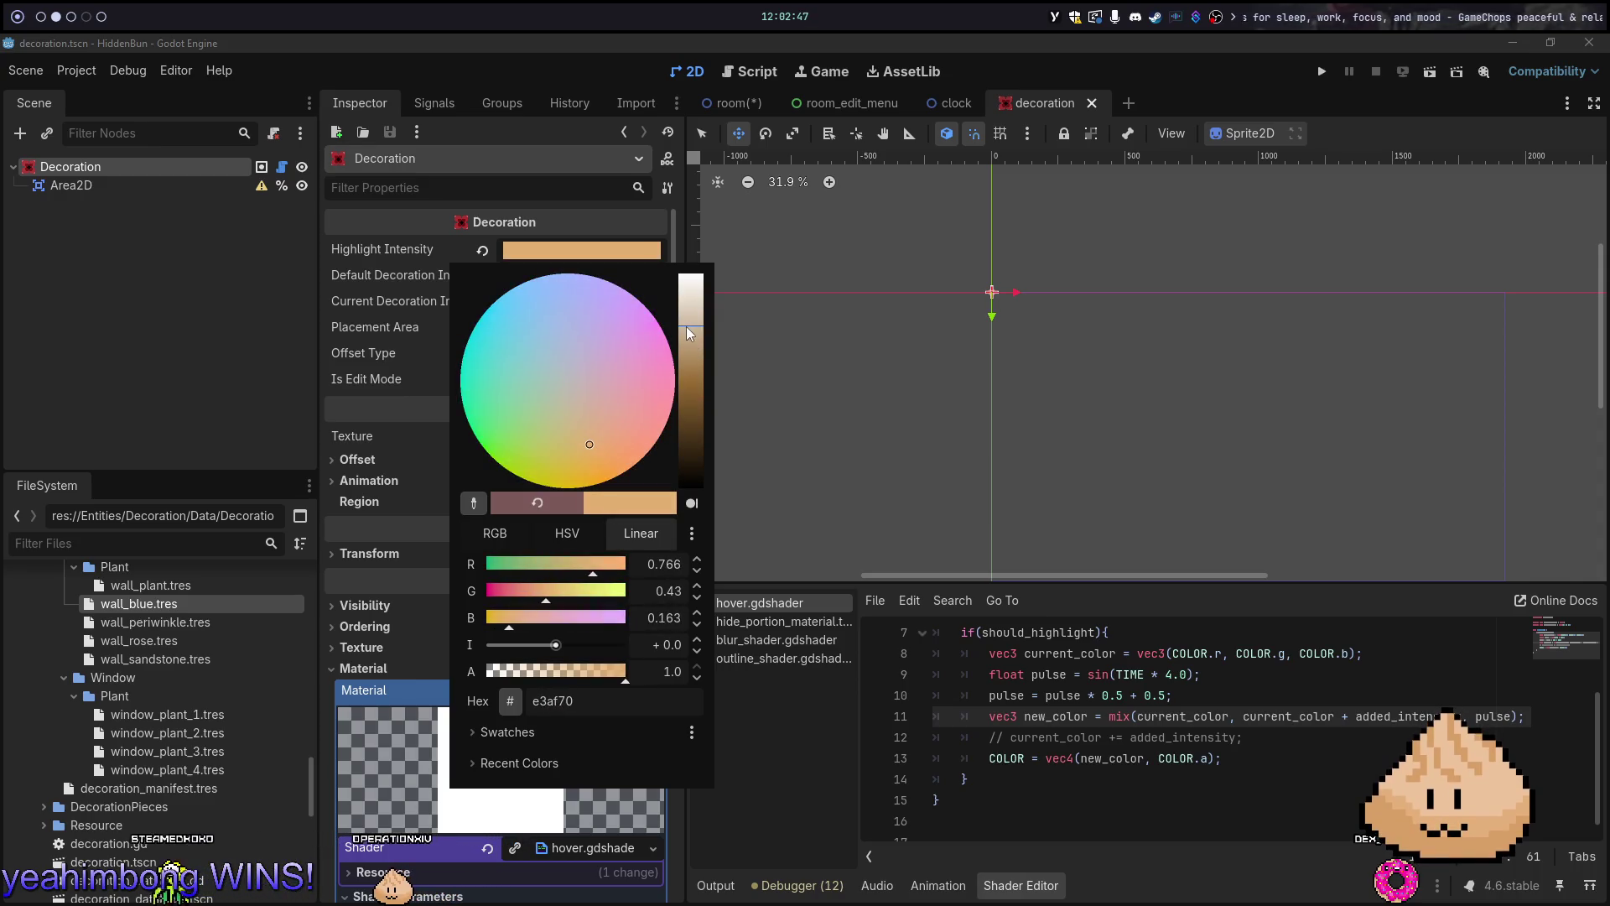
click(594, 458)
drag(593, 459, 586, 468)
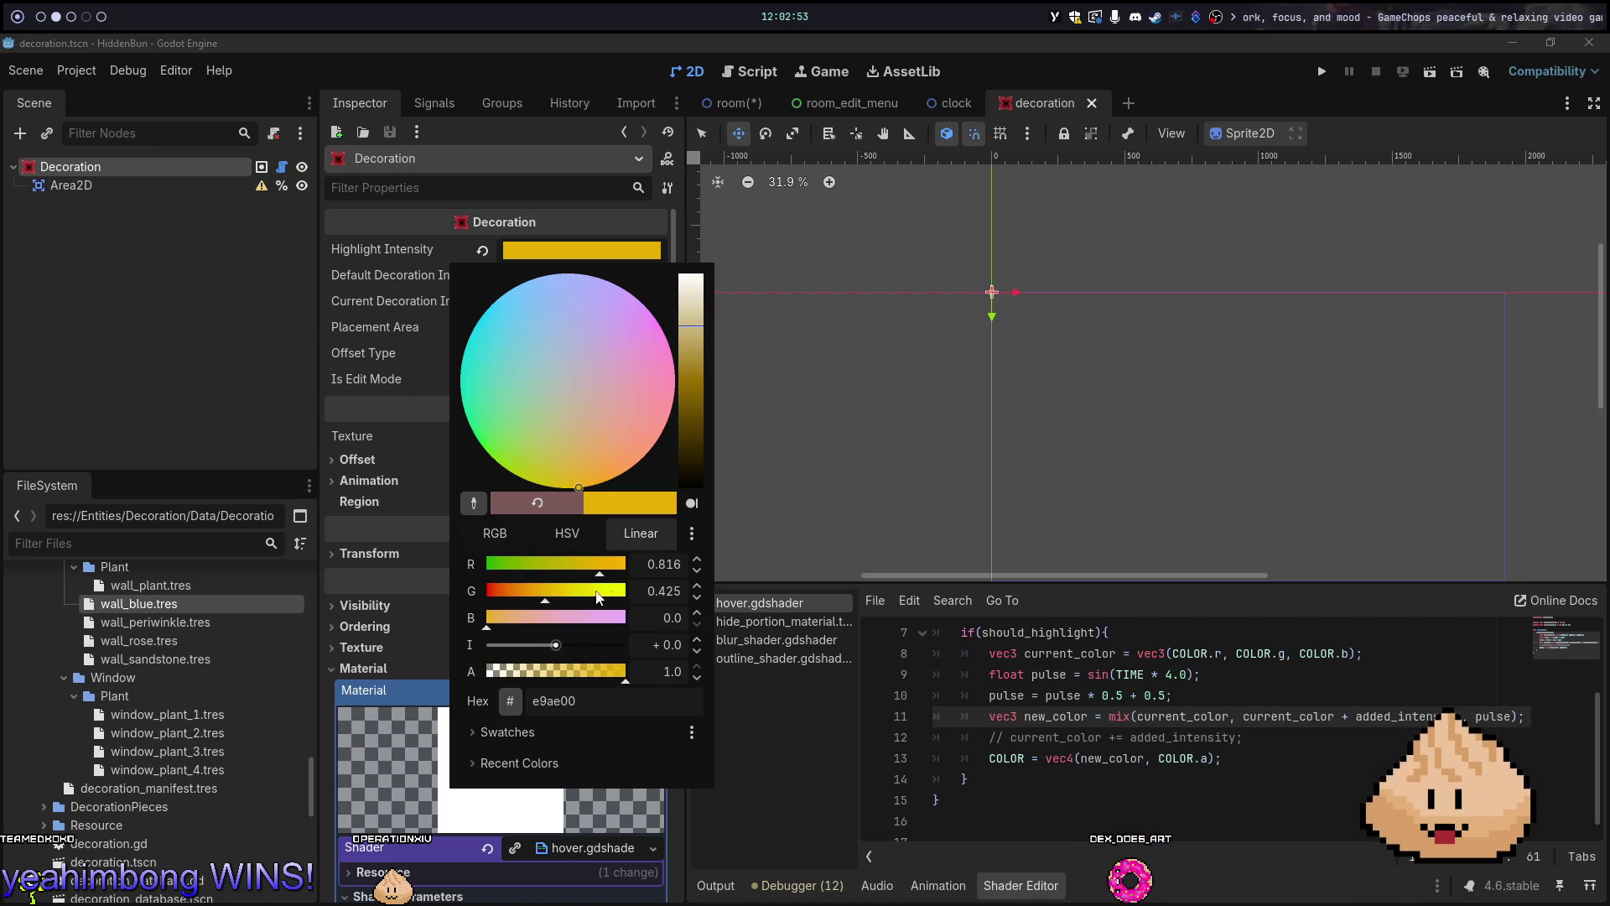
drag(558, 597, 568, 597)
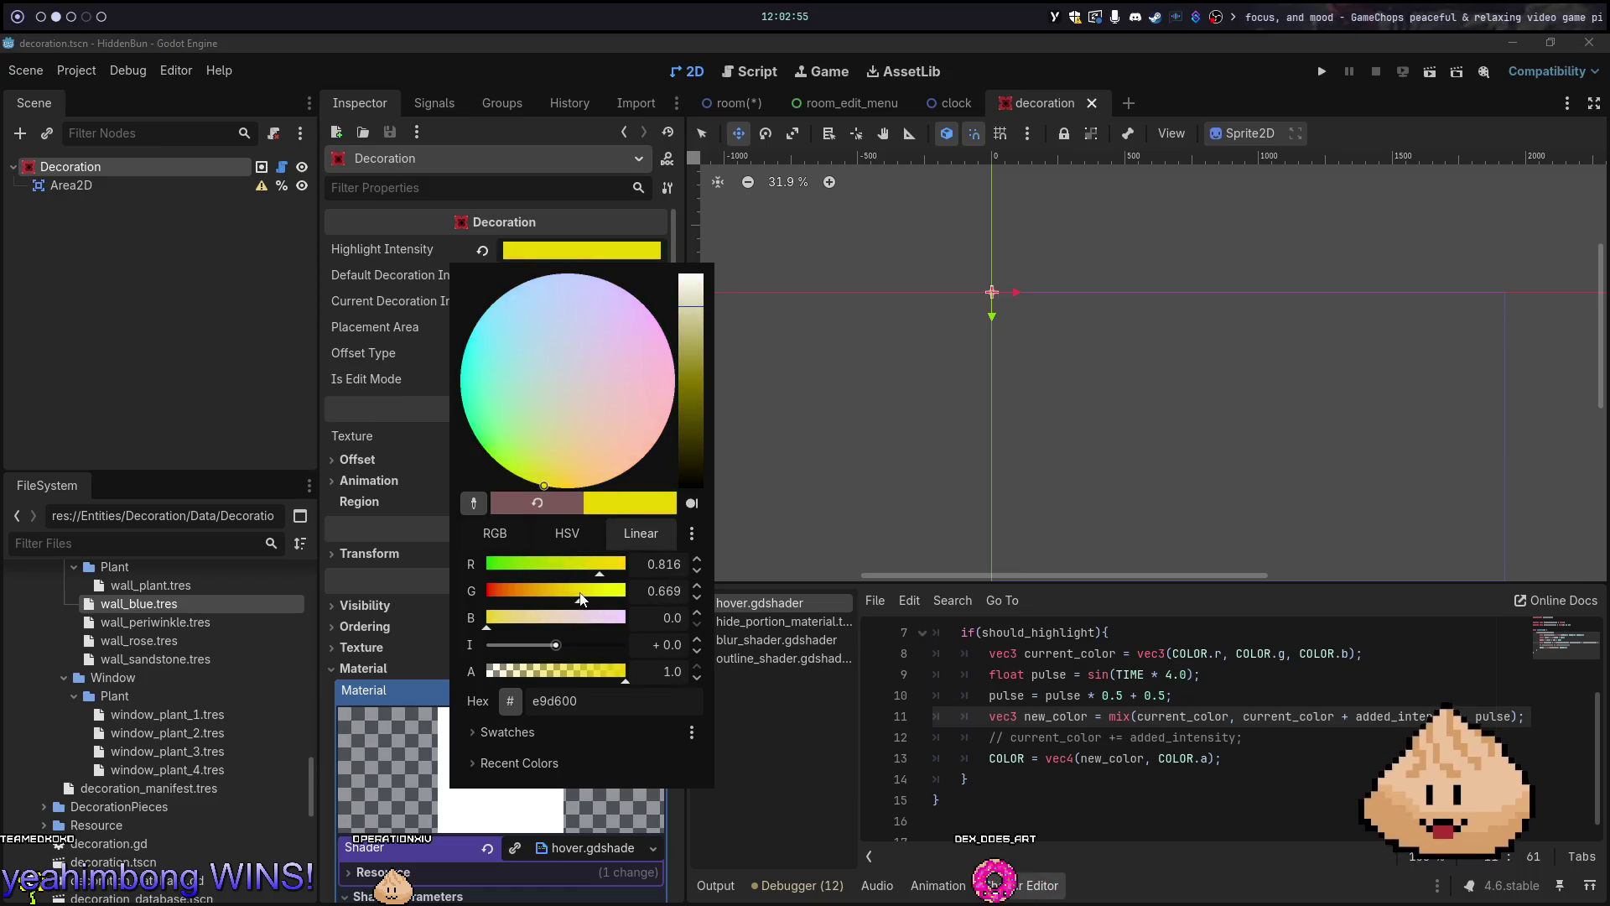
click(413, 413)
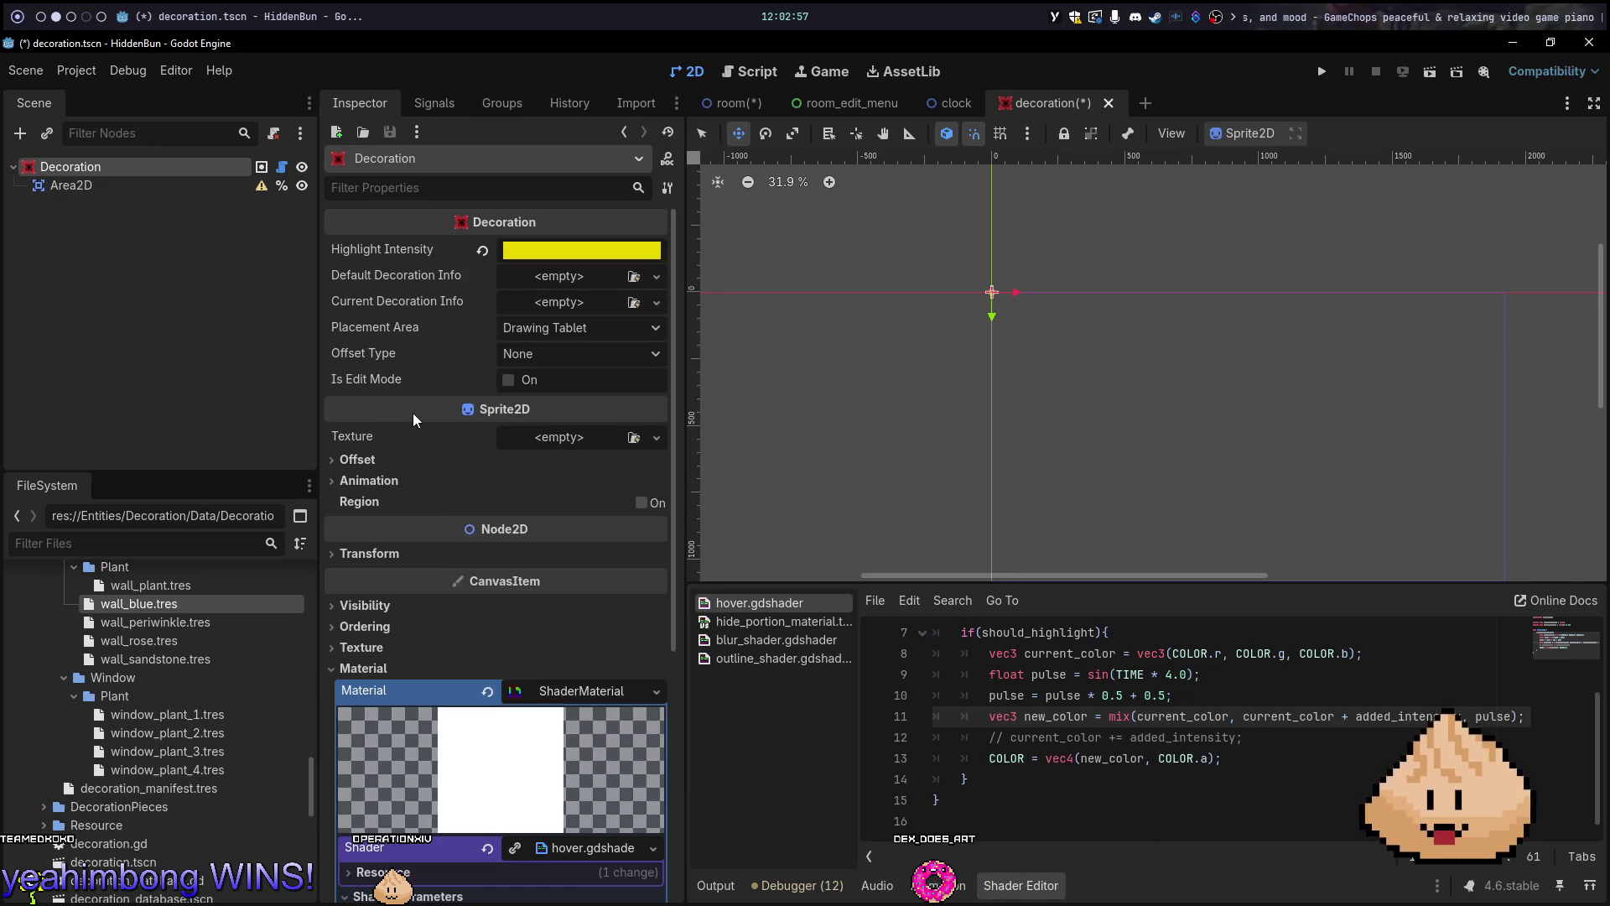
Save the decoration scene and run the game from the room scene
key(ctrl+s)
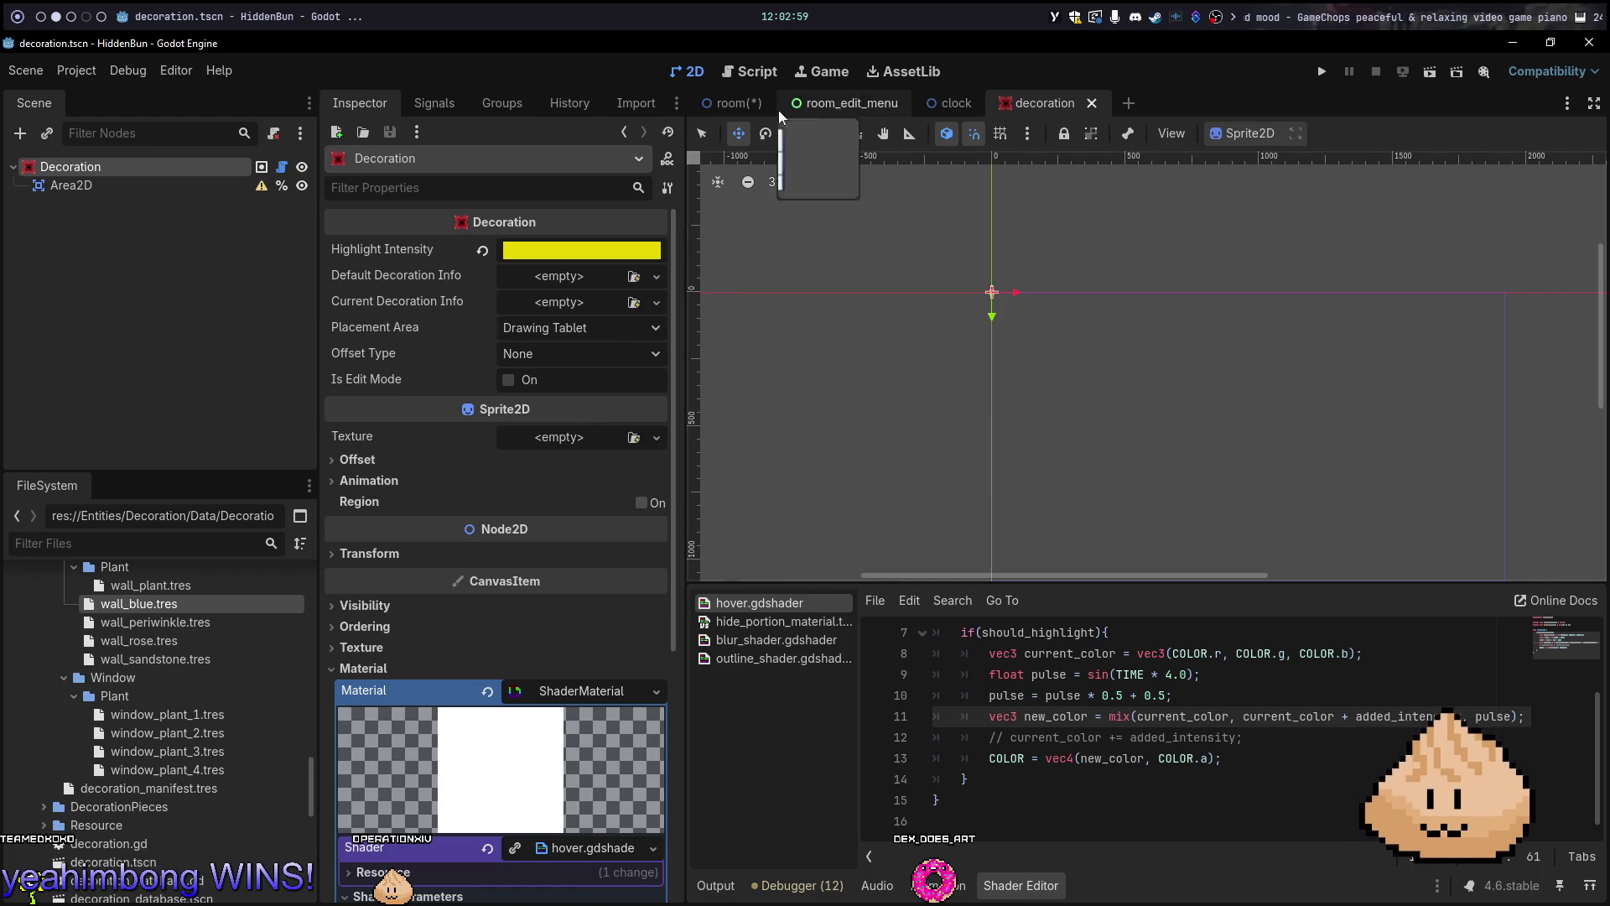
click(737, 99)
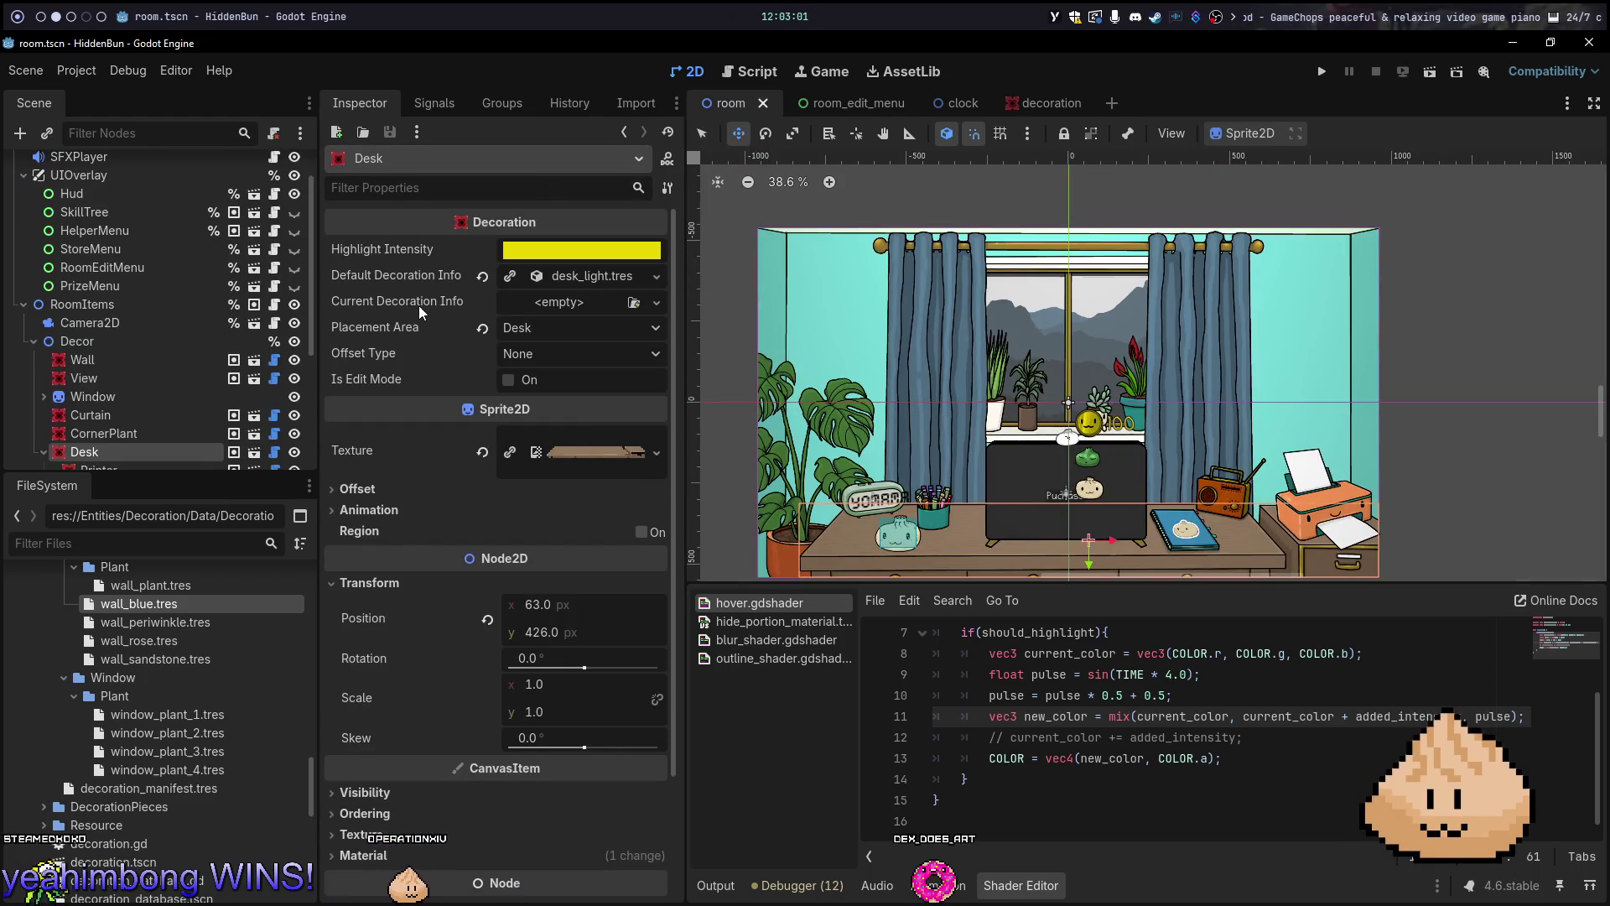
key(F5)
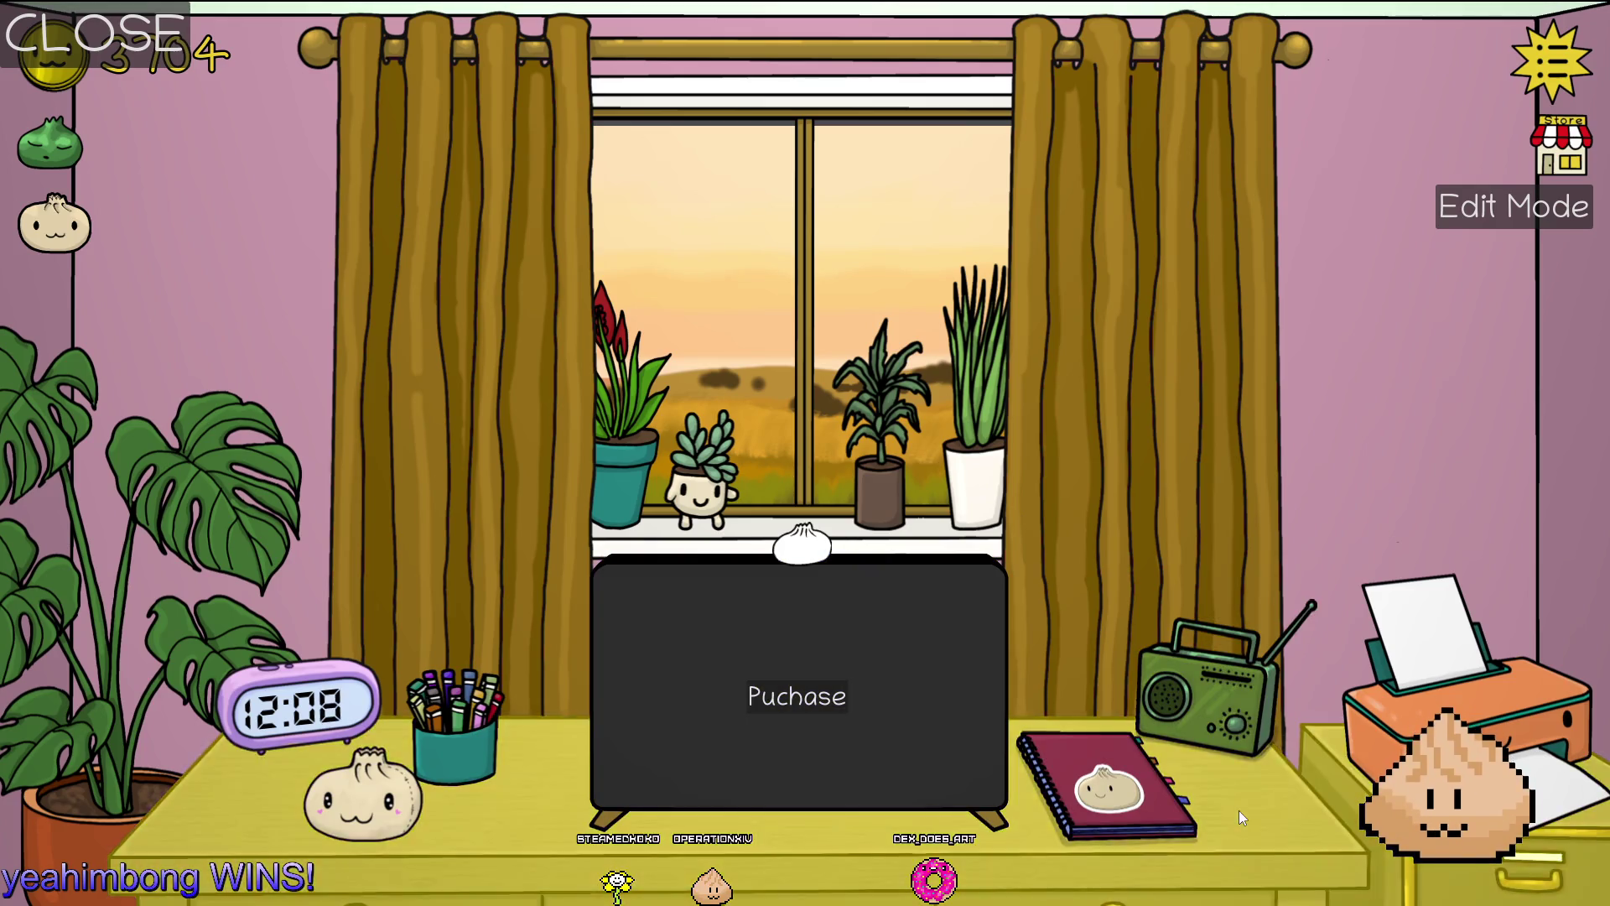
Stop the game after checking the desk's yellow glow in edit mode
key(Escape)
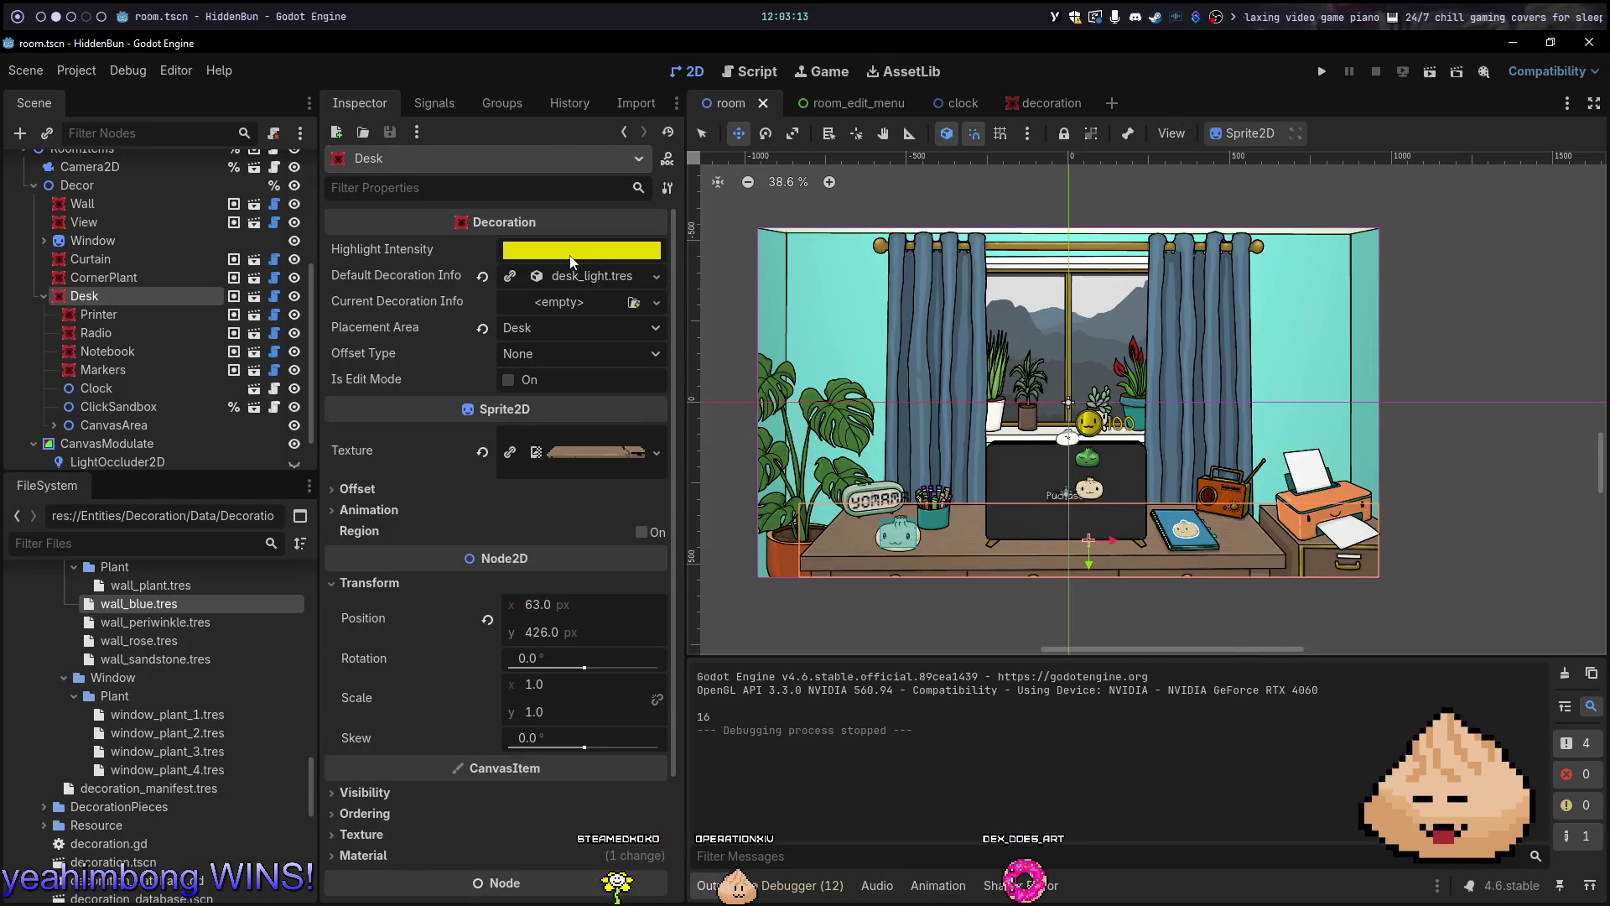
Darken the Desk's Highlight Intensity to olive and test it in-game in edit mode
click(587, 250)
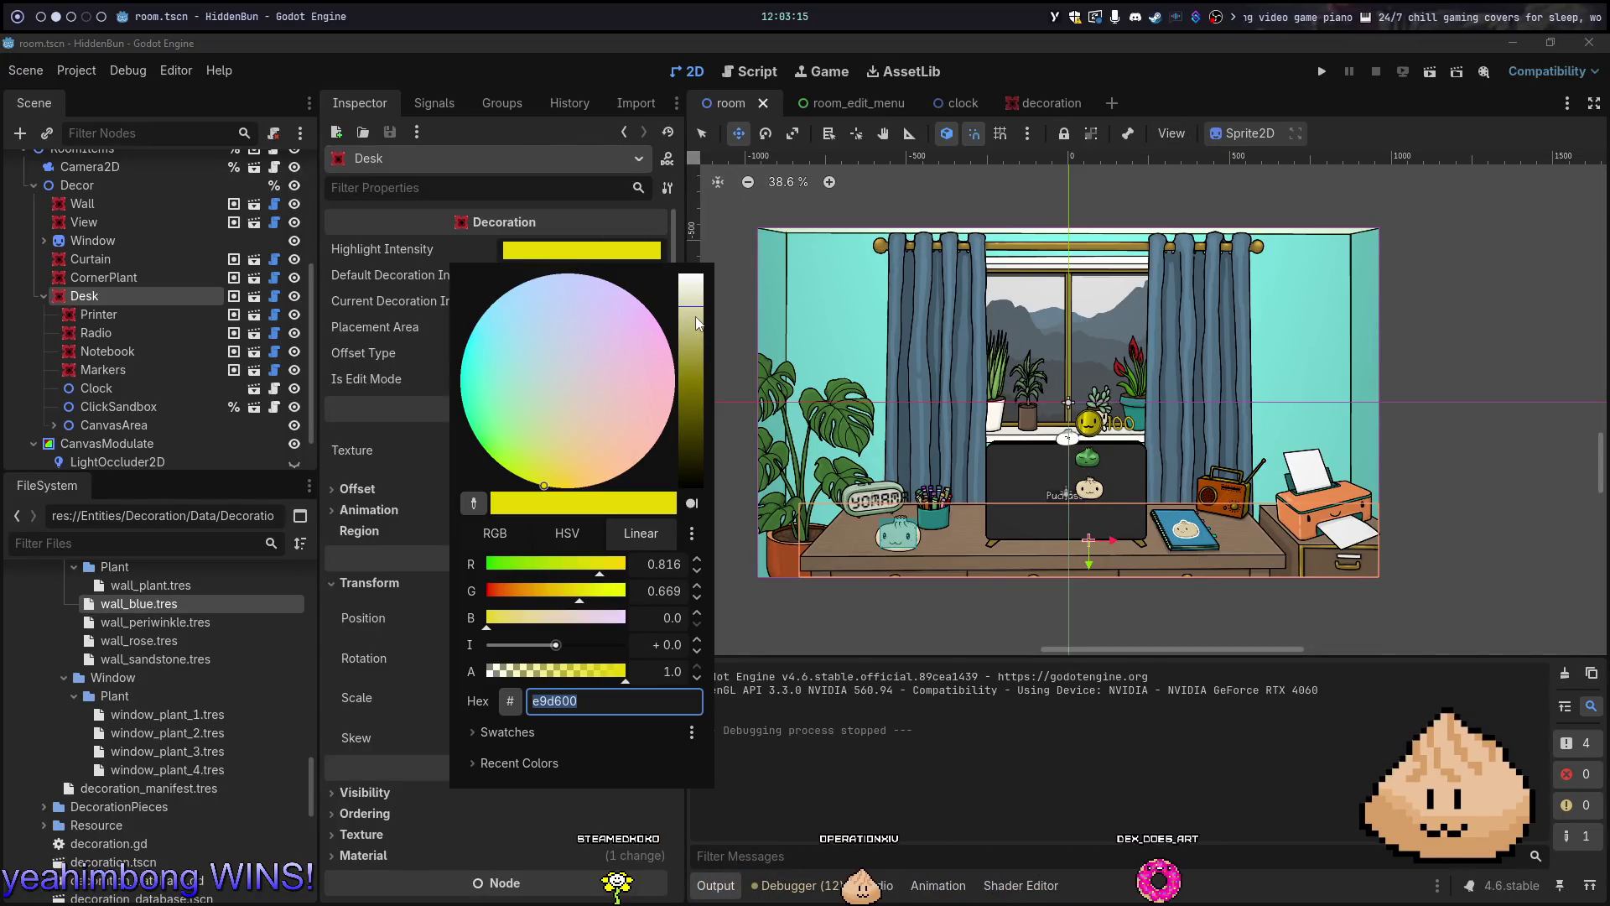
drag(697, 324, 697, 375)
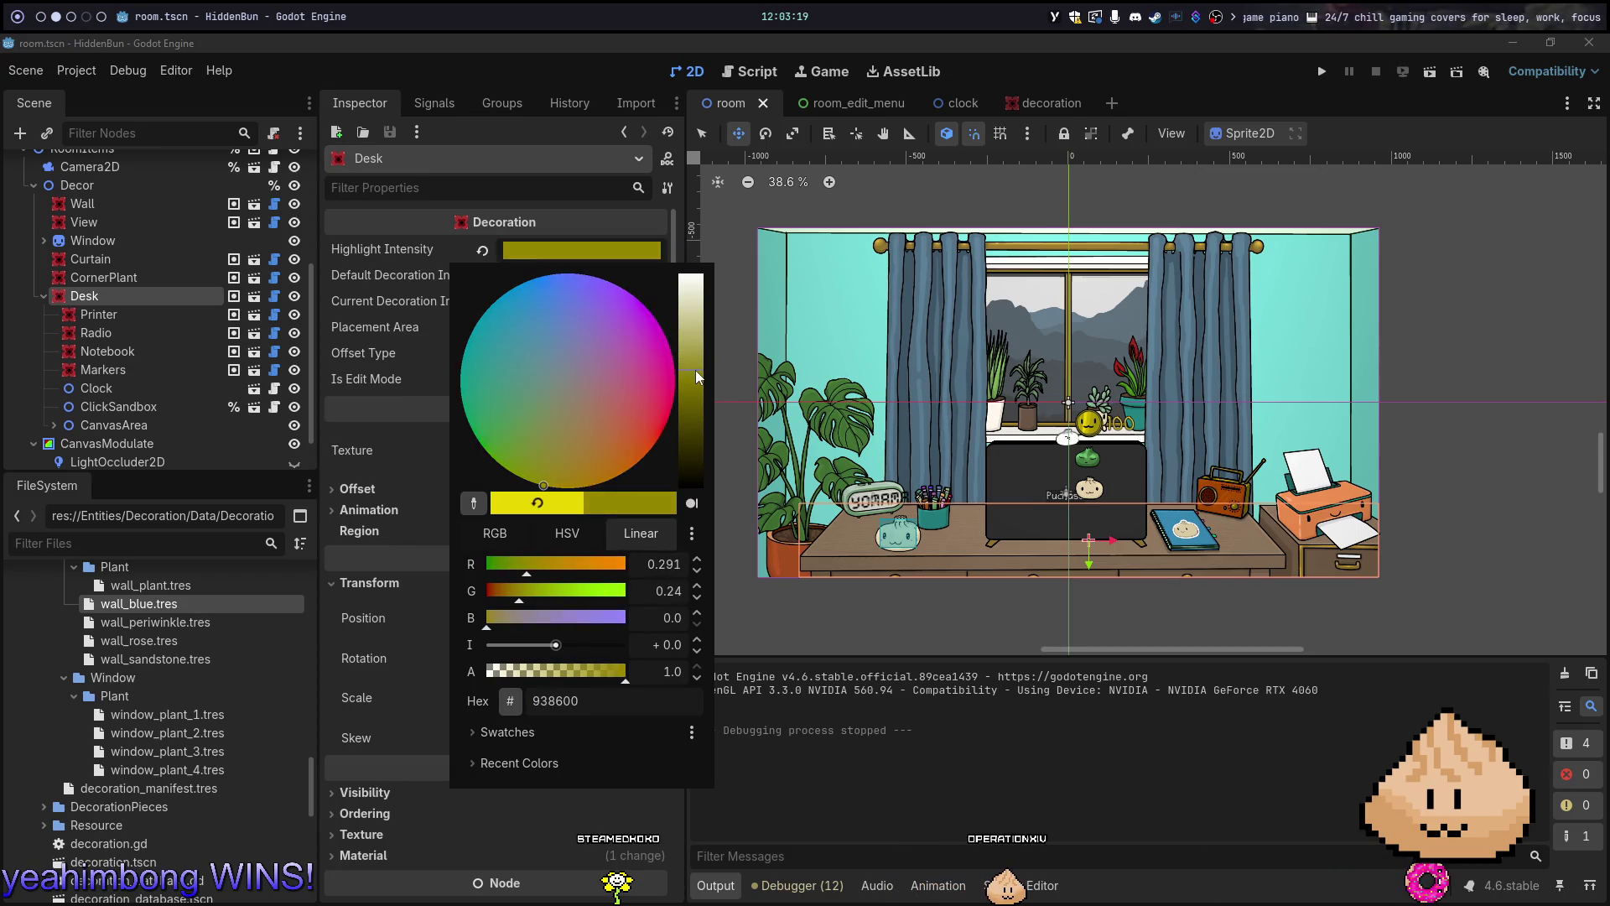
click(433, 551)
key(F5)
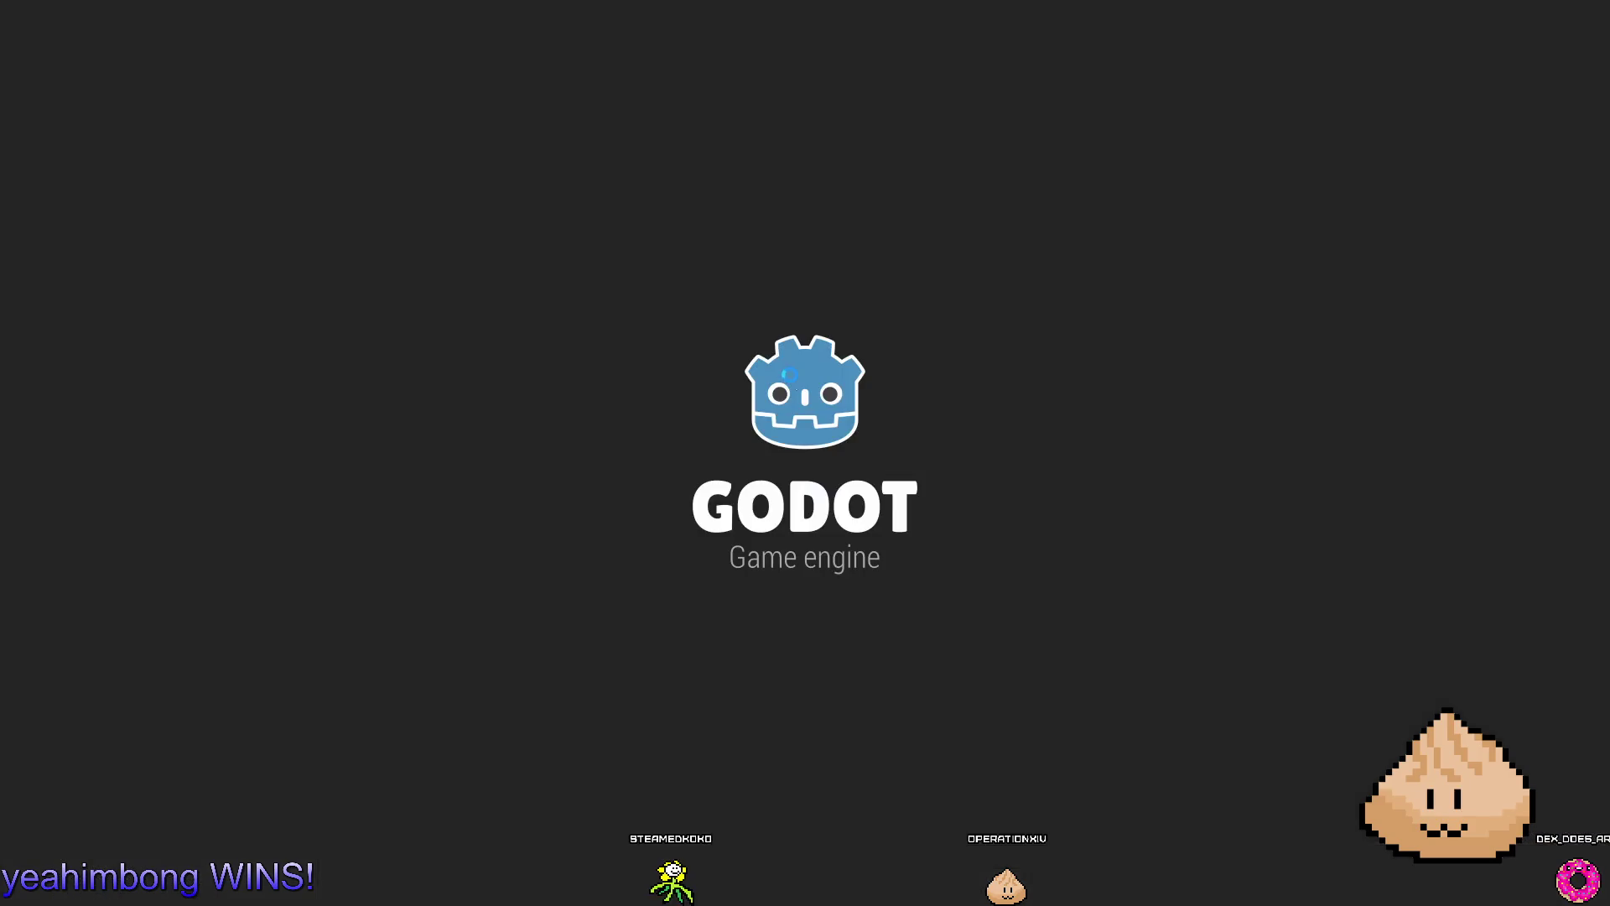
click(1085, 329)
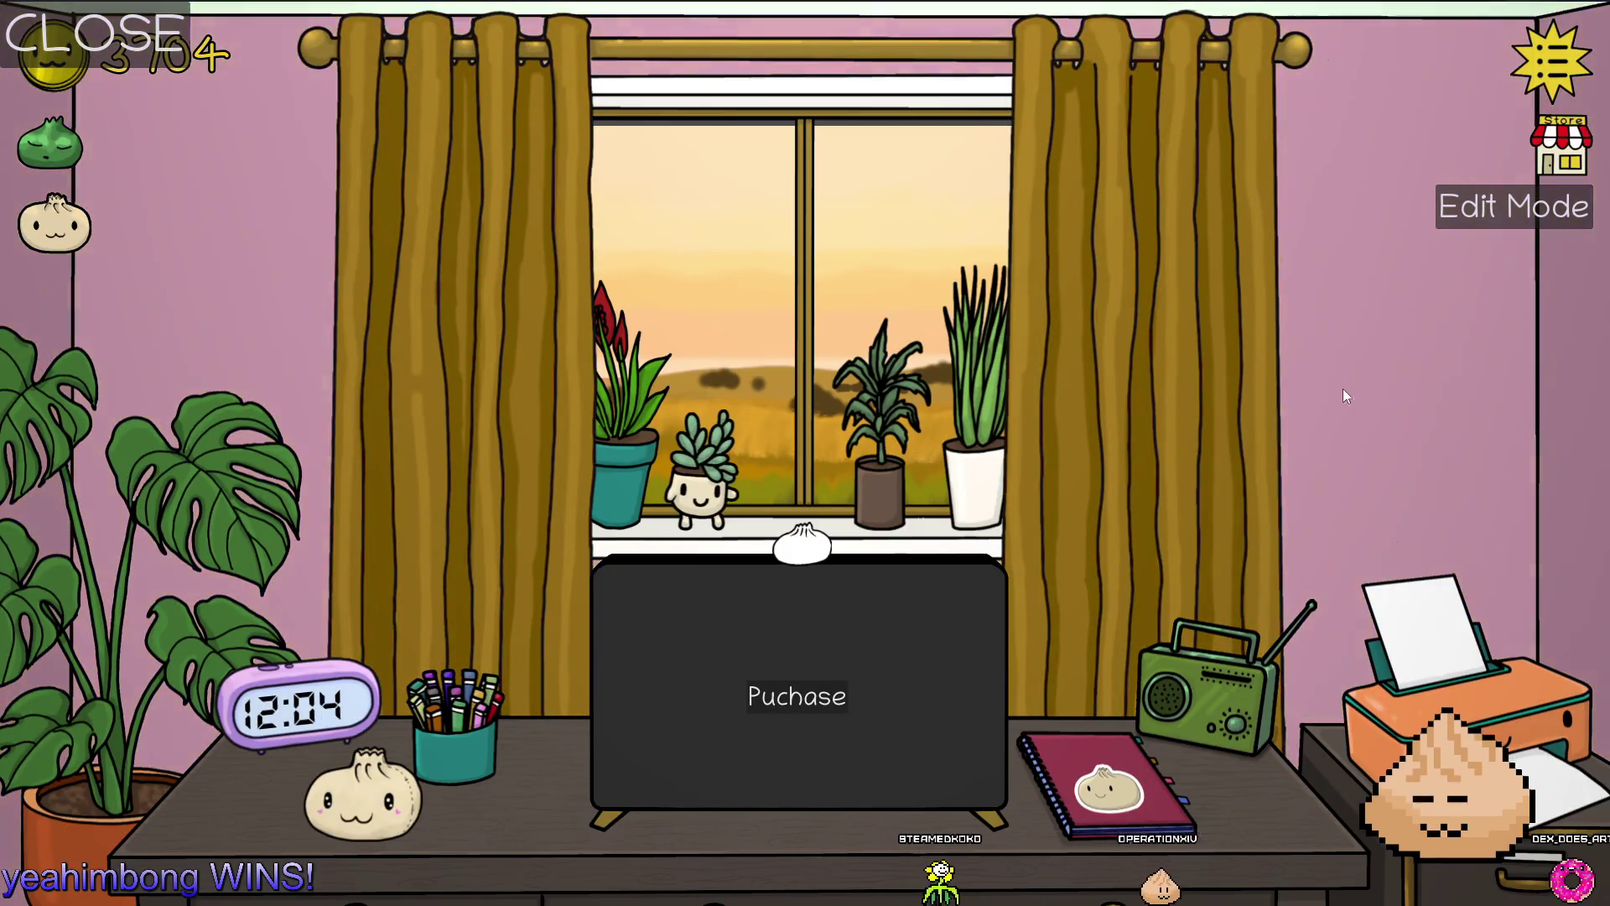
key(alt+F4)
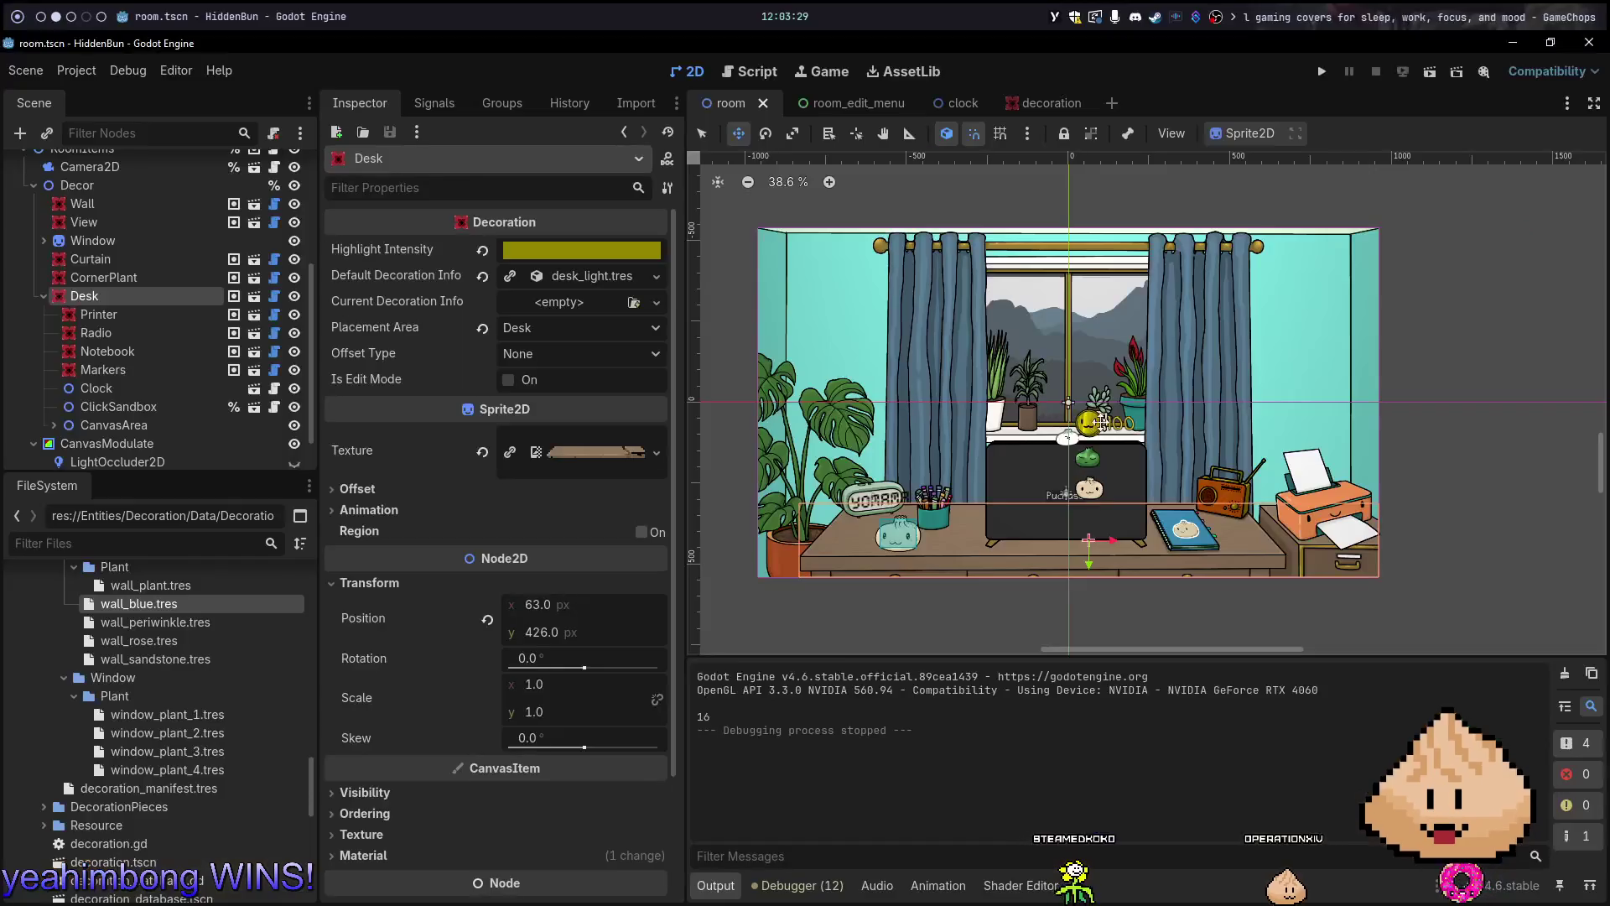
Darken the Desk's highlight further, then undo back to yellow and open the decoration scene
click(651, 249)
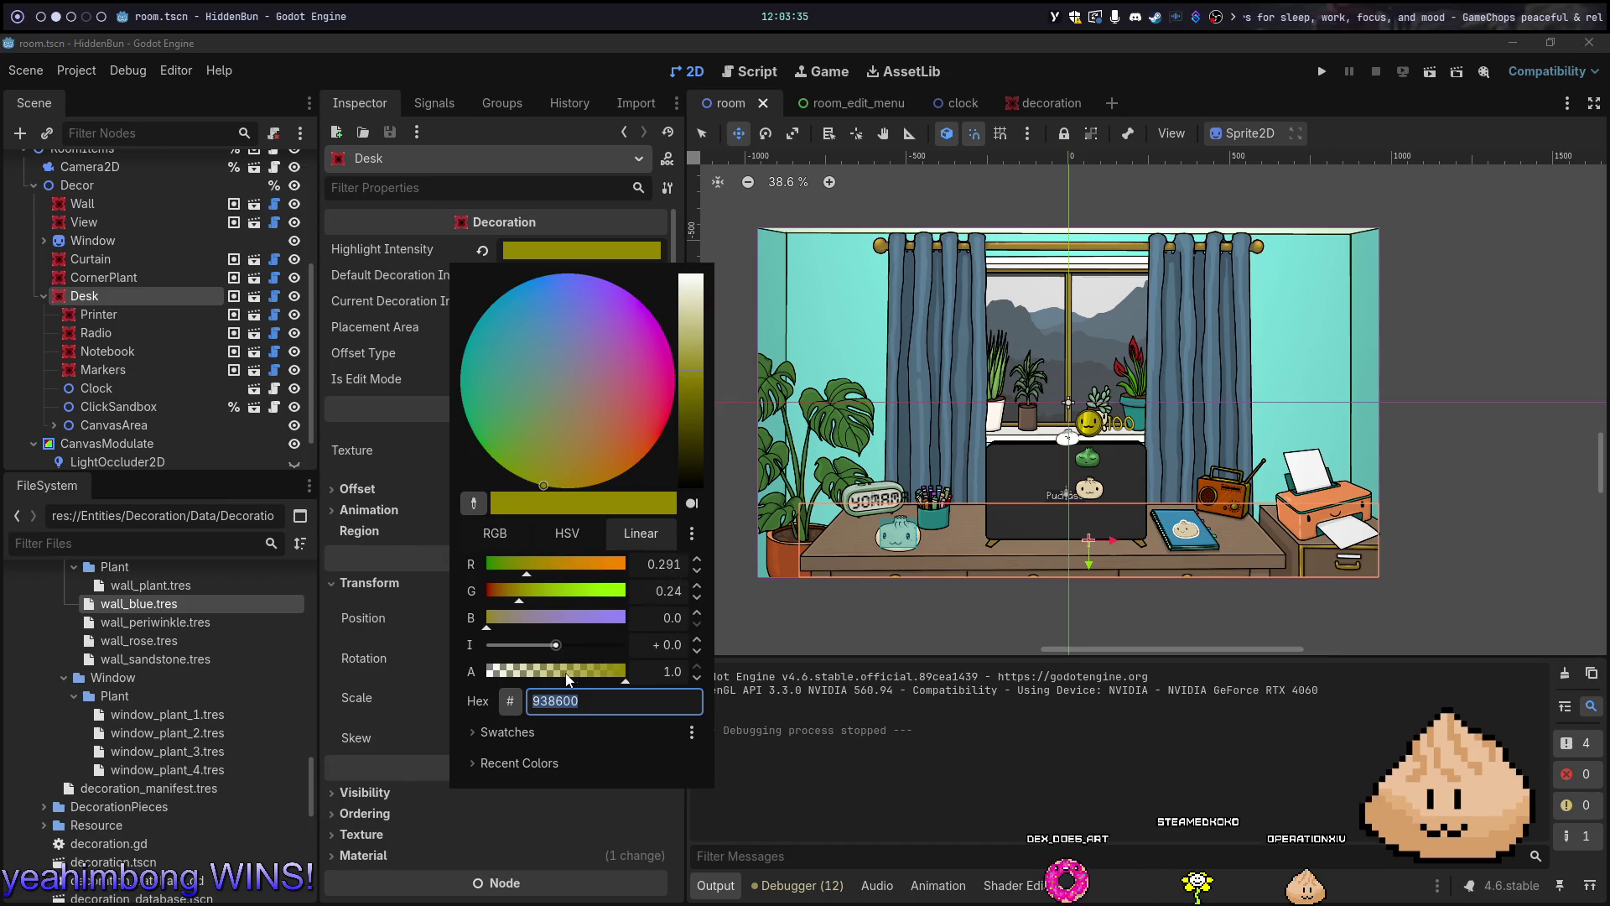
mouse_move(684, 406)
mouse_down()
mouse_move(684, 389)
mouse_move(682, 414)
mouse_up()
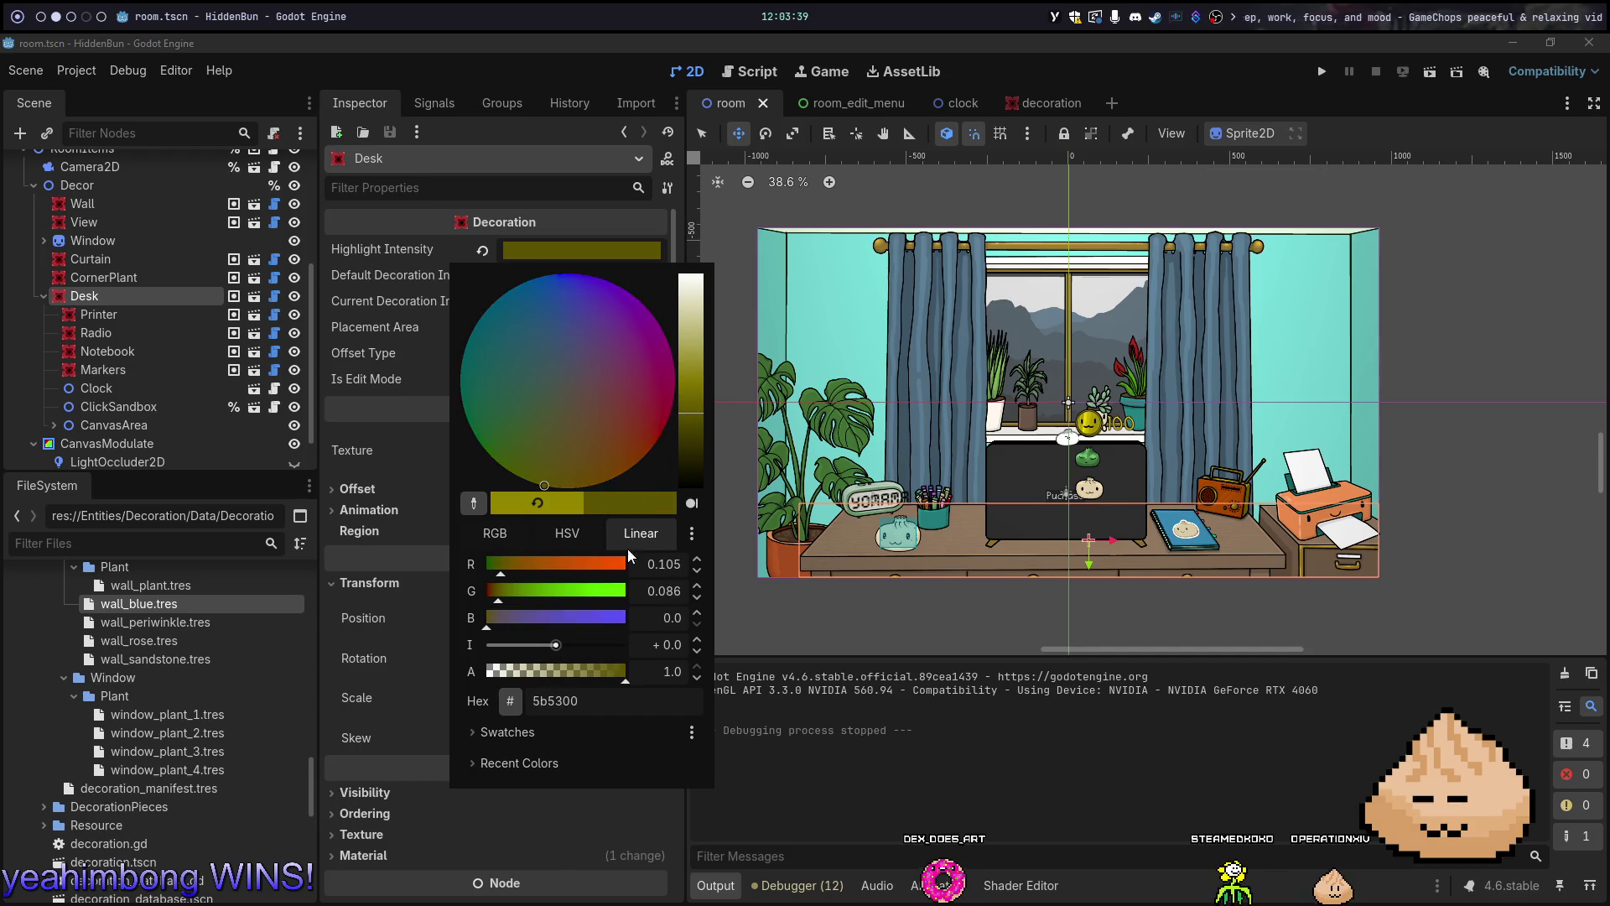
key(Escape)
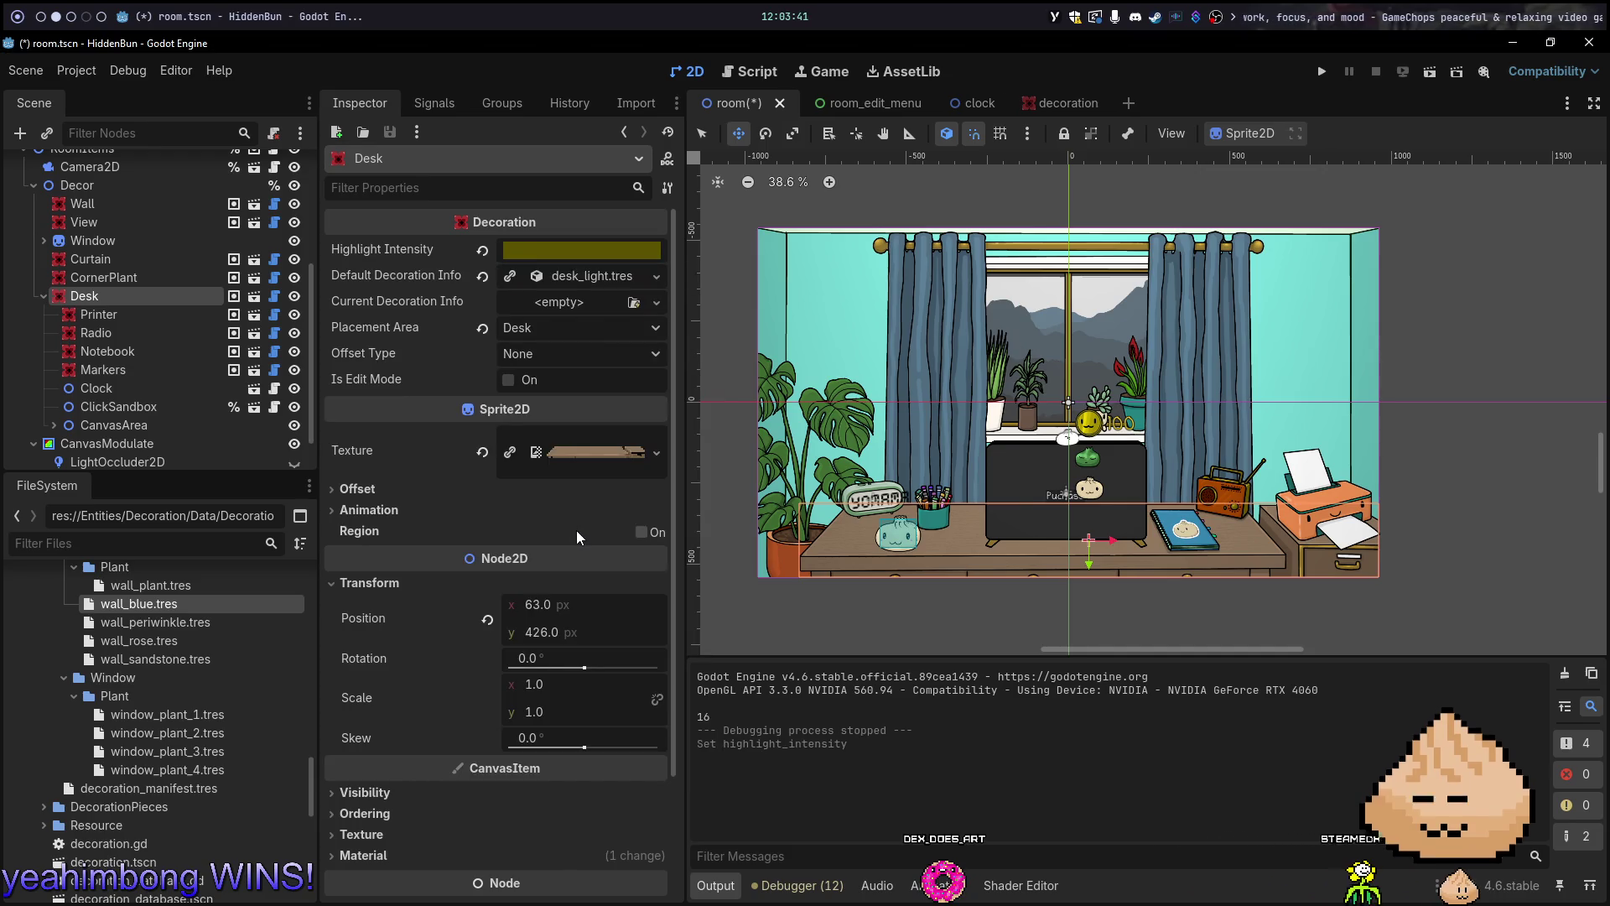
key(ctrl+z)
key(ctrl+z)
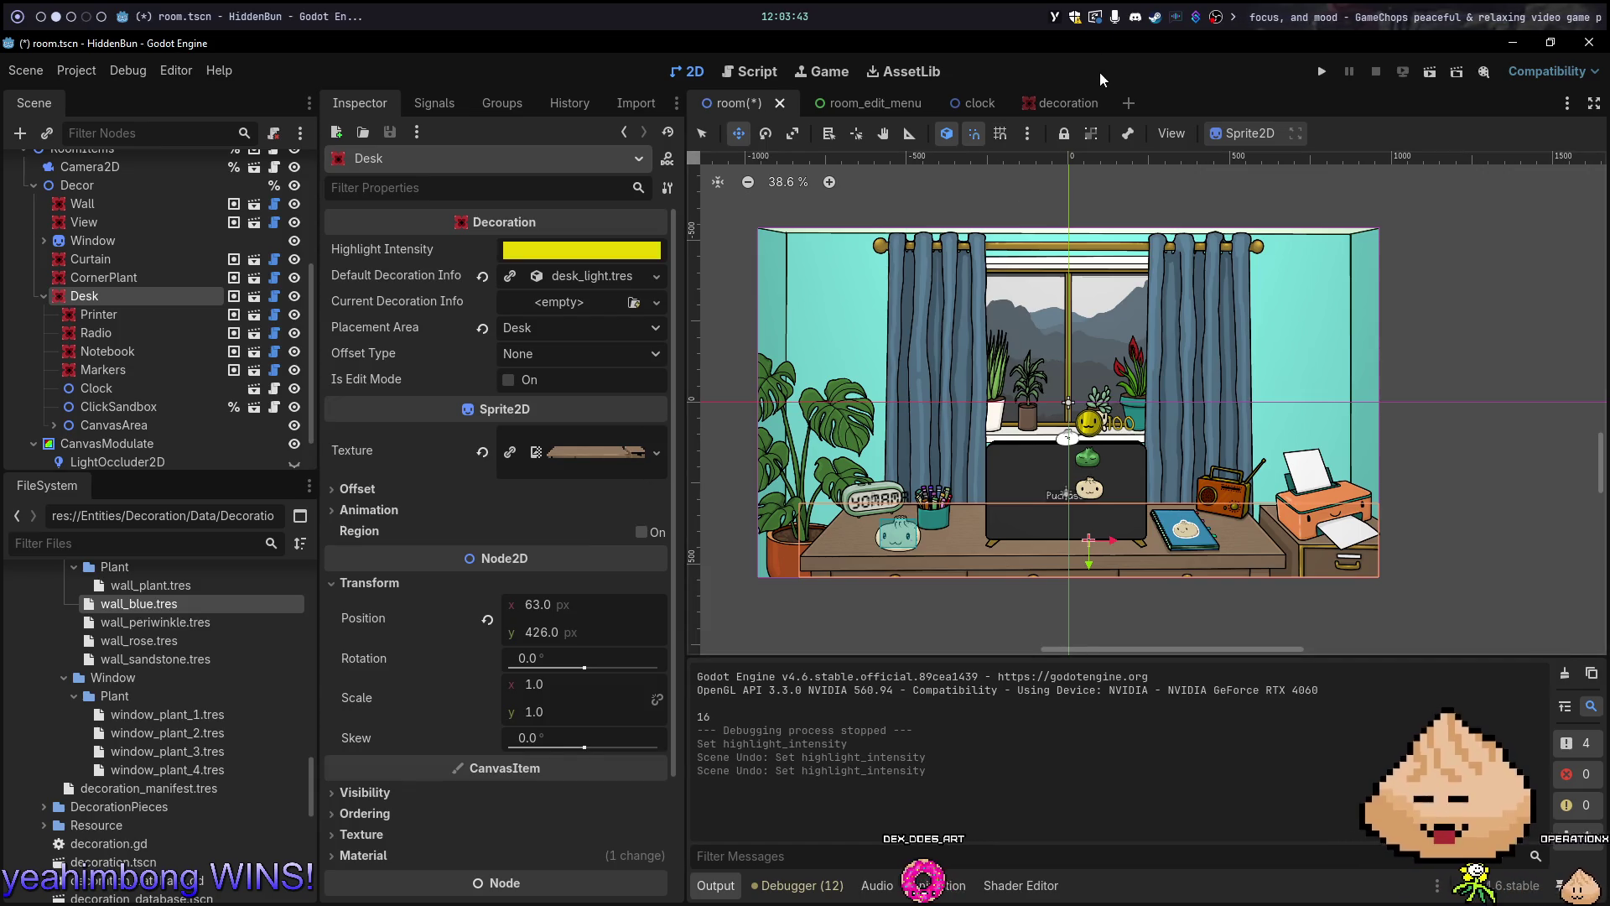
click(1061, 104)
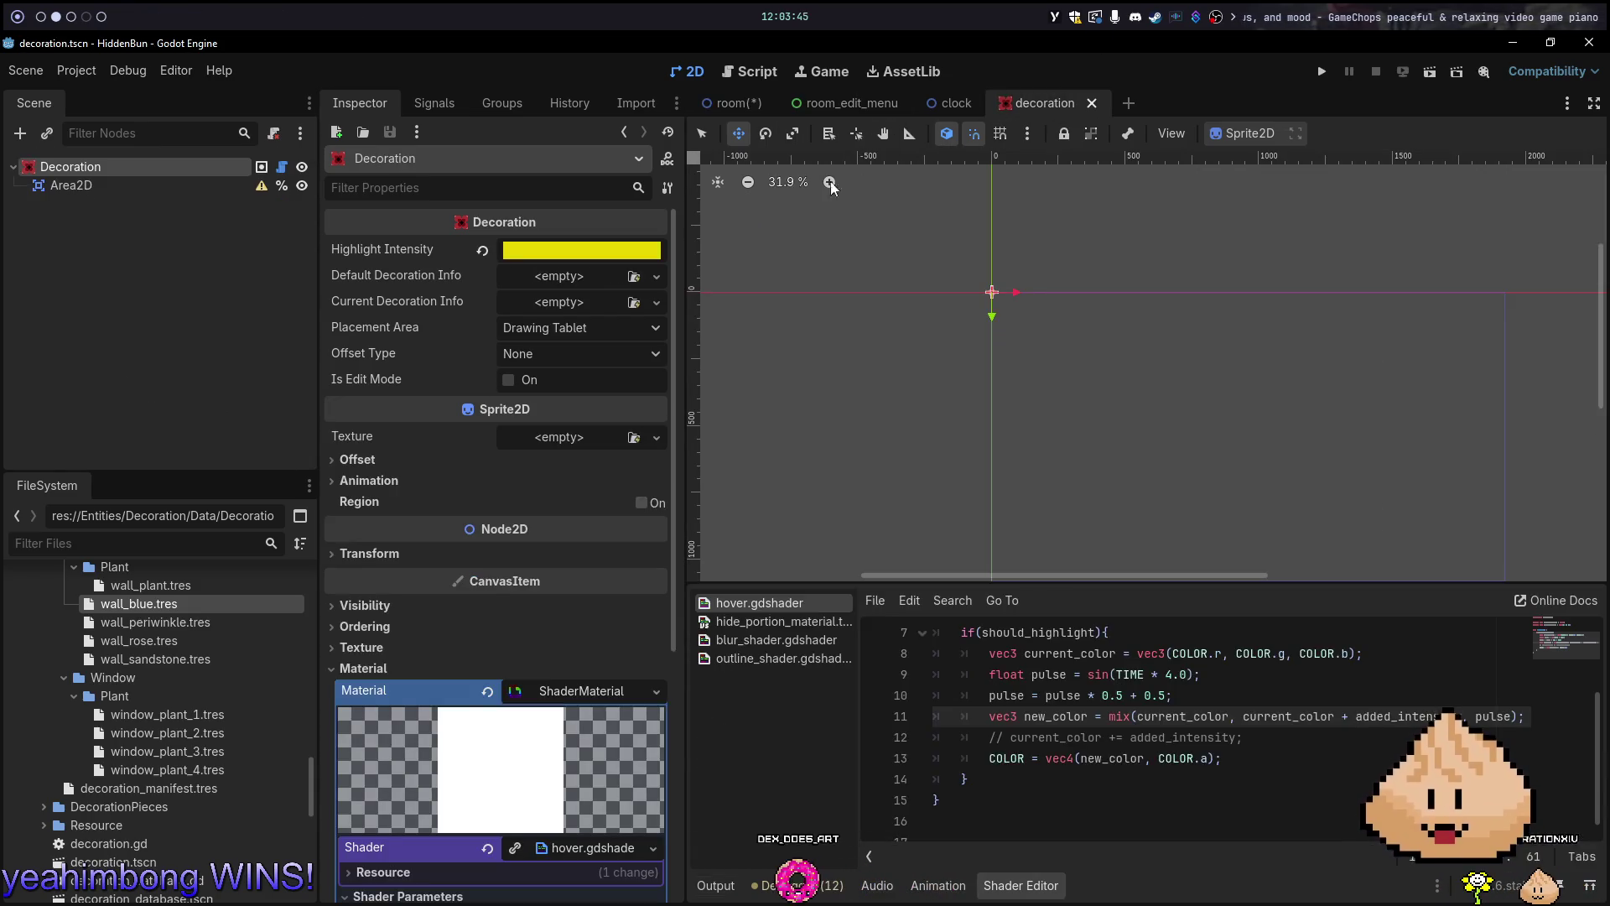
Save the room scene and darken the decoration's default Highlight Intensity to 544d00, then save
click(759, 104)
key(ctrl+s)
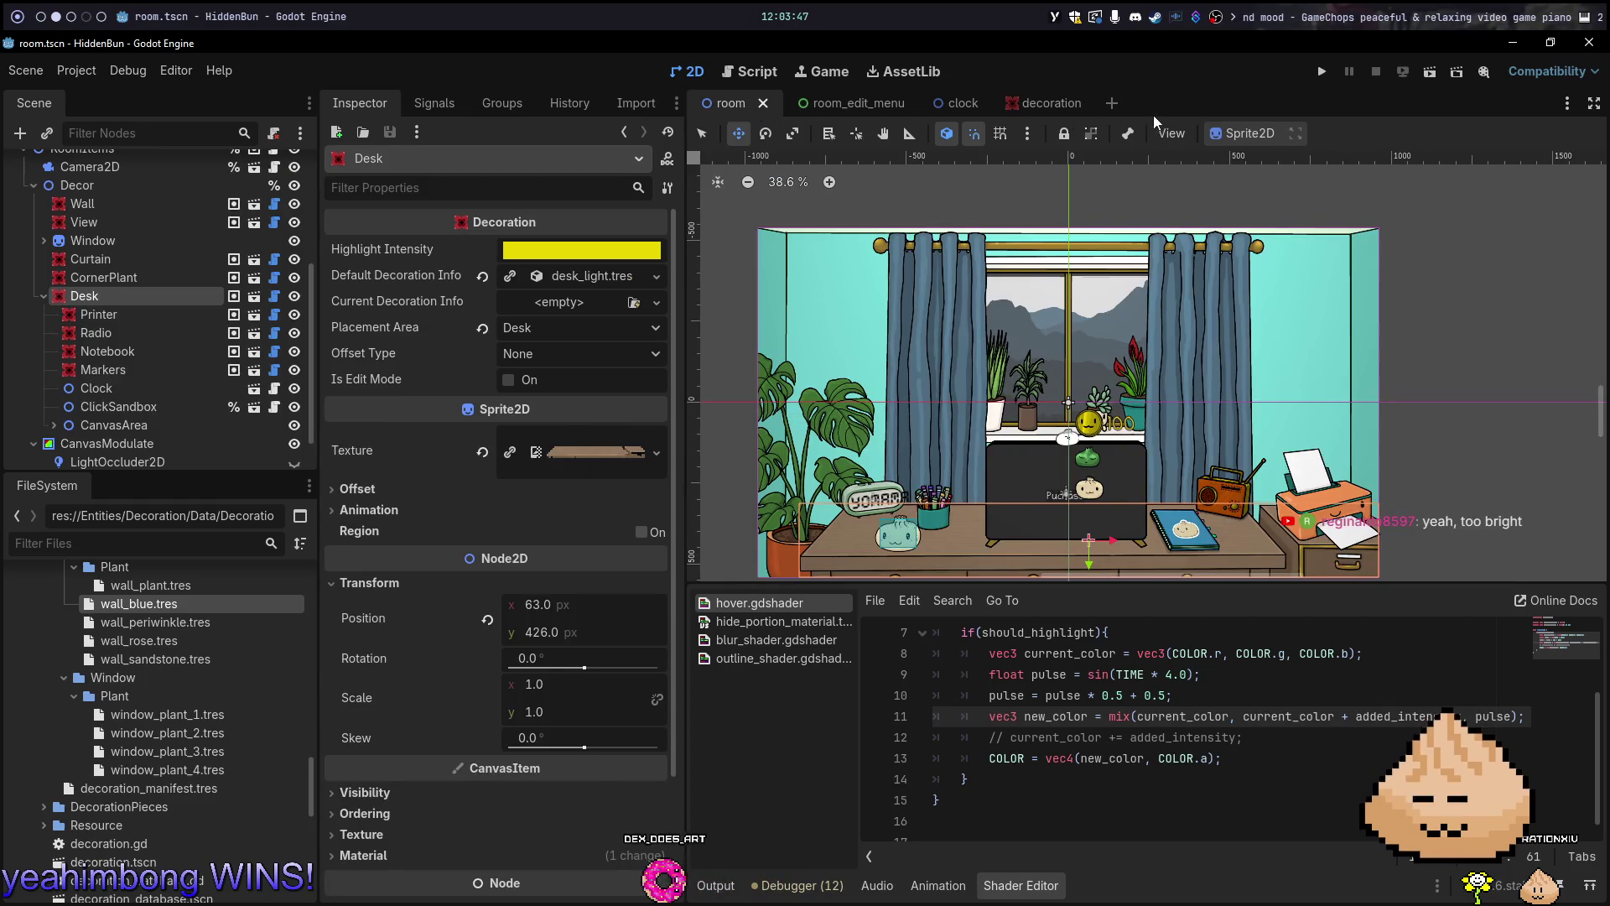
click(1039, 104)
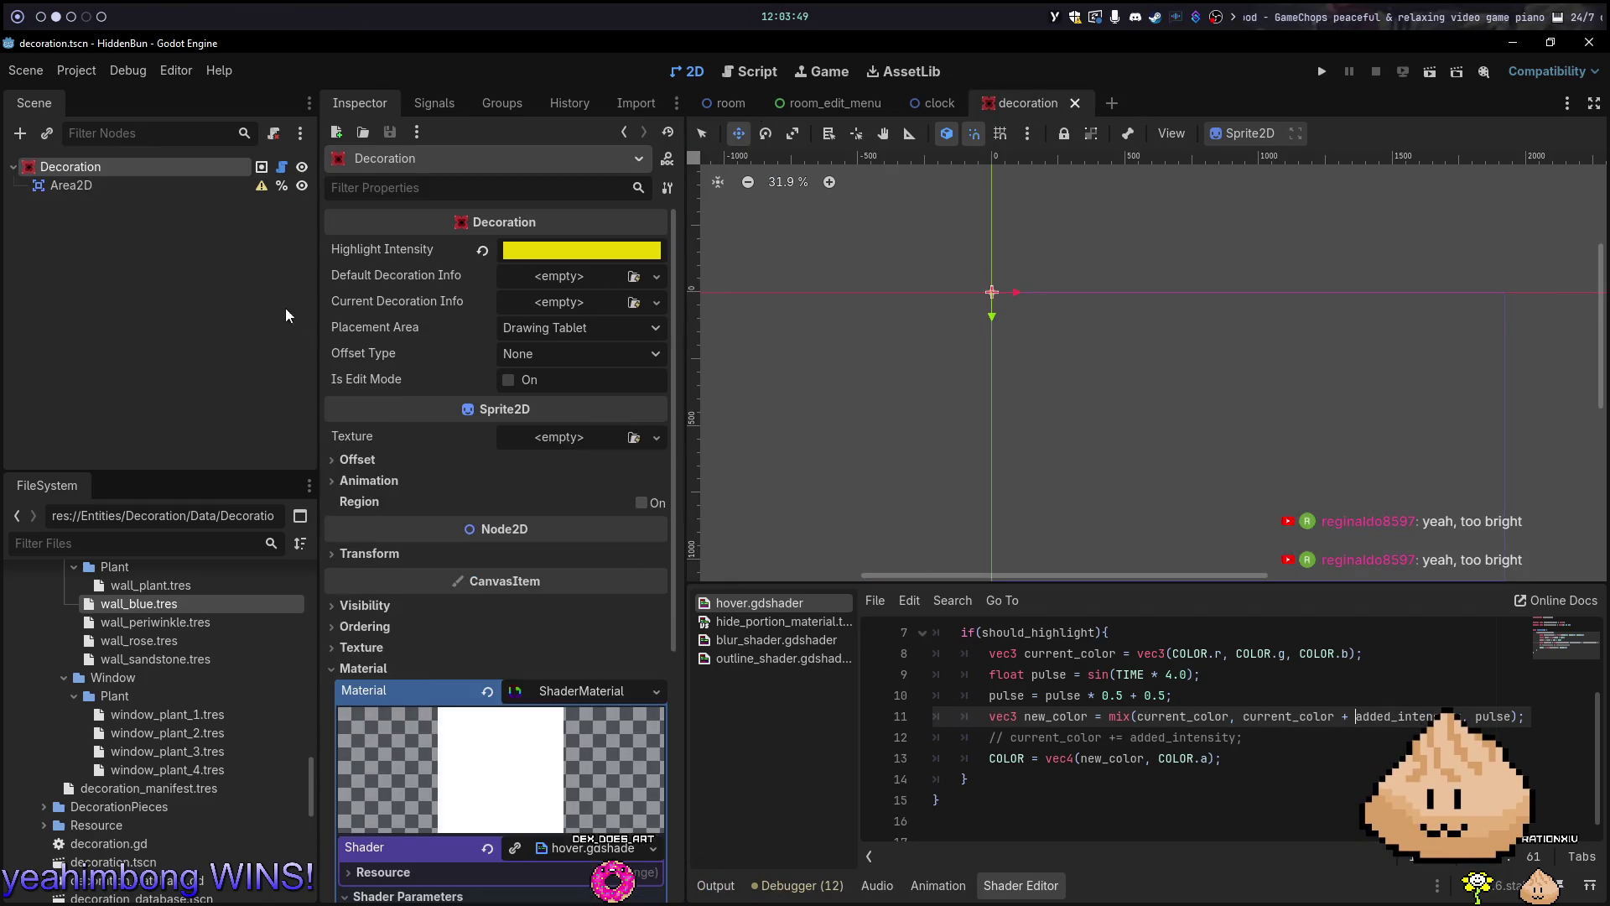
click(584, 260)
drag(685, 340, 682, 390)
key(Escape)
key(ctrl+s)
Run the room scene and preview the darker highlights in edit mode
click(726, 103)
key(F6)
click(1451, 213)
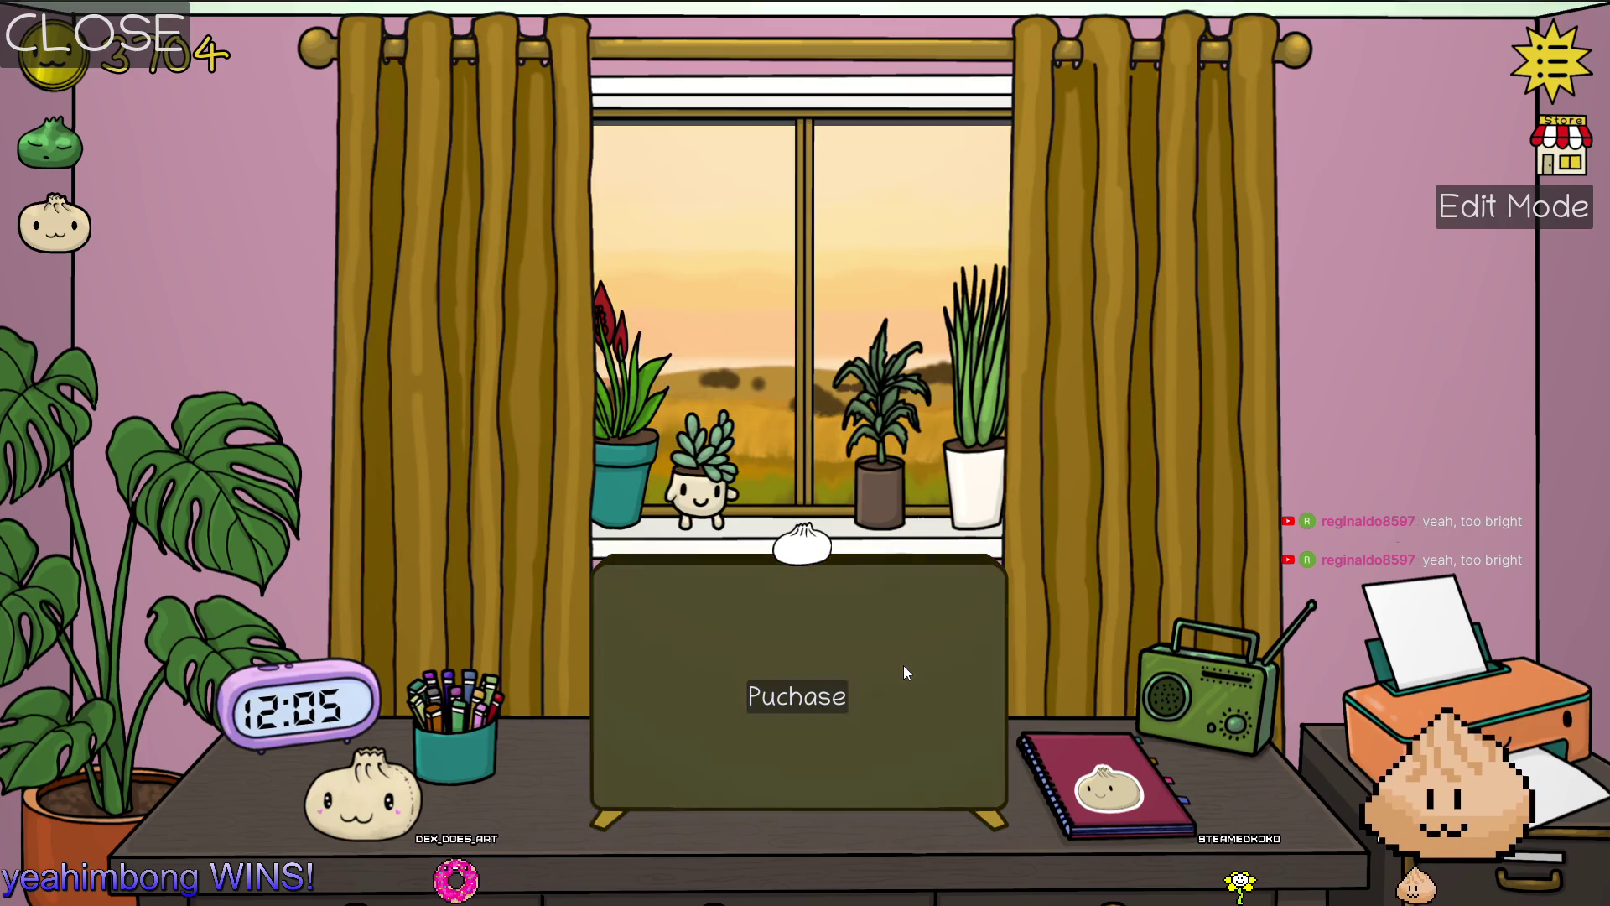
key(F8)
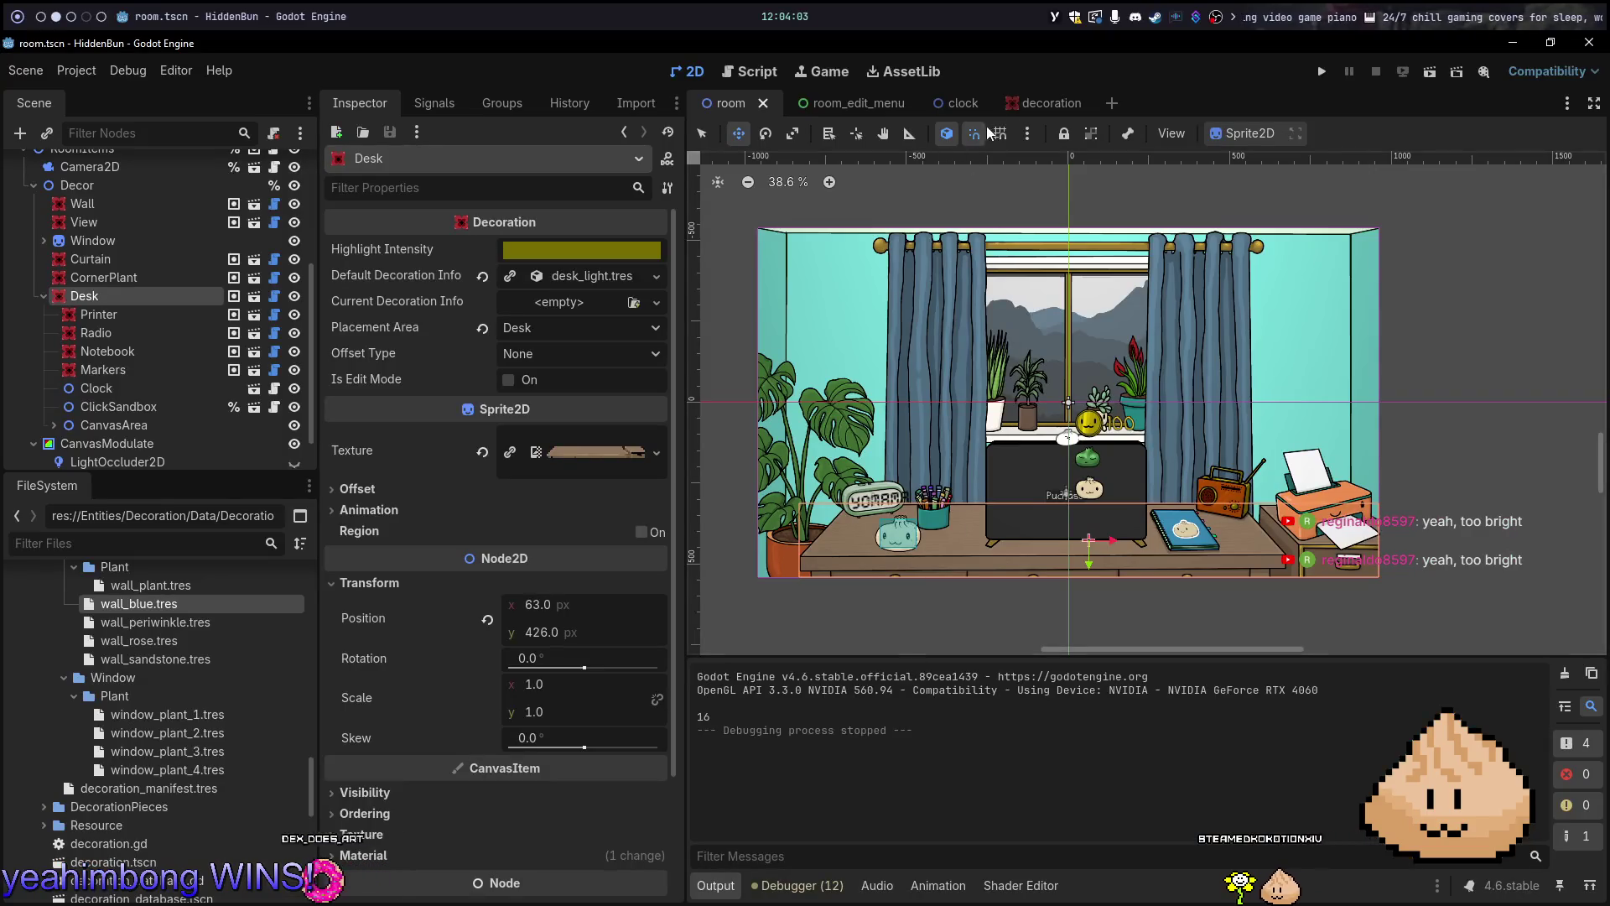
Darken the decoration's Highlight Intensity slightly more in the colour picker
click(1021, 99)
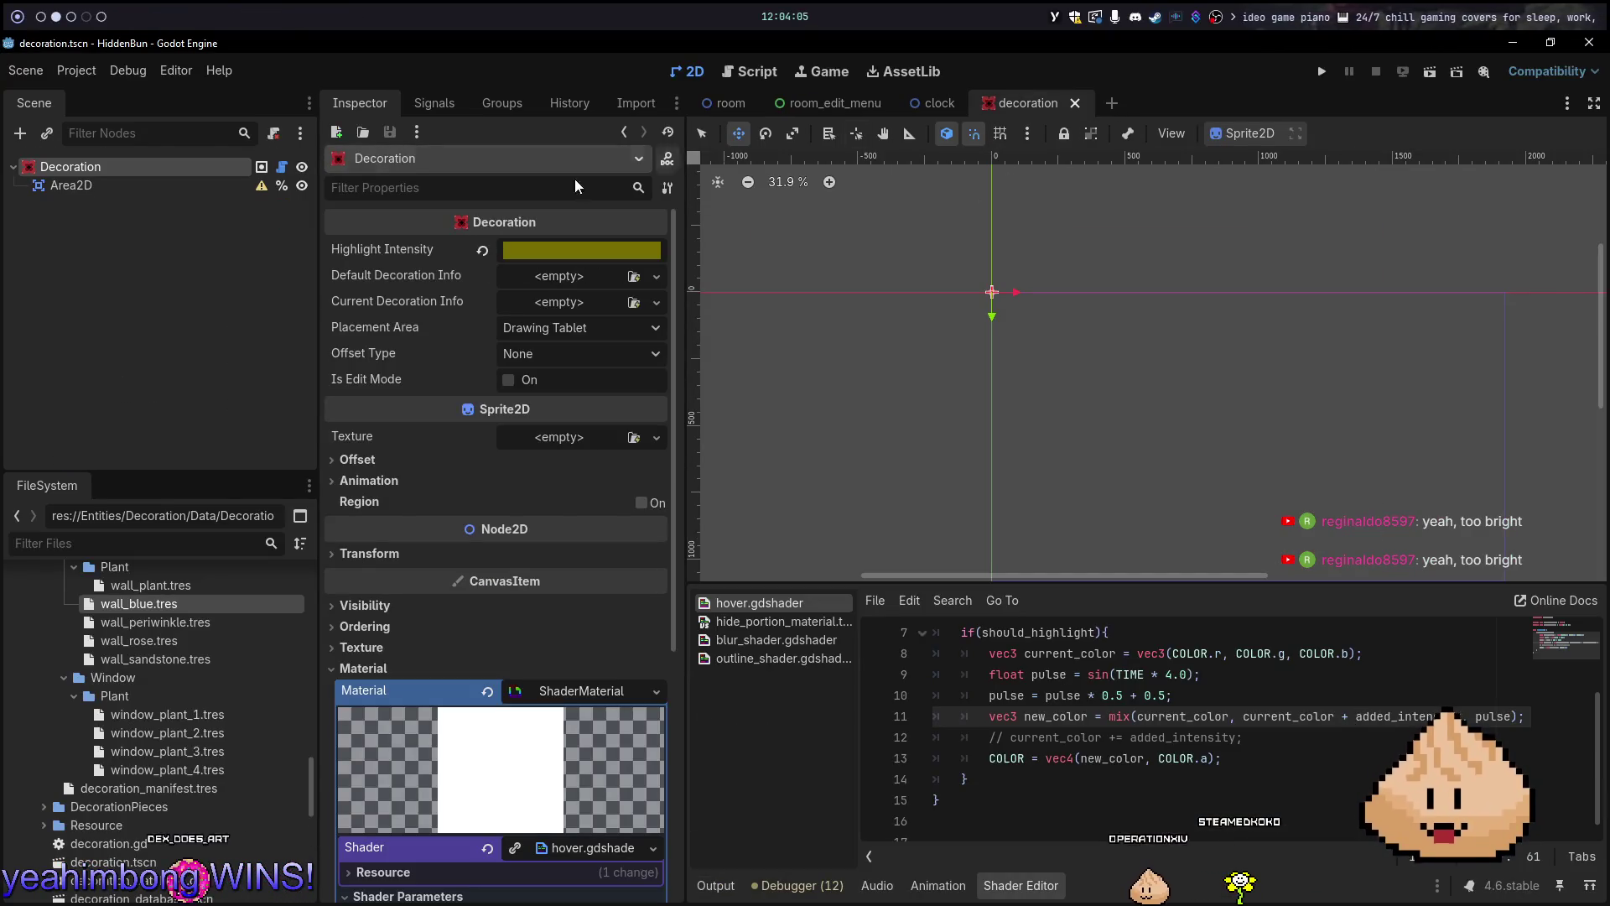
click(532, 250)
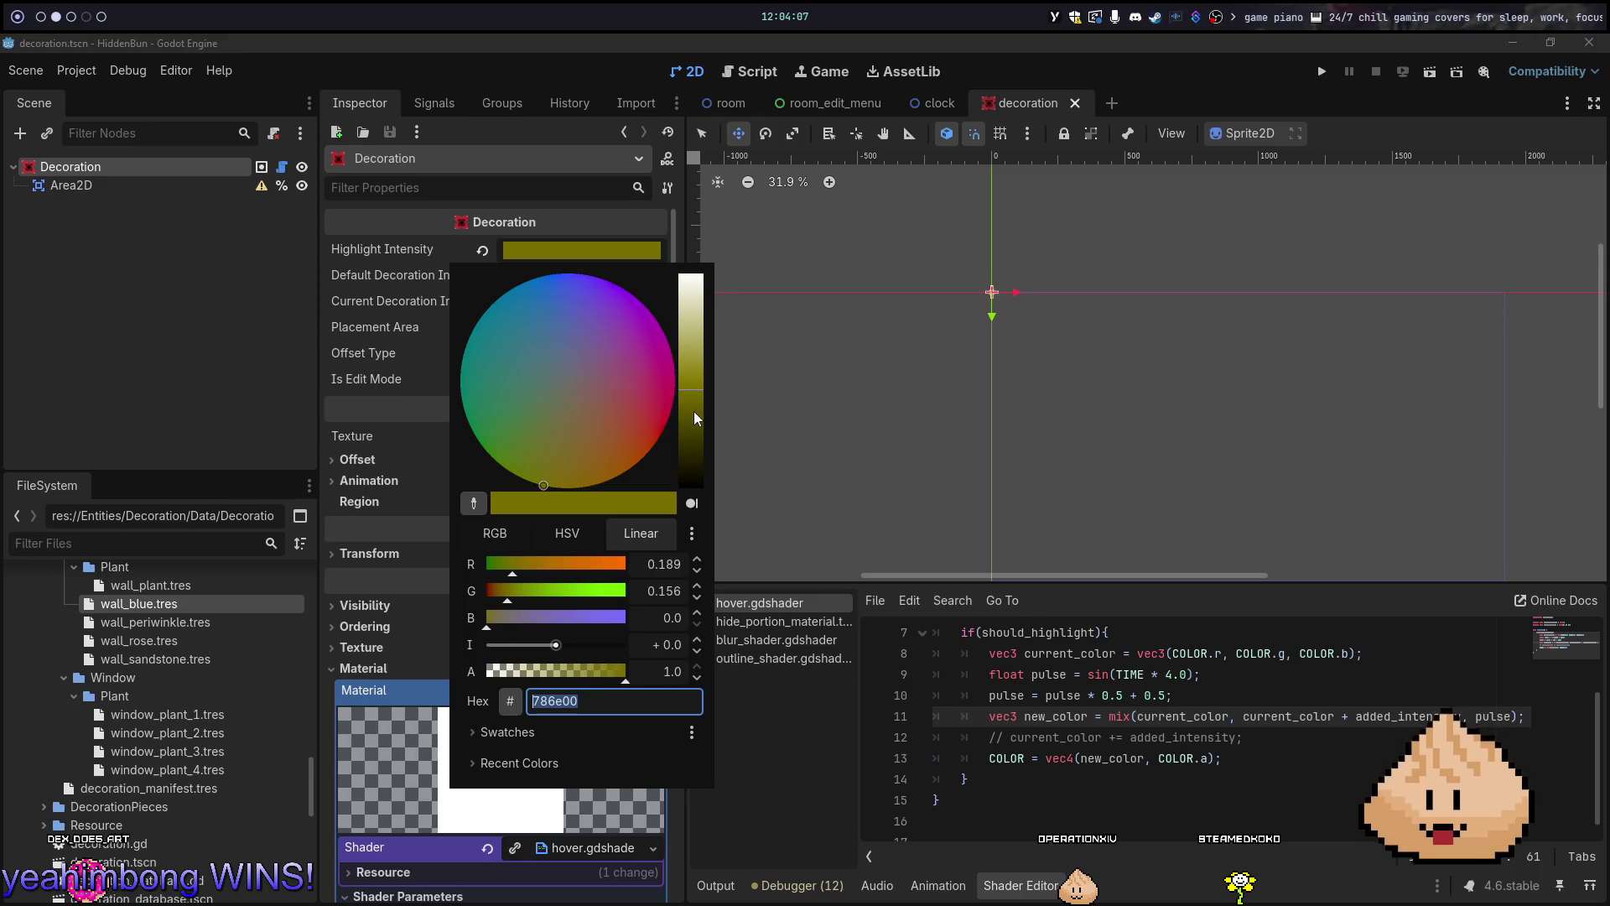
drag(692, 411, 693, 419)
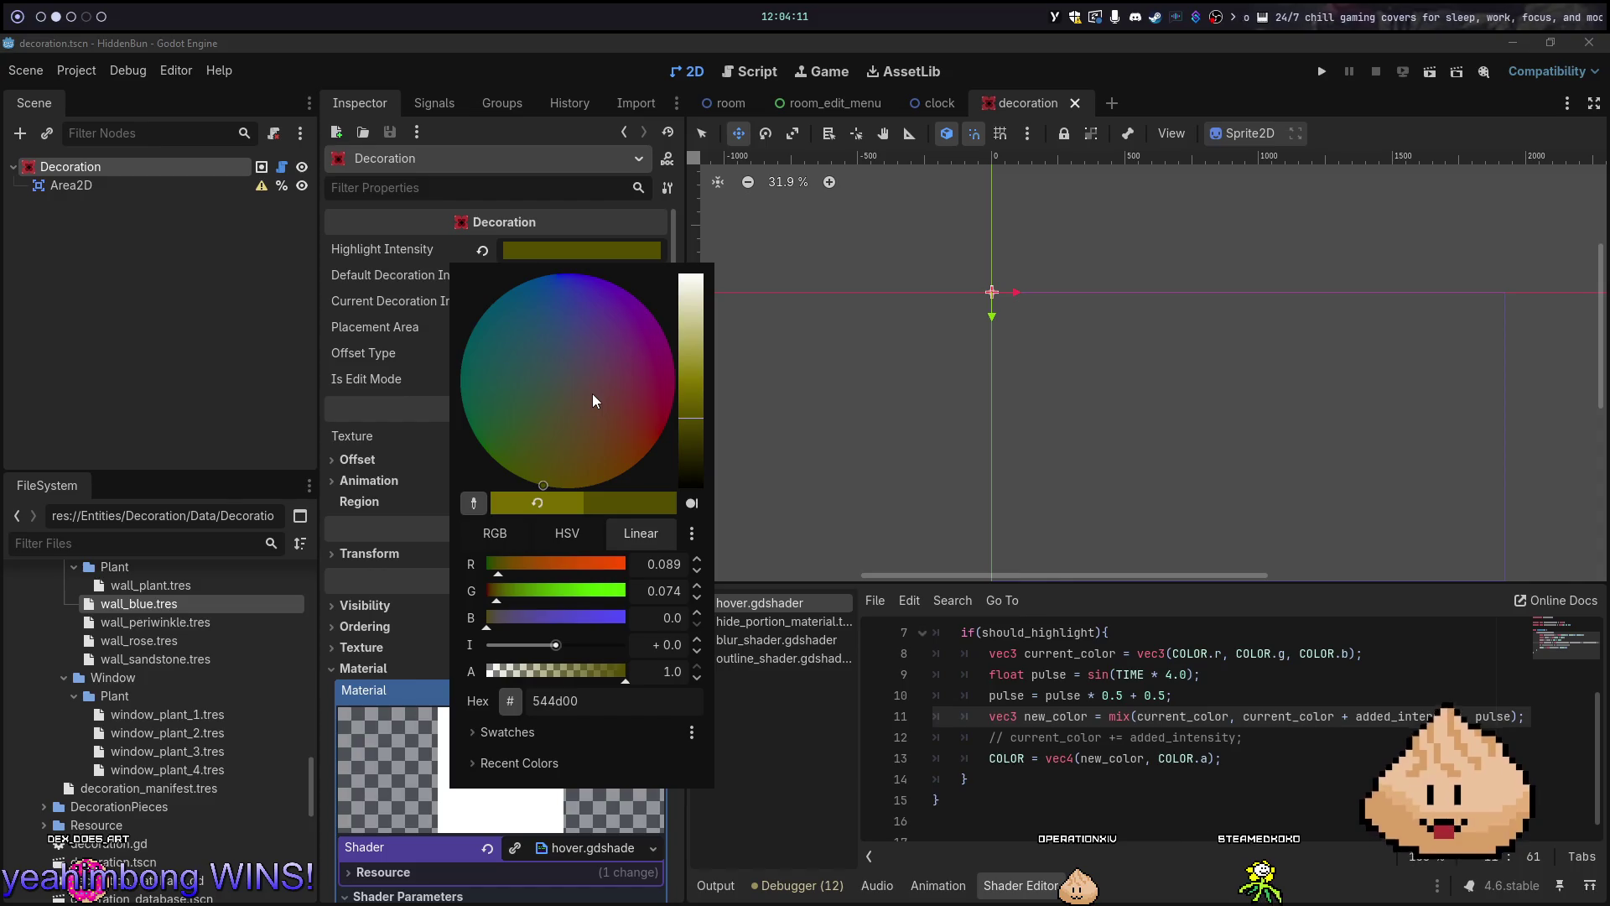
key(Escape)
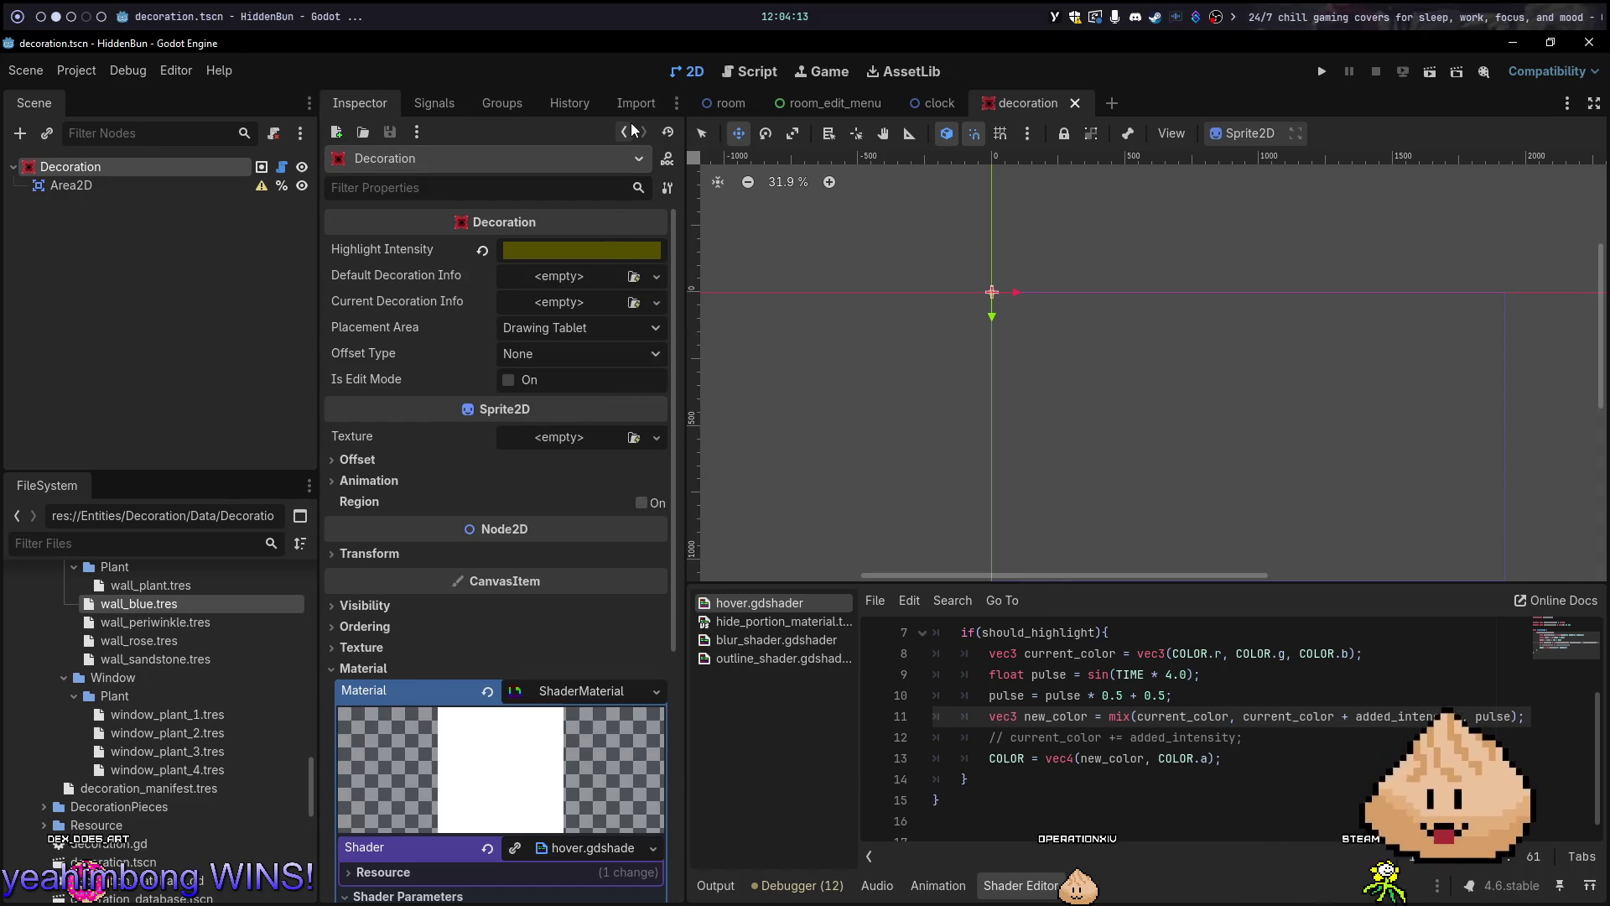
Glance at the code editor, then run the room scene to test the blinking highlight
key(alt+Tab)
key(alt+Tab)
key(alt+Tab)
key(alt+Tab)
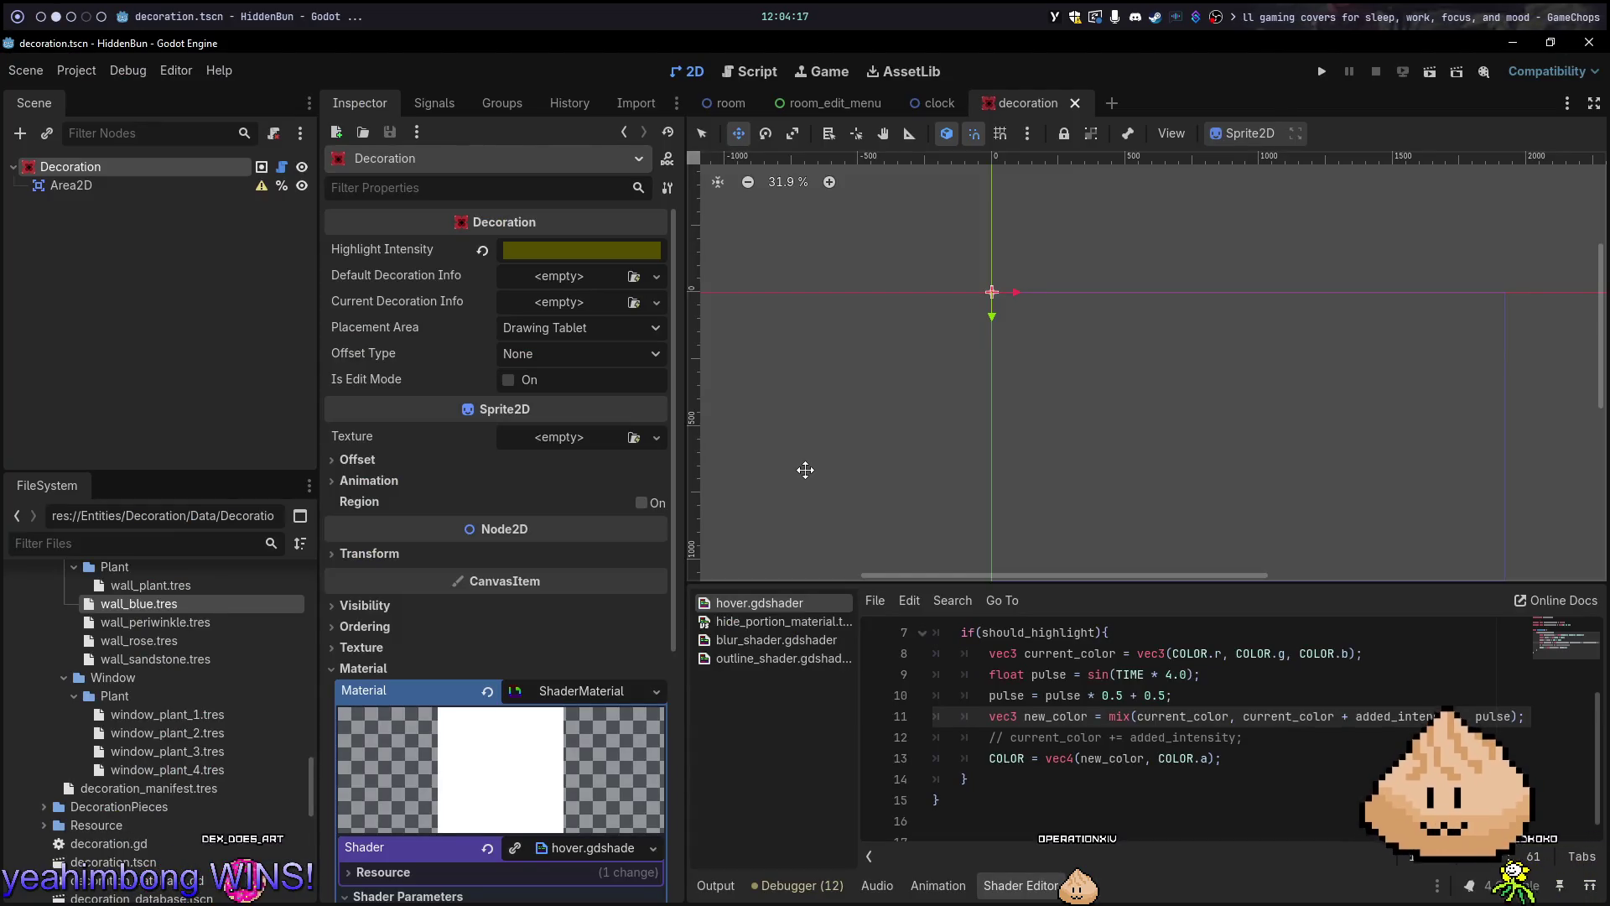
key(alt+1)
key(alt+2)
key(alt+3)
key(alt+1)
key(alt+Tab)
key(alt+Tab)
key(alt+Tab)
click(728, 102)
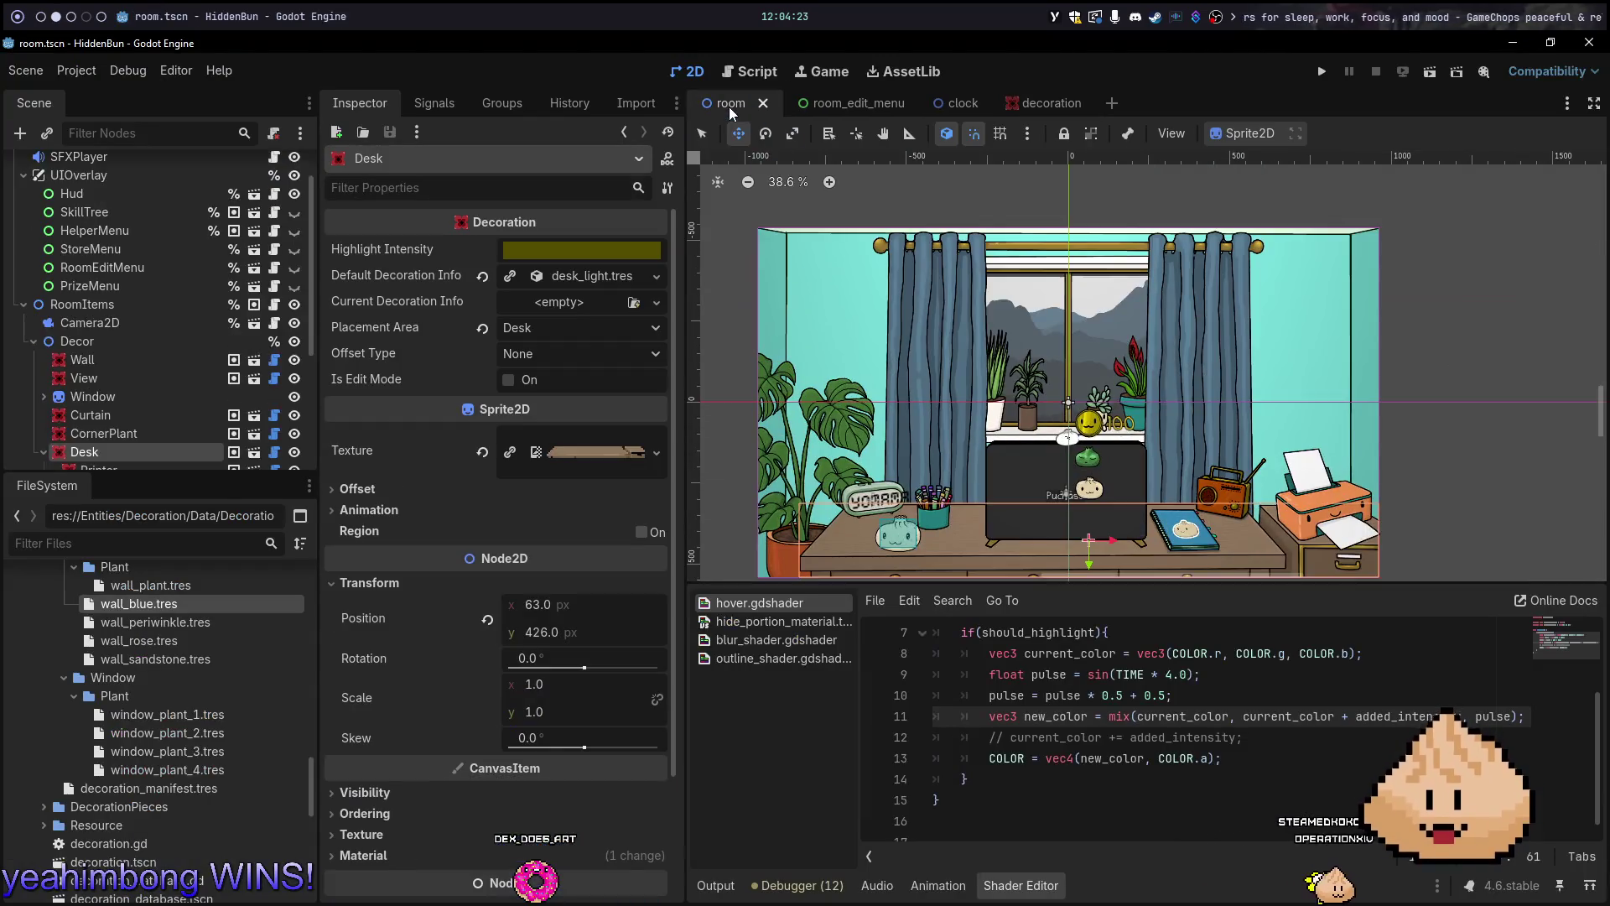
key(F5)
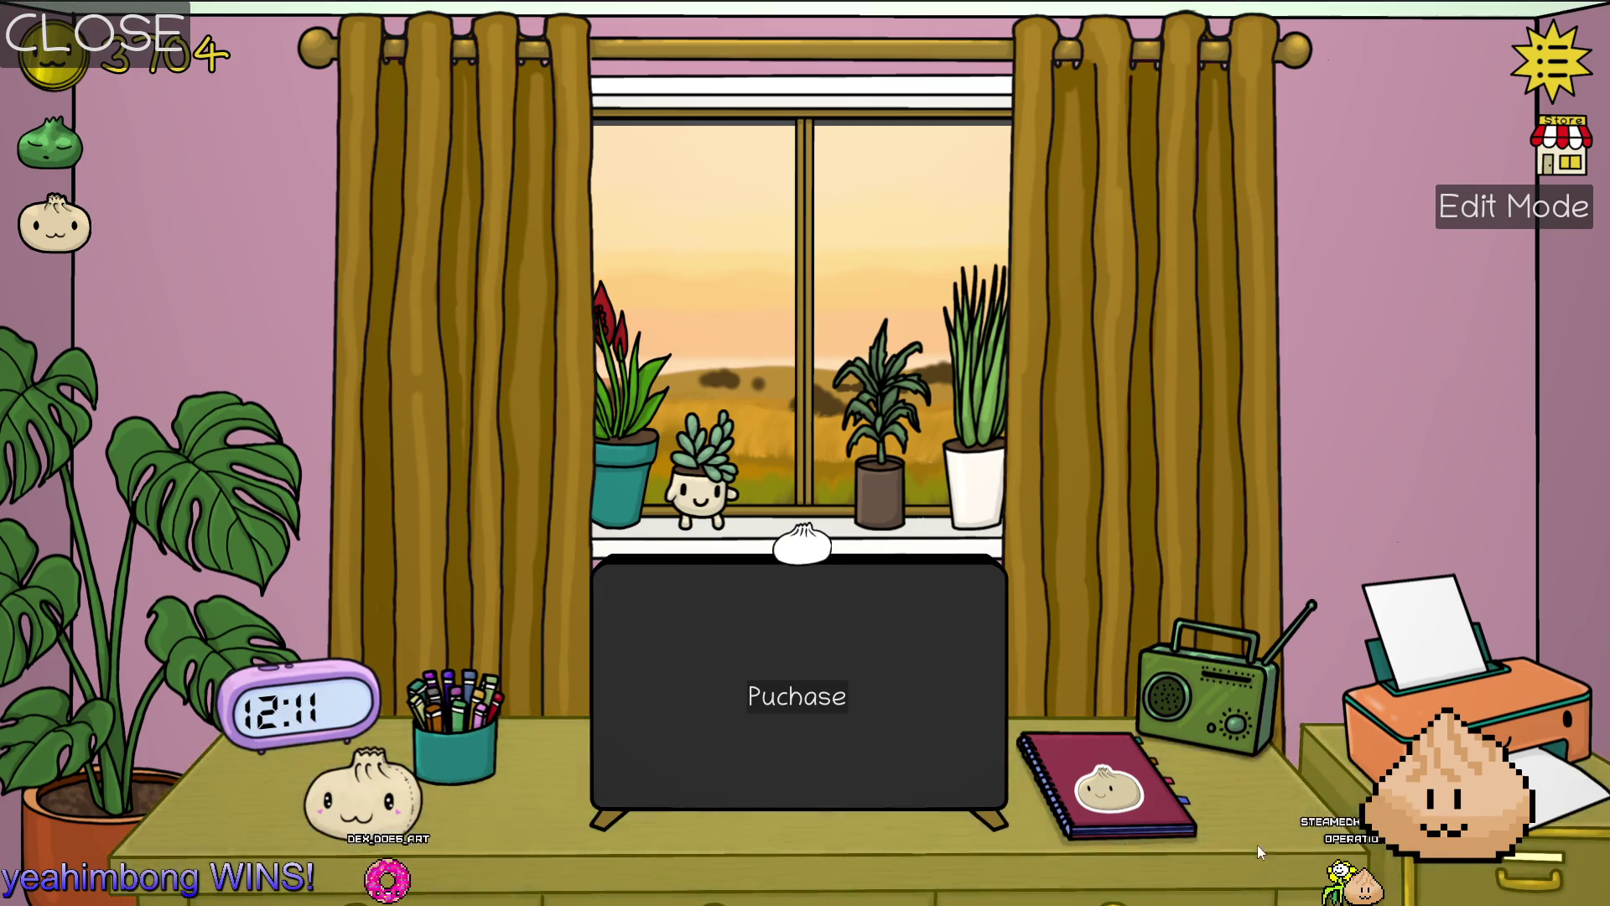
key(alt+F4)
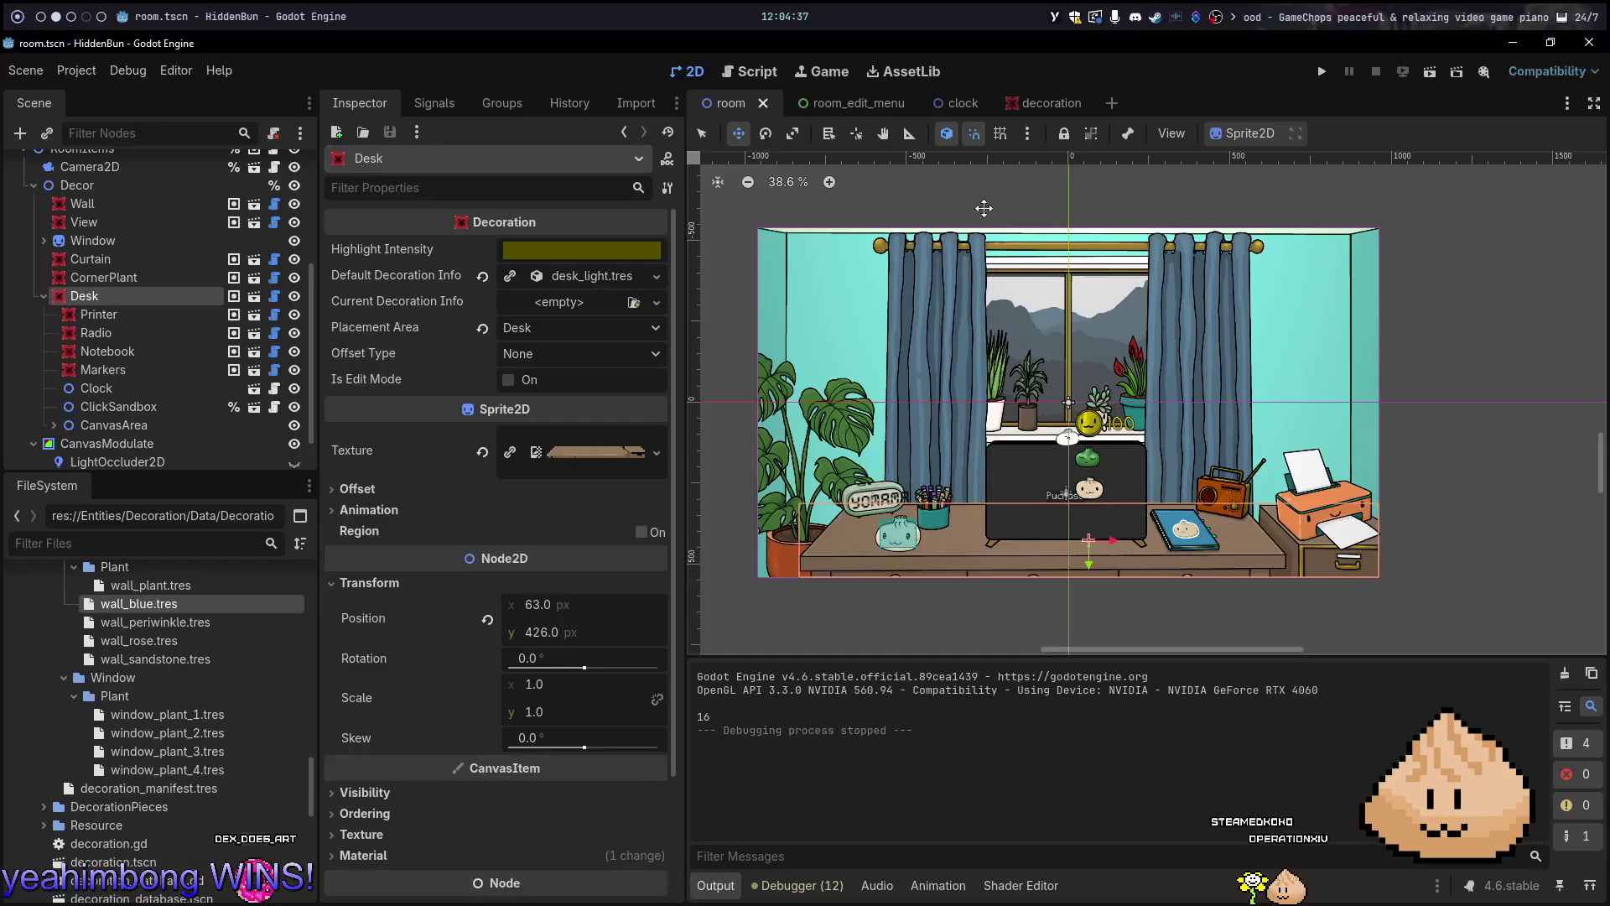
click(1063, 107)
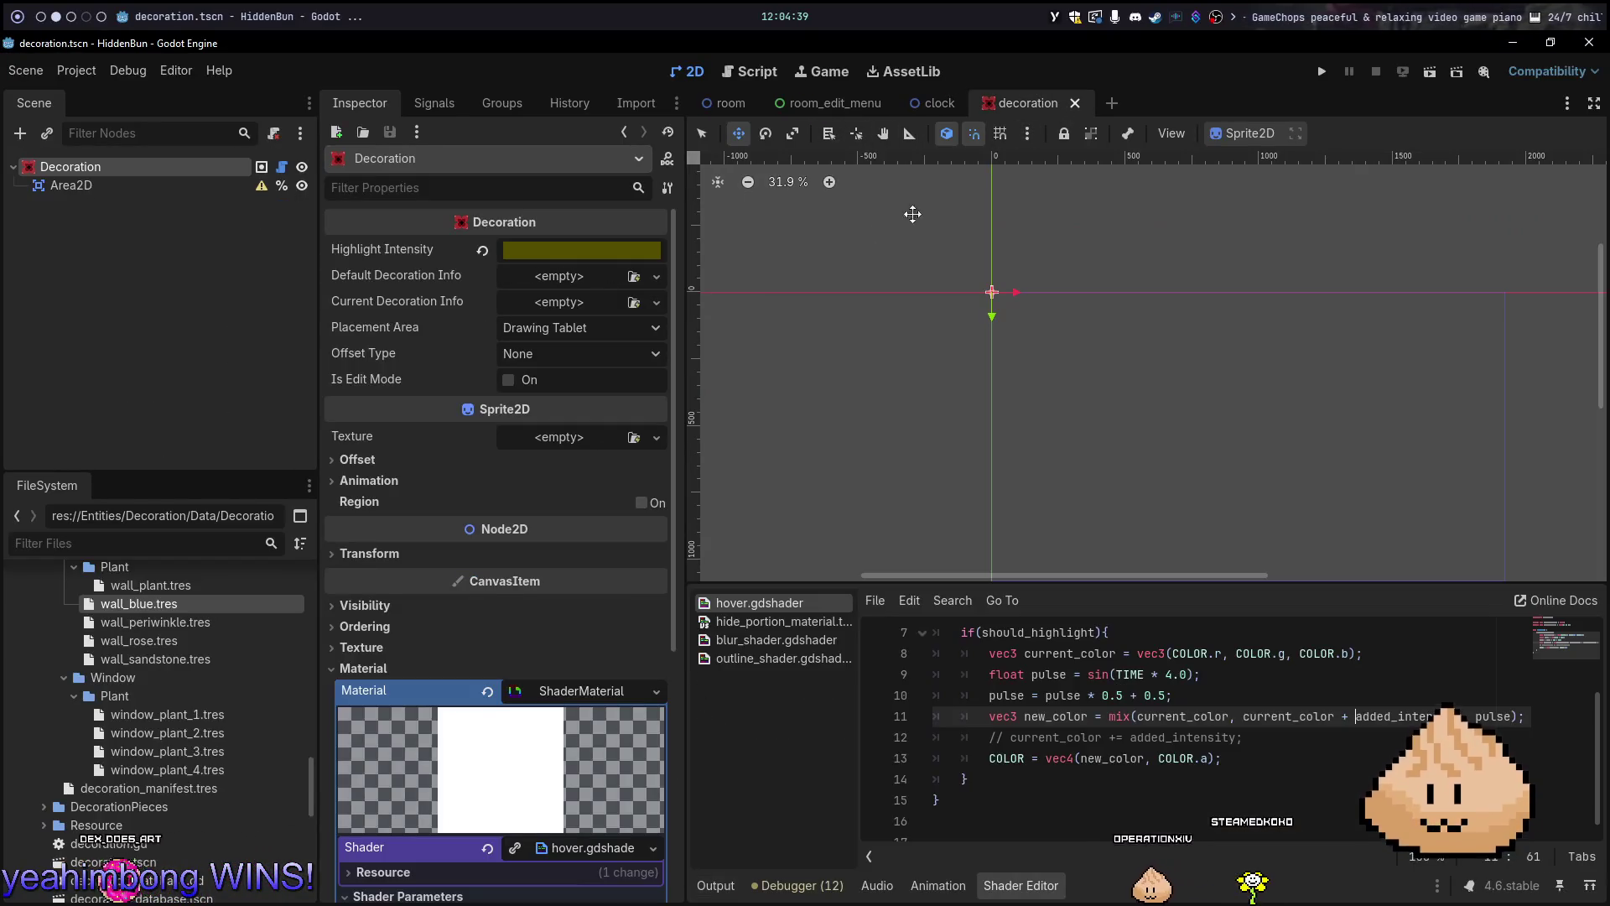
Darken the decoration's Highlight Intensity to 373200 and save the decoration scene
click(788, 105)
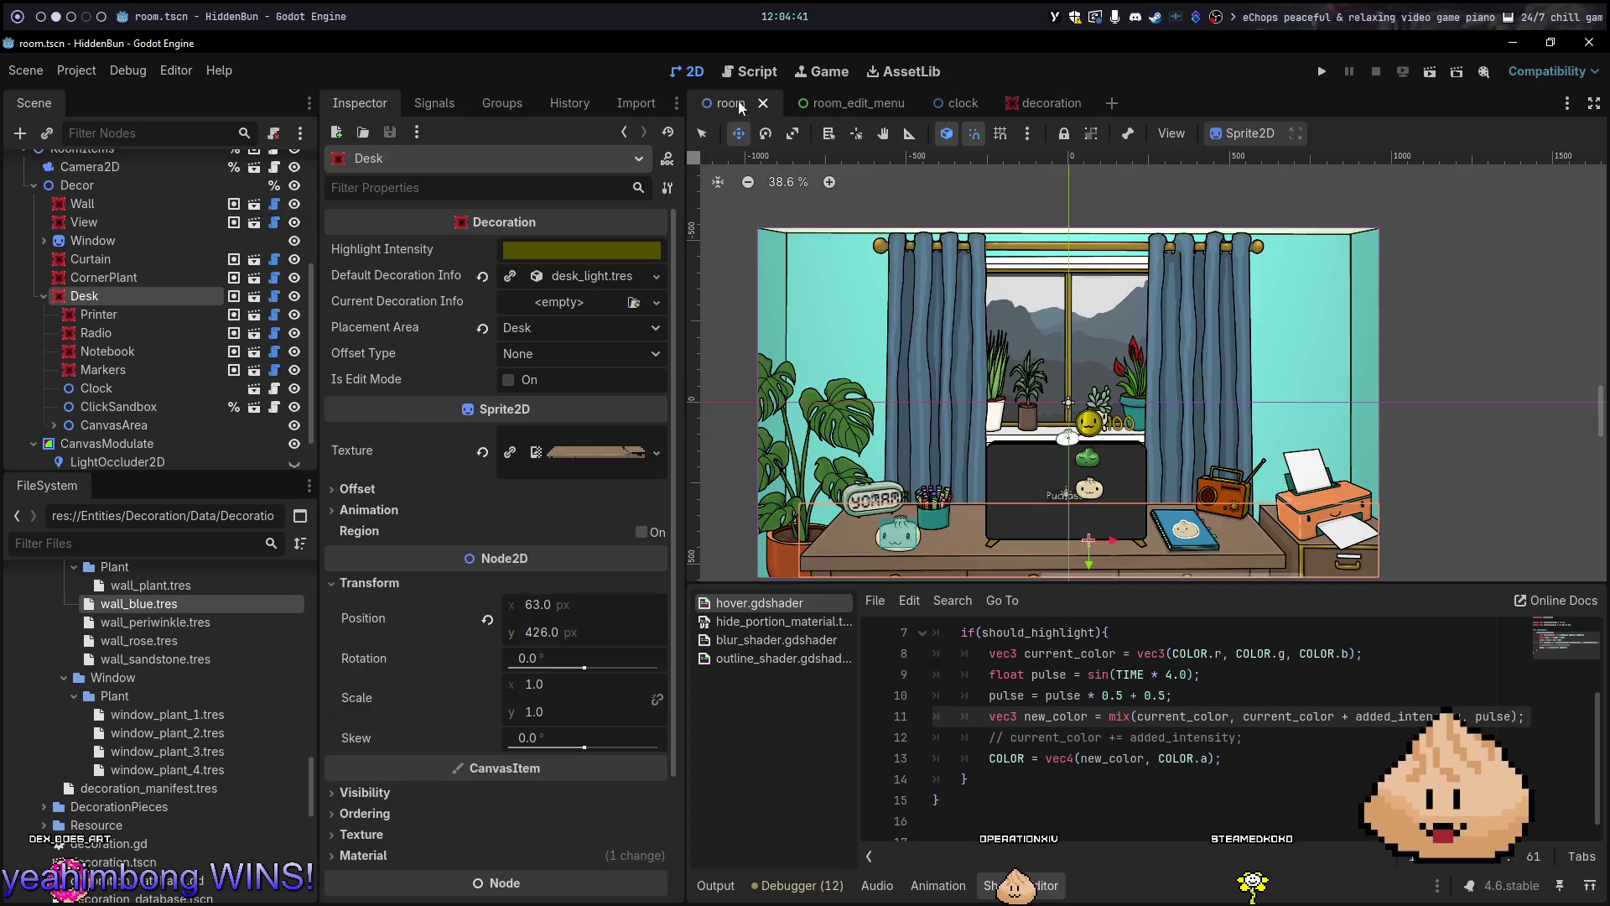
click(1030, 104)
click(661, 254)
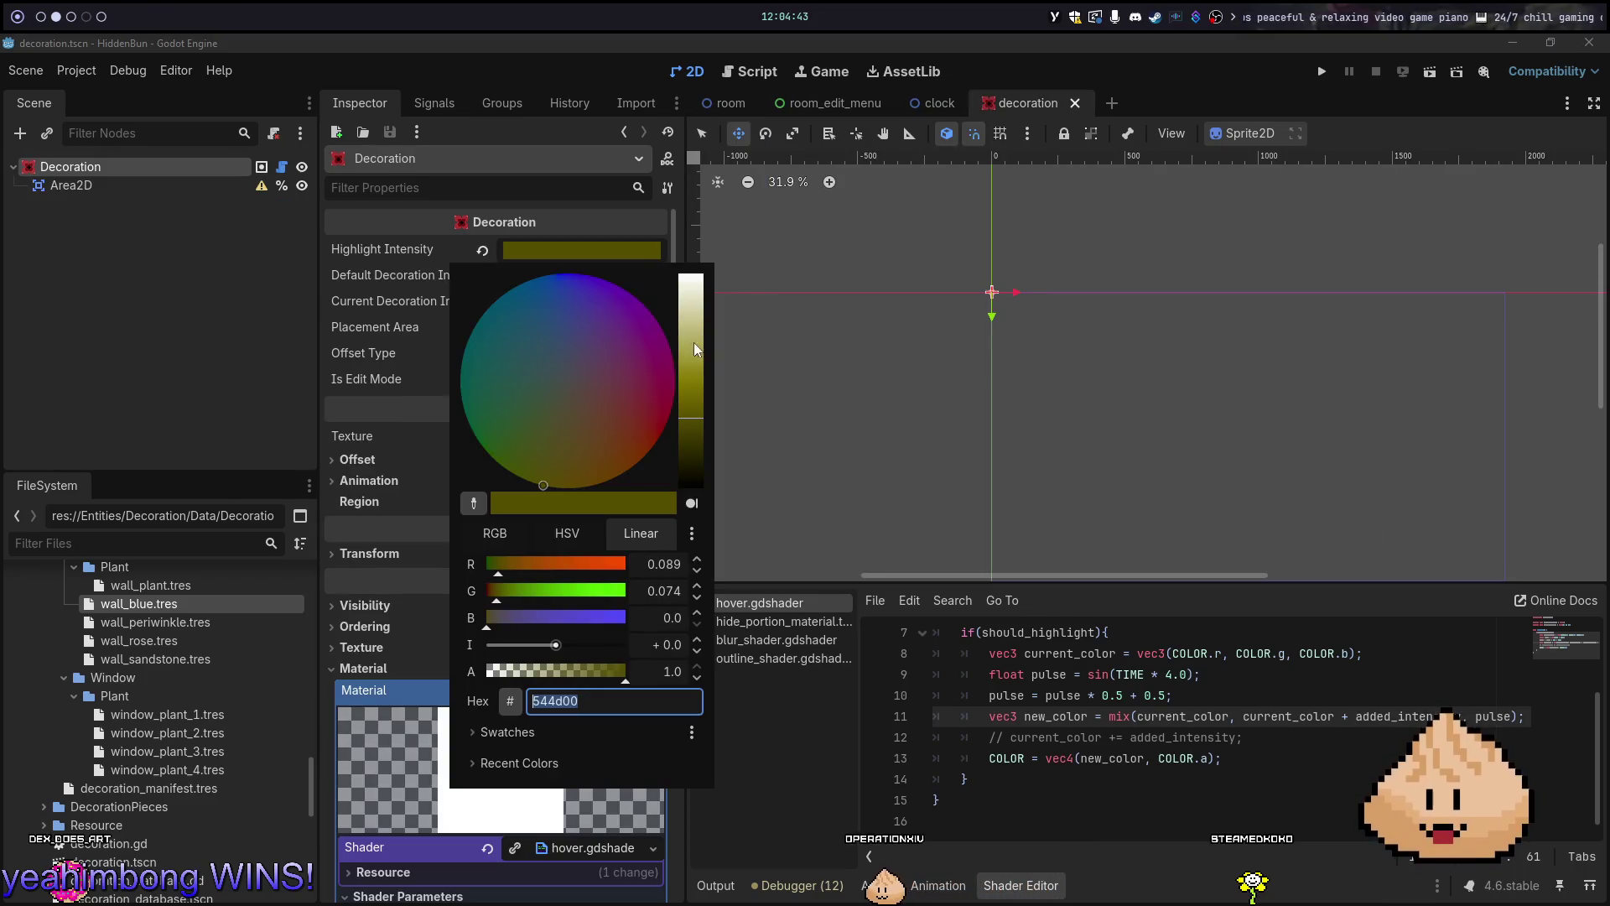
click(688, 436)
click(688, 441)
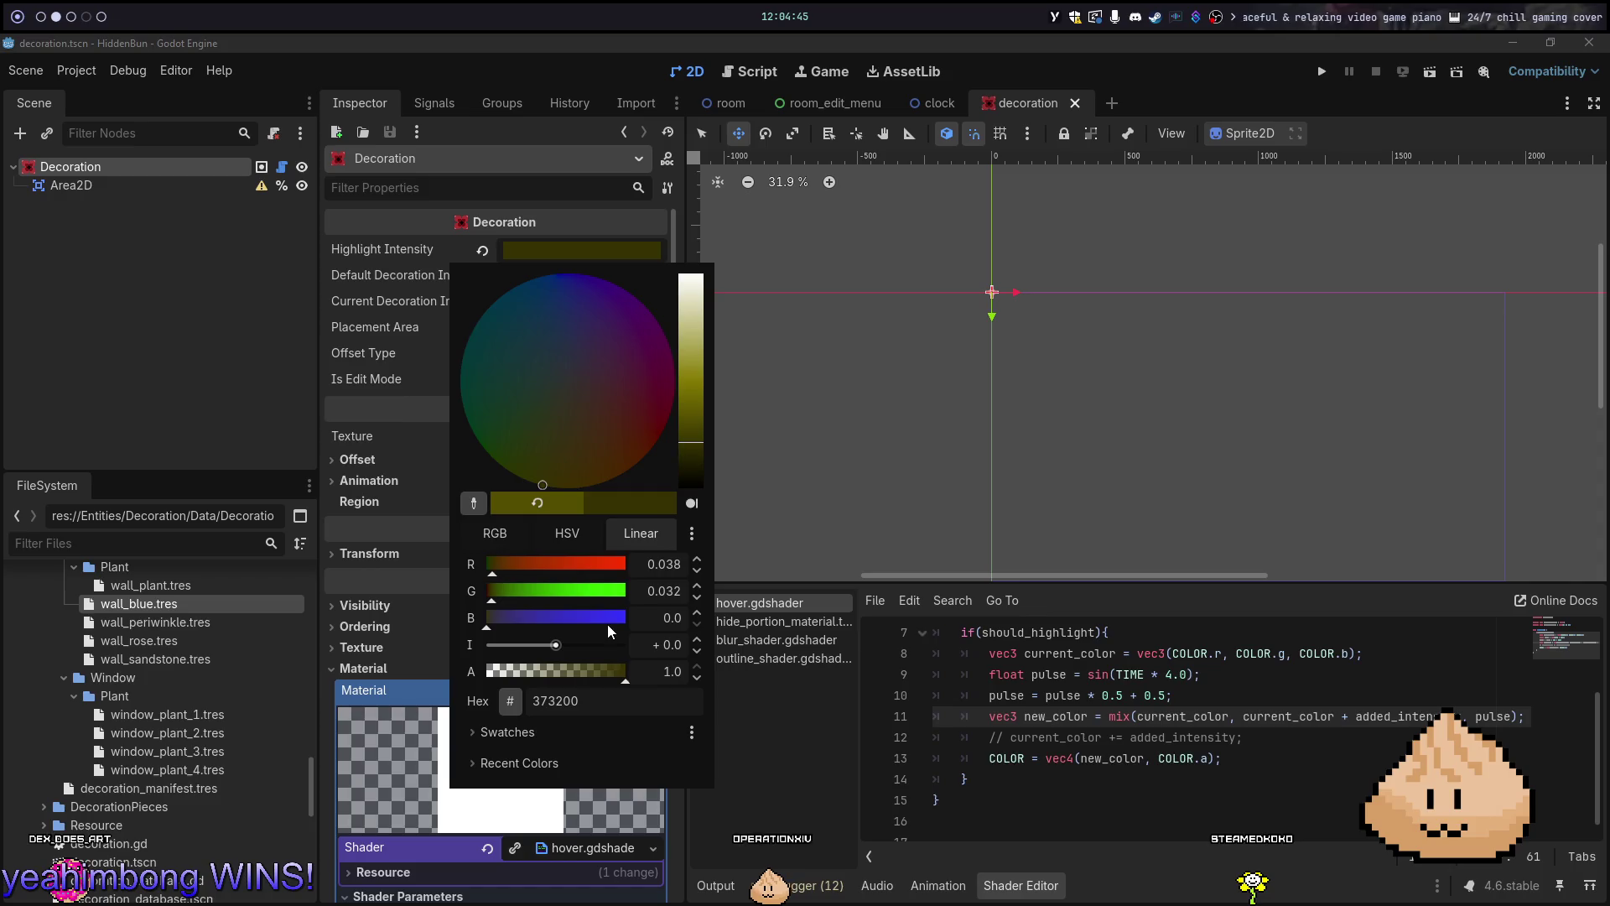
key(Escape)
key(ctrl+s)
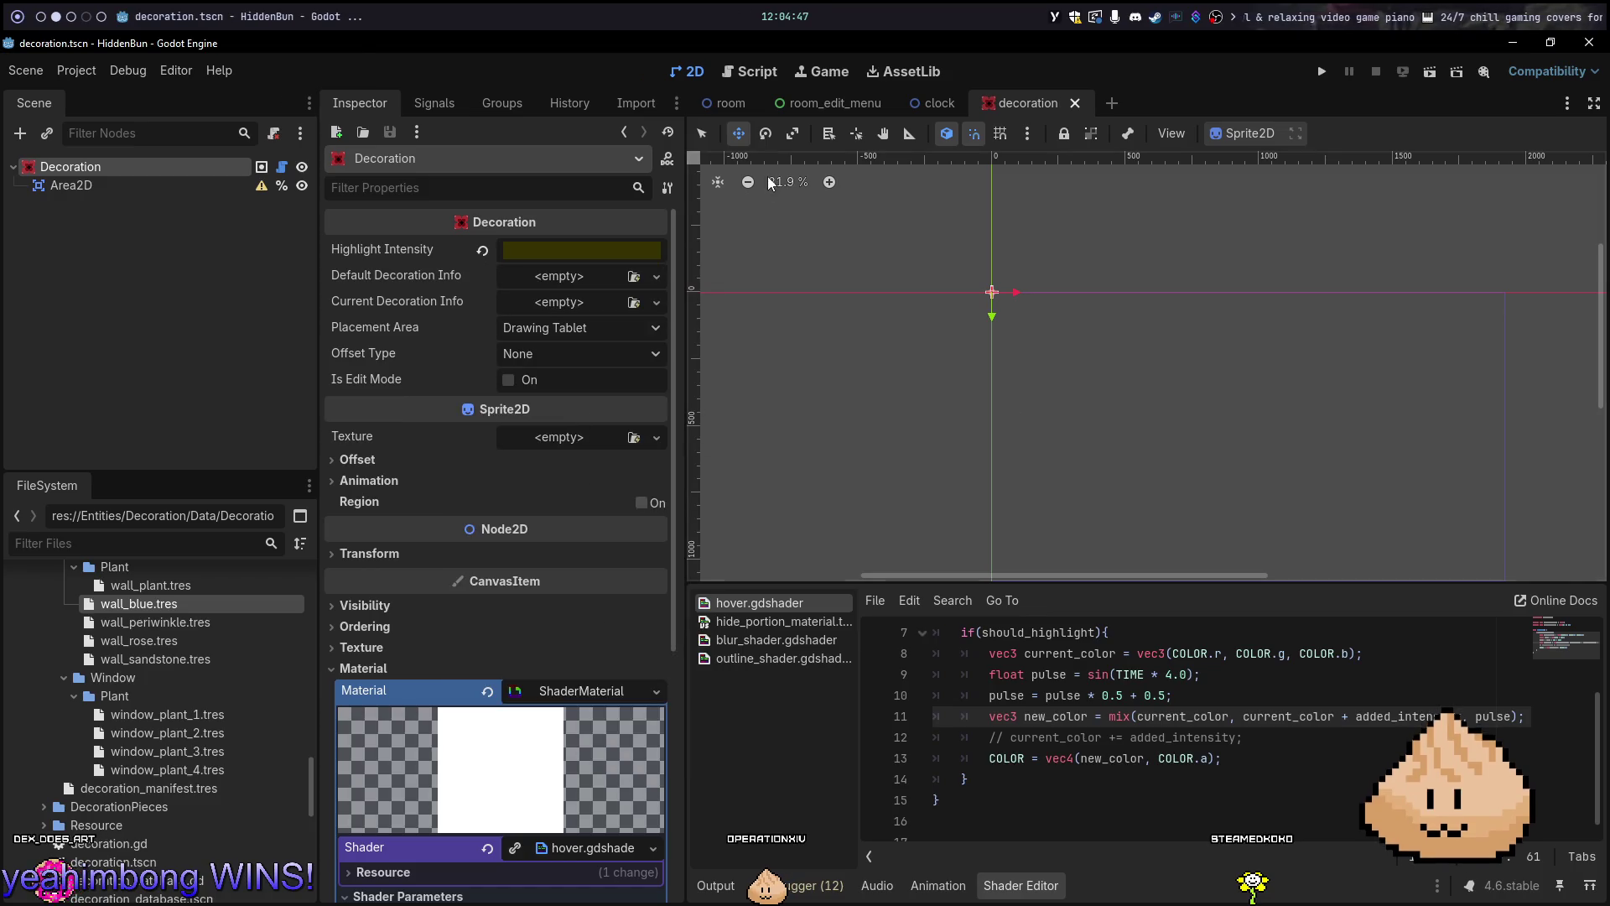
Run the room scene in edit mode, cycle the wall to pink, click the curtains, then close
click(715, 101)
key(F5)
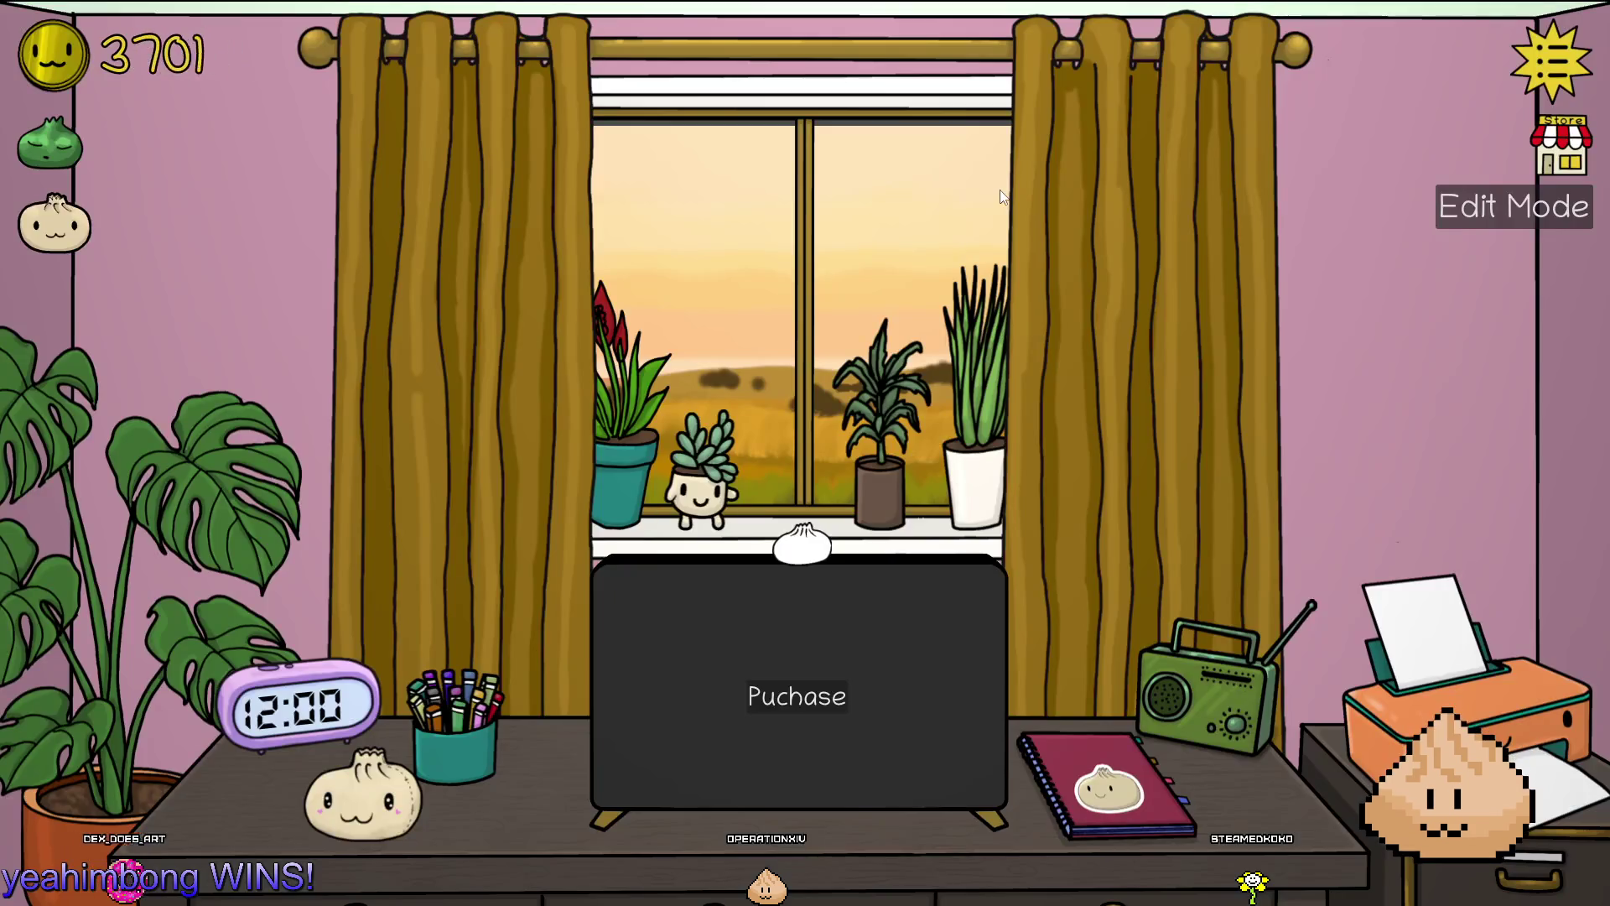
click(1482, 215)
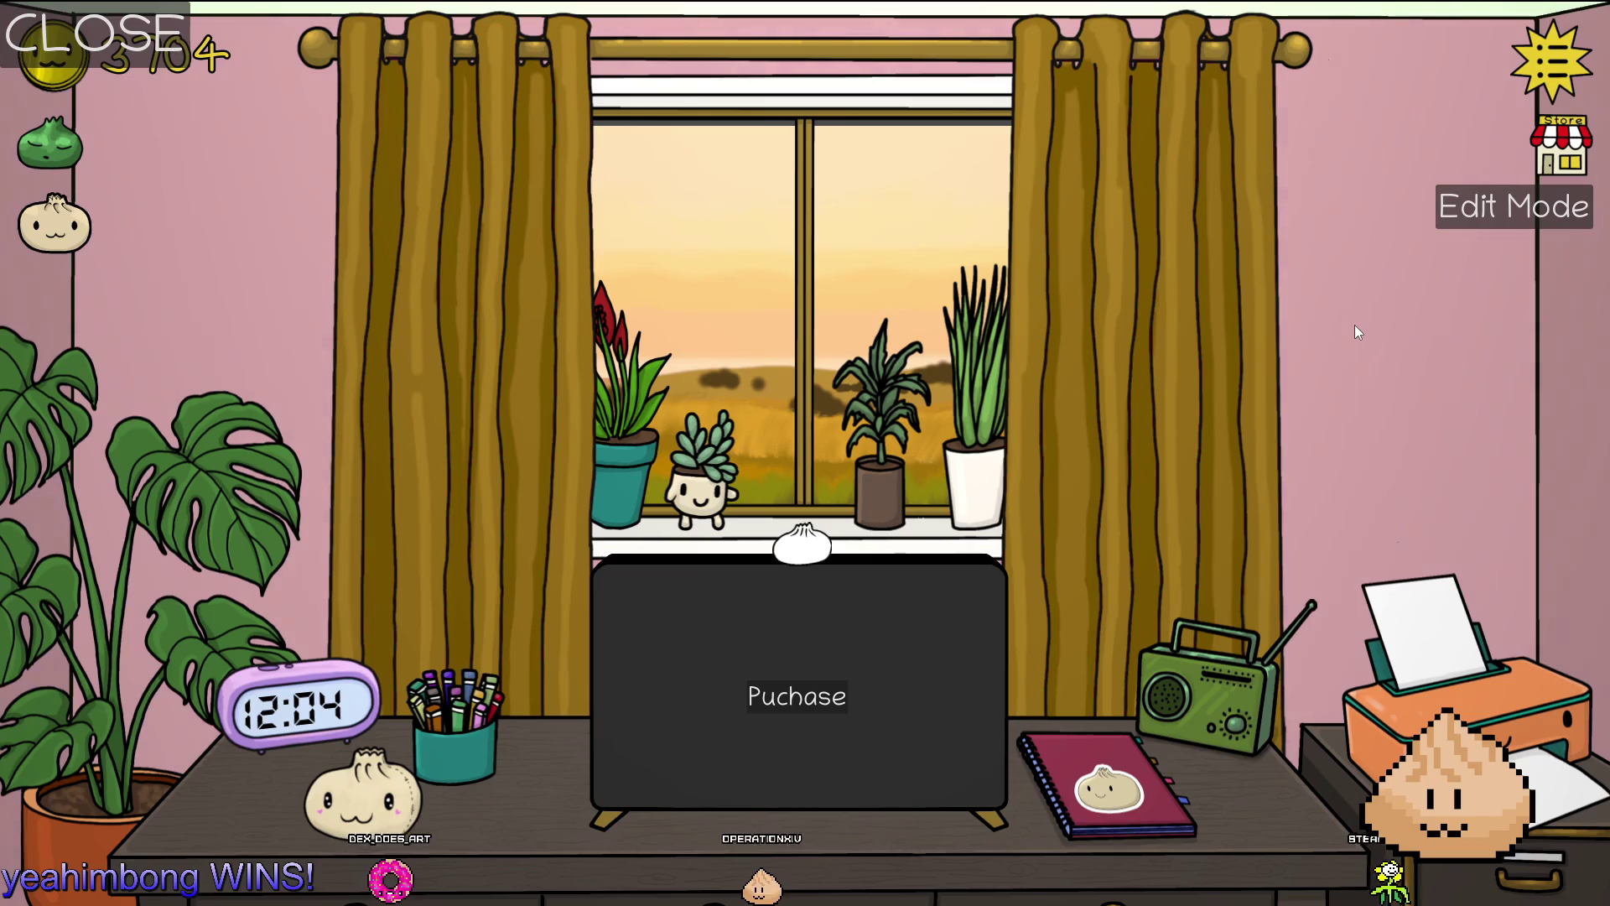
click(1356, 325)
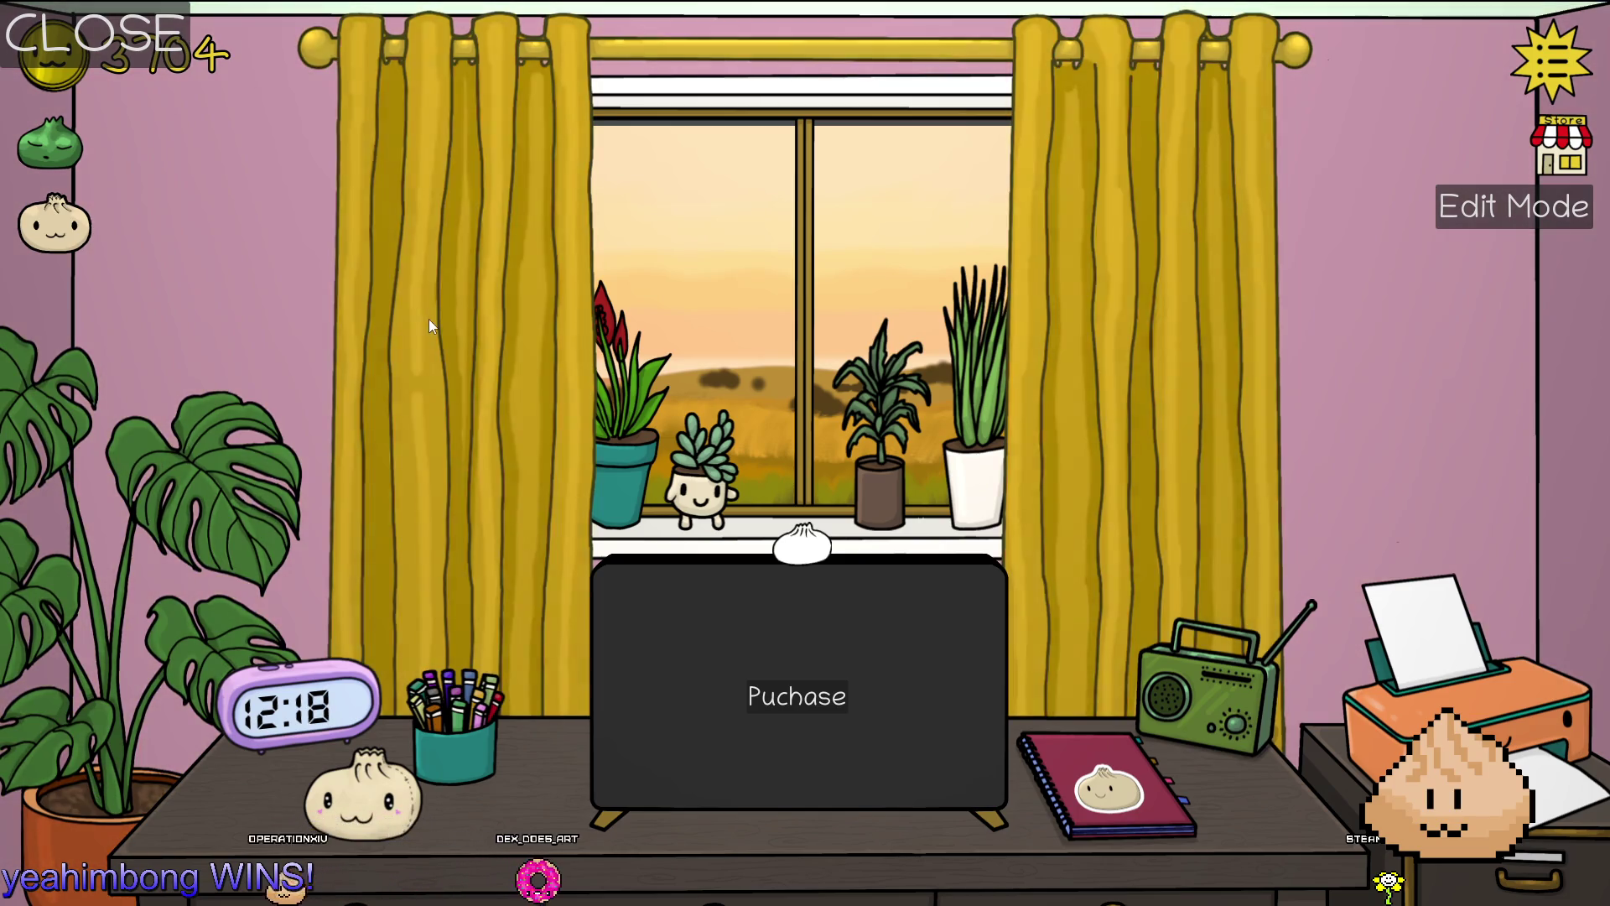
click(430, 318)
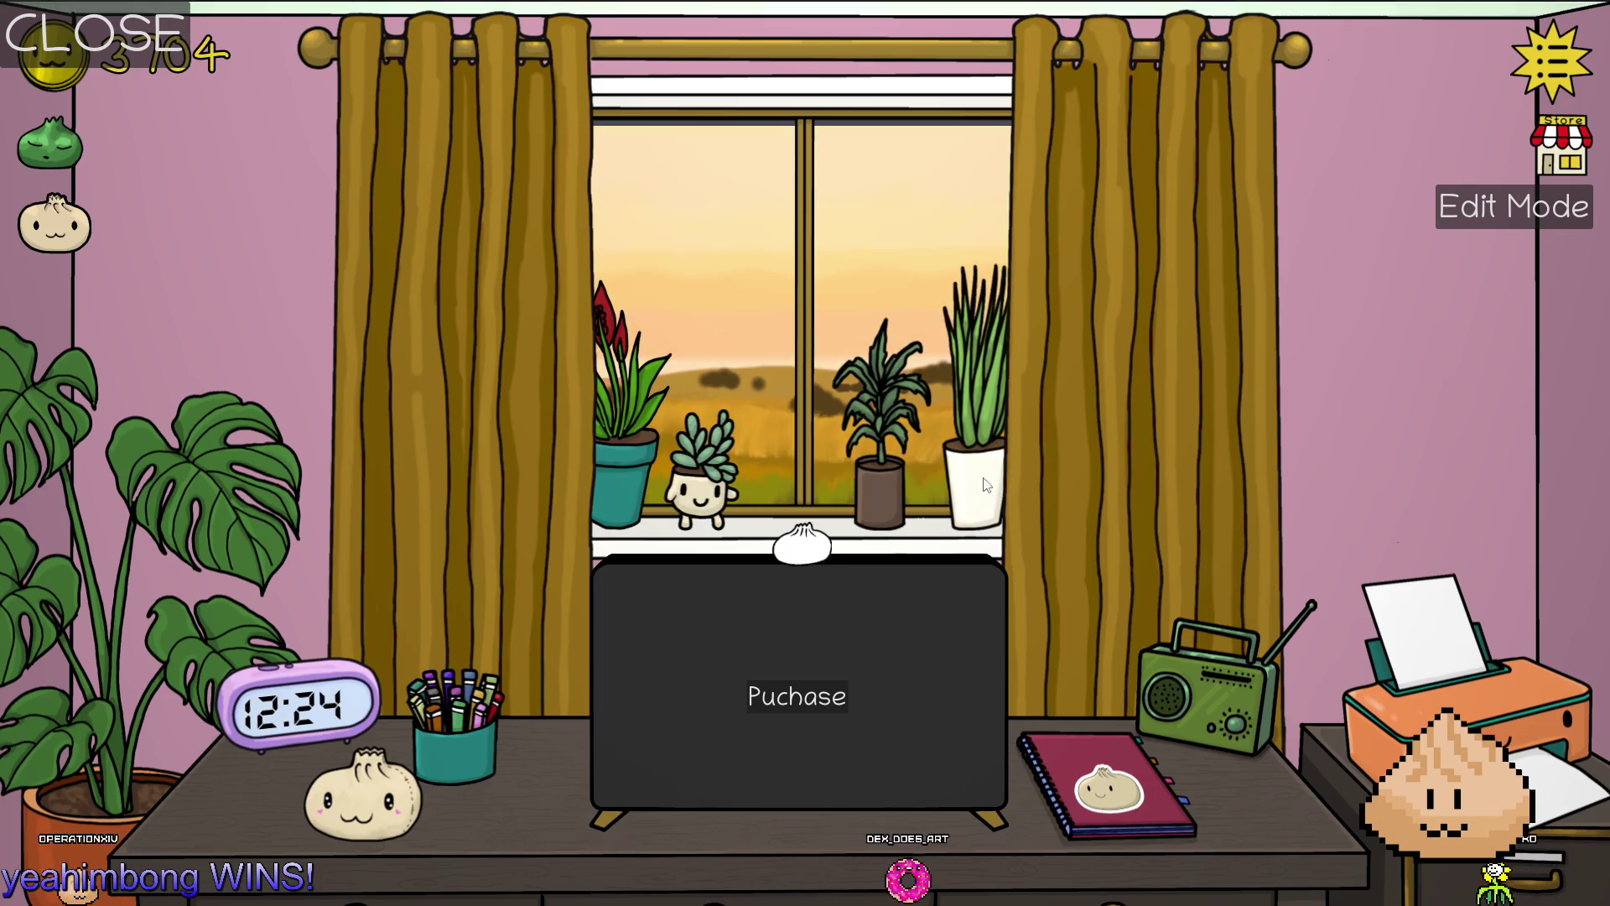
key(alt+F4)
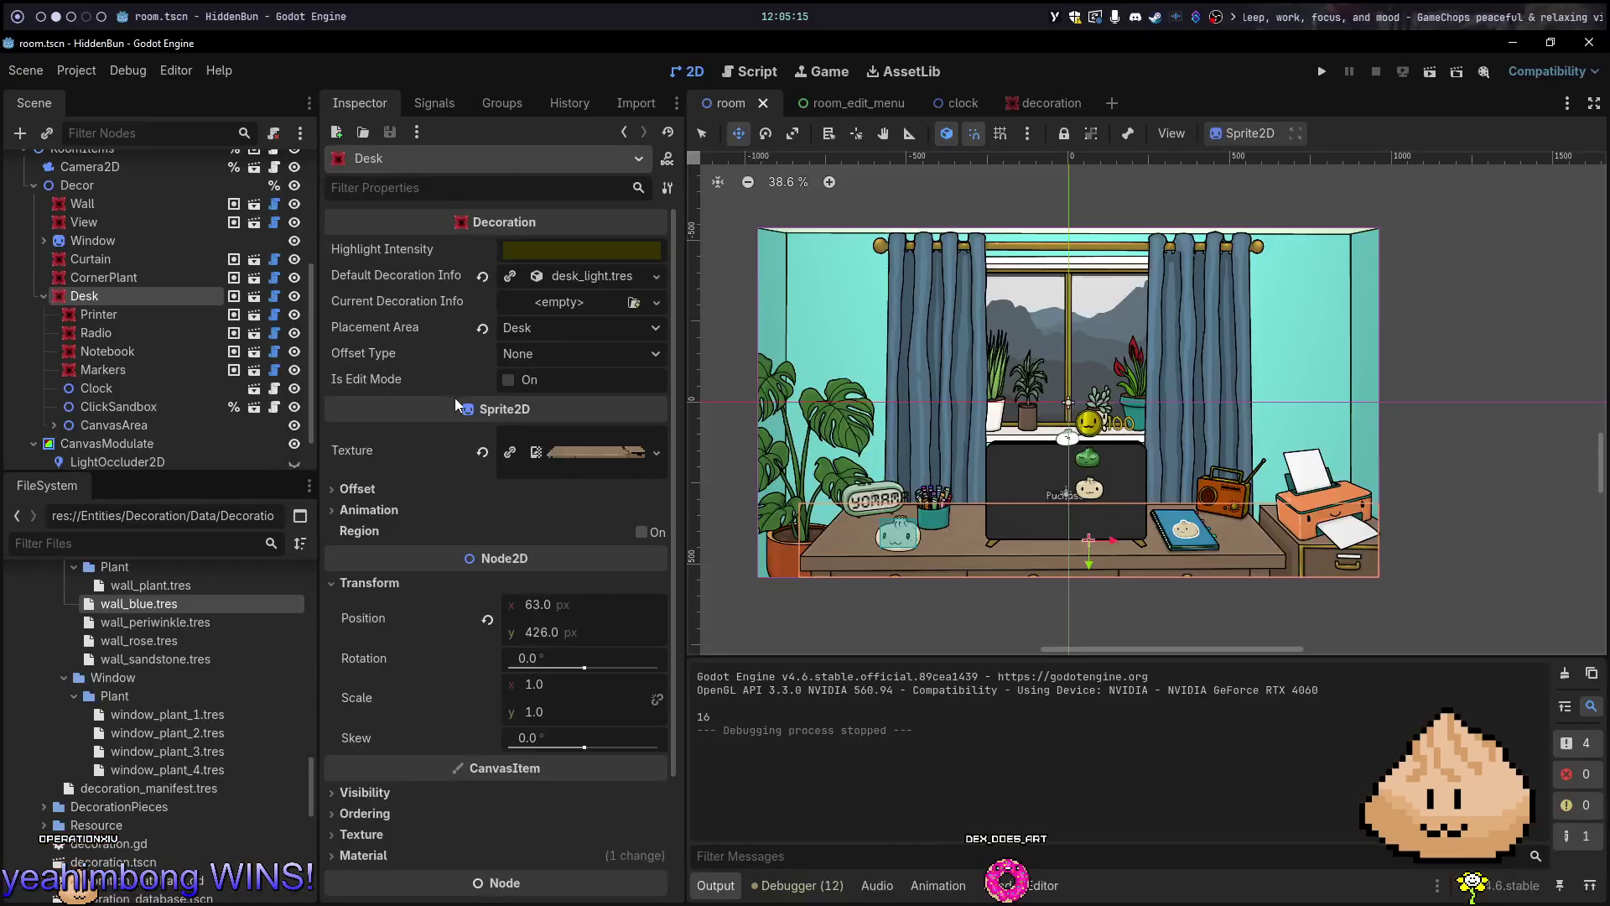
Save the Godot scene and open fugitive's :G status in Neovim, viewing decoration.gd's diff
key(alt+Tab)
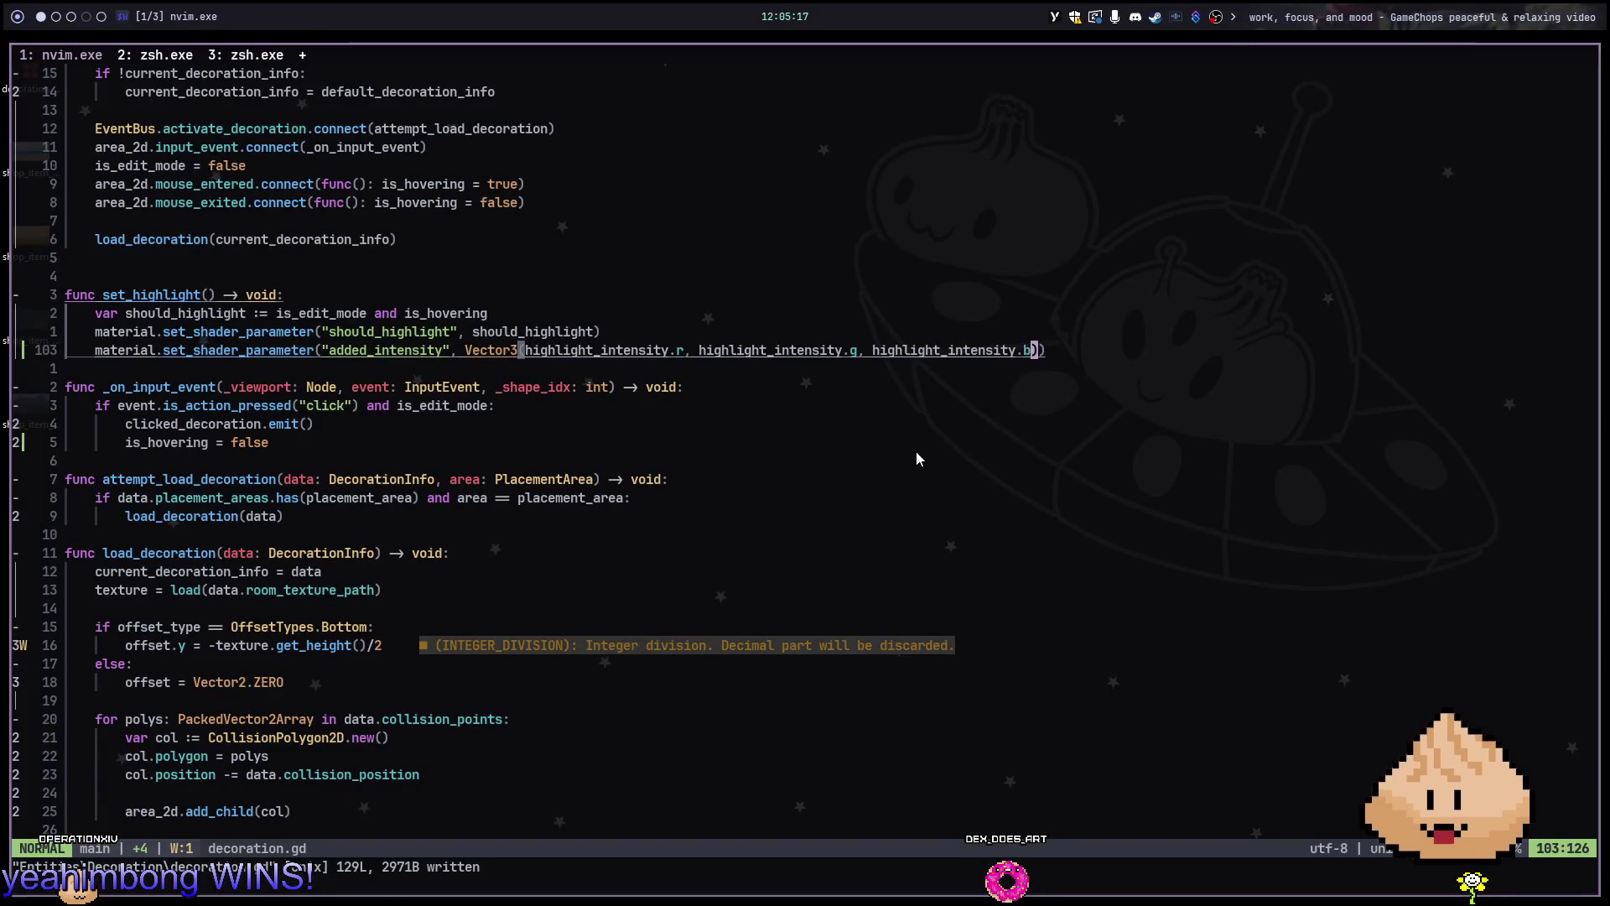
key(alt+Tab)
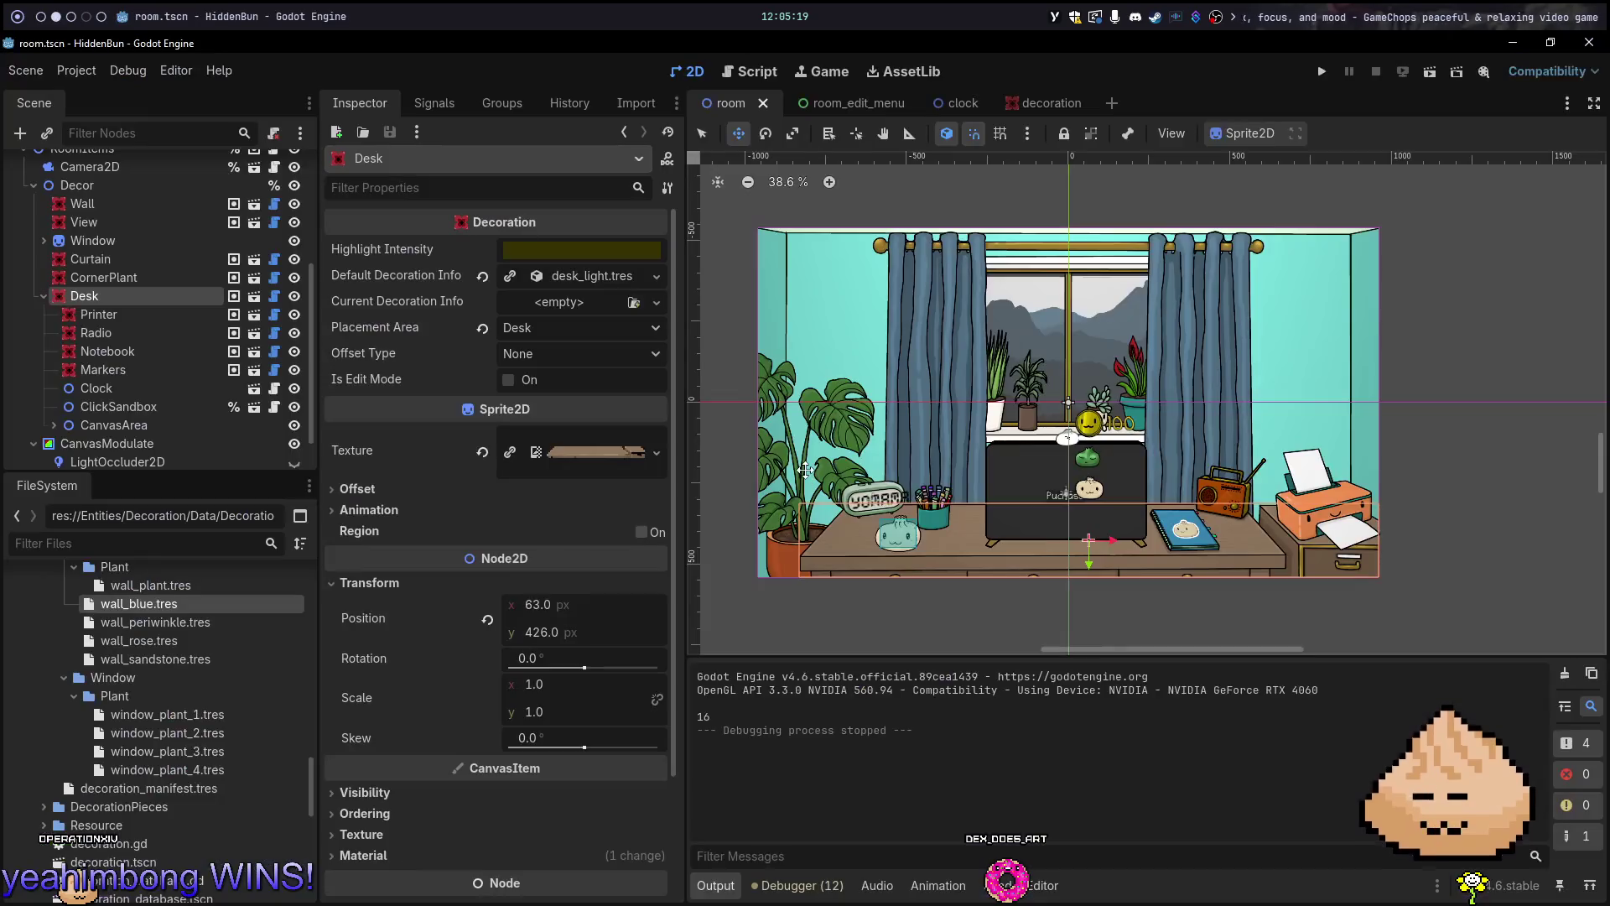
key(ctrl+s)
key(alt+Tab)
text(:G)
key(Return)
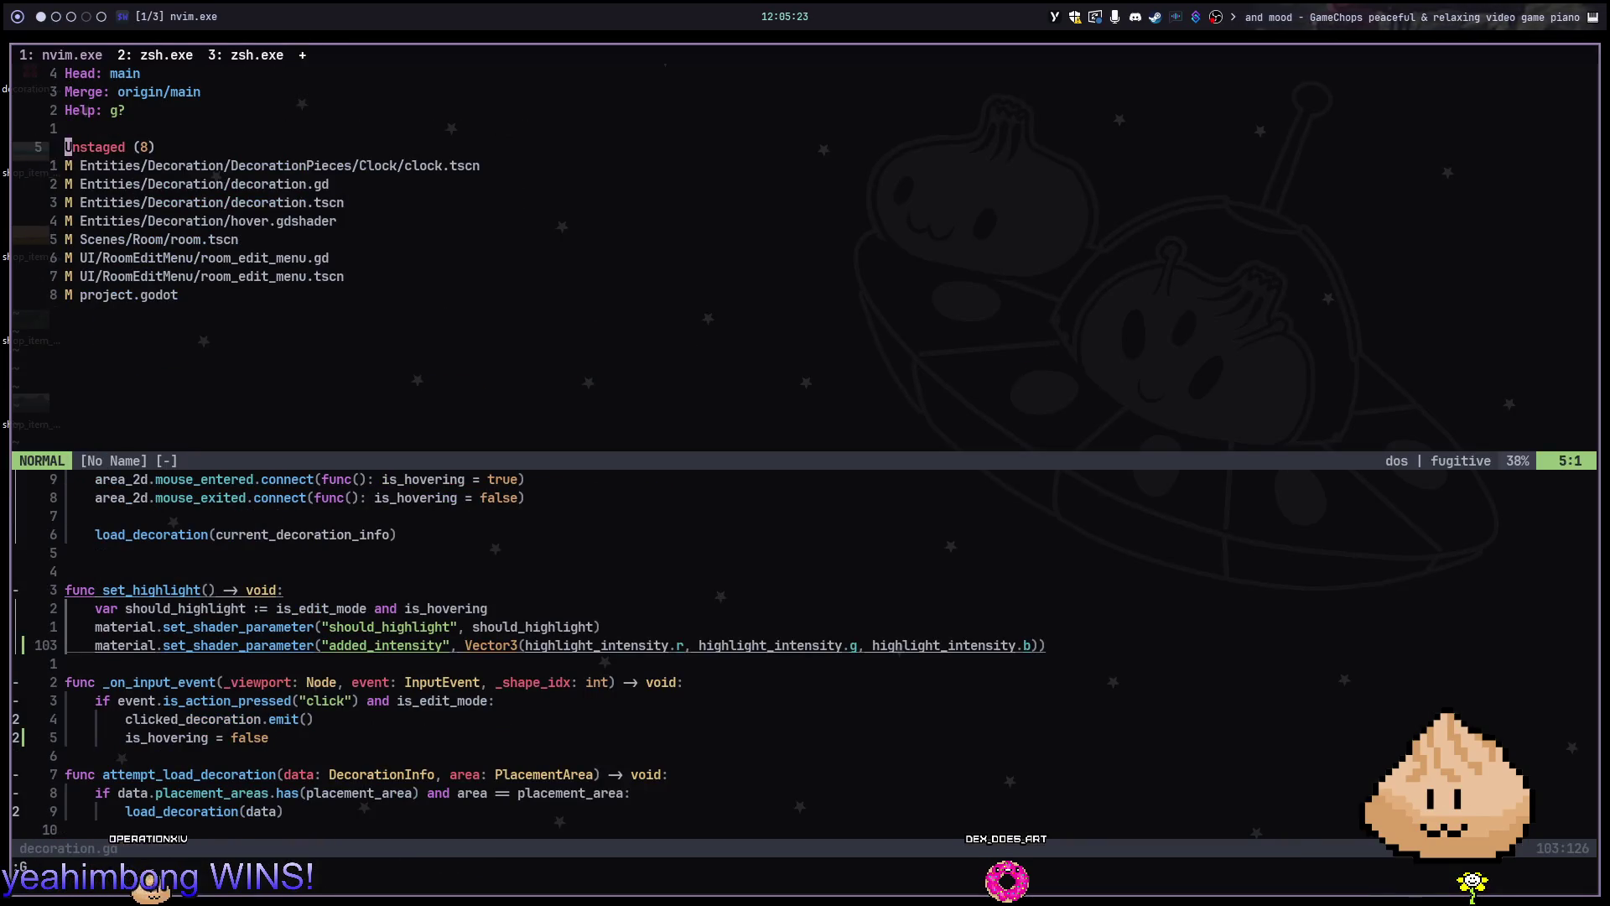
key(=)
key(=)
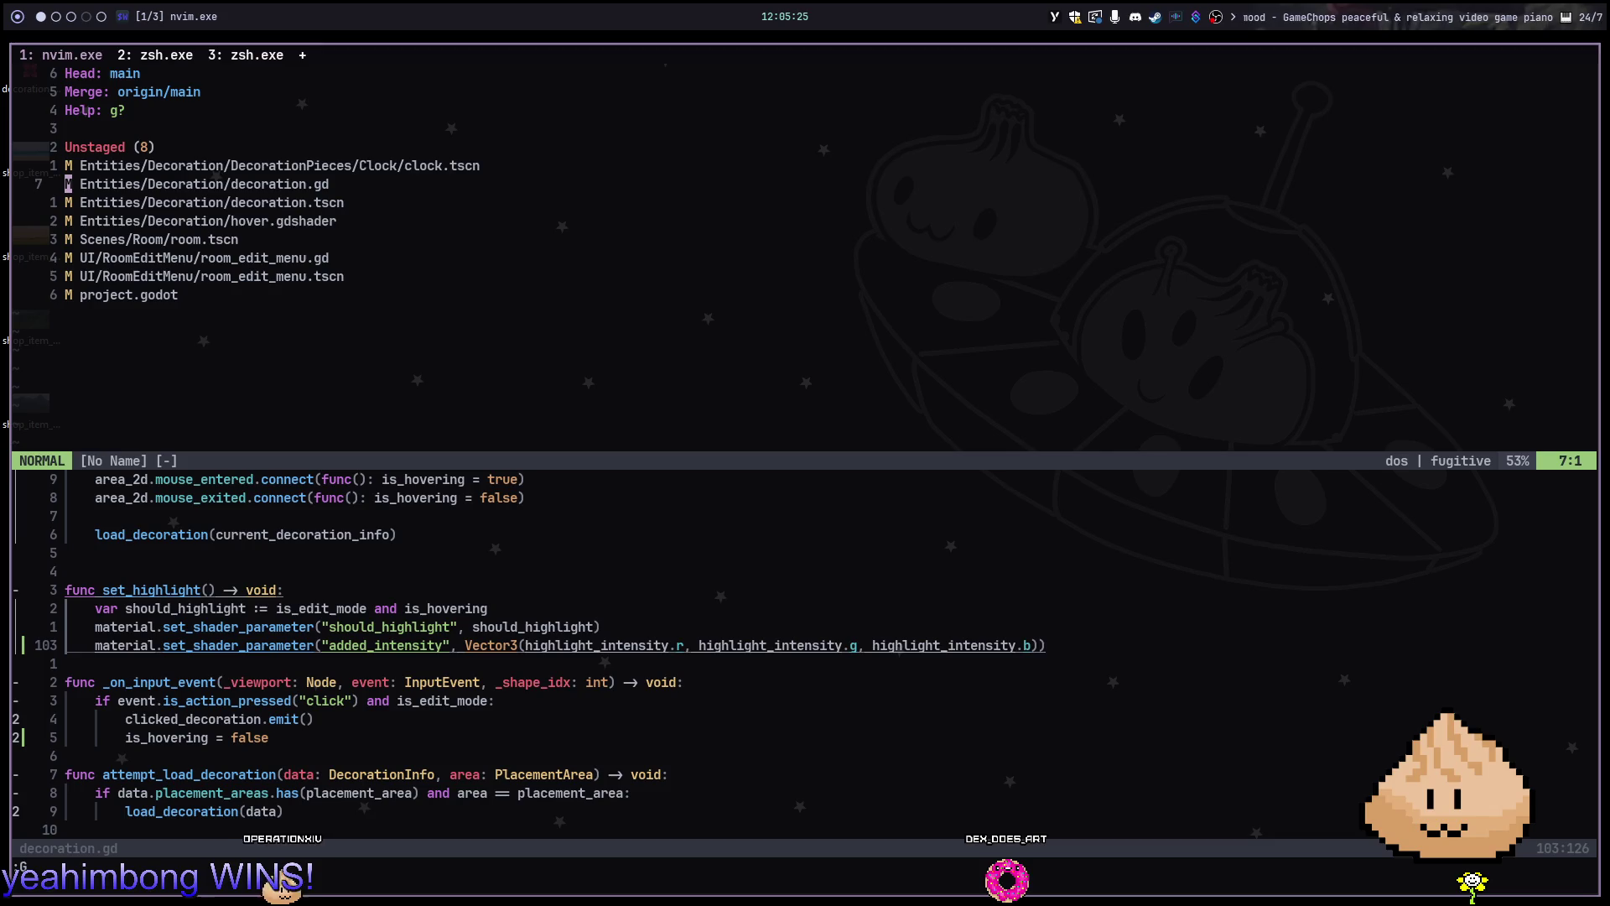
Stage all changes and commit them as "feat: highlight blinks now bb"
key(k)
key(k)
key(s)
key(c)
key(c)
text(ifeat: highlig)
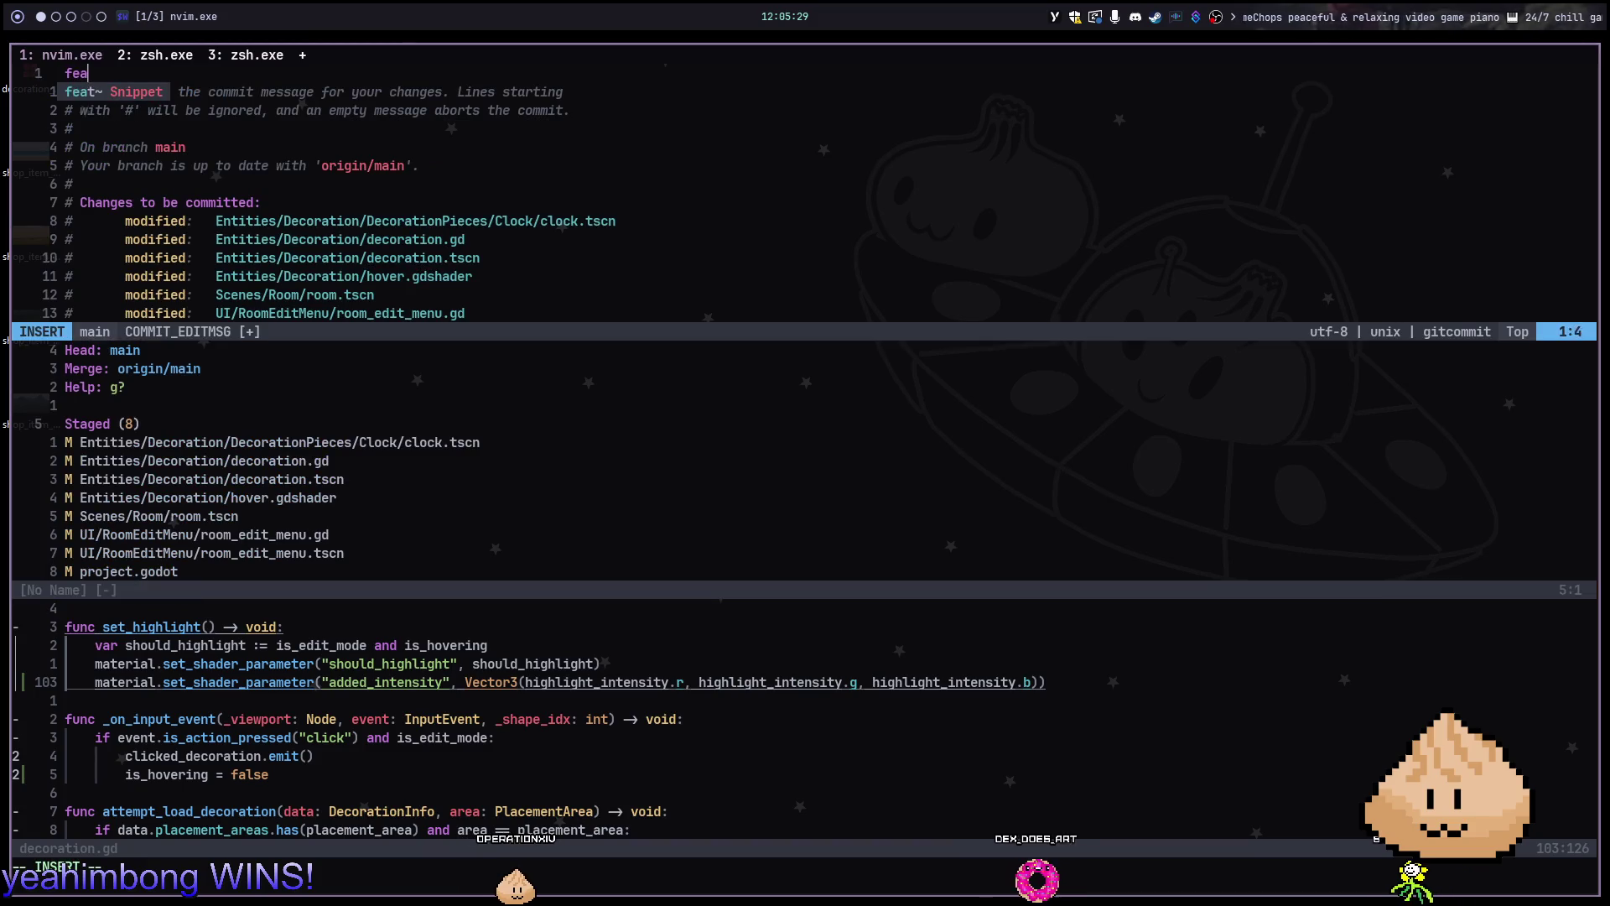
text(ht blinks now bb)
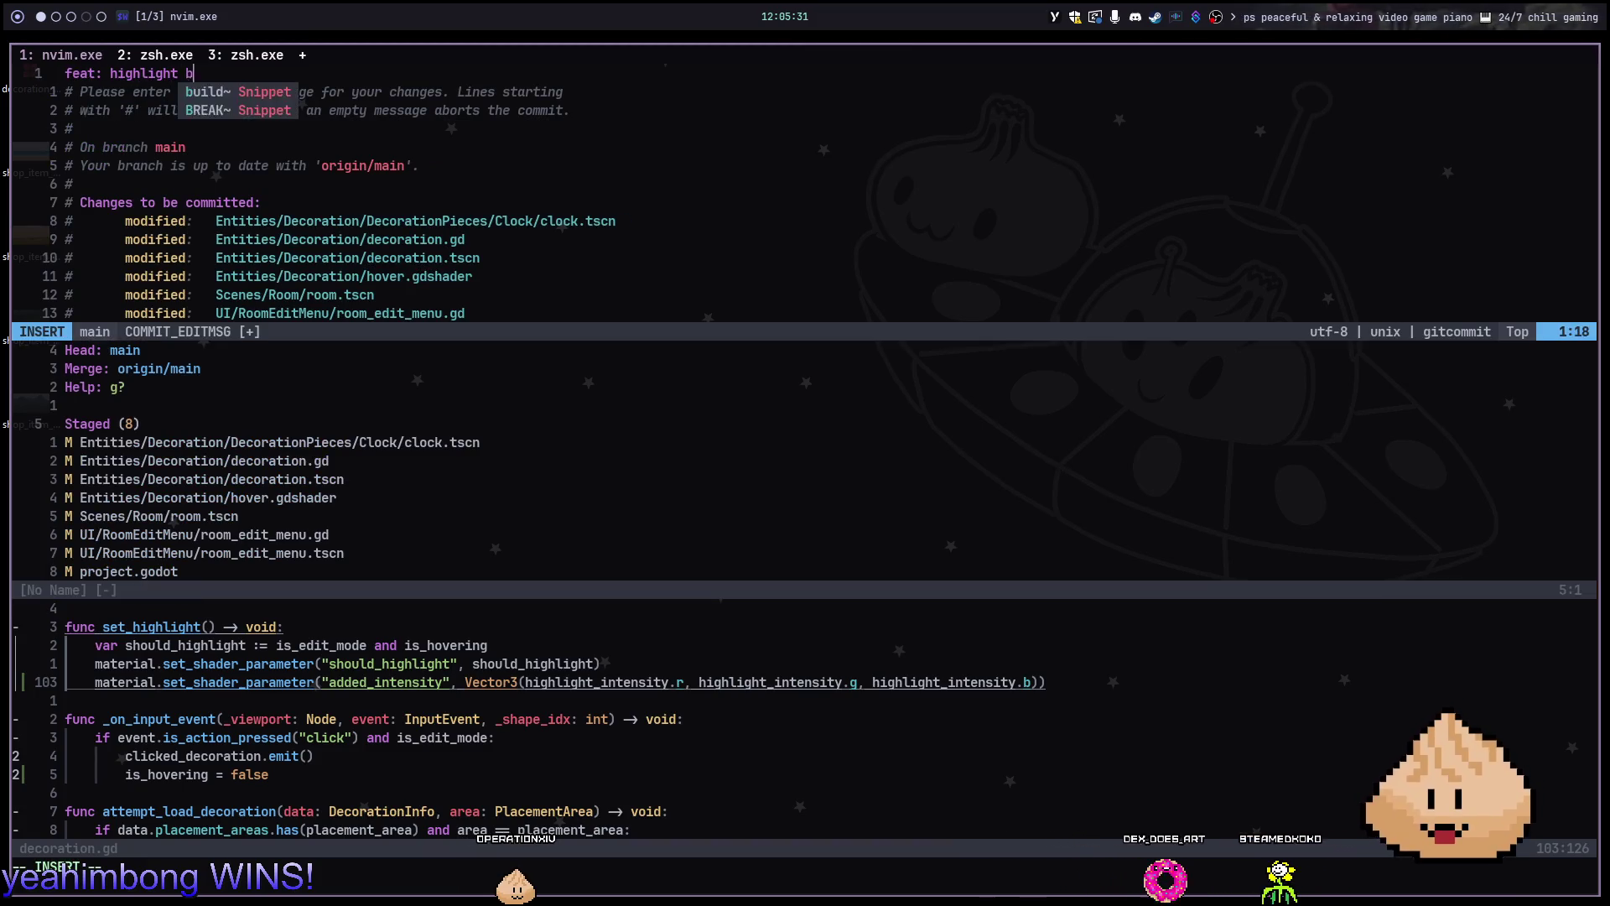
key(Escape)
text(:wq)
key(Return)
Push the commit to origin/main and close the git status split
text(G)
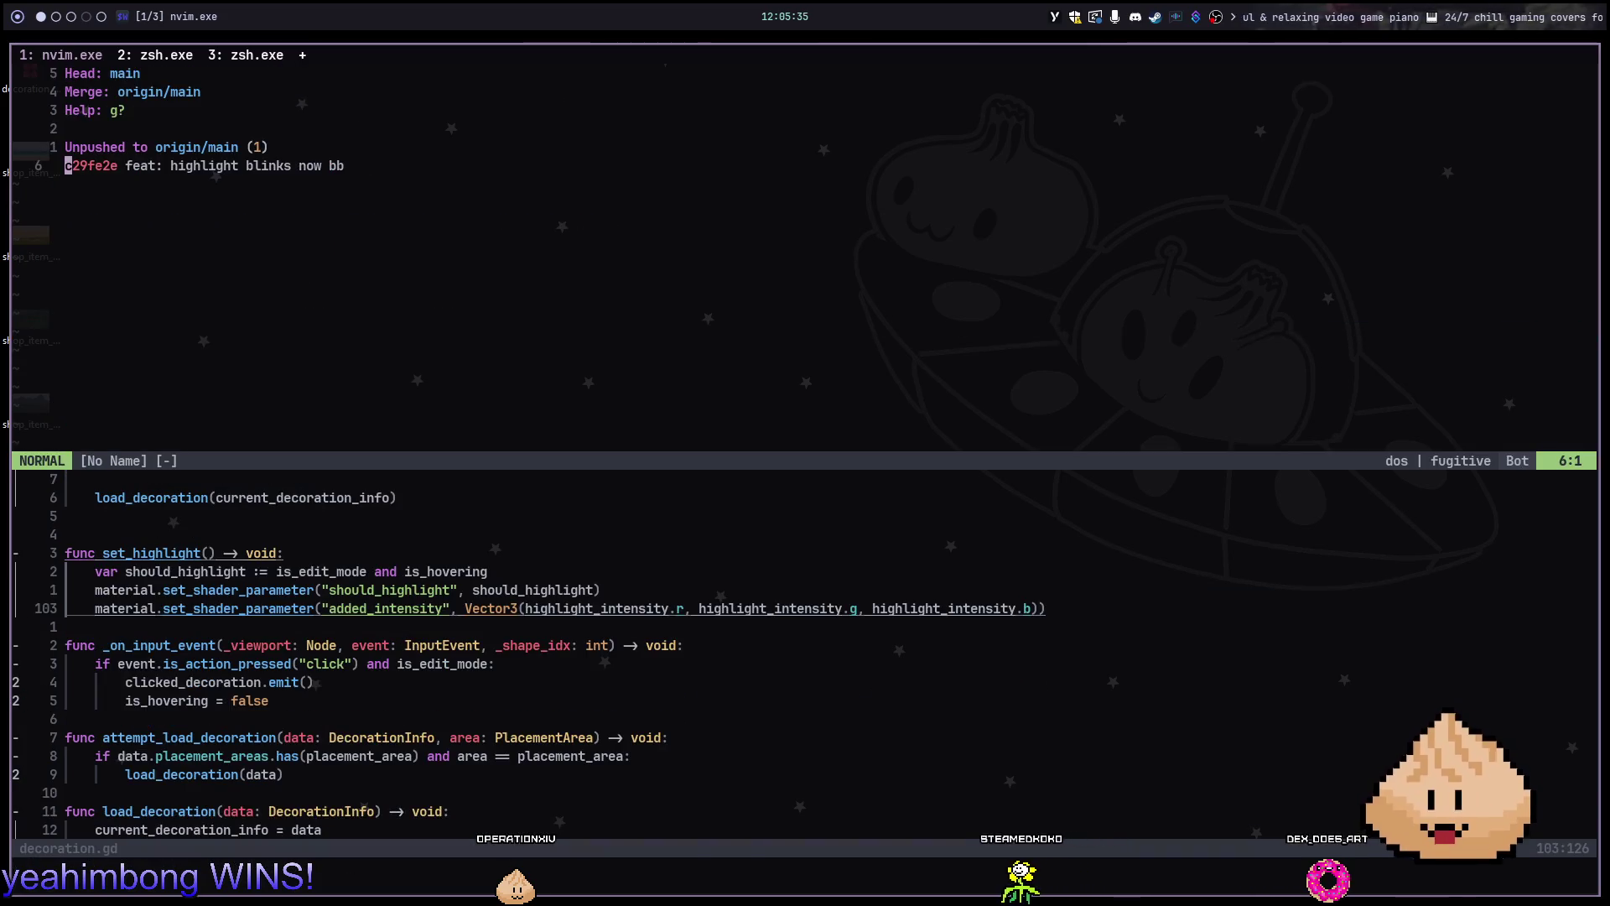
text(:G p)
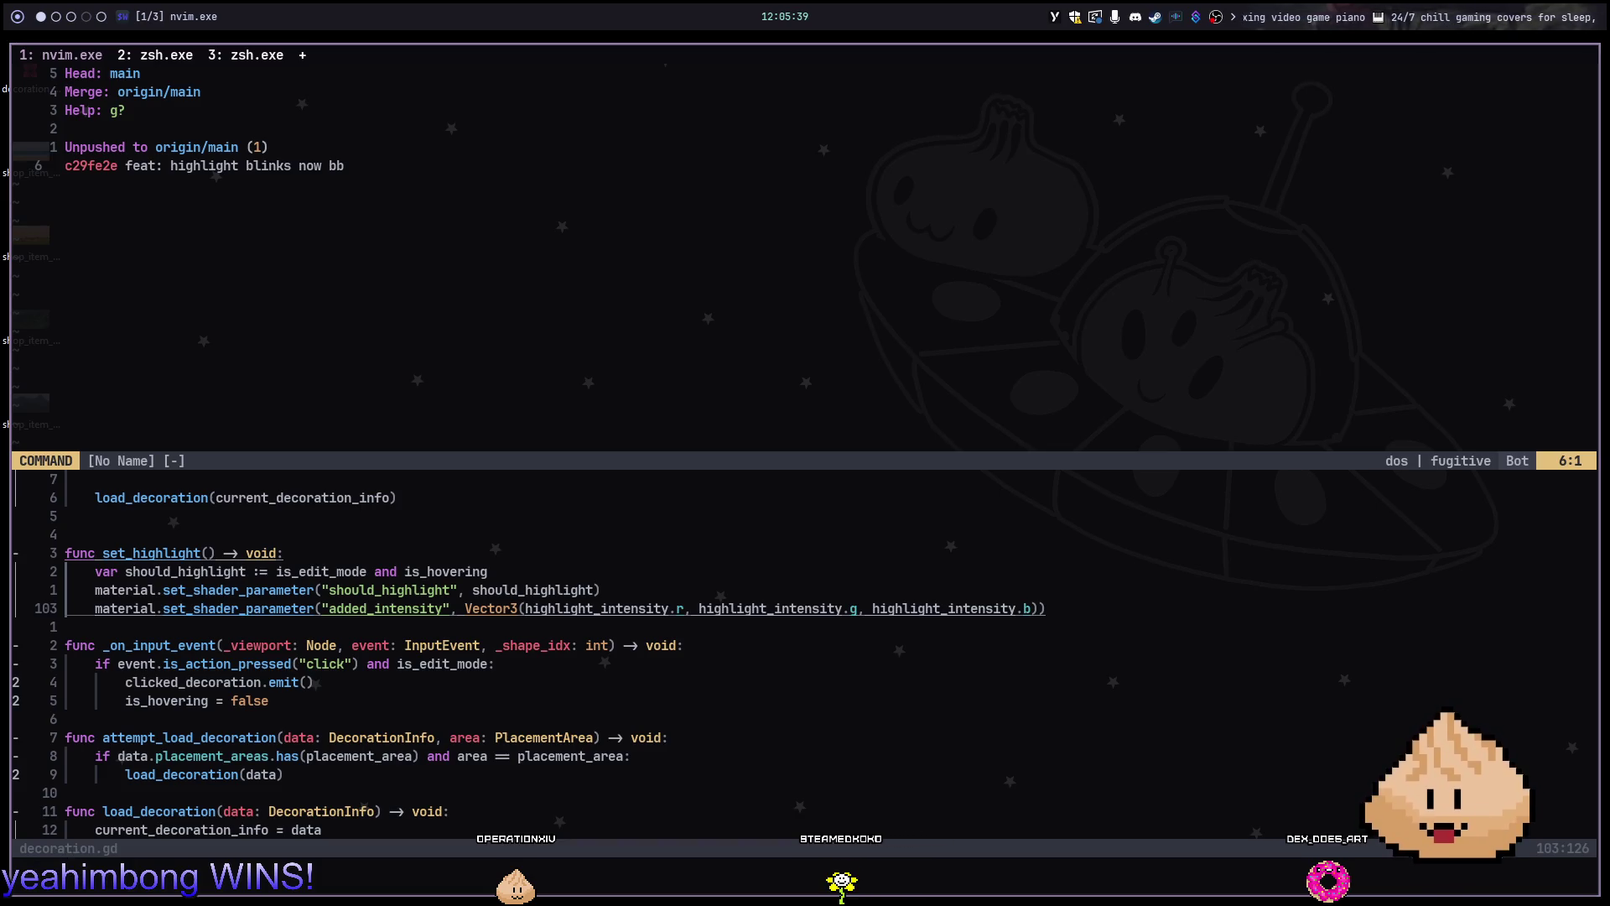
key(Return)
text(:q)
key(Return)
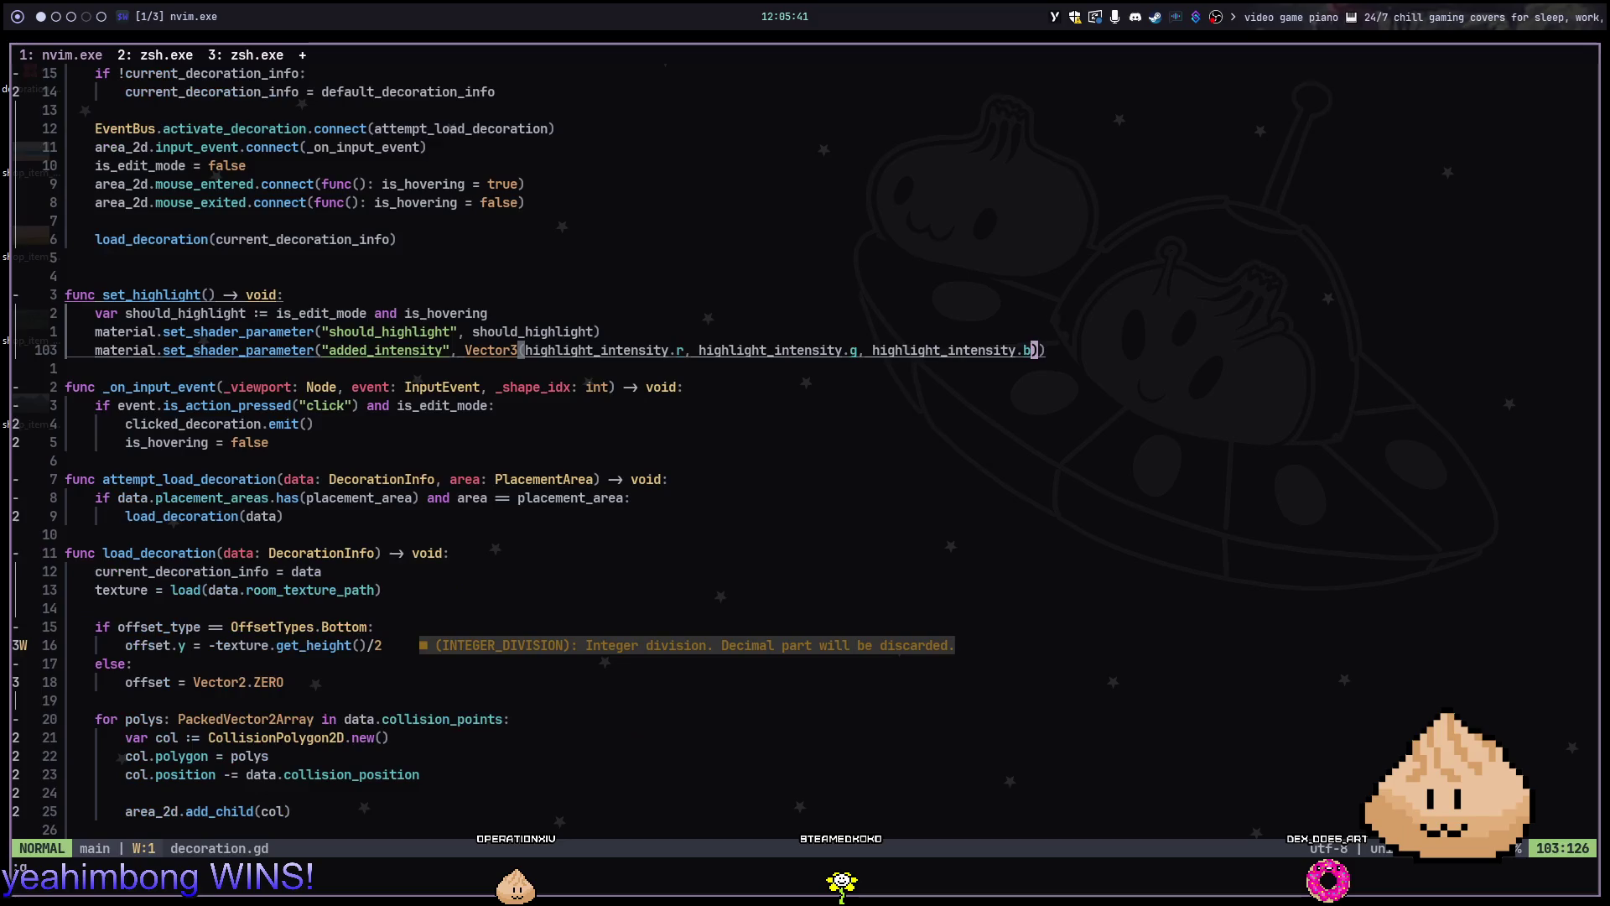
key(alt+2)
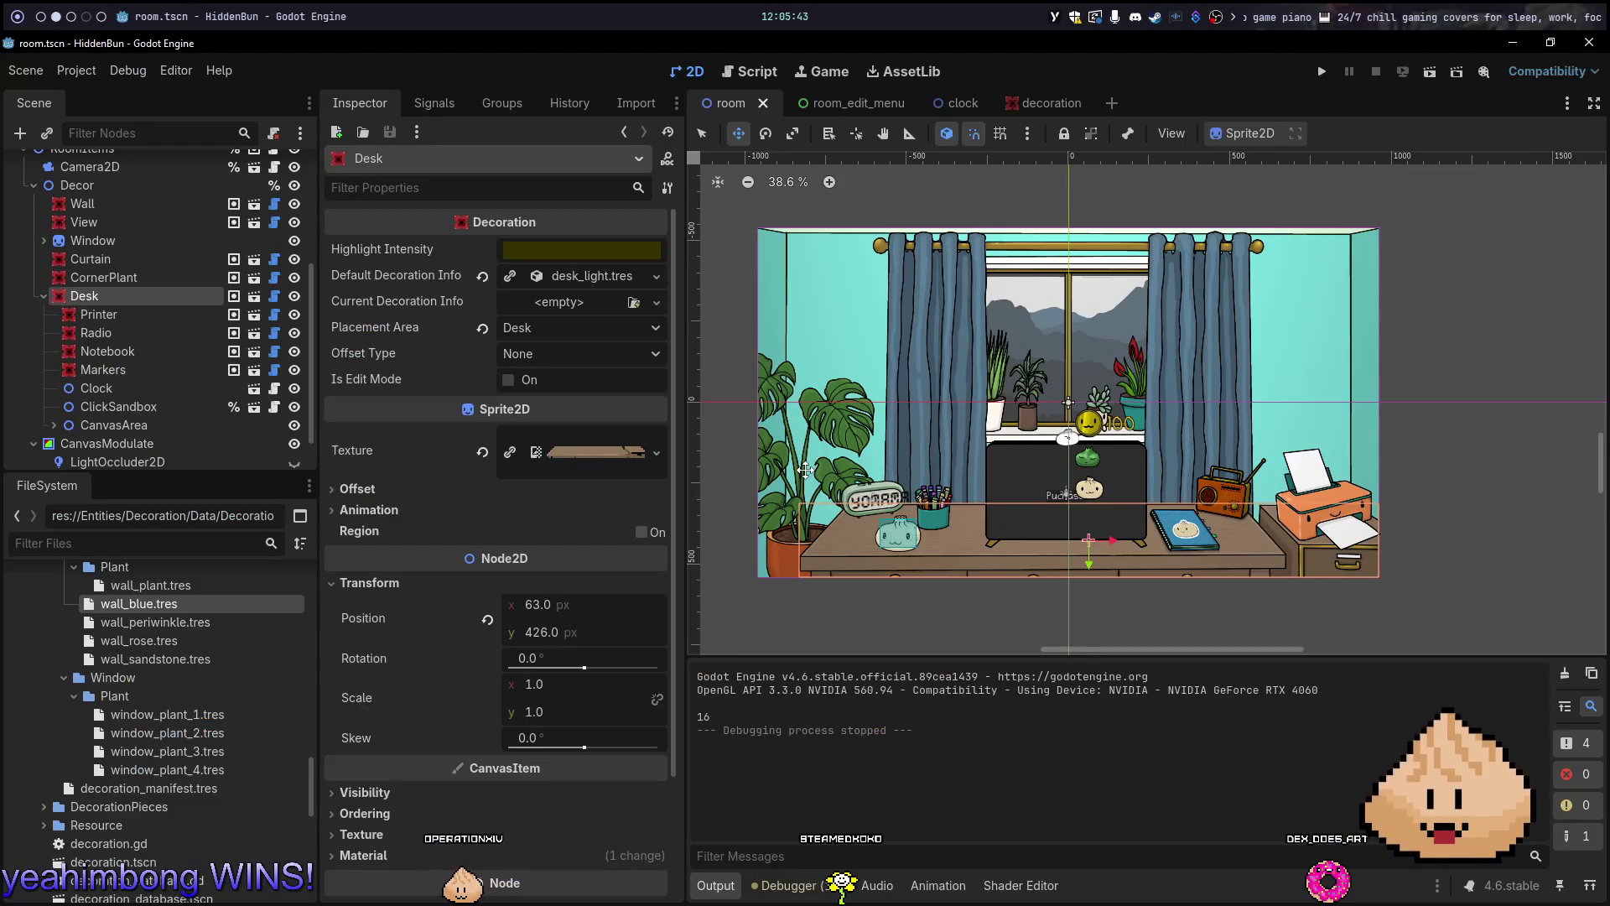
Revert the project's window Mode from Fullscreen to its default Windowed setting
key(ctrl+comma)
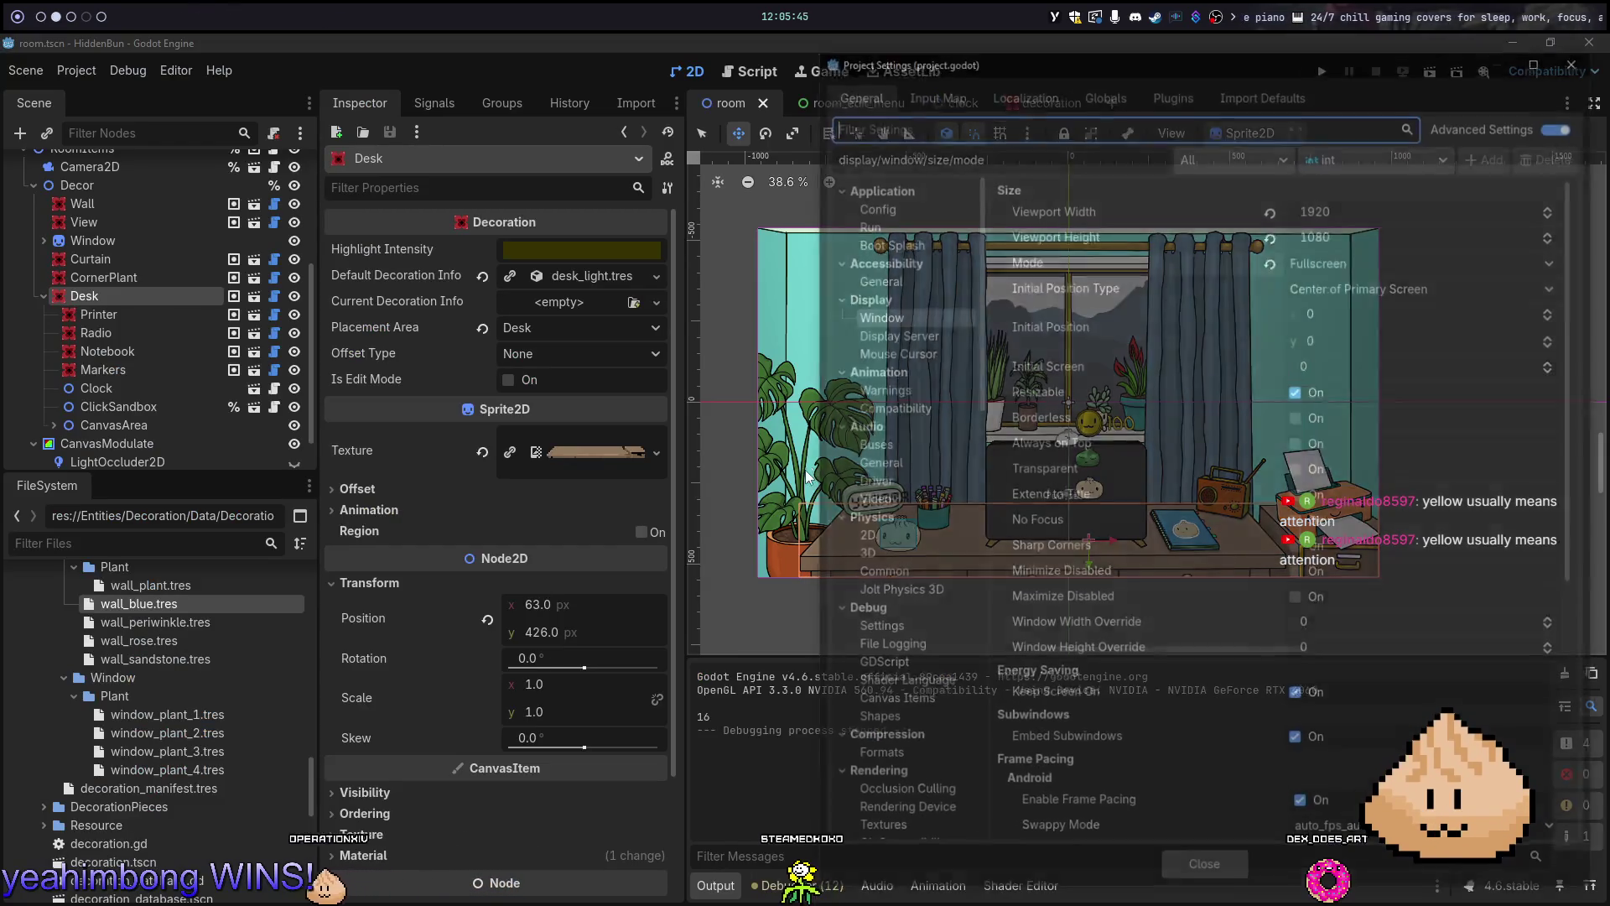
click(1271, 267)
key(Escape)
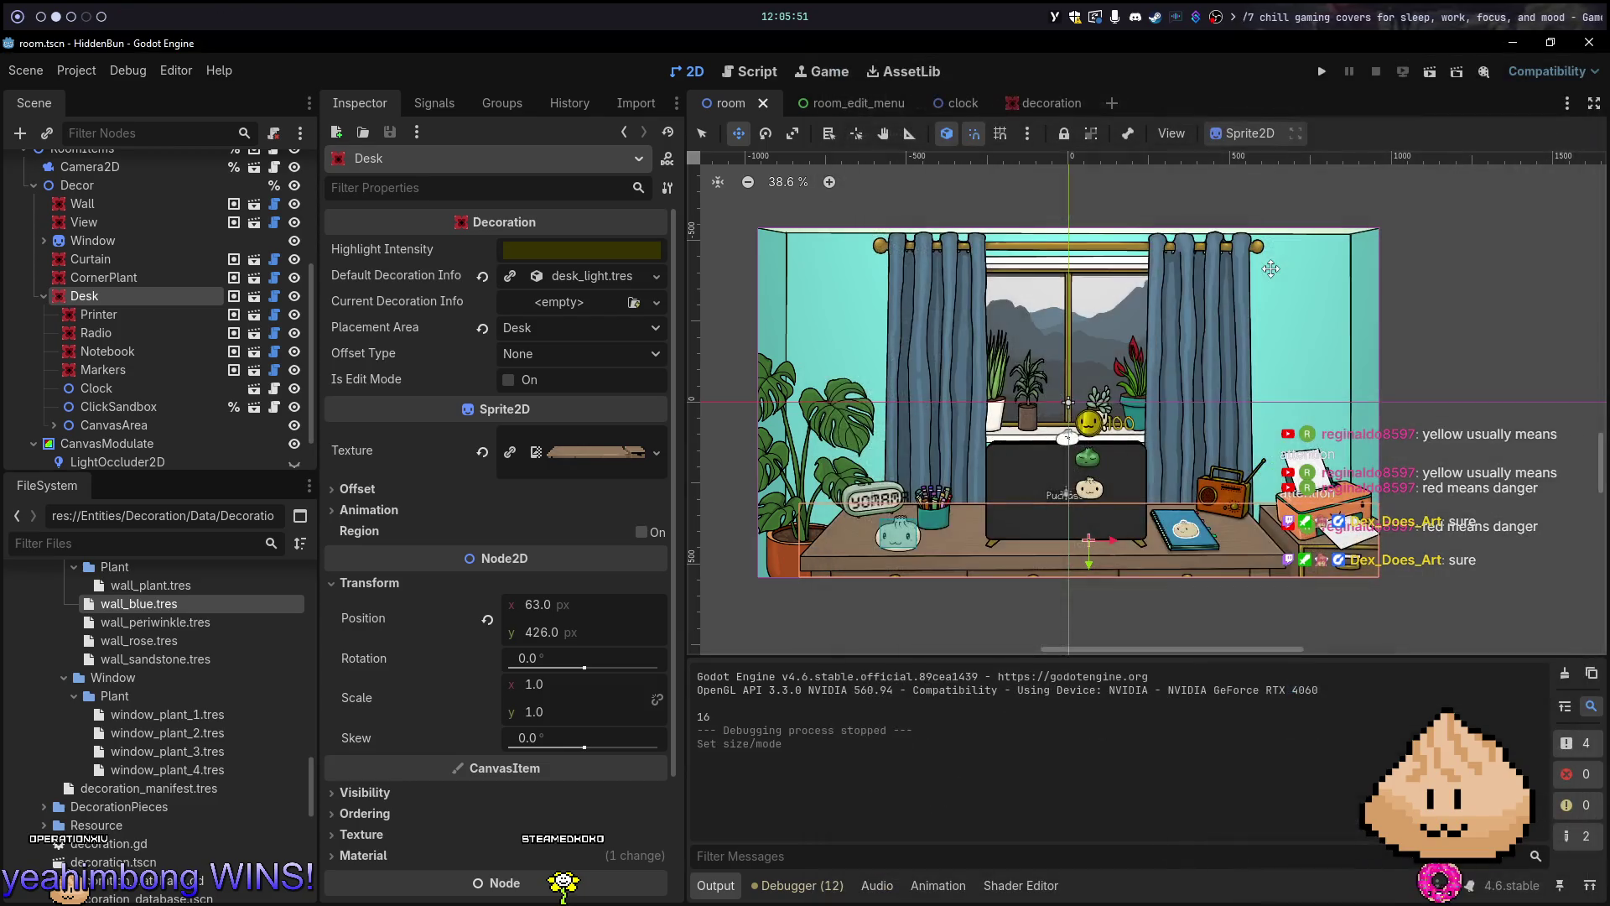
Run the game embedded to test it, stop it, recheck Project Settings, then return to Neovim
key(F6)
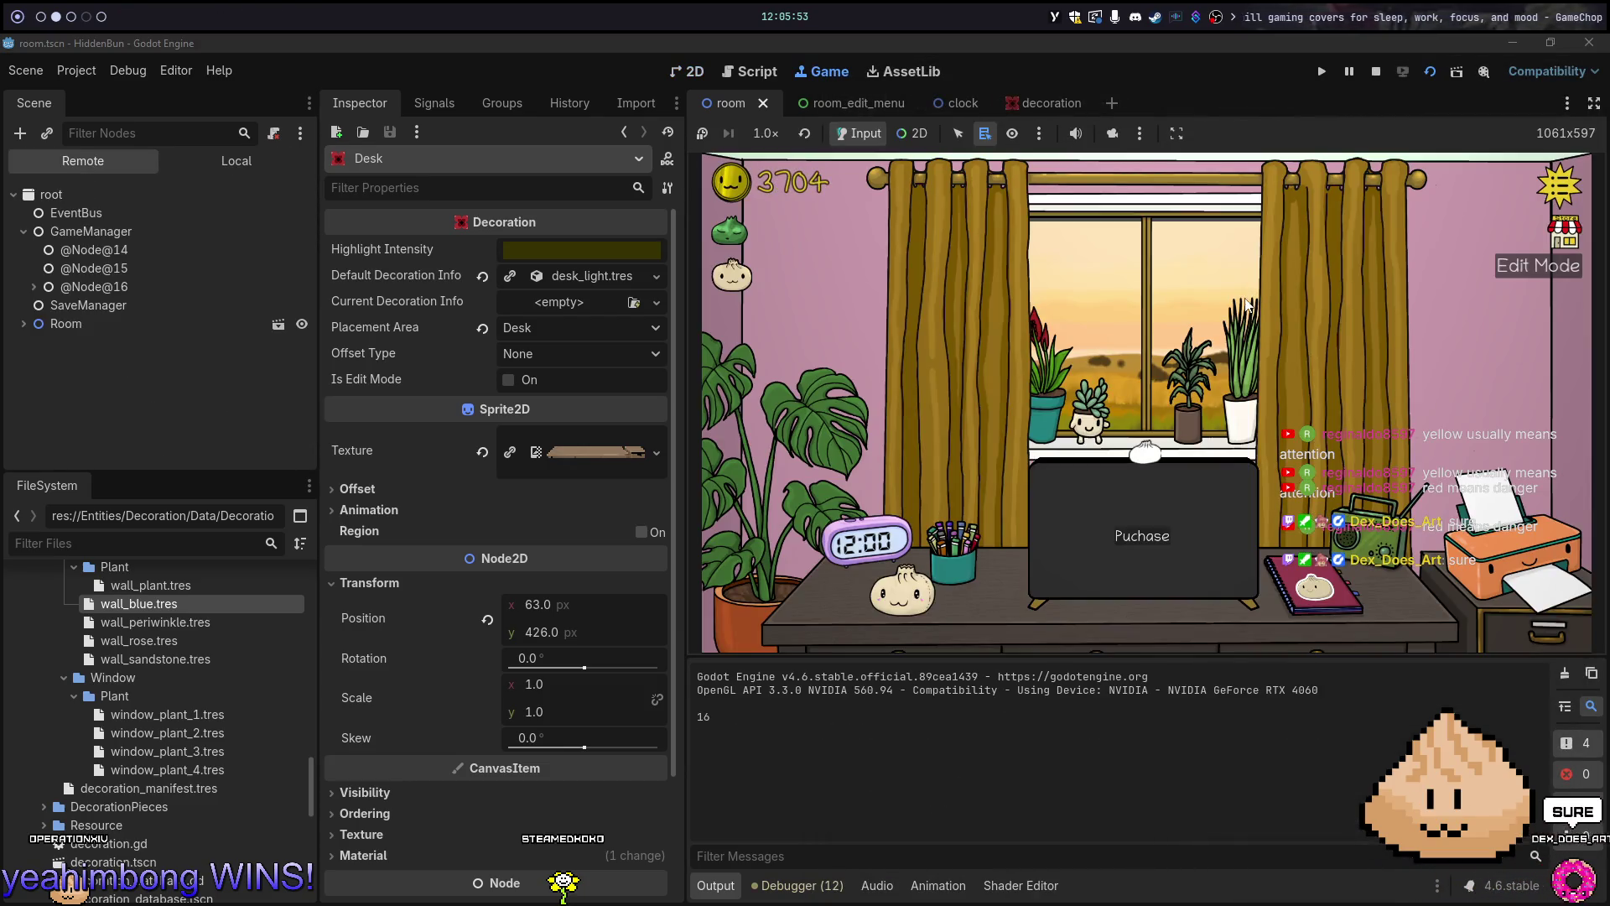
key(F8)
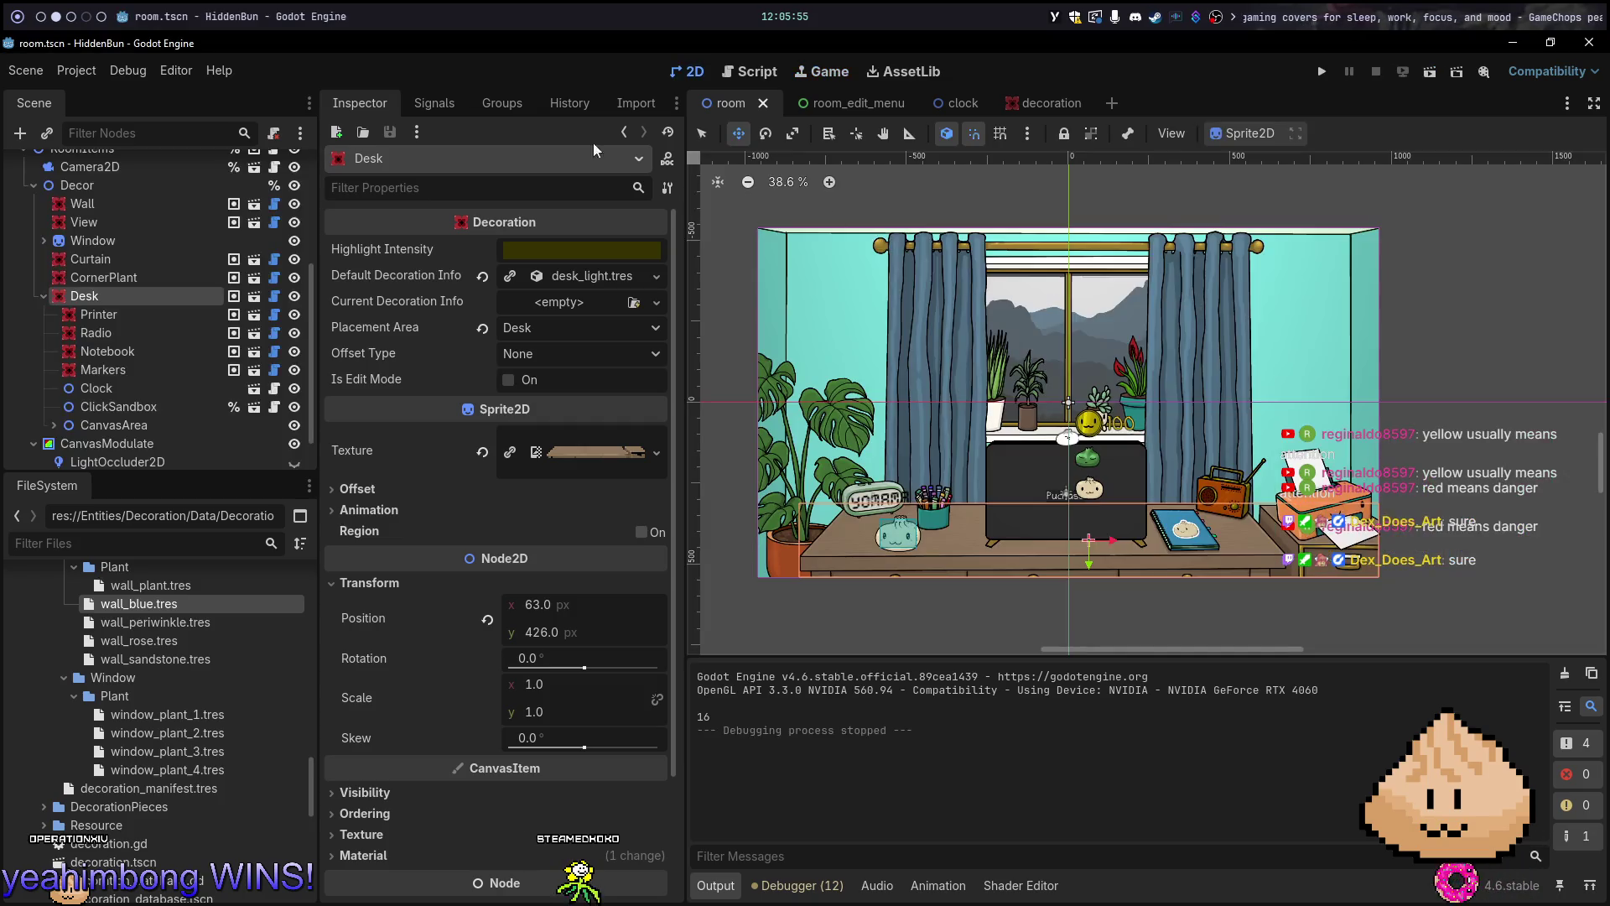
key(ctrl+shift+p)
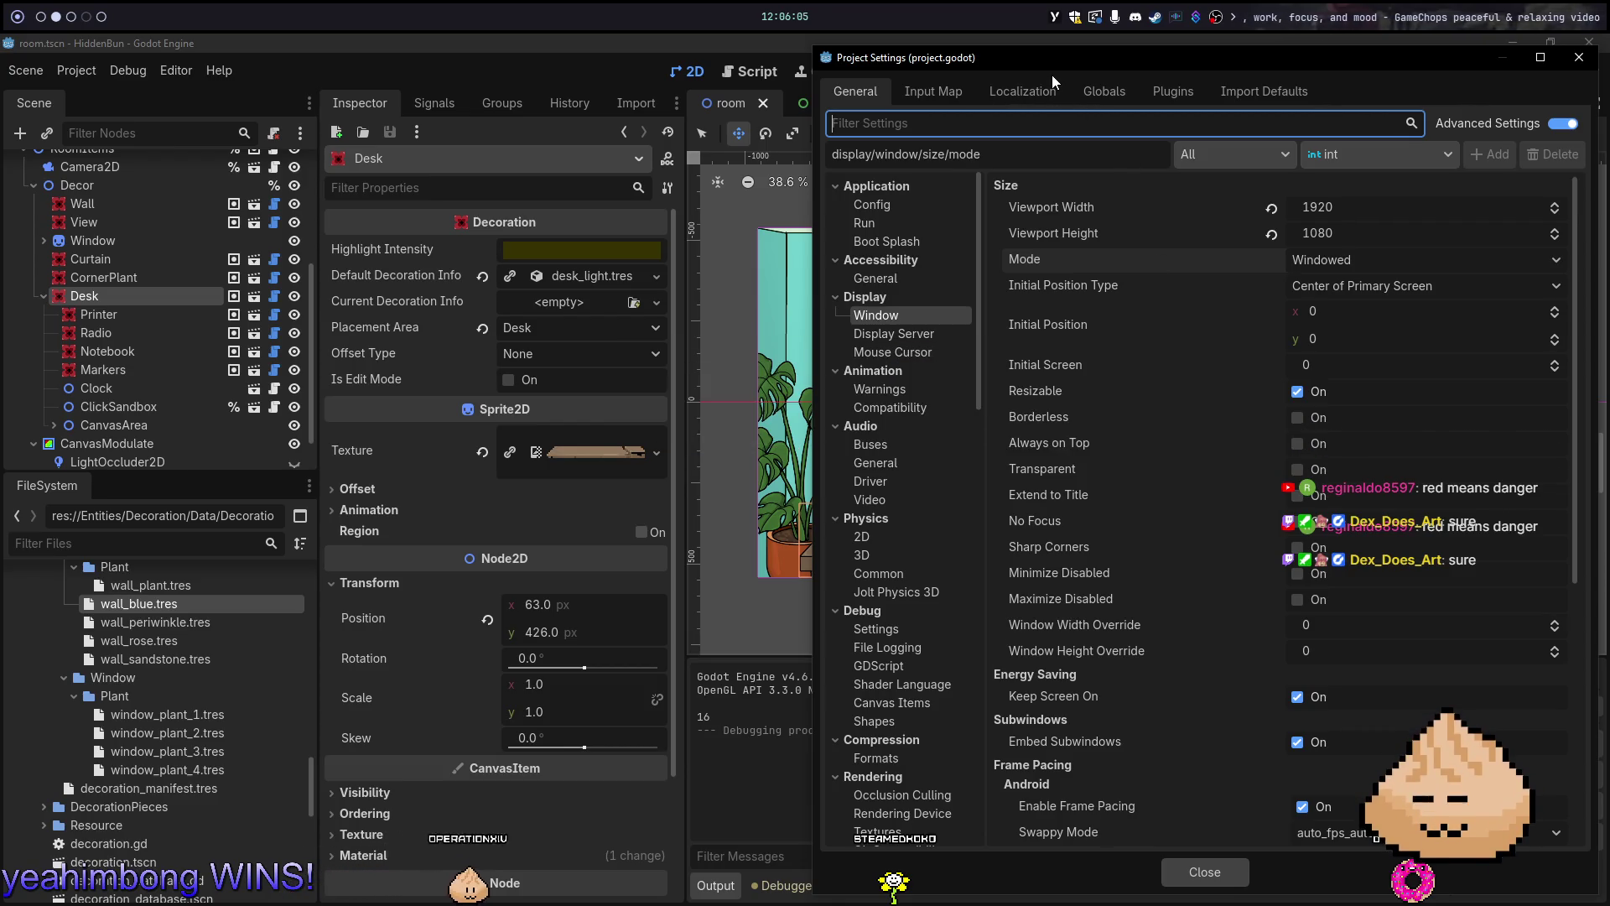
key(Escape)
key(alt+Tab)
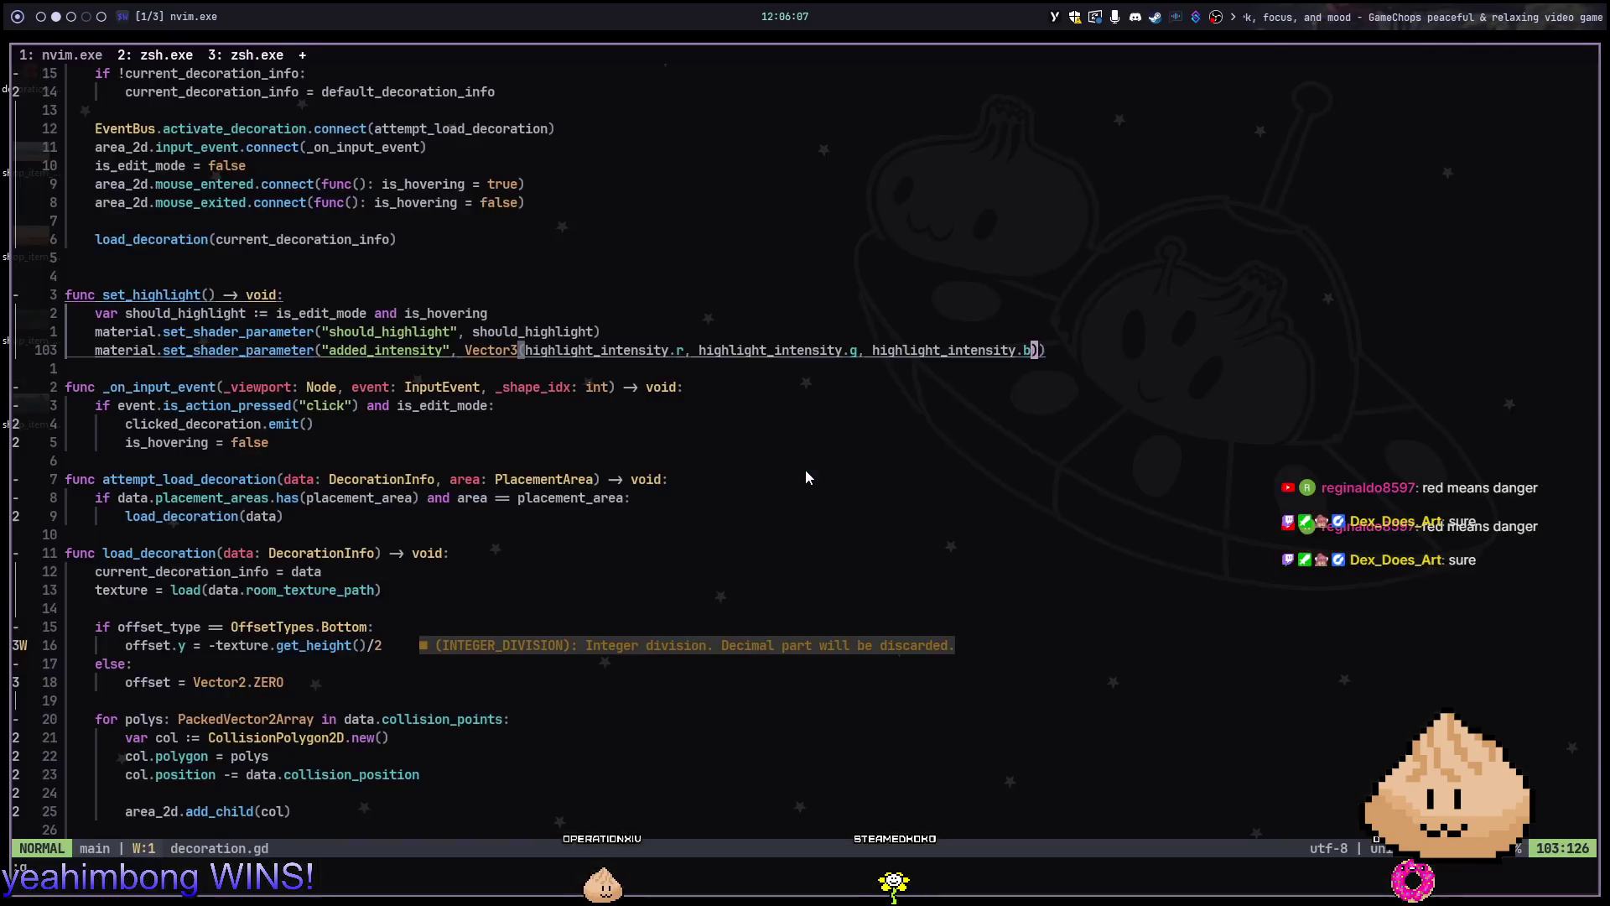
Open save_manager.gd through the file finder and move to the save_data_nodes line
key(space)
key(f)
key(f)
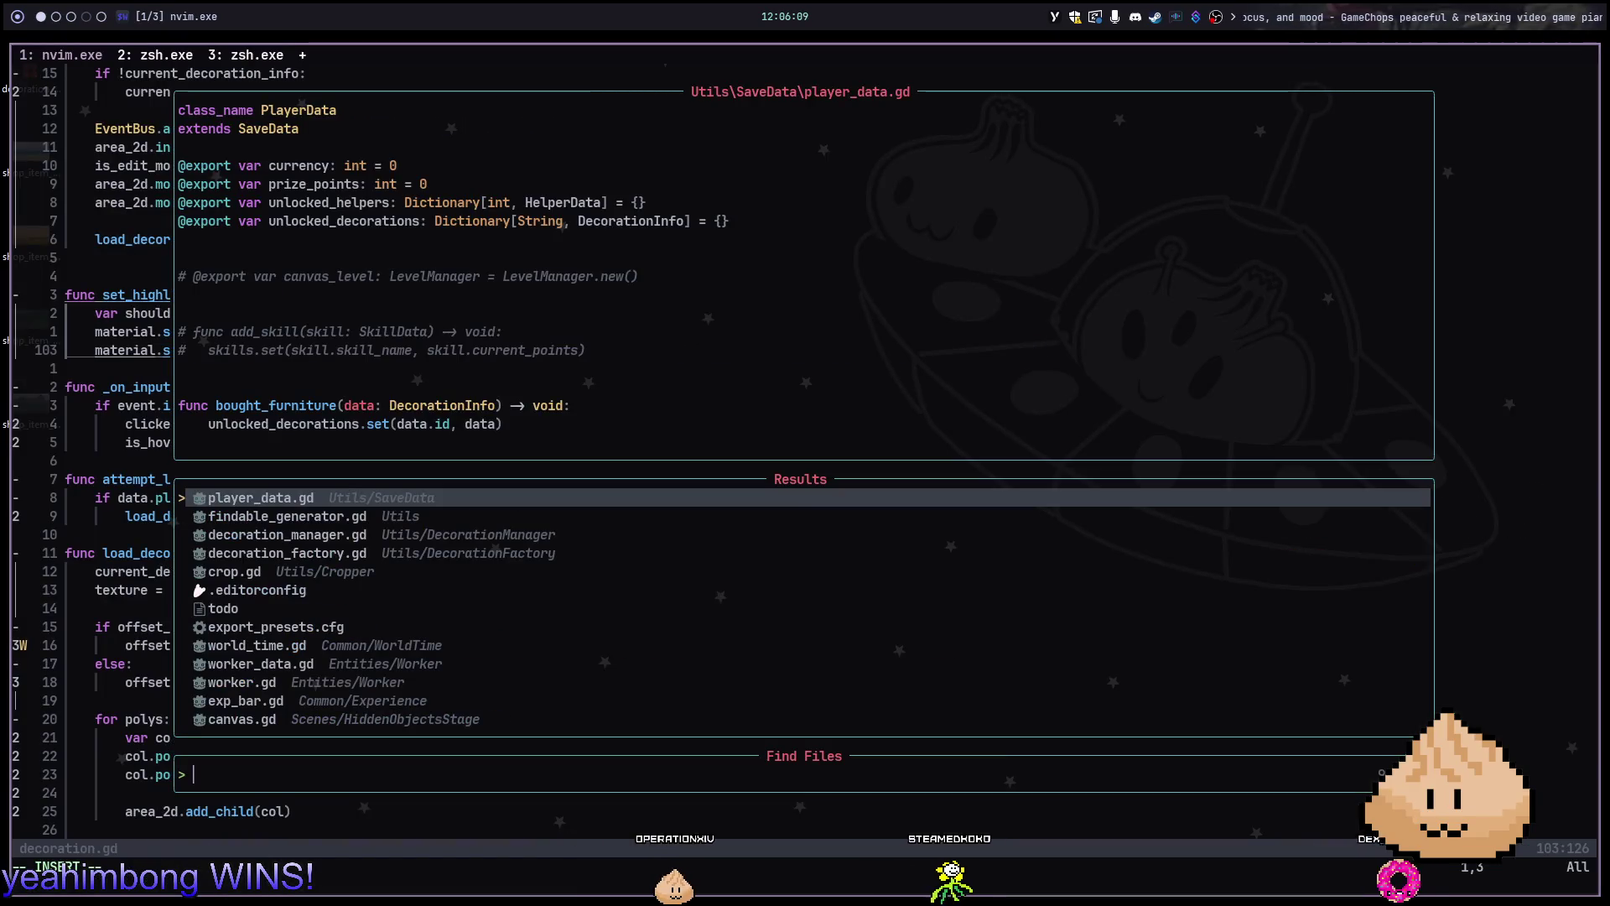
text(savemana)
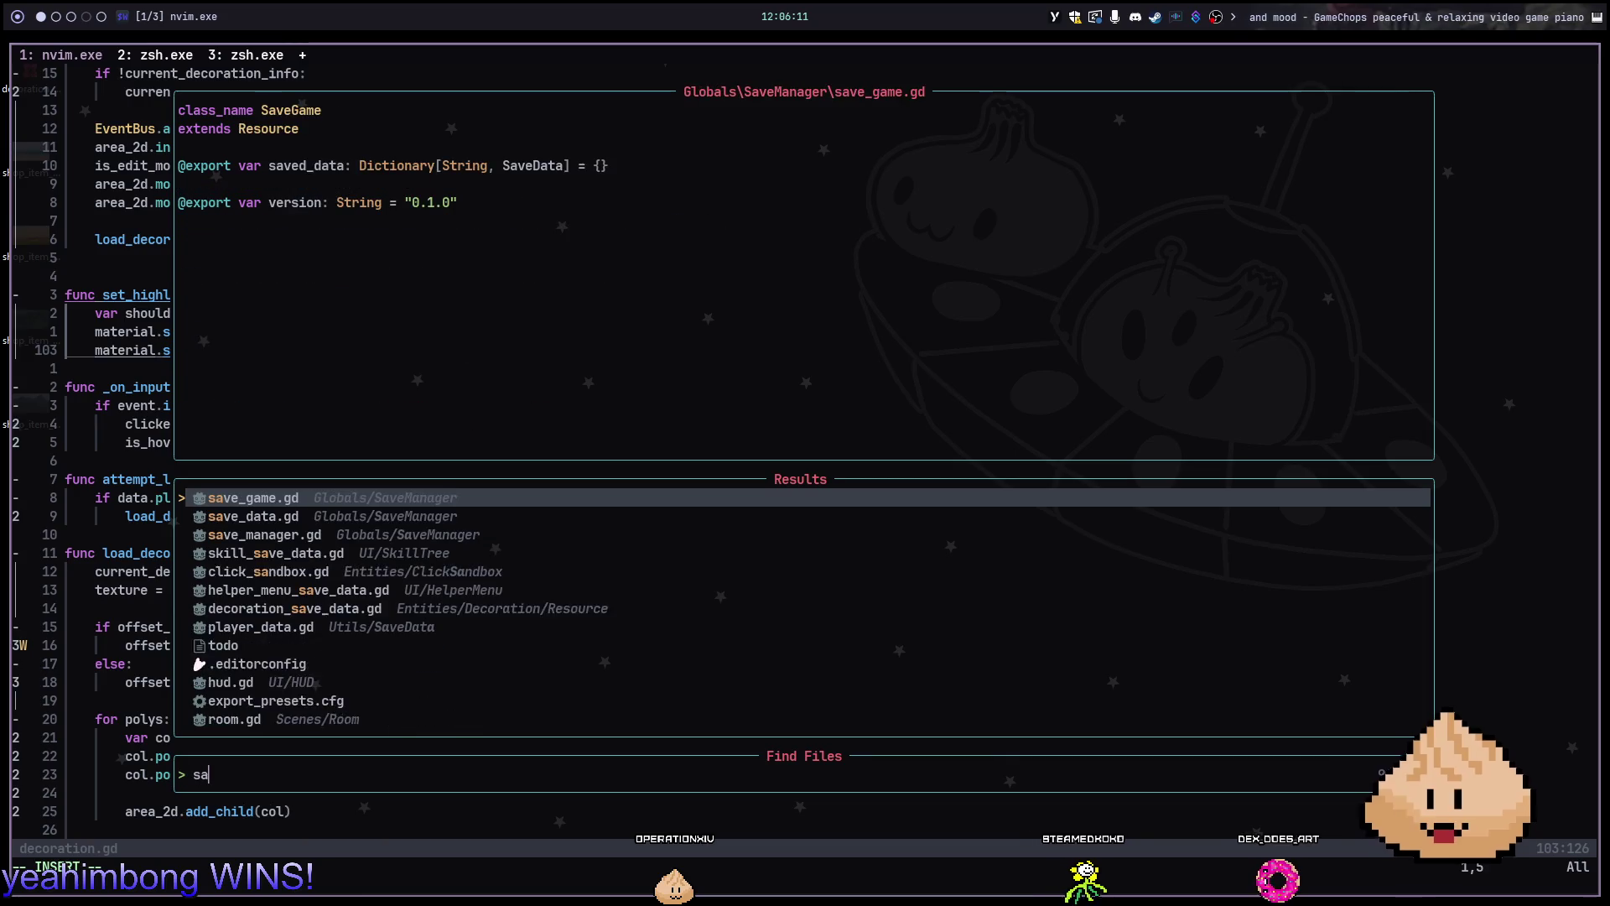
key(Down)
key(Return)
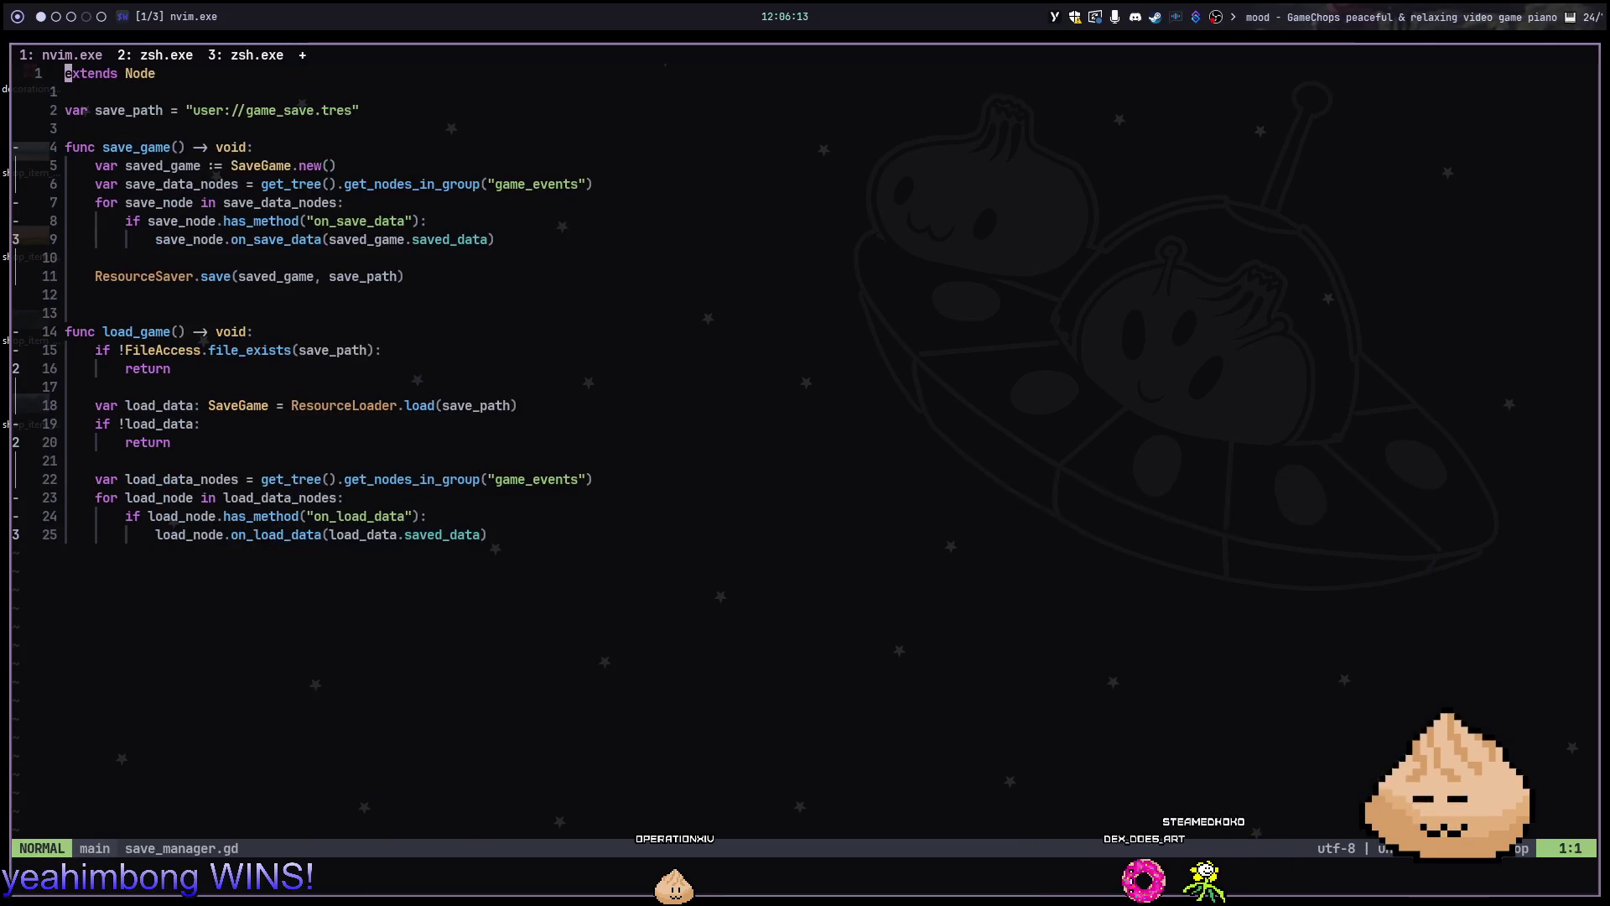
key(5)
key(k)
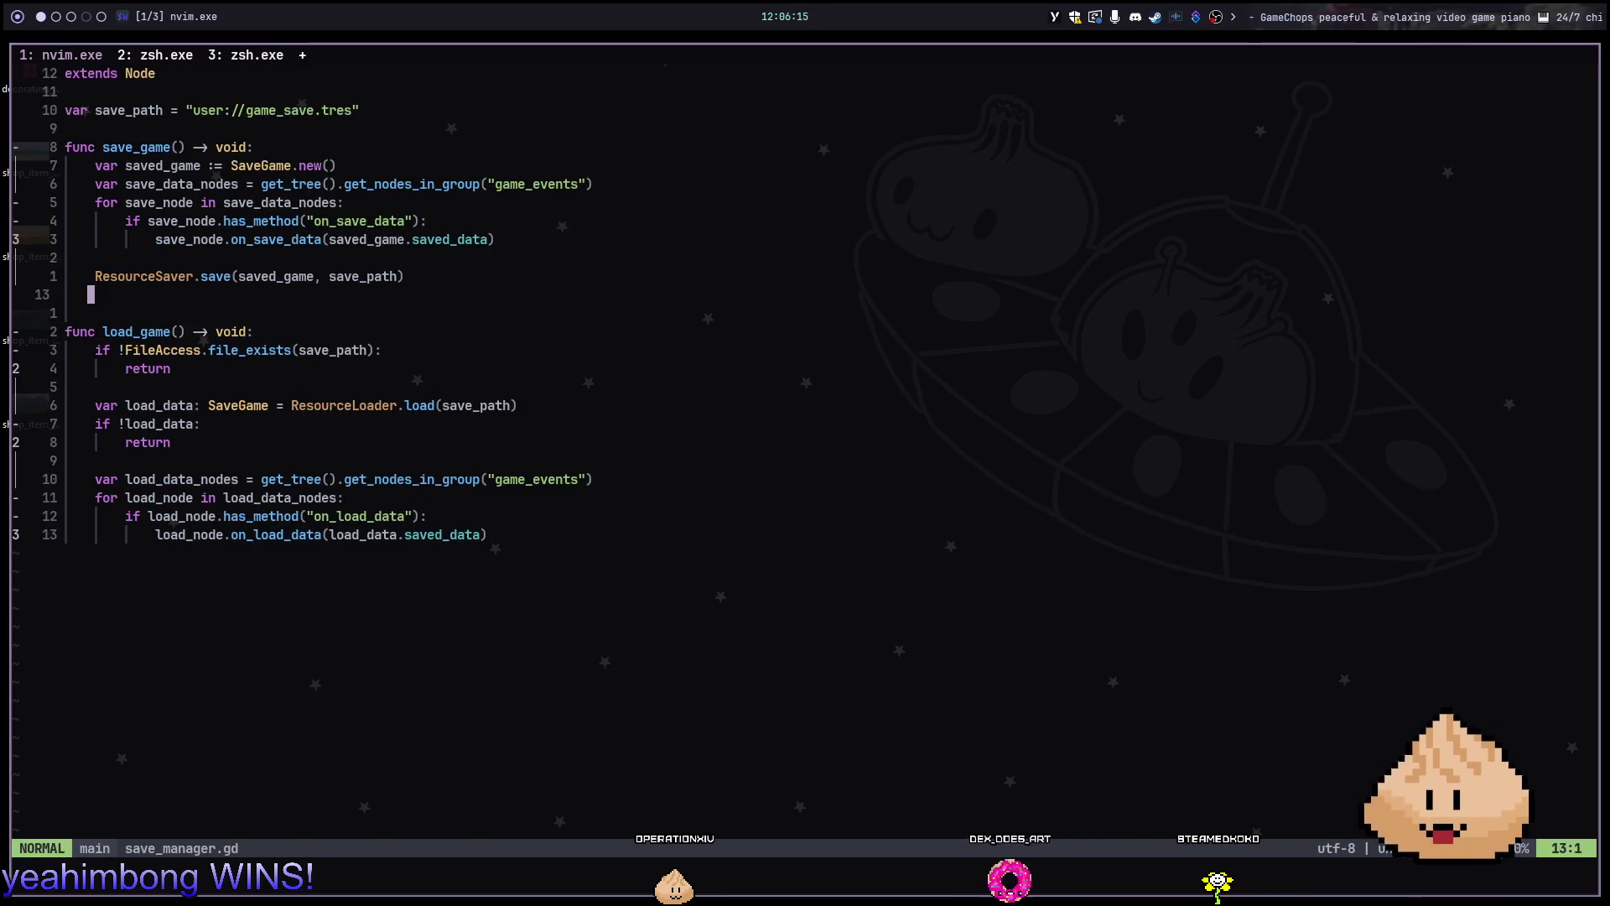
key(k)
key(k)
key(k)
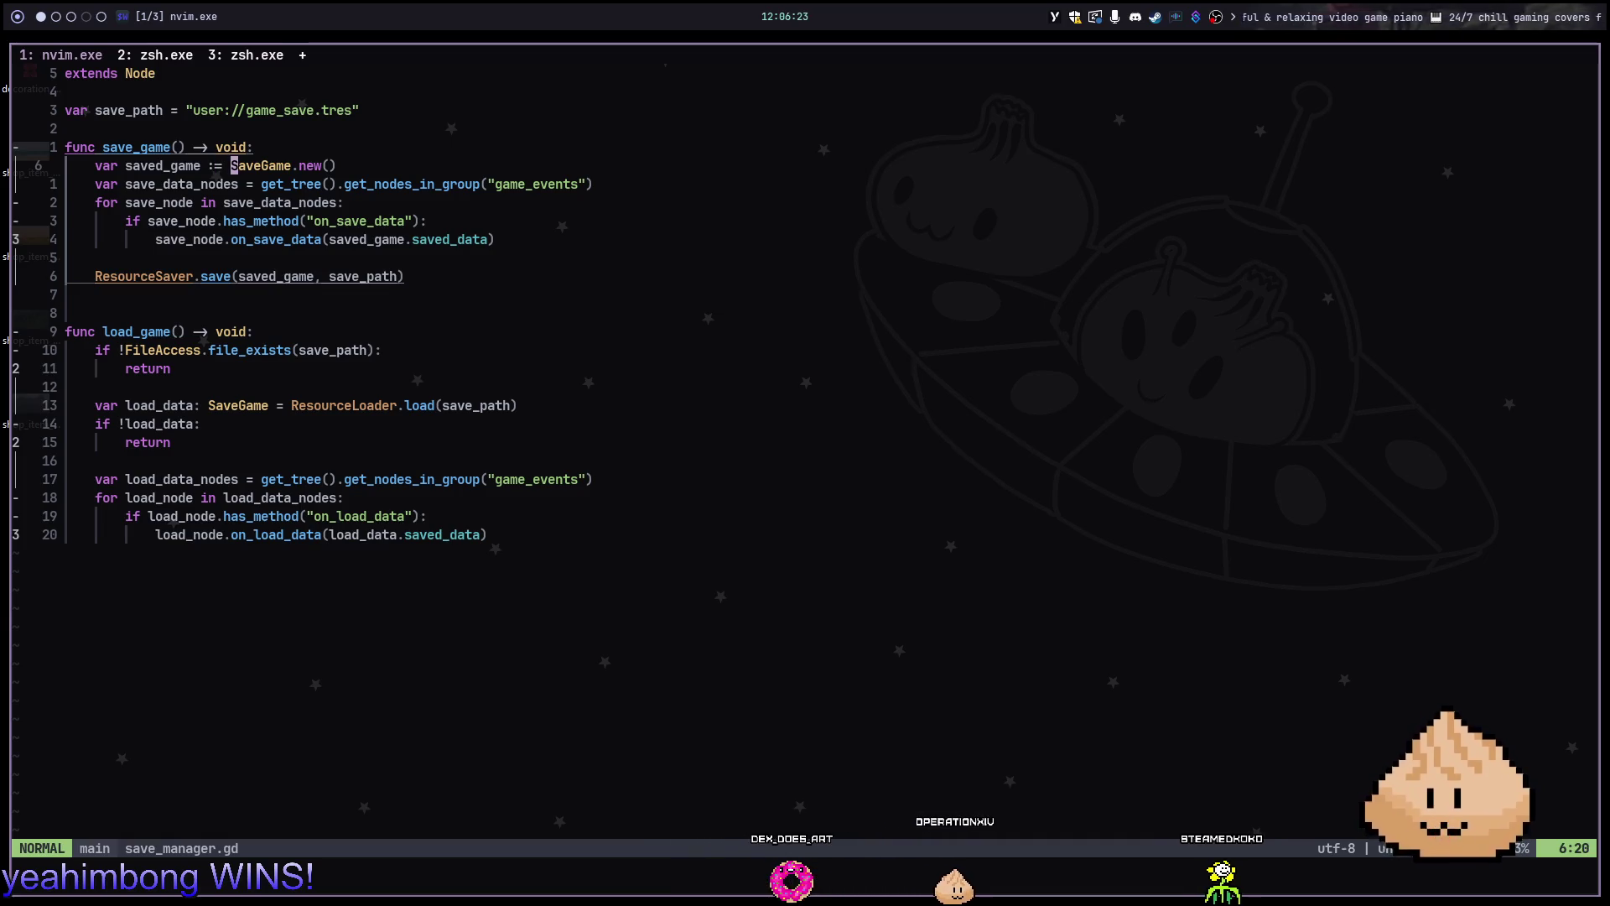
In save_game.gd, bump the SaveGame version to 0.2.0, save, and return to save_manager.gd
key(g)
key(d)
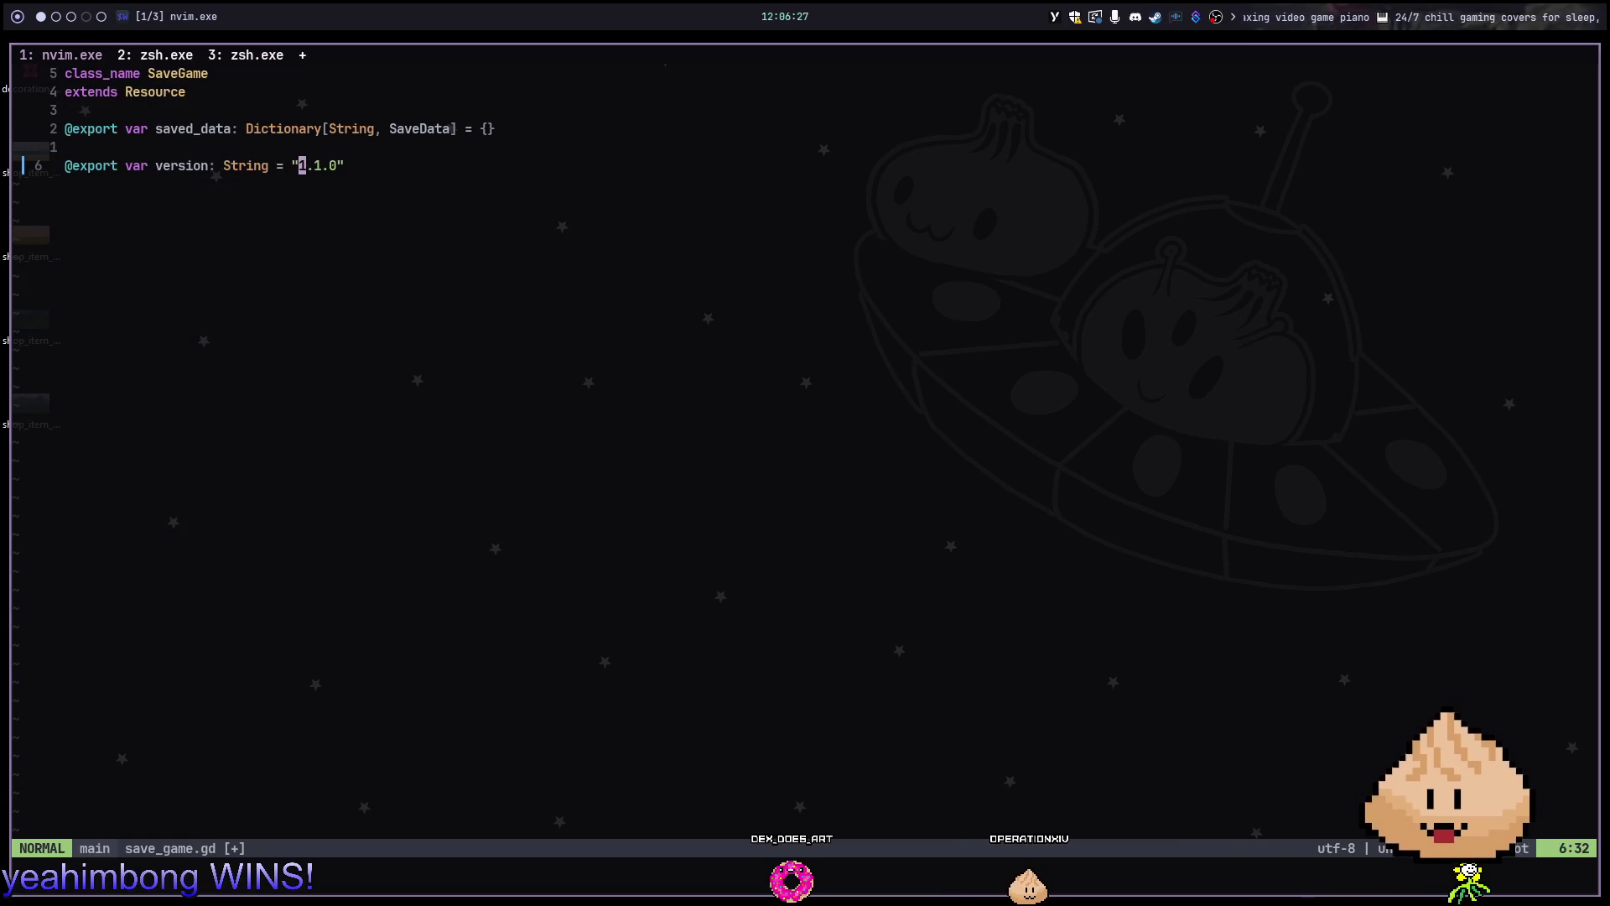
text(/1)
key(Return)
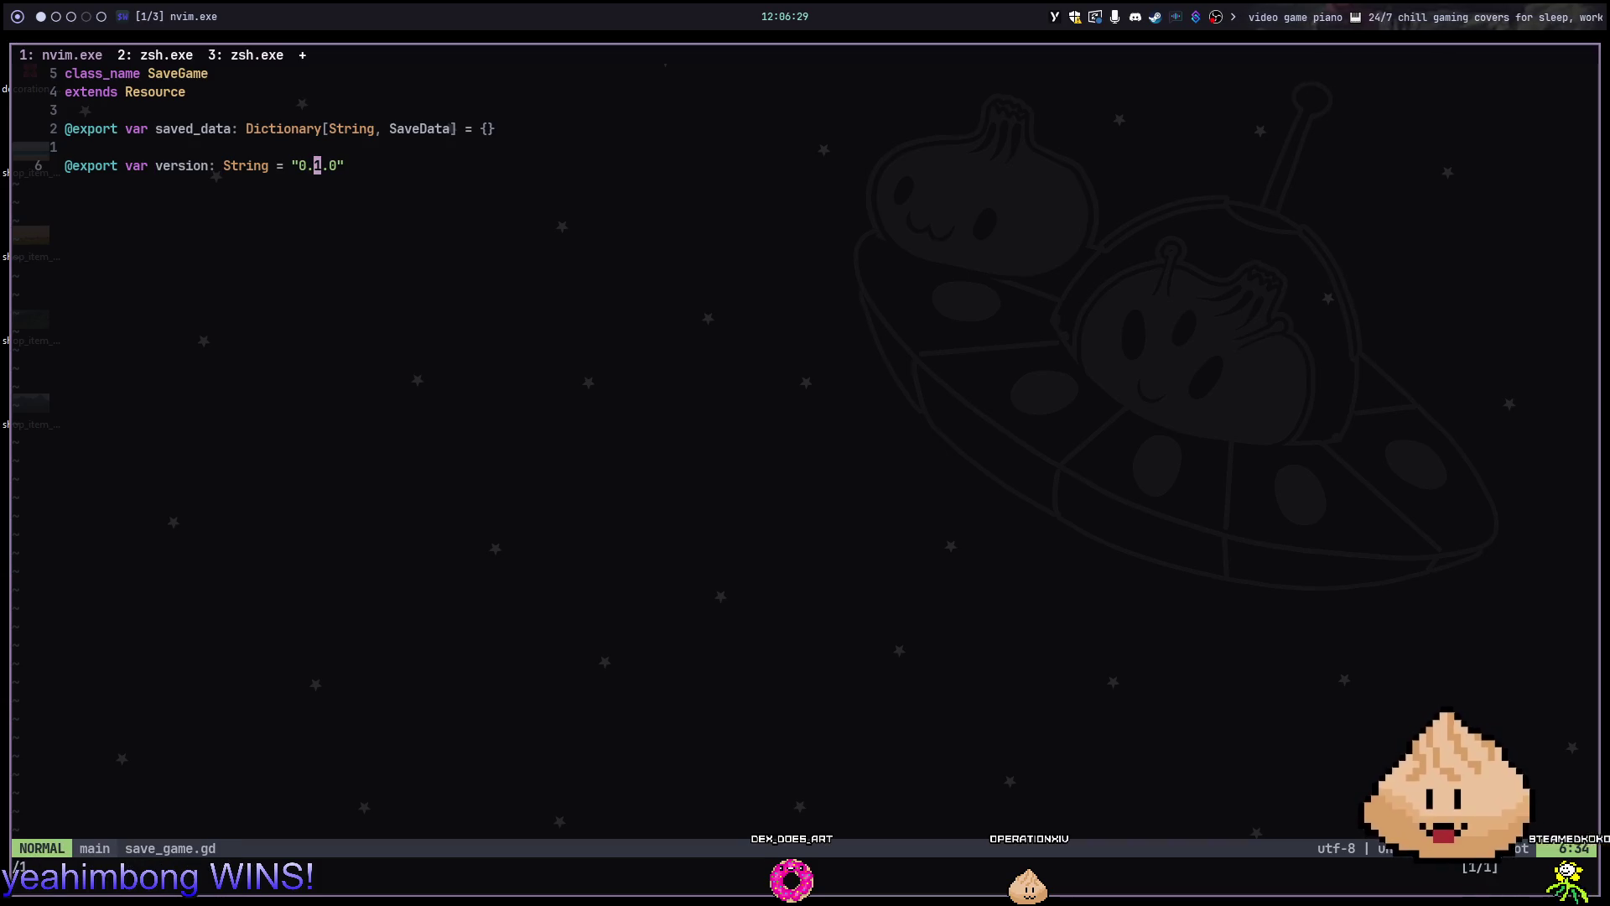
text(w)
key(Return)
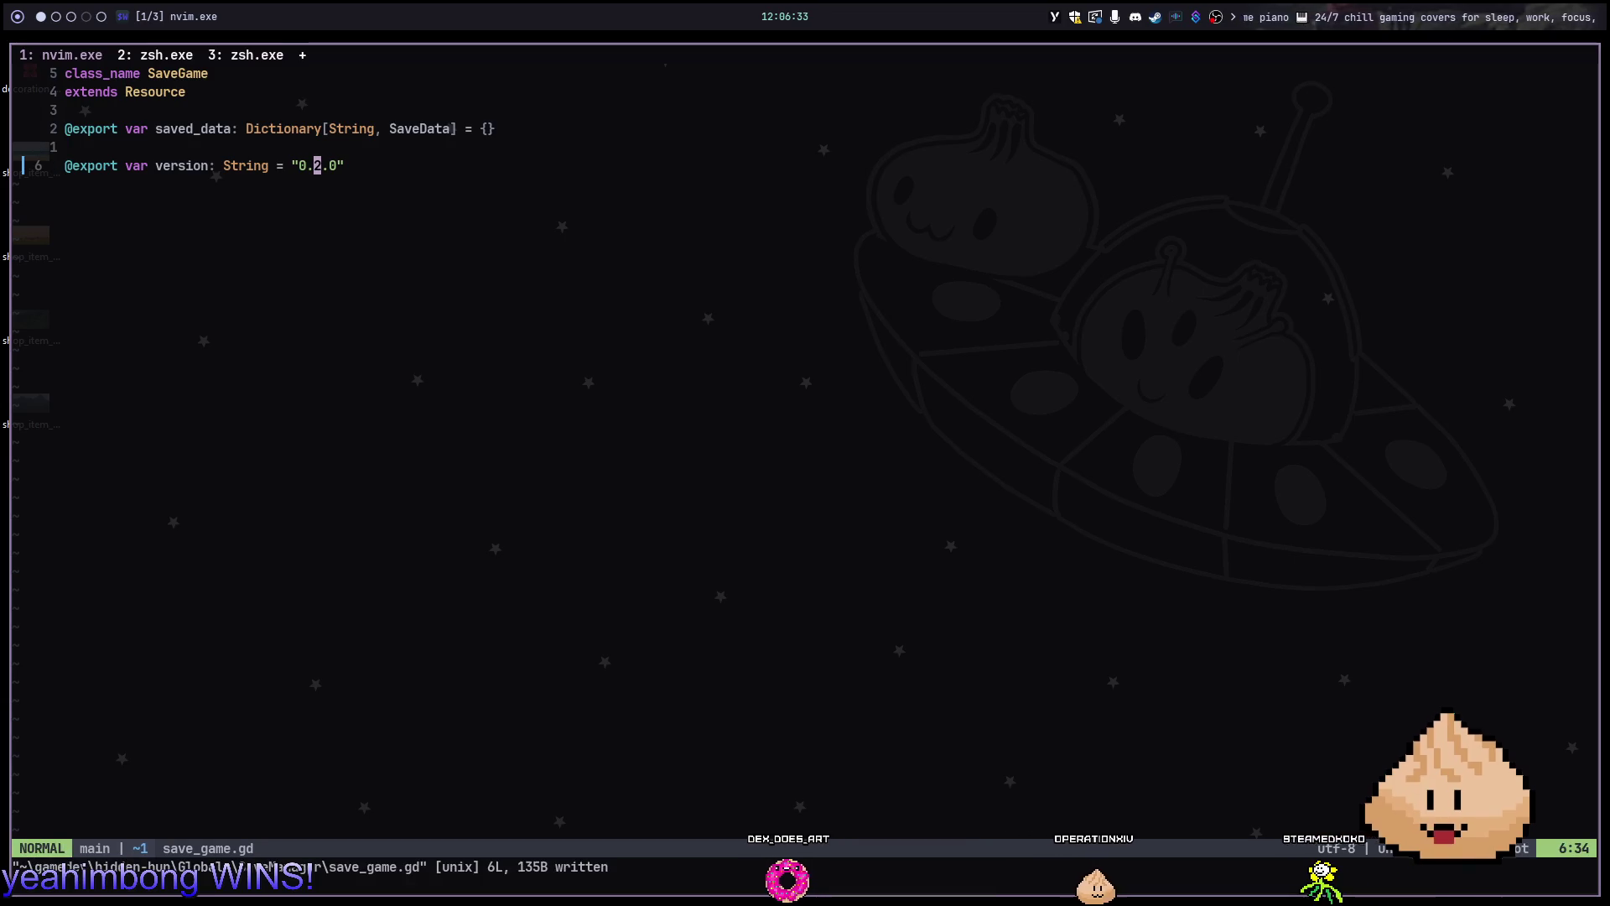
key(ctrl+6)
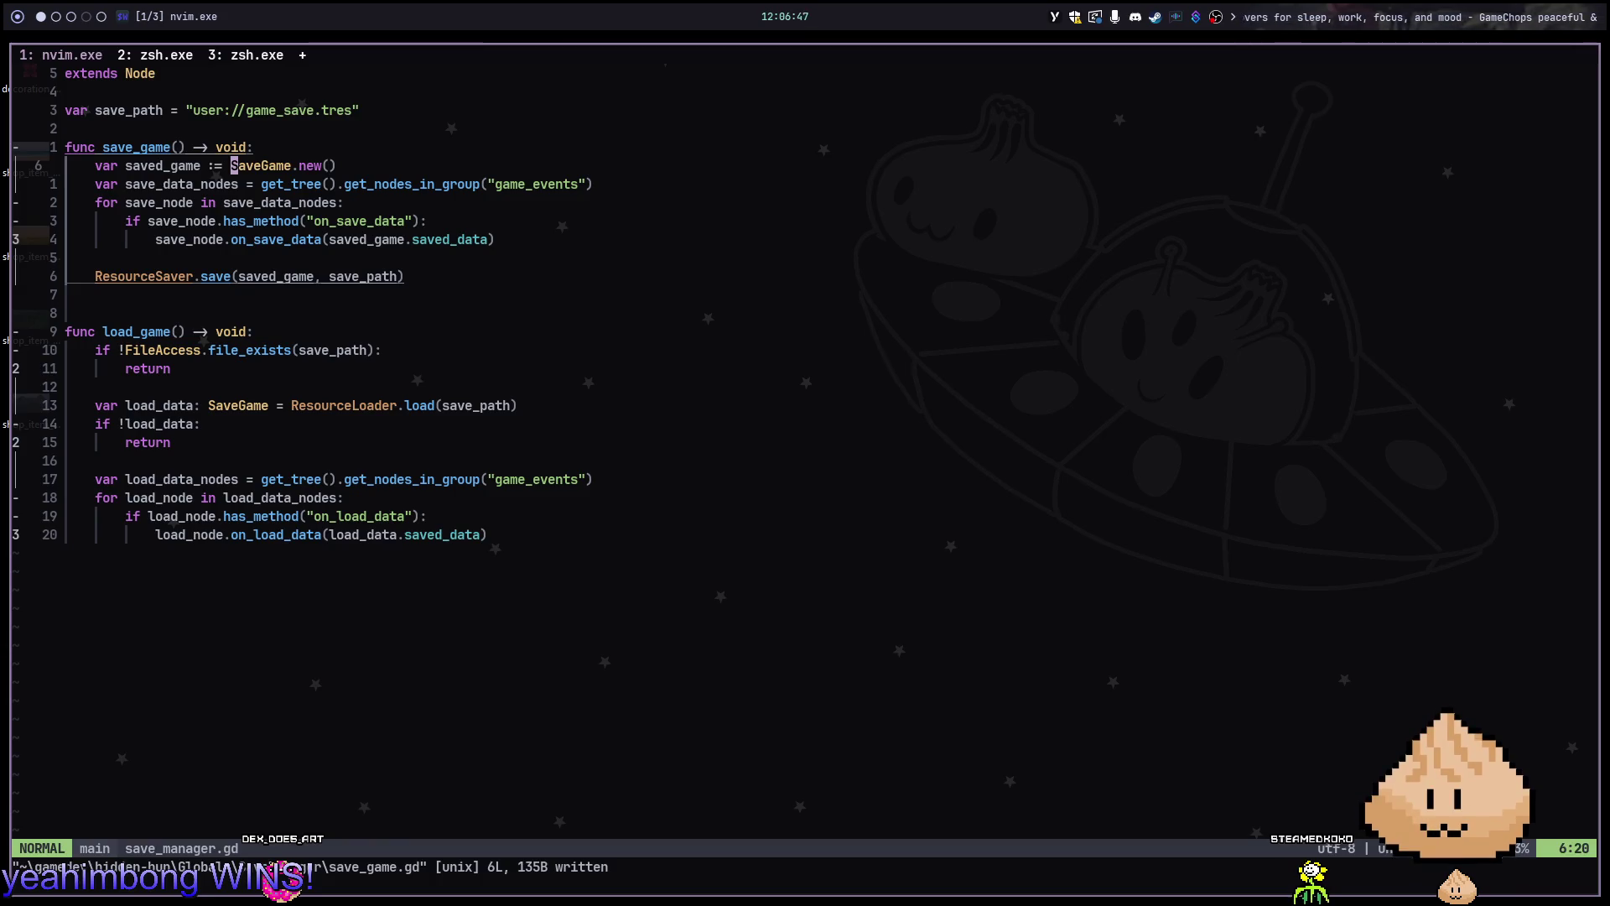
key(j)
key(j)
key(j)
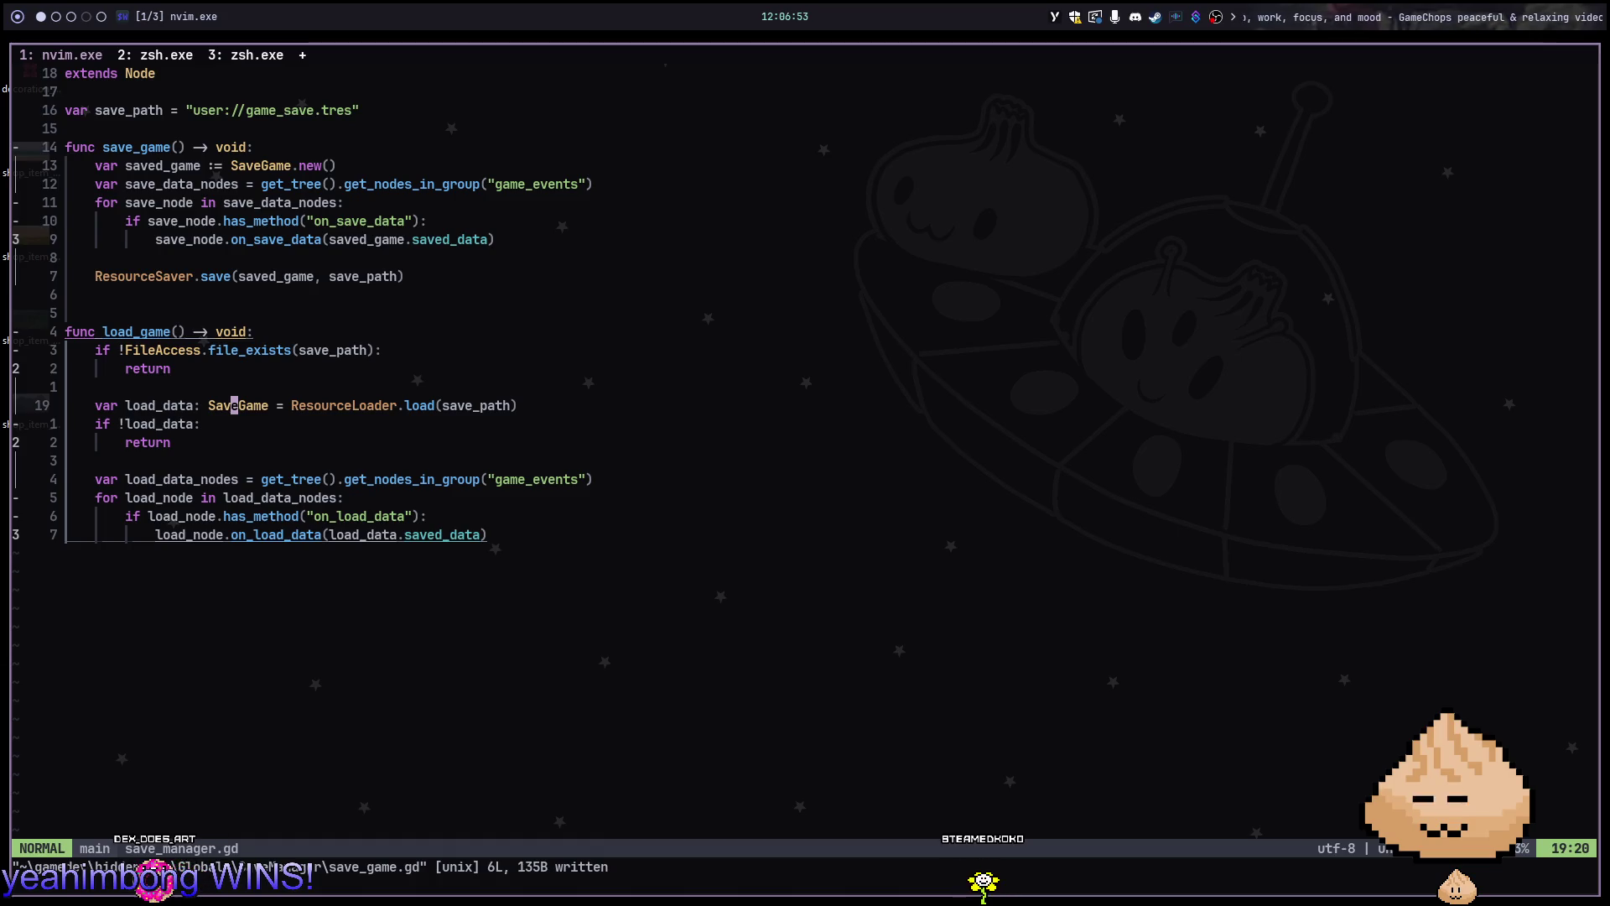
key(ctrl+Tab)
Open game_save.tres, step through its 'save' matches, then quit back to the shell
text(v)
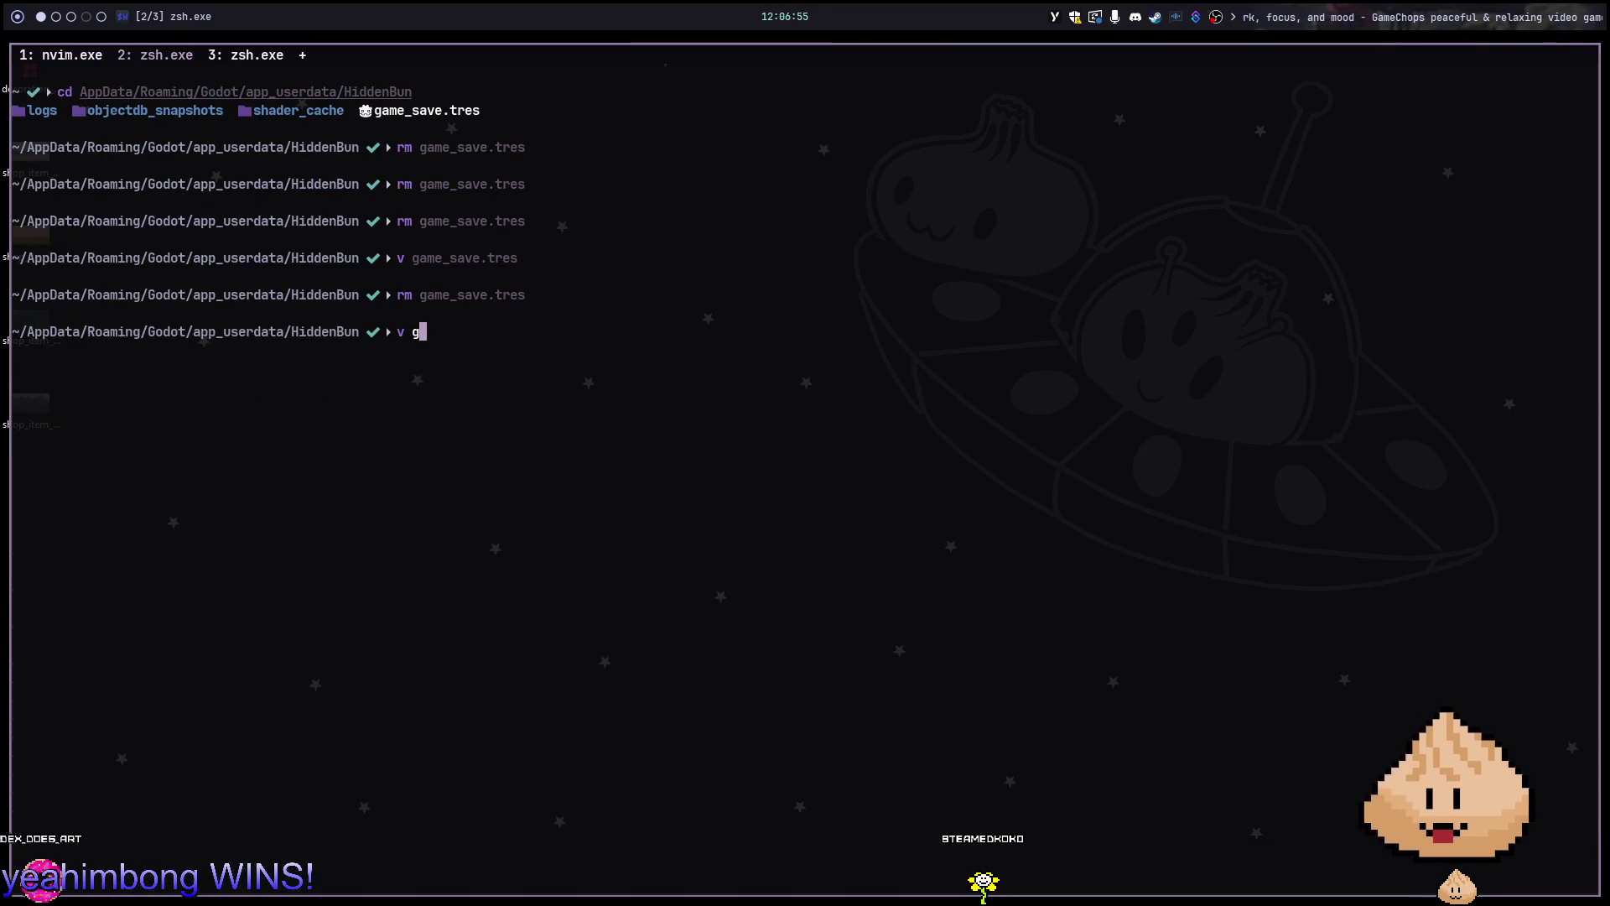
key(Tab)
key(Return)
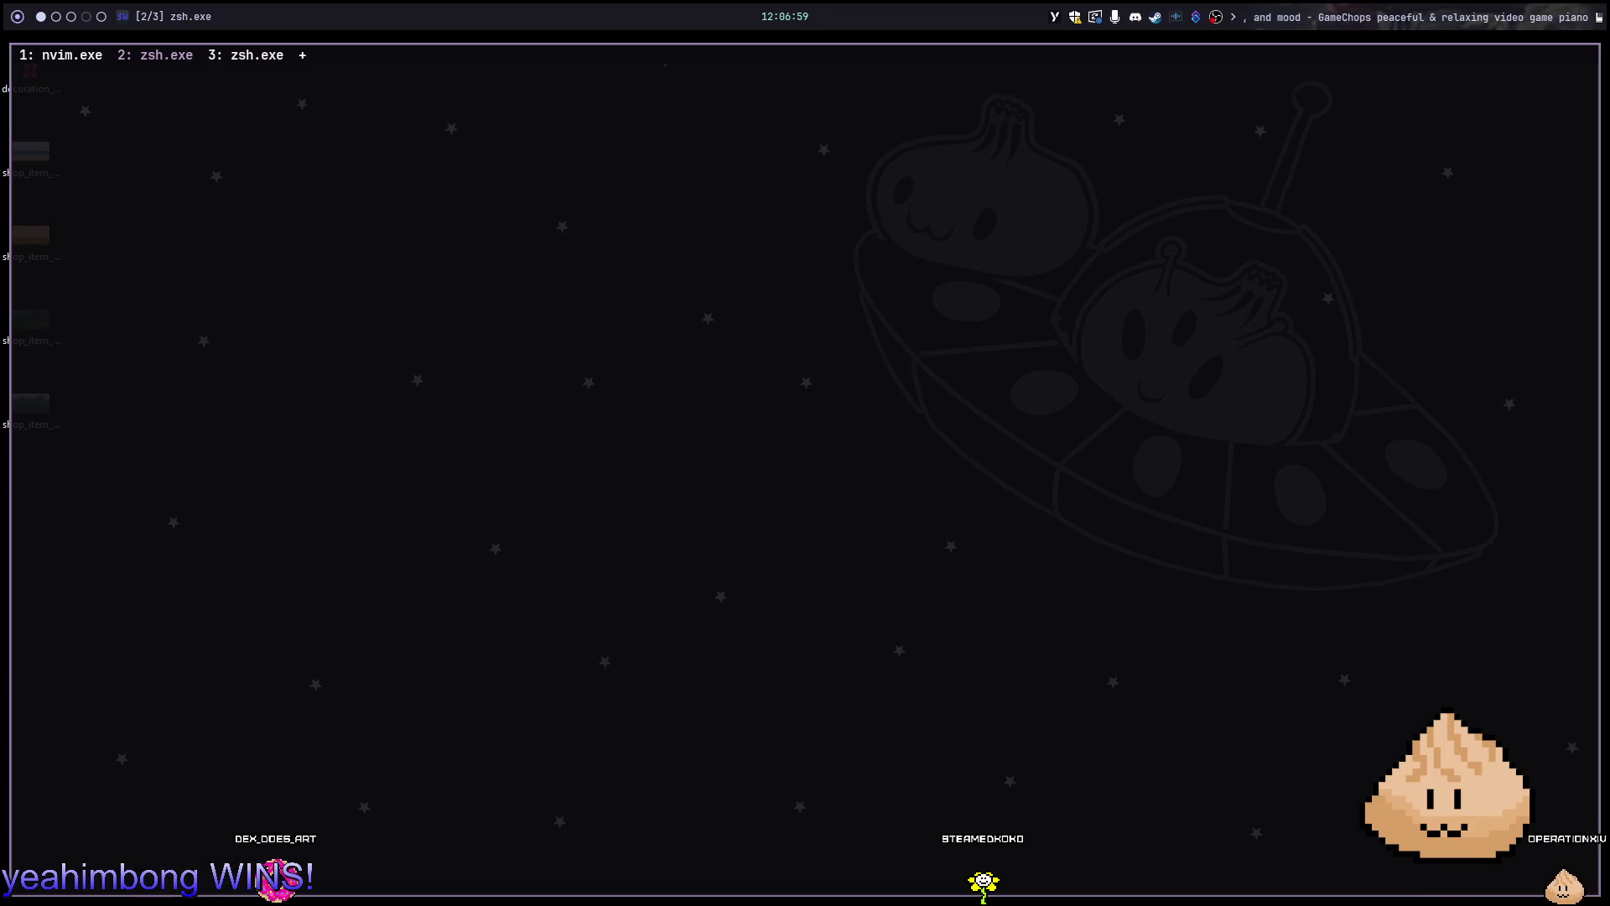
text(/save)
key(Return)
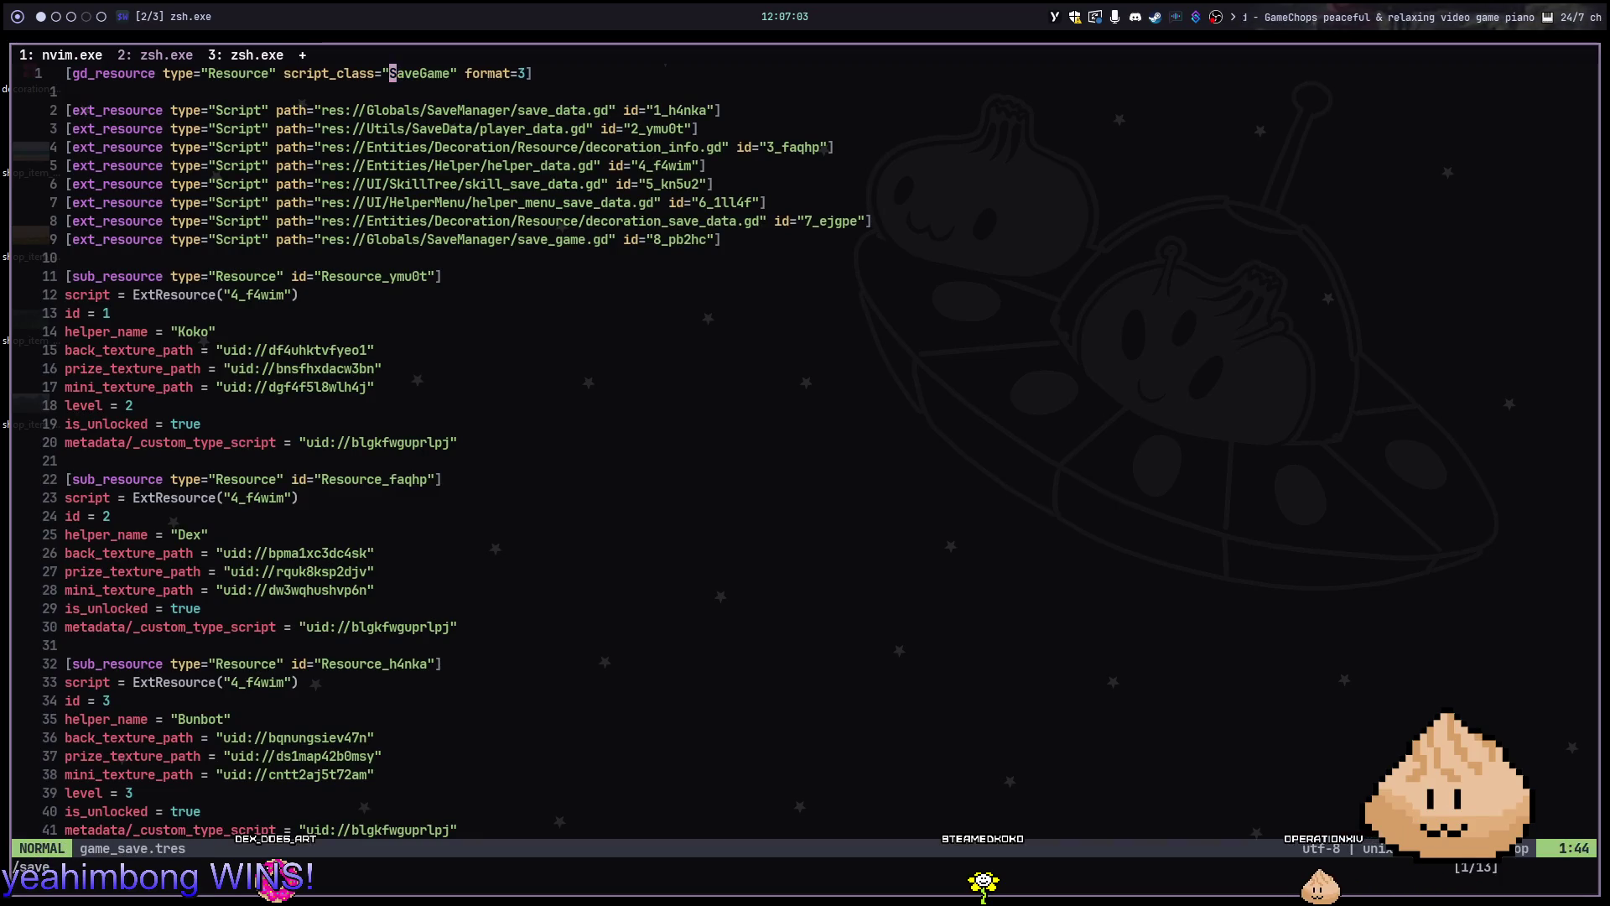
key(n)
key(n)
key(n)
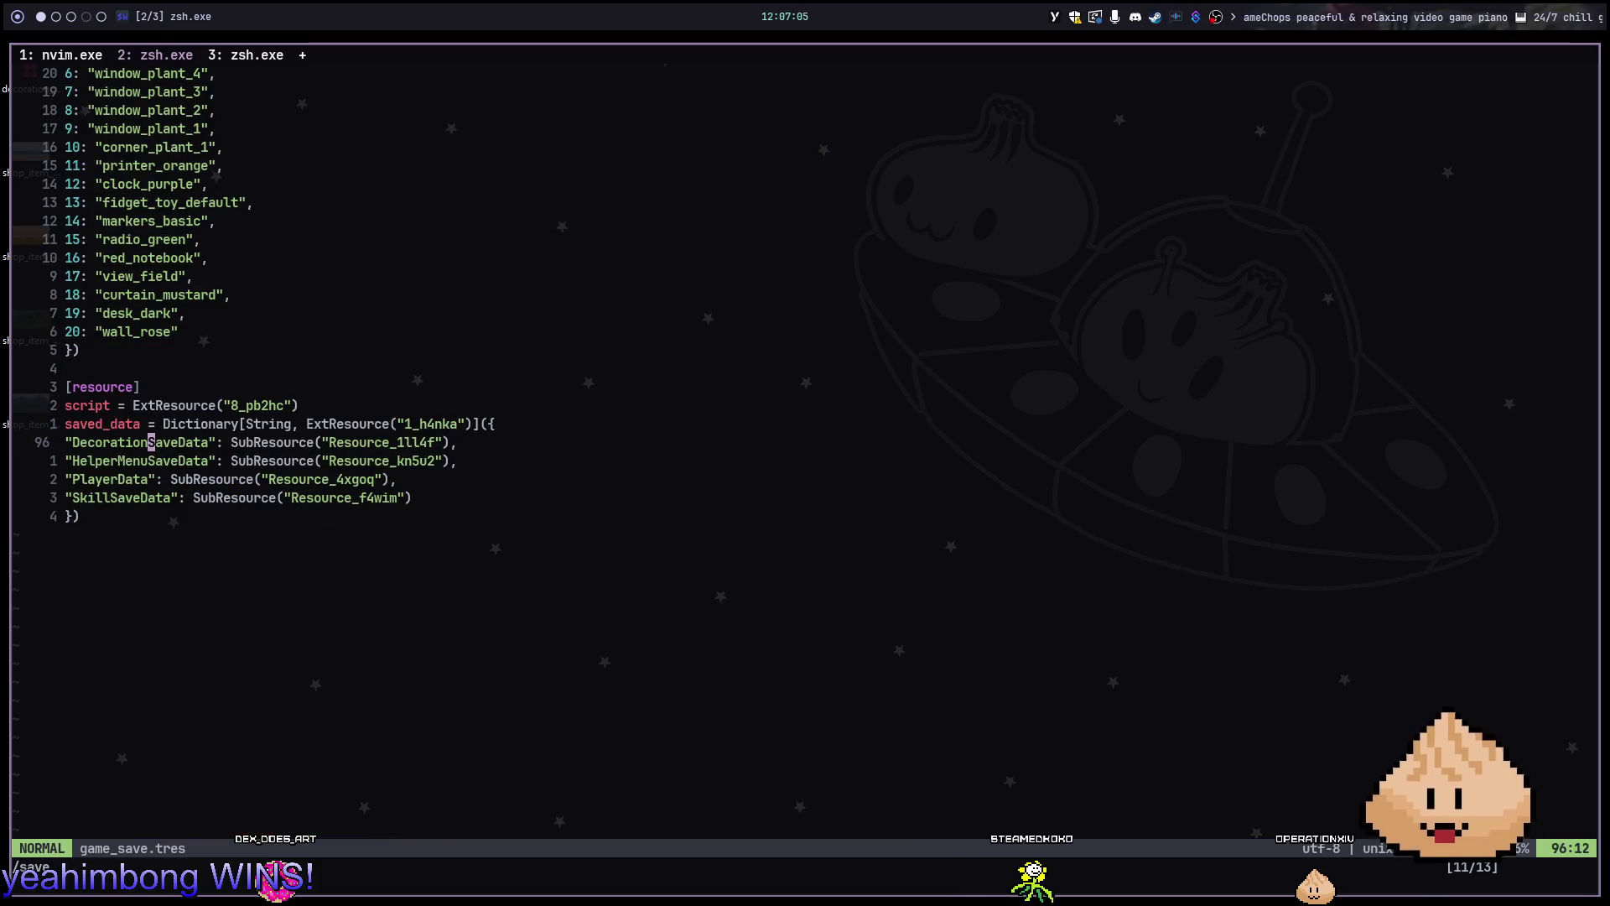
key(n)
key(n)
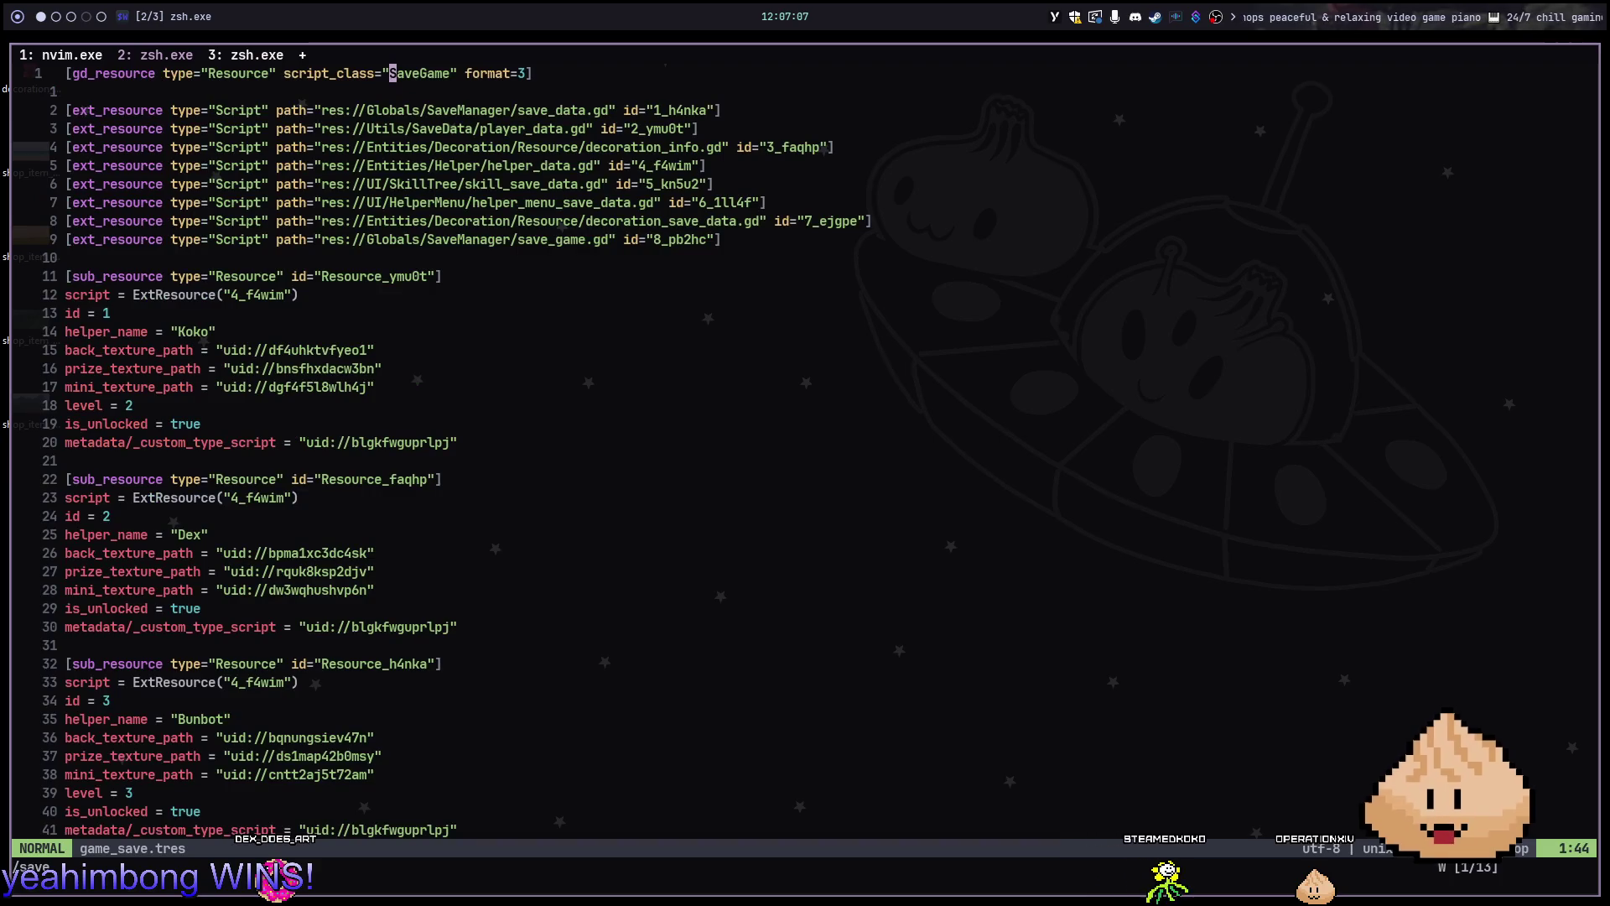
text(:q)
key(Return)
Close the extra shell session and jump from load_game to the SaveGame definition
key(alt+Tab)
key(alt+Tab)
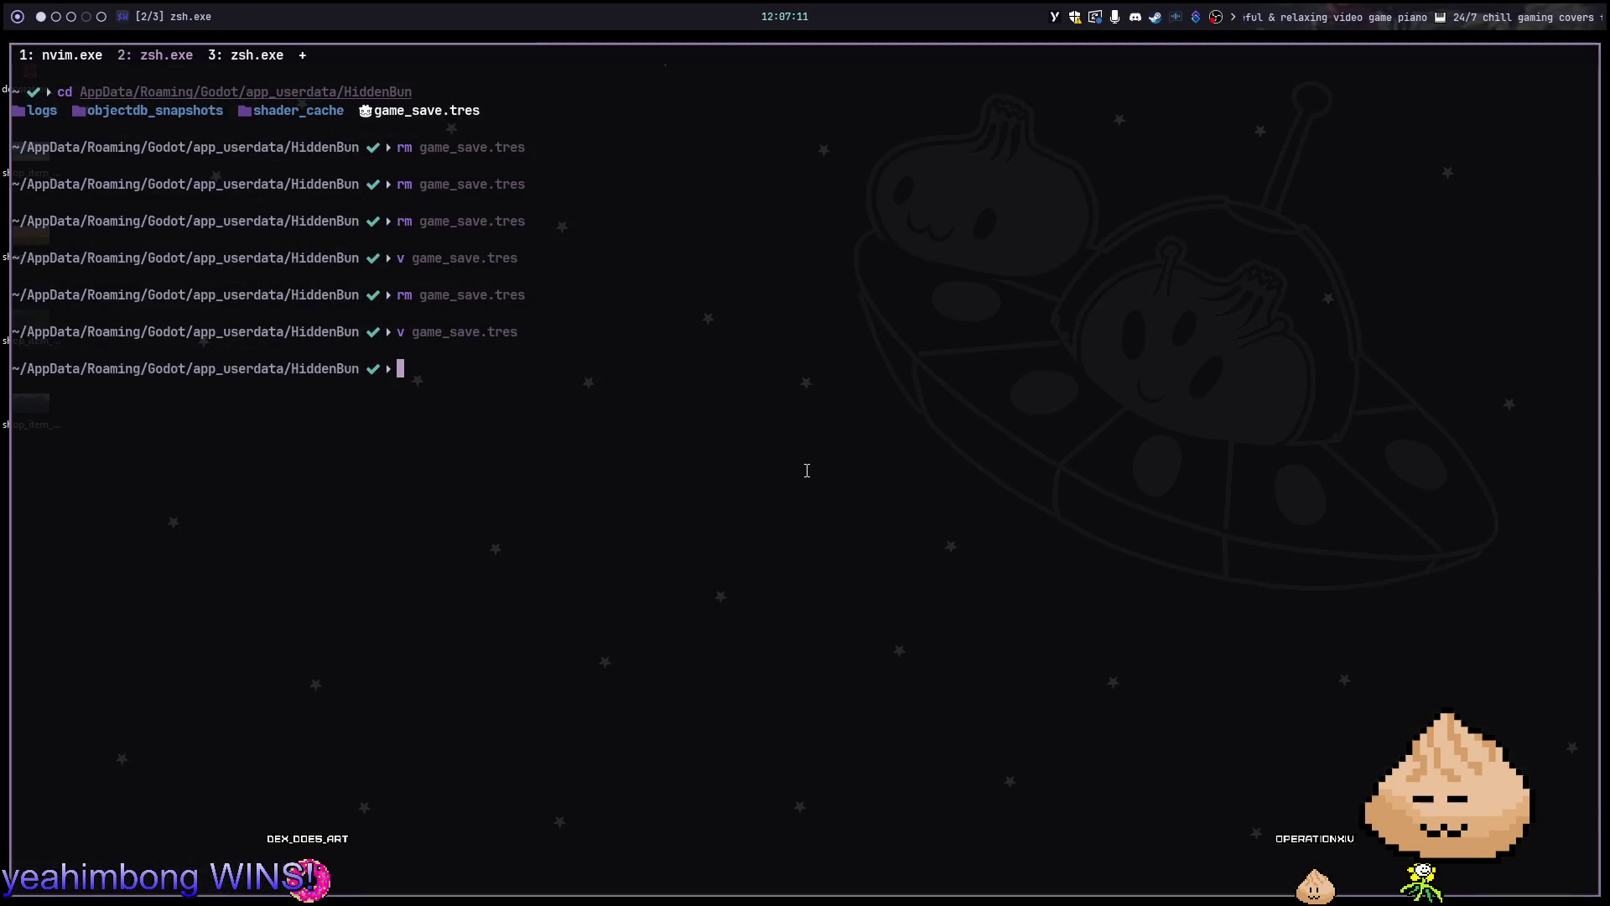
key(ctrl+Tab)
key(ctrl+Tab)
key(ctrl+shift+Tab)
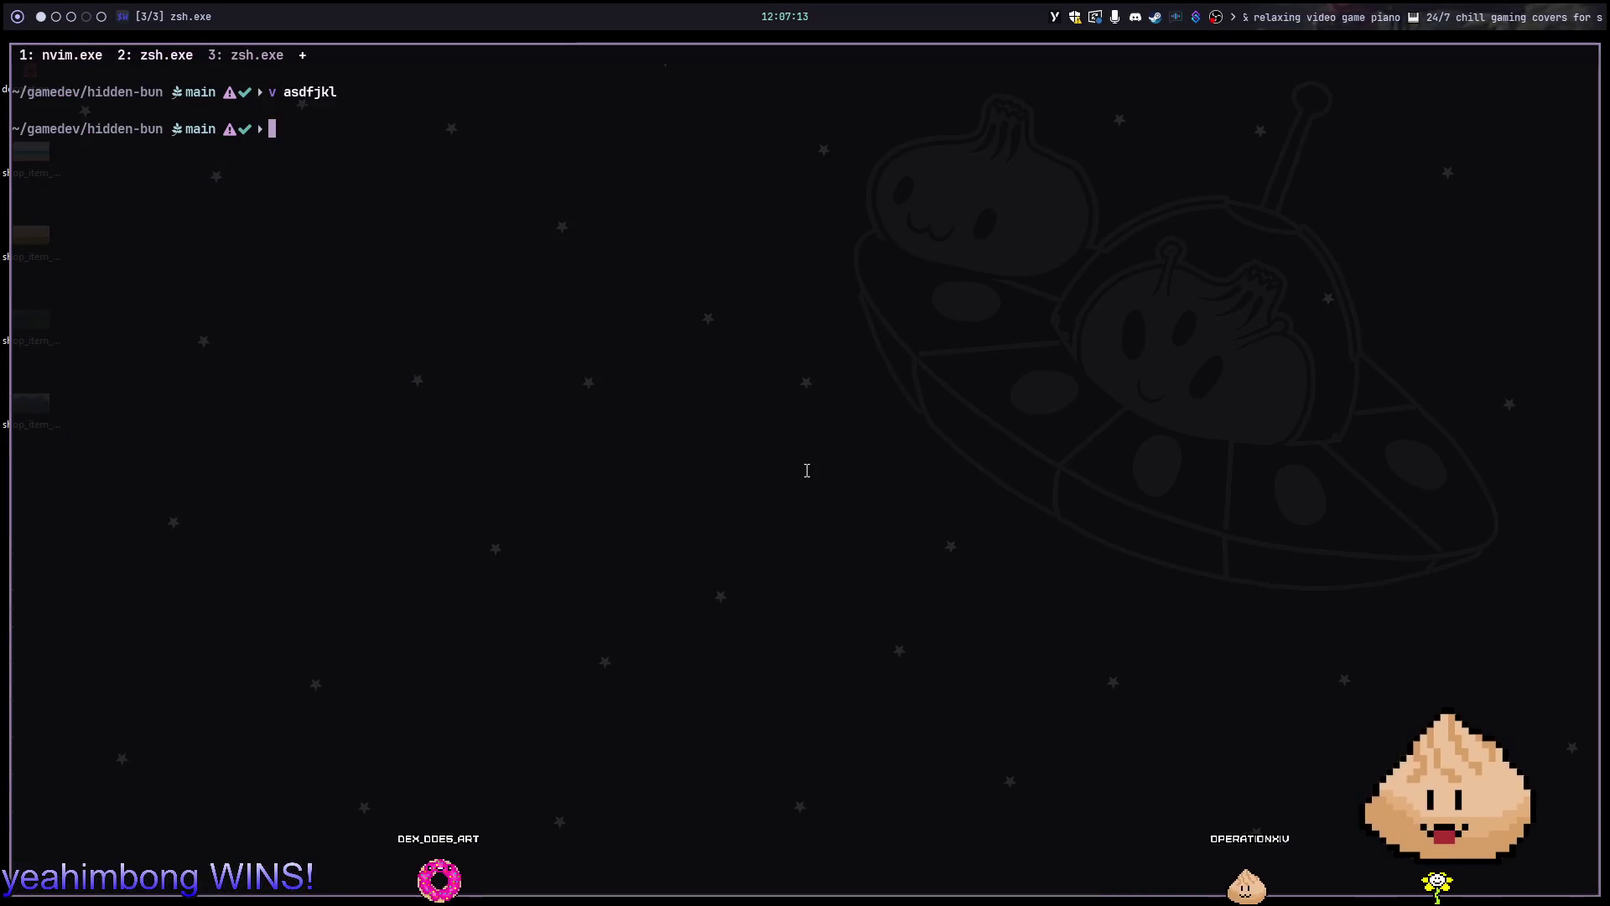
key(ctrl+d)
key(ctrl+shift+Tab)
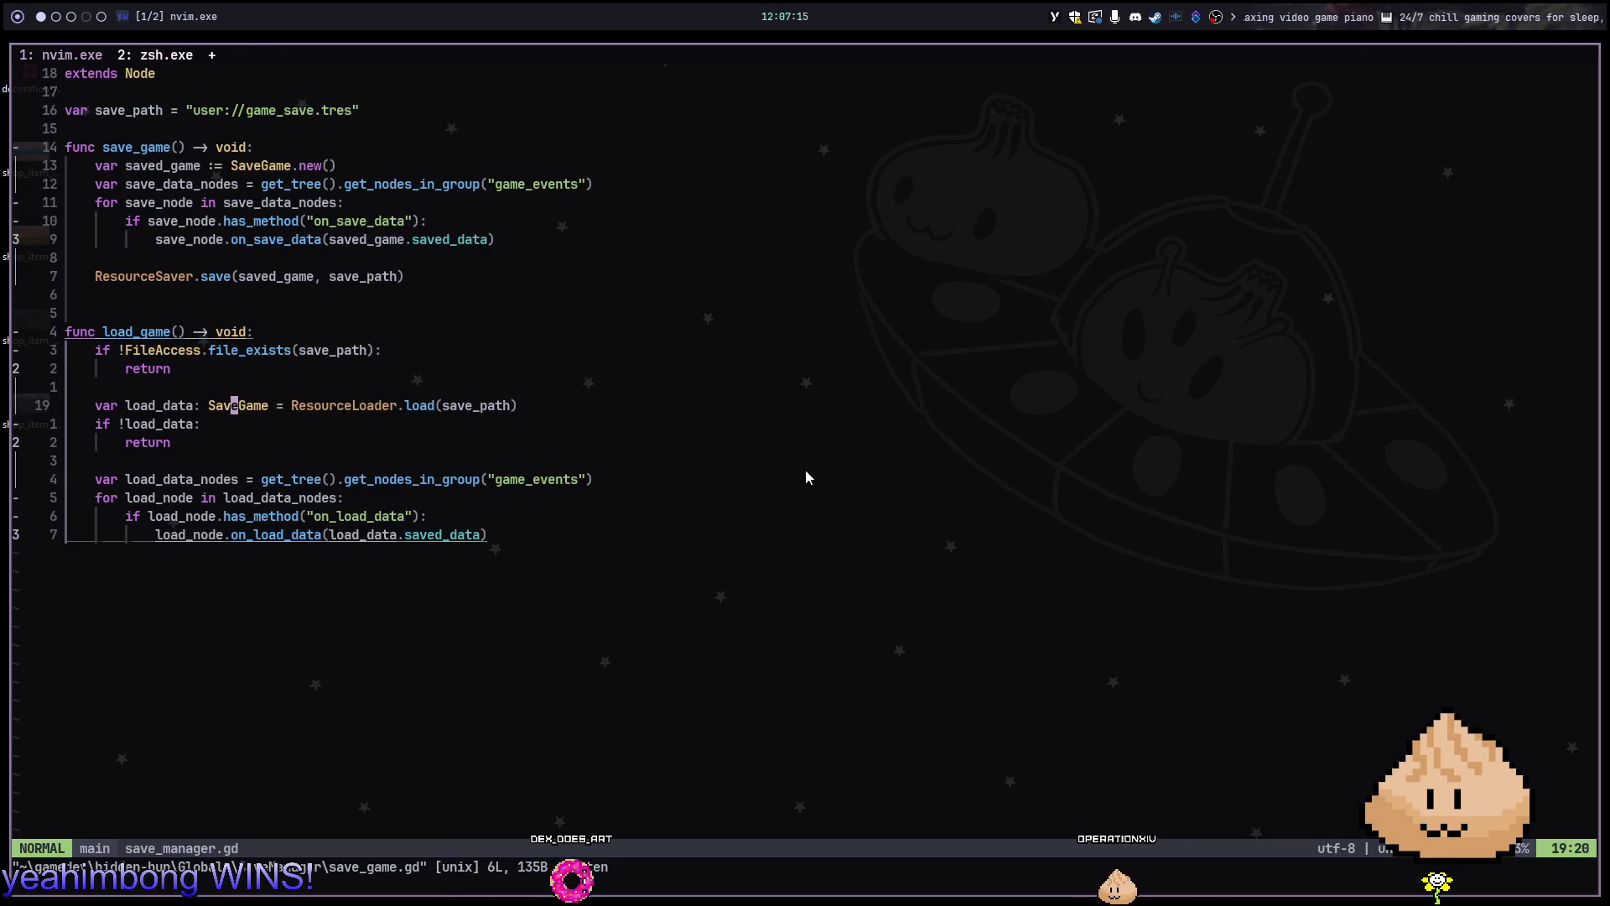
key(1)
key(0)
key(k)
key(k)
key(j)
key(j)
key(j)
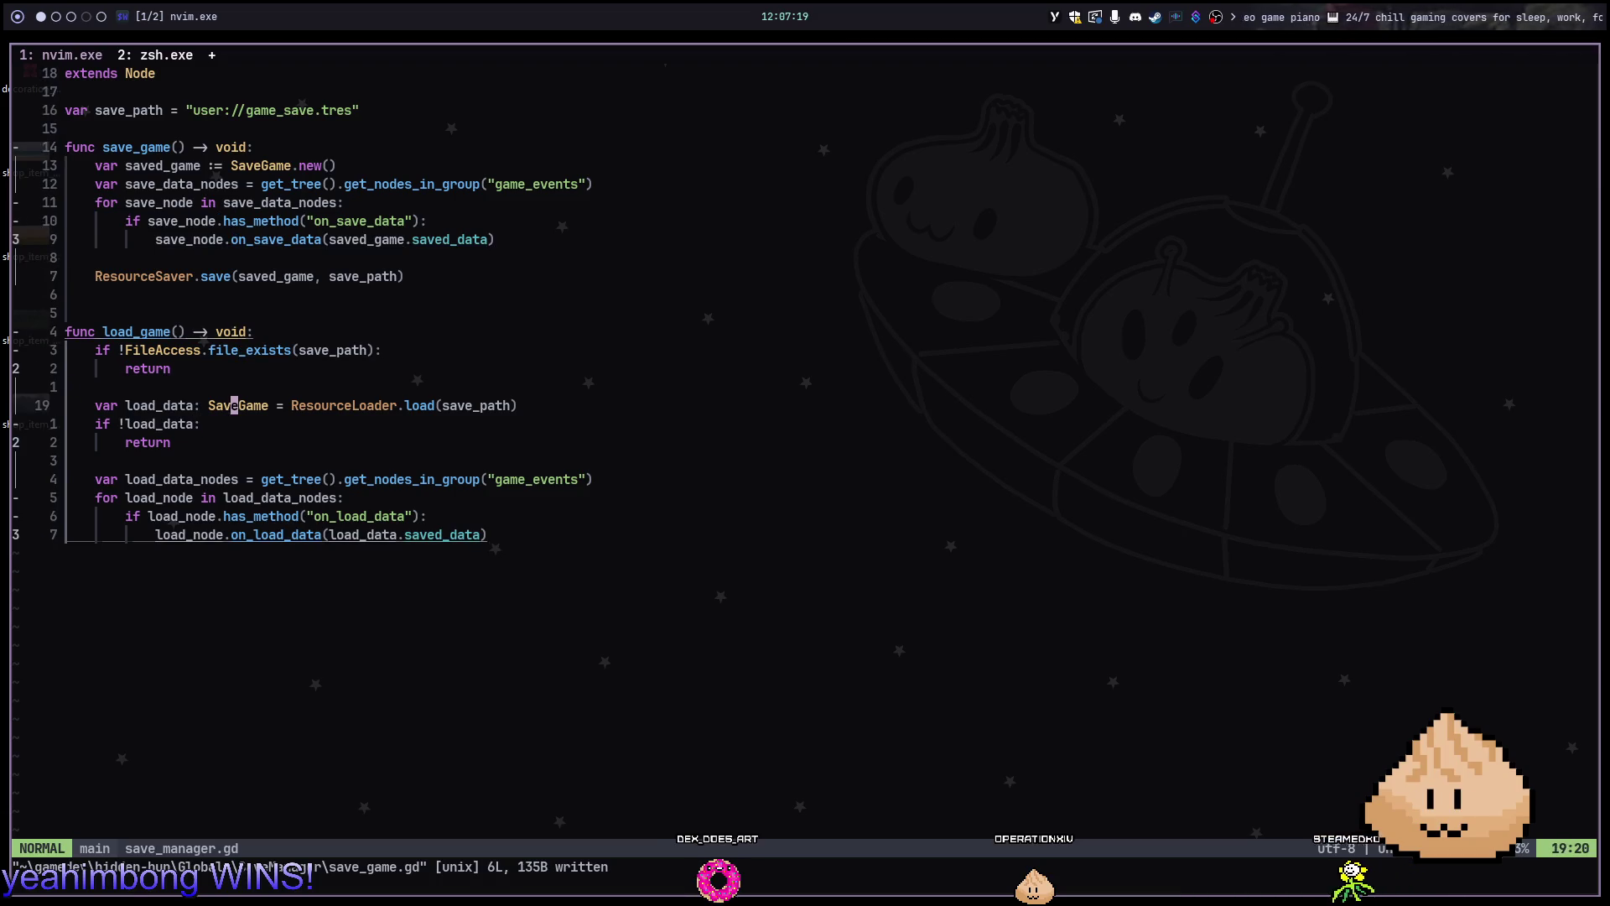
key(g)
key(d)
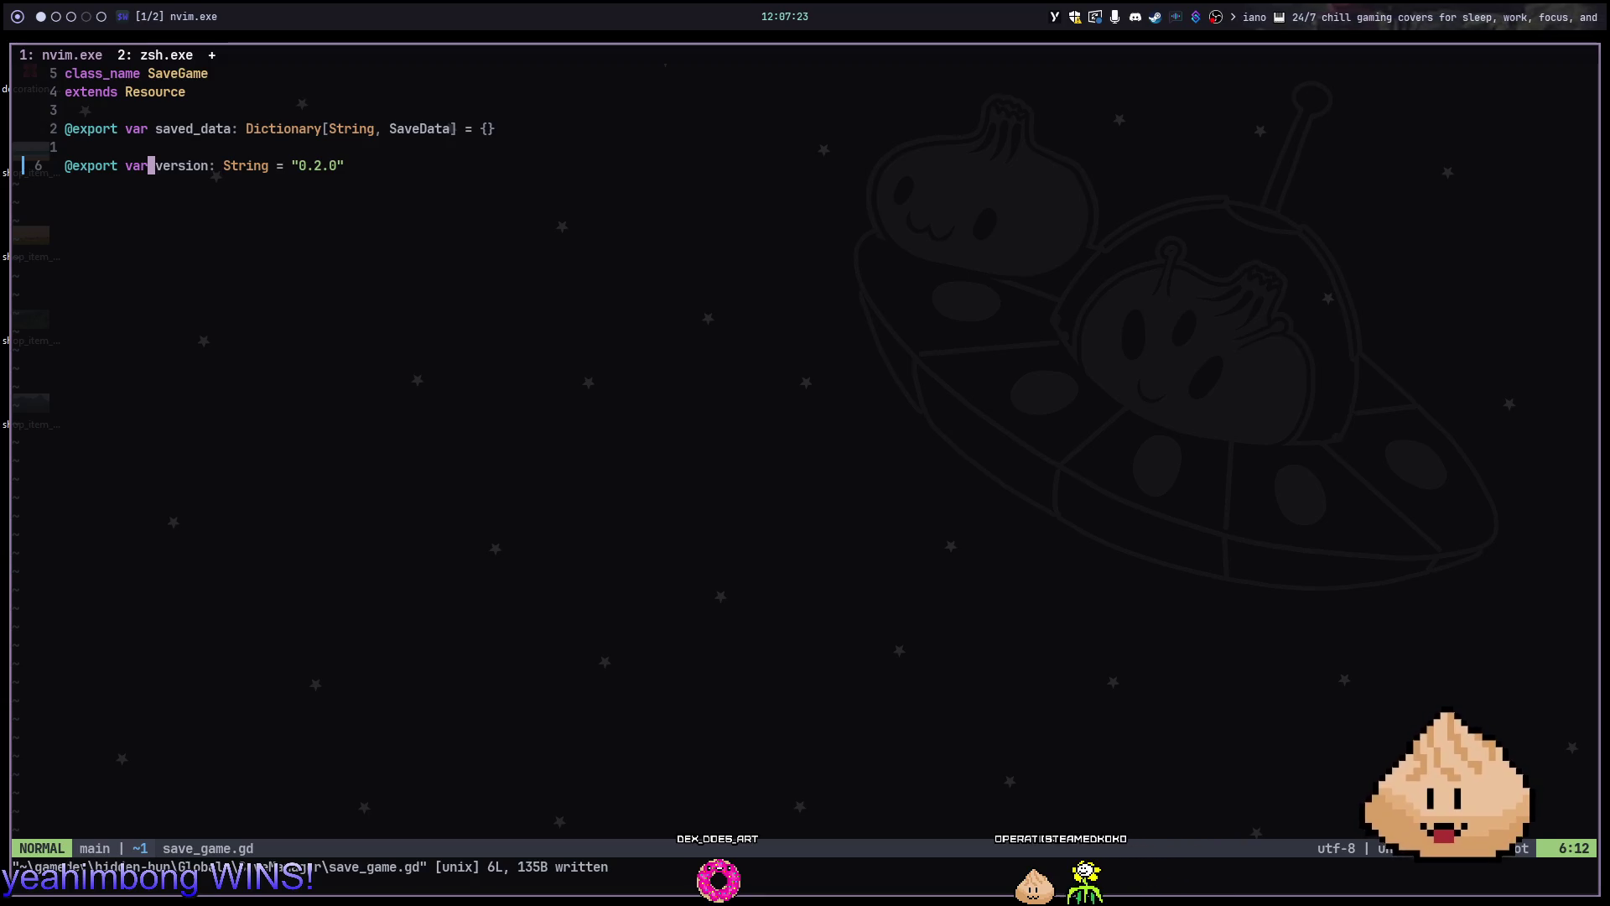
Reopen game_save.tres, search for 'version' and find none, then return to save_manager.gd
key(ctrl+Tab)
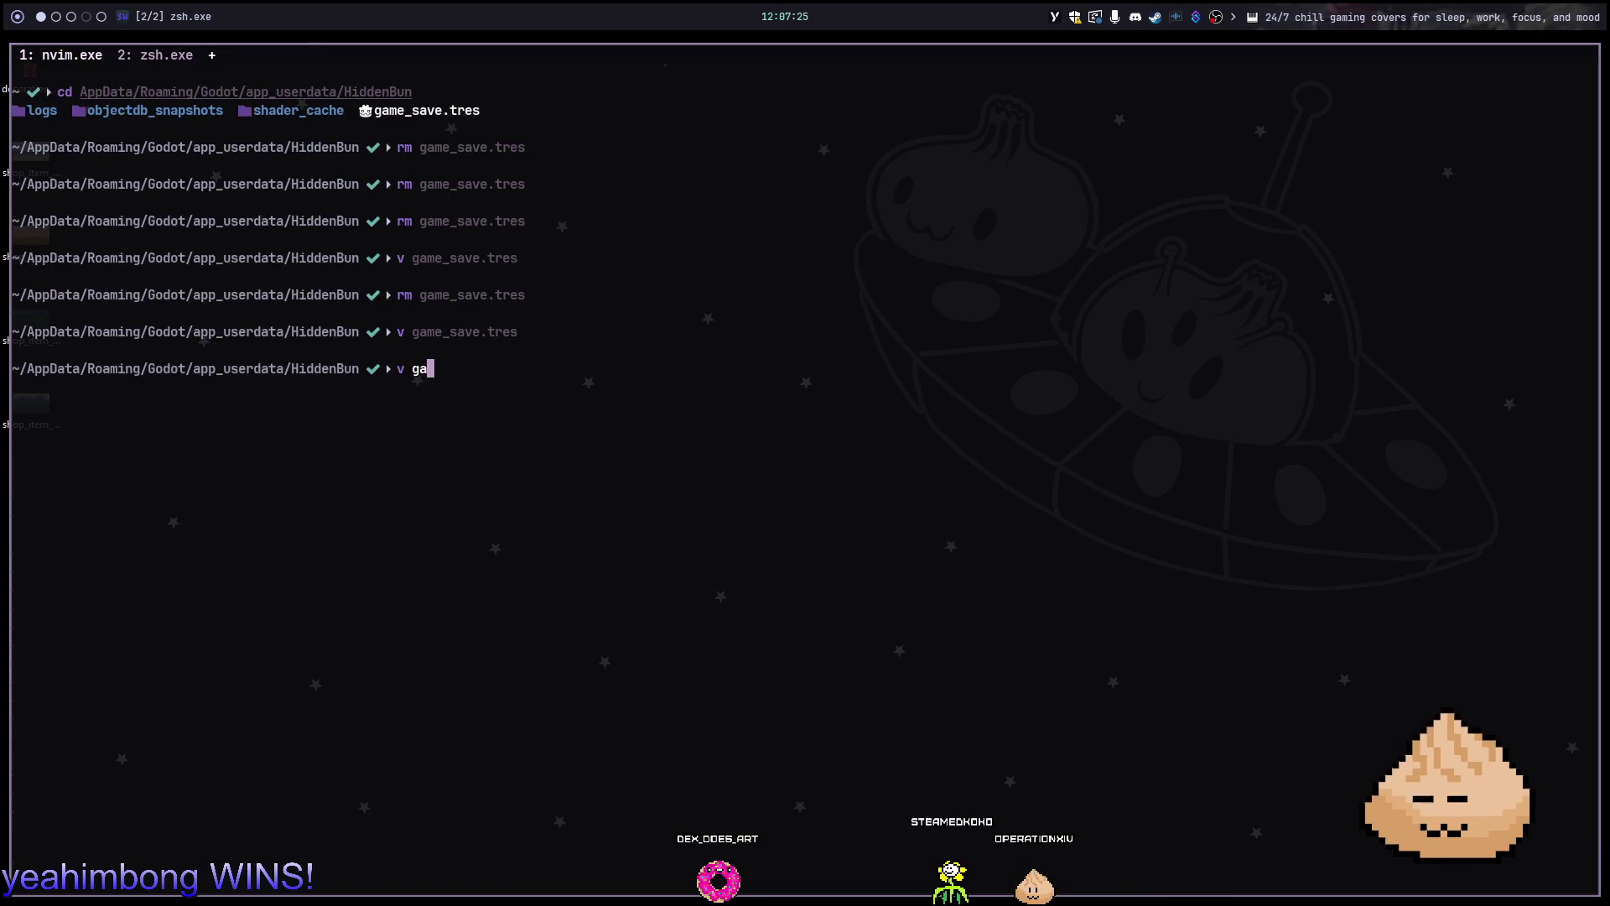
key(Tab)
key(Return)
text(/ve)
key(Return)
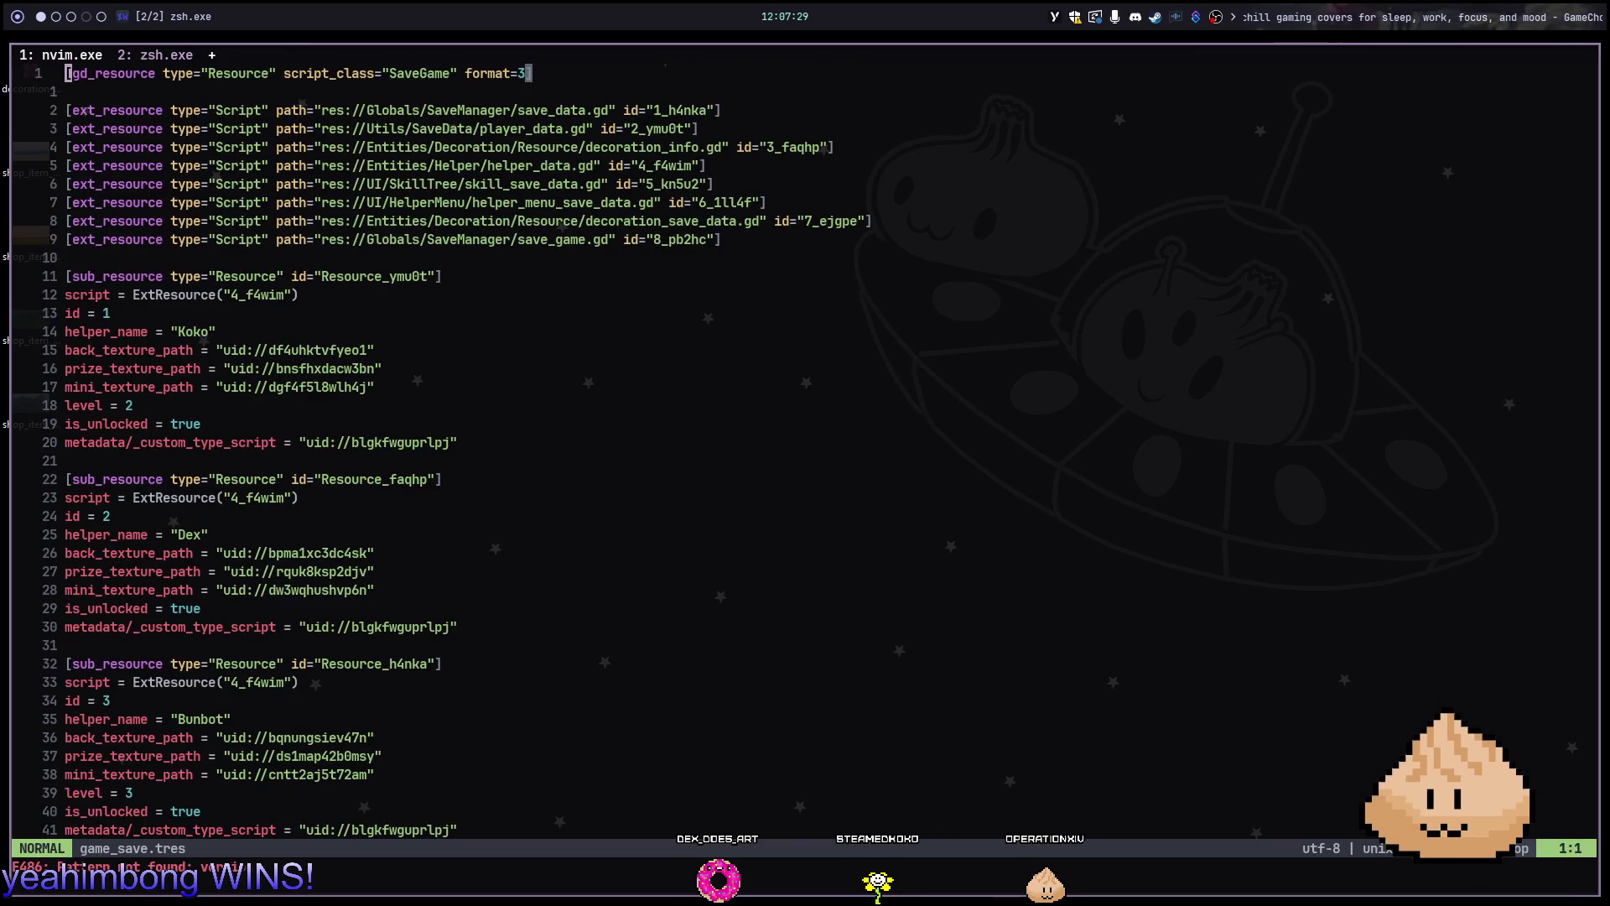
key(j)
key(j)
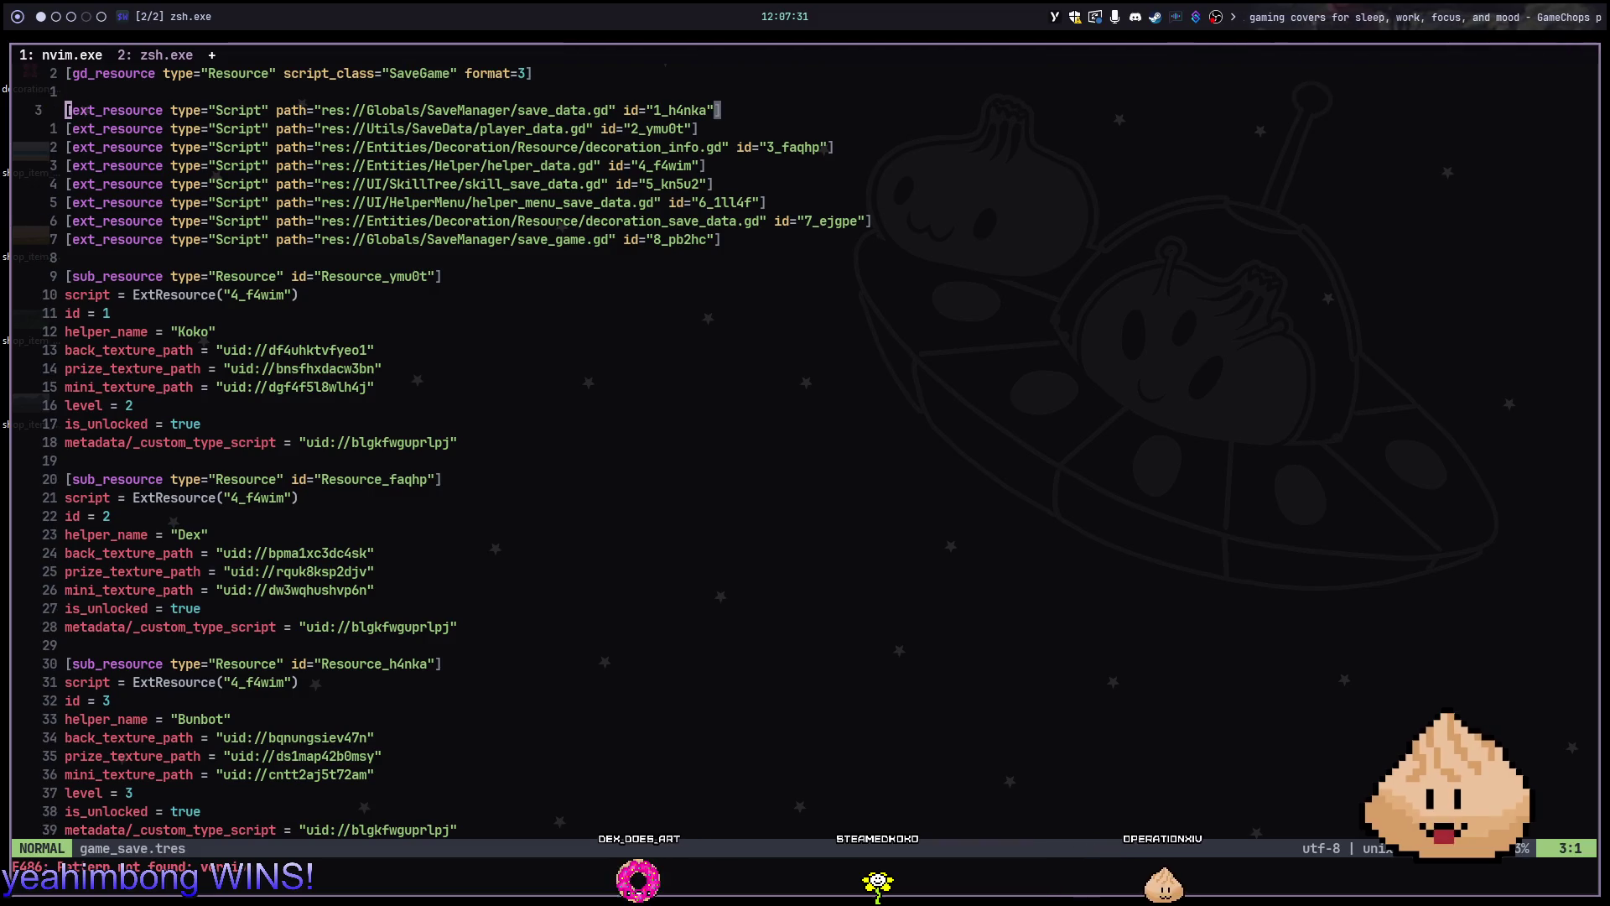
key(slash)
key(Escape)
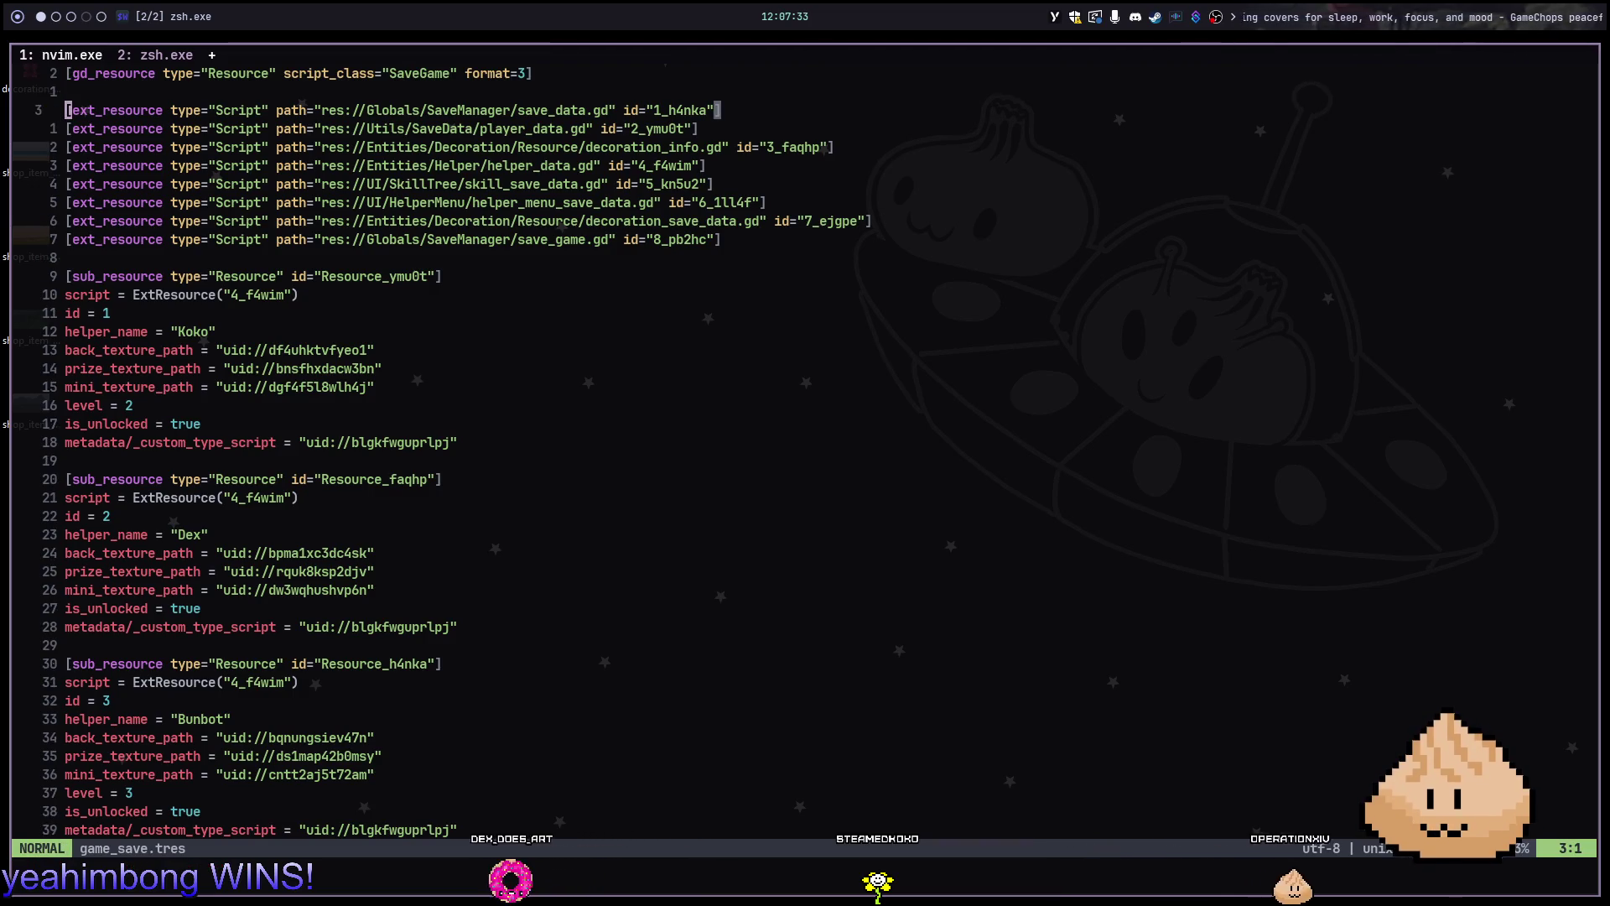
key(alt+Tab)
key(alt+Tab)
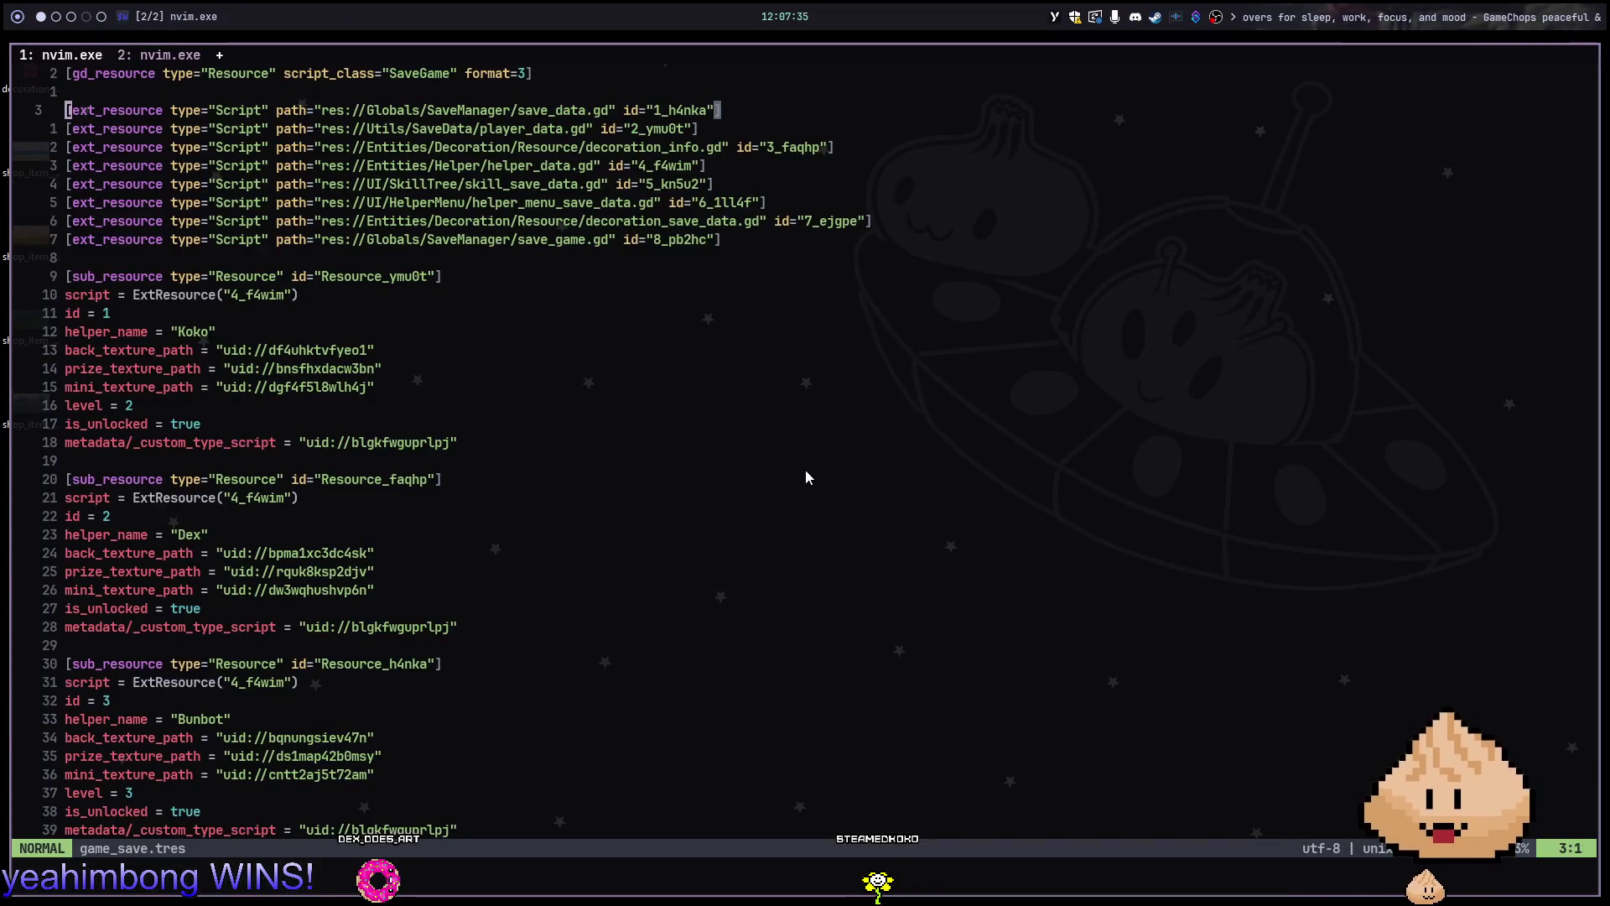
key(ctrl+Tab)
key(ctrl+o)
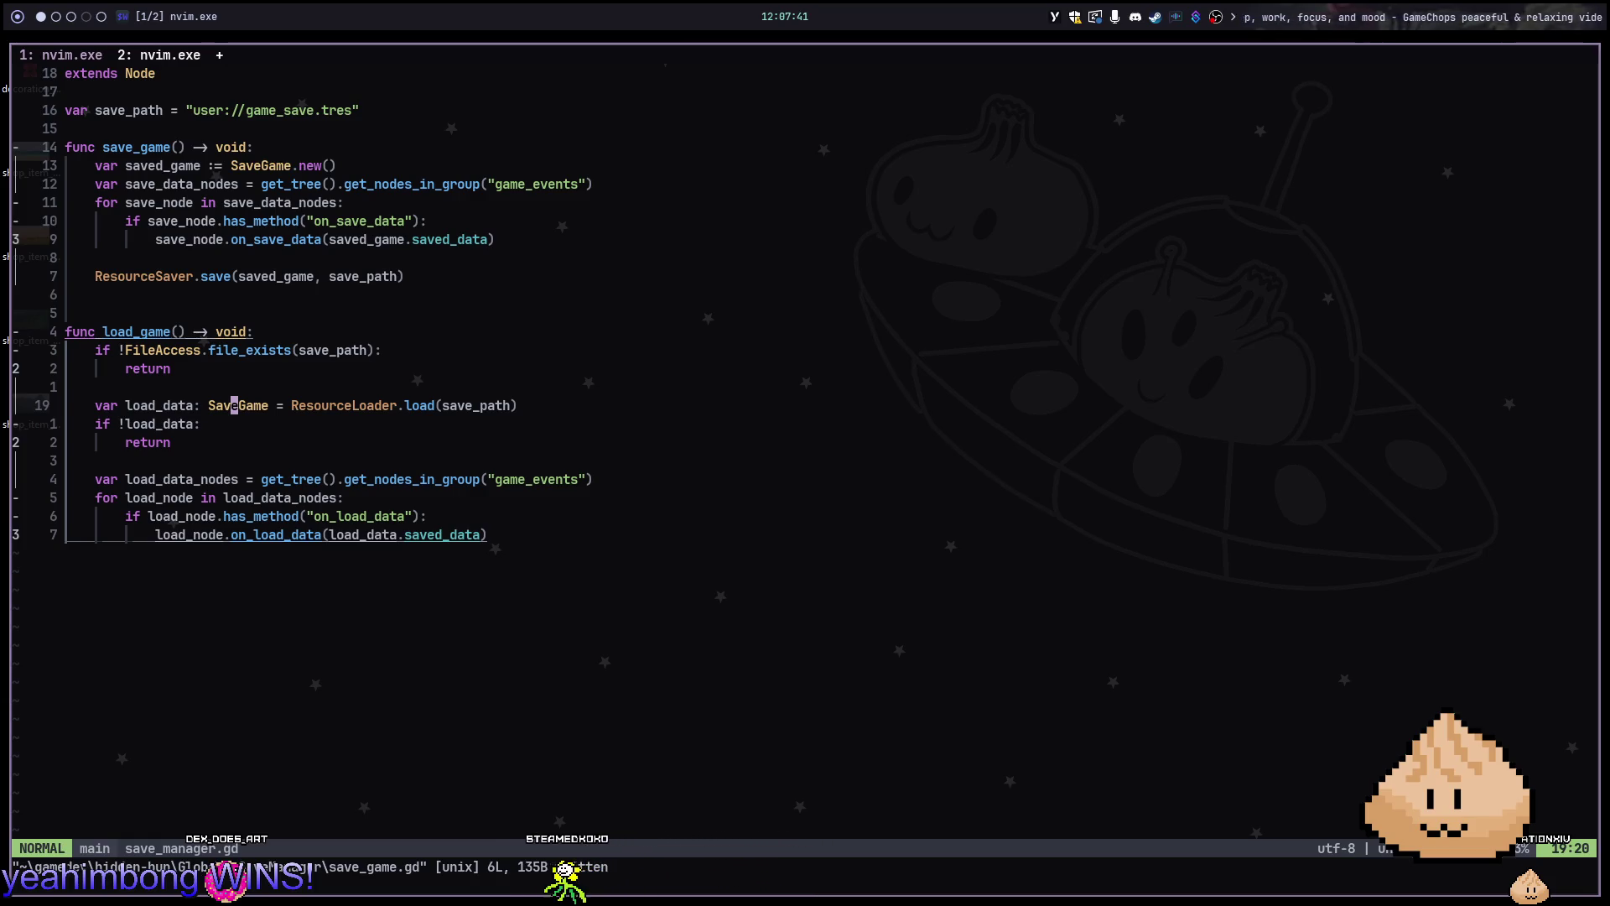
Add a saved_game.version line below save_data_nodes and show the property's details
key(k)
key(k)
key(k)
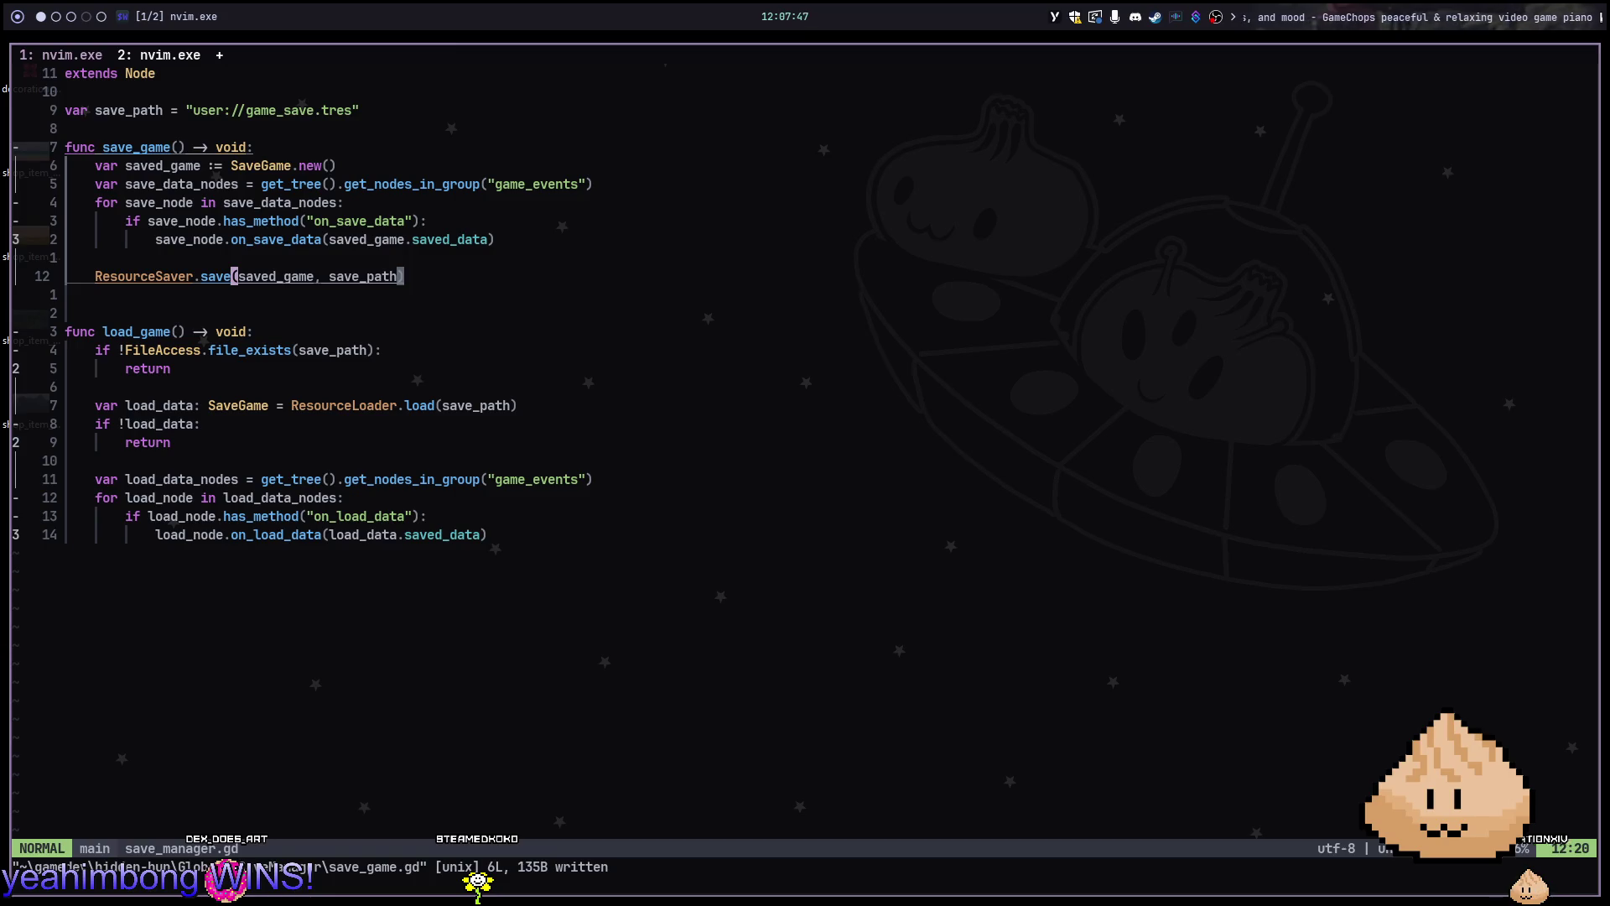
click(234, 202)
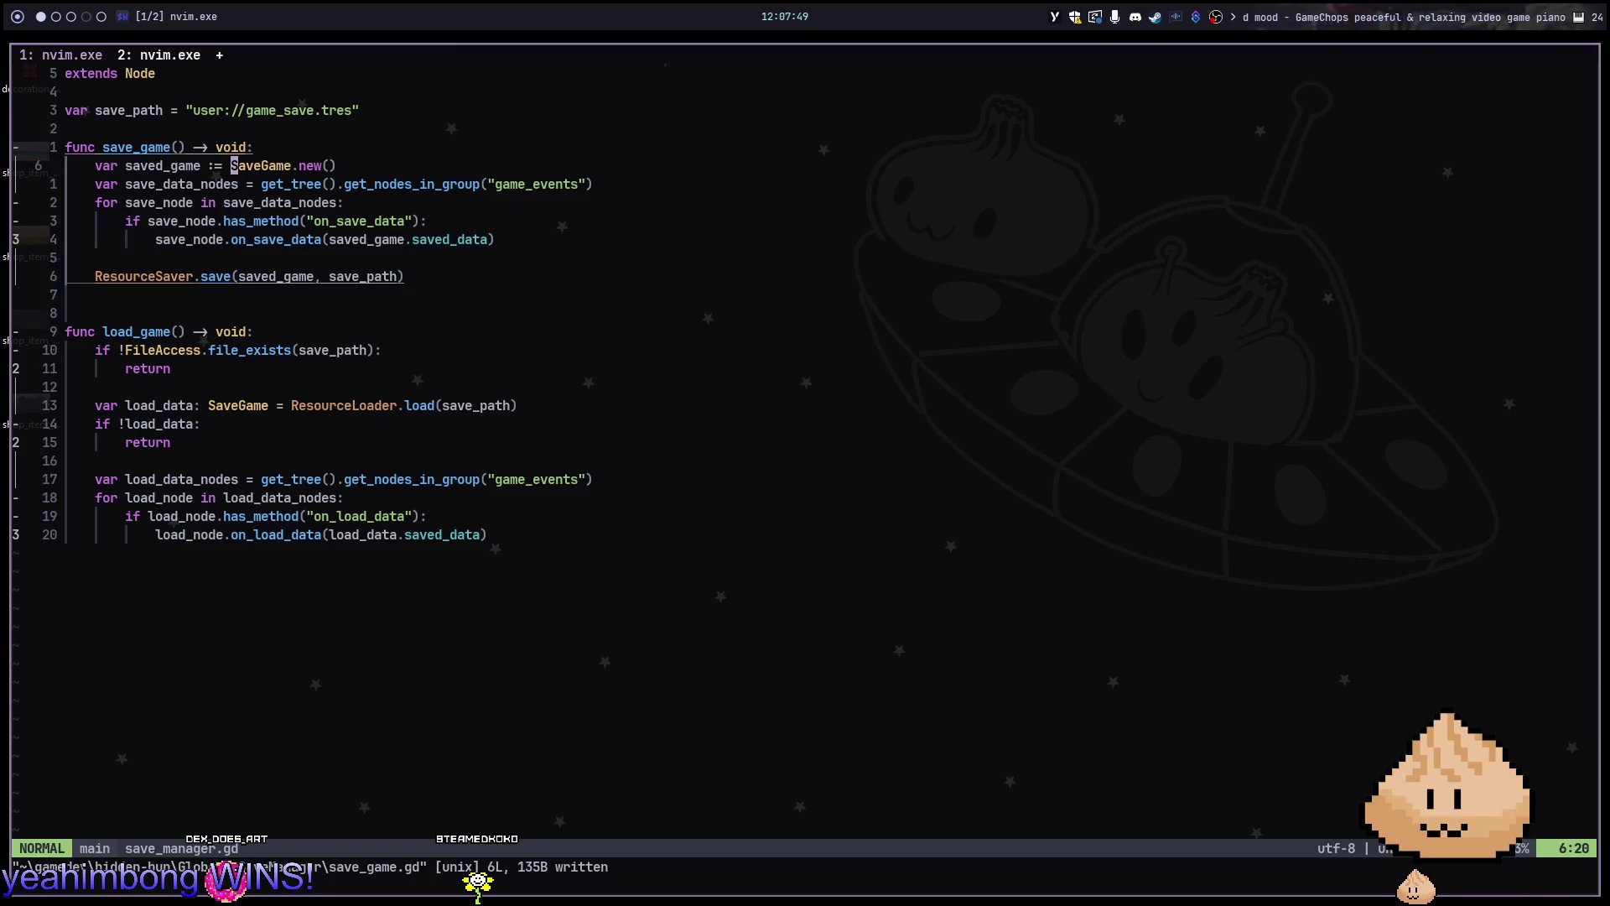
text(osaved_game.)
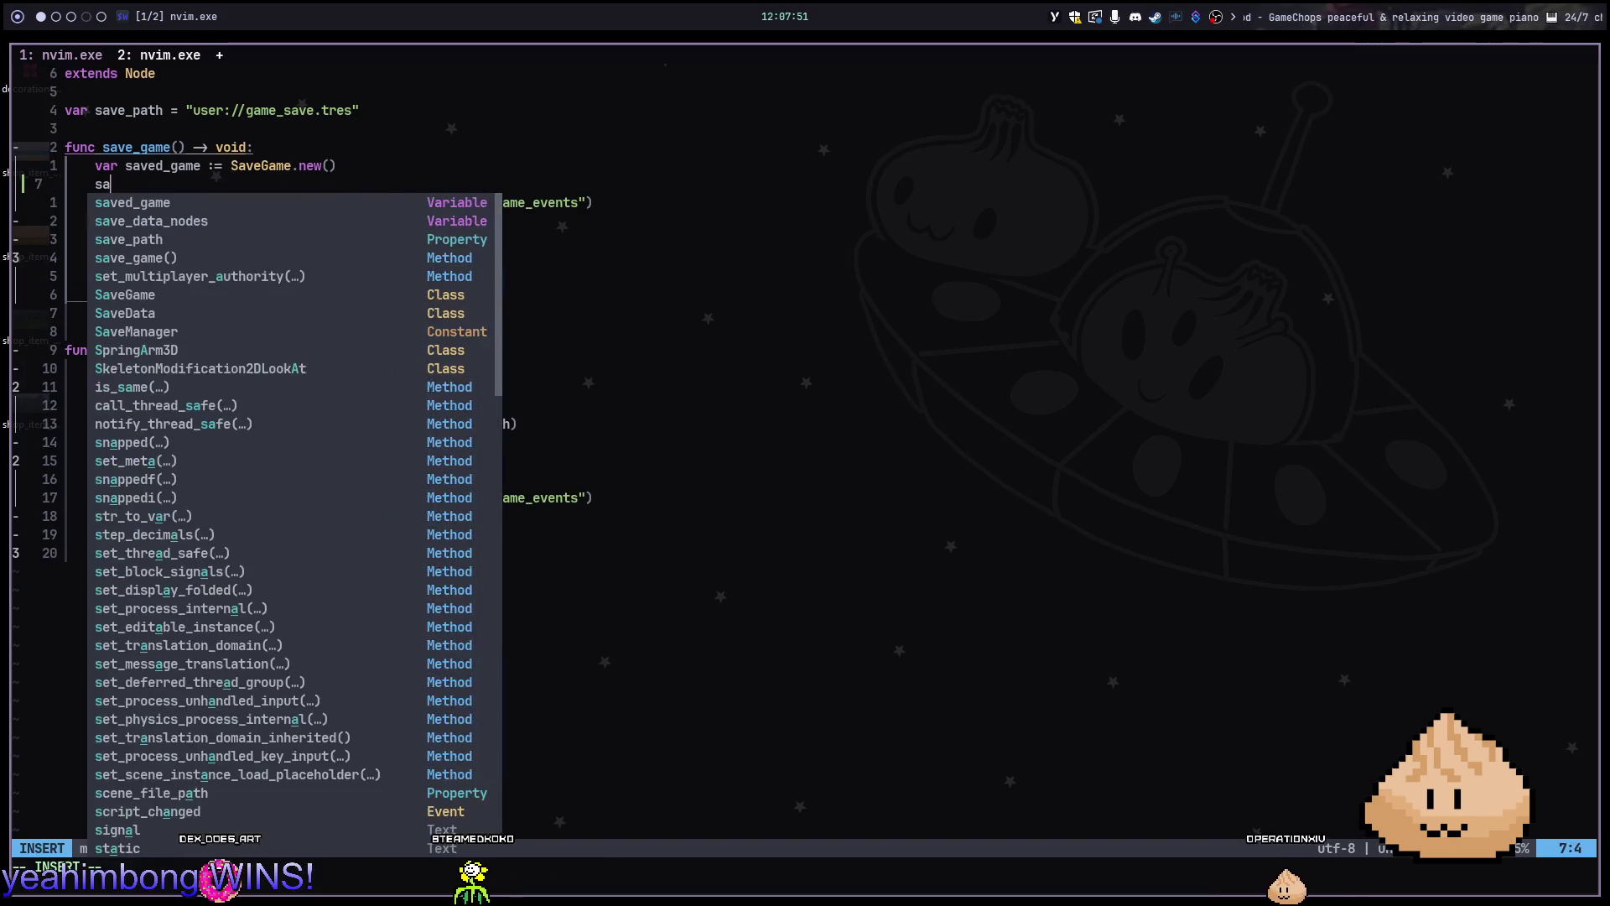
text(version)
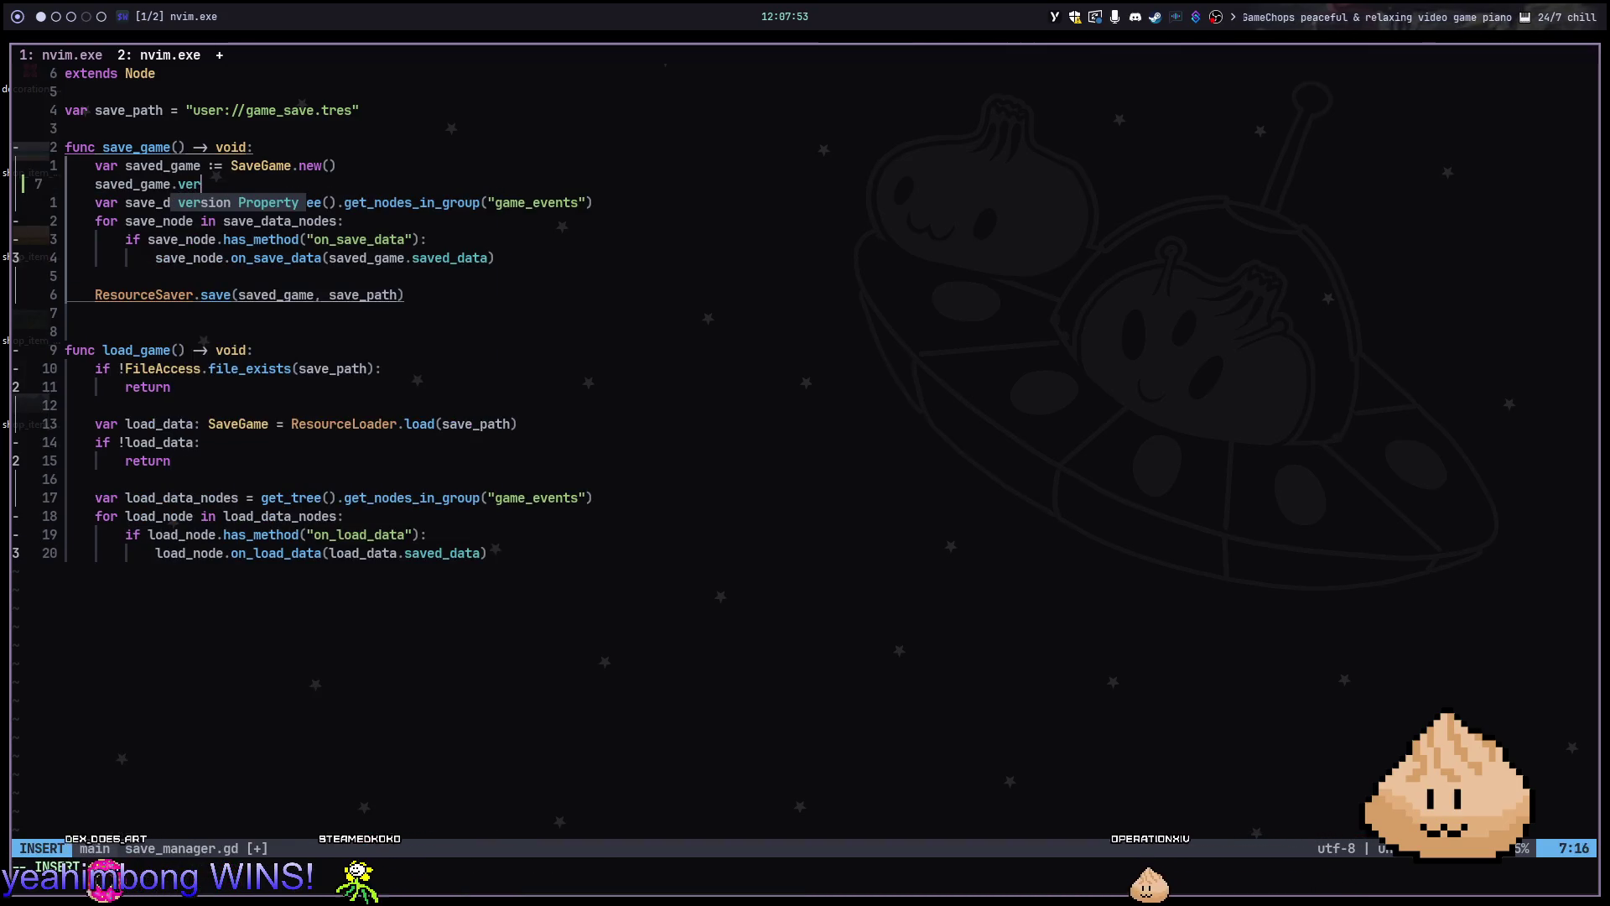
key(Escape)
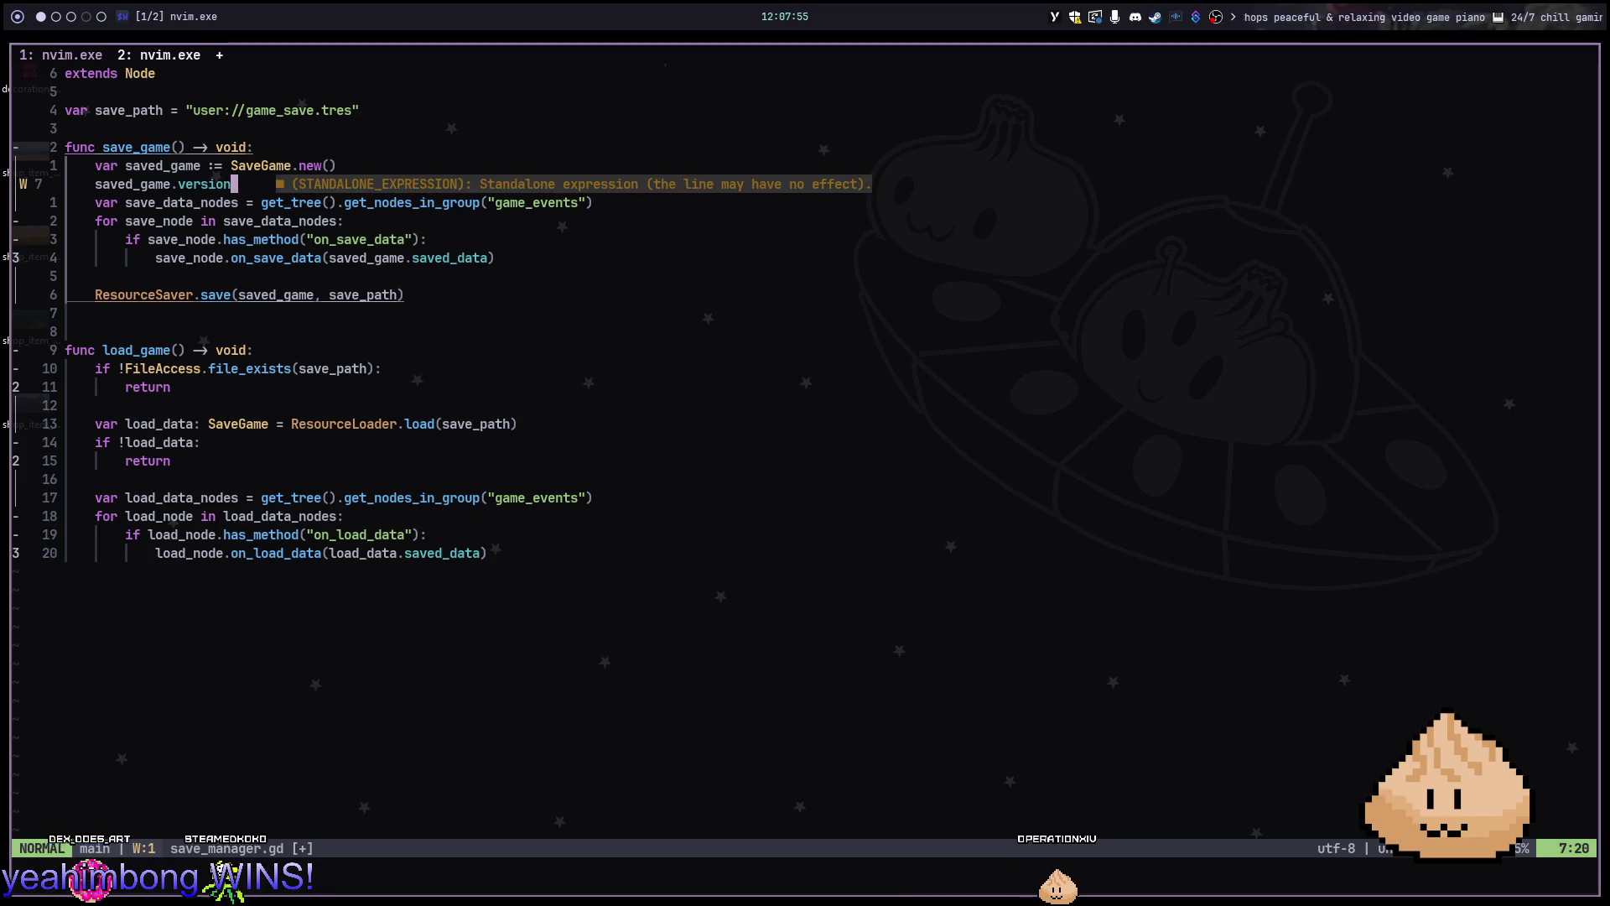
key(shift+k)
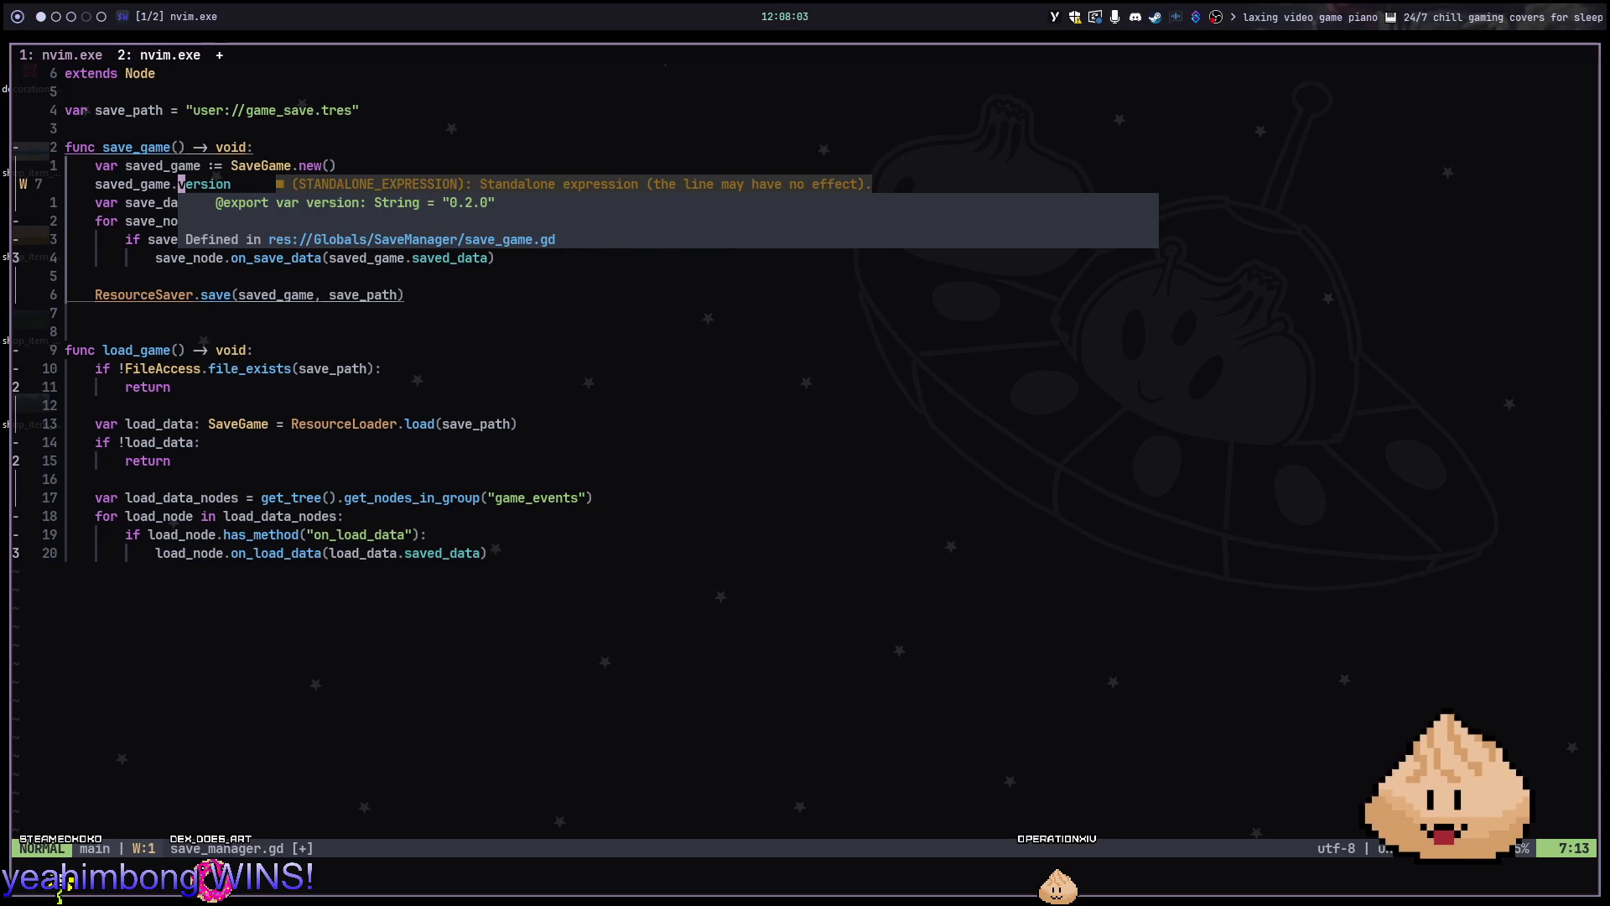
Inspect the SaveGame class and version definitions, returning to save_manager.gd each time
key(k)
key(w)
key(w)
key(g)
key(d)
key(ctrl+o)
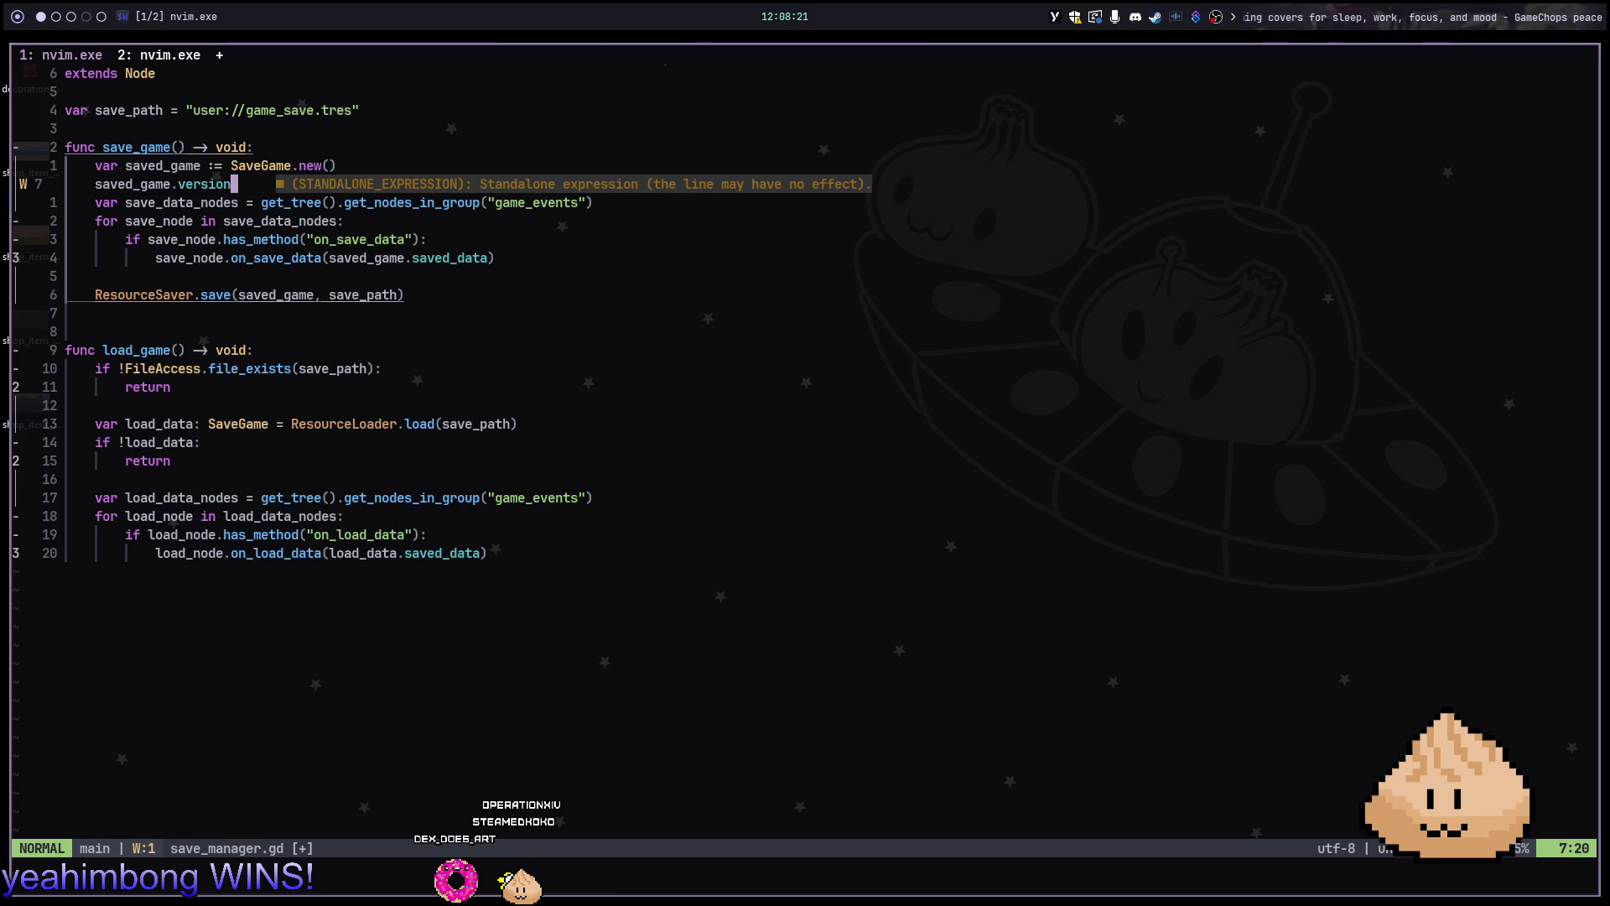
key(g)
key(d)
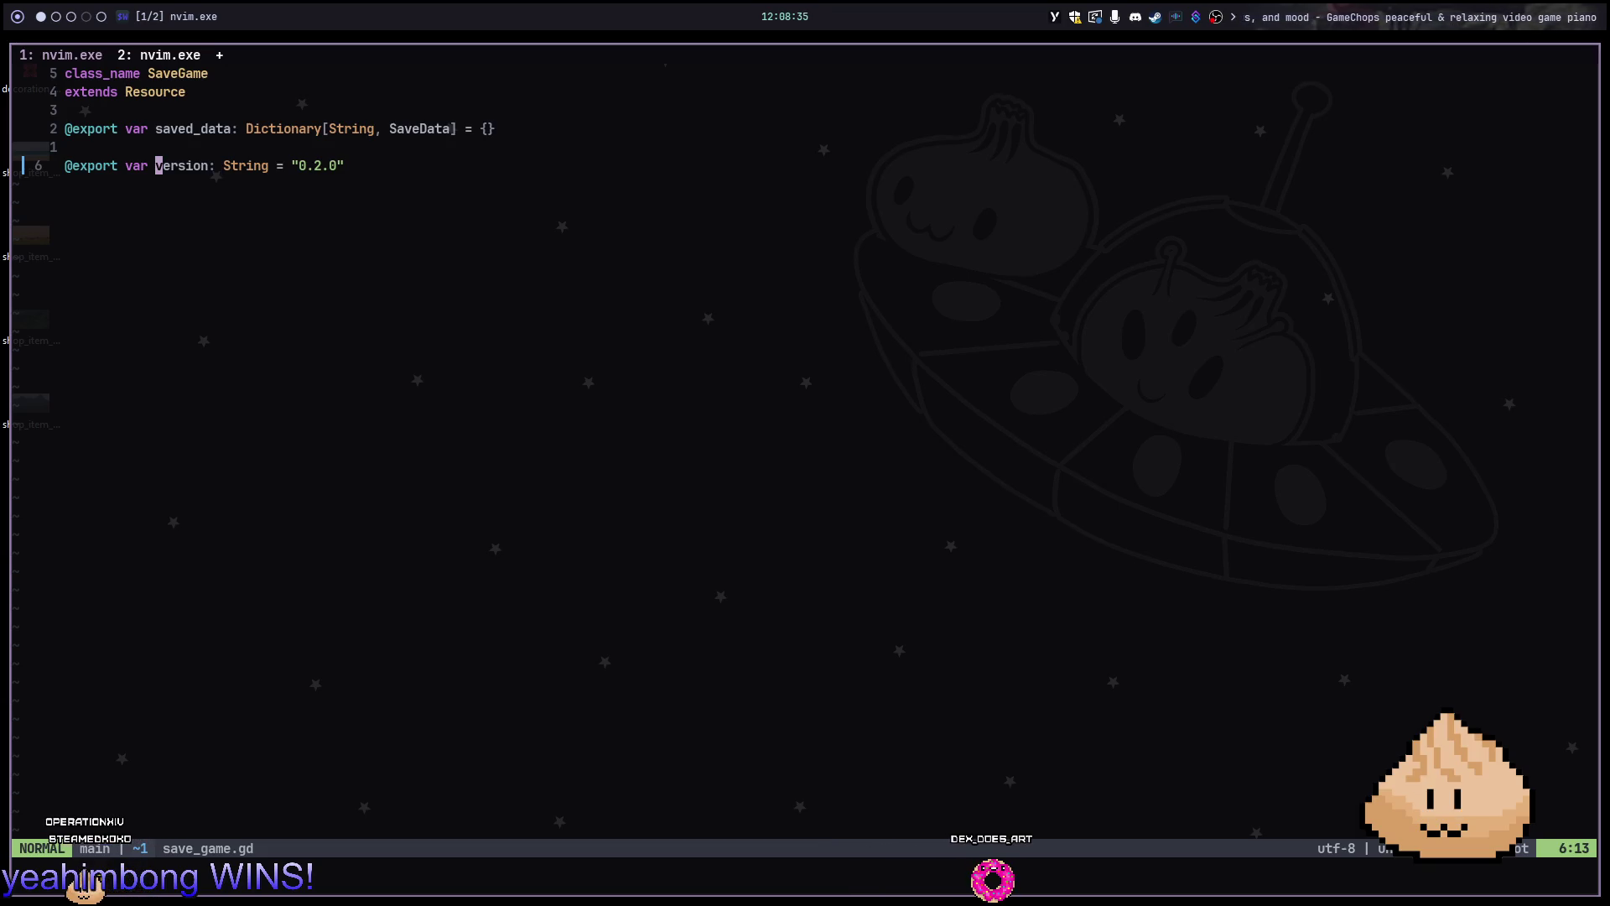
key(ctrl+o)
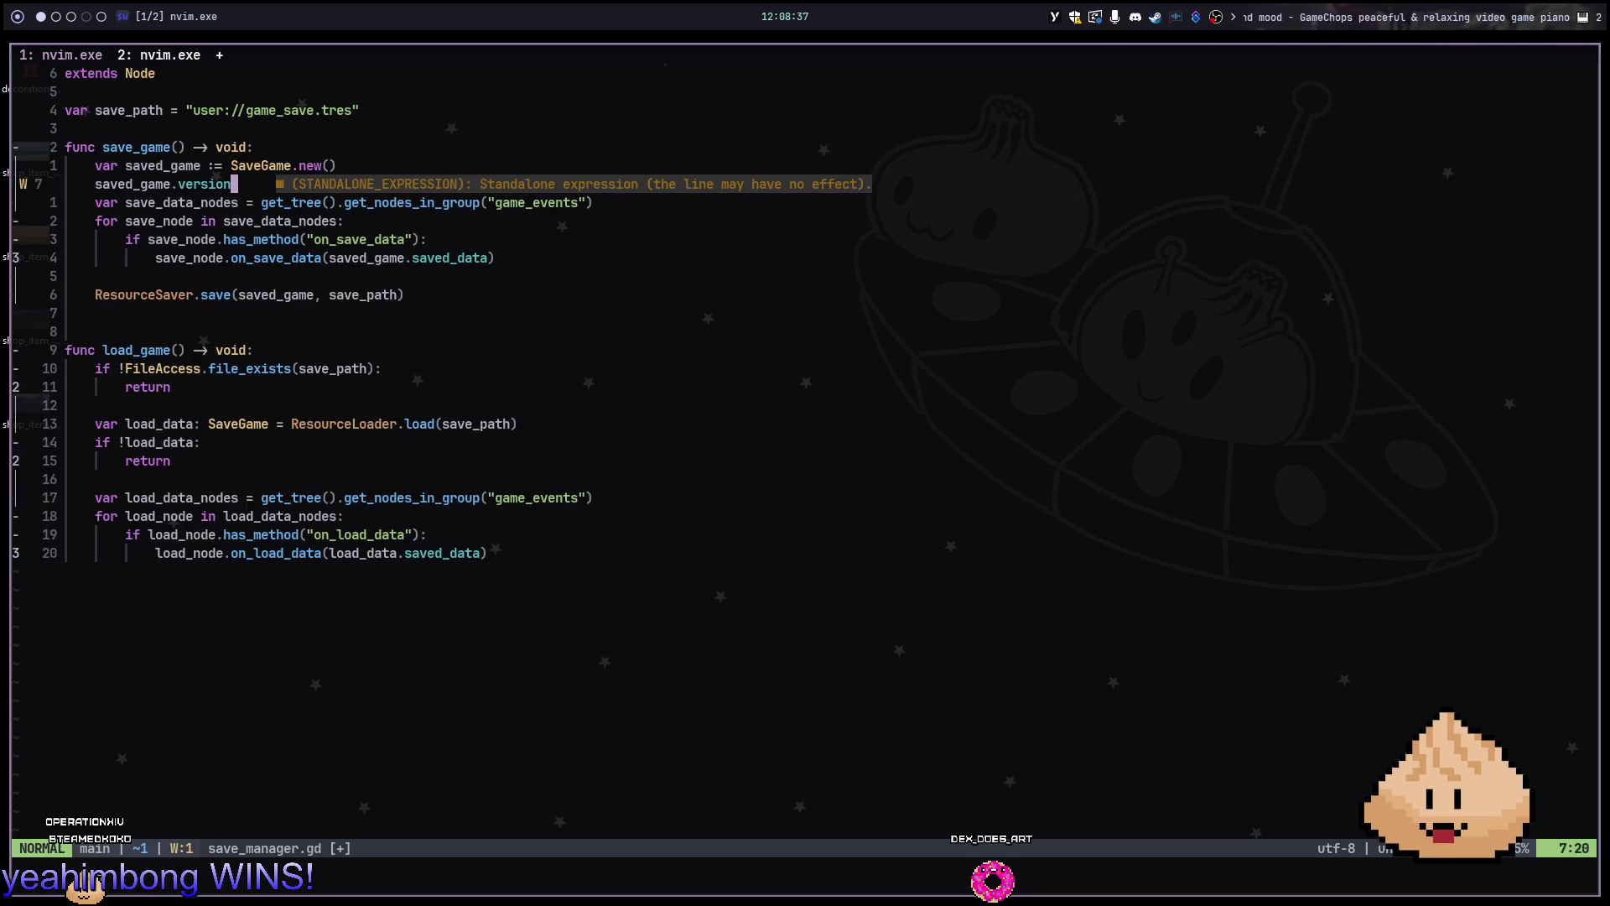
Delete the saved_game.version line, save save_manager.gd, and switch to the Godot editor
key(space)
key(s)
key(f)
key(Escape)
click(234, 257)
key(space)
key(Escape)
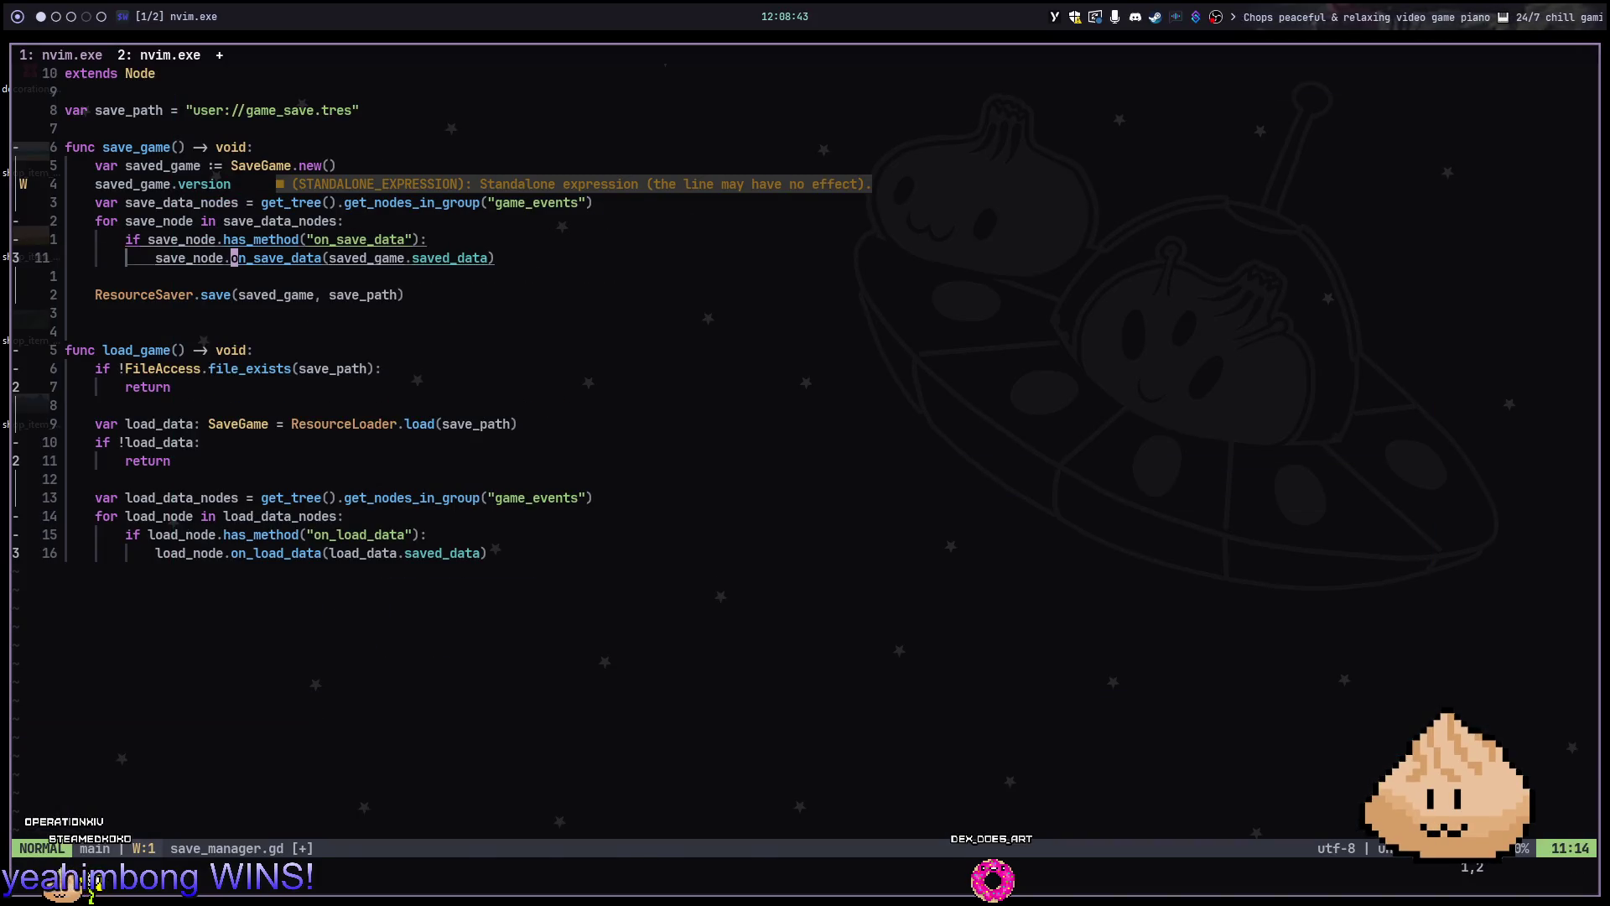
key(ctrl+o)
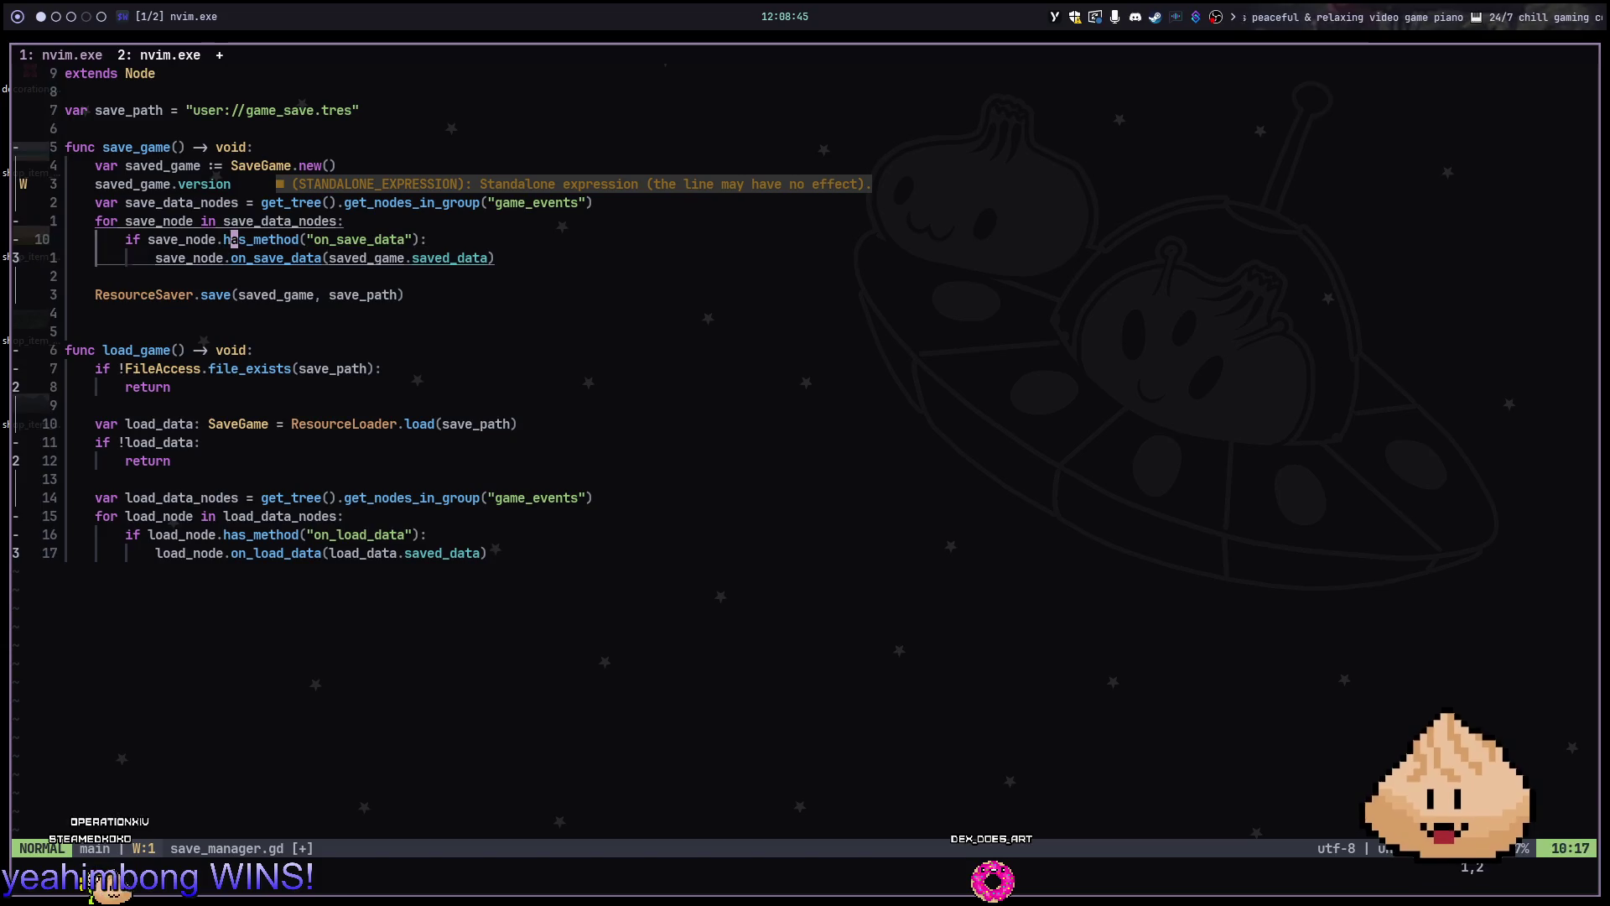
key(d)
key(d)
key(ctrl+s)
key(j)
key(j)
key(j)
key(j)
key(j)
key(j)
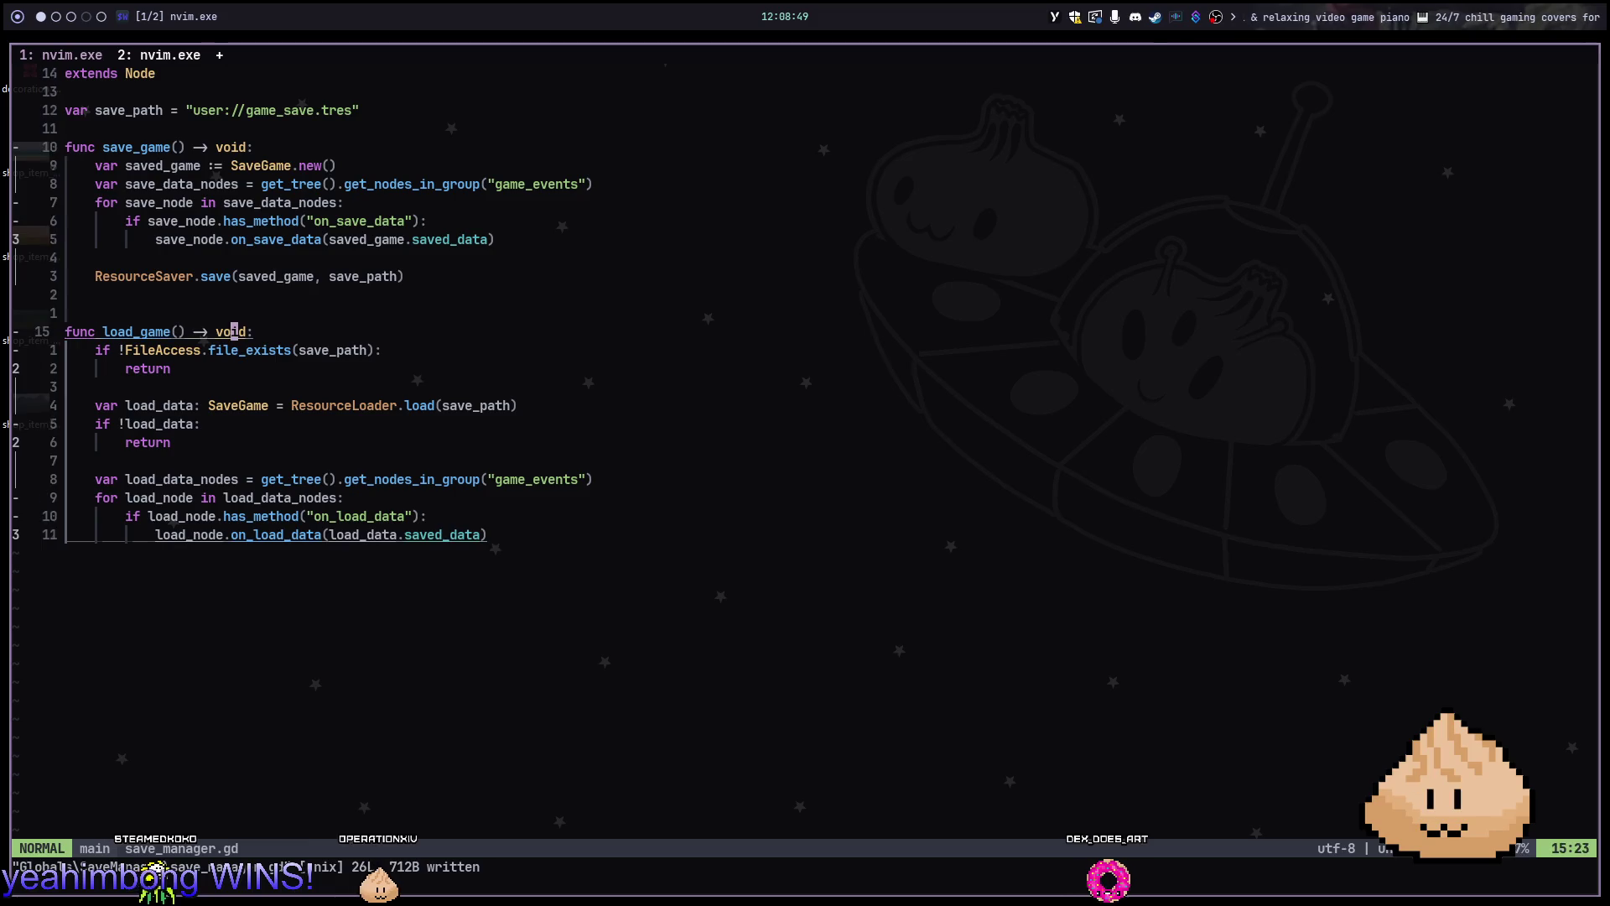
key(super+2)
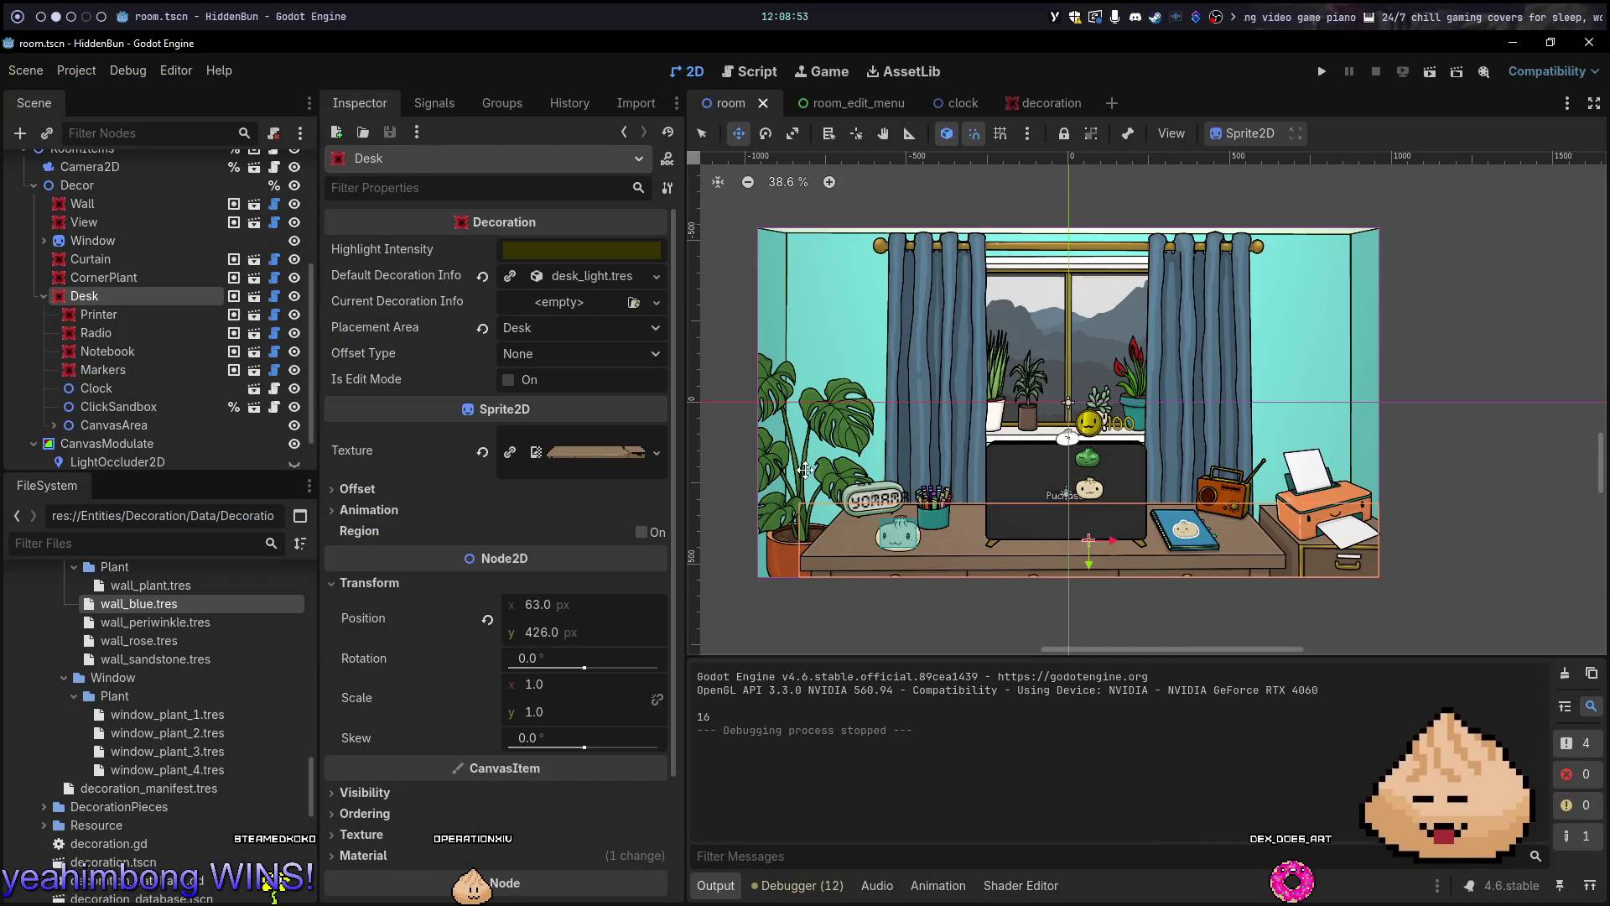
Try a Release Export All from the Export dialog and dismiss the missing-path error
key(ctrl+comma)
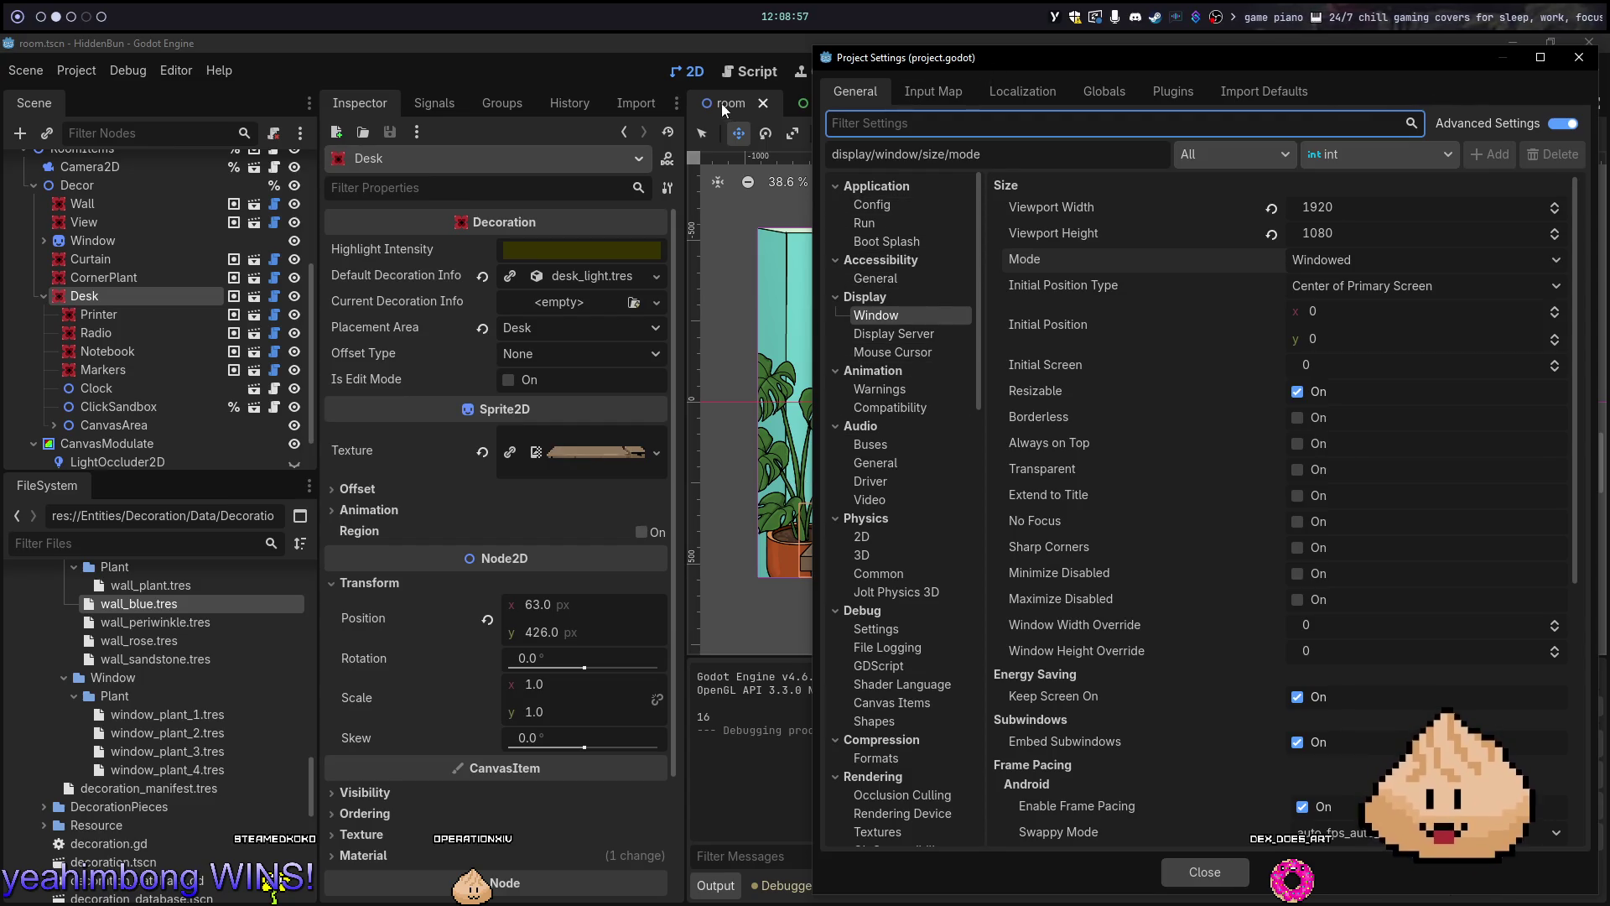
key(Escape)
click(127, 71)
mouse_move(170, 74)
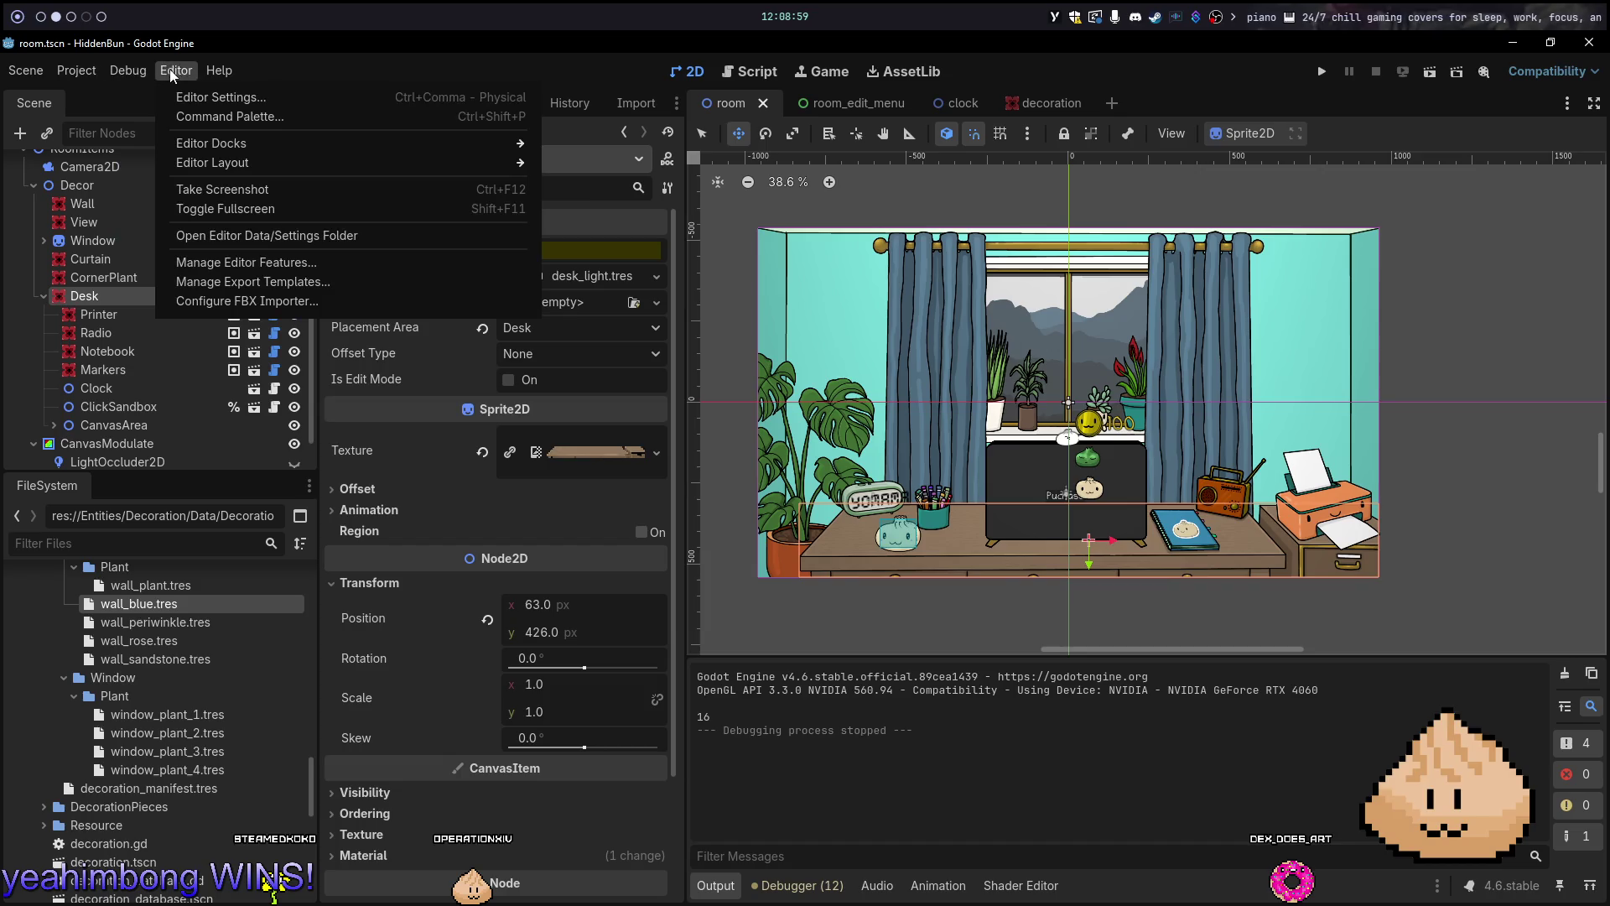
mouse_move(31, 77)
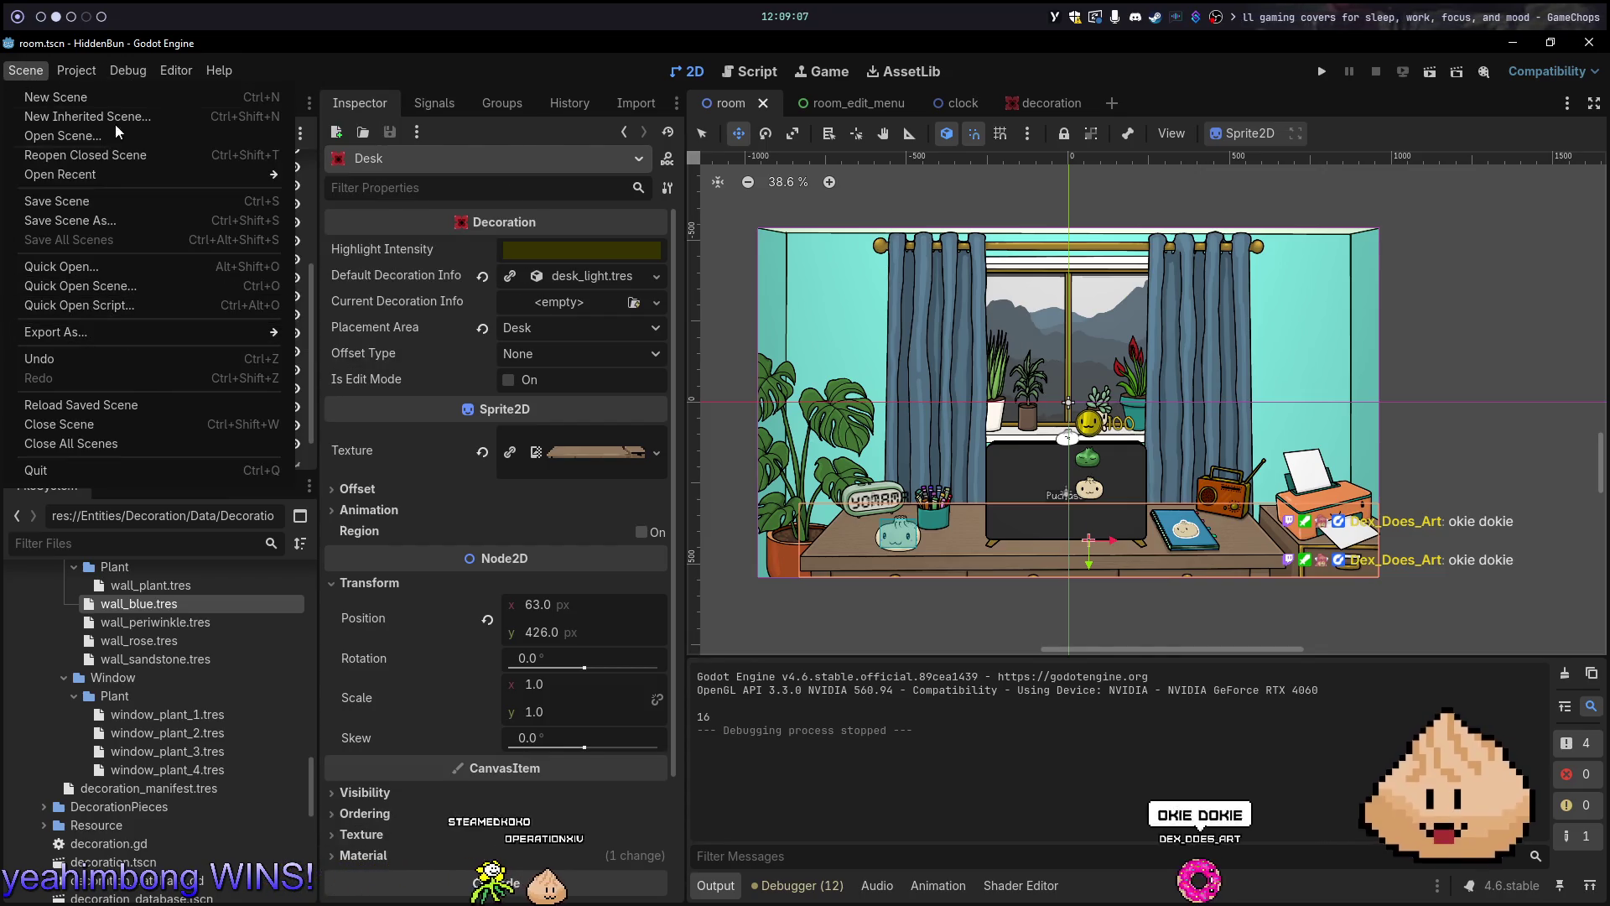
click(83, 169)
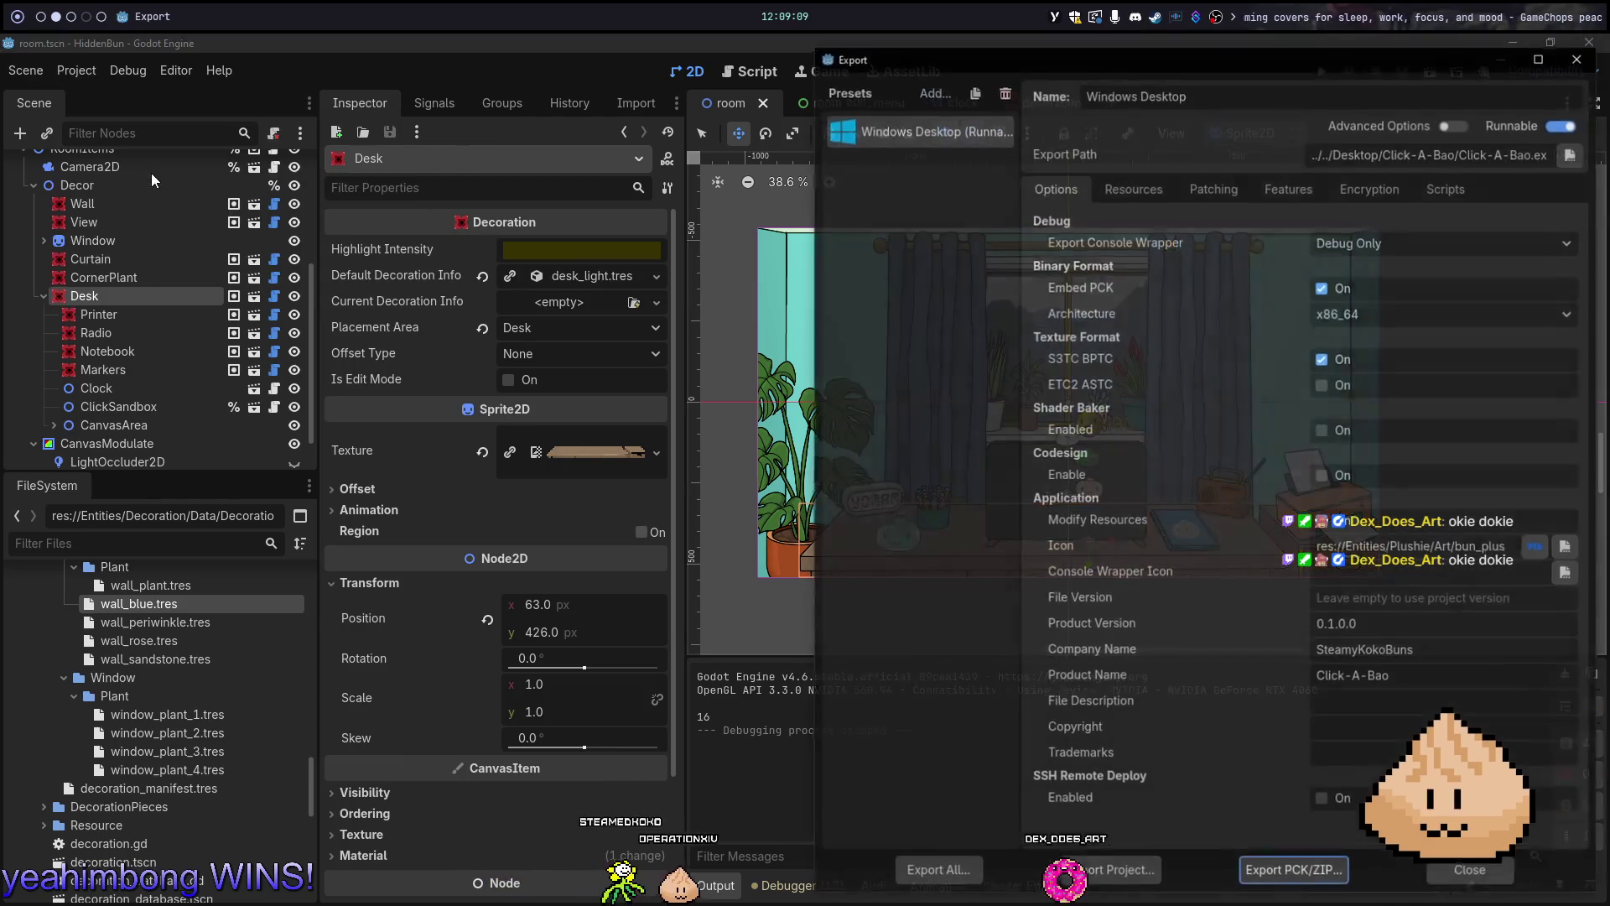
click(994, 877)
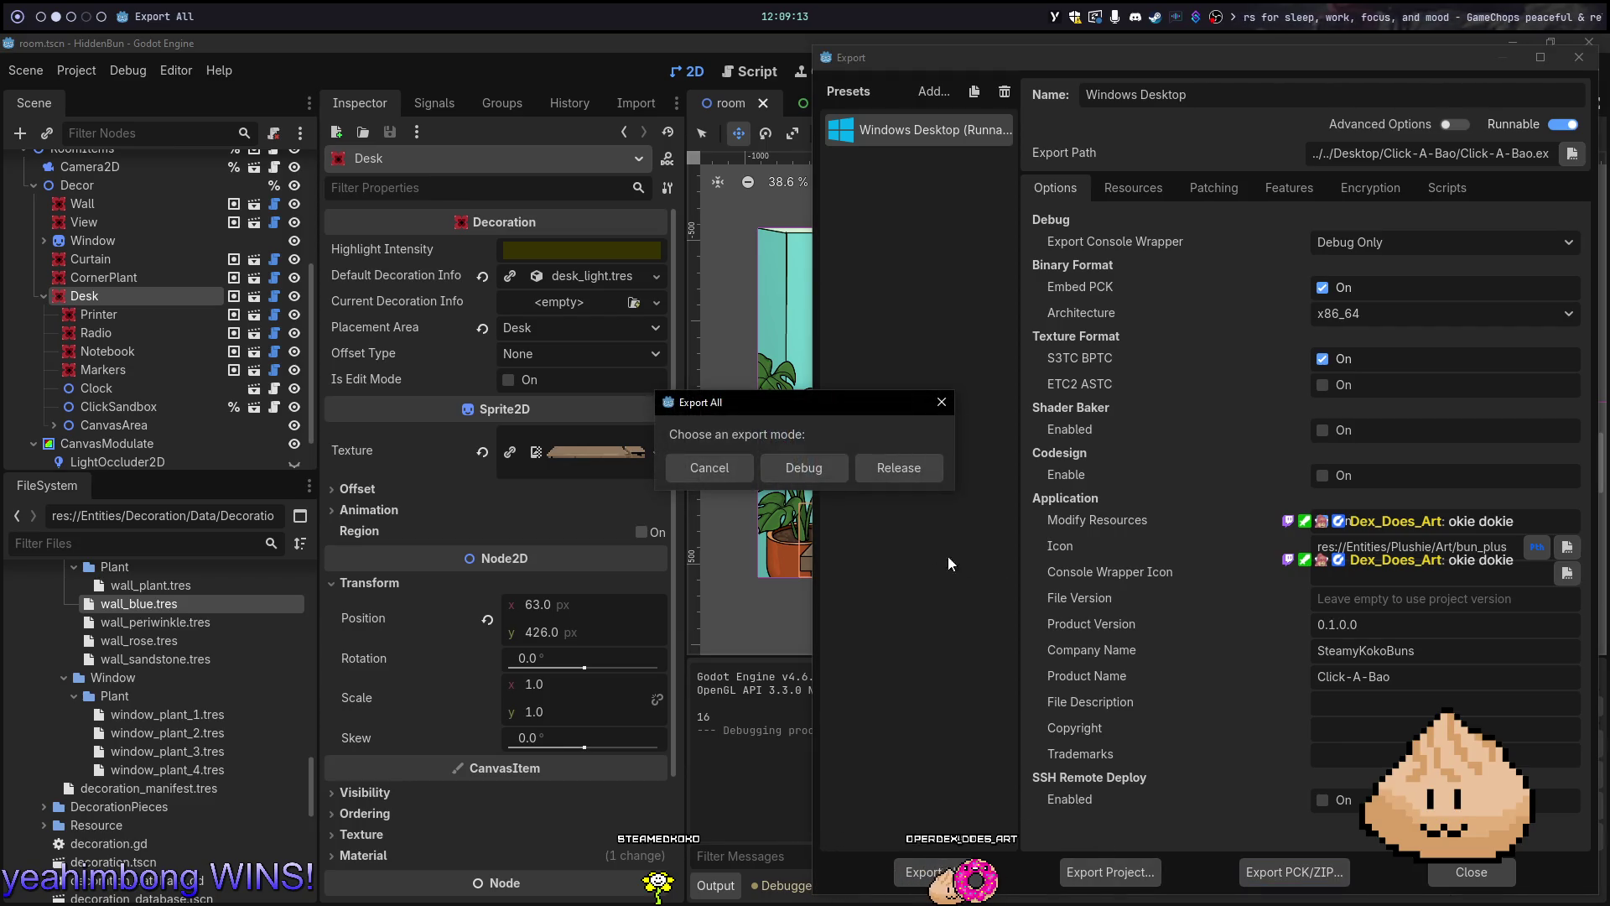
click(926, 472)
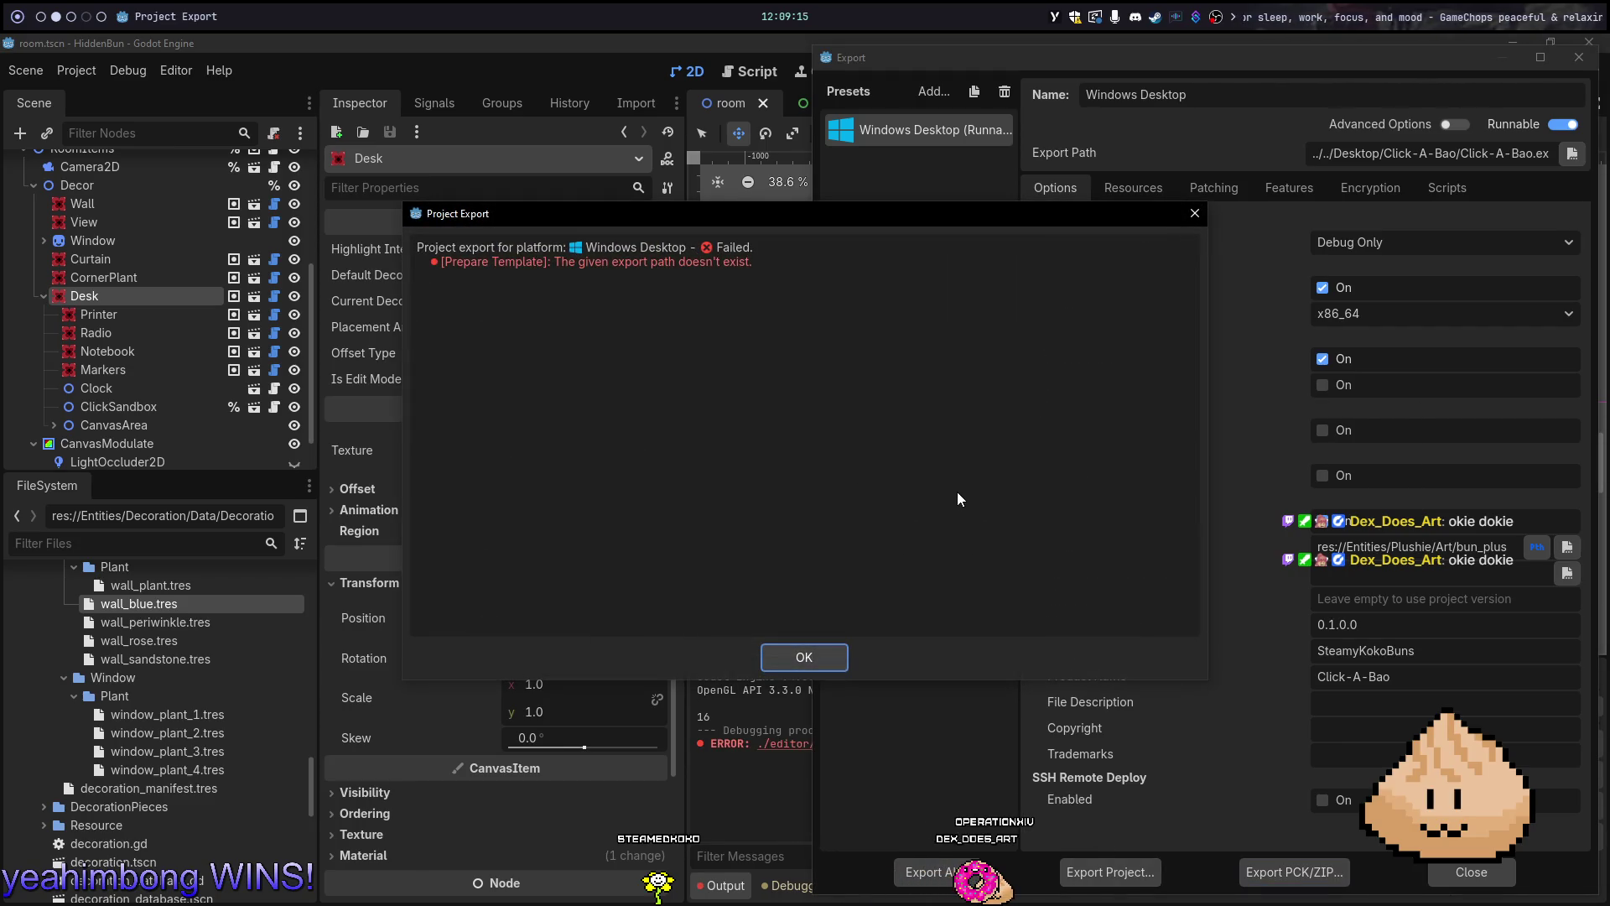
click(786, 653)
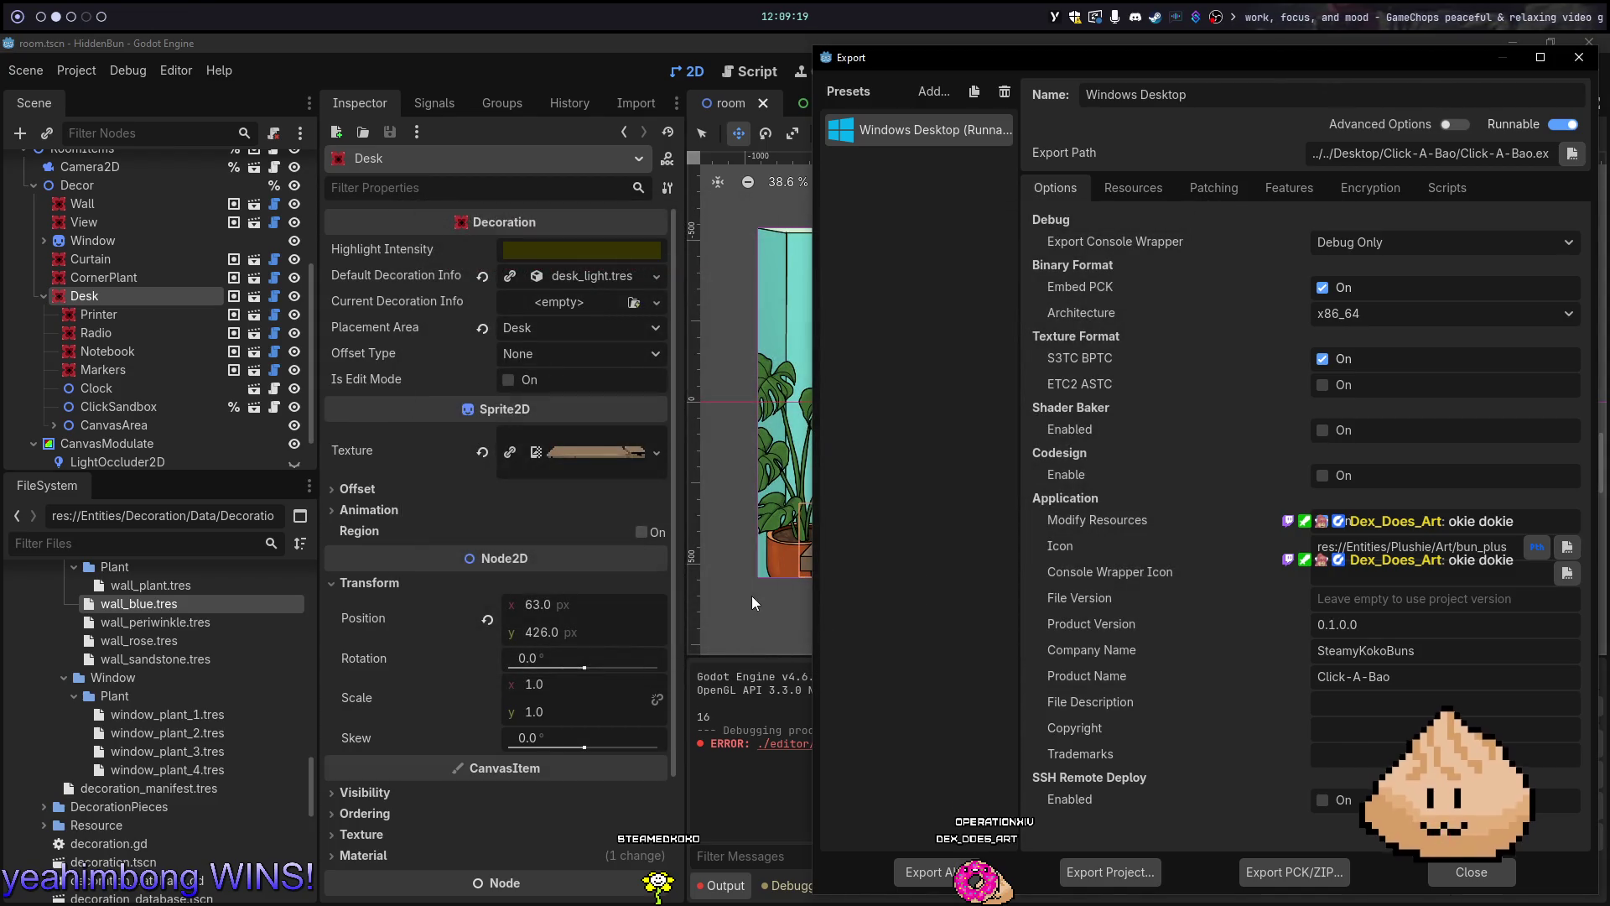
Create a 'Click-A-Bao' folder on the desktop, then return to Godot's Export dialog
key(super+4)
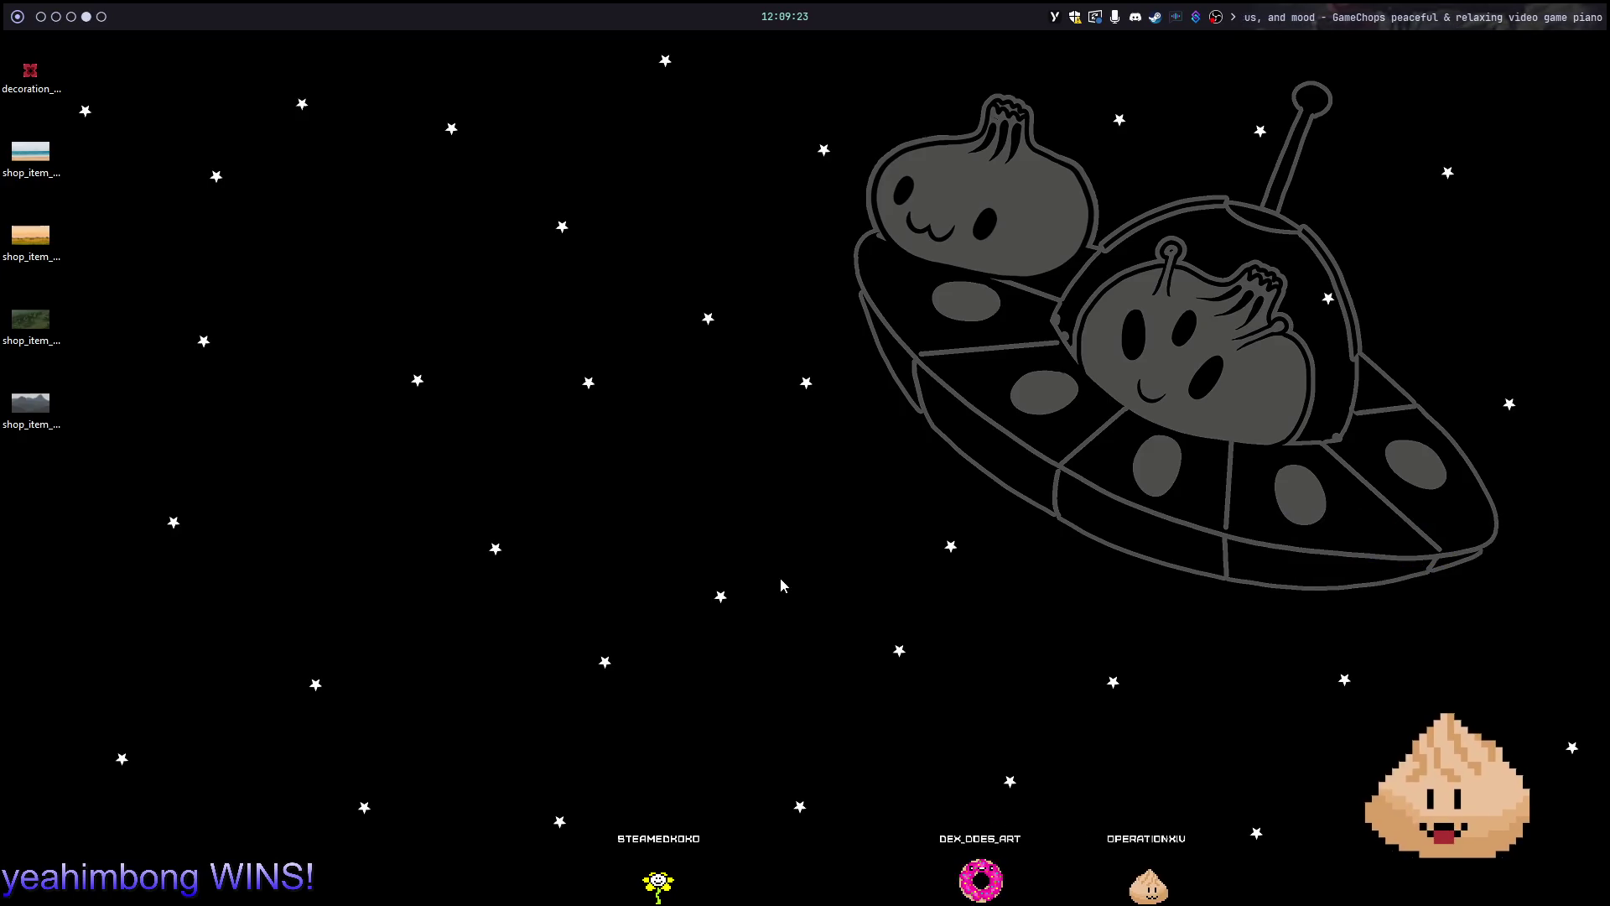
click(917, 472)
key(ctrl+shift+n)
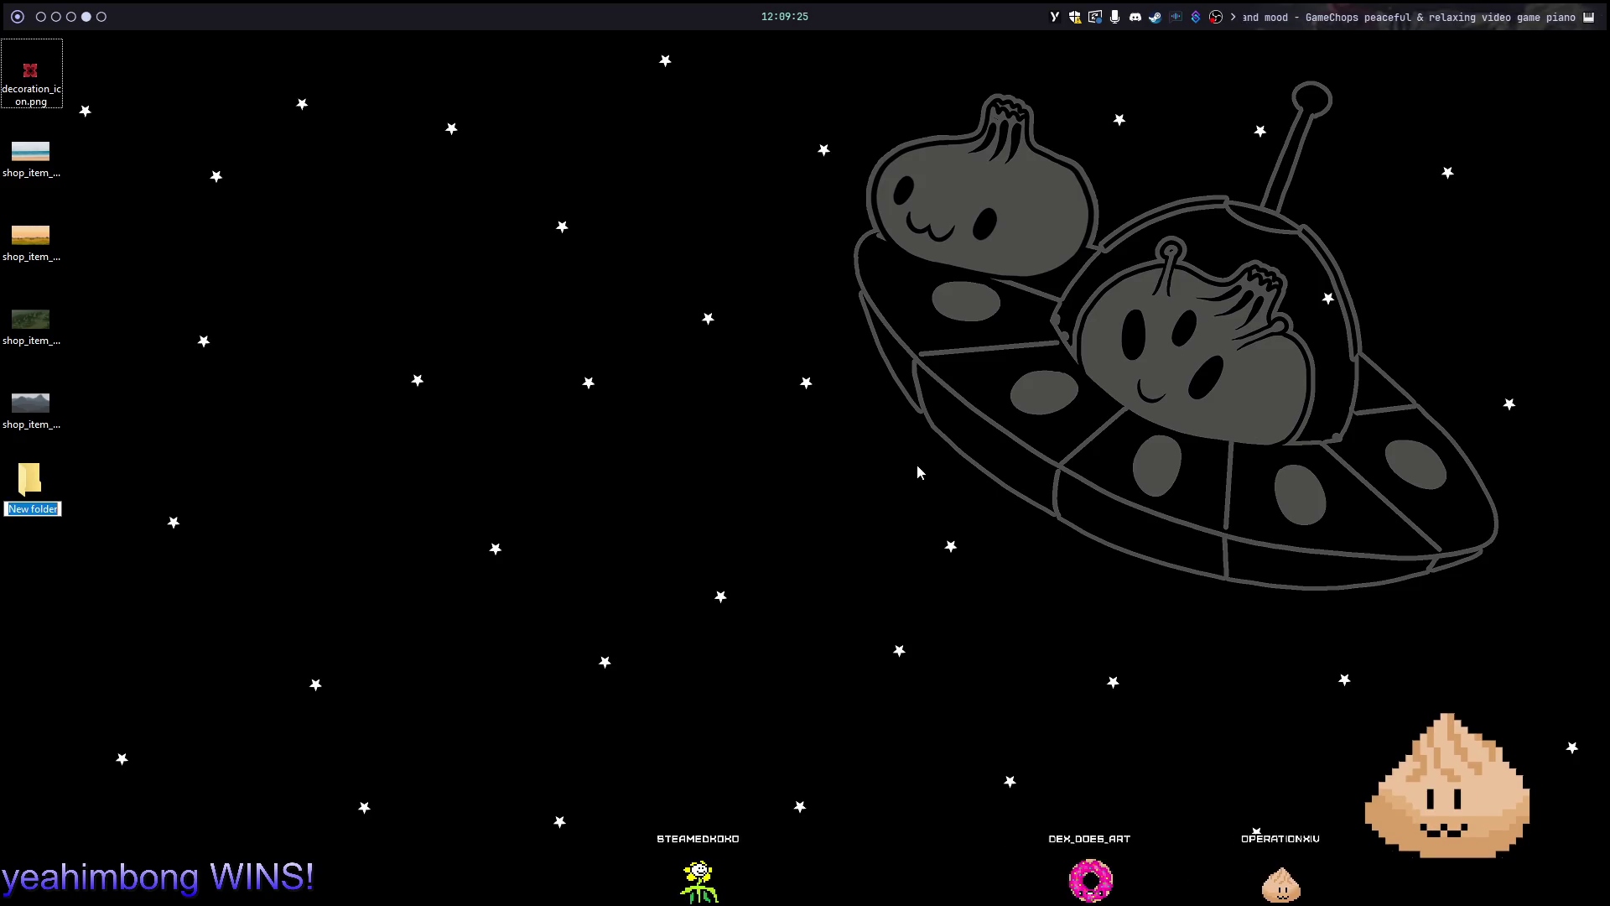
key(BackSpace)
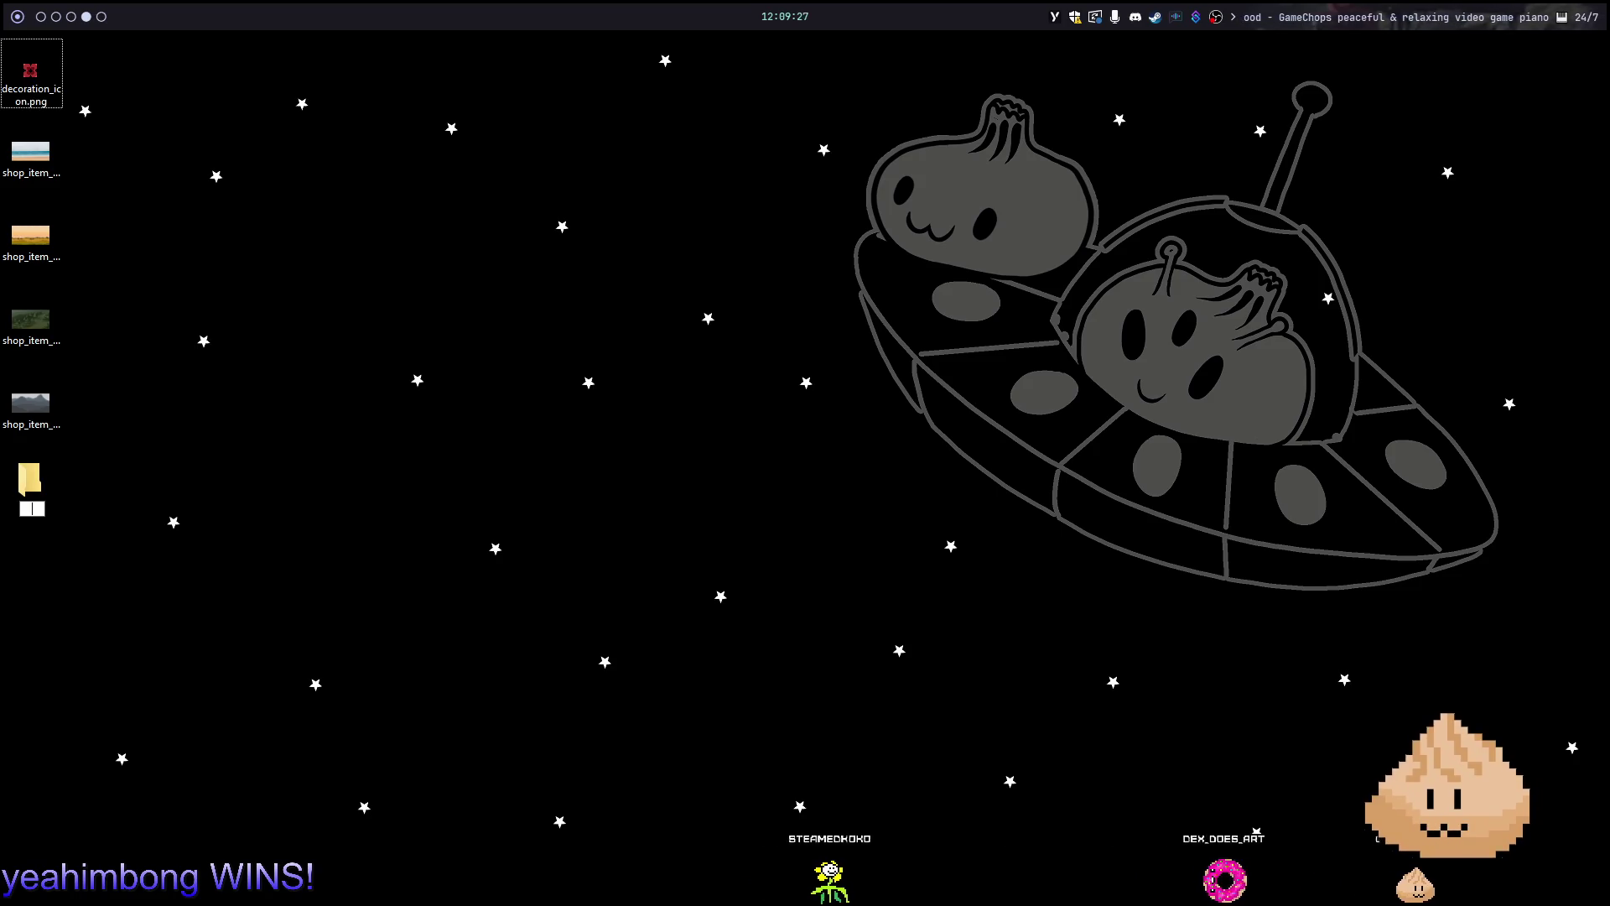
text(Click-A-)
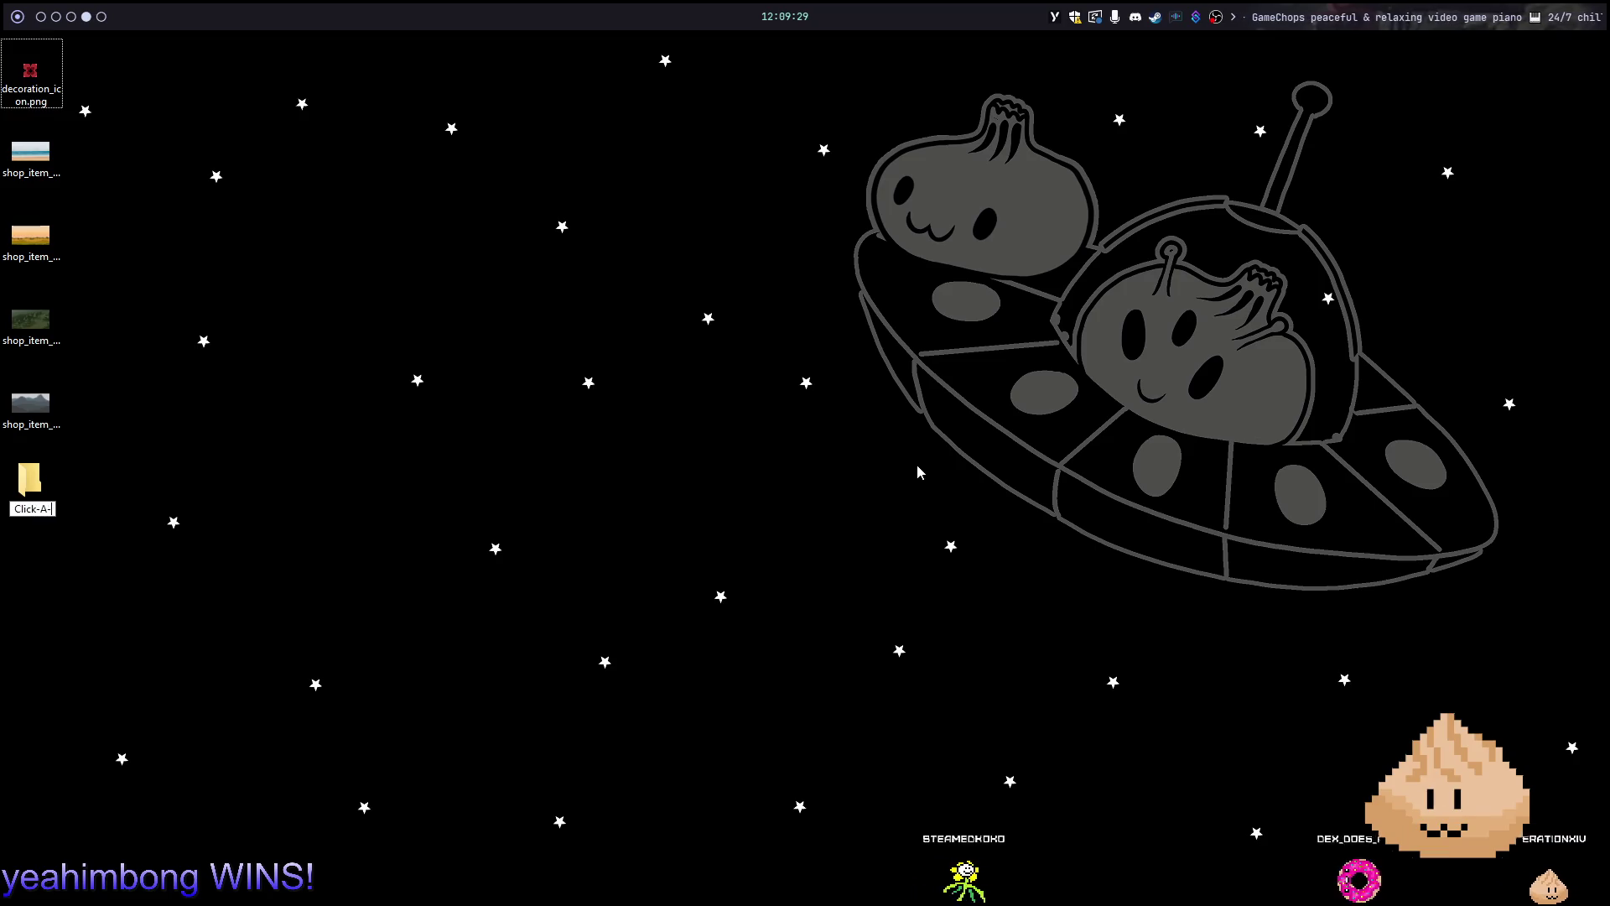
text(Bao)
key(Return)
key(super+2)
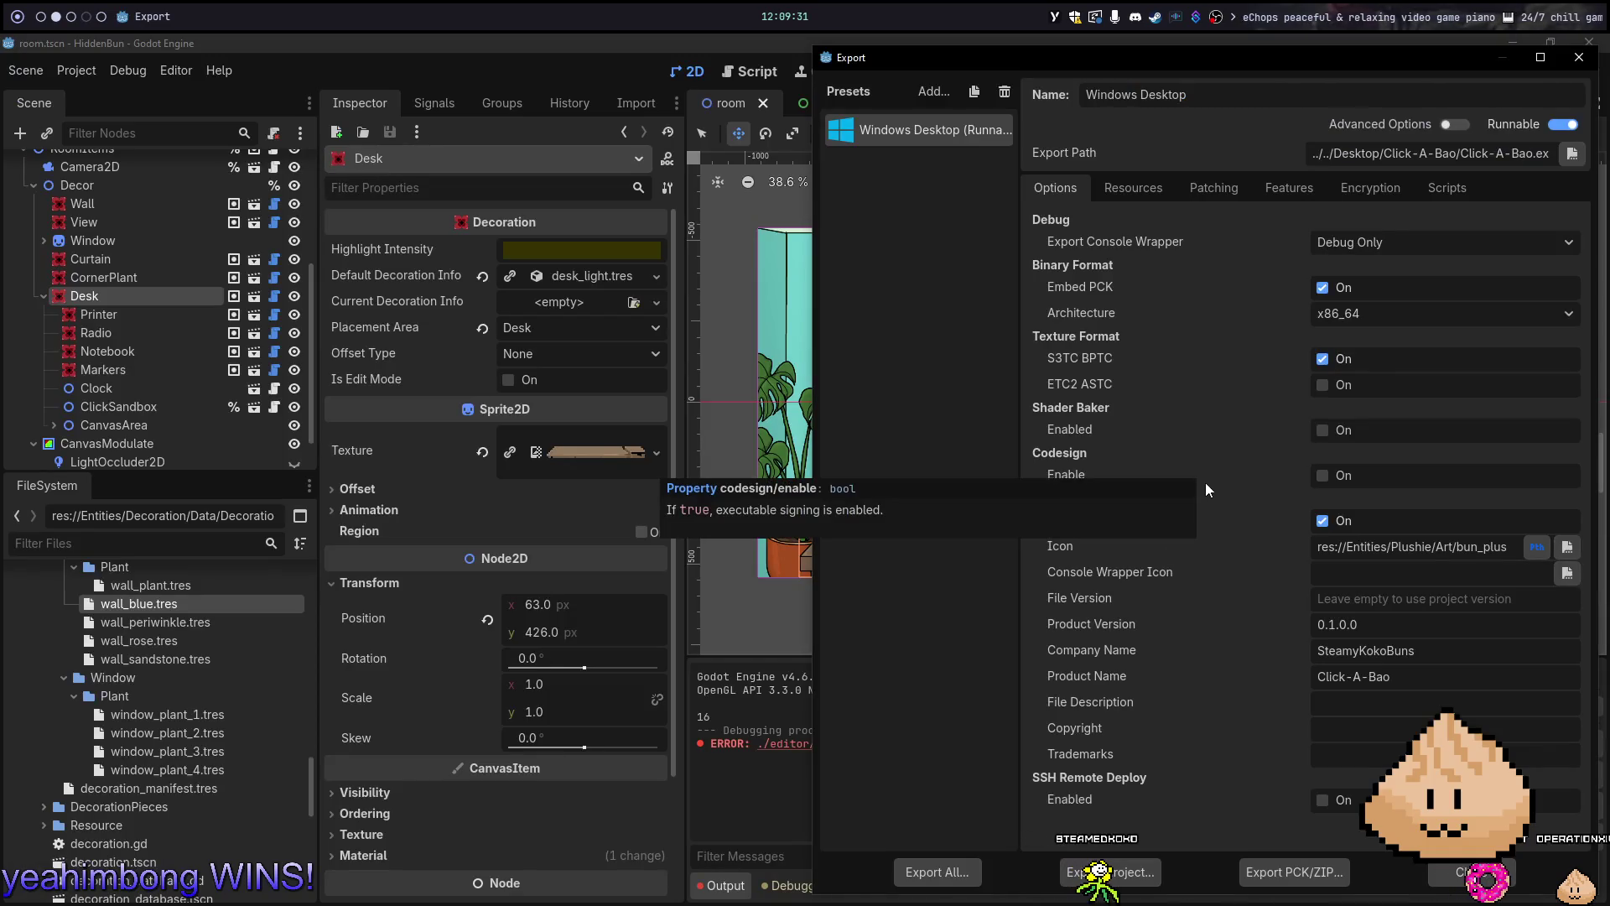
Run Export All as a Release build, then close the Export dialog
click(937, 875)
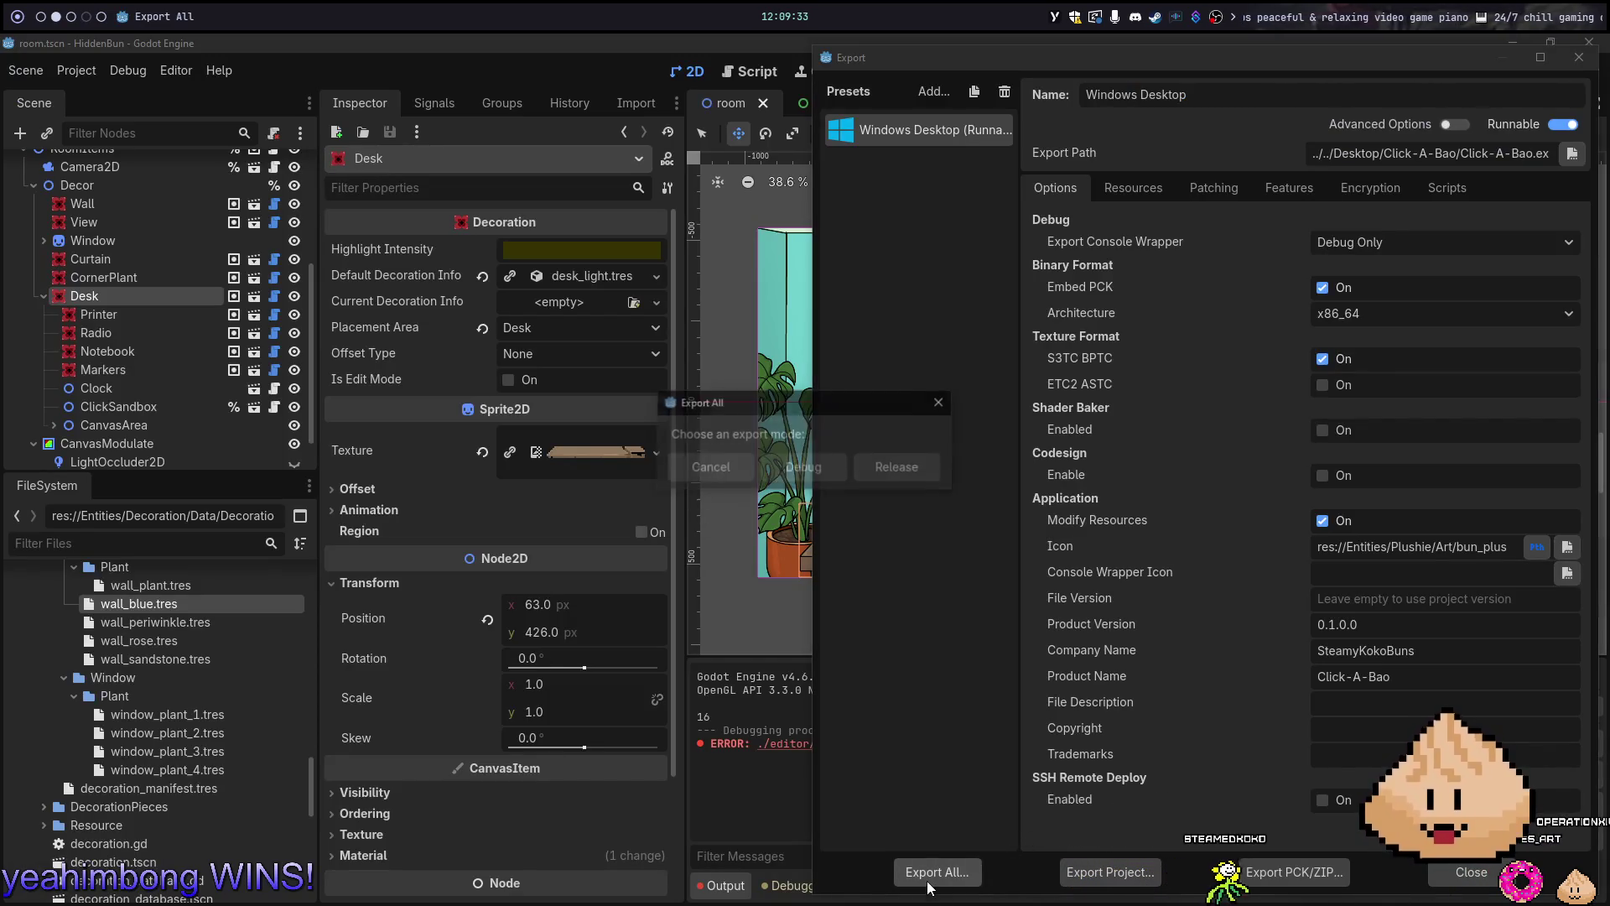
click(891, 483)
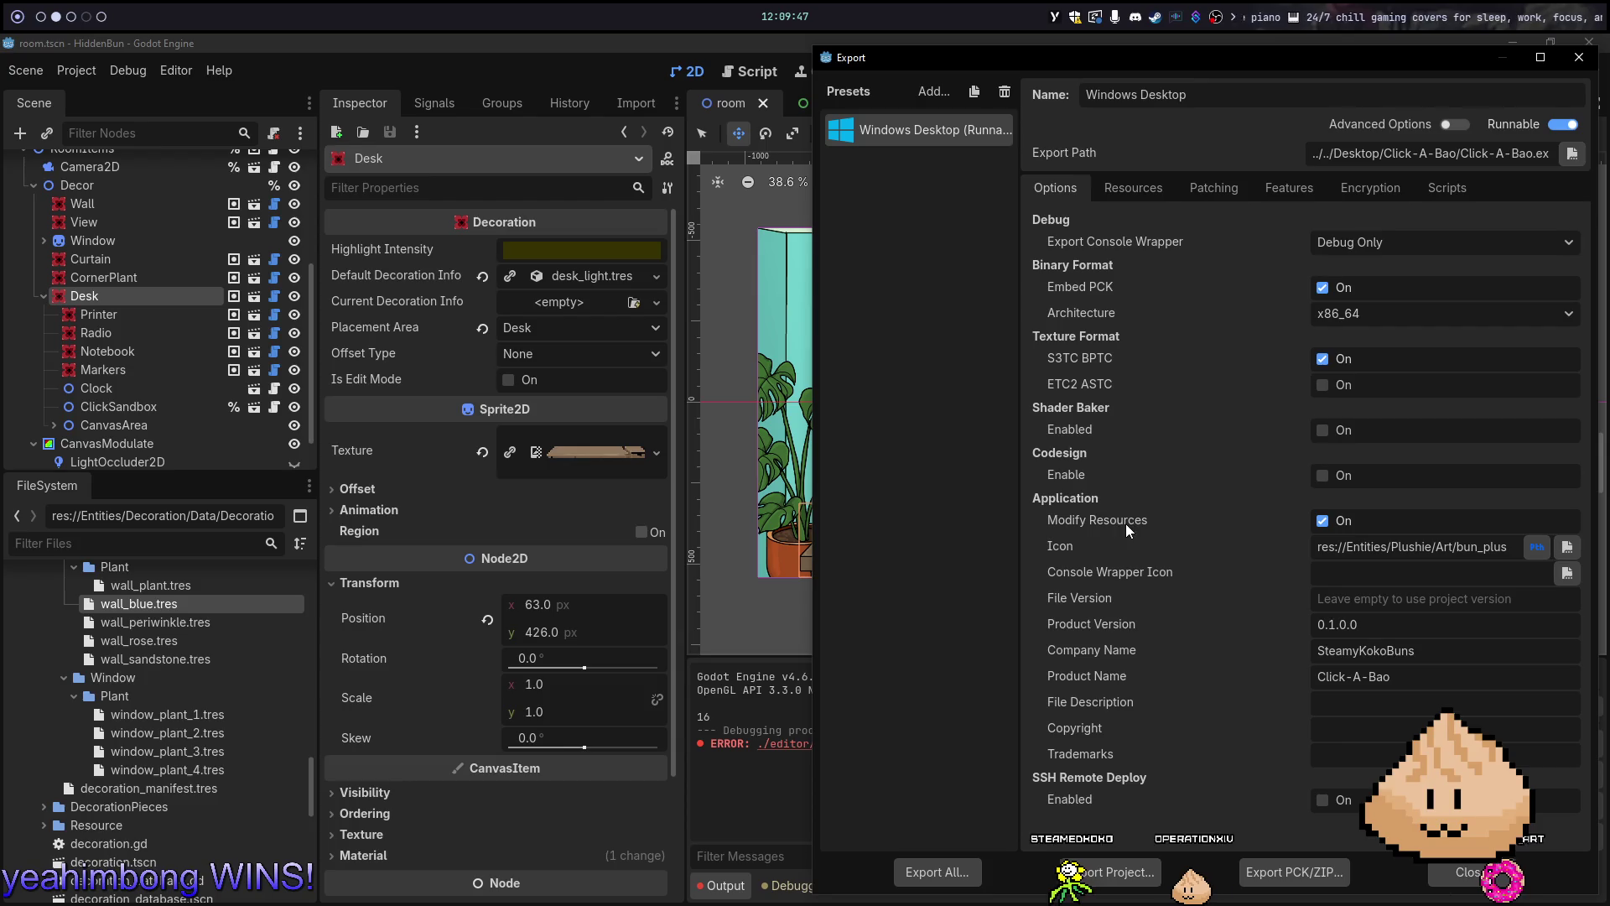
key(Escape)
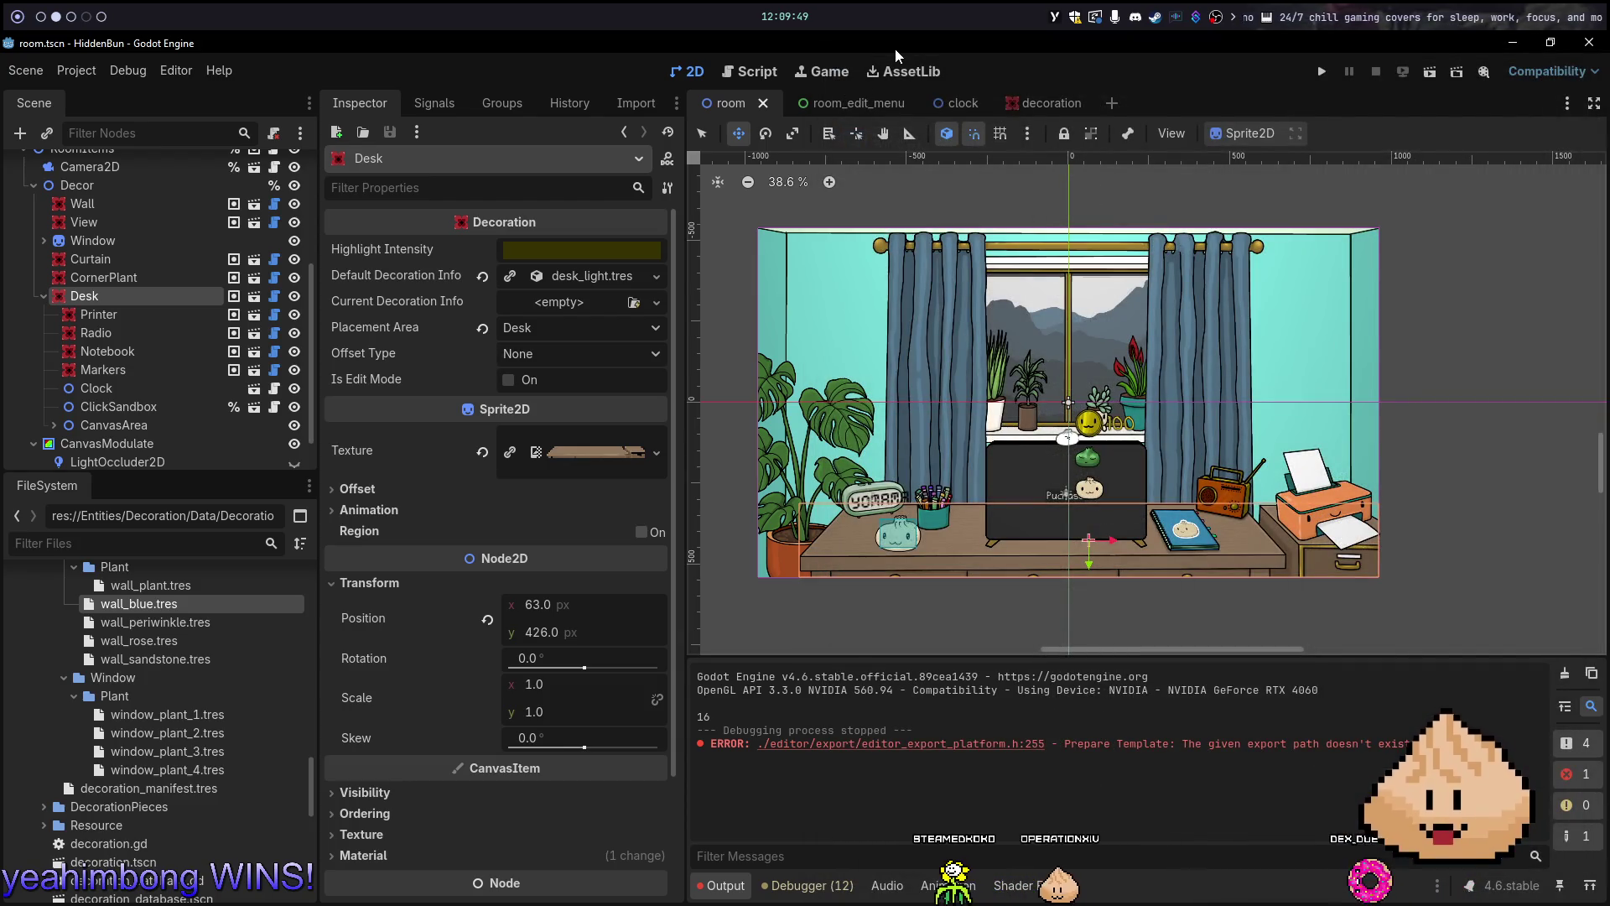
Launch the exported Click-A-Bao, swap the red desk notebook for green in Edit Mode, then quit
key(super+Right)
key(super+Right)
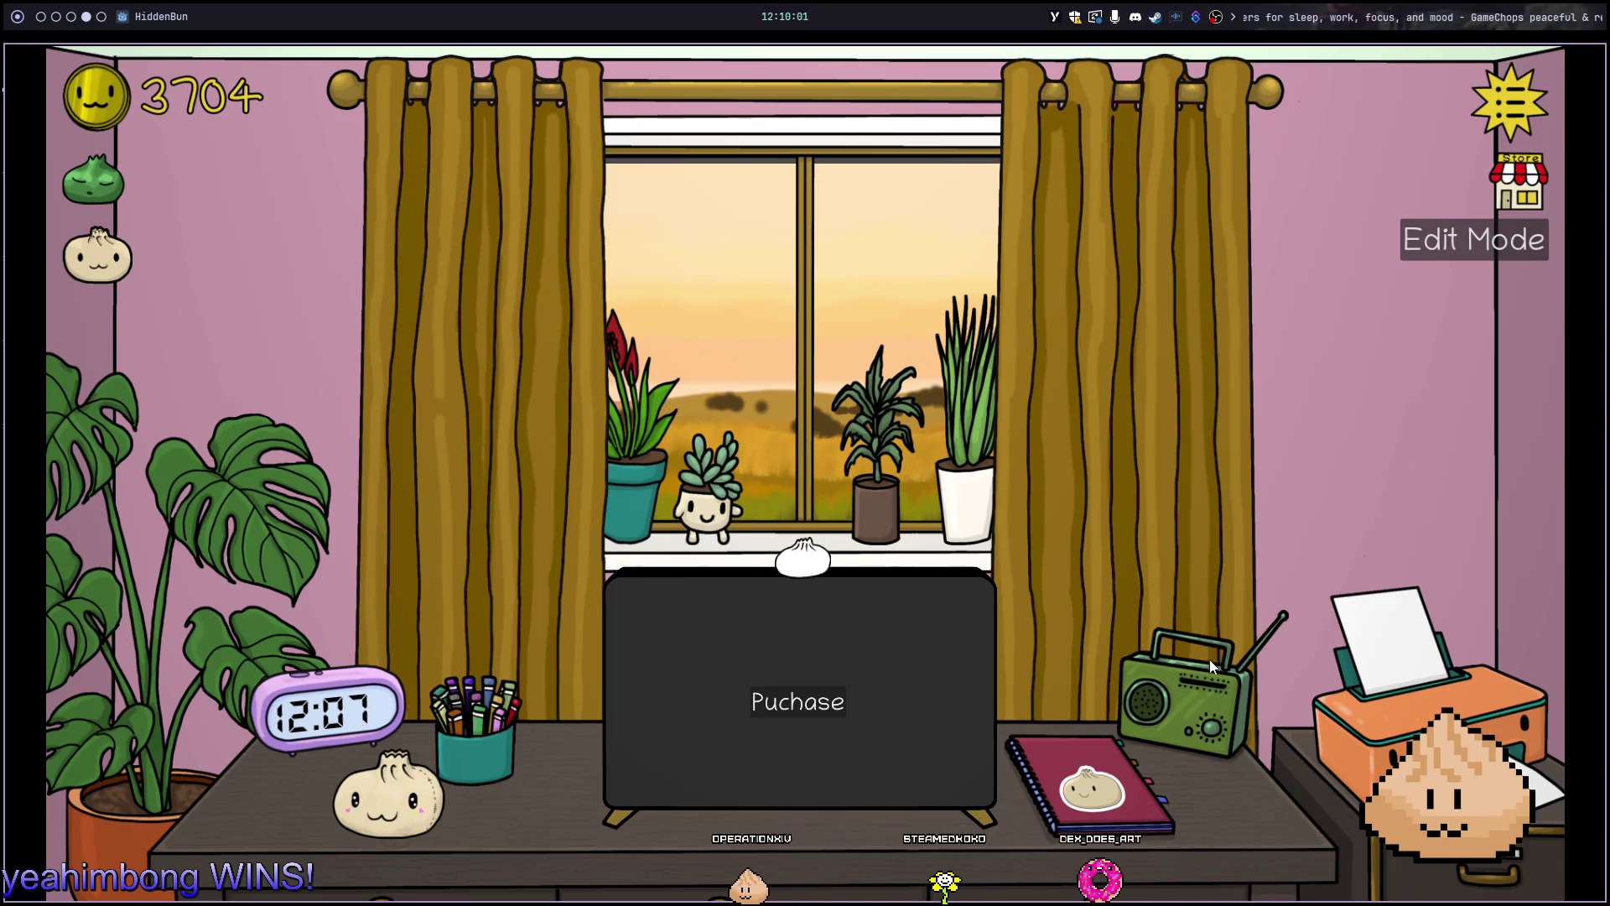
click(1475, 240)
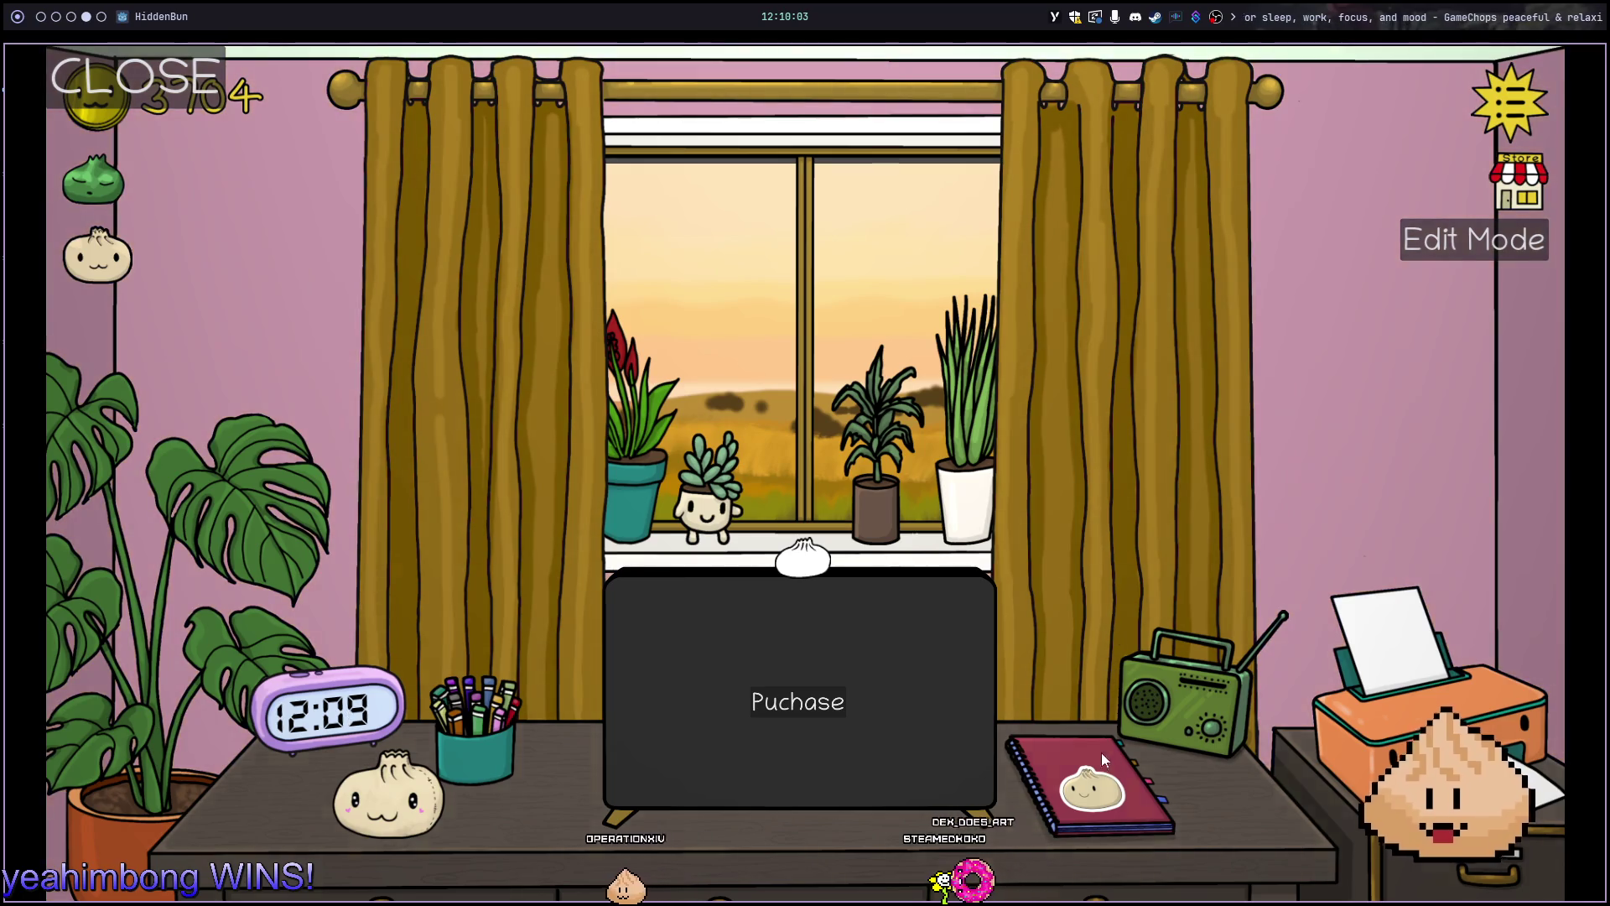
click(1104, 754)
click(1368, 302)
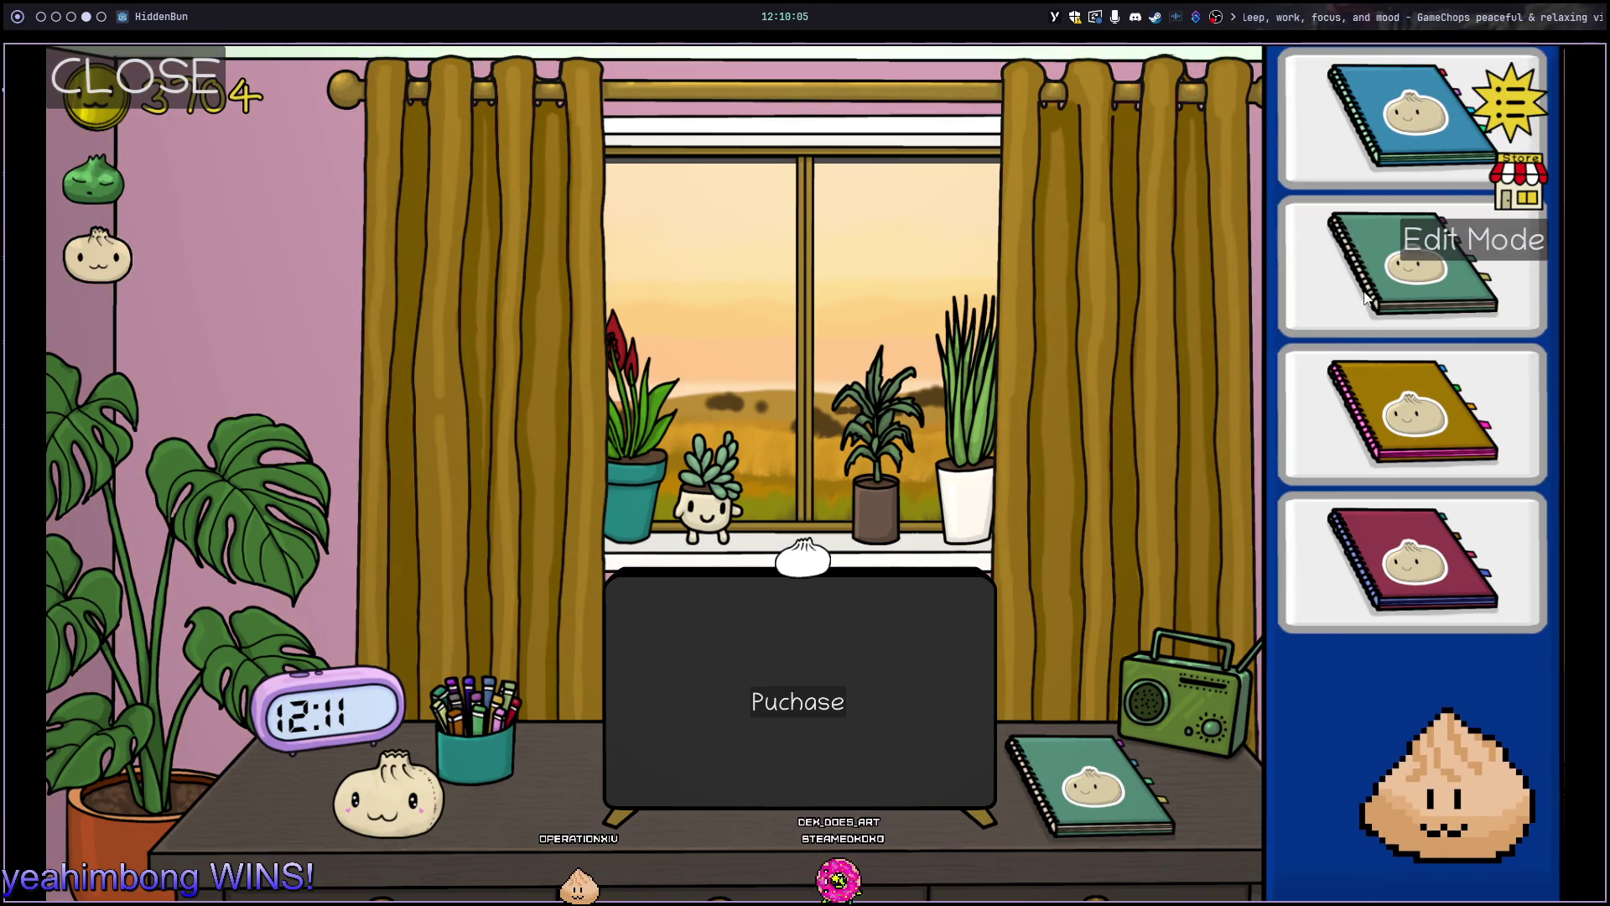
click(218, 96)
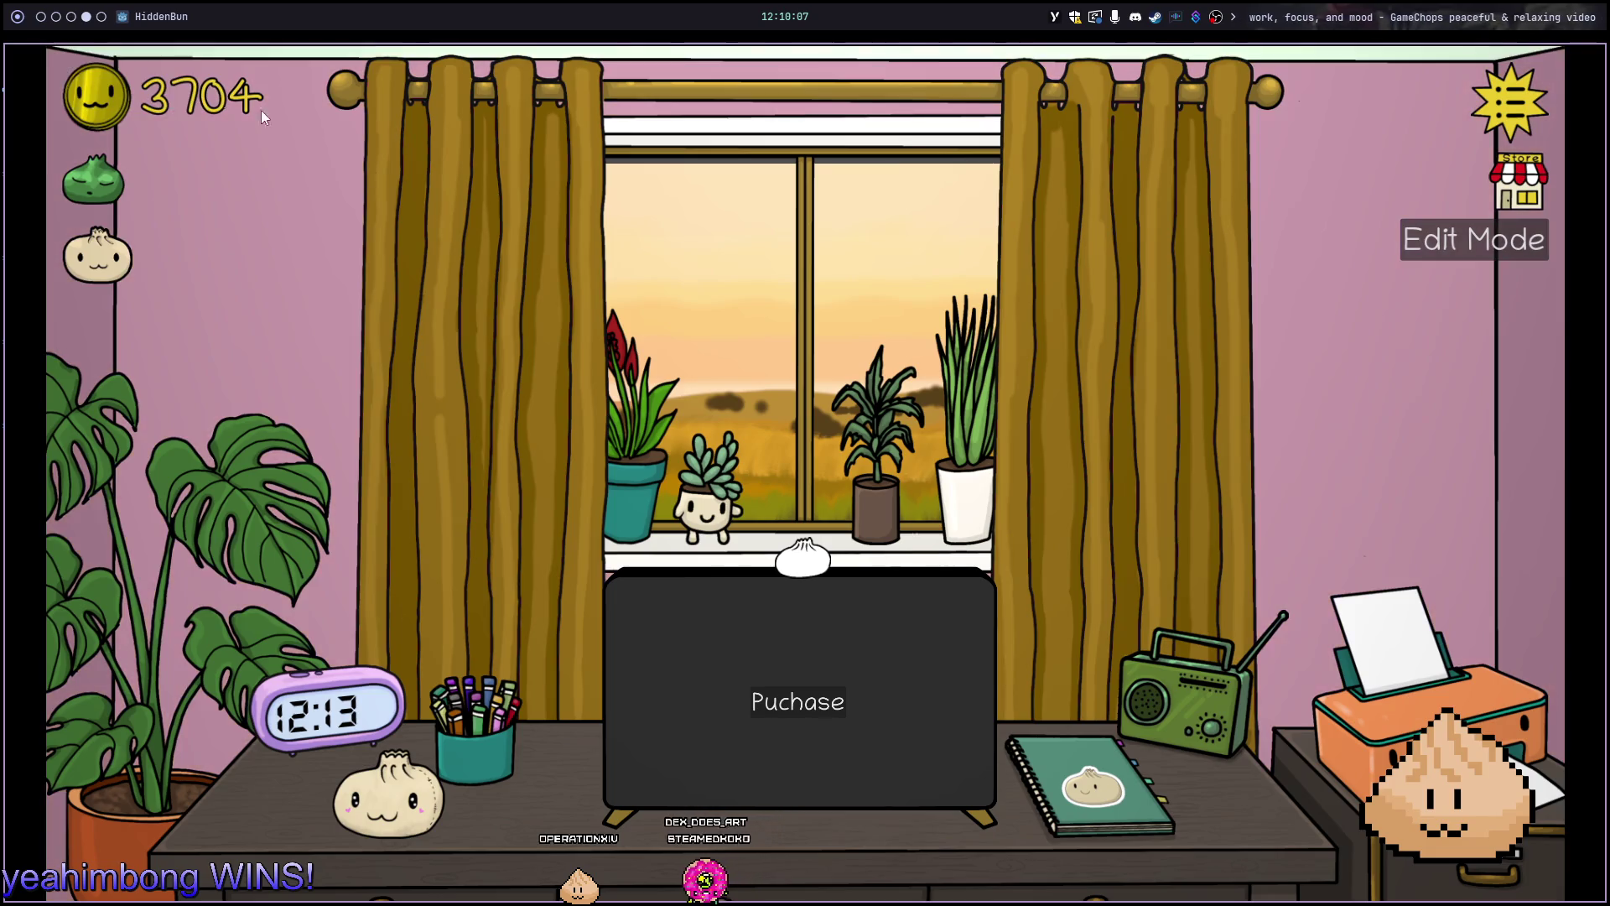
key(super+q)
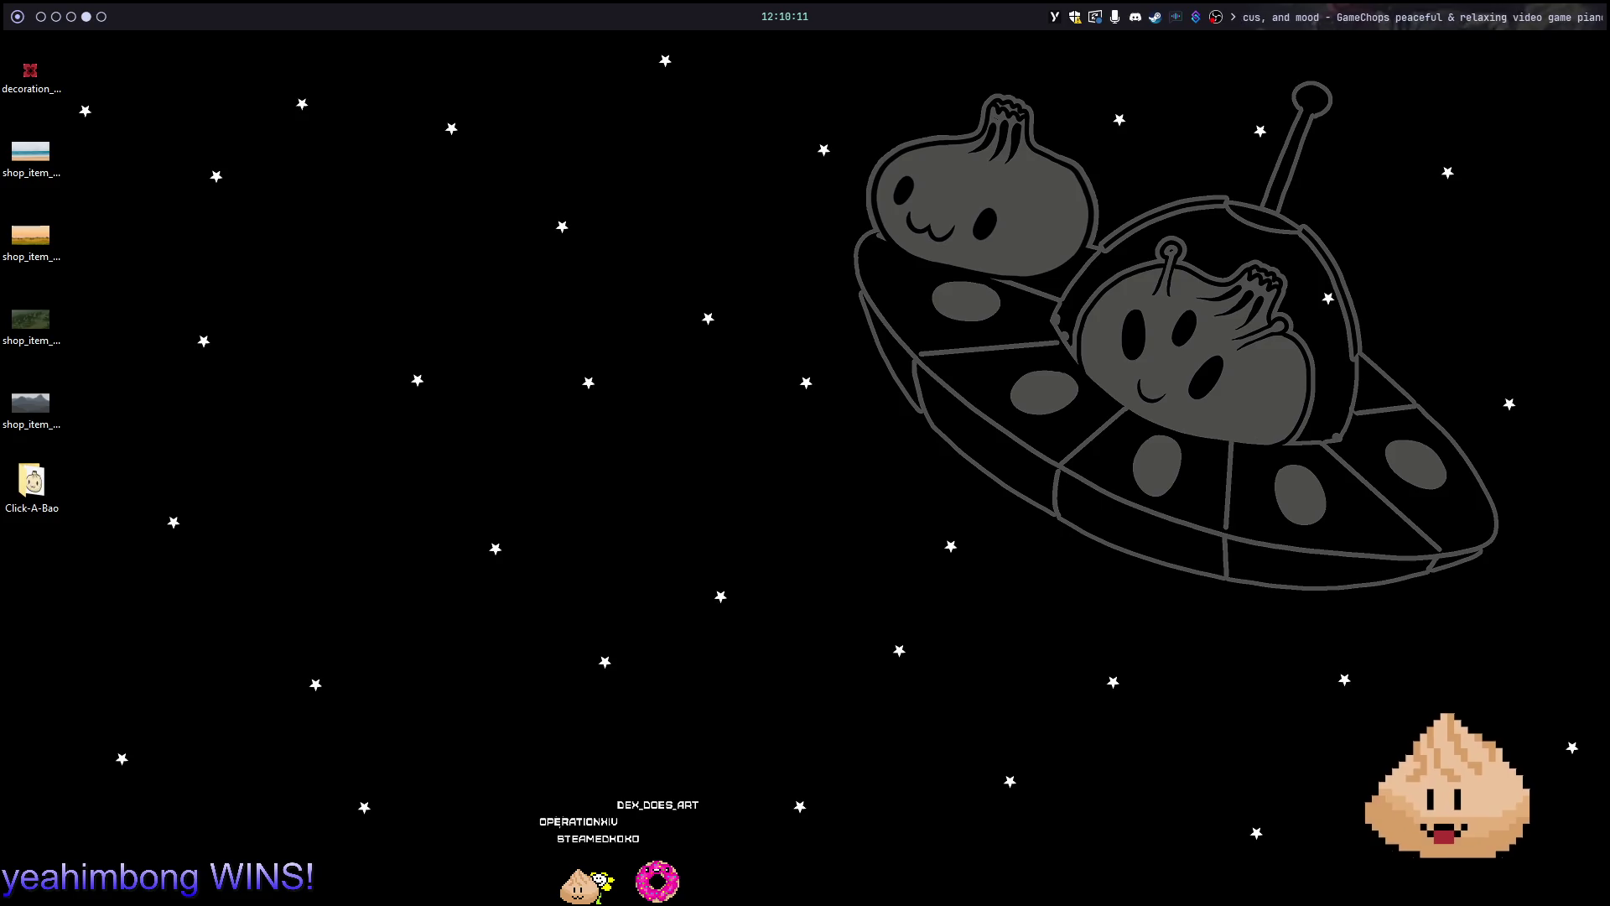
key(super+1)
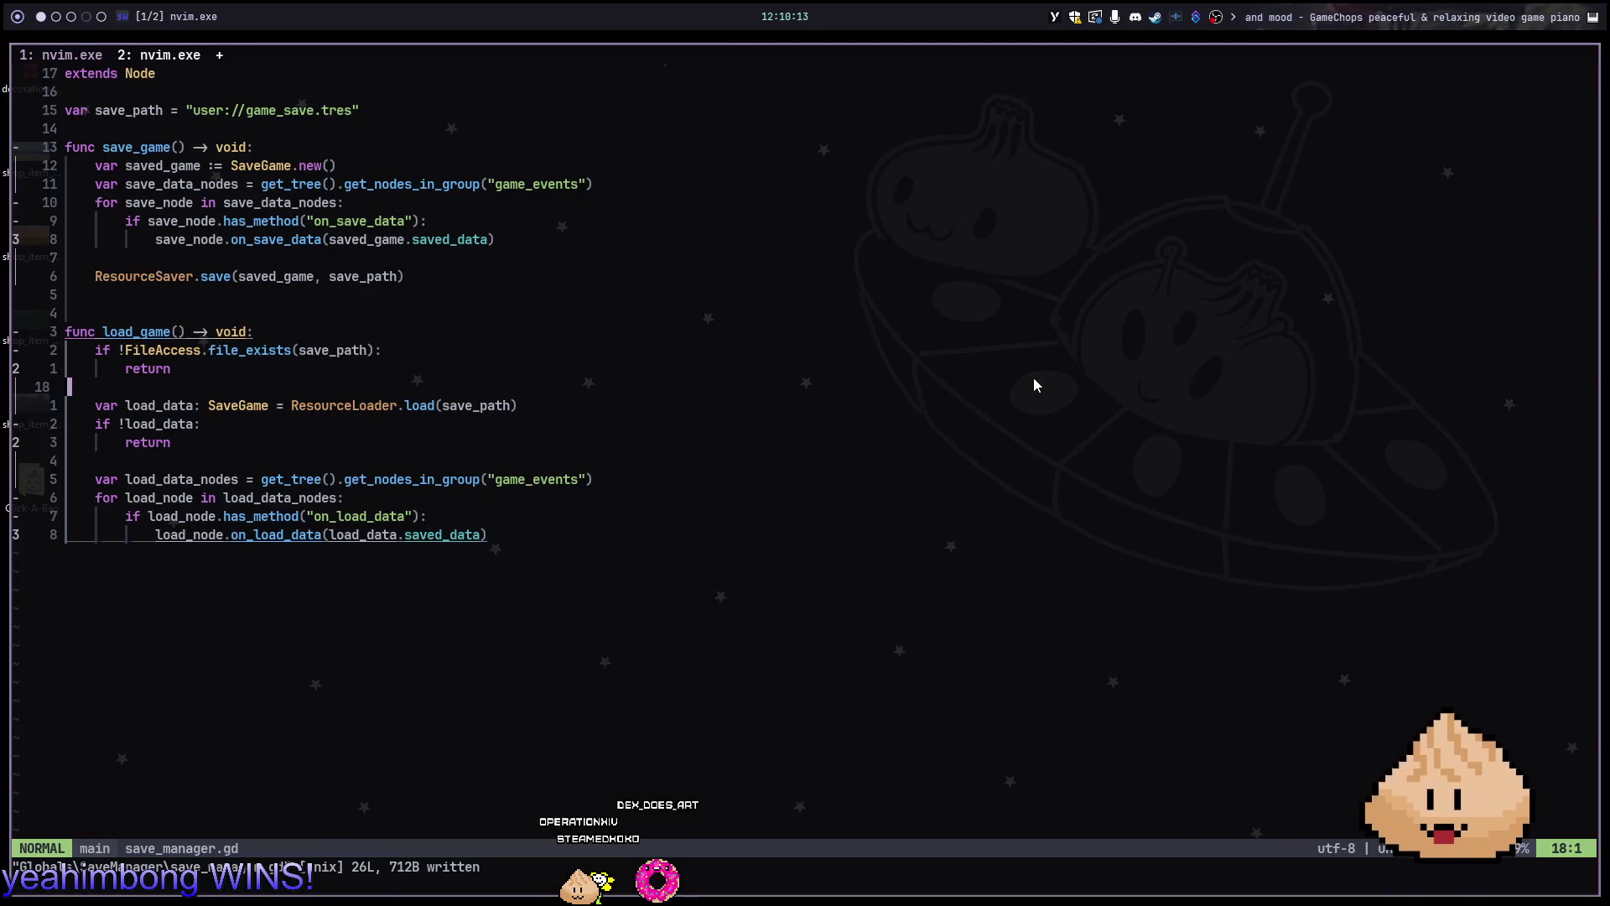
key(super+2)
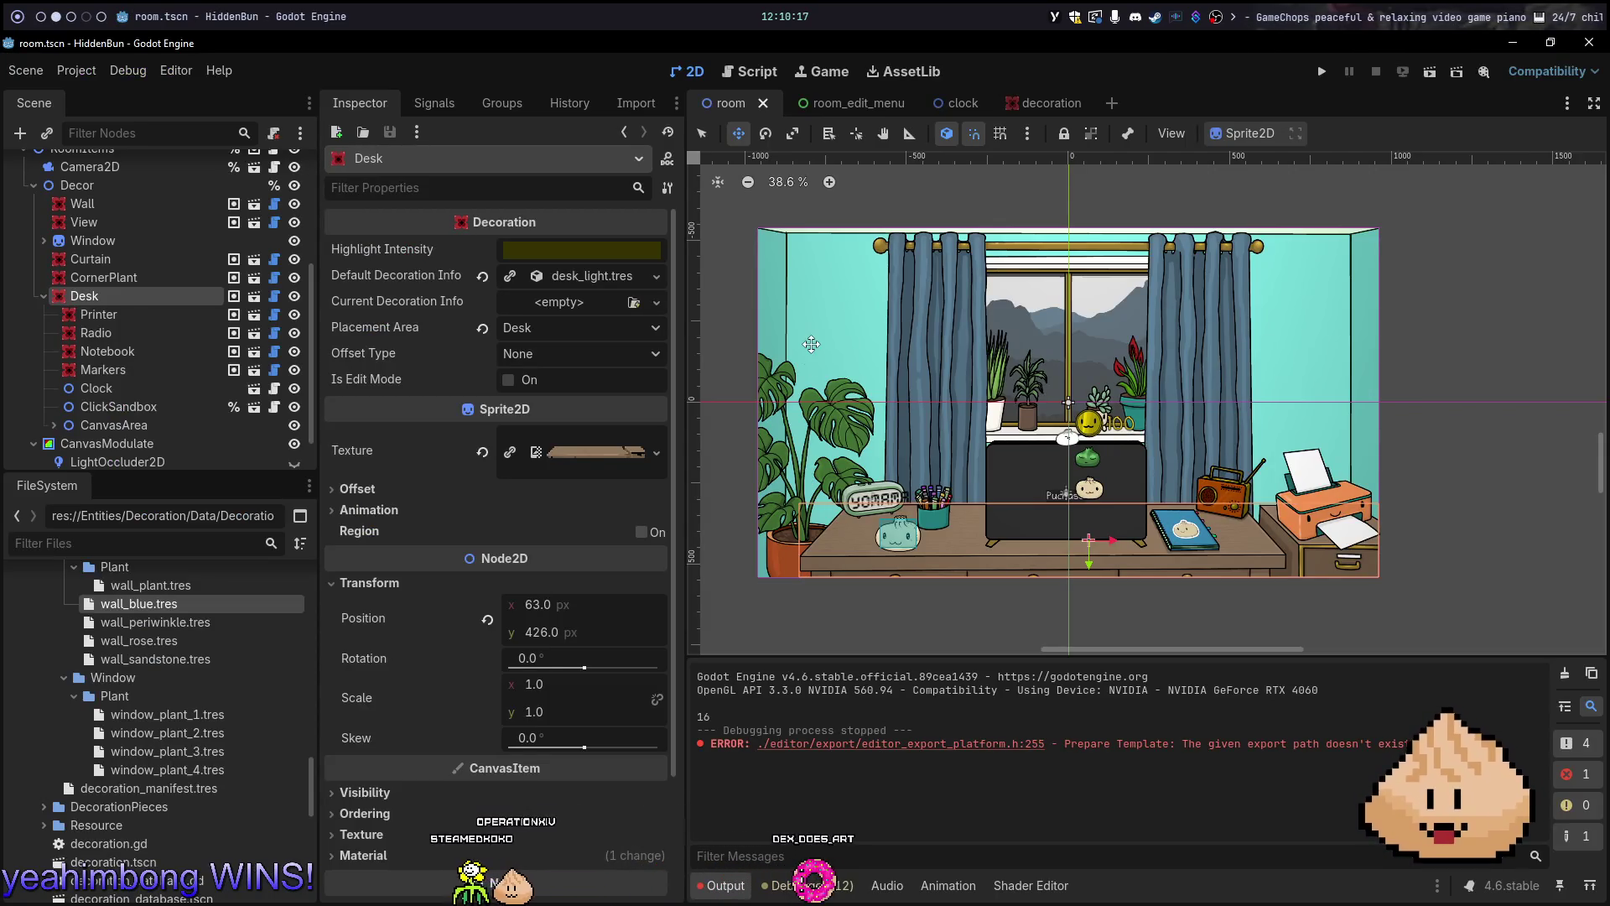
click(839, 103)
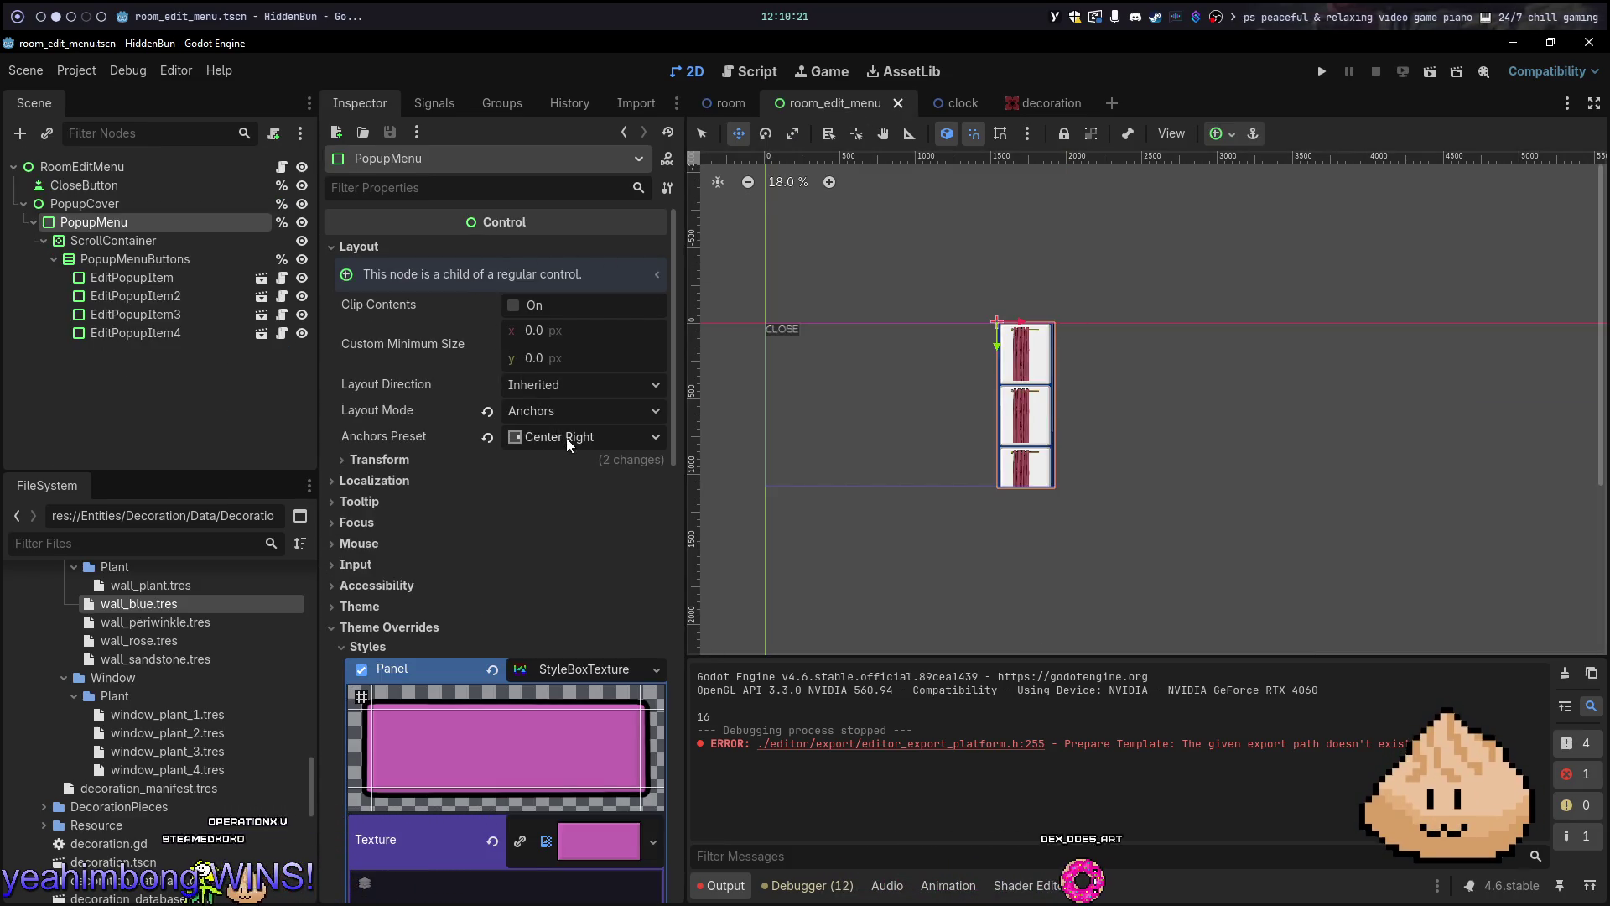
key(alt+1)
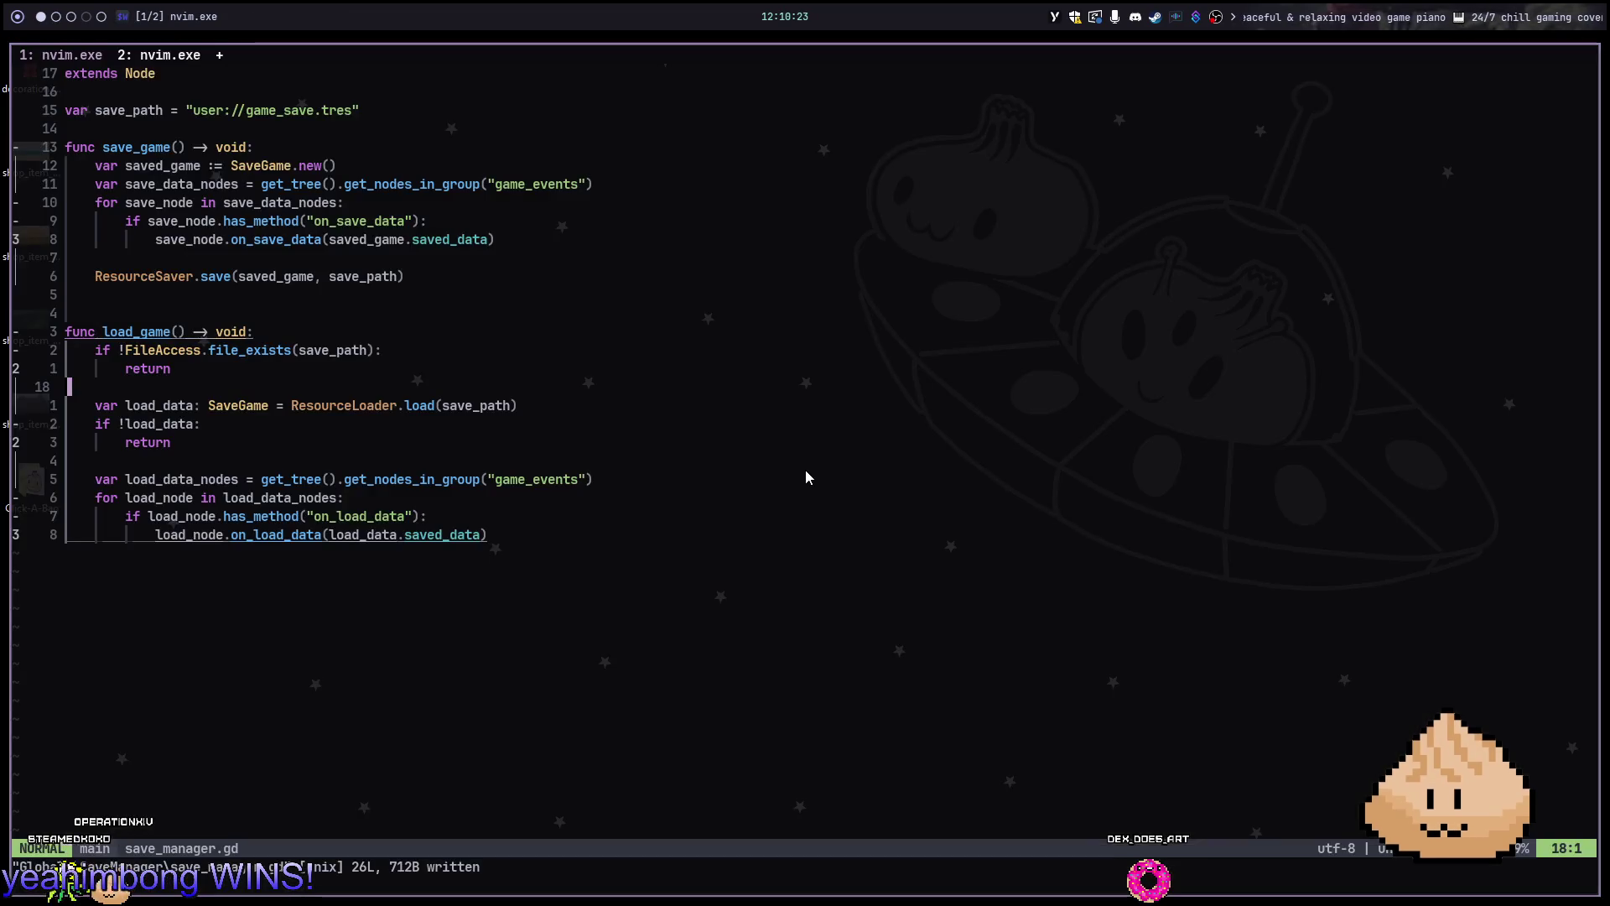
key(space)
key(f)
key(f)
In room_edit_menu.gd, add an if-check for decoration.placement_area matching PlacementArea.Printer
text(editmen)
key(Return)
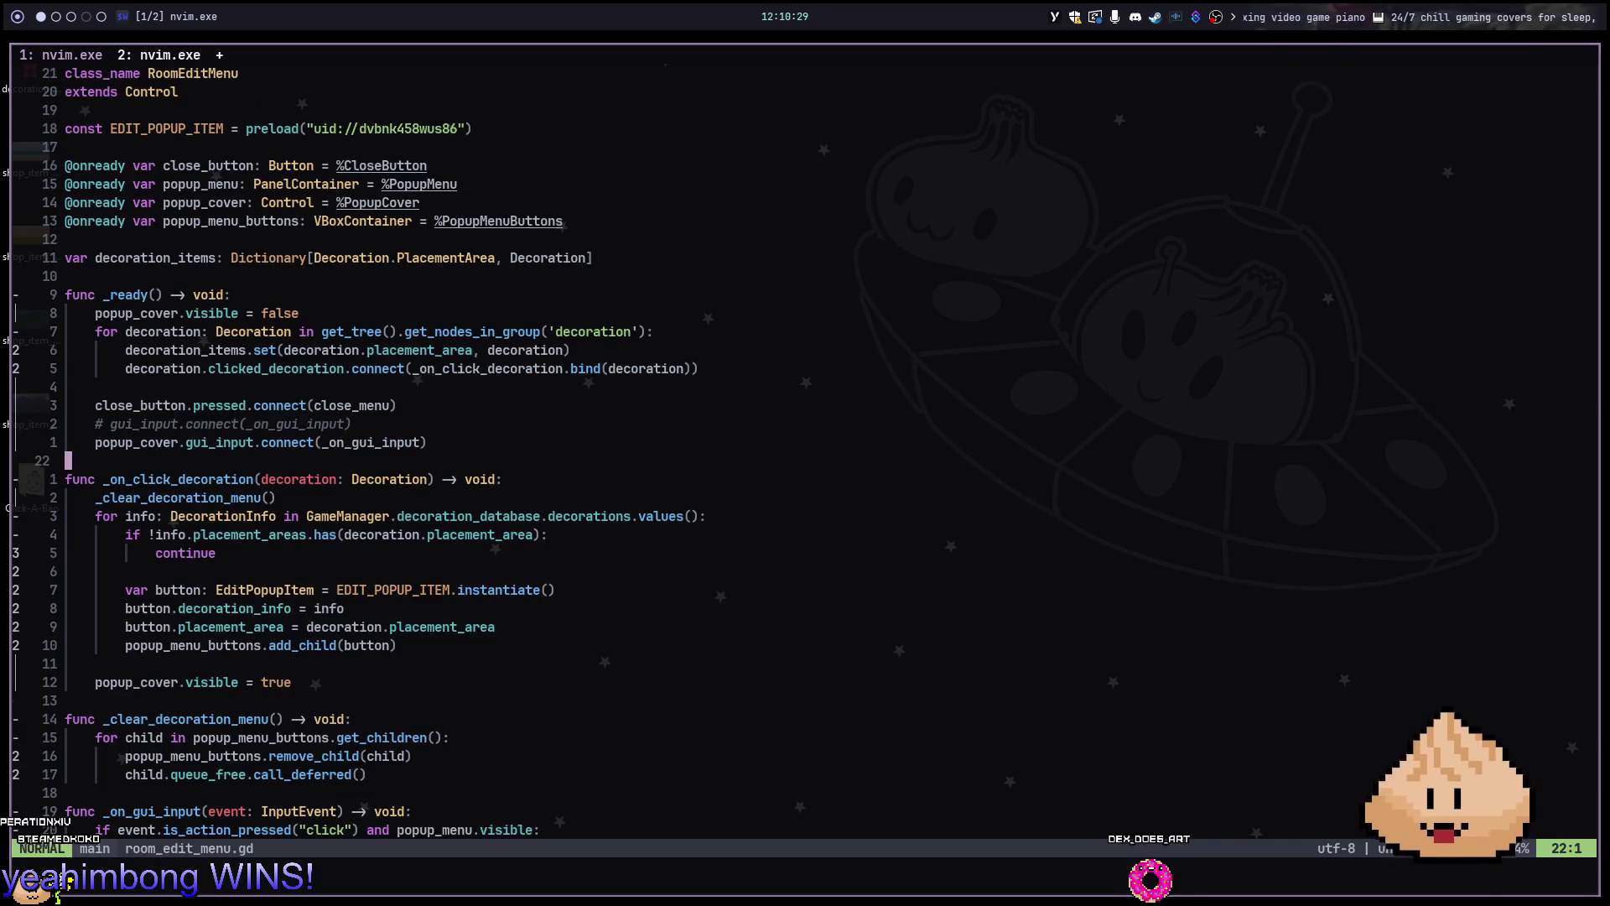
key(j)
key(j)
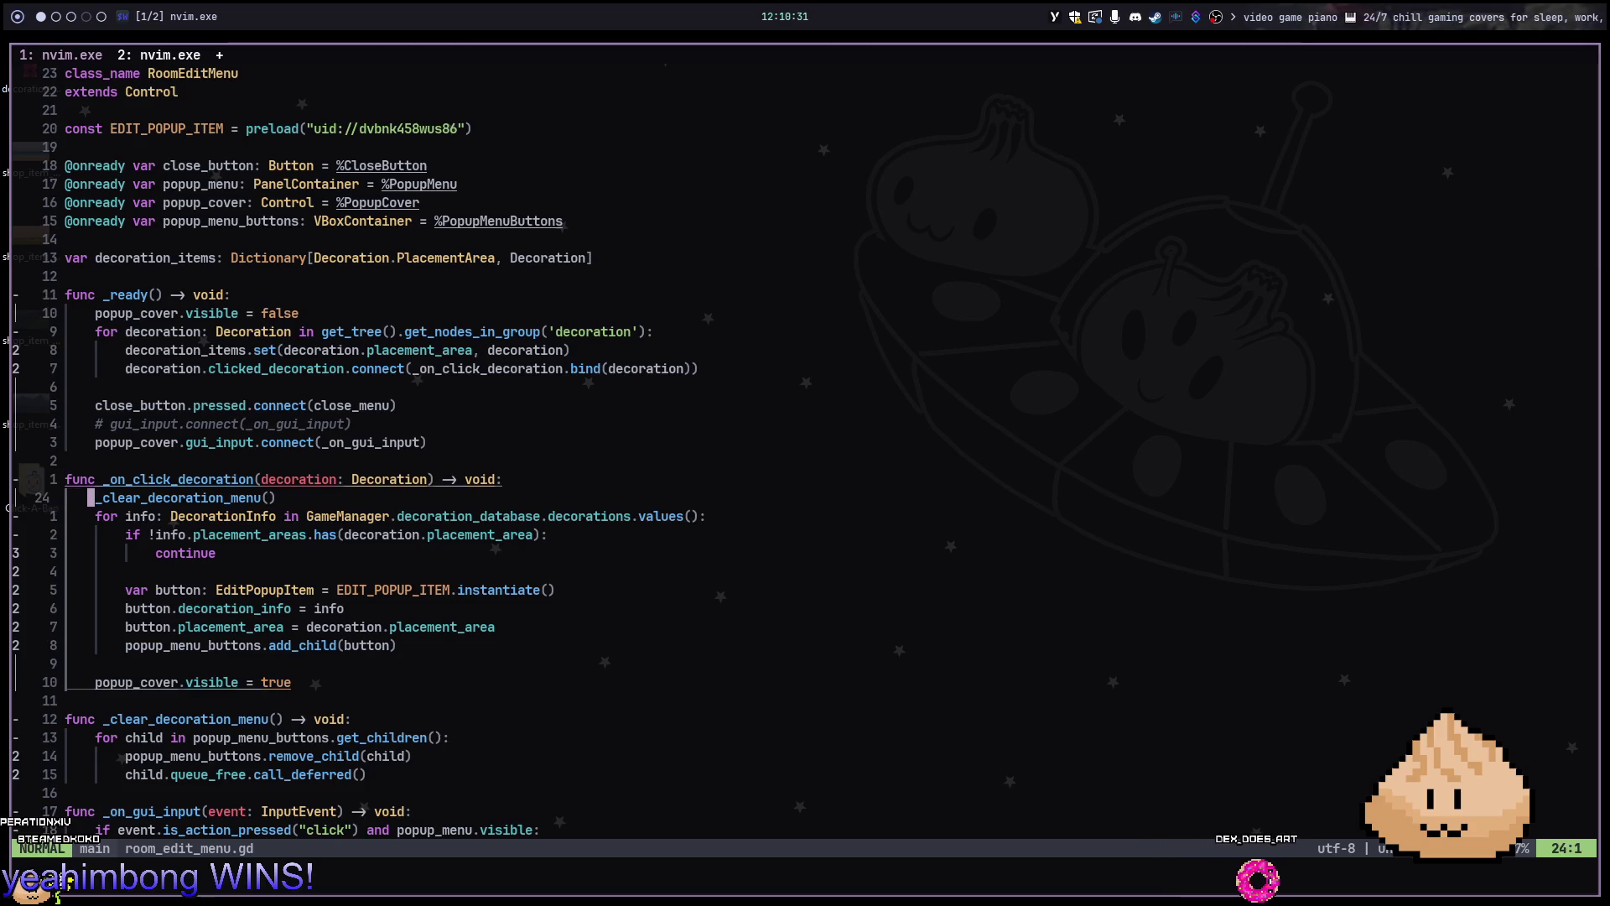
text(oif decoration.)
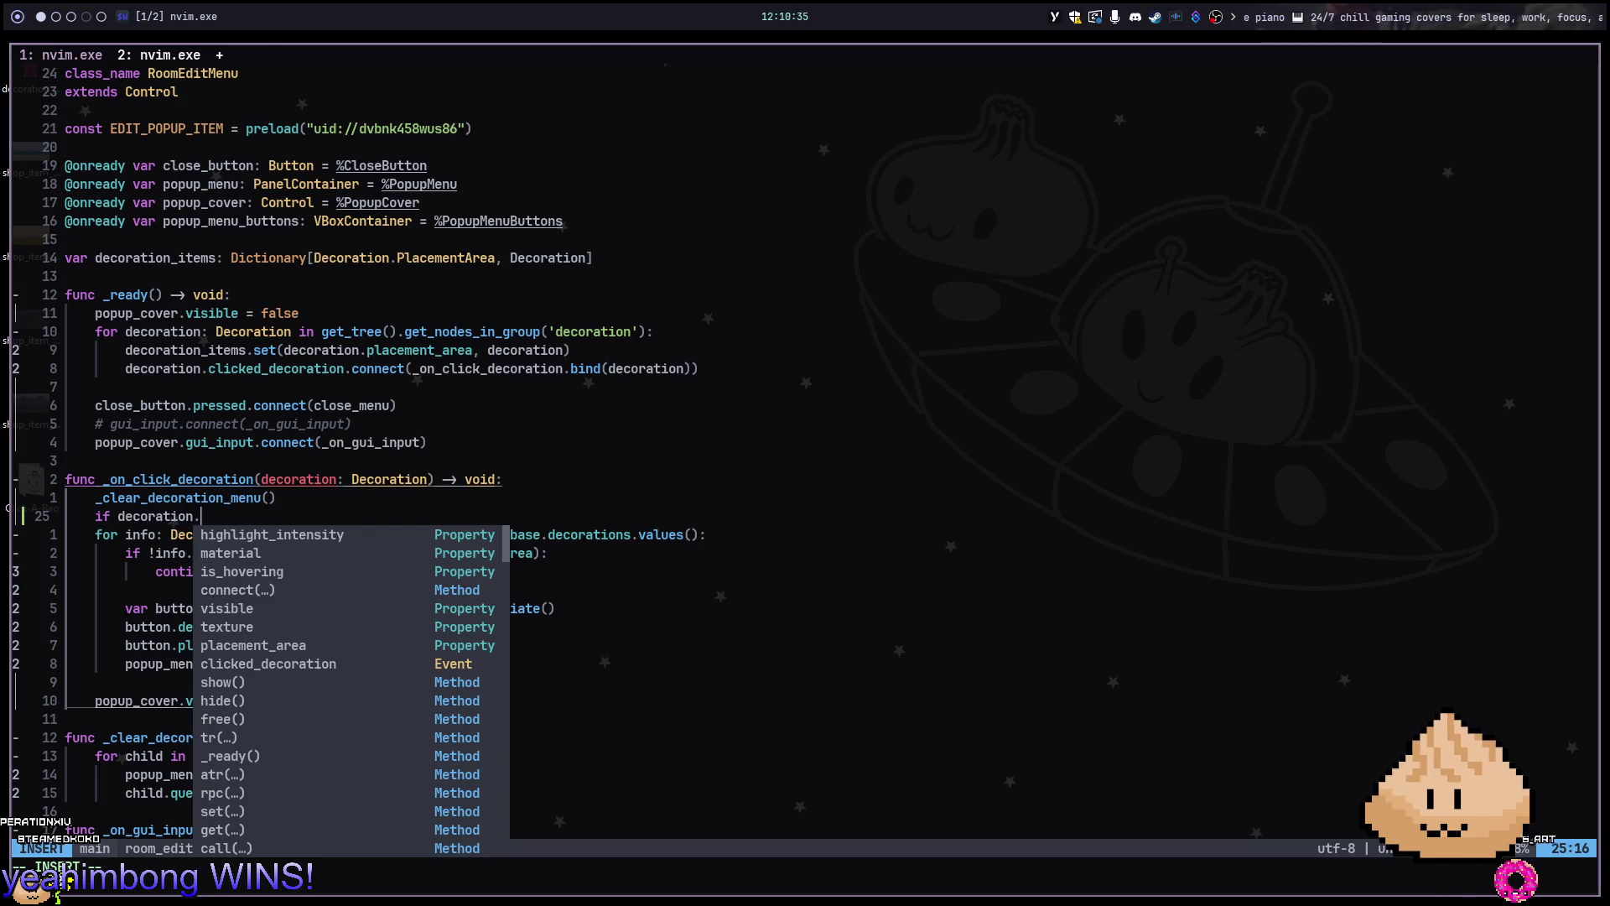
text(plac)
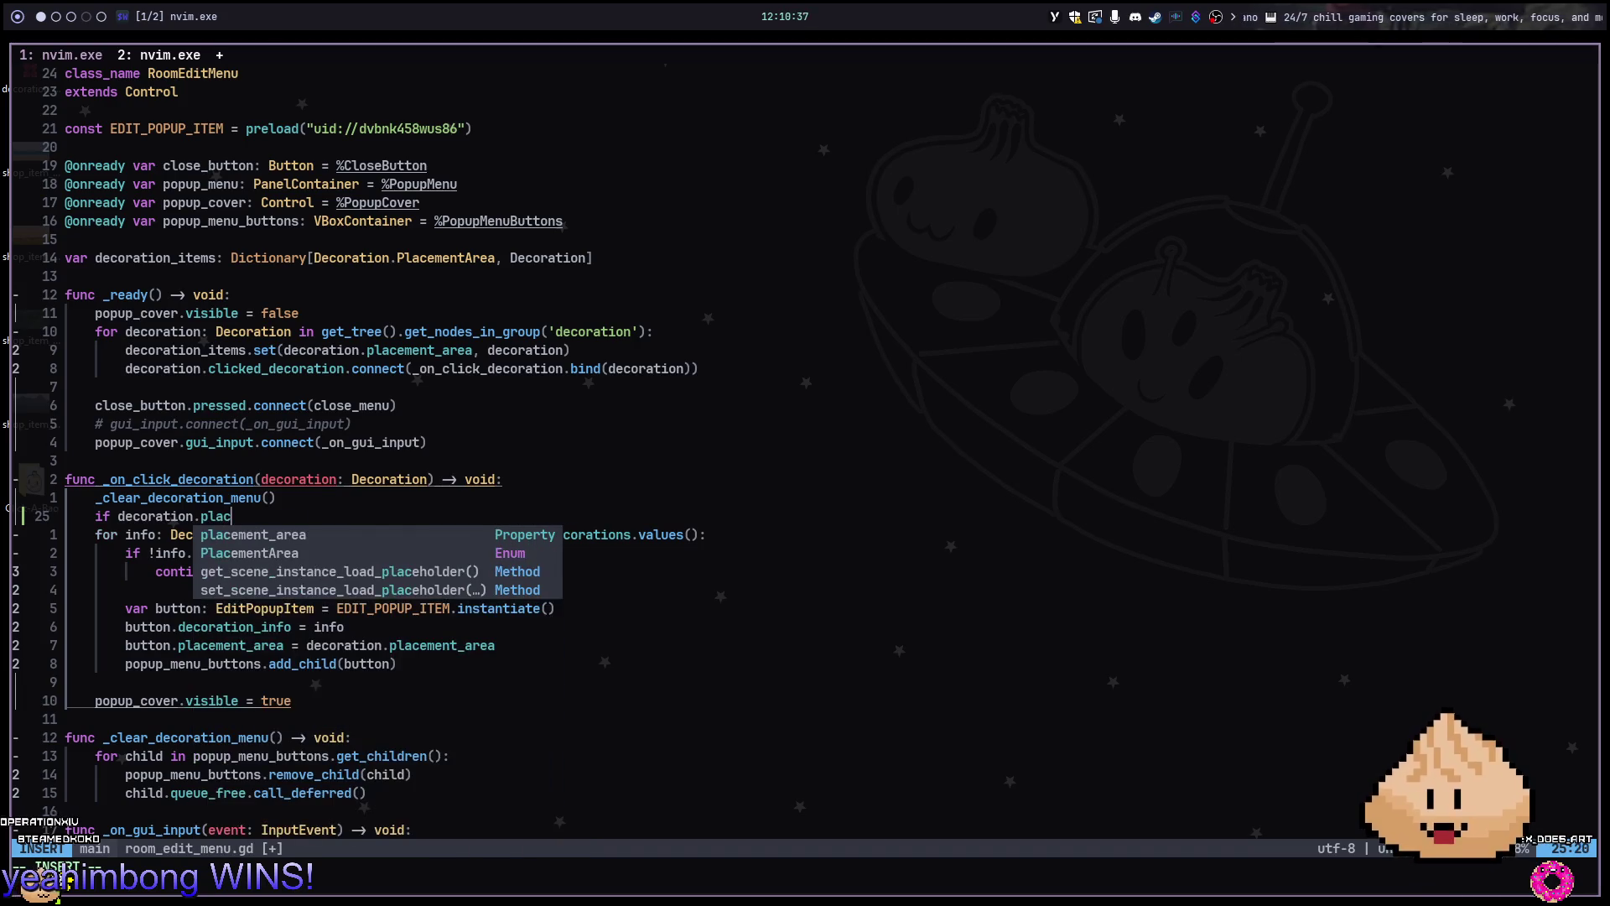
key(ctrl+y)
text(decoration.Pla)
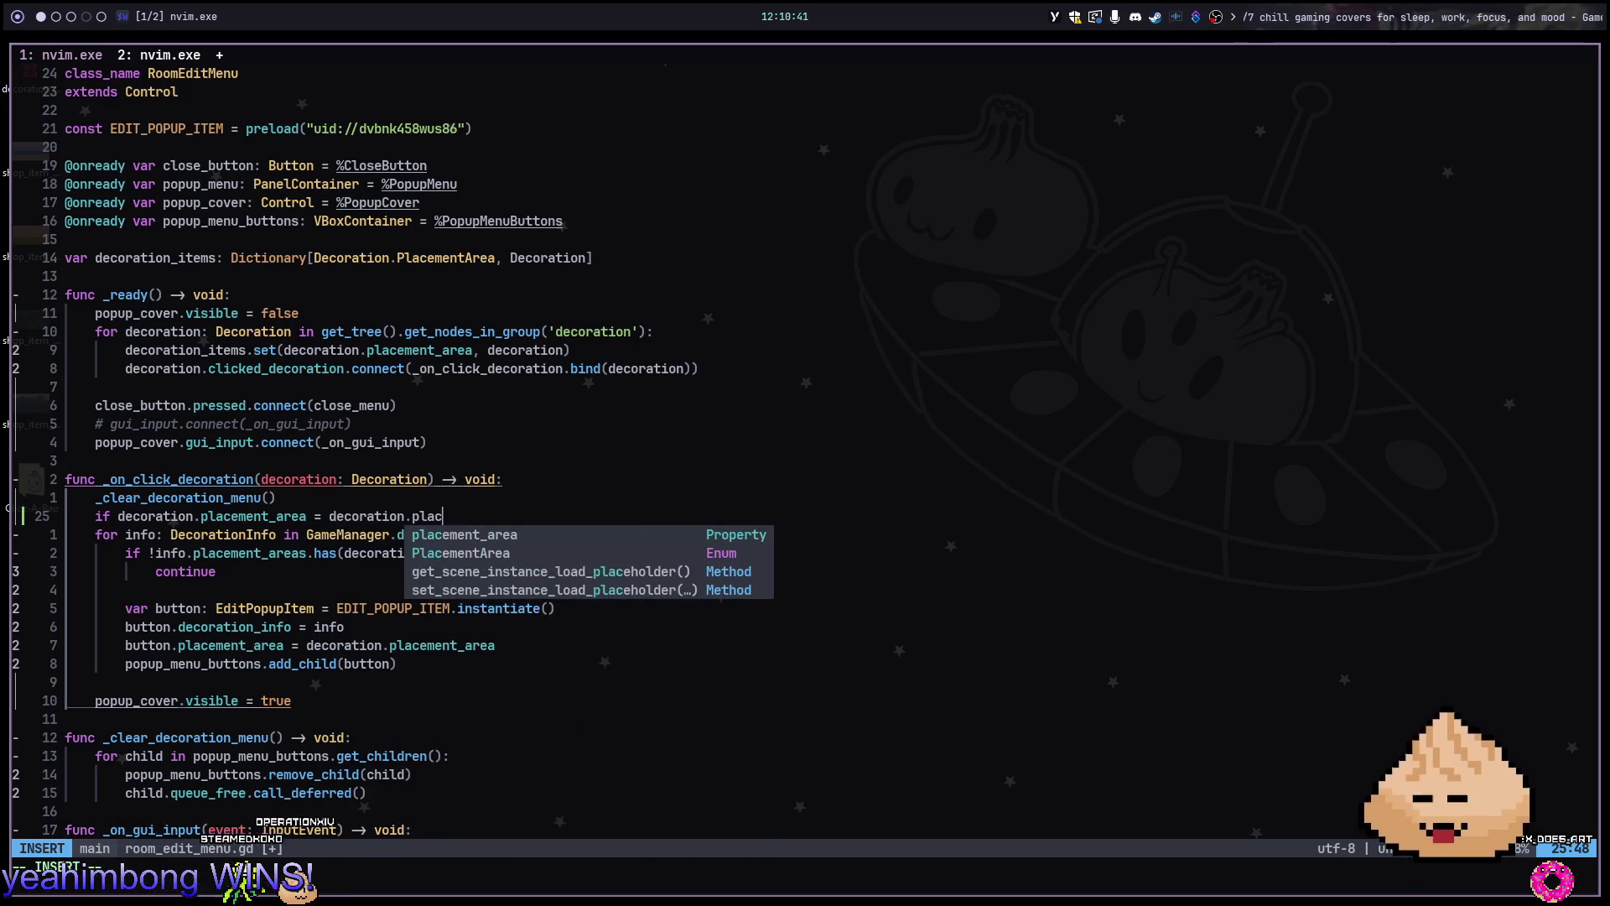
key(ctrl+y)
text(.Pr)
key(ctrl+y)
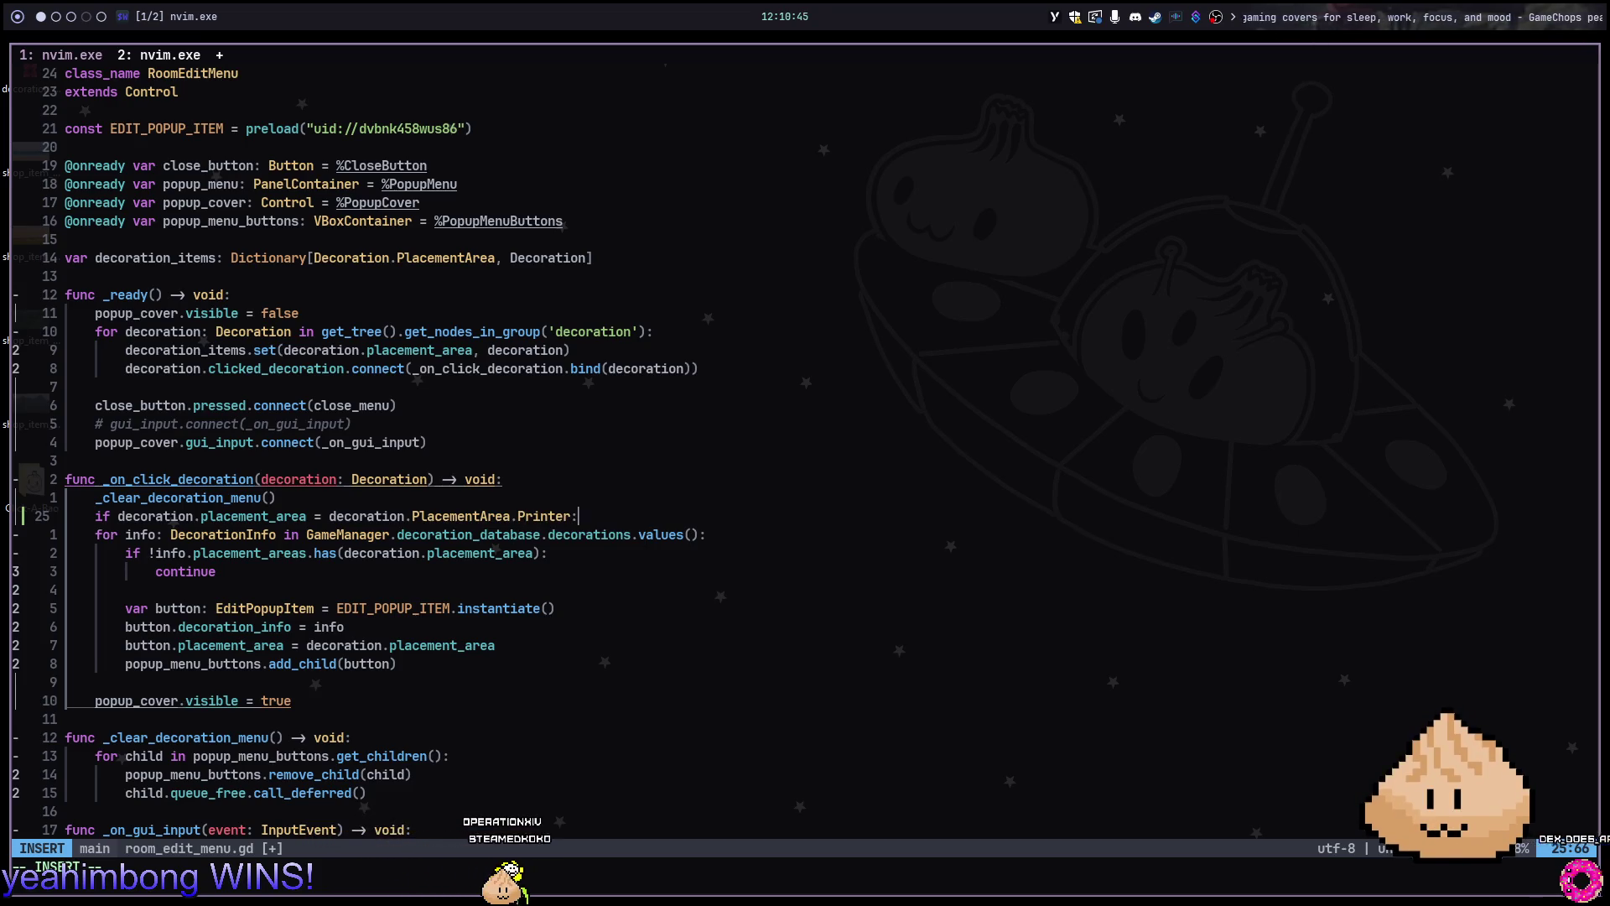
Begin a popup_menu.anchor line inside the check after viewing Godot's anchor presets
key(Return)
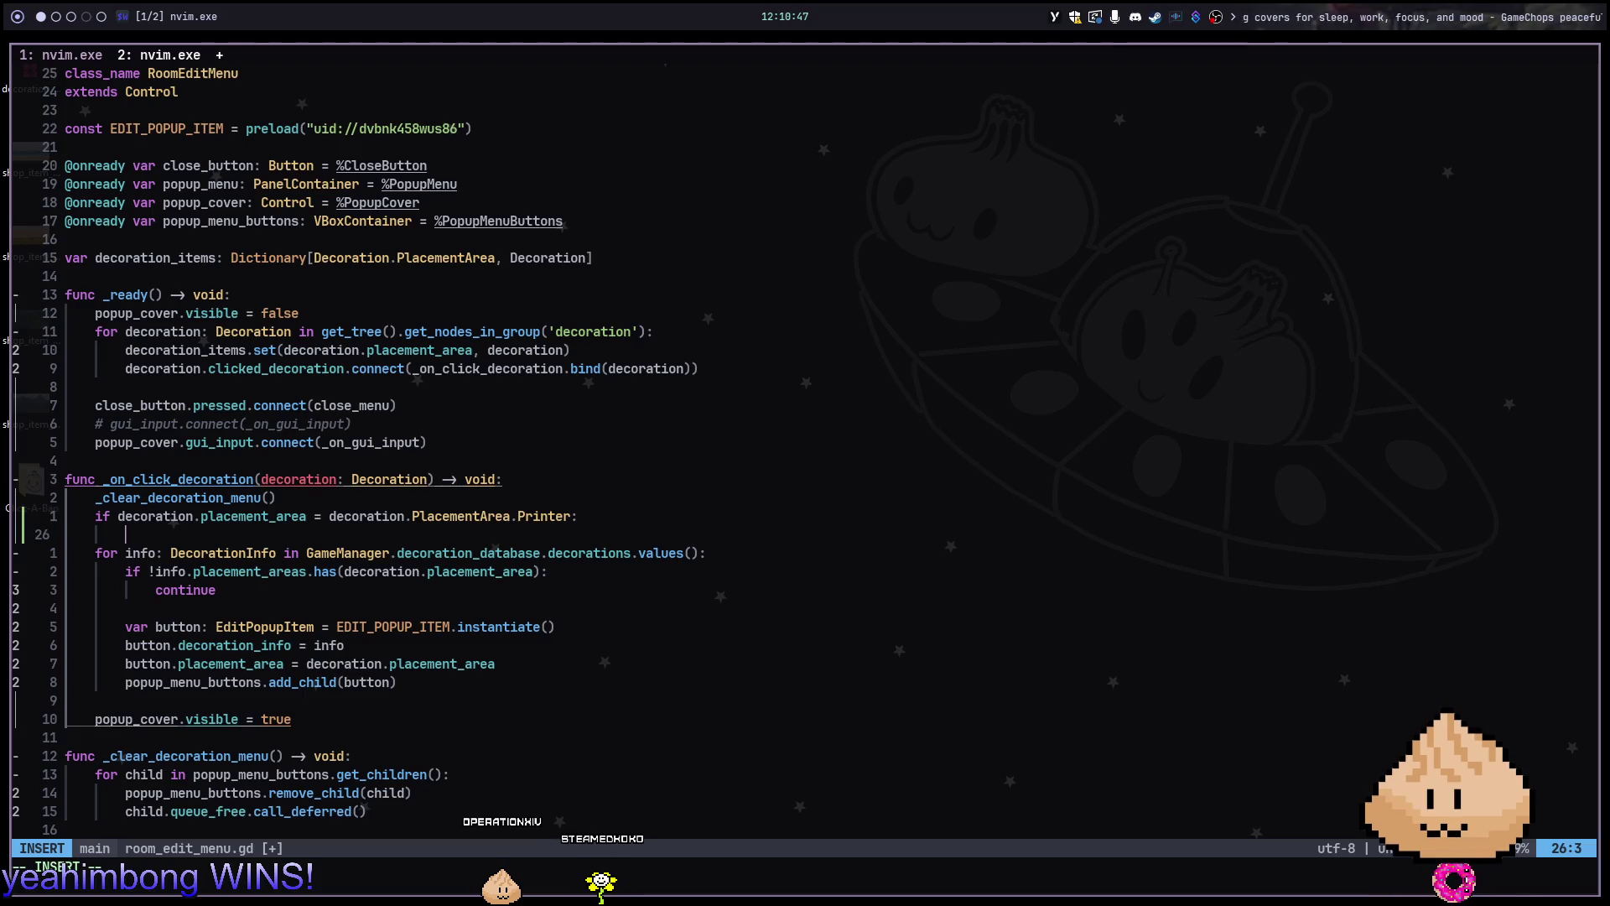
text(p)
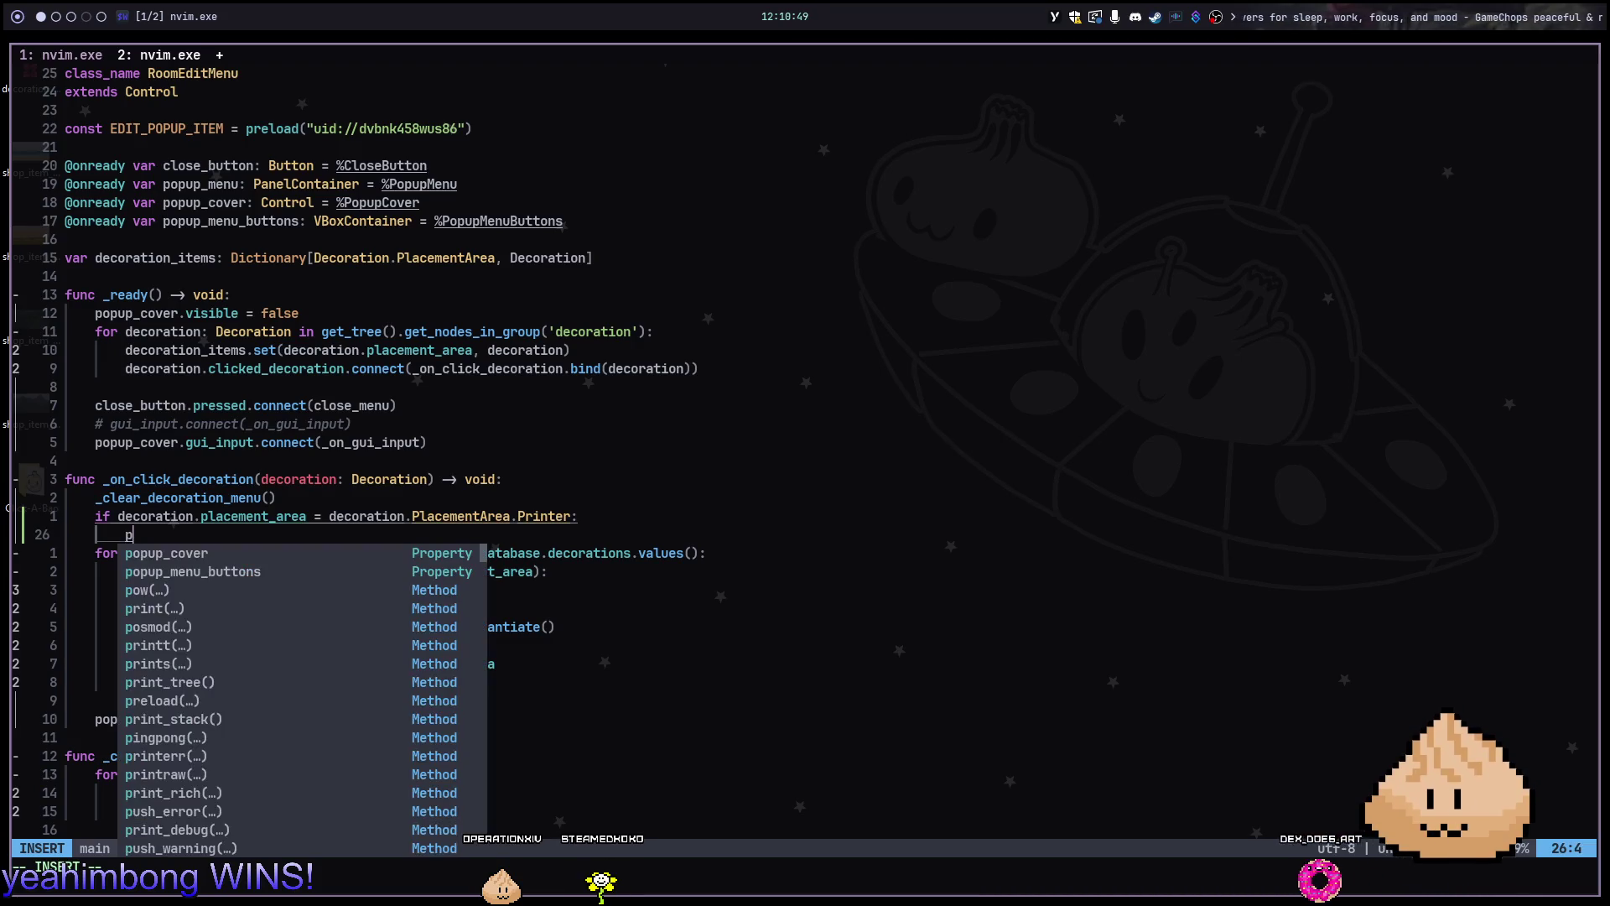
text(opup_menu.)
key(alt+2)
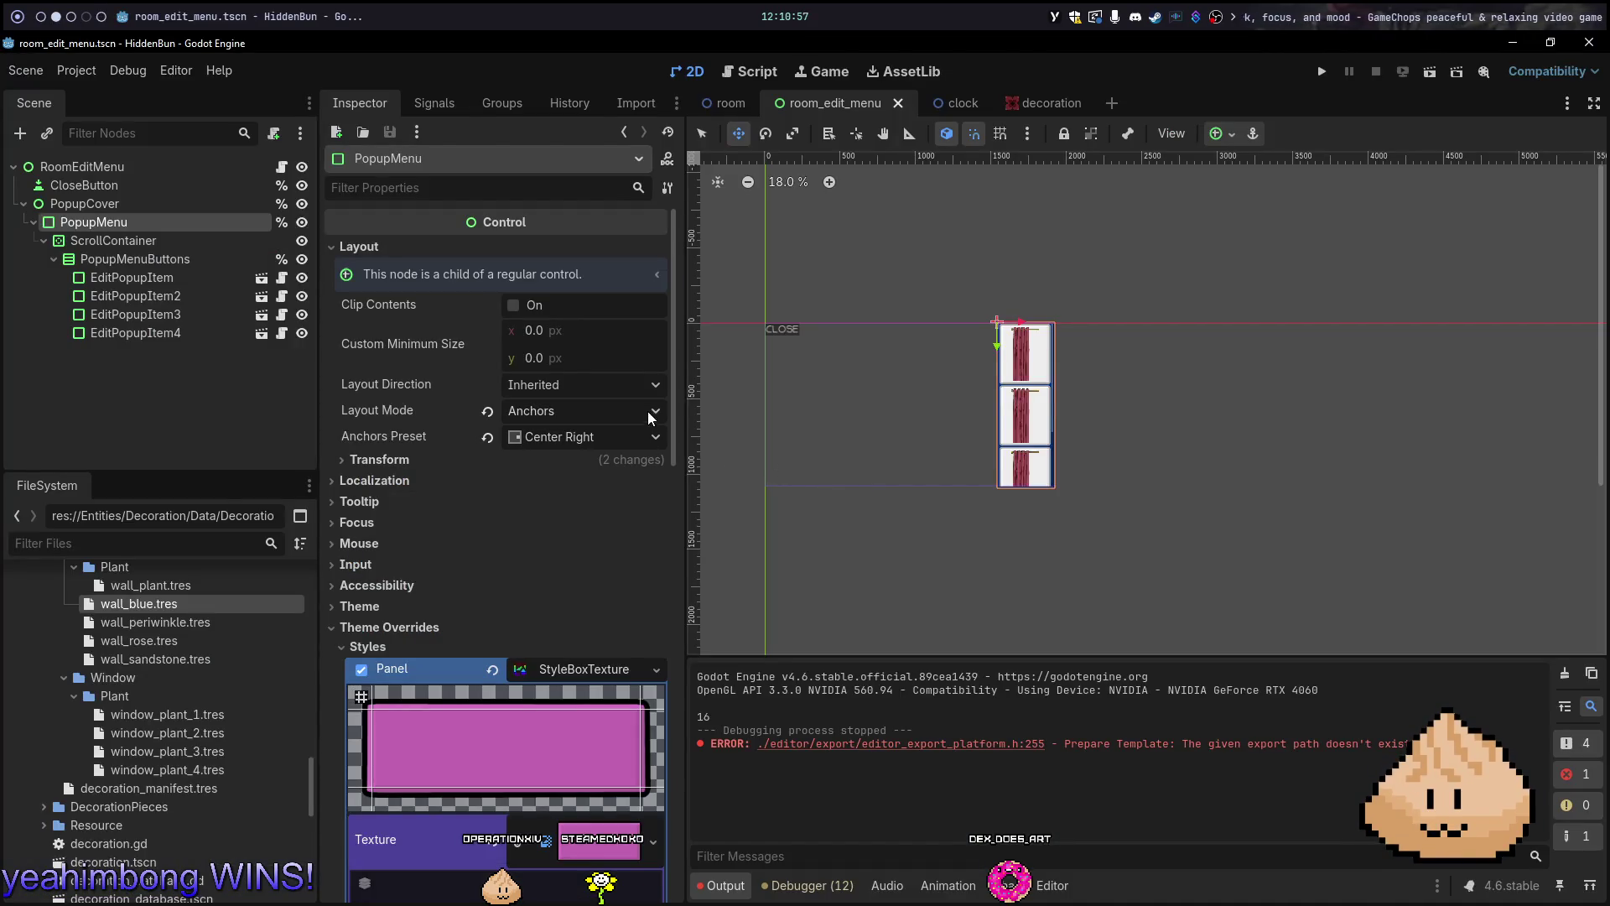
click(1223, 136)
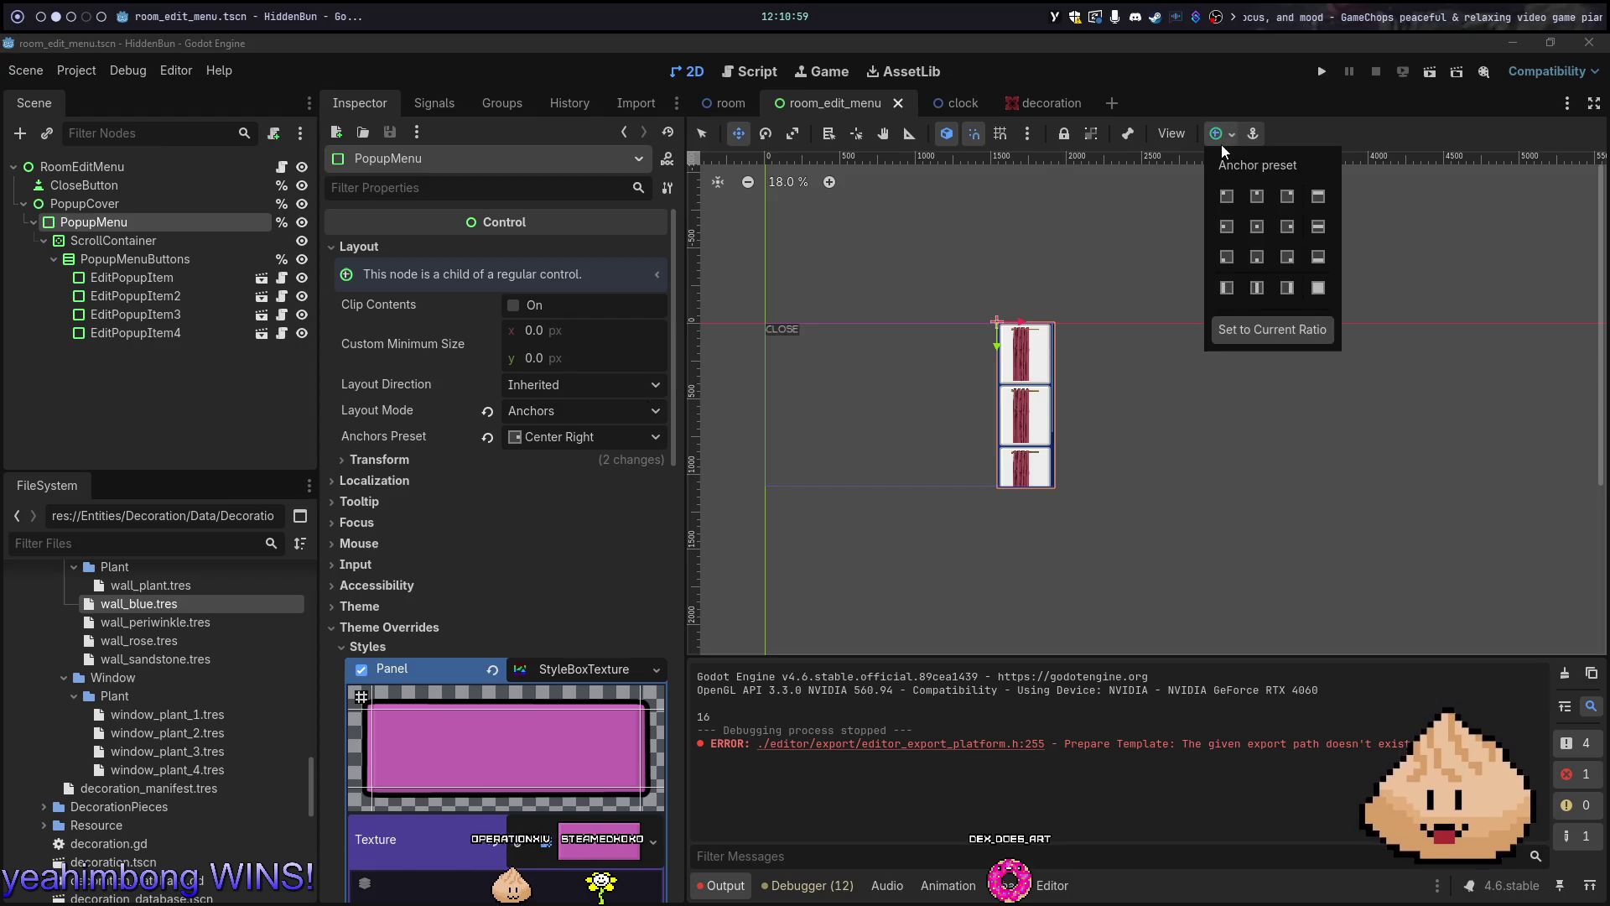
click(1223, 148)
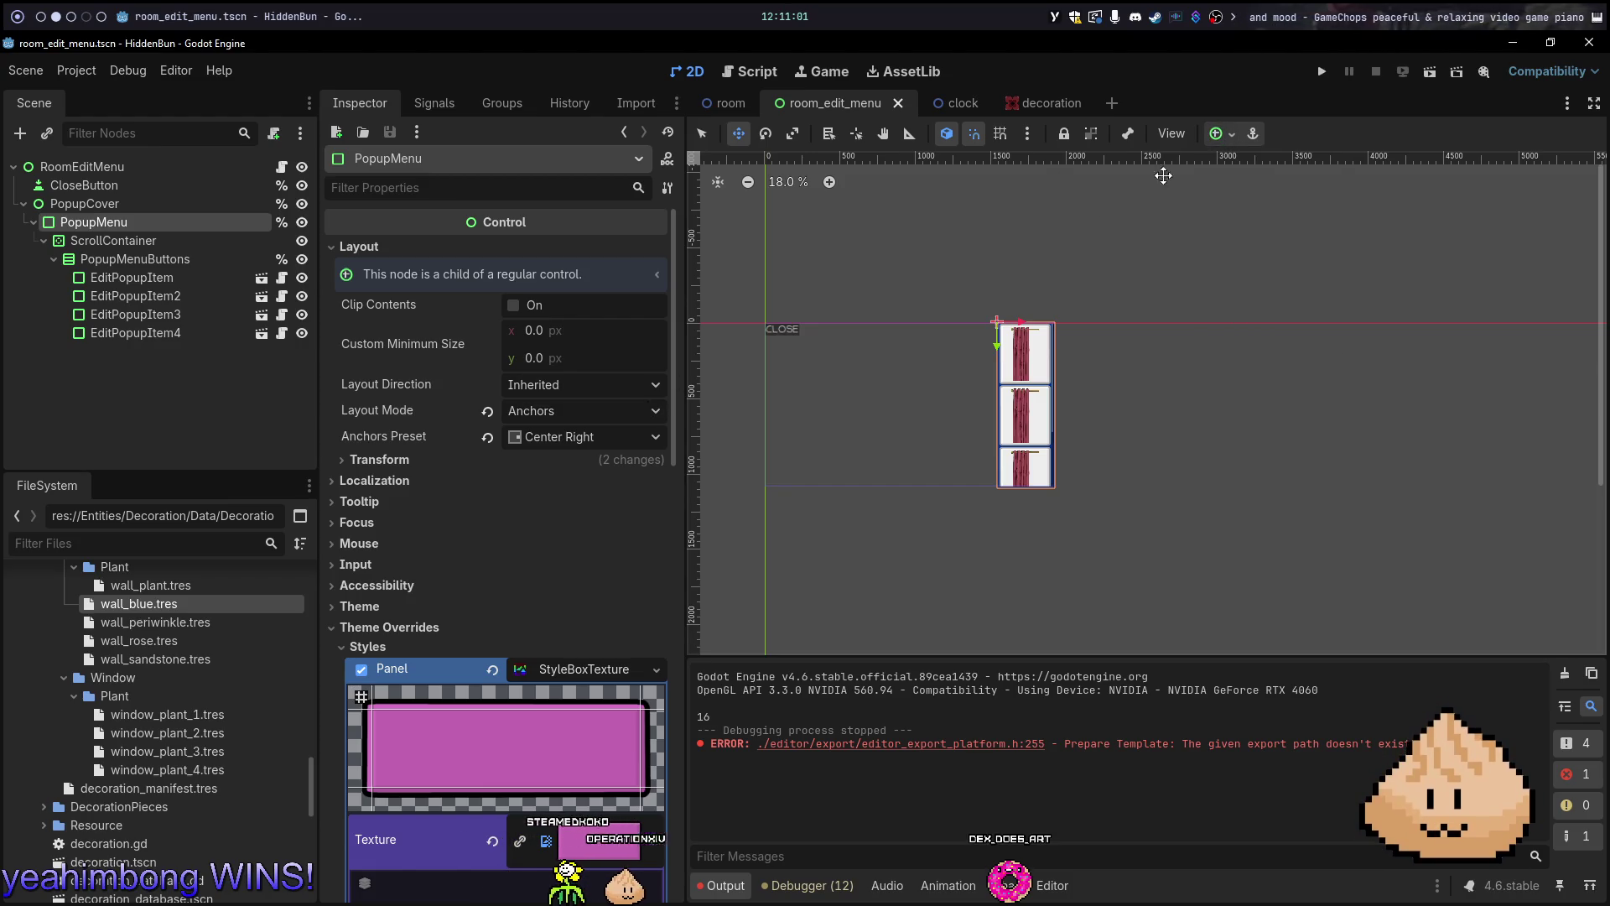
key(alt+1)
text(nchor)
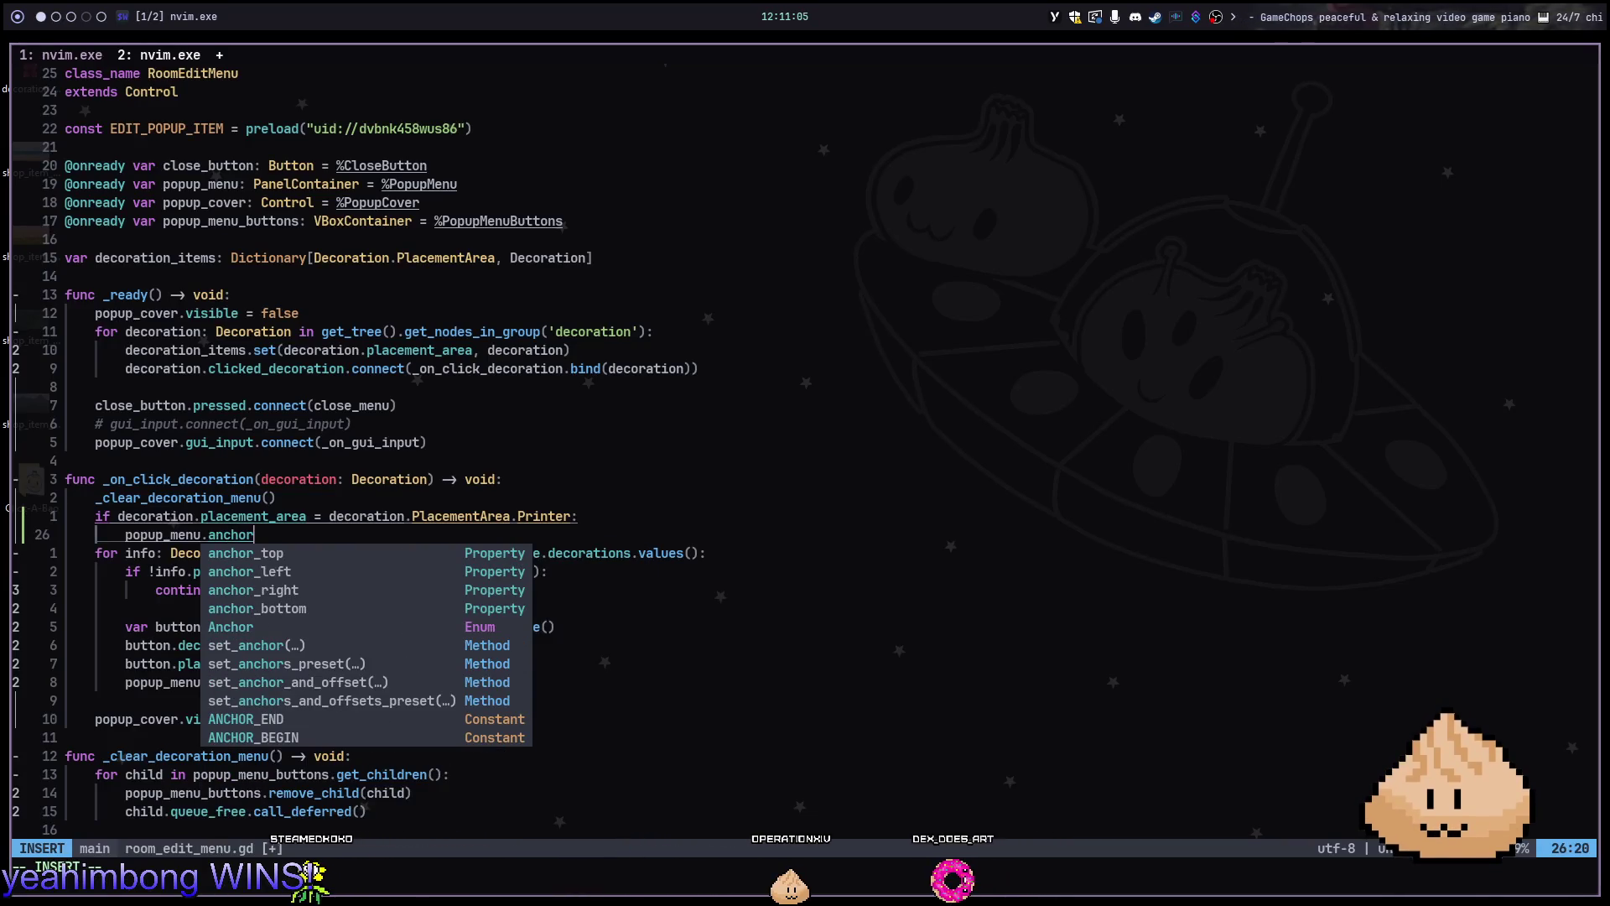
Anchor the popup menu with set_anchors_preset(PRESET_CENTER_LEFT) in the Printer branch
key(Tab)
key(Tab)
key(Tab)
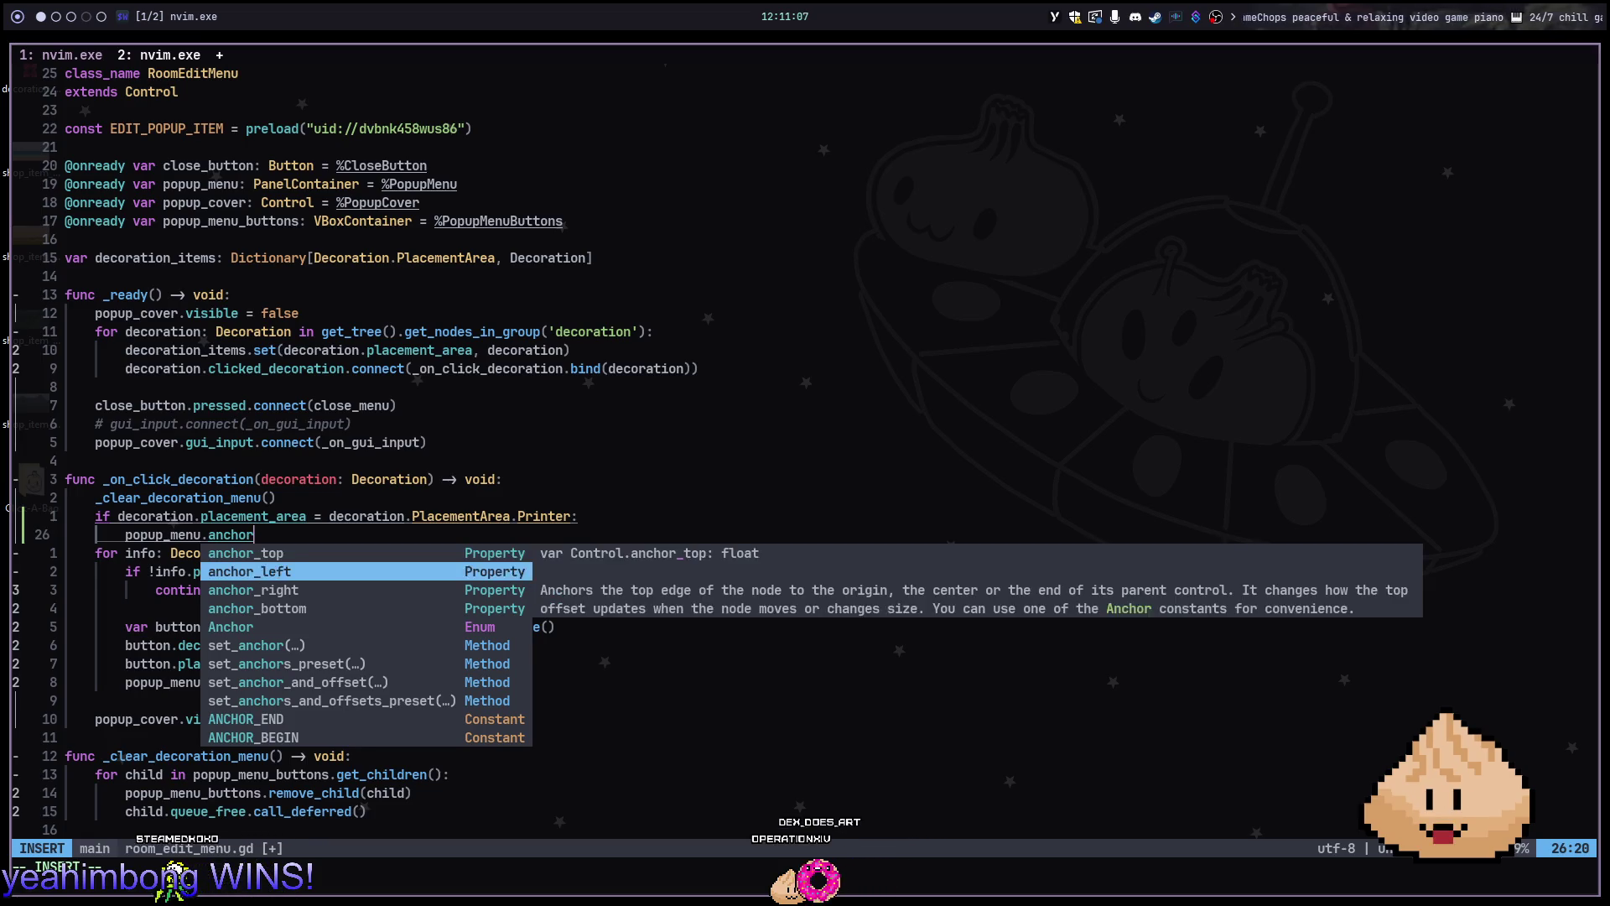
key(Return)
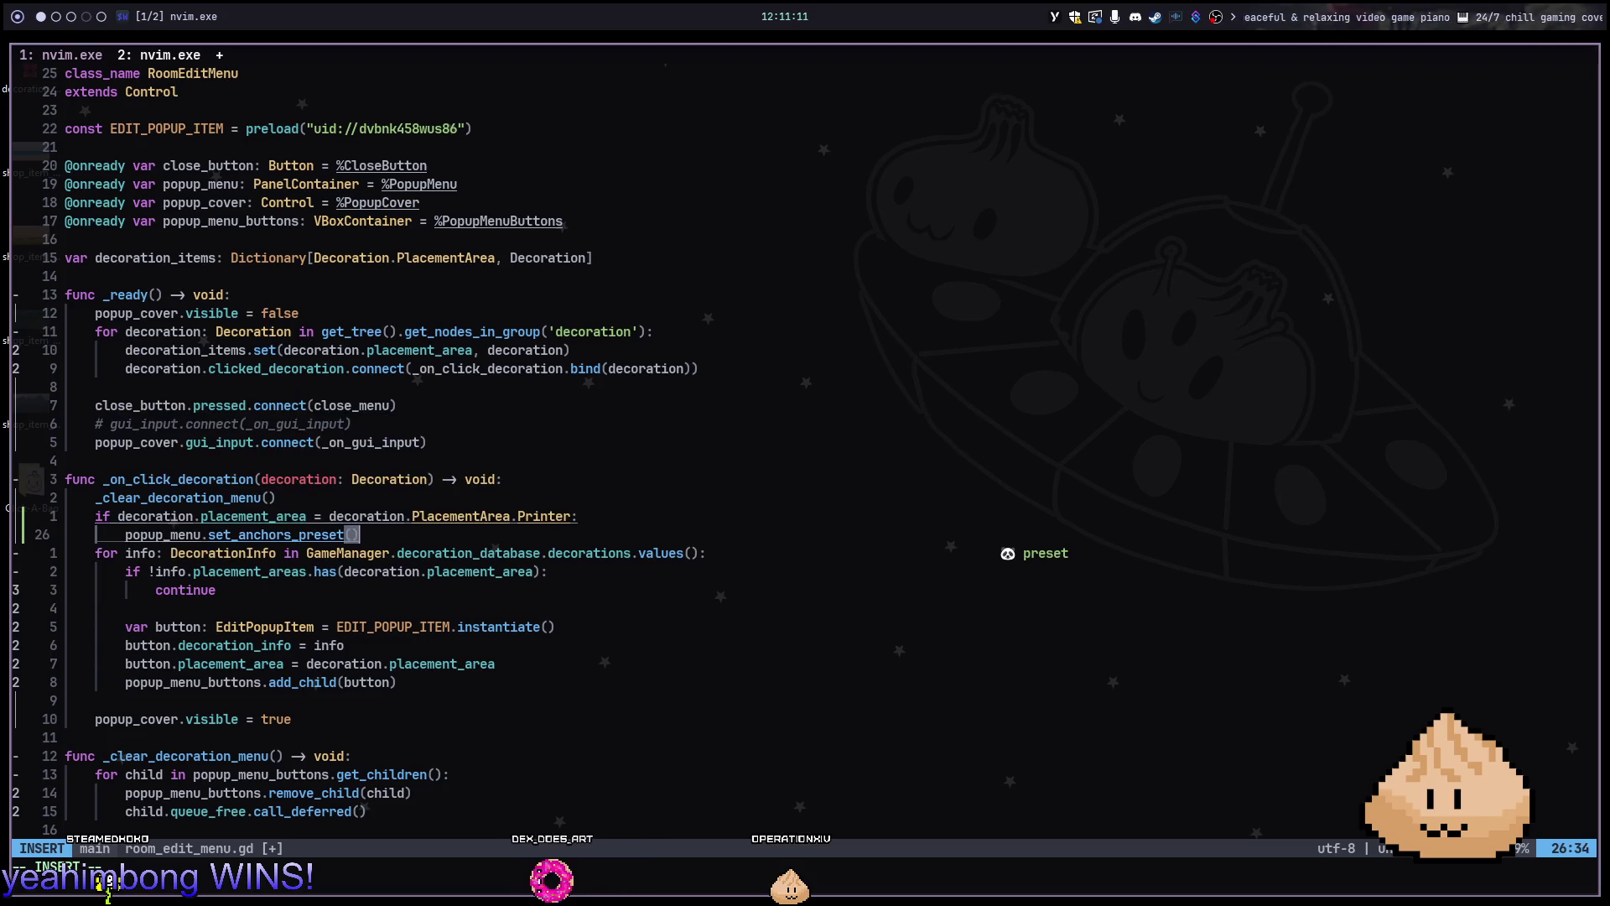
text(pres)
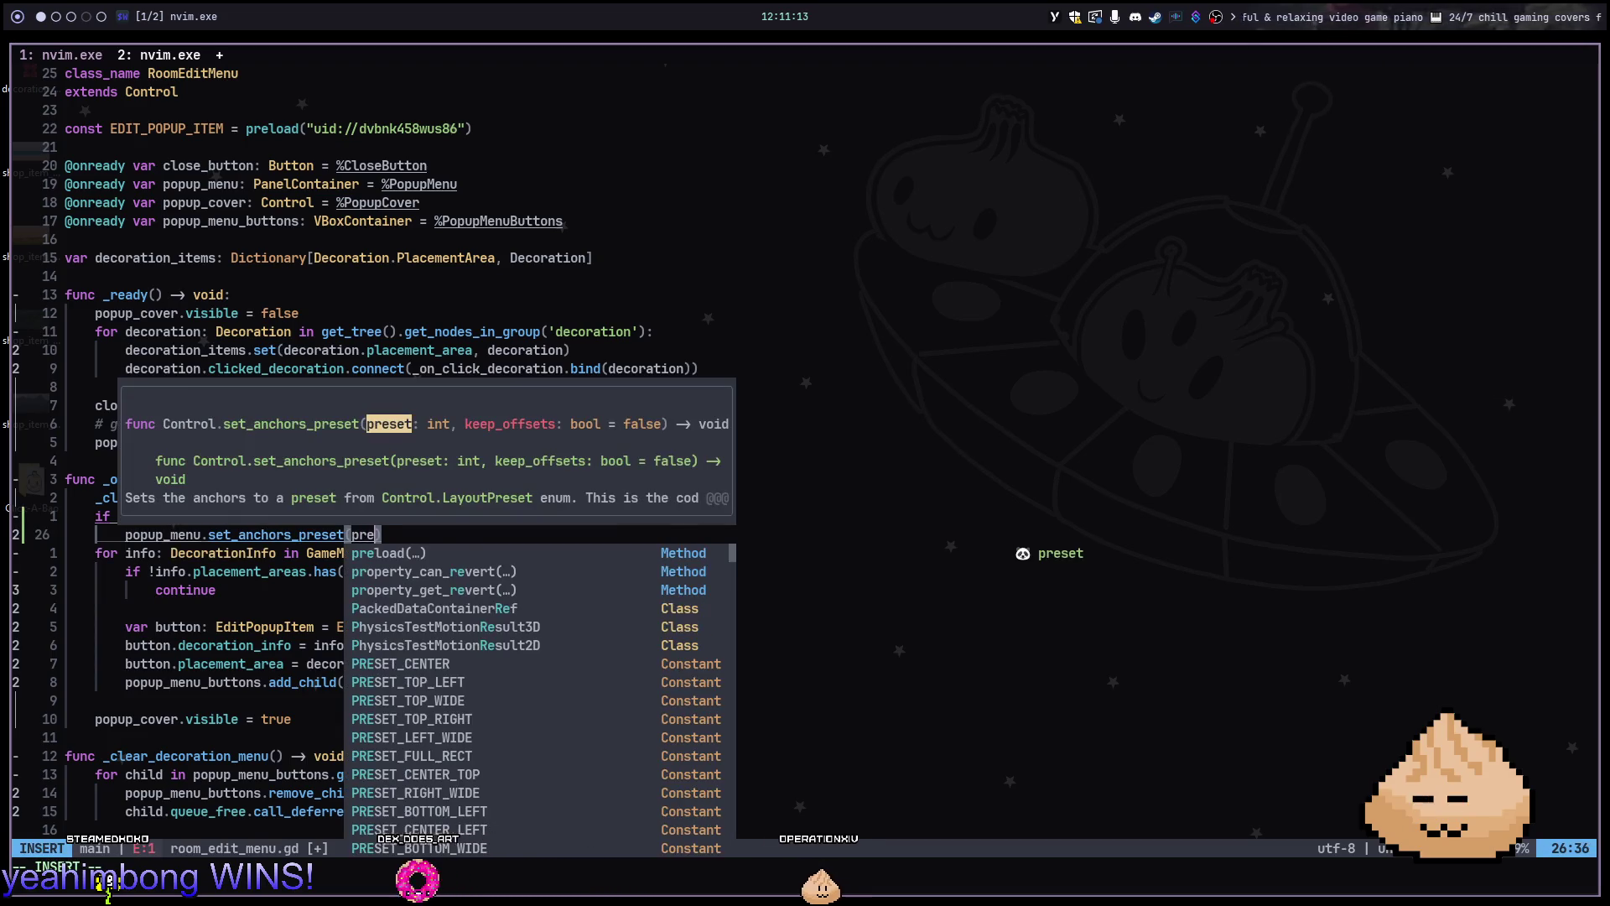
key(Tab)
key(Tab)
key(Tab)
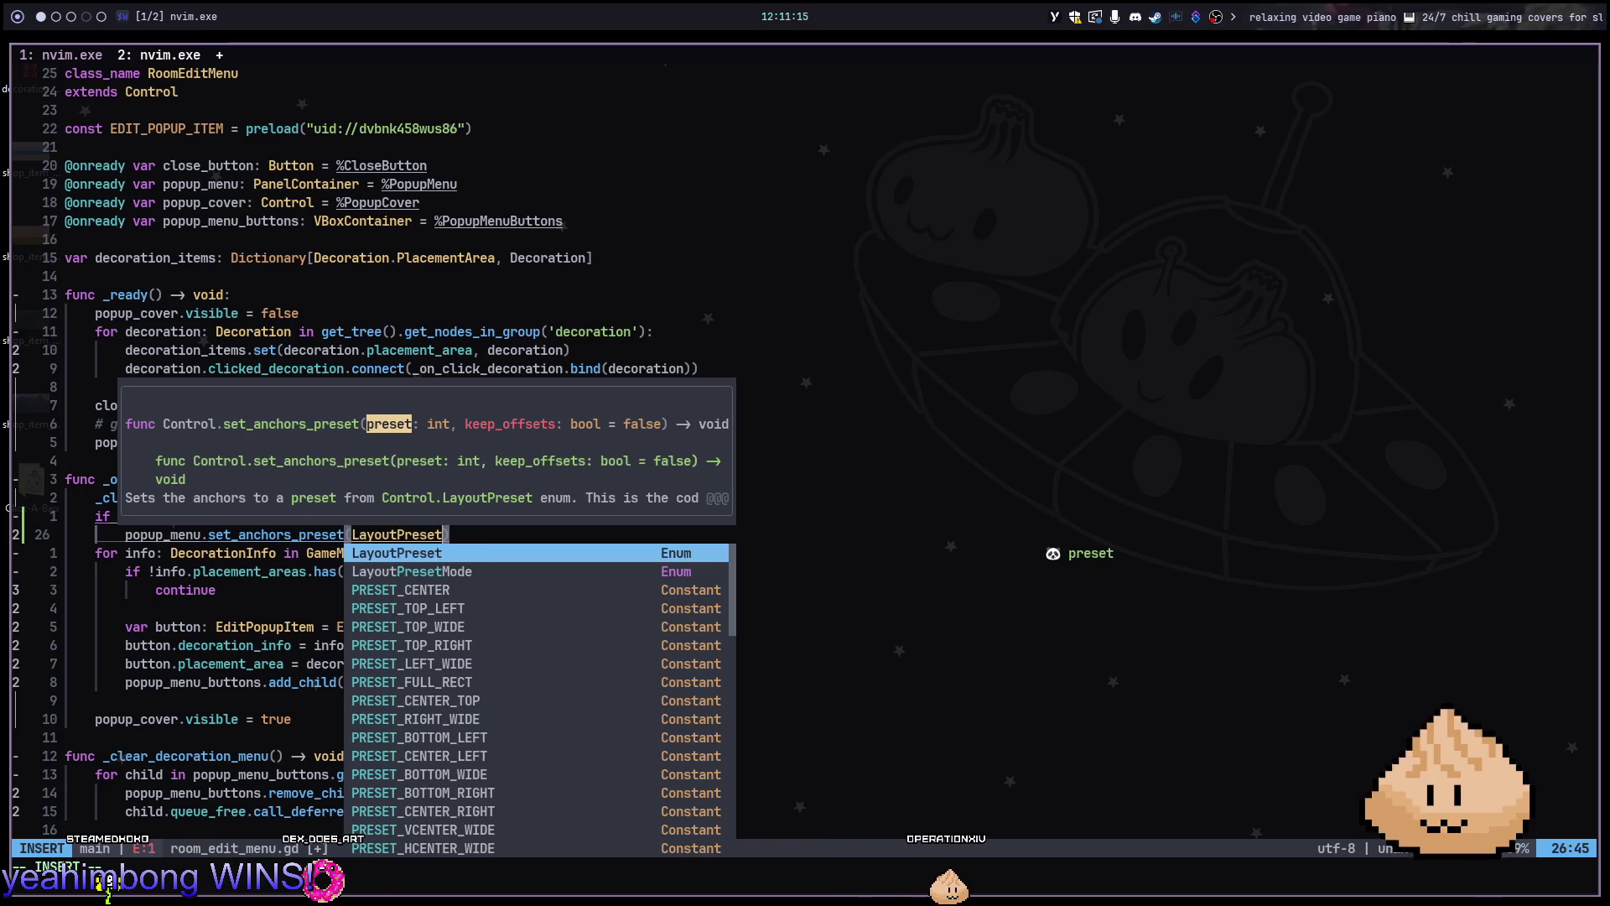
key(Tab)
key(Tab)
key(Tab)
key(Tab)
key(Tab)
key(Tab)
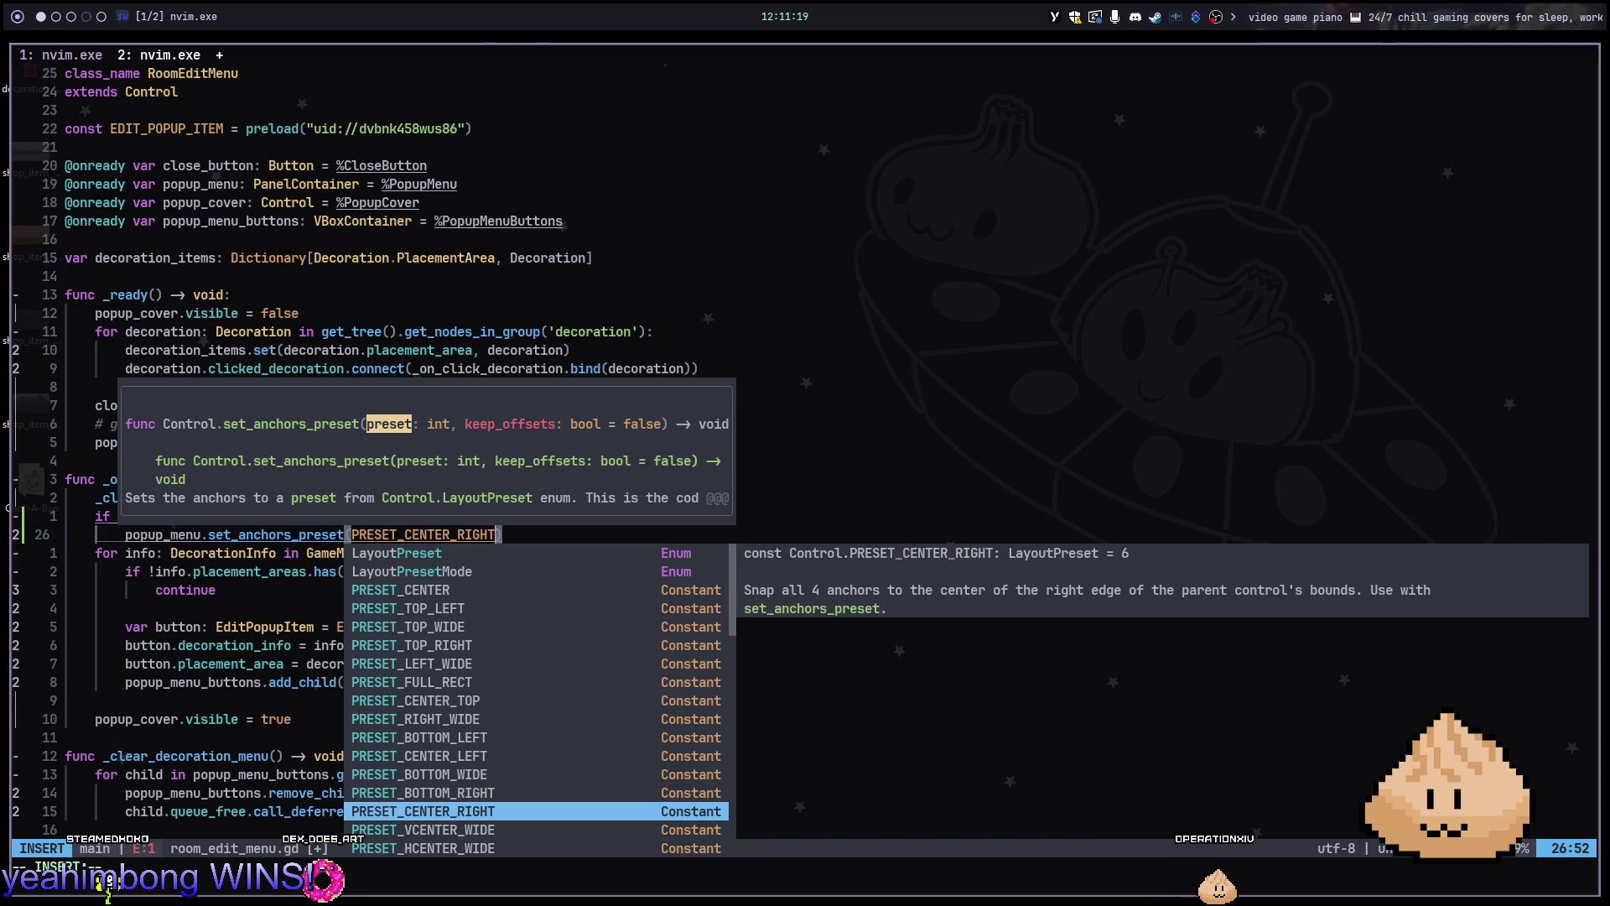
key(shift+Tab)
key(shift+Tab)
key(shift+Tab)
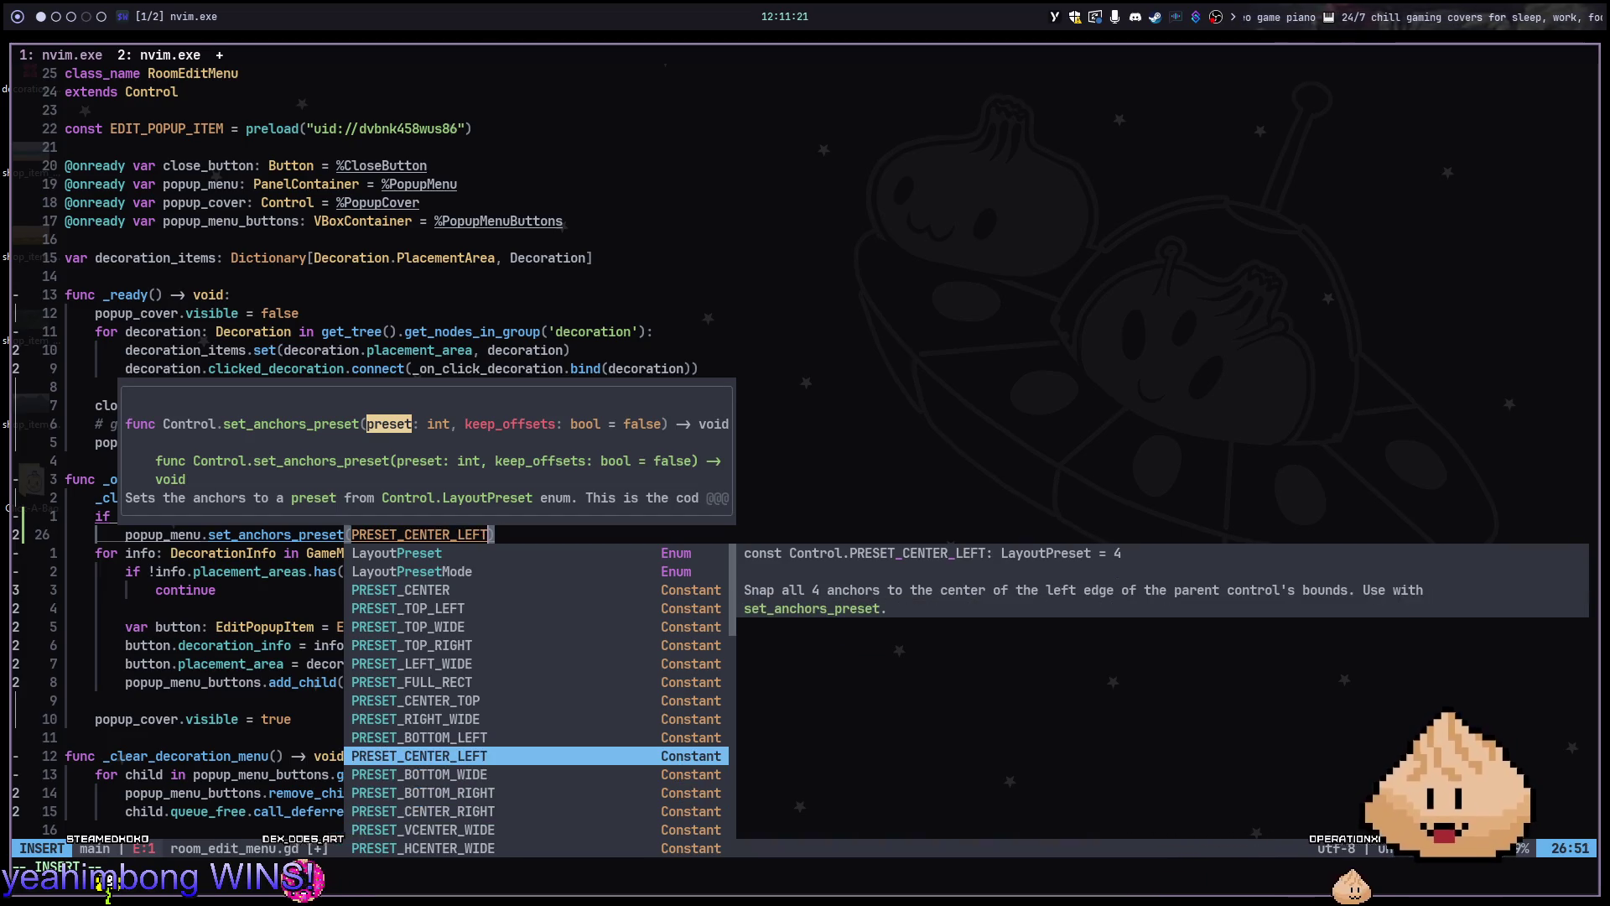
key(Return)
key(Escape)
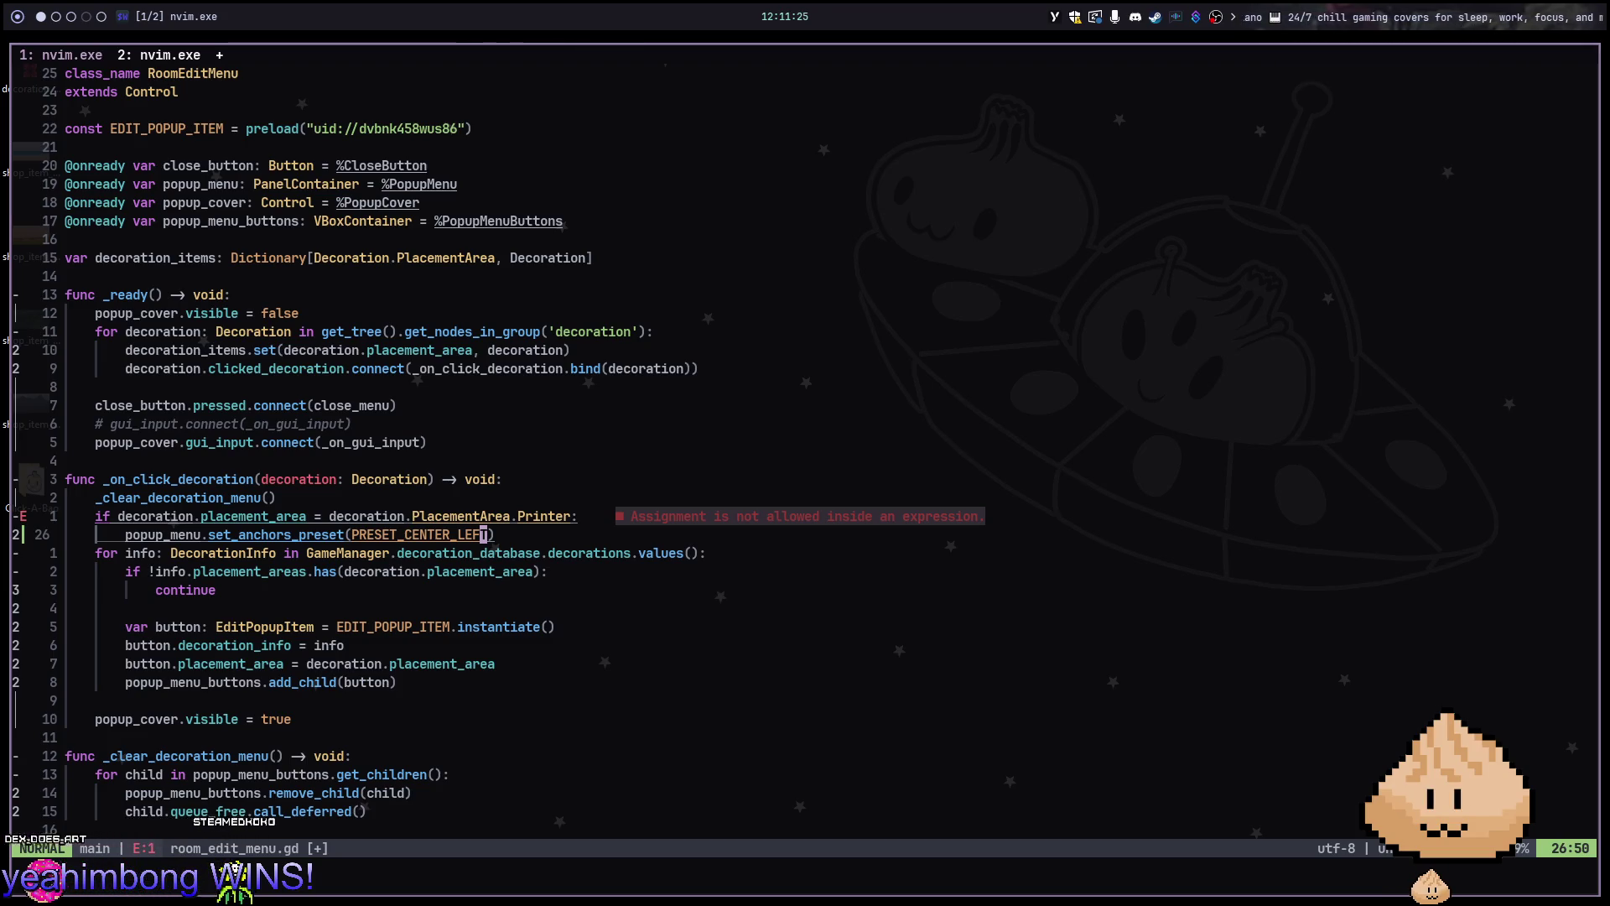
Fix the Printer check's comparison from = to ==
click(408, 516)
text(=)
key(Escape)
Add an else branch that anchors the popup with PRESET_CENTER_RIGHT
text(jo)
text(lse:)
key(Escape)
key(o)
key(Escape)
key(k)
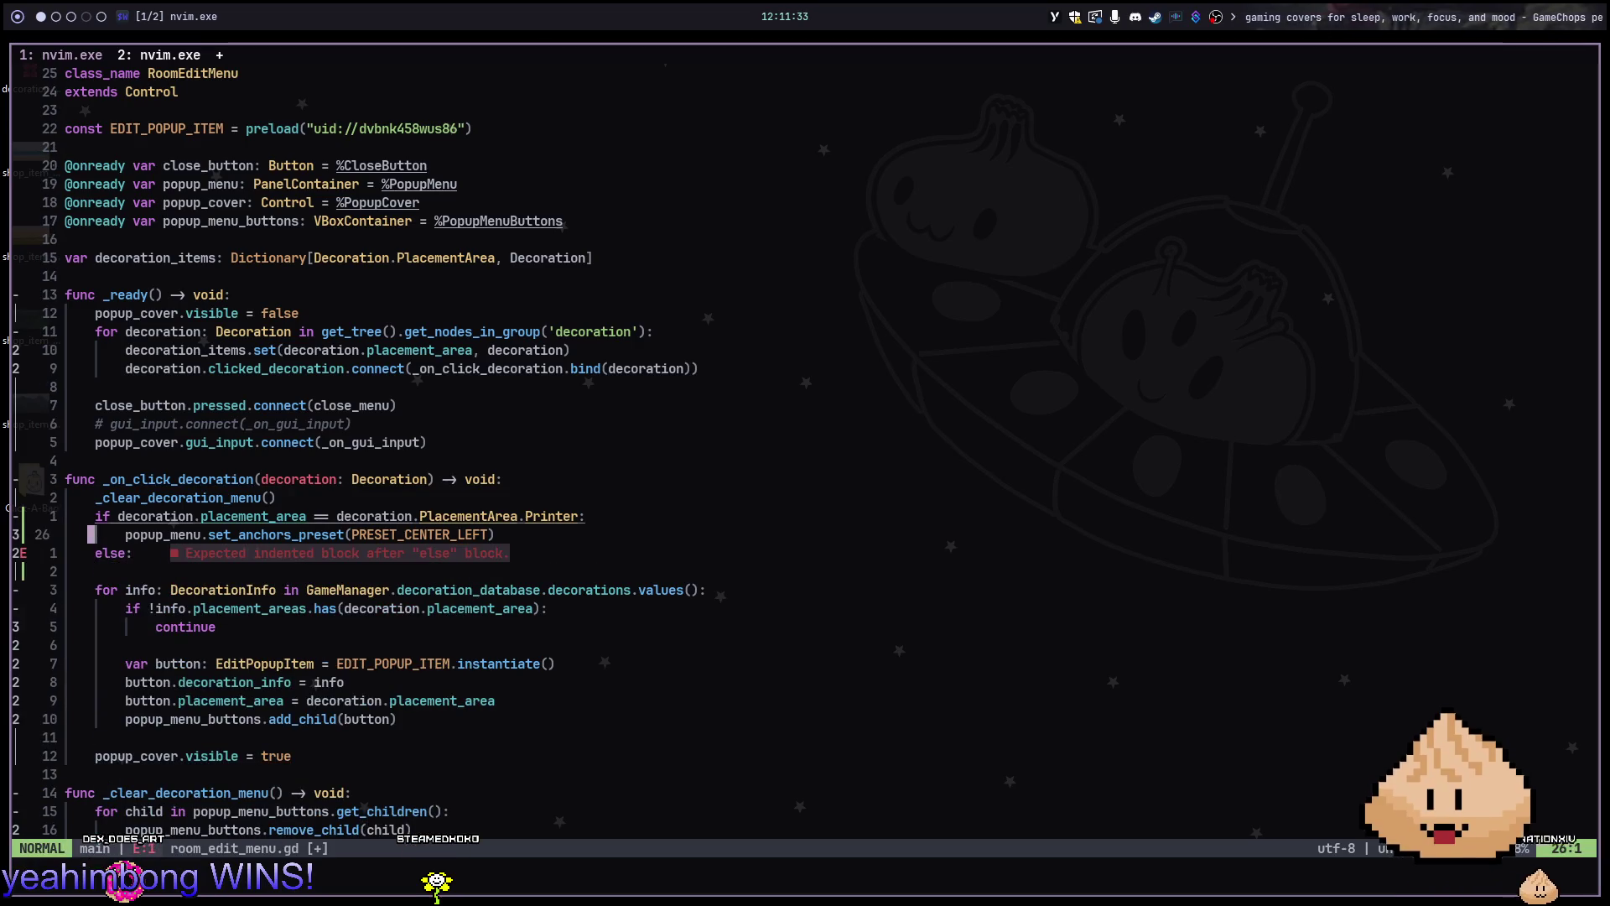
key(y)
key(y)
key(j)
key(p)
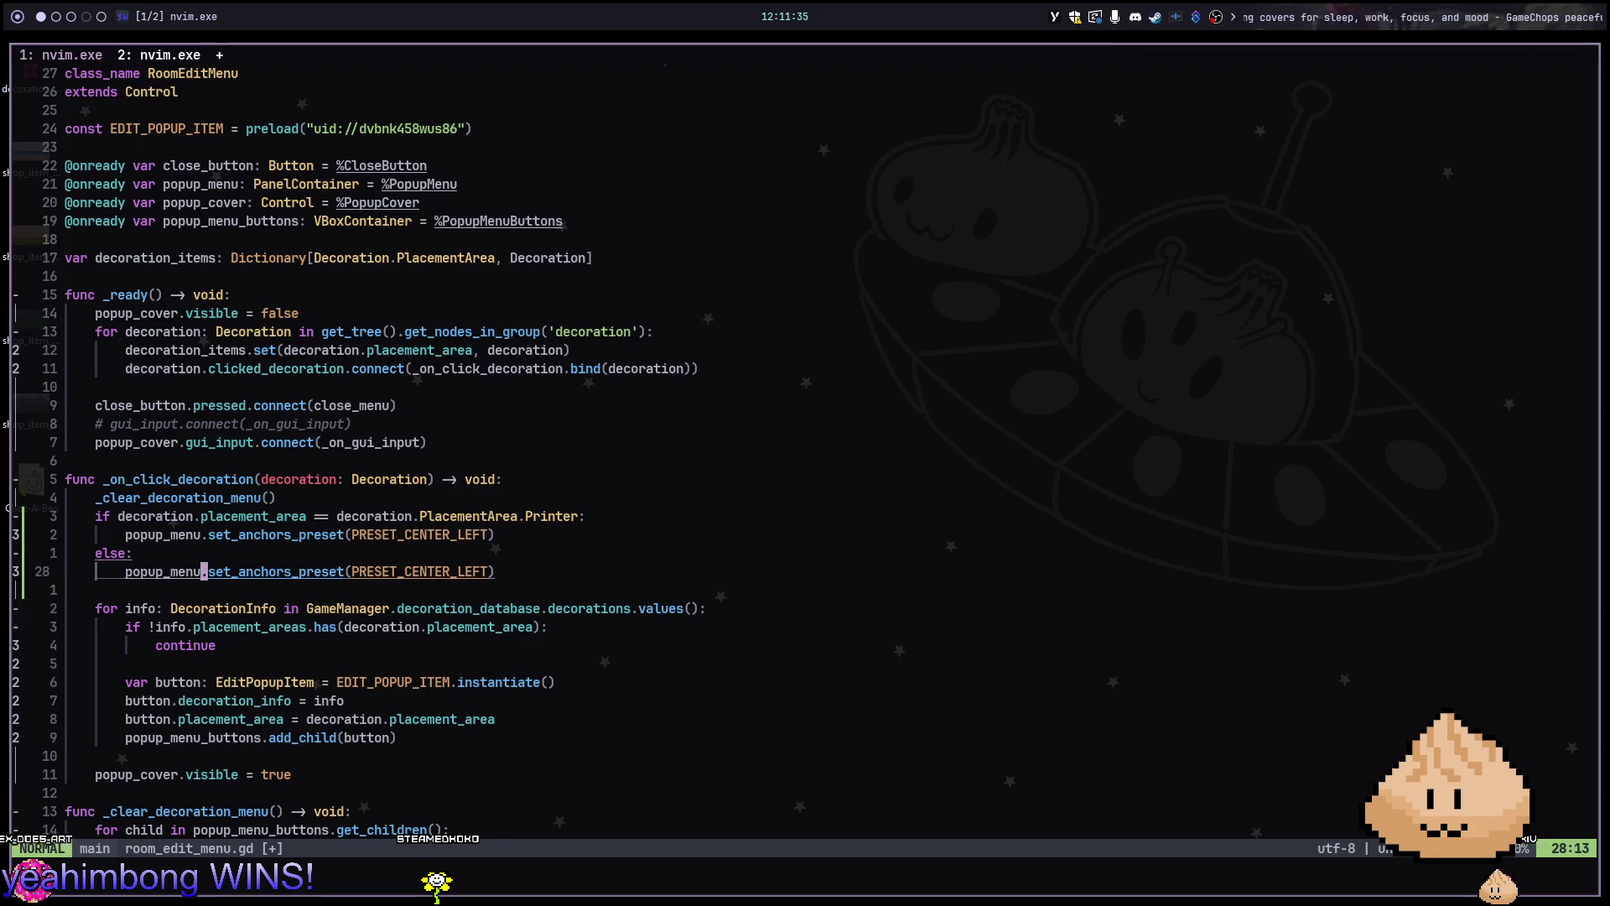
text(lef)
key(Return)
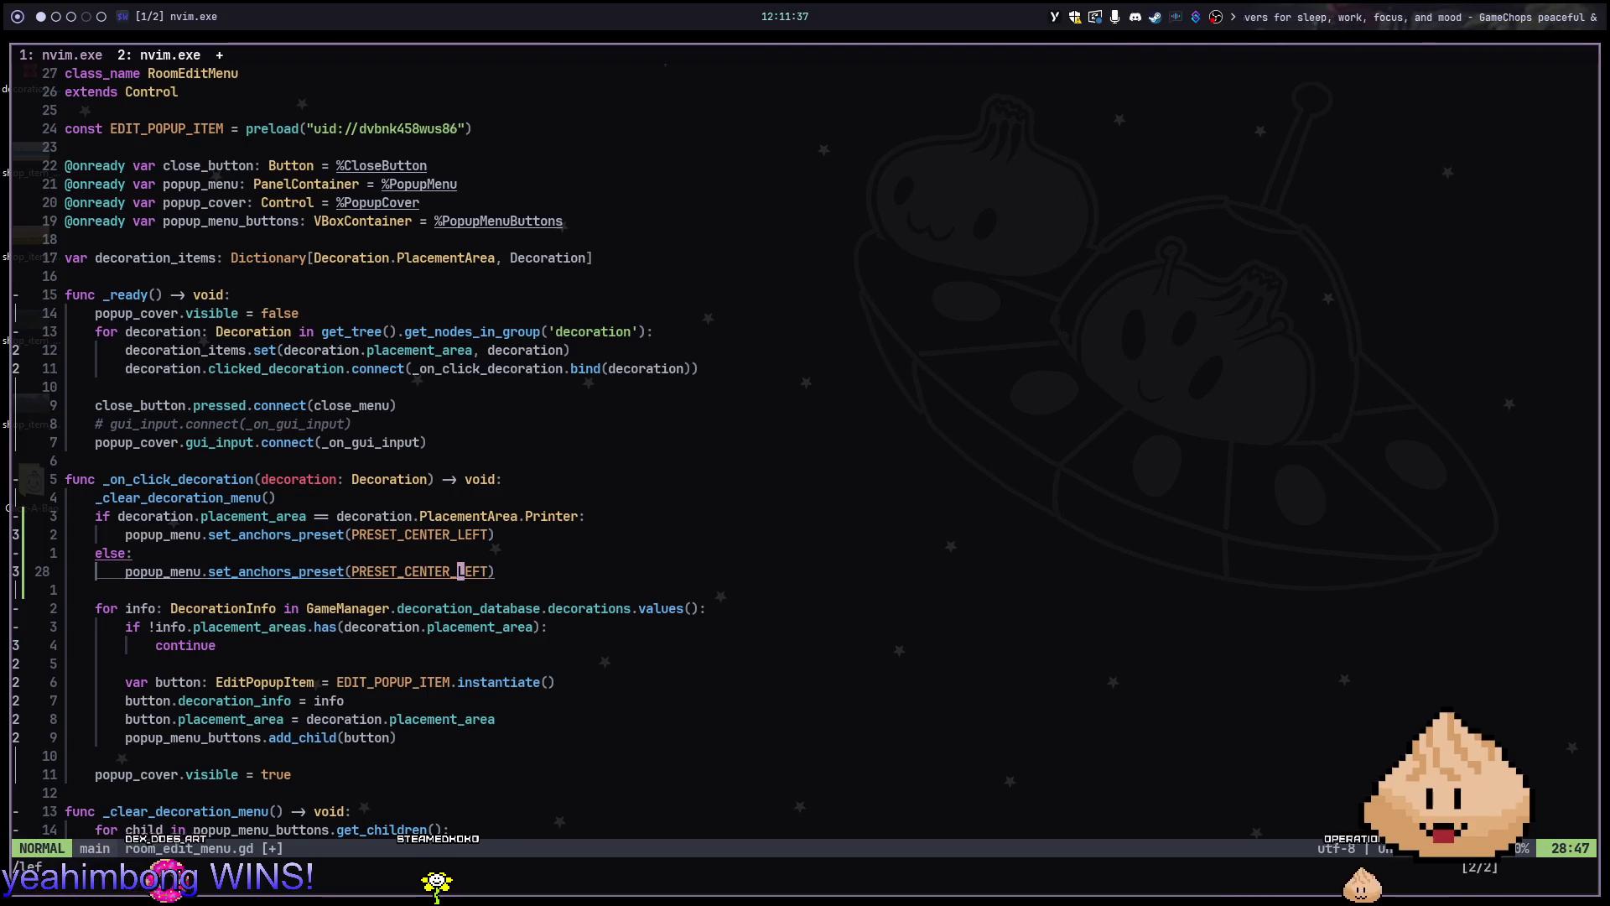
text(cwRIGHT)
key(Escape)
Save the script with :w
text(:w)
key(Return)
key(super+2)
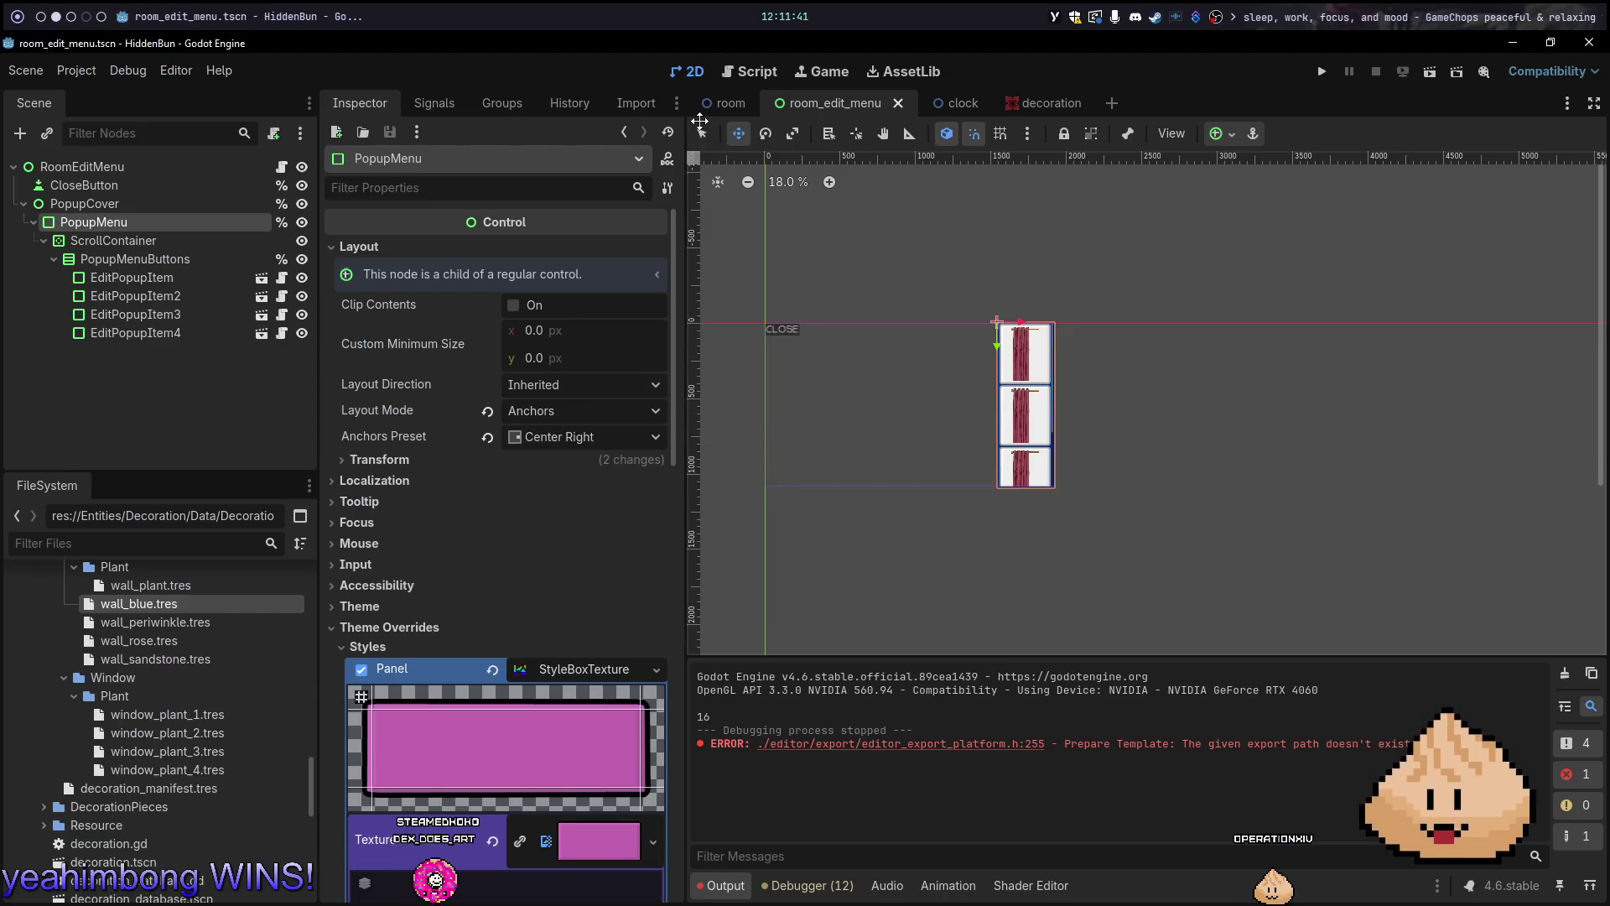
Run the game, open the printer and curtain edit menus to check placement, then stop it
click(713, 108)
key(F5)
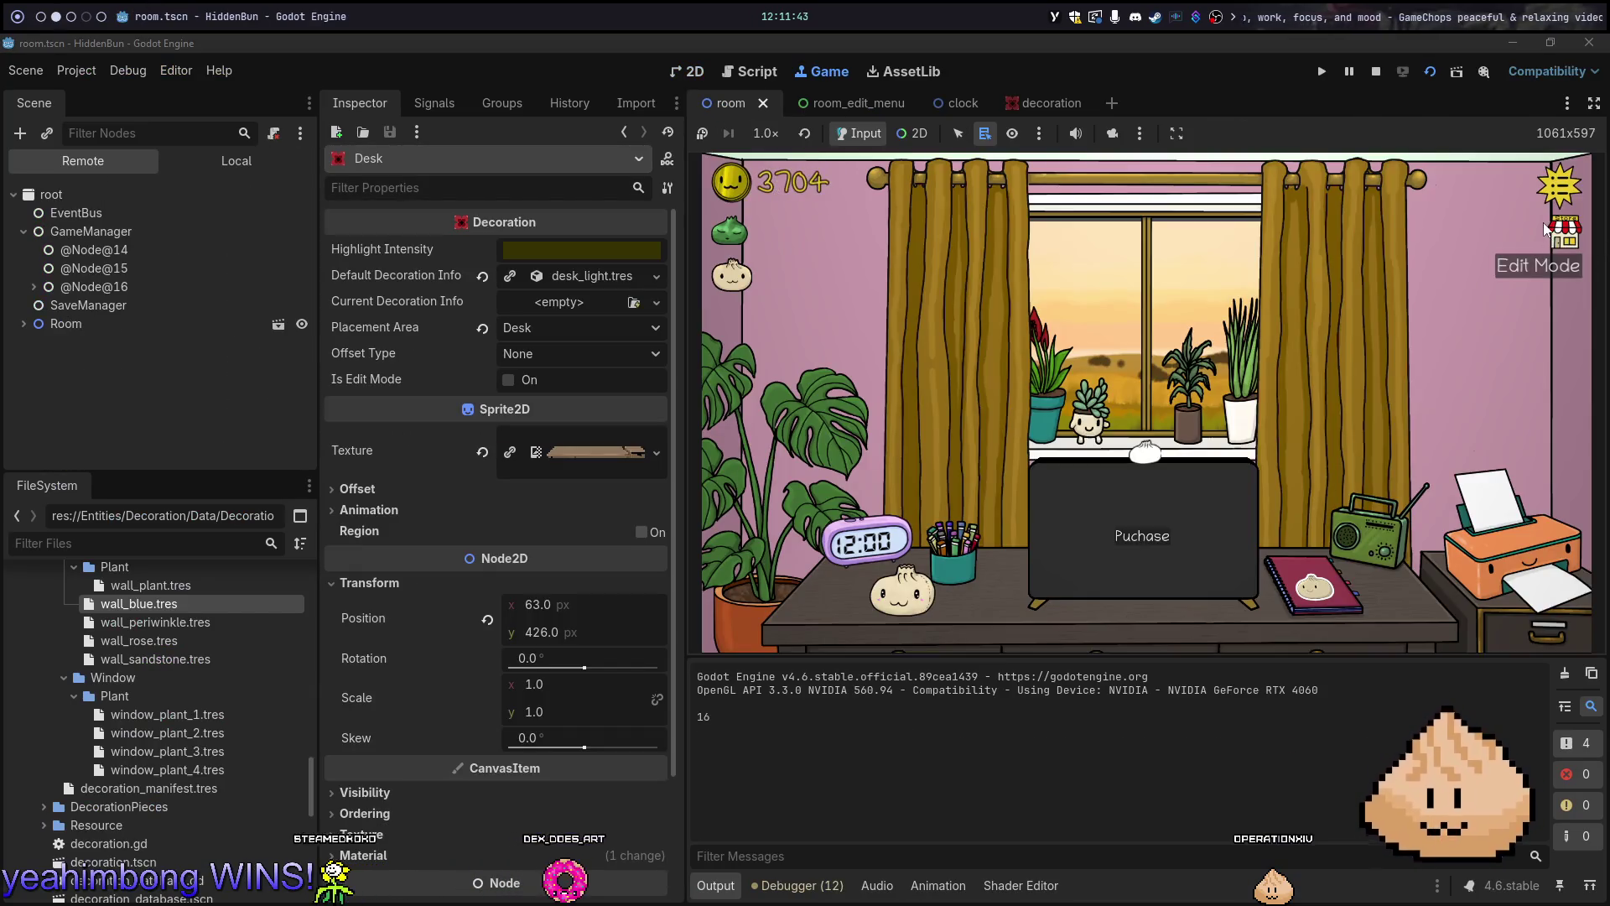
click(1471, 532)
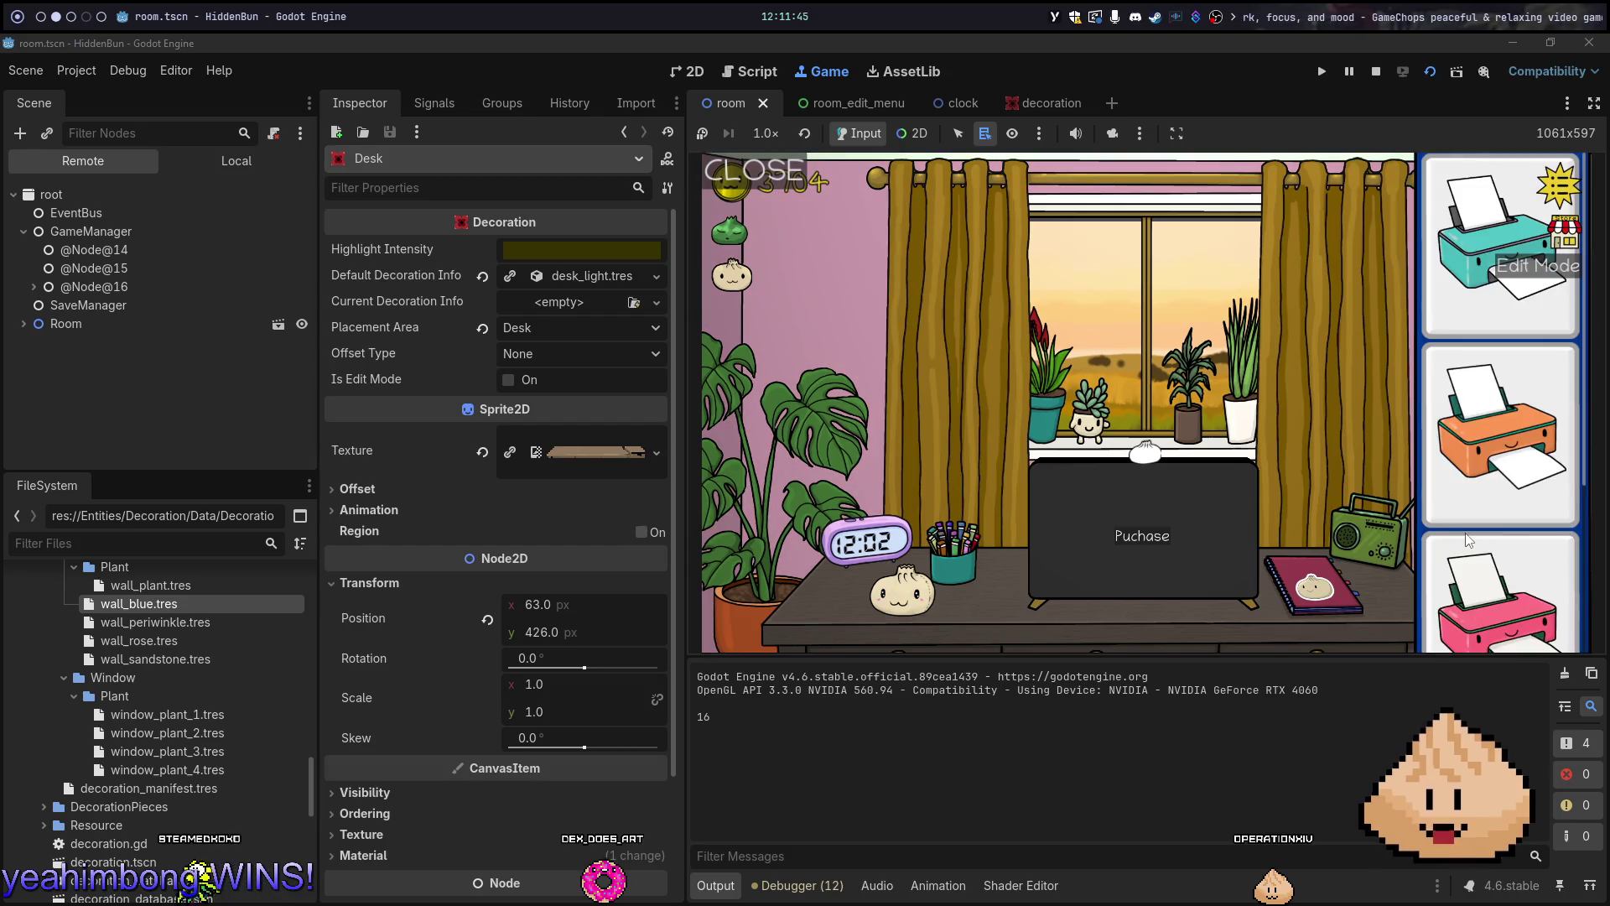
click(1342, 426)
click(1511, 557)
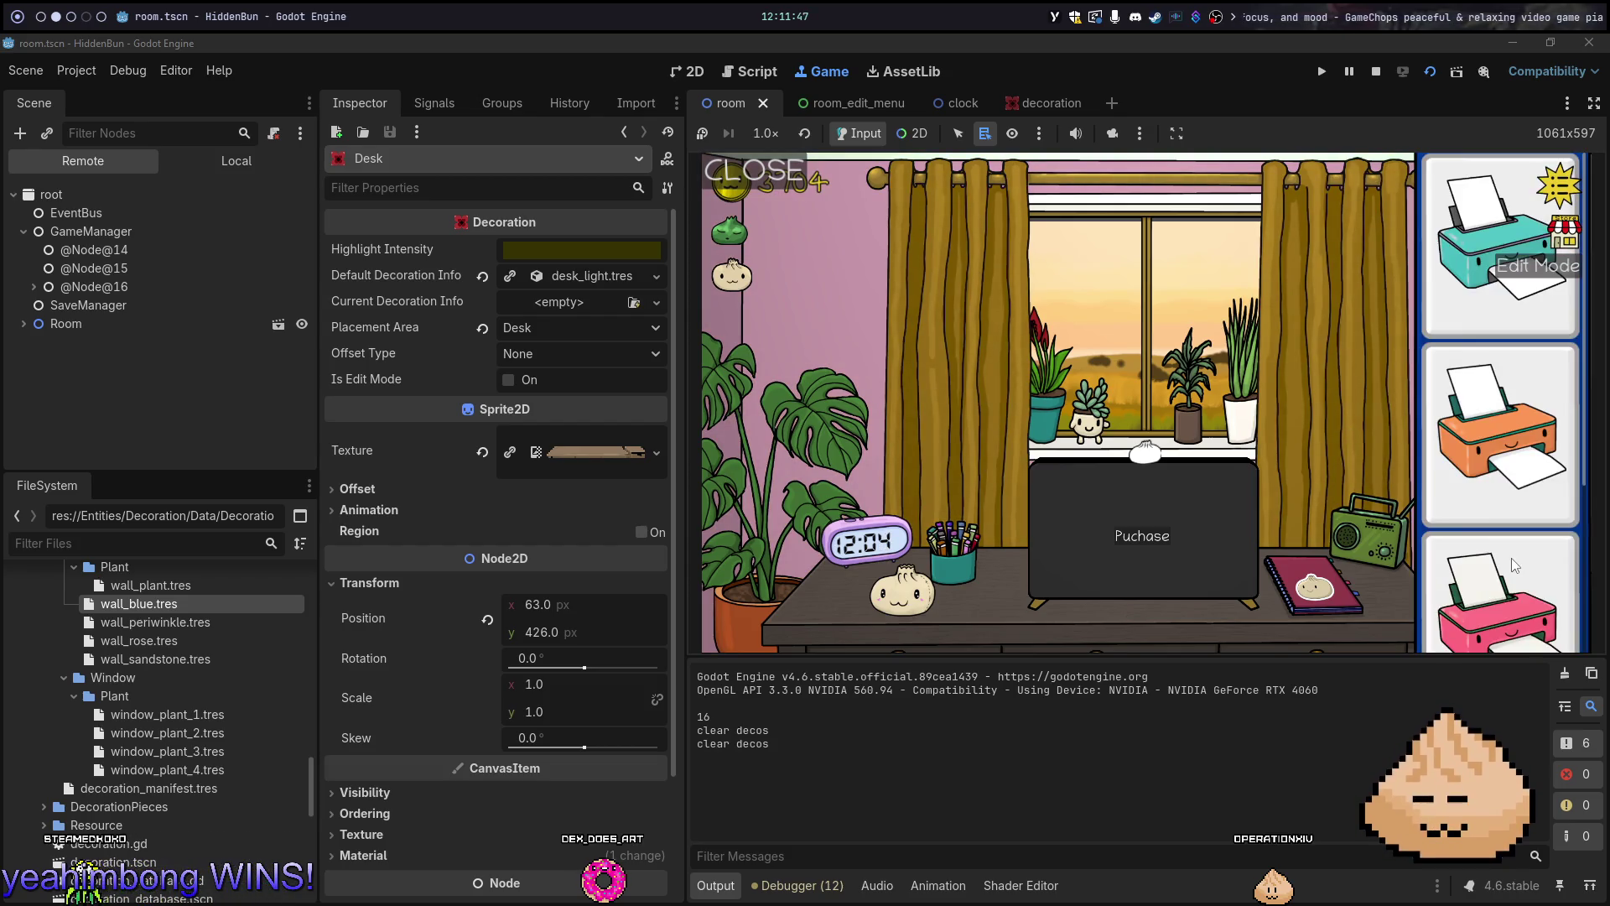
key(F8)
key(super+1)
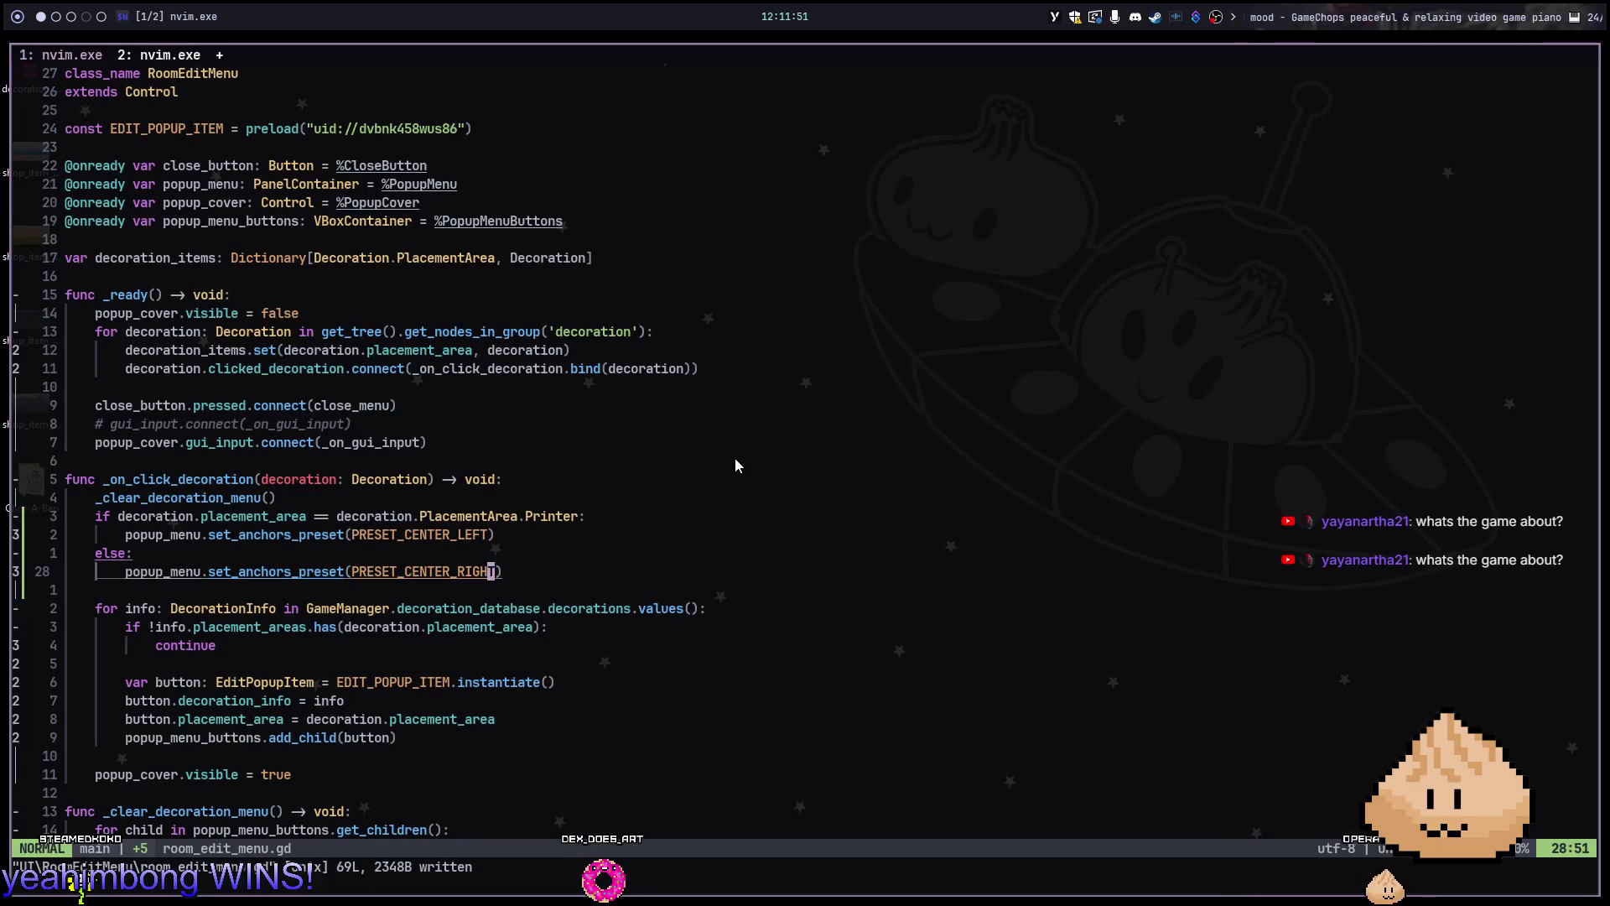
key(super+2)
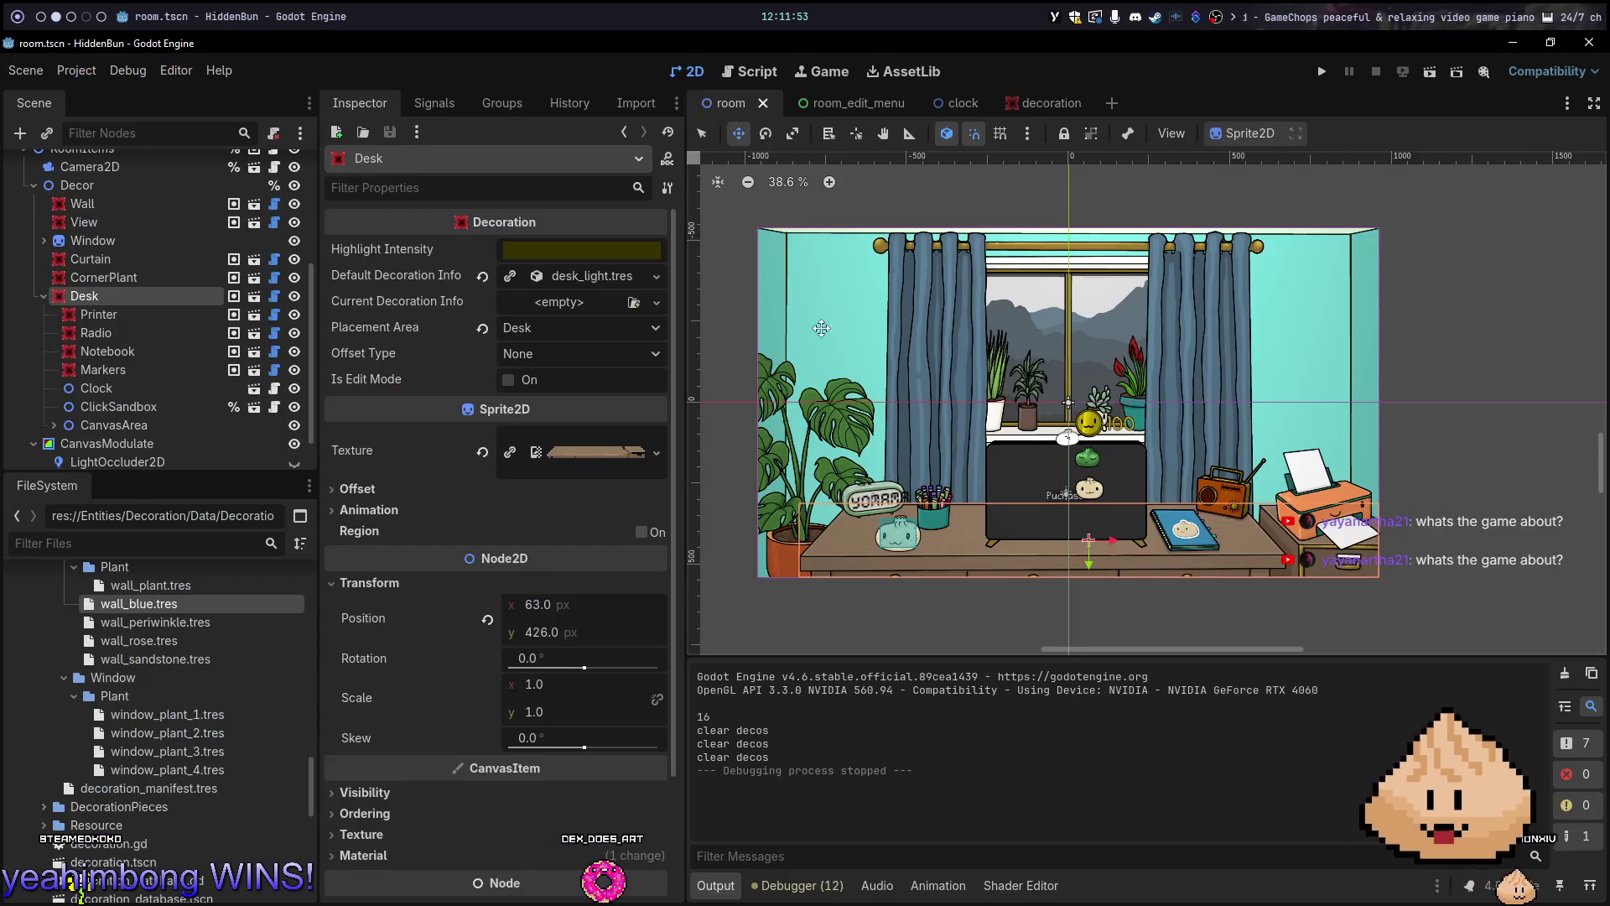
click(858, 112)
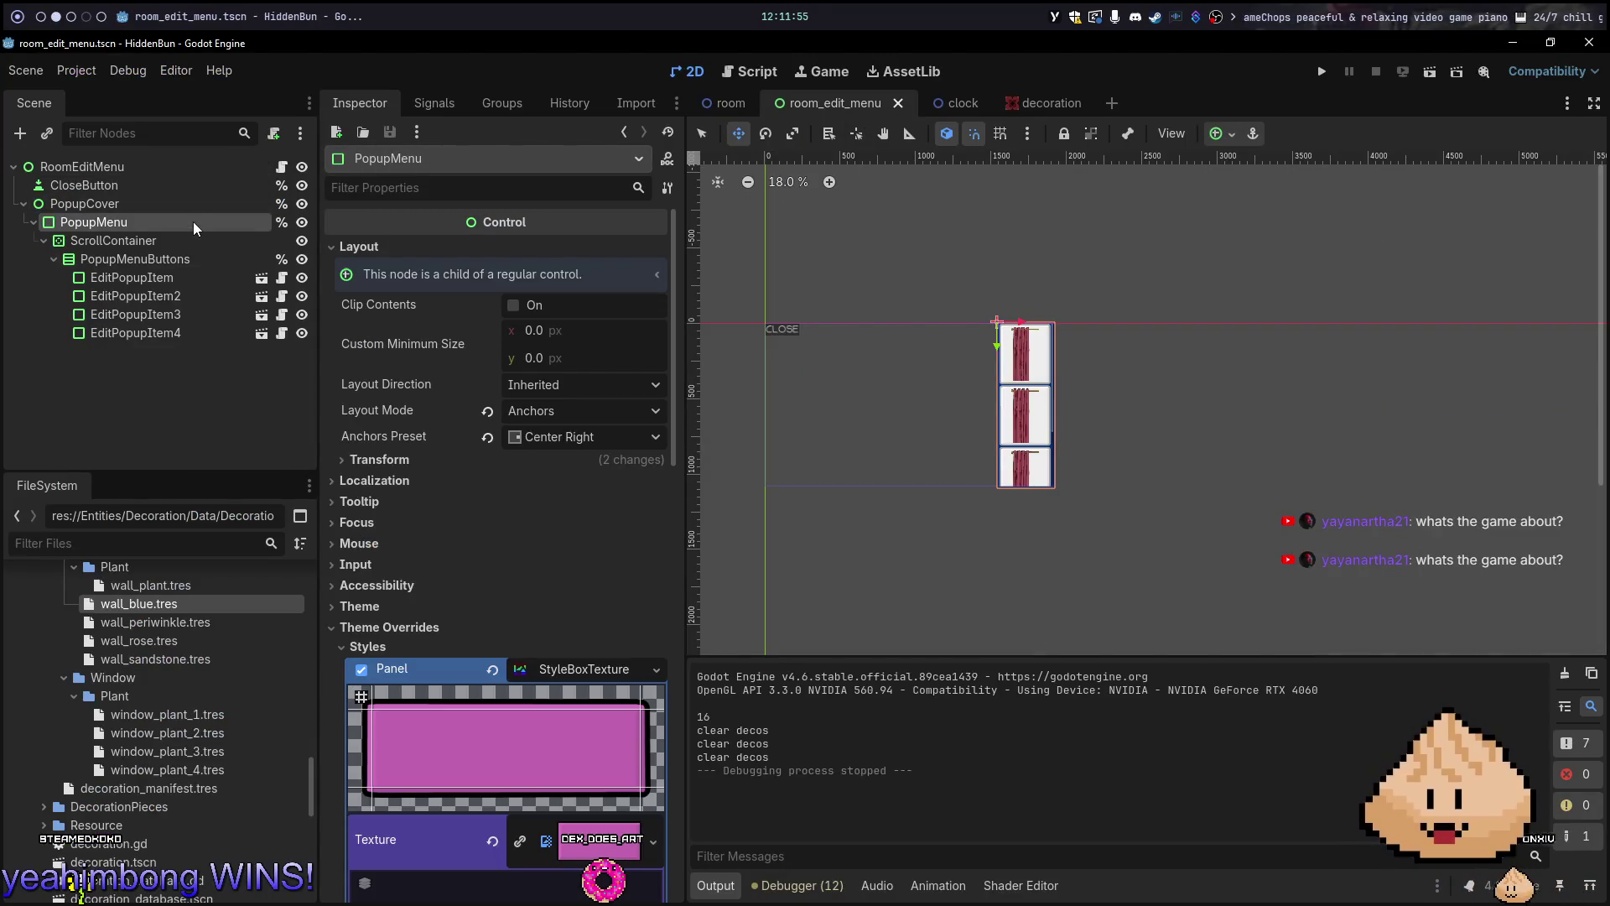
click(624, 433)
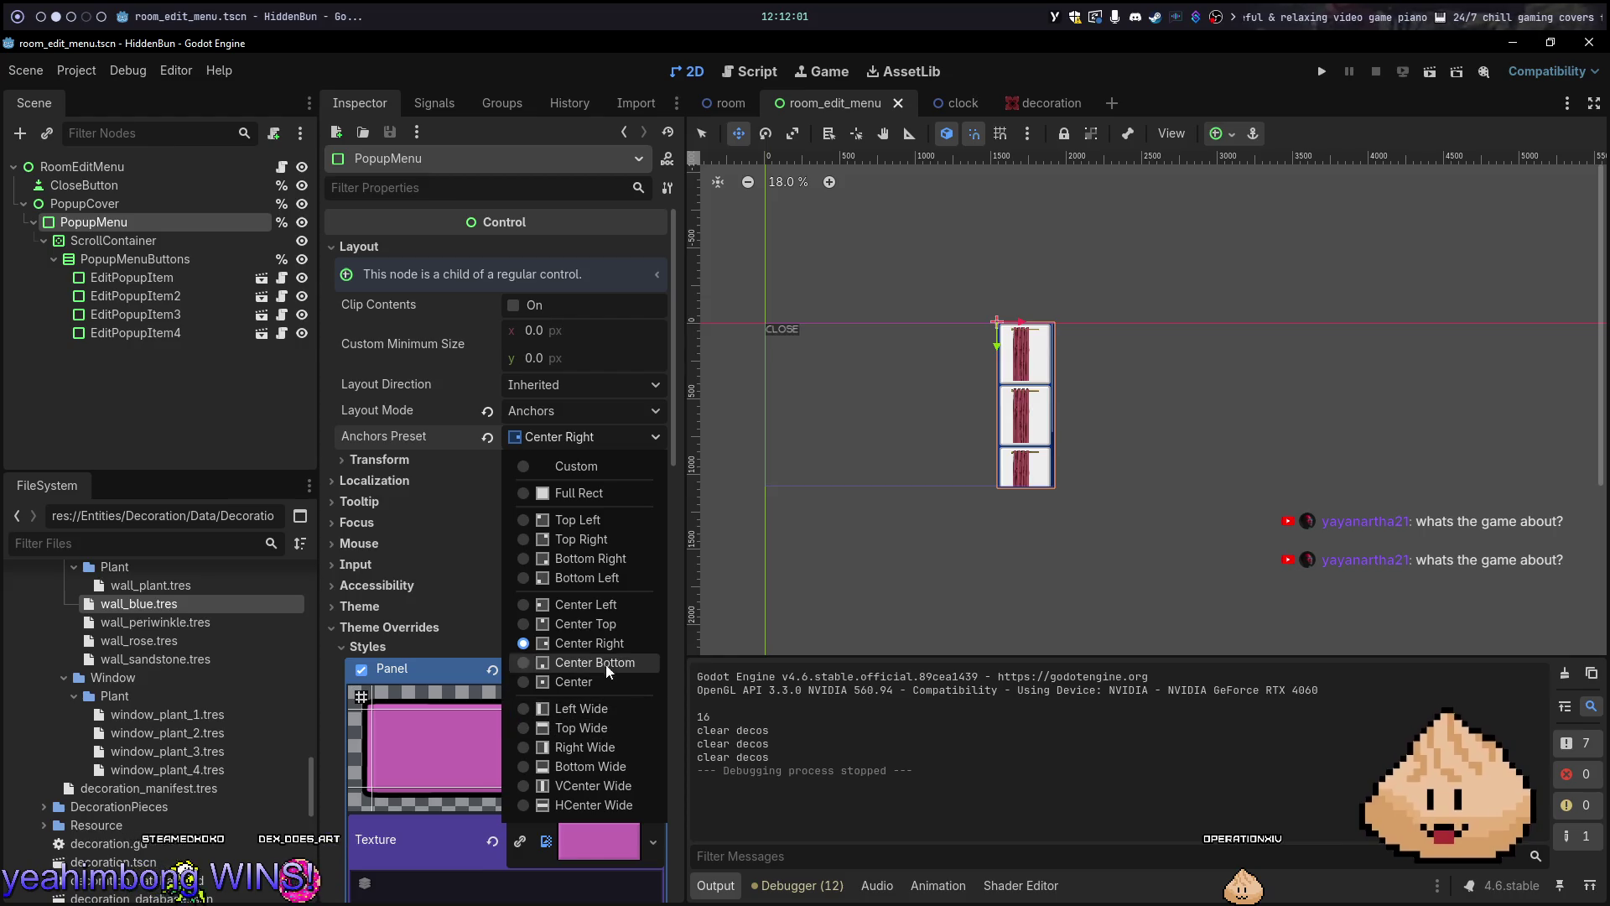
click(616, 606)
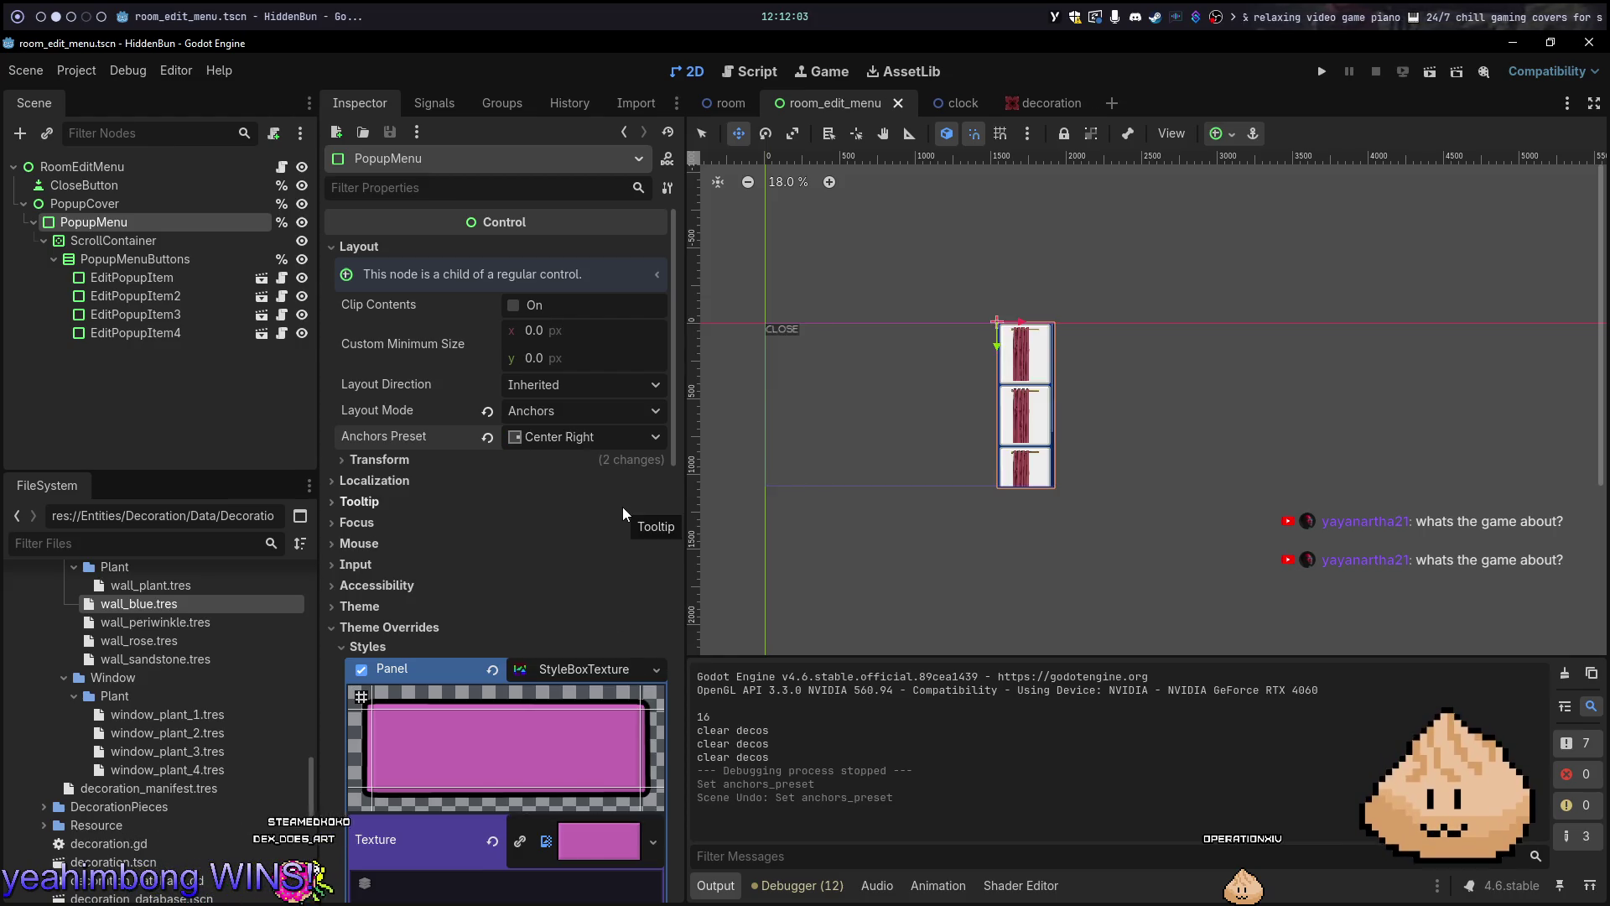
key(ctrl+s)
key(alt+Tab)
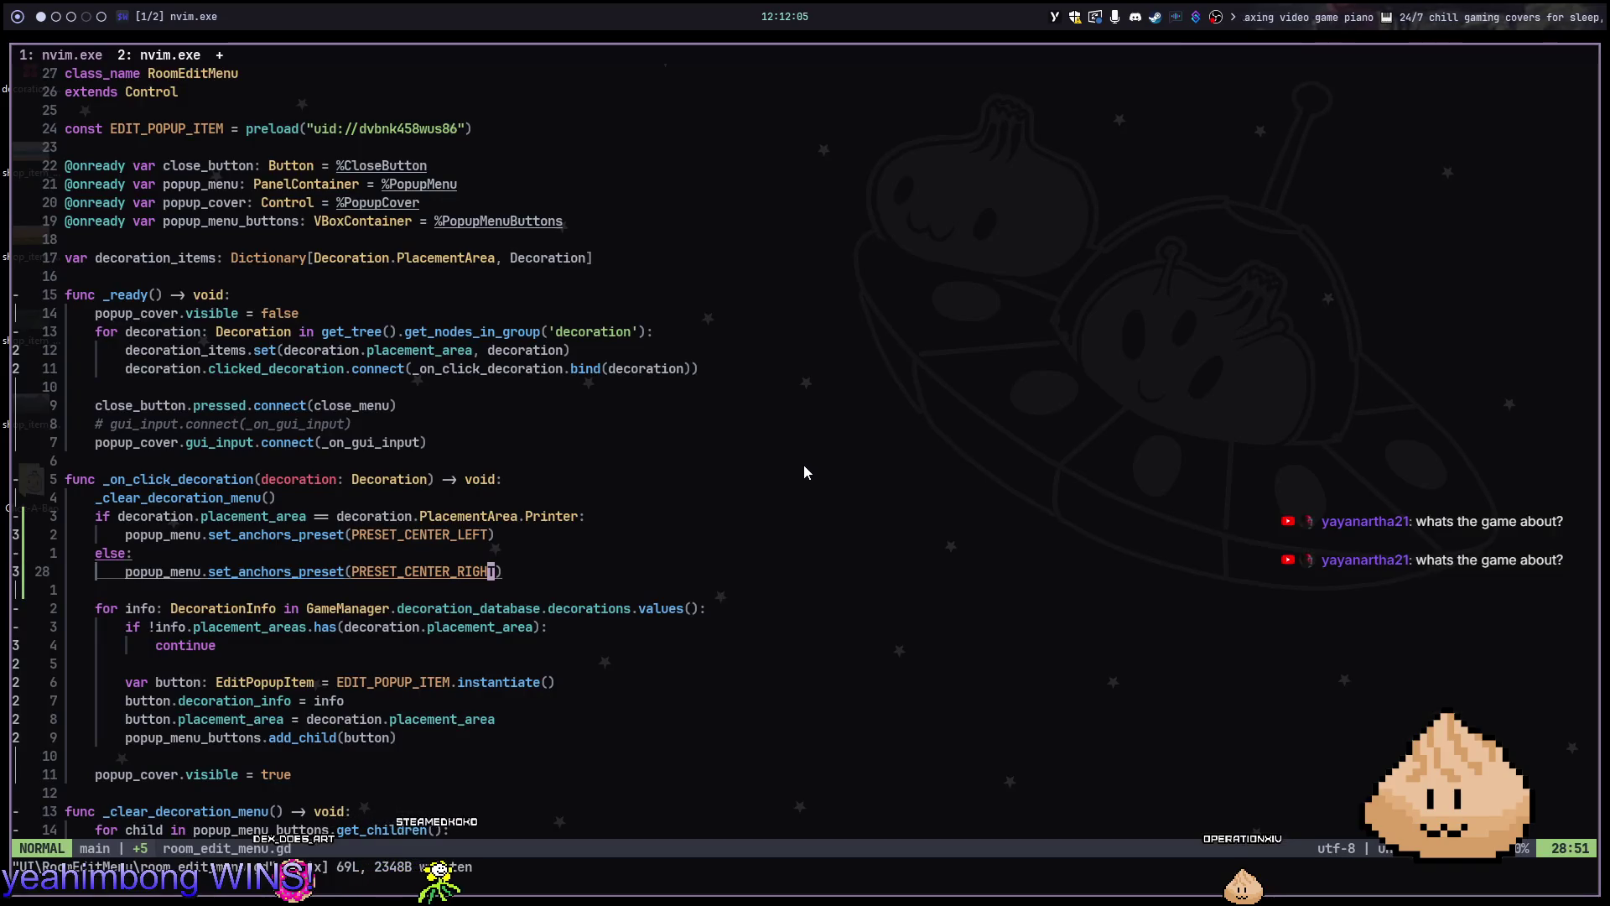
key(k)
key(k)
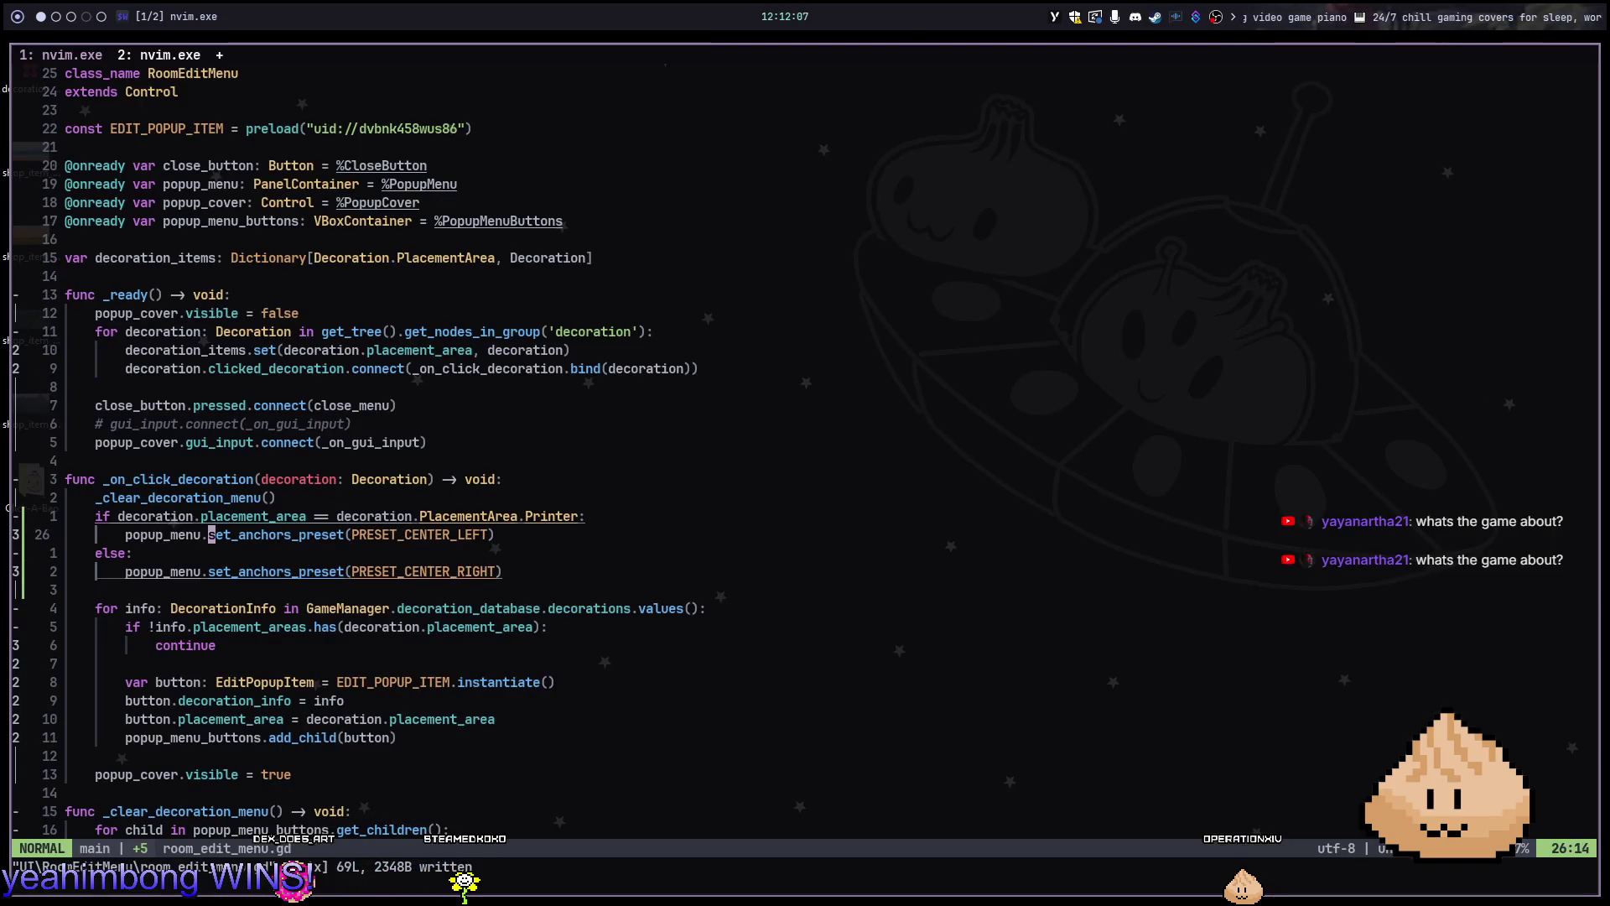
Add ', true' to both set_anchors_preset calls after checking their documentation, and save
key(shift+k)
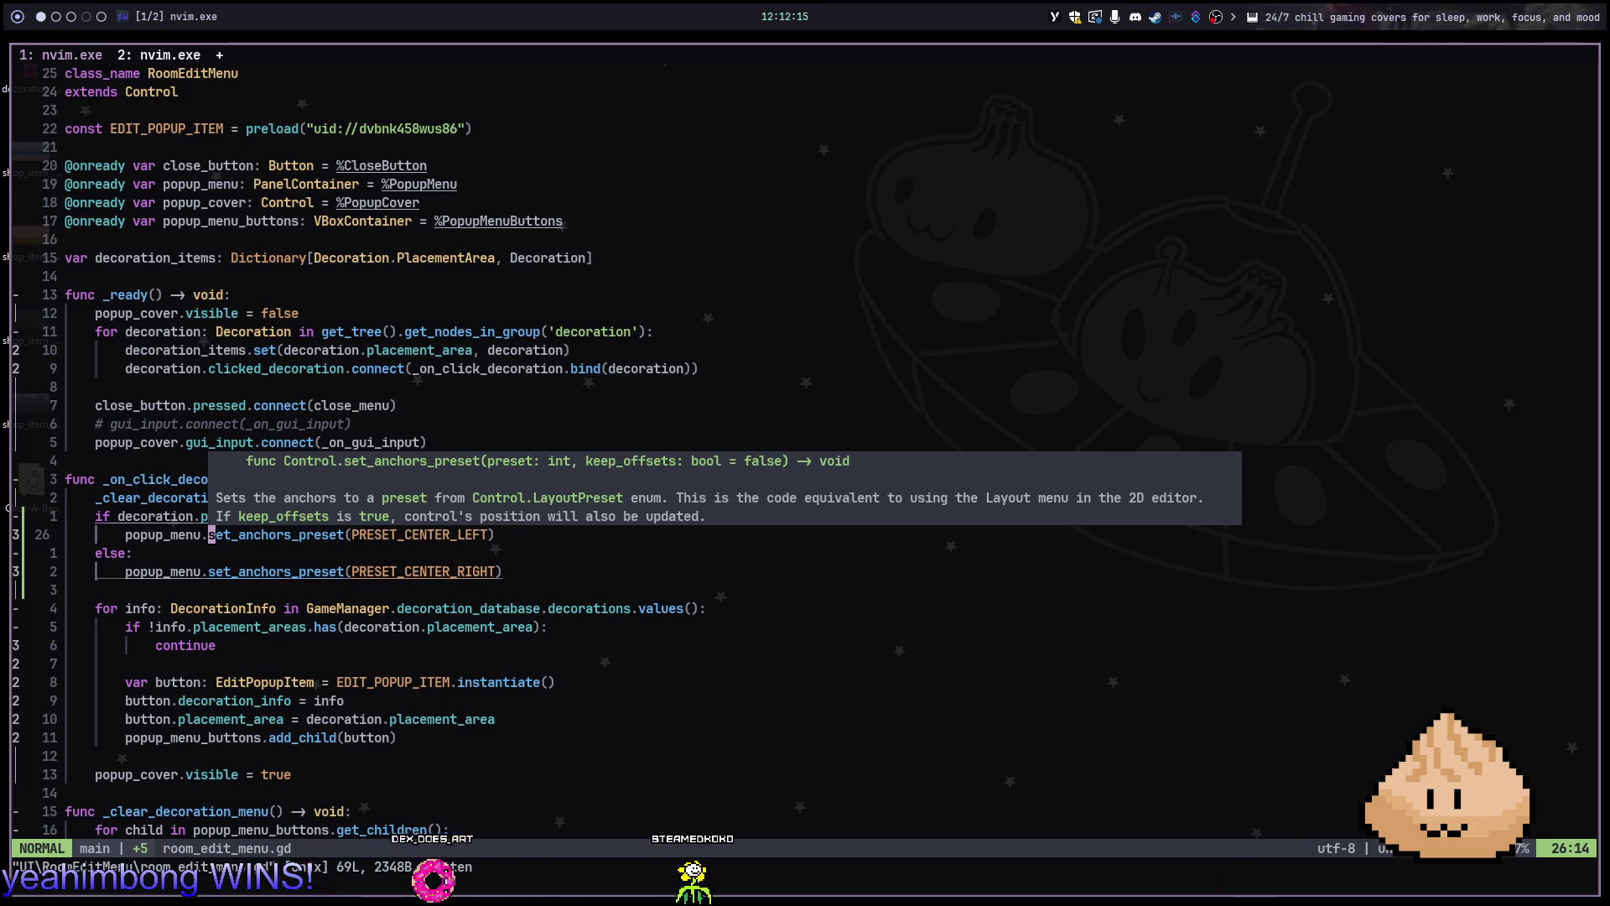
text($)
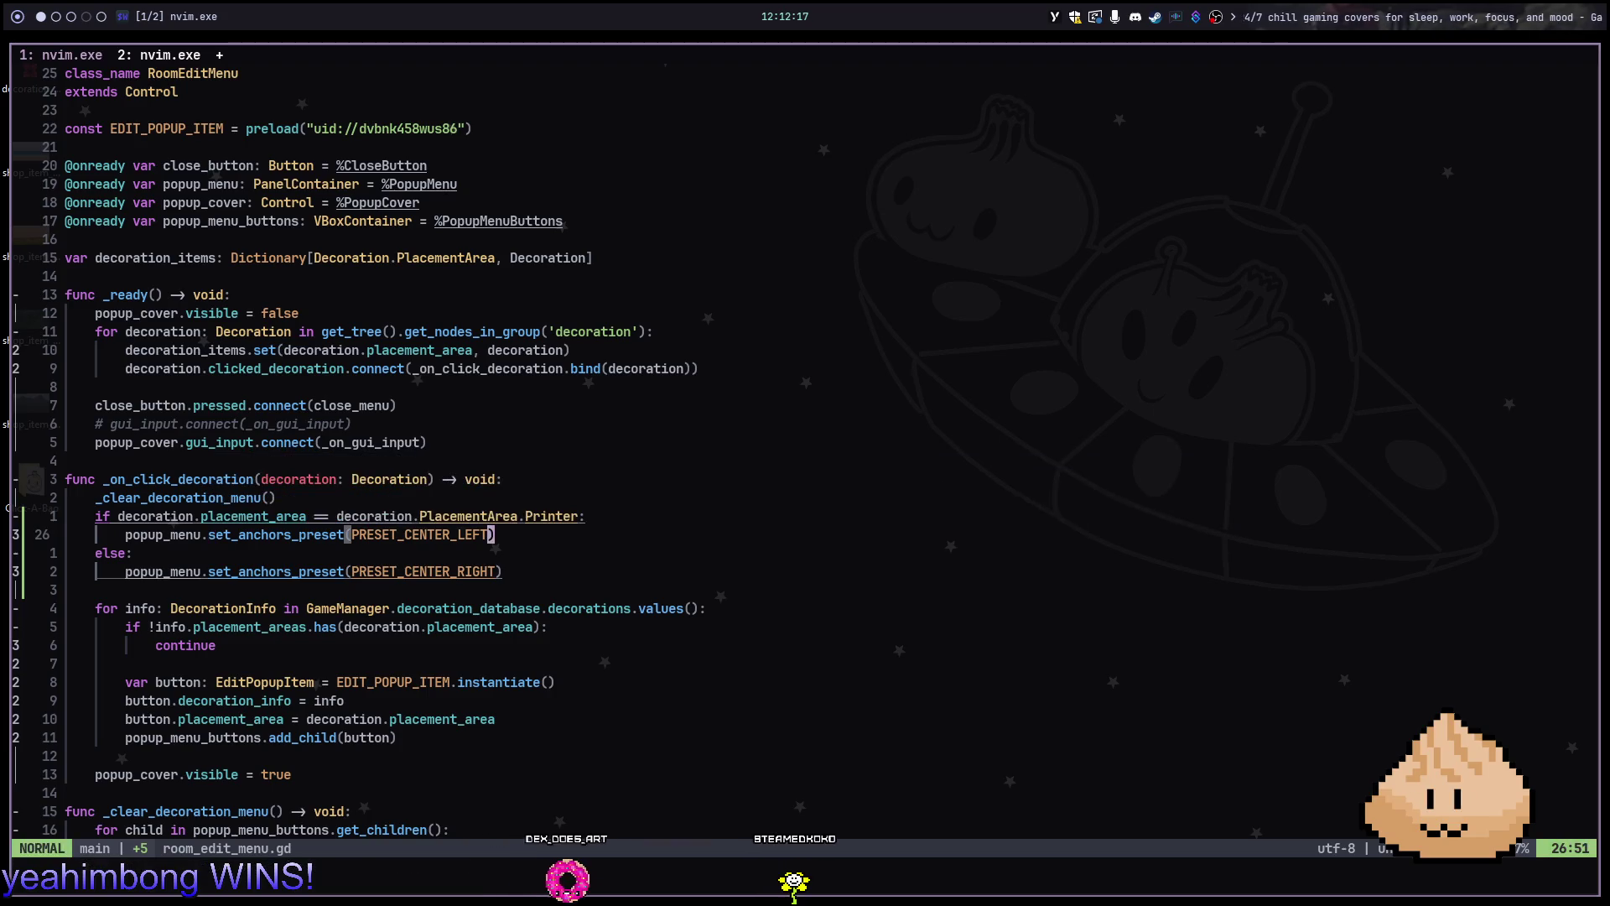
text(, true)
key(Down)
key(Down)
key(Left)
text(, true)
key(Escape)
key(super+2)
key(F5)
key(F8)
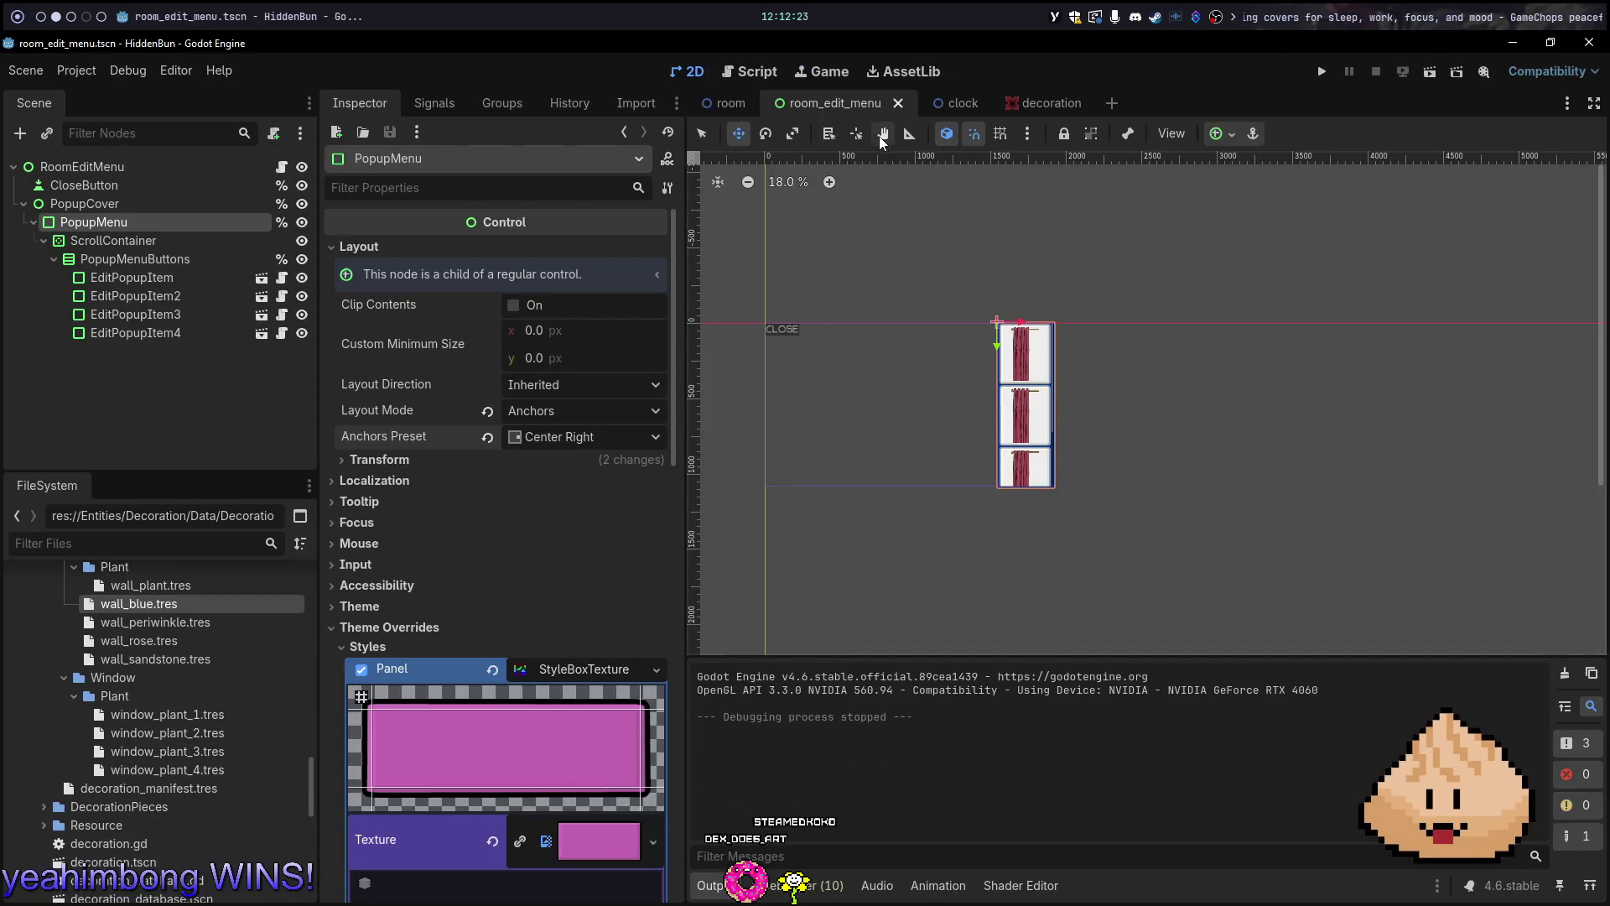
Run the room scene with F6, test the wall colour popup (teal, then pink), and relaunch
click(753, 104)
key(F6)
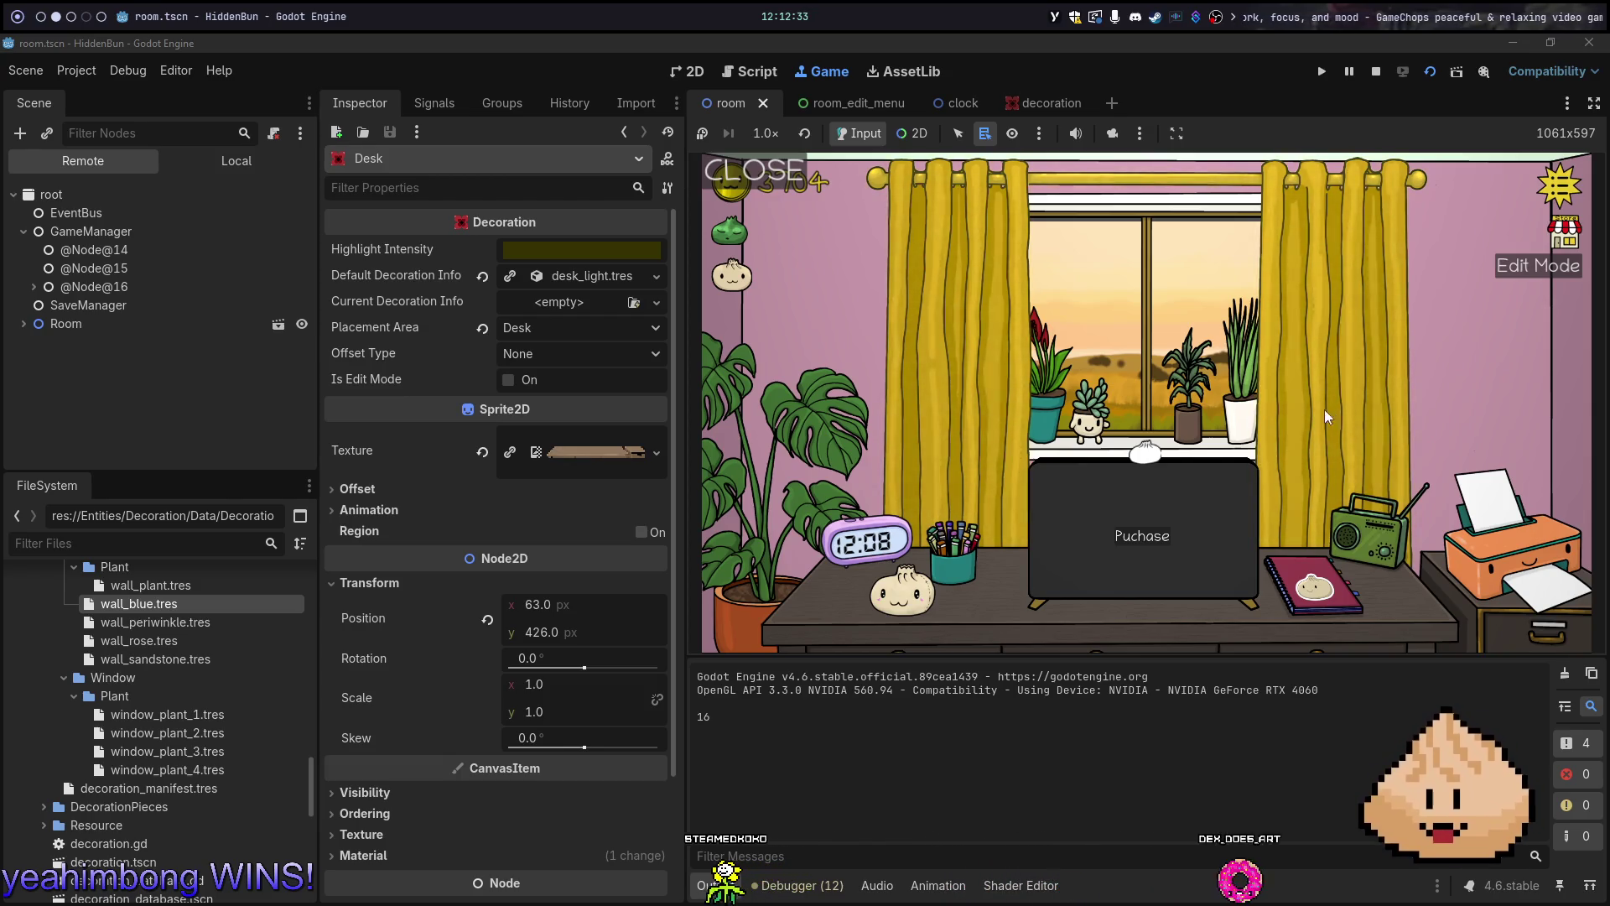
click(1398, 554)
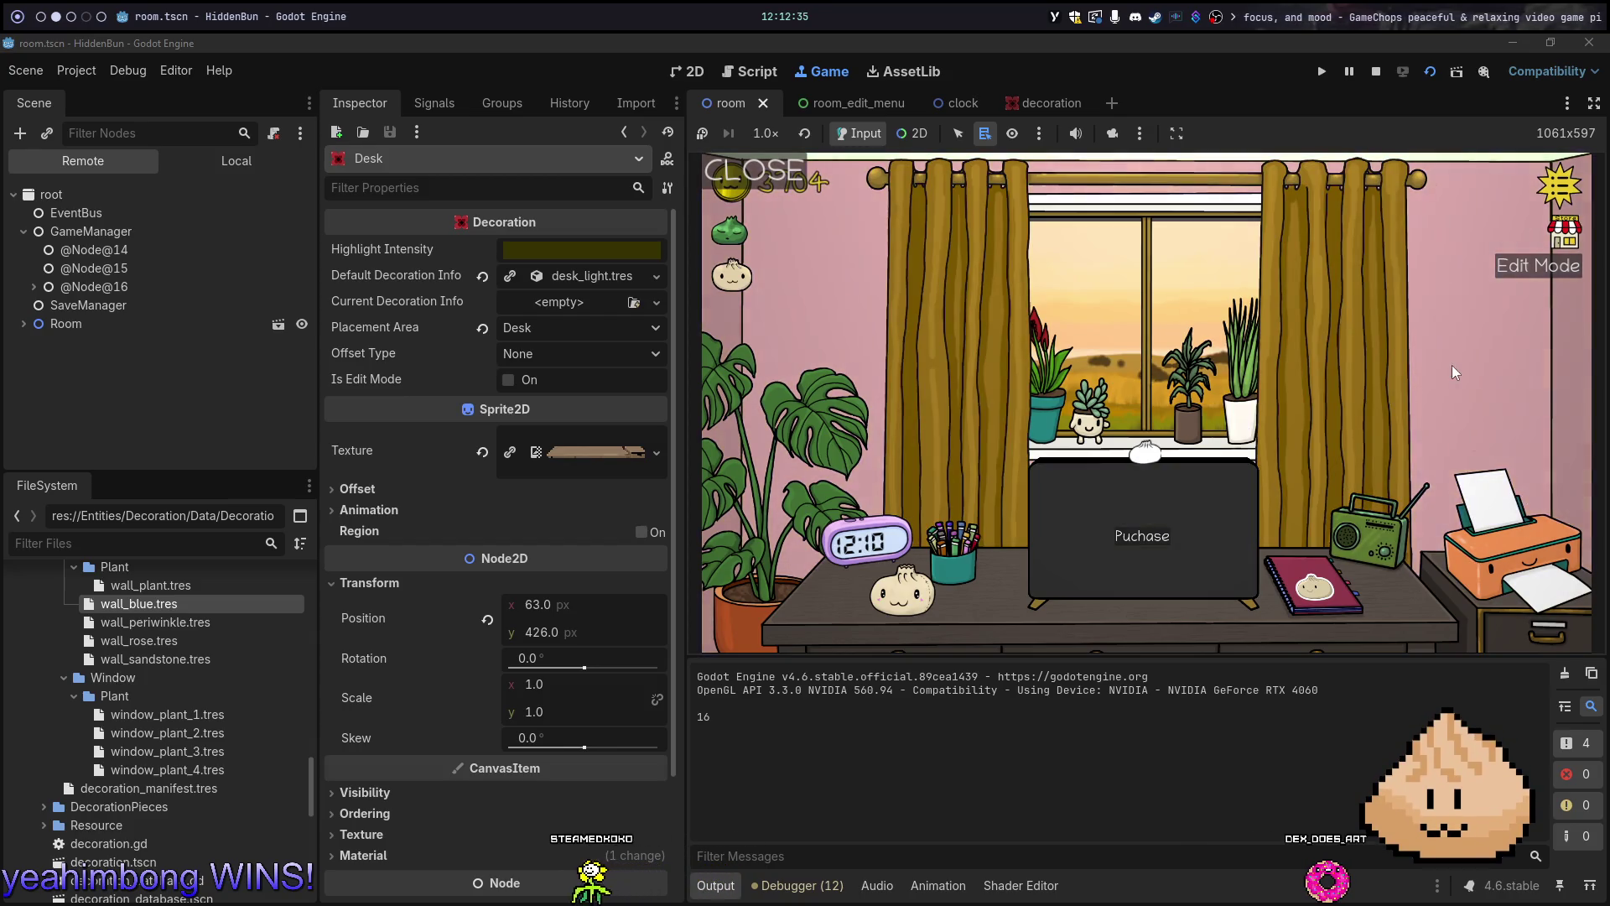
click(1468, 287)
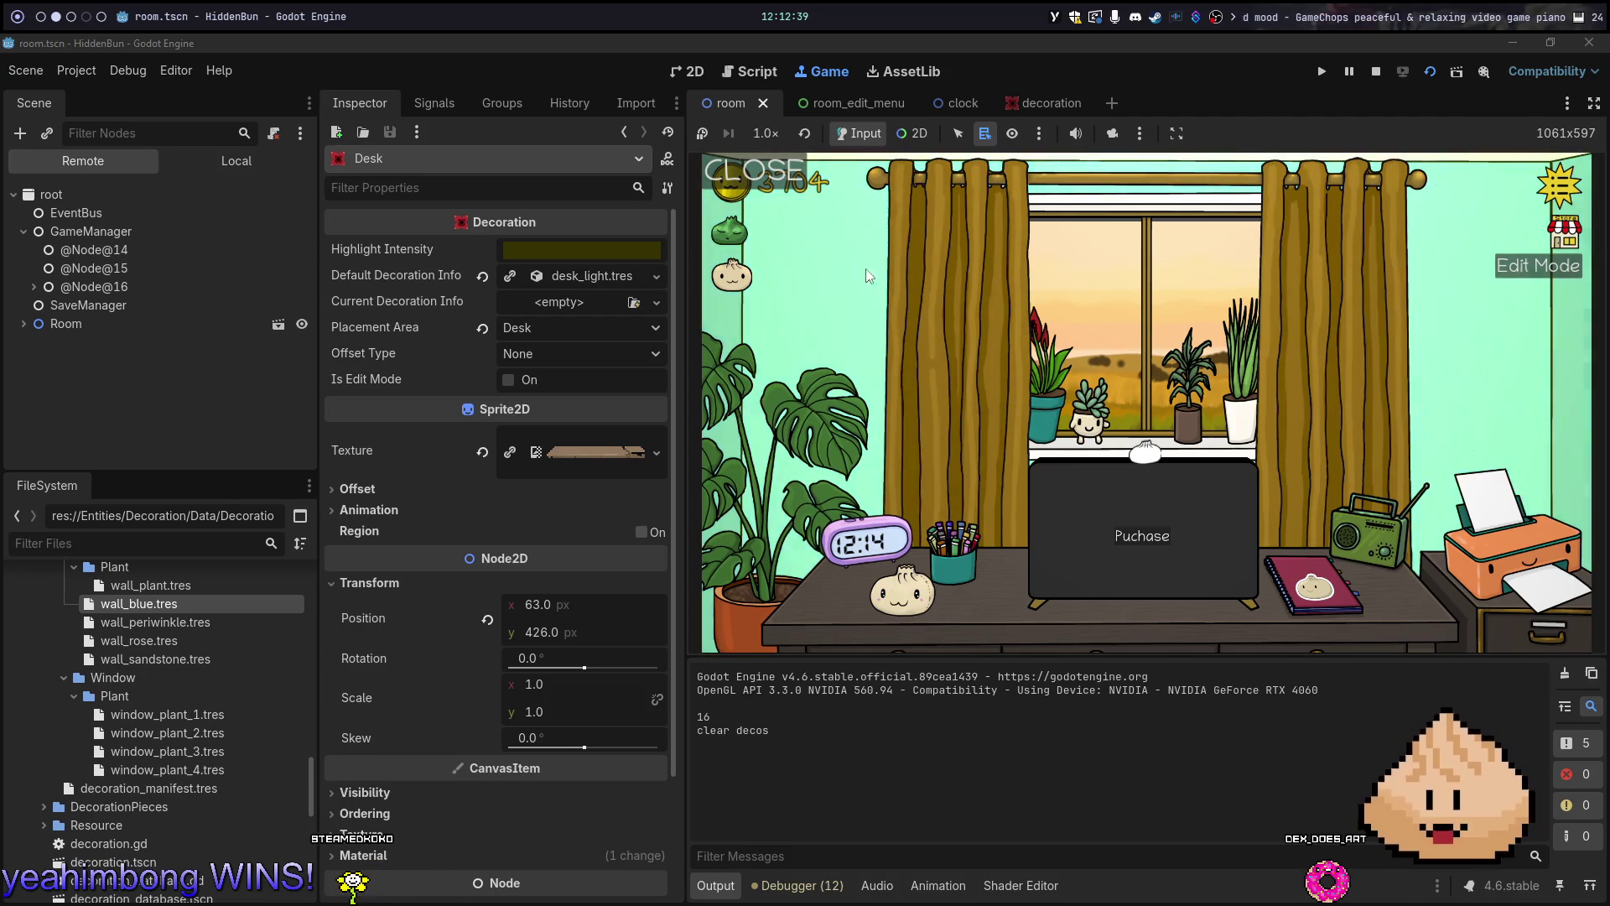
click(1473, 427)
click(1498, 540)
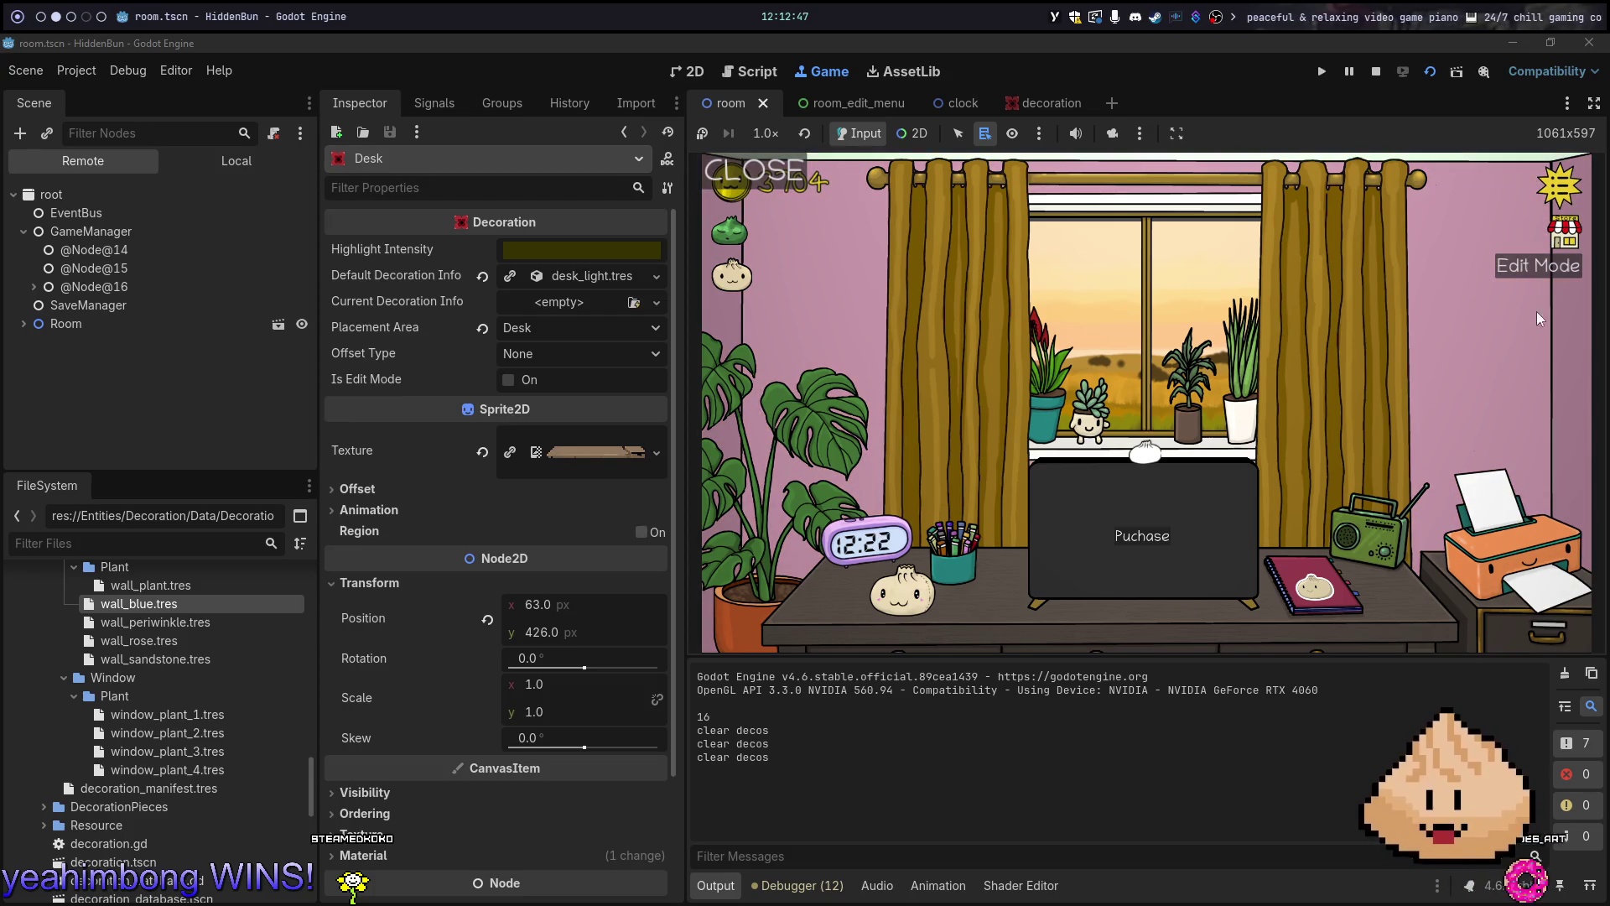
click(1538, 270)
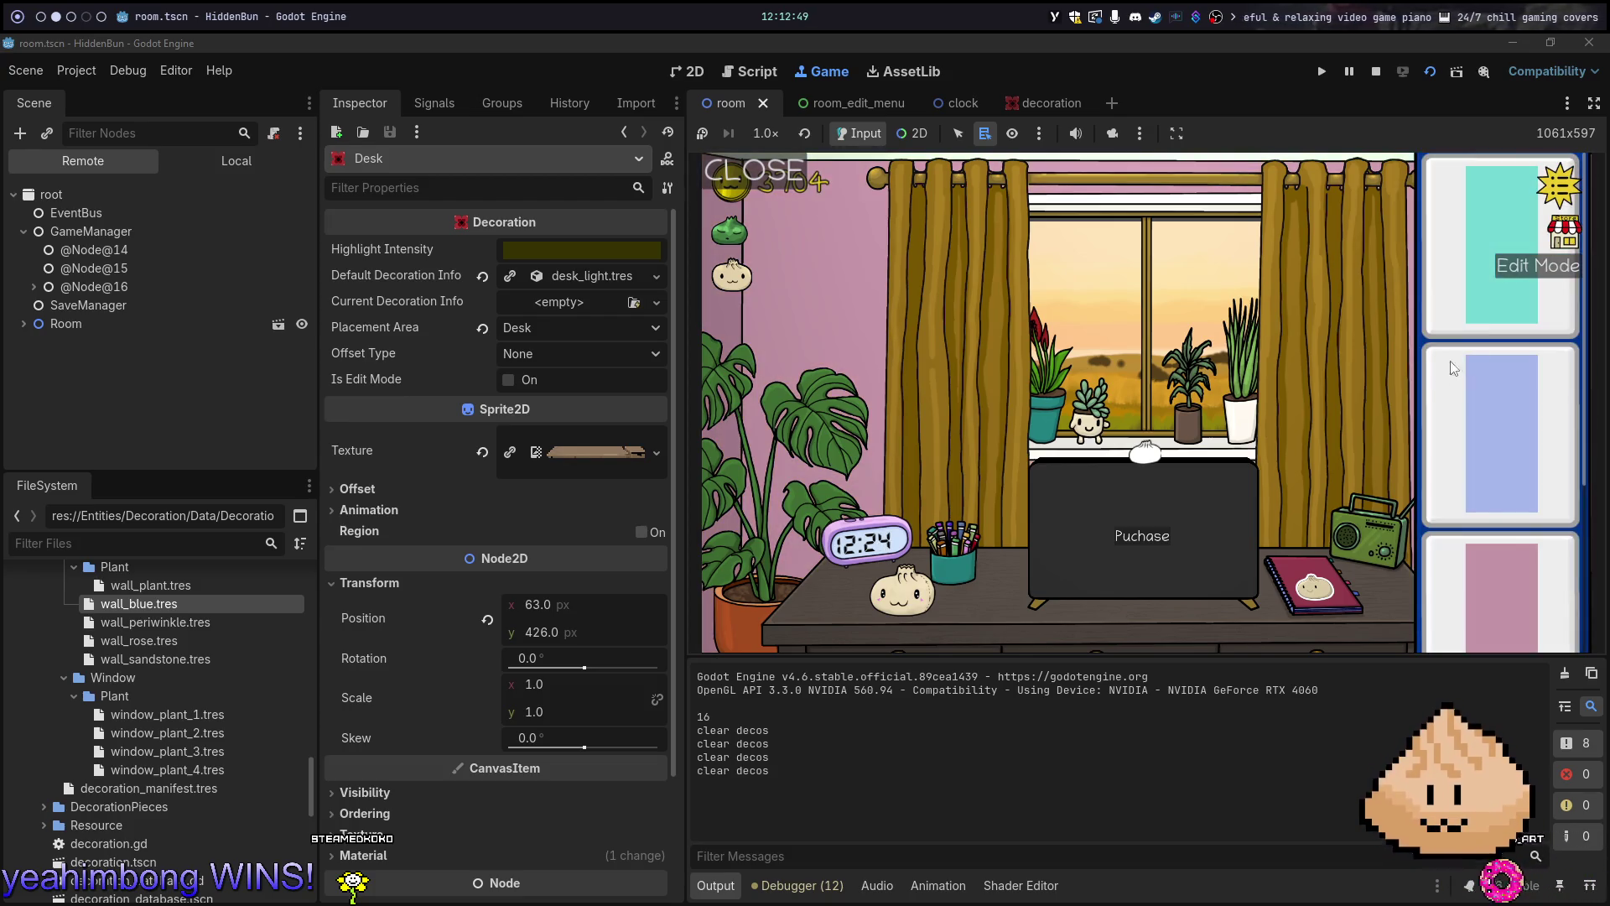
click(1321, 392)
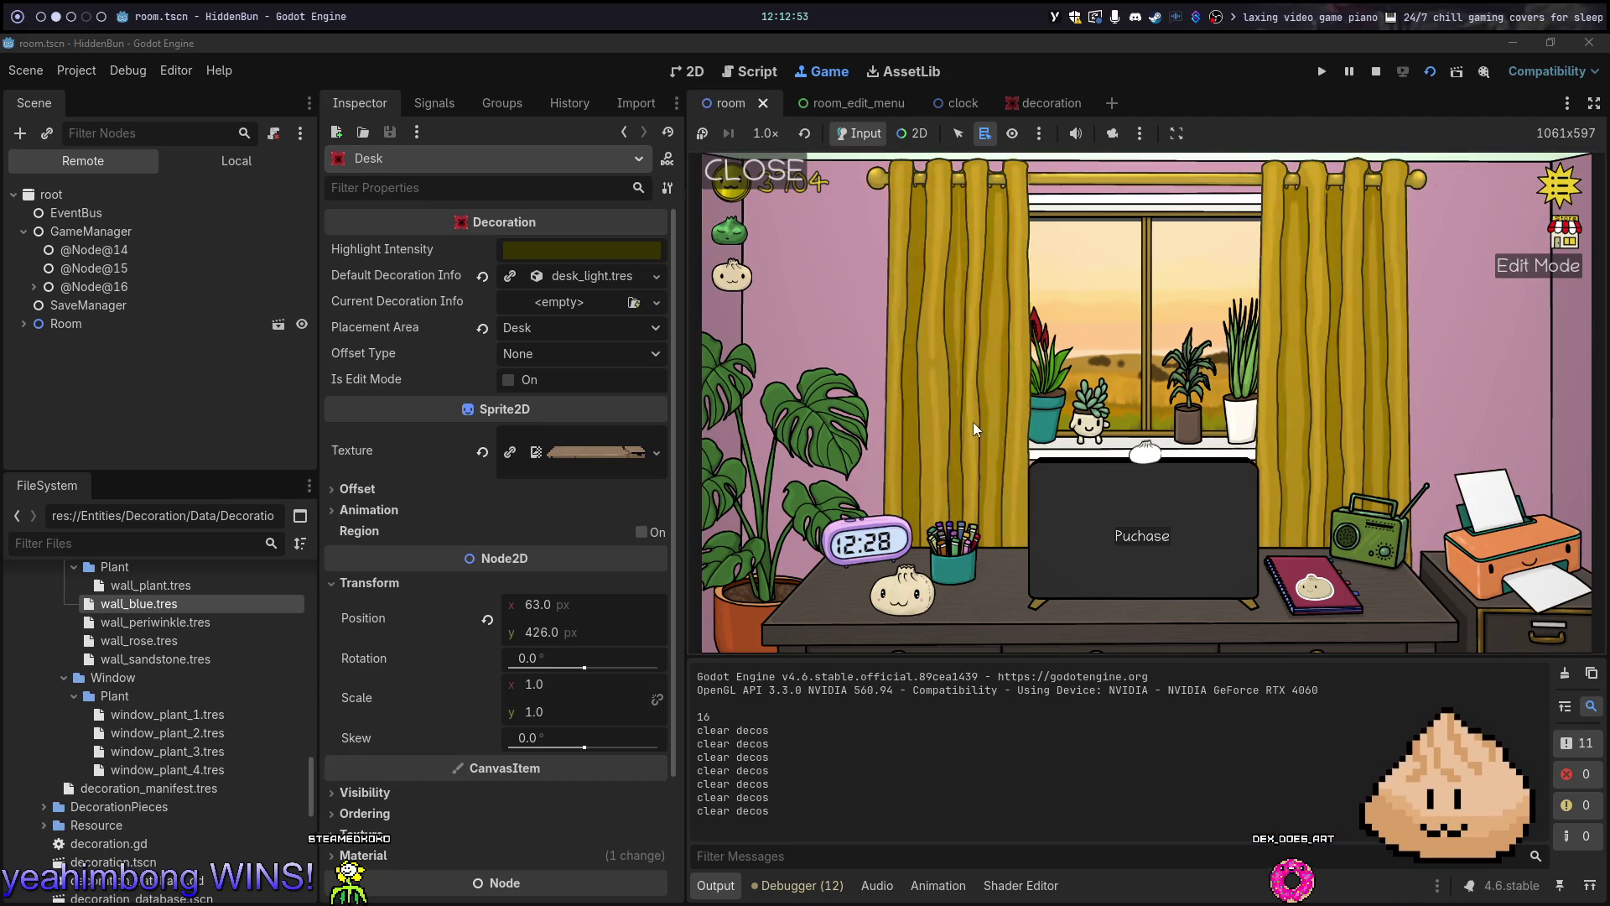
click(1412, 446)
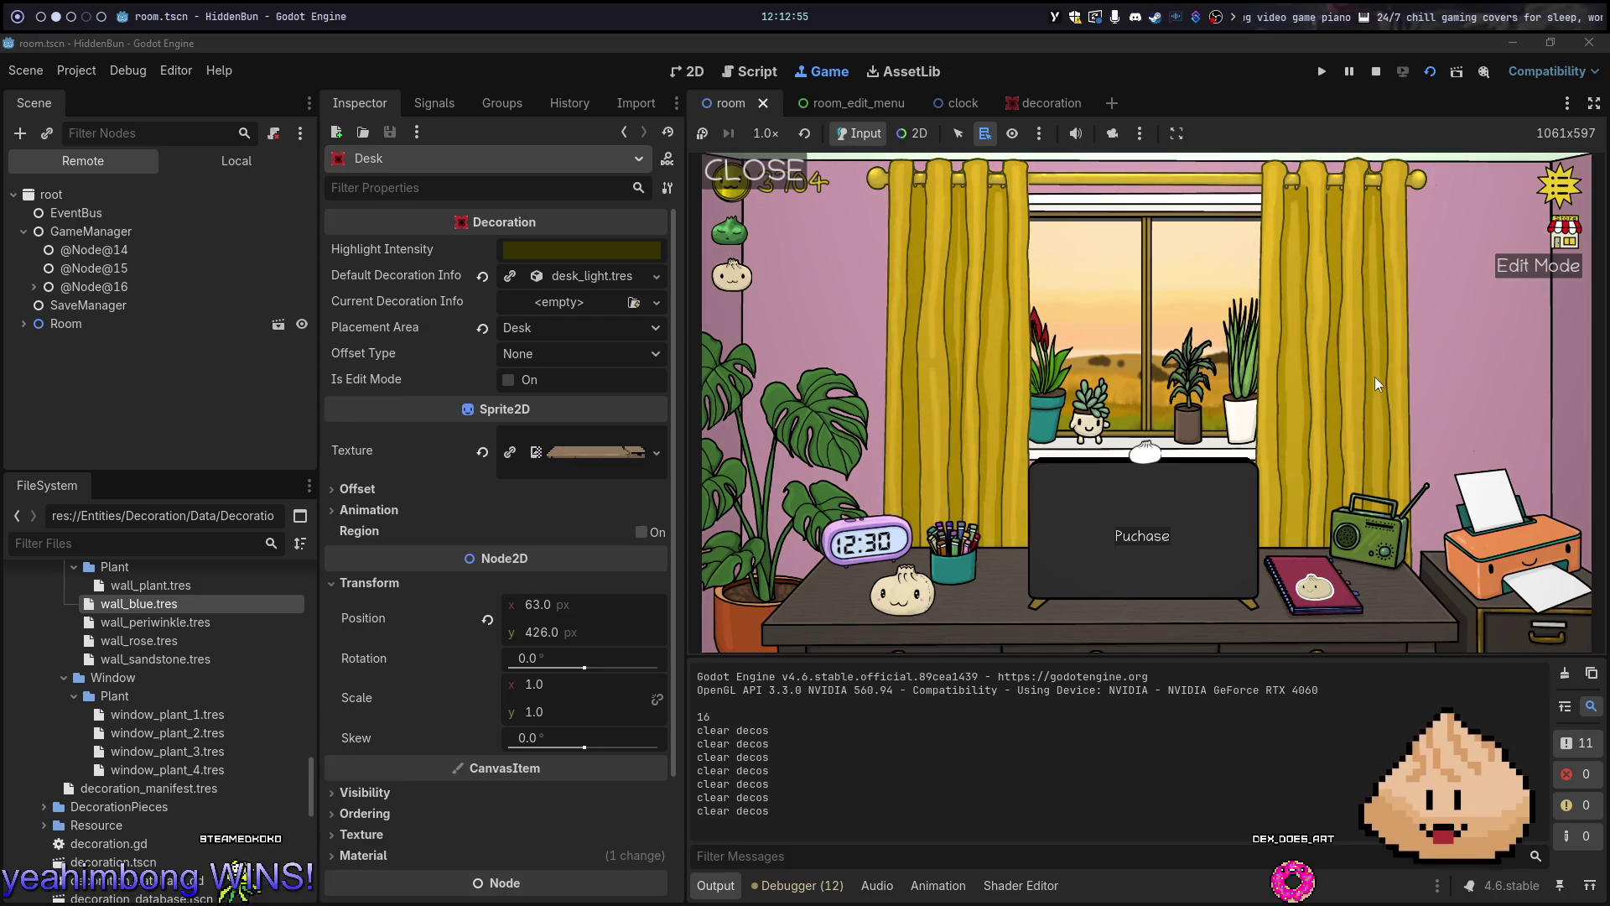
key(F8)
key(F5)
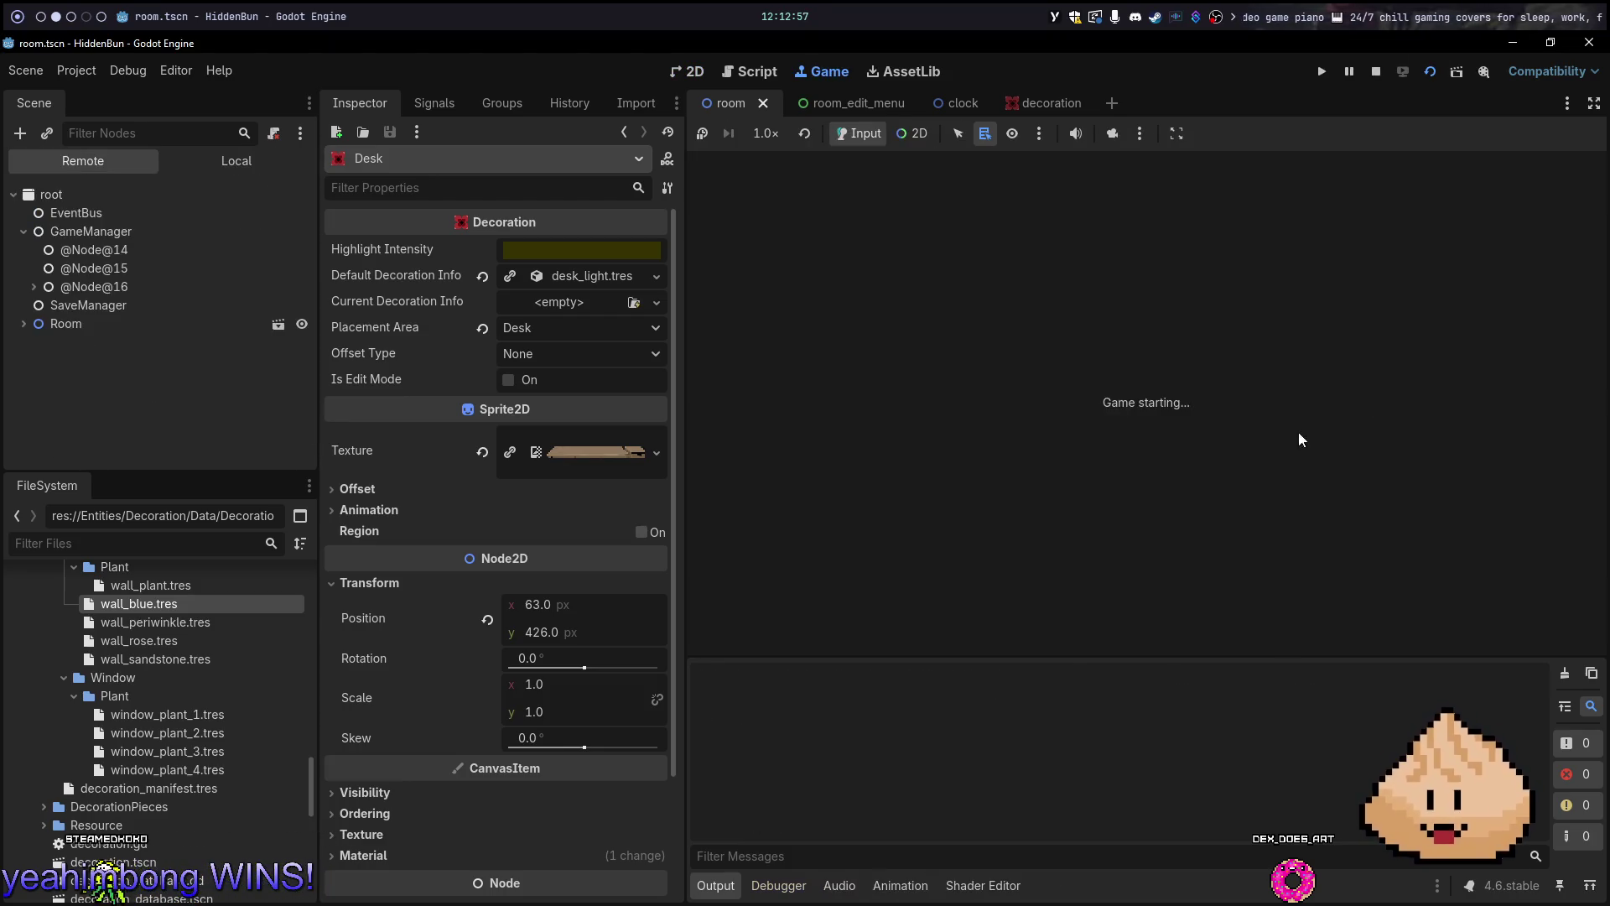
Open the laptop's doodle puzzle, visit the bonsai garden, then return to the room
click(1178, 511)
click(1172, 420)
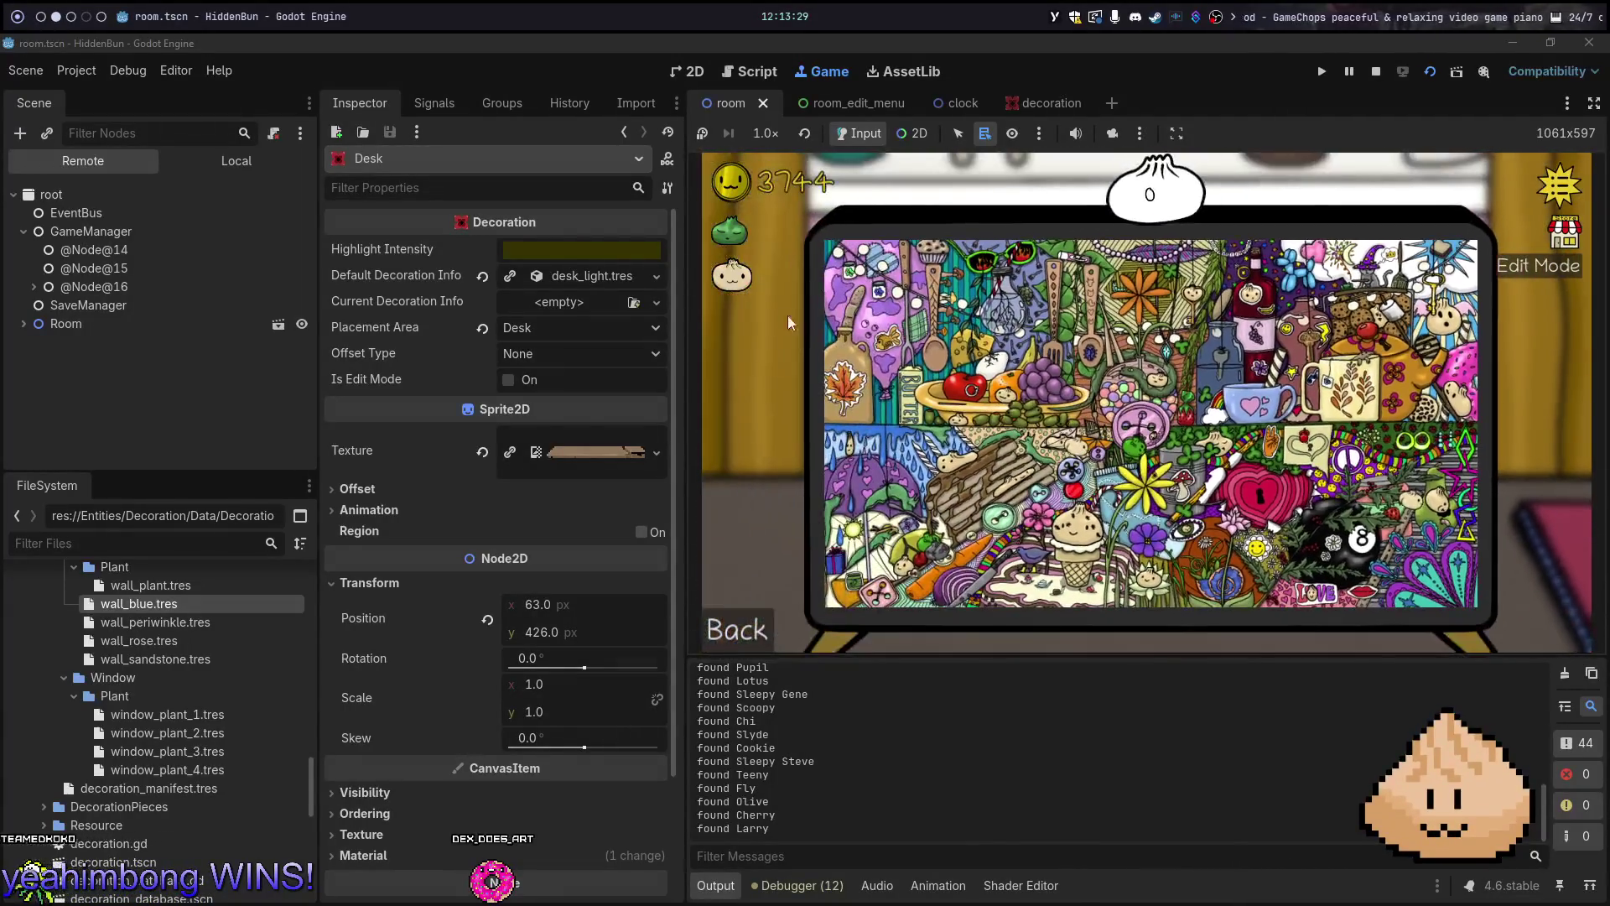
click(742, 232)
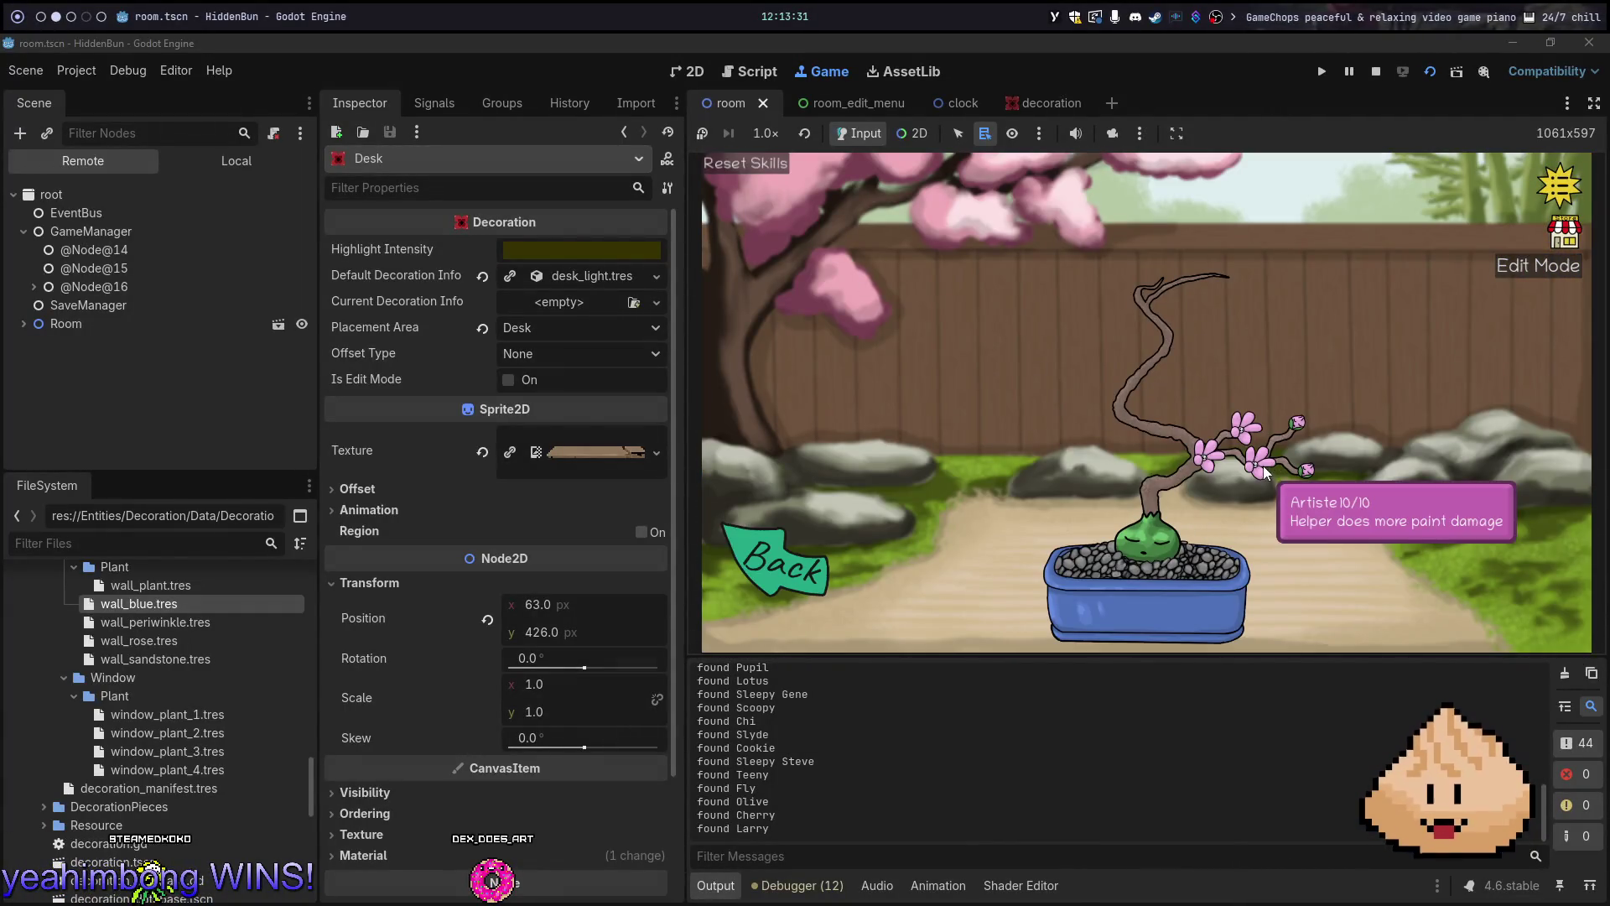
click(751, 572)
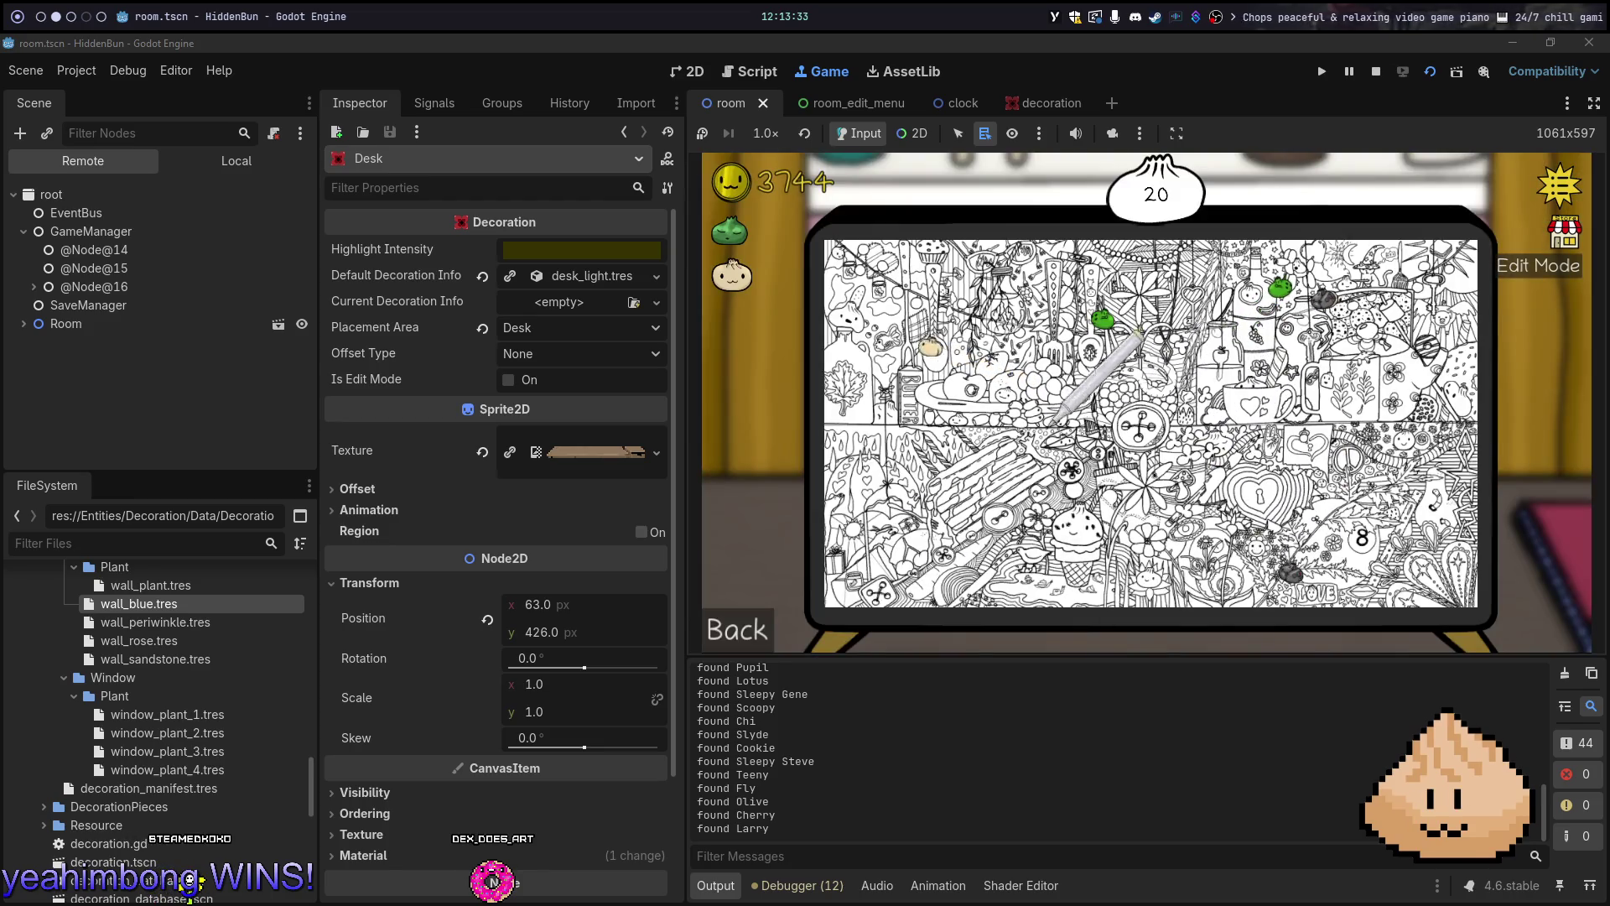
click(1078, 520)
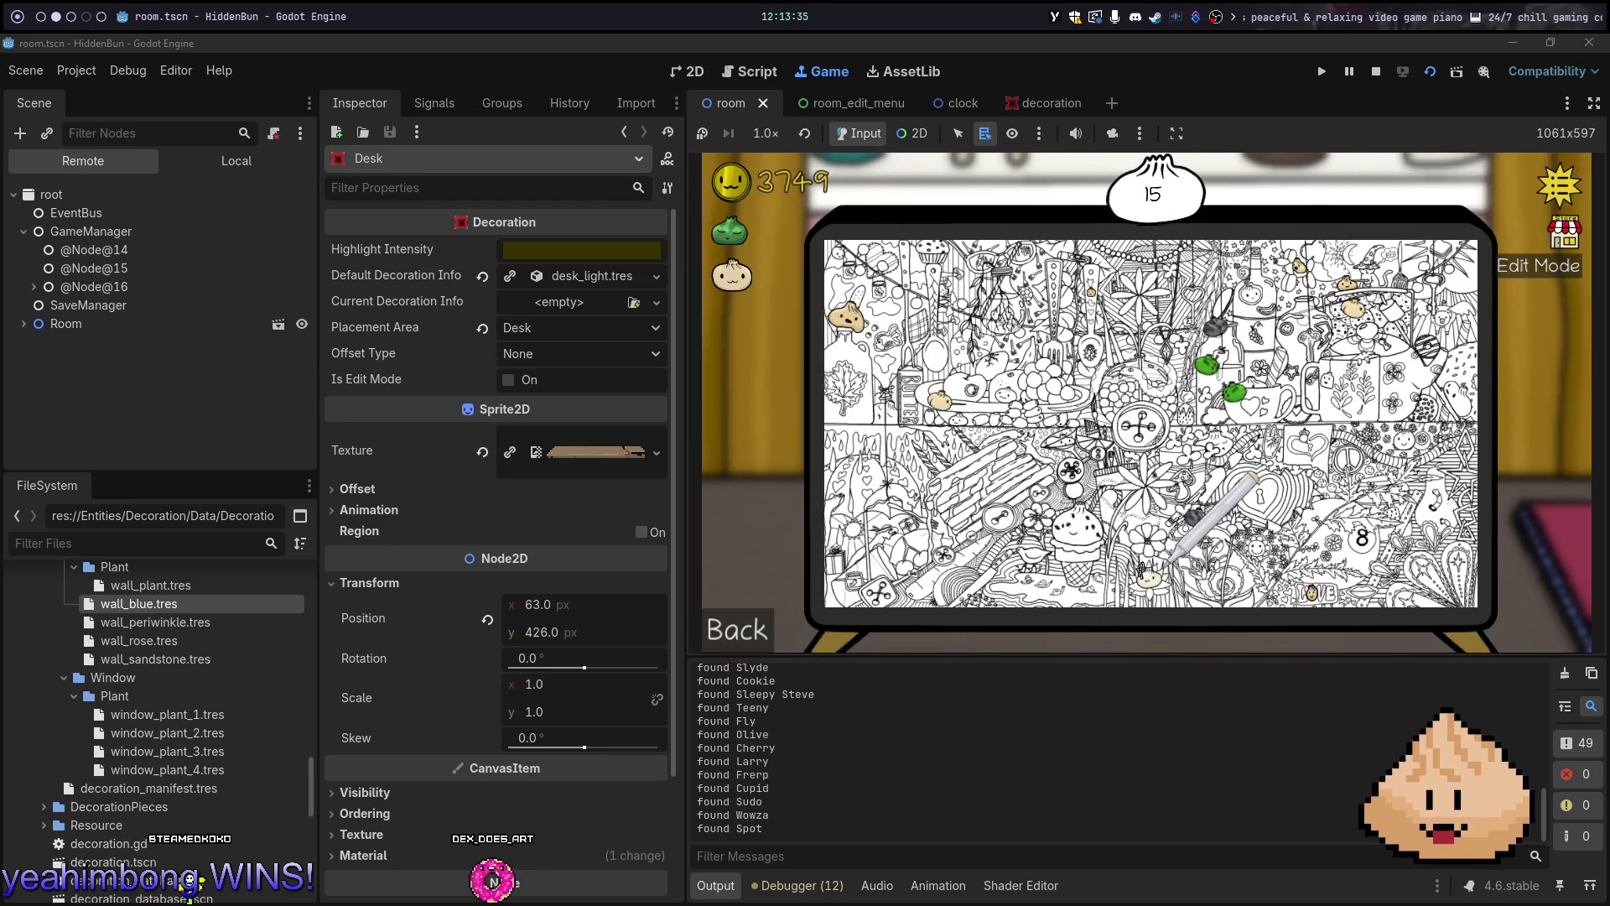
click(776, 629)
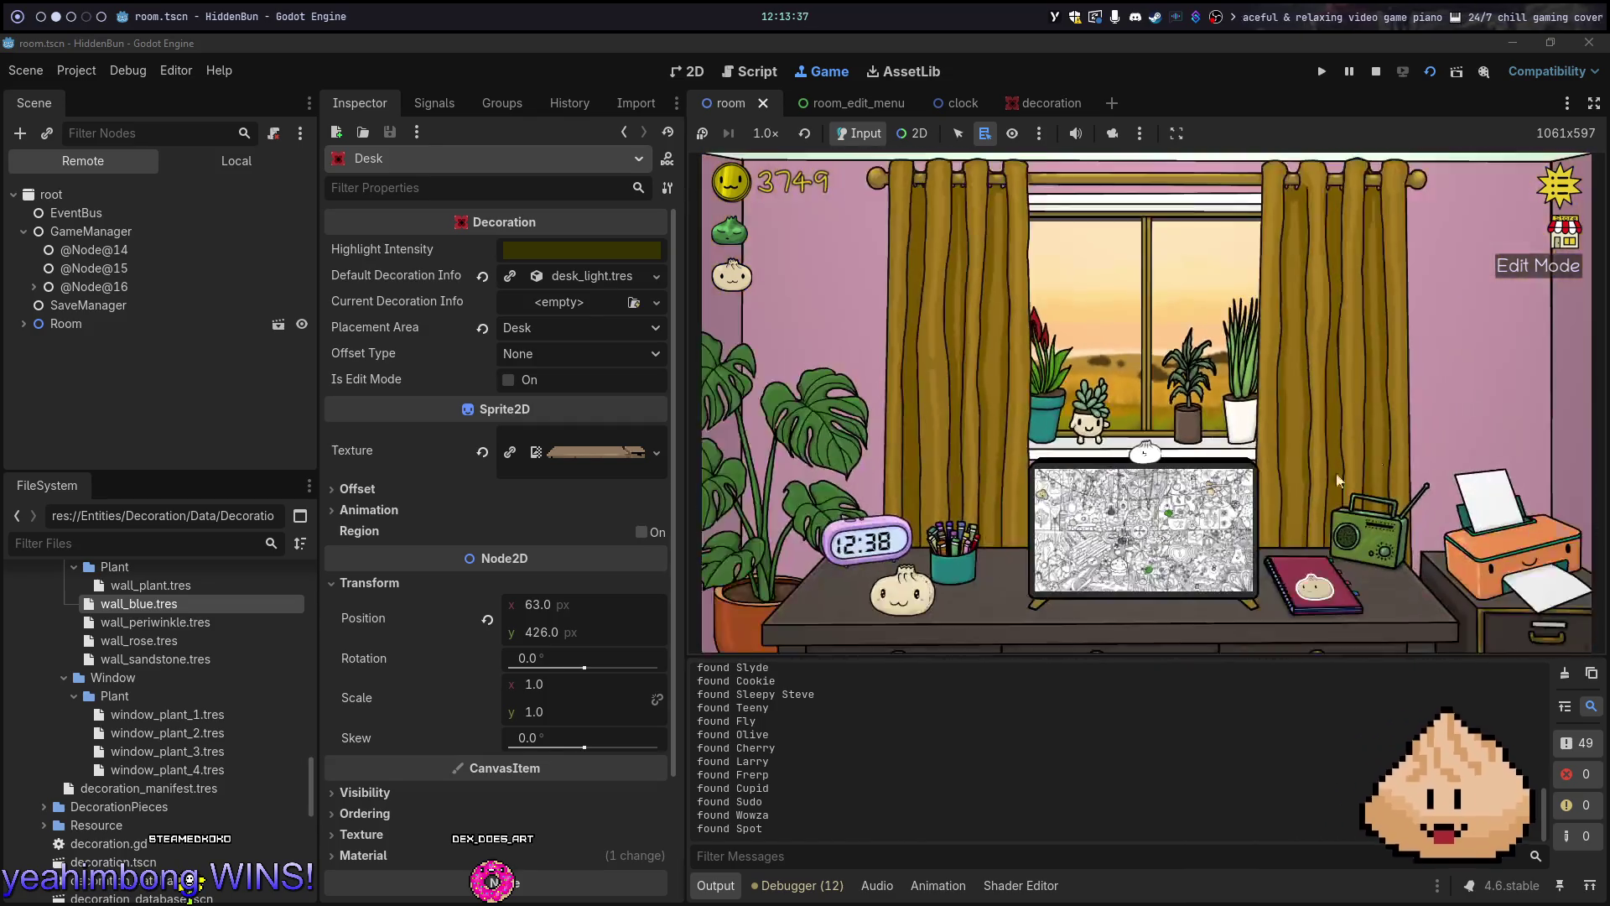
In Edit Mode, set the window view to the beach and the wall colour to teal
click(1533, 267)
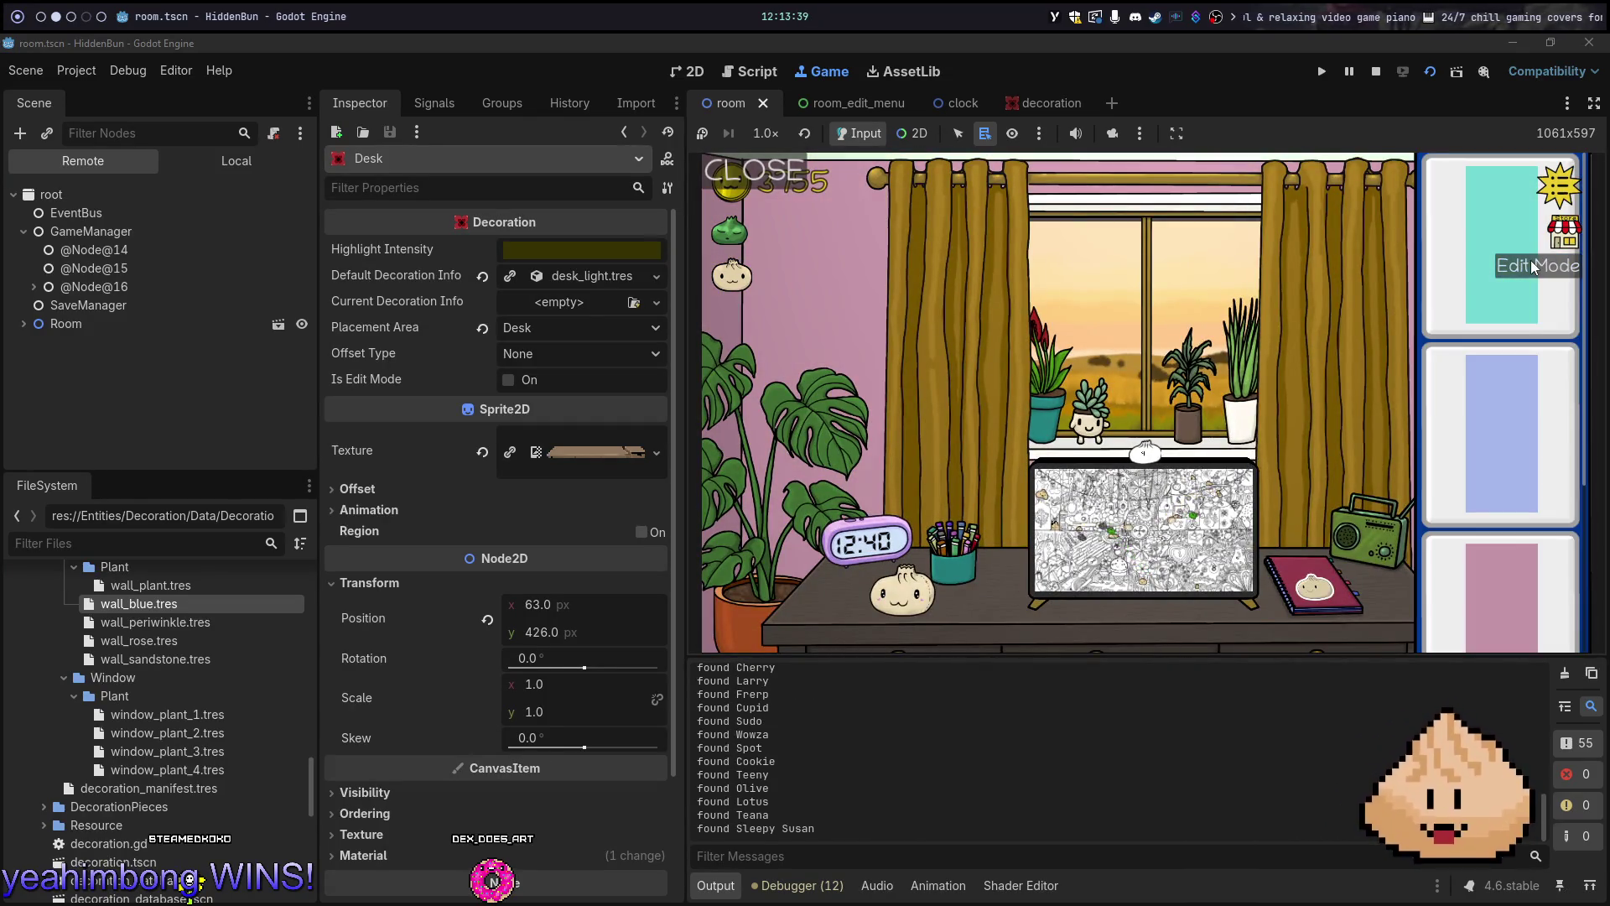
click(1193, 329)
click(1484, 210)
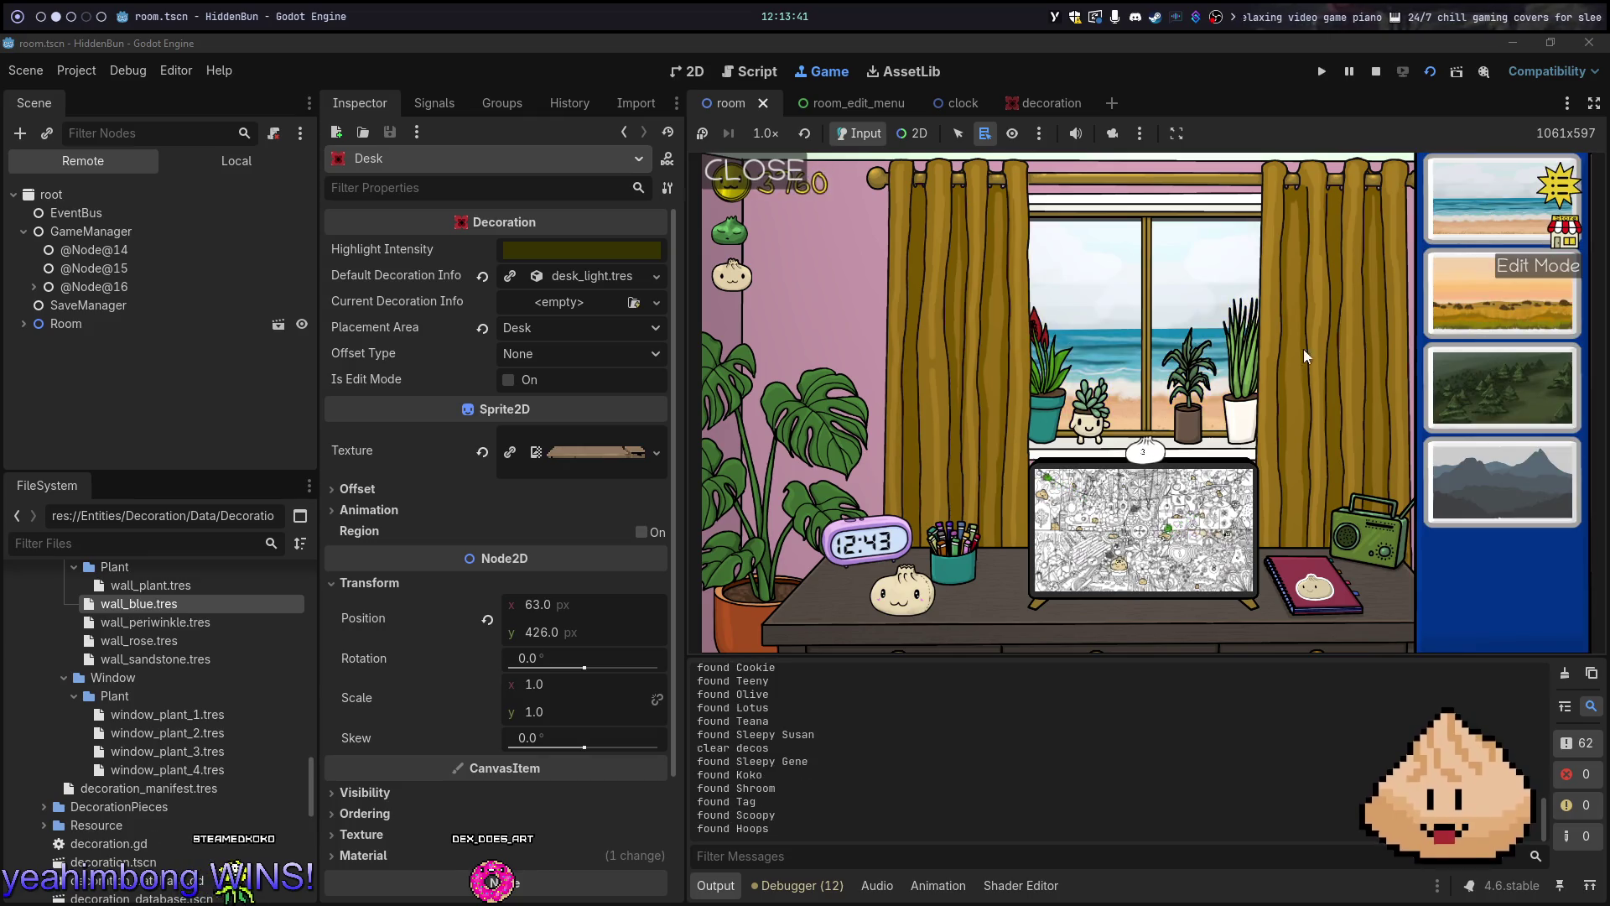
click(1574, 242)
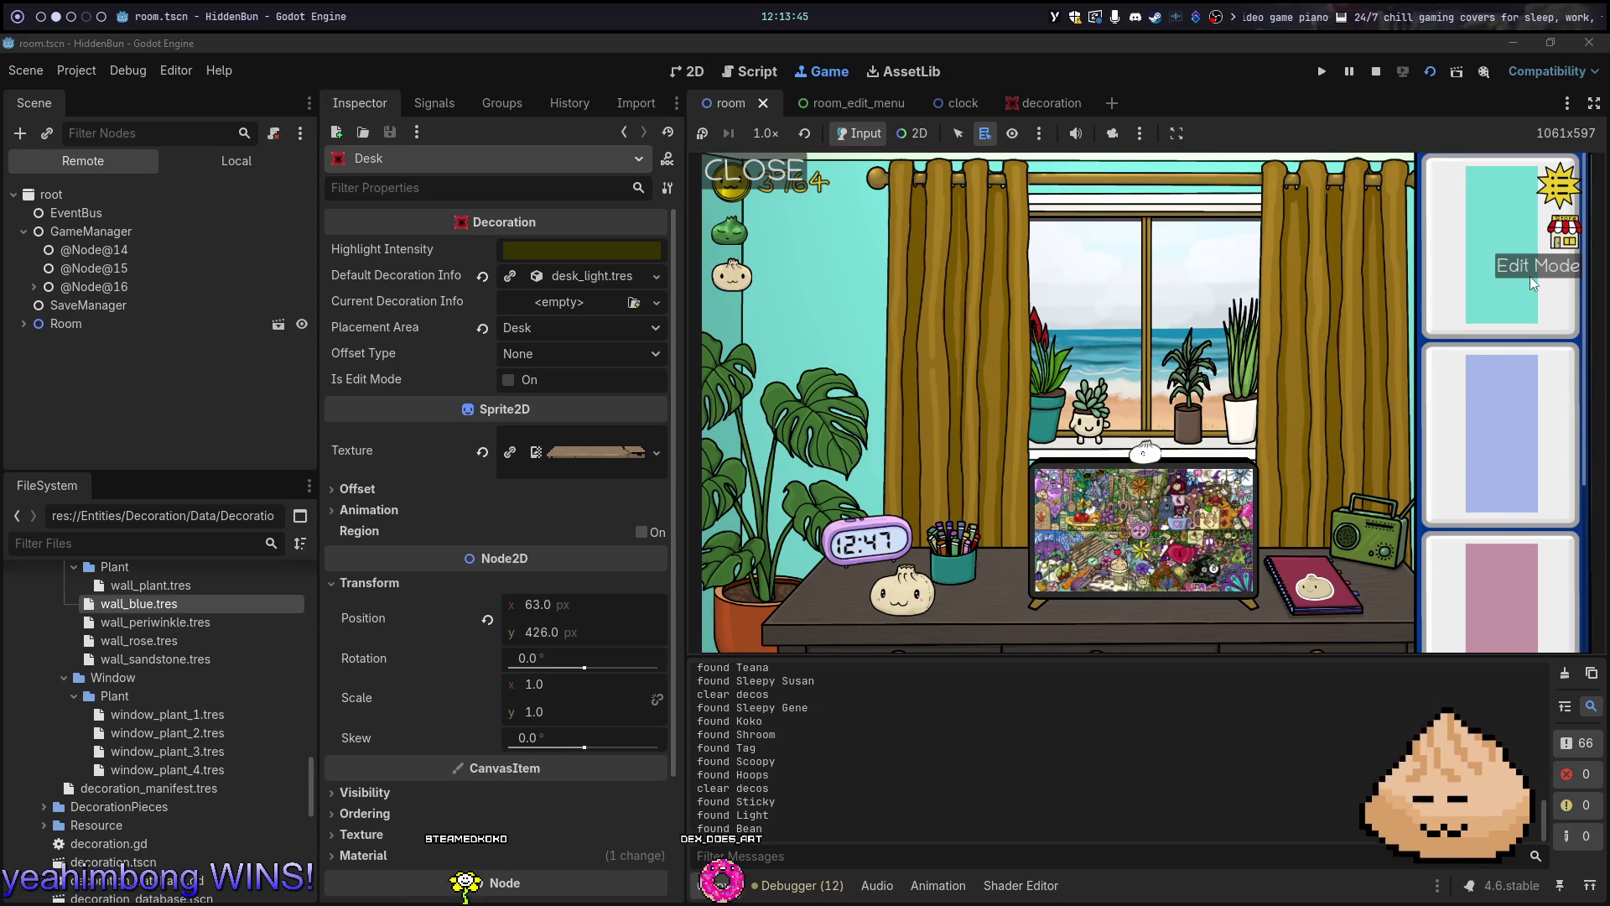
click(726, 176)
click(1592, 234)
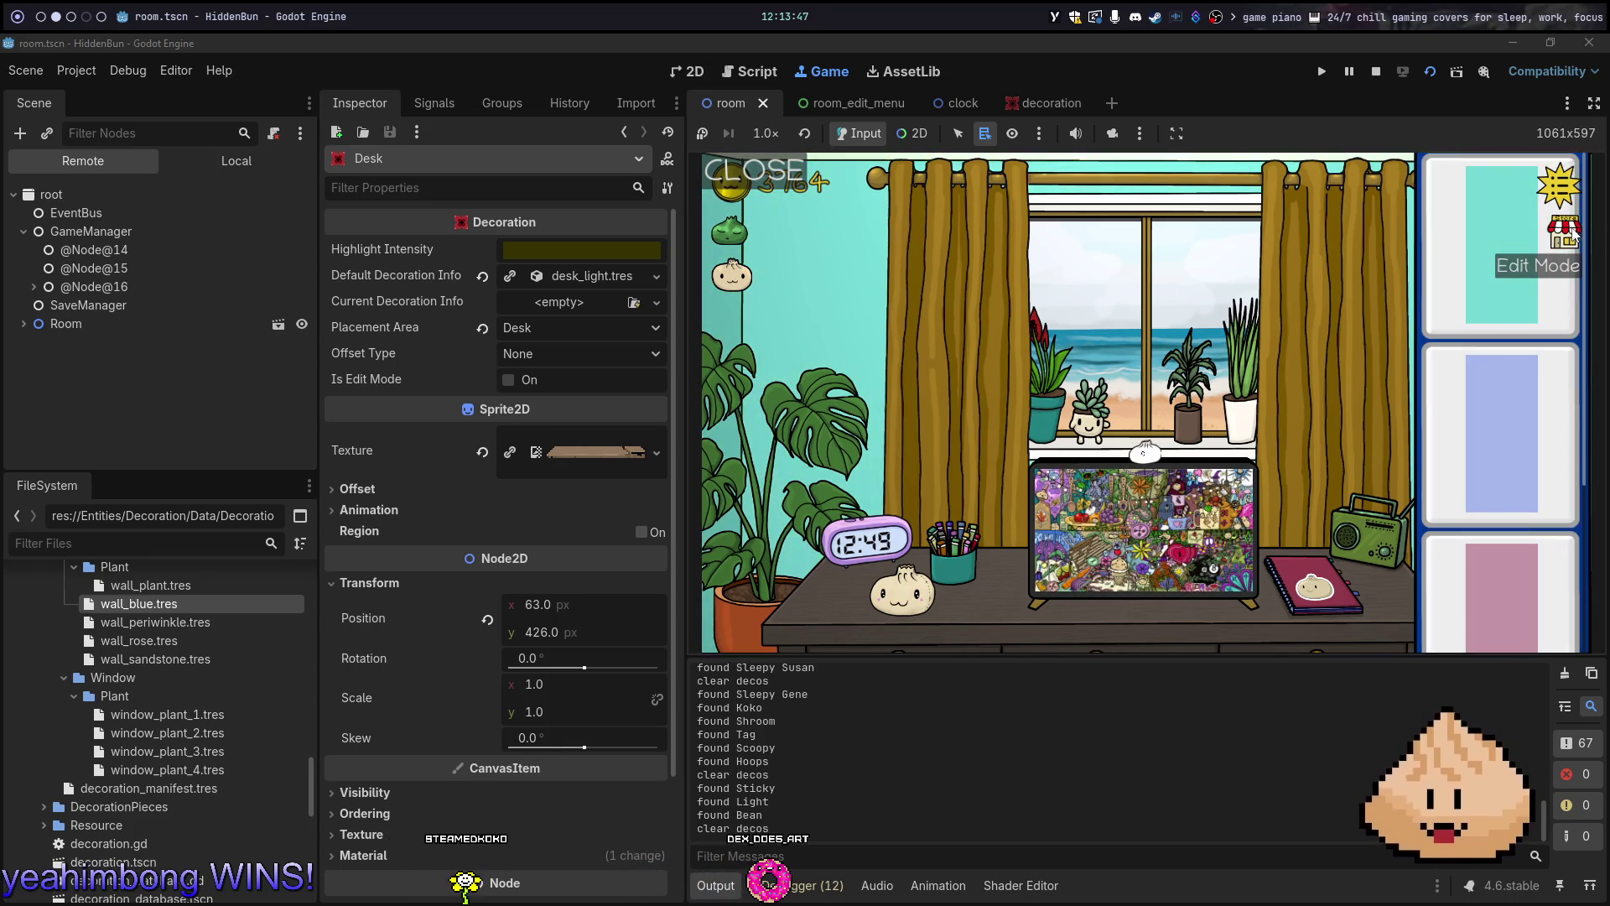
click(782, 174)
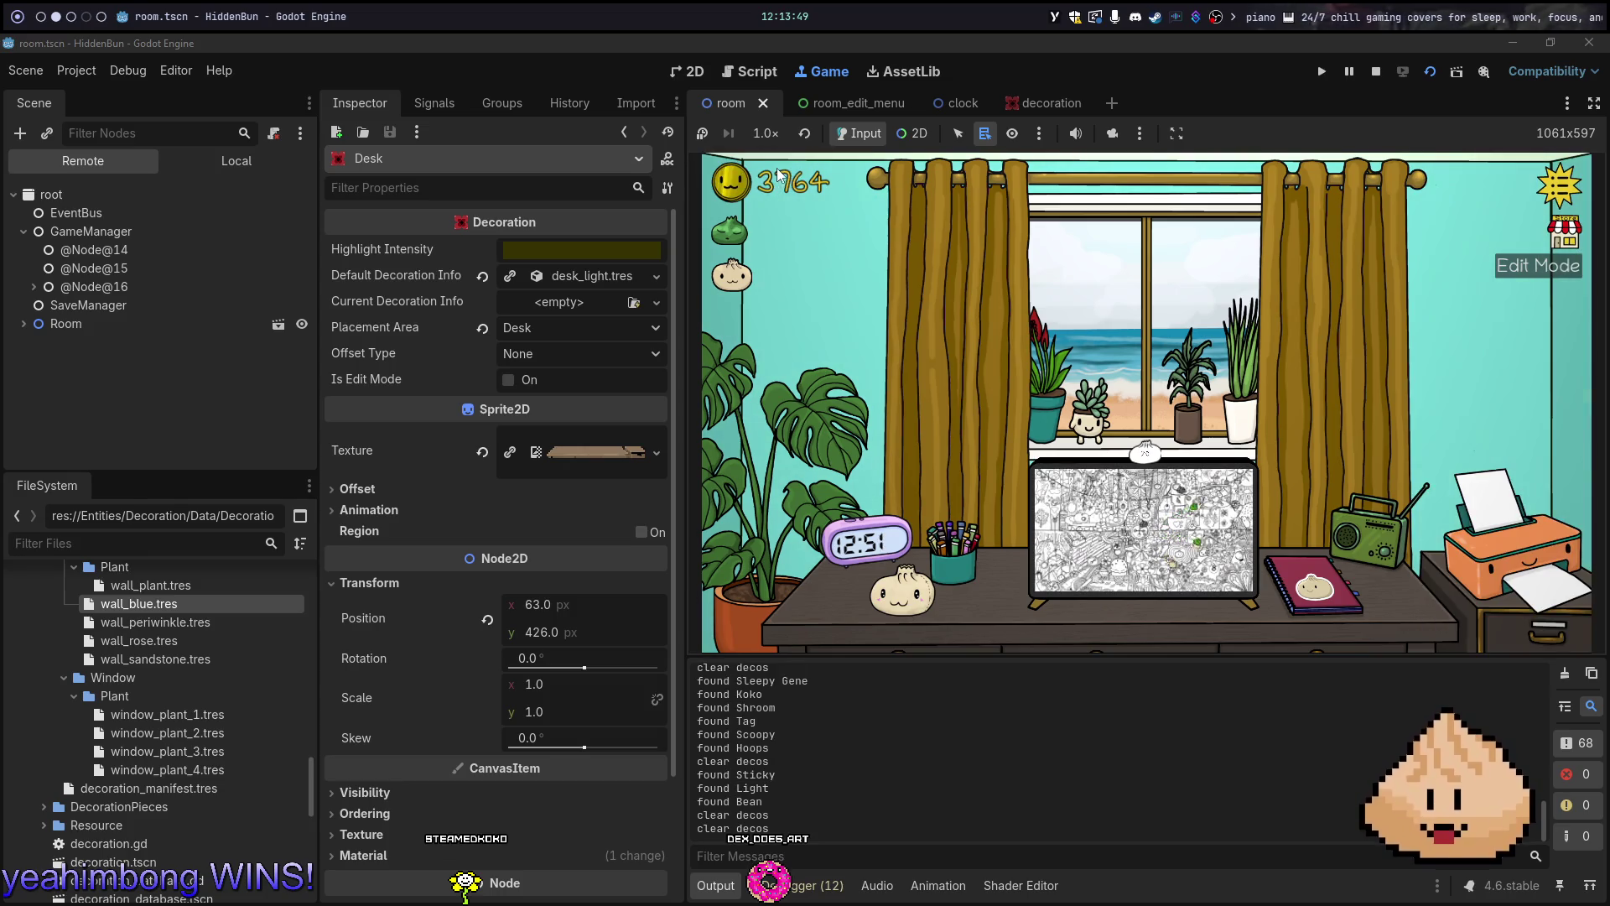
Browse the store's Decor categories: wall colours, hanging plants, curtains and left-corner plants
click(1565, 238)
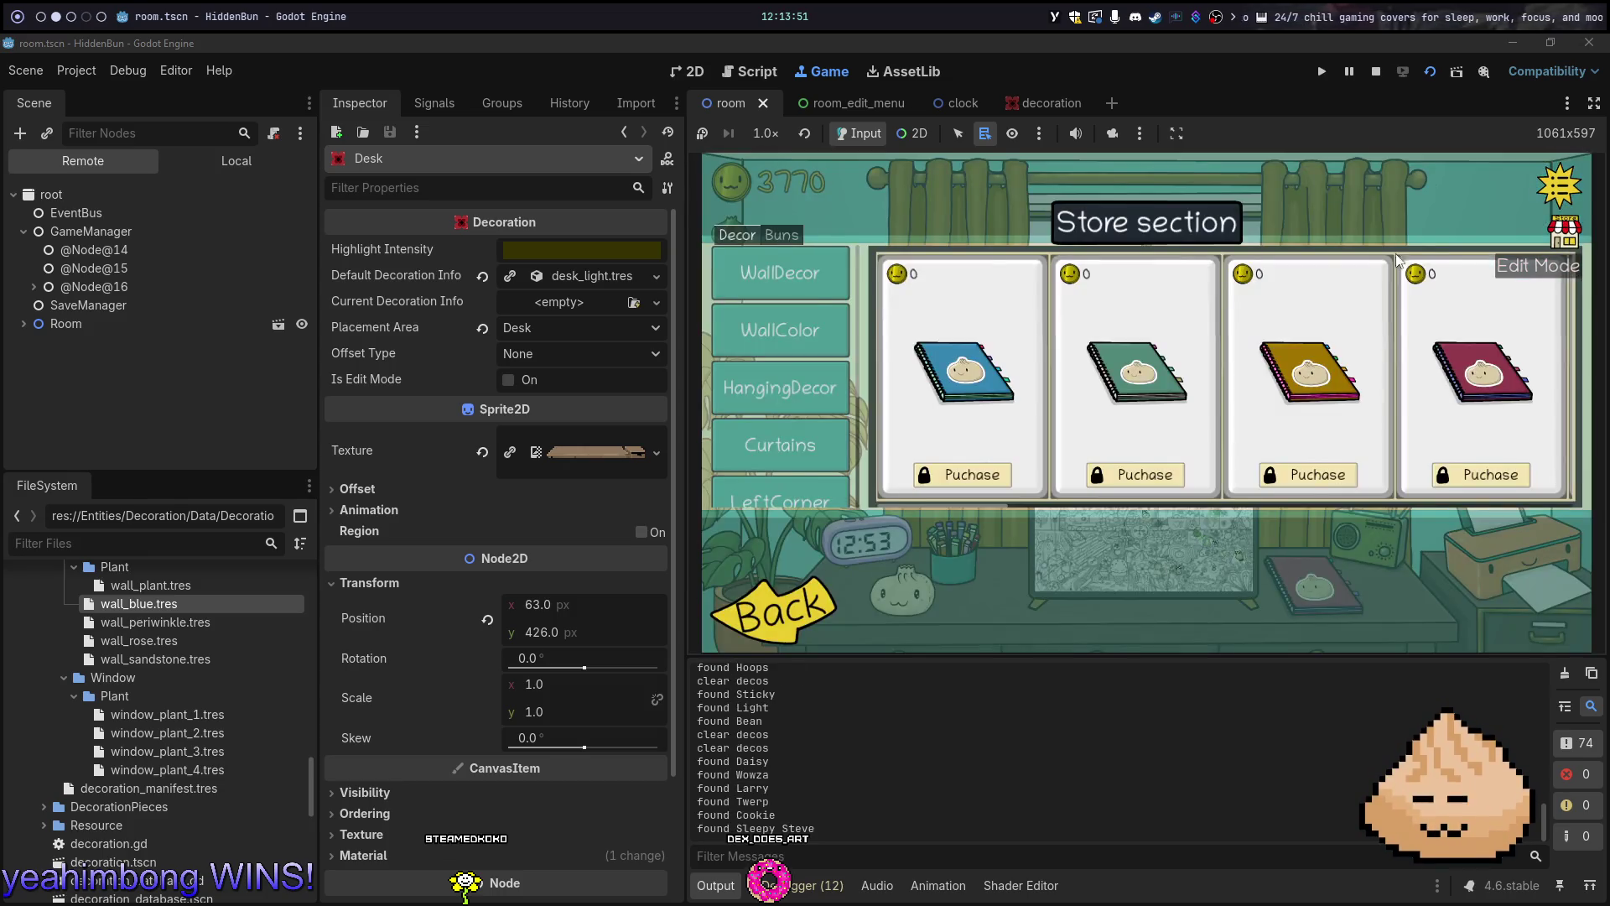
click(777, 311)
click(822, 398)
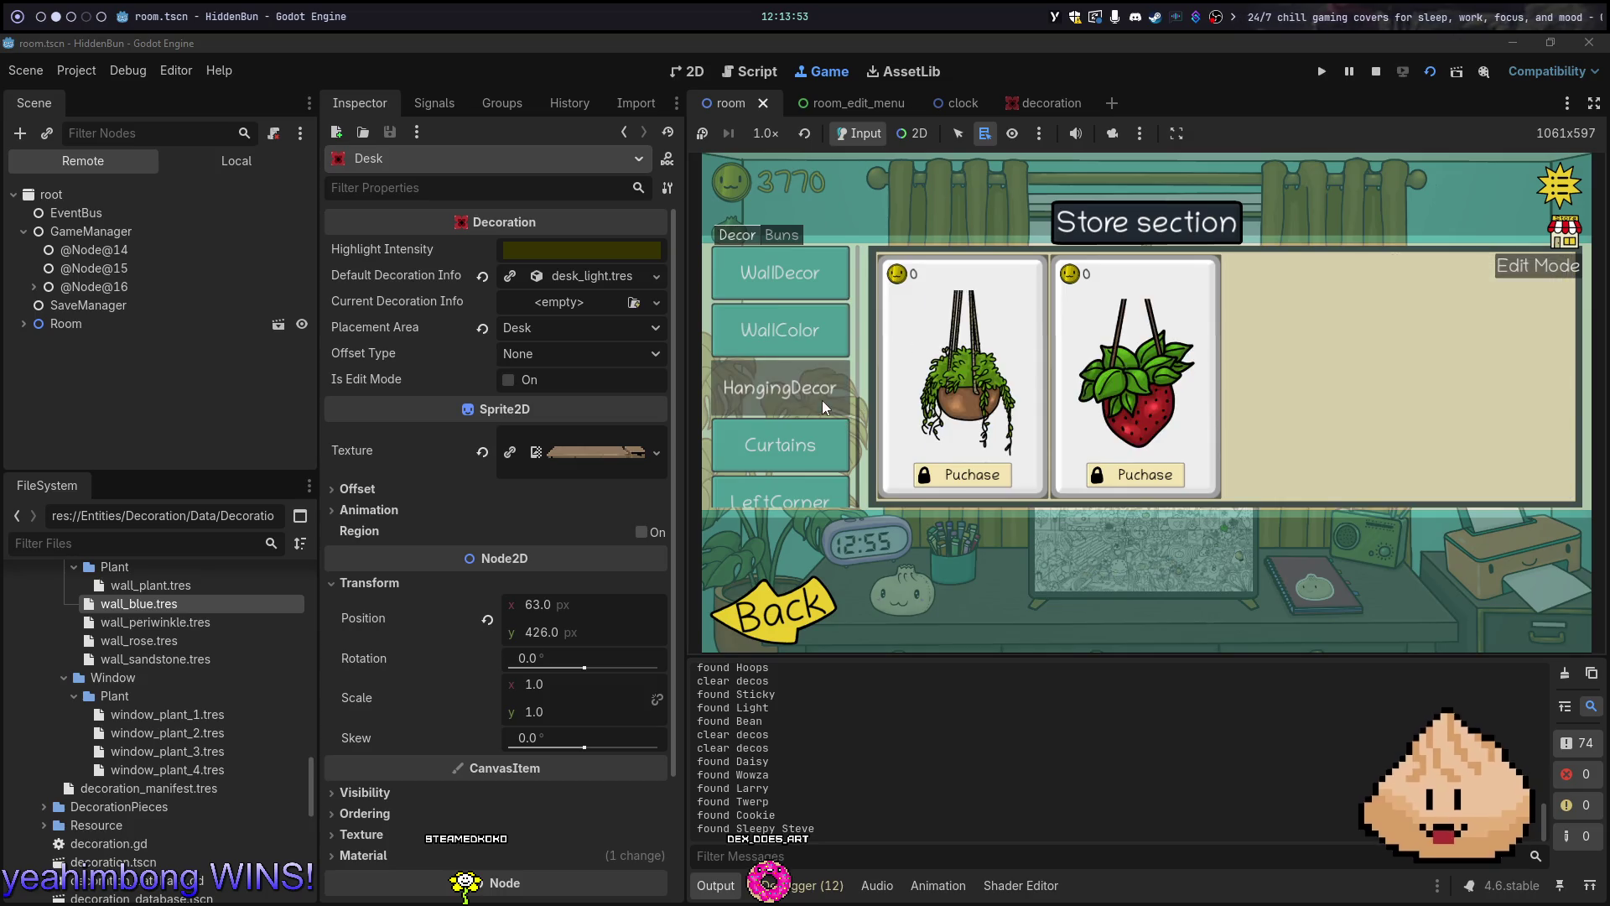
click(820, 445)
scroll(805, 457, down, 2)
click(810, 394)
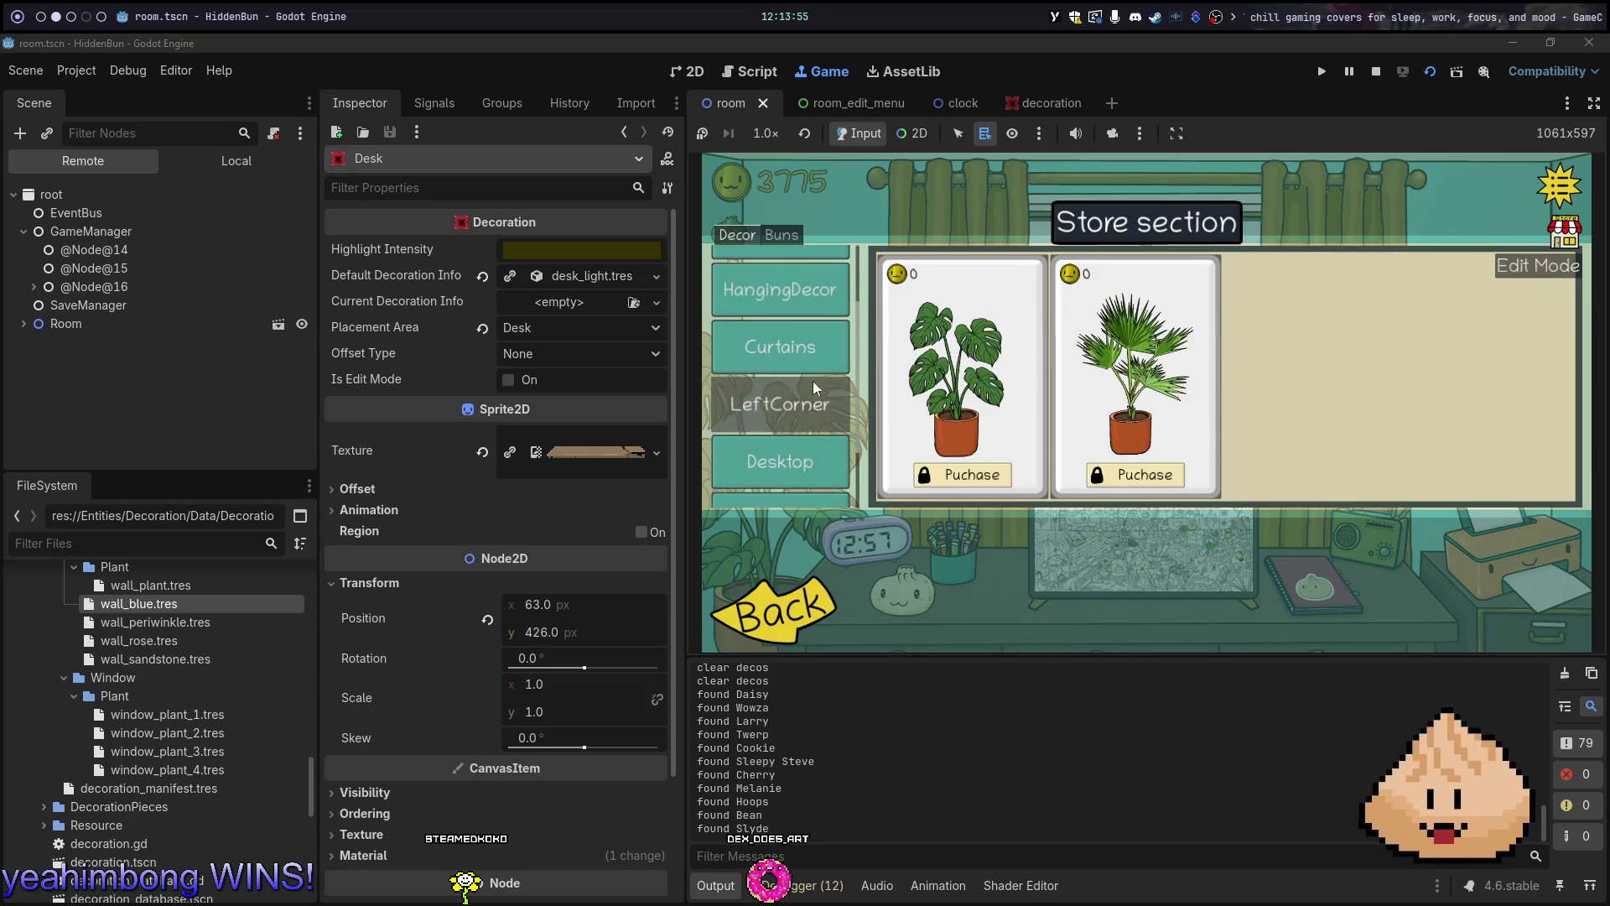
Buy steamer baskets in the Buns tab, collect the revealed buns, and leave the store
click(782, 234)
click(928, 482)
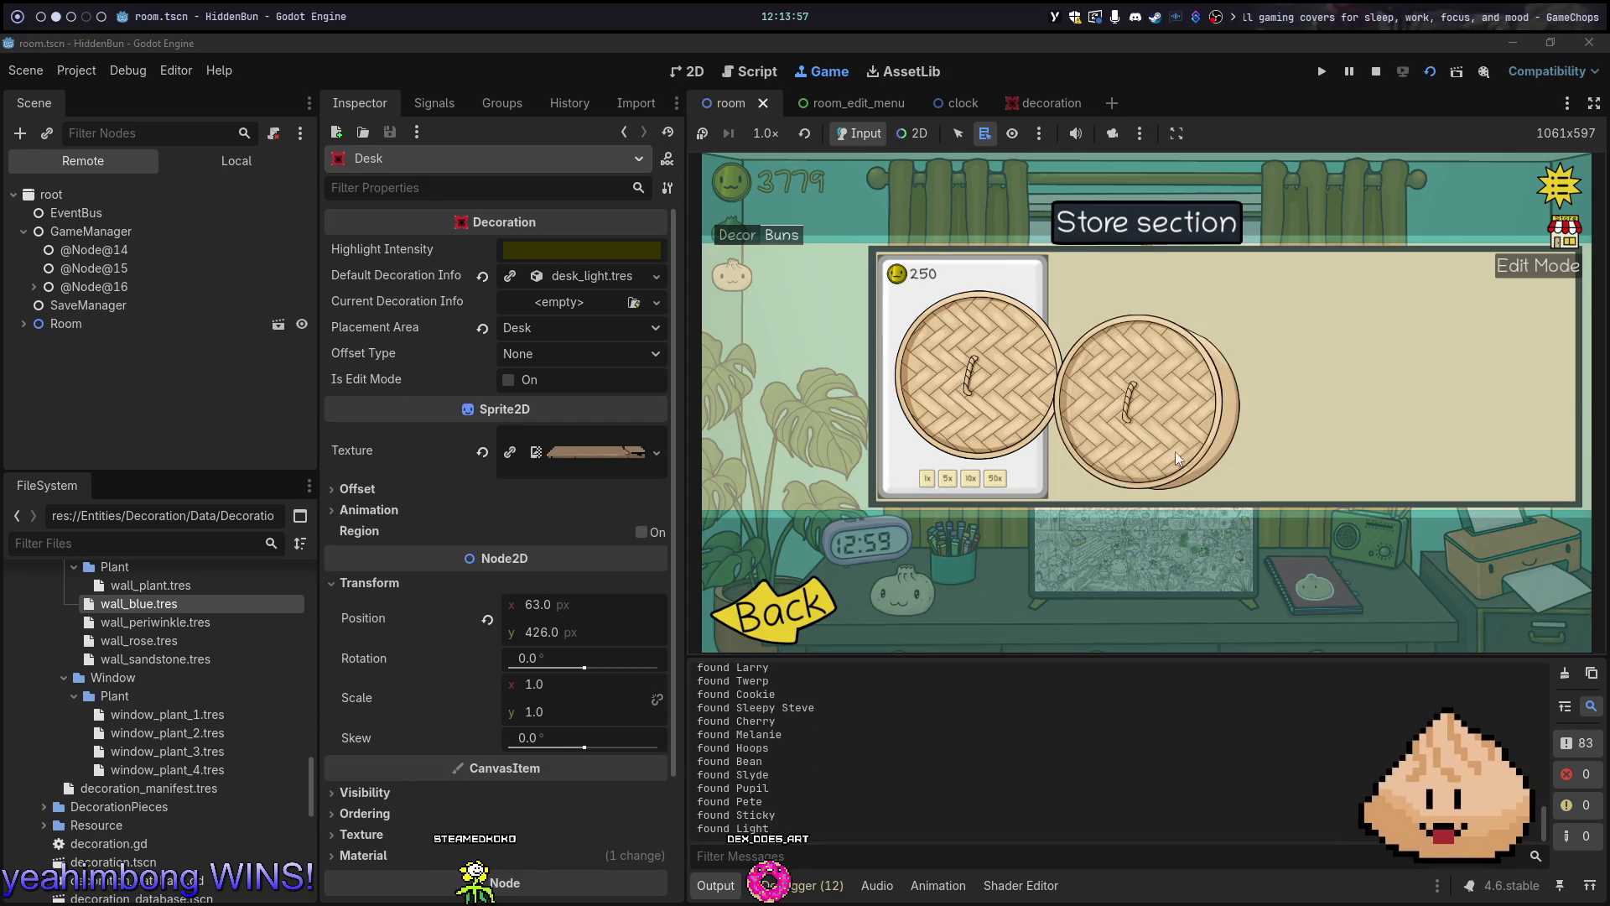
click(1218, 430)
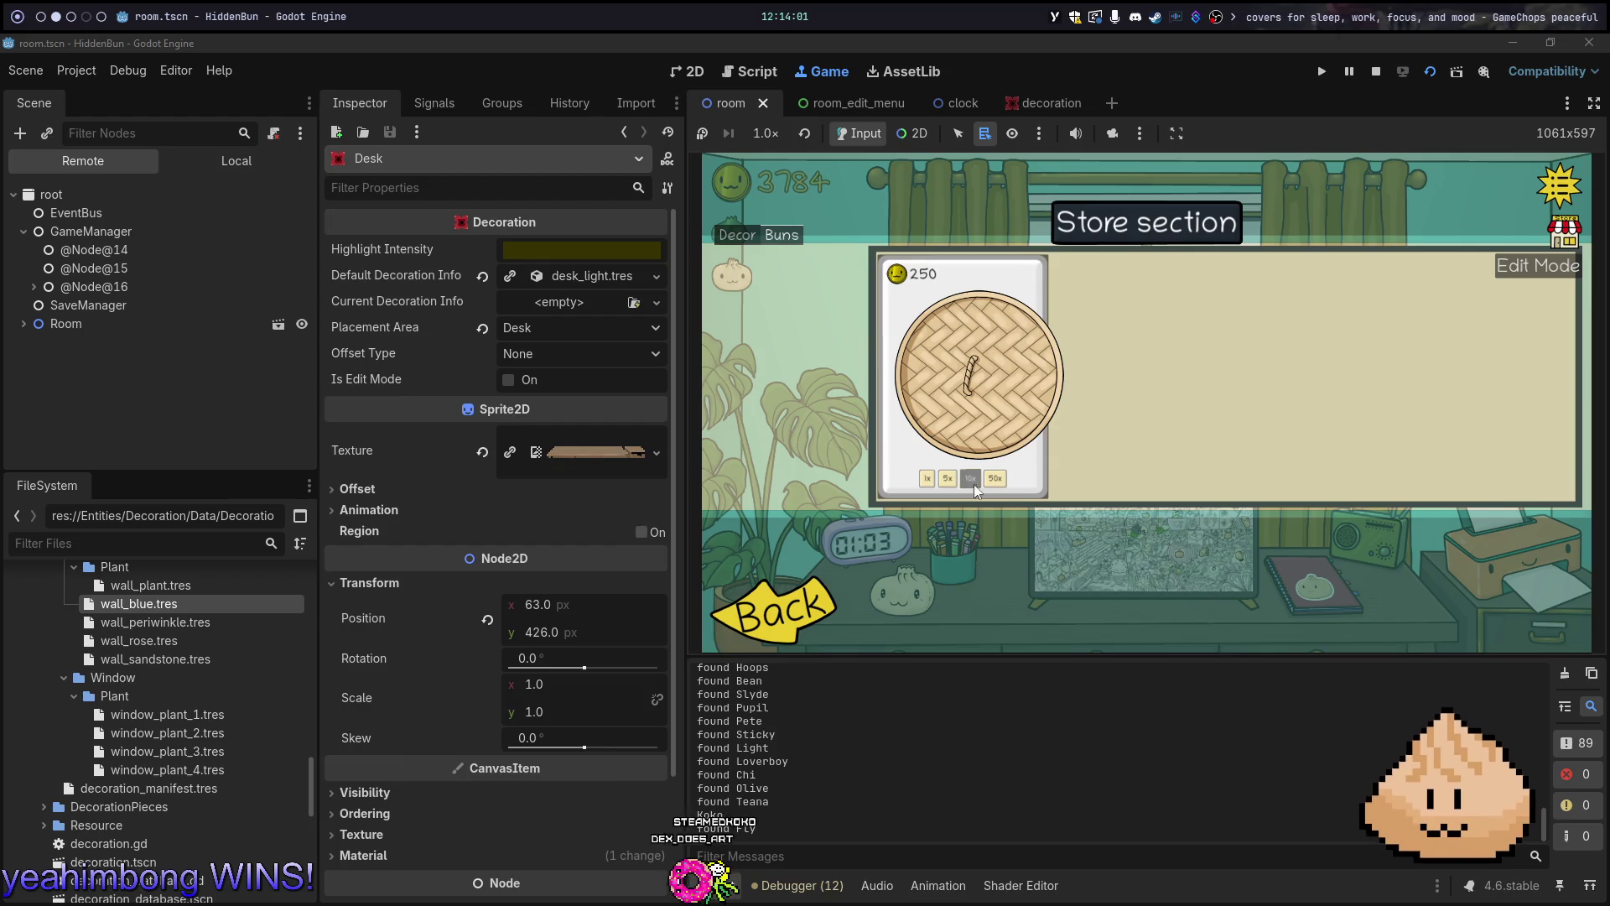
click(934, 484)
click(1134, 419)
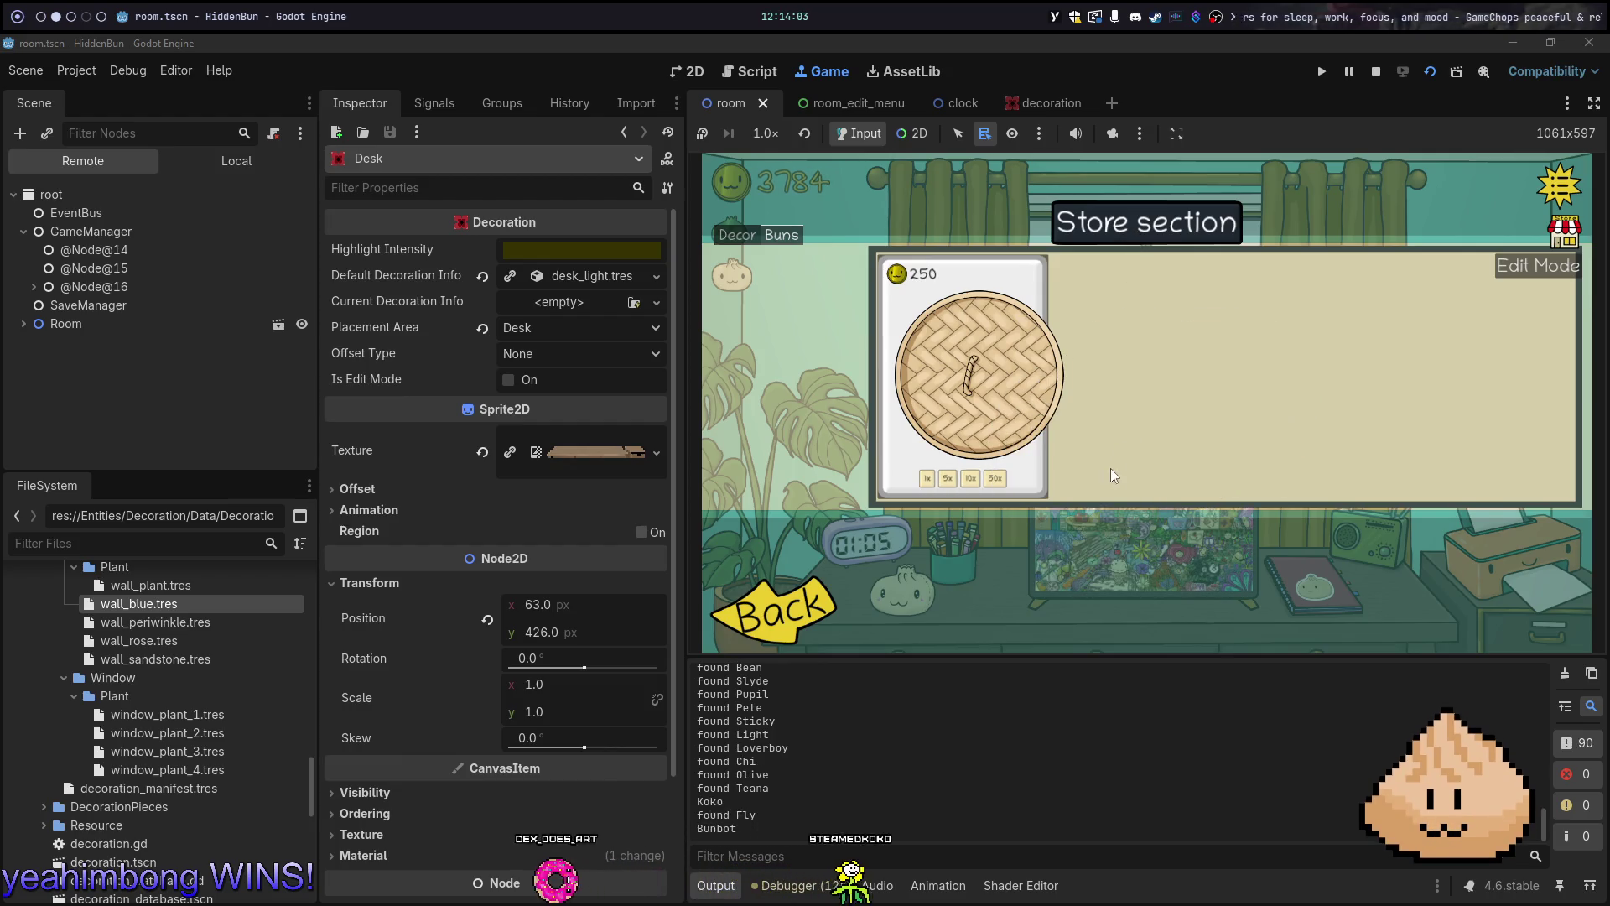
click(932, 482)
click(1139, 426)
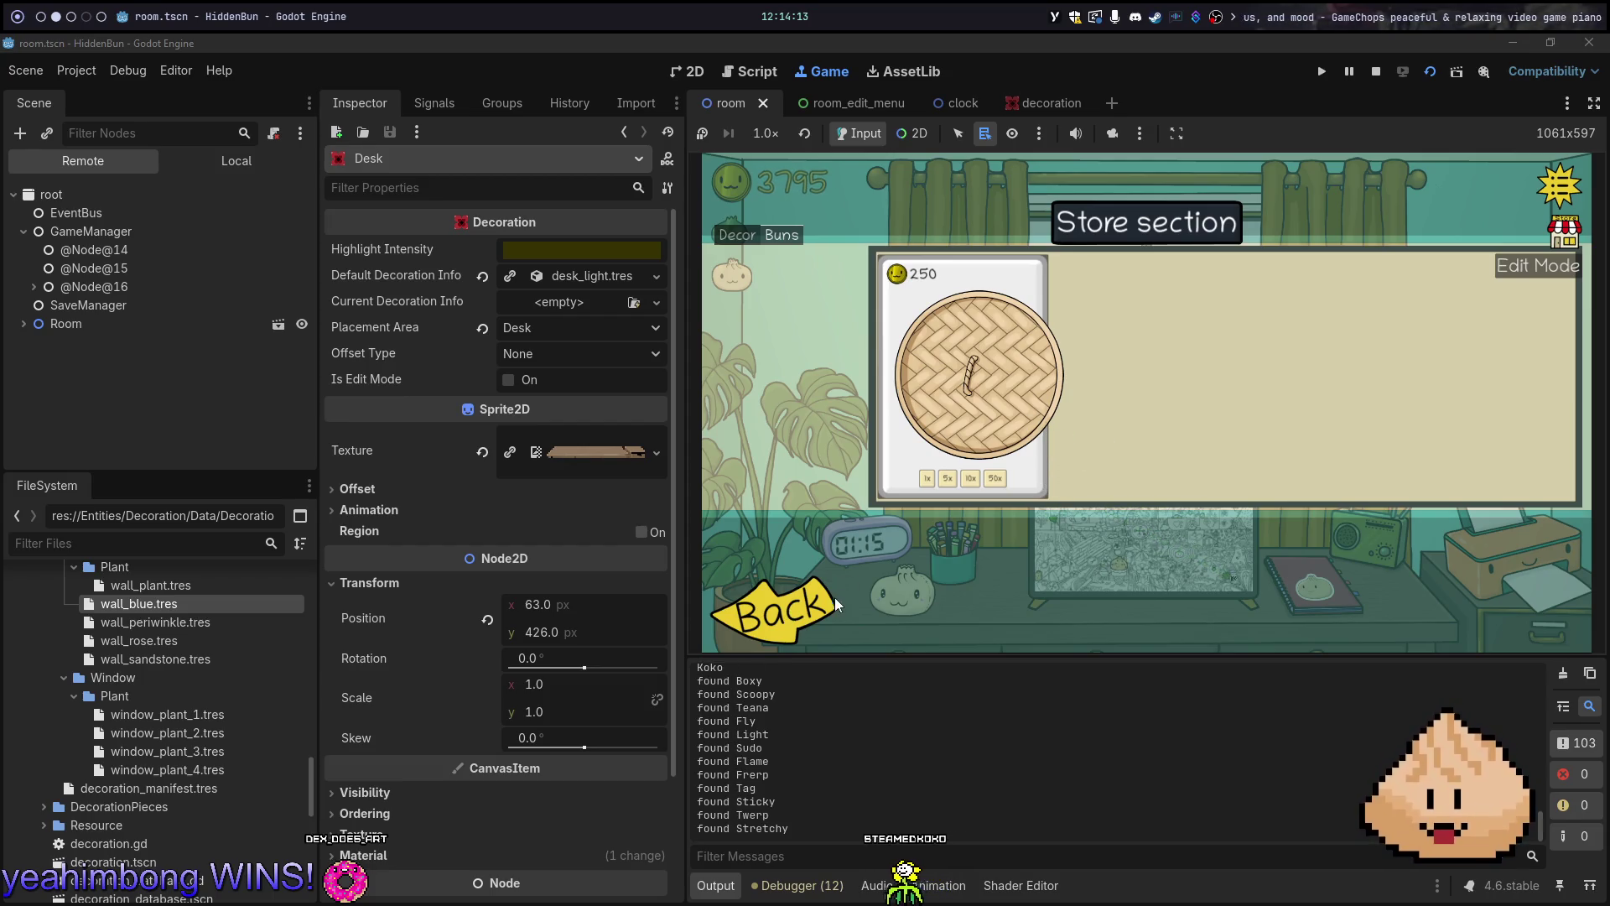
click(789, 616)
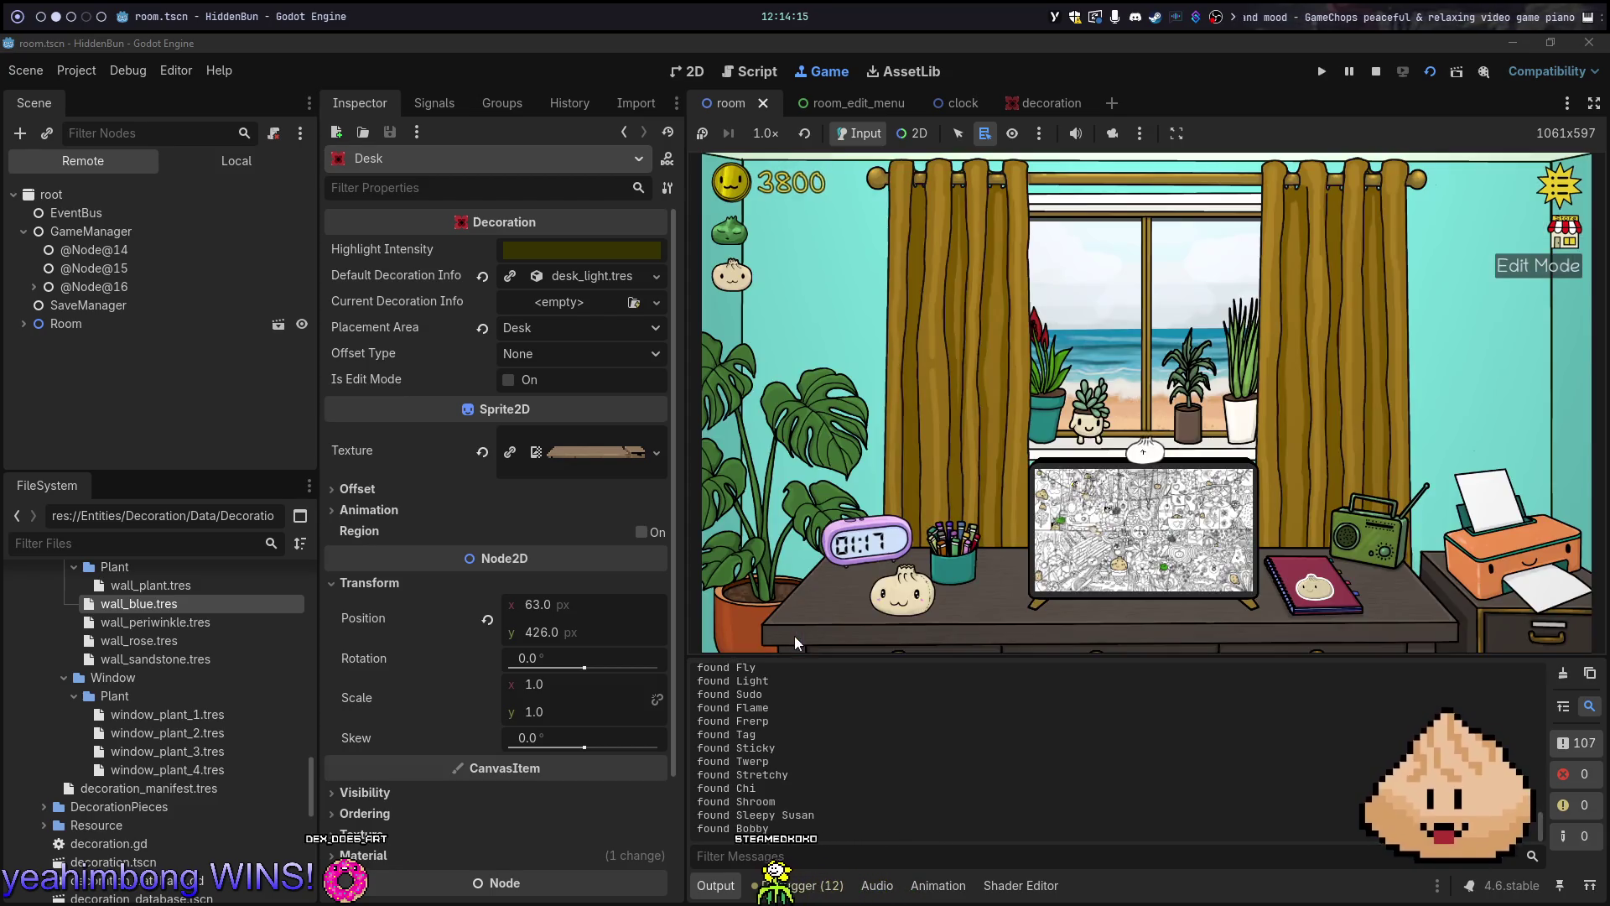
View the desk's drawing picture, then return to the script in Neovim
click(1071, 521)
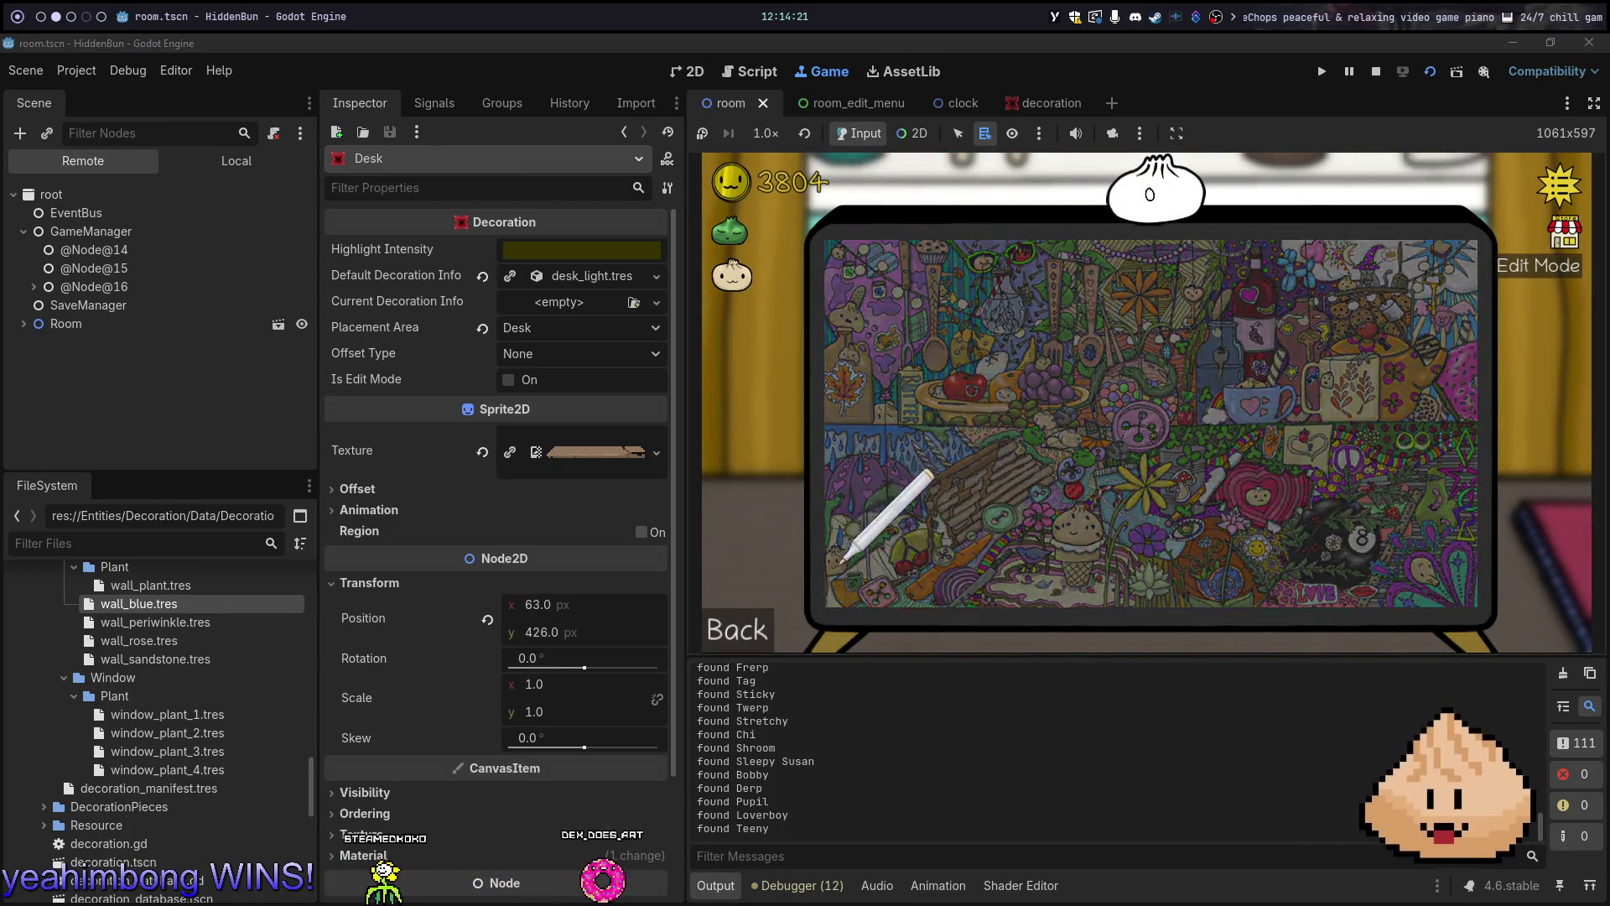
click(768, 632)
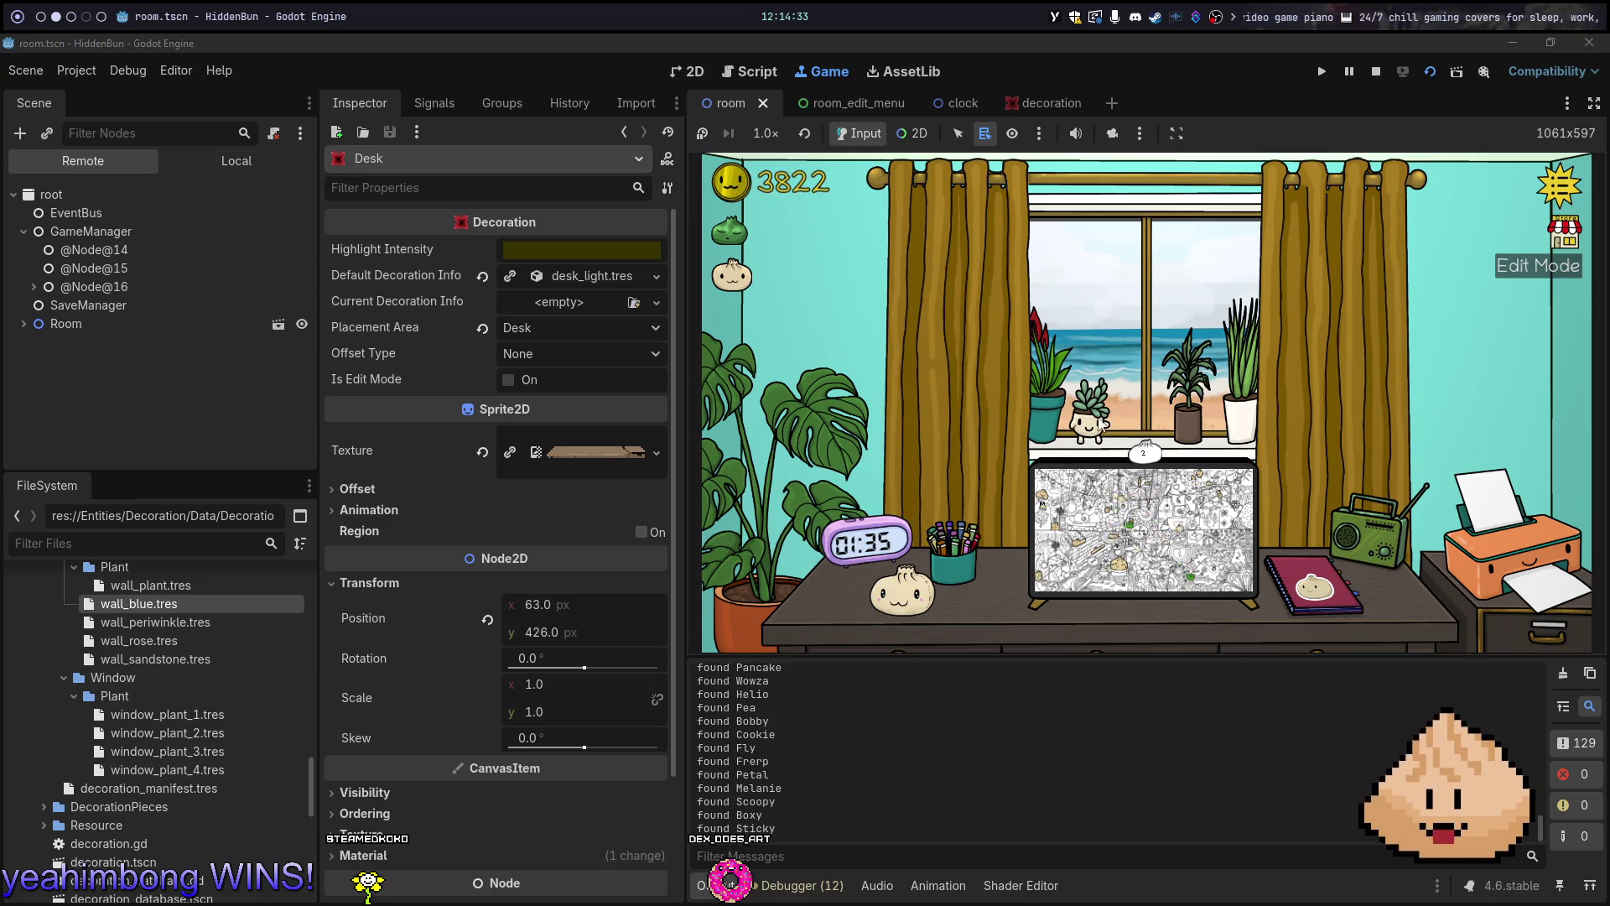
key(alt+1)
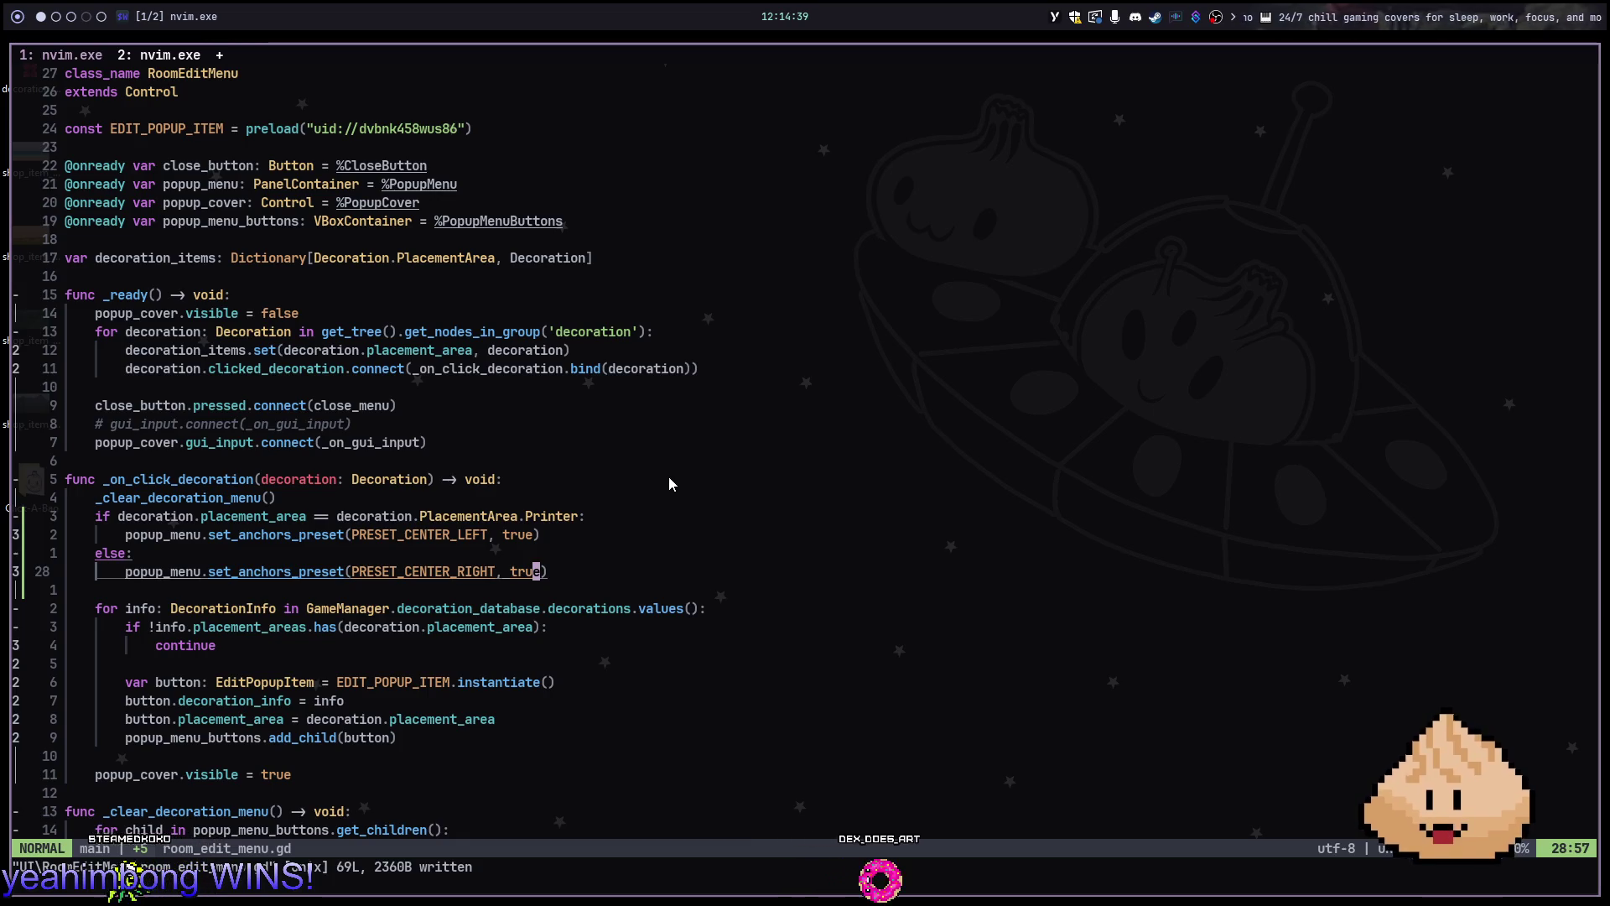
Move the four-line Printer/else anchor block below popup_cover.visible = true
key(shift+v)
key(k)
key(k)
key(k)
key(d)
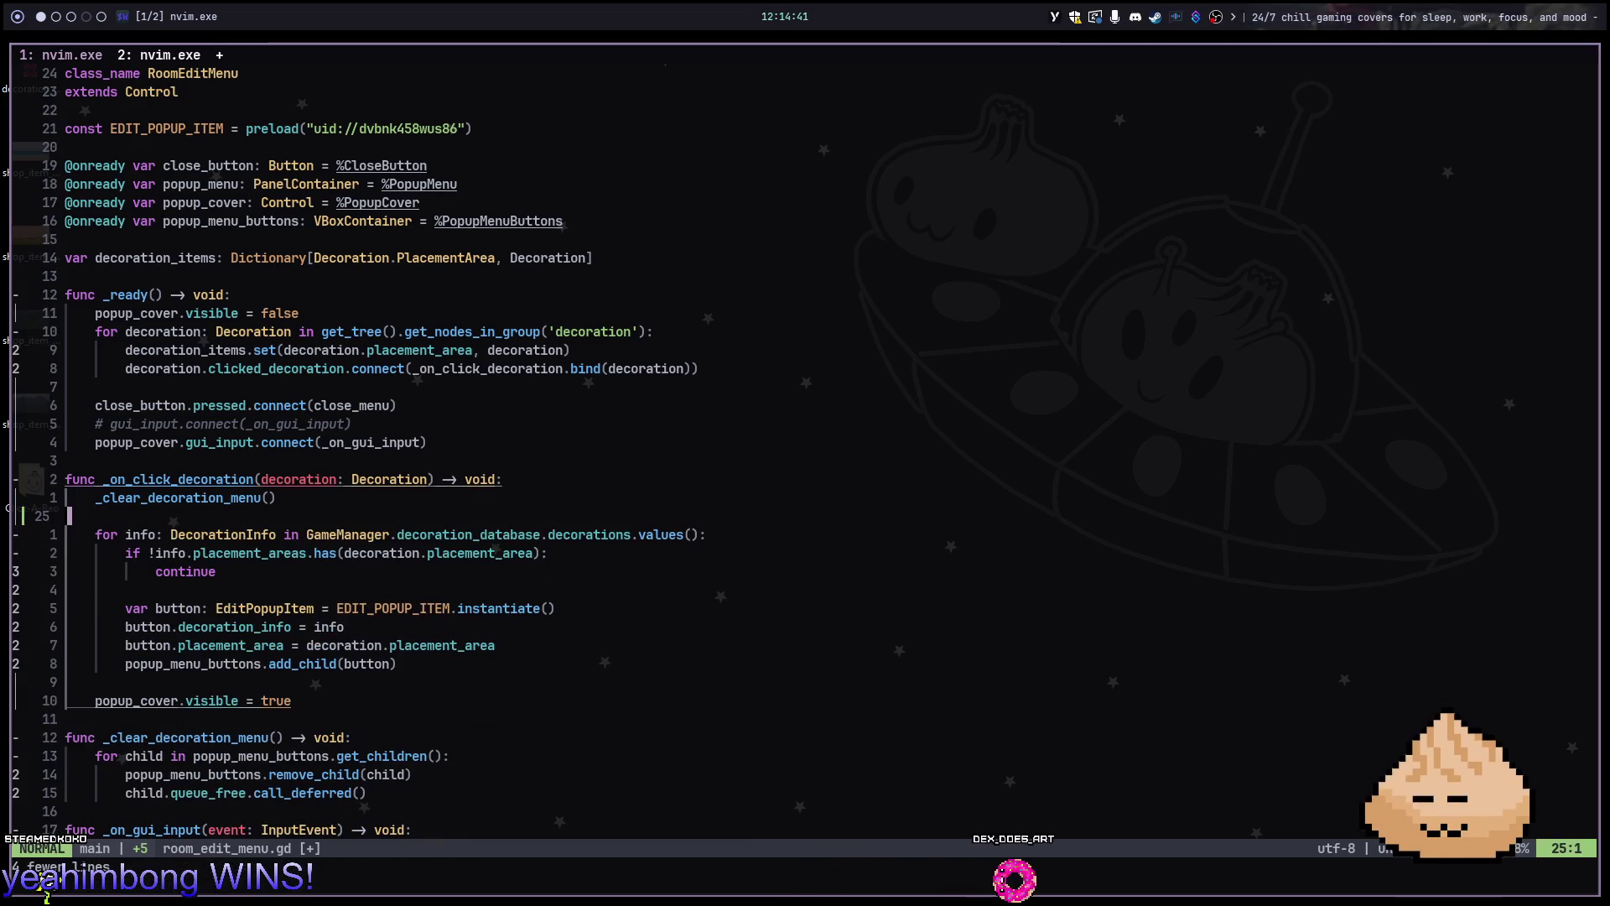
key(9)
key(j)
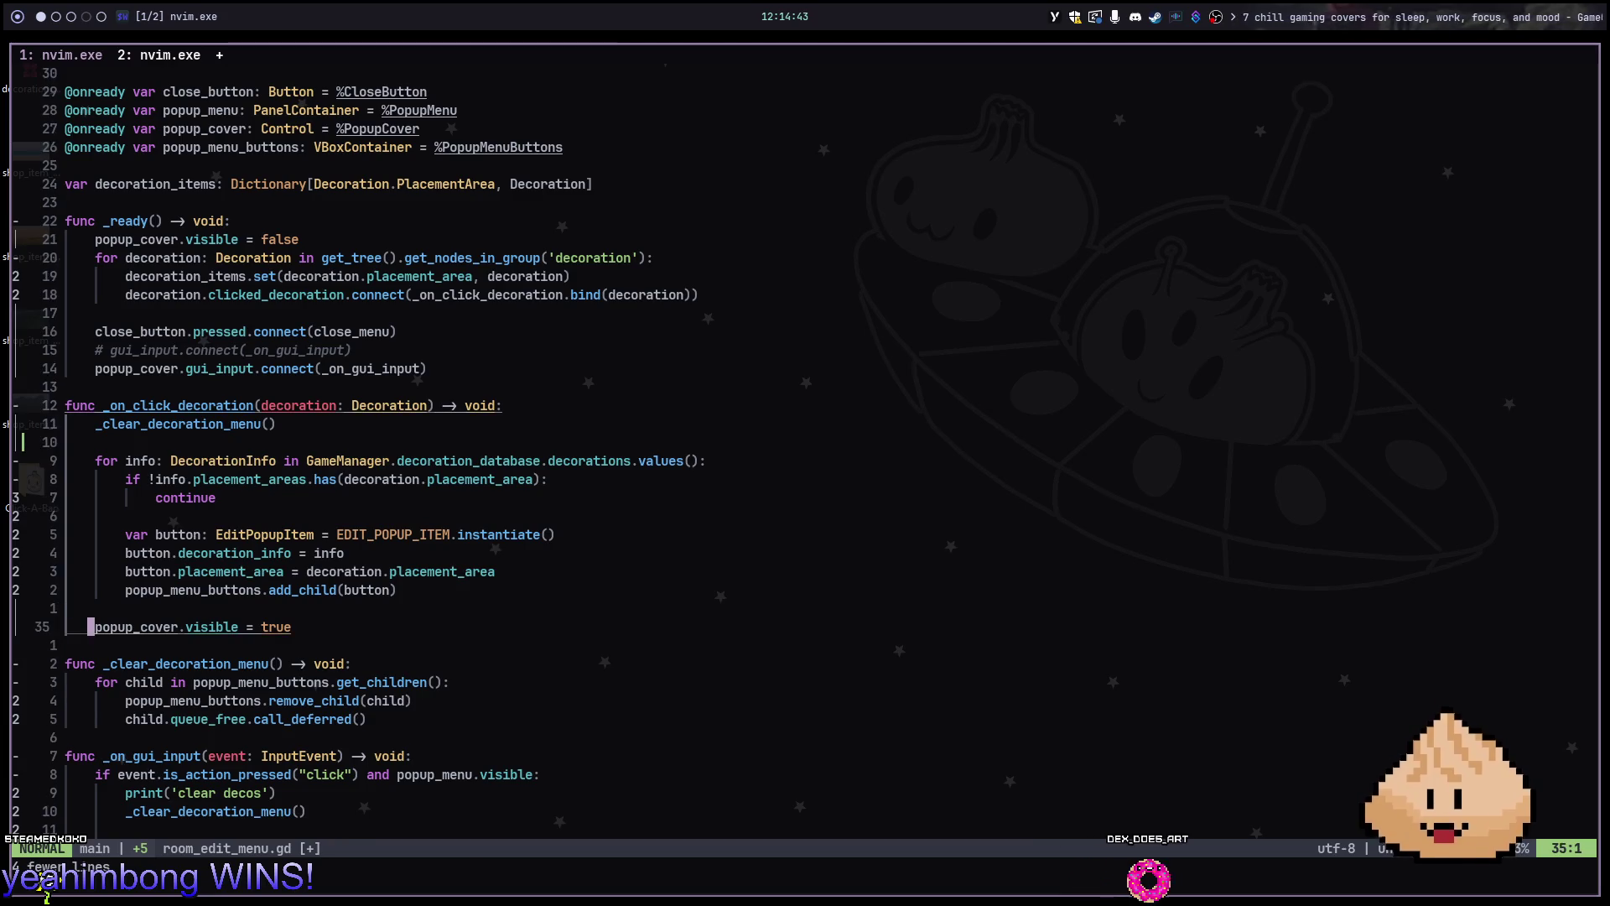
key(p)
key(O)
Save room_edit_menu.gd and relaunch the game with F5
key(Escape)
text(:w)
key(Return)
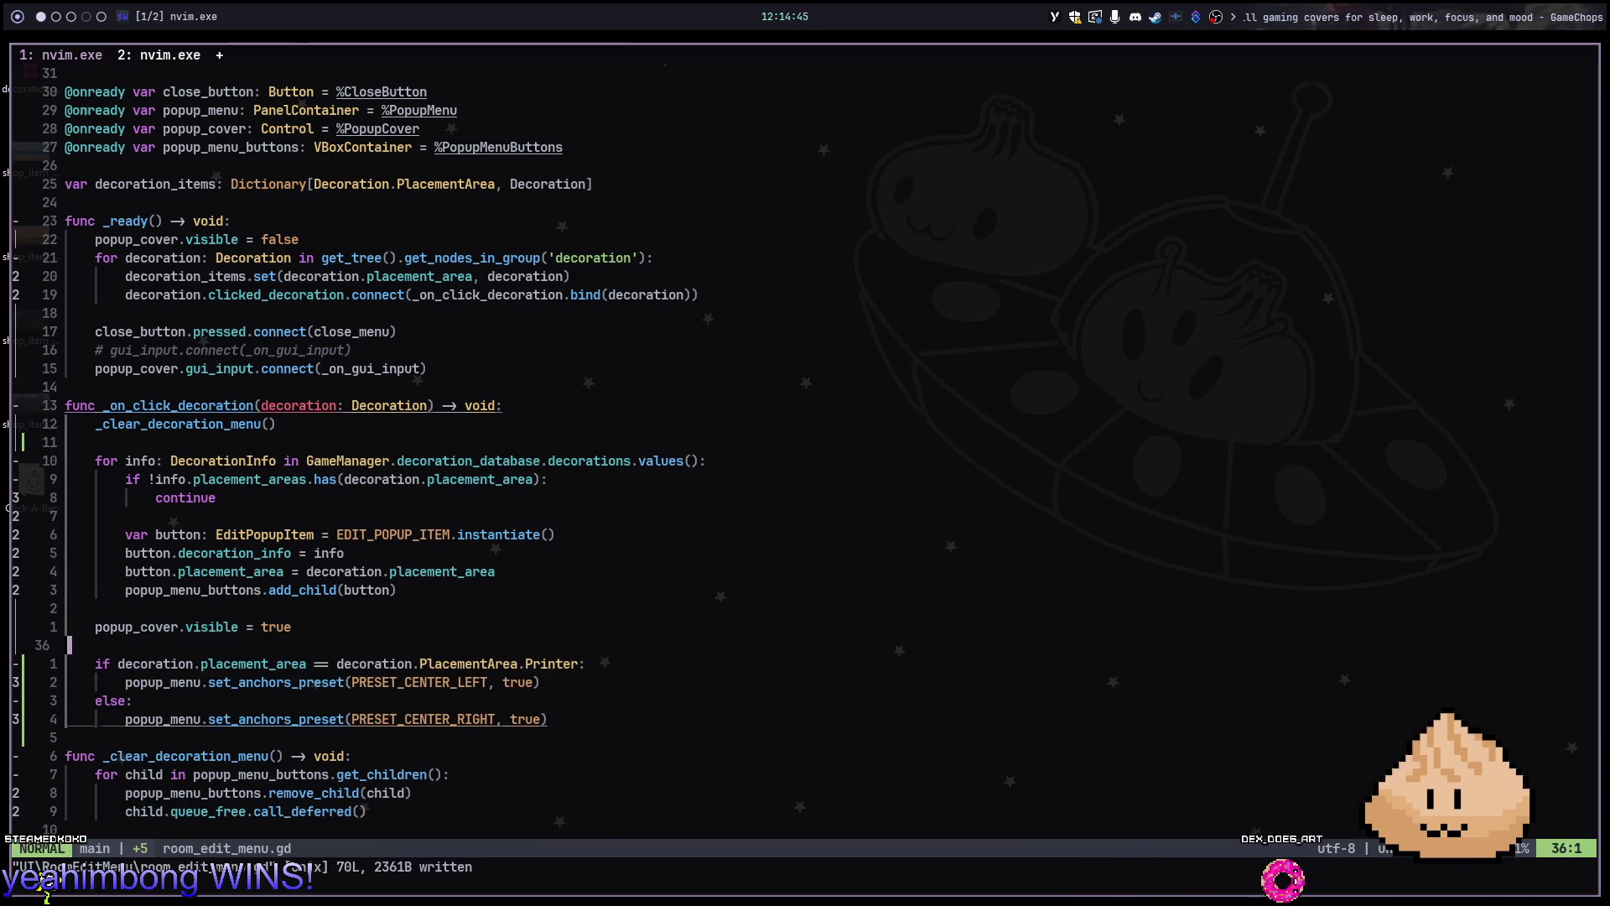
key(alt+2)
key(F5)
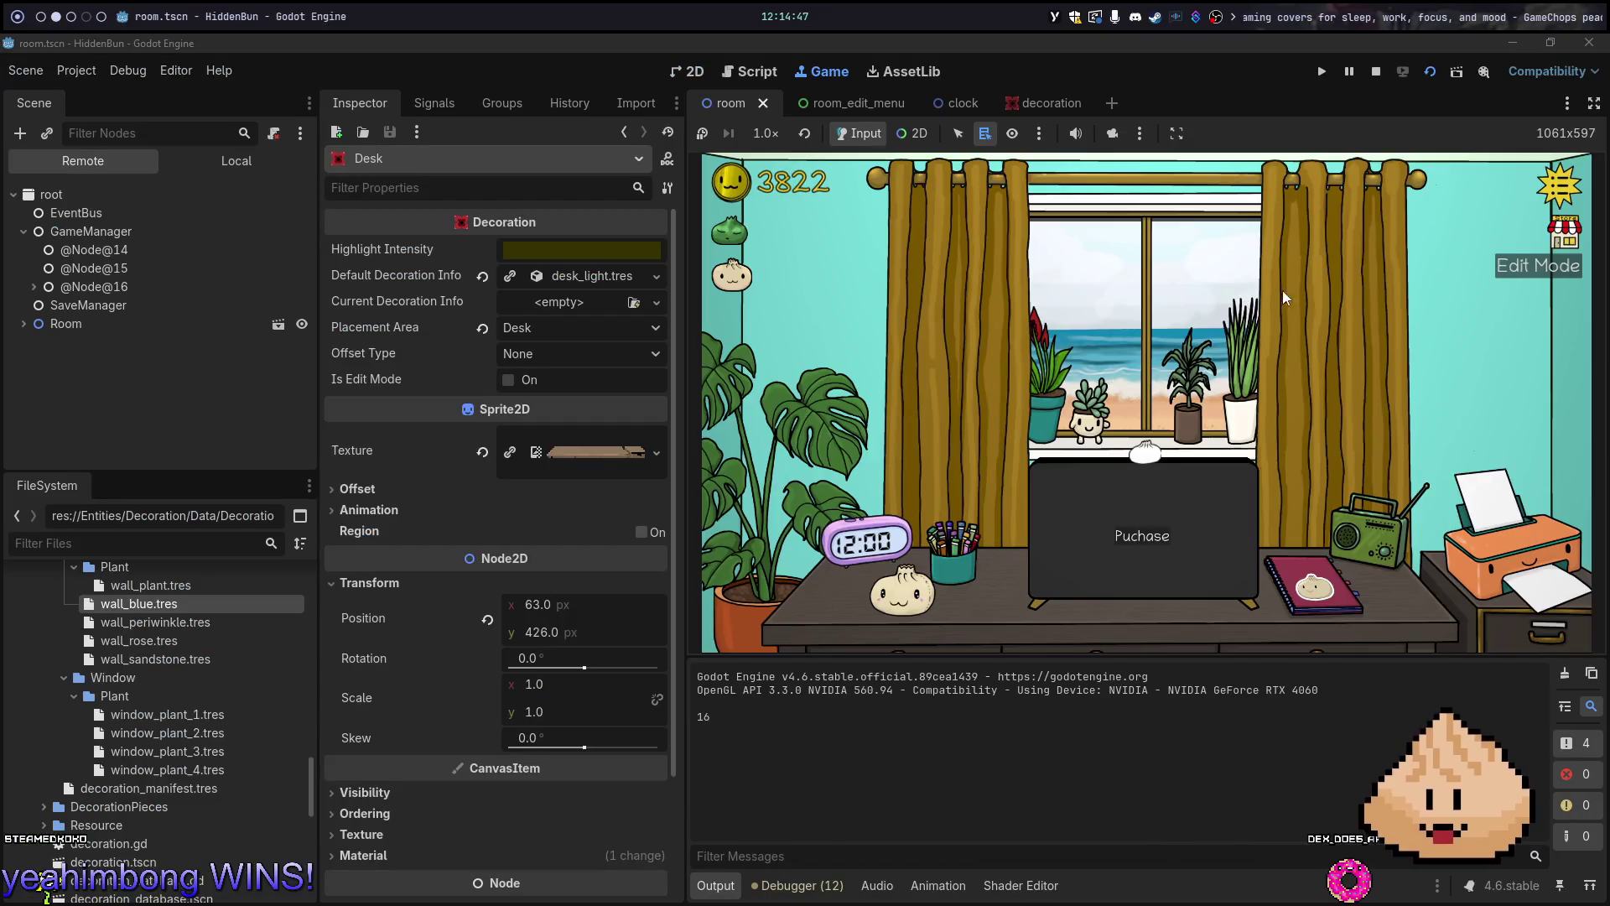
Enter the game's Edit Mode and test the wall and printer decoration popups
click(1549, 267)
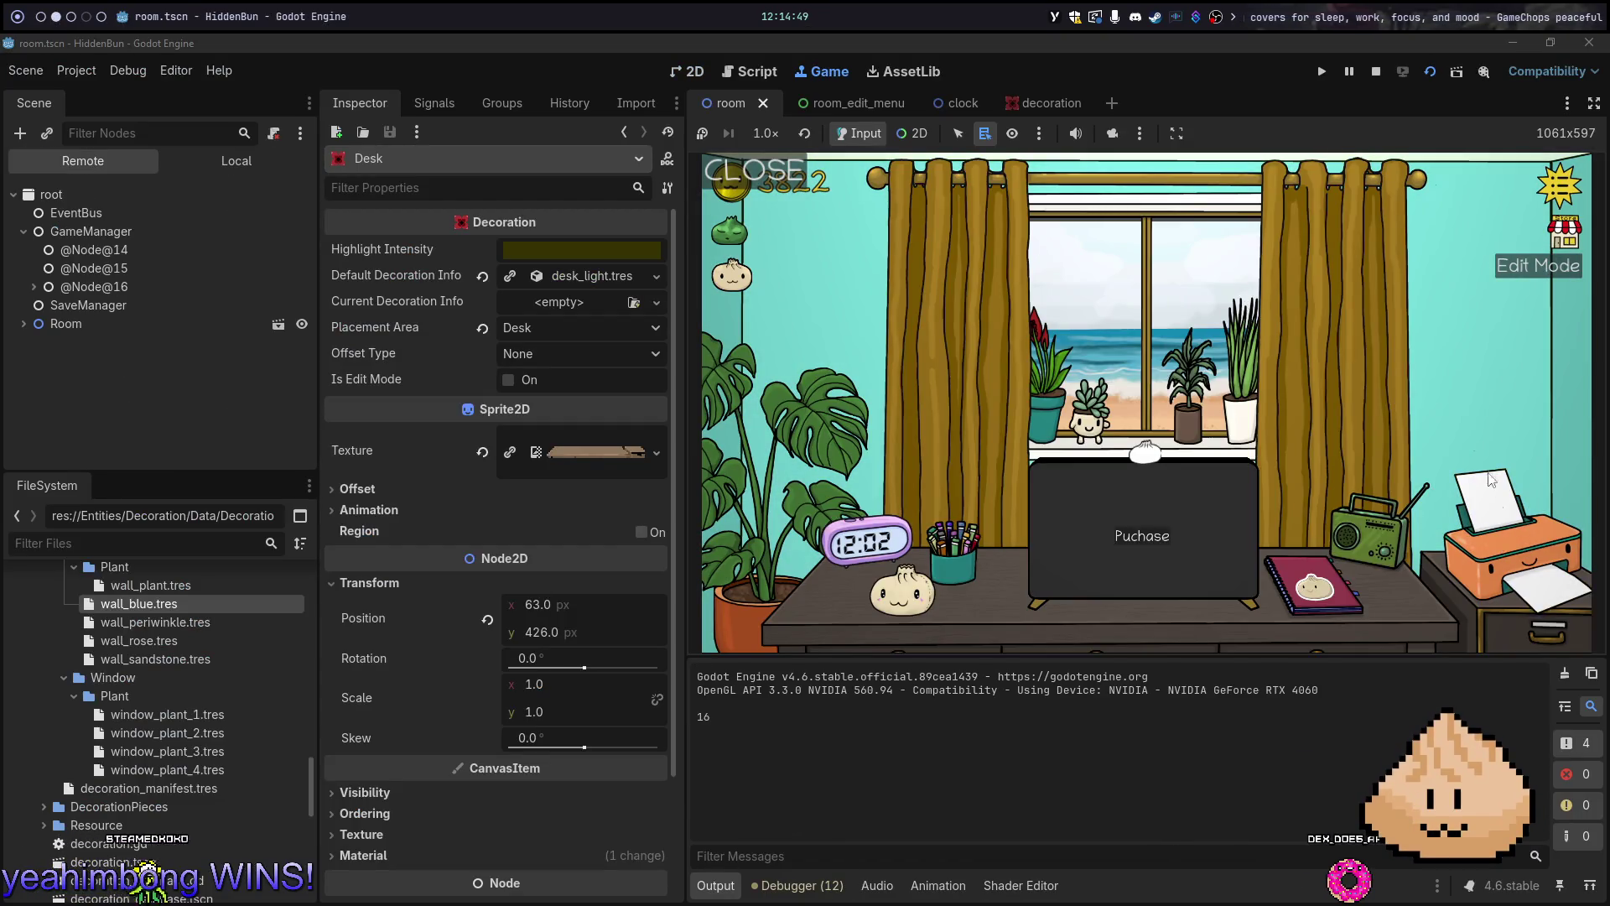
click(1481, 416)
click(1485, 410)
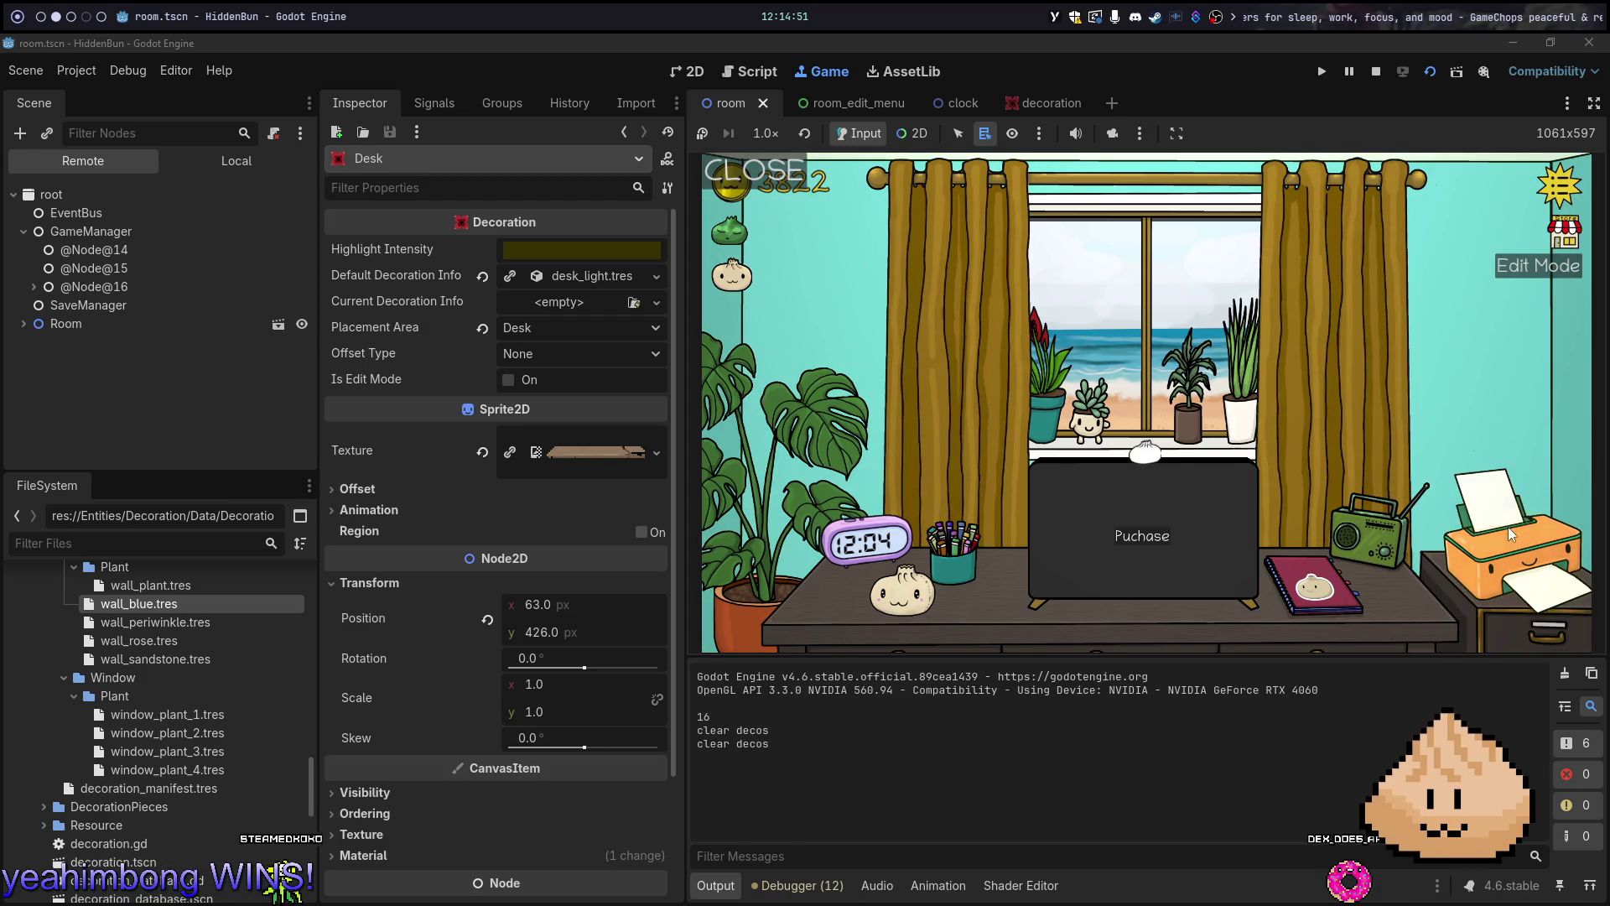
click(1497, 289)
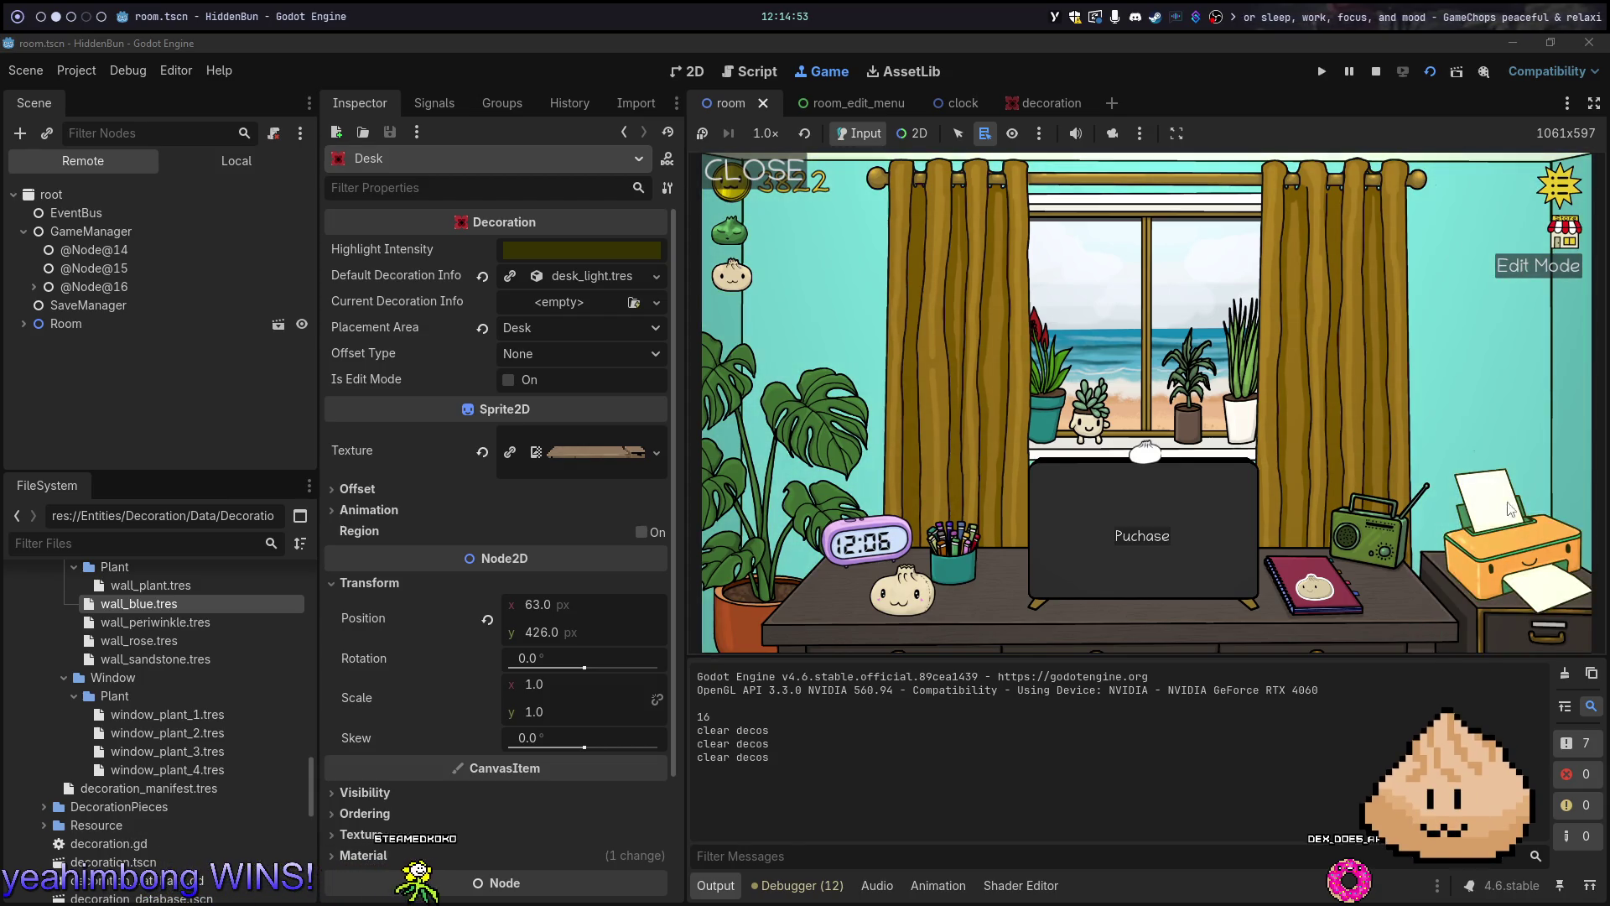
click(35, 287)
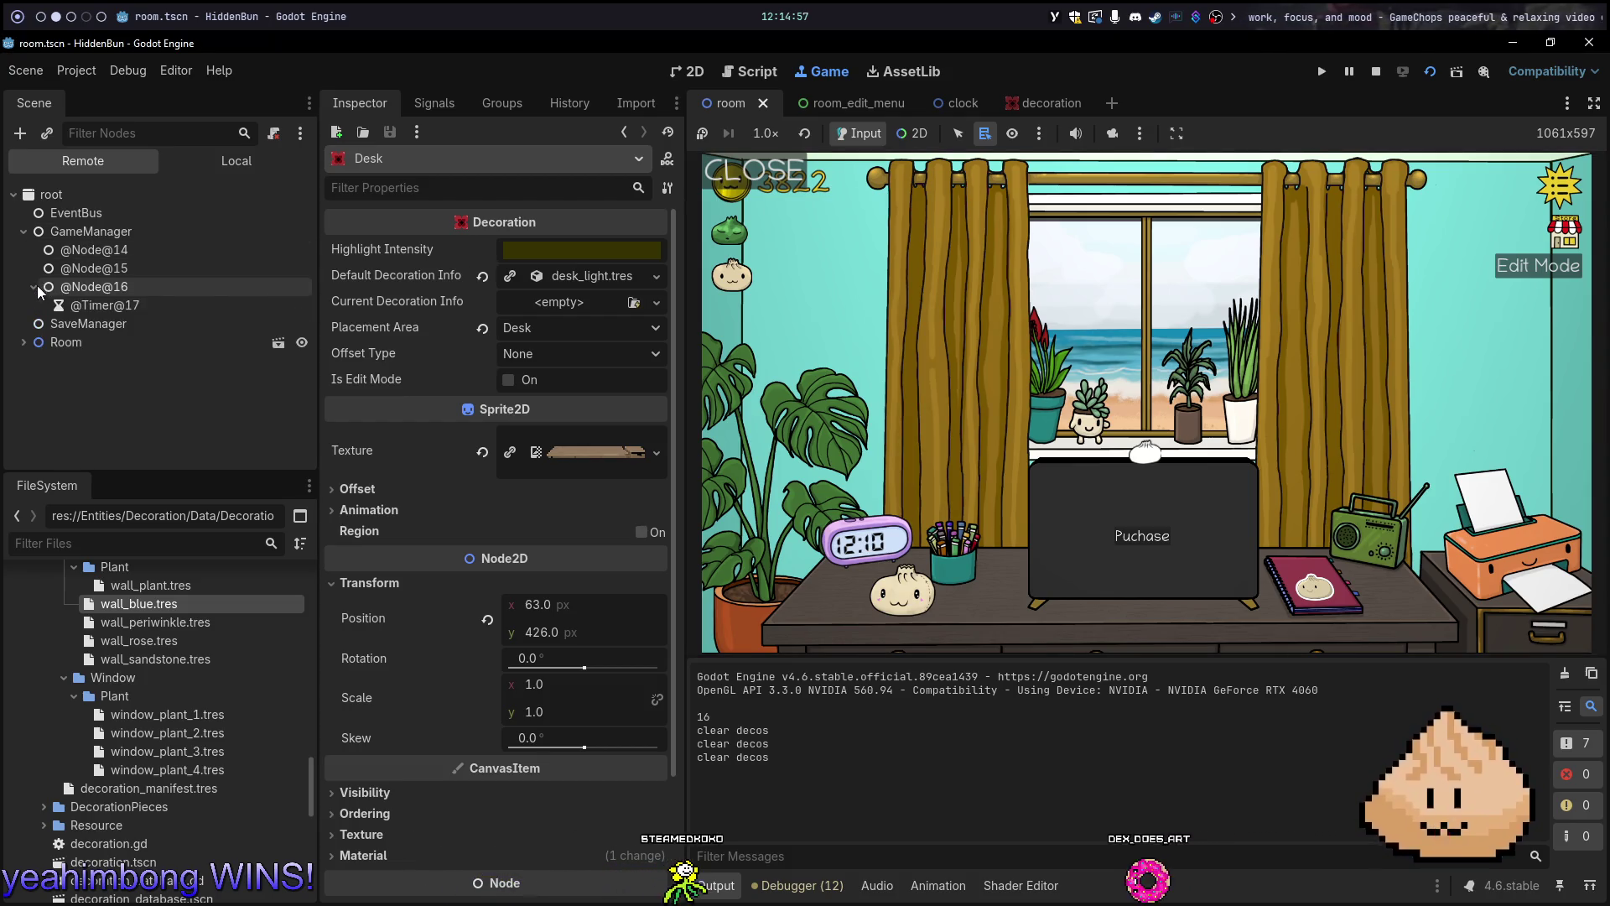
click(23, 342)
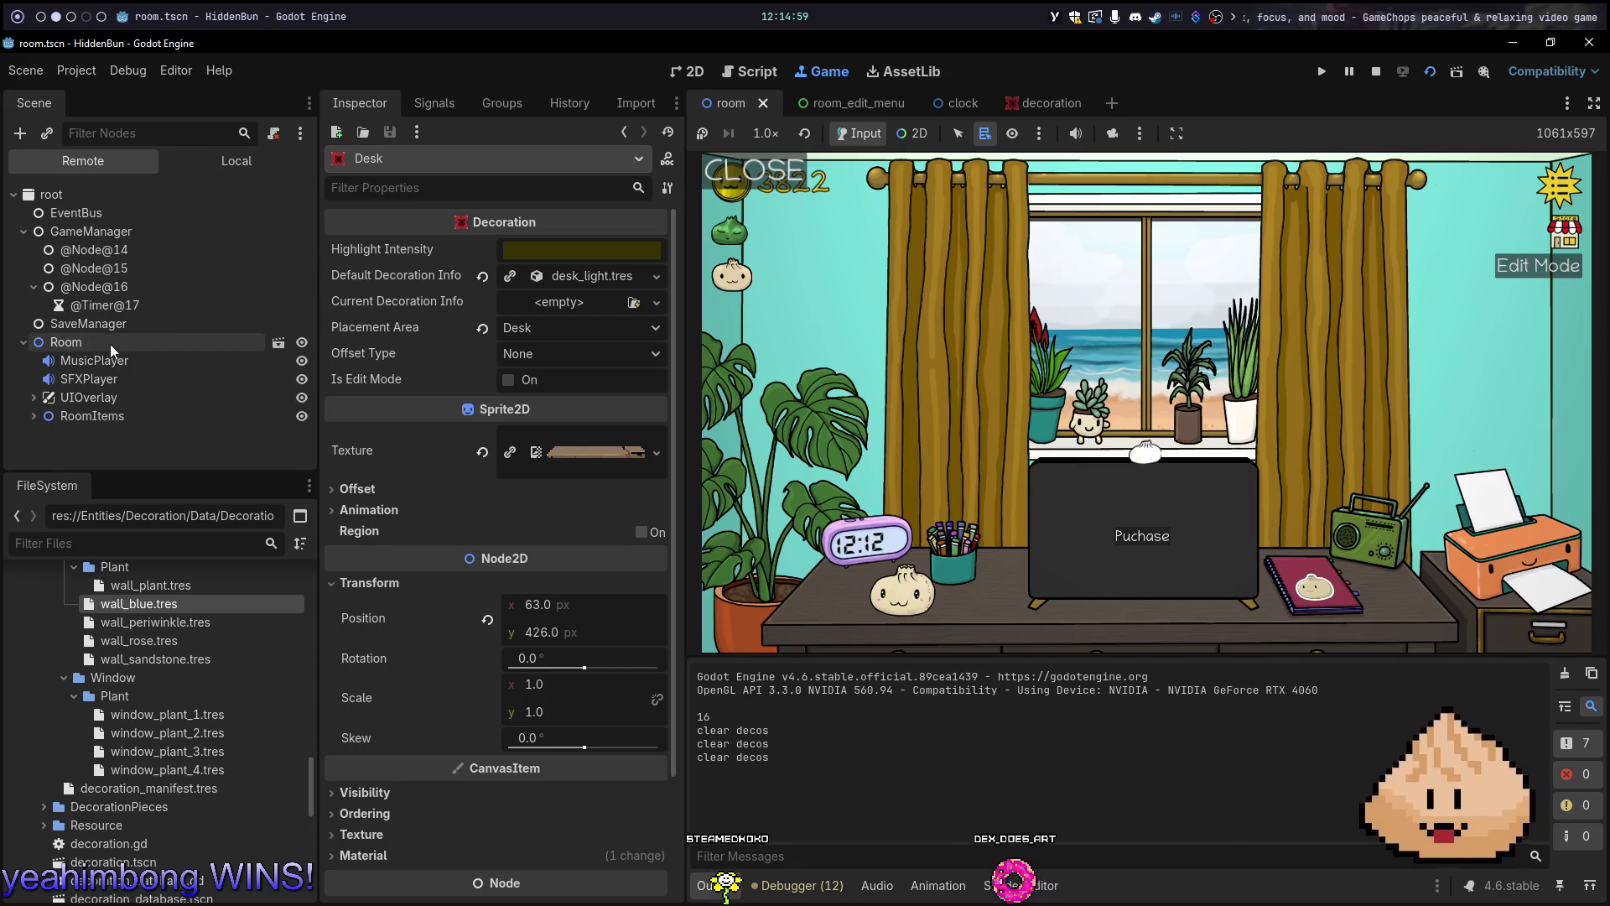
click(33, 404)
scroll(101, 395, down, 2)
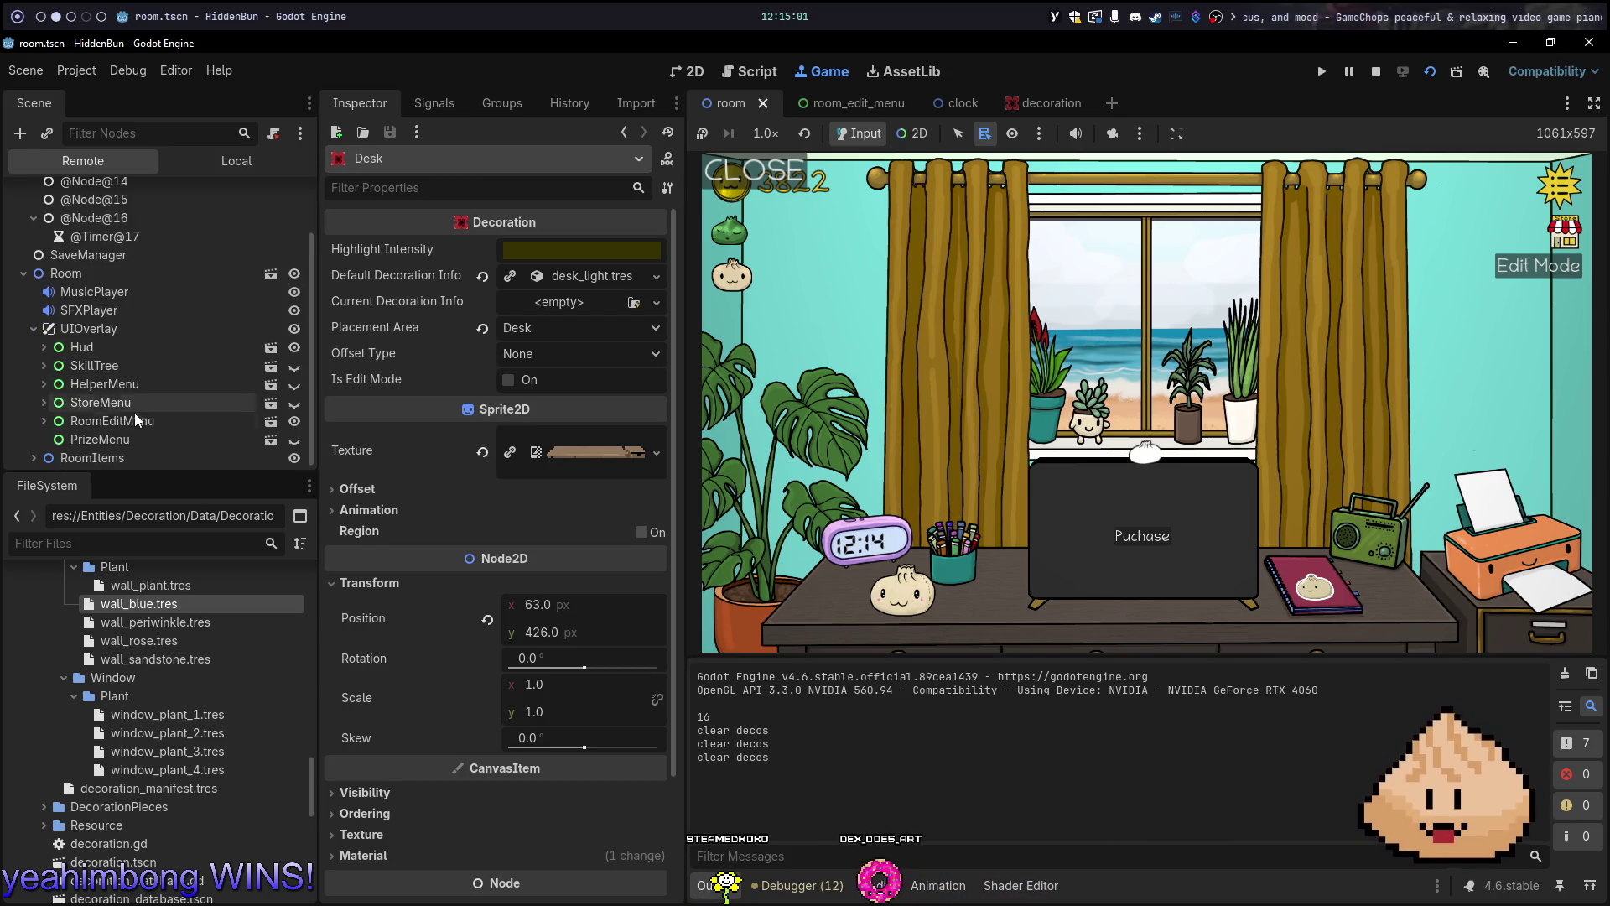
Expand PopupCover and select the live PopupMenu in the Remote tree
scroll(114, 406, down, 1)
click(54, 415)
scroll(141, 401, down, 1)
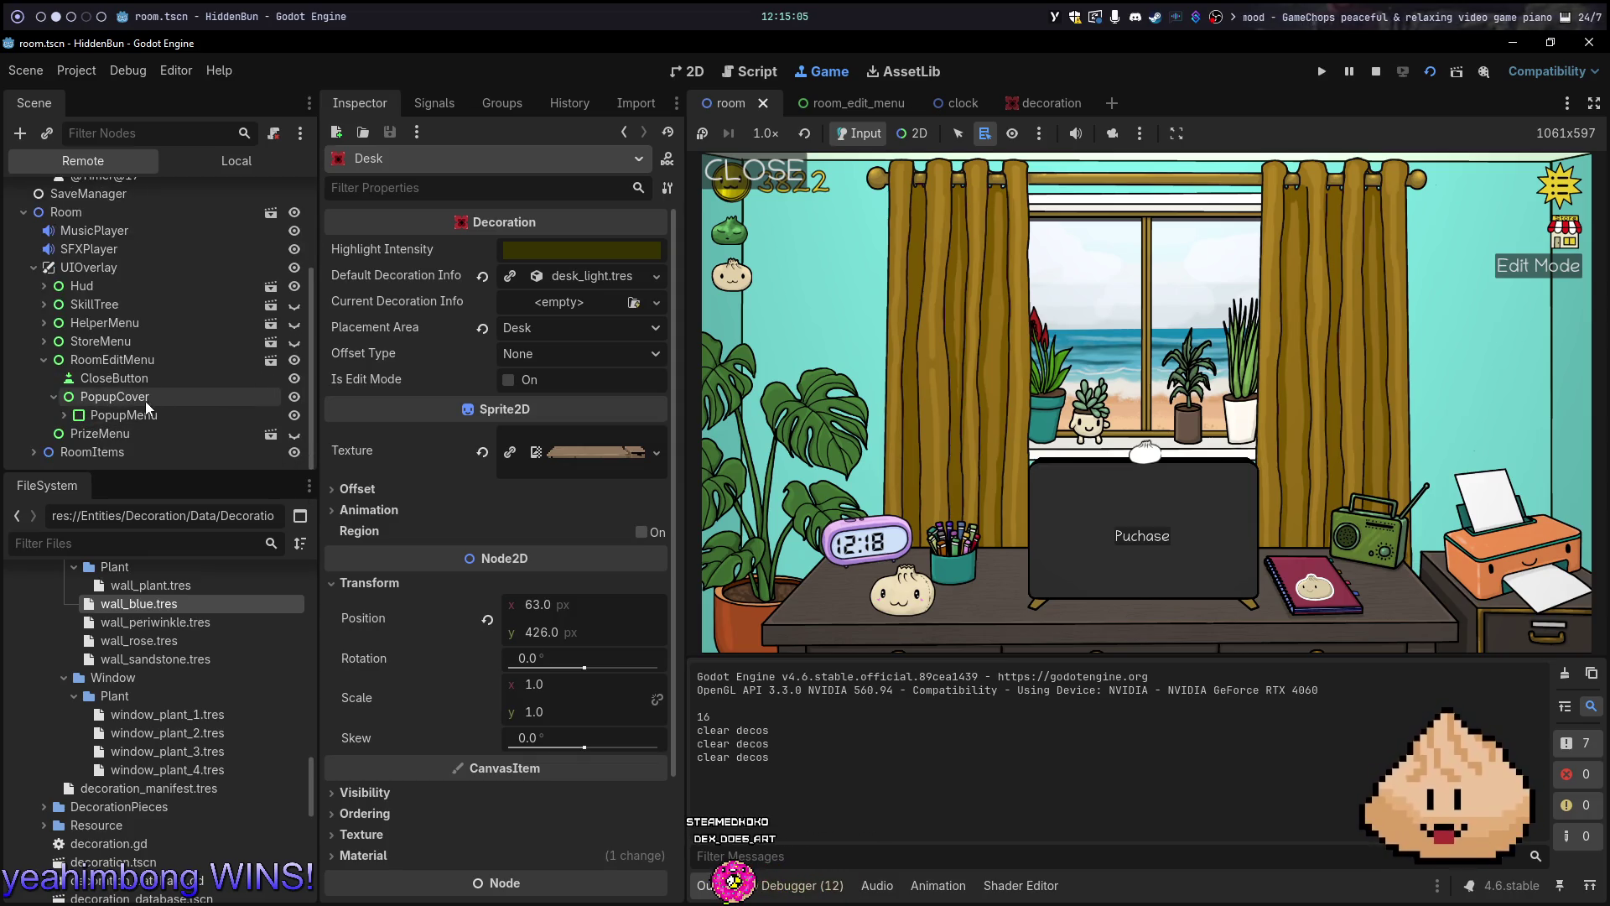
click(144, 416)
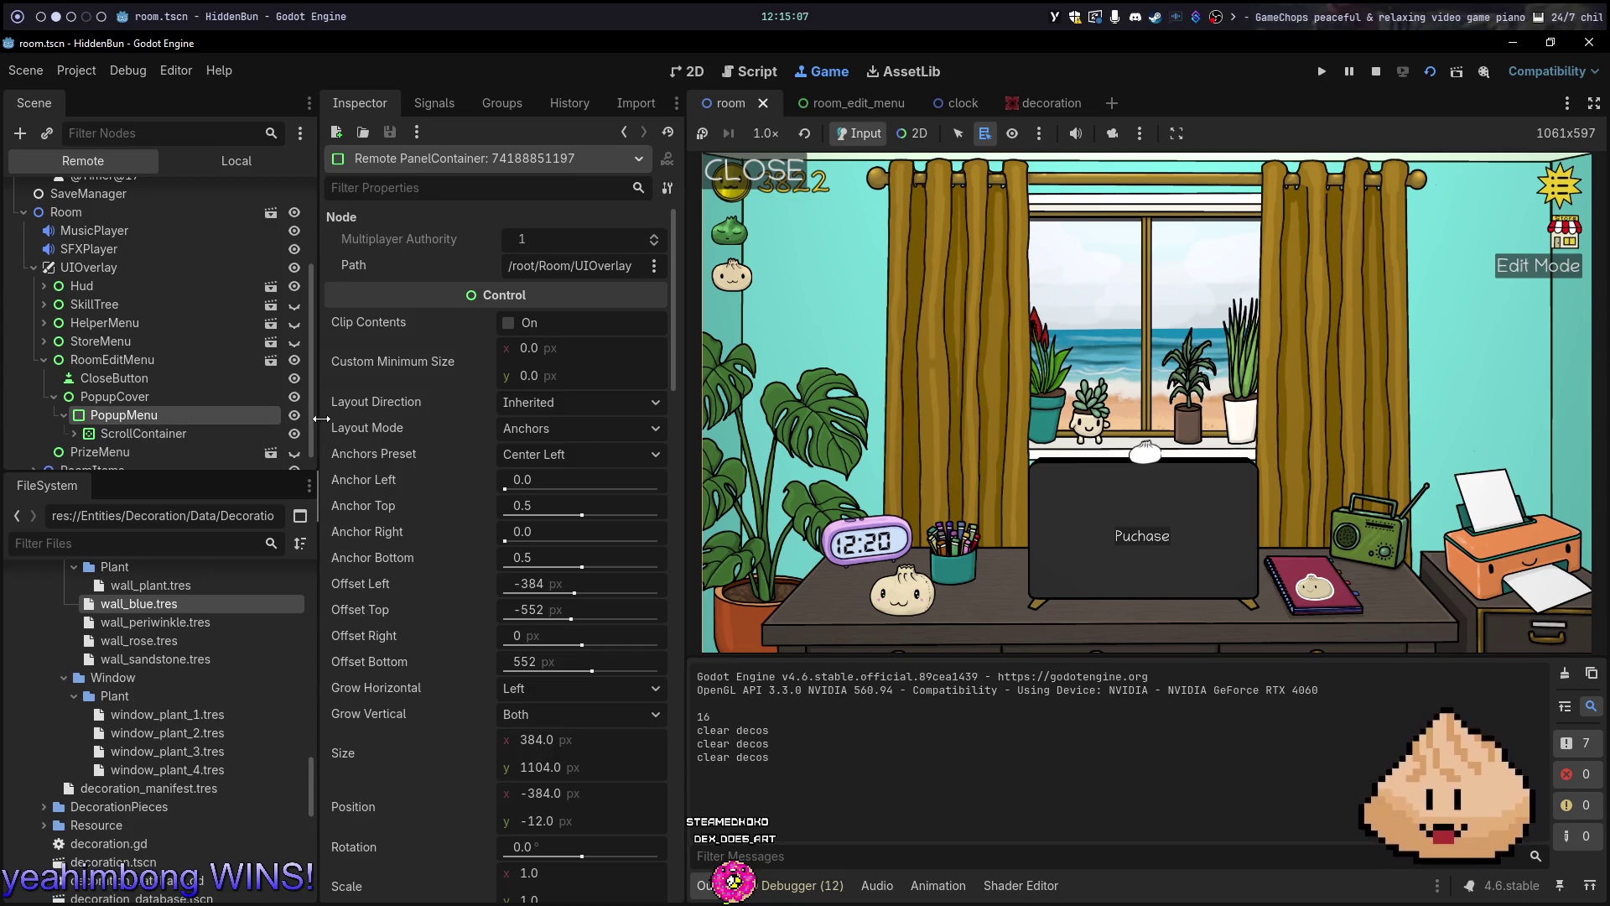
Toggle the PopupMenu's Anchors Preset between Center Right and Center Left, ending on Center Left
click(575, 456)
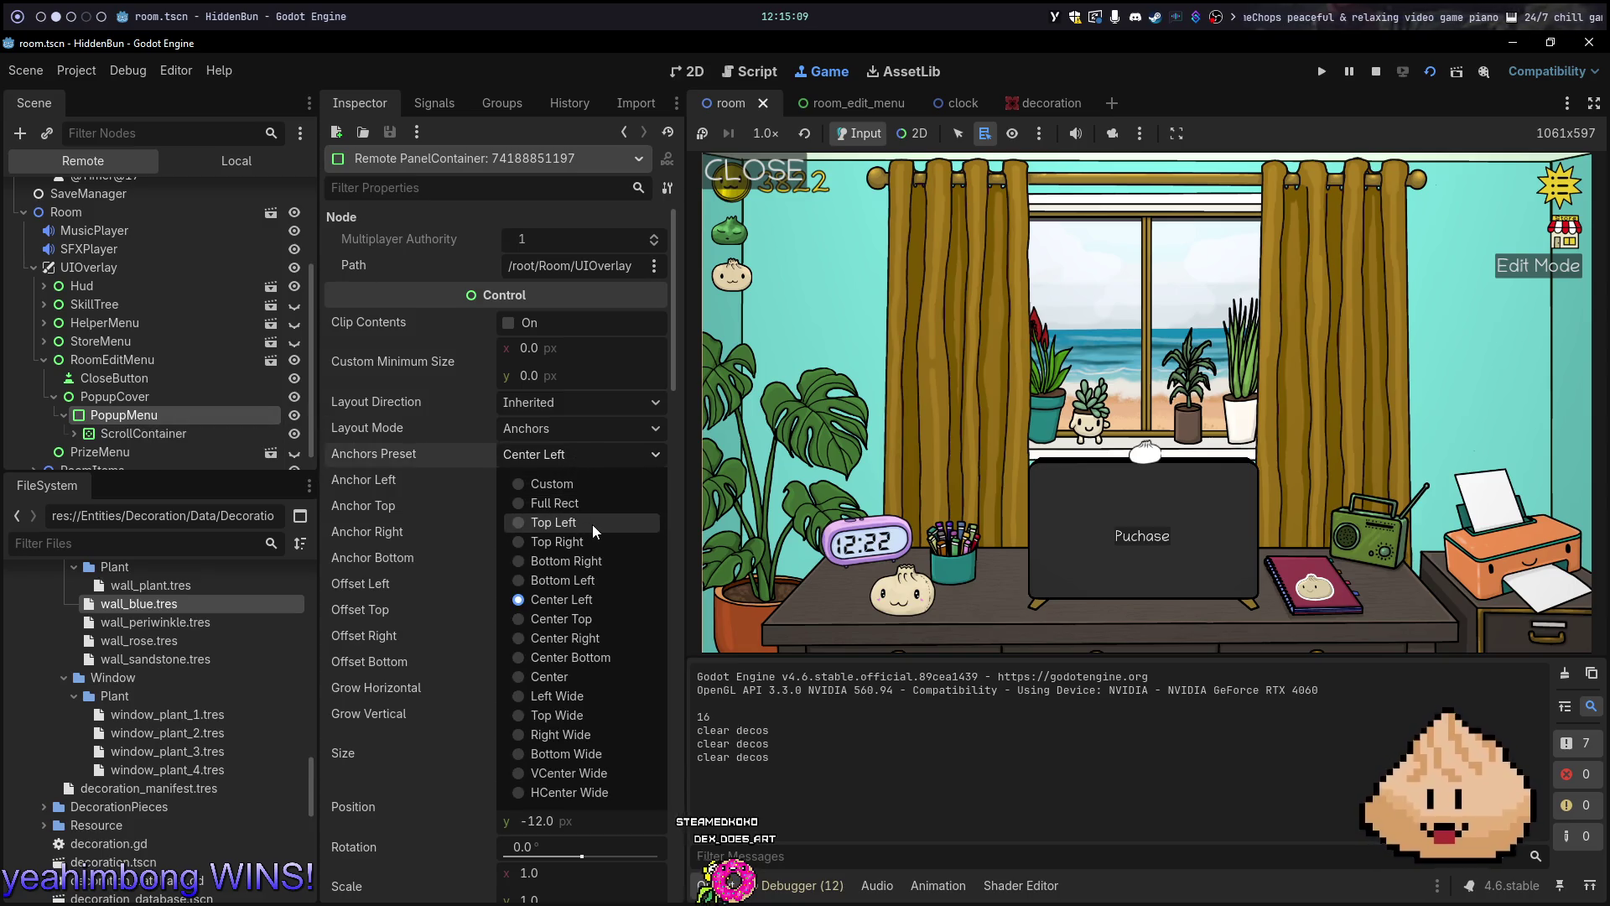
click(597, 636)
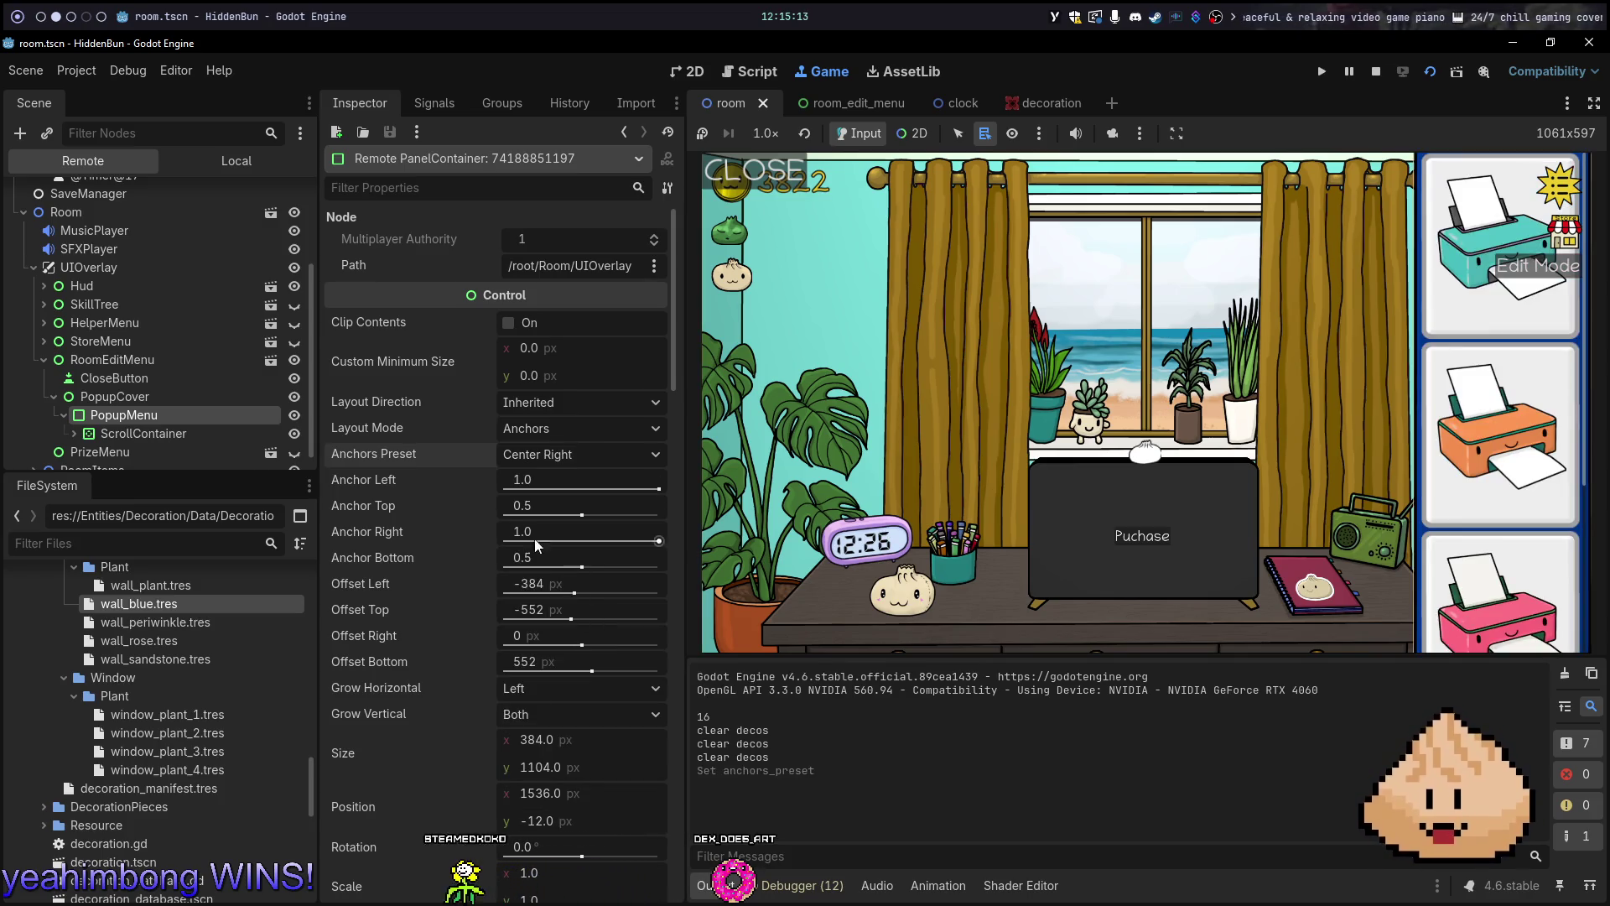
click(582, 453)
click(591, 600)
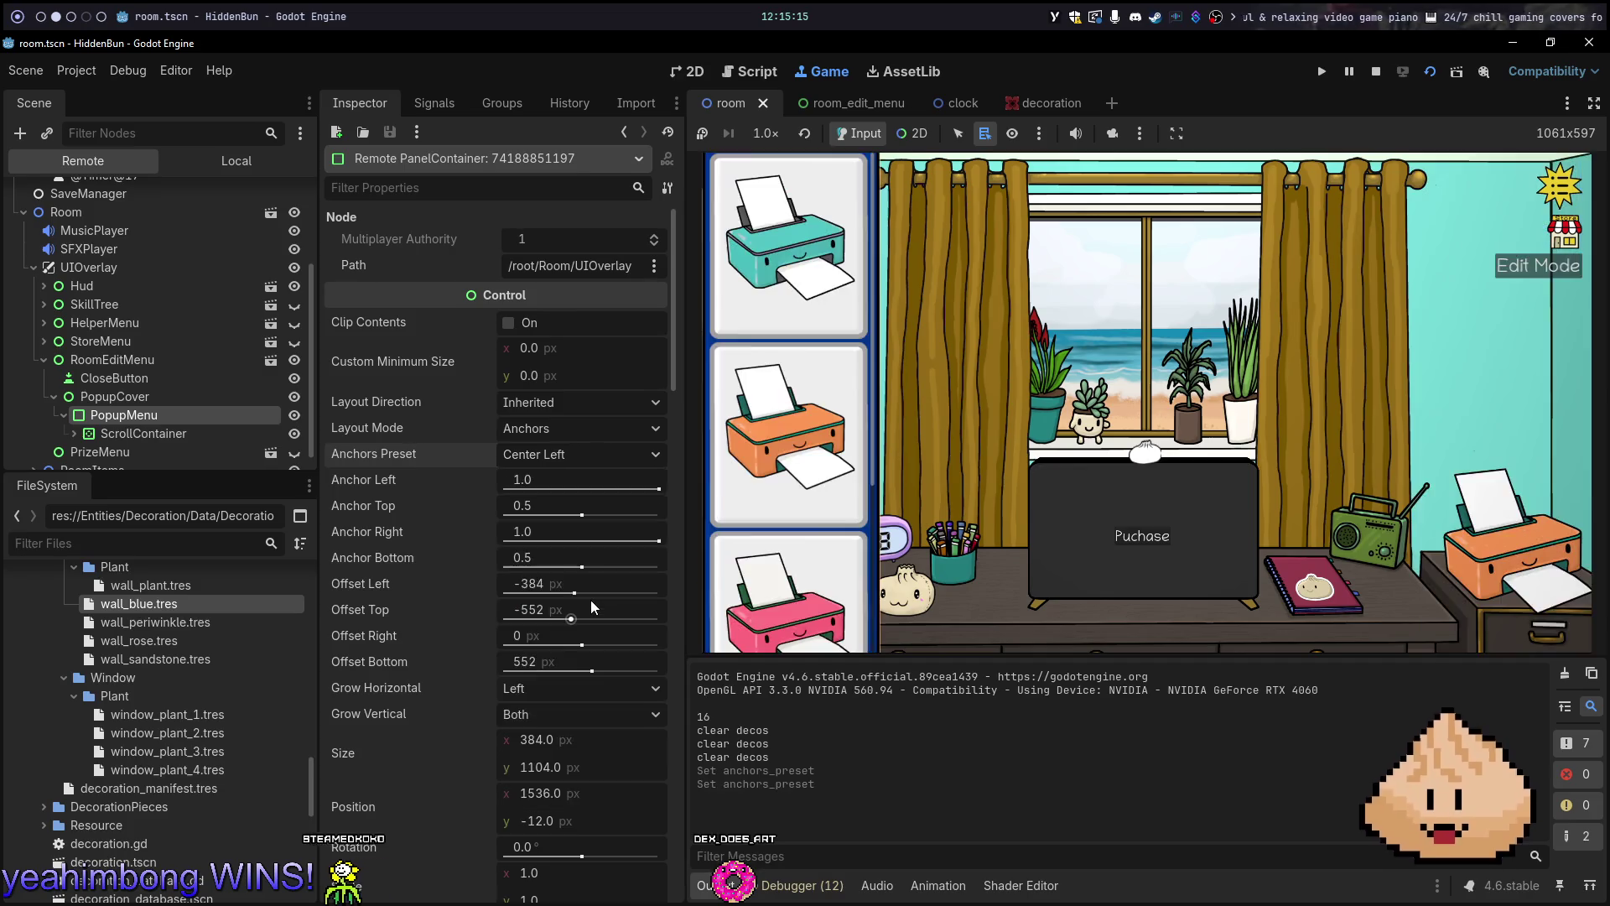
click(579, 457)
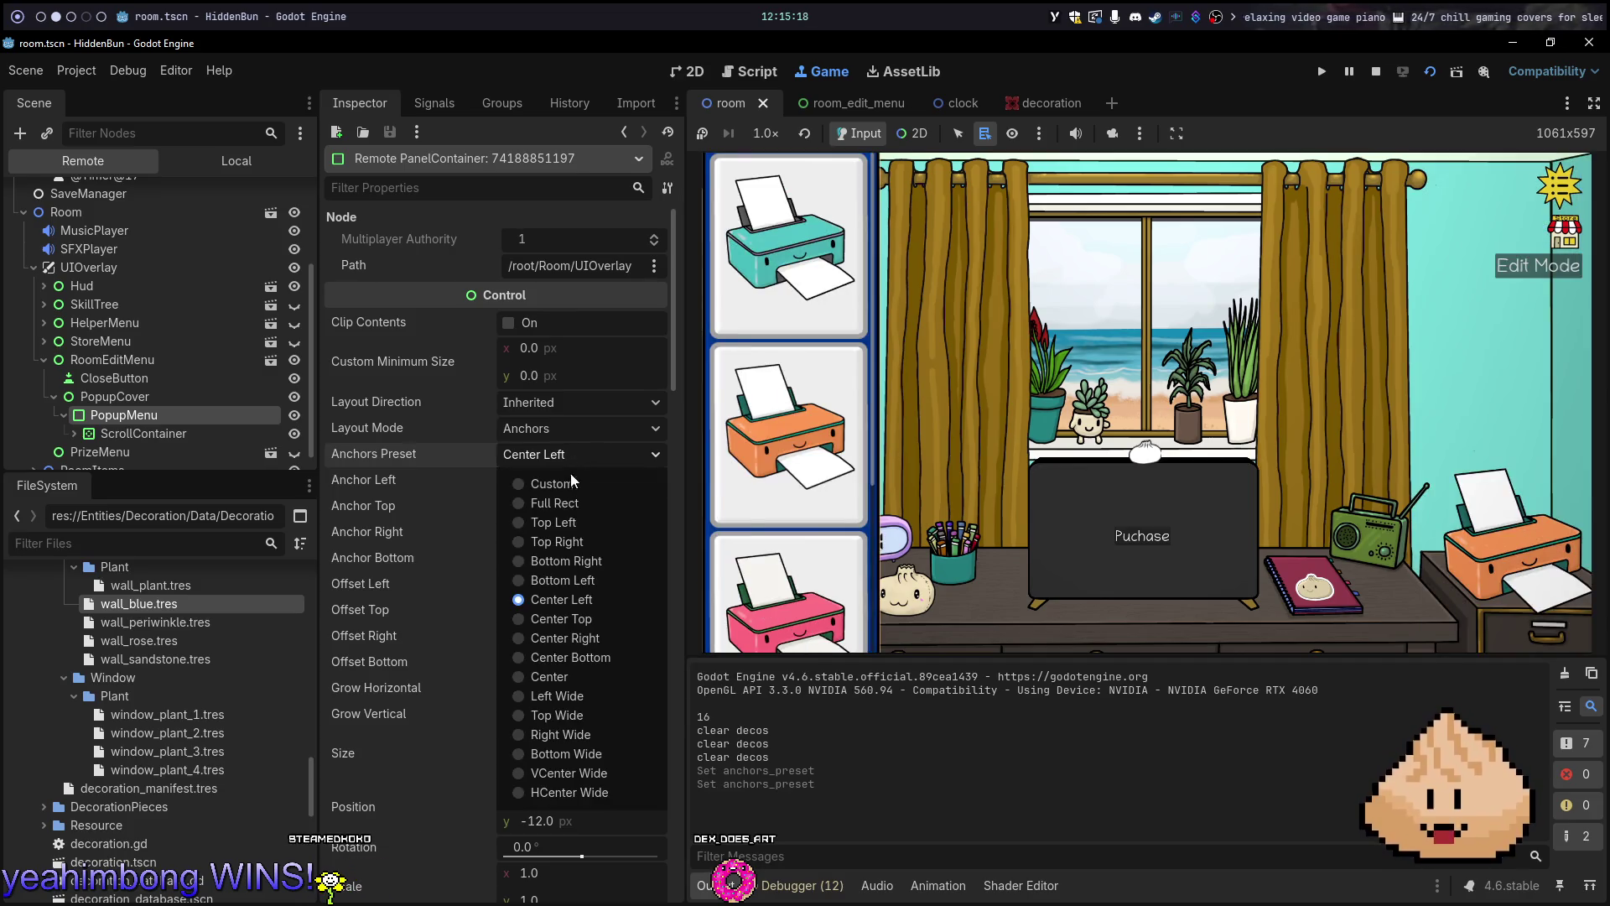
click(587, 638)
click(621, 460)
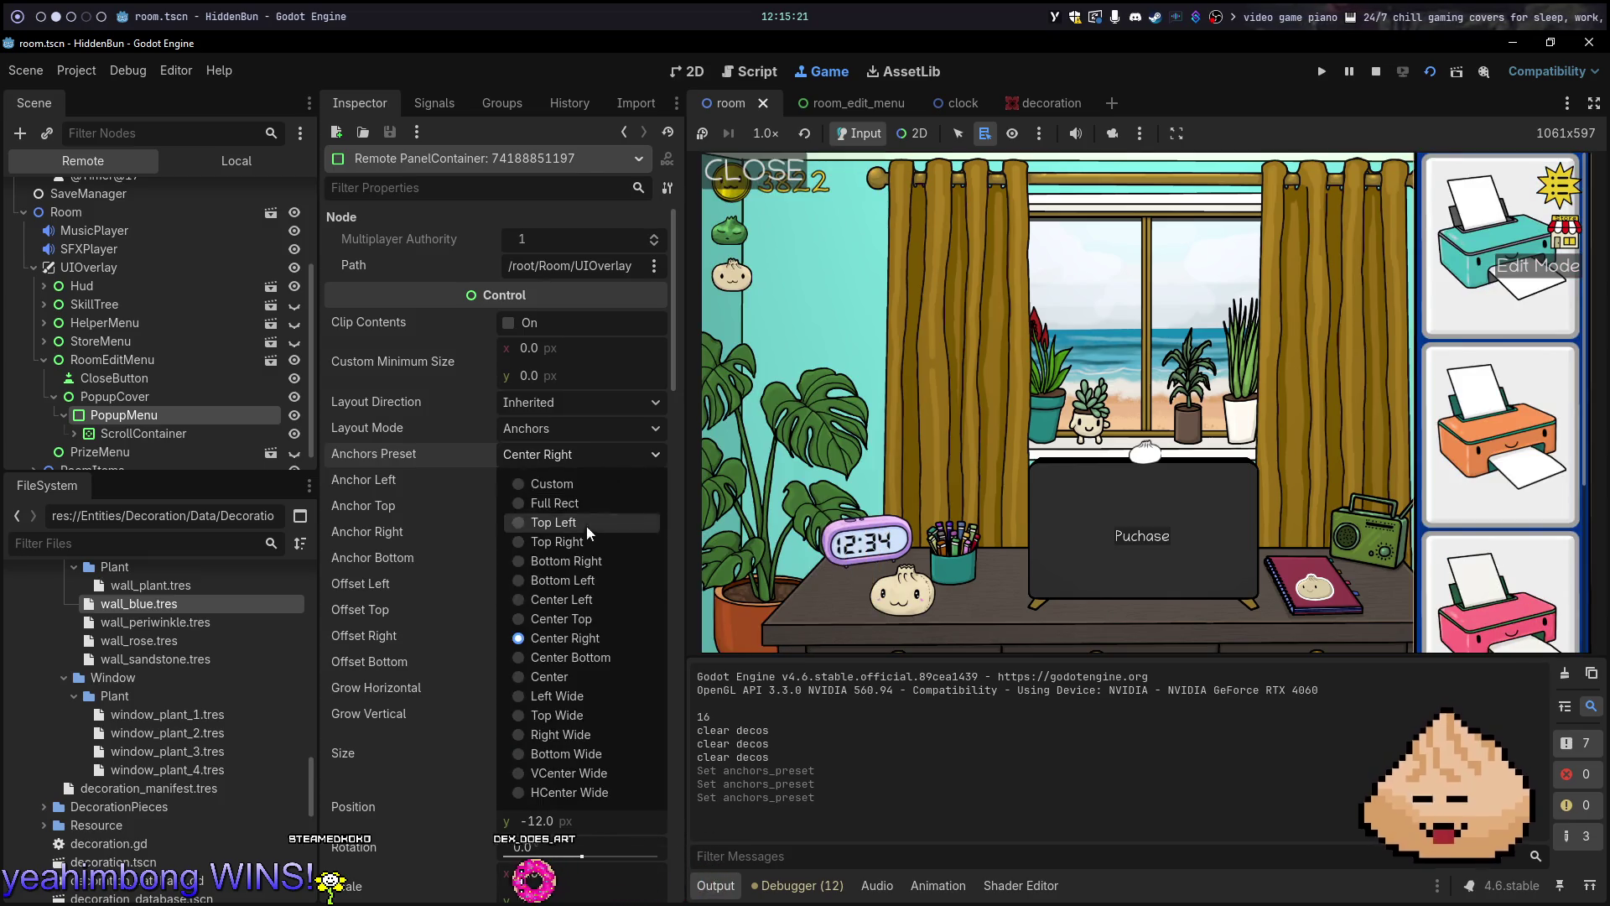
click(572, 601)
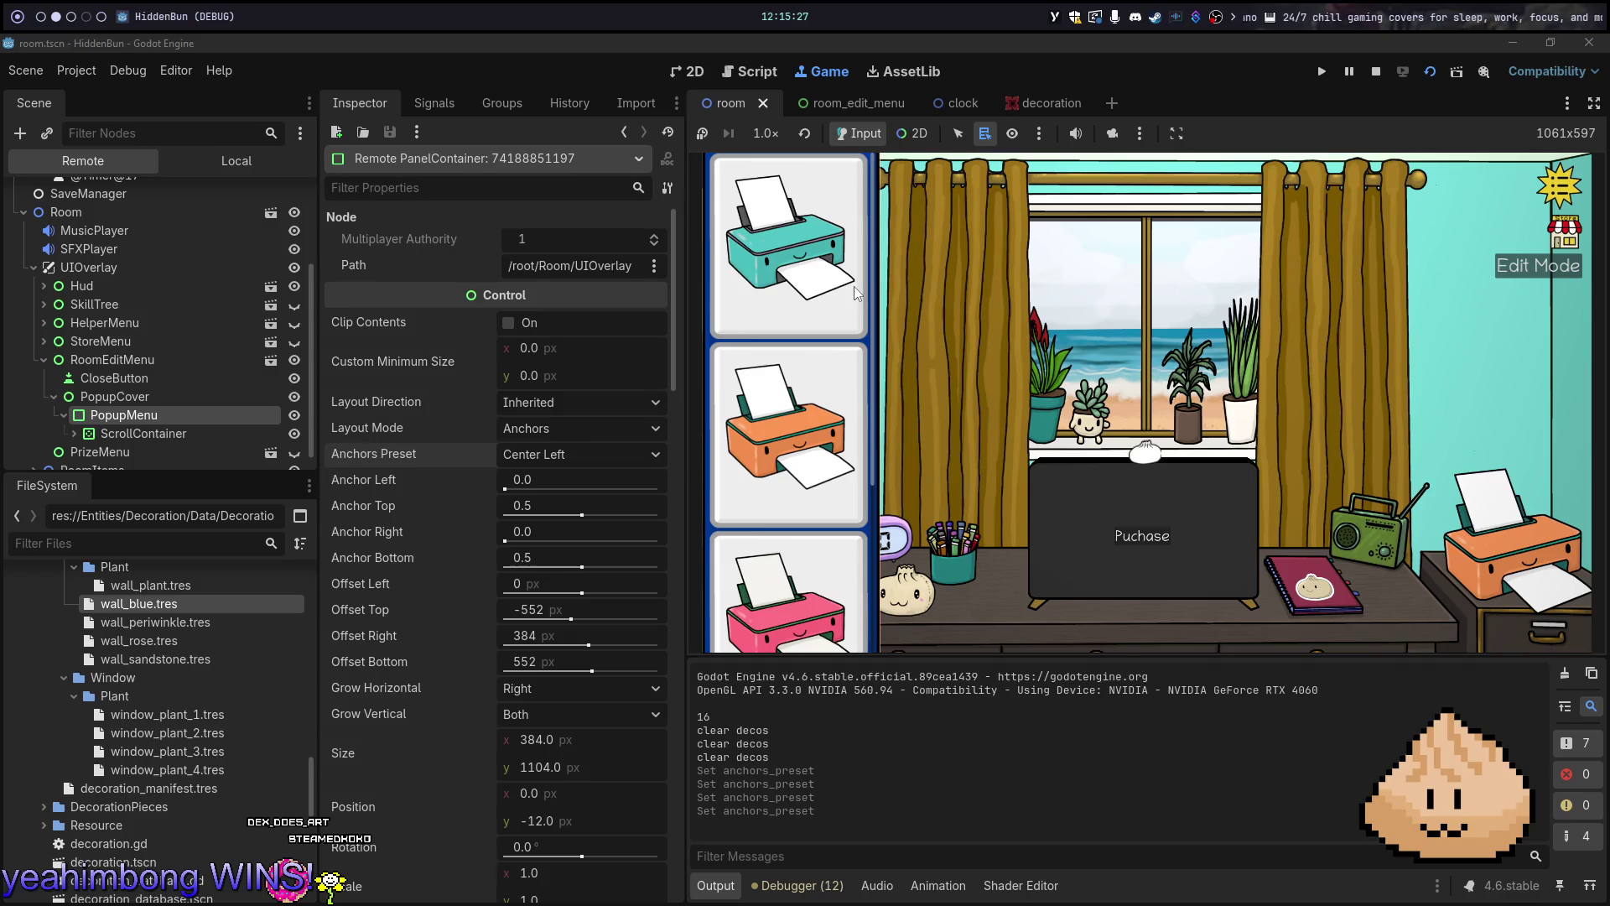
Open and close the printer popup in the game to check its Center Left placement
click(913, 291)
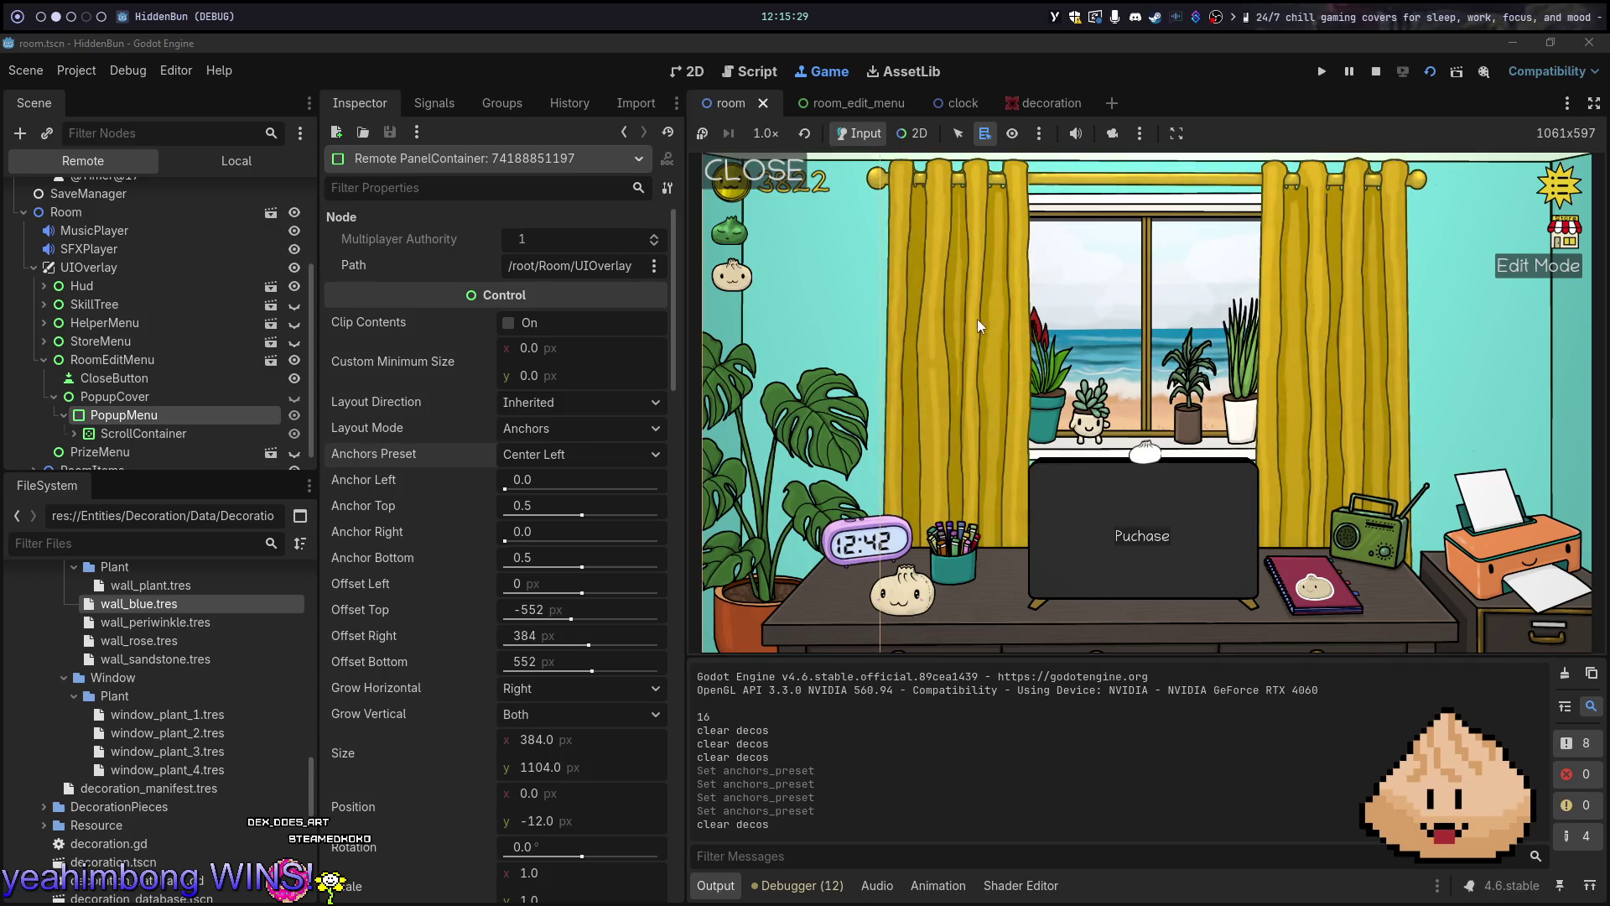
click(1496, 562)
click(1495, 562)
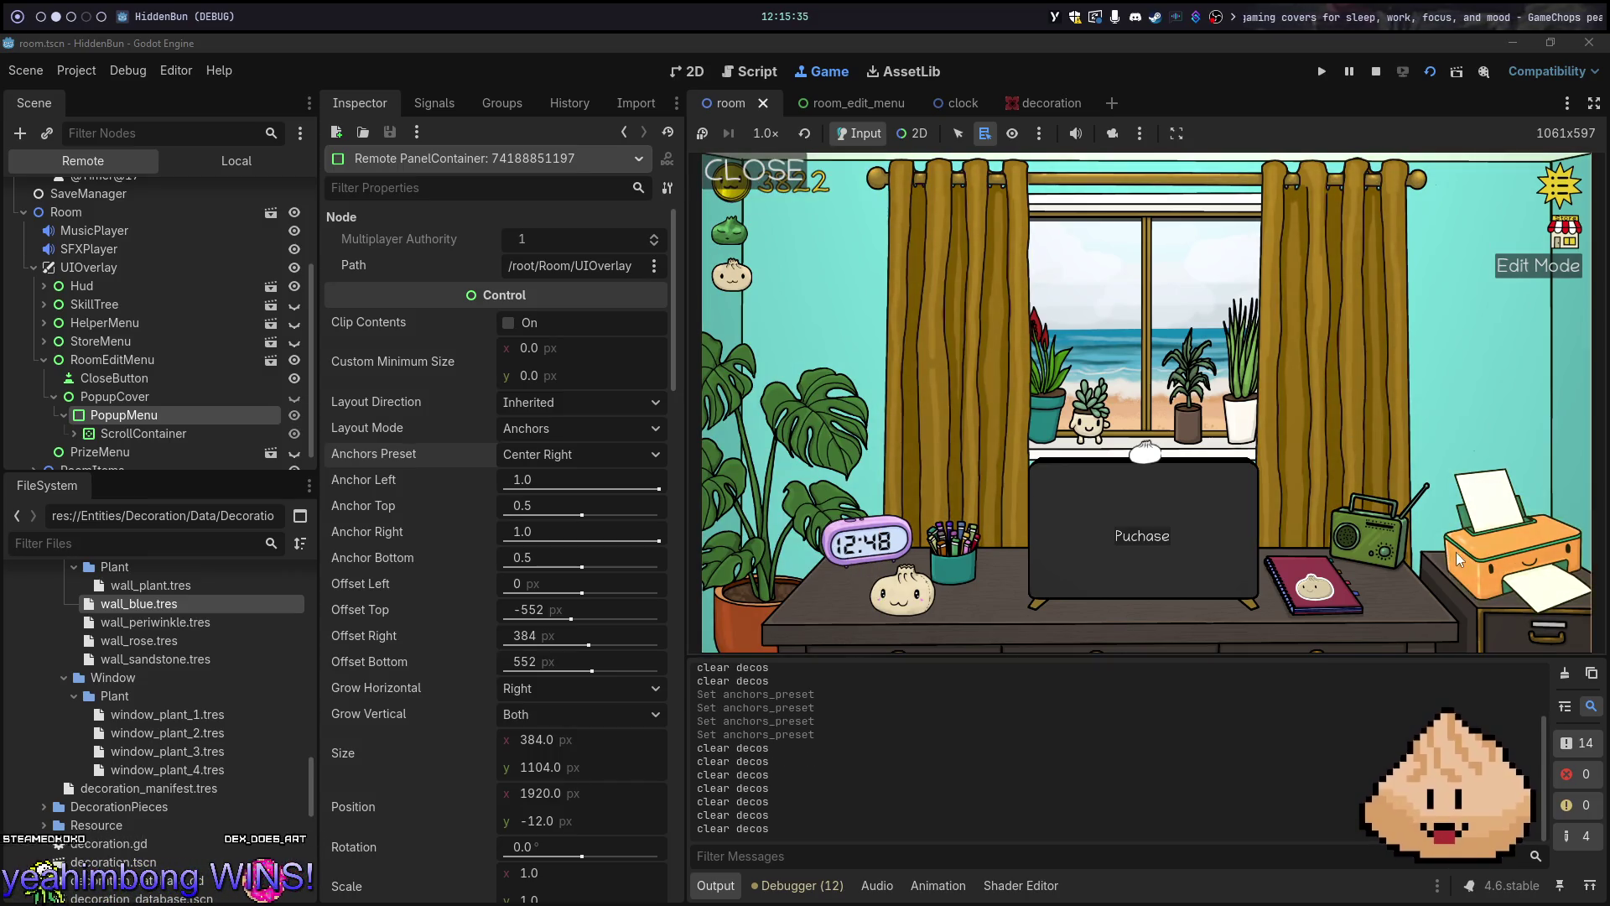
click(1495, 562)
click(1301, 450)
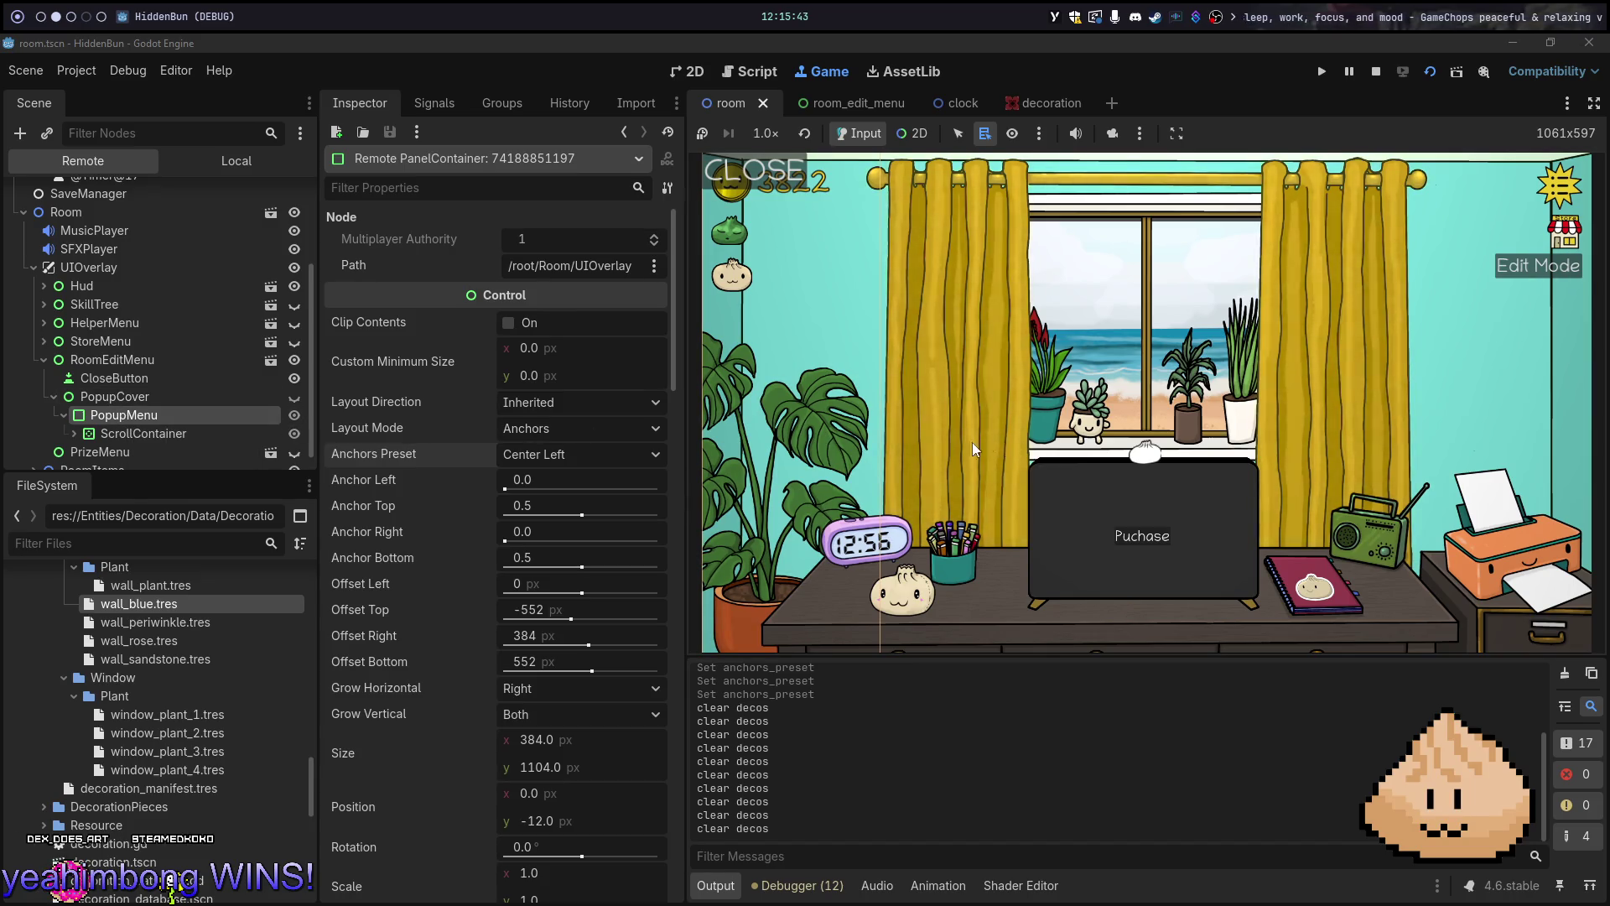
Recheck the anchor preset list, keeping Center Left, then return to Neovim
click(552, 458)
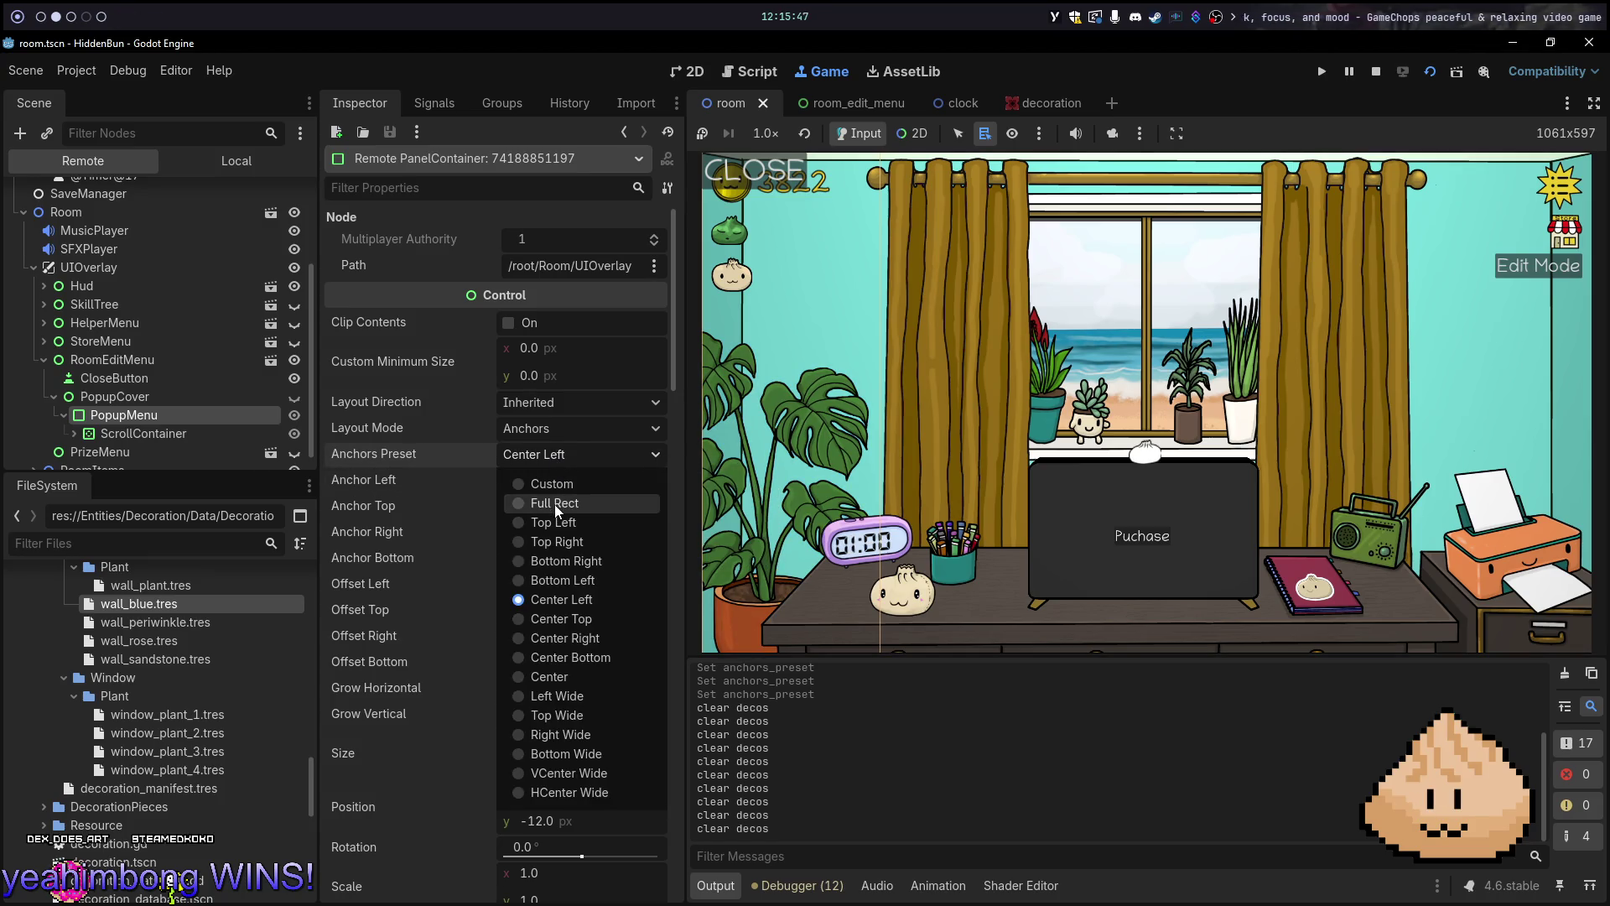
click(535, 461)
click(535, 461)
click(480, 456)
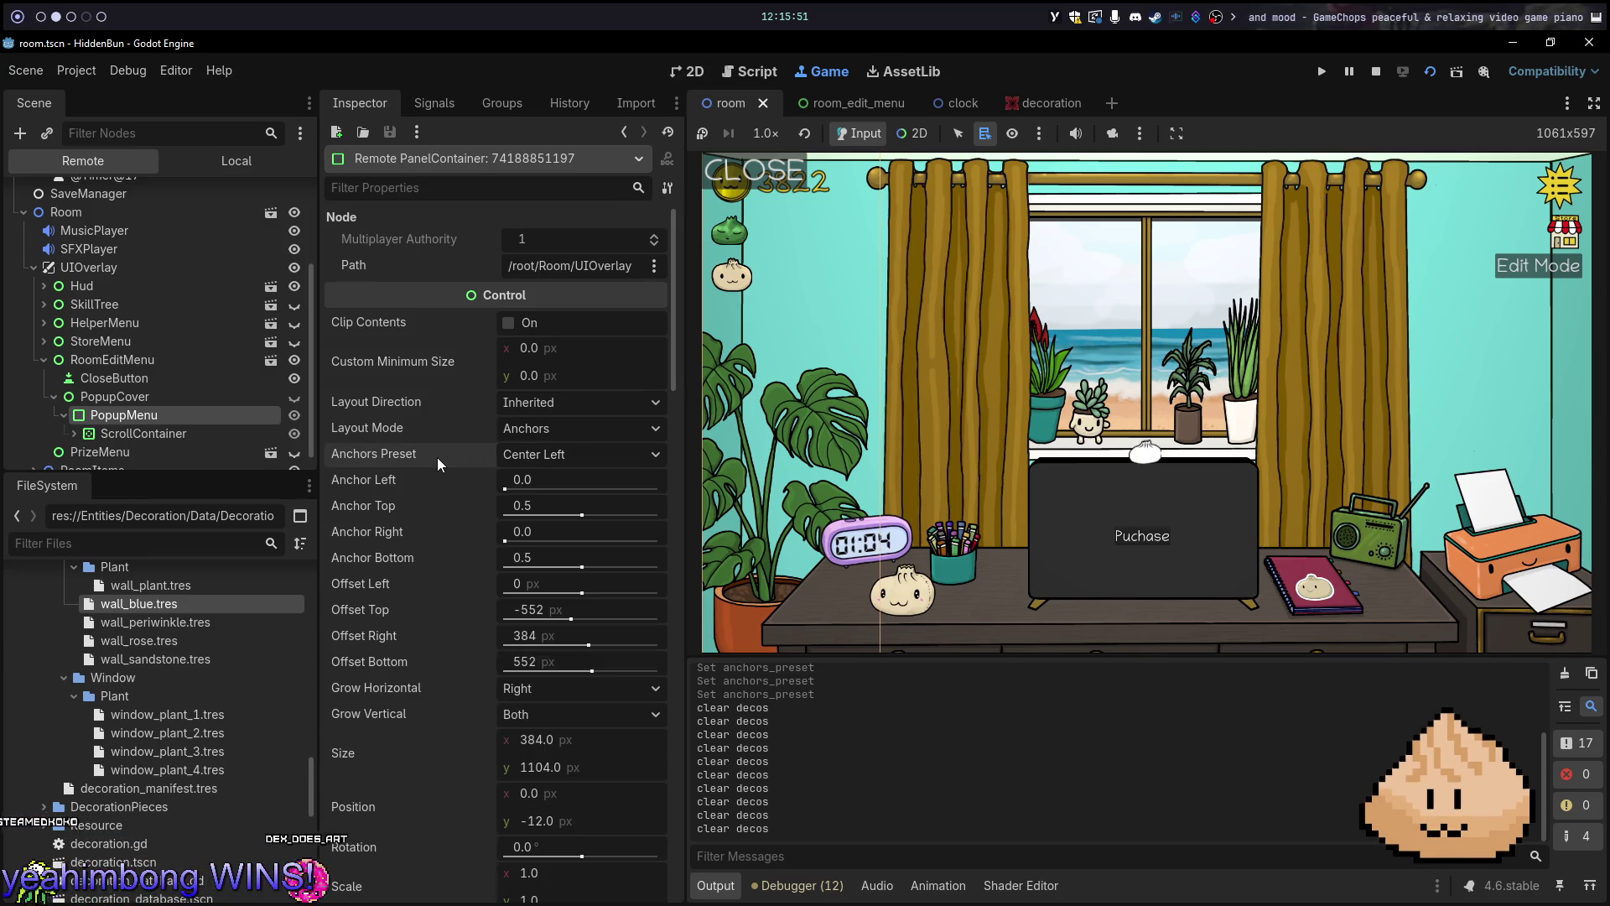
key(alt+1)
Try an anchors-and-offsets line under the Printer check, undo it, and read the set_anchors_preset docs
key(k)
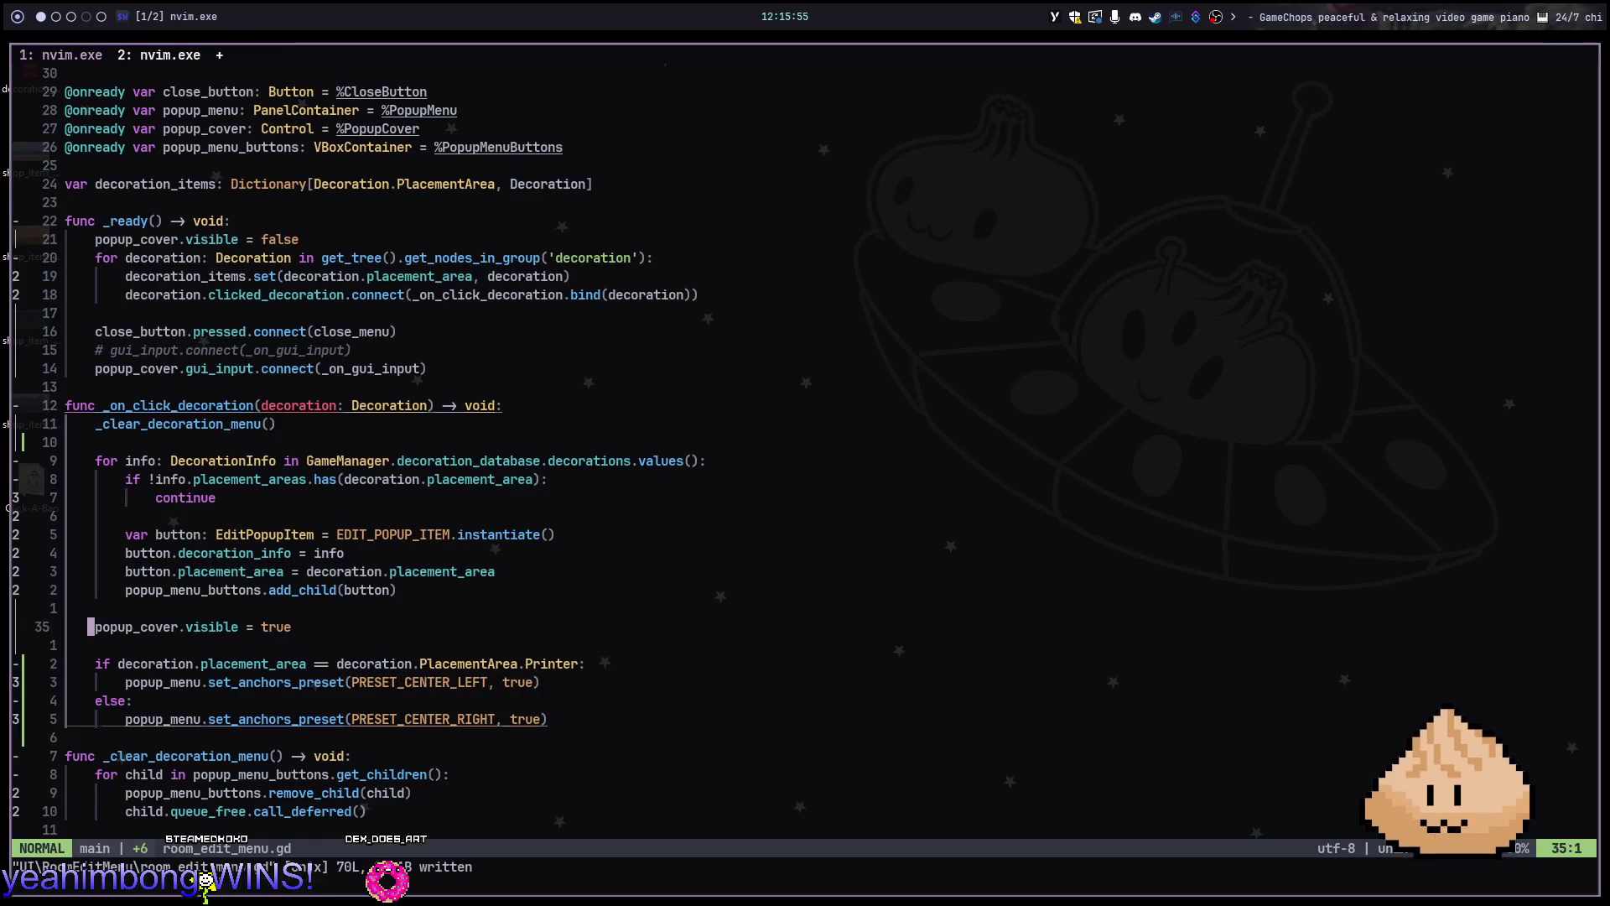
key(j)
key(j)
text(pop)
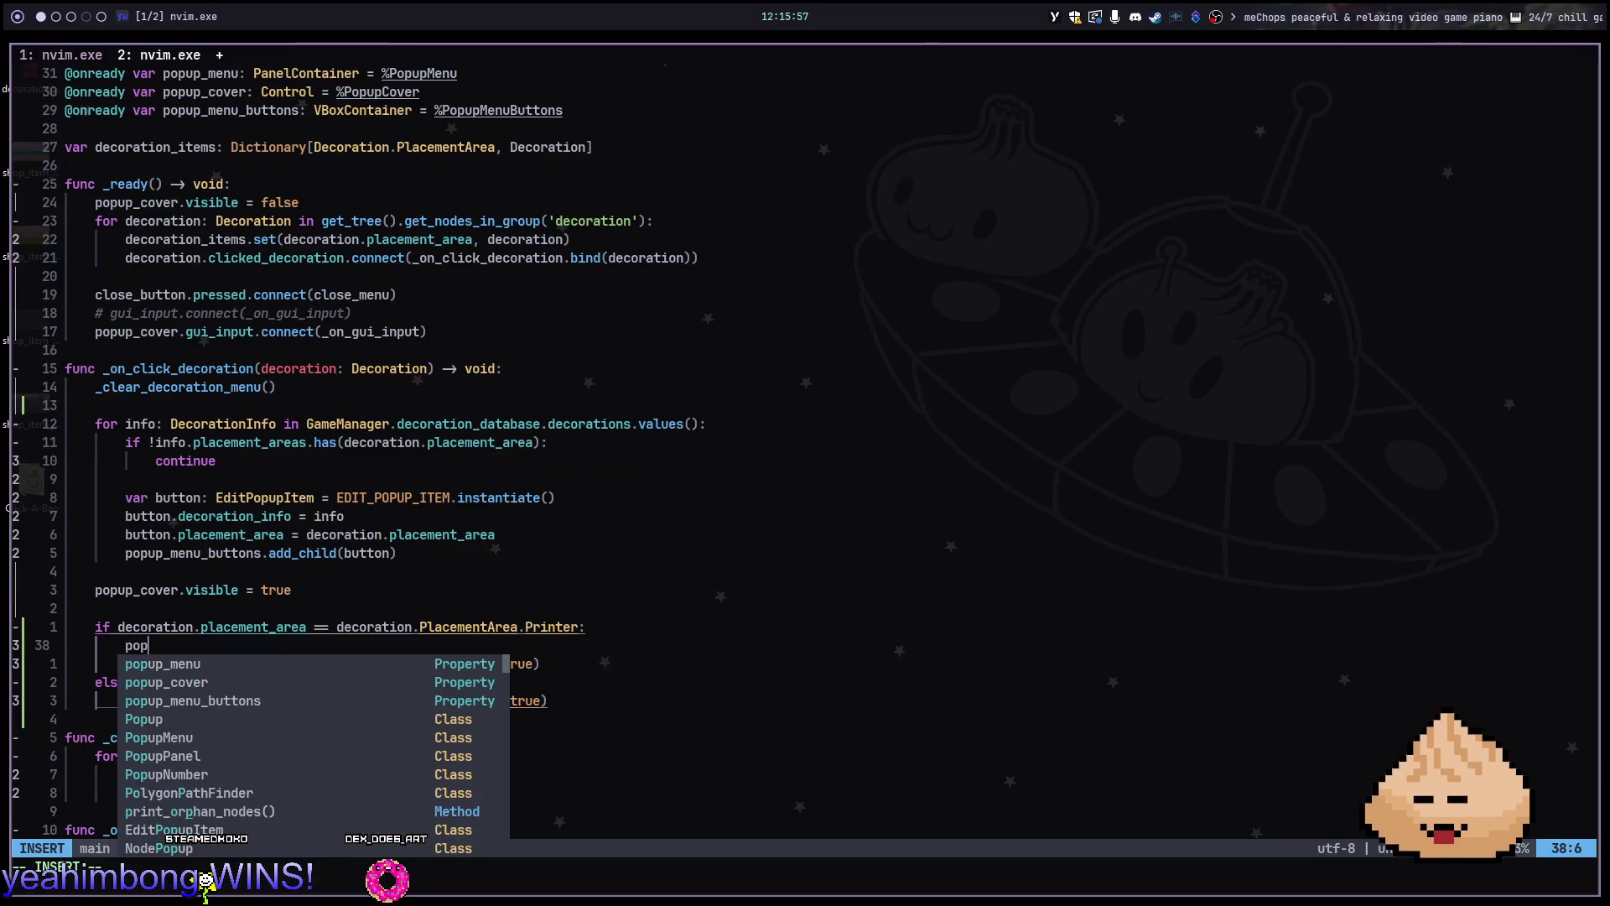
text(opup_menu.an)
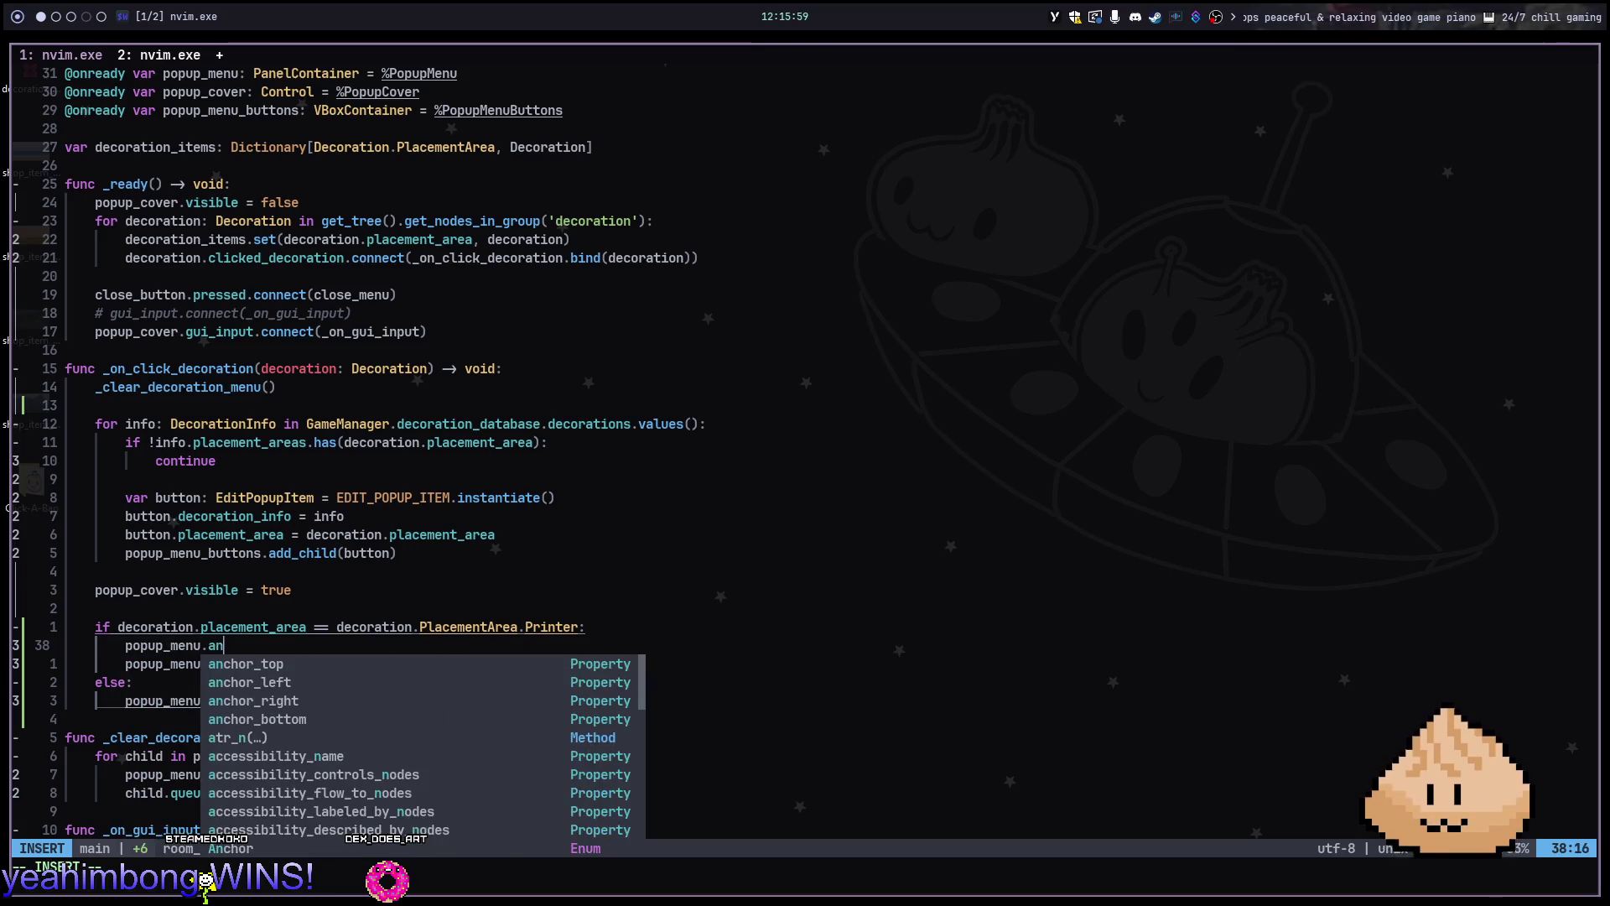
text(chorpre)
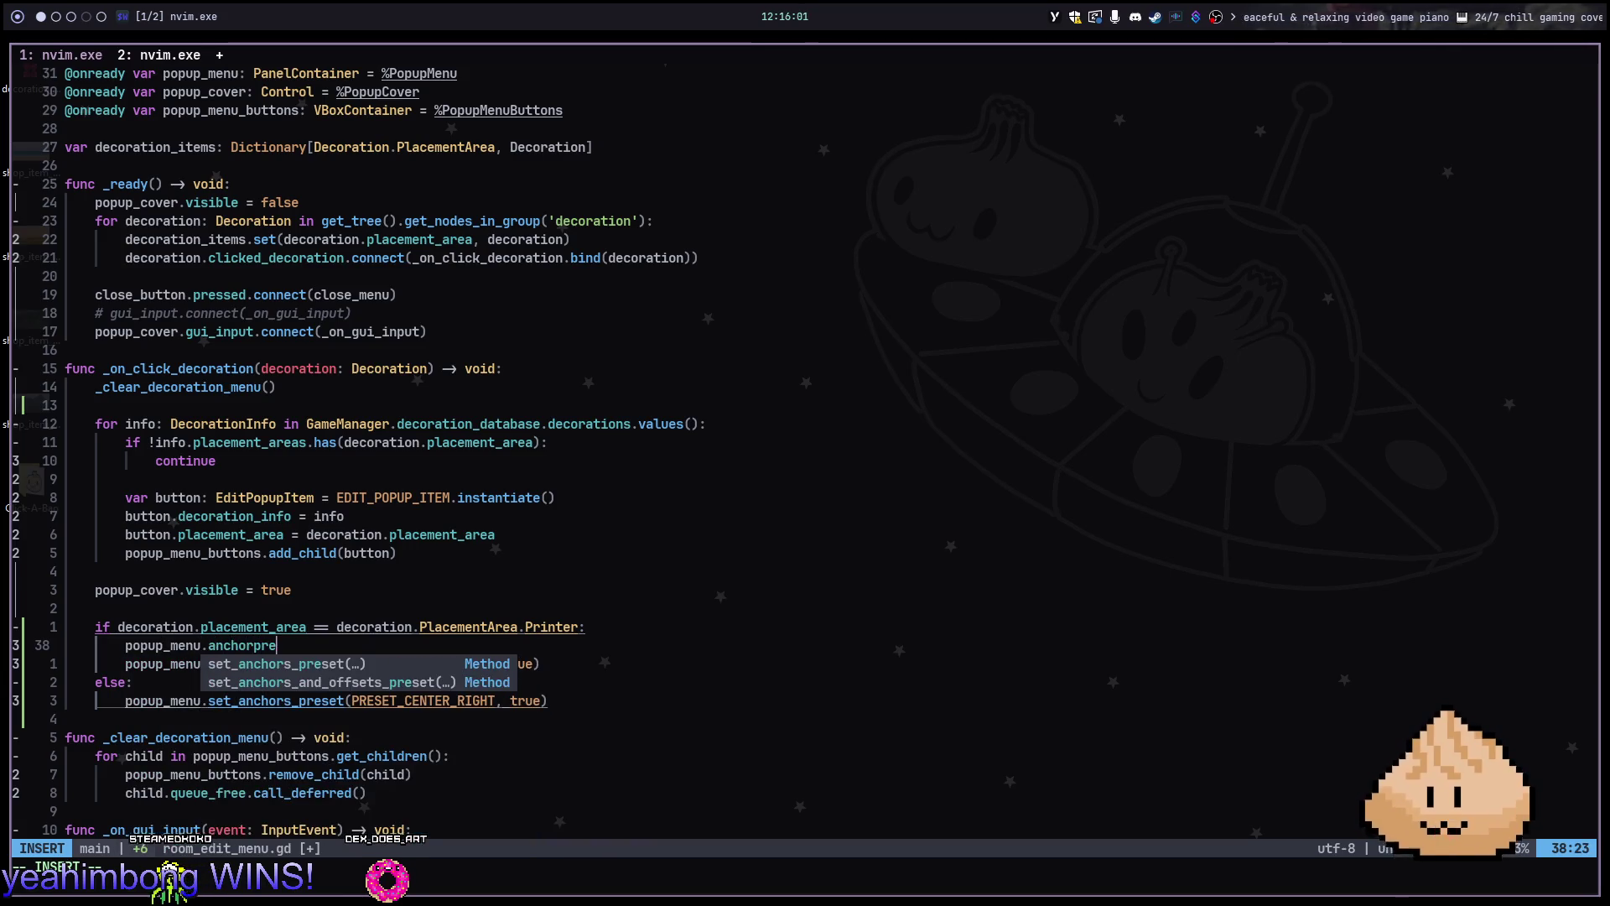
key(Tab)
key(Tab)
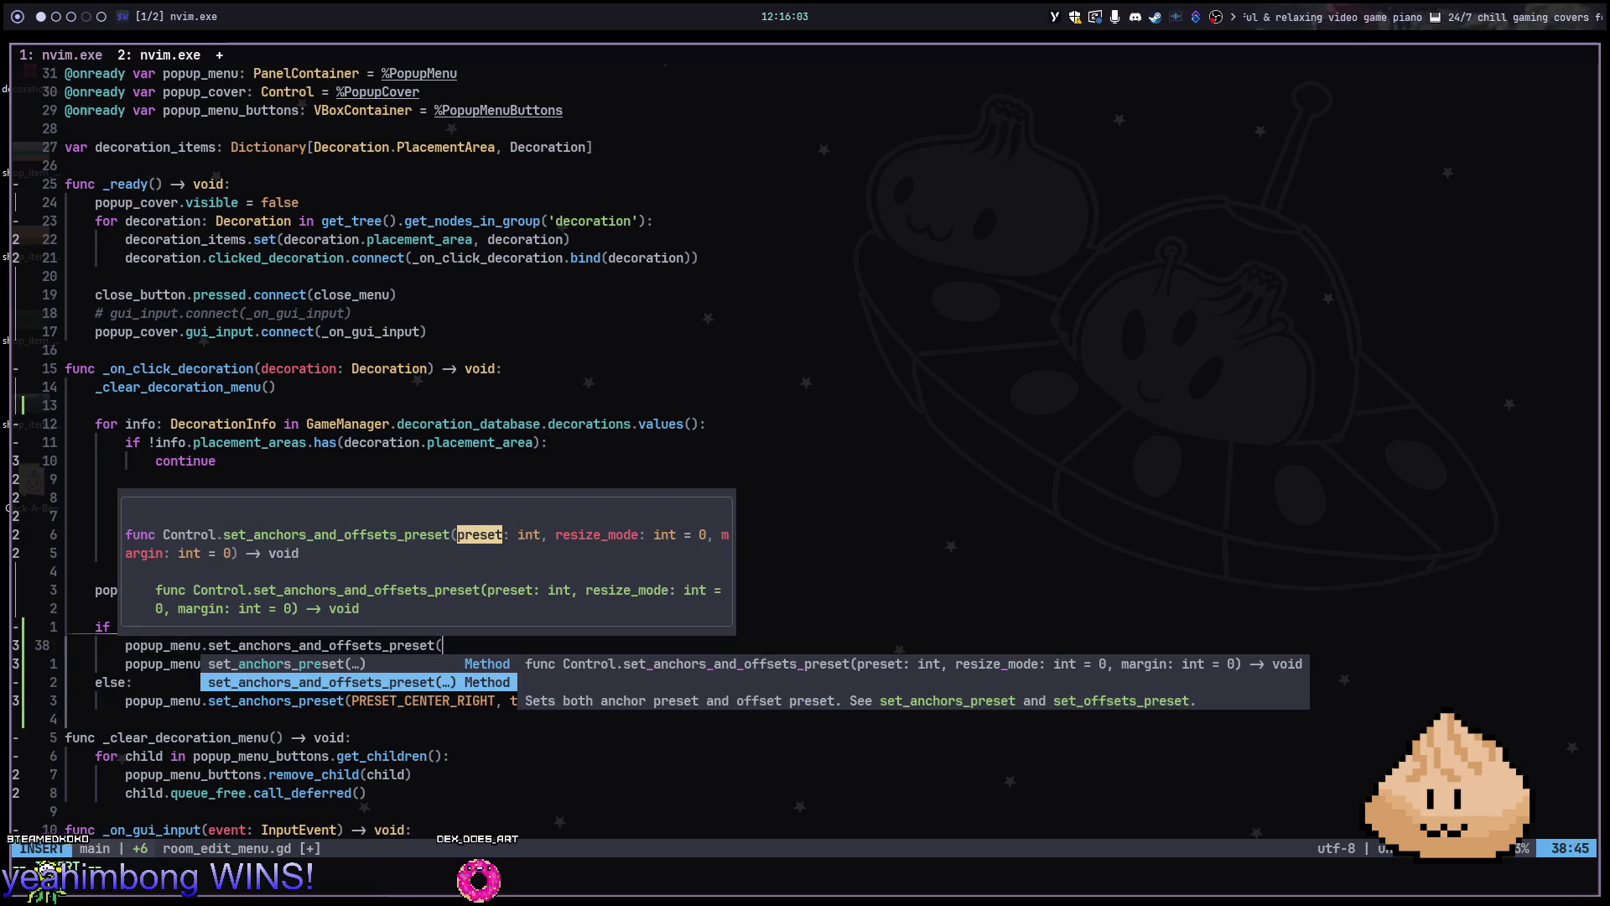
key(Escape)
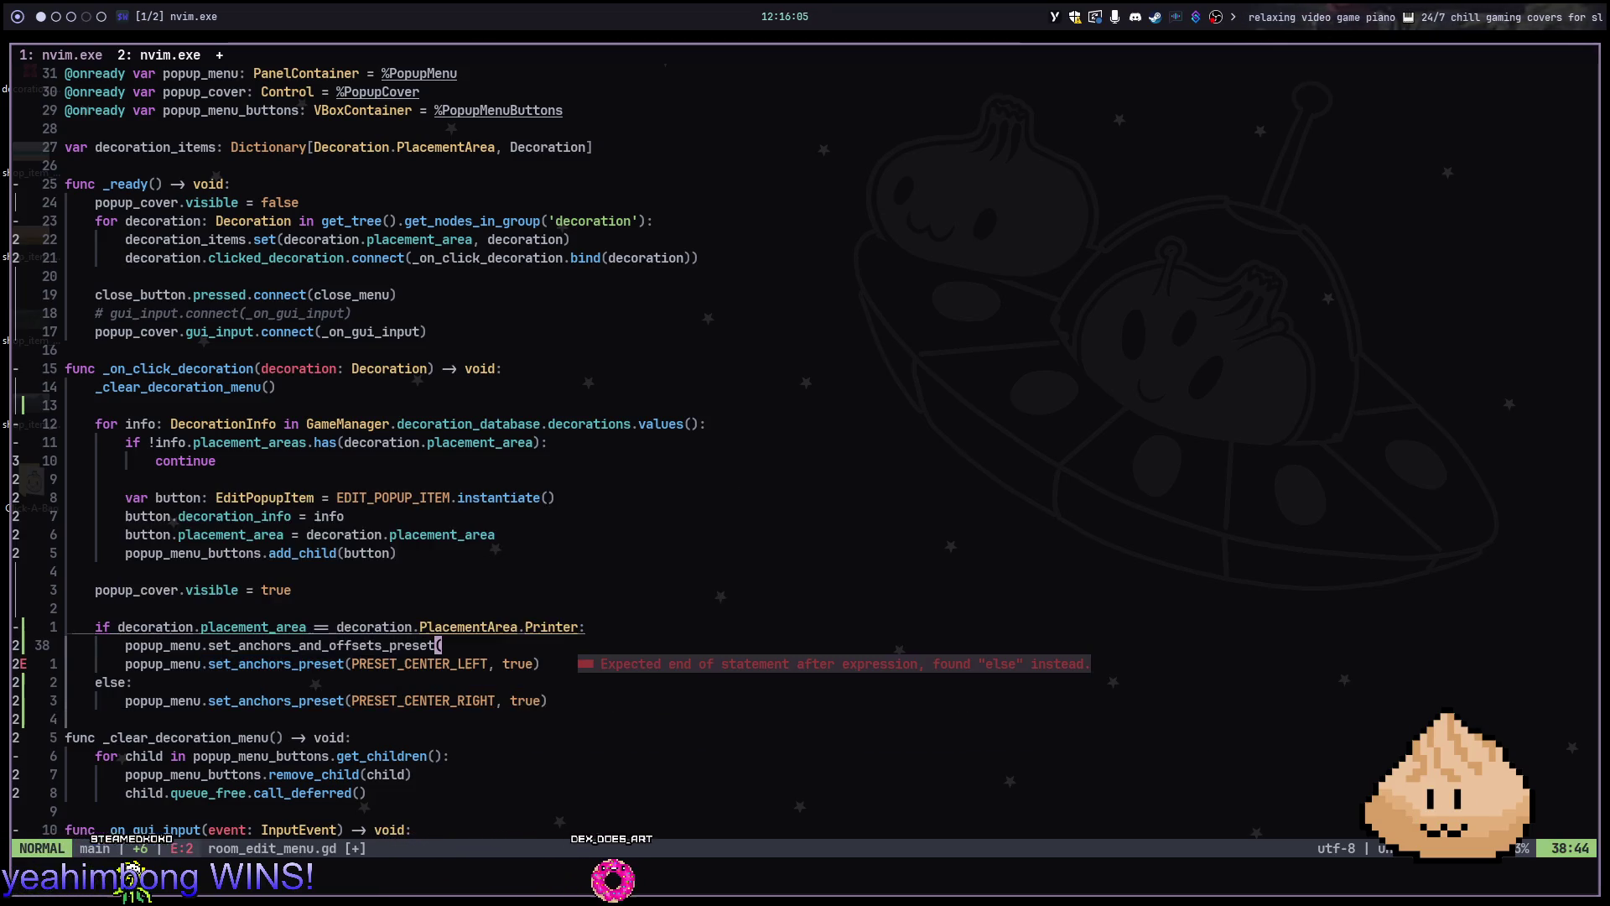
key(u)
key(b)
key(b)
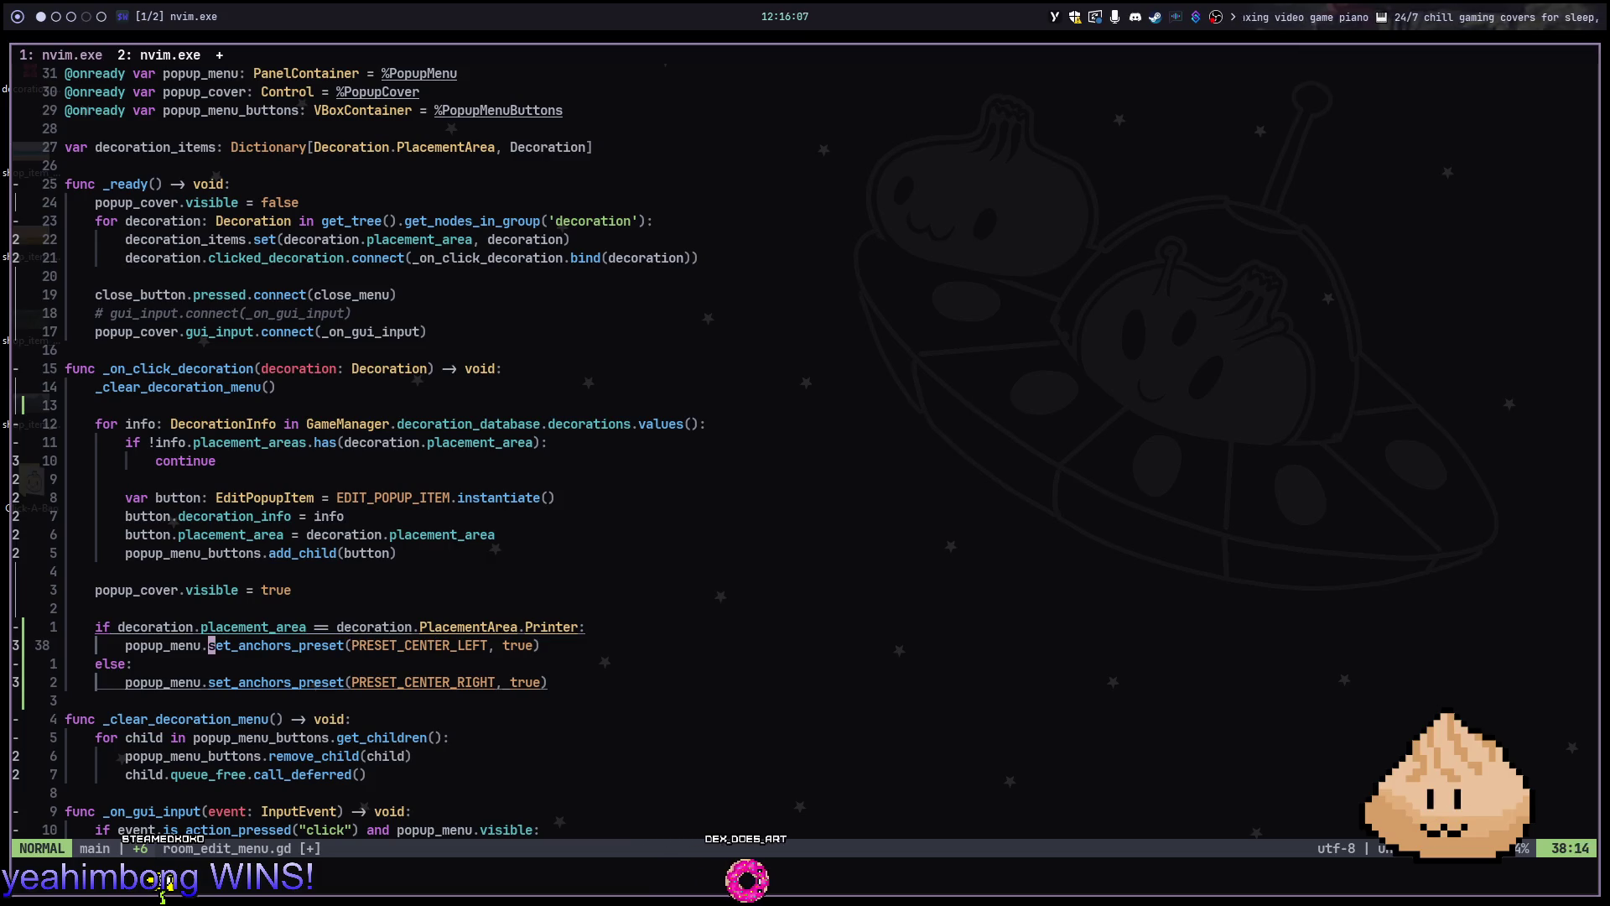
key(K)
key(j)
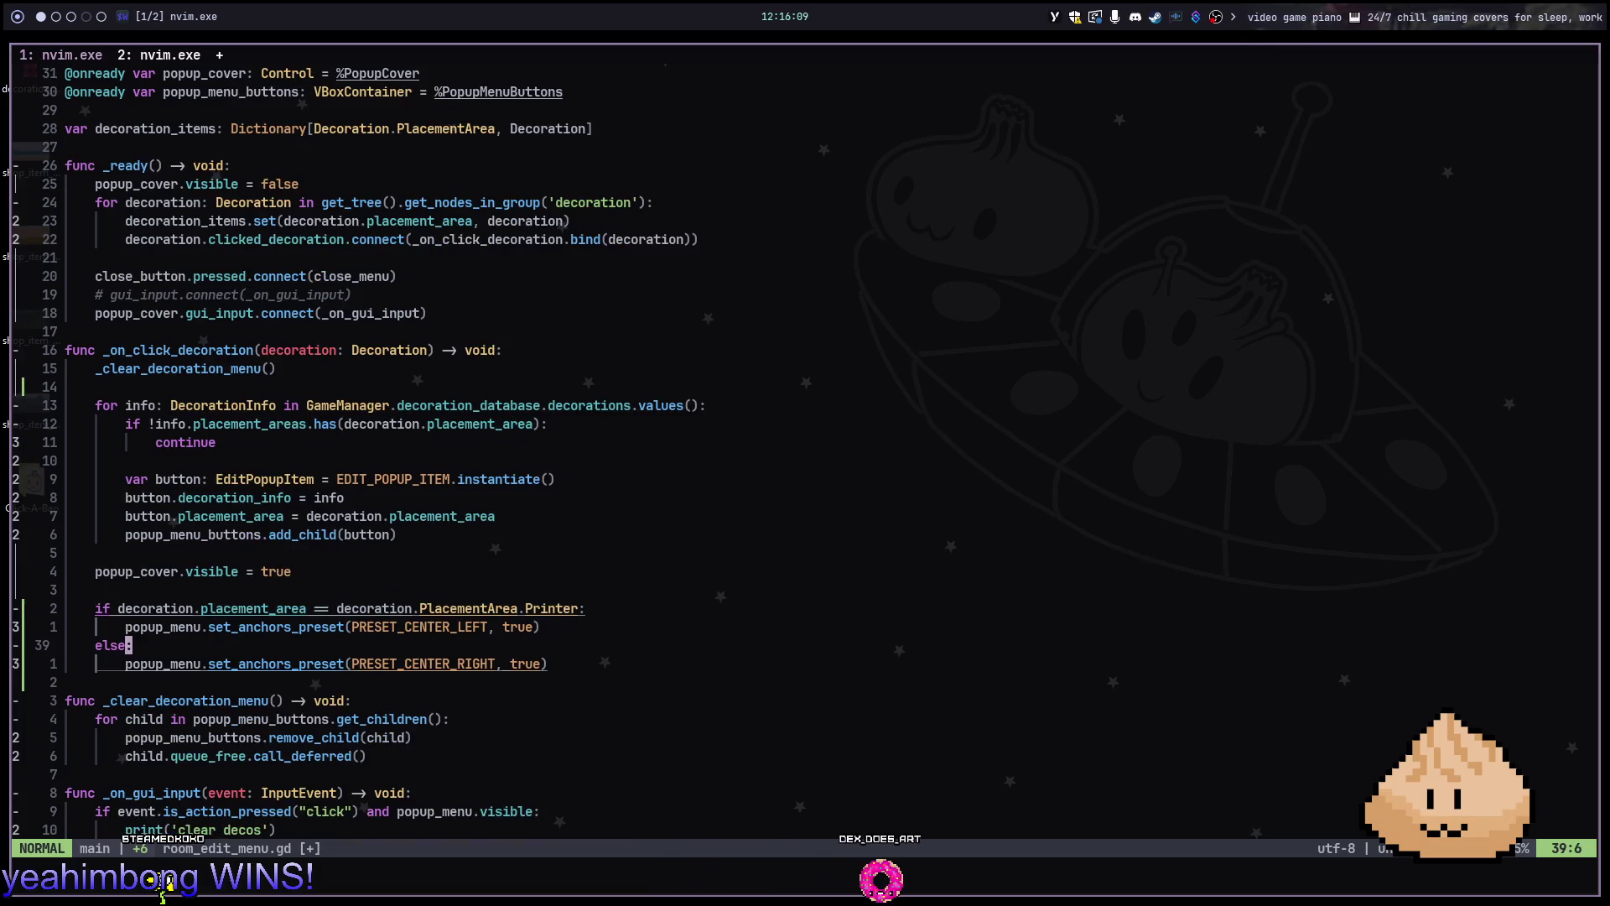
key(K)
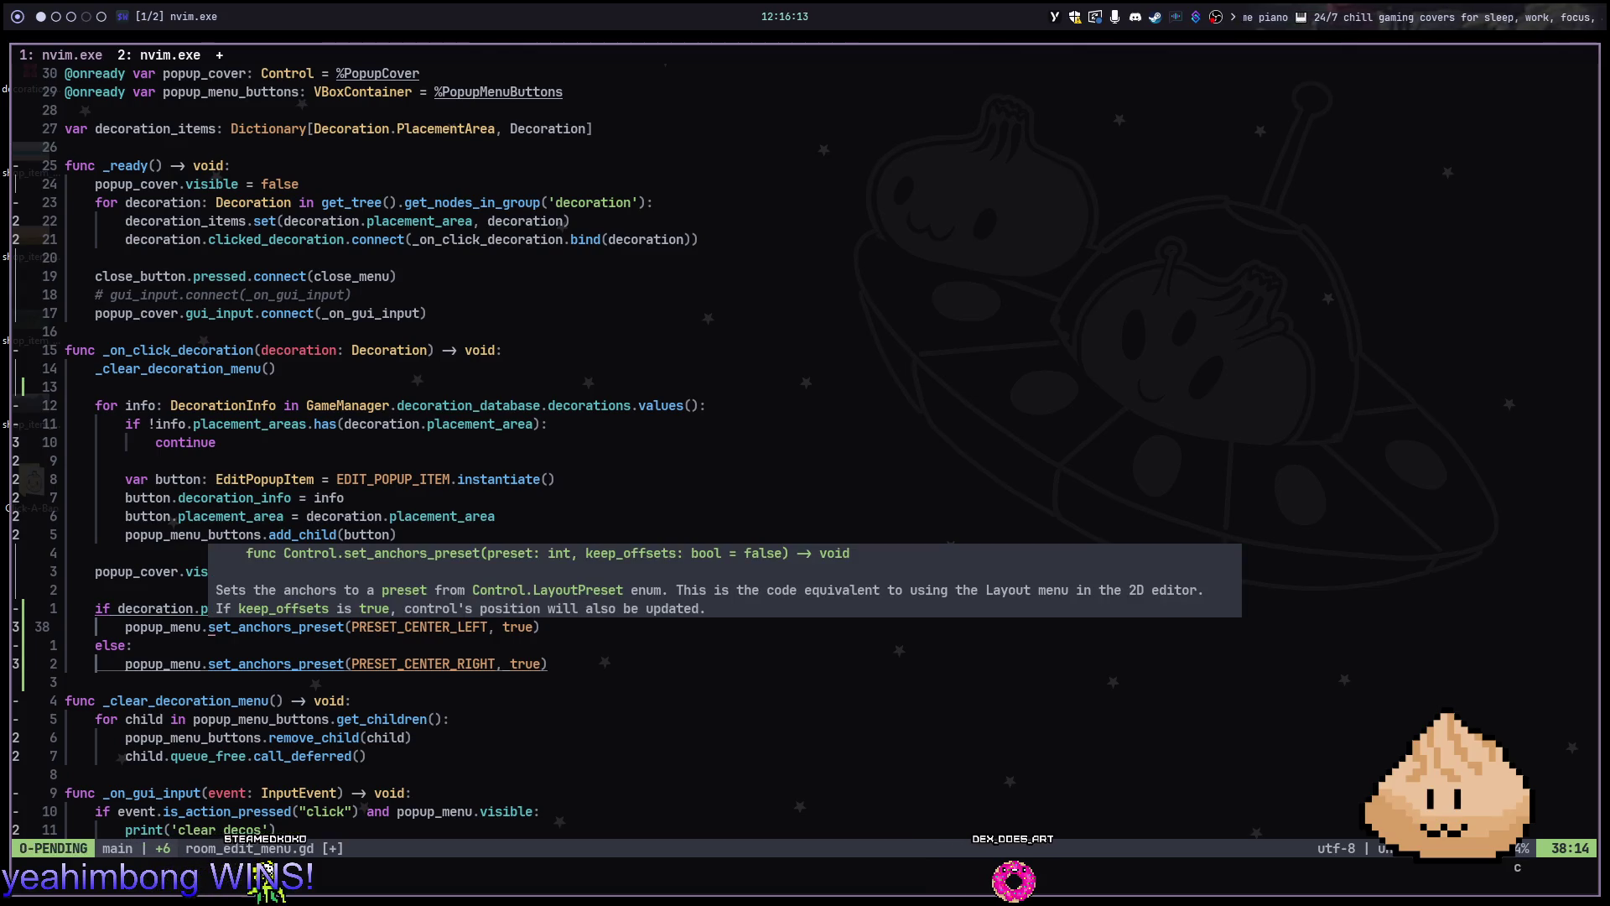
Rename line 38's call to set_anchors_and_offsets_preset and remove the duplicate opening parenthesis
key(t)
key(parenleft)
text(and_offset)
key(Return)
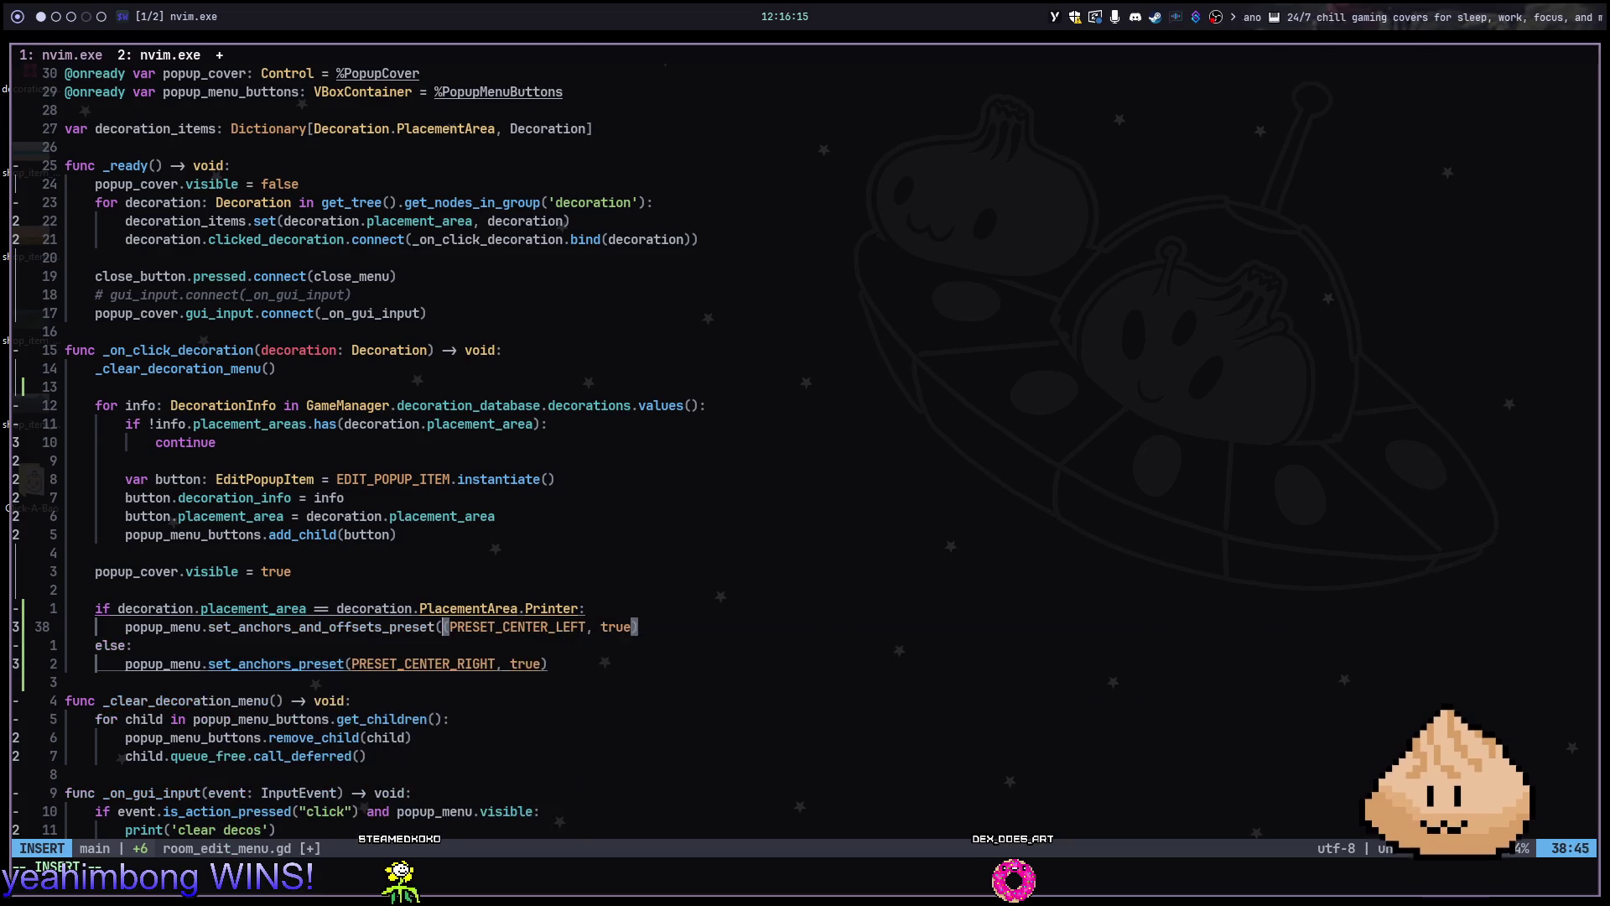
key(Escape)
key(K)
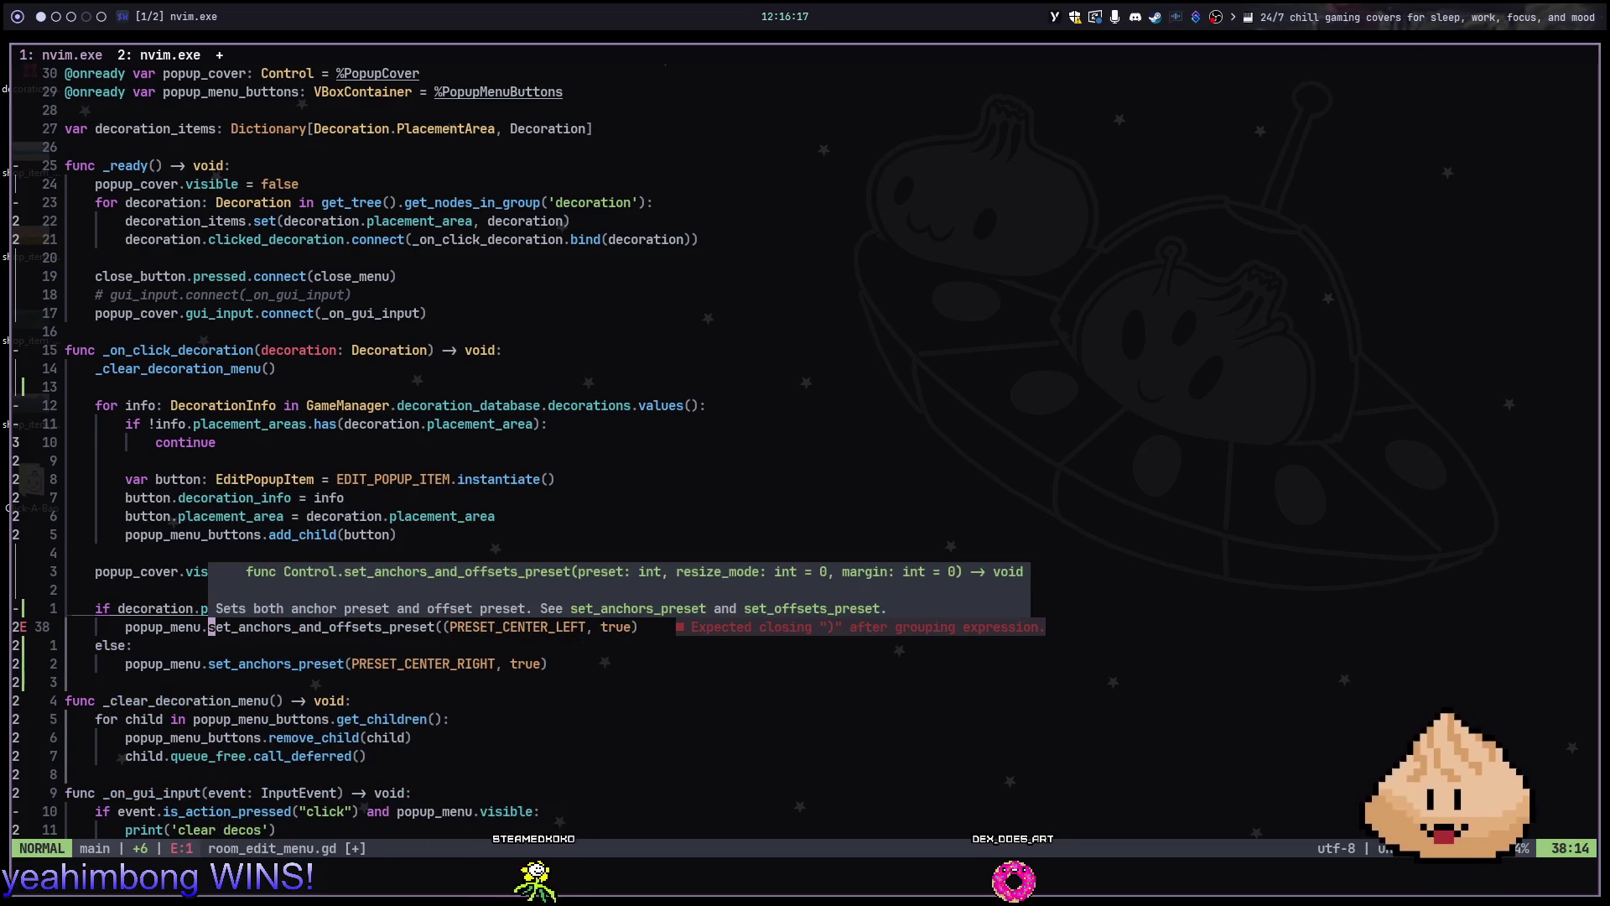
key(f)
key(parenleft)
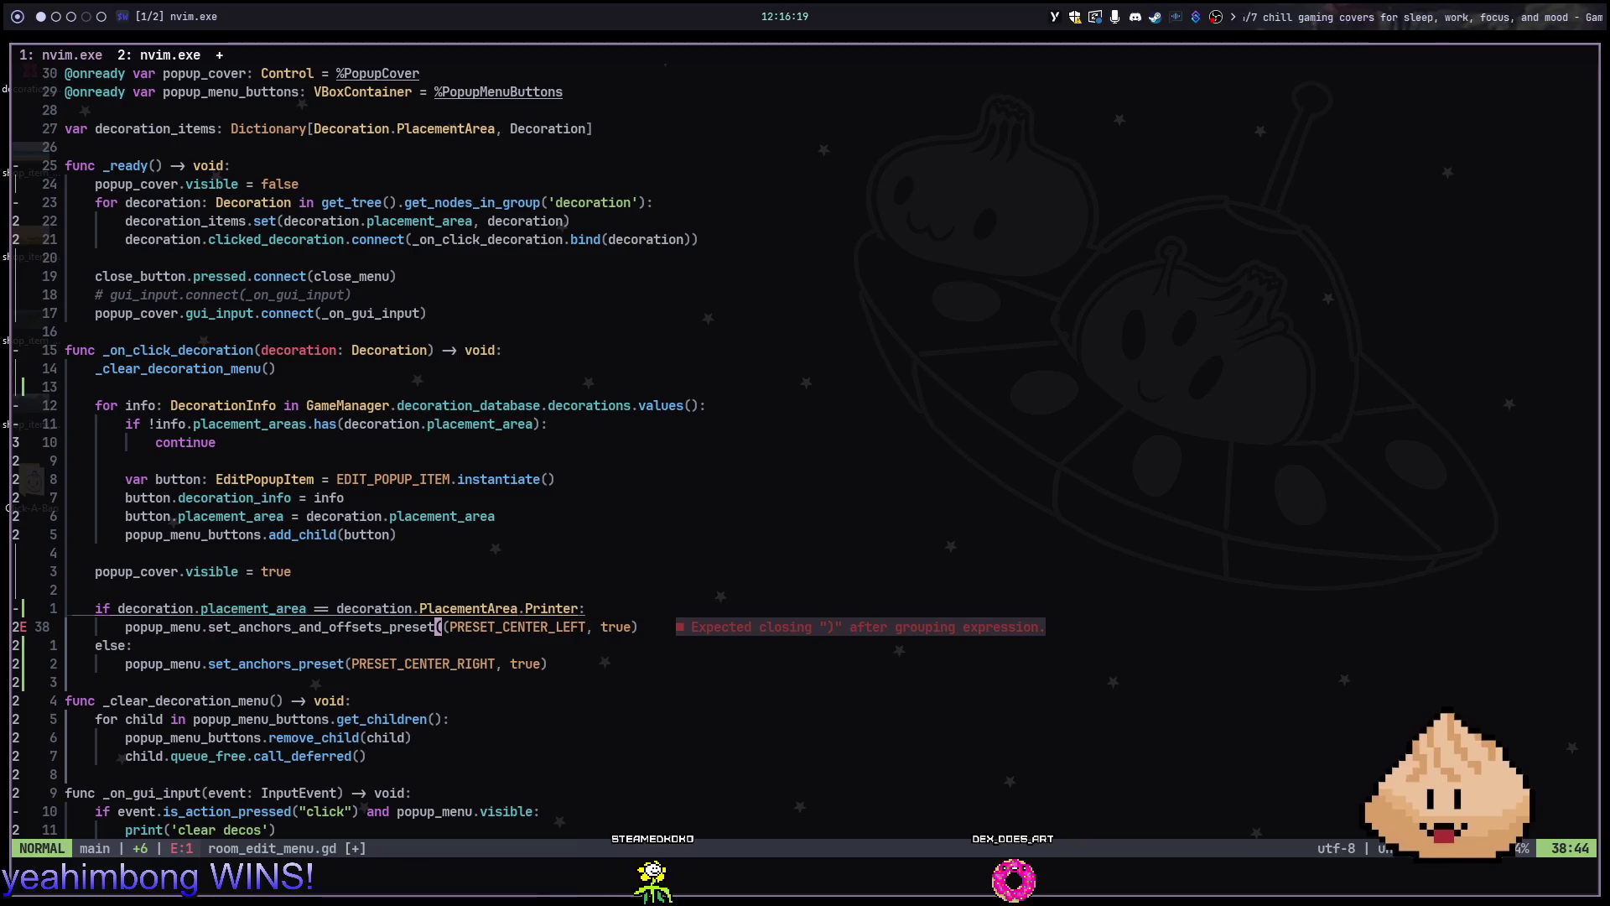
key(x)
key(b)
key(K)
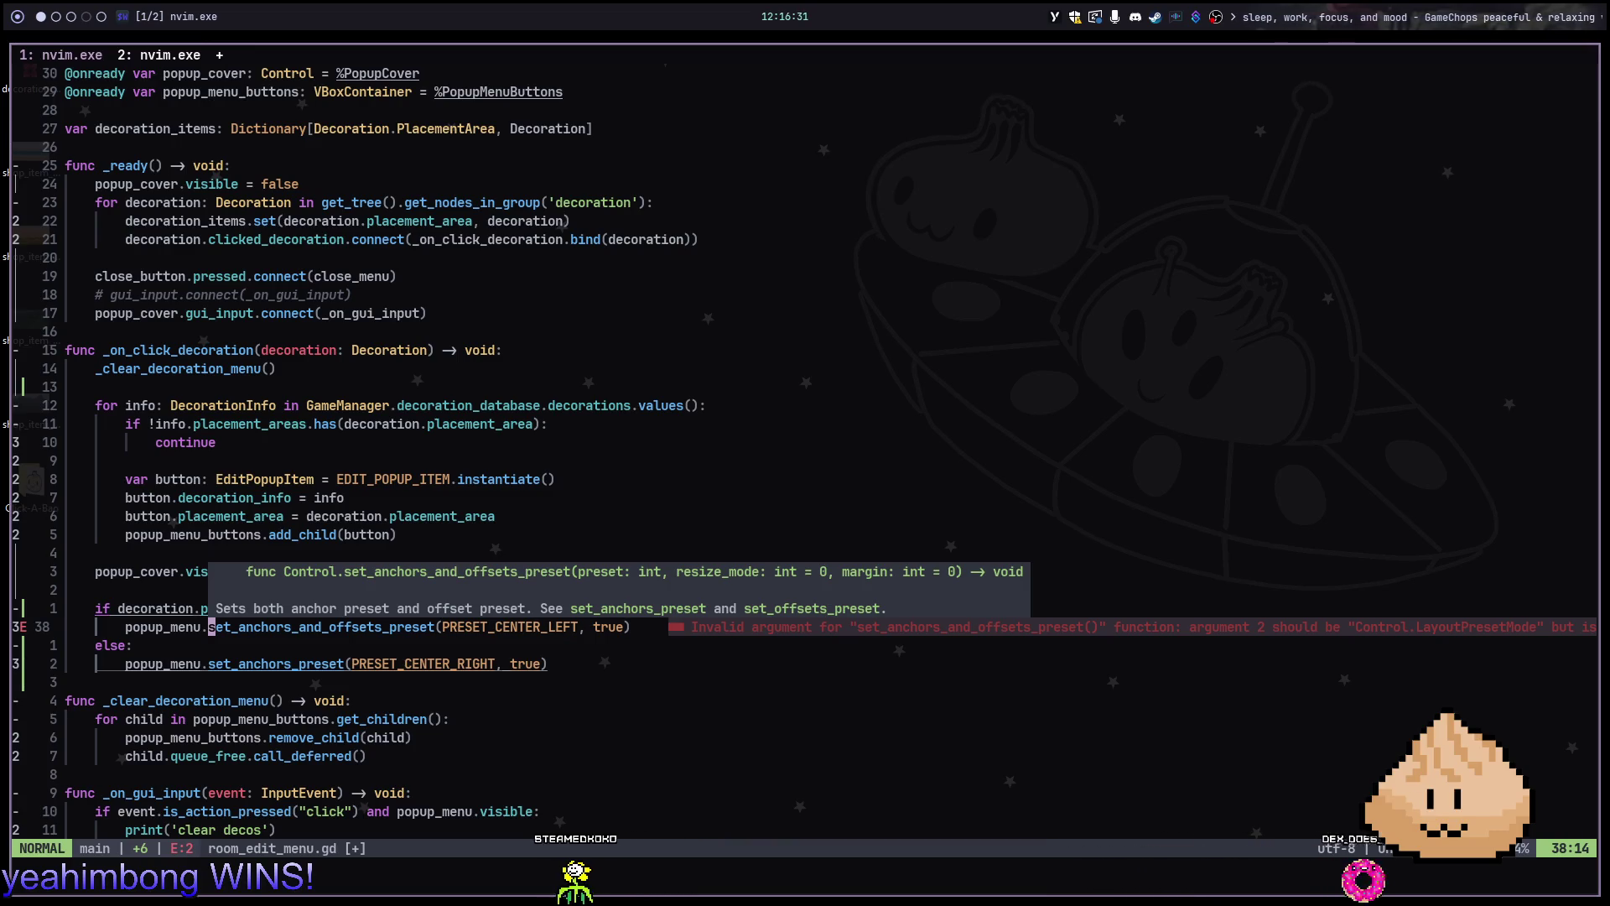
Set the remaining line 38 arguments to 0, 0 after PRESET_CENTER_LEFT
key(f)
key(comma)
text(cwresi)
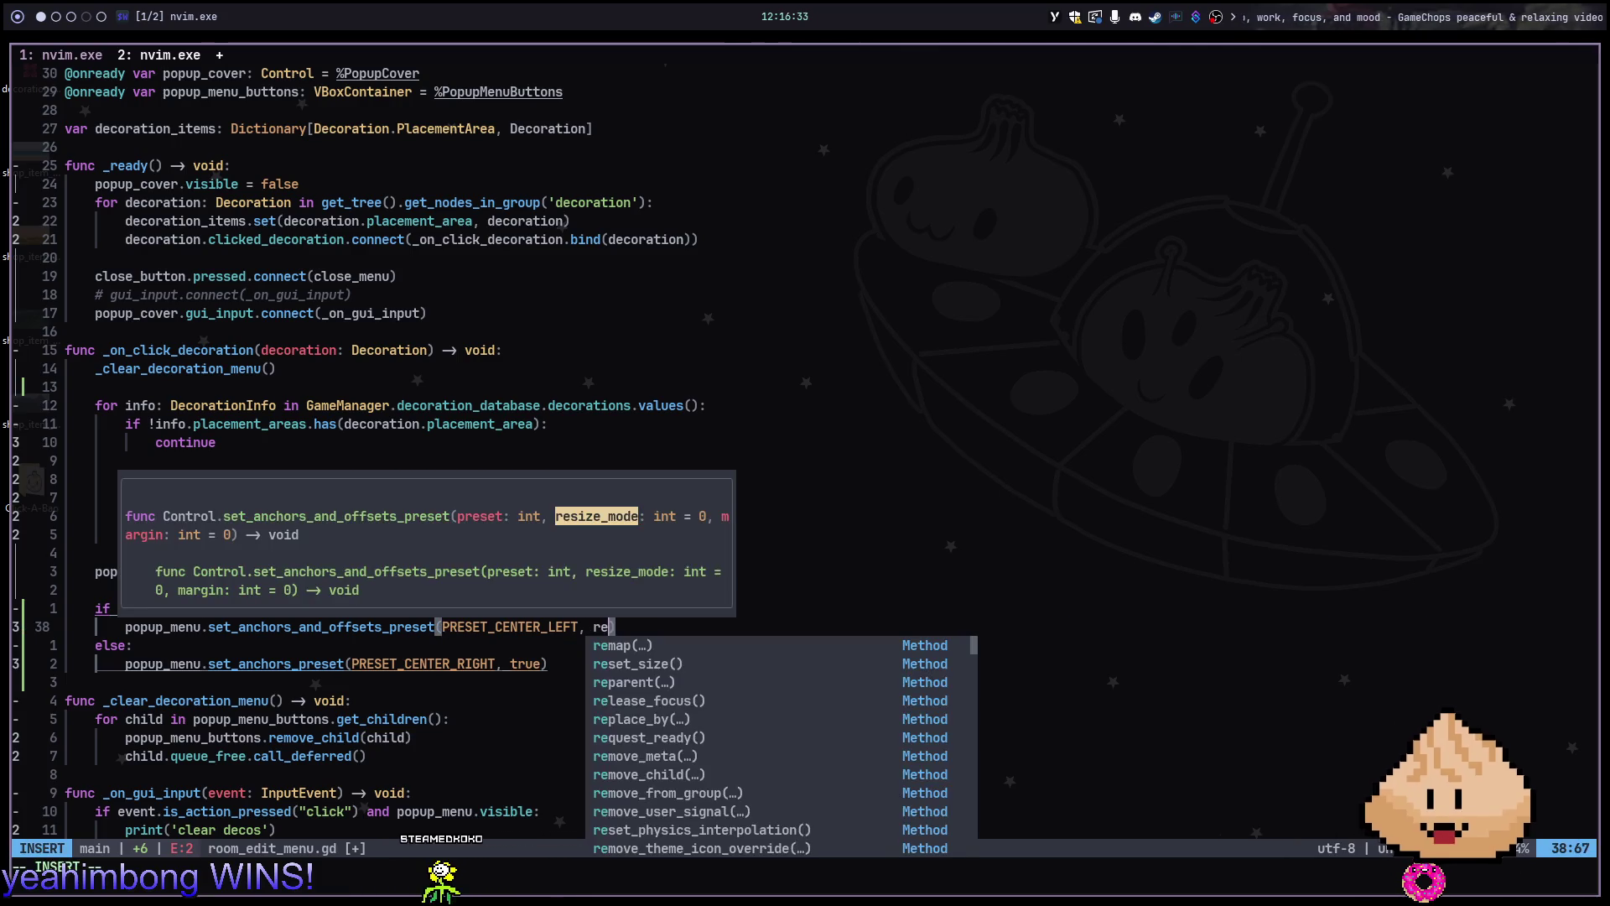
key(BackSpace)
key(BackSpace)
key(BackSpace)
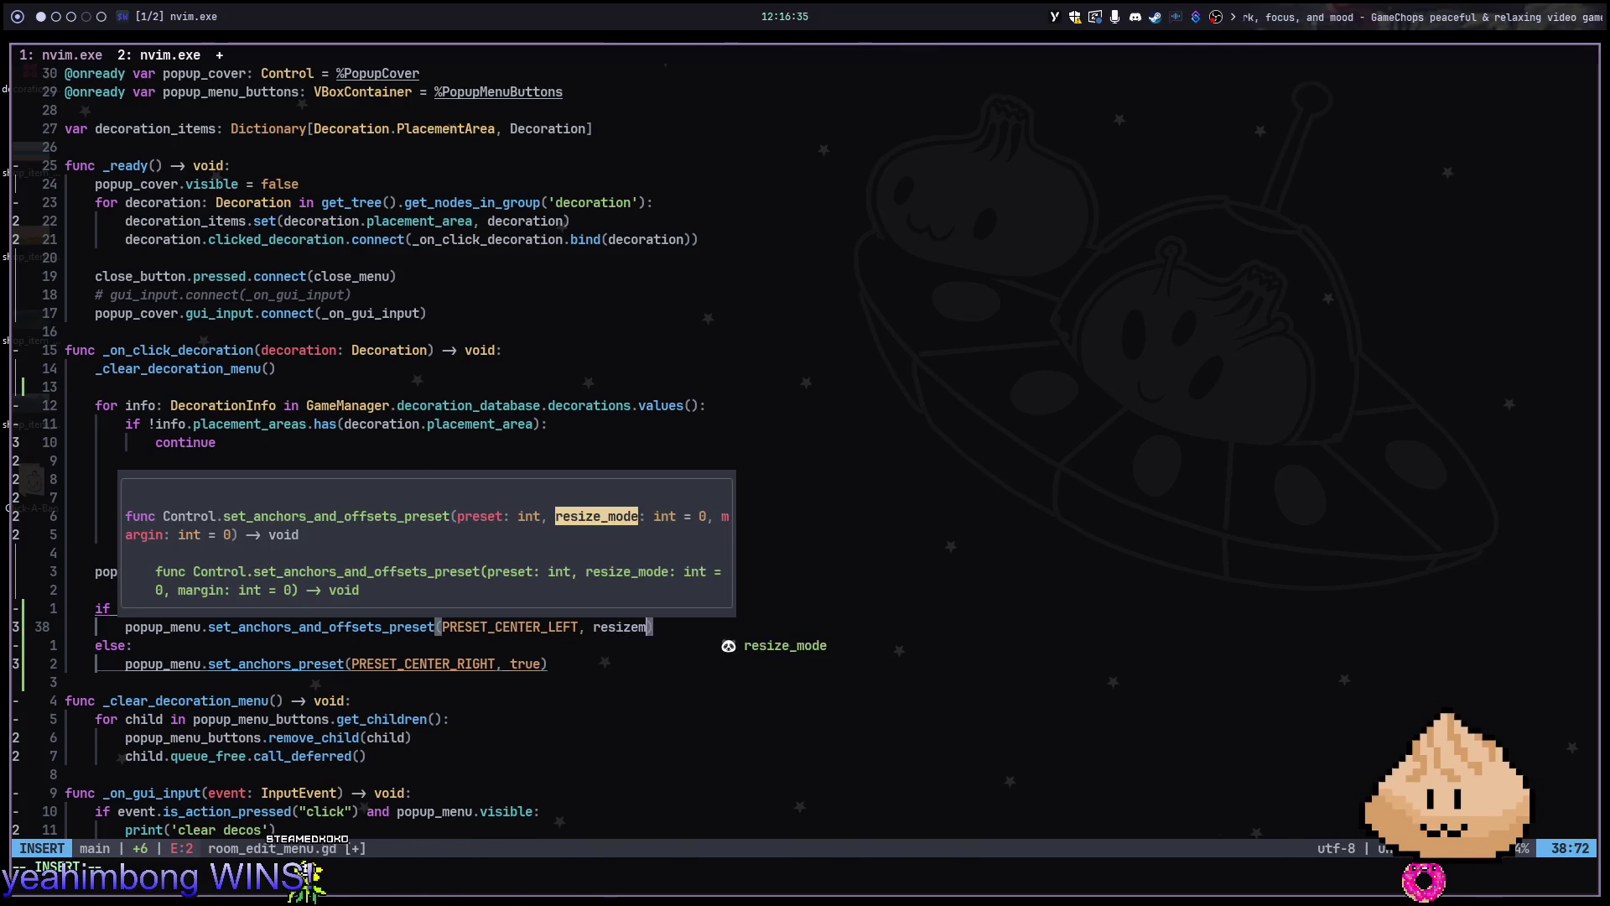
key(BackSpace)
text(0, 0)
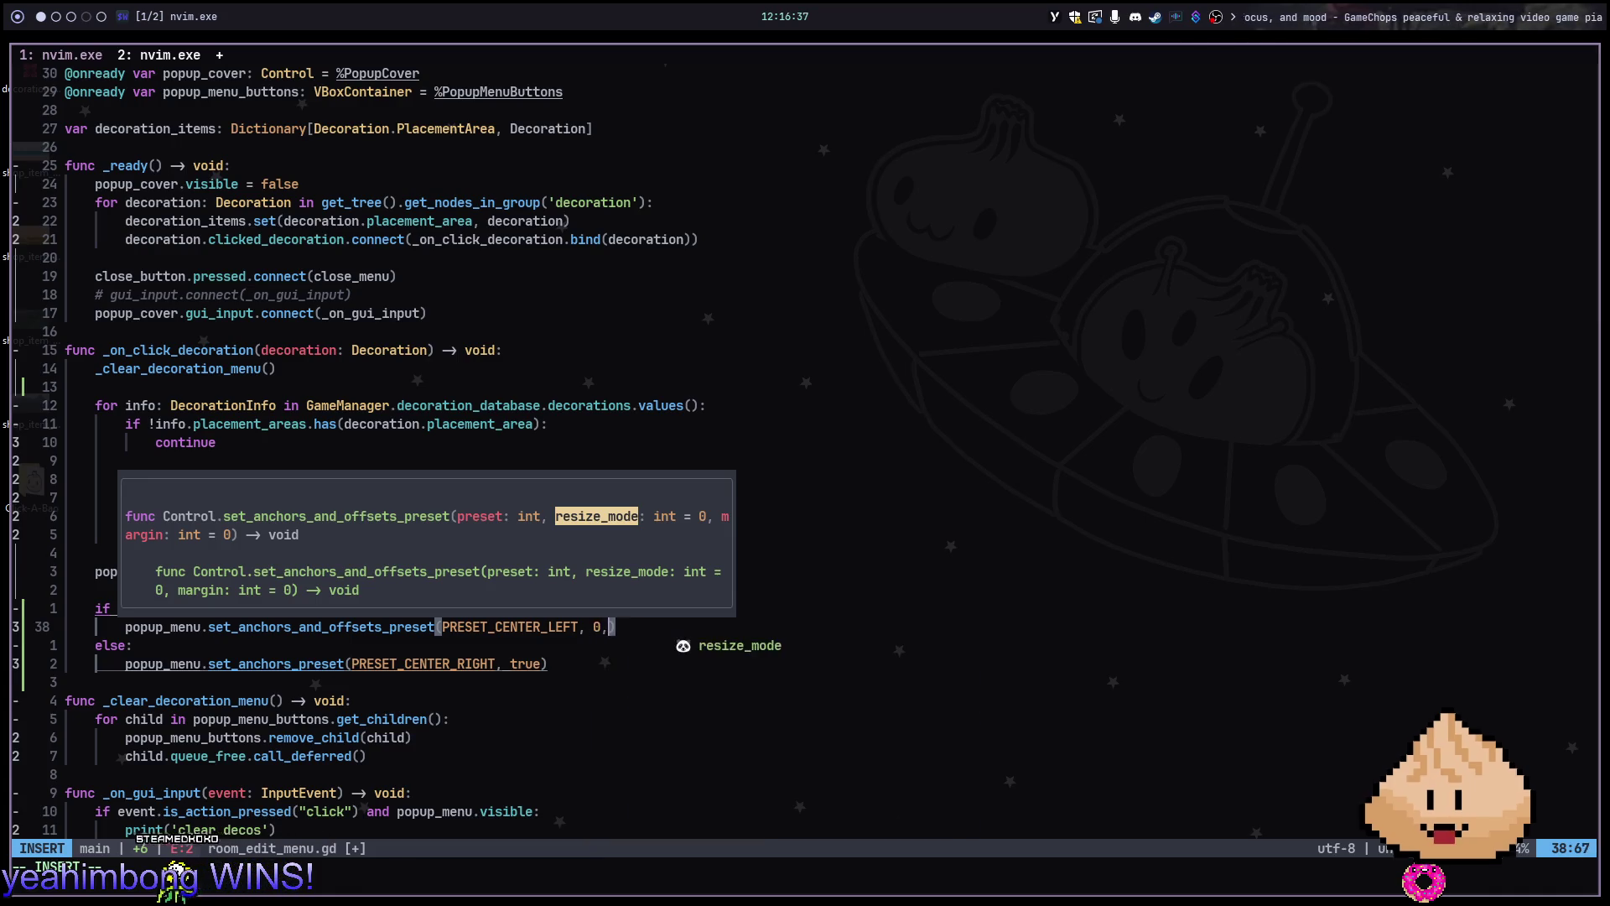
key(Escape)
key(j)
key(j)
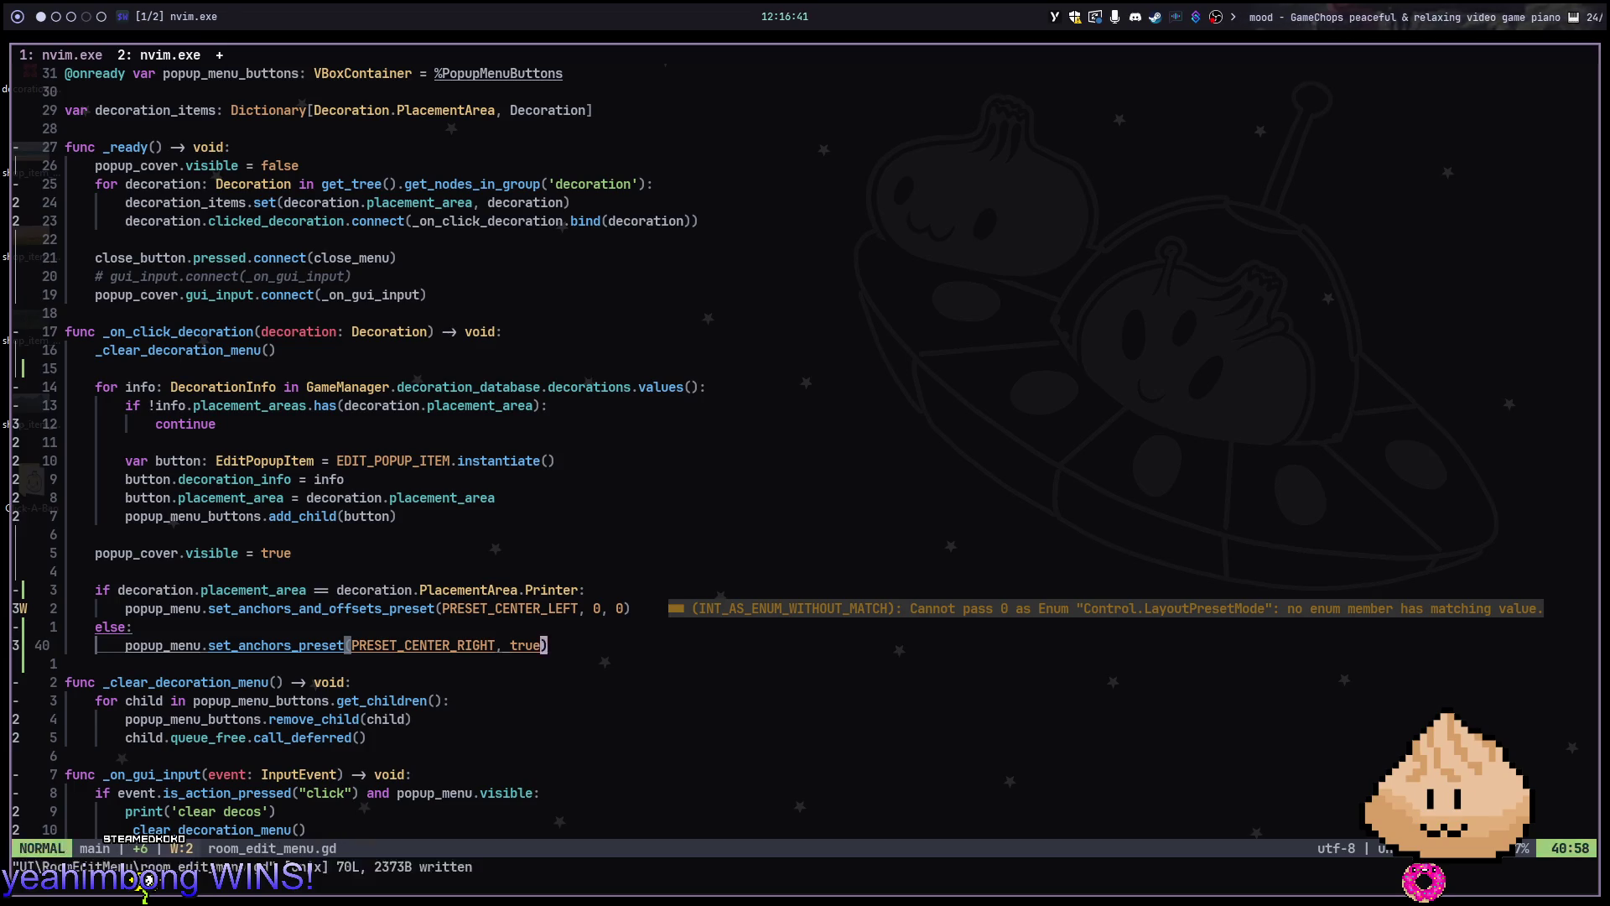
Save the script, run the game, and check the printer's menu opens on the left
key(super+2)
key(F5)
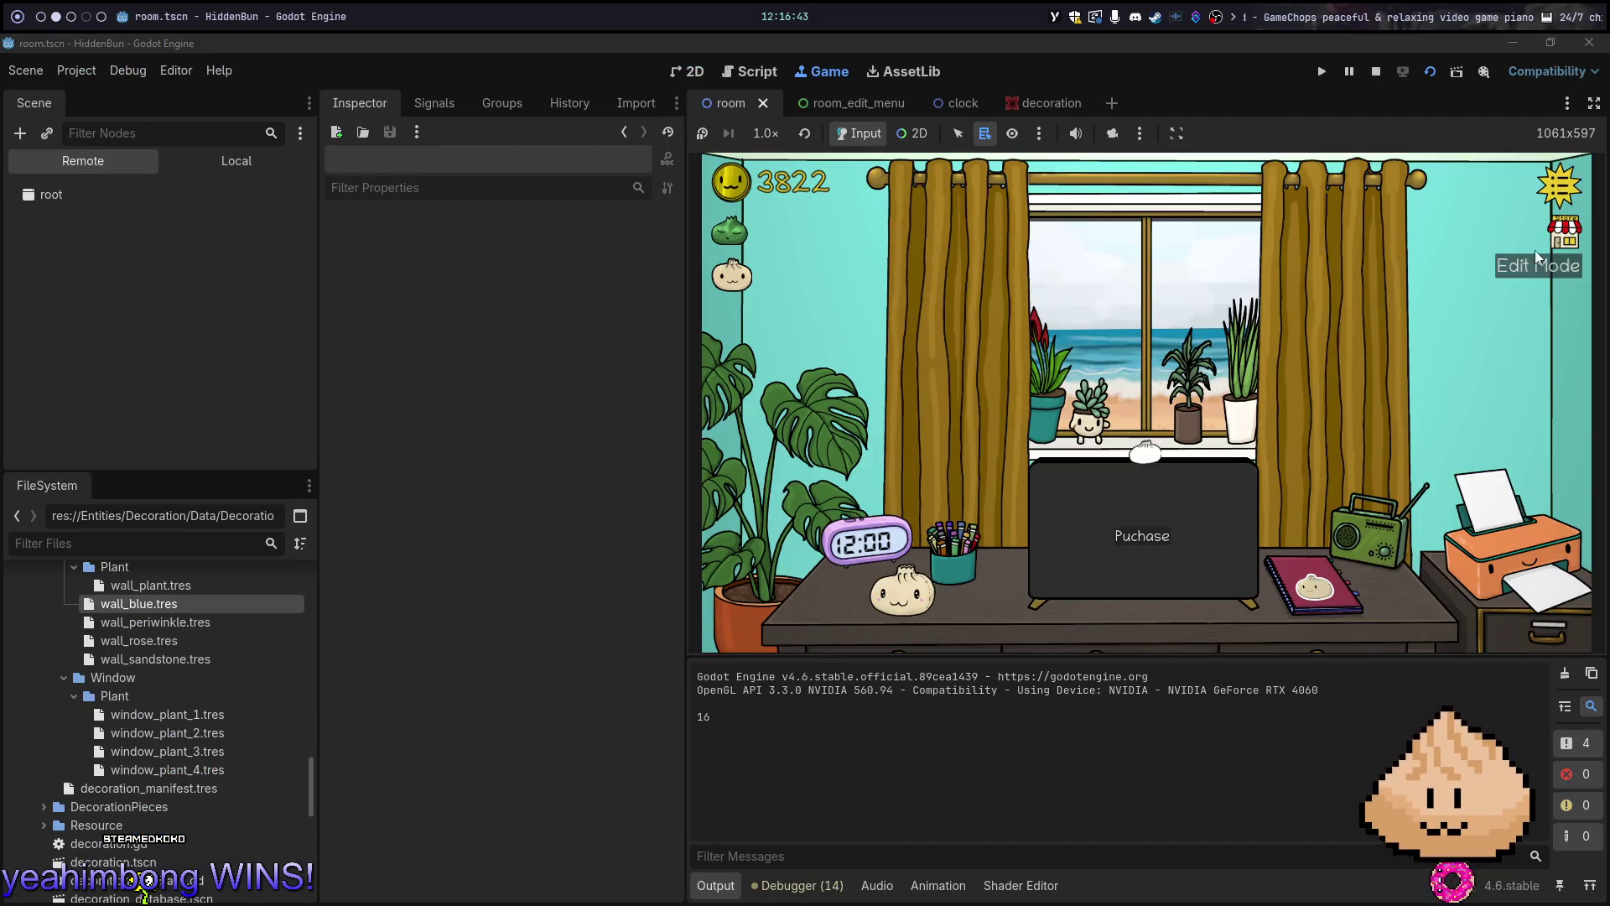
click(1504, 569)
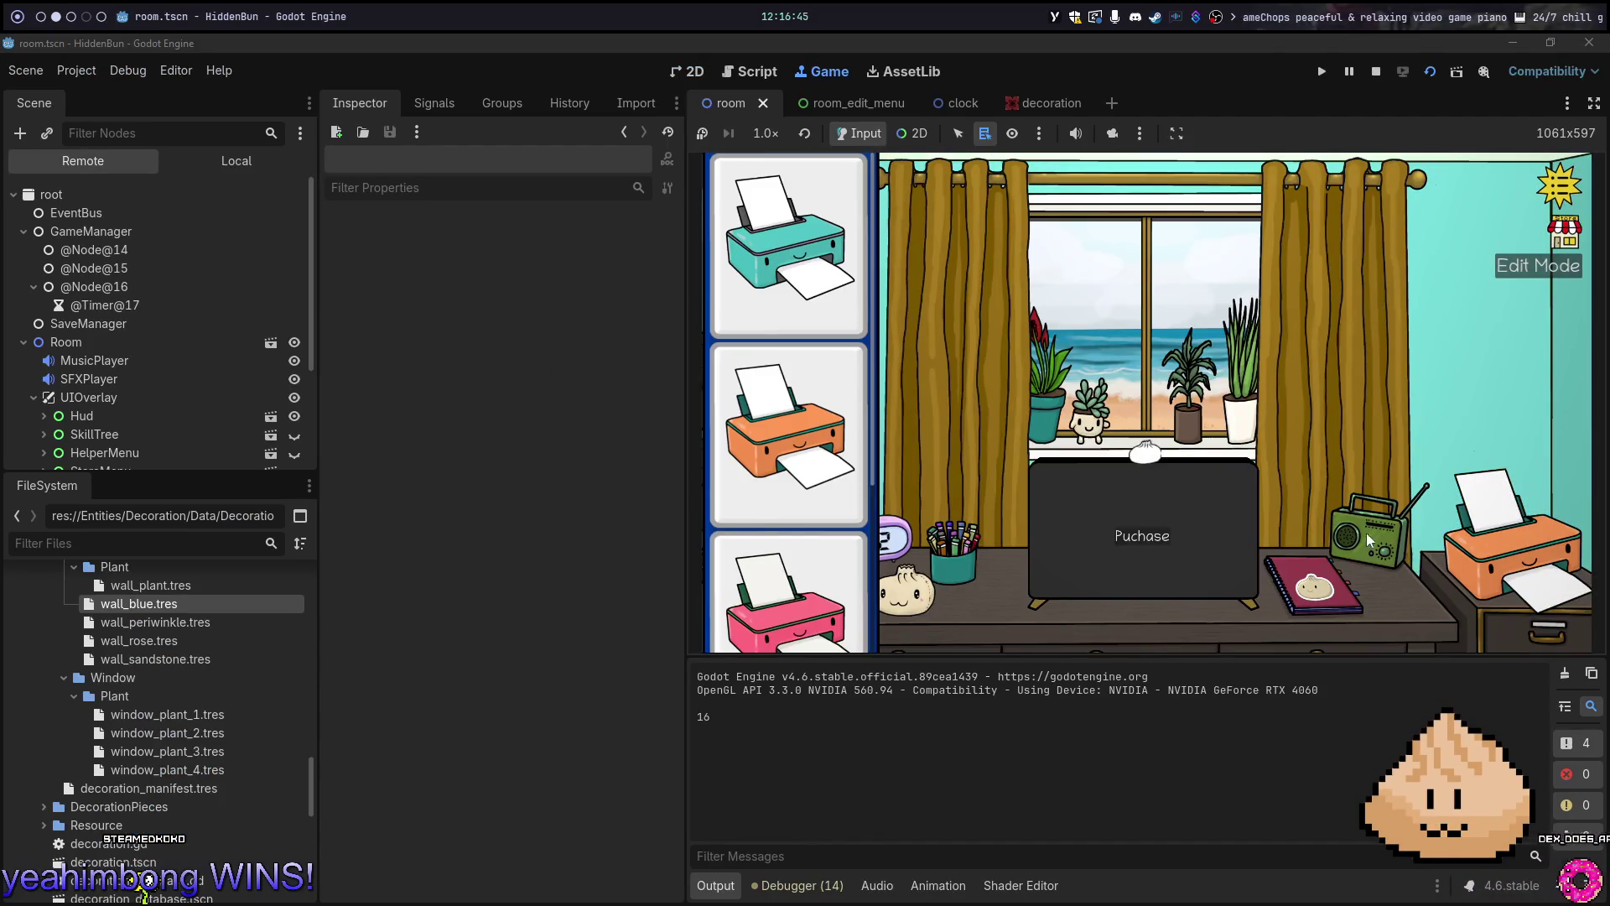
click(1382, 425)
key(F8)
key(super+1)
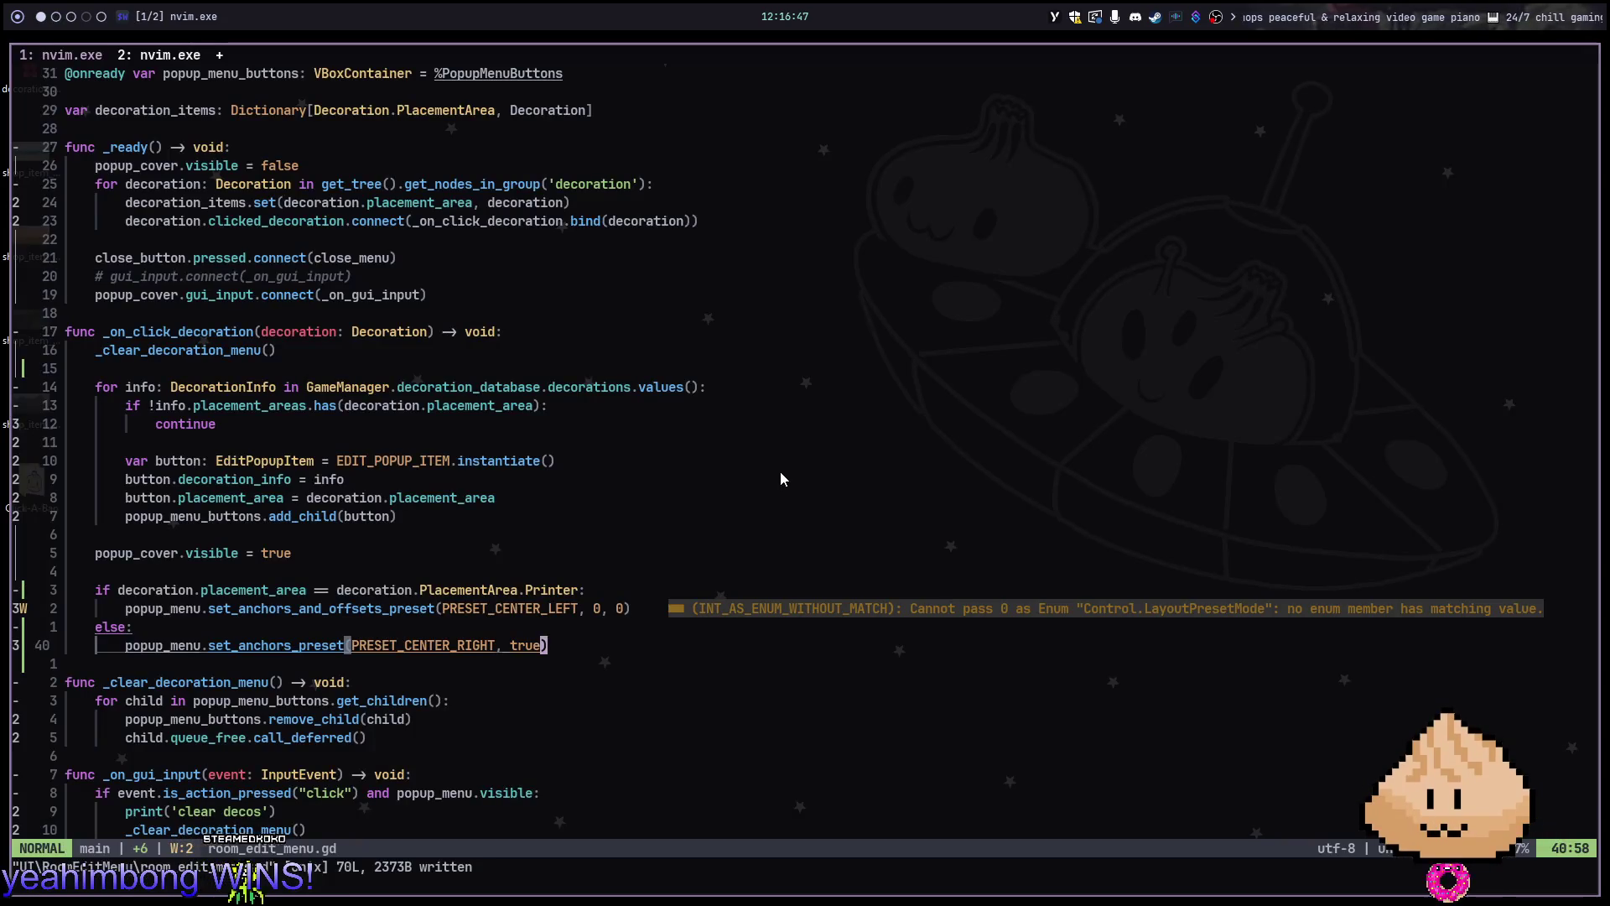
Make line 40 call set_anchors_and_offsets_preset(PRESET_CENTER_RIGHT, 0, 0) instead of true, save, and relaunch
key(k)
click(204, 645)
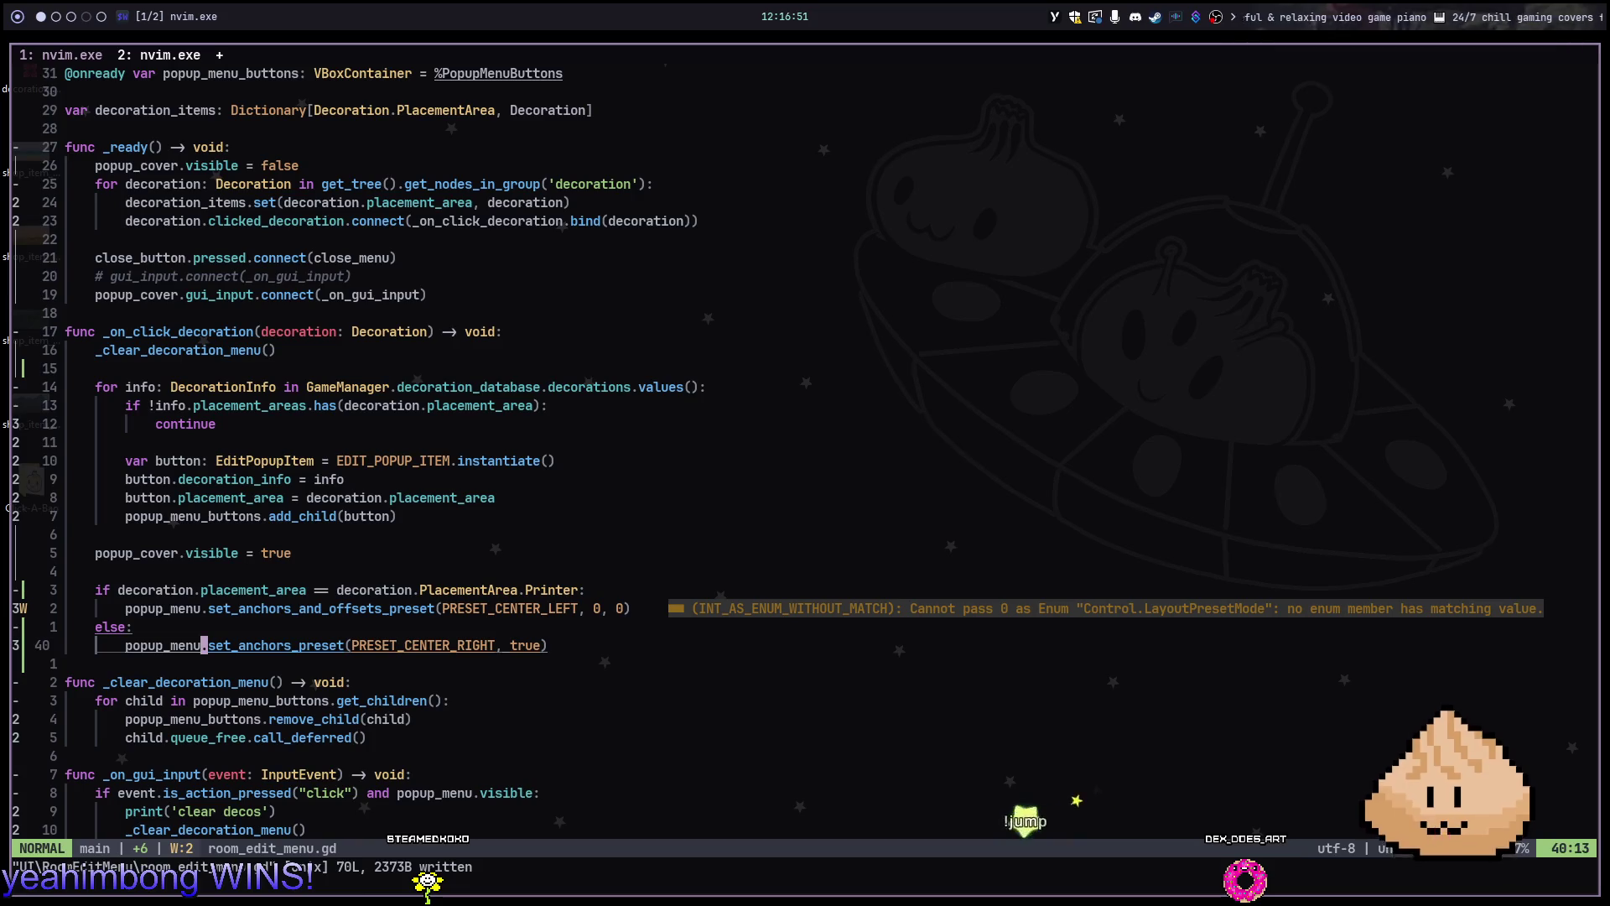
text(ep/tru)
key(Return)
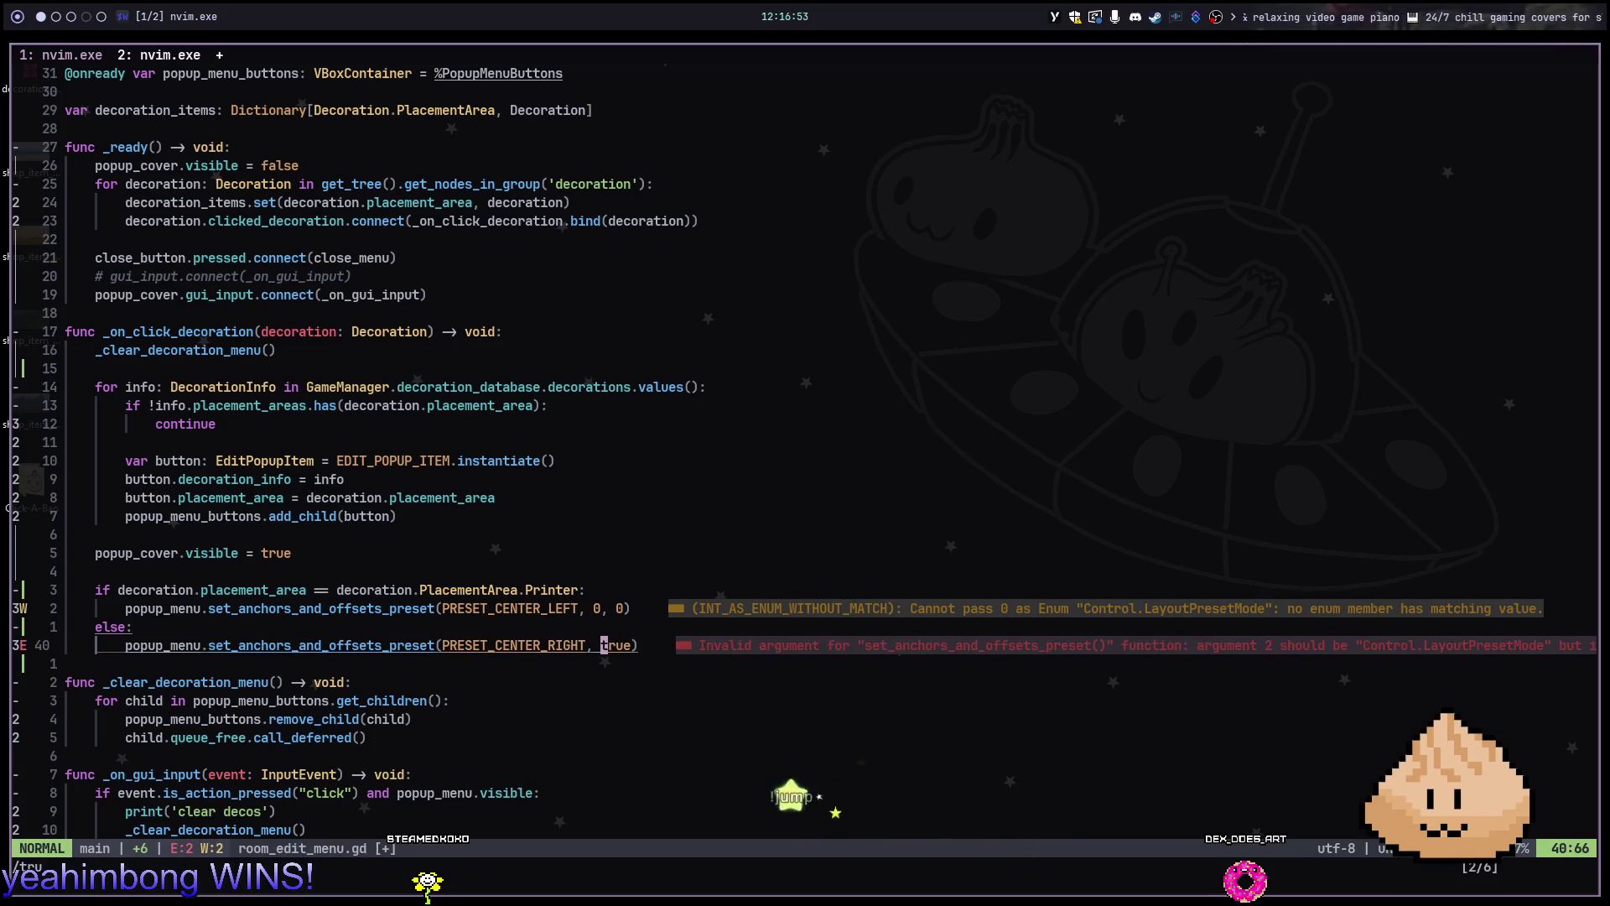
key(c)
key(w)
key(Escape)
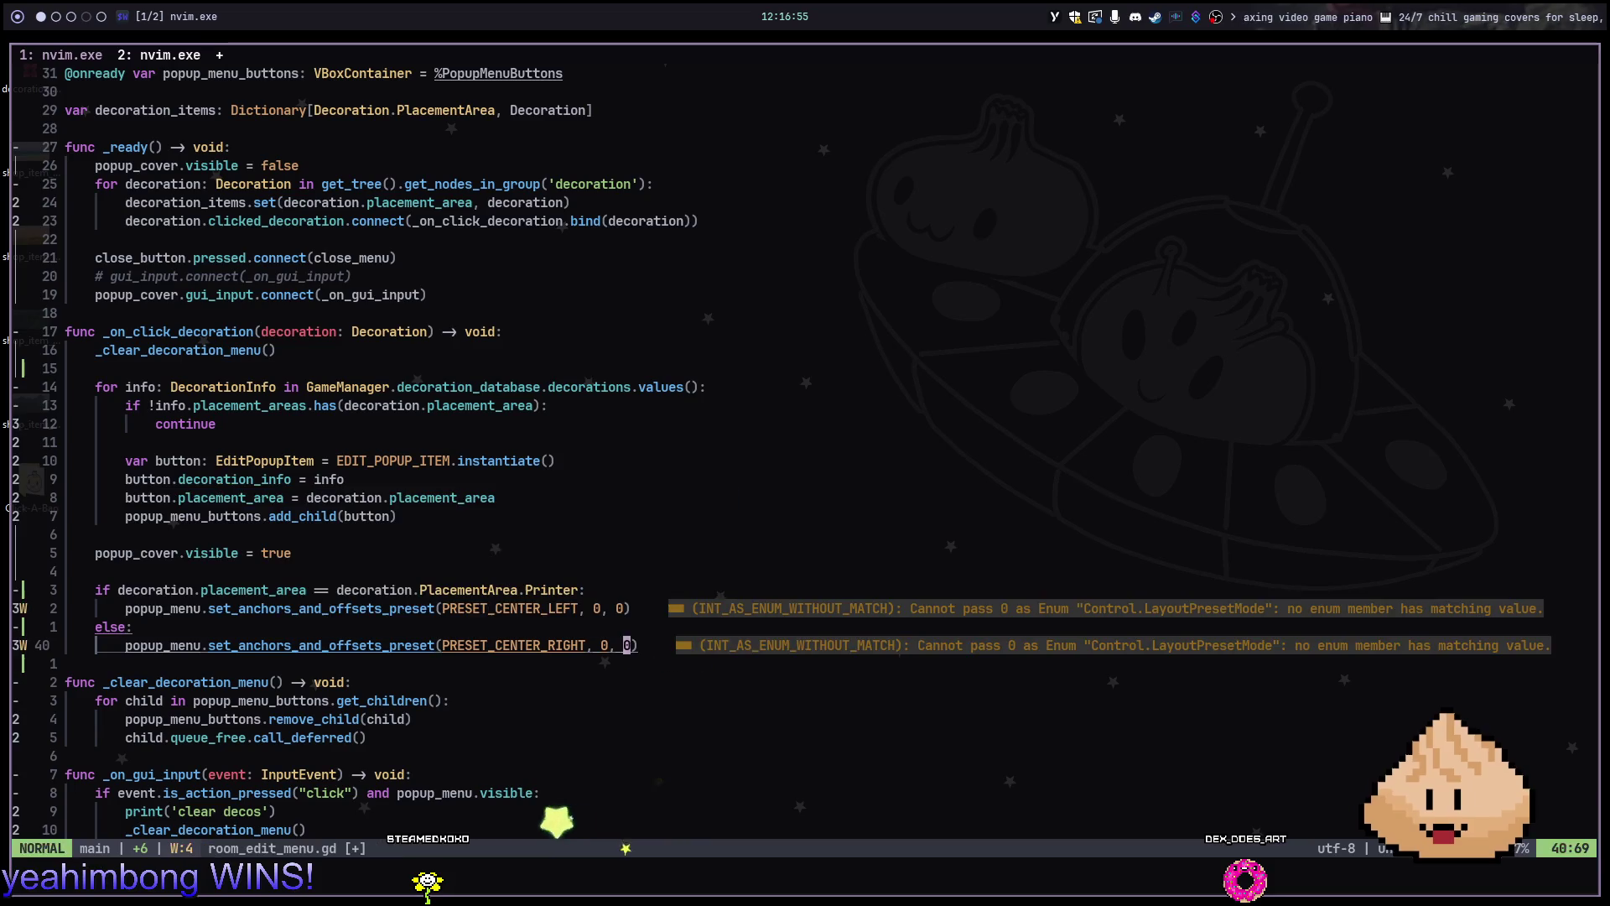
key(super+2)
key(F5)
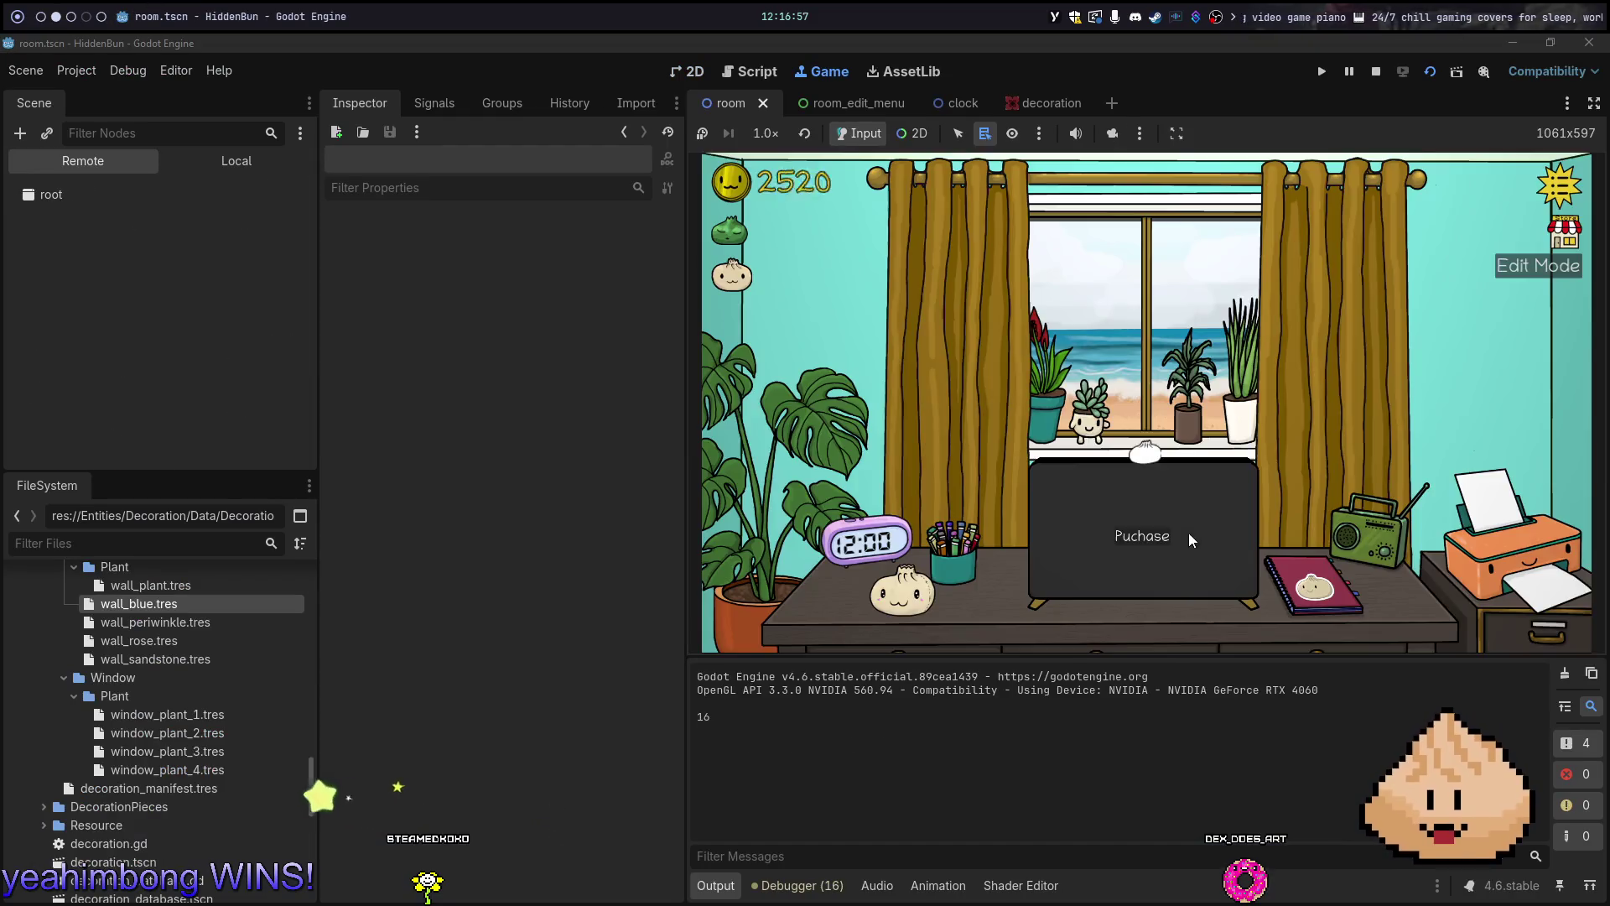
Open the printer, curtains, desk, notebook and radio menus to check which side each opens
click(1481, 535)
click(1481, 535)
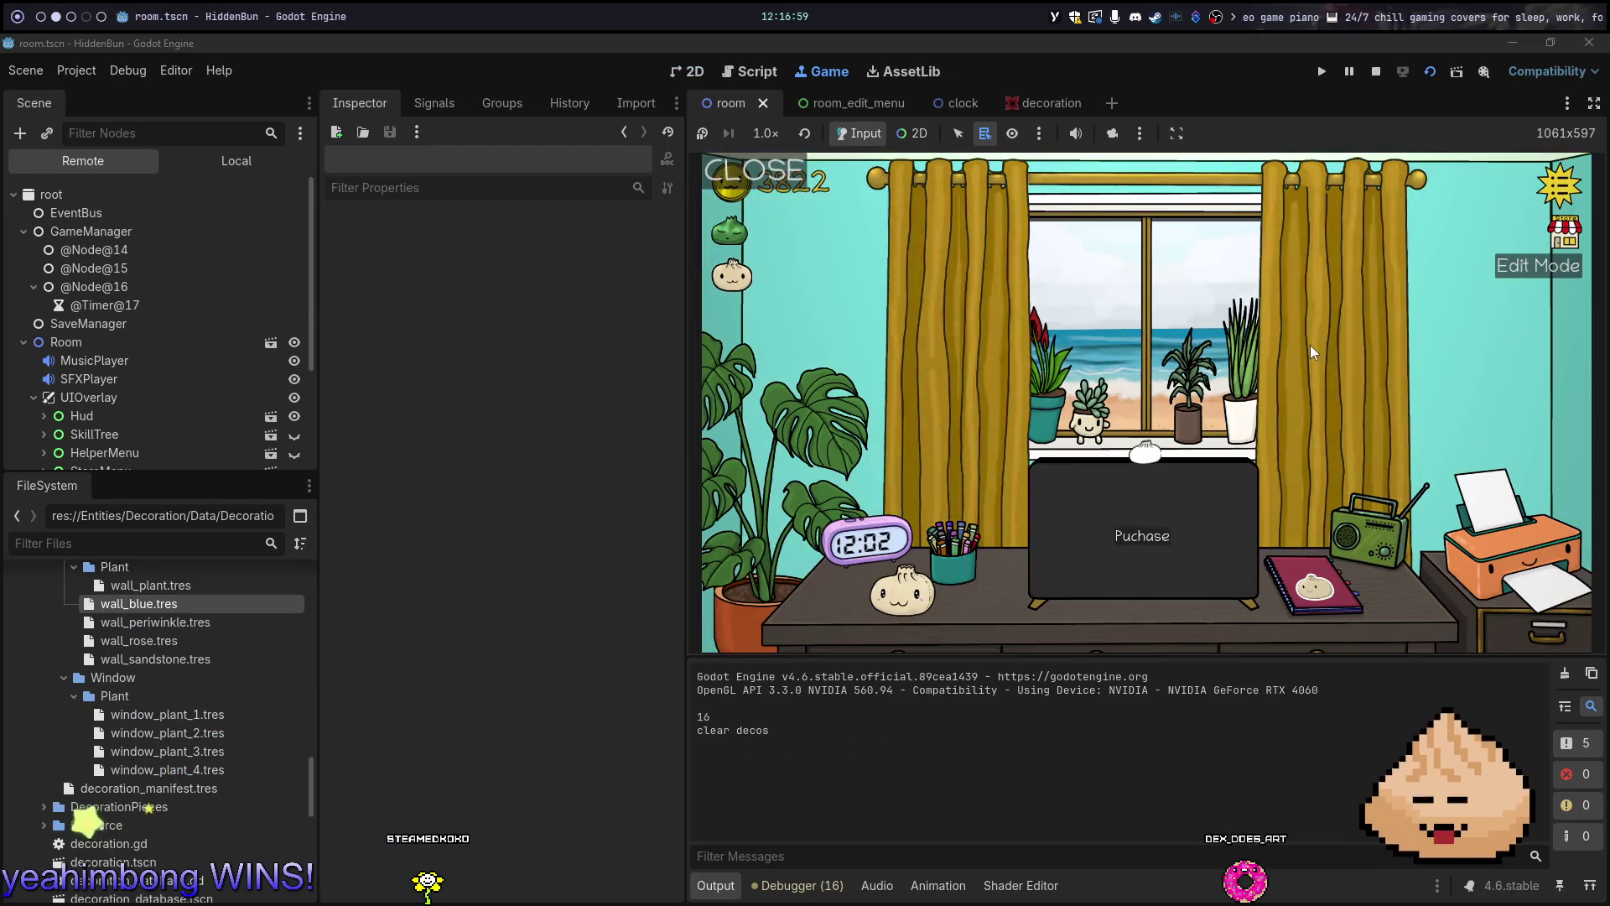
click(951, 493)
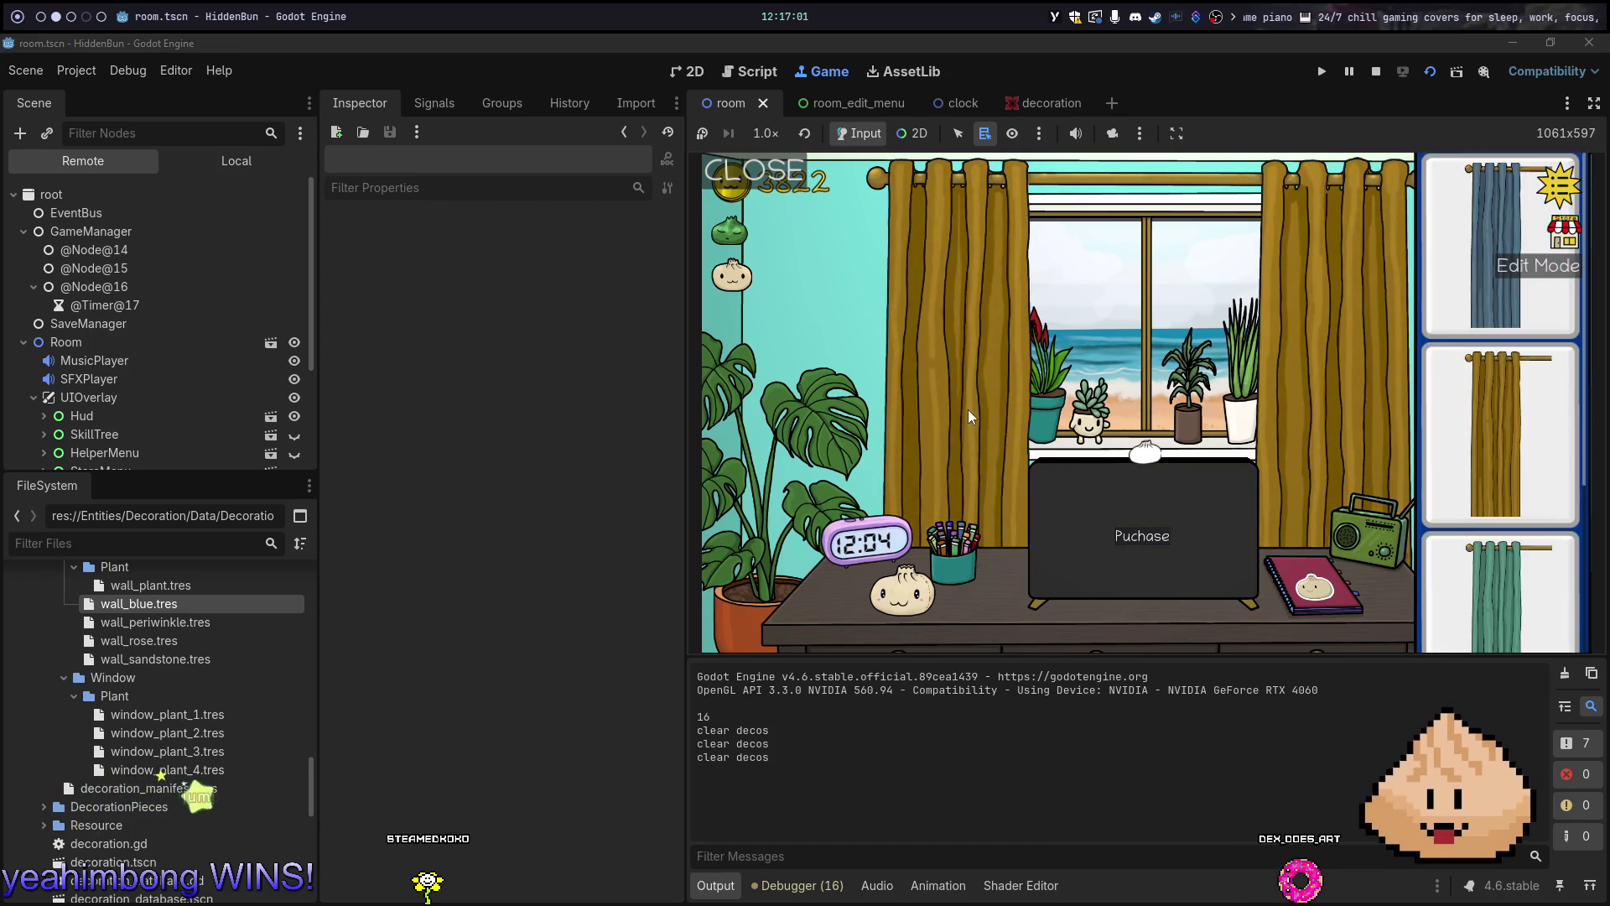
click(1331, 536)
click(1138, 621)
click(1135, 621)
click(1213, 621)
click(1025, 560)
click(1314, 599)
click(1406, 490)
click(1406, 490)
Switch the printer to the pink variant, check the clock's menu, and stop the game
click(1470, 526)
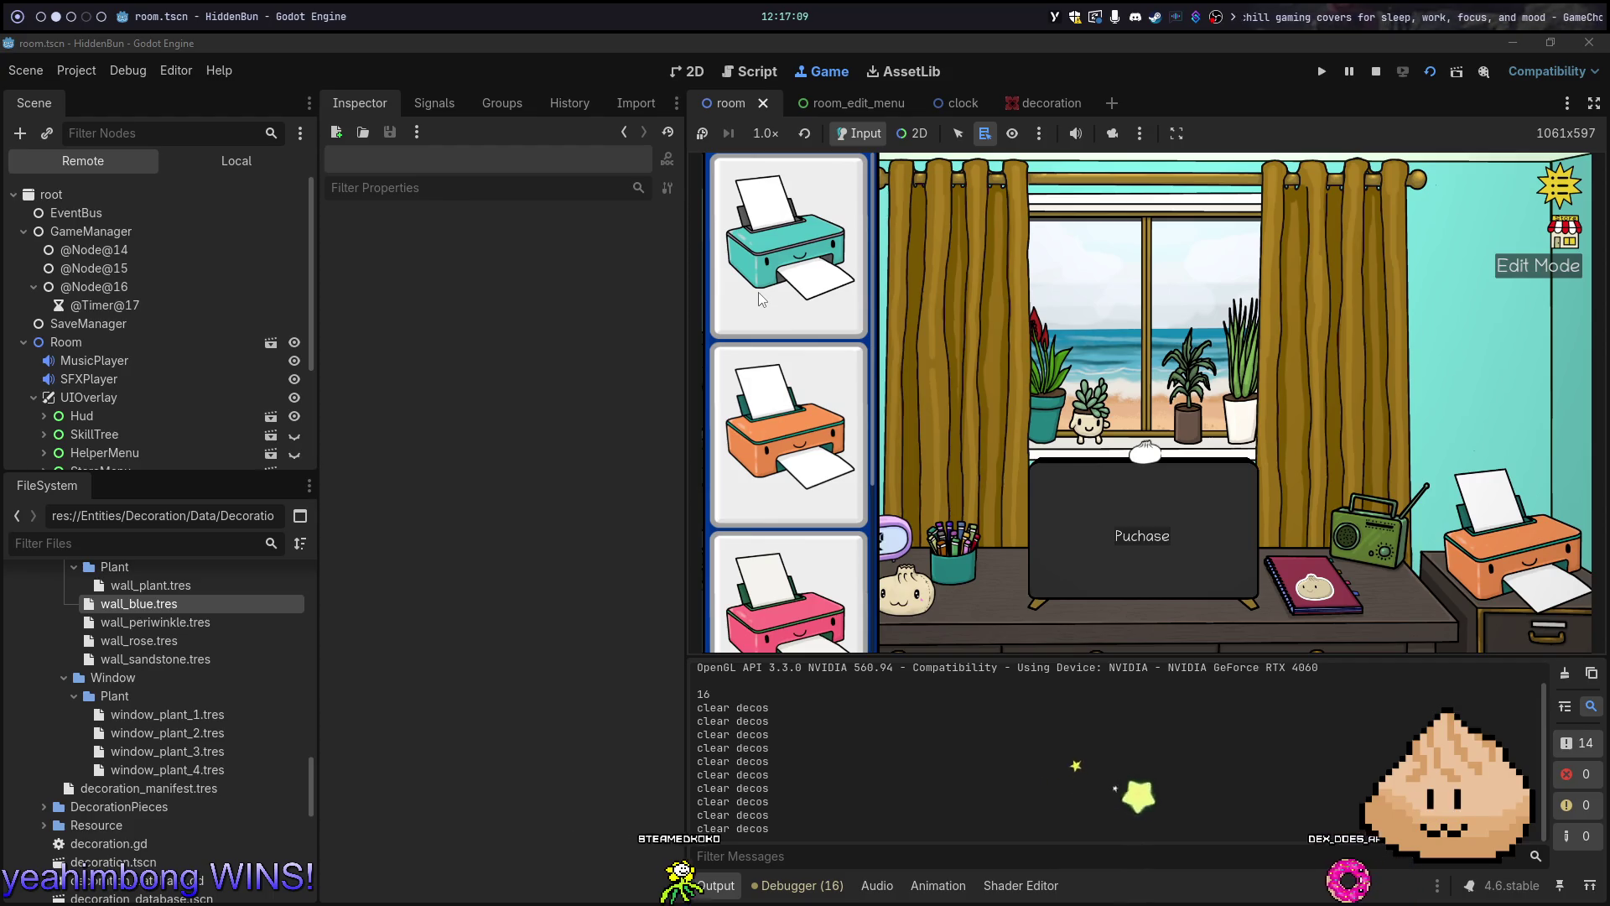
click(781, 576)
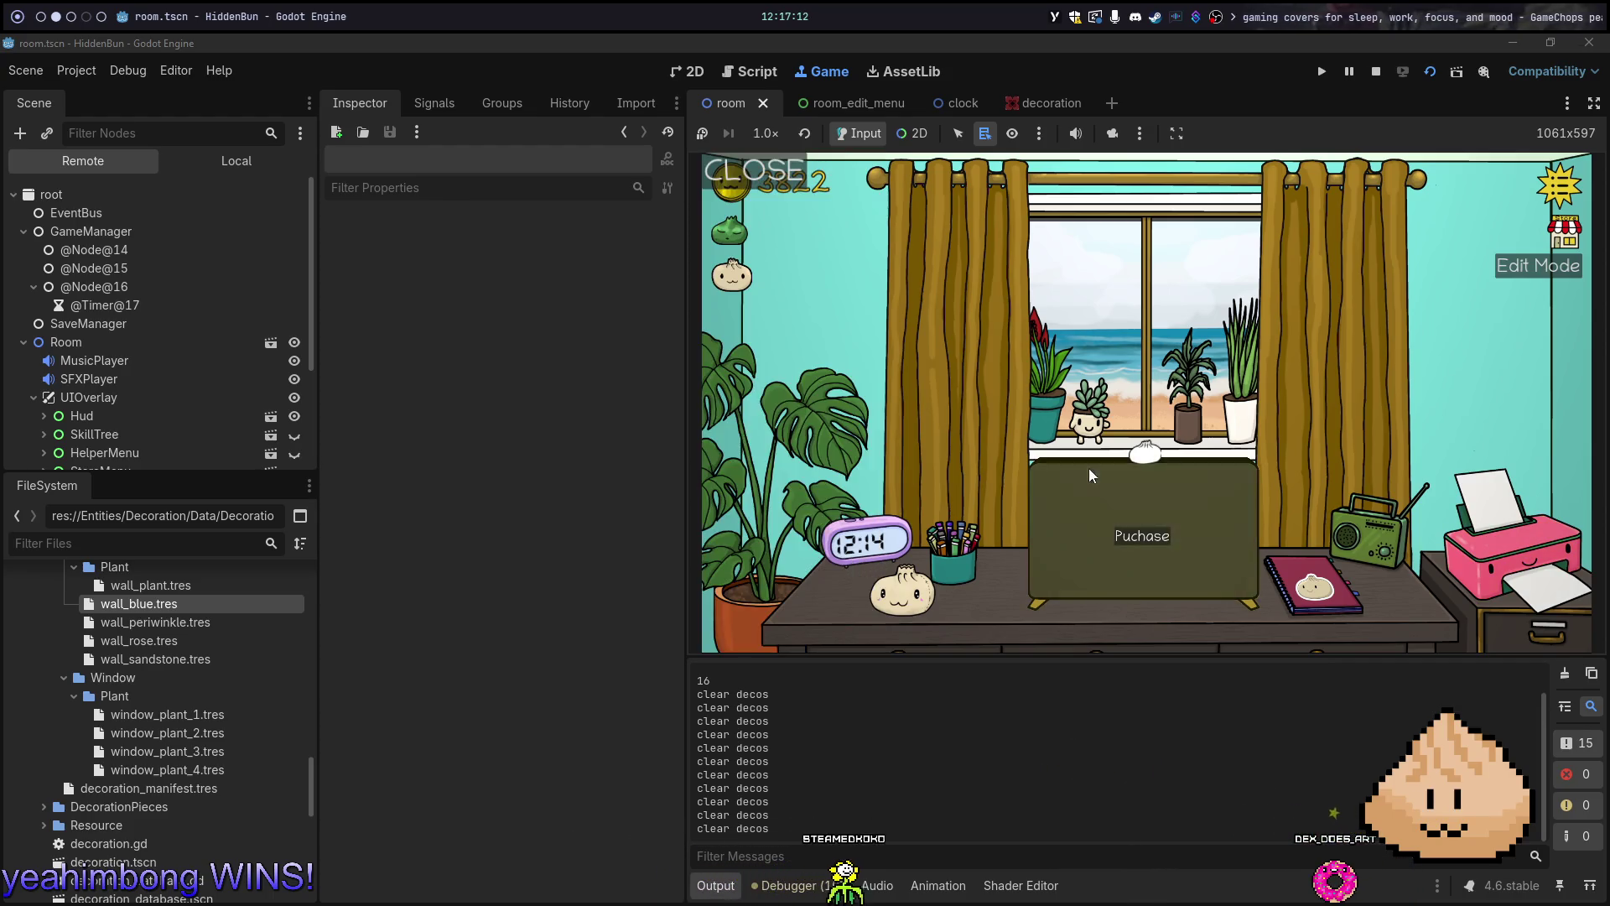
click(885, 530)
key(F8)
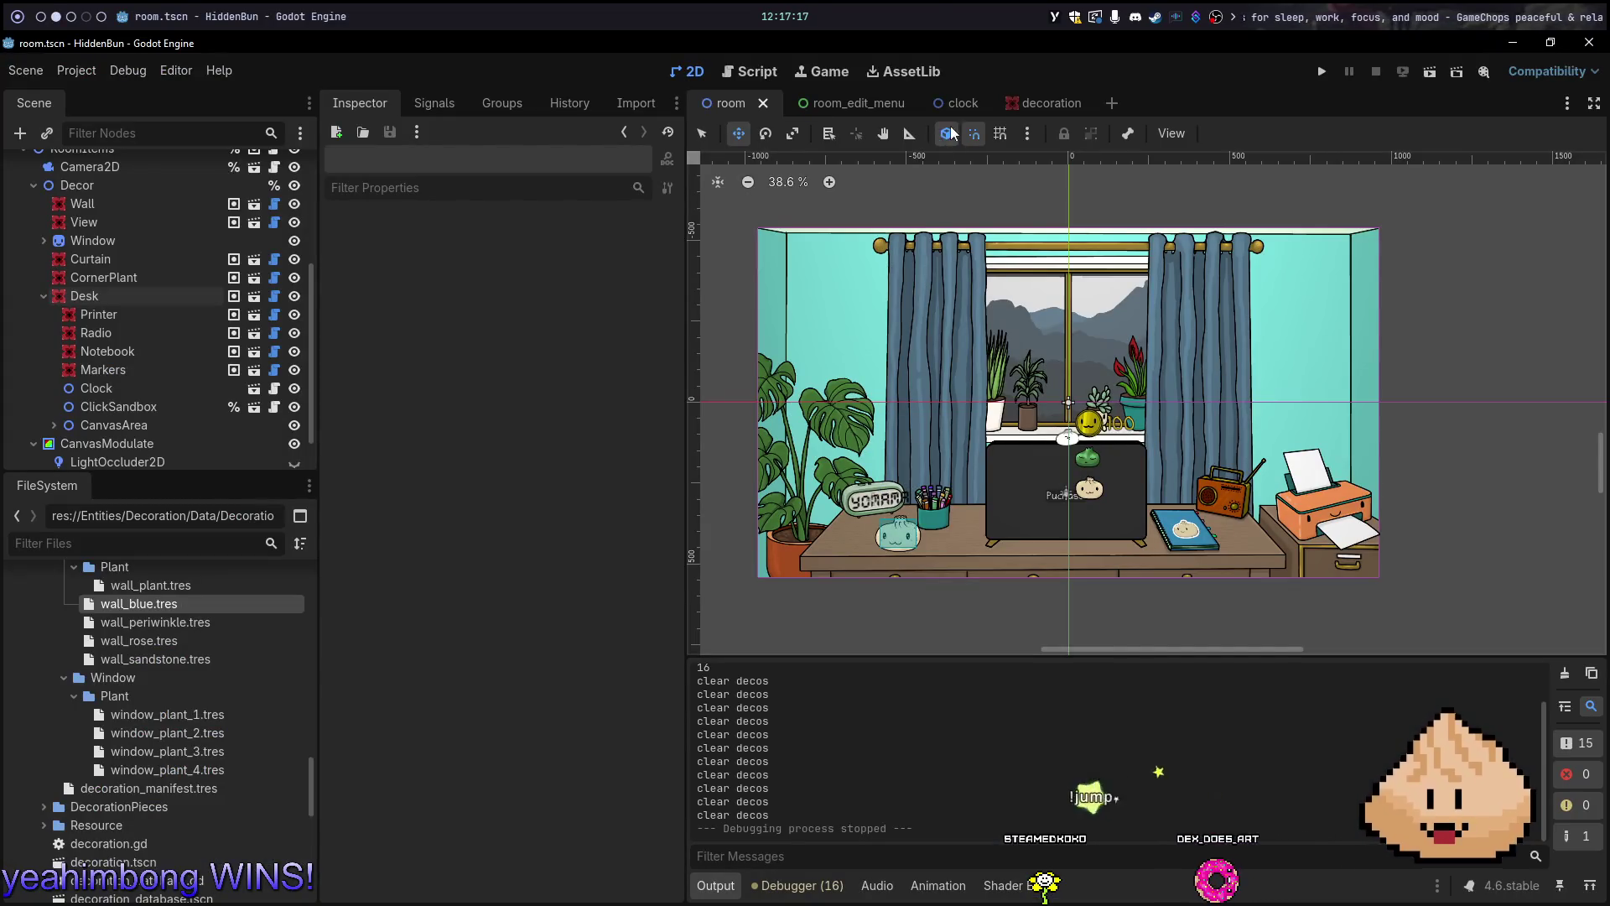
Move the Clock sprite to (107, 59), save the clock scene, and test-run it
click(959, 104)
scroll(873, 267, up, 10)
mouse_move(875, 225)
mouse_down()
mouse_move(898, 224)
mouse_move(1015, 394)
mouse_move(1115, 375)
mouse_up()
key(ctrl+z)
click(108, 171)
key(Down)
key(ctrl+s)
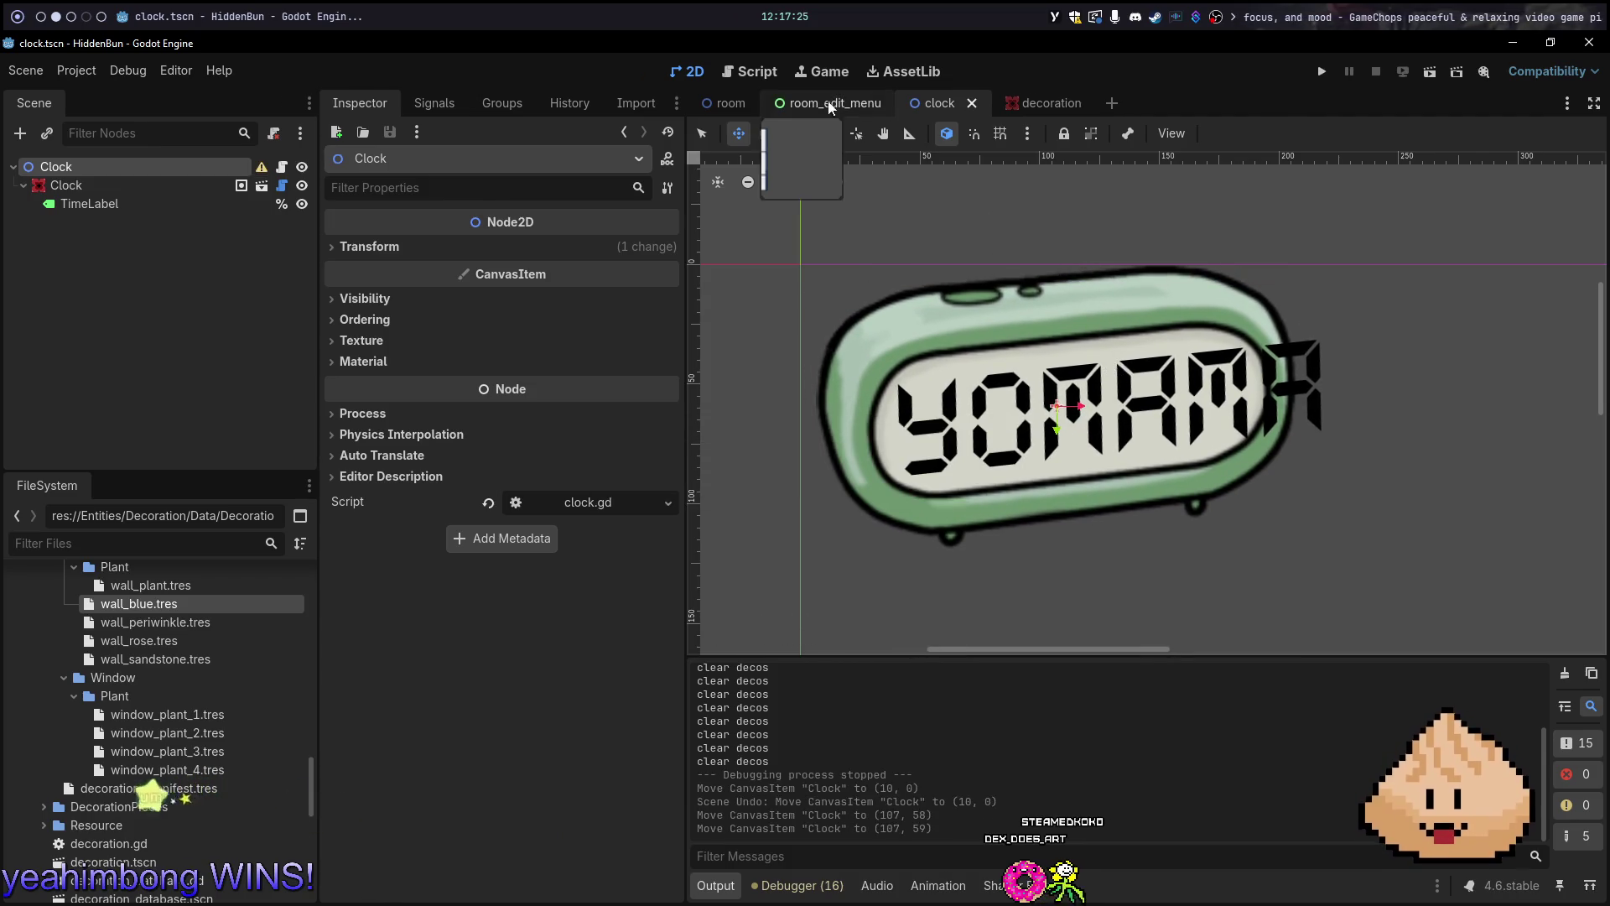
click(711, 103)
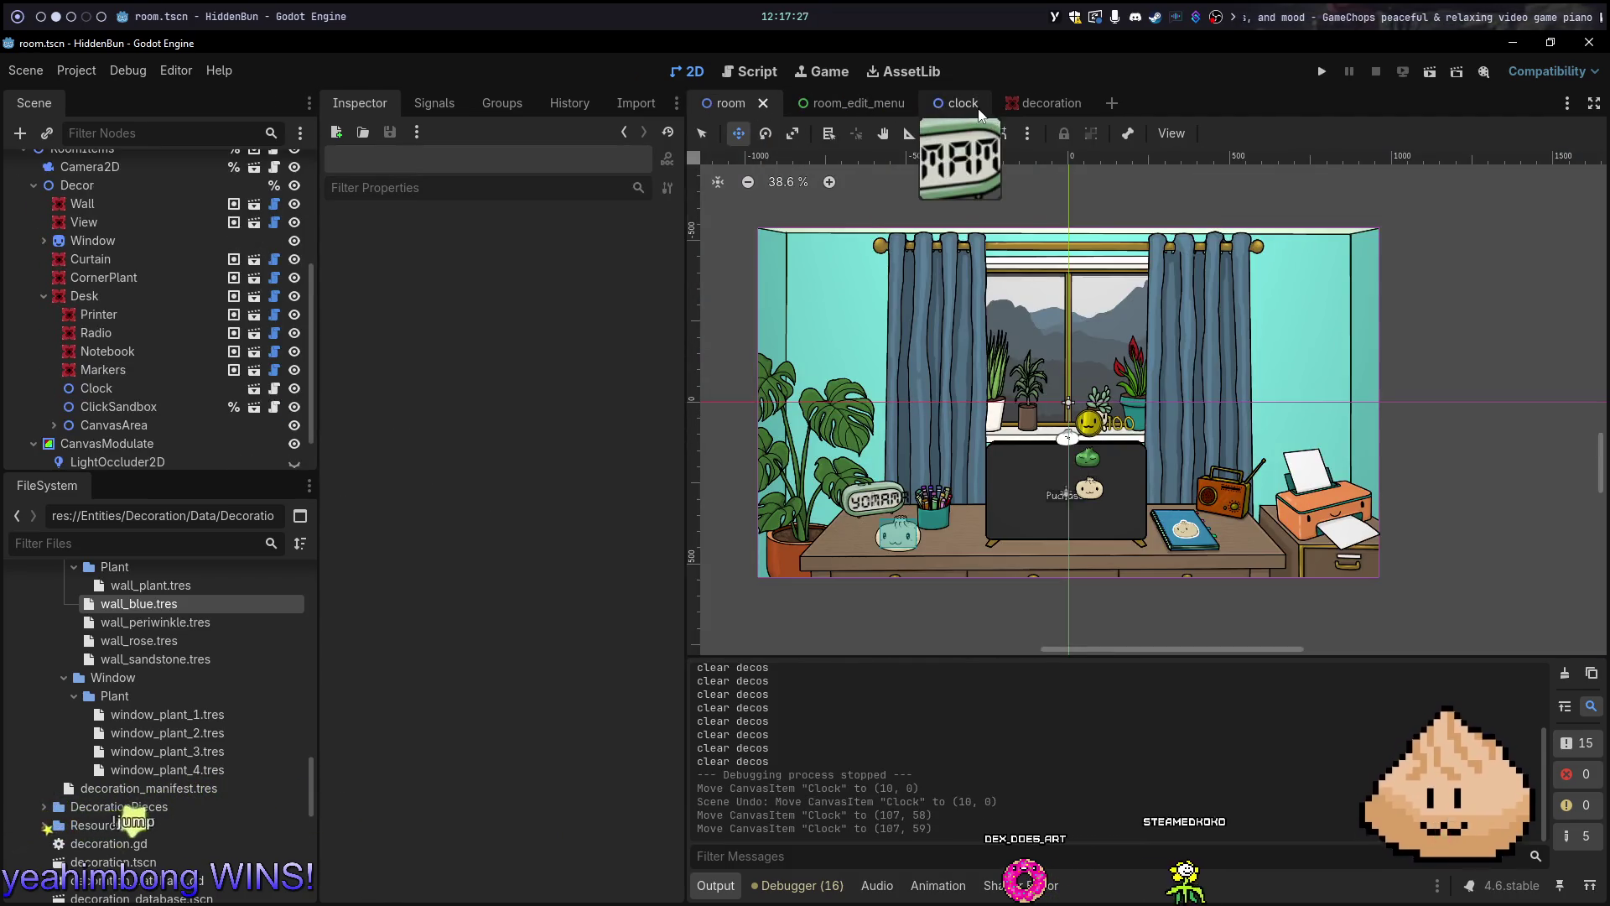
click(956, 102)
key(F6)
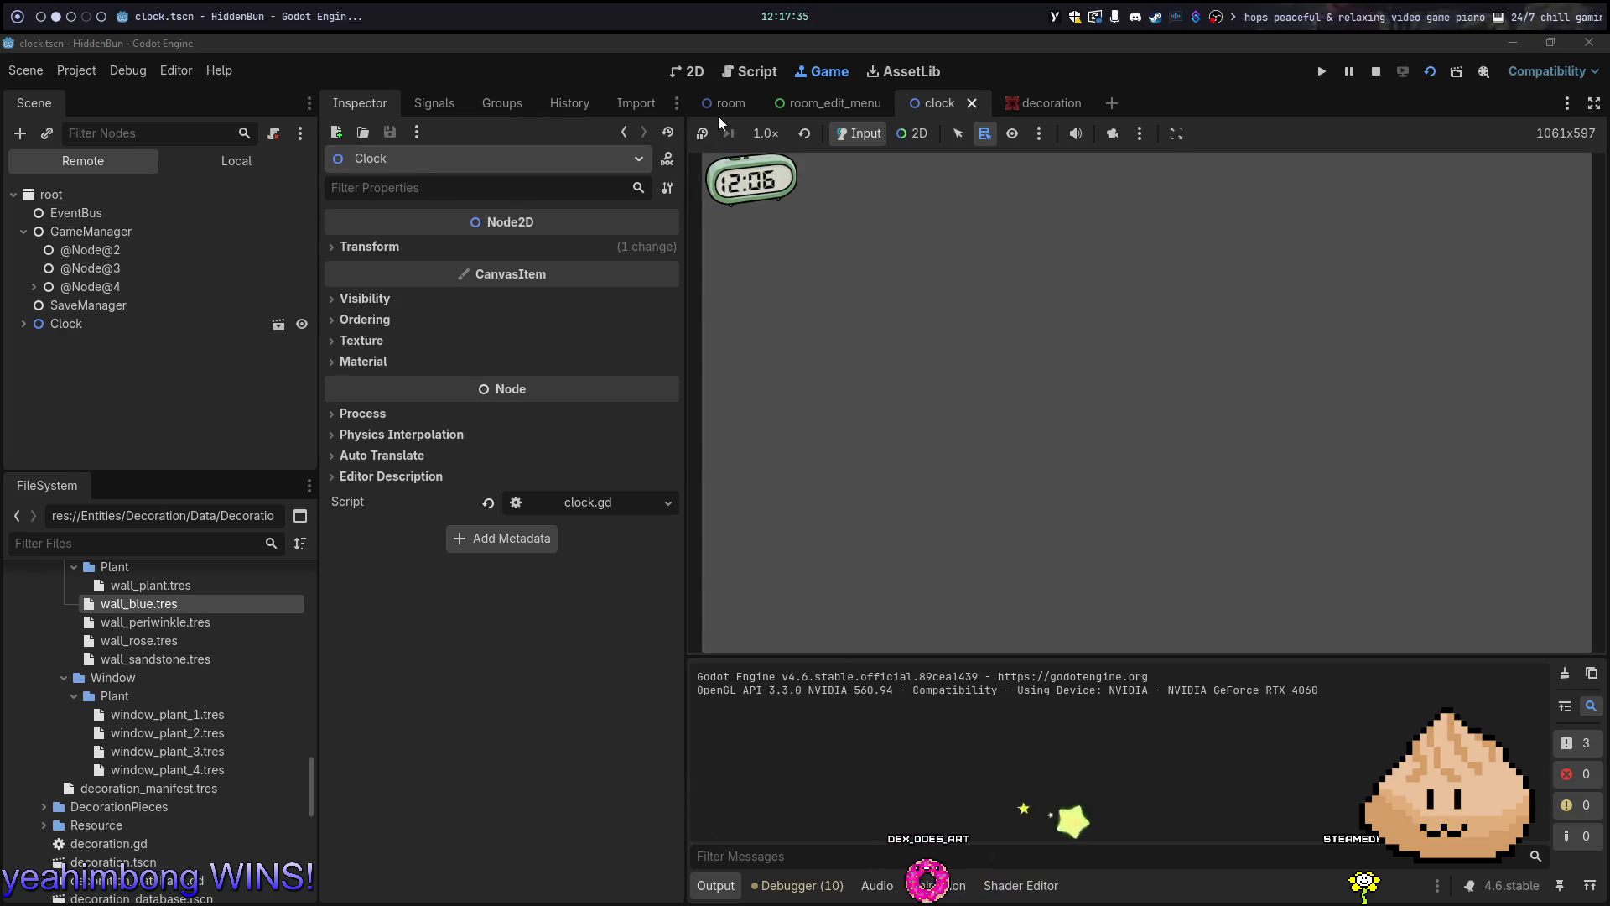
key(F8)
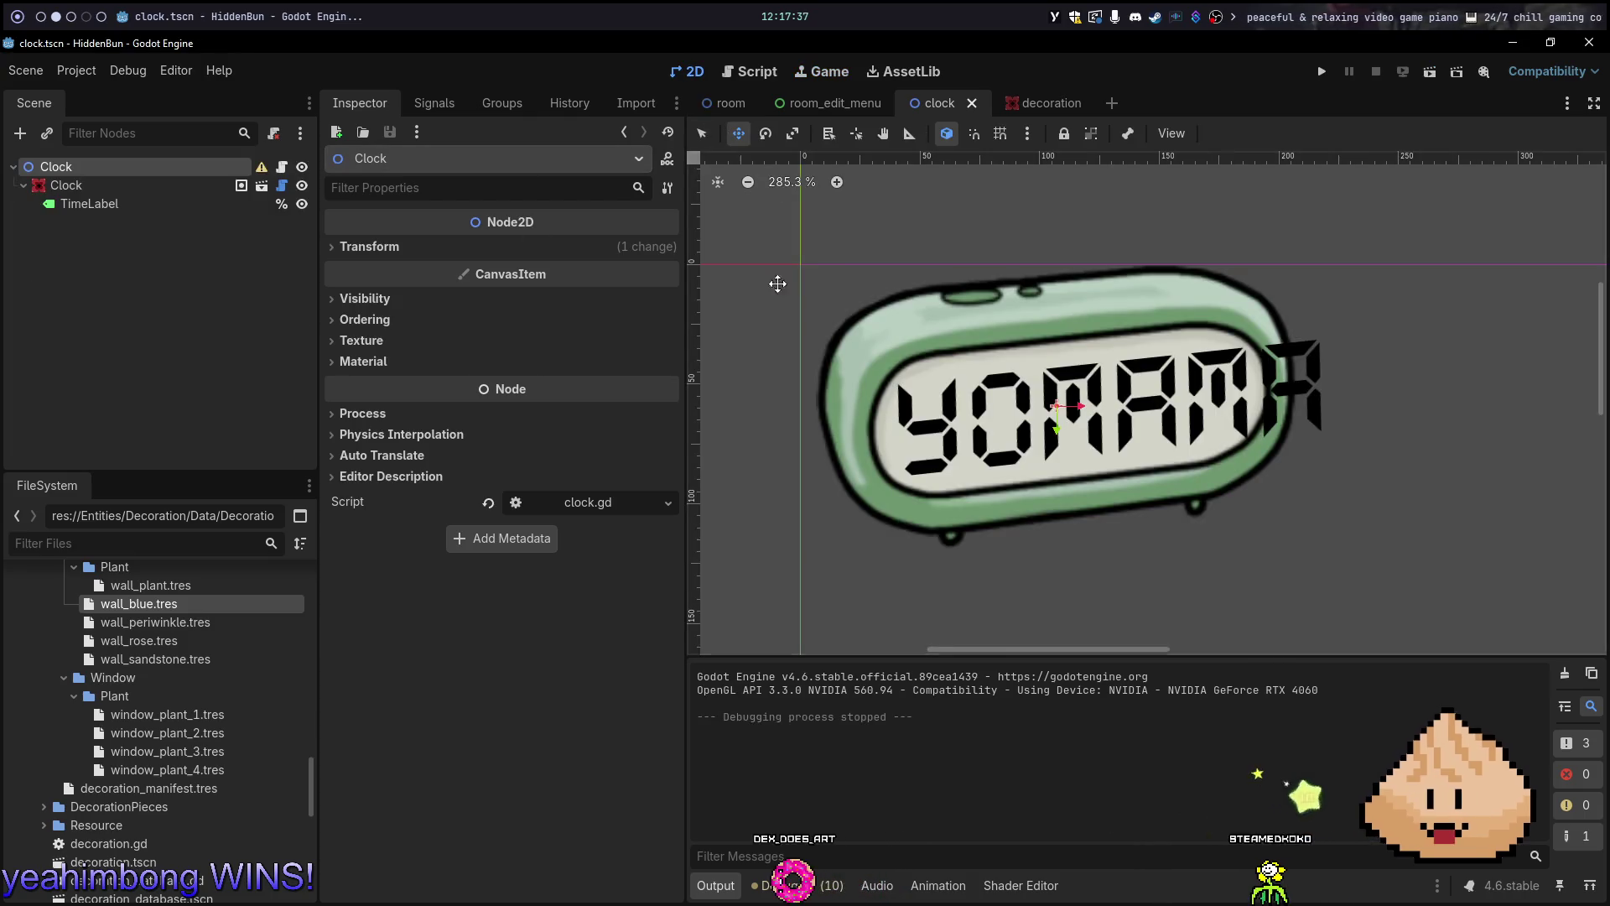
Nudge the TimeLabel to (-64, -20) with arrow keys, saving and rerunning the clock scene
click(1055, 362)
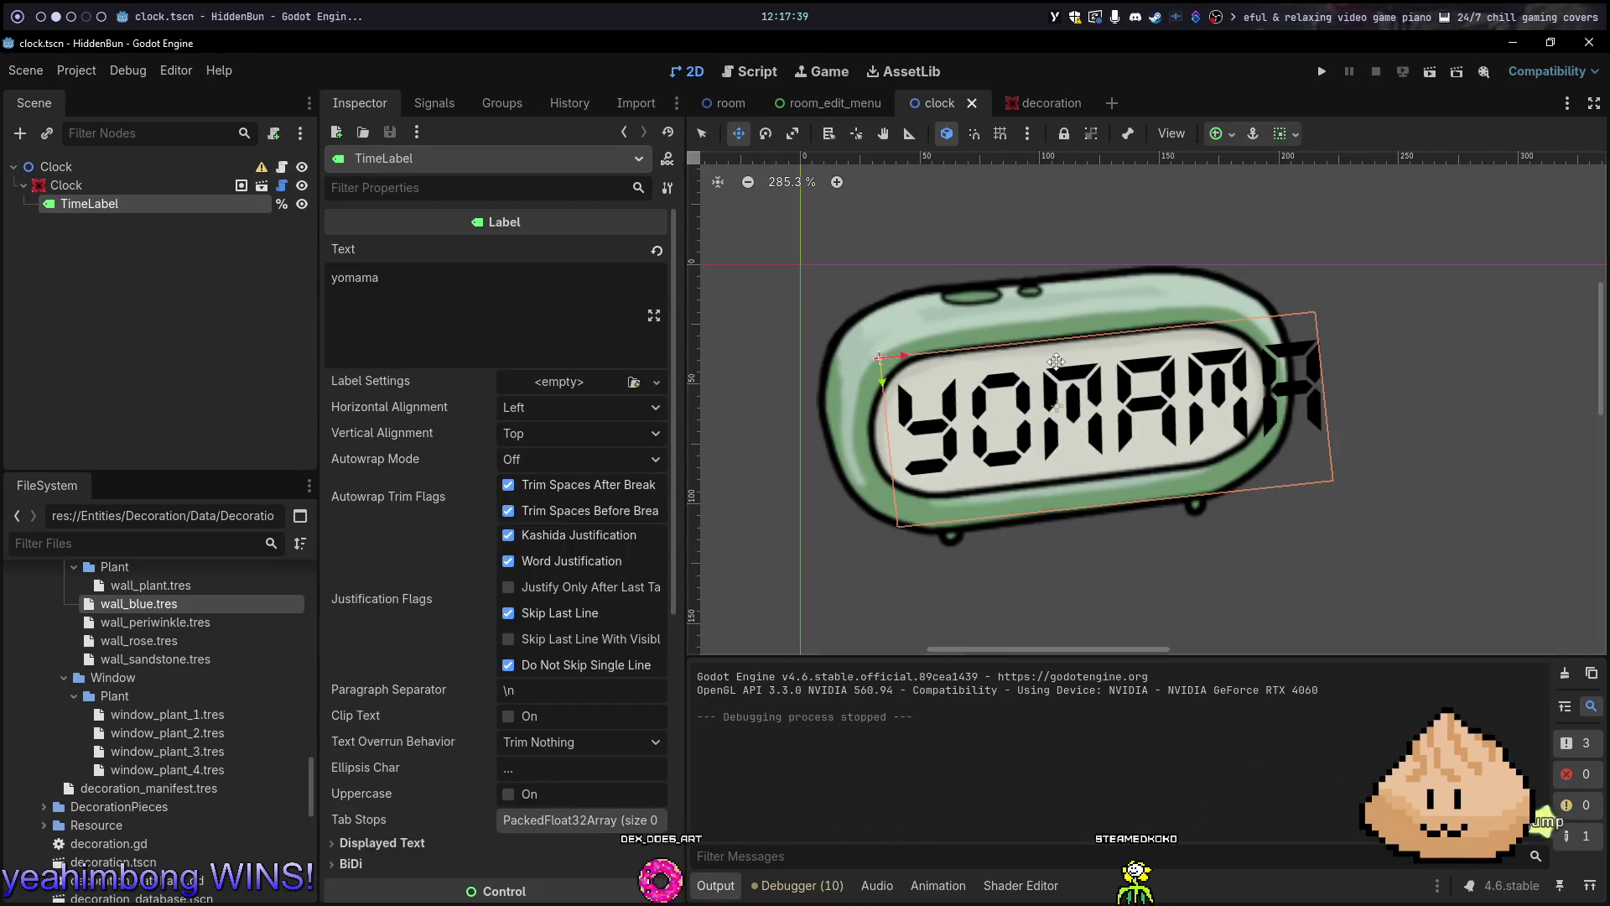
key(Right)
key(Right)
key(Right)
key(Down)
key(Down)
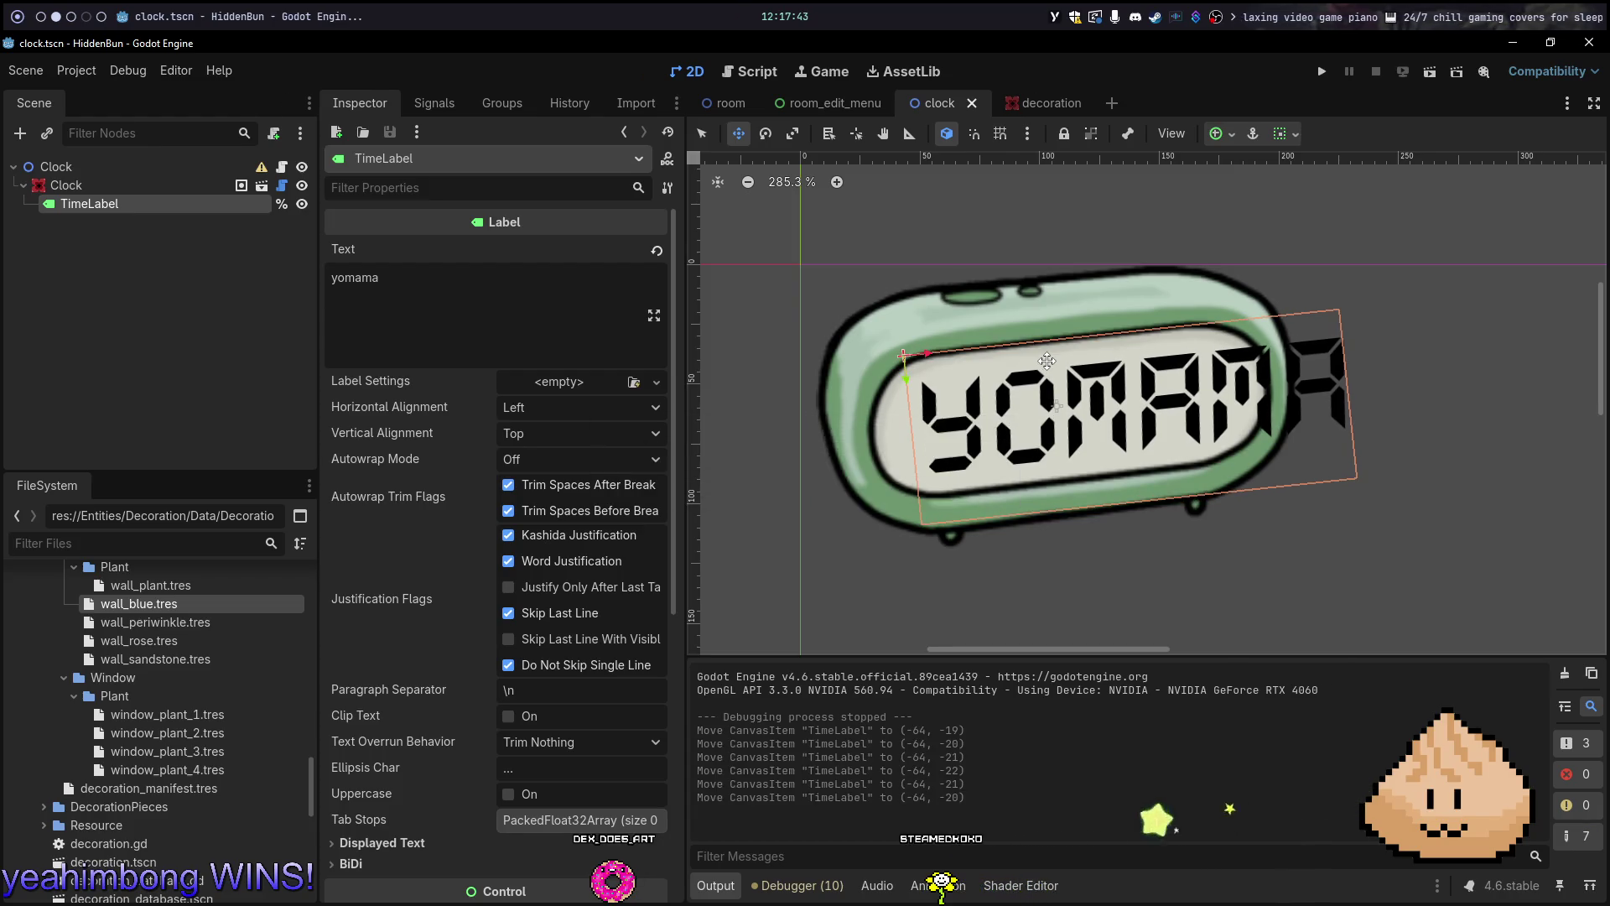
key(F6)
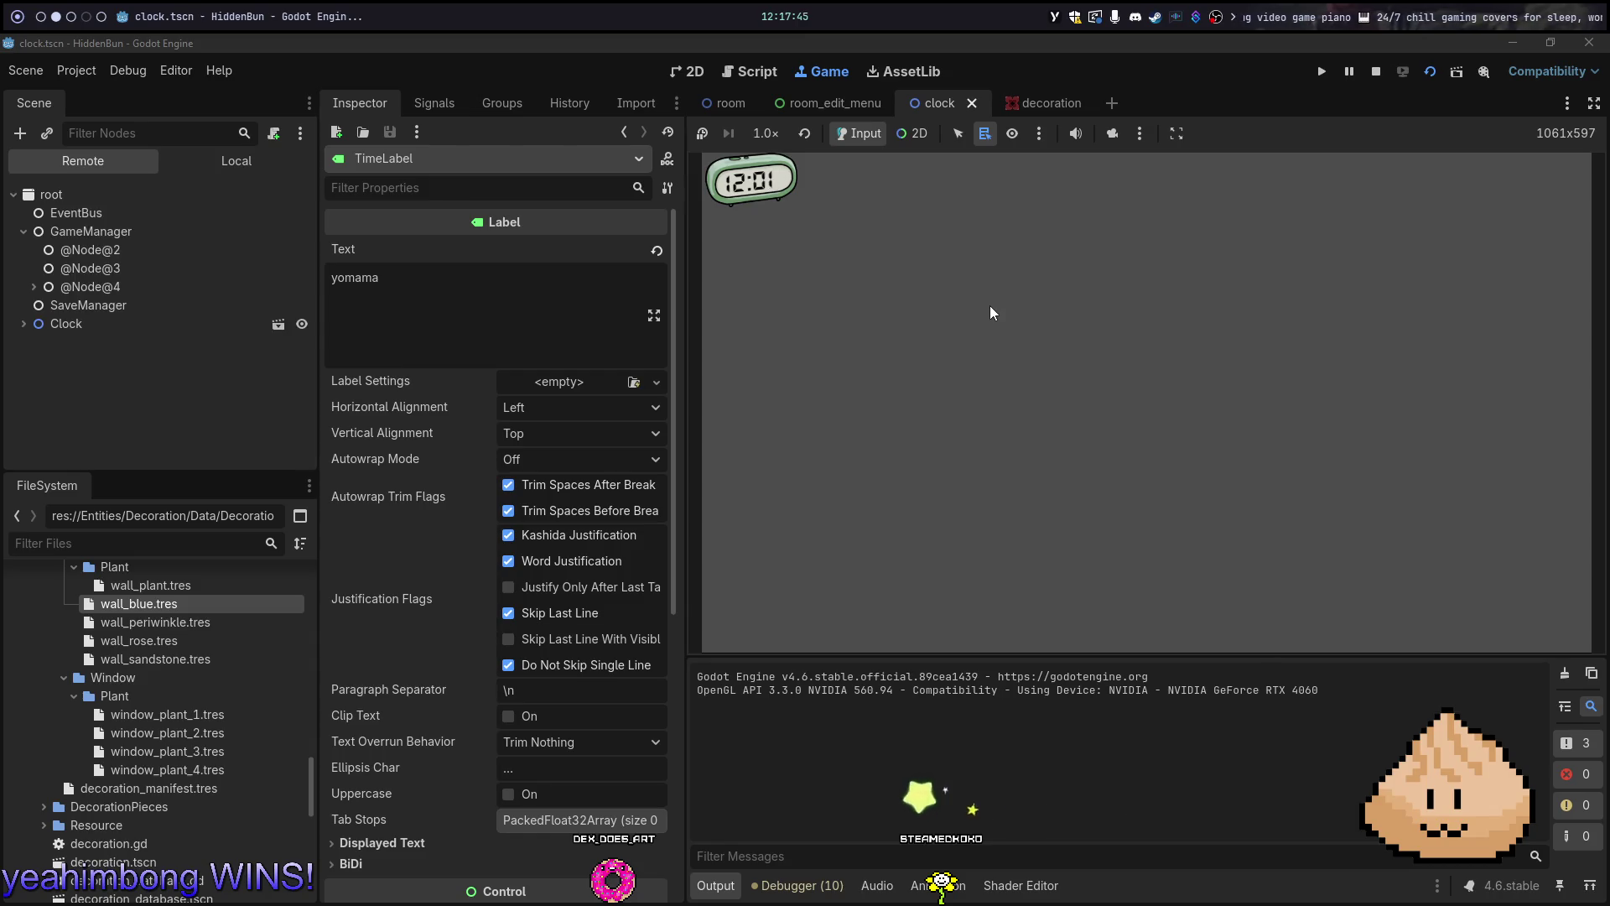
key(F8)
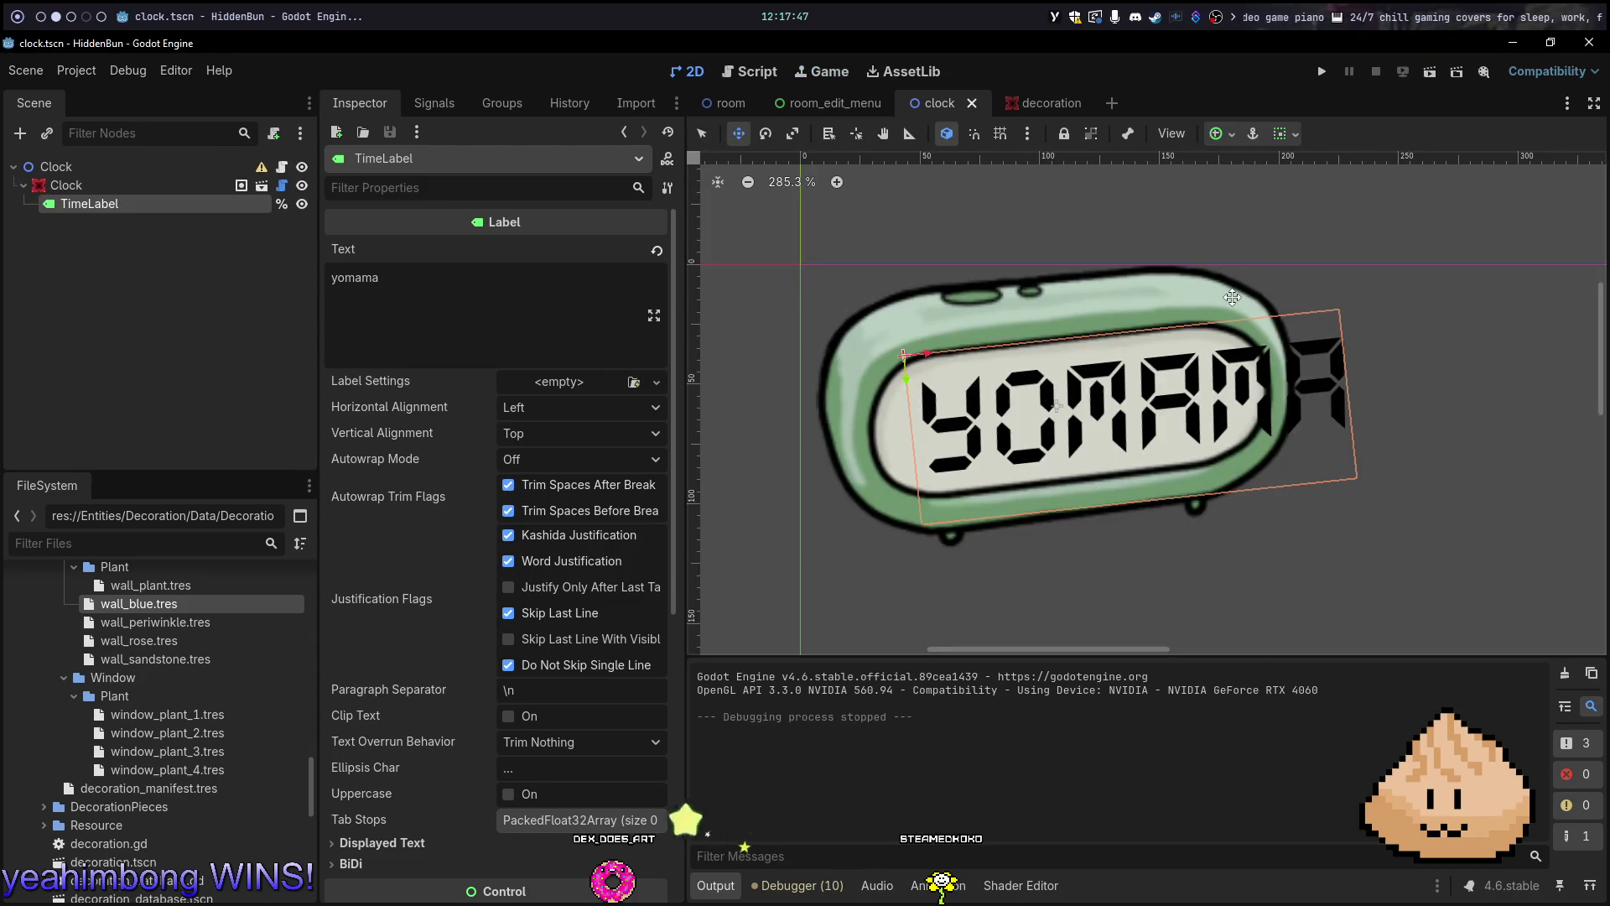
key(Right)
key(Right)
key(Right)
key(F6)
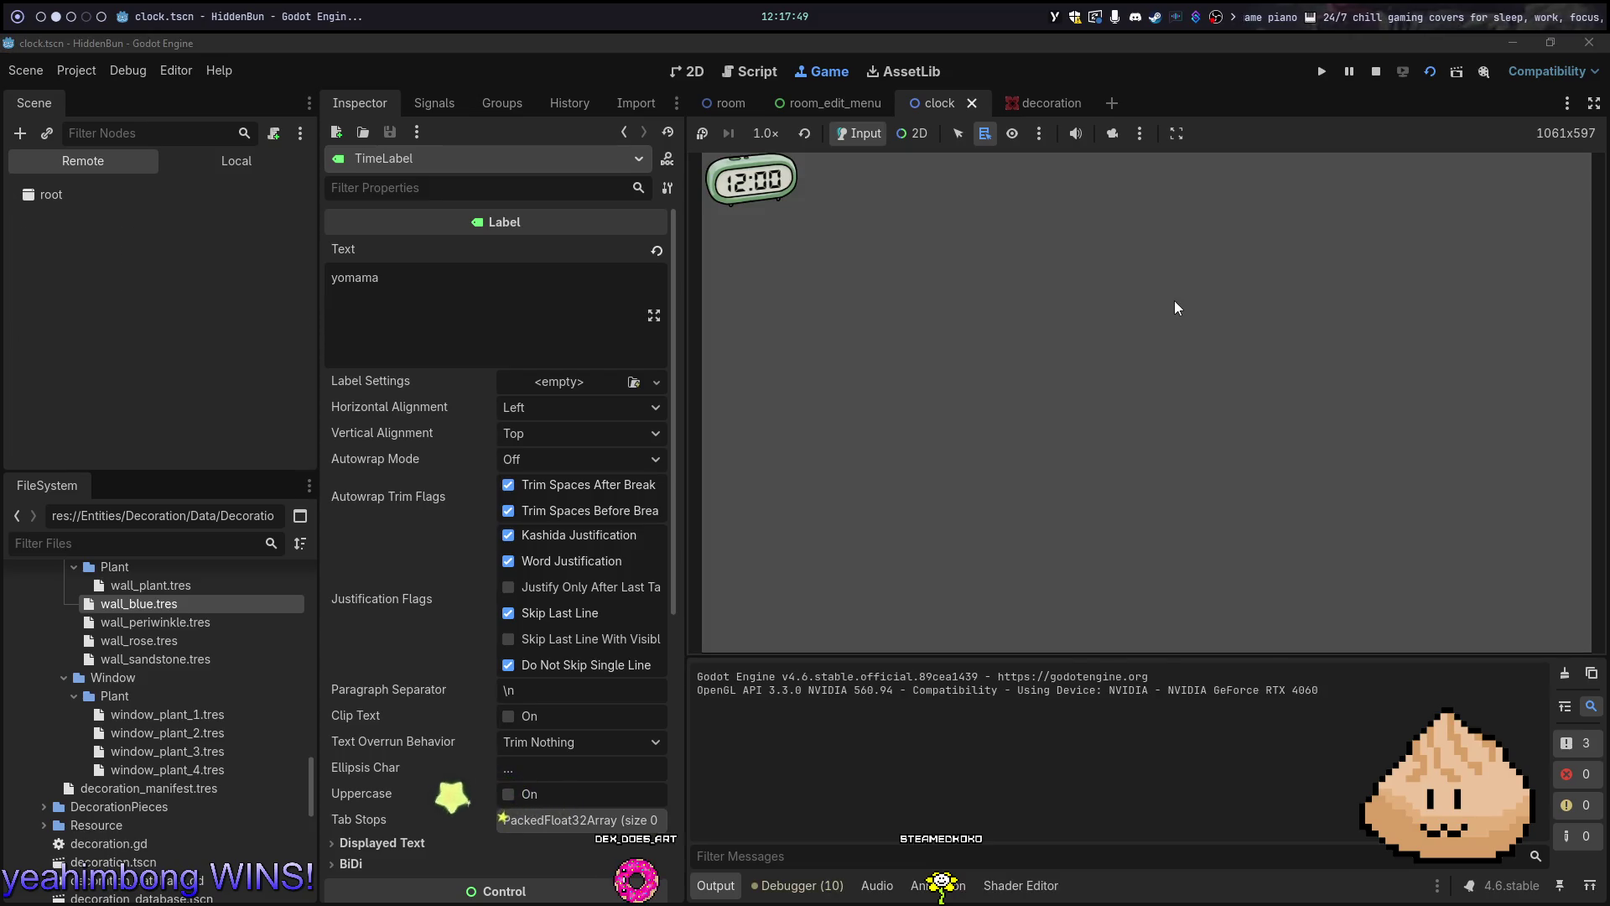
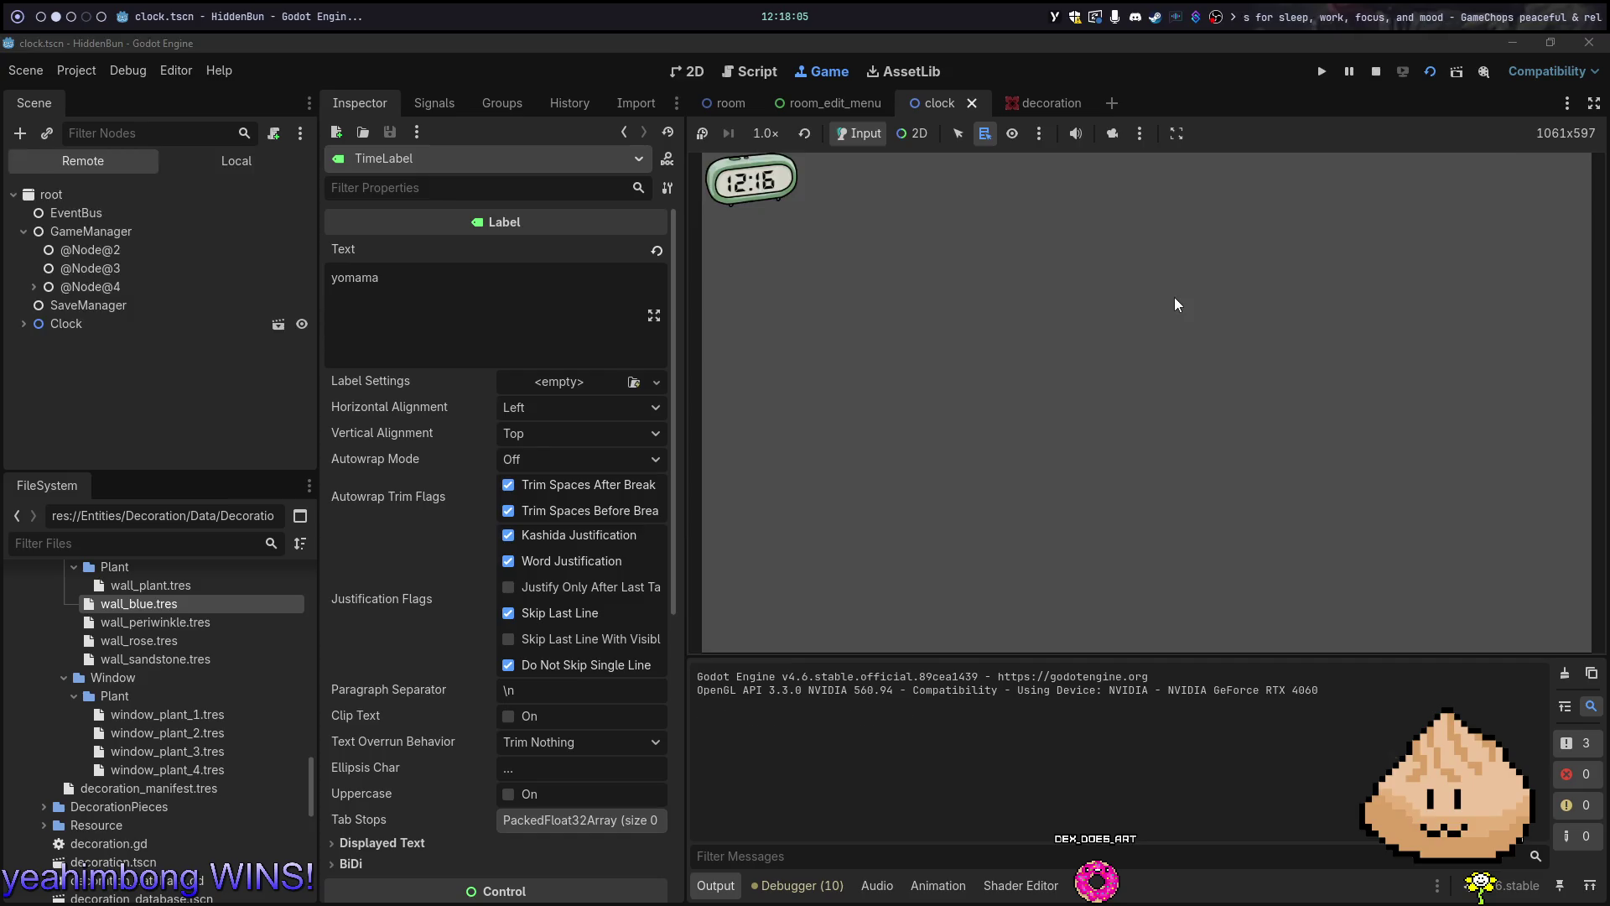
Stop the clock scene's test run and return to editing
key(ctrl+F1)
key(alt+1)
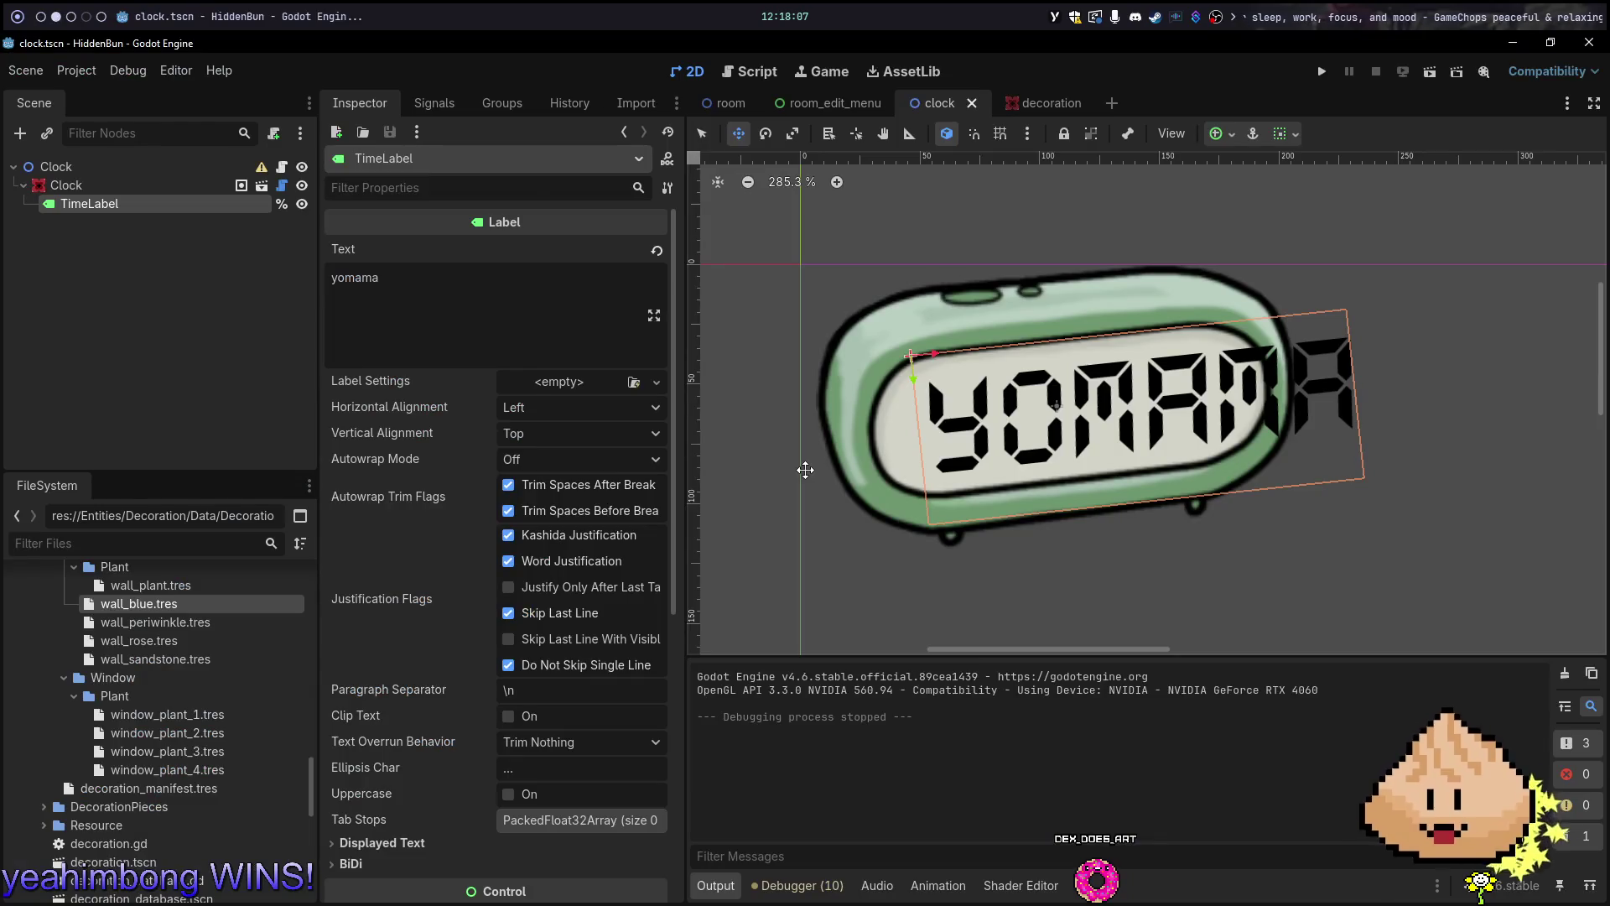
On line 38, replace the resize-mode 0 with Control.LayoutPresetMode.PRESET_MODE_KEEP_SIZE
key(k)
key(k)
key(h)
key(h)
key(h)
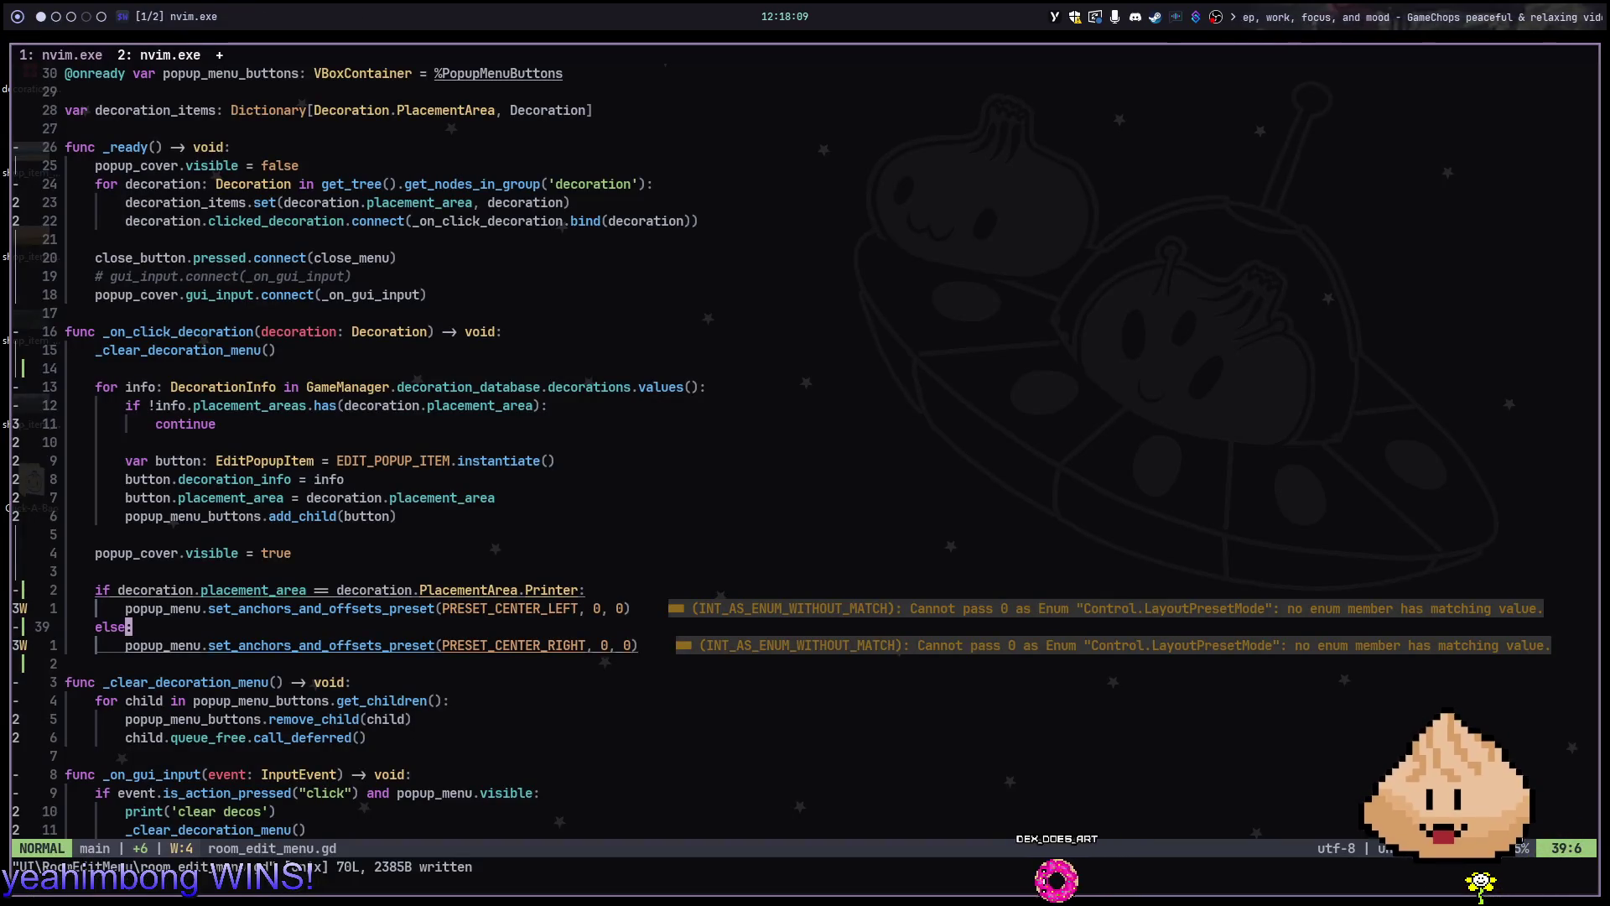
text(s)
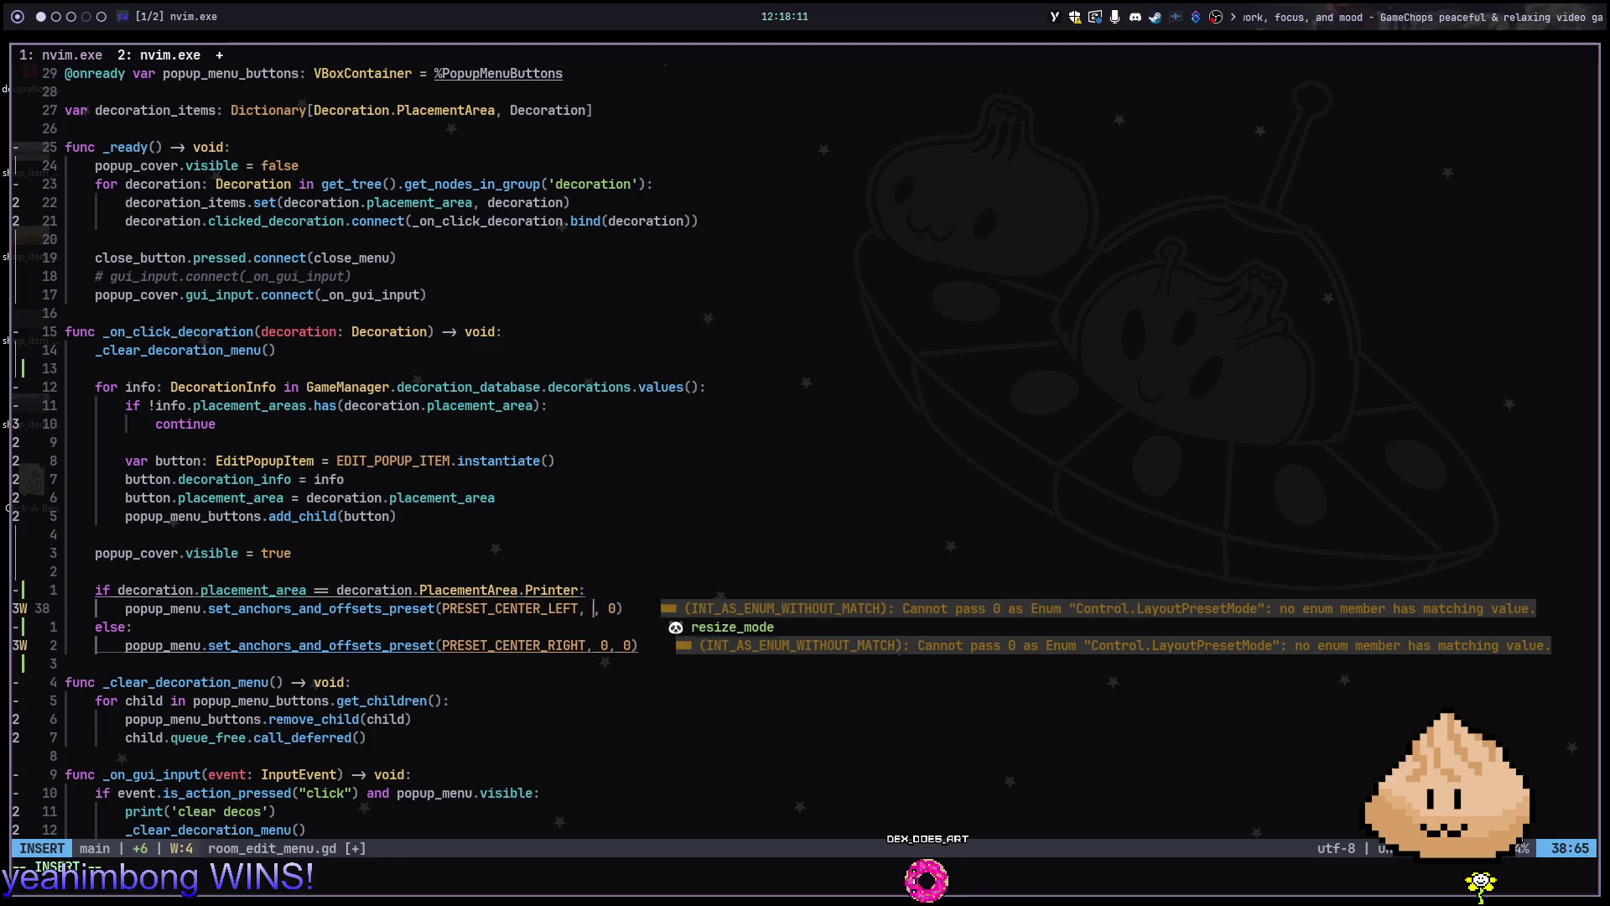
text(Contro)
text(l.la)
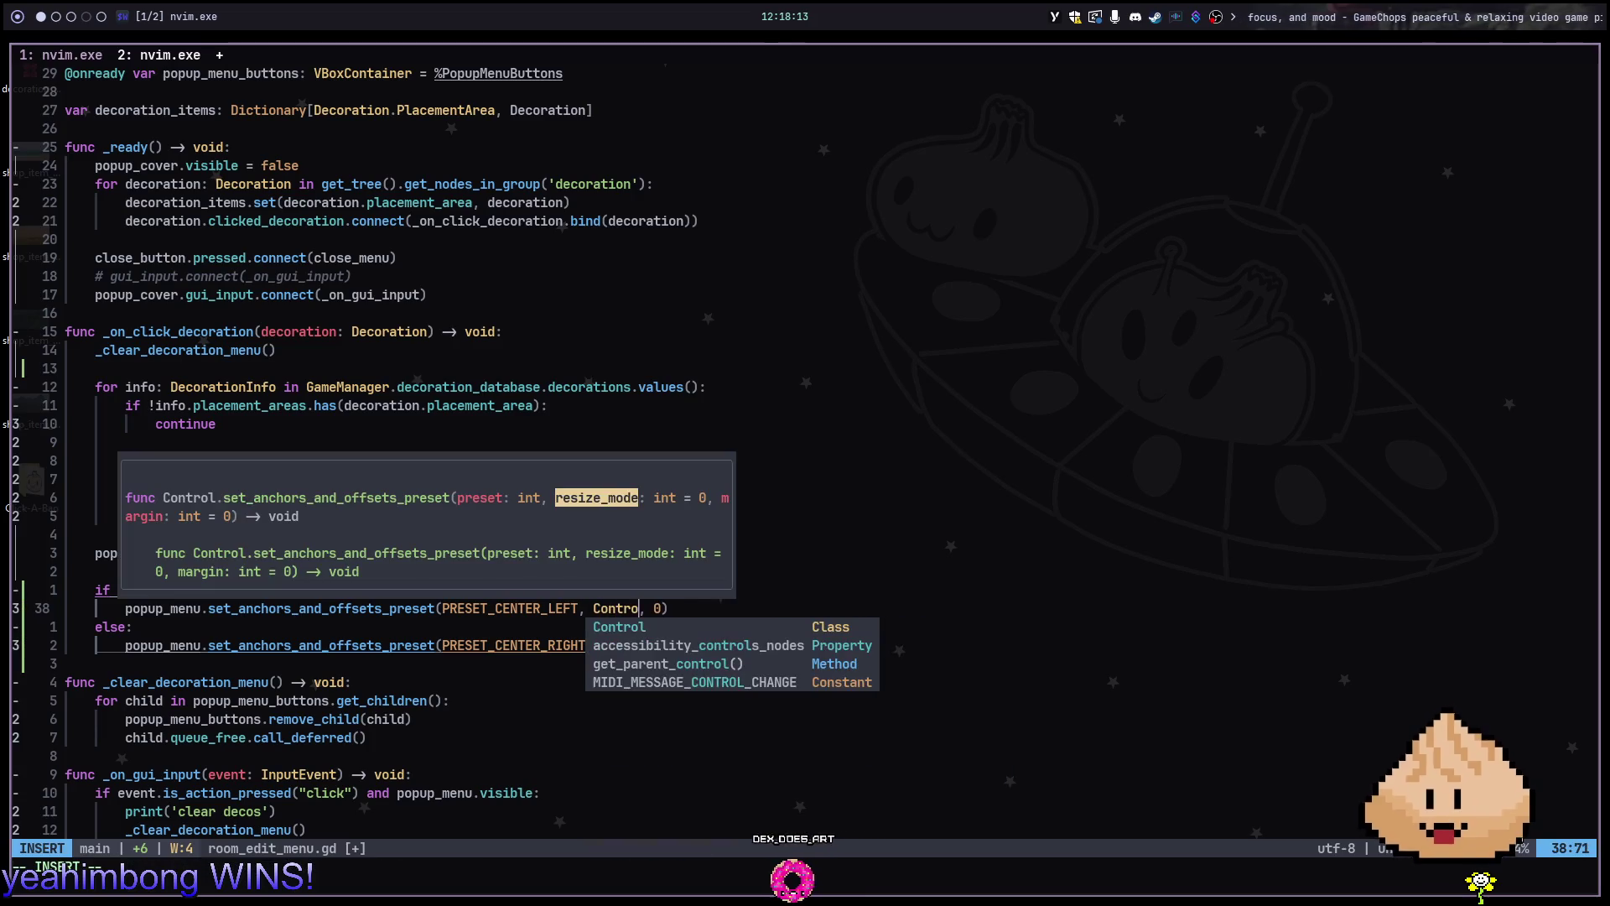
text(youtpre)
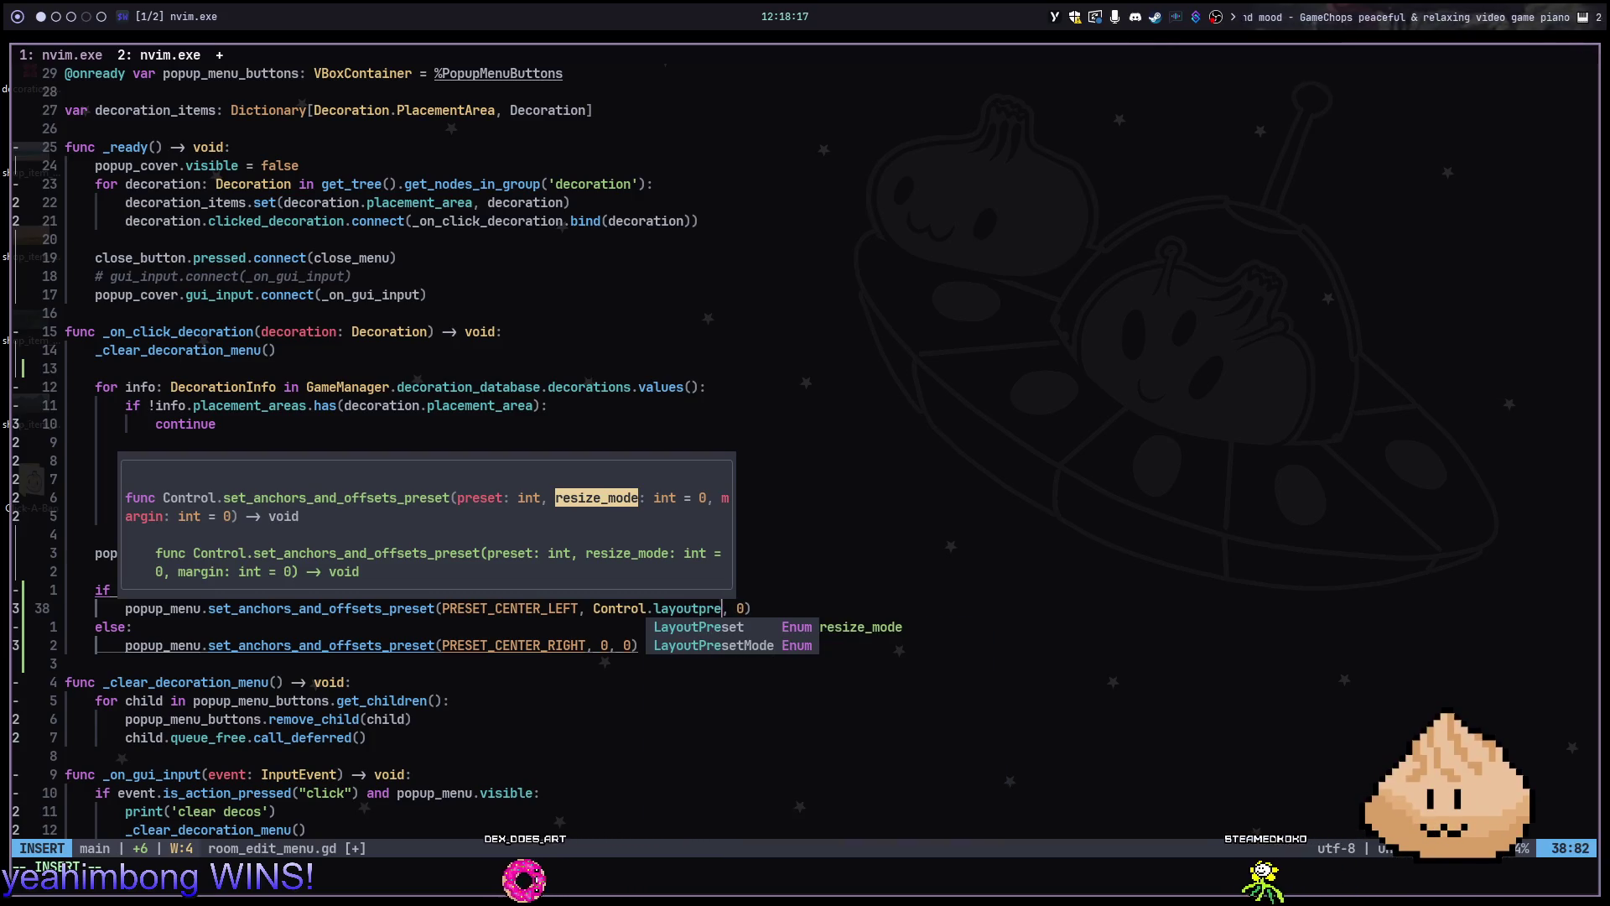
key(Tab)
key(Return)
text(.)
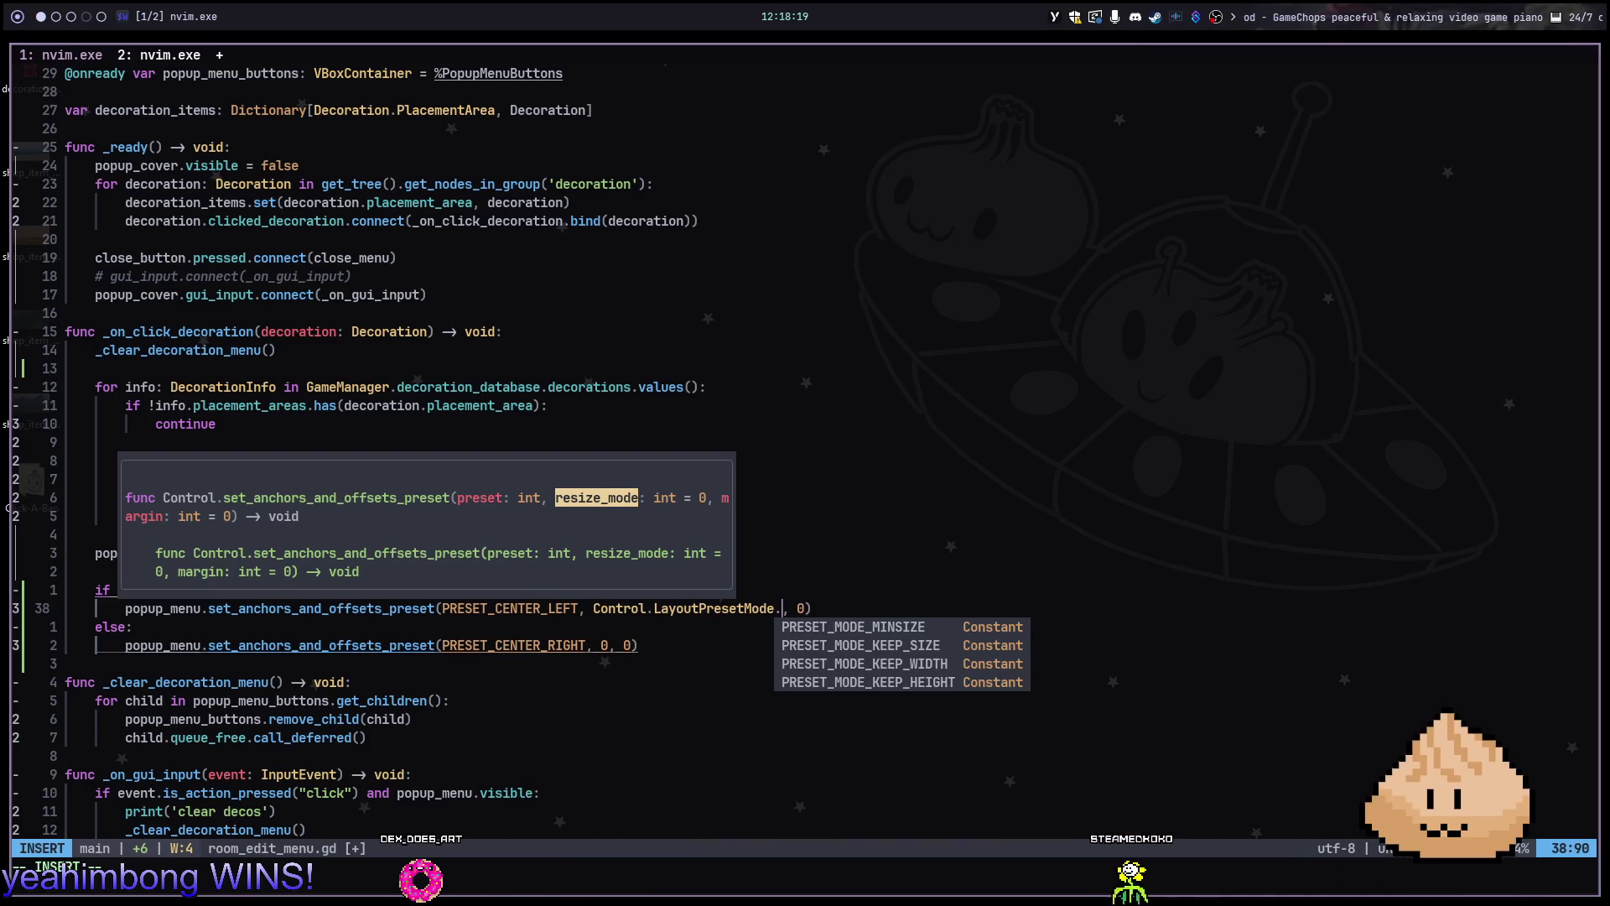
key(Tab)
key(Tab)
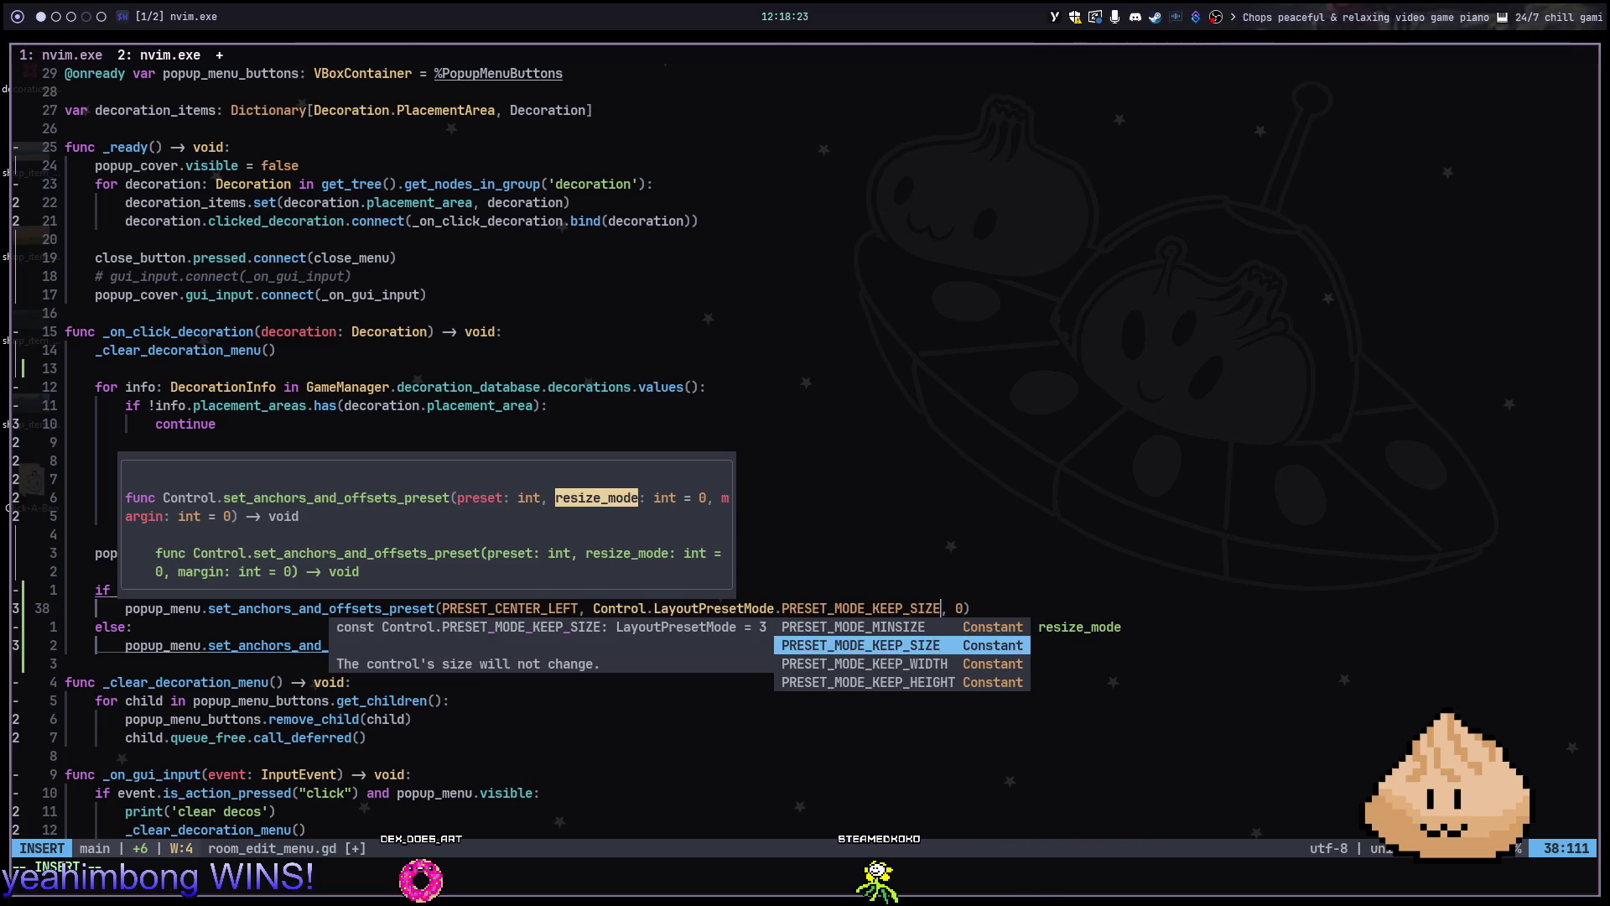
key(Escape)
Look up the hover documentation for PRESET_MODE_KEEP_SIZE on line 38
click(67, 682)
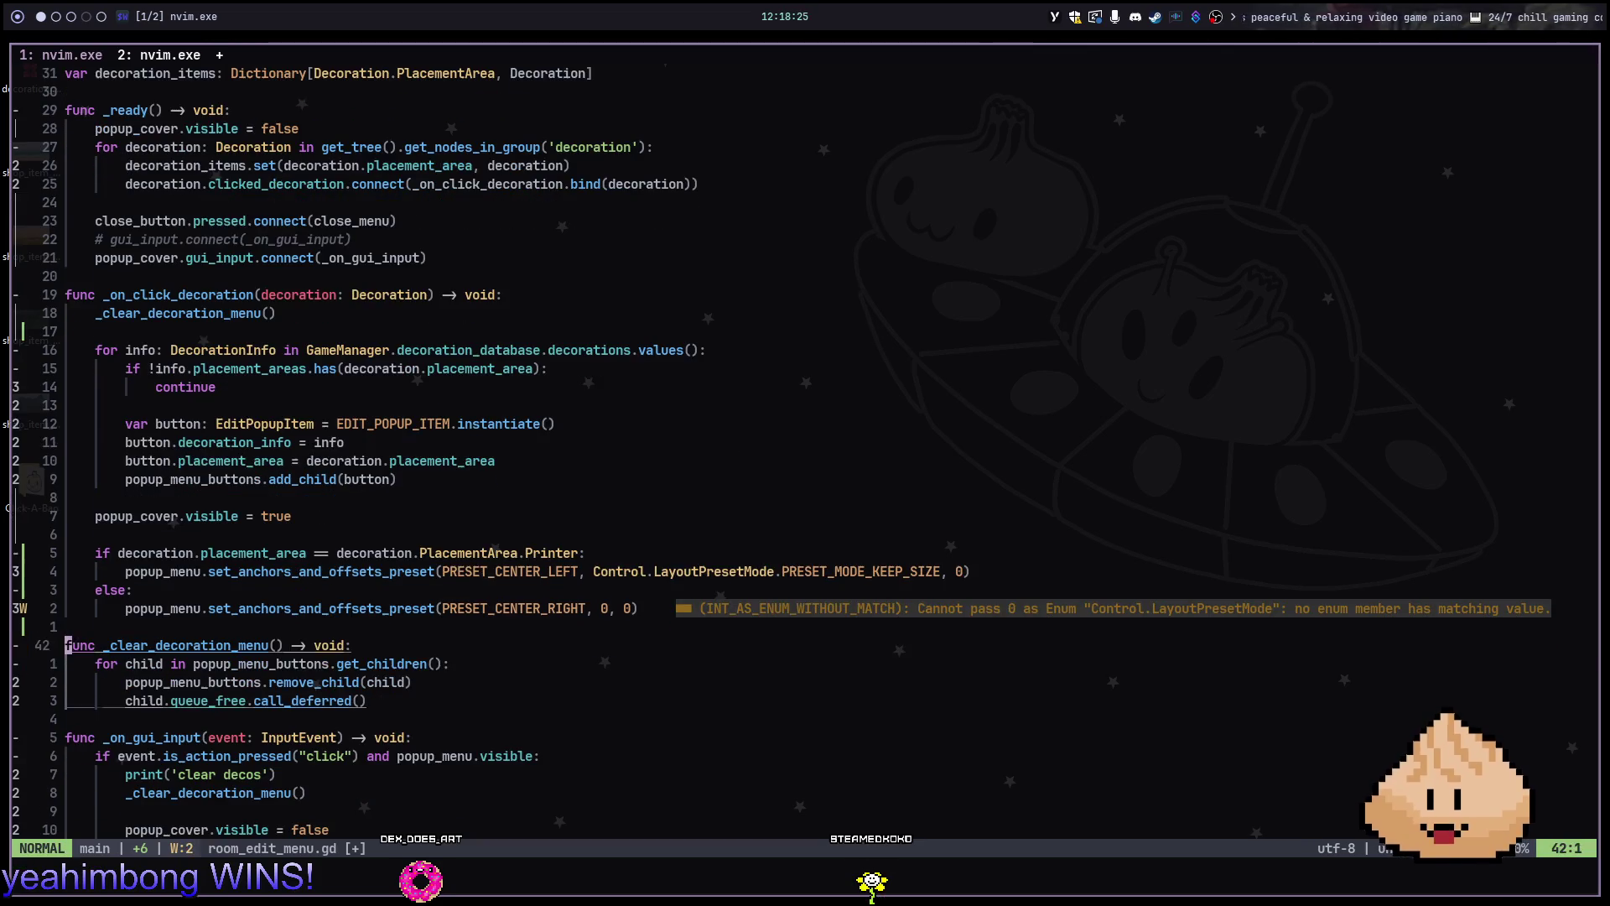
key(k)
key(colon)
key(Escape)
text(/prese)
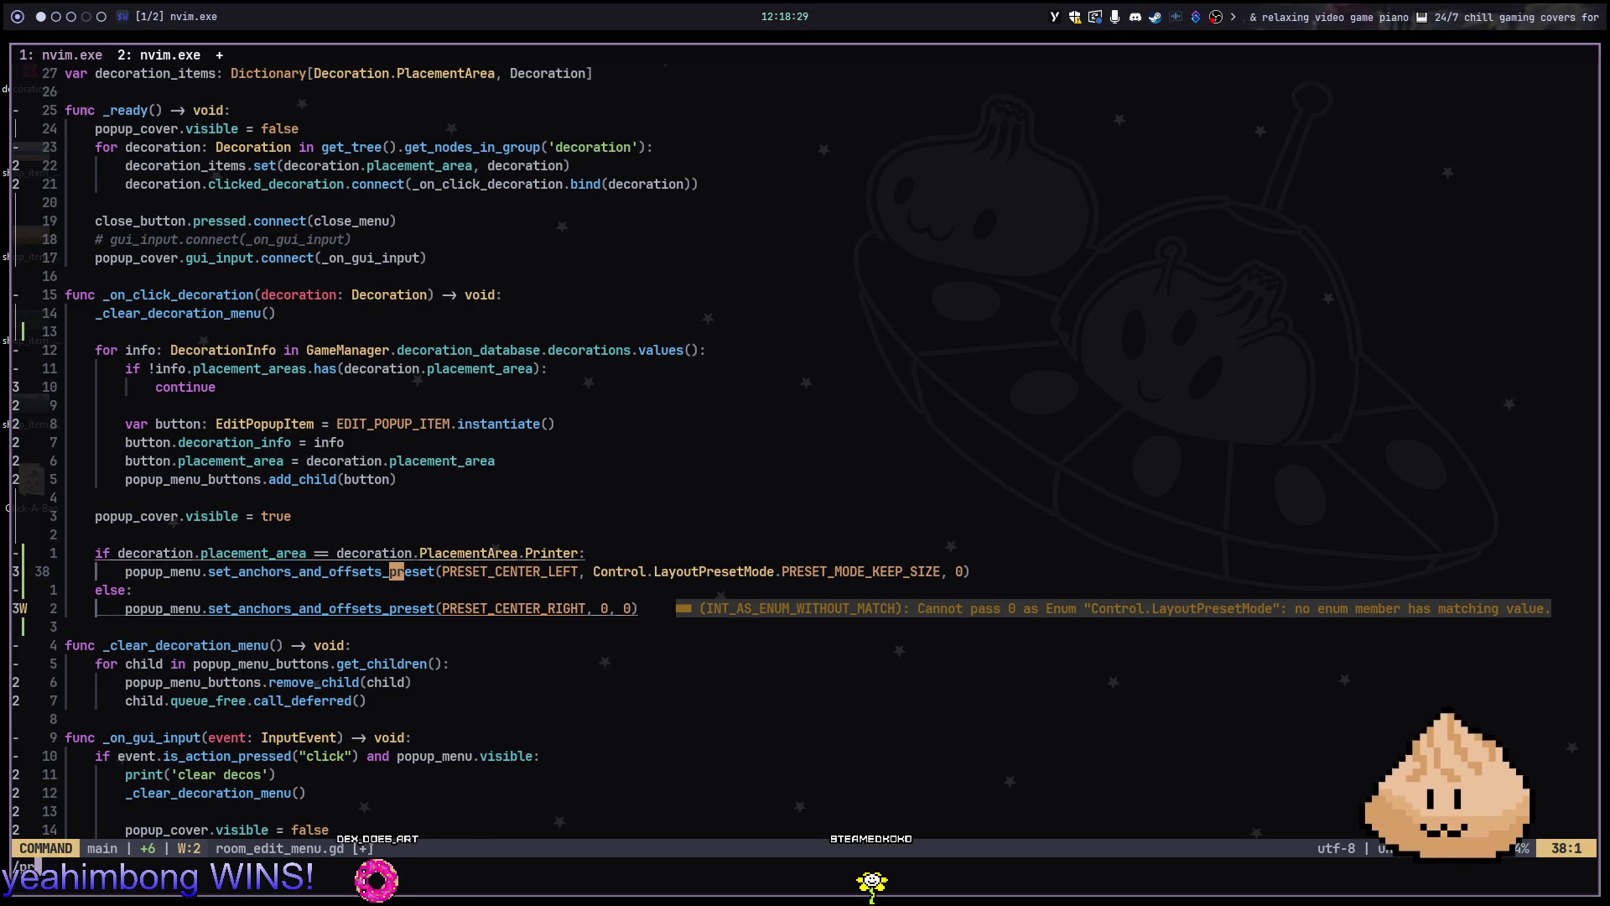
key(Return)
key(f)
key(comma)
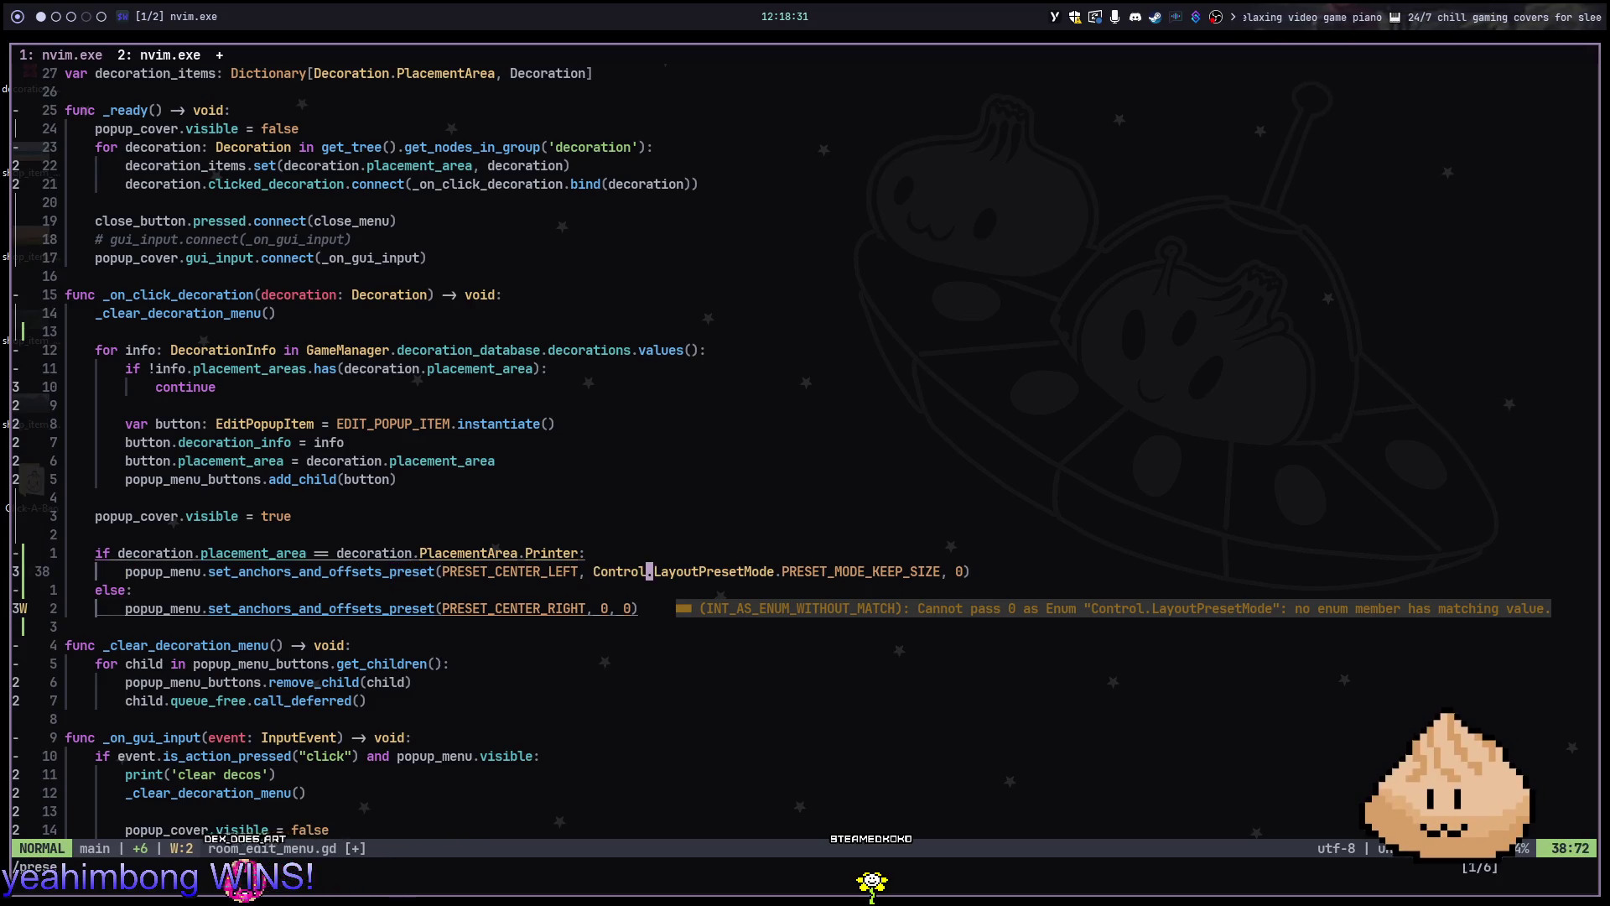
key(K)
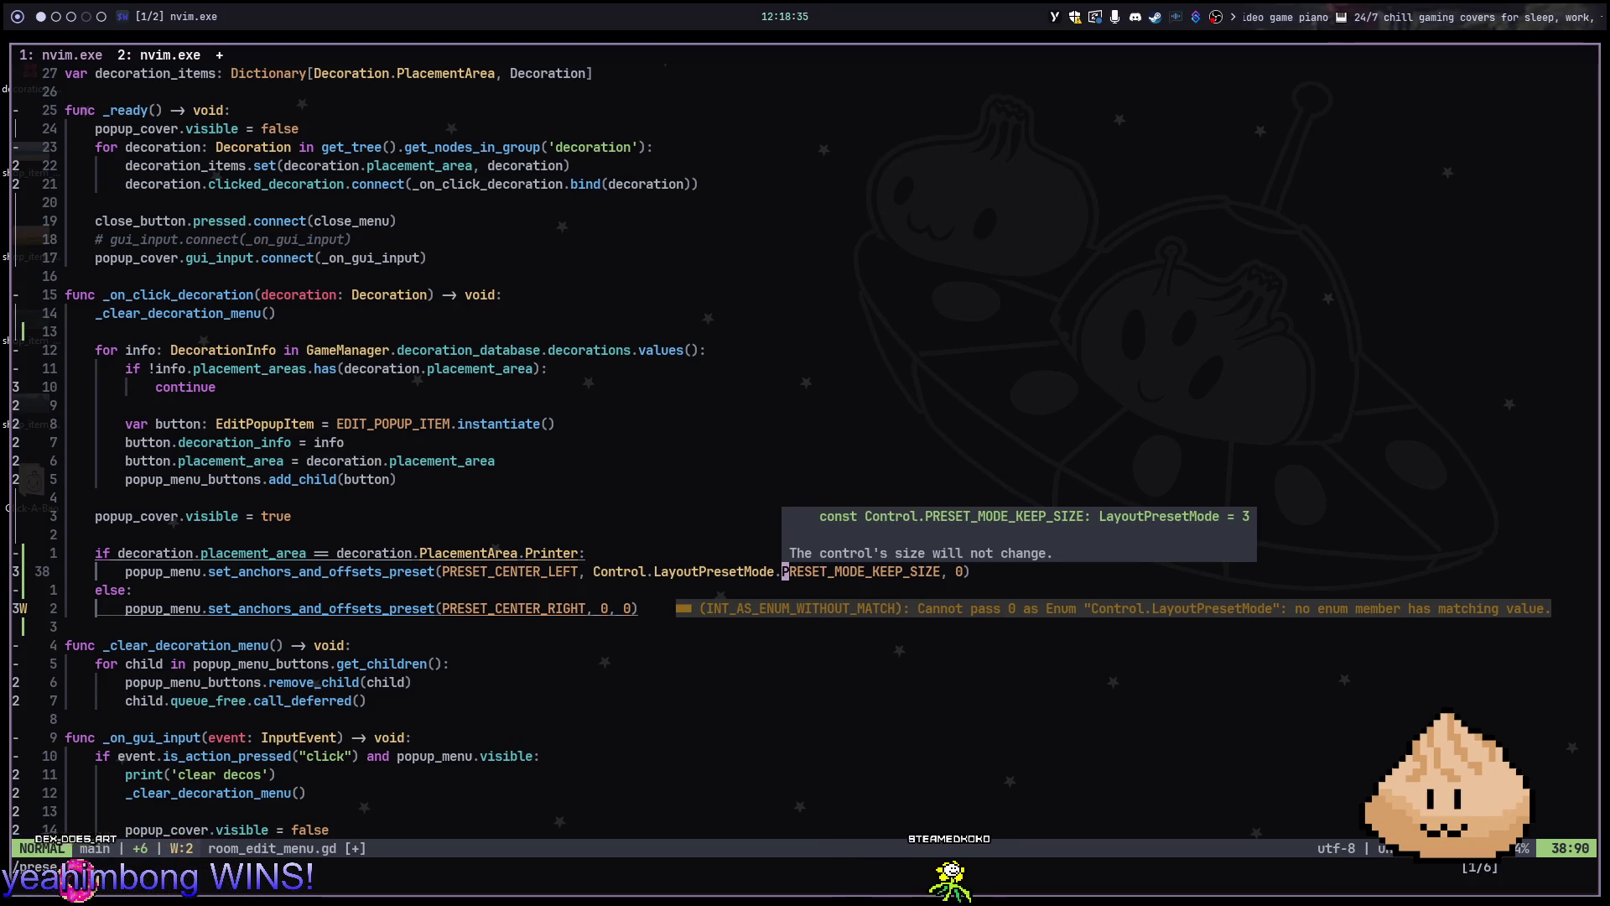
key(j)
key(j)
key(F)
key(comma)
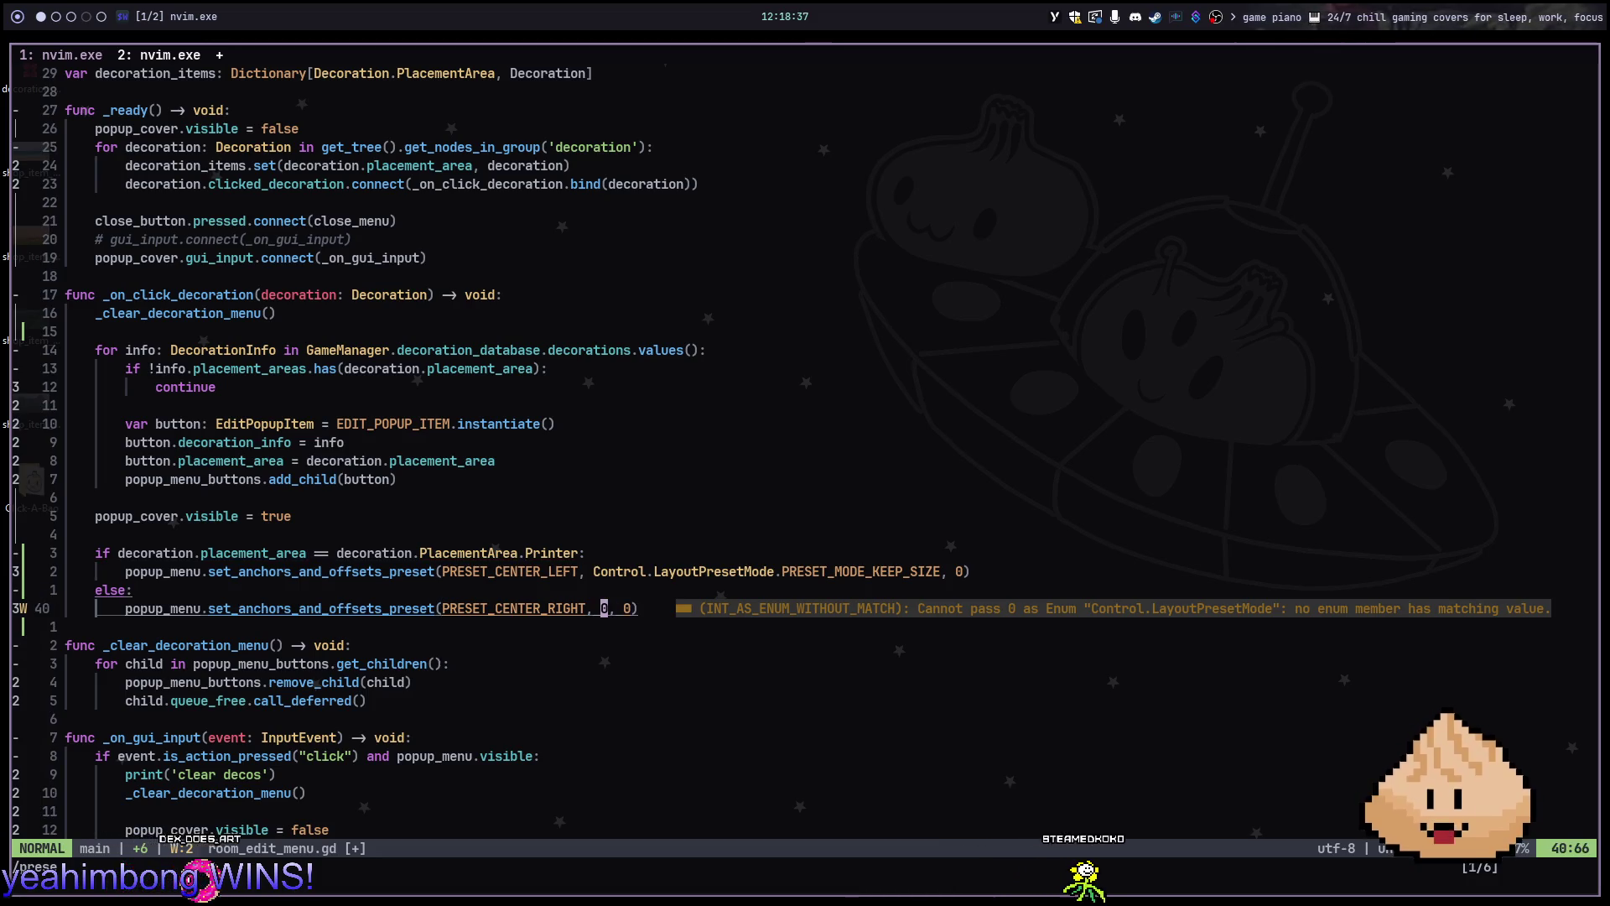
Replace the resize-mode 0 on line 40 with PRESET_MODE_KEEP_SIZE
text(cbpresetm)
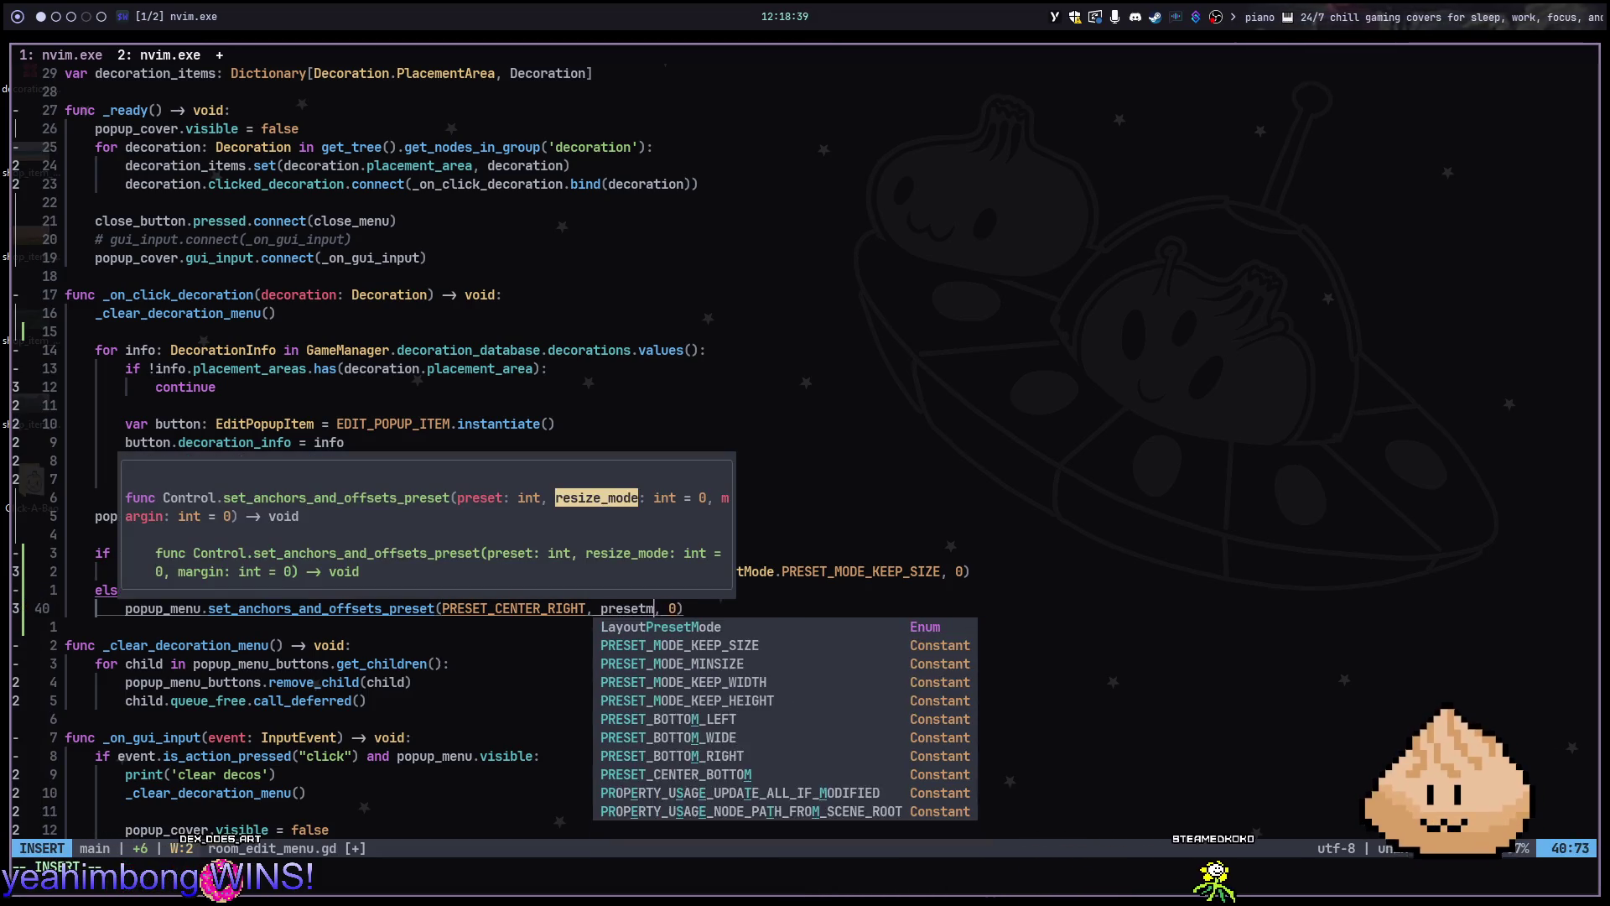
text(od)
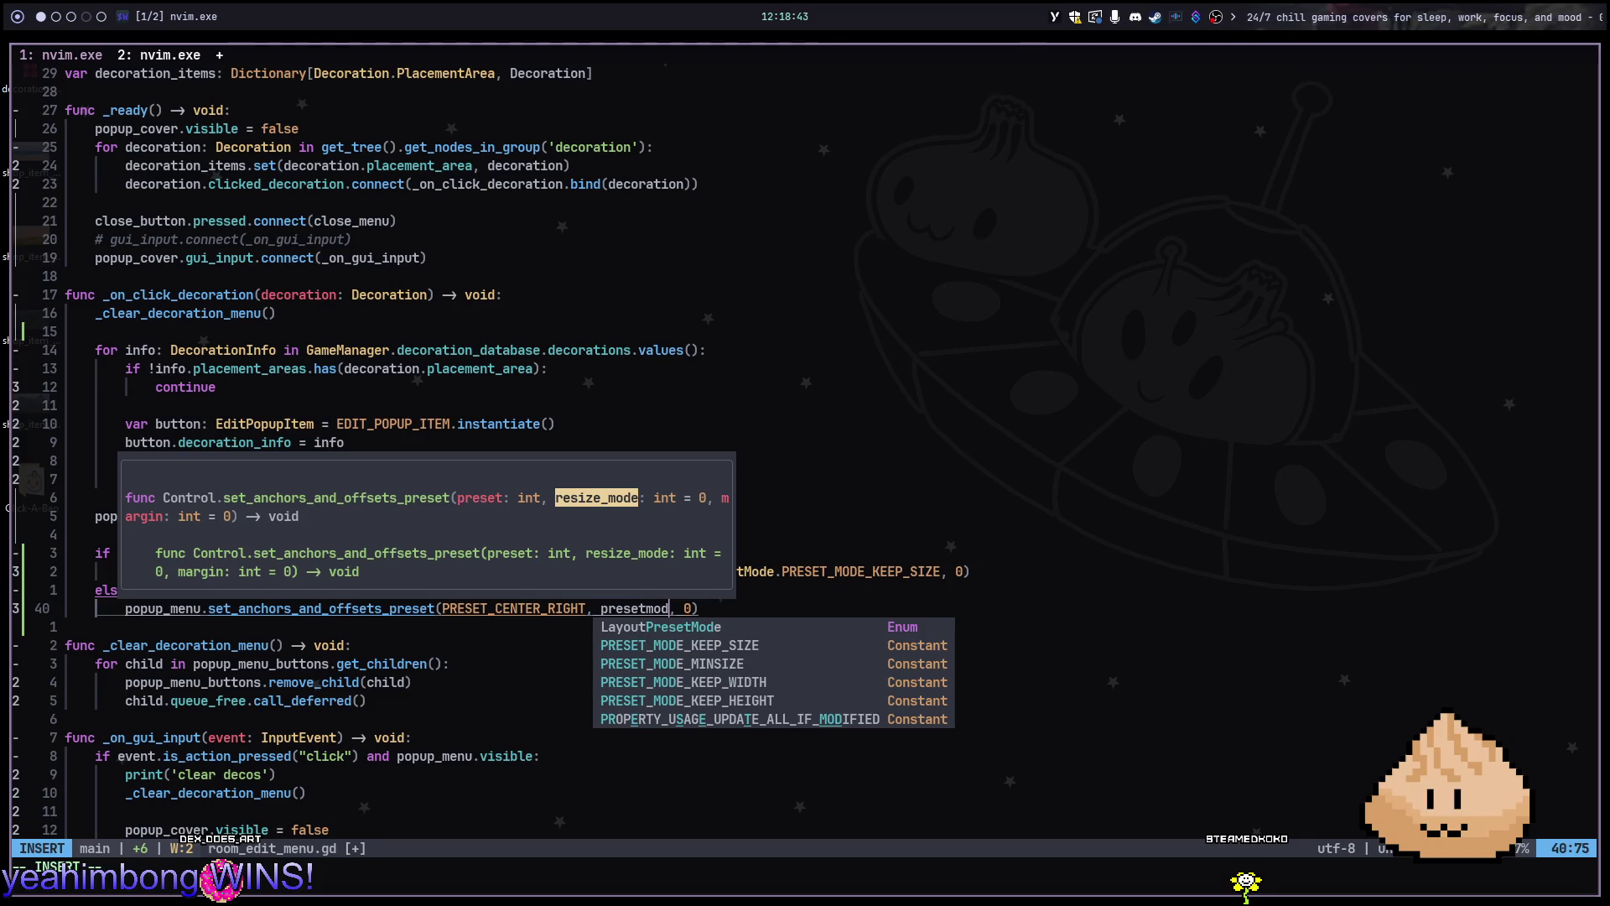
key(Tab)
key(Tab)
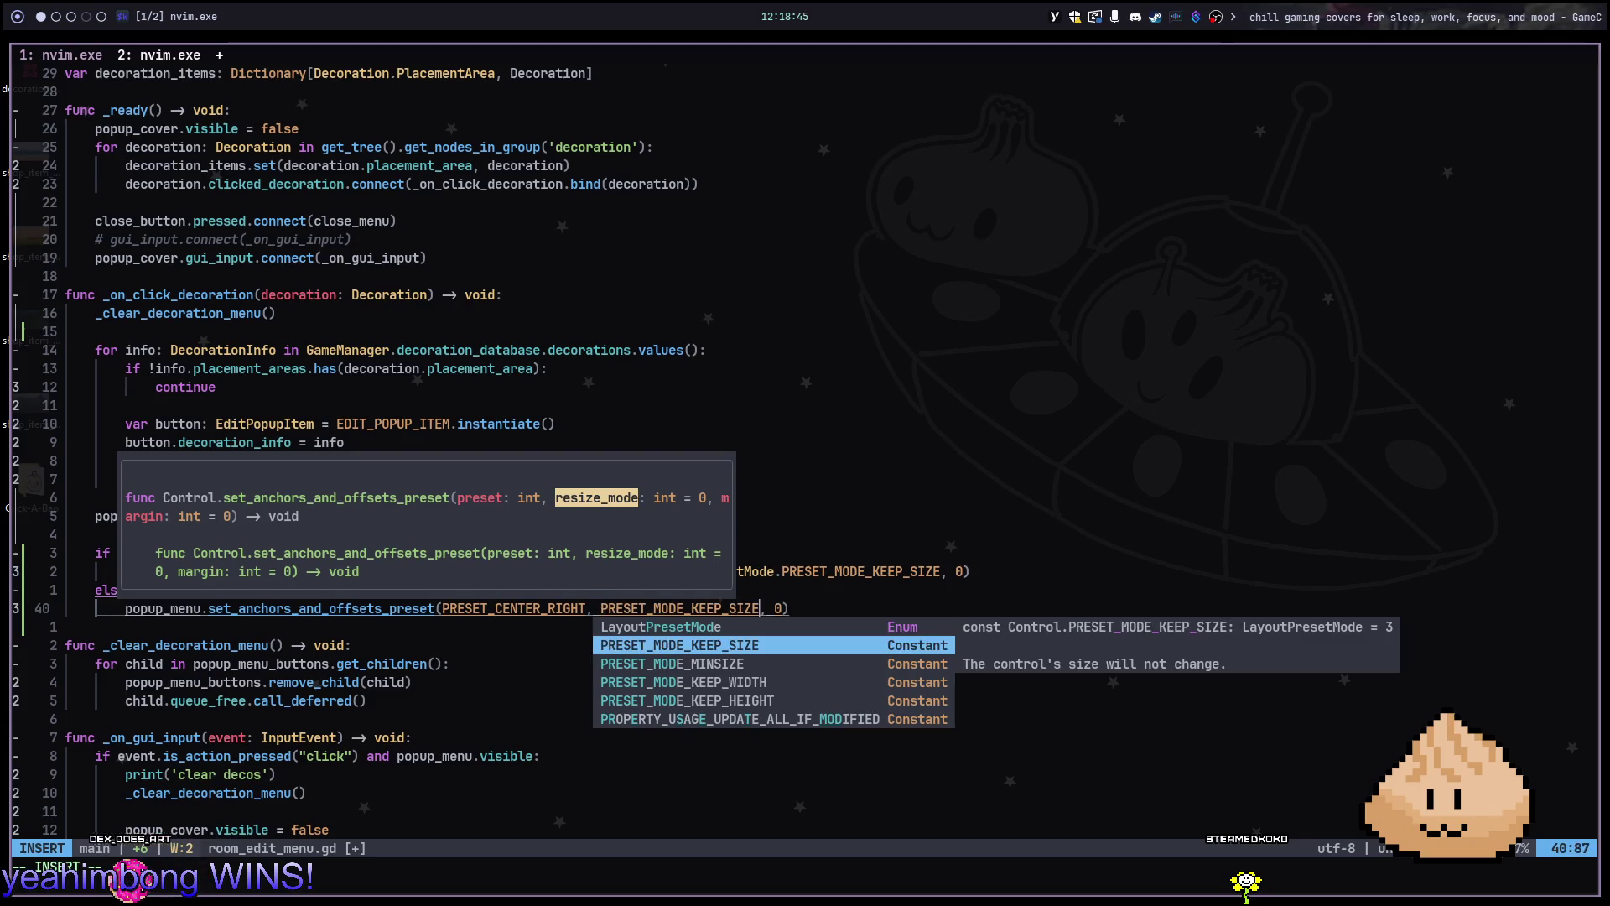
key(Tab)
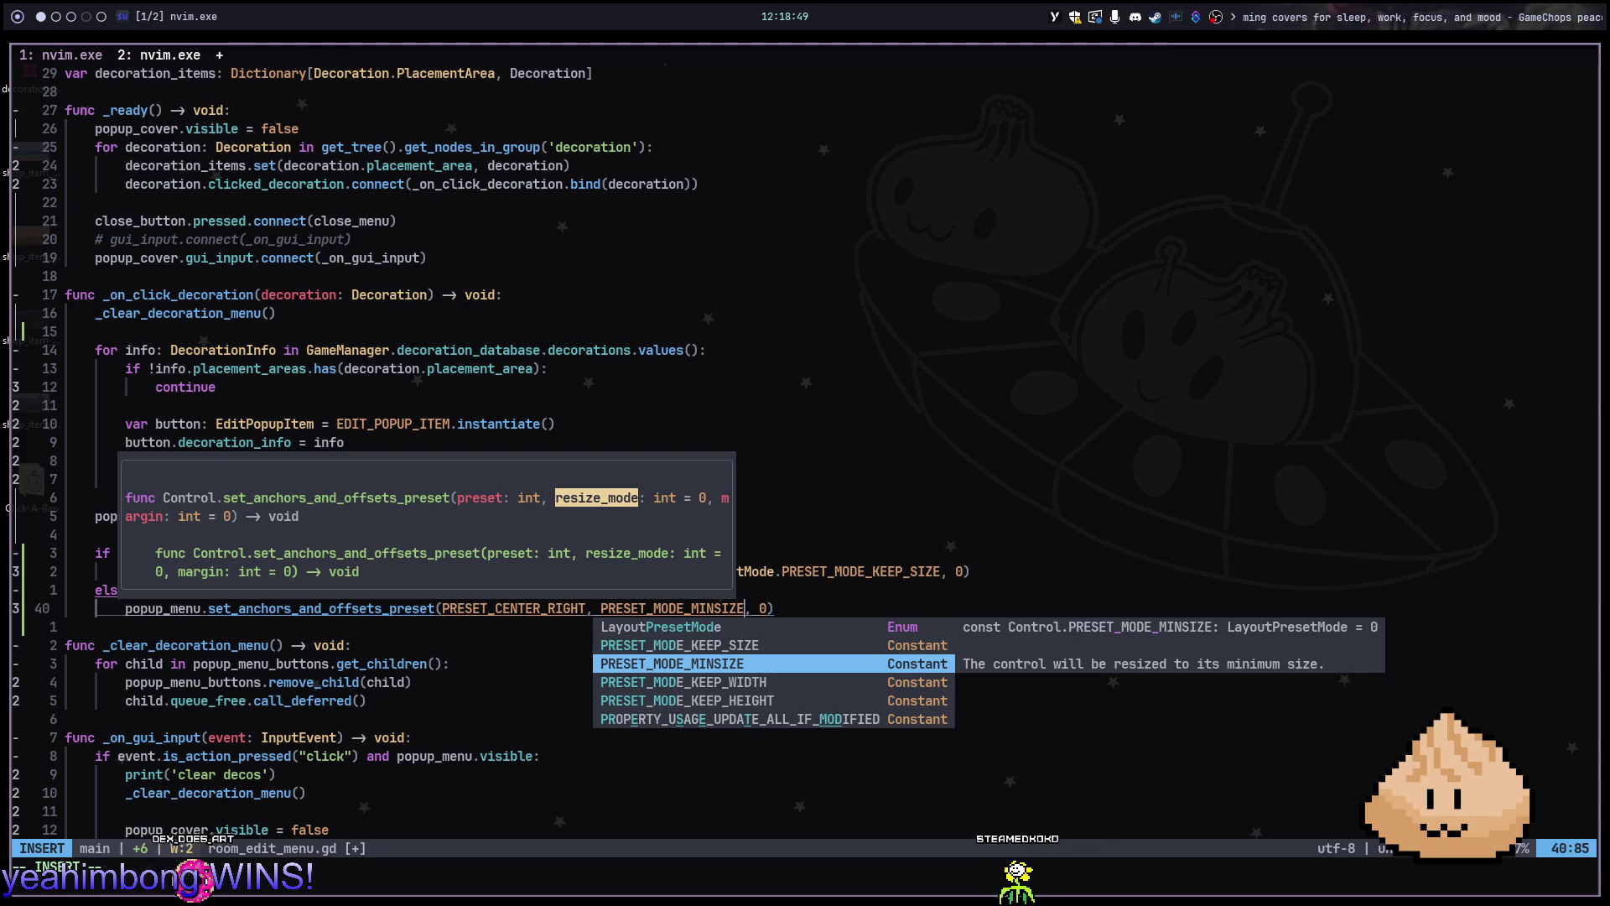
key(shift+Tab)
key(Escape)
Shorten line 38's resize mode to plain PRESET_MODE_KEEP_SIZE
key(k)
key(k)
key(B)
key(c)
key(t)
key(comma)
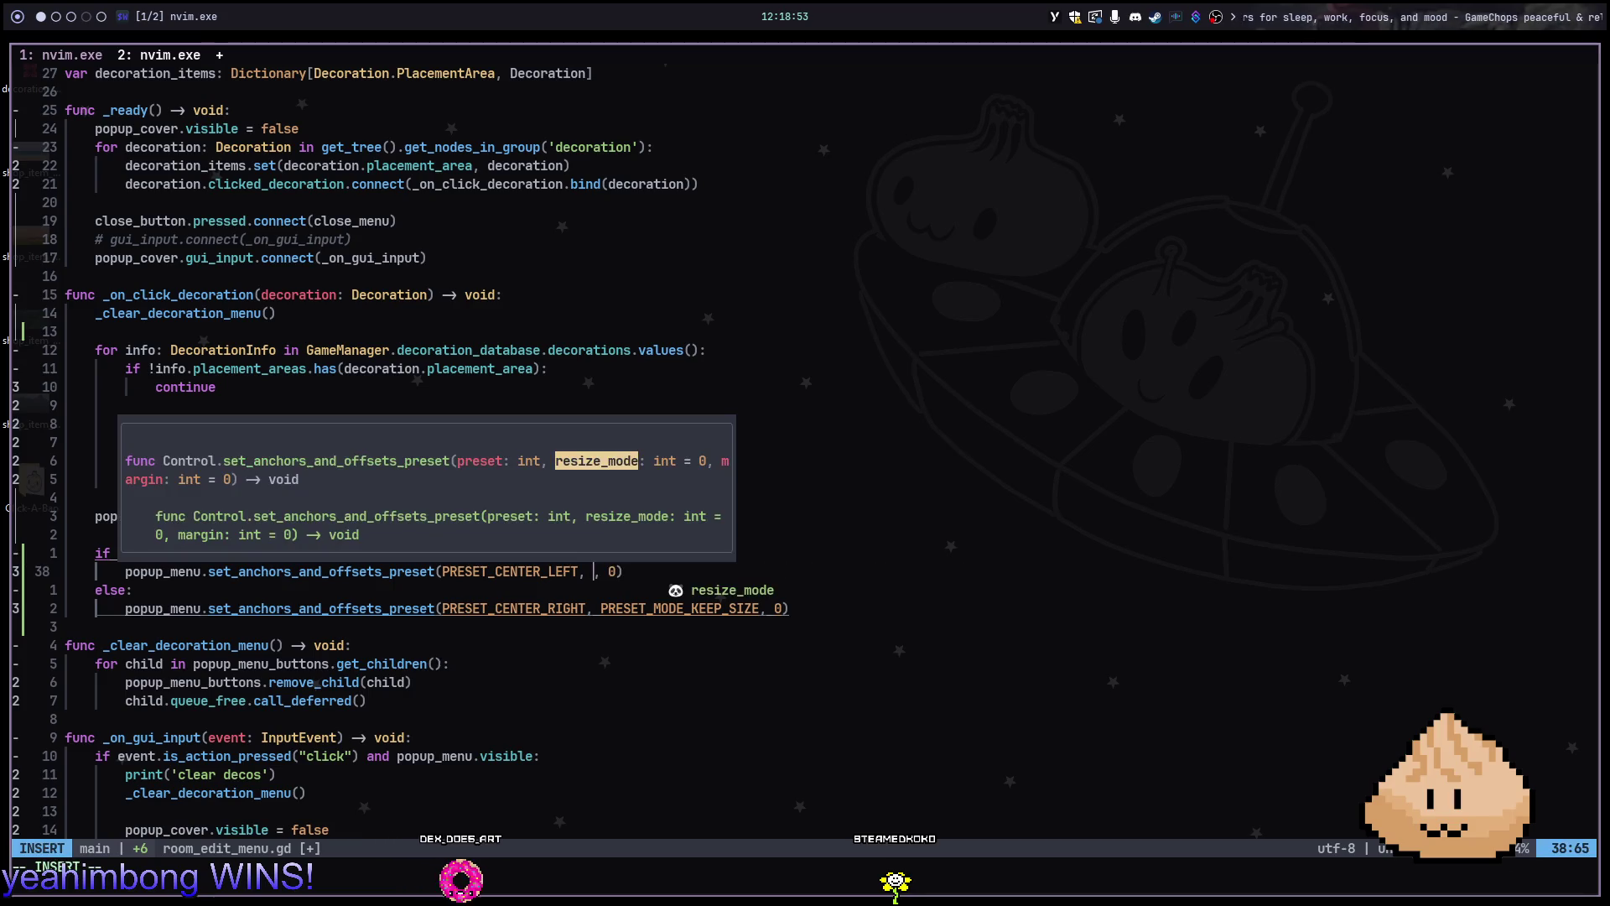
text(setmodeke)
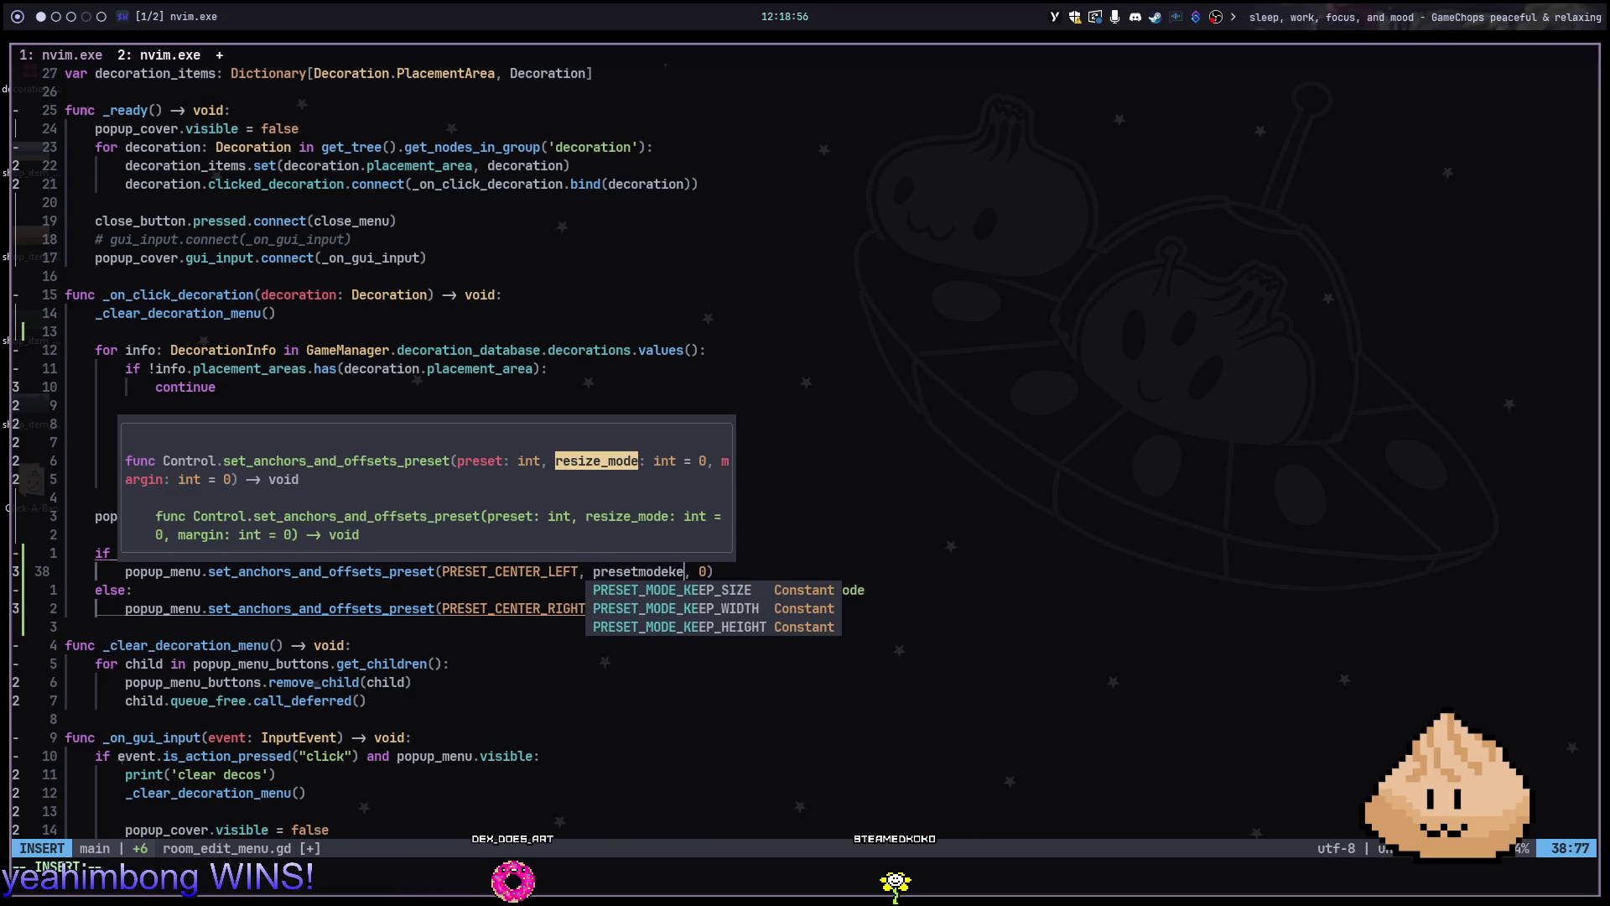
key(Return)
Save room_edit_menu.gd and relaunch the game in Godot with F5
key(Escape)
key(ctrl+s)
key(alt+Tab)
key(F5)
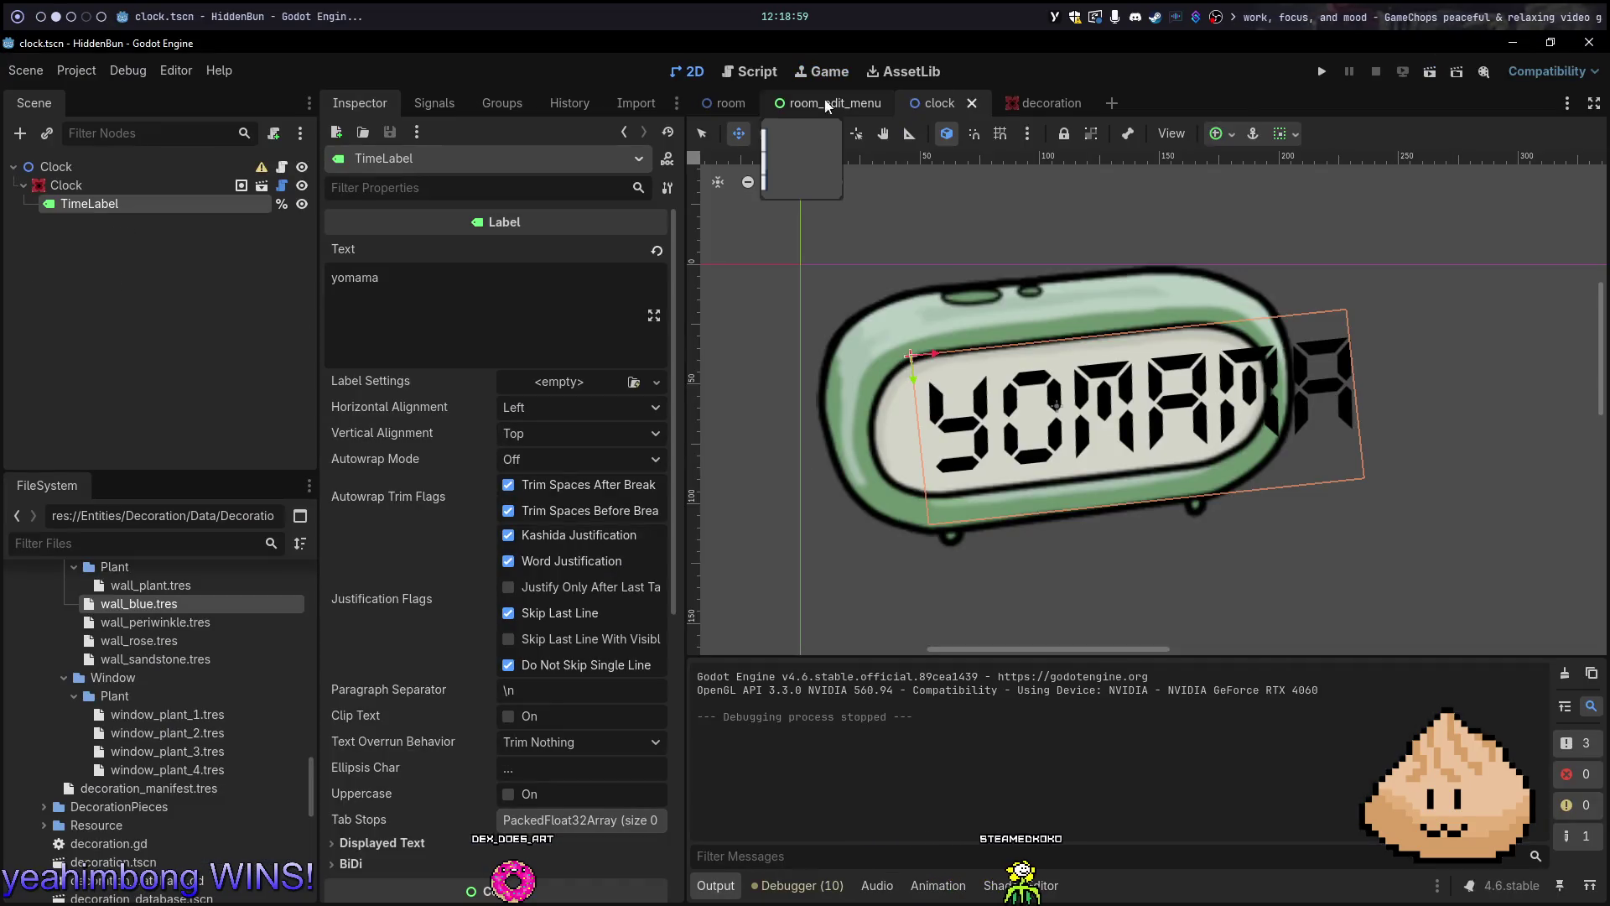
Run the room, enable Edit Mode, and open and close a decoration's options twice
key(F5)
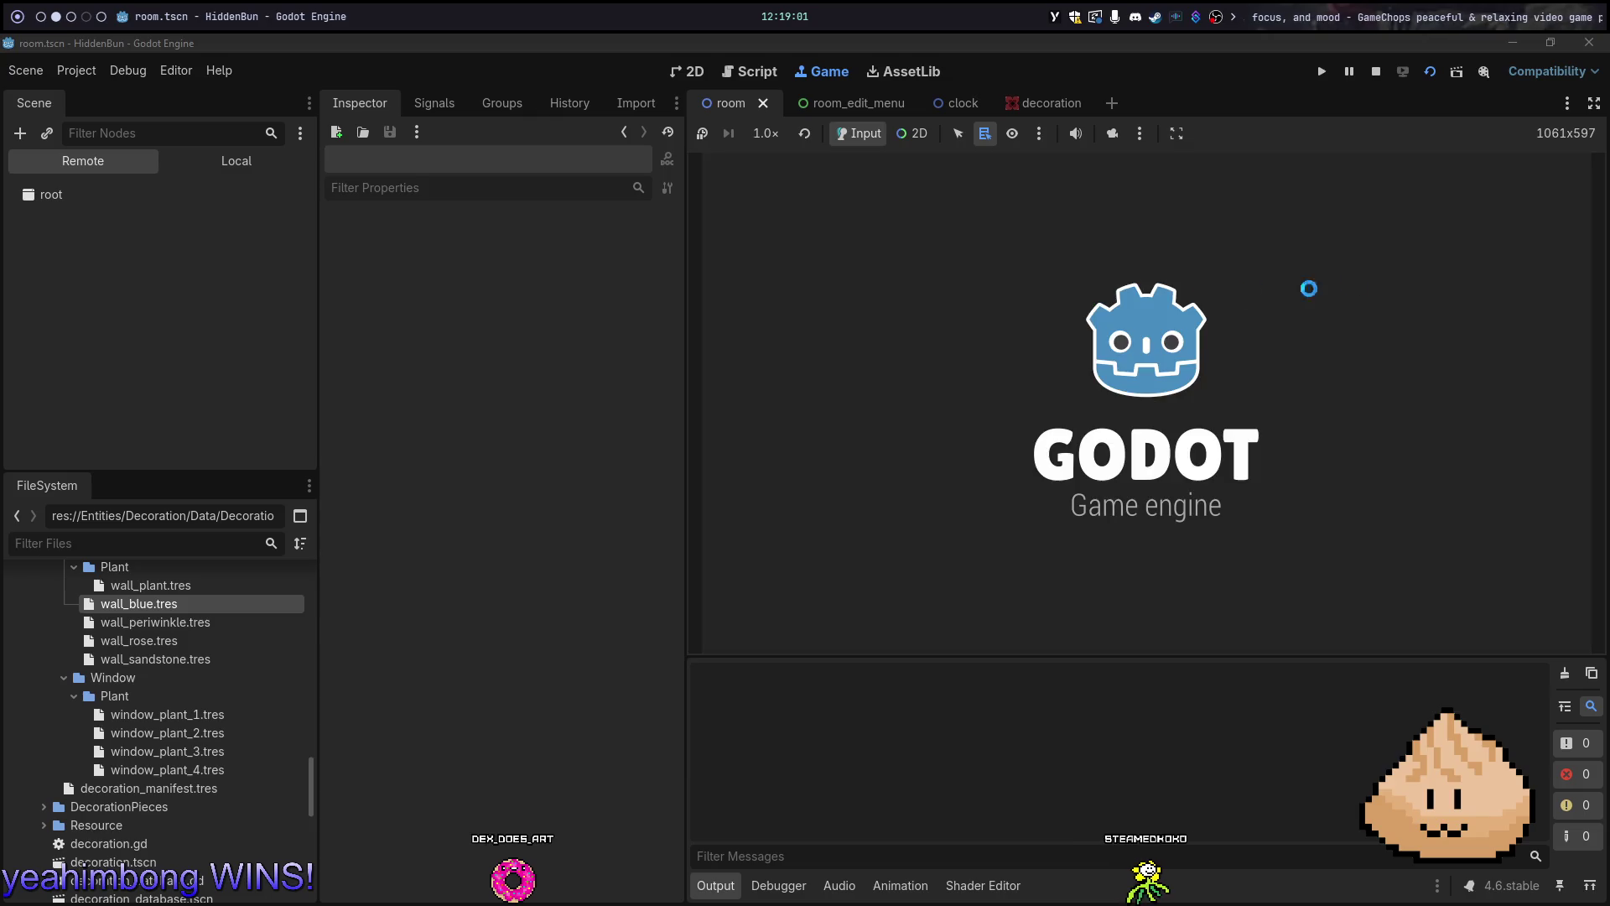
click(1539, 265)
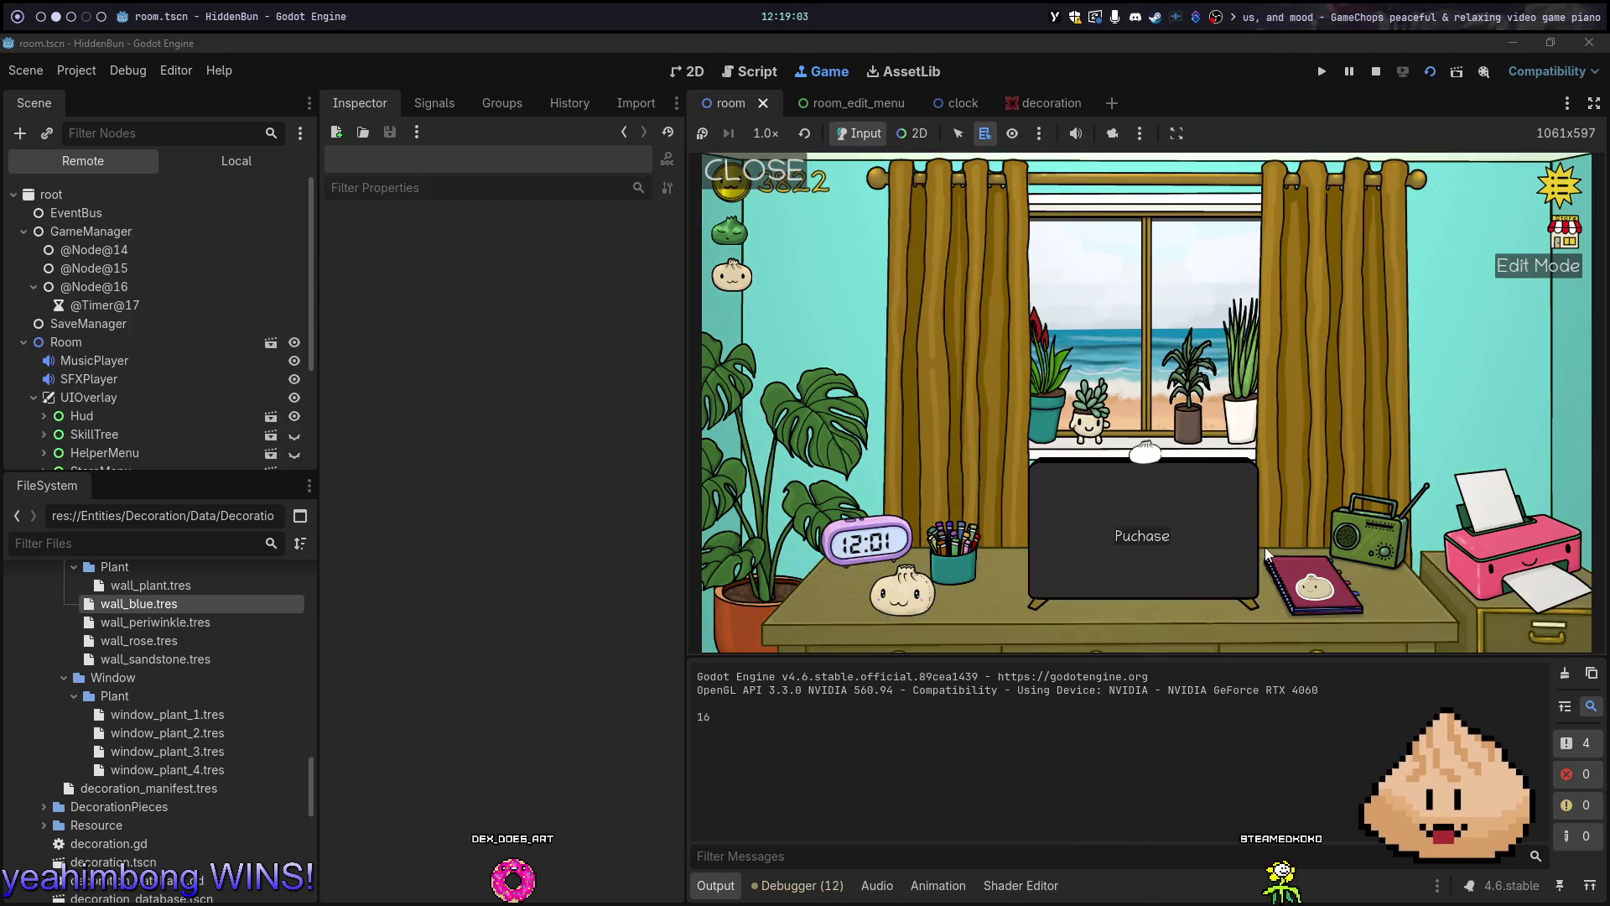
click(1337, 578)
click(1338, 578)
click(1317, 583)
click(1451, 500)
Swap the printer to teal, then back to pink, and stop the game
click(1523, 566)
click(791, 285)
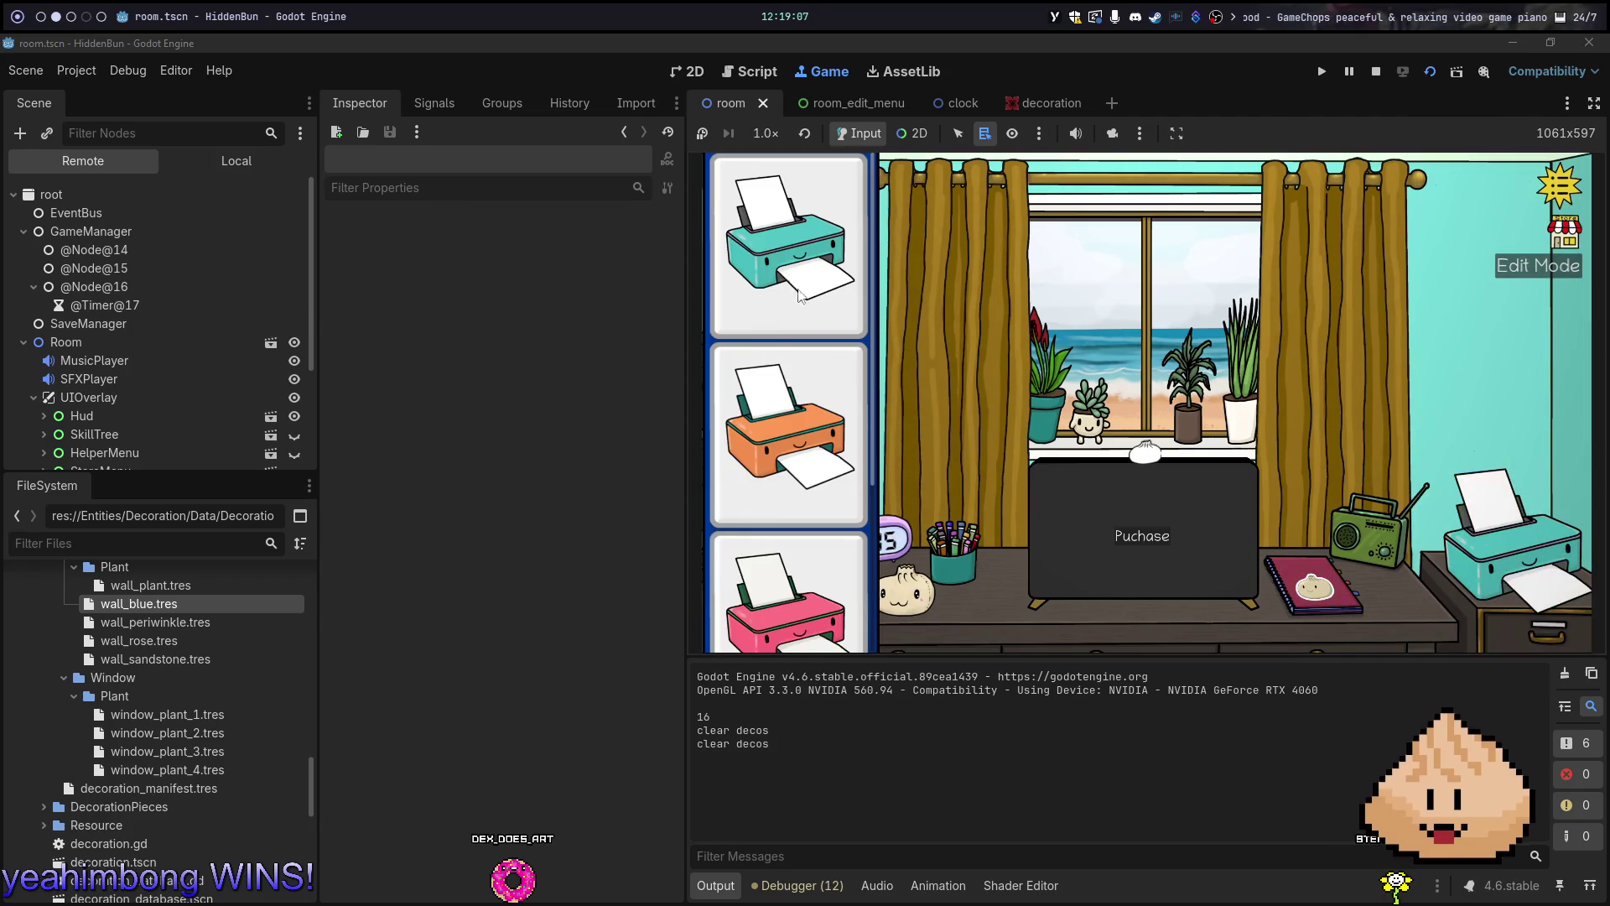
click(824, 539)
click(1141, 537)
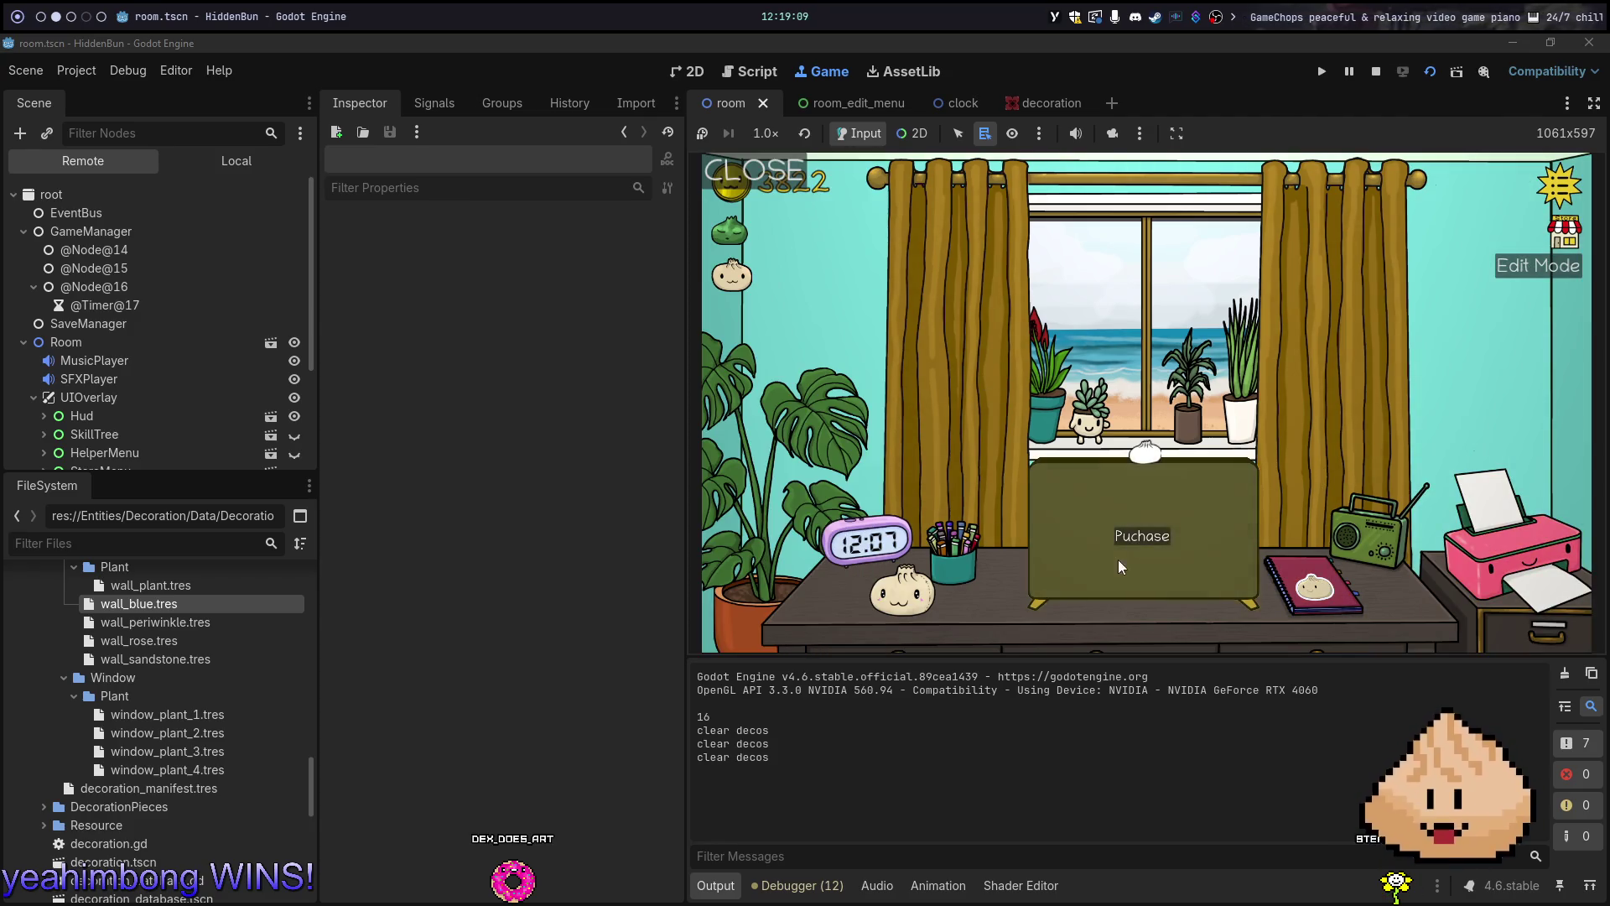
key(F8)
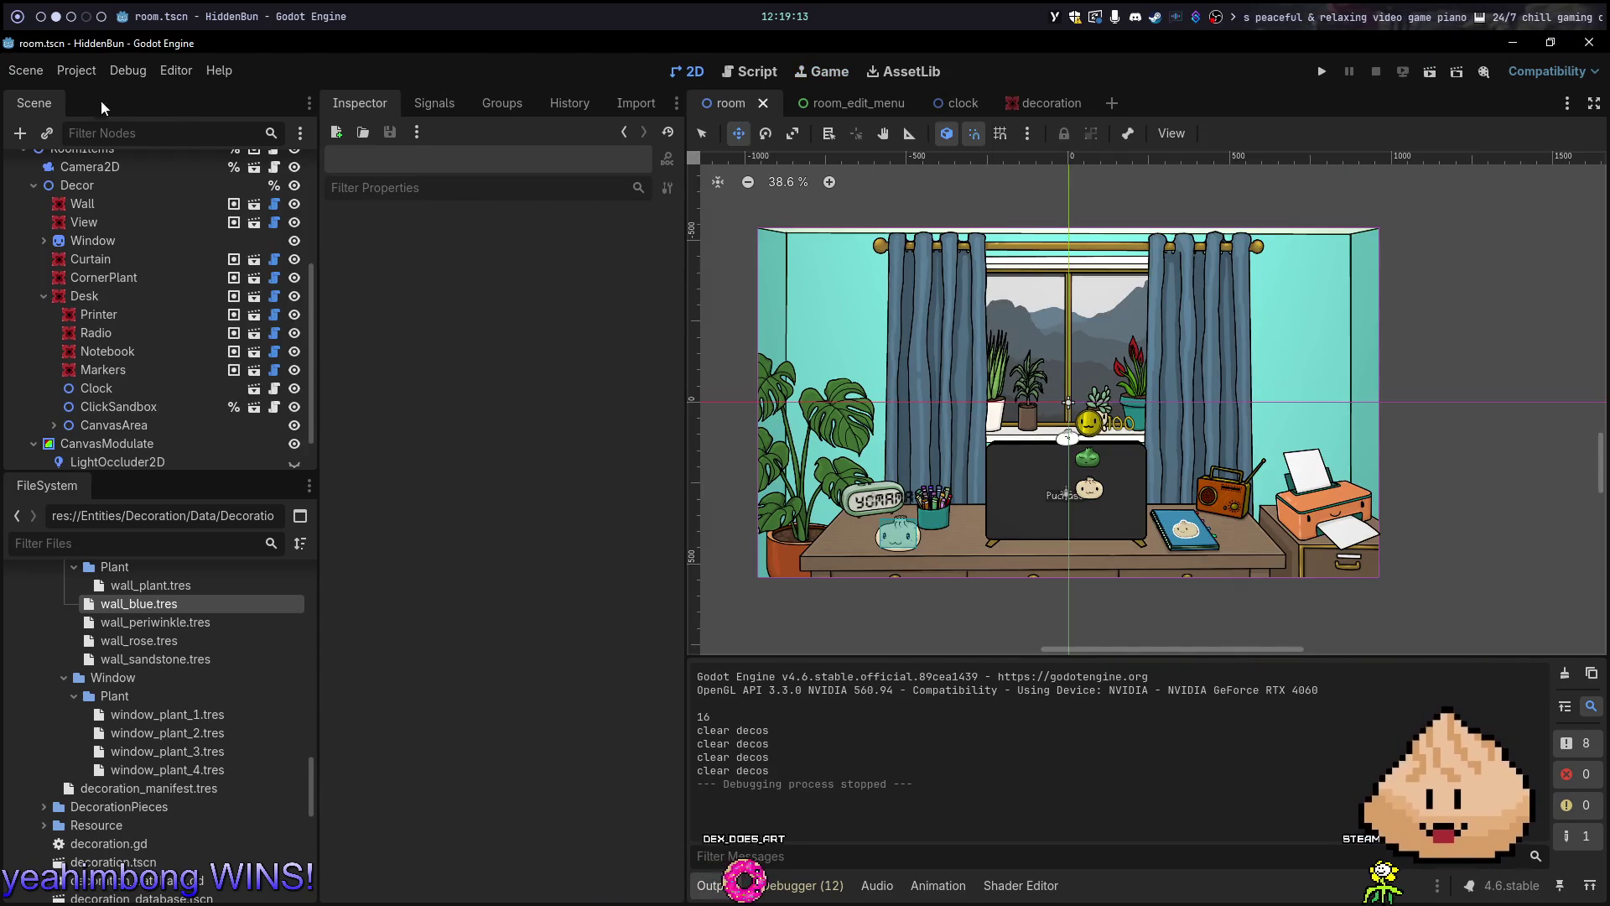
Export all presets, including Windows Desktop, as a Release build
click(74, 71)
click(95, 170)
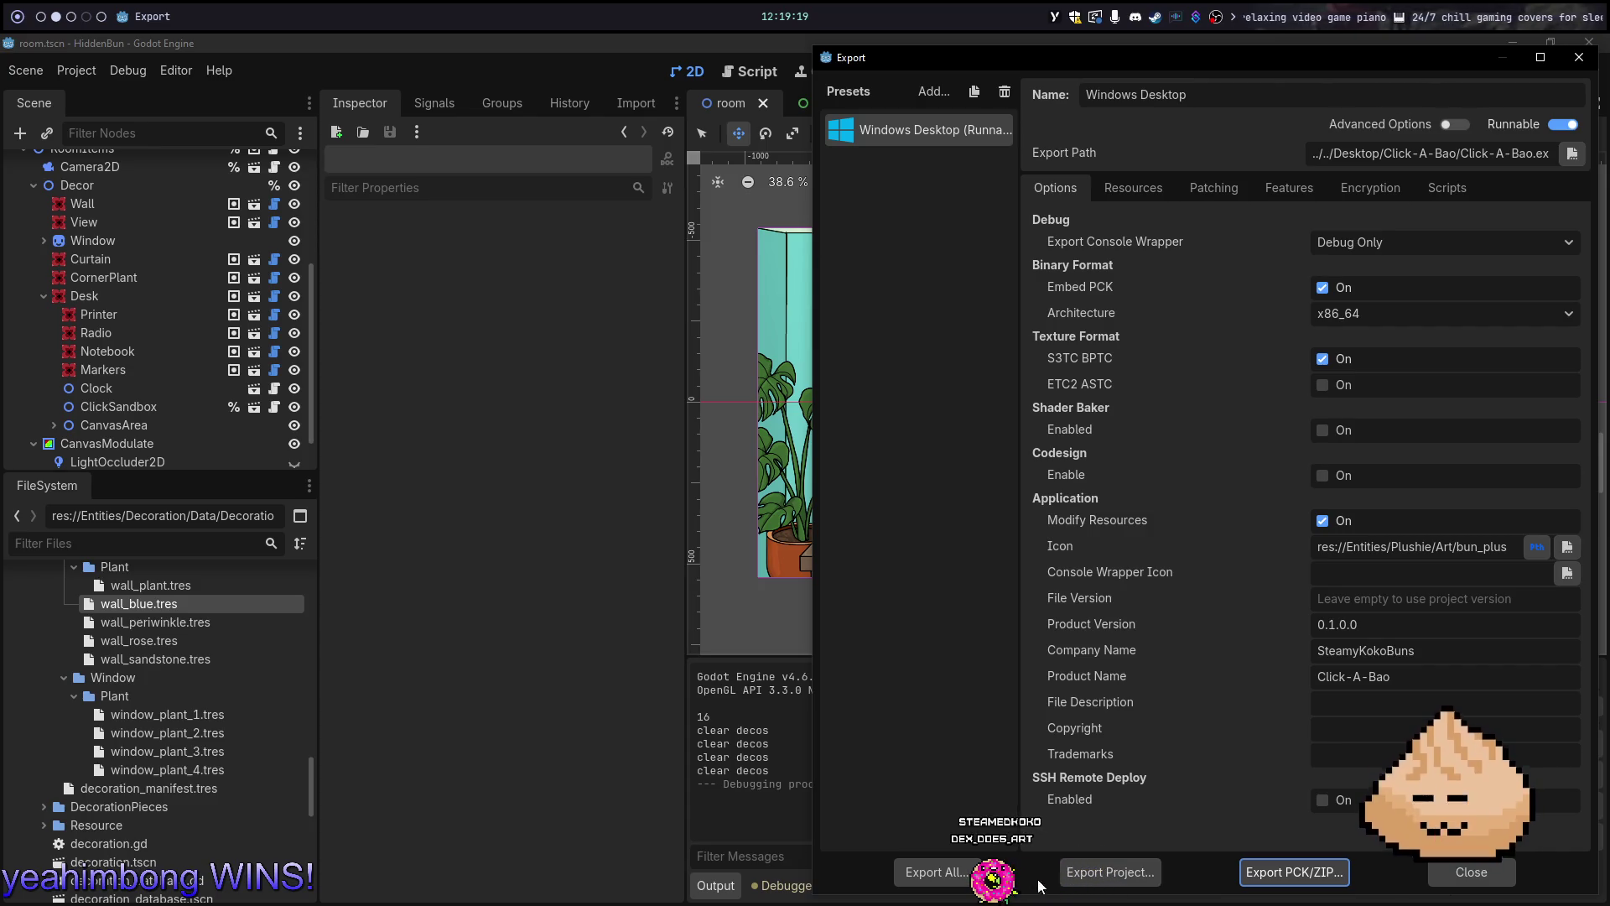
click(930, 873)
click(906, 468)
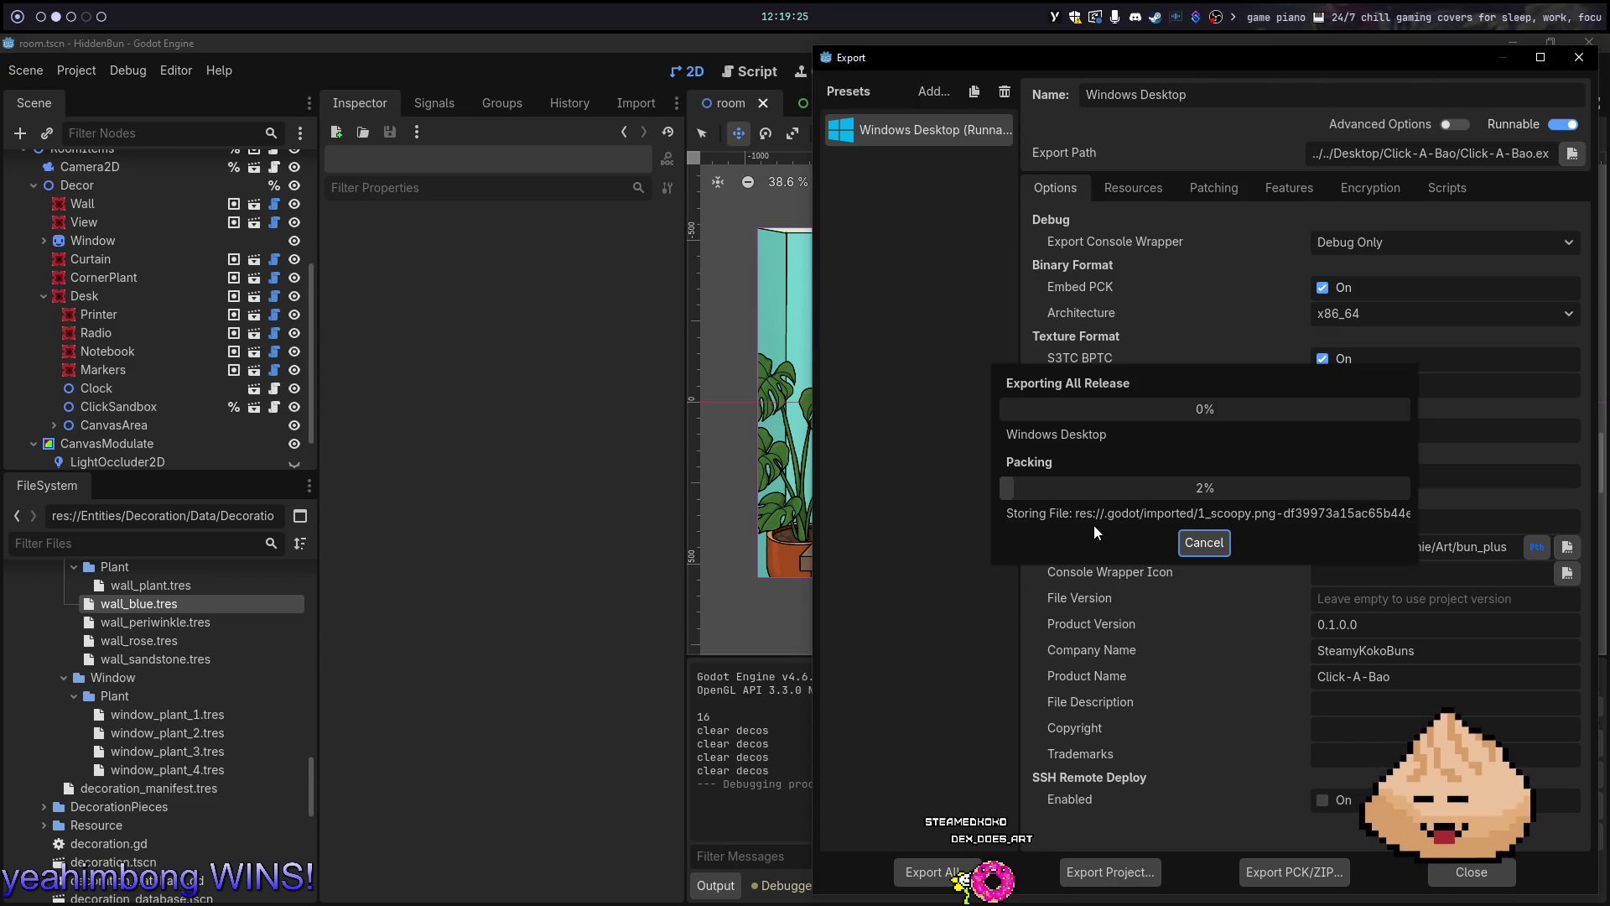
key(super+3)
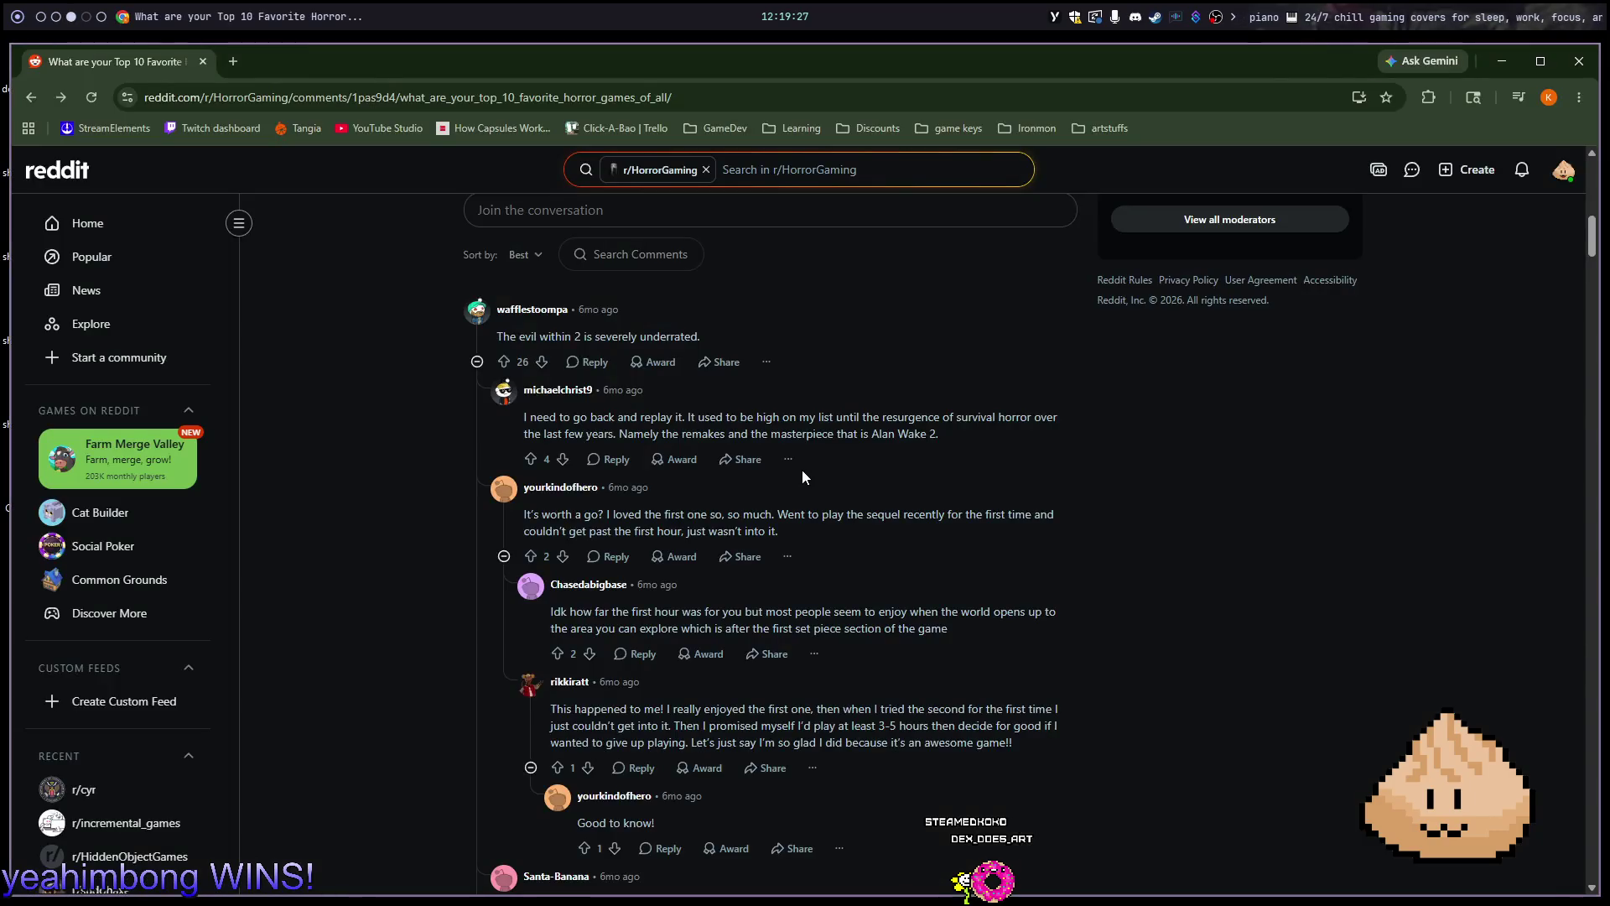
In the exported Click-A-Bao build, open and close the printer's variant picker, then quit it
key(super+4)
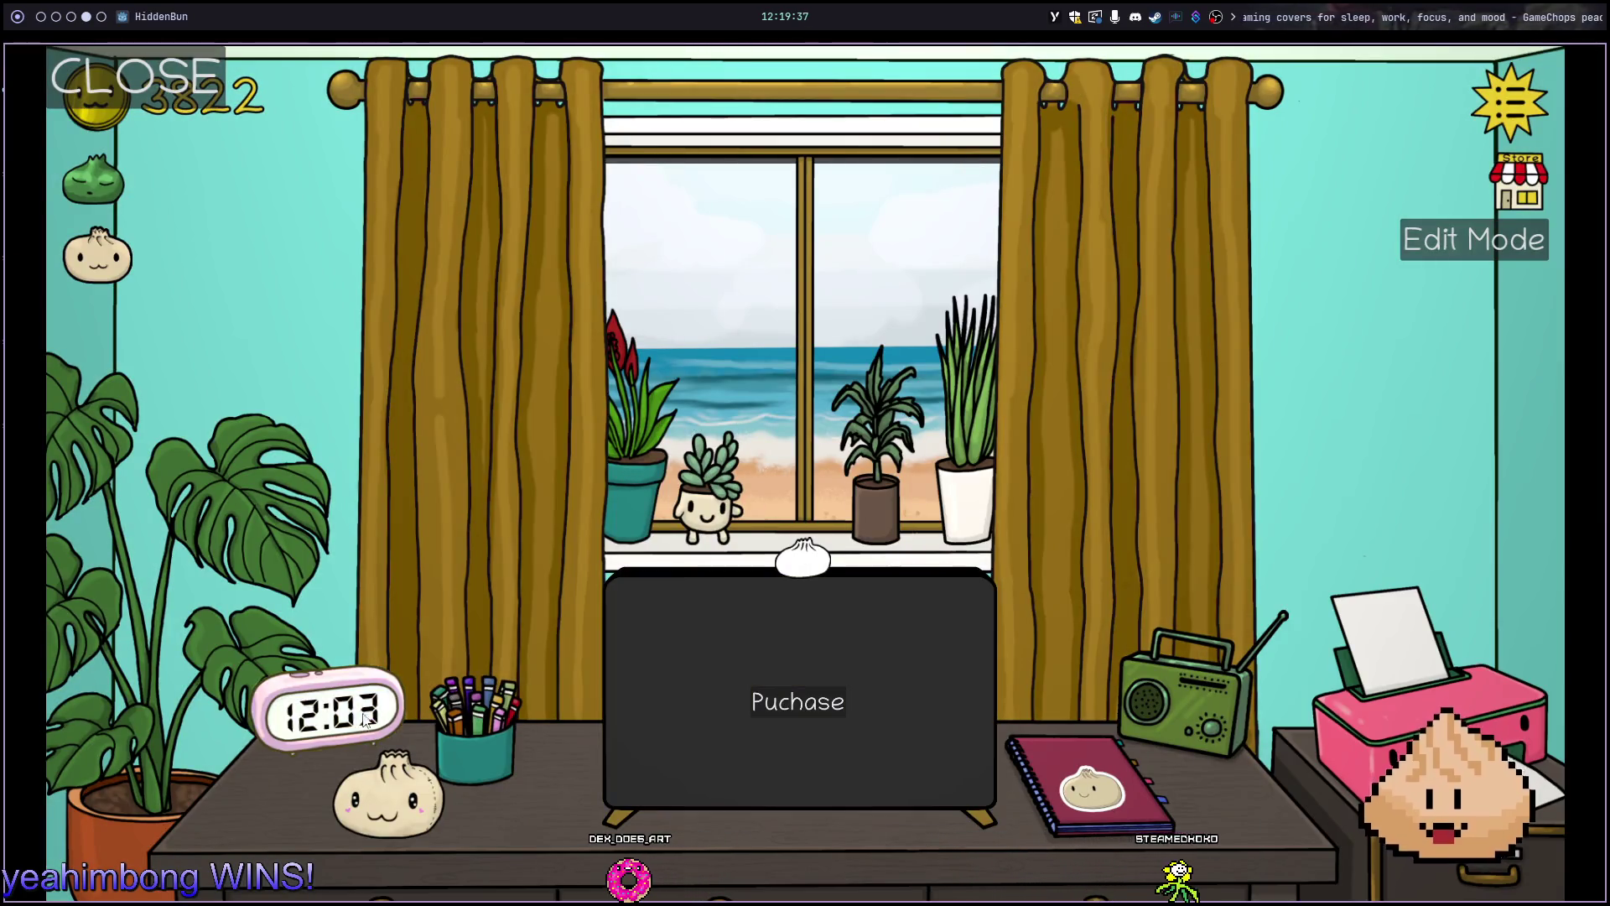
click(1424, 725)
click(1423, 724)
key(alt+F4)
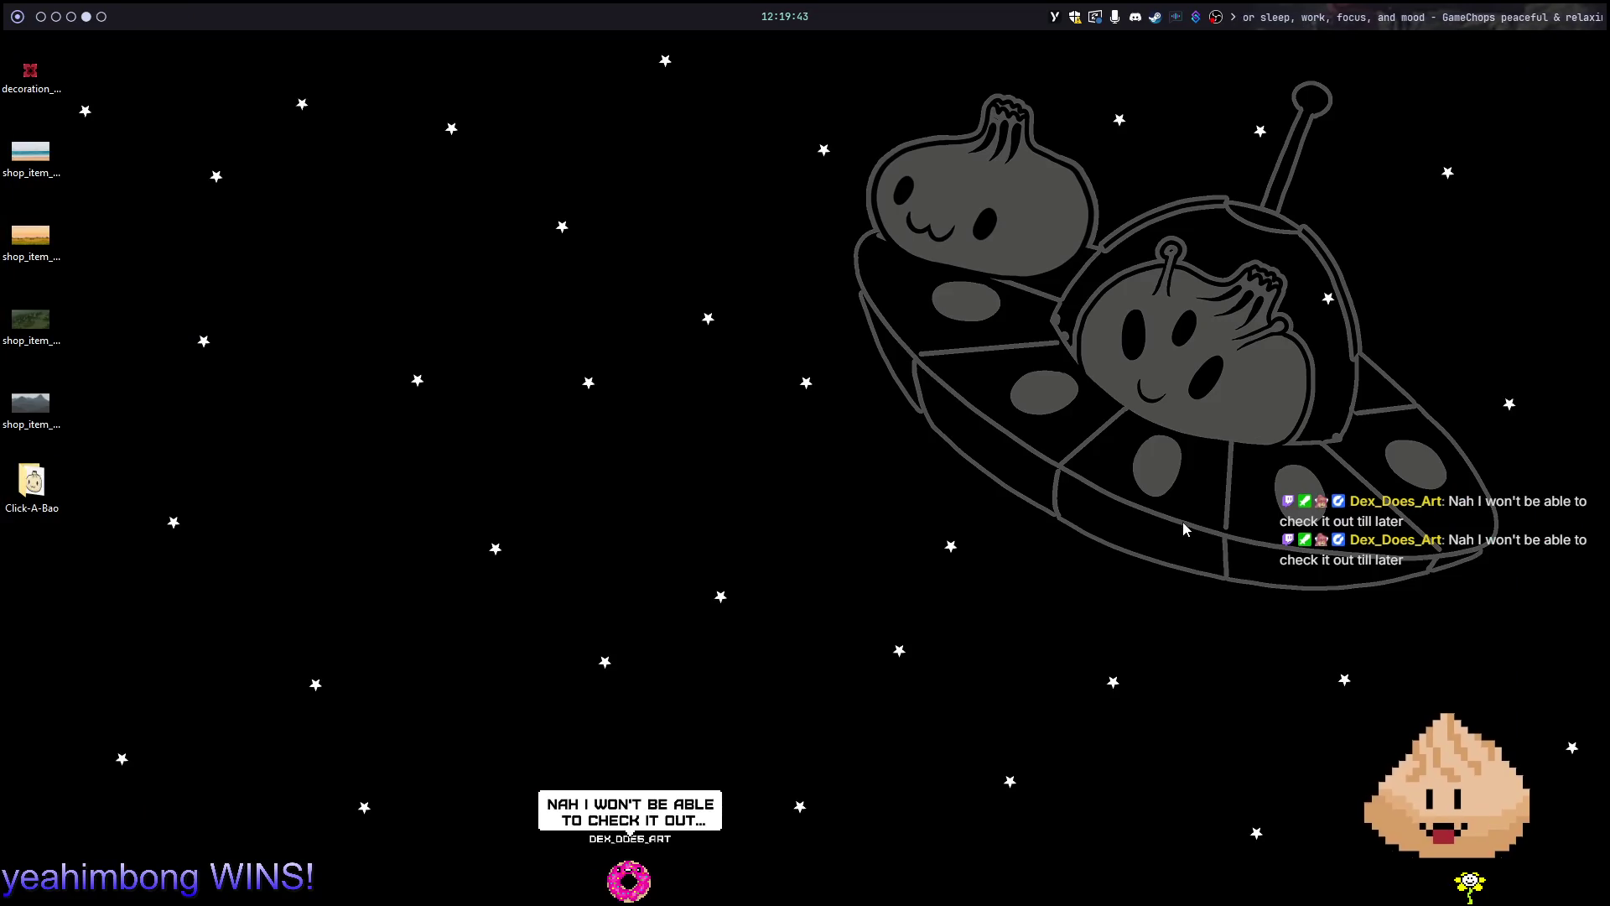
Close Godot's Export window to bring back the room scene, then return to the desktop
key(super+2)
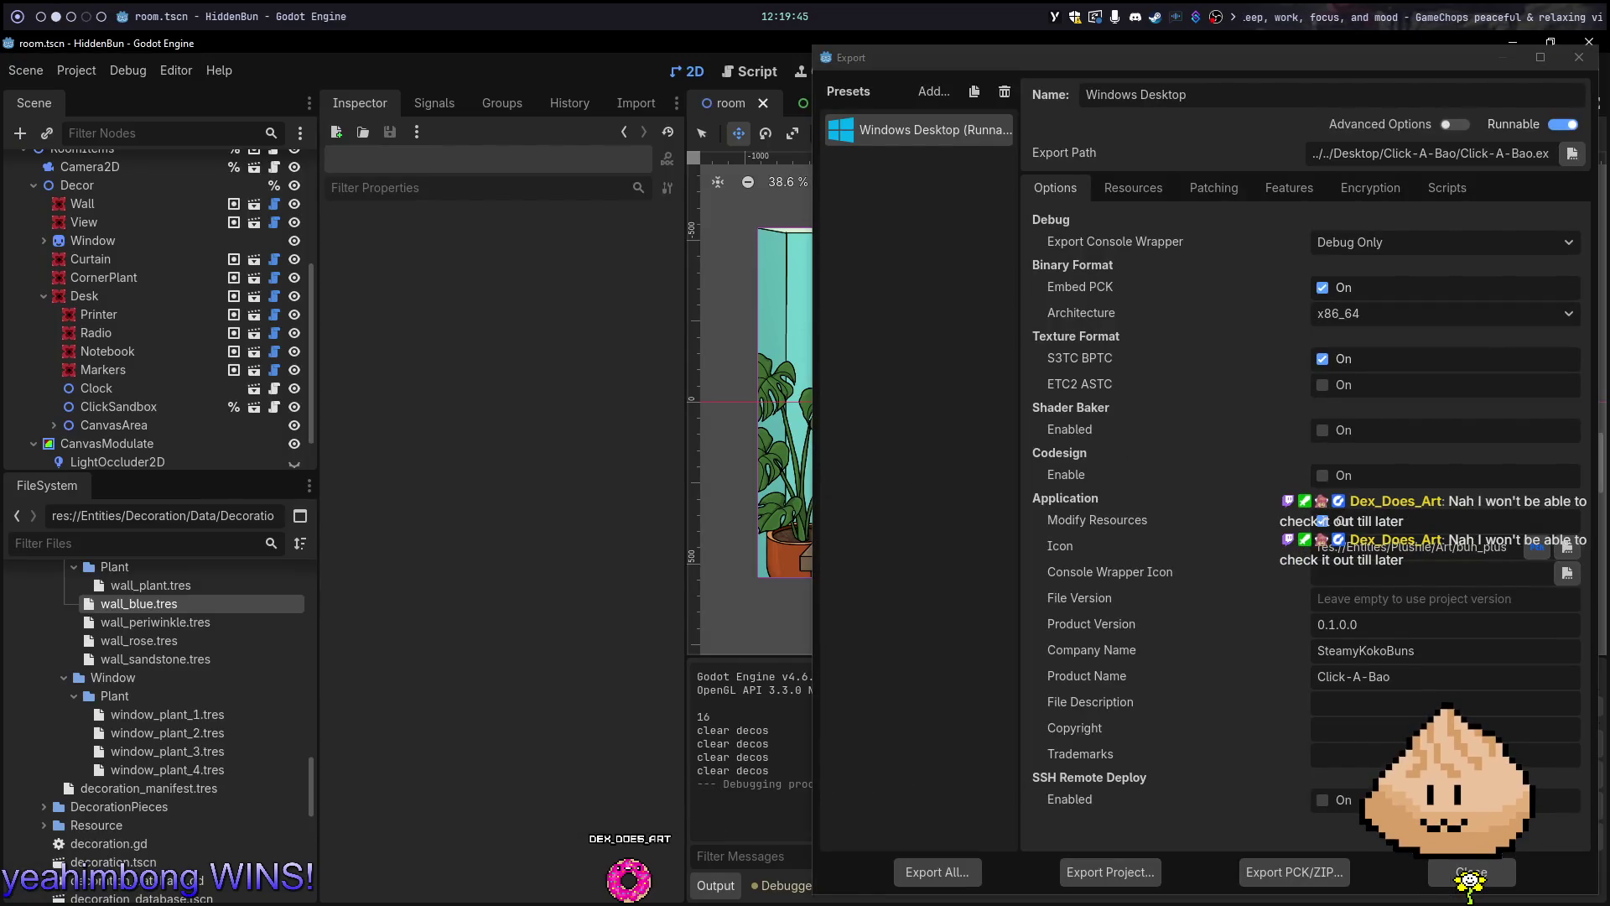
click(1577, 58)
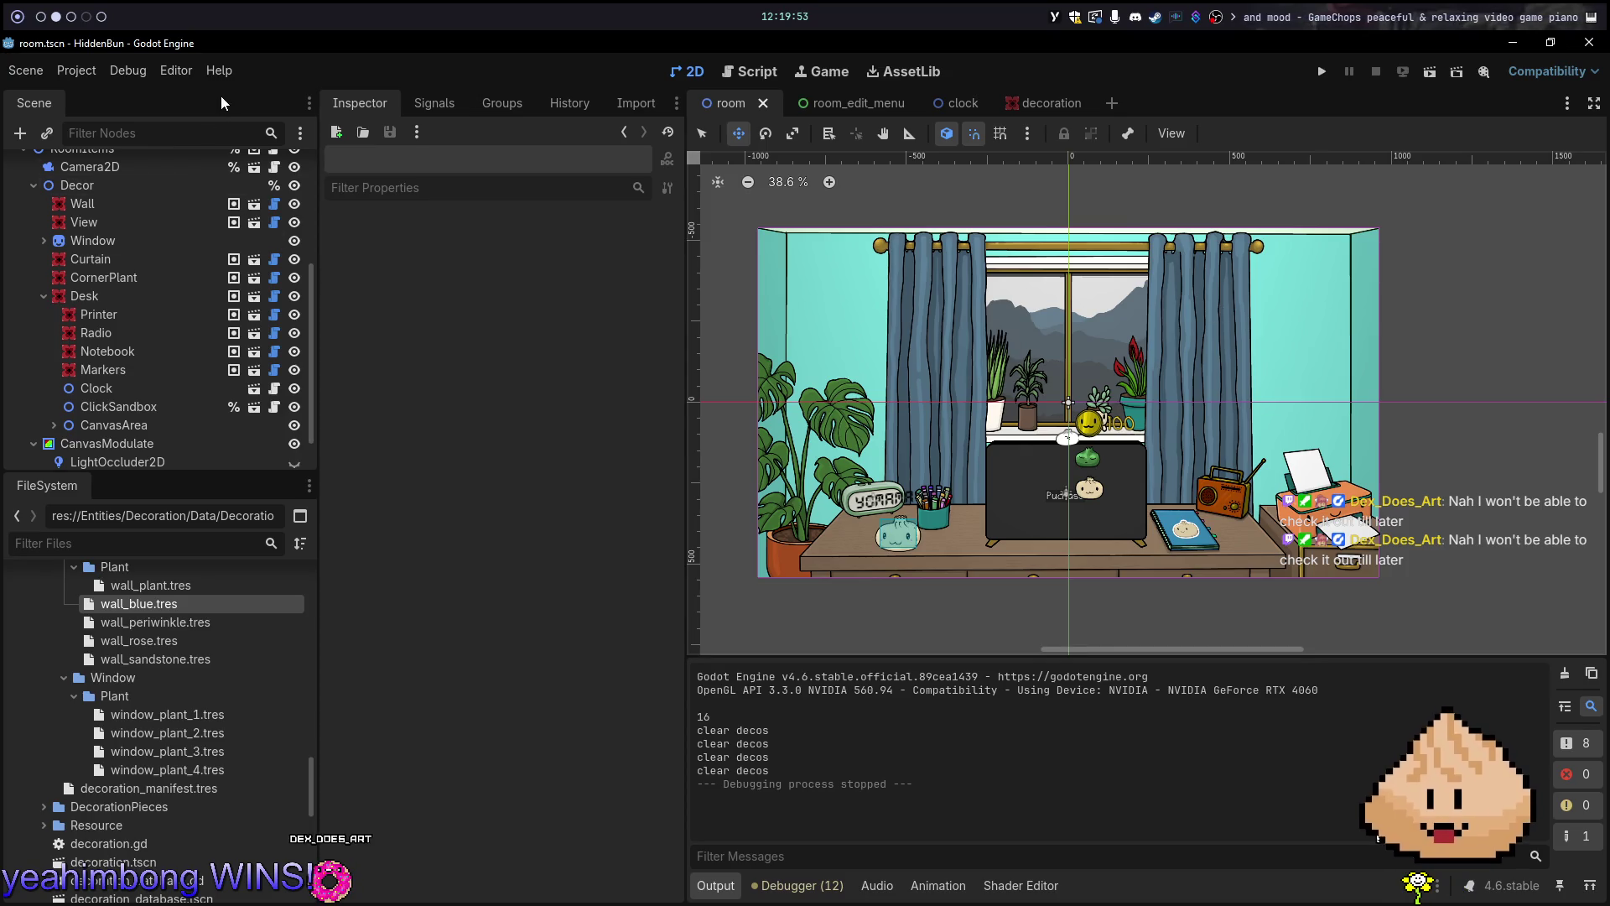
key(super+4)
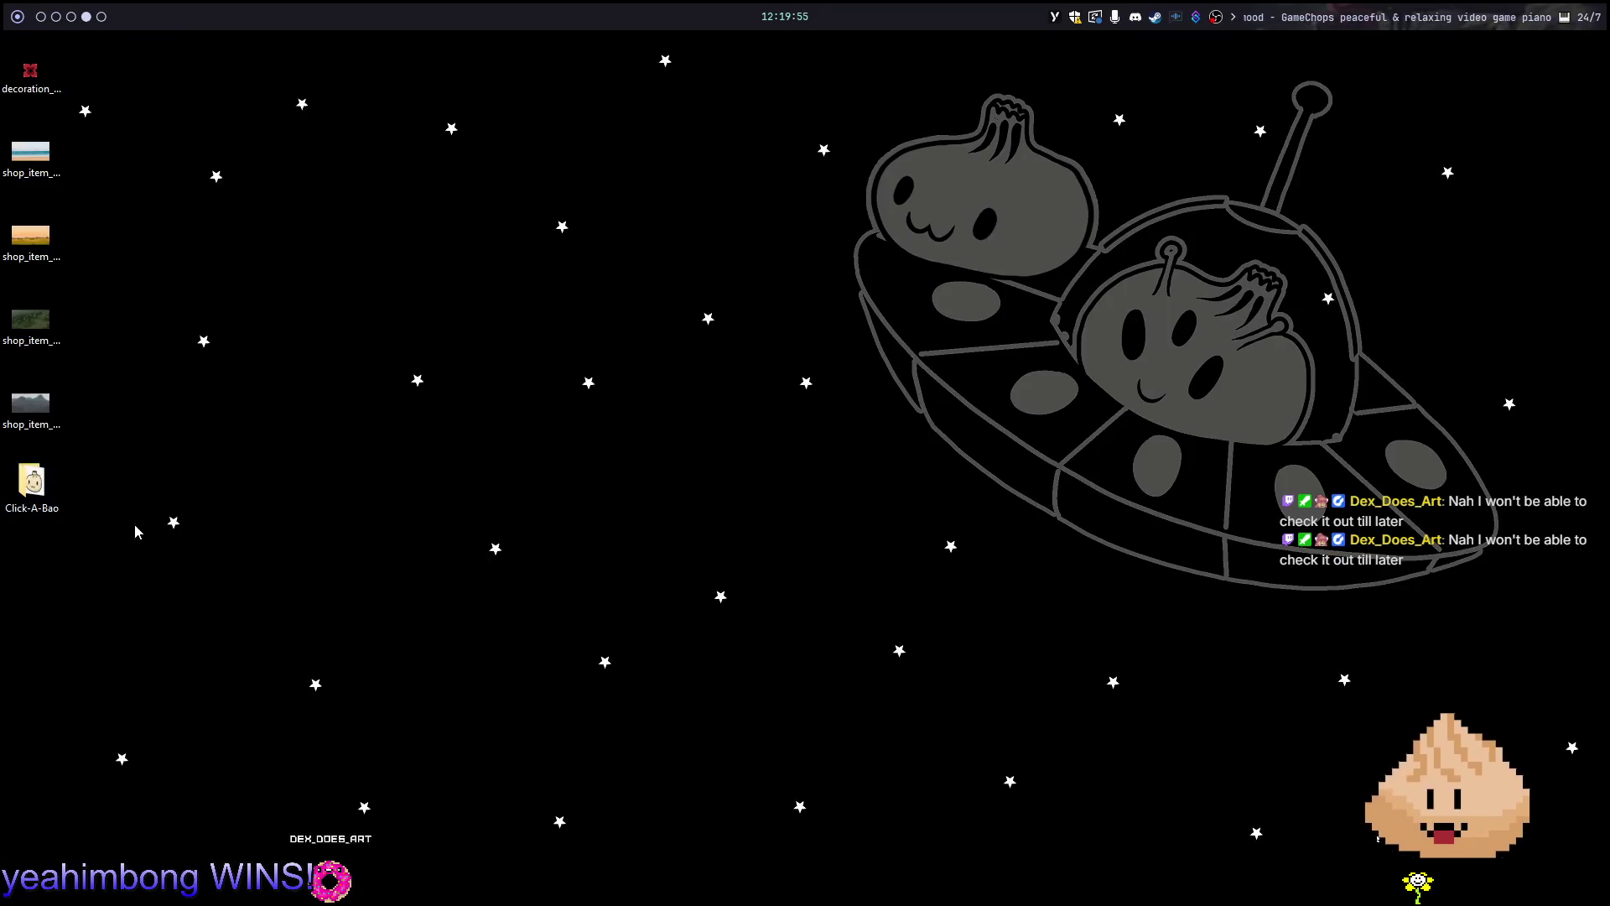
Compress the Click-A-Bao folder into Click-A-Bao.zip via Send to
right_click(27, 487)
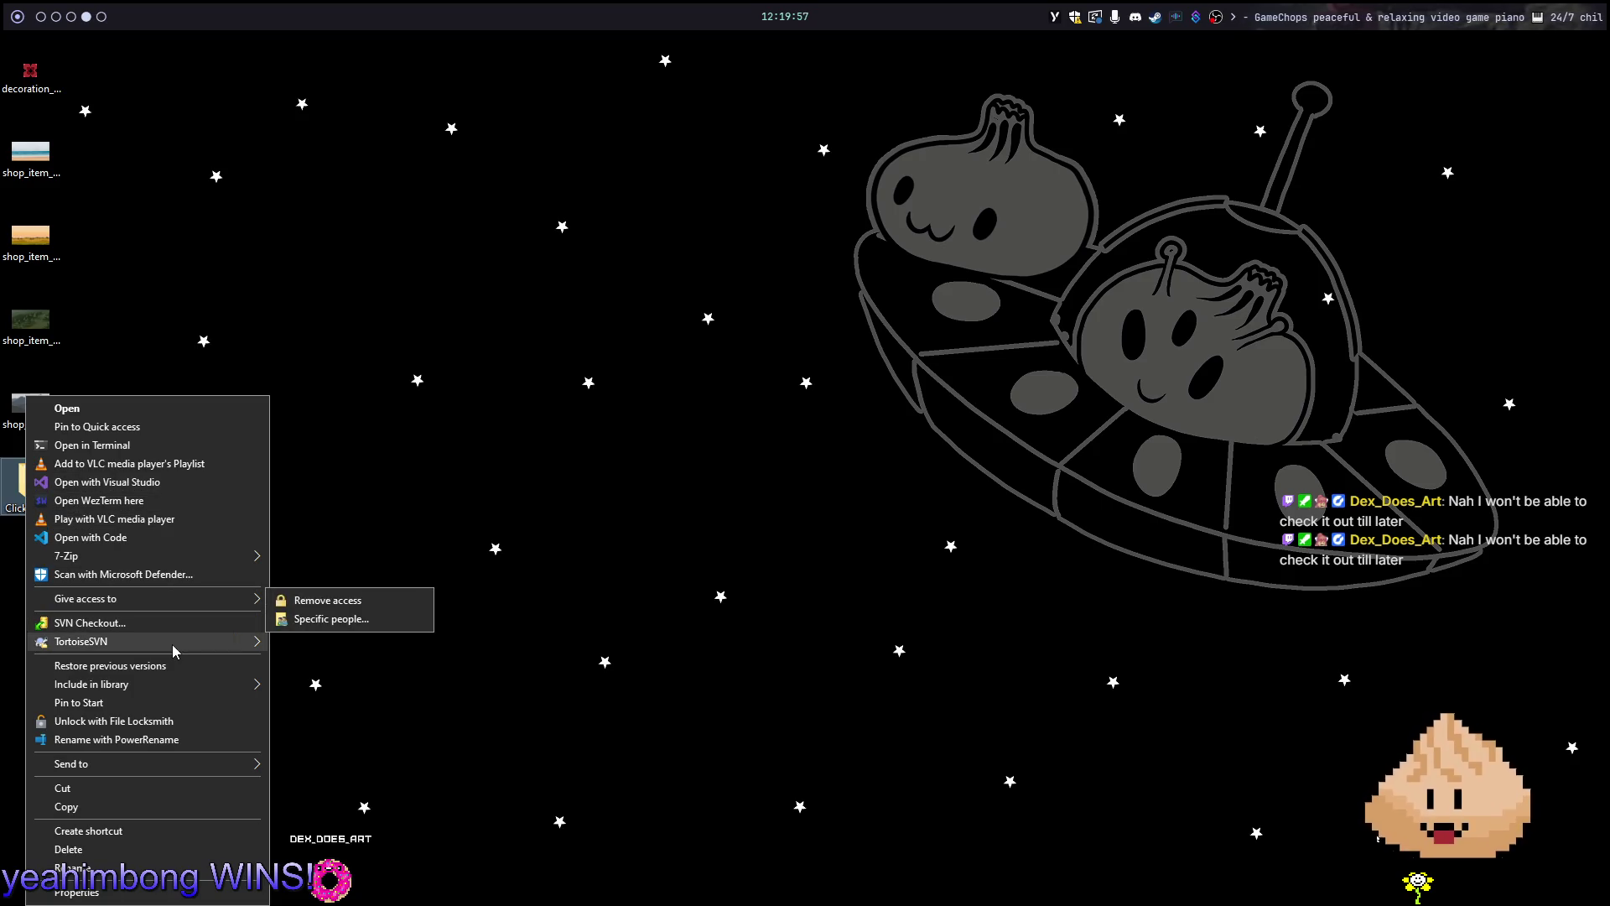
mouse_move(206, 554)
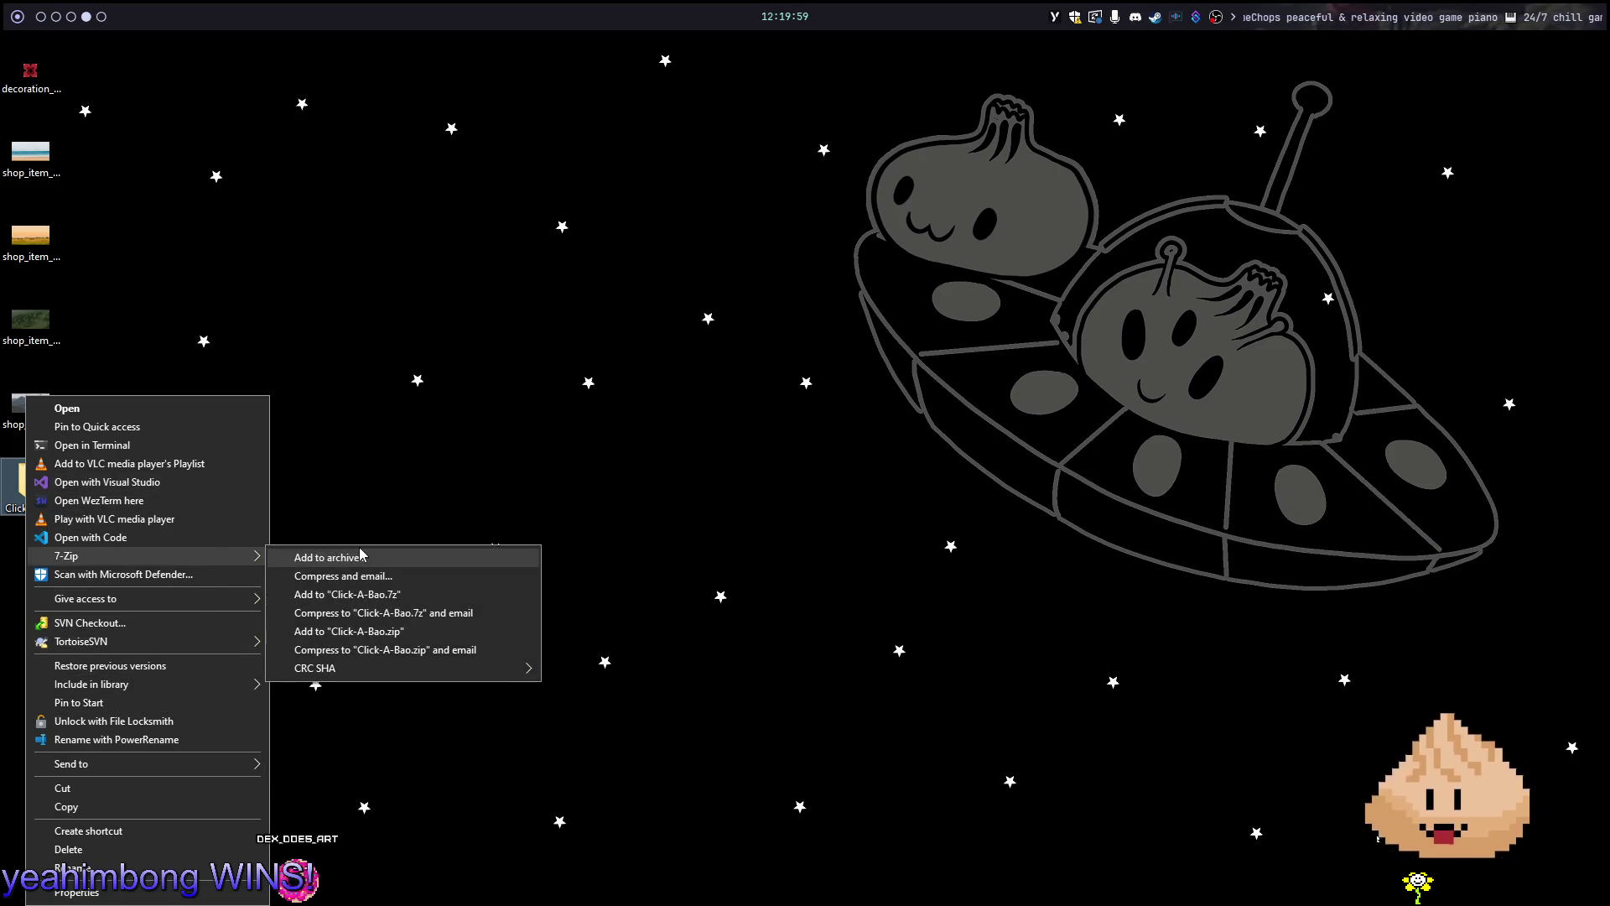
mouse_move(176, 760)
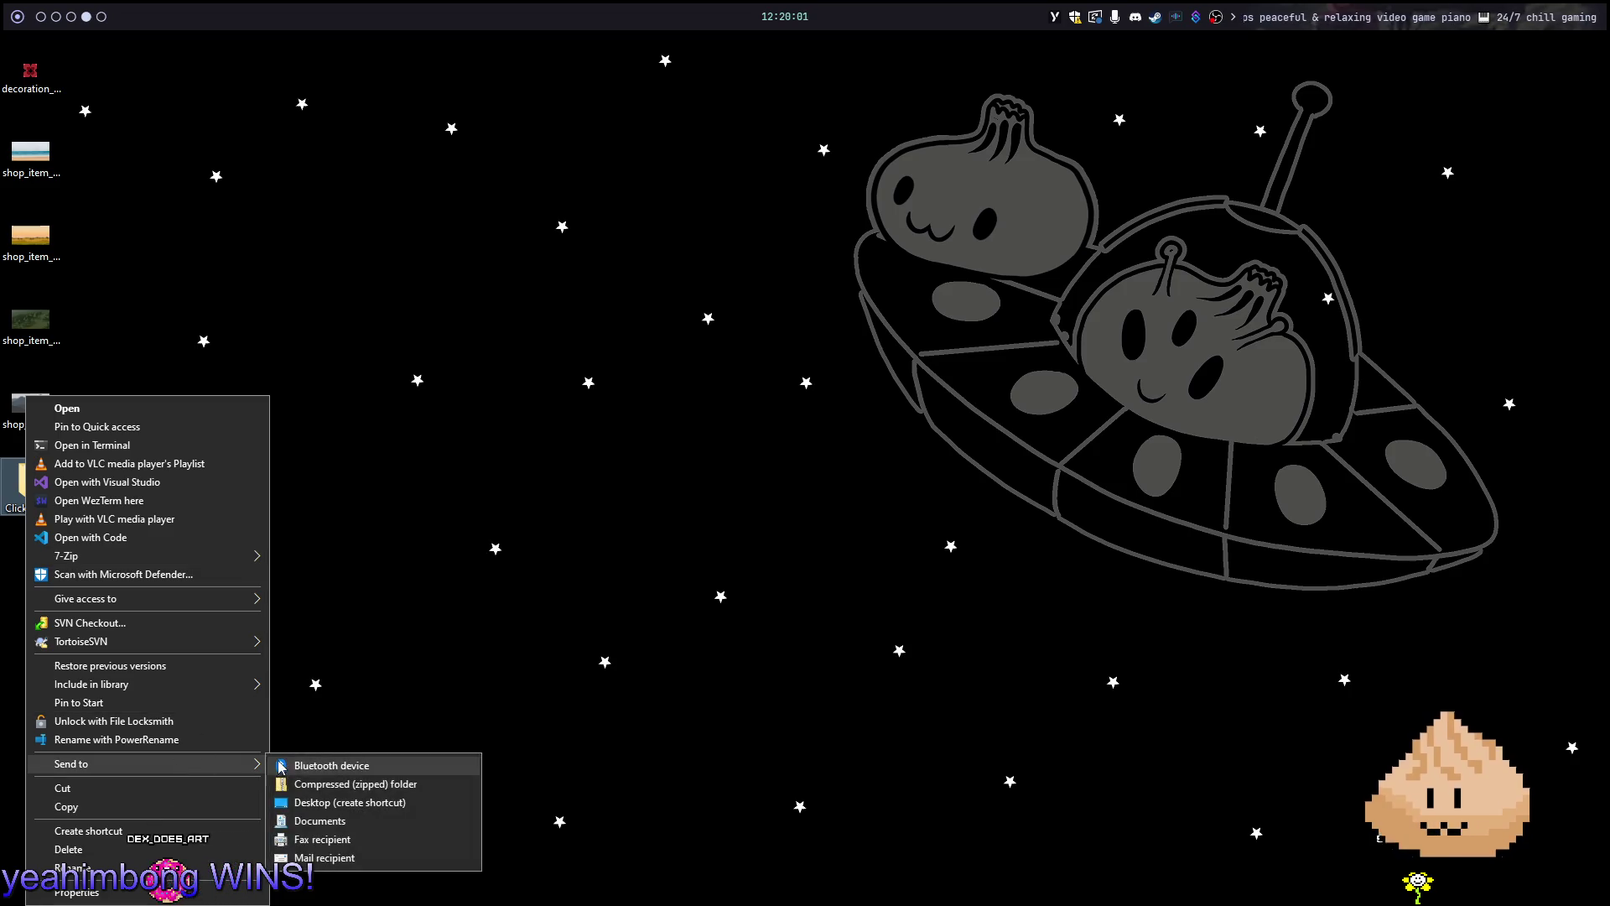
click(314, 785)
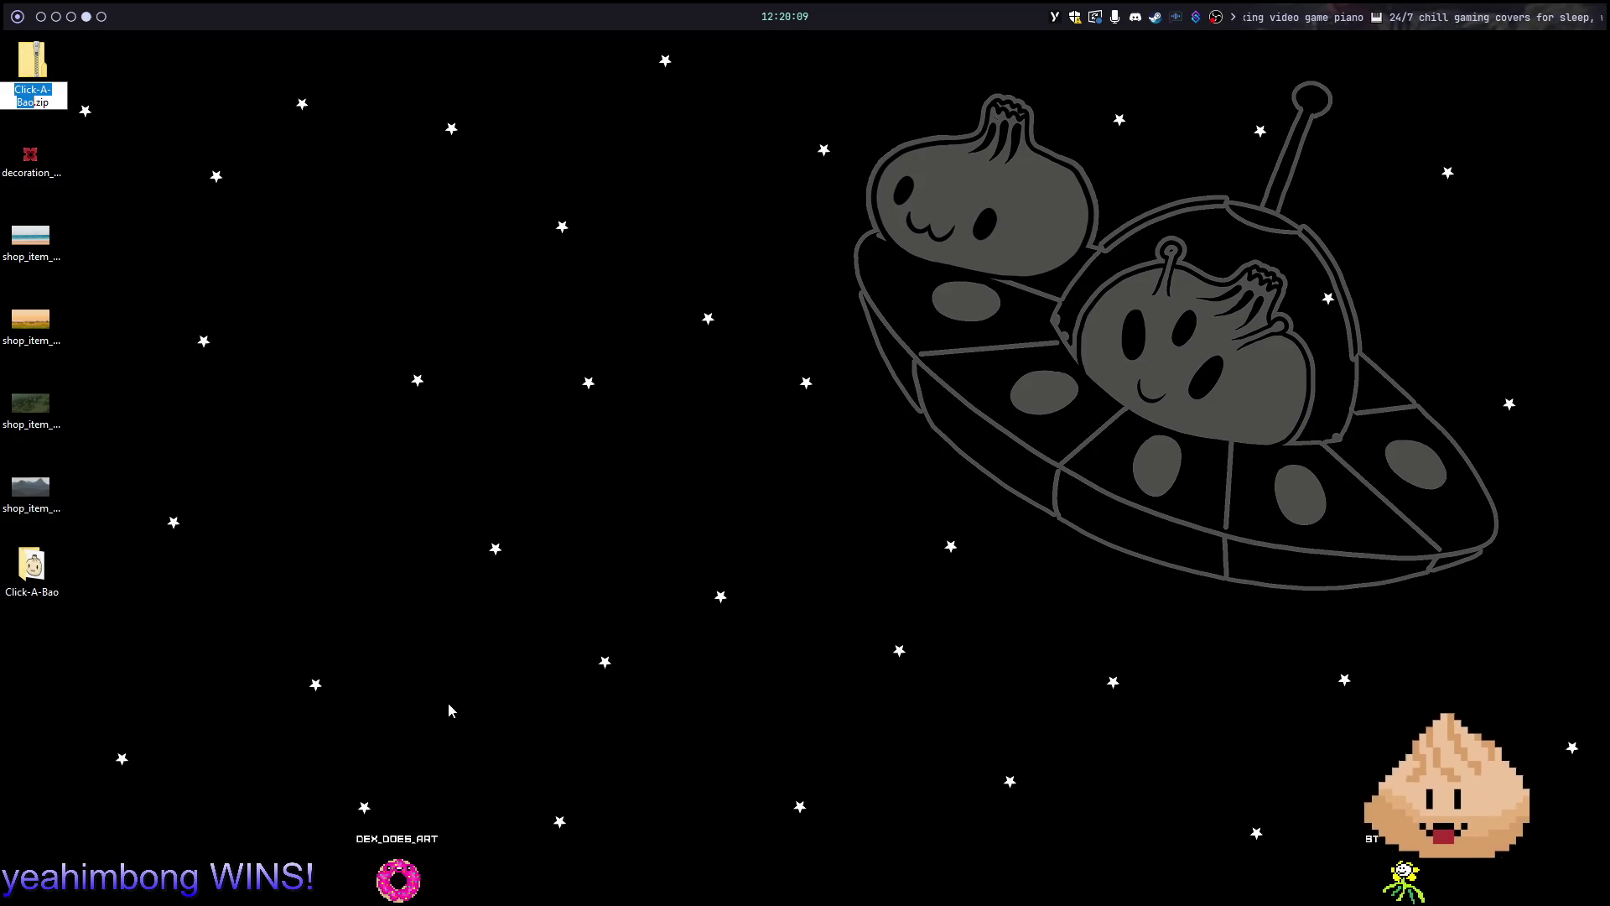
key(Return)
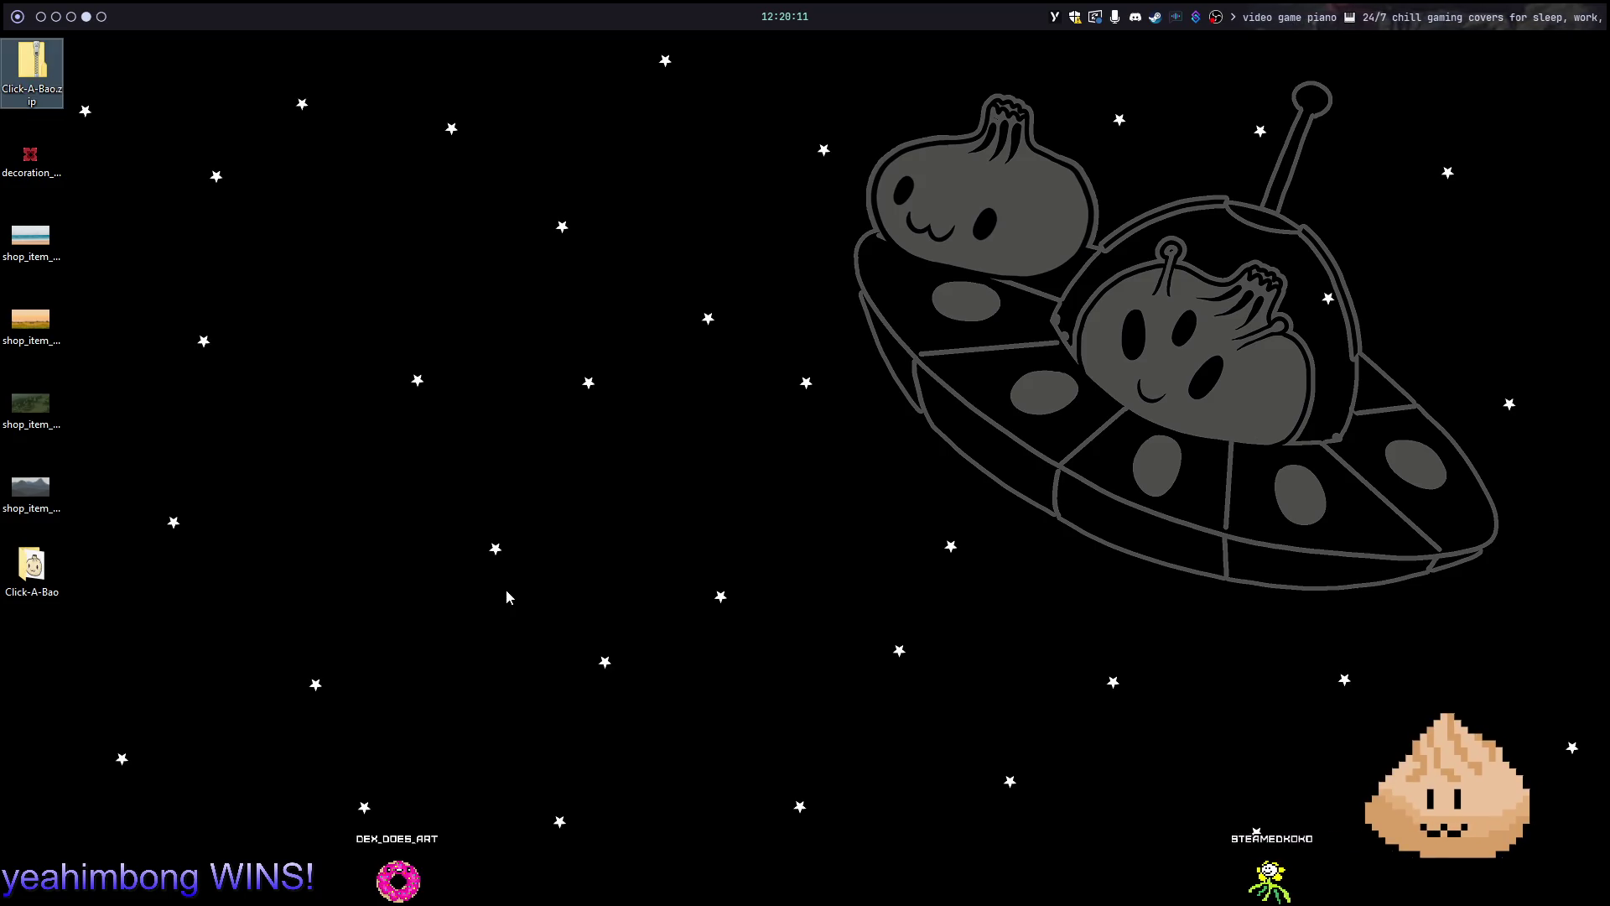
Check in Properties that Click-A-Bao.zip is 58.2 MB
right_click(27, 57)
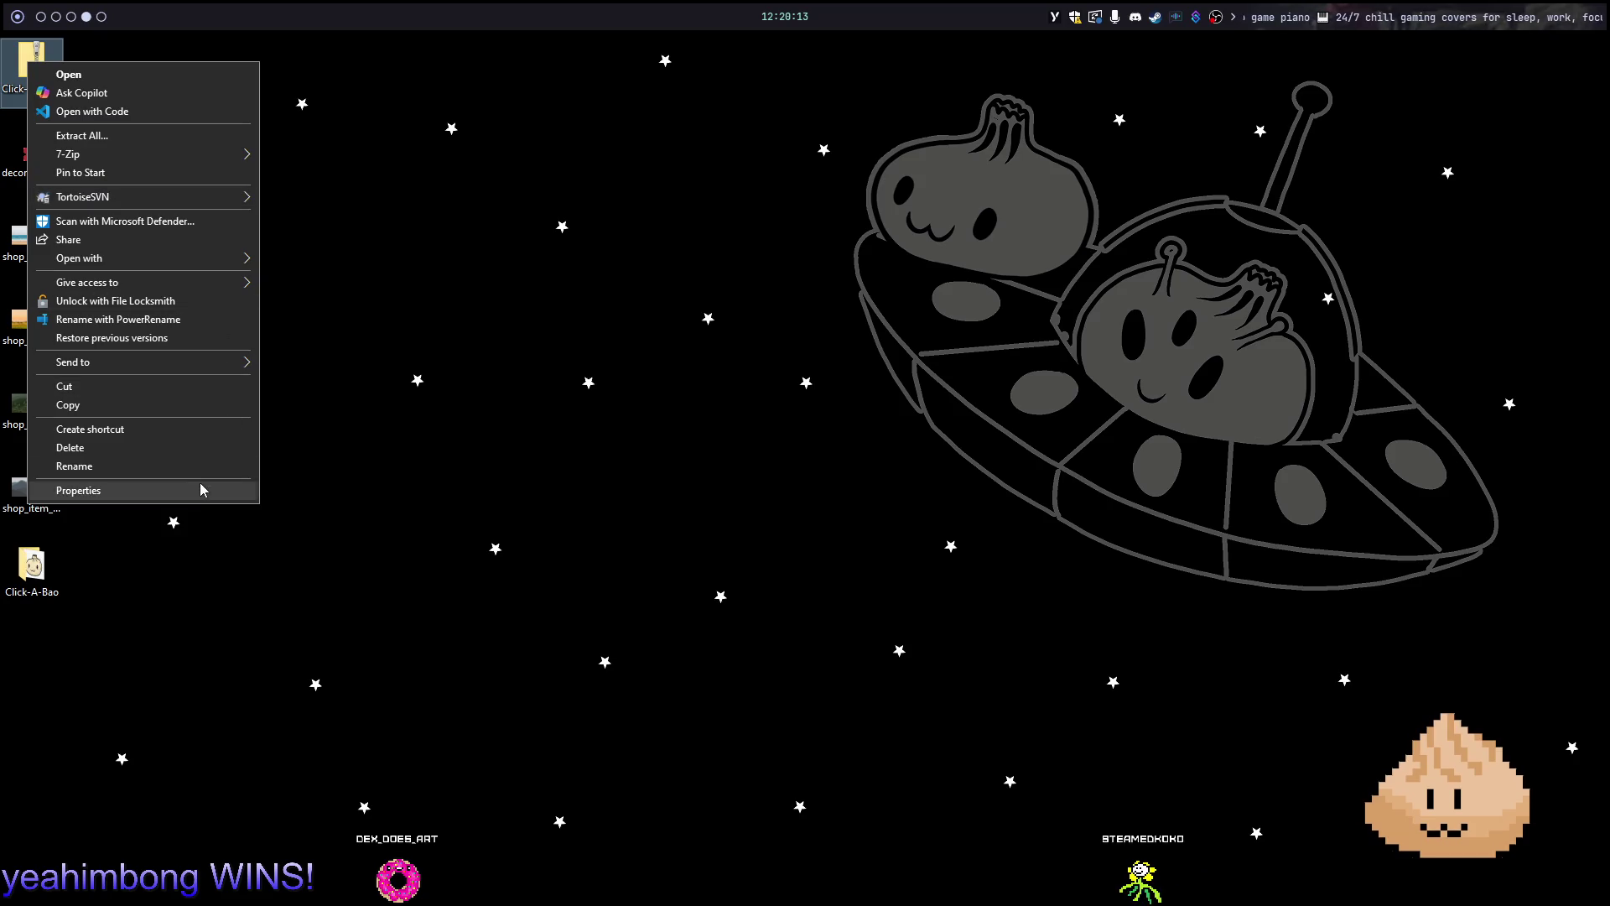
click(201, 481)
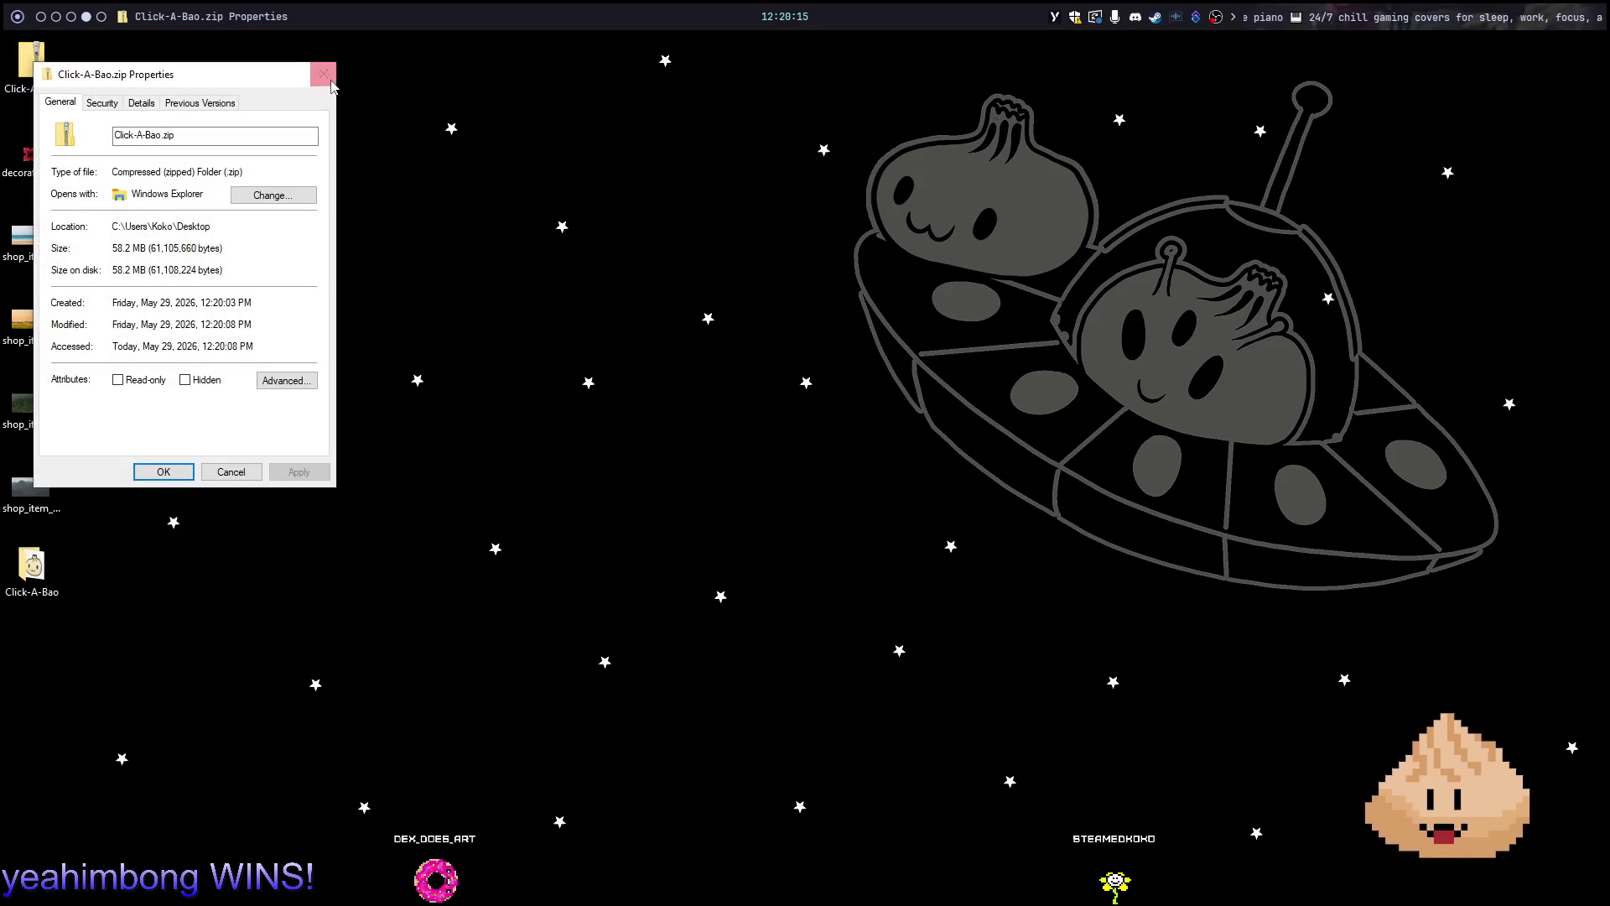
click(327, 80)
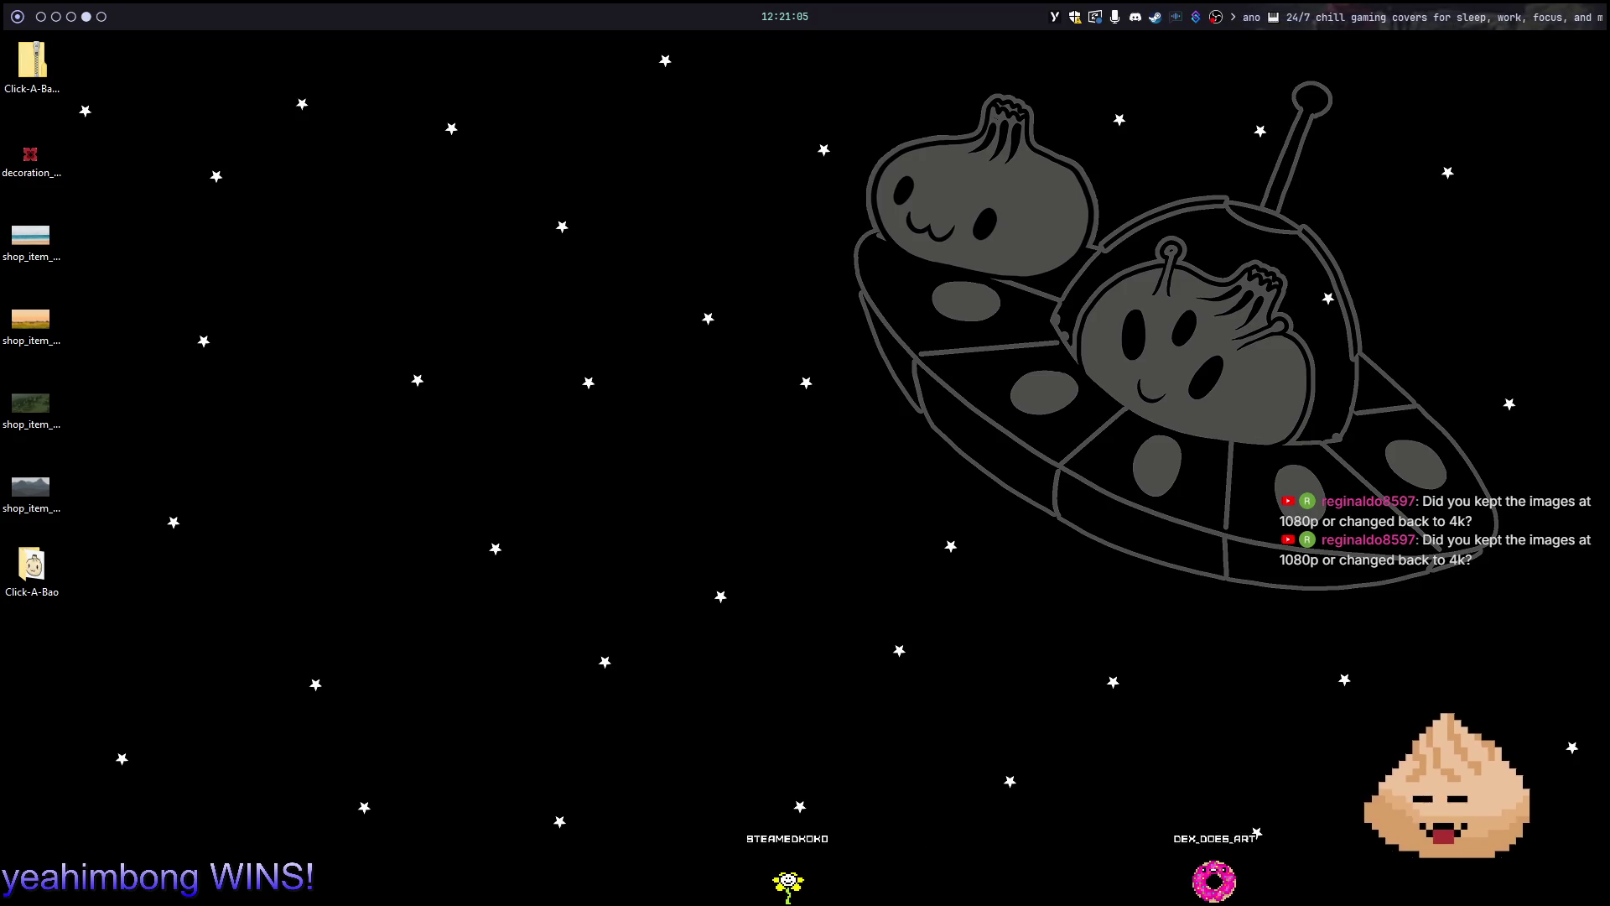
key(super+Left)
key(super+Left)
key(super+Left)
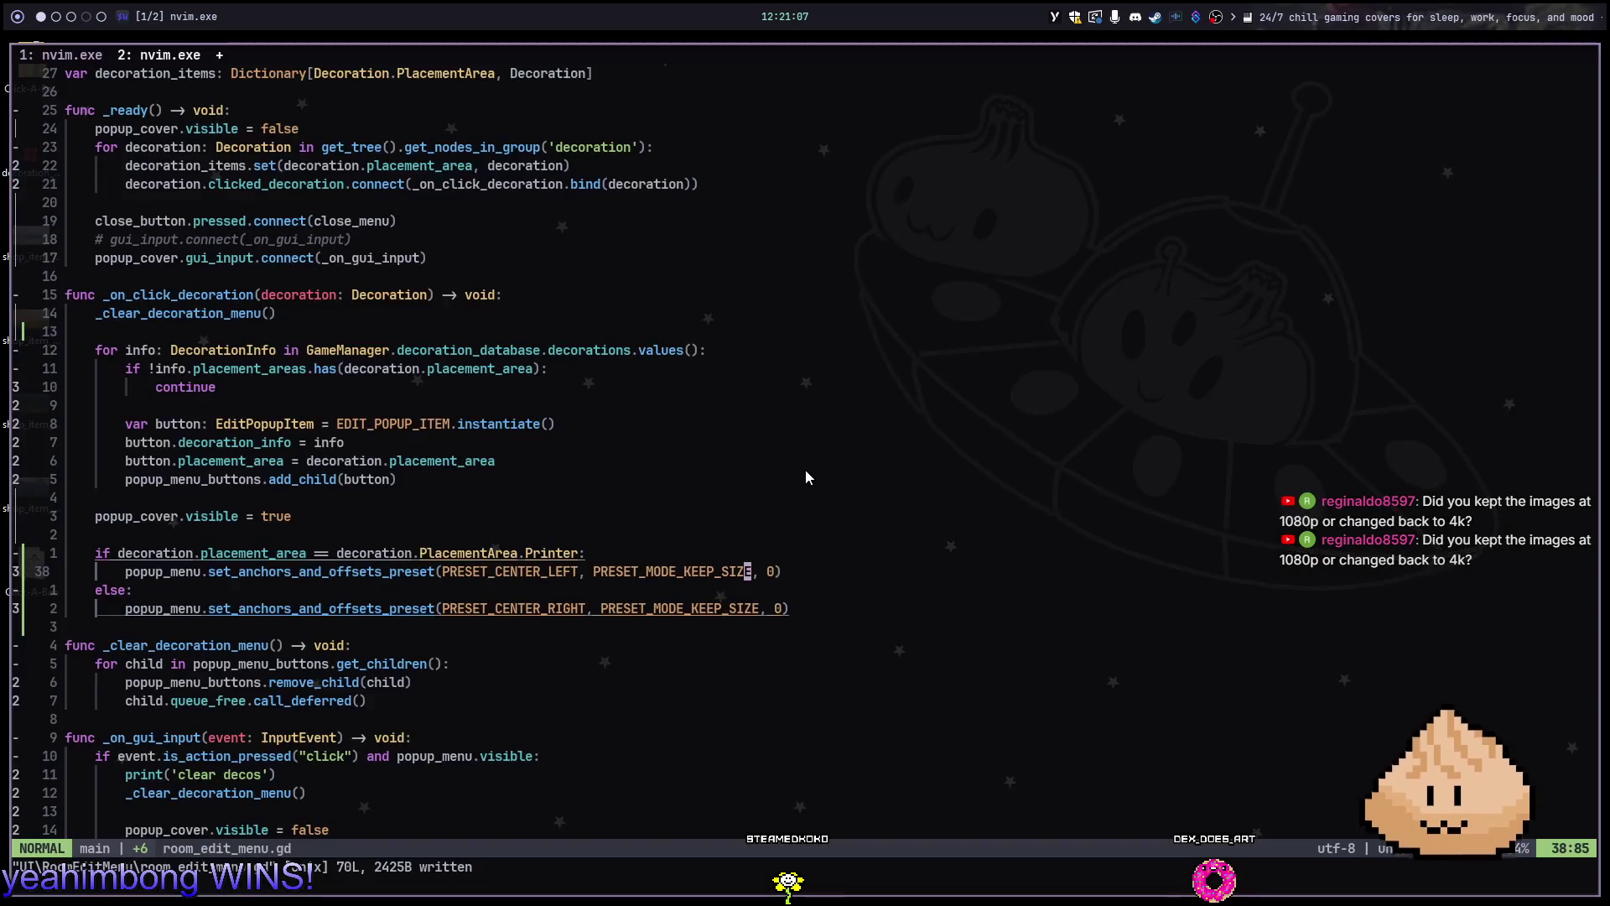
Find the Godot workspace and run the current room scene with F6
key(super+Left)
key(super+Right)
key(super+Left)
key(super+Left)
key(super+Right)
key(F6)
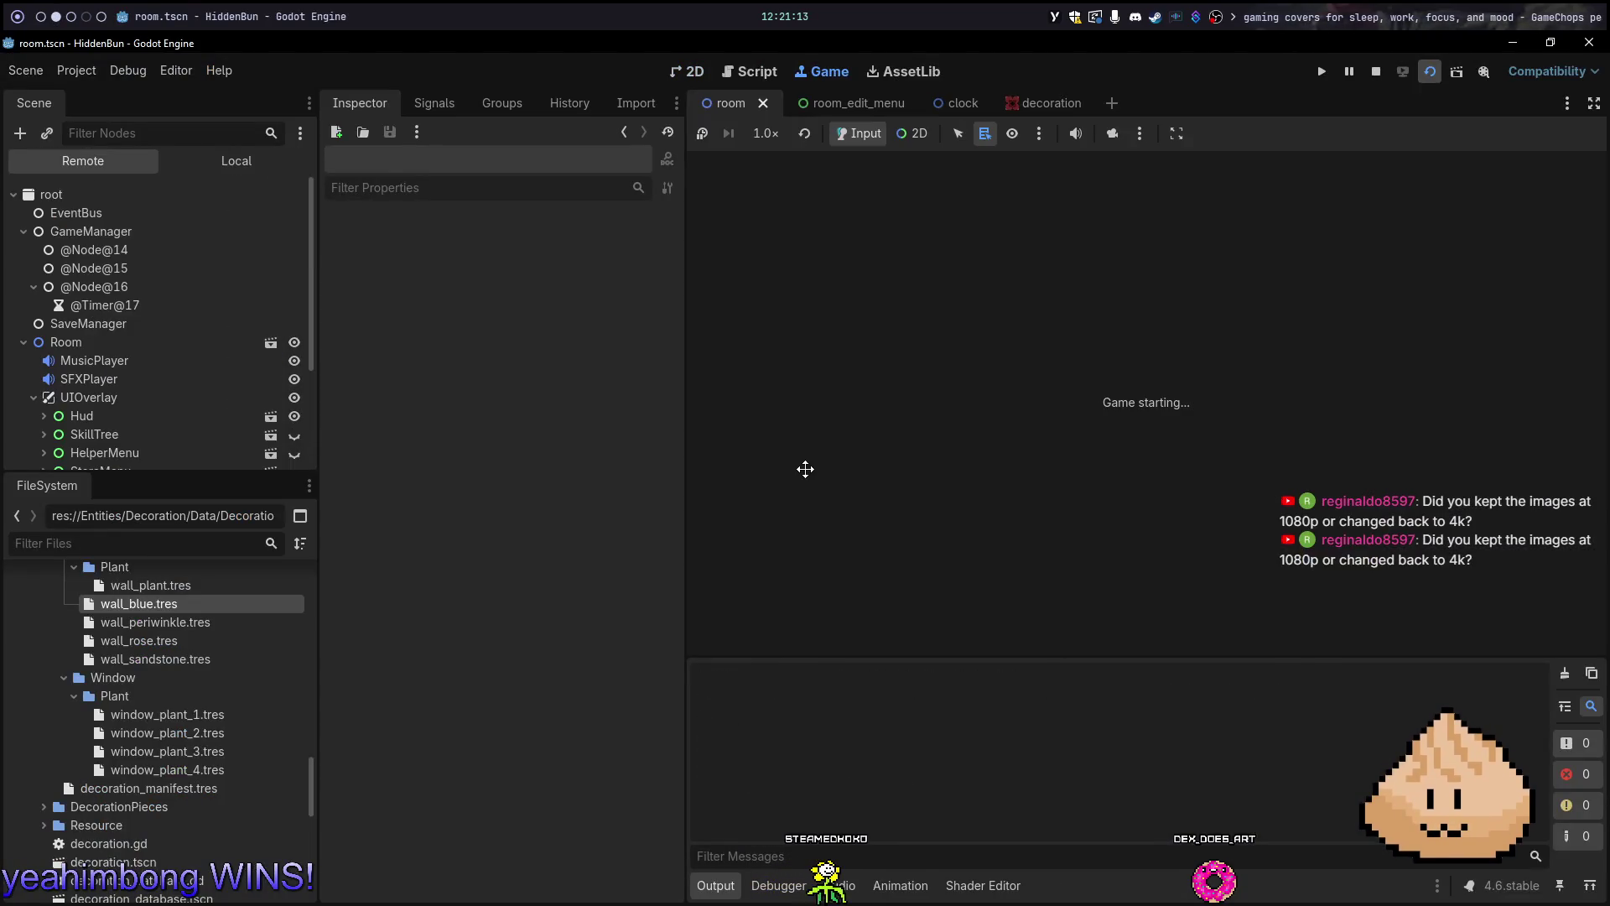
Open the purchase panel from the TV and go Back six times, then stop the game
click(1101, 510)
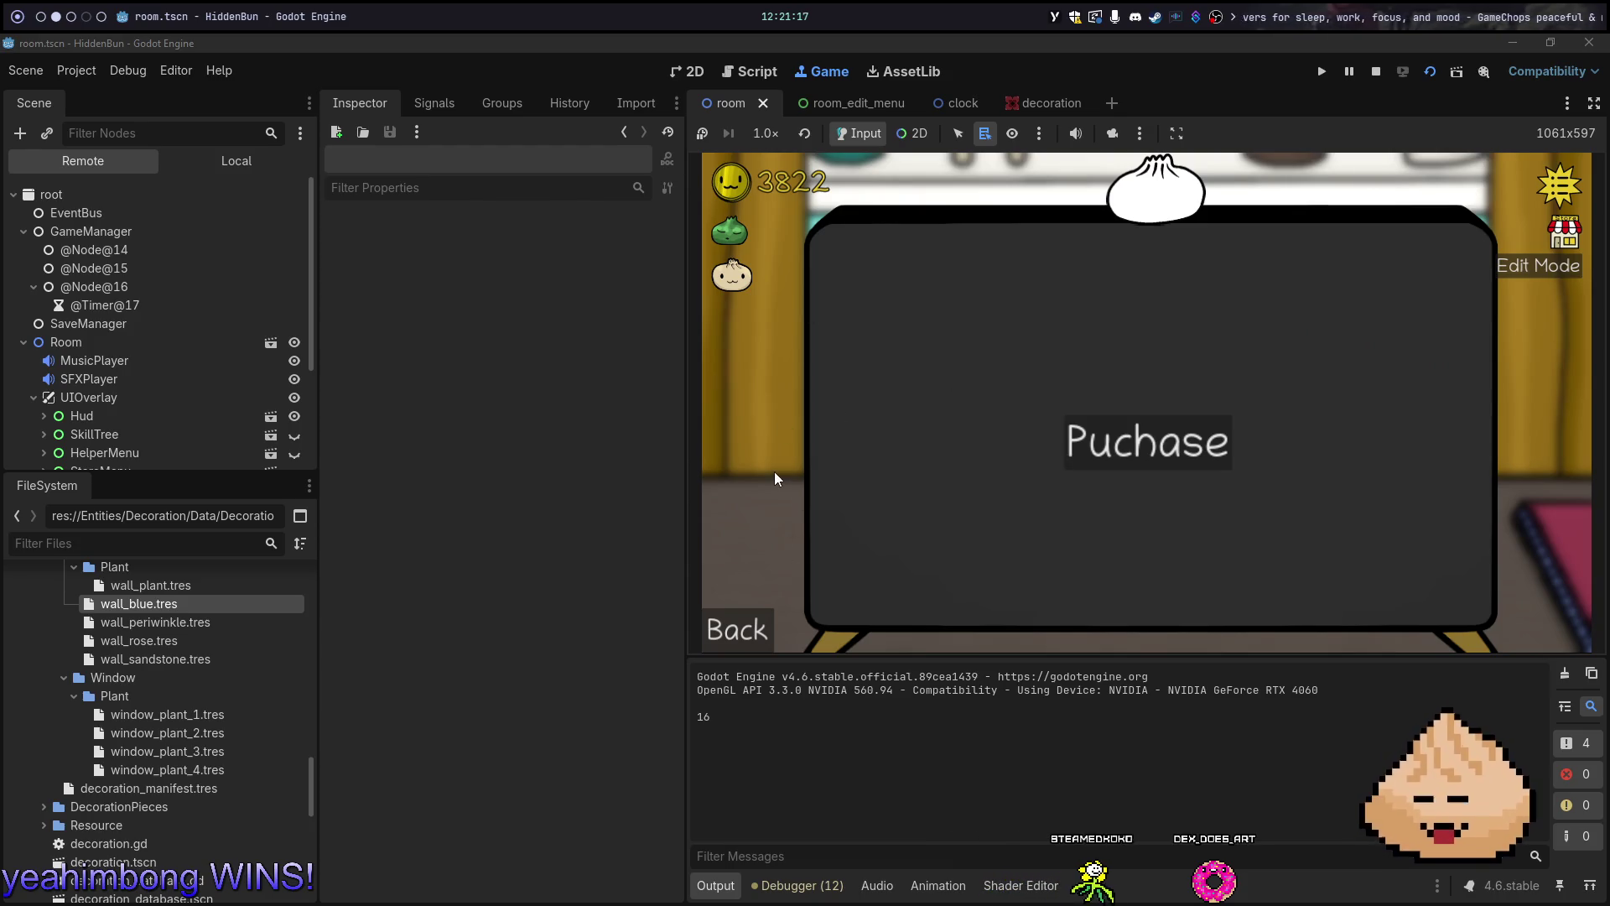
click(736, 629)
click(1045, 511)
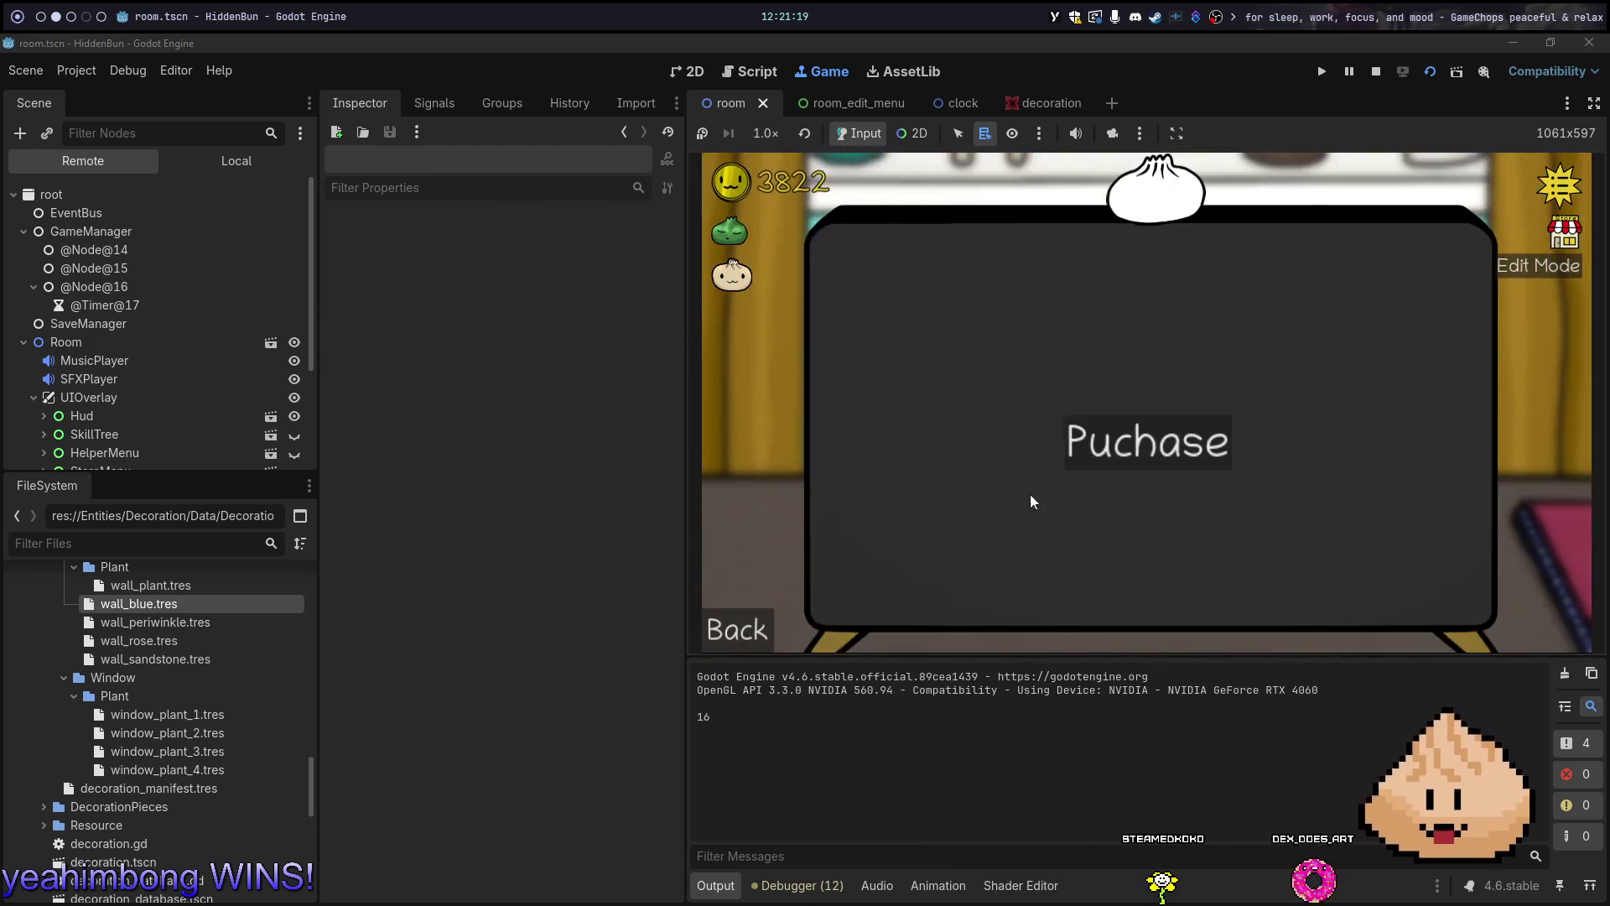
click(751, 636)
click(1051, 498)
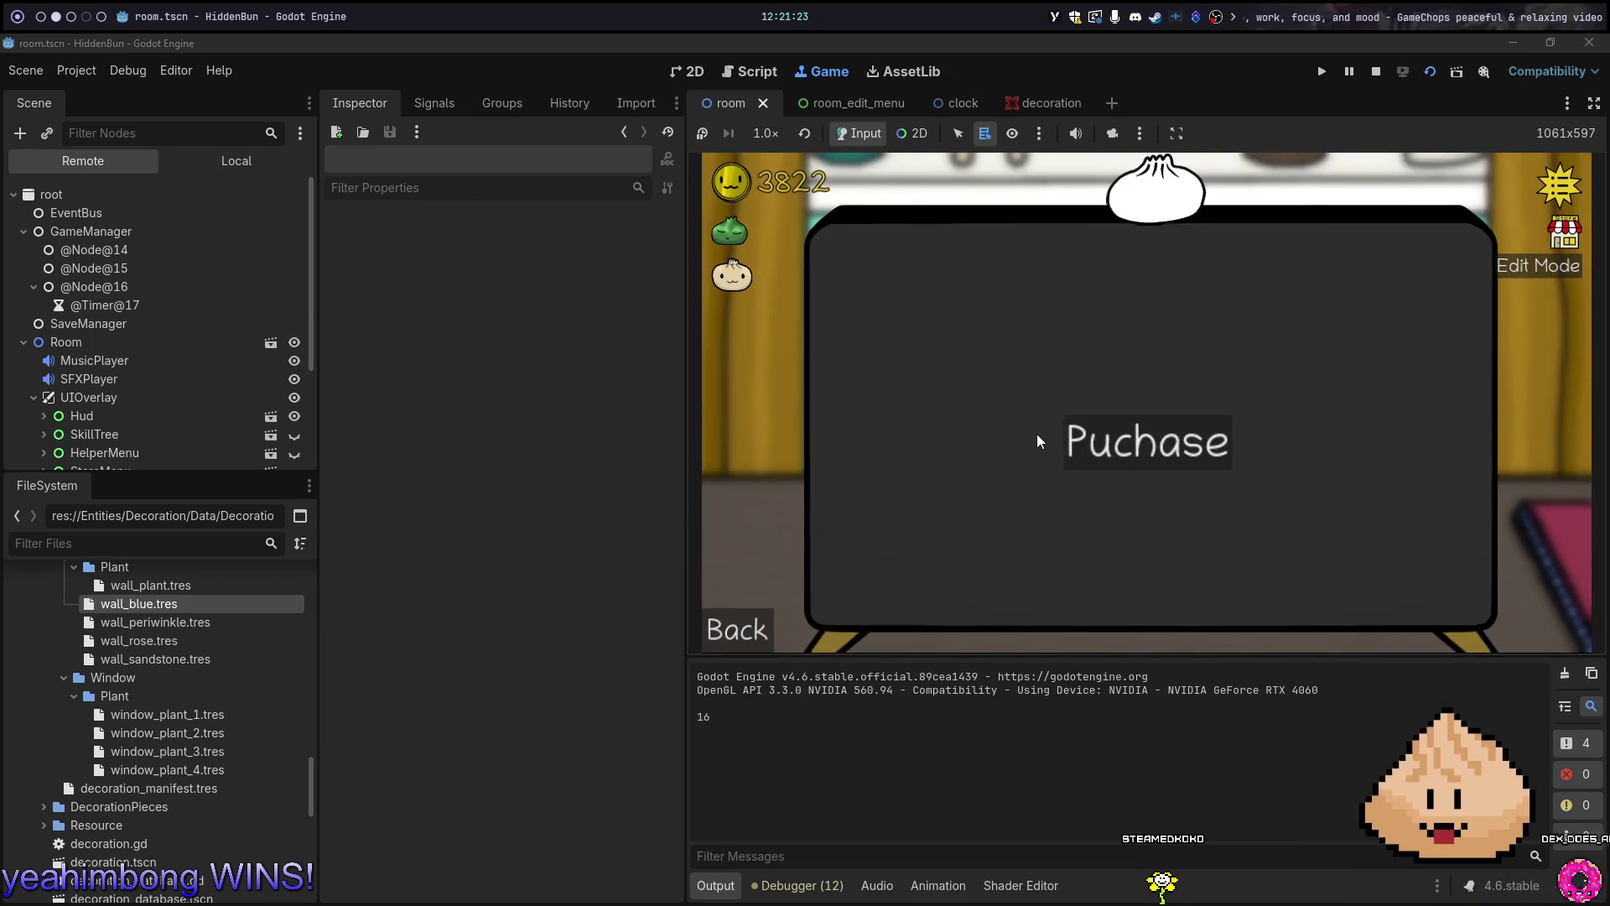
click(722, 630)
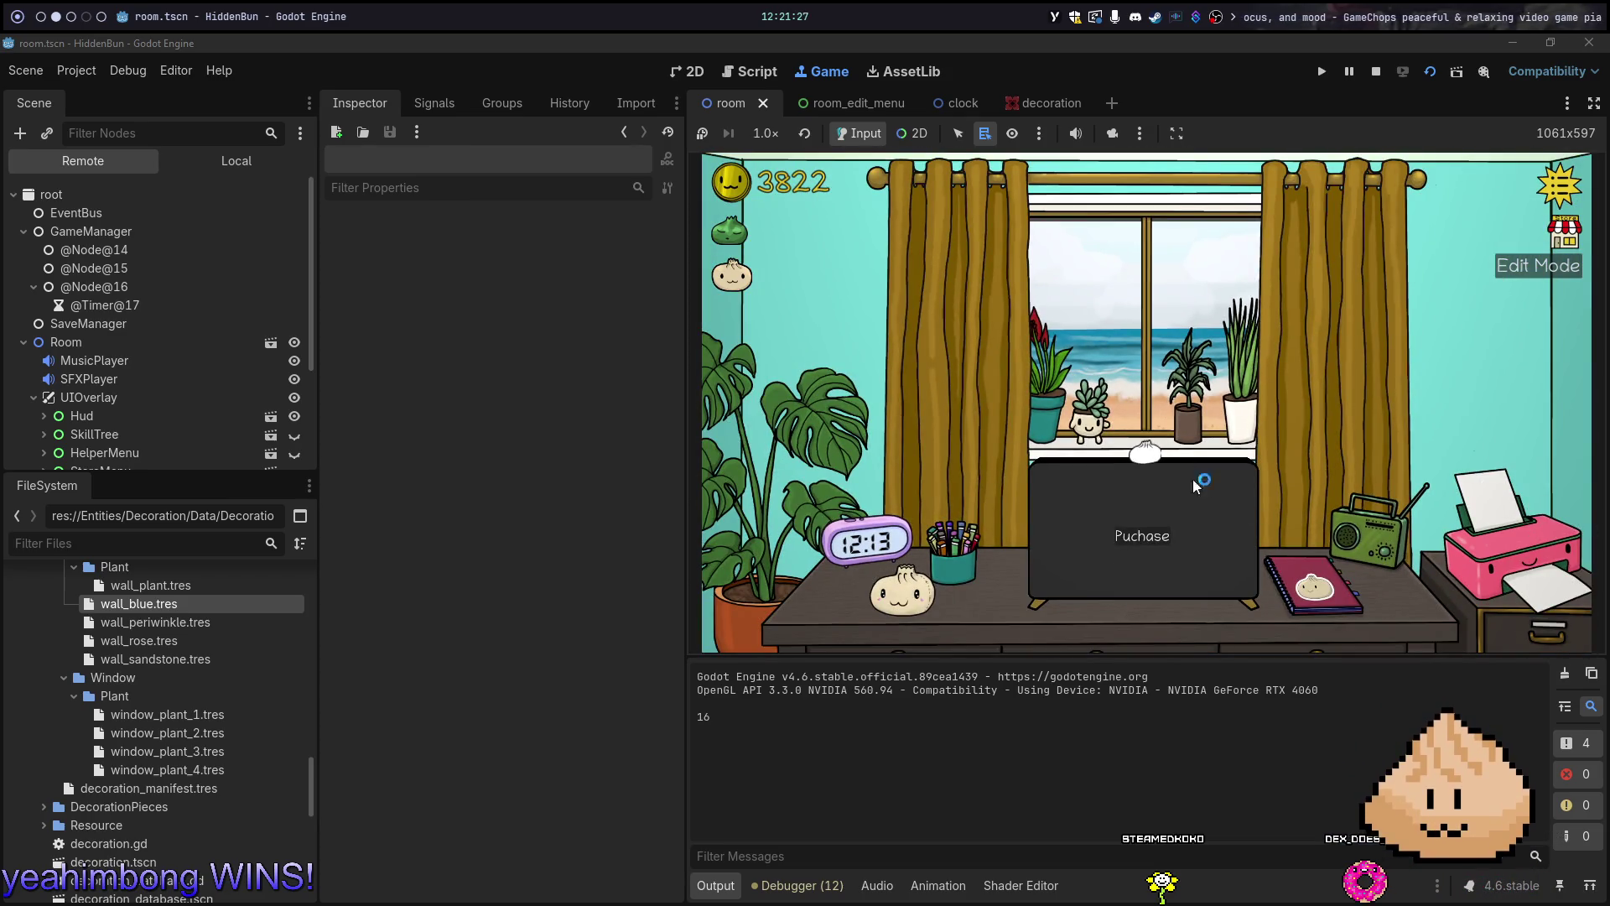
click(1220, 482)
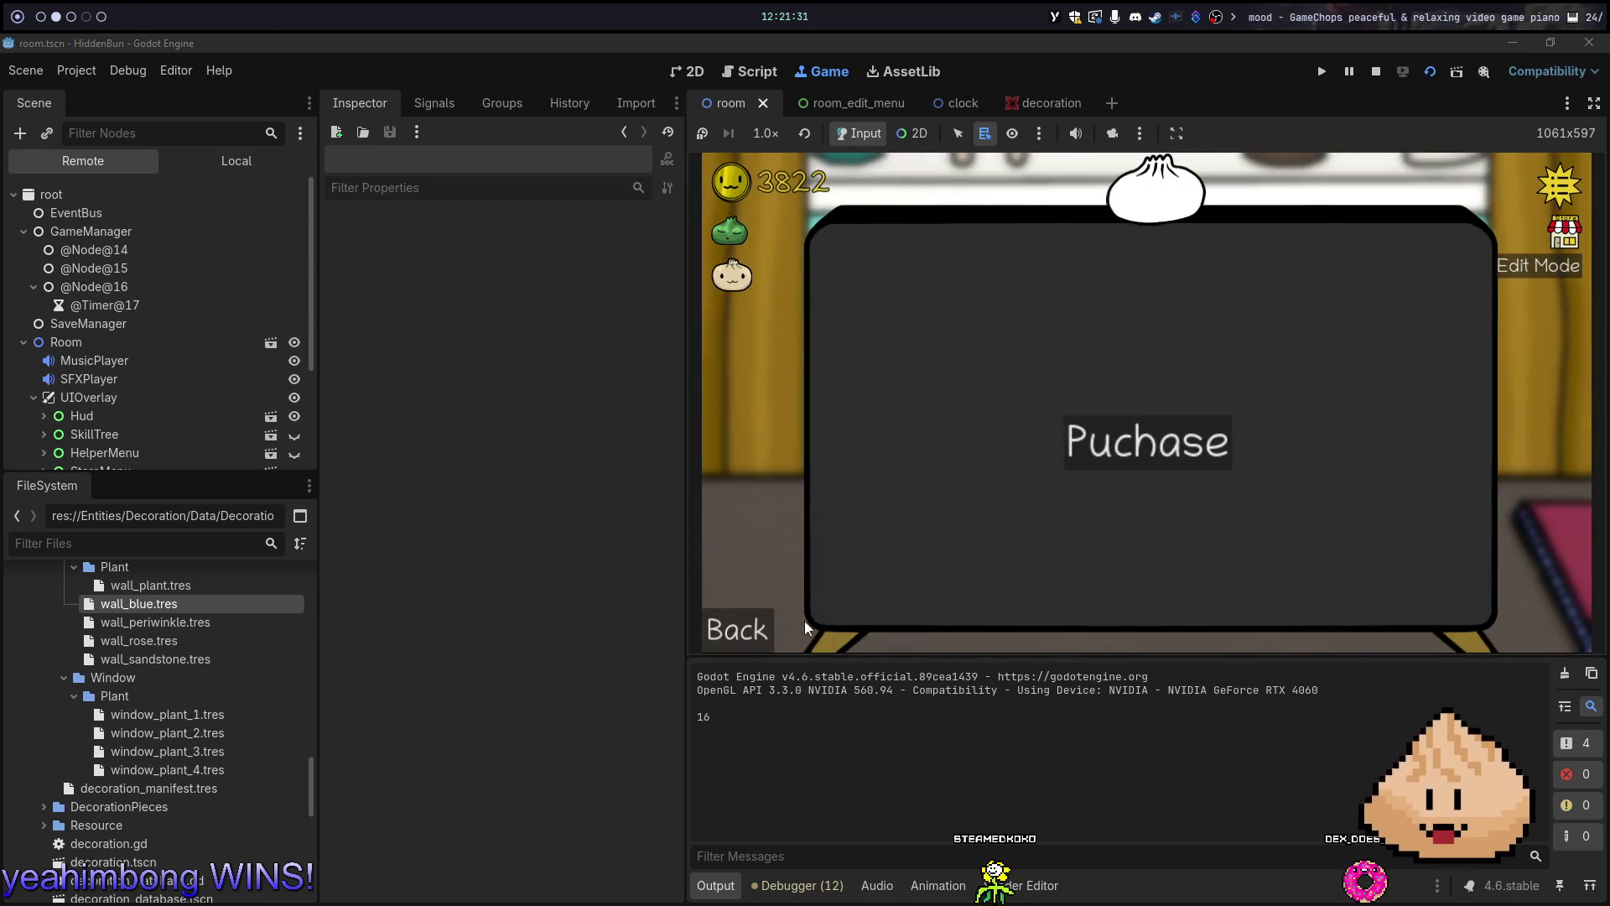
click(764, 629)
click(1124, 554)
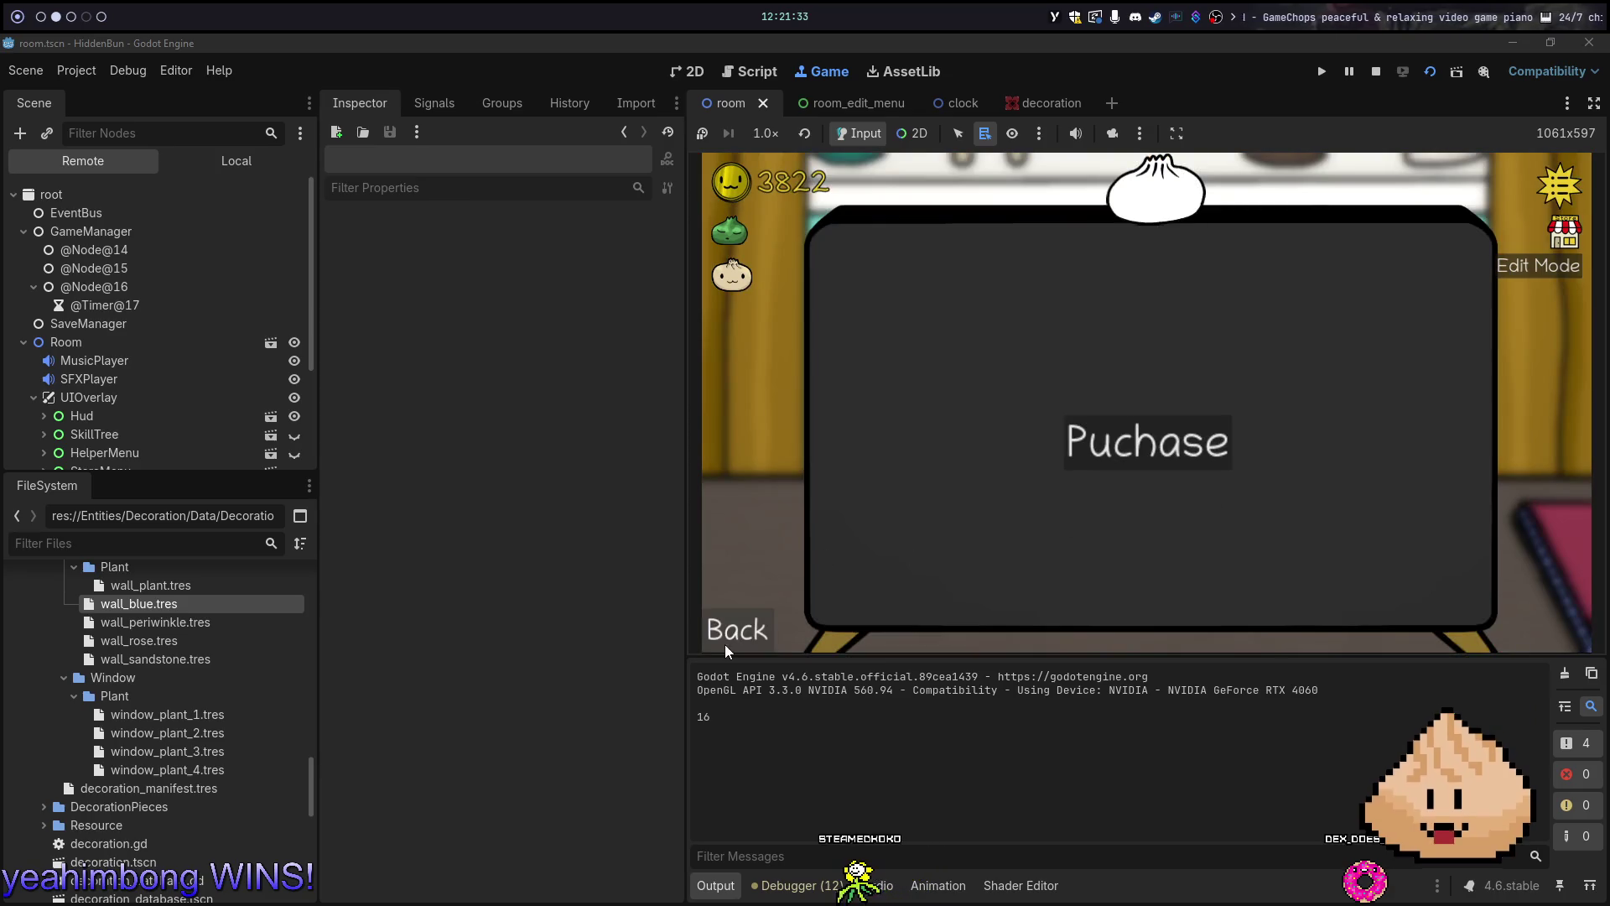
click(726, 647)
click(1082, 562)
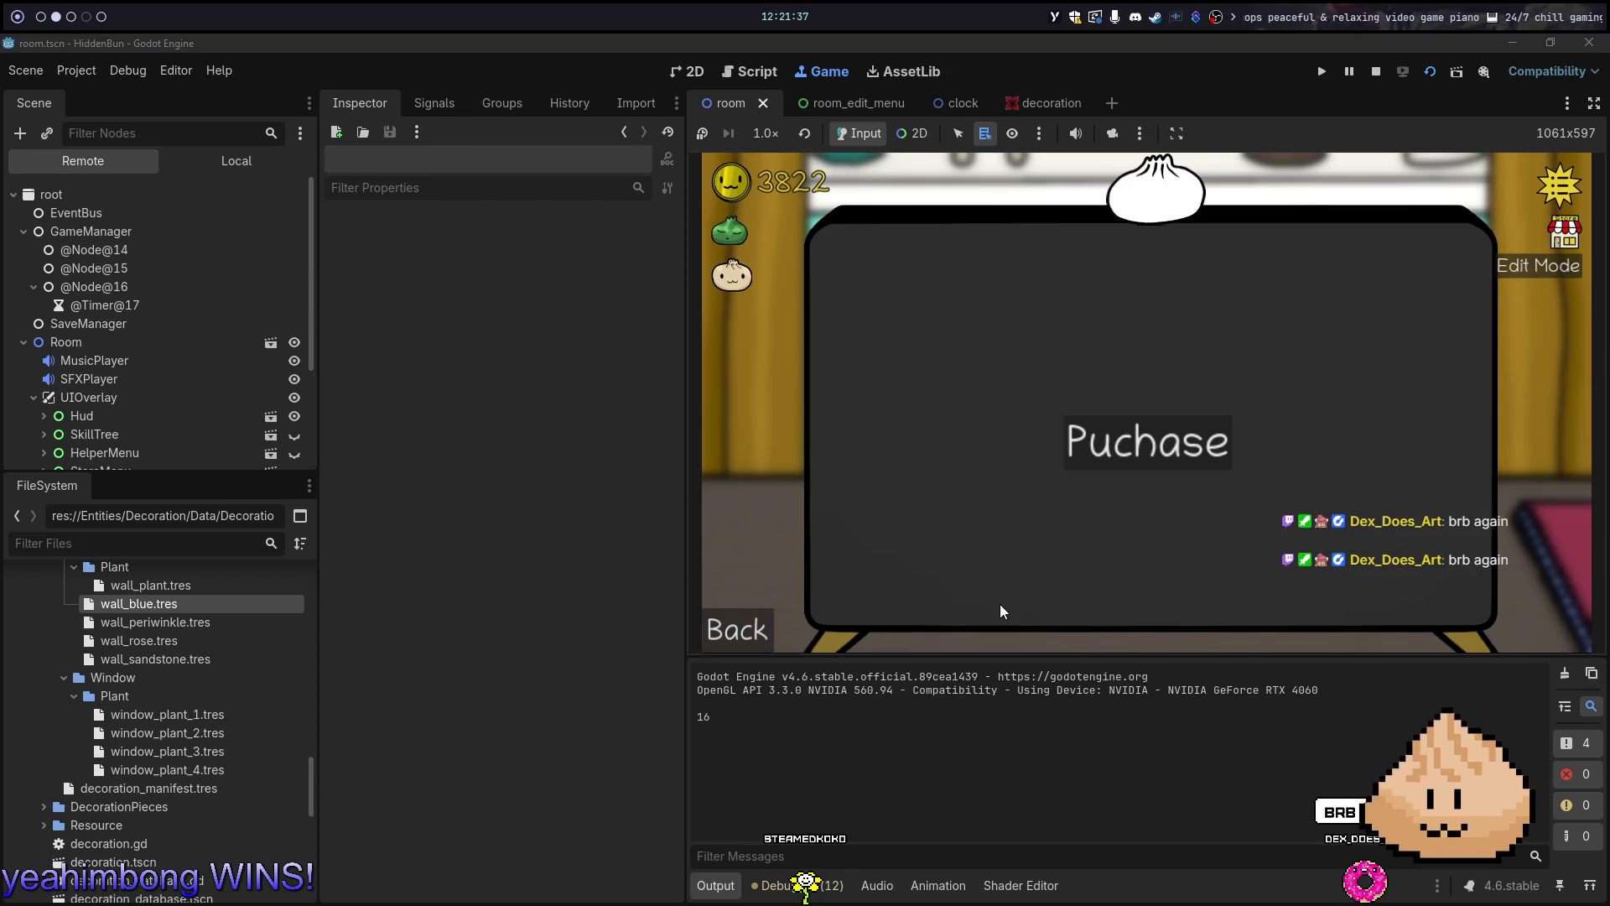
click(765, 639)
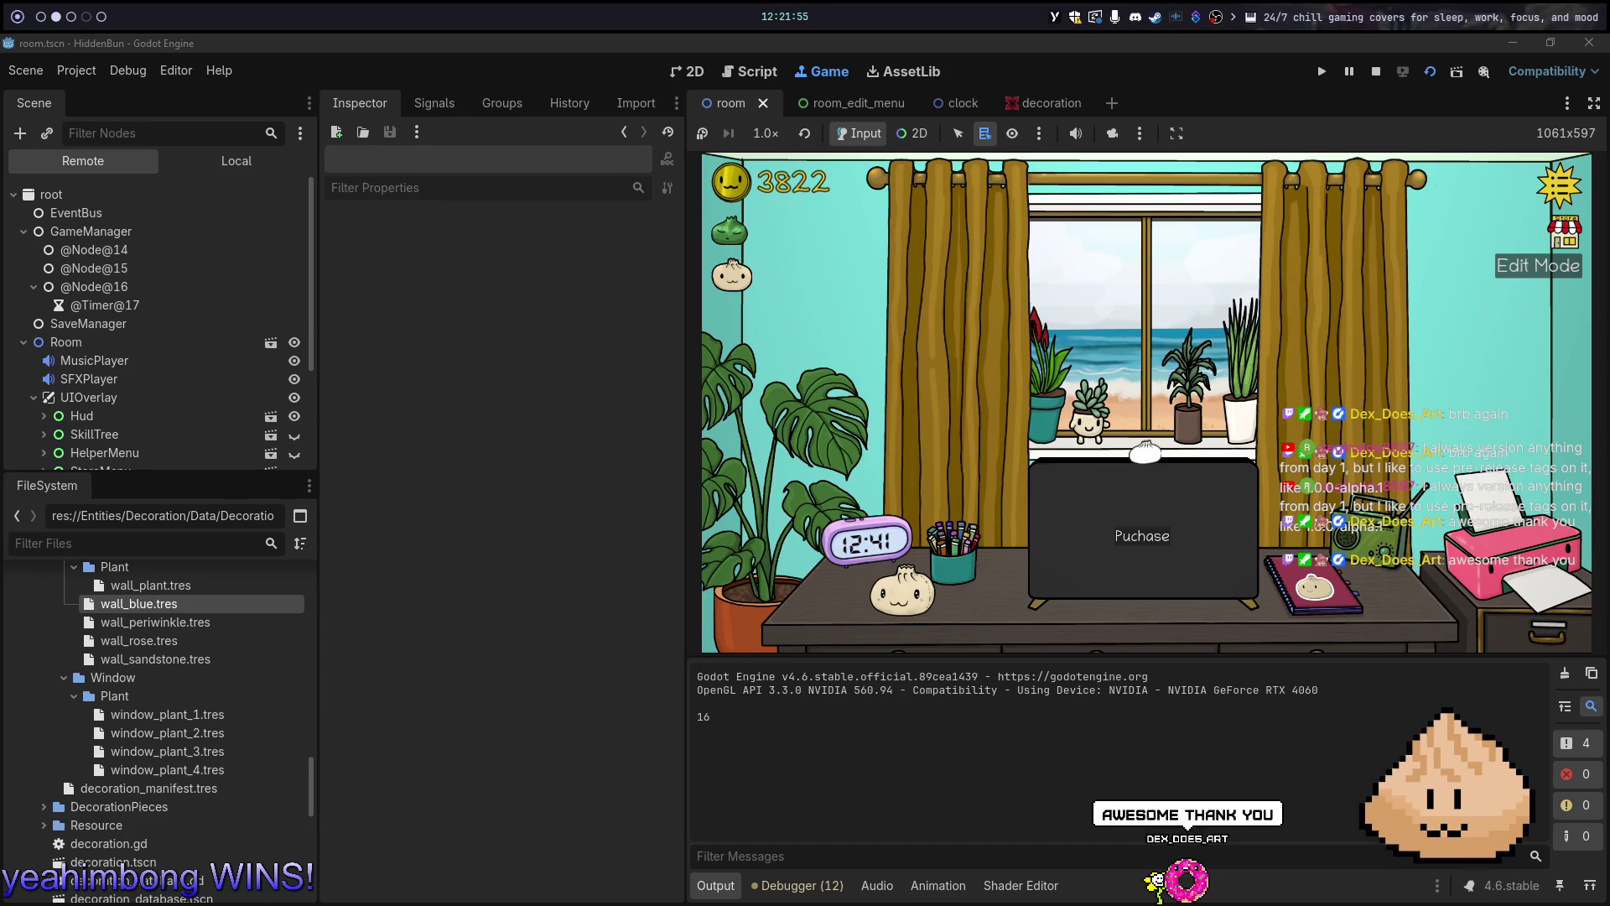
click(1013, 57)
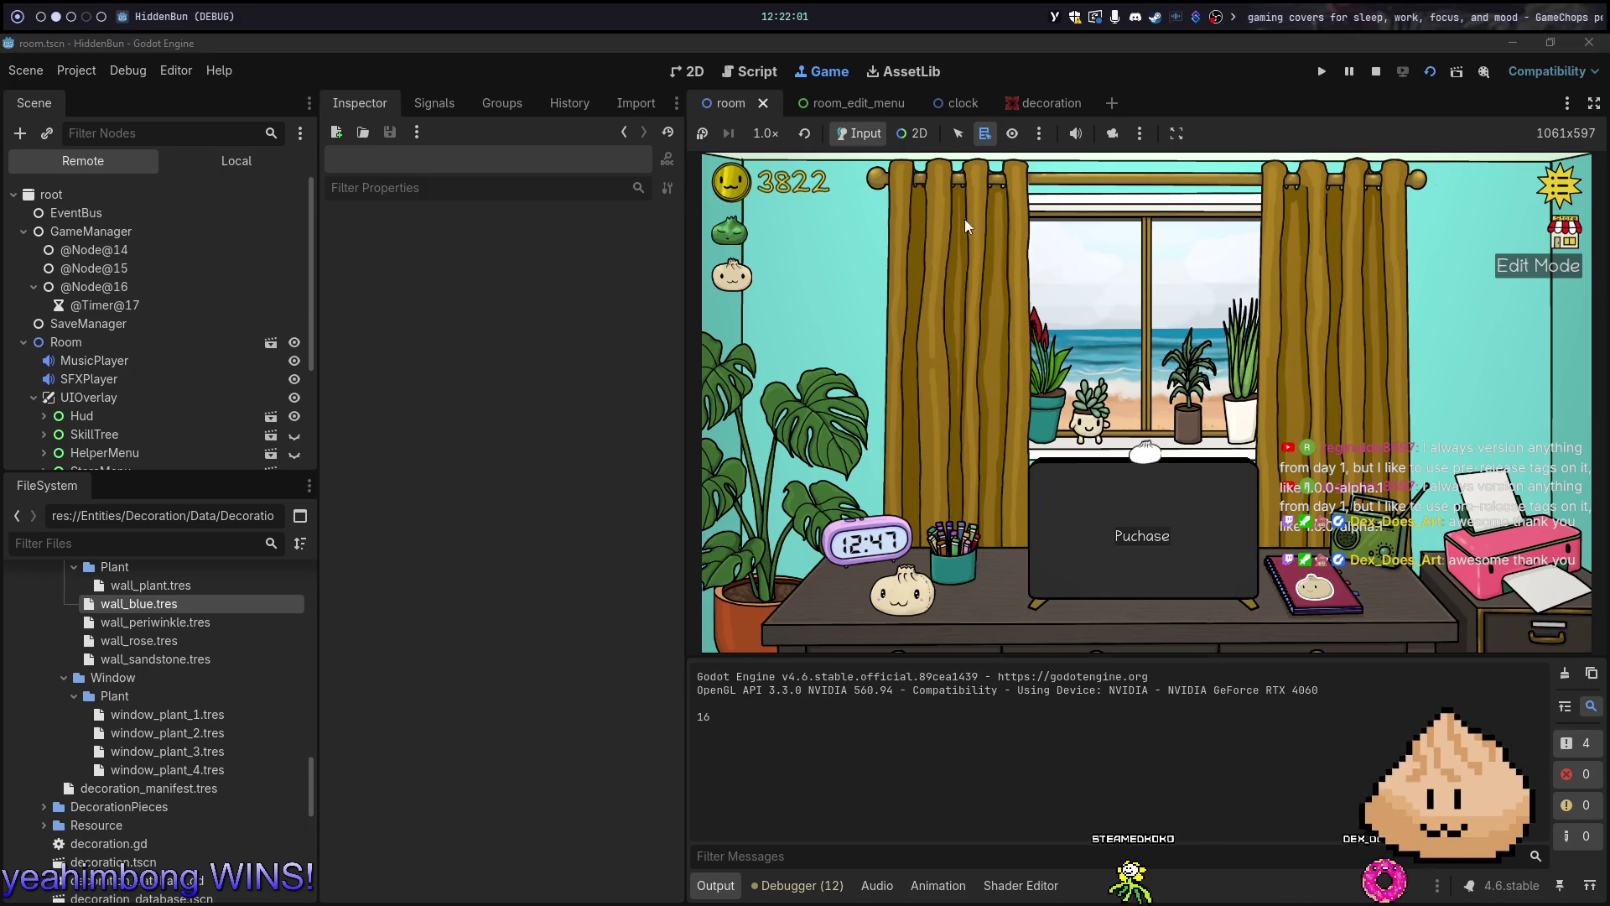
key(F8)
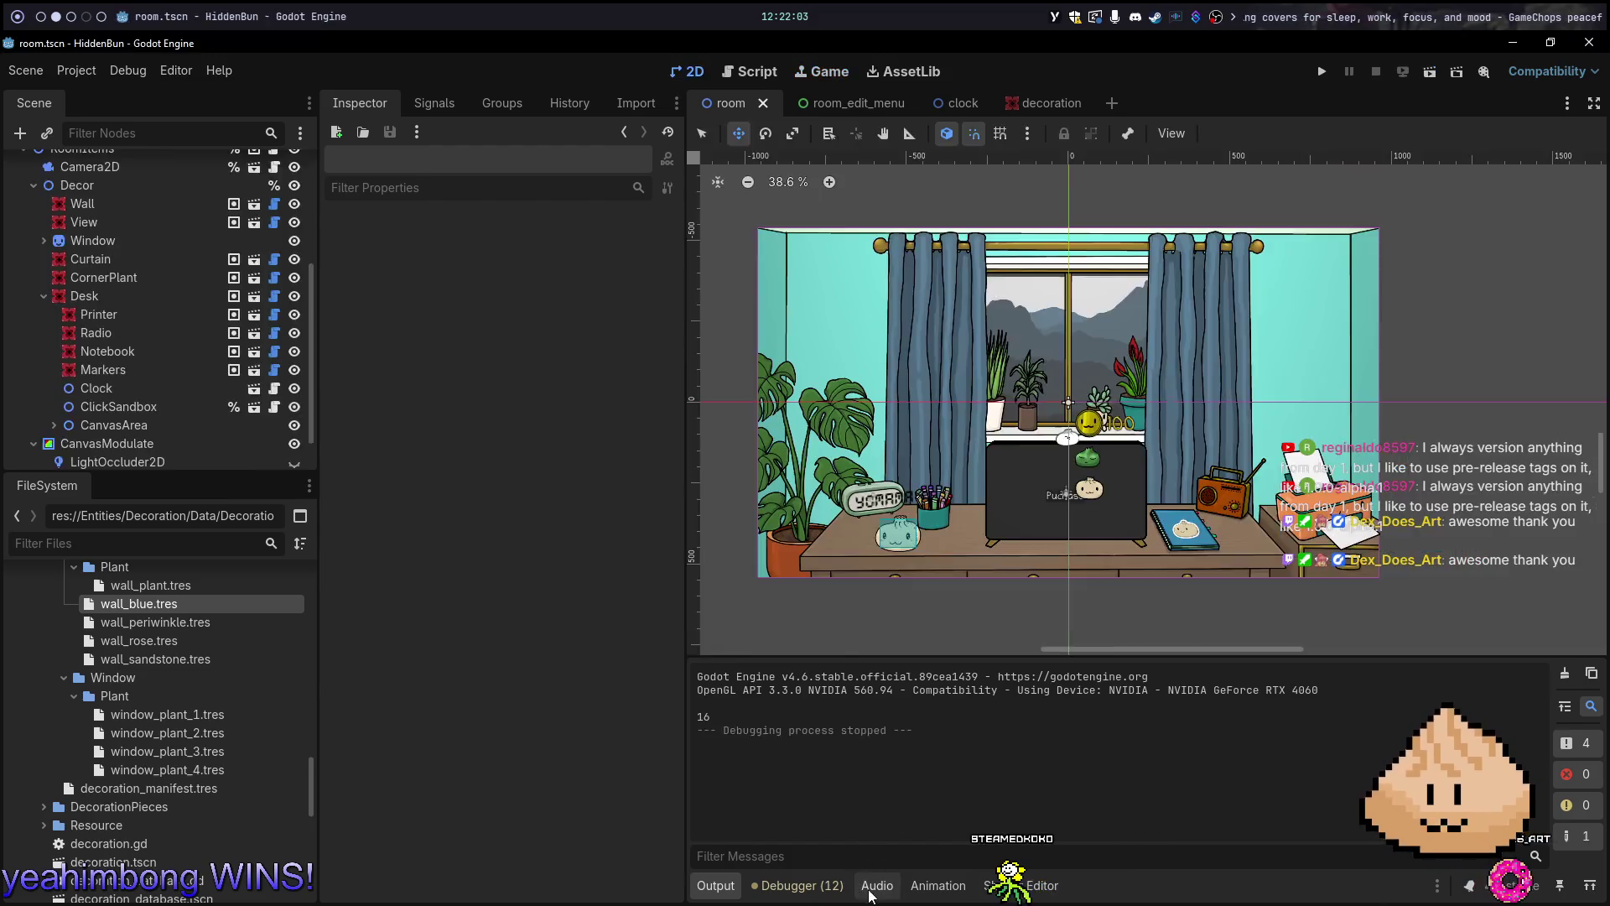
From the :G status view, commit the staged changes as 'fix: edit menu on left when changing printer'
key(alt+1)
text(:G)
key(Return)
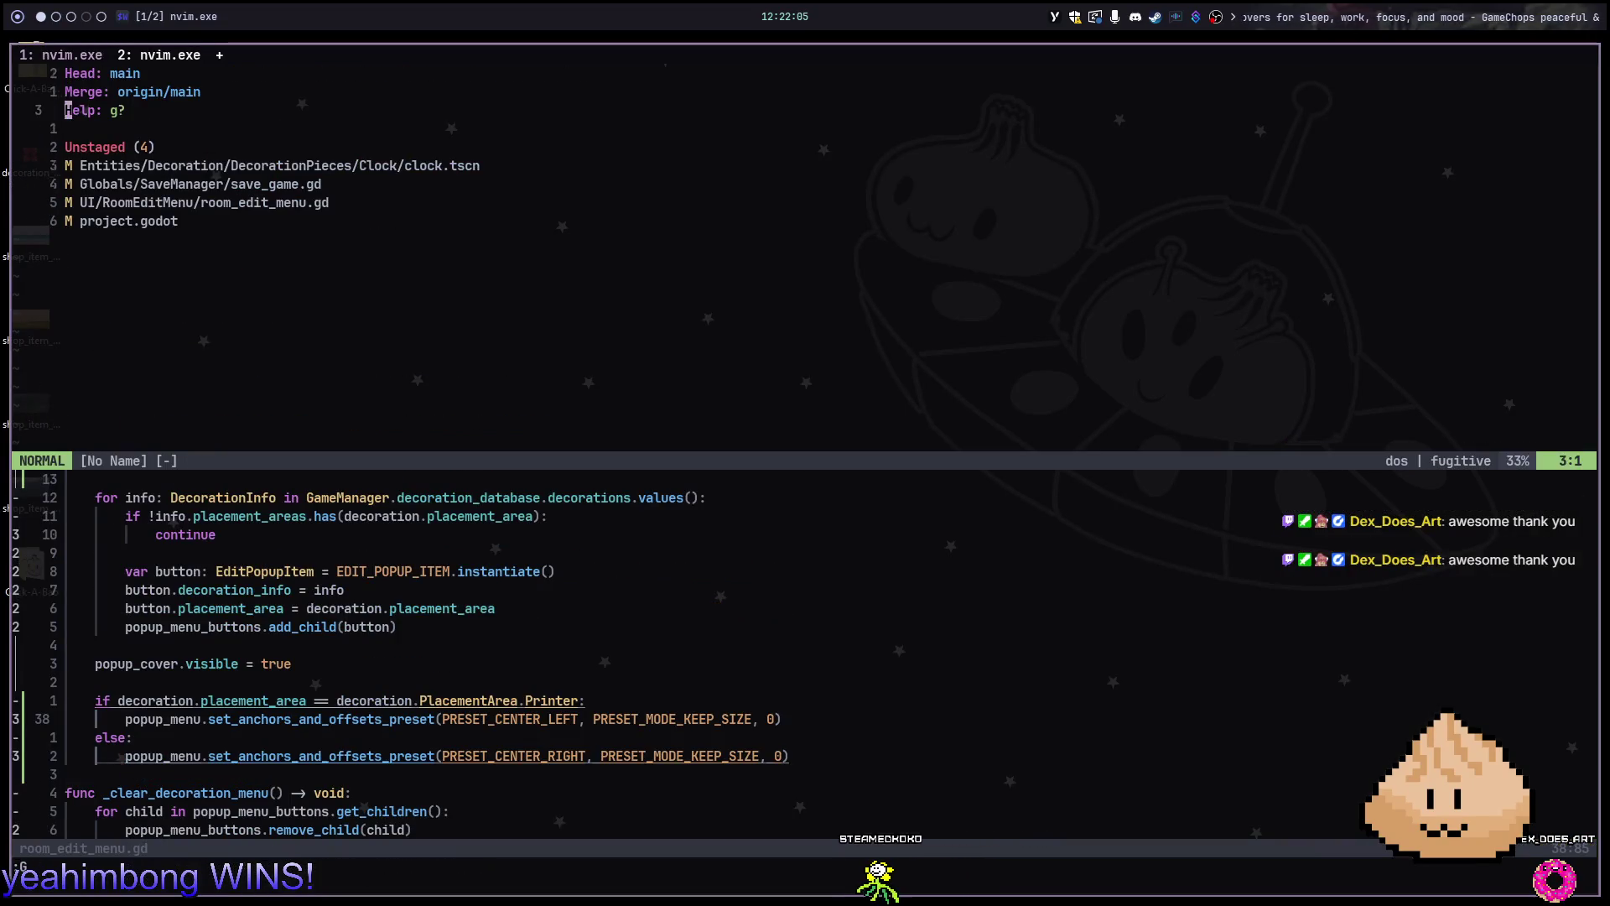
key(c)
key(c)
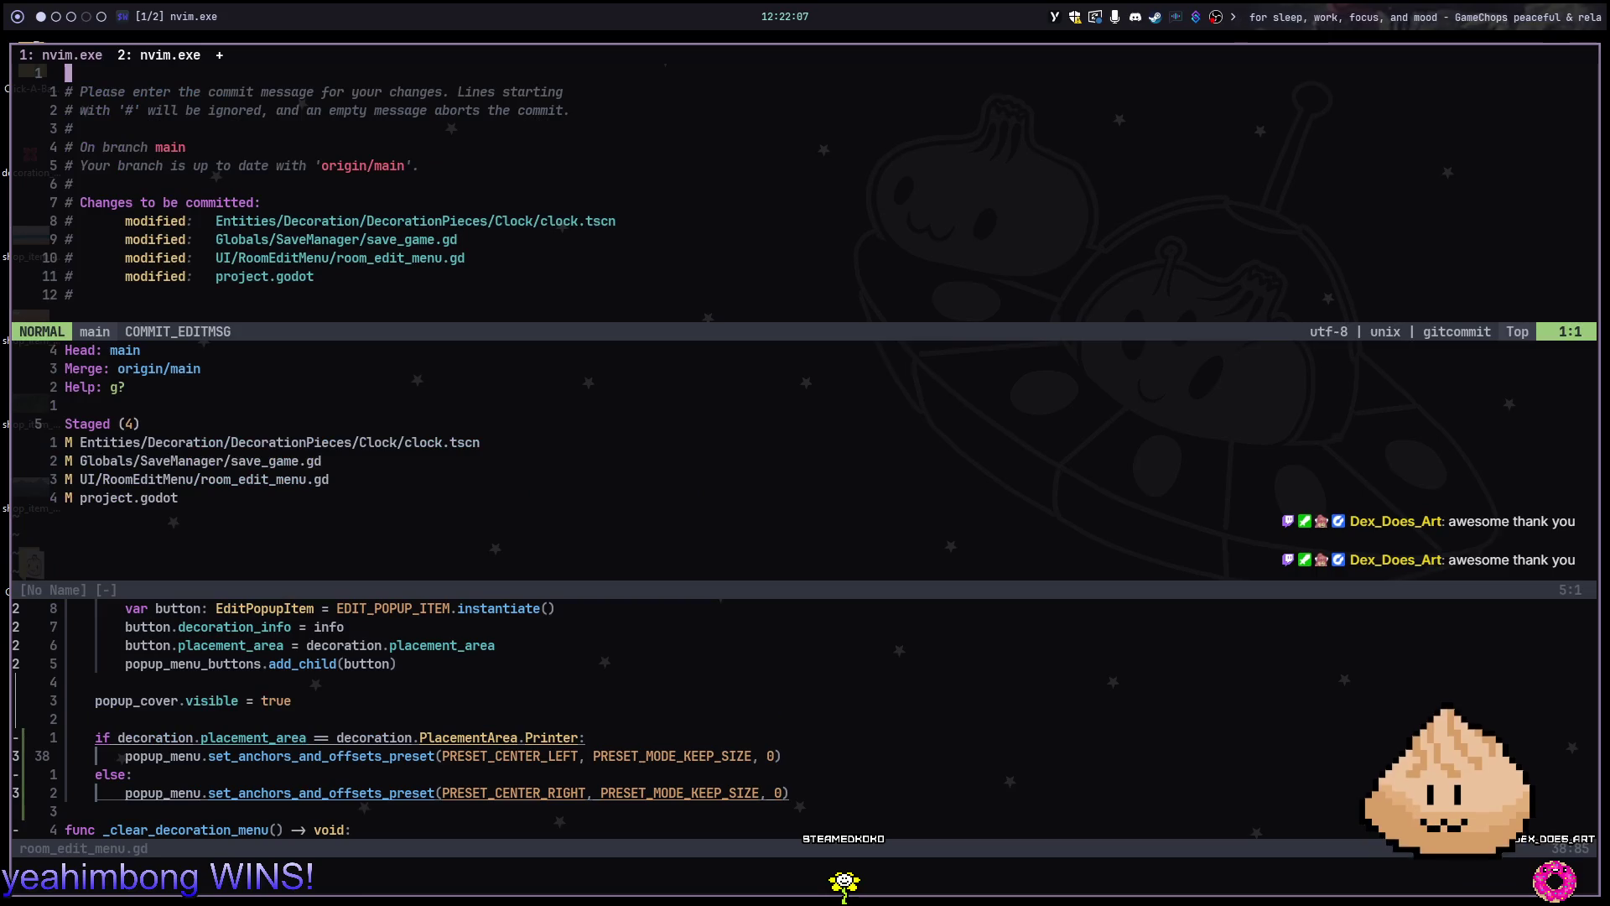
text(fix: )
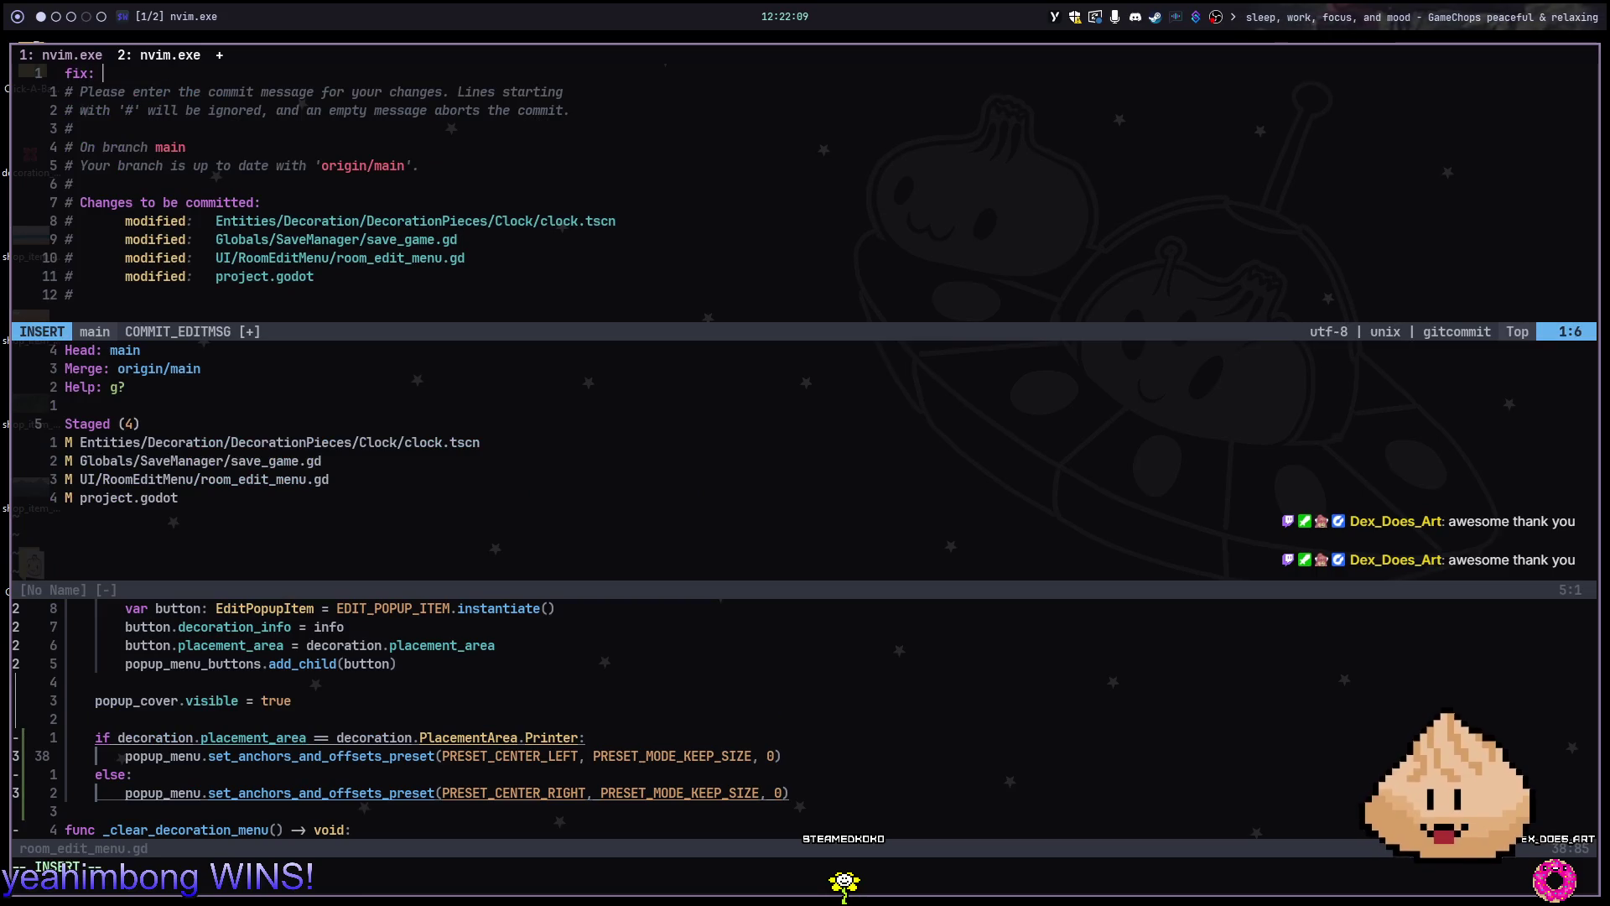
text(emenu on)
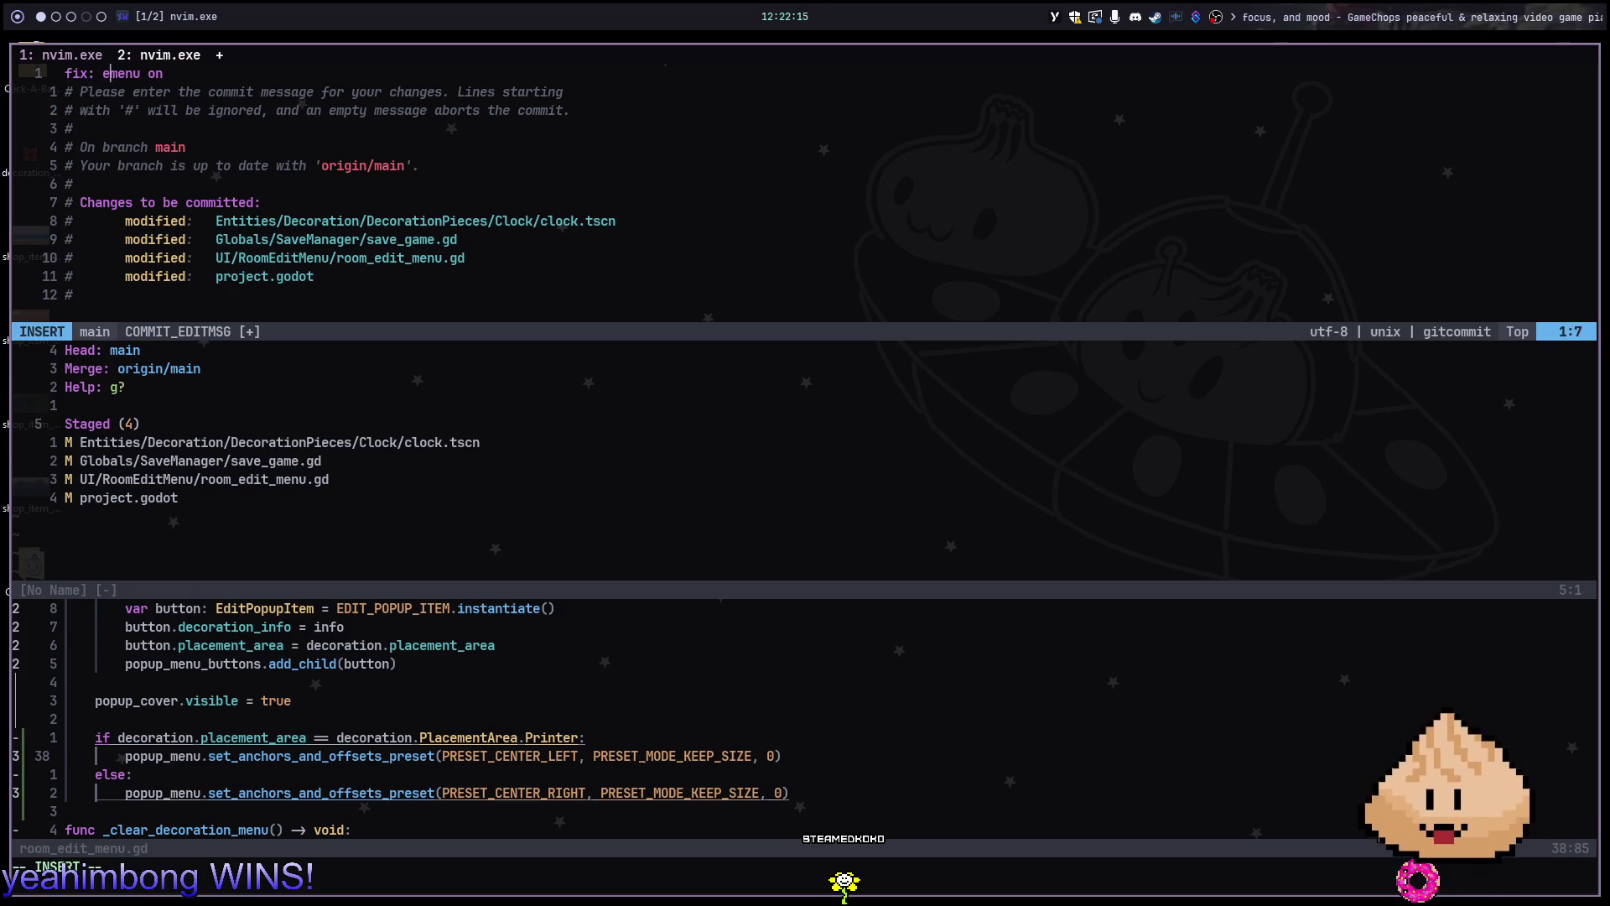
text( left when)
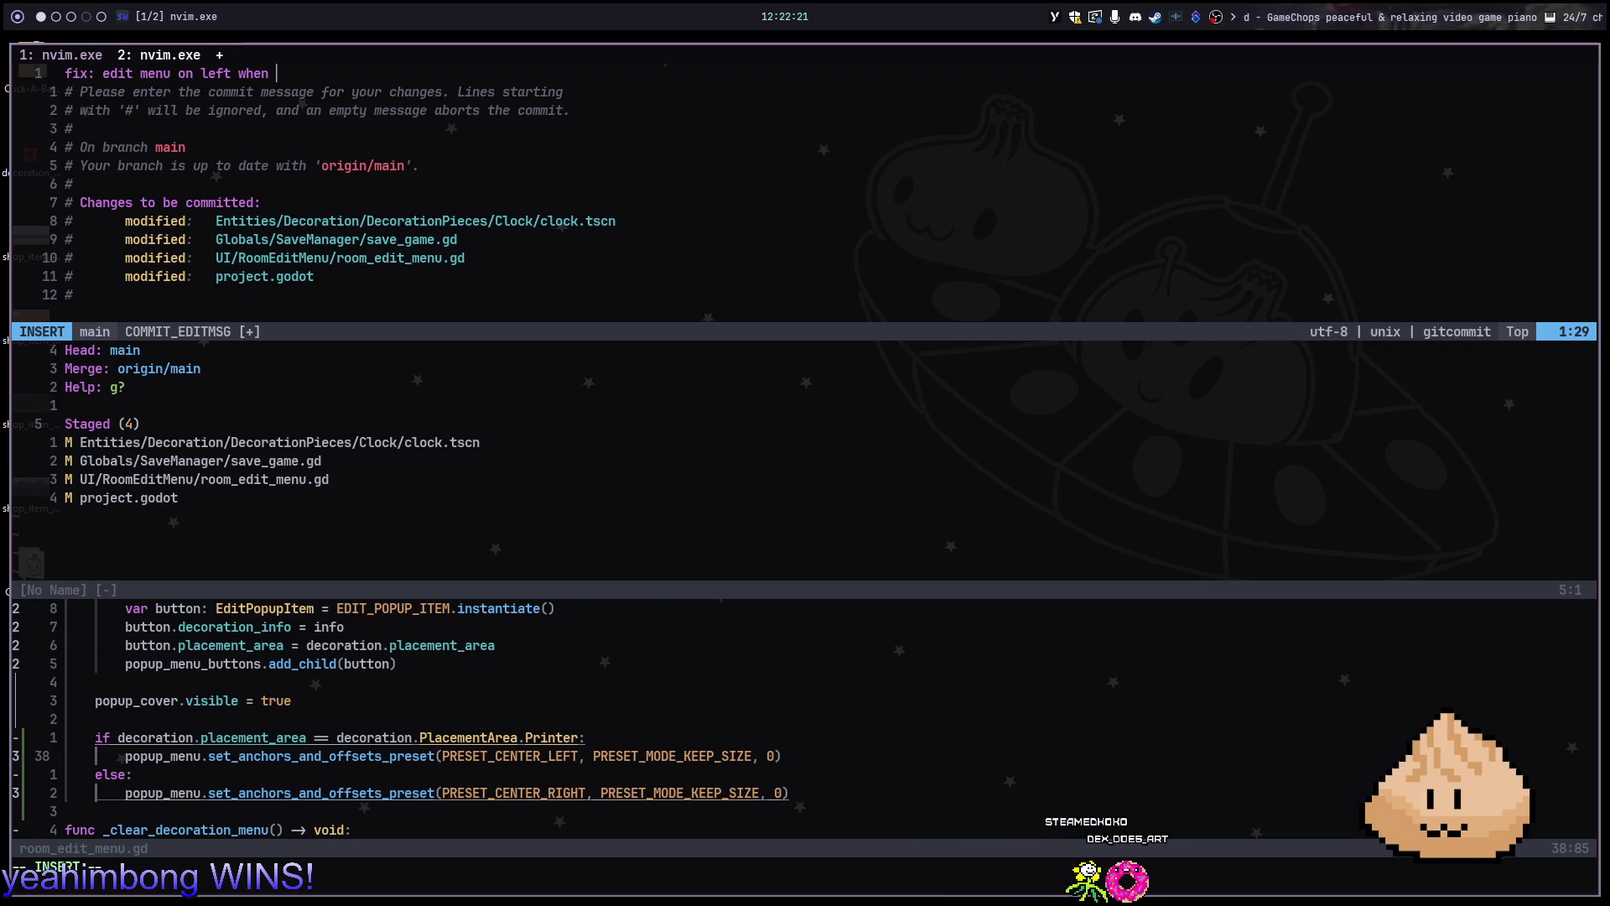
text( chan)
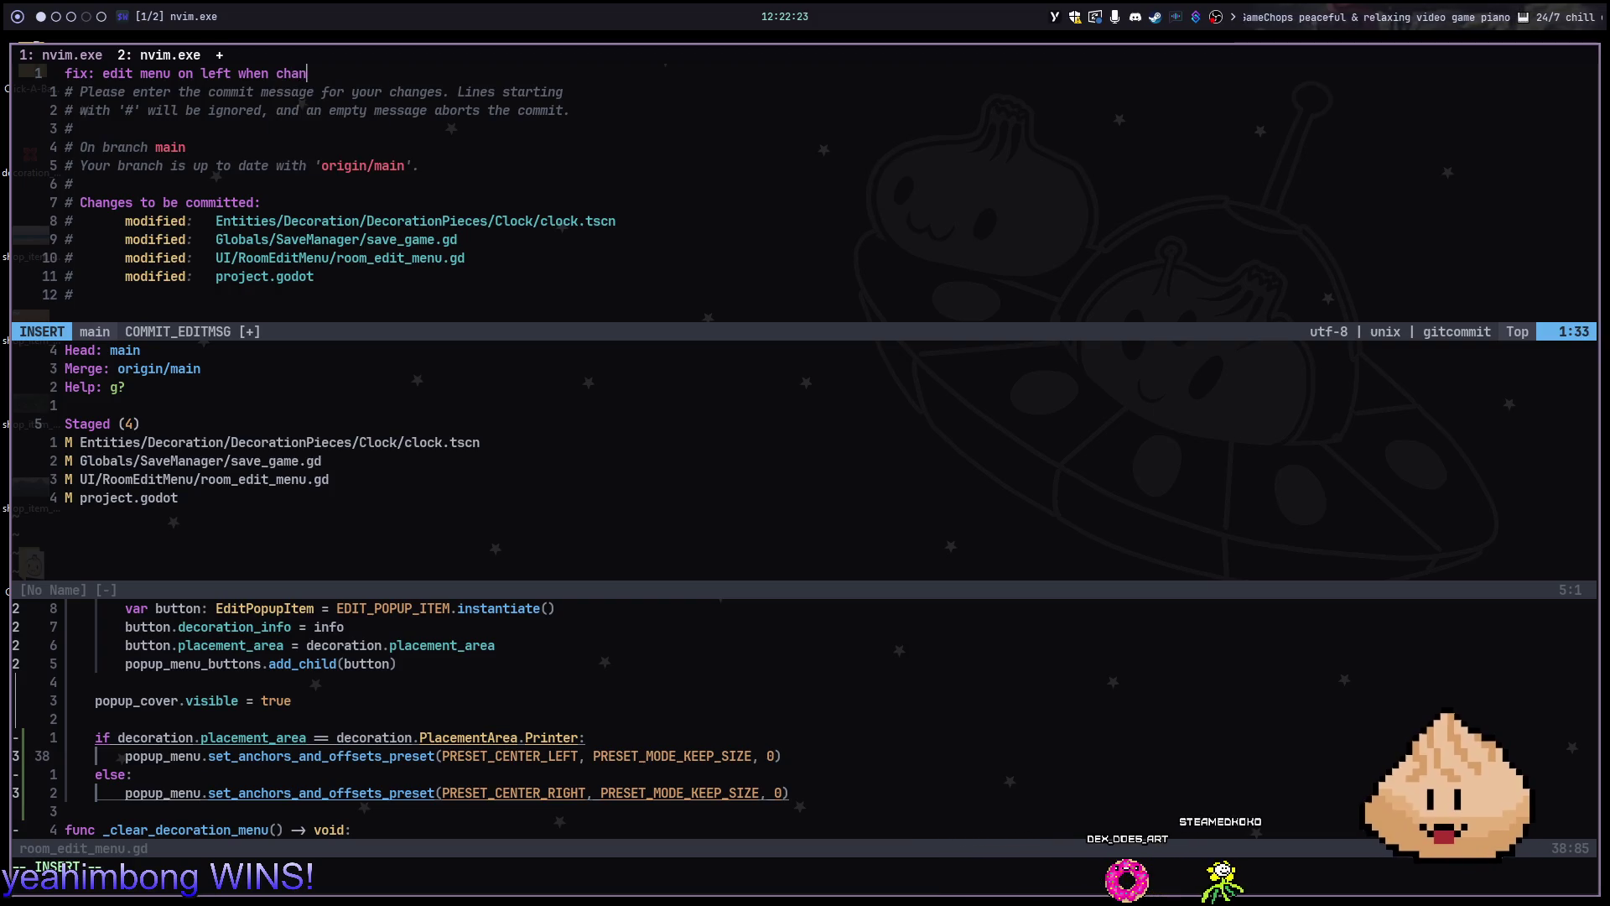
text(g placement)
key(Escape)
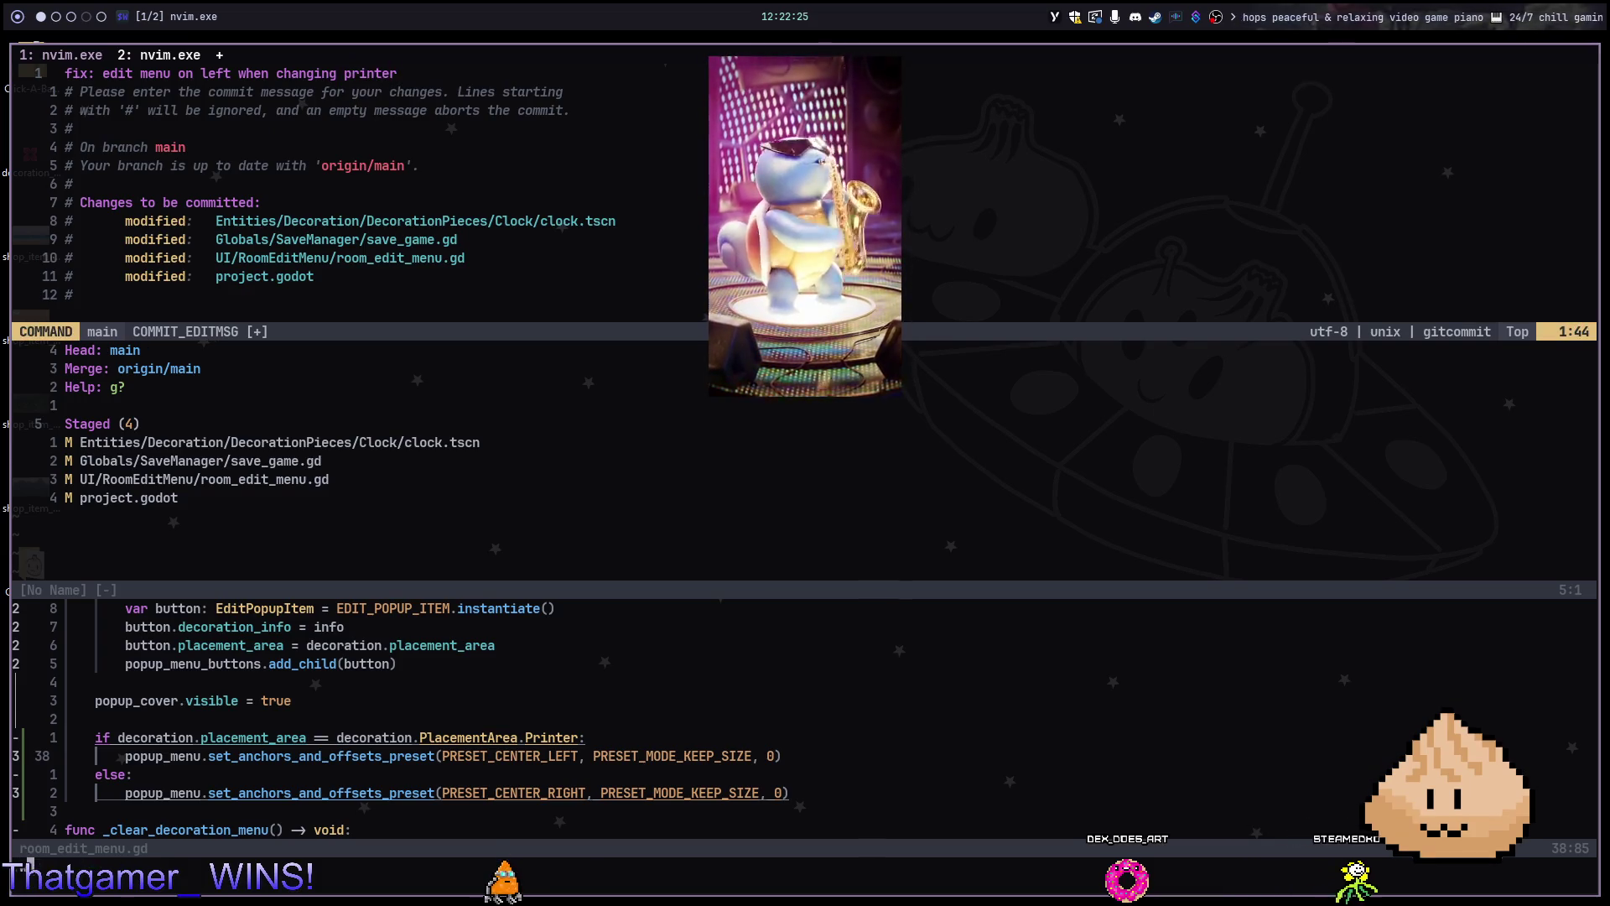
text(:wq)
key(Return)
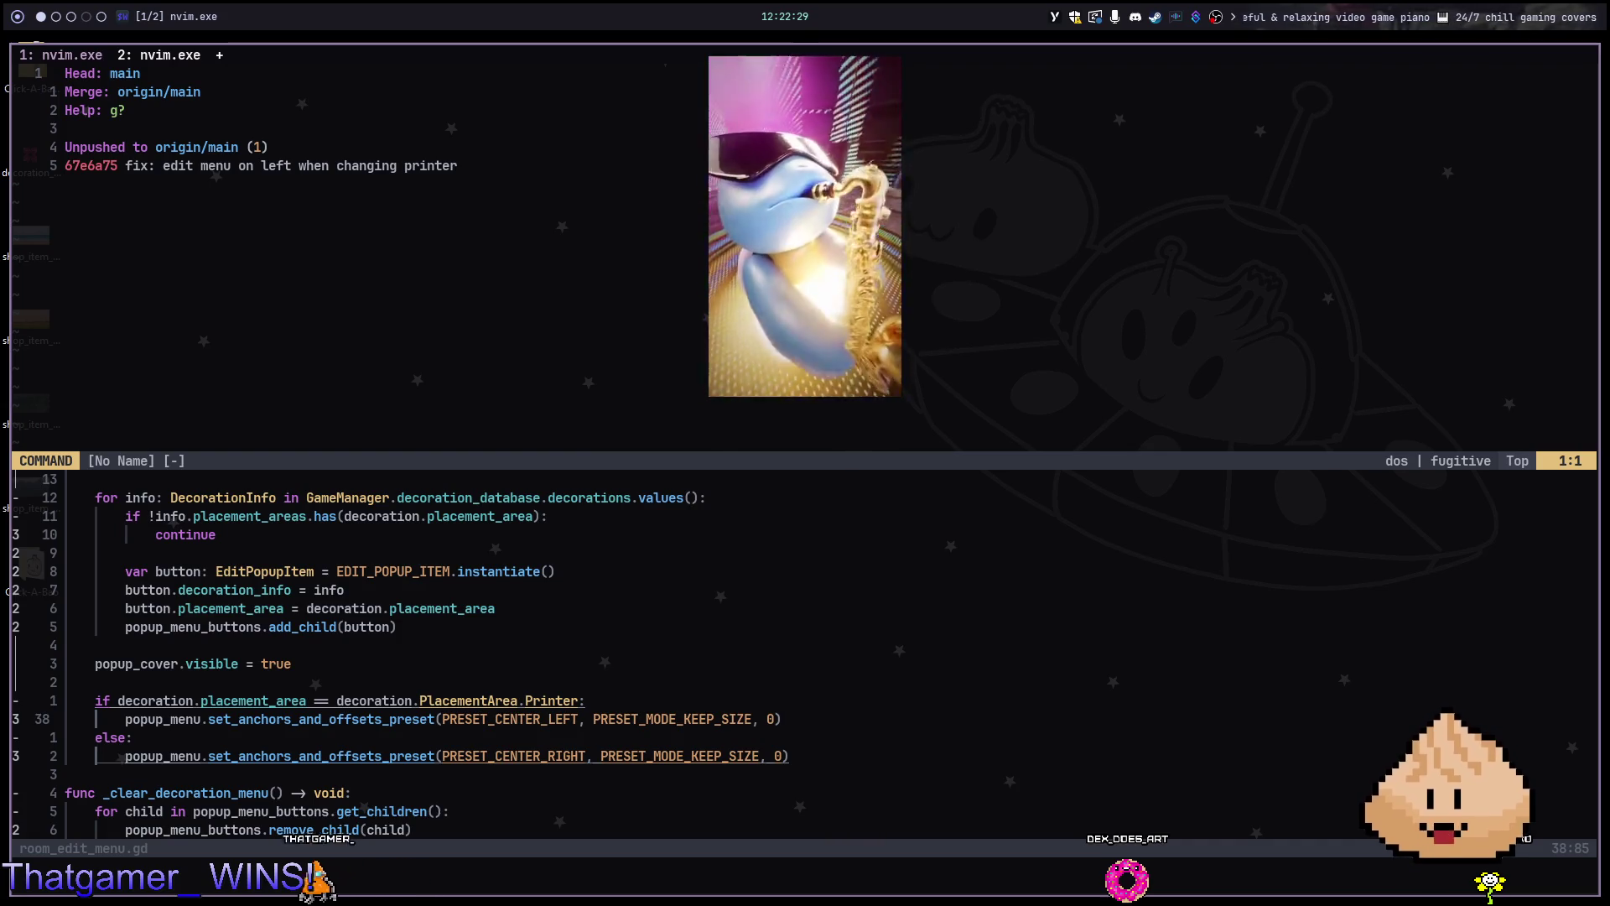
Push the commit to origin/main and close the git status window
key(Return)
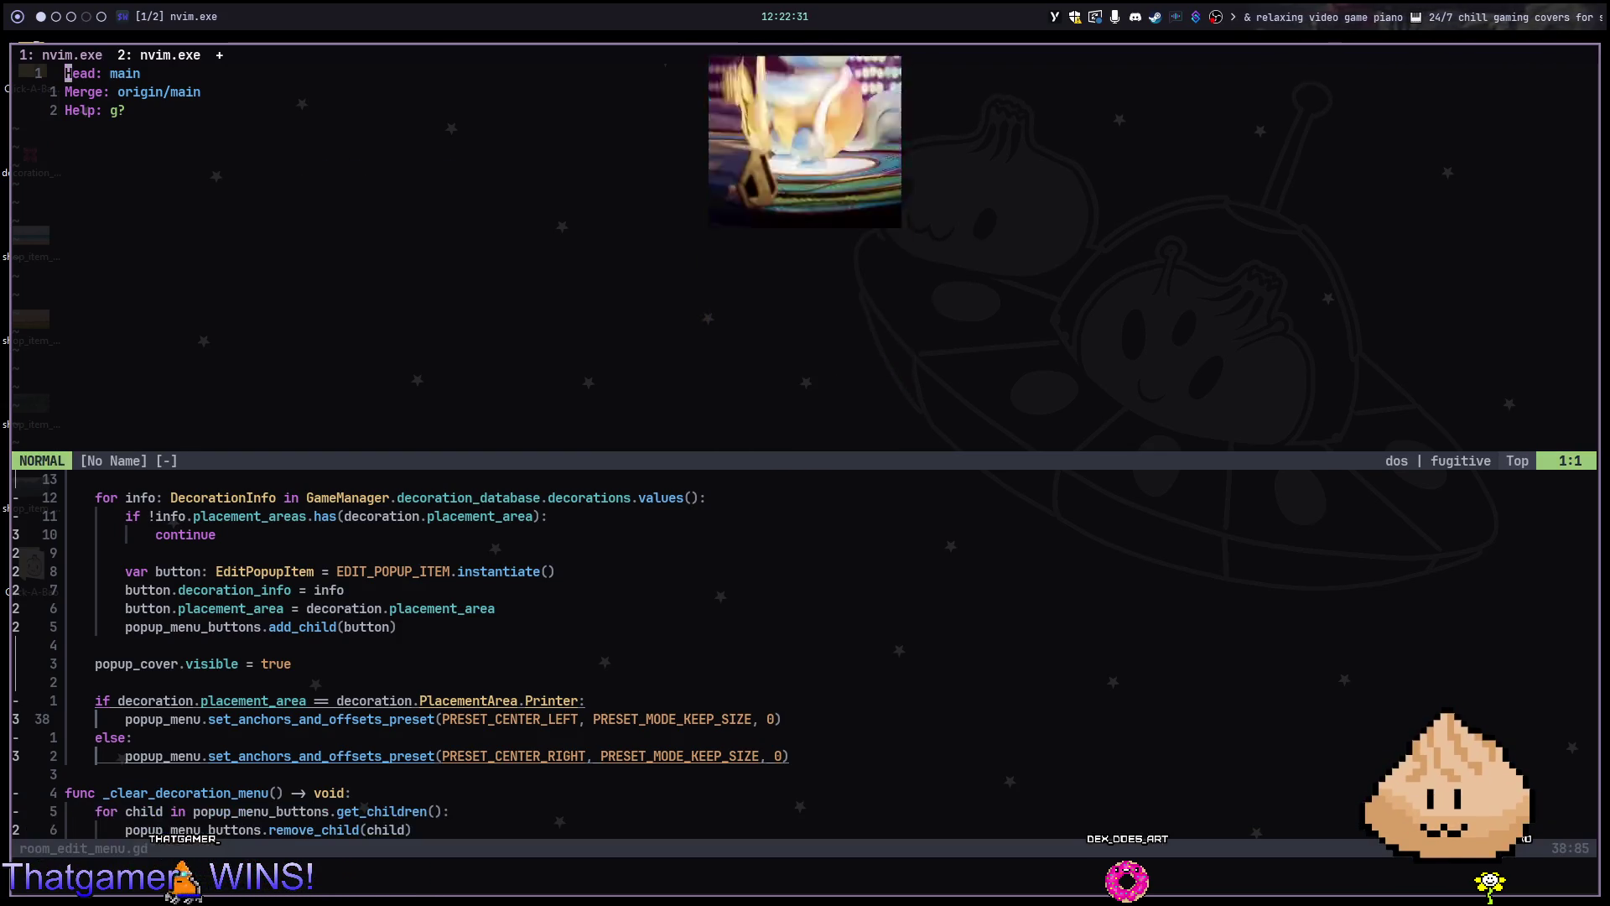
text(:q)
key(Return)
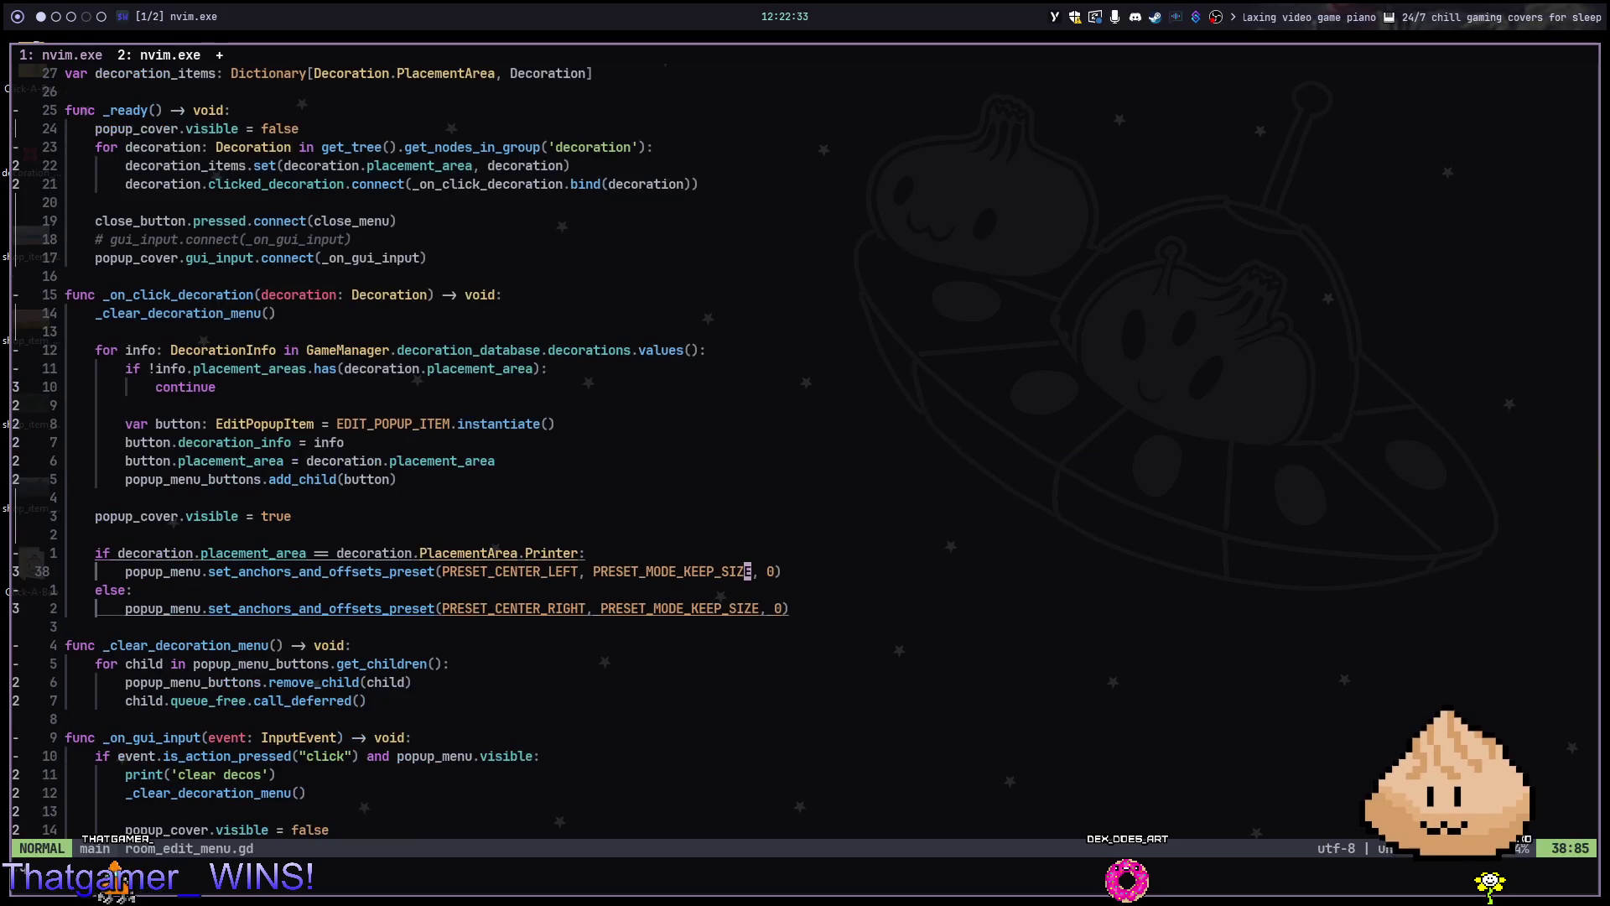
key(super+2)
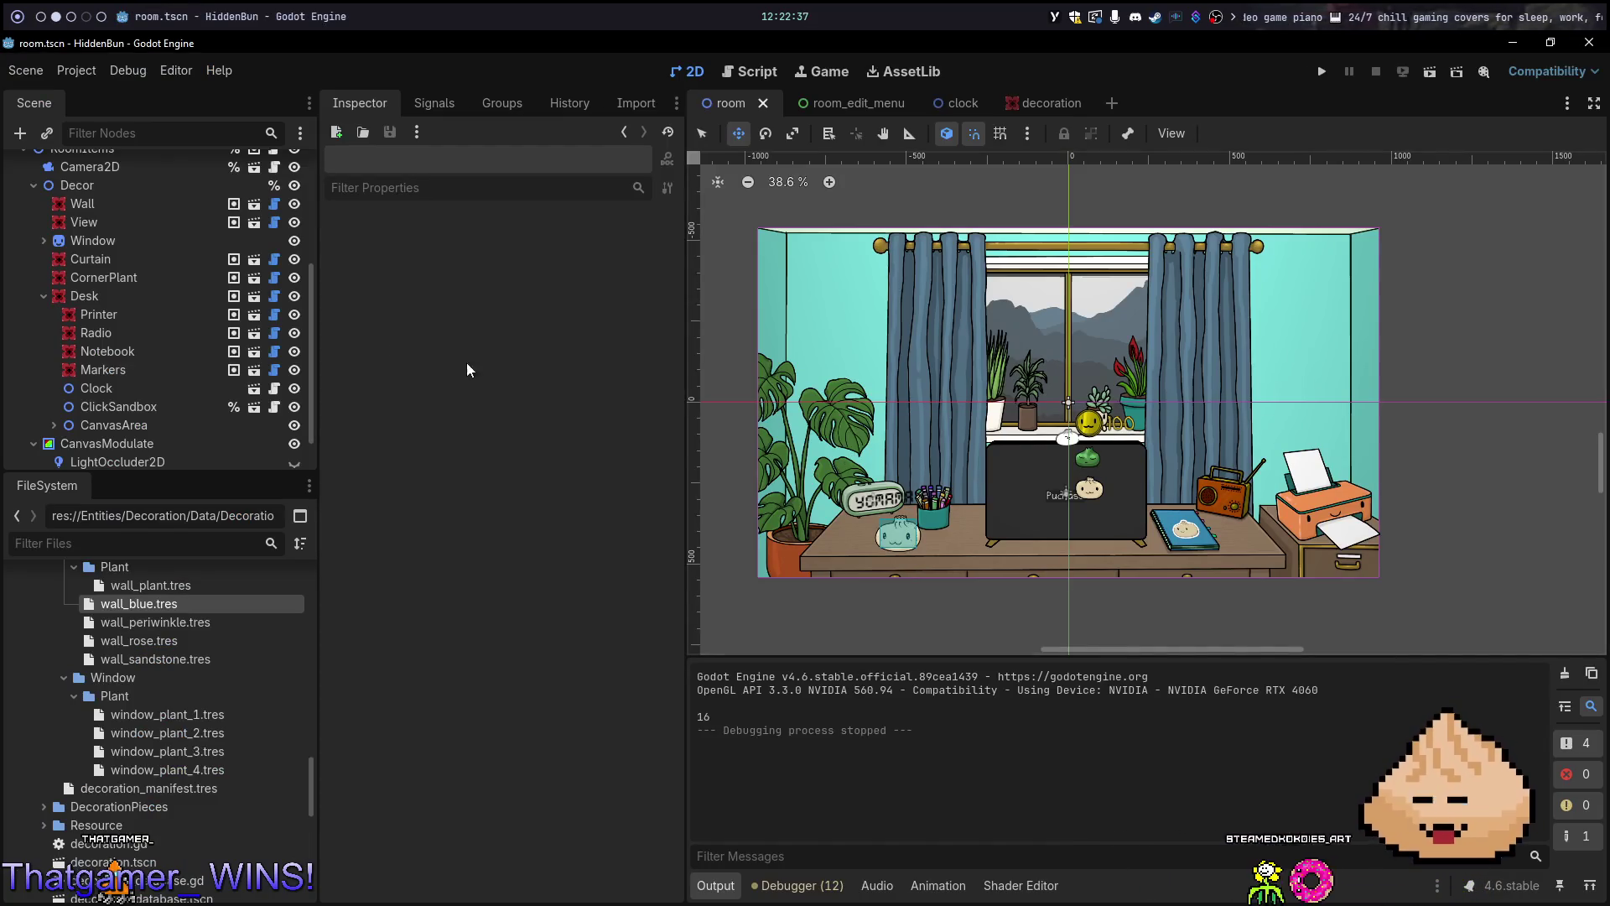
Inspect the Desk node, collapse Decor, then switch to Steam's Tides of Tomorrow store page
click(48, 298)
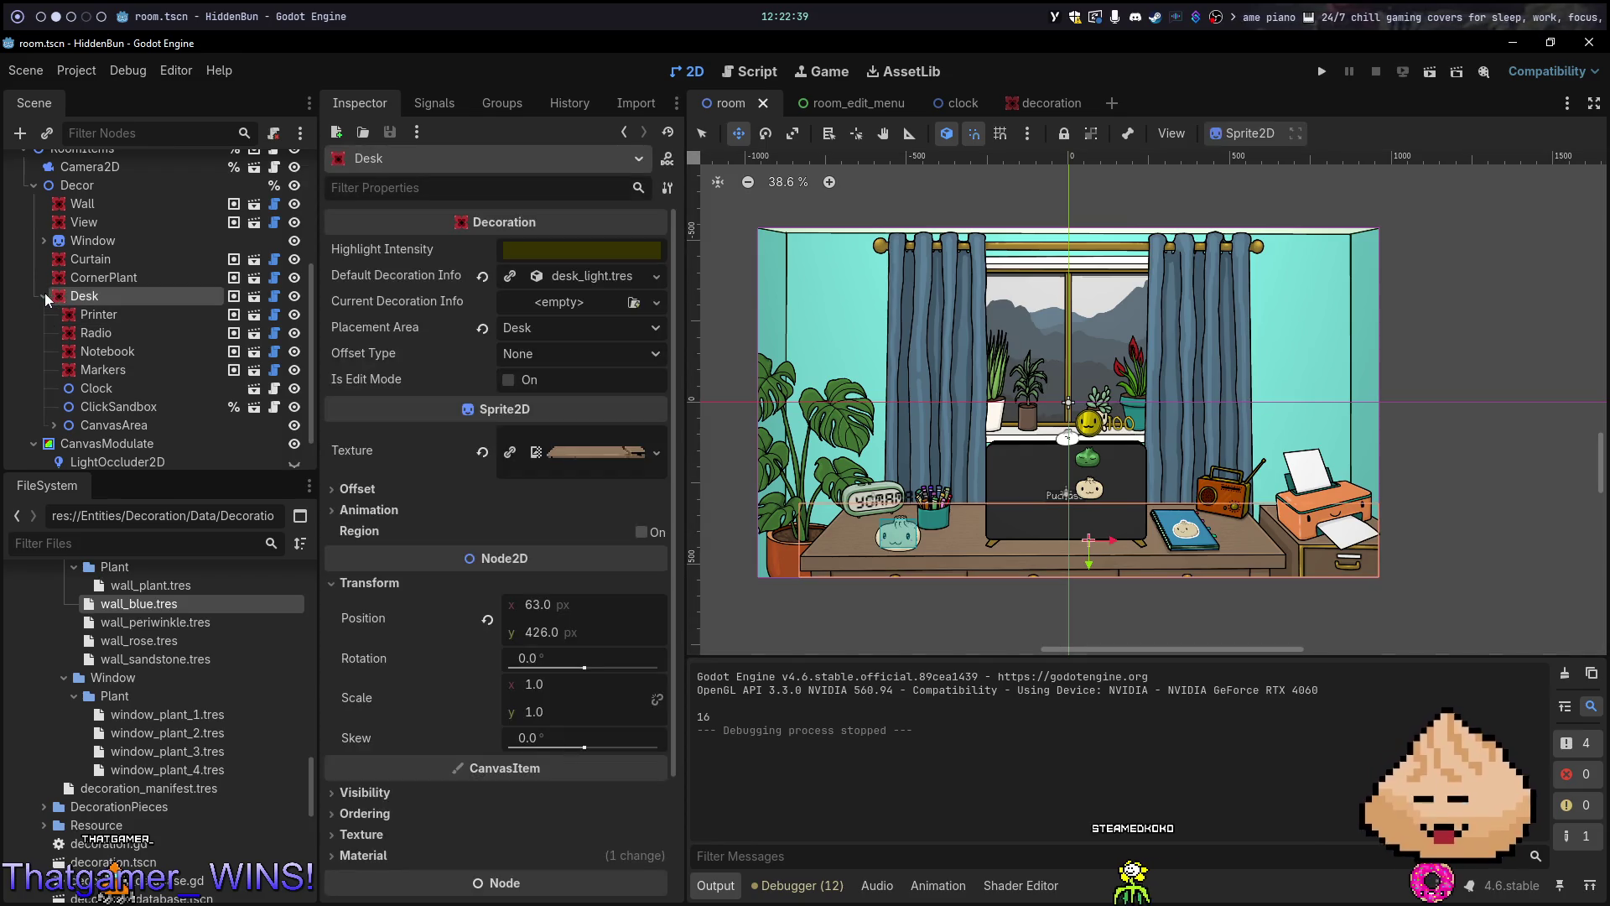
click(47, 298)
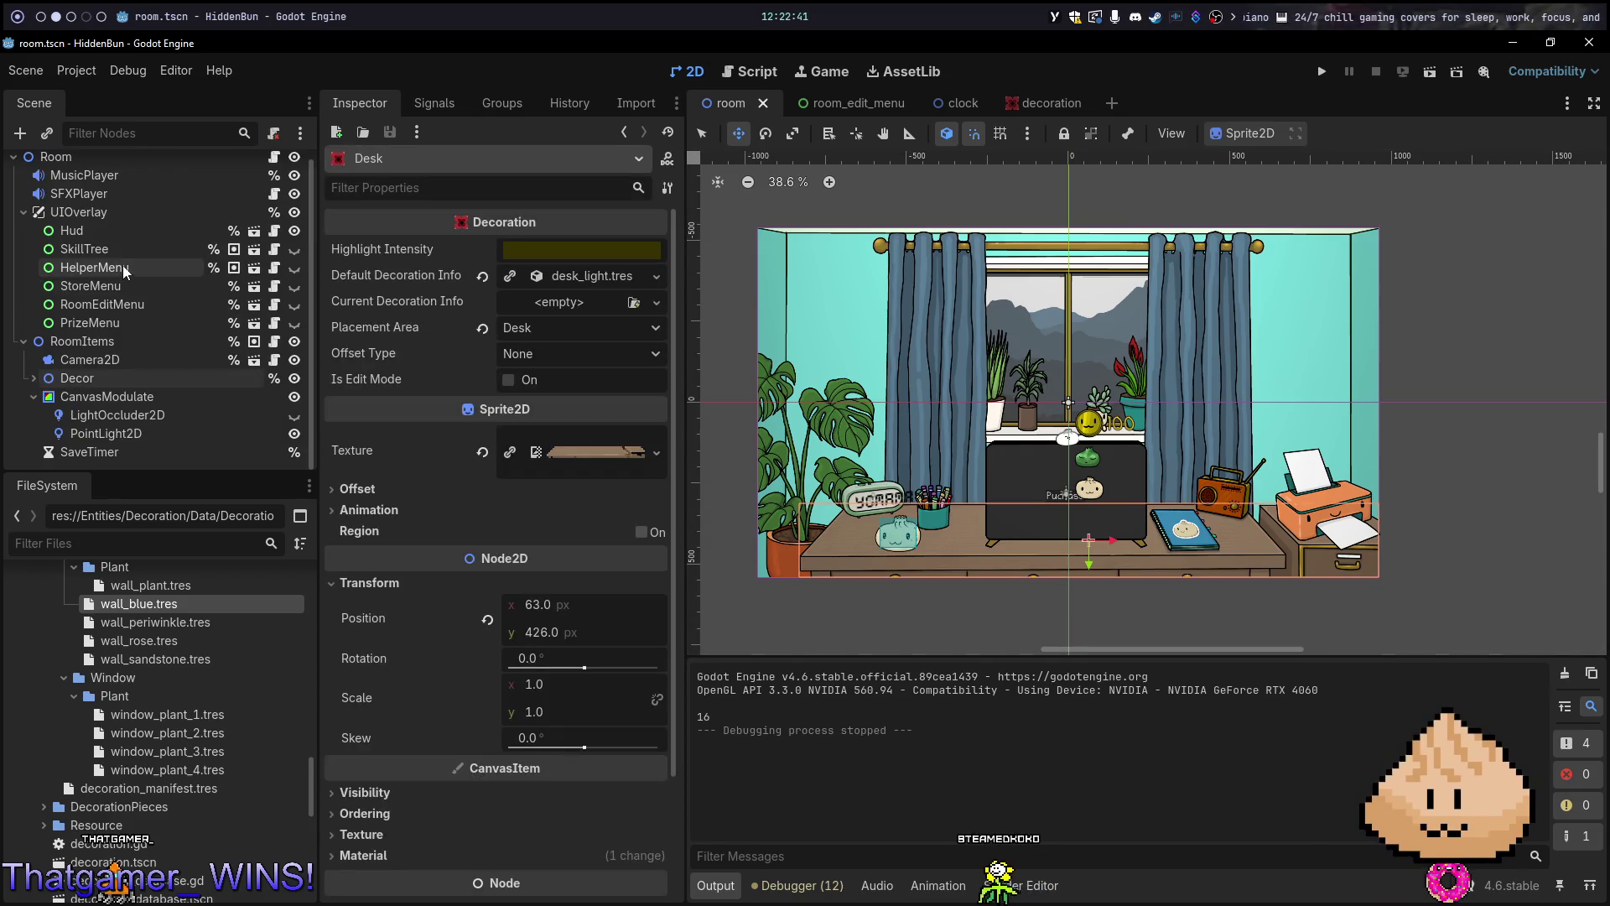
key(super+Right)
key(super+Right)
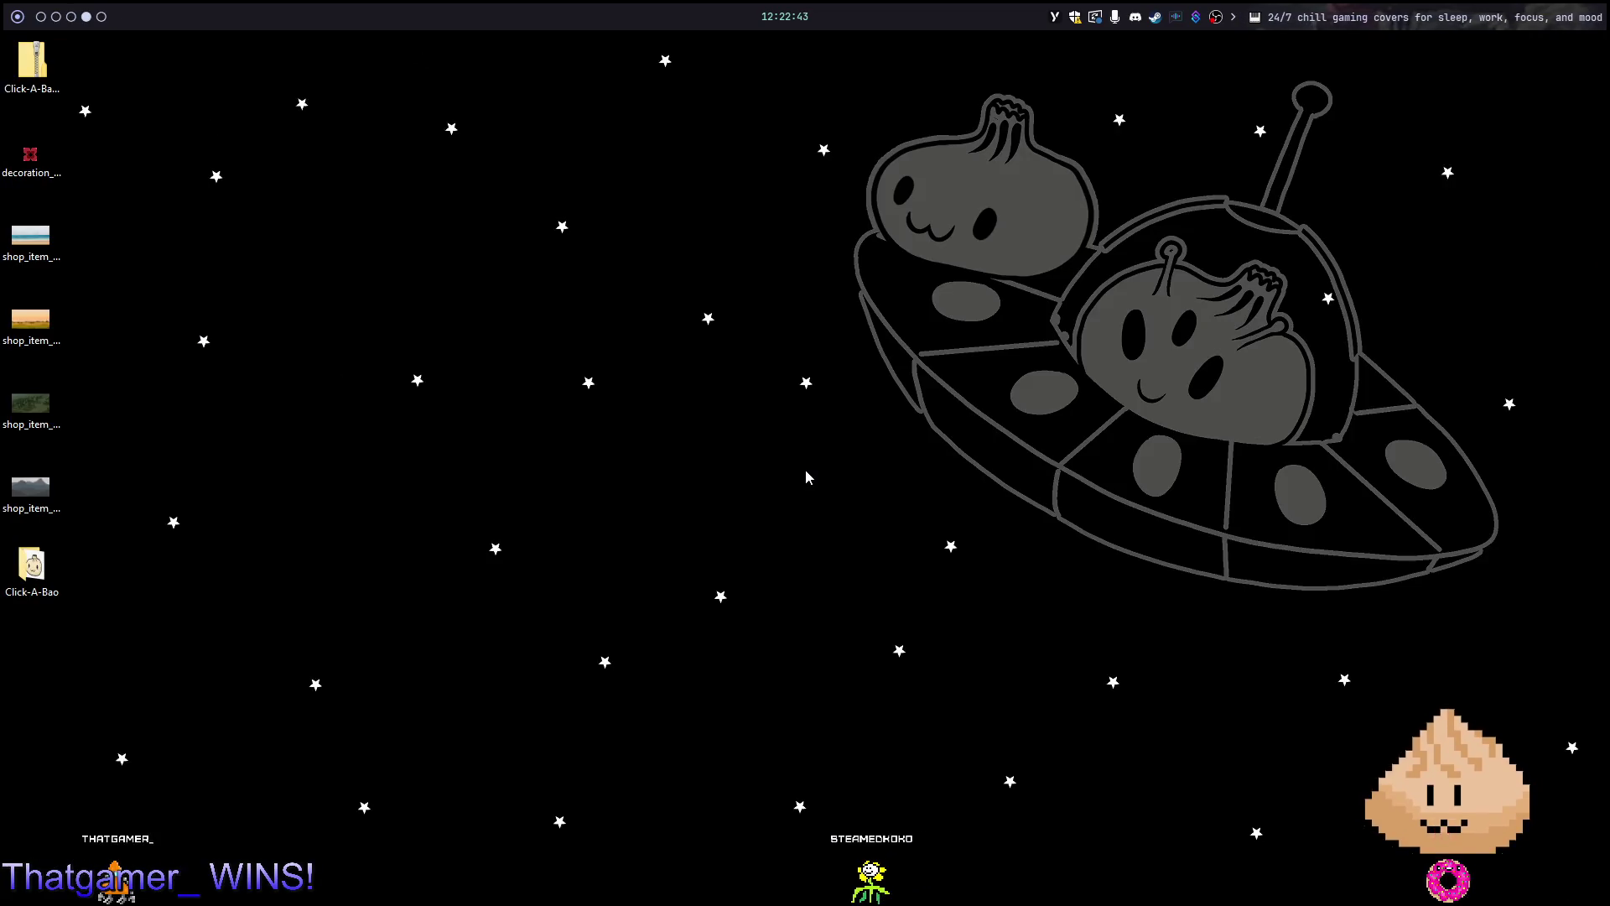
key(super+s)
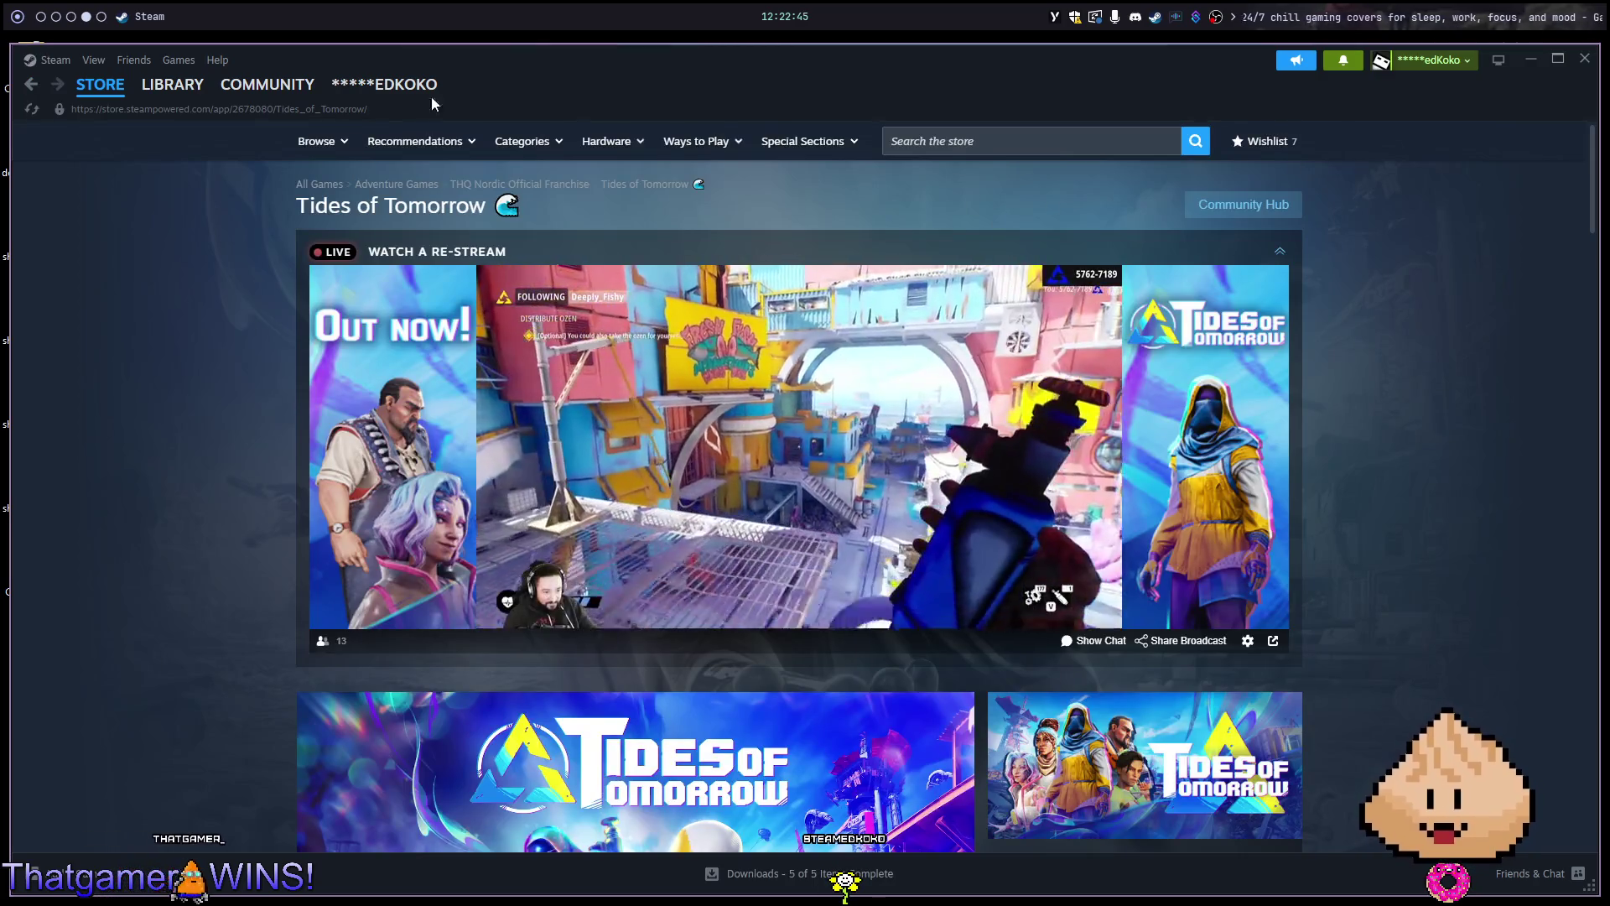
Browse the library's Backrooms, Outward, PEAK, R.E.P.O. and Stardew Valley pages, ending on Heavy Rain's options
click(198, 87)
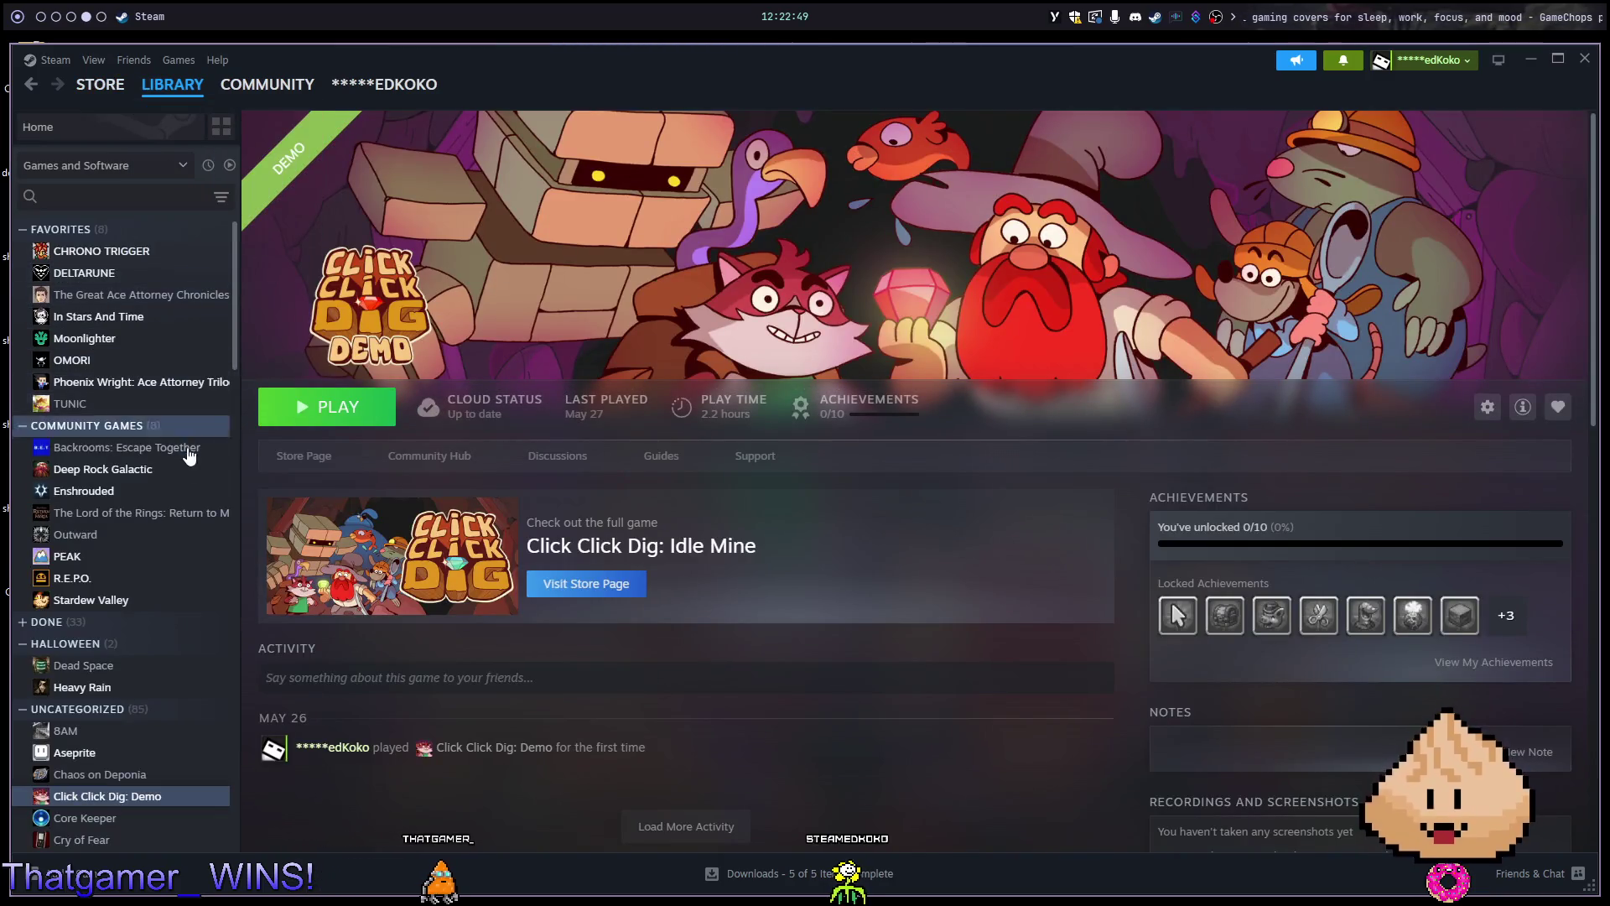
click(126, 447)
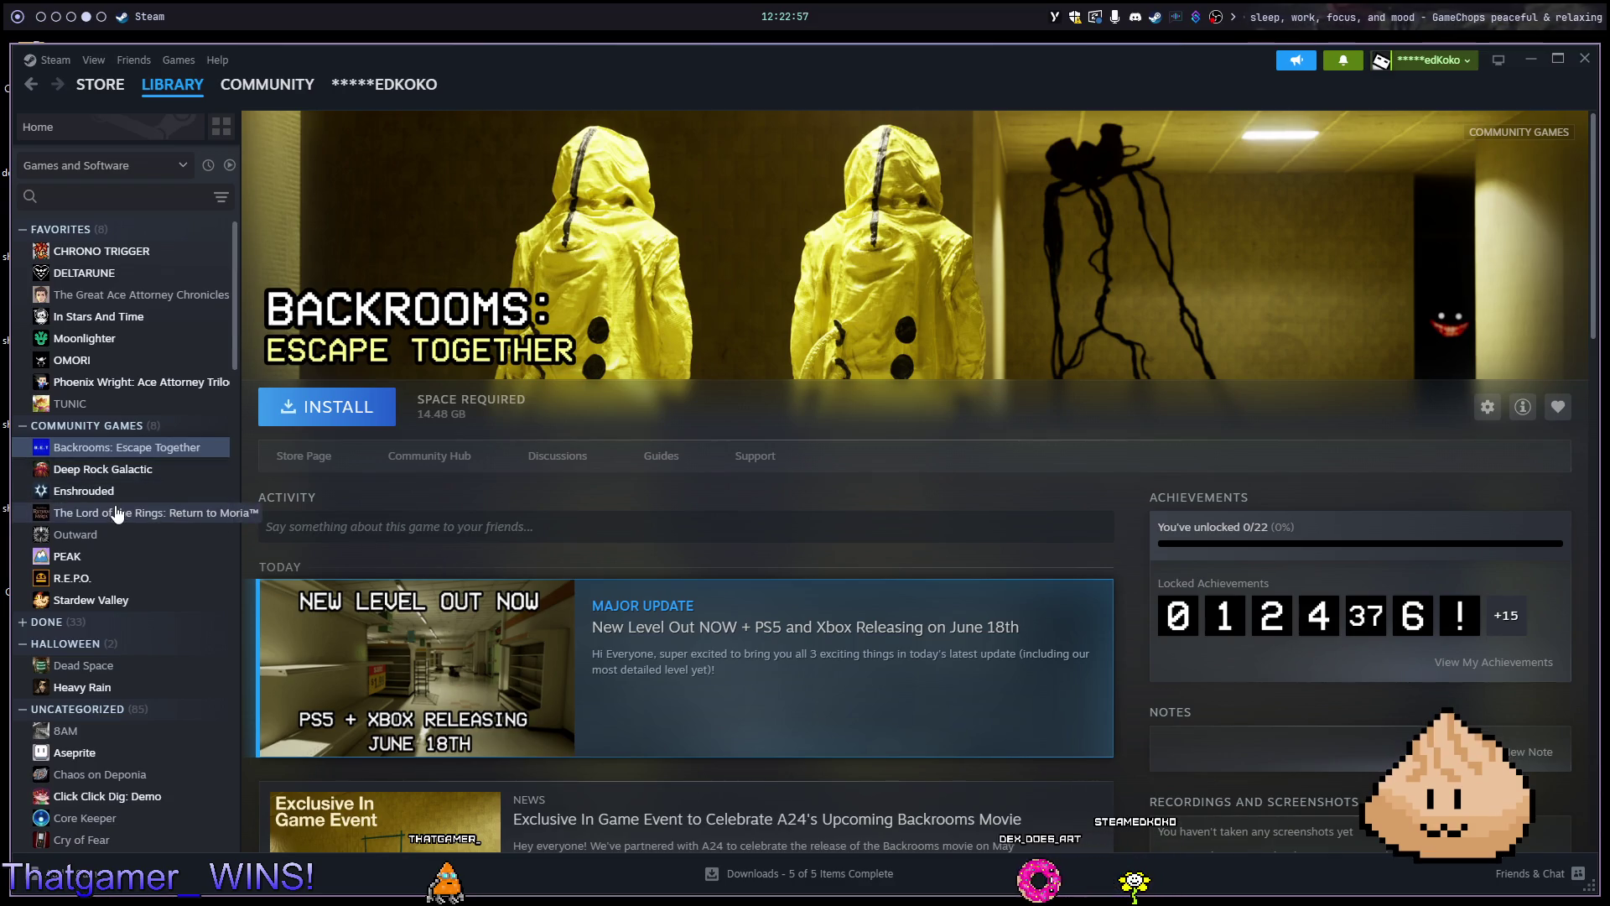
click(138, 534)
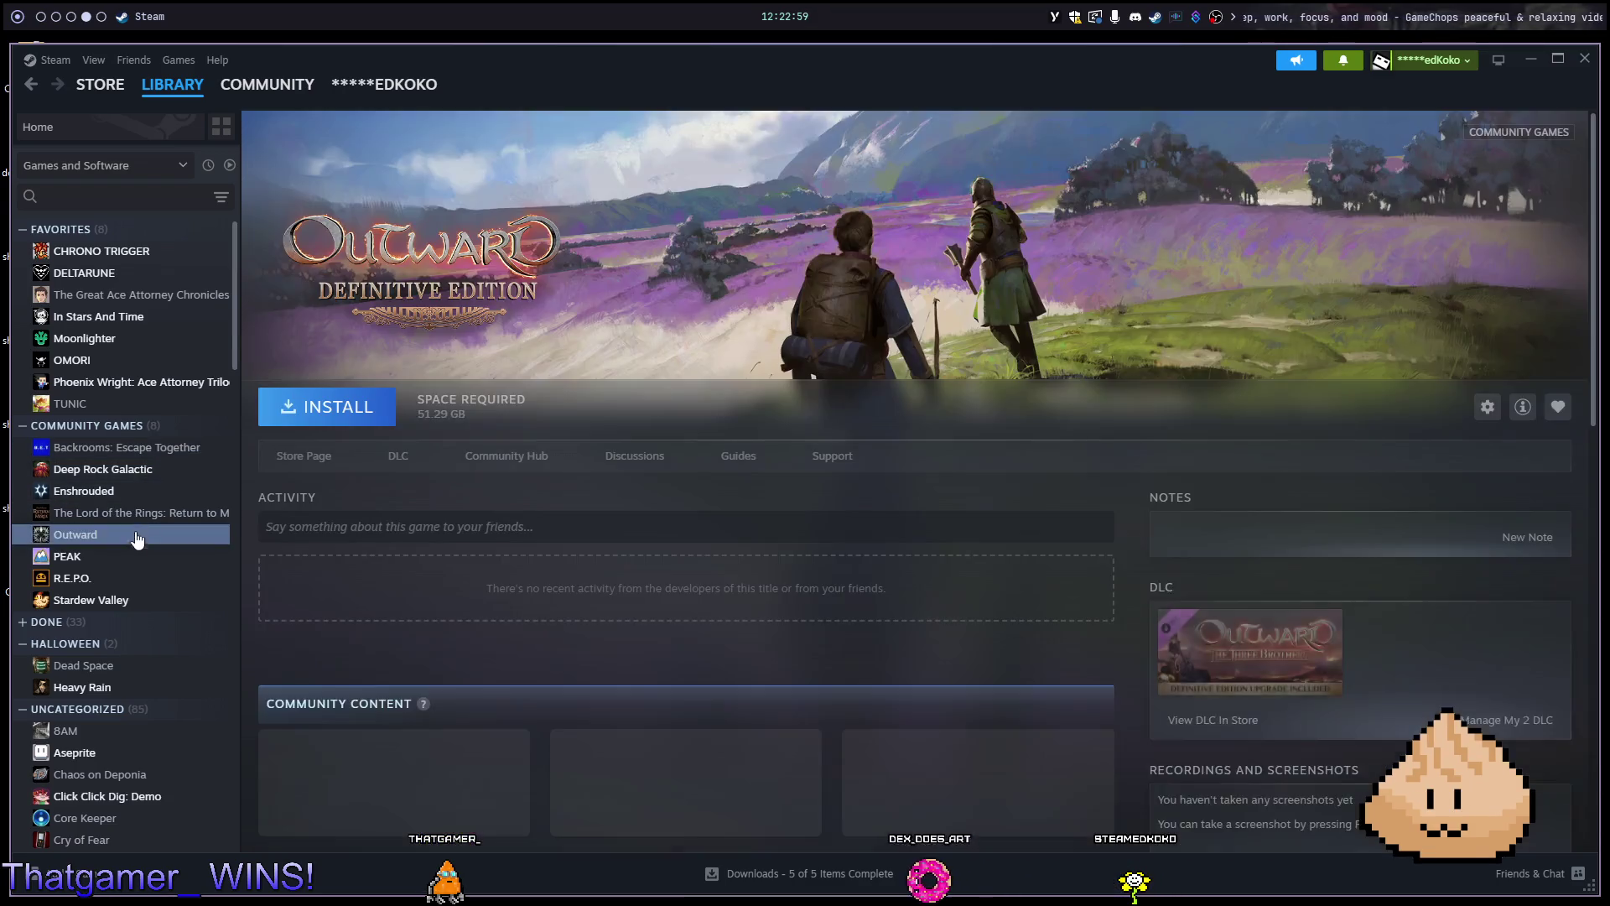
click(137, 556)
click(138, 581)
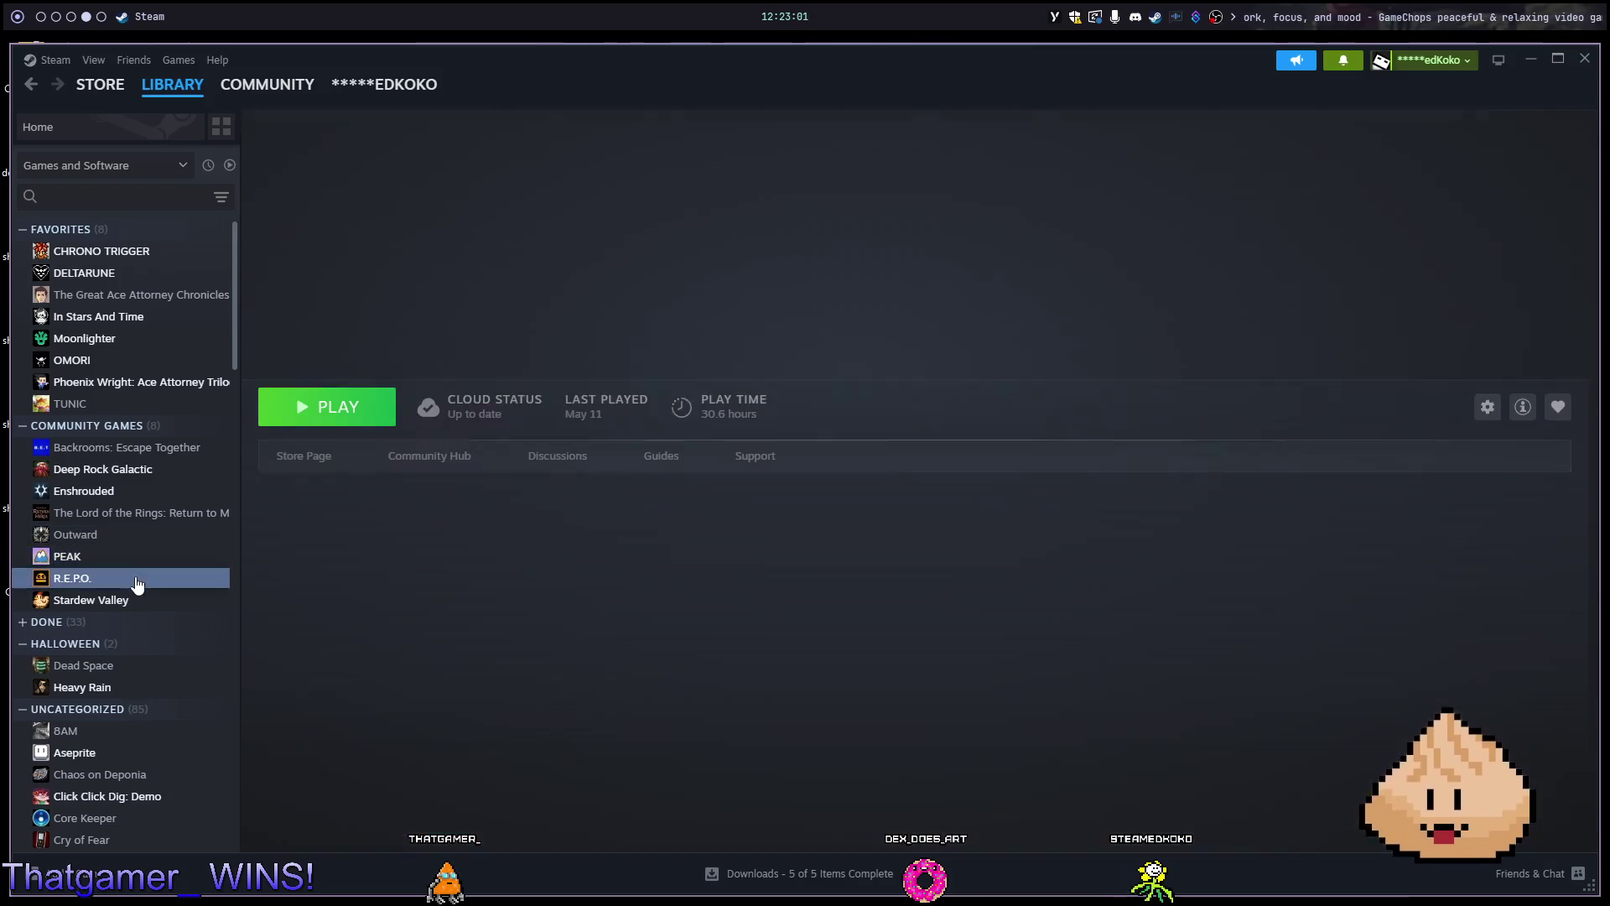
click(138, 602)
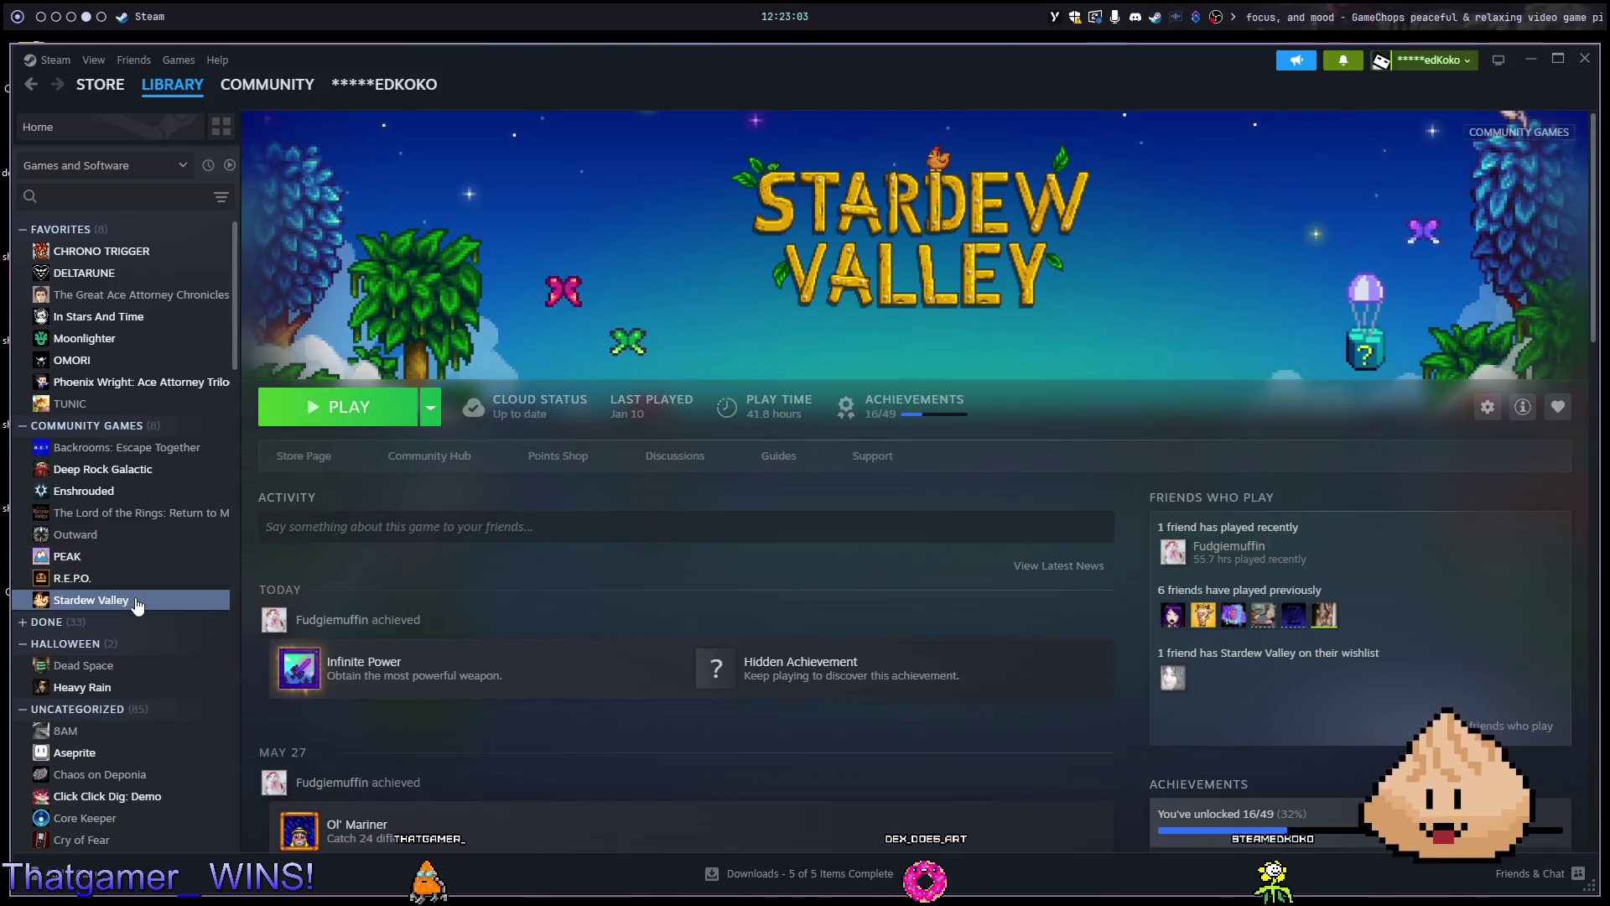
click(129, 696)
right_click(129, 697)
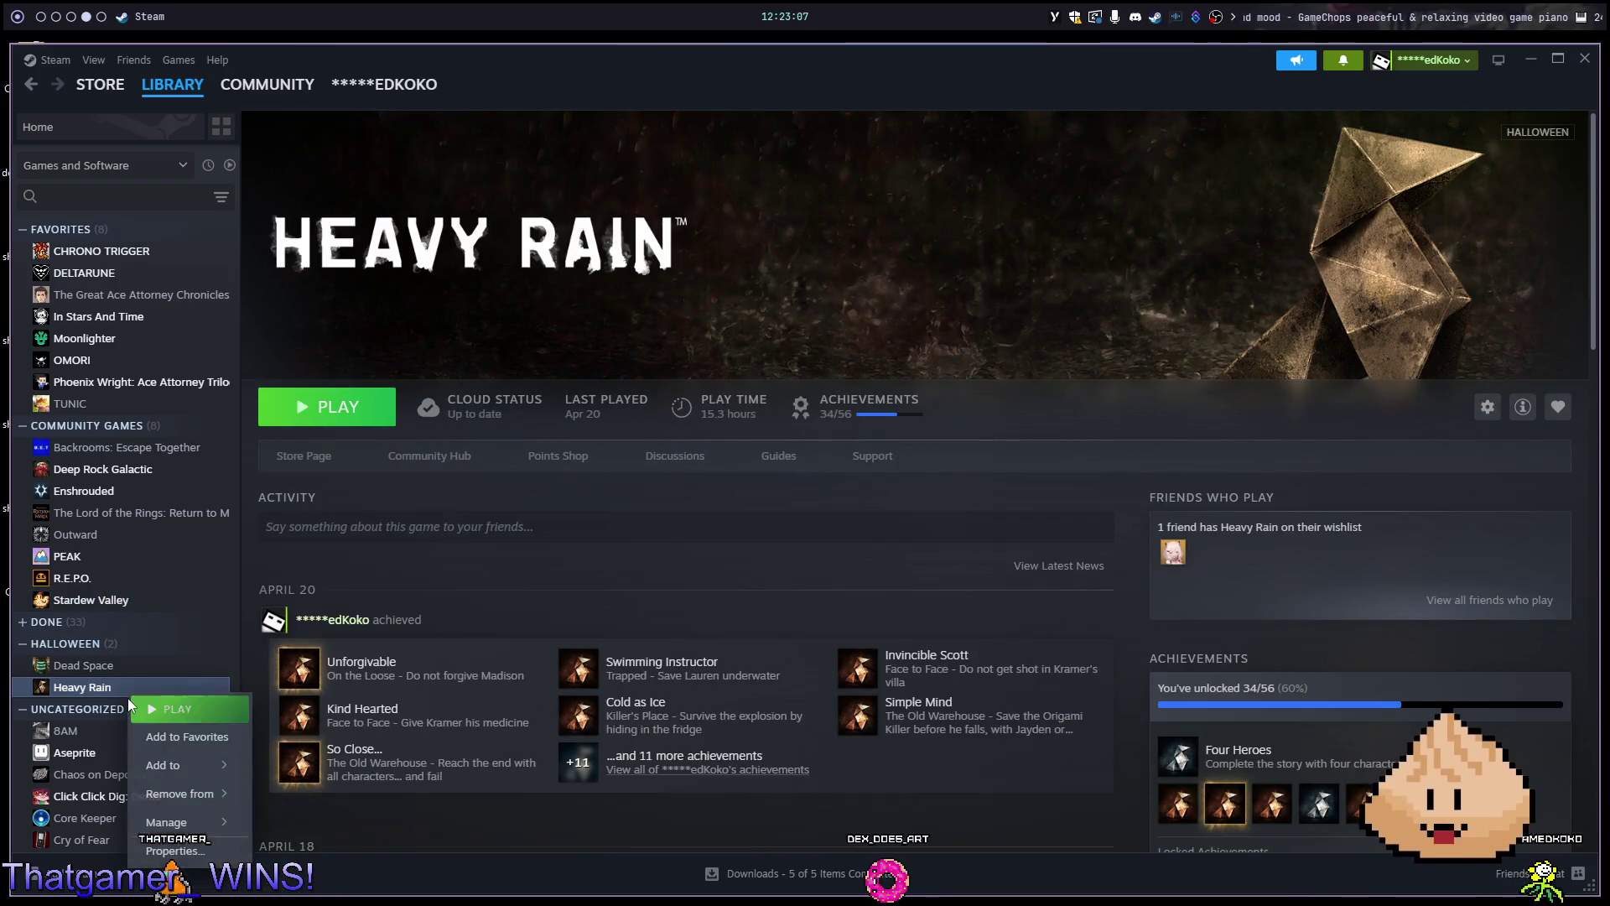
Add Heavy Rain to the DONE collection
mouse_move(216, 825)
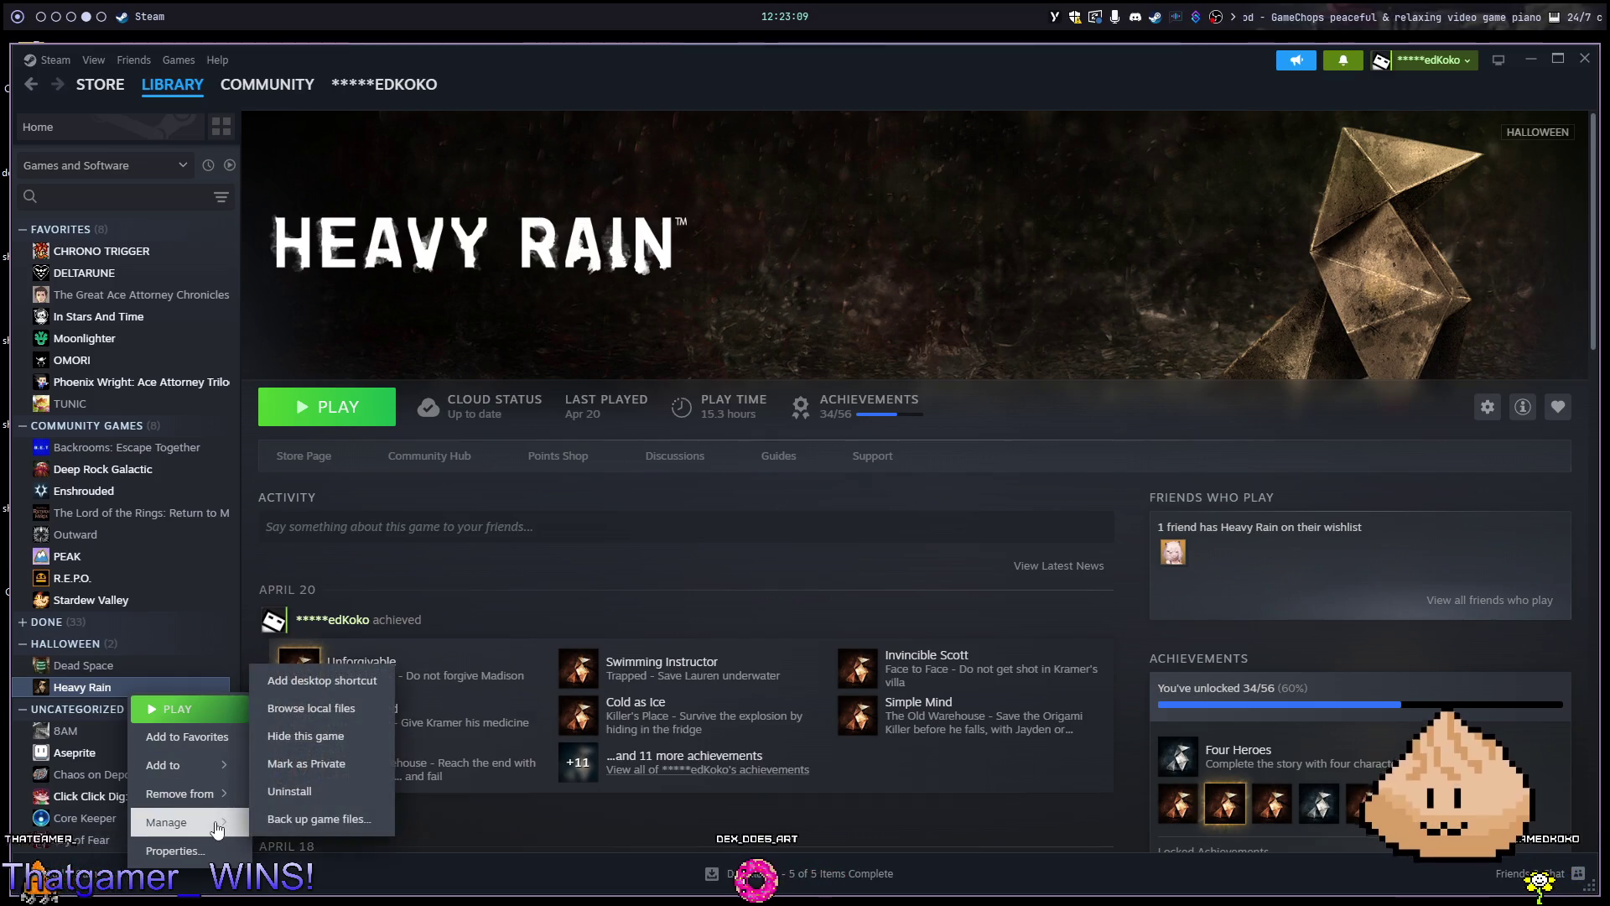
mouse_move(214, 765)
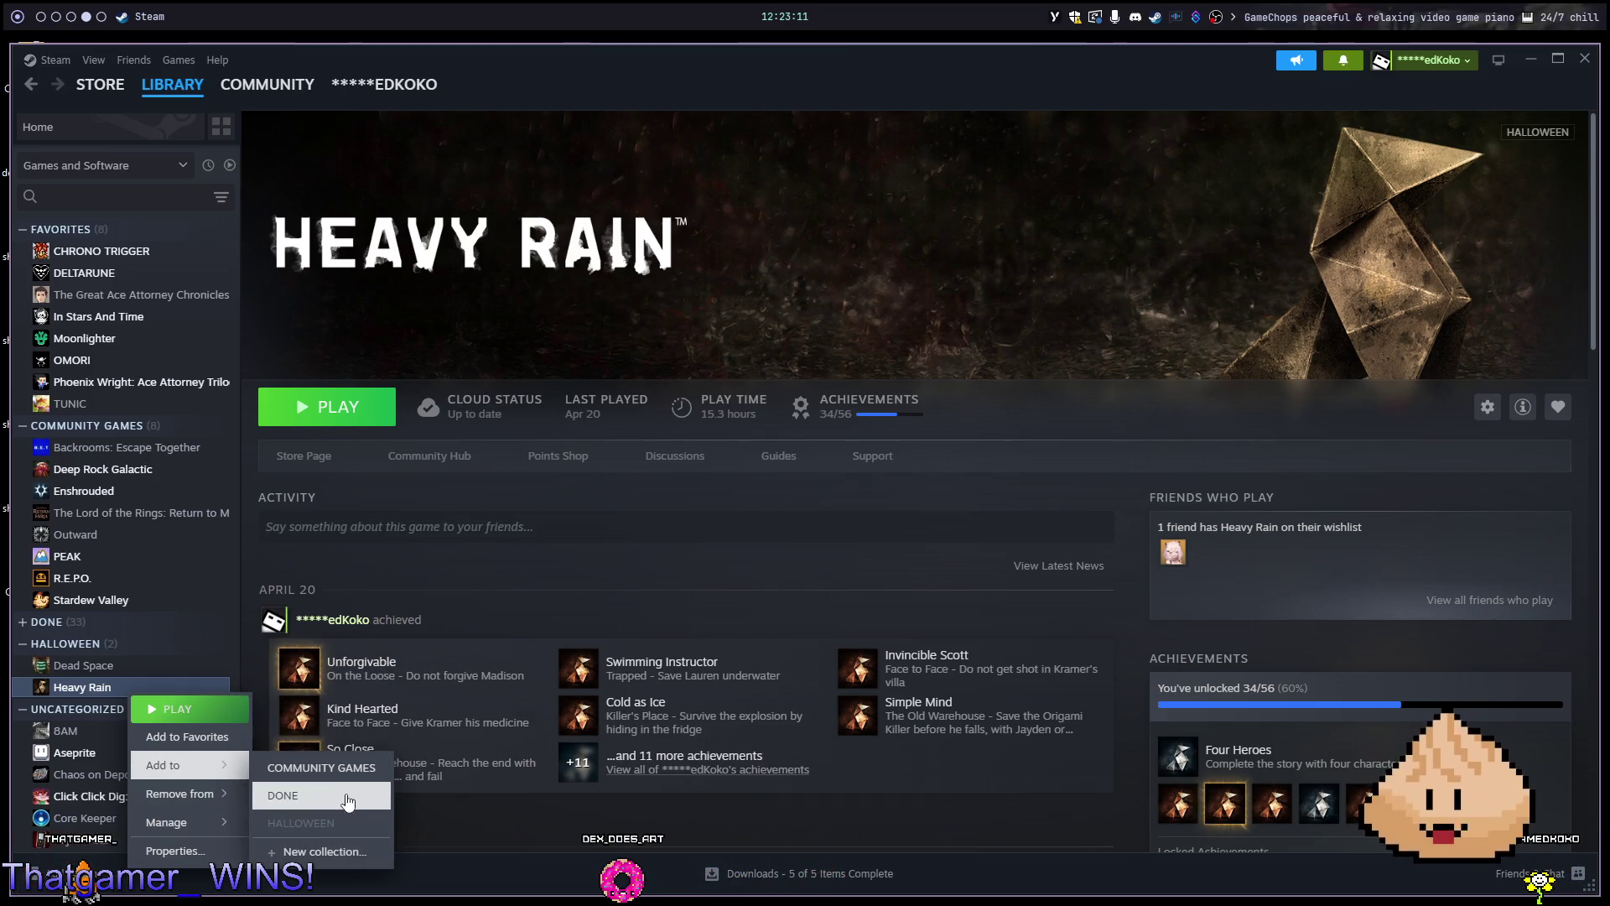
click(348, 802)
Remove Heavy Rain from HALLOWEEN and confirm only Dead Space remains there
right_click(178, 694)
mouse_move(263, 778)
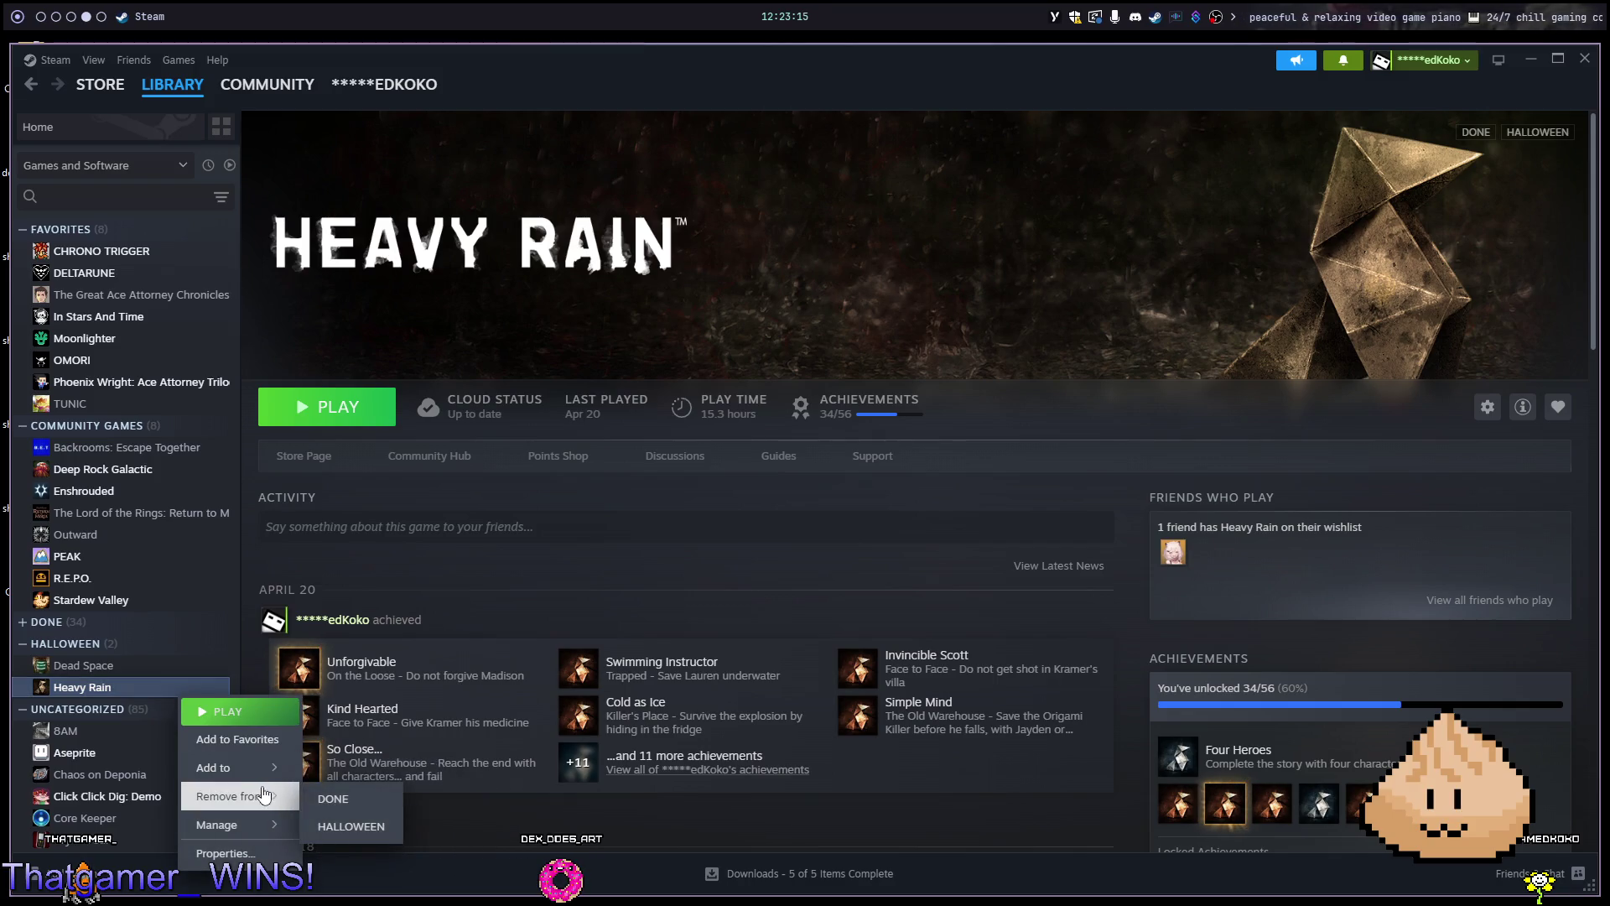
click(359, 826)
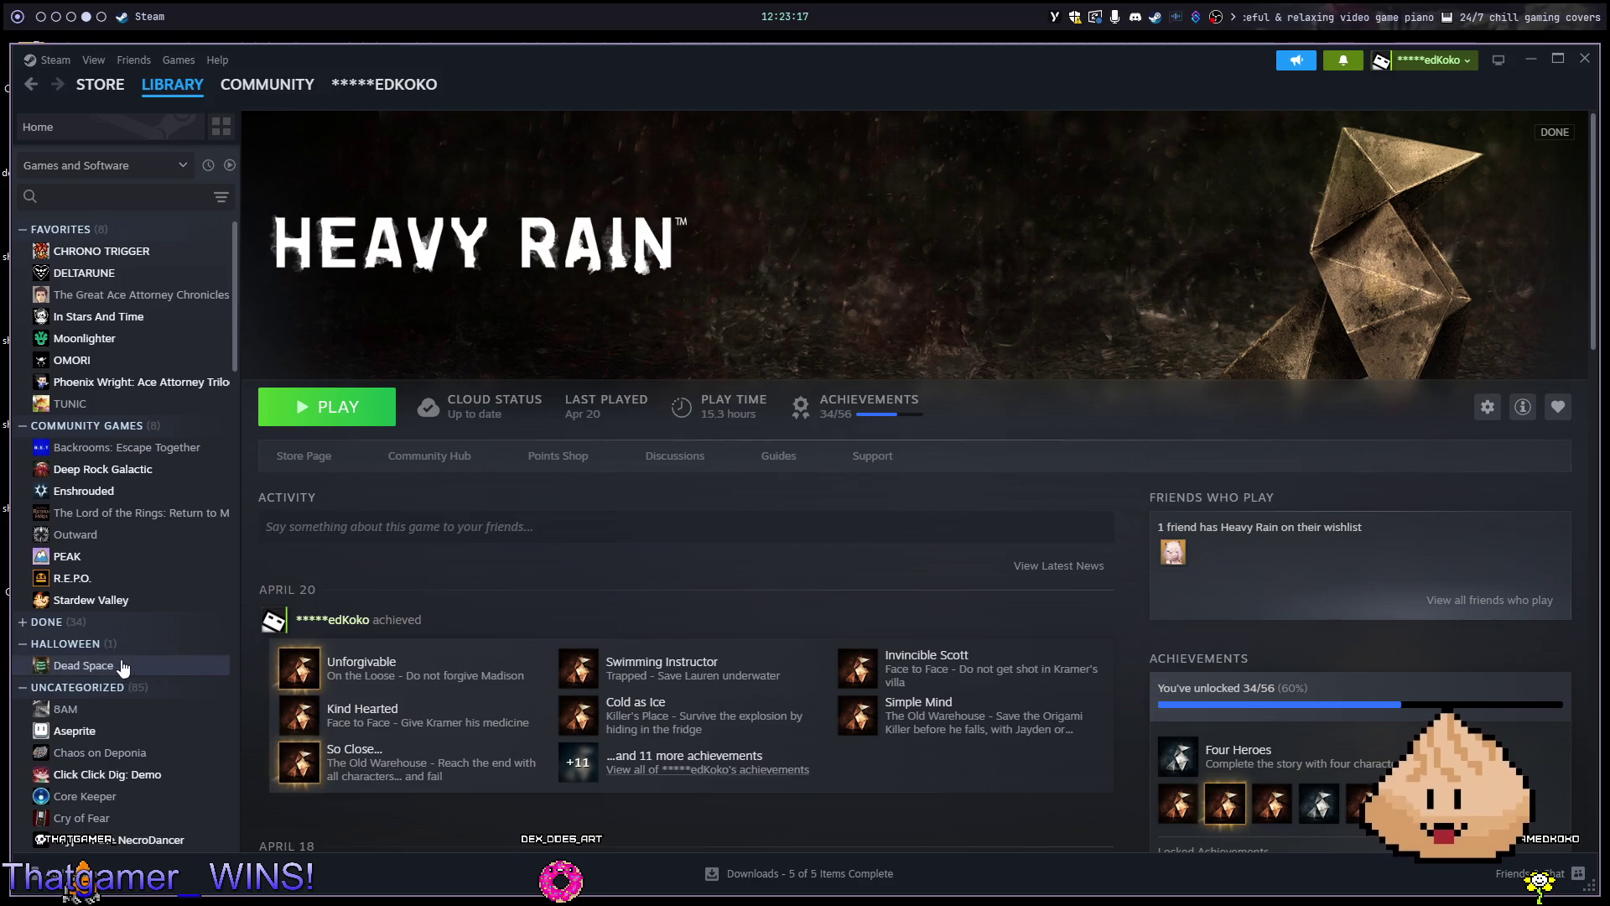
click(150, 651)
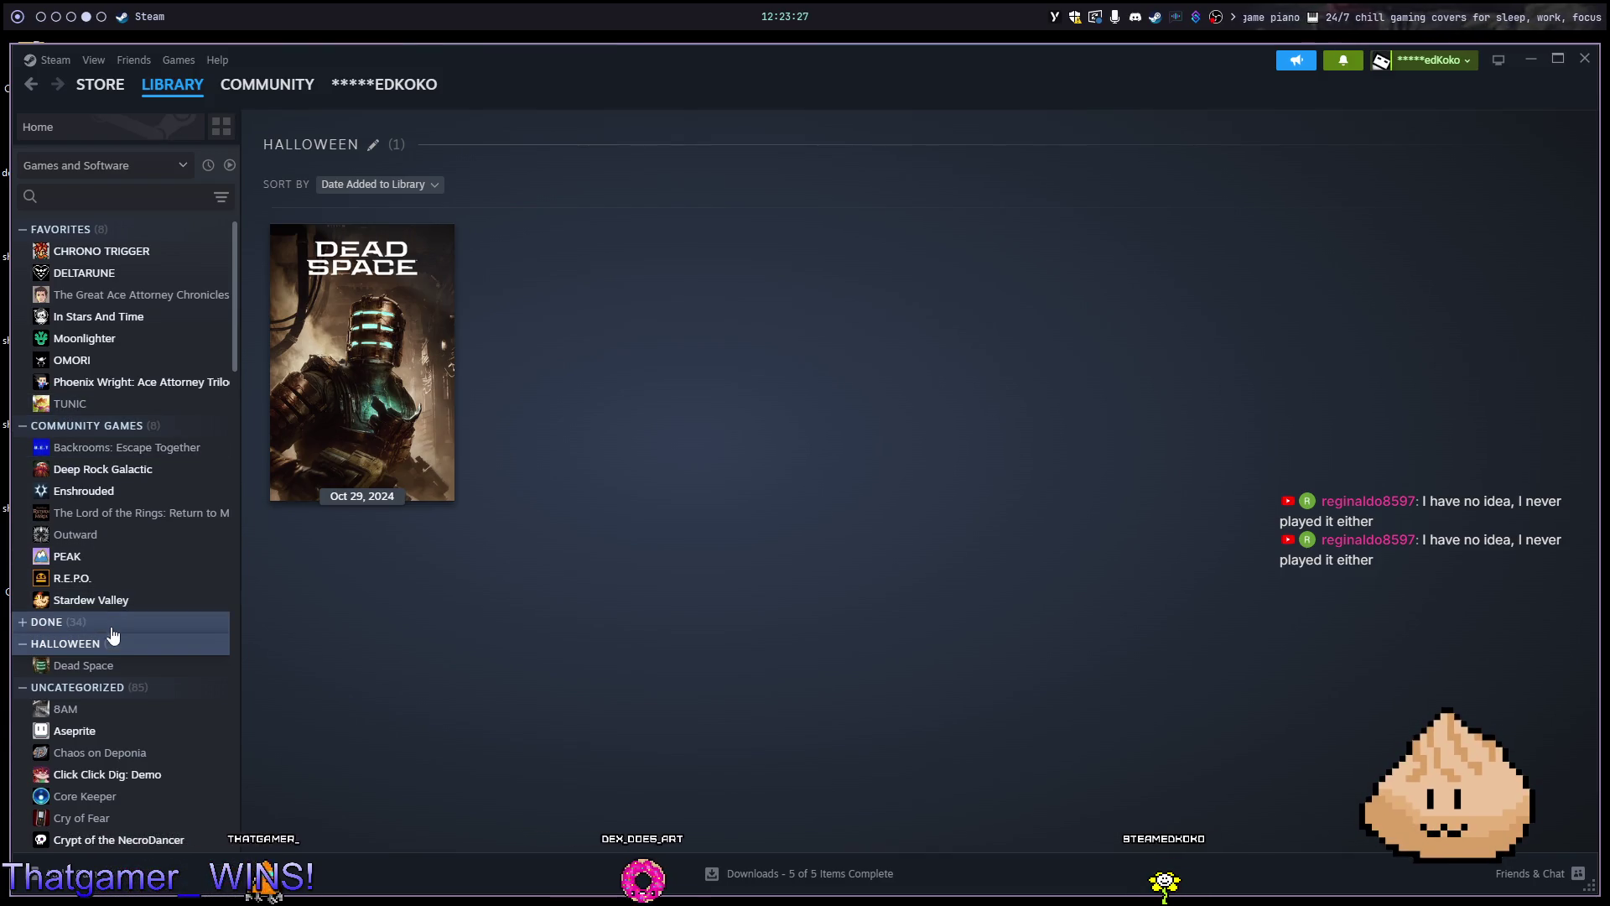
click(210, 447)
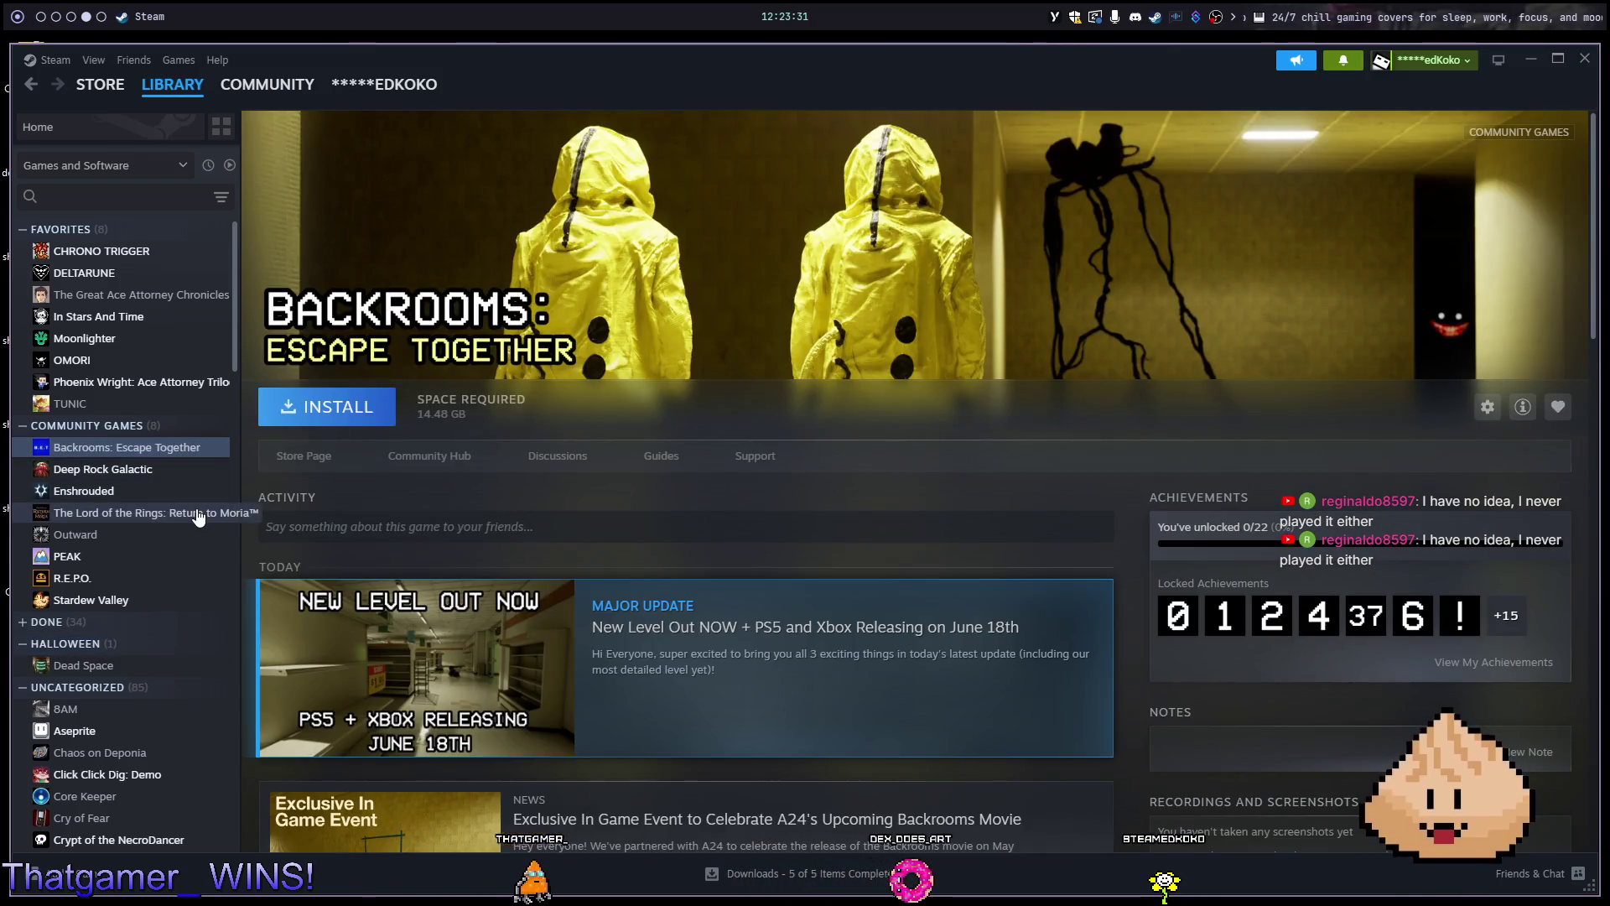